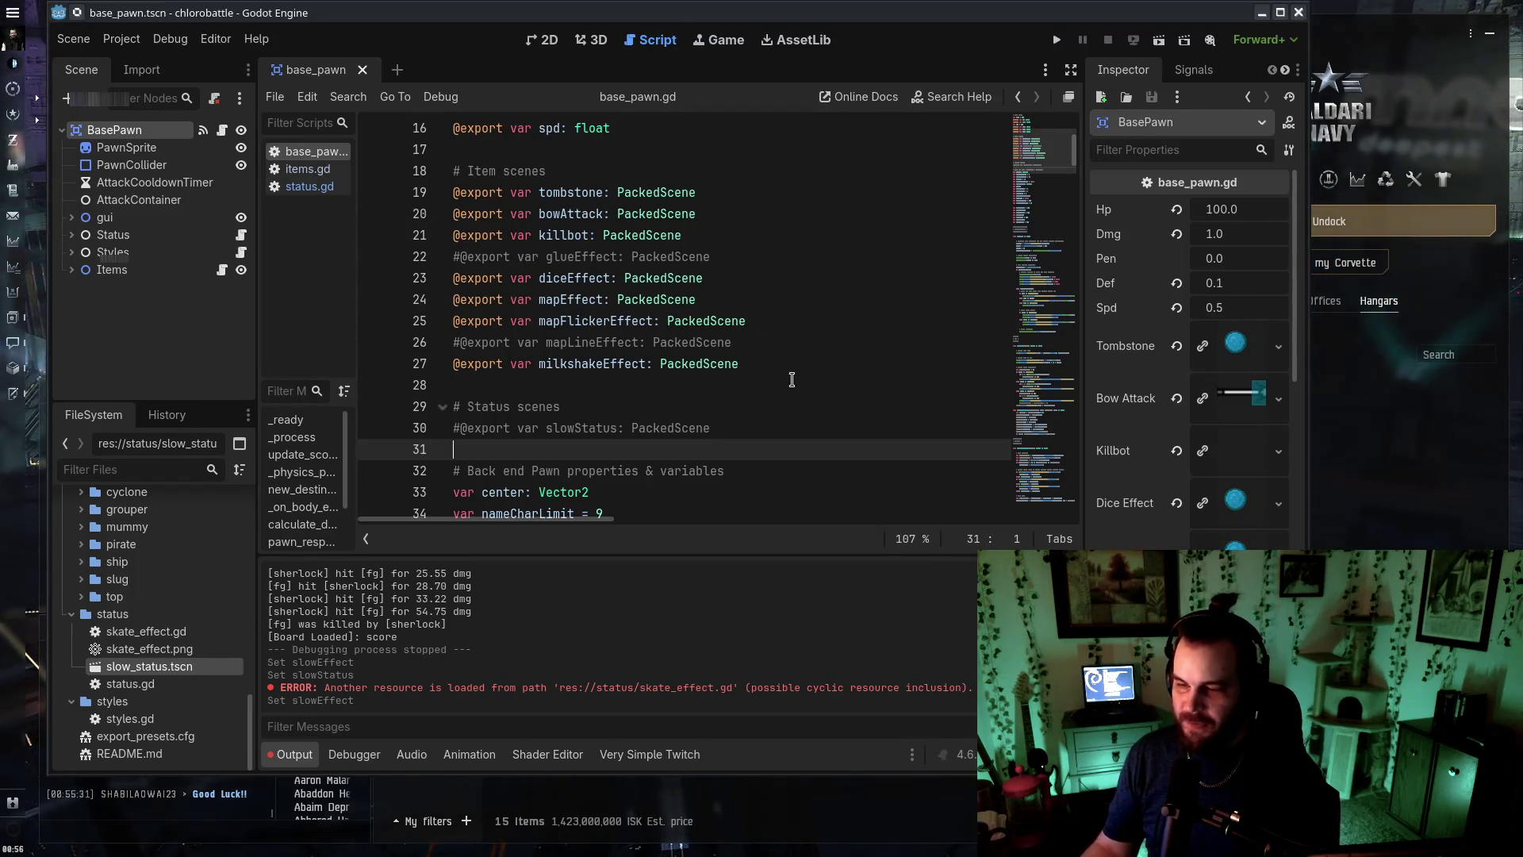
# Create a new folder named 'slow' inside the status folder
pyautogui.scroll(-13, 782, 376)
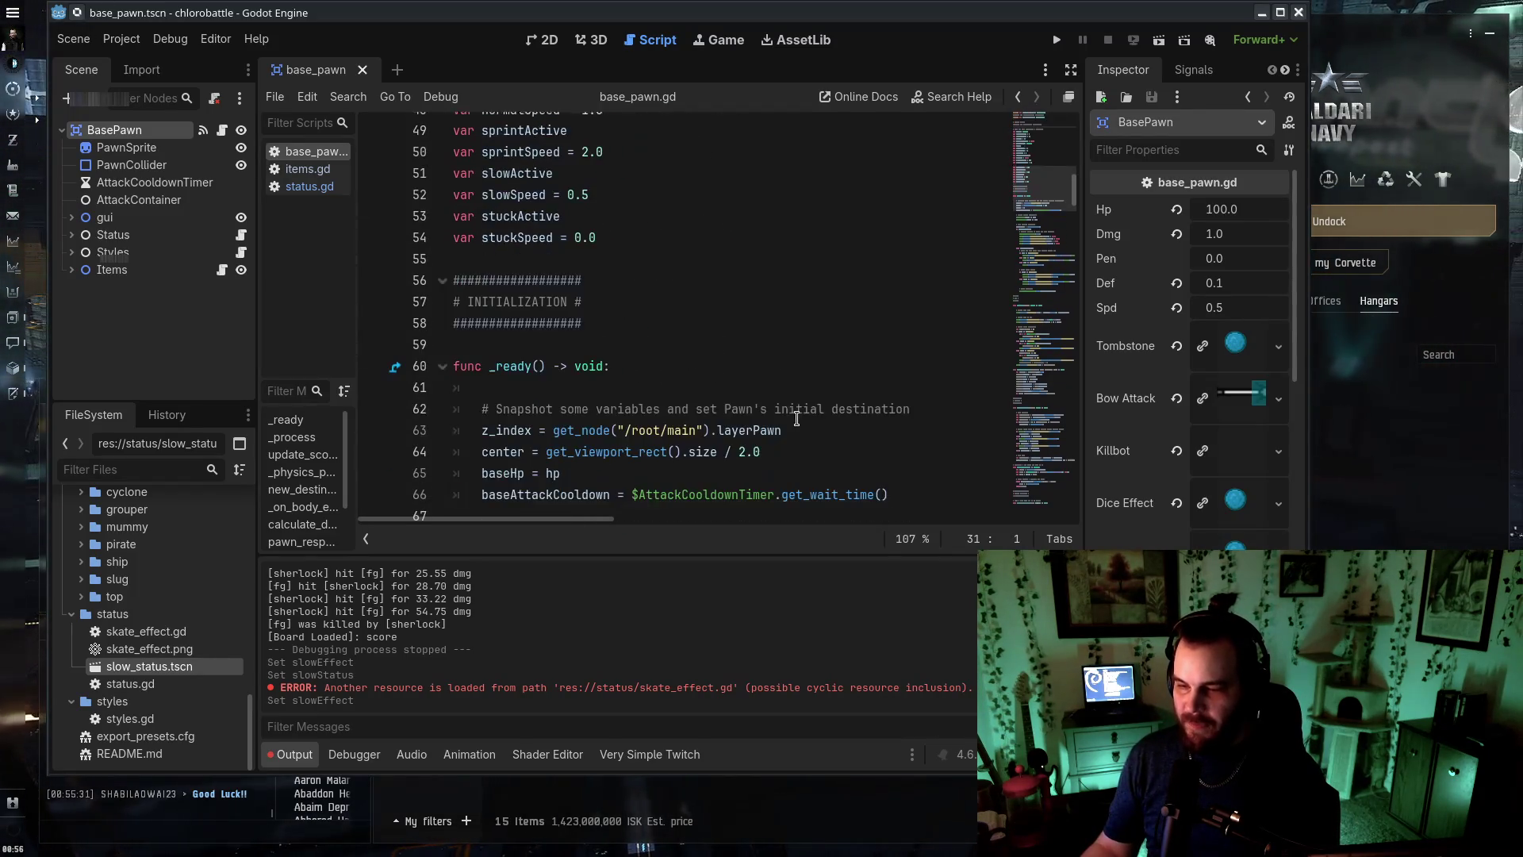
pyautogui.scroll(-1, 798, 425)
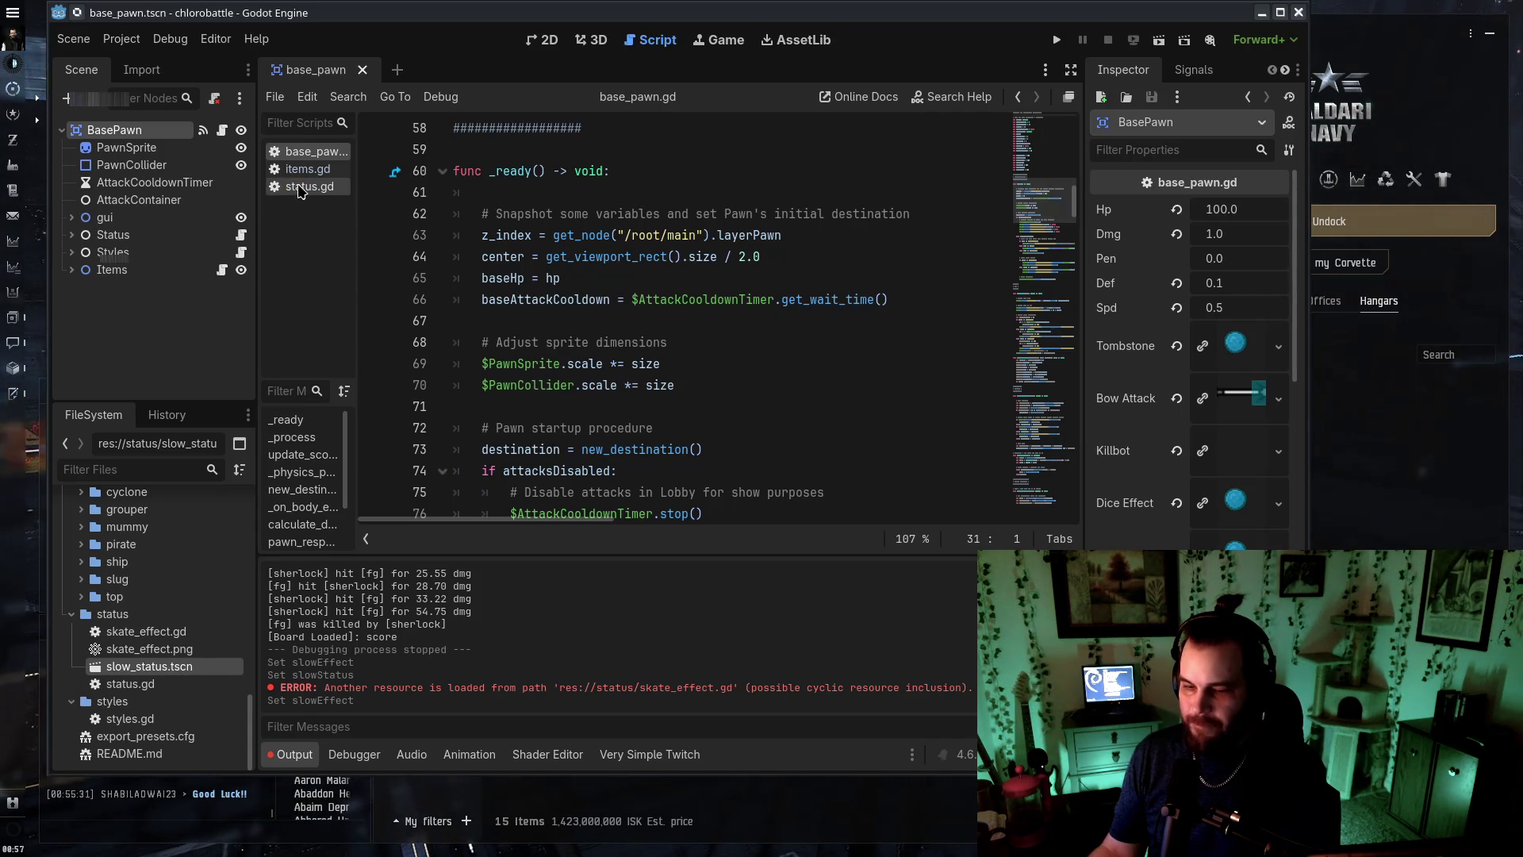
pyautogui.rightClick(150, 614)
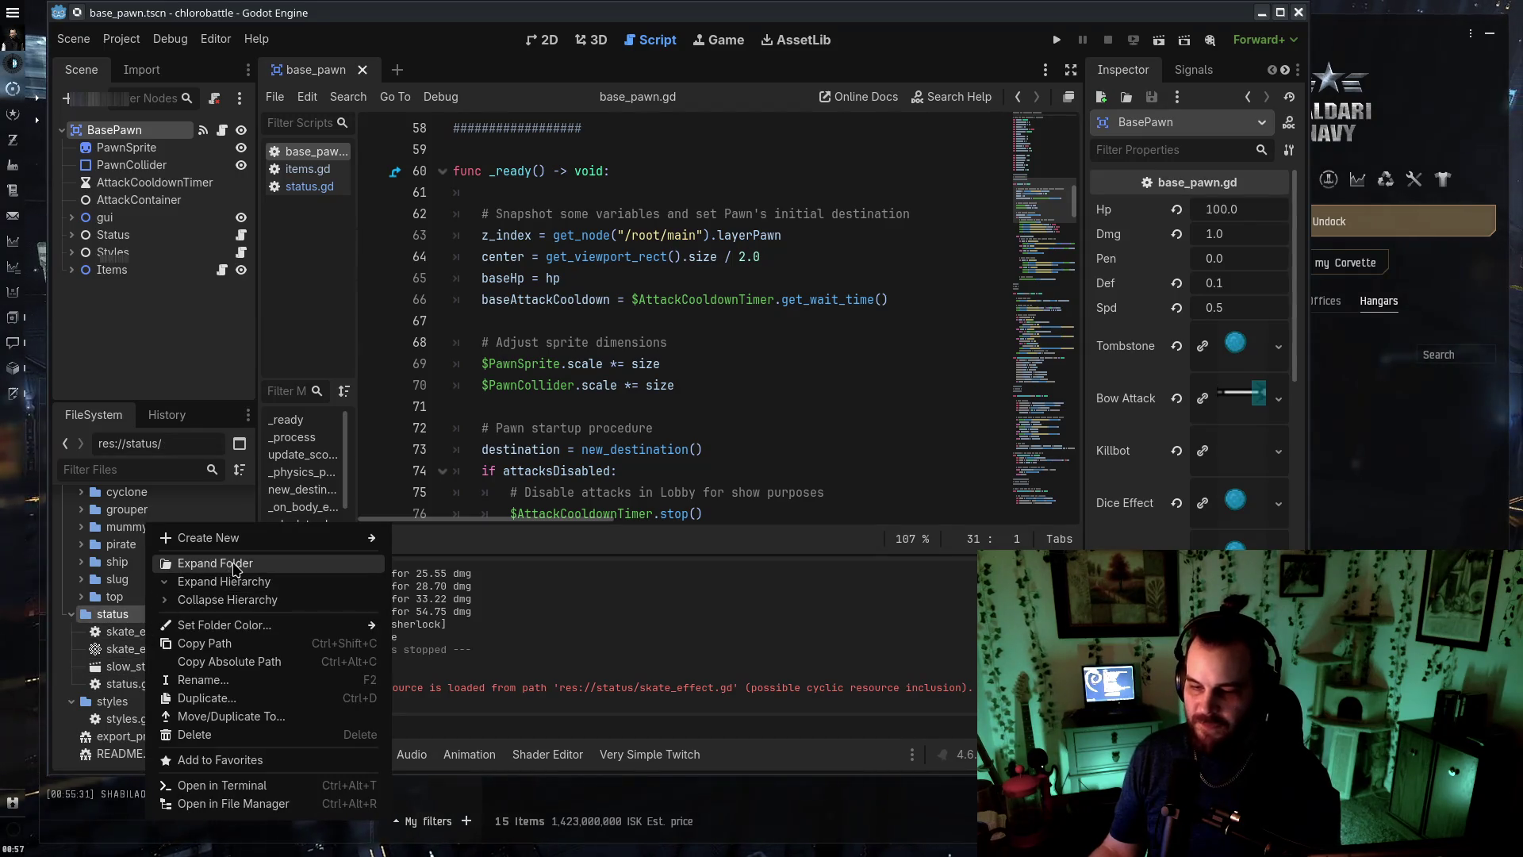
pyautogui.moveTo(302, 538)
pyautogui.click(448, 539)
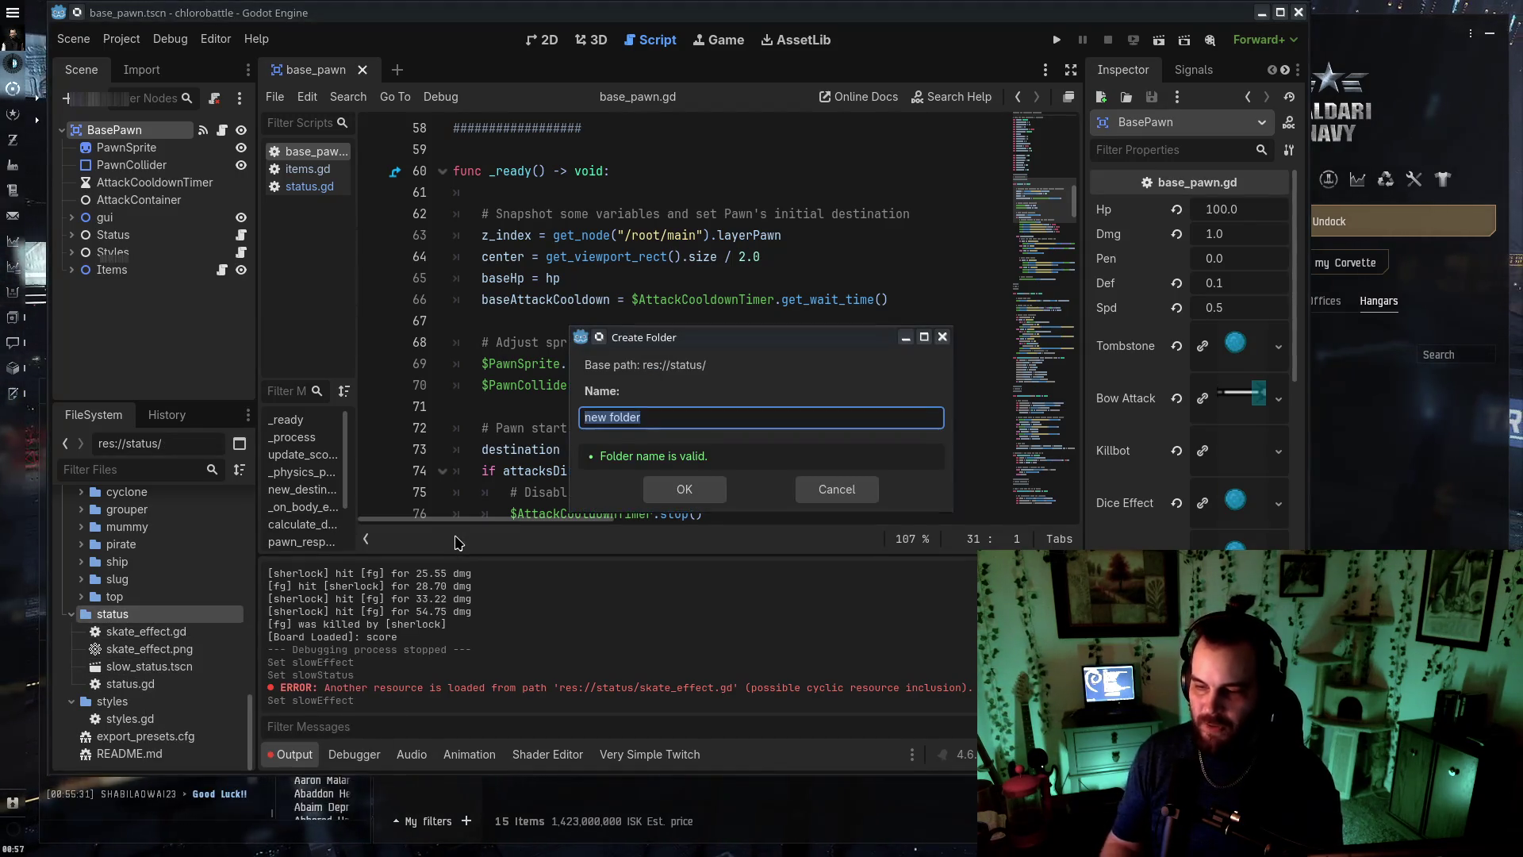
pyautogui.write('ow')
pyautogui.press('Return')
# Move the three skate/slow status files into the slow folder
pyautogui.click(147, 649)
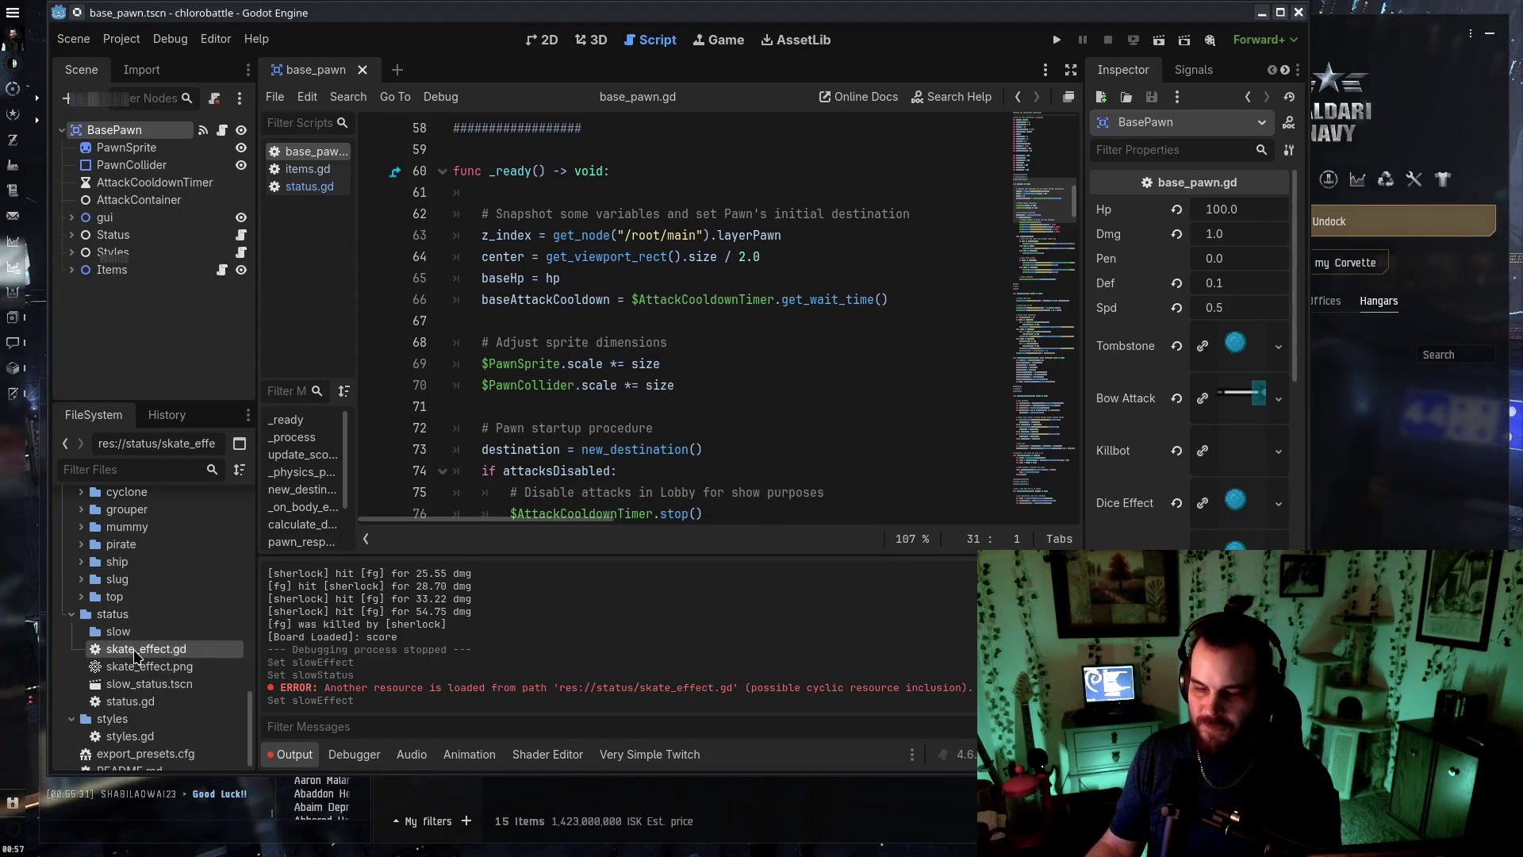
pyautogui.keyDown('shift'); pyautogui.click(145, 685); pyautogui.keyUp('shift')
pyautogui.moveTo(145, 696); pyautogui.dragTo(119, 631)
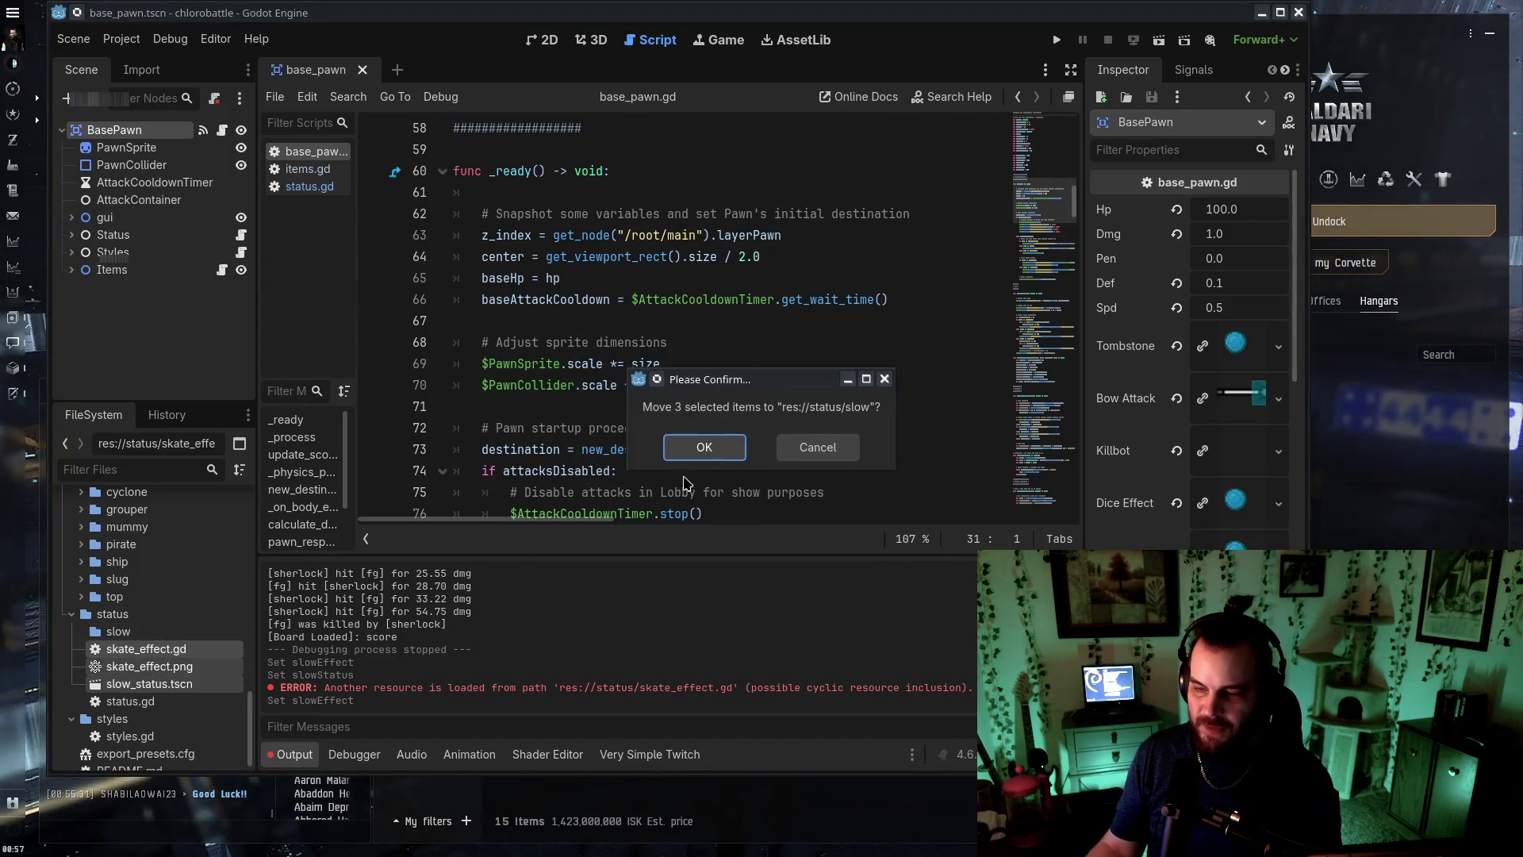
pyautogui.press('Return')
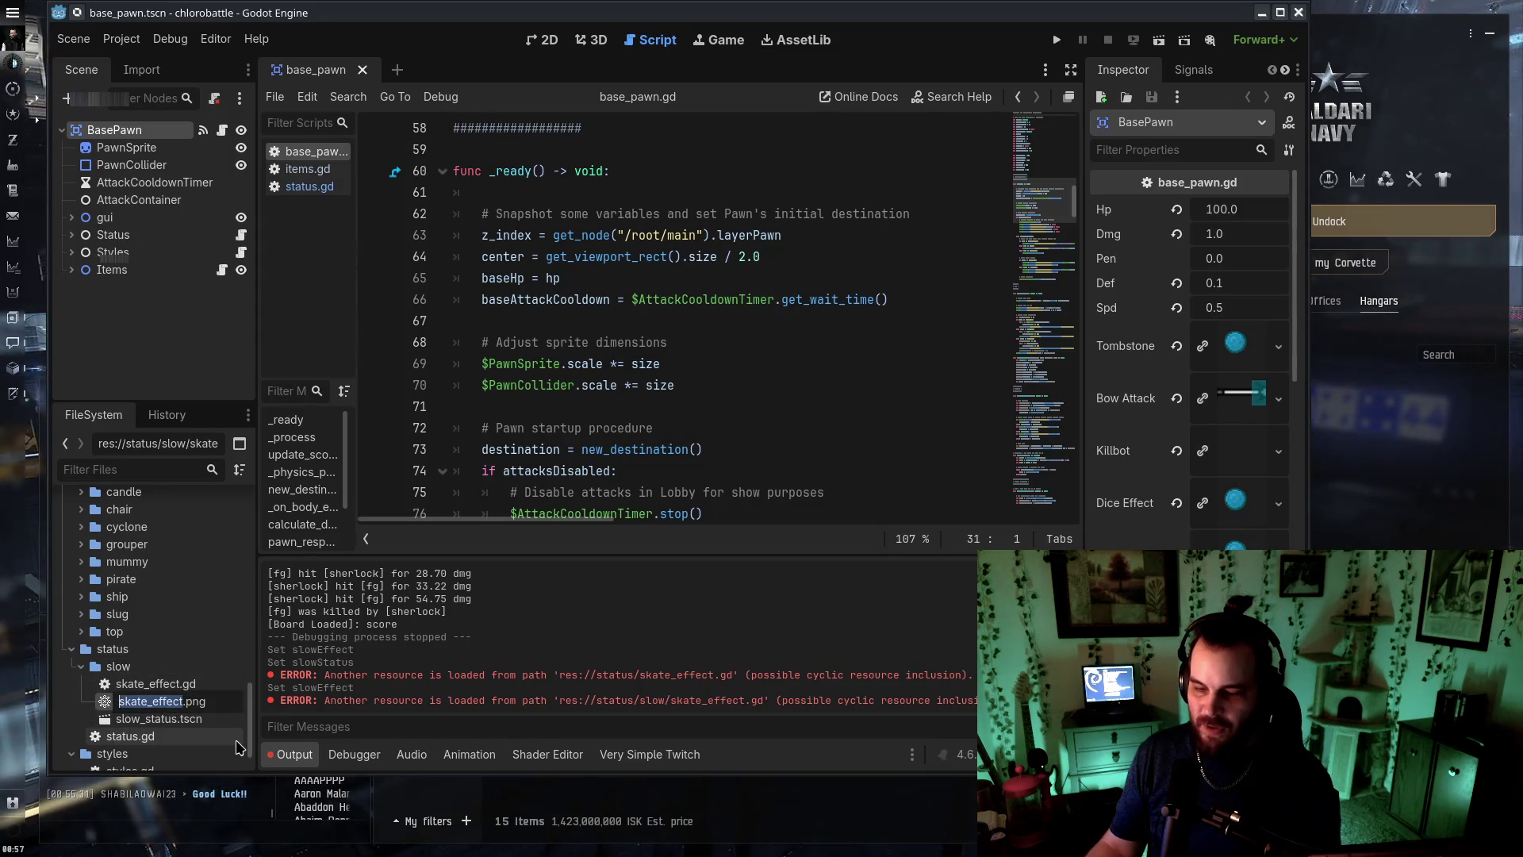
# Rename the image to slow_status.png and the skate_effect.gd script to slow_status.gd
pyautogui.write('slow_status')
pyautogui.press('Return')
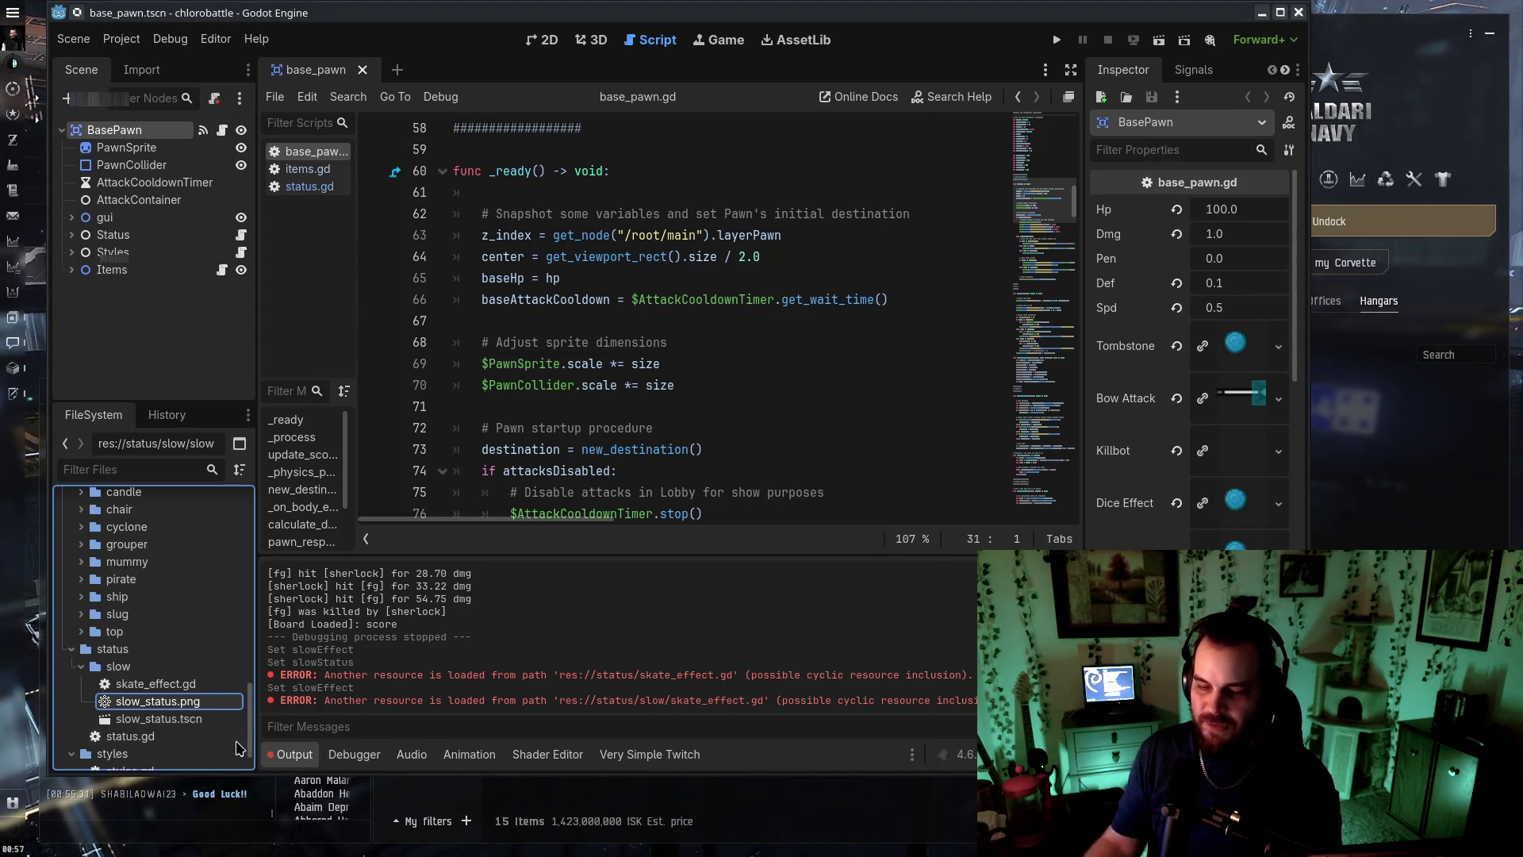
pyautogui.click(189, 687)
pyautogui.press('F2')
pyautogui.write('slow_sta')
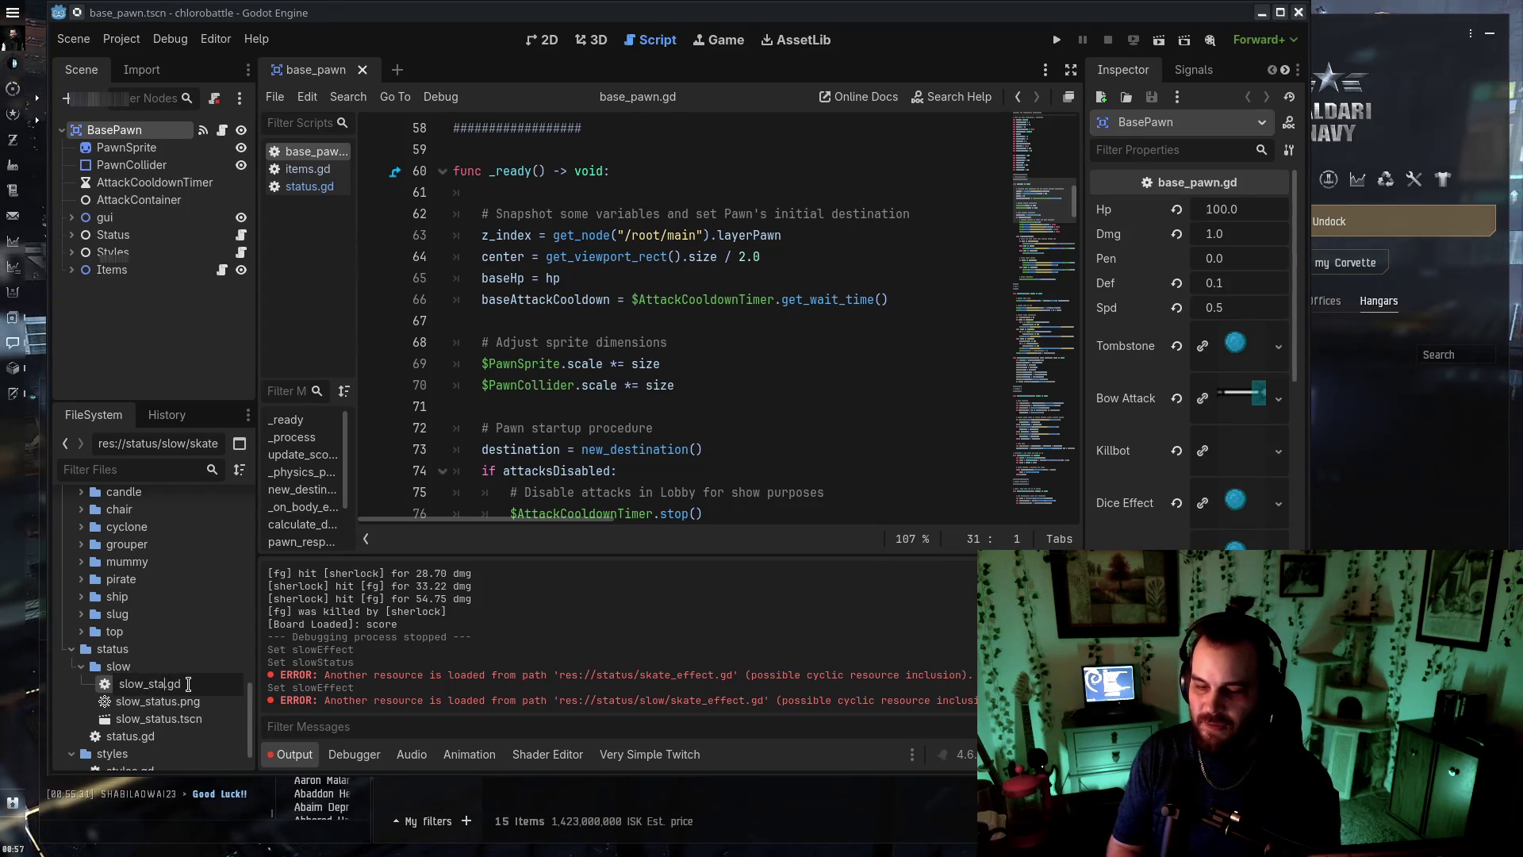
pyautogui.write('tus')
pyautogui.press('Return')
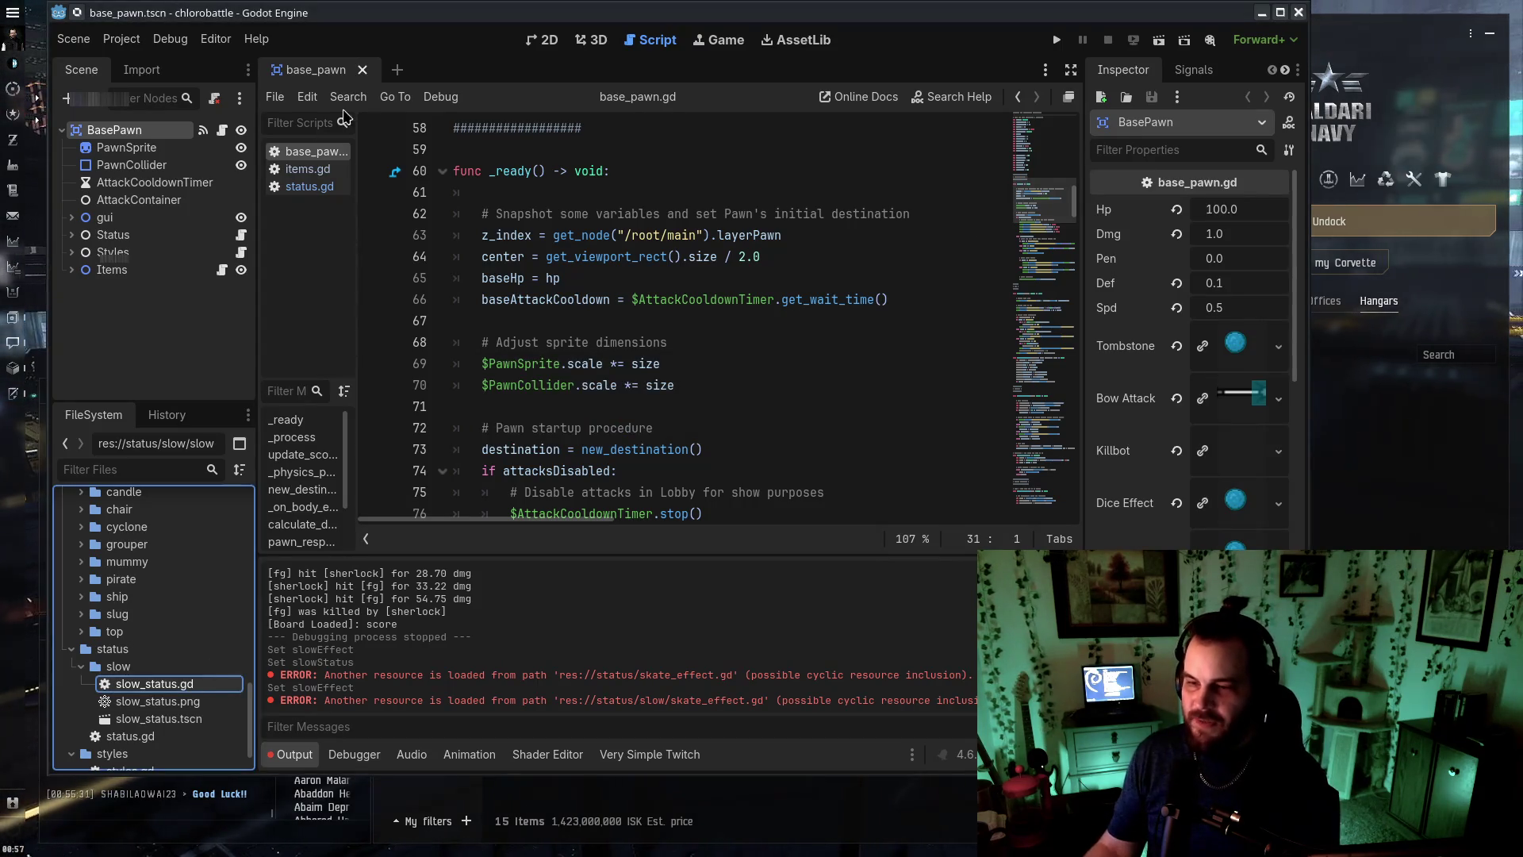
# Switch through the open scripts back to base_pawn.gd
pyautogui.click(328, 190)
pyautogui.click(308, 169)
pyautogui.click(313, 150)
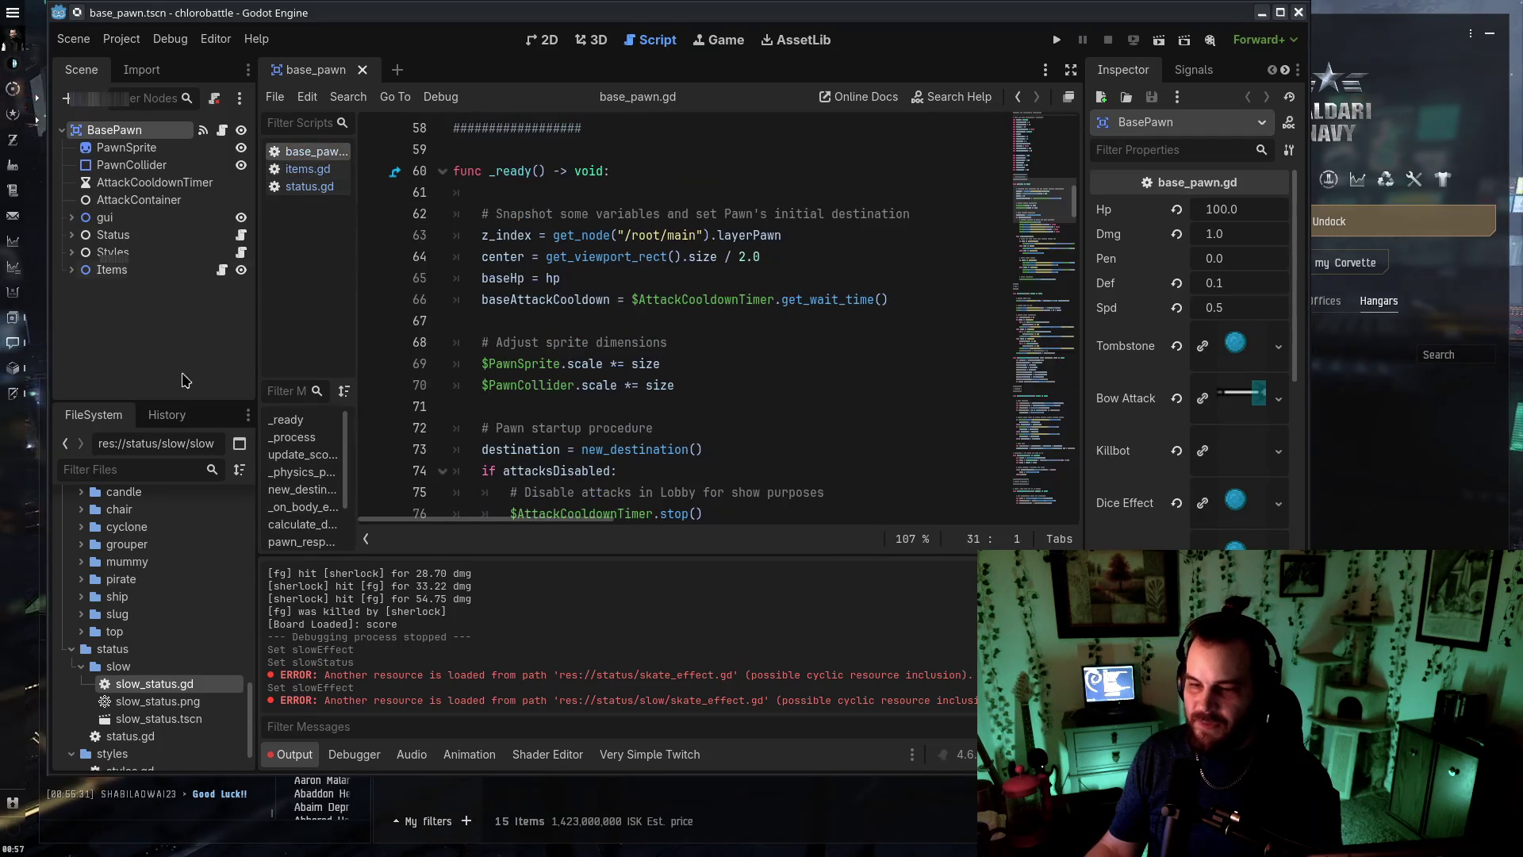
pyautogui.scroll(5, 166, 547)
pyautogui.scroll(10, 167, 547)
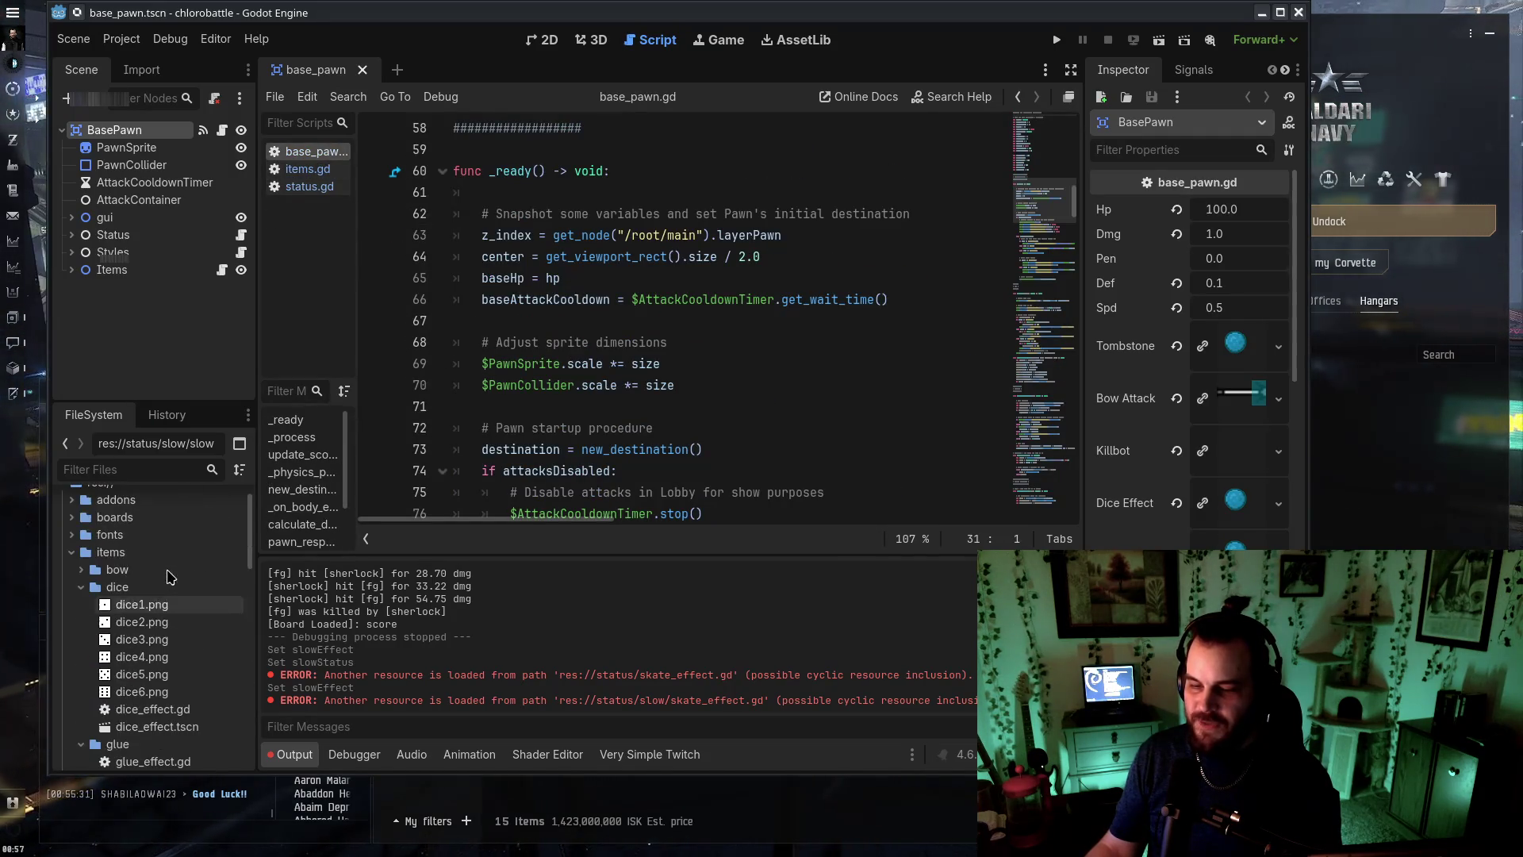
# Open board_lobby.gd from the boards/1 lobby folder
pyautogui.scroll(2, 181, 516)
pyautogui.doubleClick(119, 553)
pyautogui.doubleClick(131, 570)
pyautogui.click(167, 606)
pyautogui.doubleClick(190, 589)
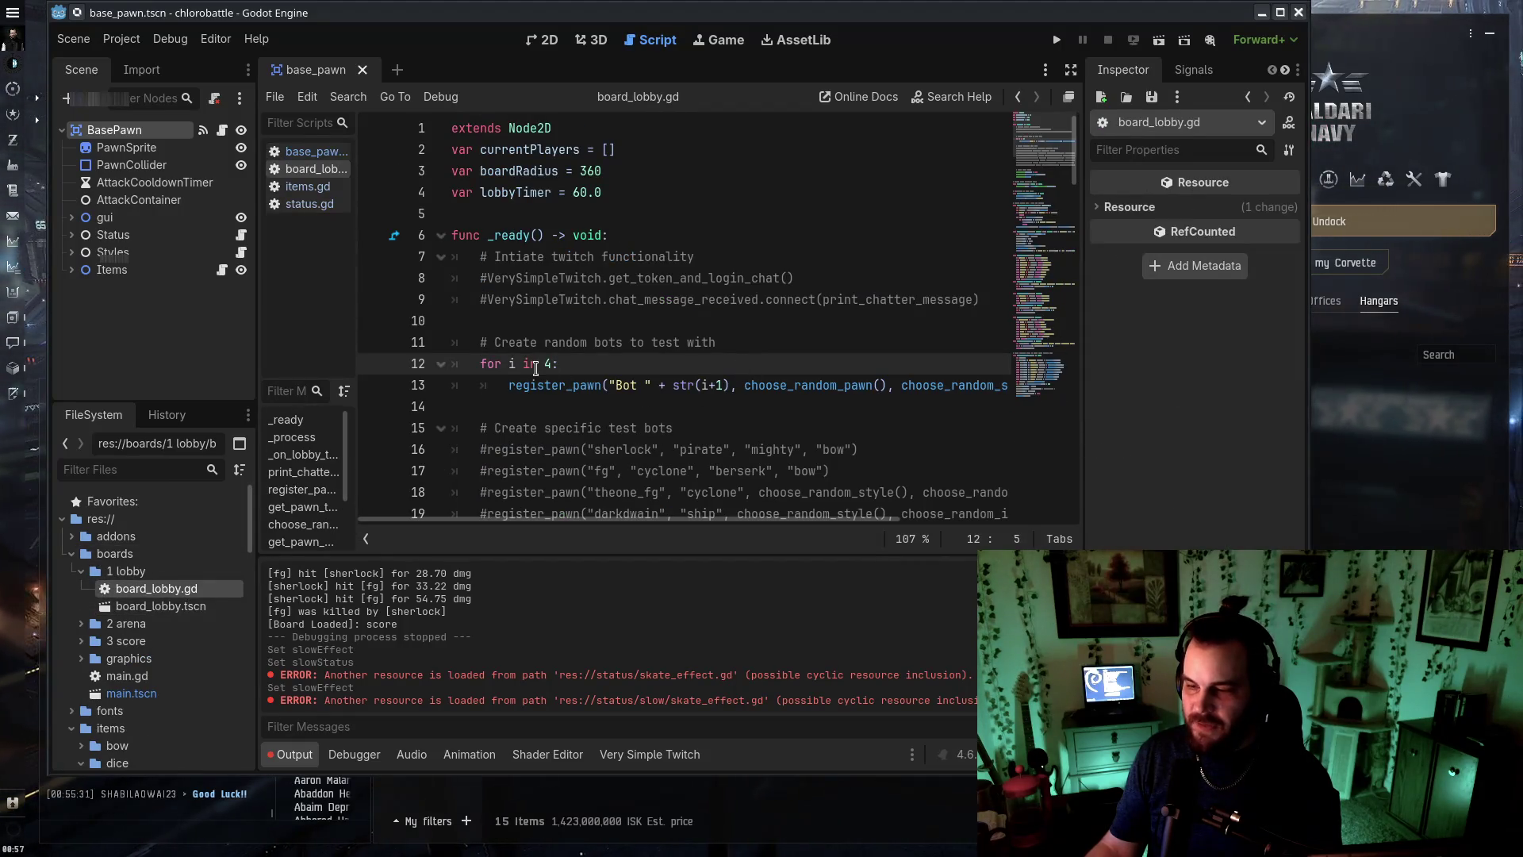
# Spawn 8 bots carrying "glue" instead of "bow", then test-run and close the game
pyautogui.write('8')
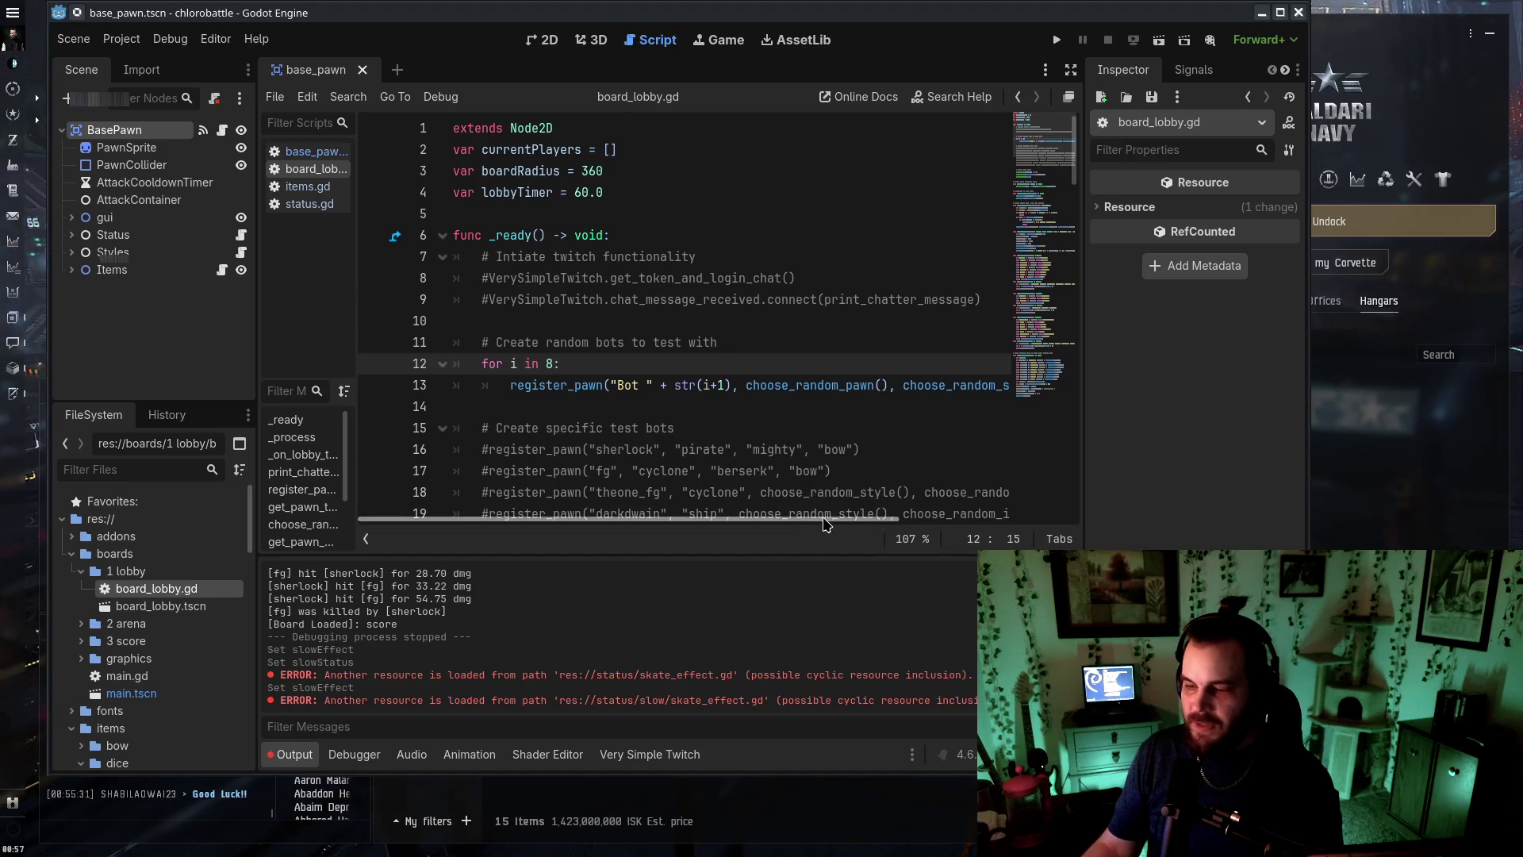
pyautogui.moveTo(634, 518); pyautogui.dragTo(805, 517)
pyautogui.moveTo(835, 386); pyautogui.dragTo(871, 388)
pyautogui.press('BackSpace')
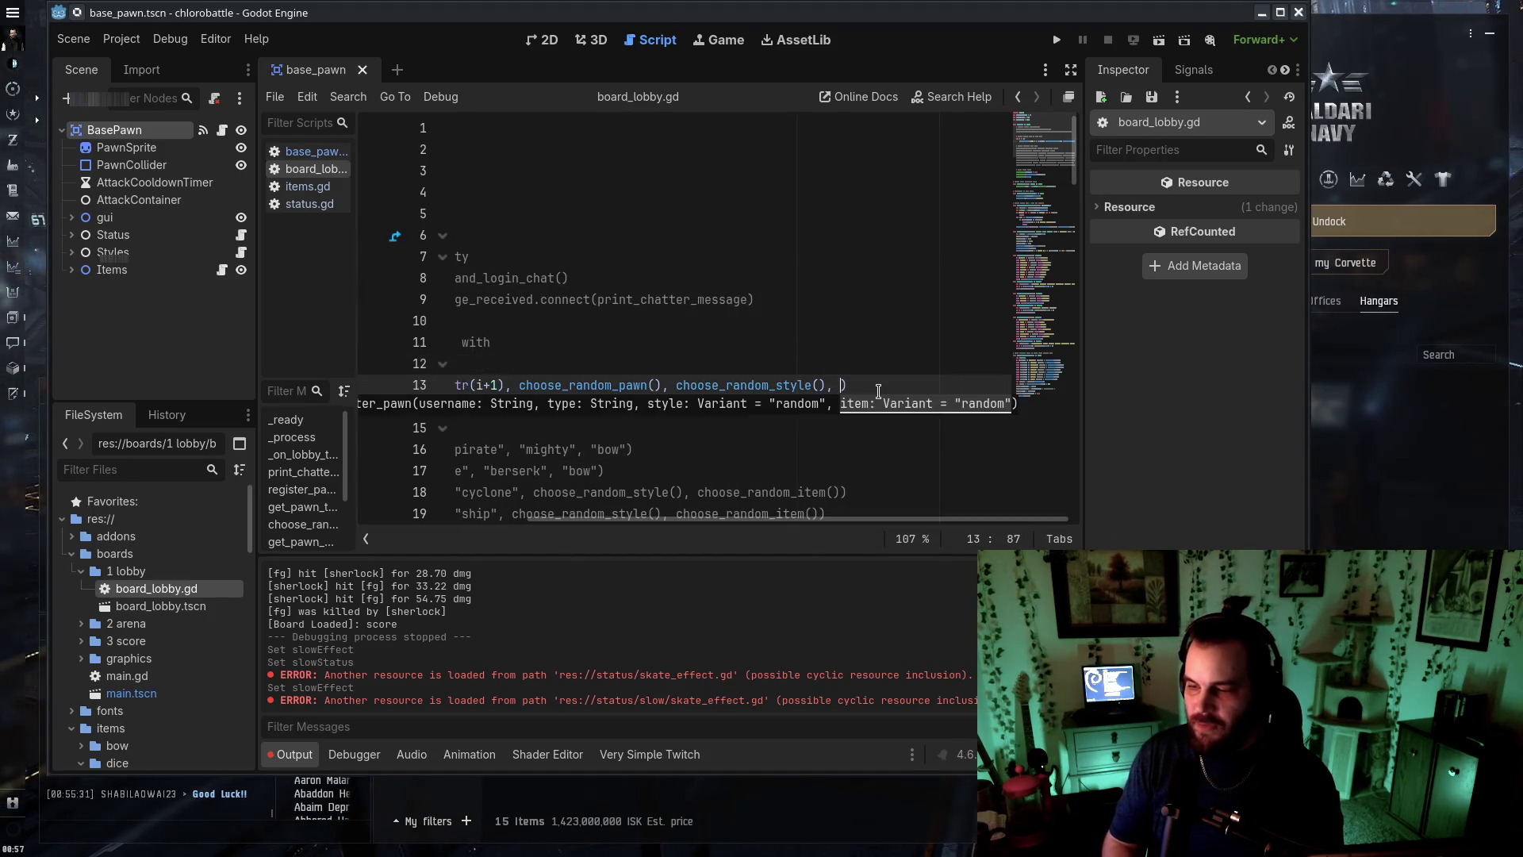
pyautogui.write('e')
pyautogui.press('F5')
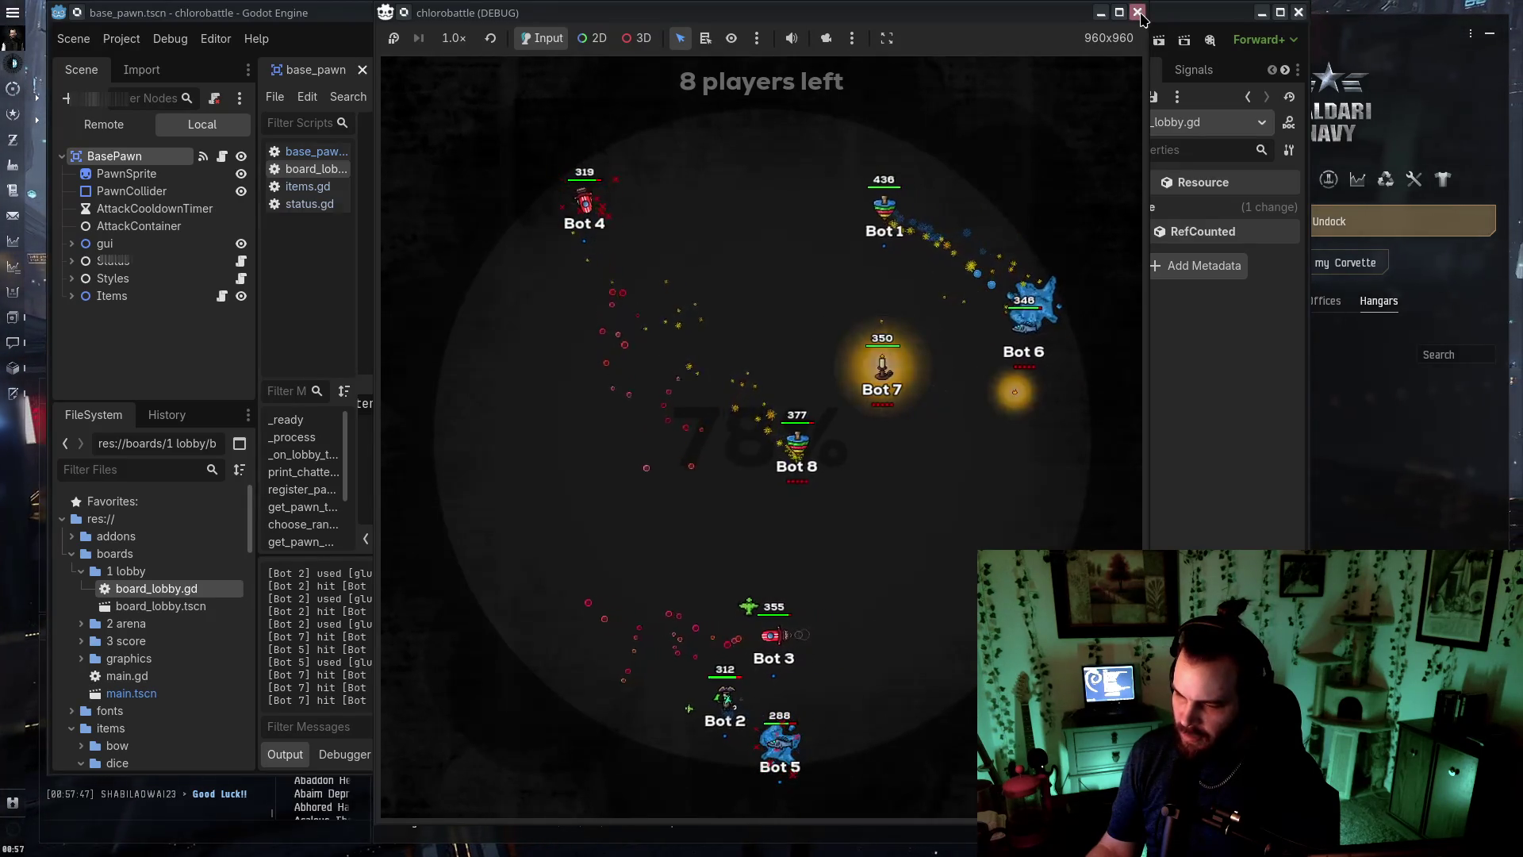
pyautogui.click(1139, 14)
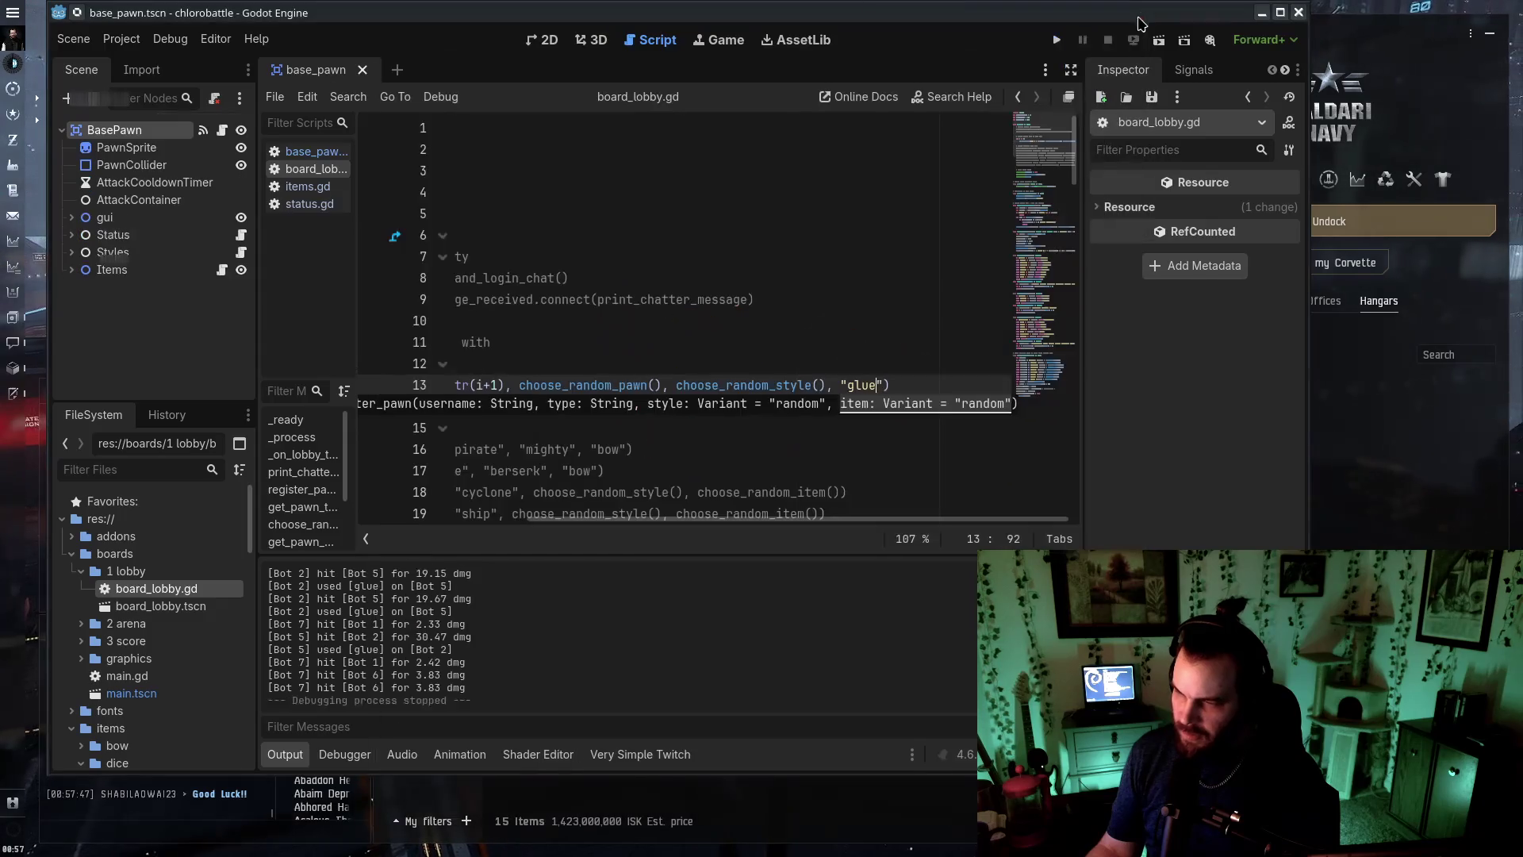
# Select the pawn's Status node and open its Slow Effect scene, slow_status.tscn
pyautogui.click(642, 449)
pyautogui.scroll(-5, 151, 635)
pyautogui.click(151, 269)
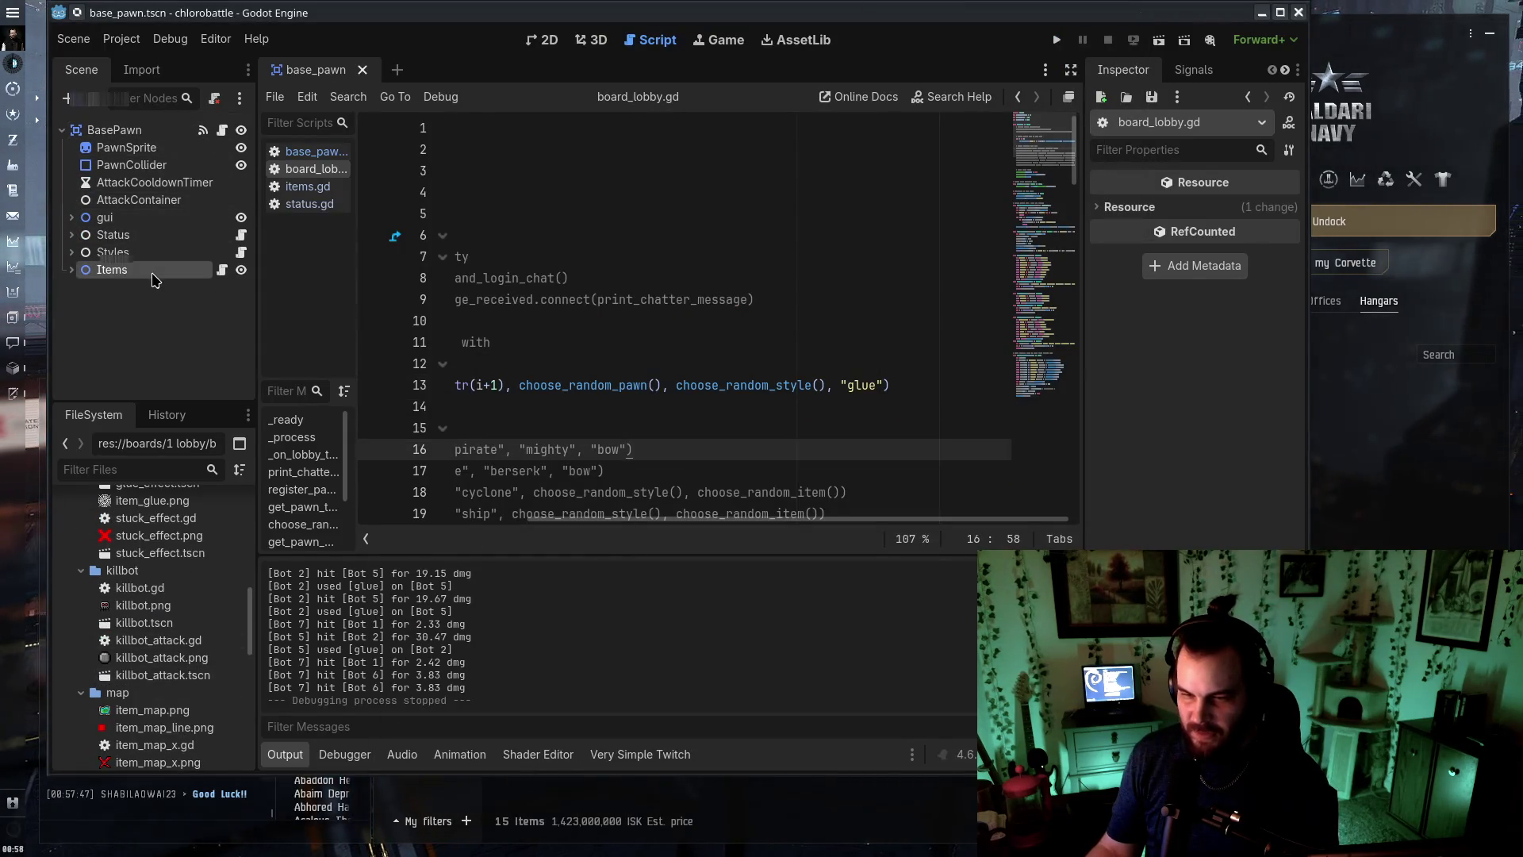
pyautogui.click(154, 235)
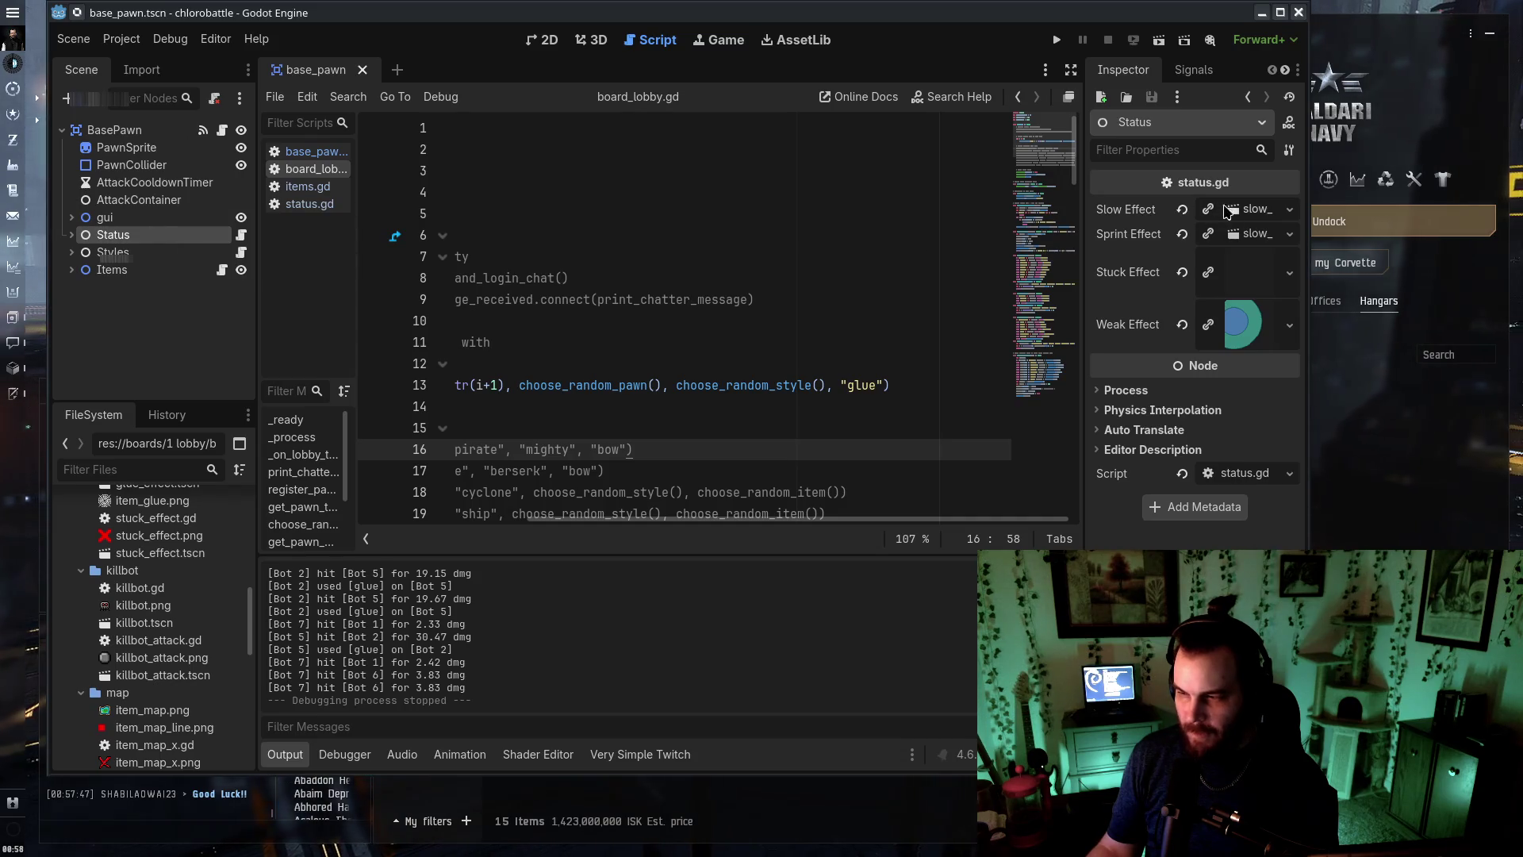
pyautogui.click(1224, 211)
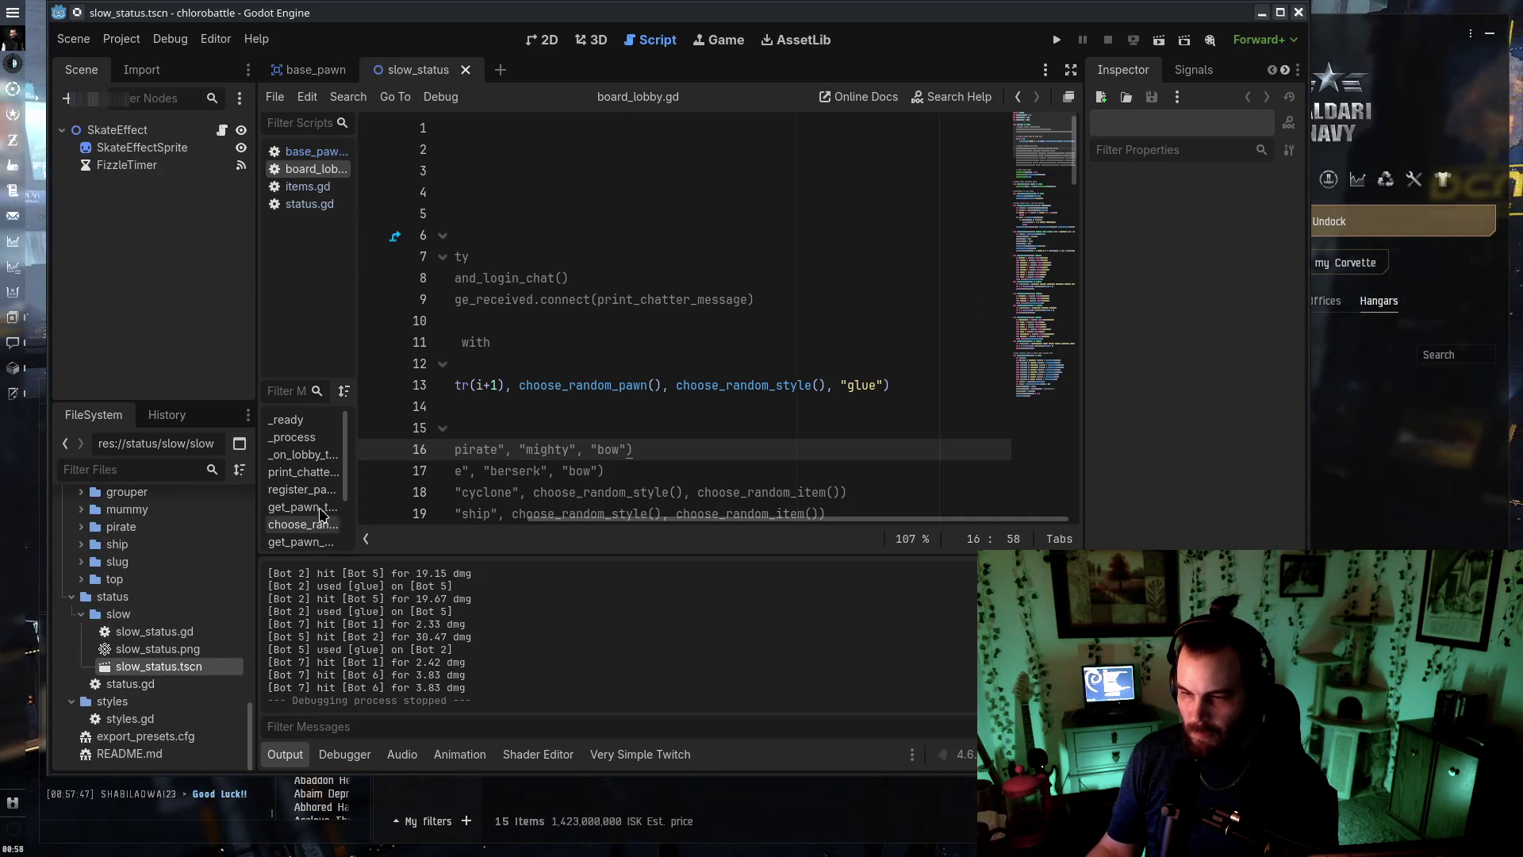
# Inspect the SkateEffect root, SkateEffectSprite and FizzleTimer nodes
pyautogui.click(144, 130)
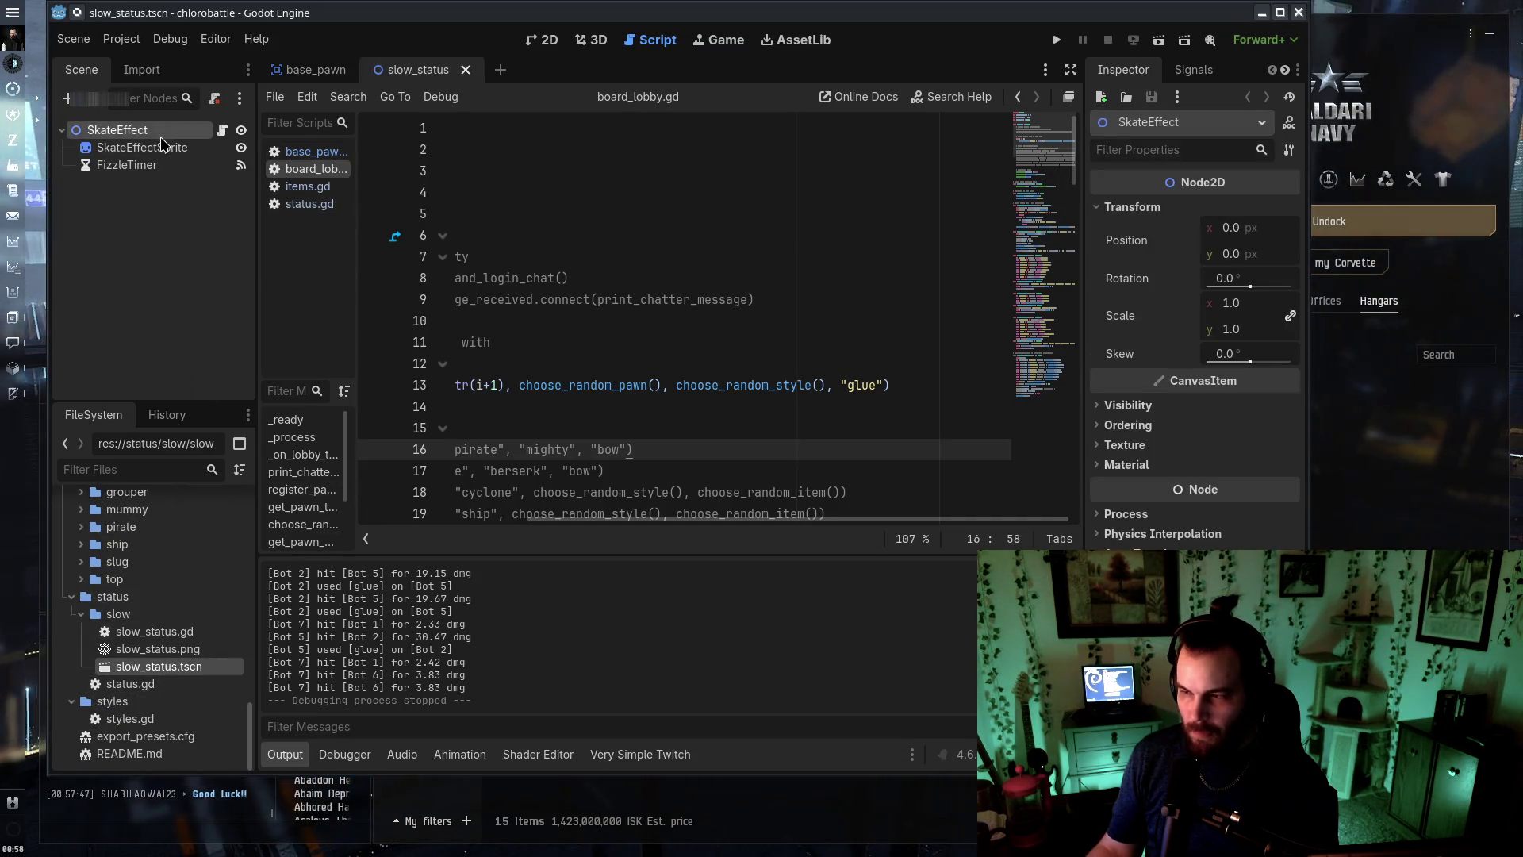
pyautogui.click(117, 131)
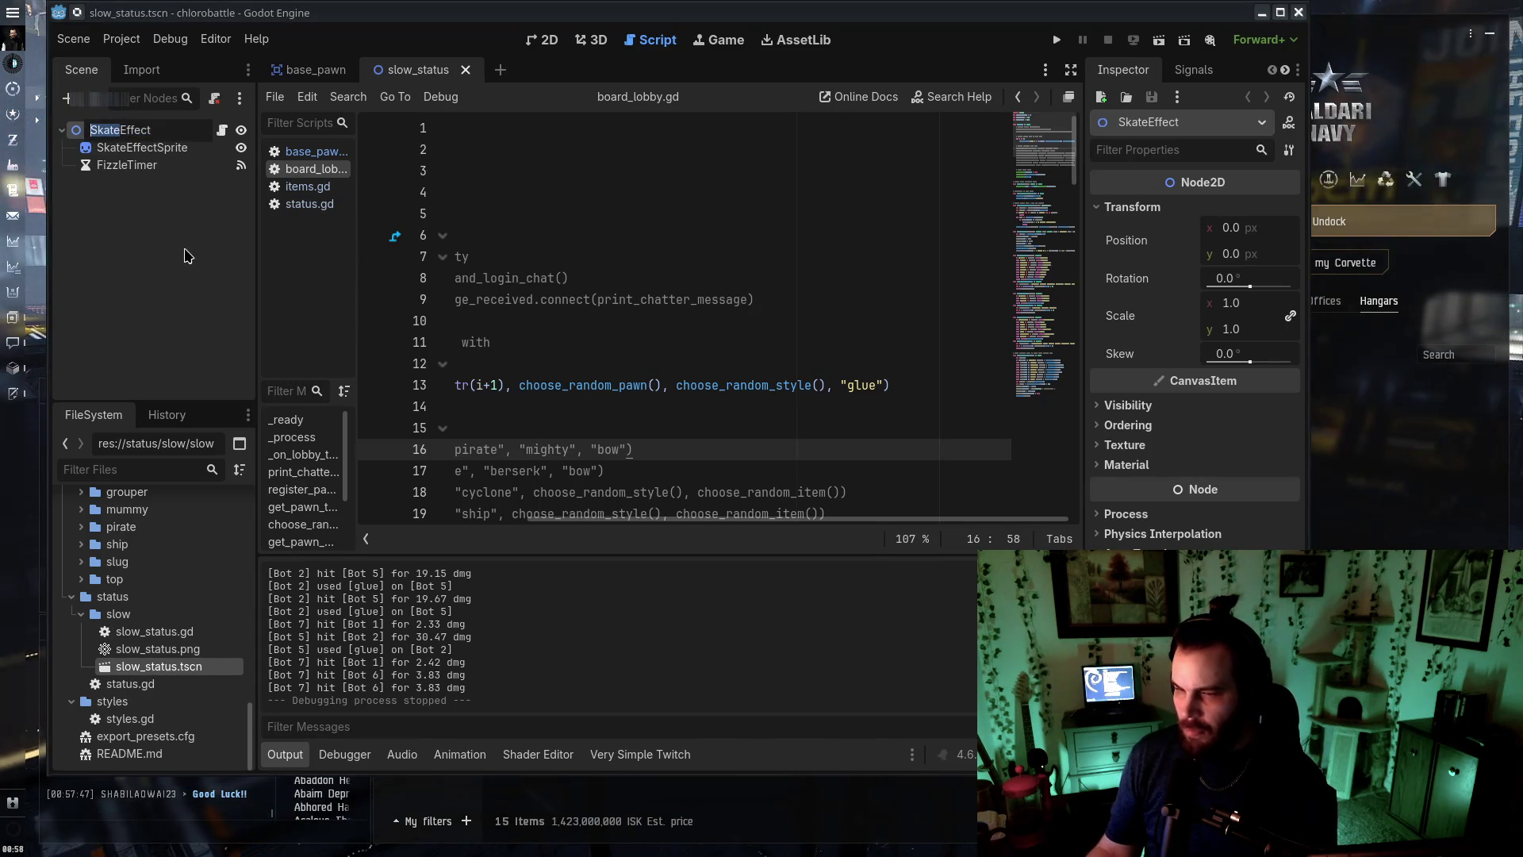
pyautogui.press('Return')
pyautogui.press('Down')
pyautogui.press('Down')
pyautogui.press('Up')
pyautogui.press('Up')
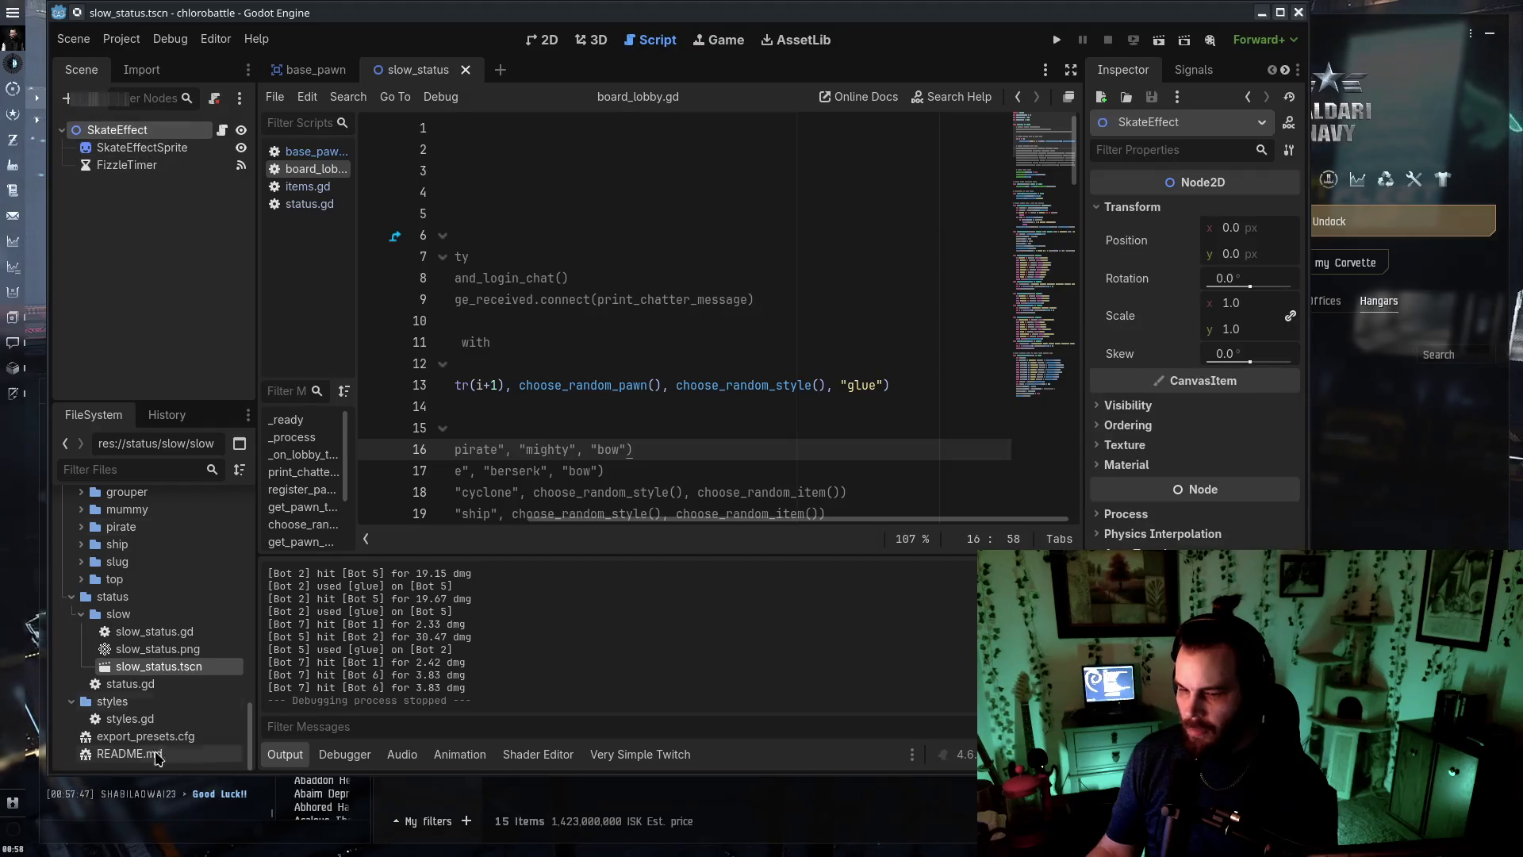
# Check the slow_status.gd and slow_status.tscn files in the status folder
pyautogui.click(185, 634)
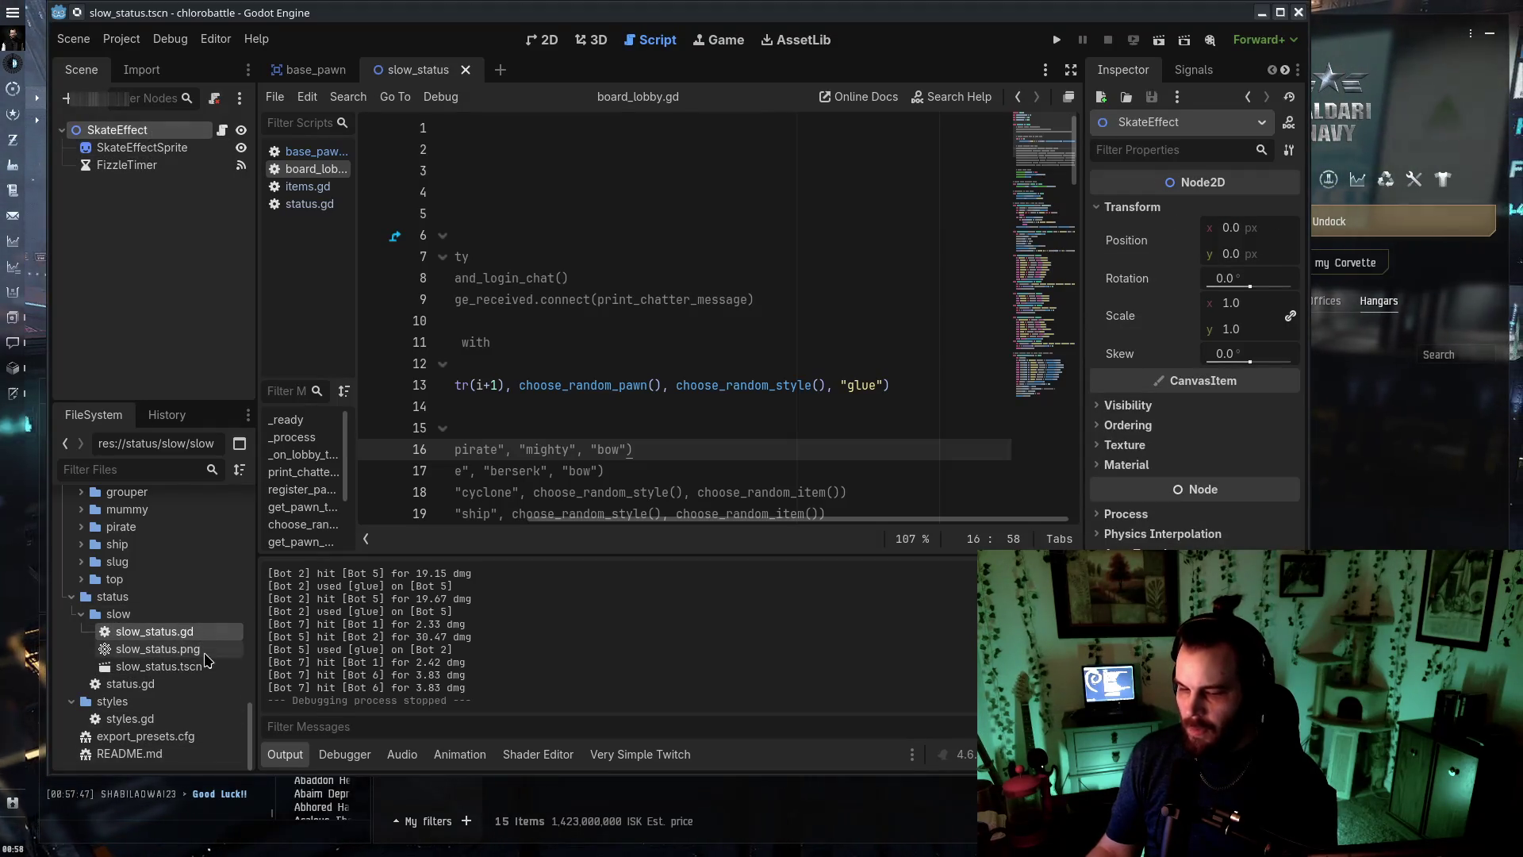
pyautogui.press('Up')
pyautogui.press('Up')
pyautogui.press('Up')
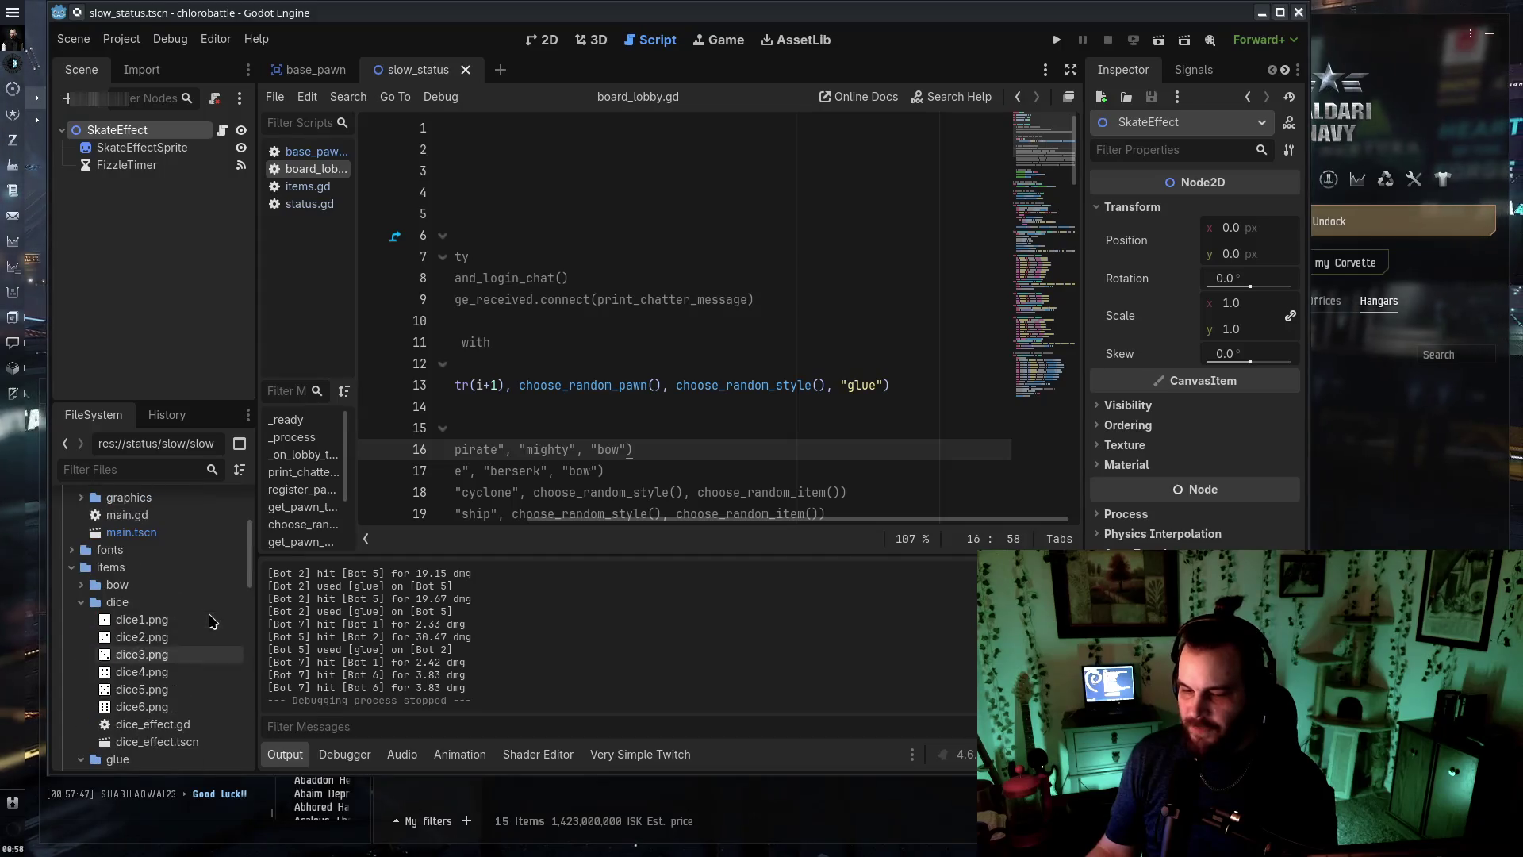
pyautogui.press('Down')
pyautogui.press('Down')
pyautogui.press('Down')
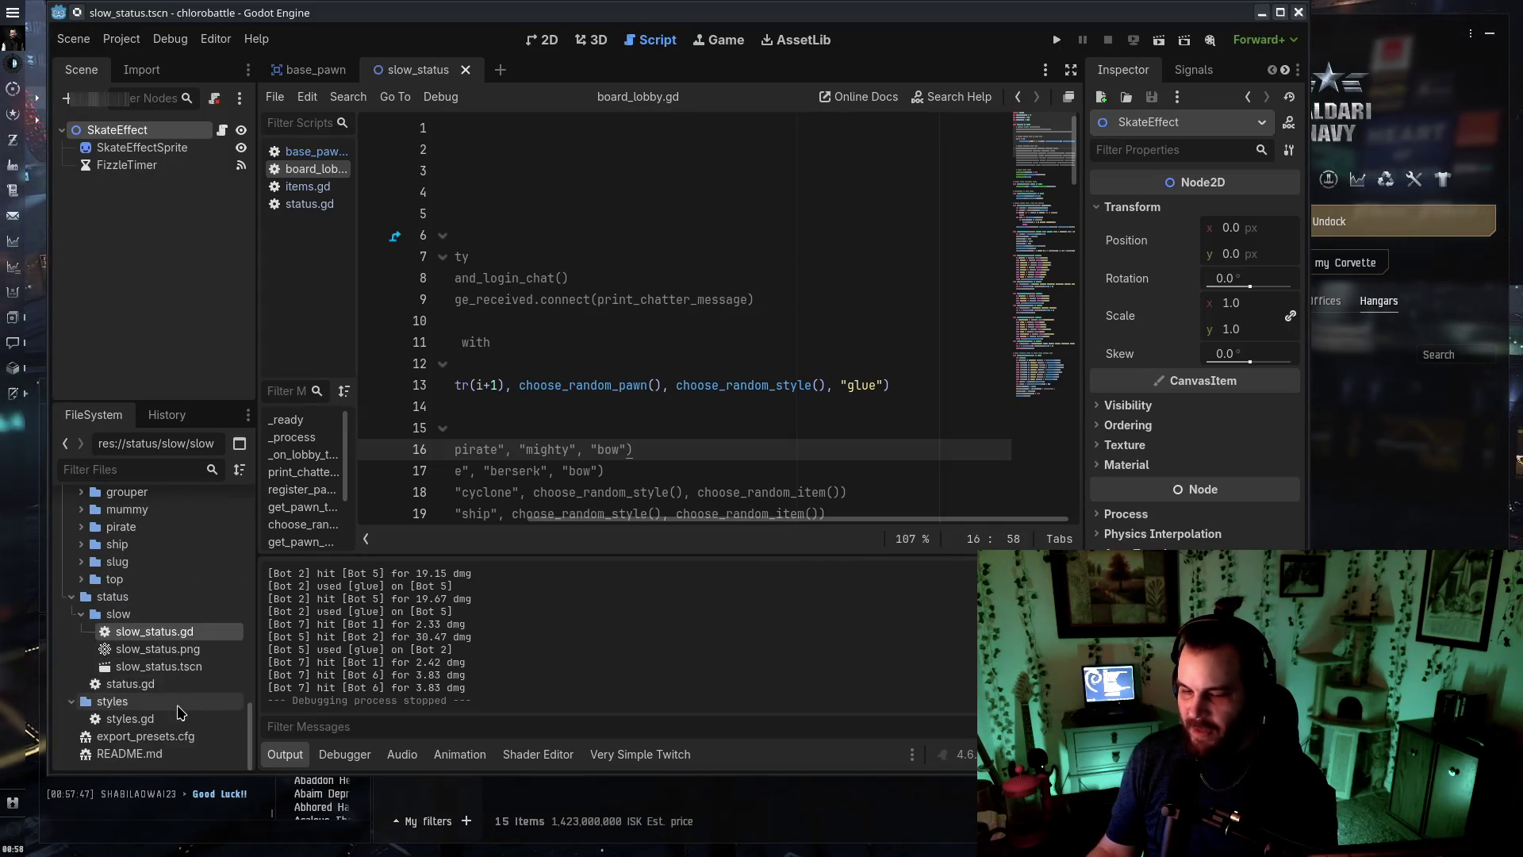
pyautogui.click(181, 668)
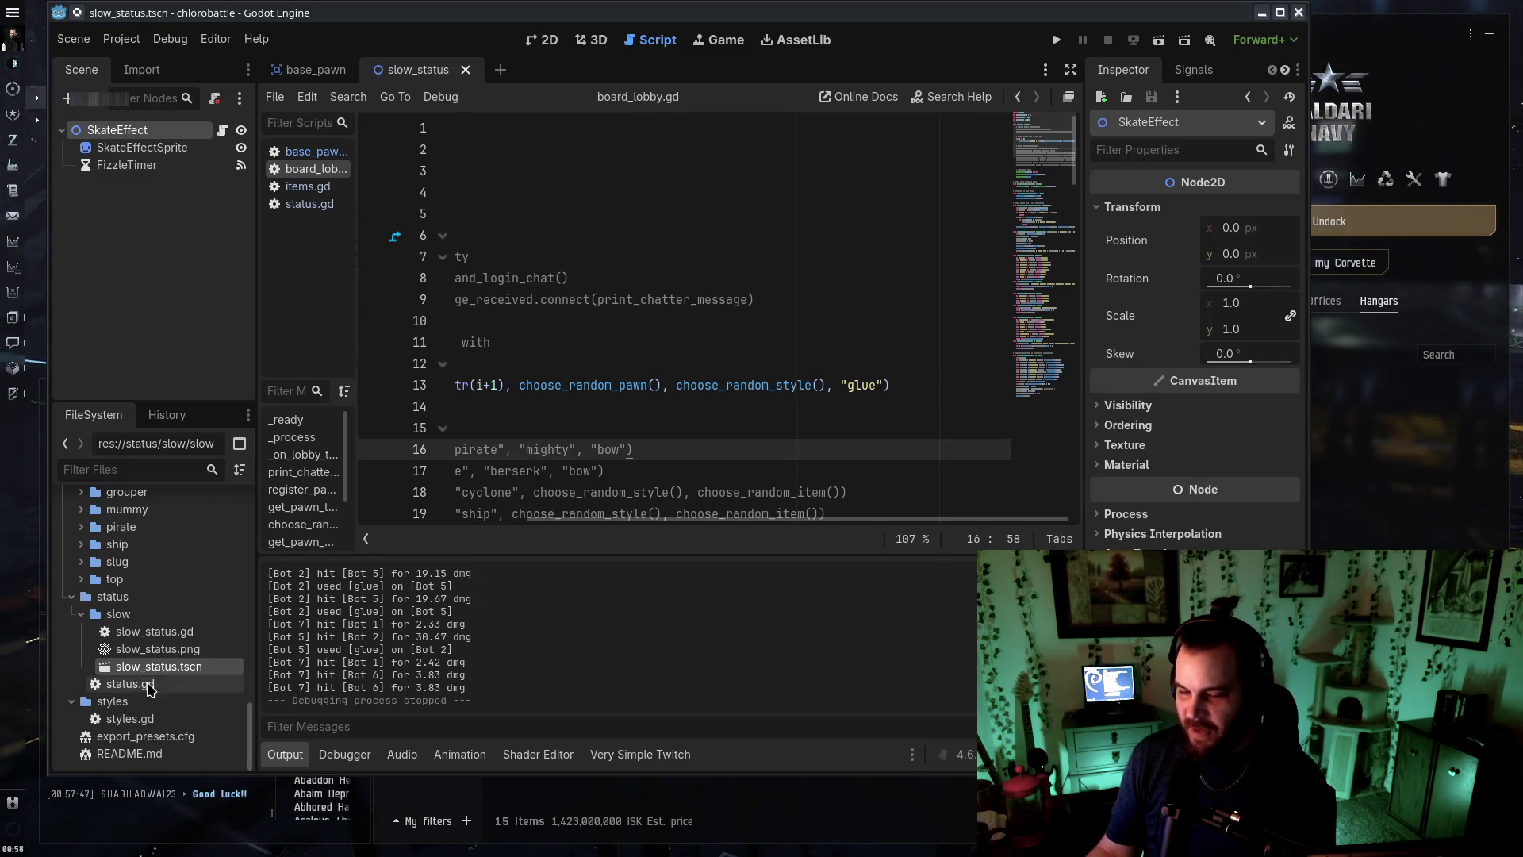
pyautogui.rightClick(127, 597)
# Create a 'sprint' folder under status and move the three slow_status files into it
pyautogui.moveTo(217, 542)
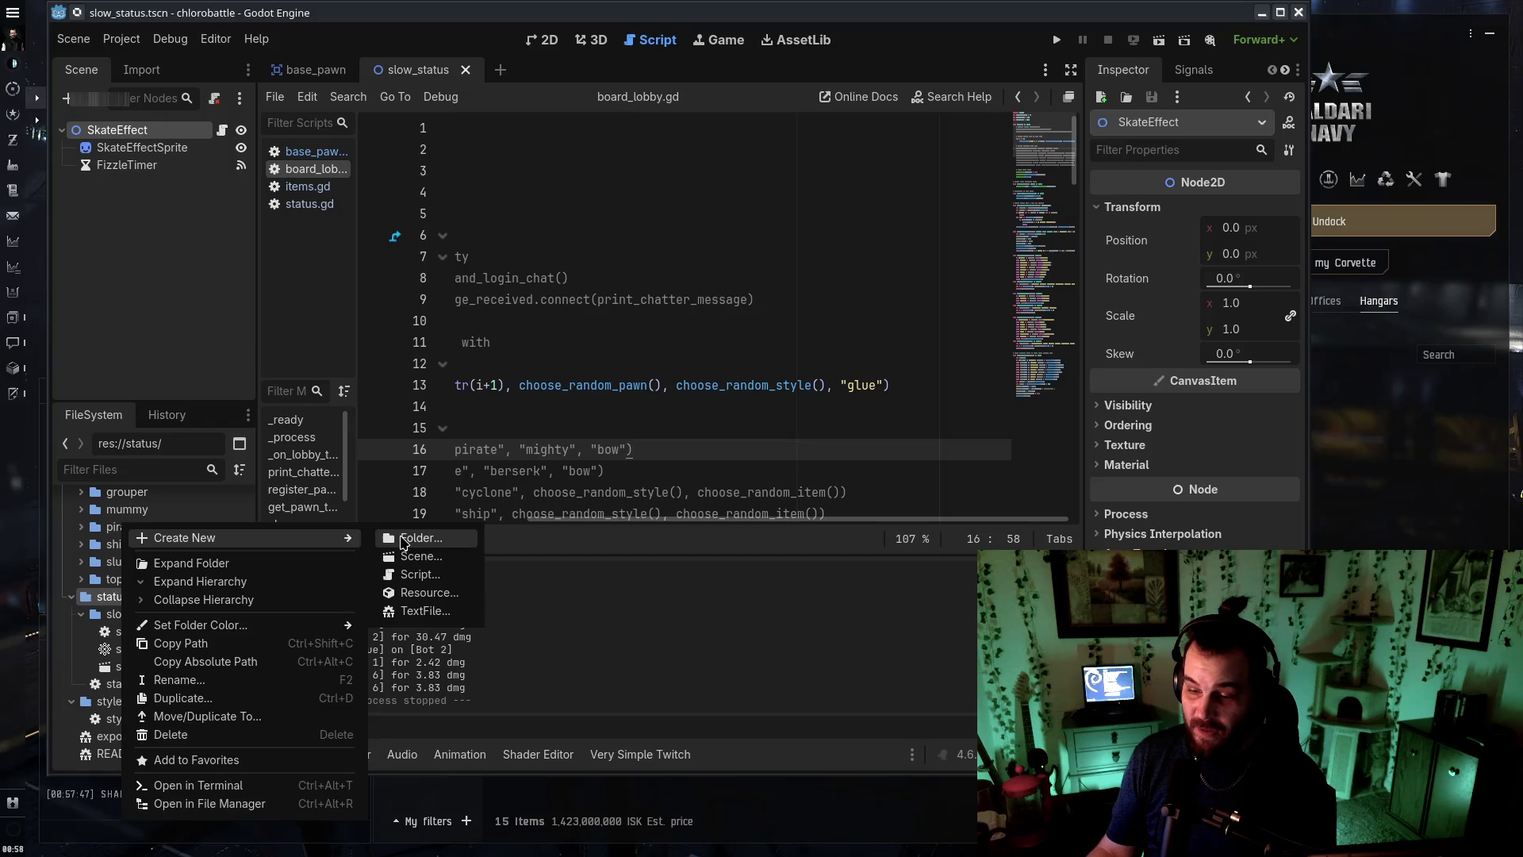
pyautogui.click(403, 540)
pyautogui.press('Return')
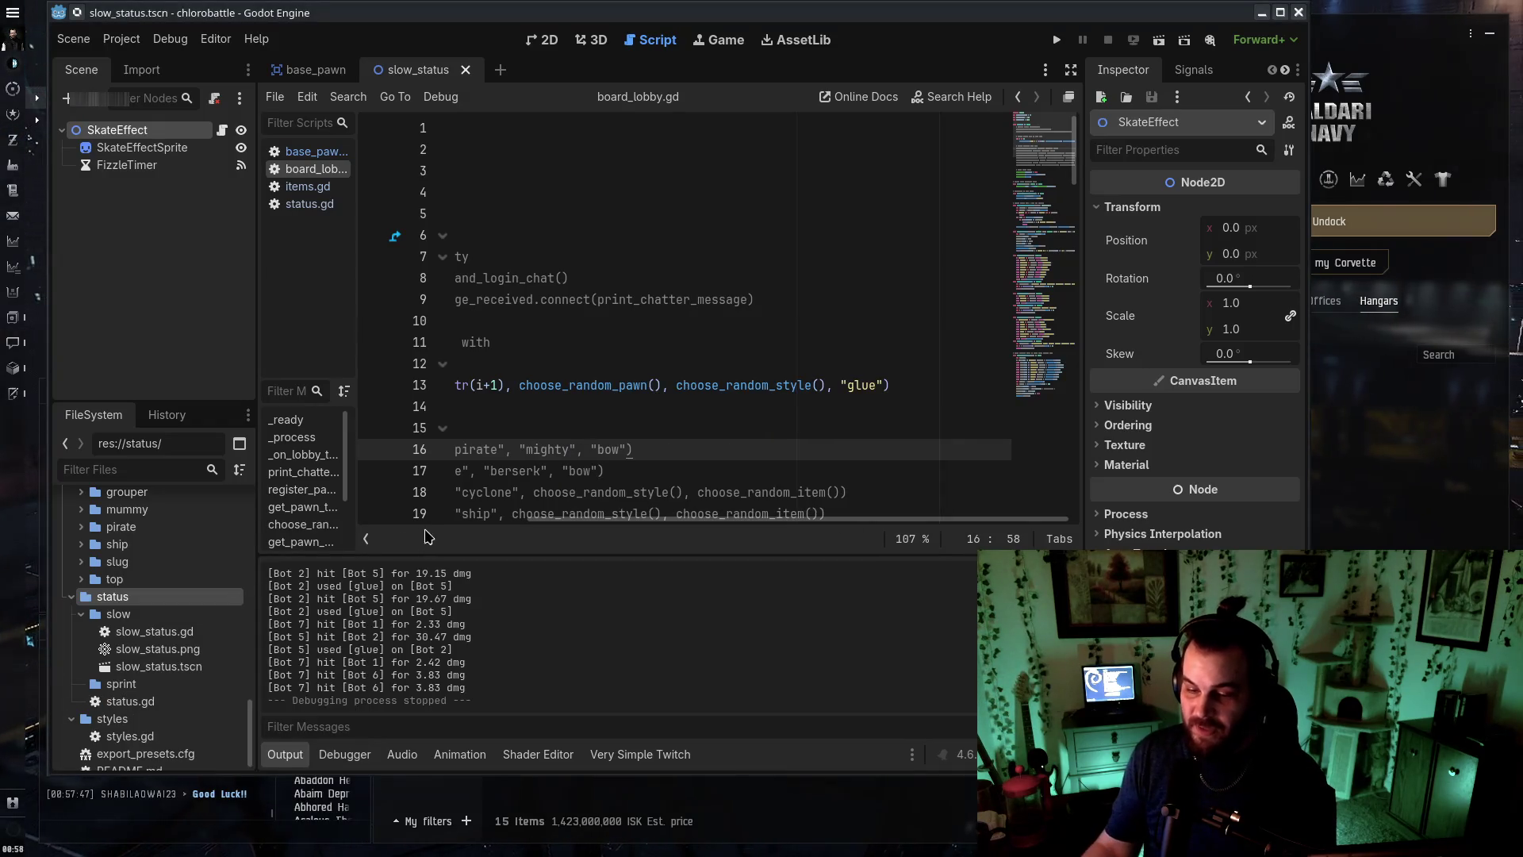
pyautogui.click(169, 632)
pyautogui.keyDown('shift'); pyautogui.click(183, 667); pyautogui.keyUp('shift')
pyautogui.moveTo(183, 666); pyautogui.dragTo(129, 684)
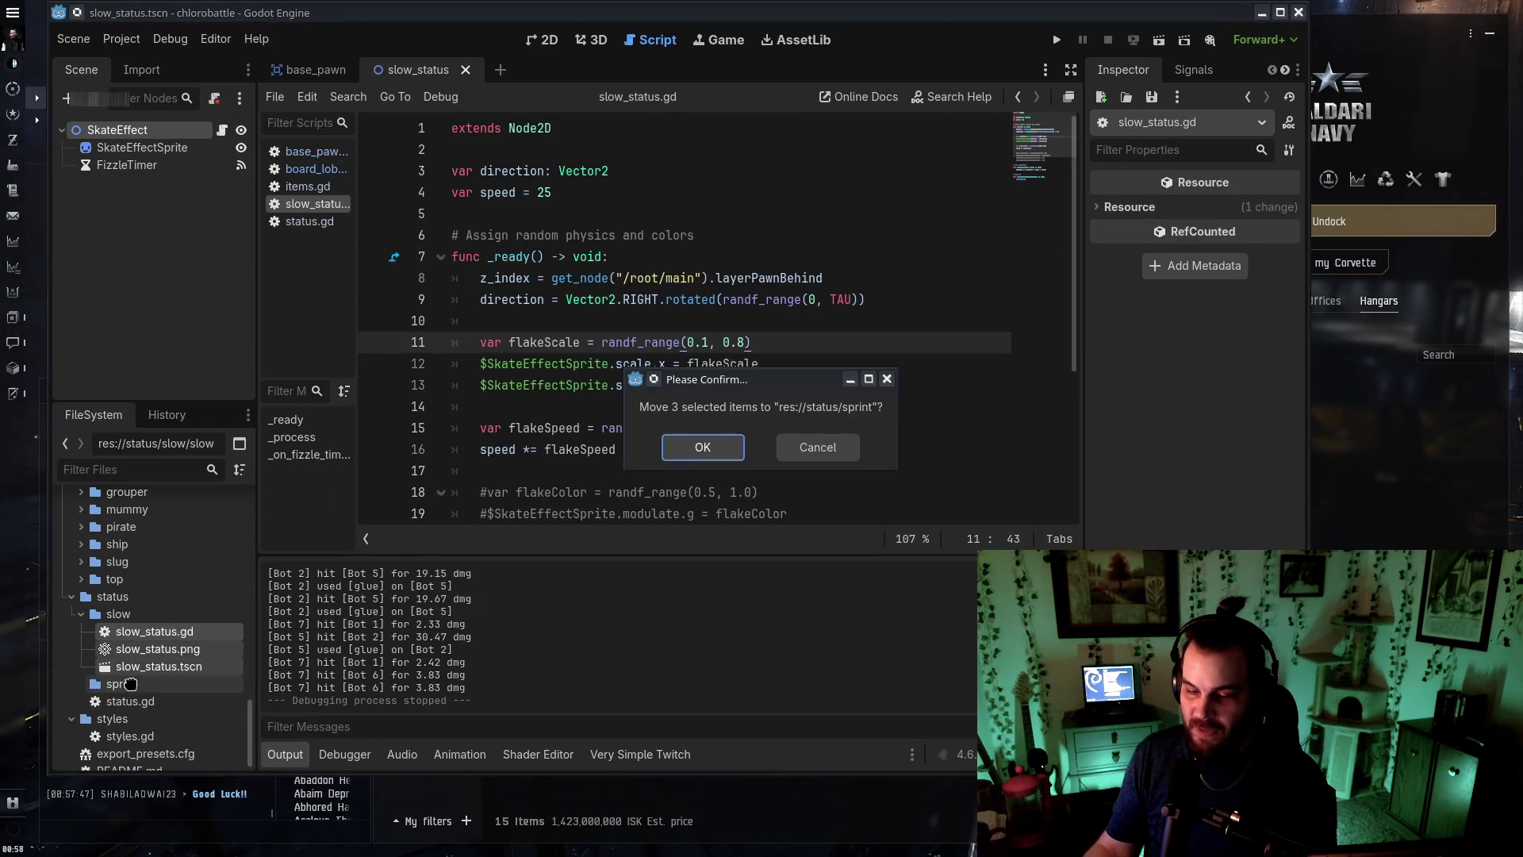
pyautogui.click(703, 448)
# Rename the moved files to sprint_status.gd, sprint_sttaus.png and sprint_status.tscn
pyautogui.doubleClick(133, 670)
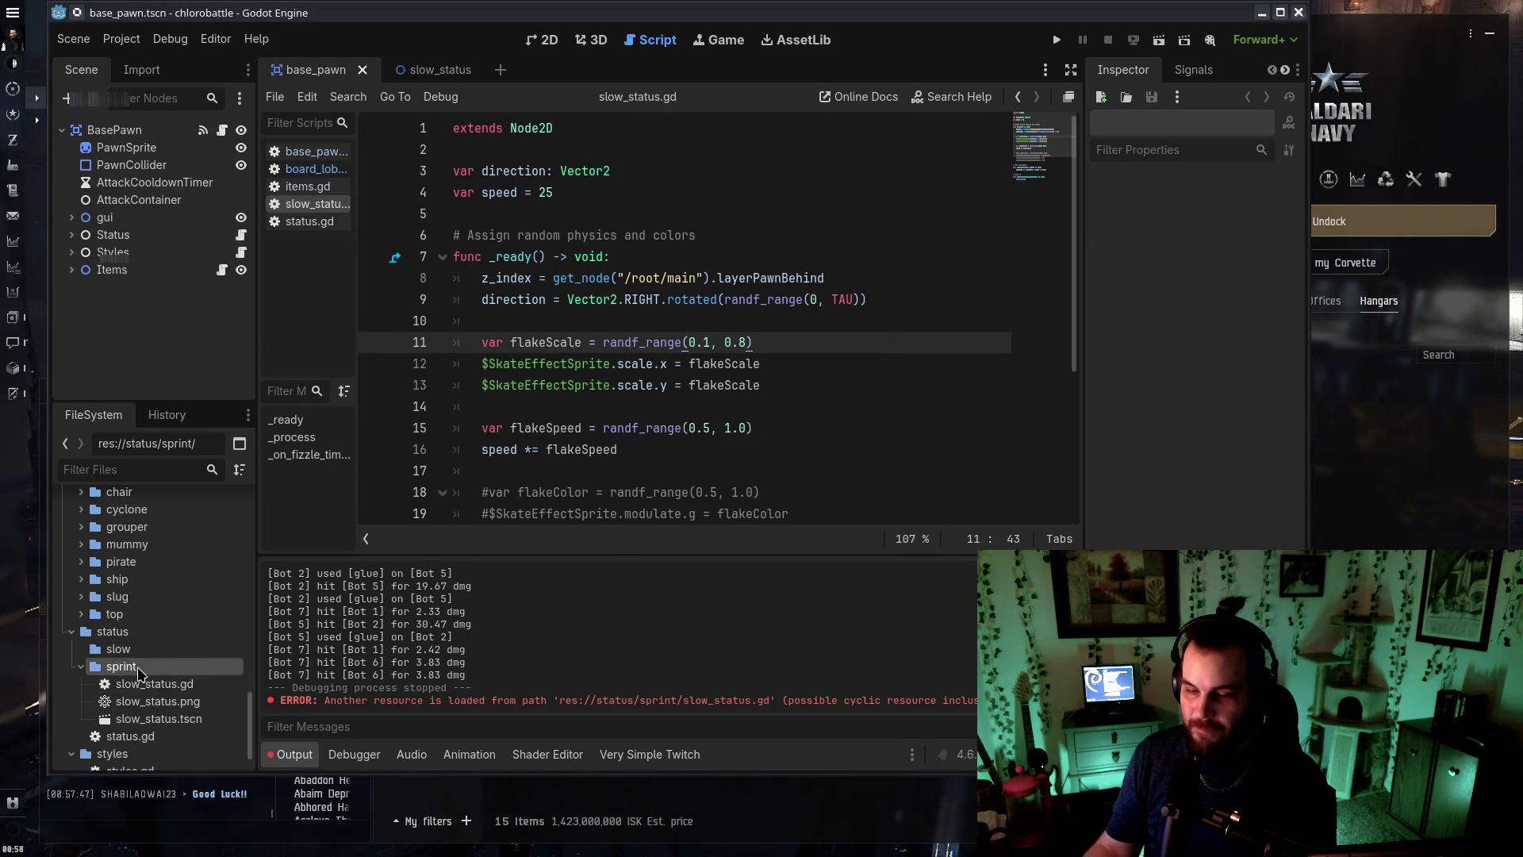
pyautogui.press('F2')
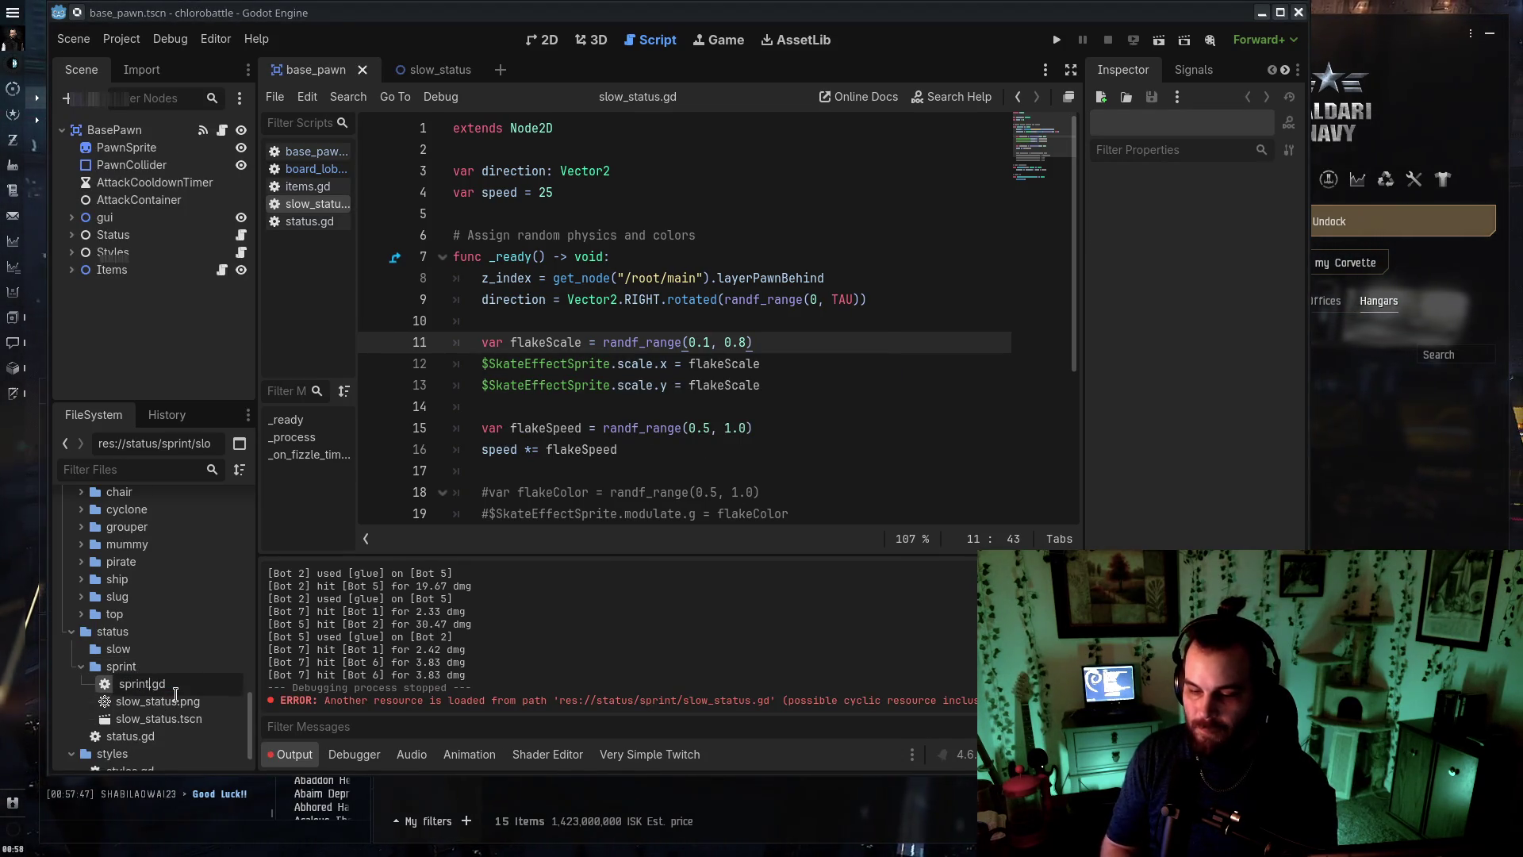
pyautogui.write('us')
pyautogui.press('Return')
pyautogui.click(171, 684)
pyautogui.press('F2')
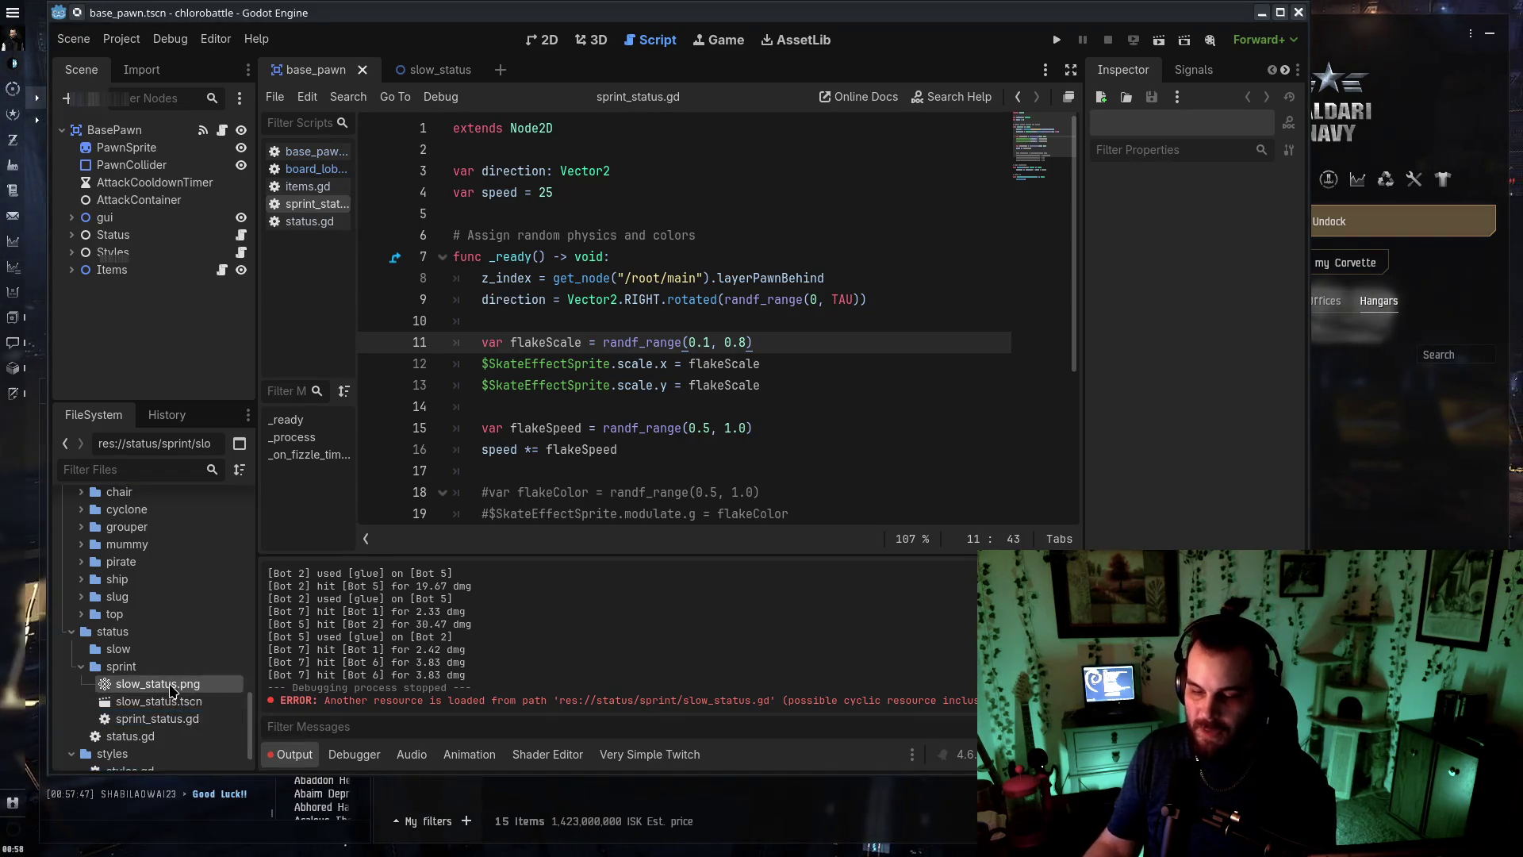
pyautogui.write('sp')
pyautogui.write('s')
pyautogui.press('Return')
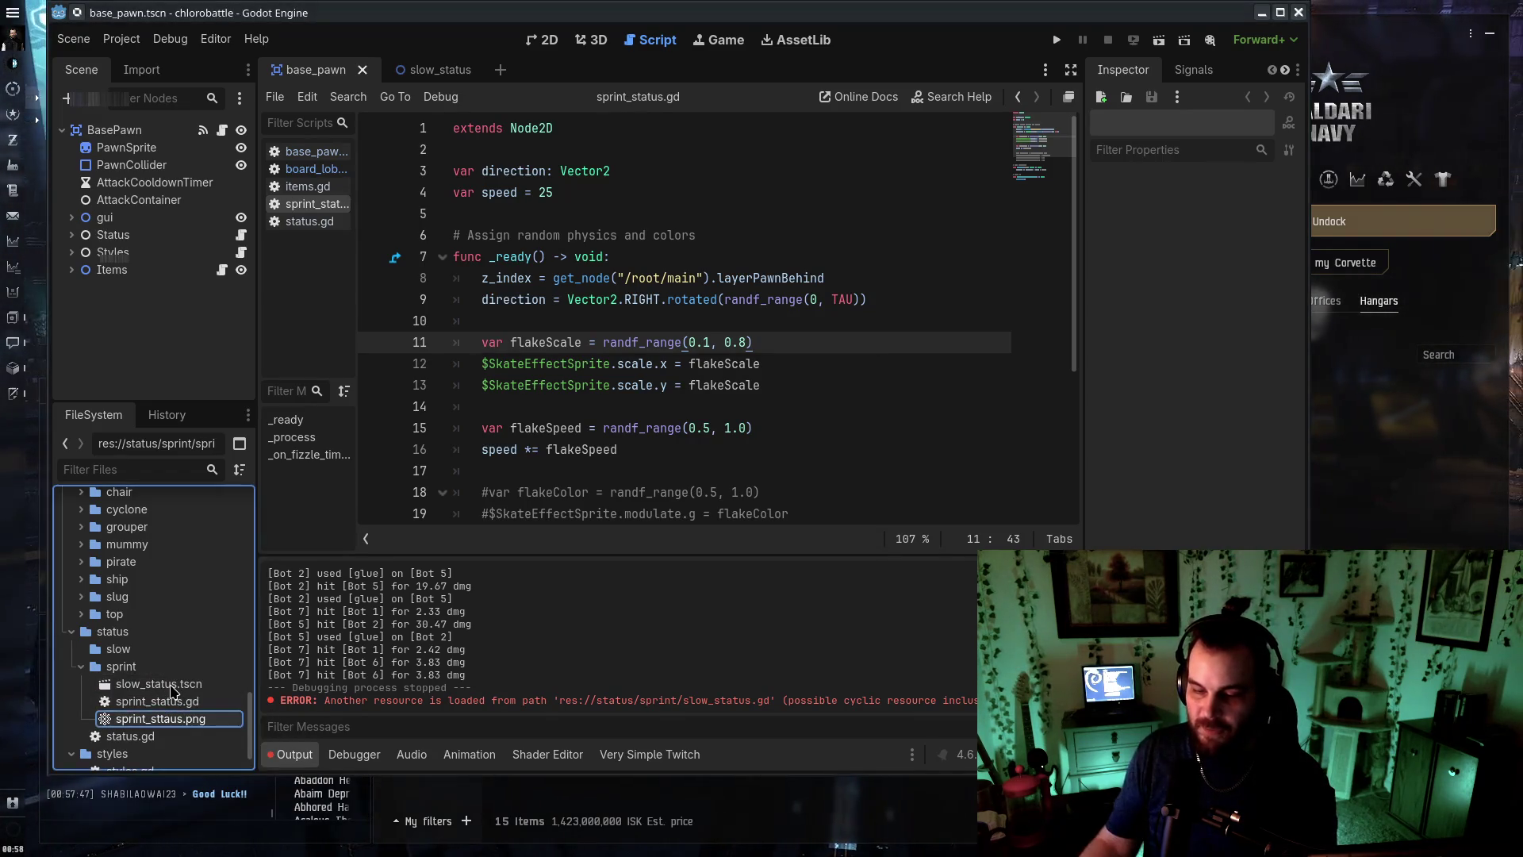
pyautogui.click(174, 684)
pyautogui.press('F2')
pyautogui.write('sprint_s')
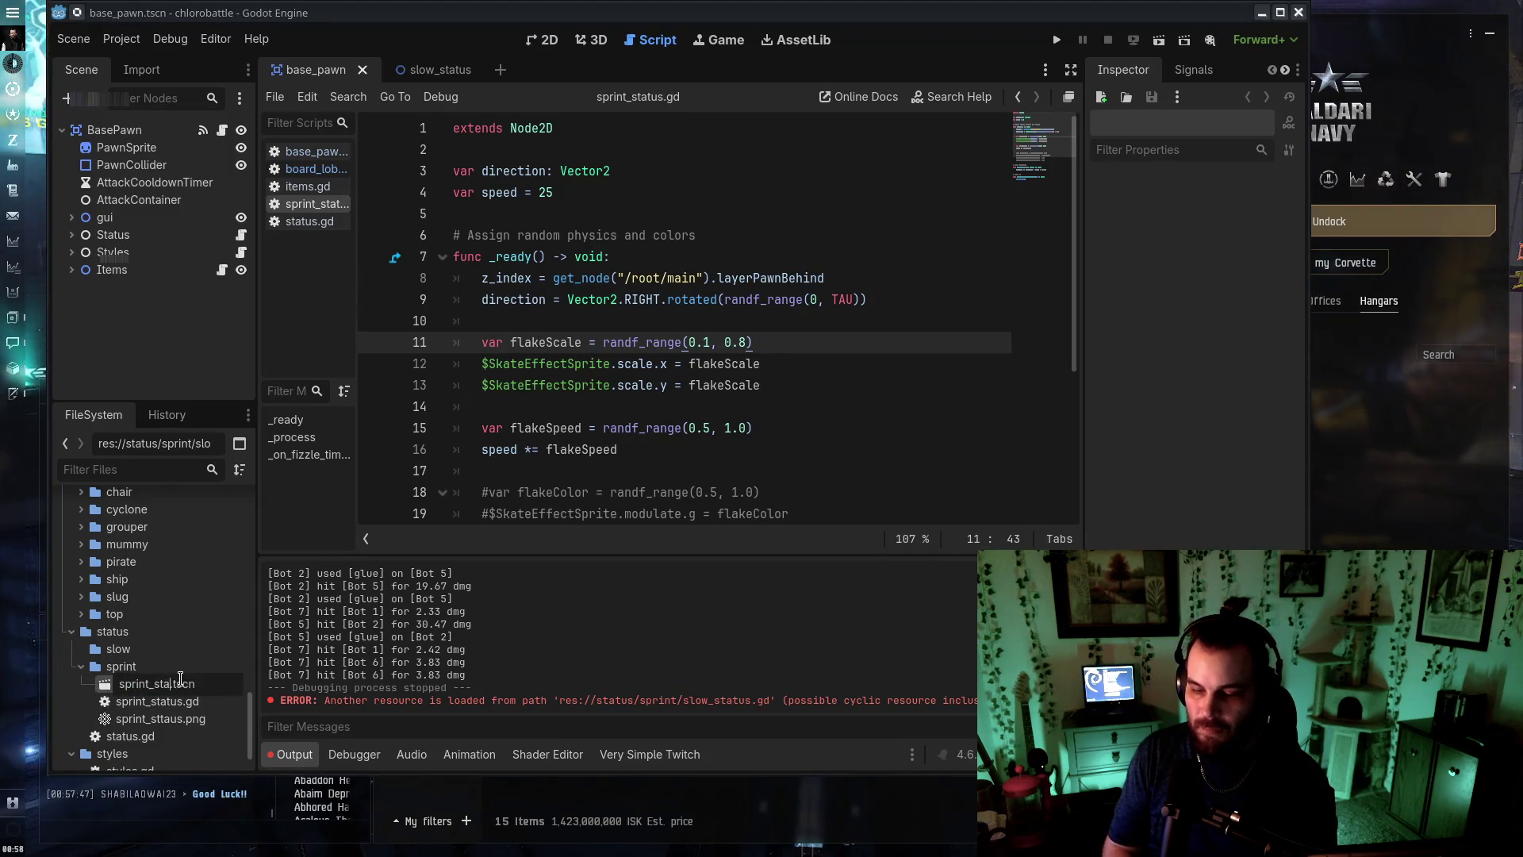
pyautogui.write('tatus')
pyautogui.press('Return')
# Assign the sprint image to the Status node's Sprint Effect property
pyautogui.doubleClick(130, 736)
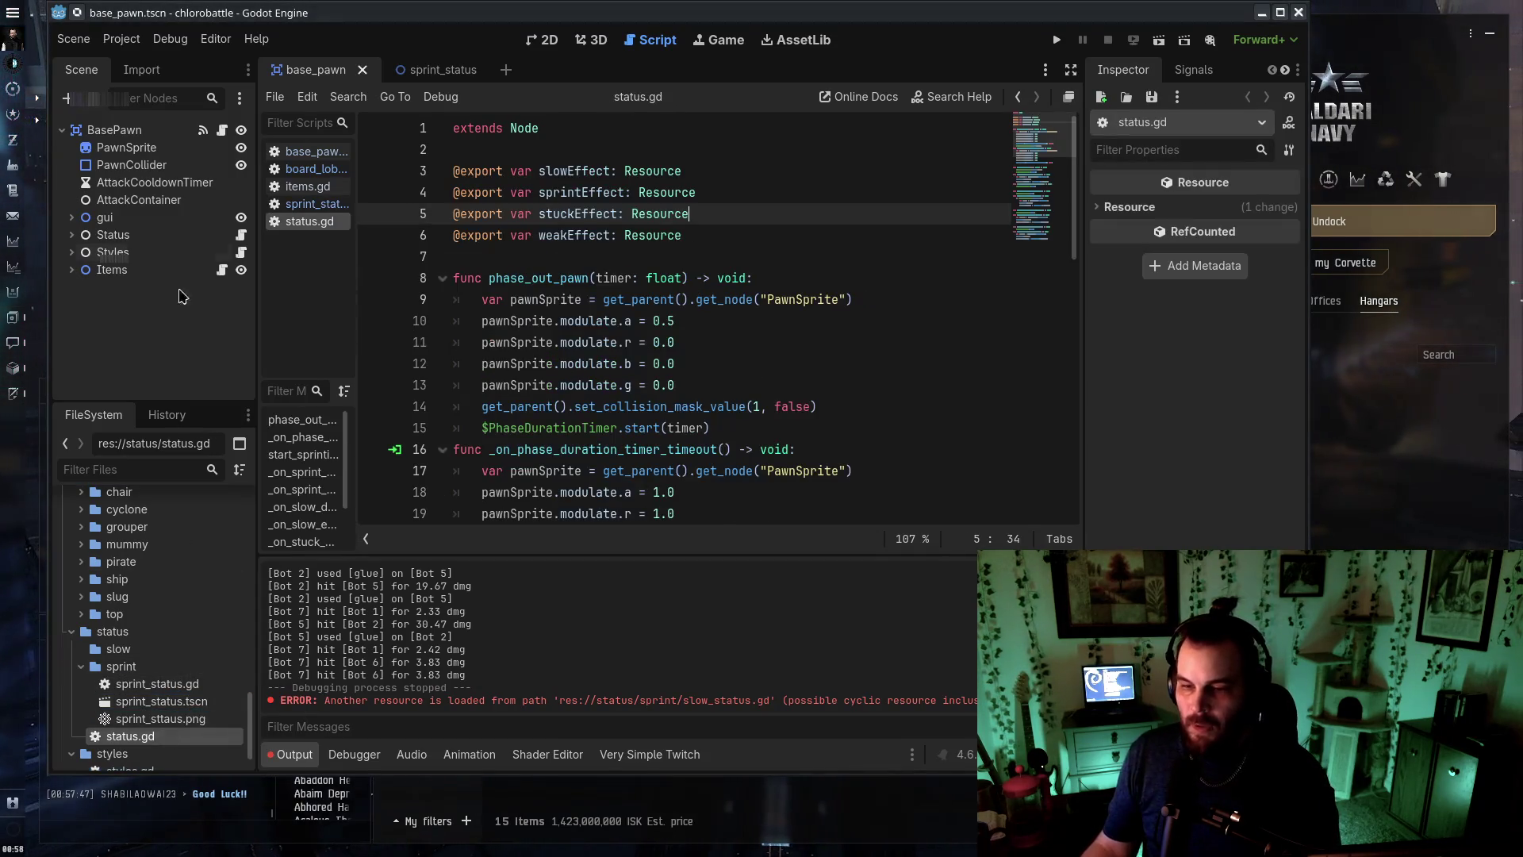
pyautogui.click(159, 235)
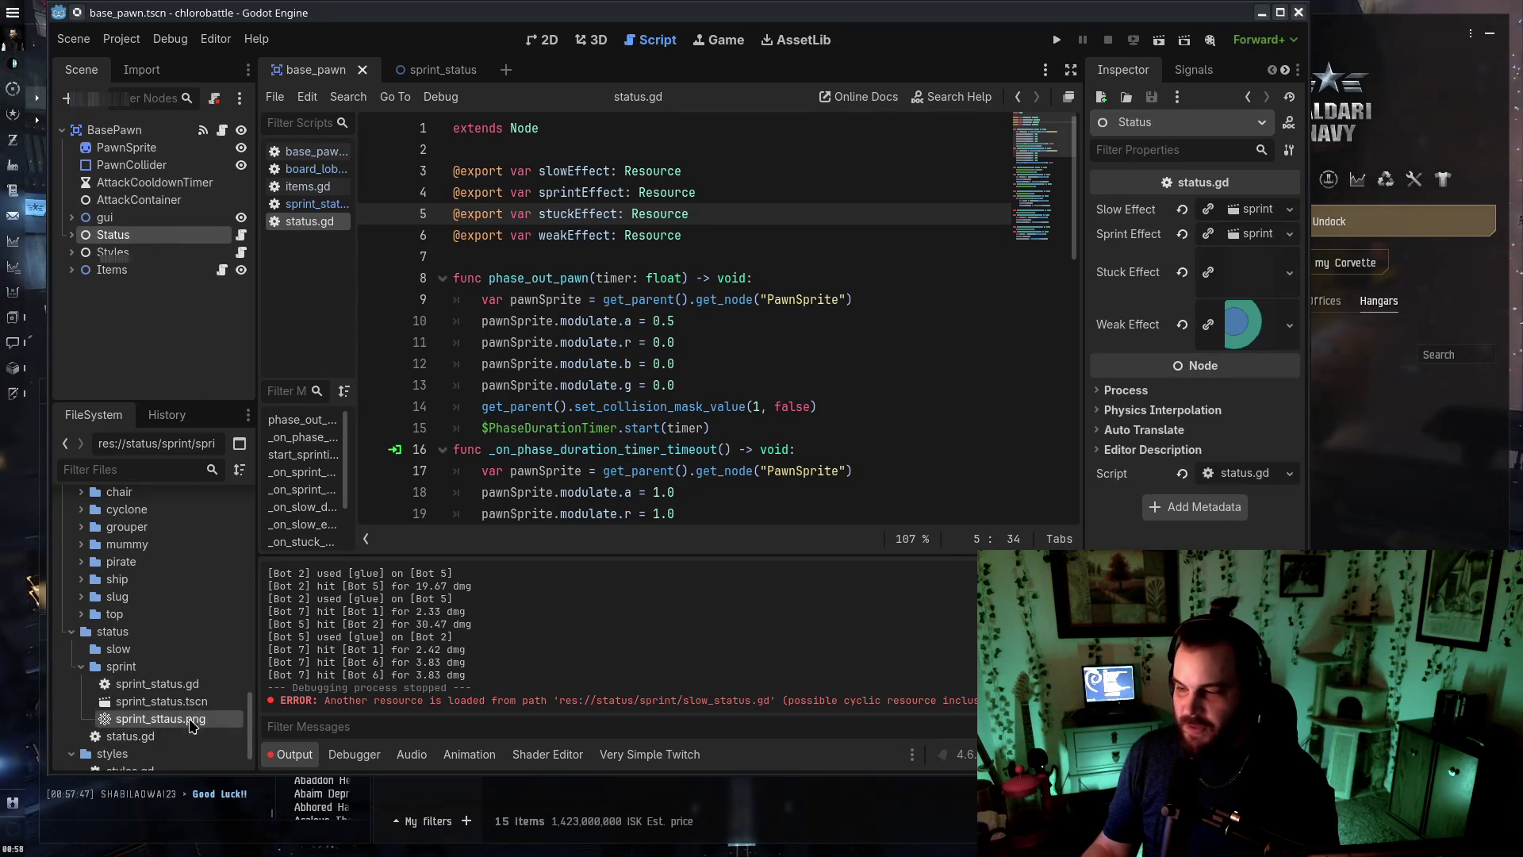
pyautogui.moveTo(190, 723); pyautogui.dragTo(1248, 290)
pyautogui.moveTo(1243, 237); pyautogui.dragTo(1246, 238)
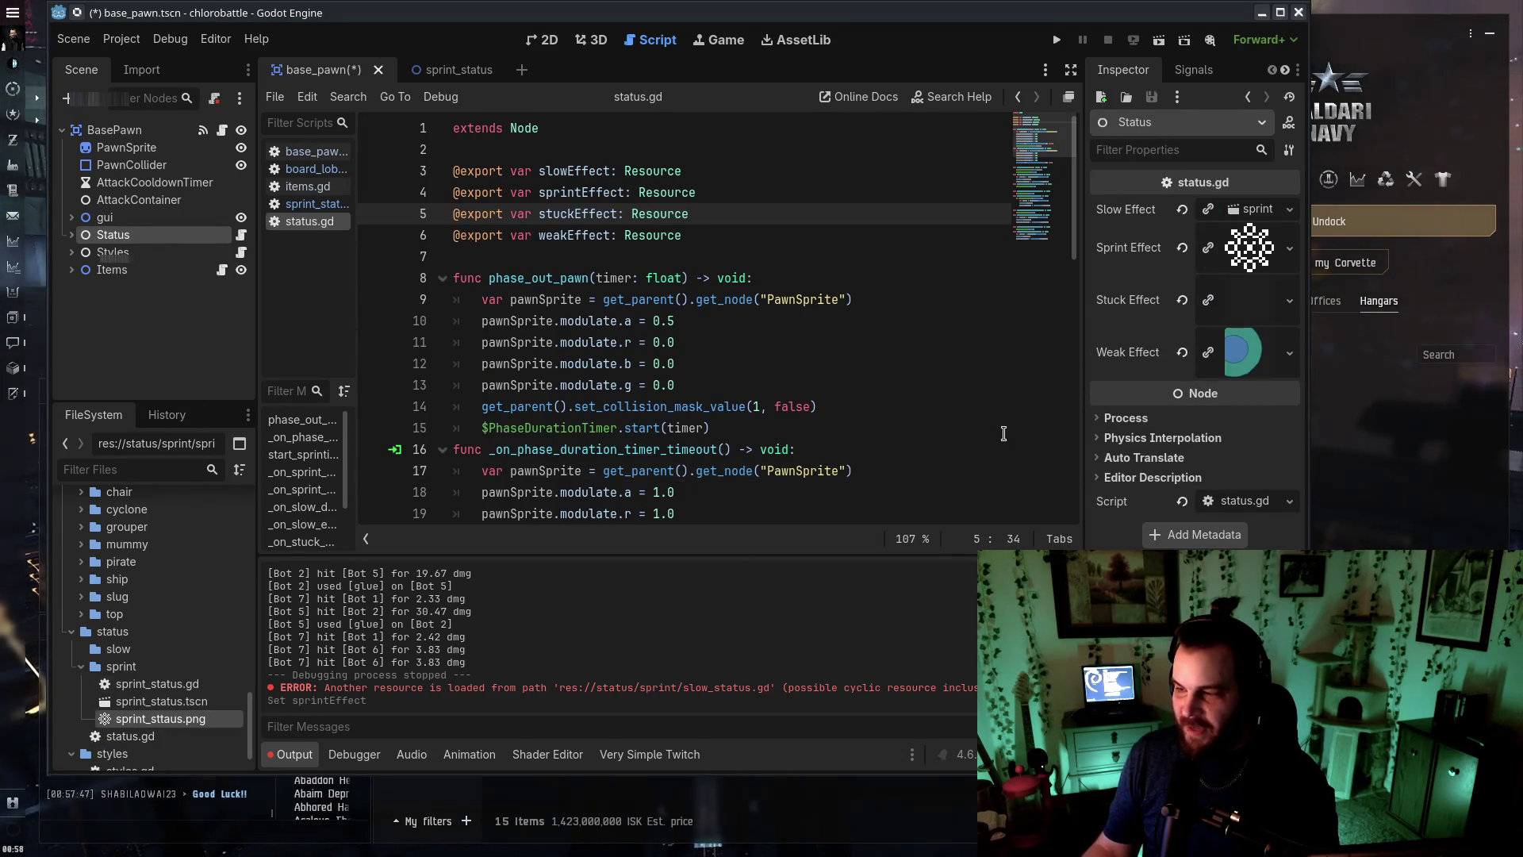
pyautogui.scroll(10, 200, 632)
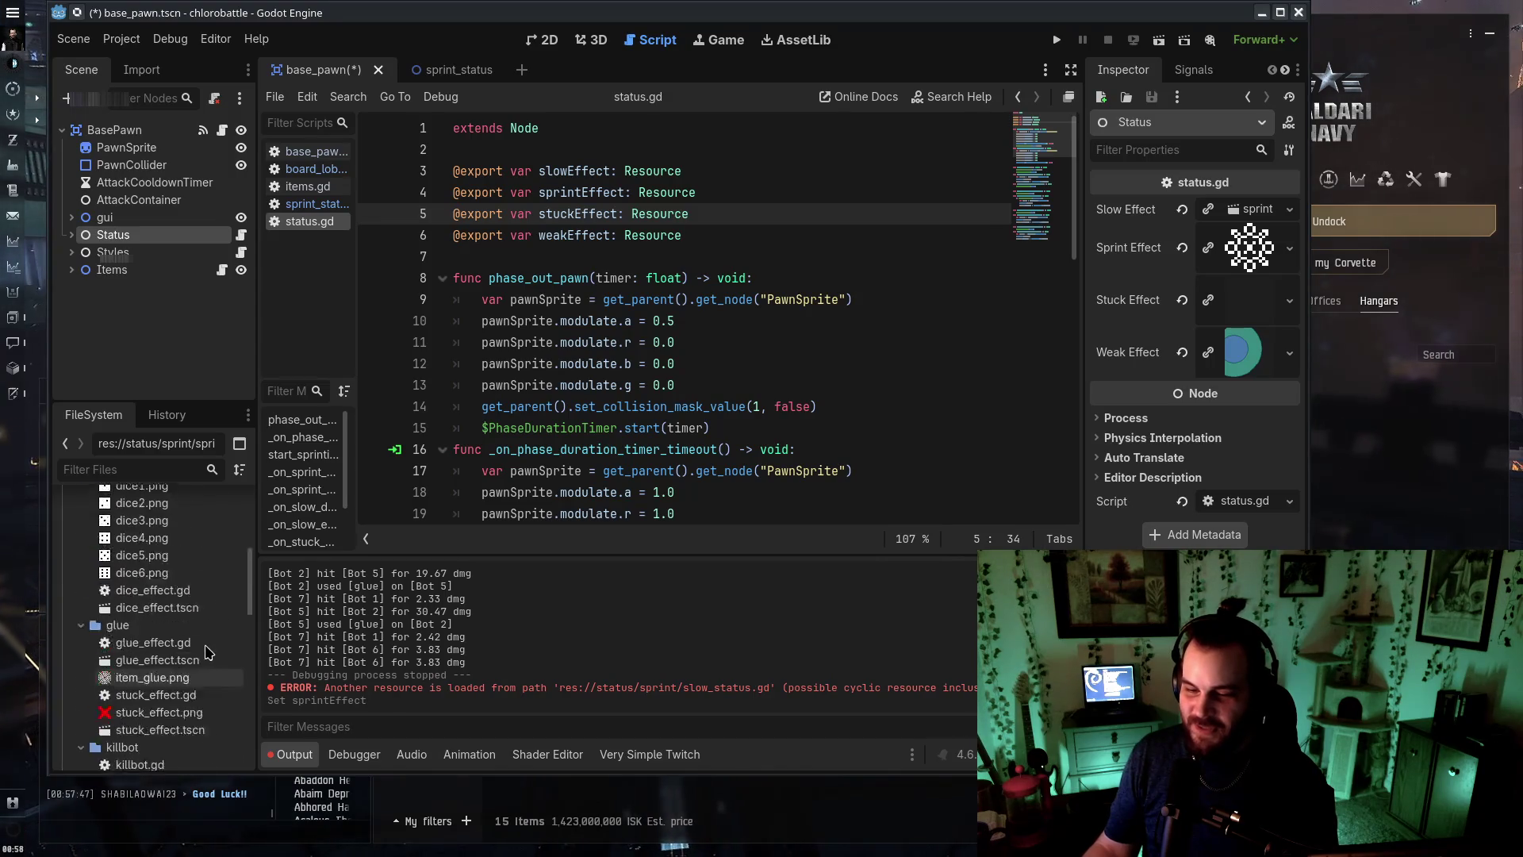
pyautogui.scroll(-5, 200, 627)
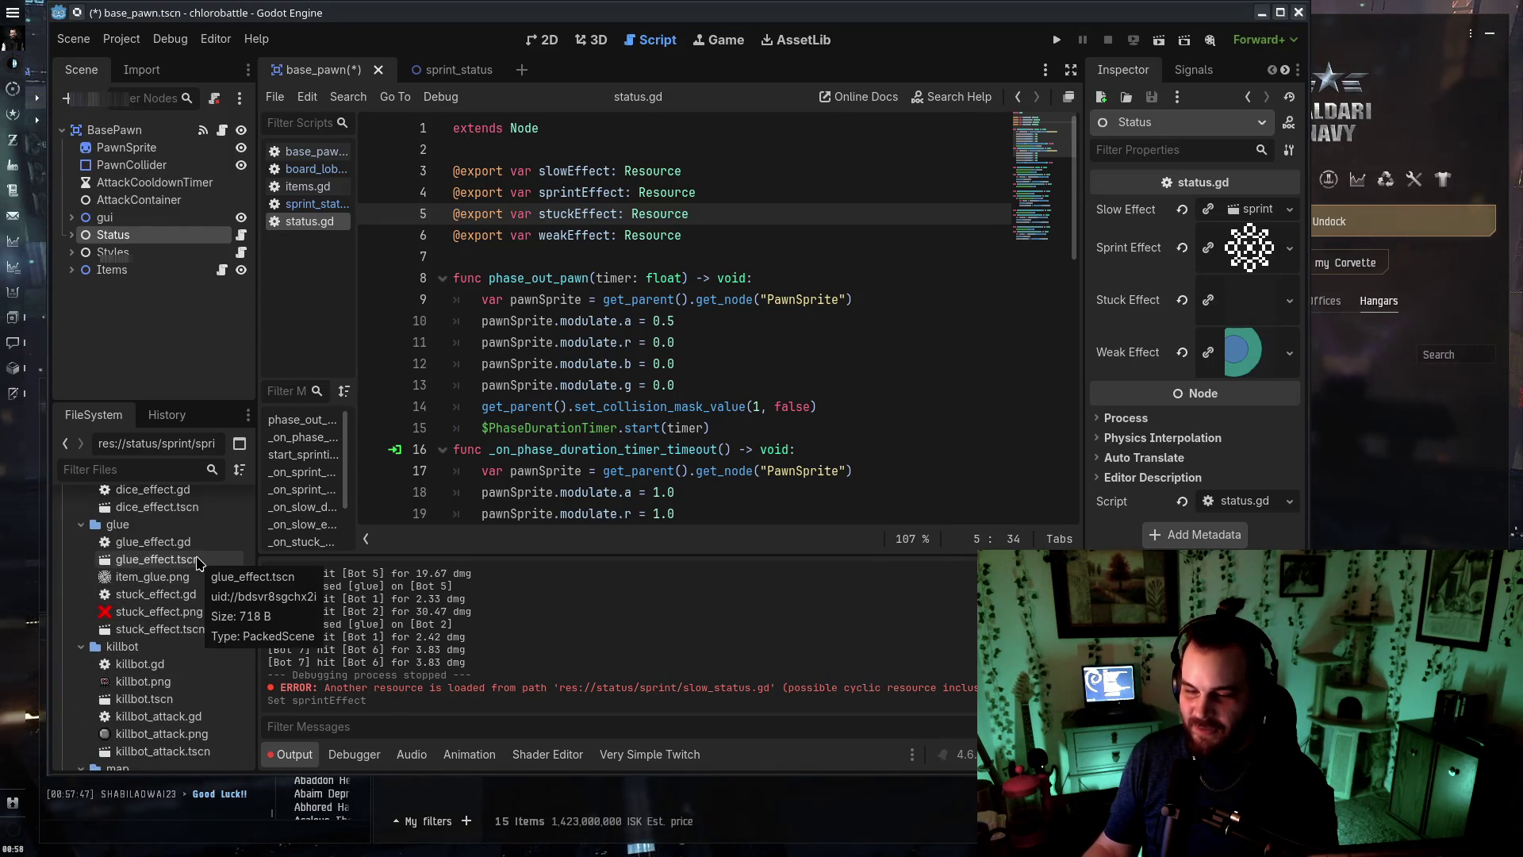
# Try putting the glue_effect scene into Slow Effect, then test-run and stop the game
pyautogui.moveTo(159, 560); pyautogui.dragTo(1161, 285)
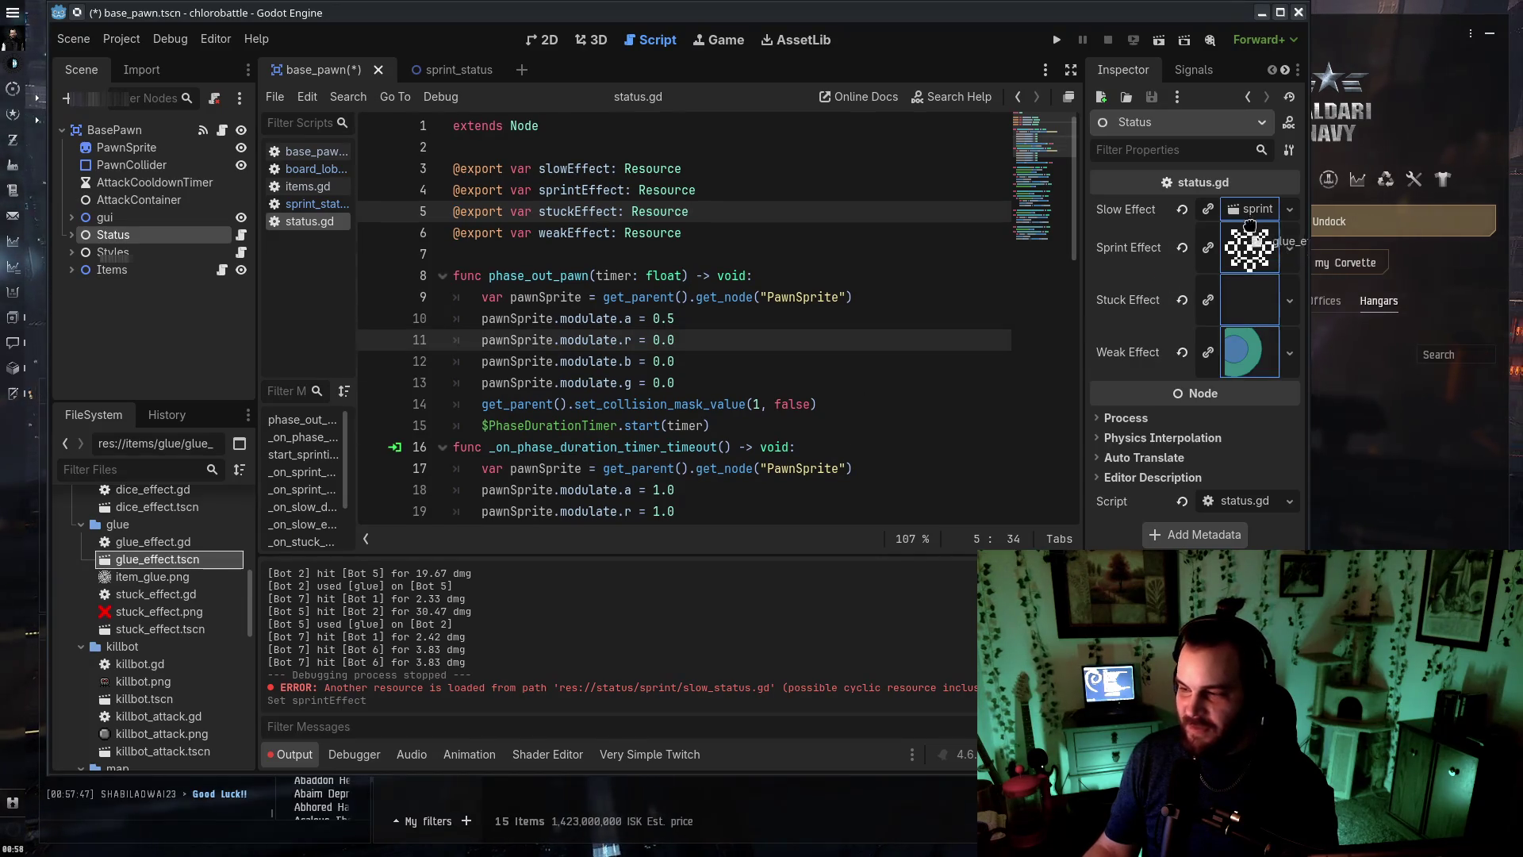
pyautogui.moveTo(1250, 232); pyautogui.dragTo(1247, 247)
pyautogui.click(1057, 40)
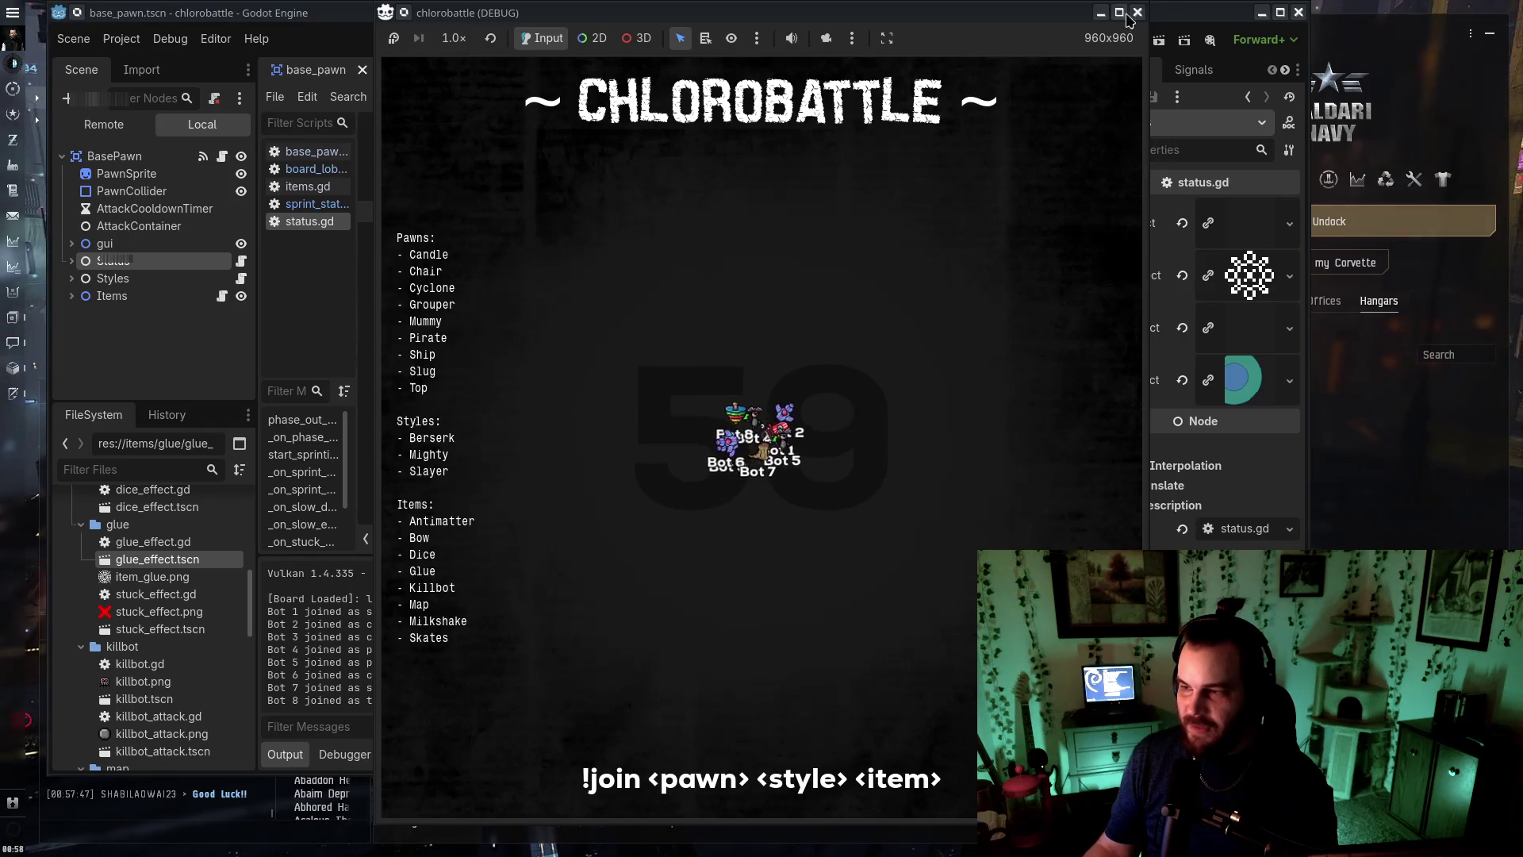
pyautogui.click(1131, 14)
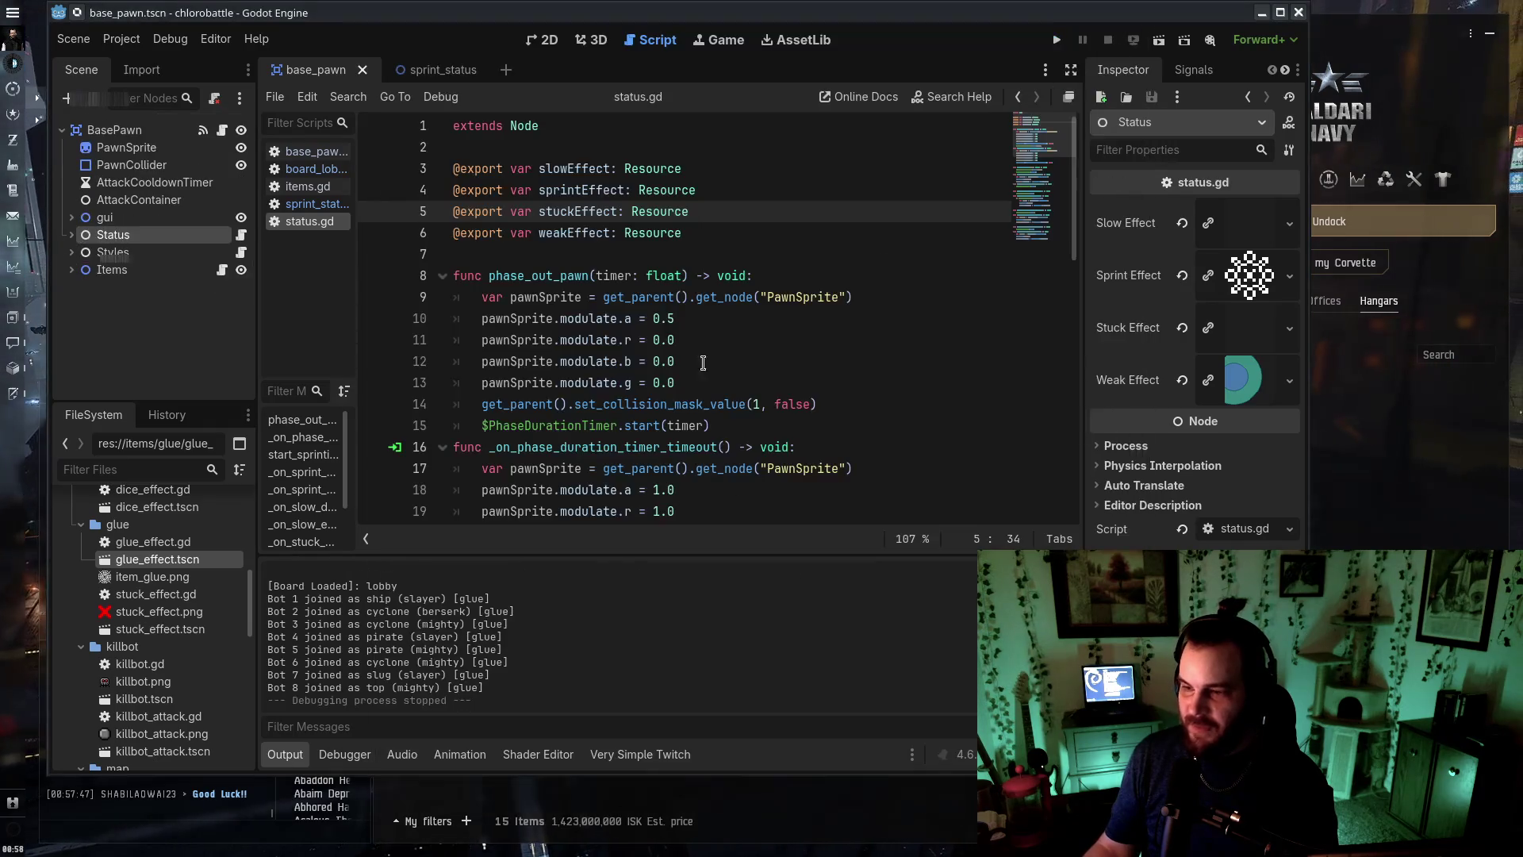
# Switch to the sprint_status scene, then open the board_lobby script
pyautogui.click(424, 77)
pyautogui.click(331, 155)
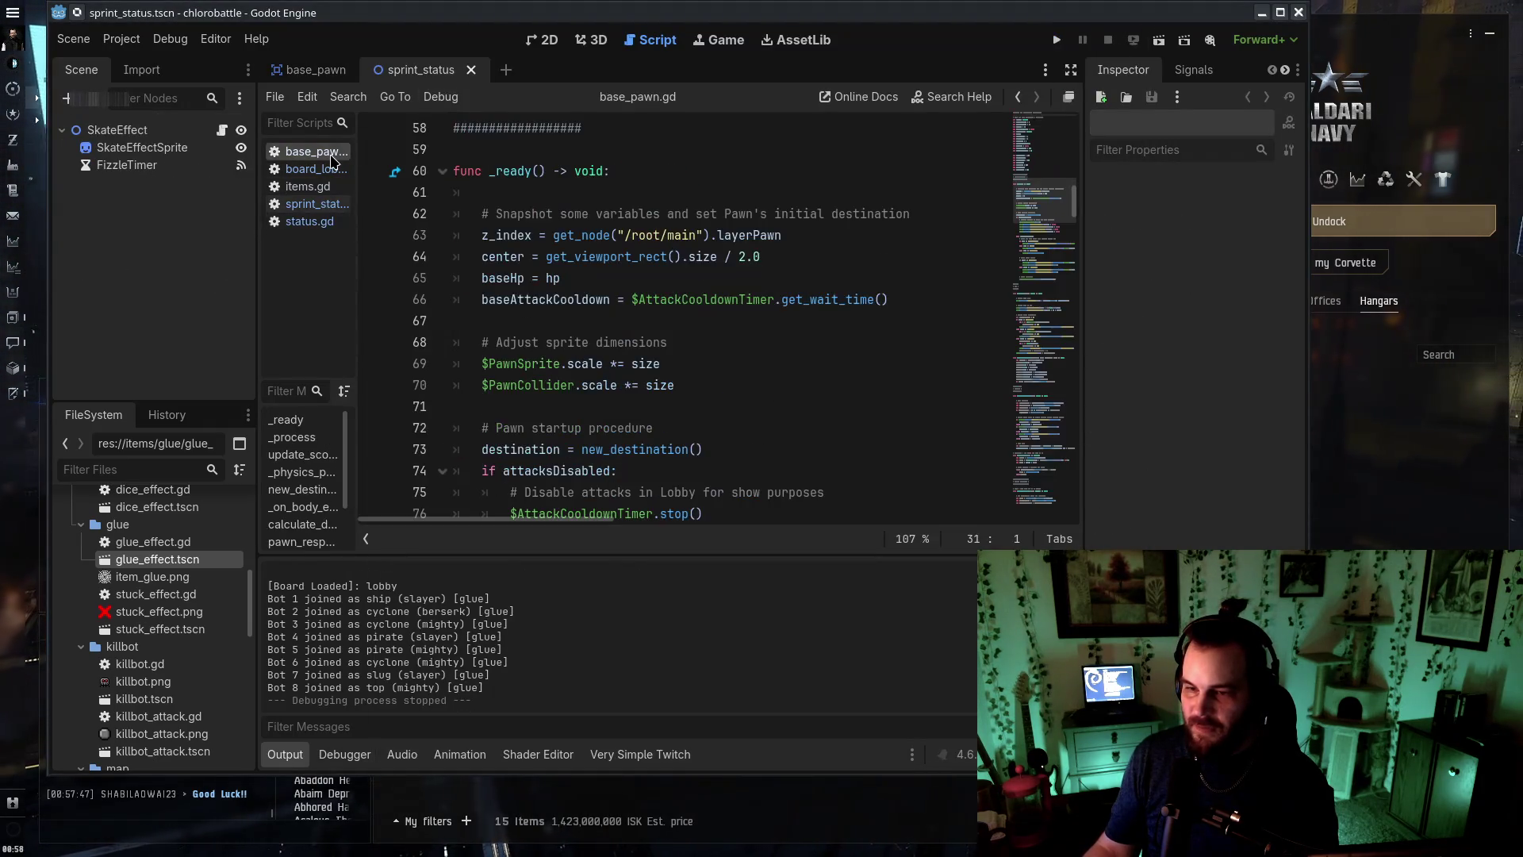
pyautogui.click(340, 169)
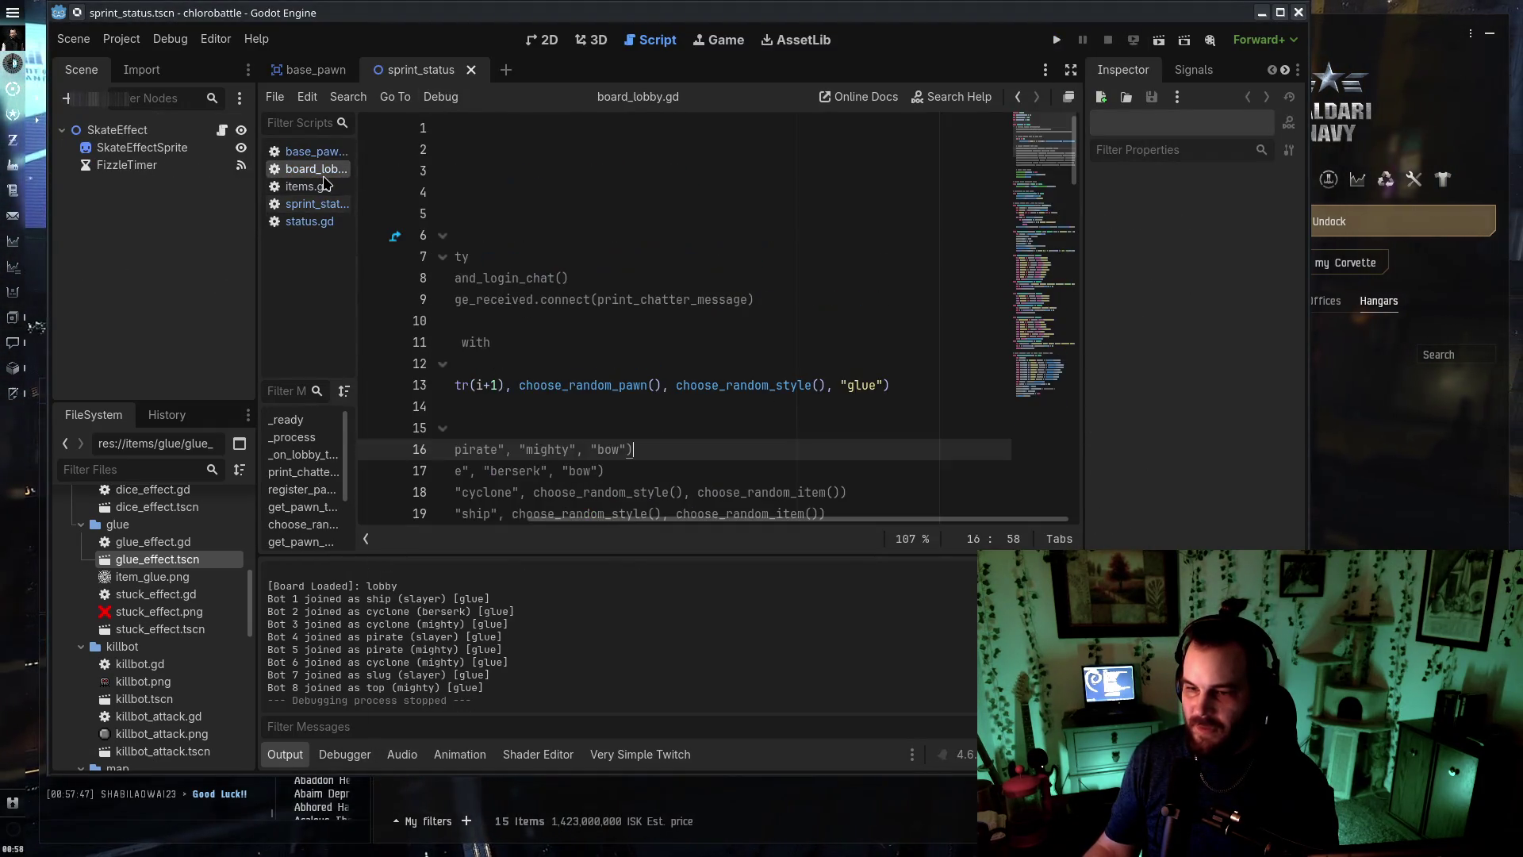
# Change the bots' item on line 13 from "glue" to "skates" and run, landing on the instantiate error
pyautogui.doubleClick(854, 386)
pyautogui.write('skates')
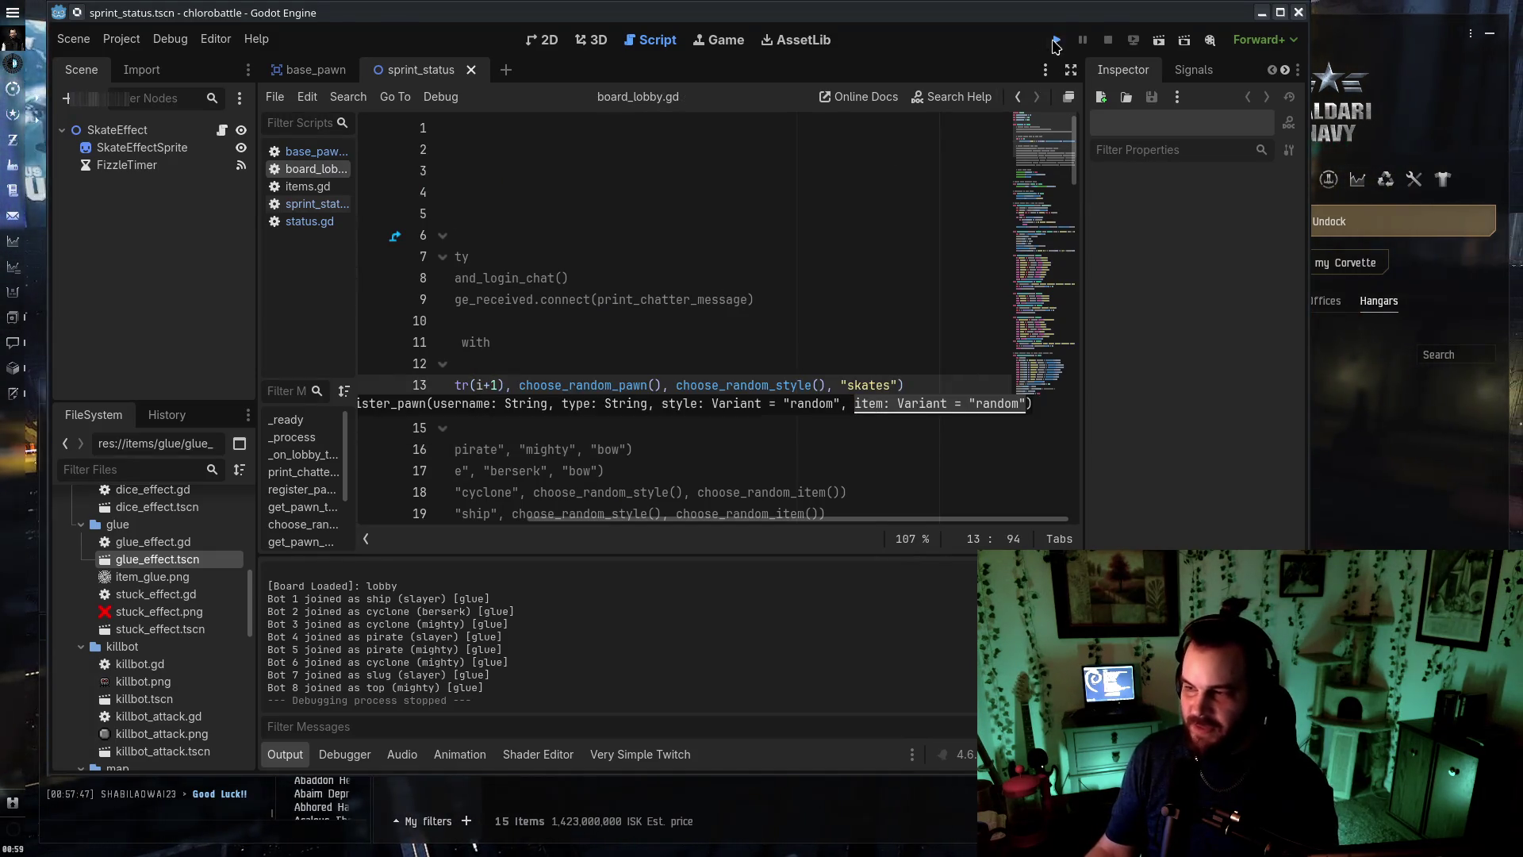
pyautogui.click(1055, 42)
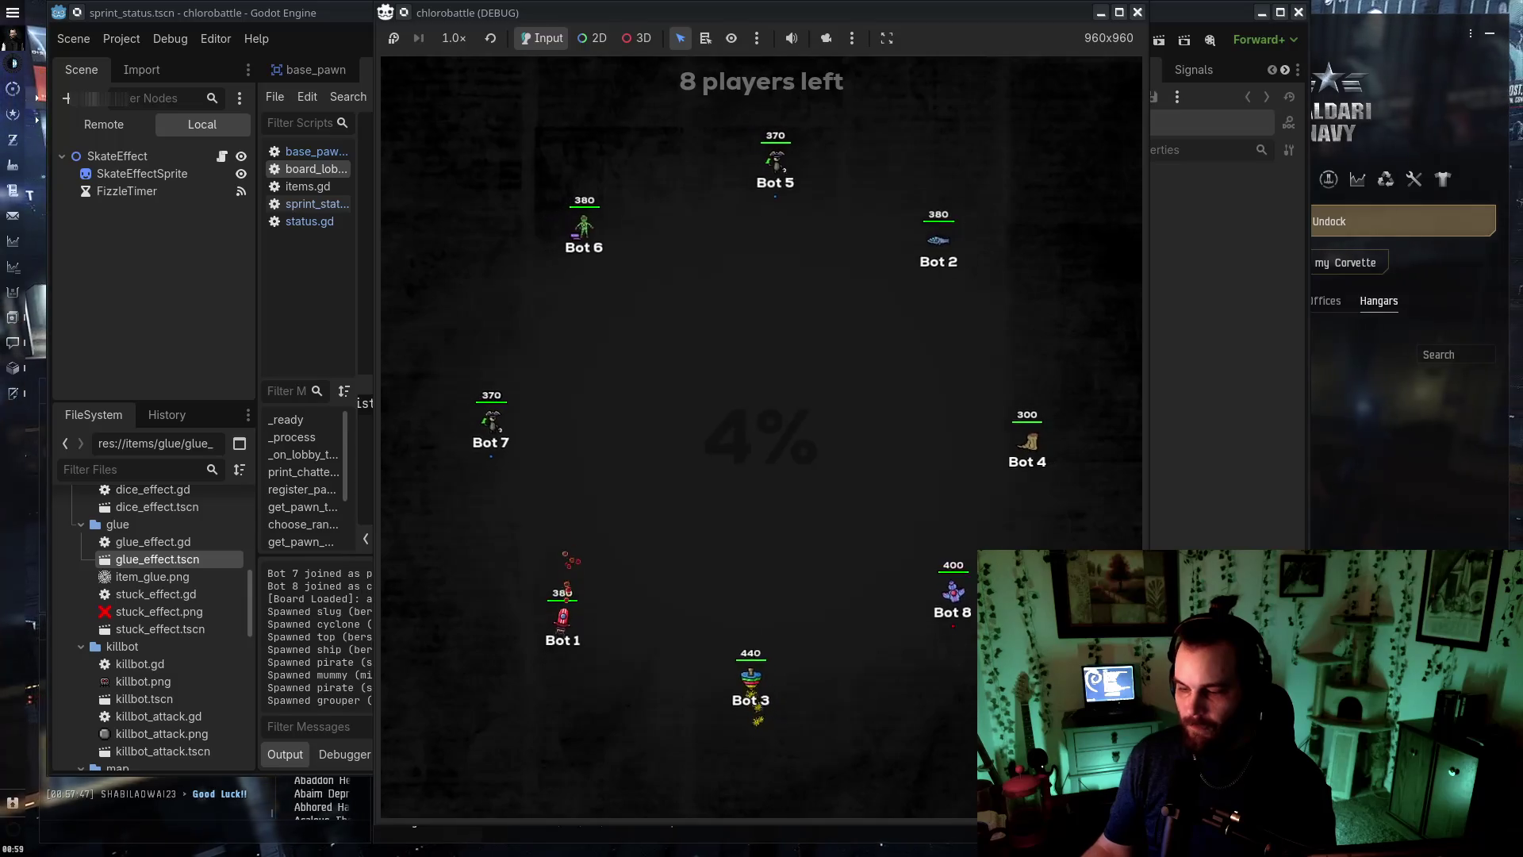
pyautogui.click(347, 698)
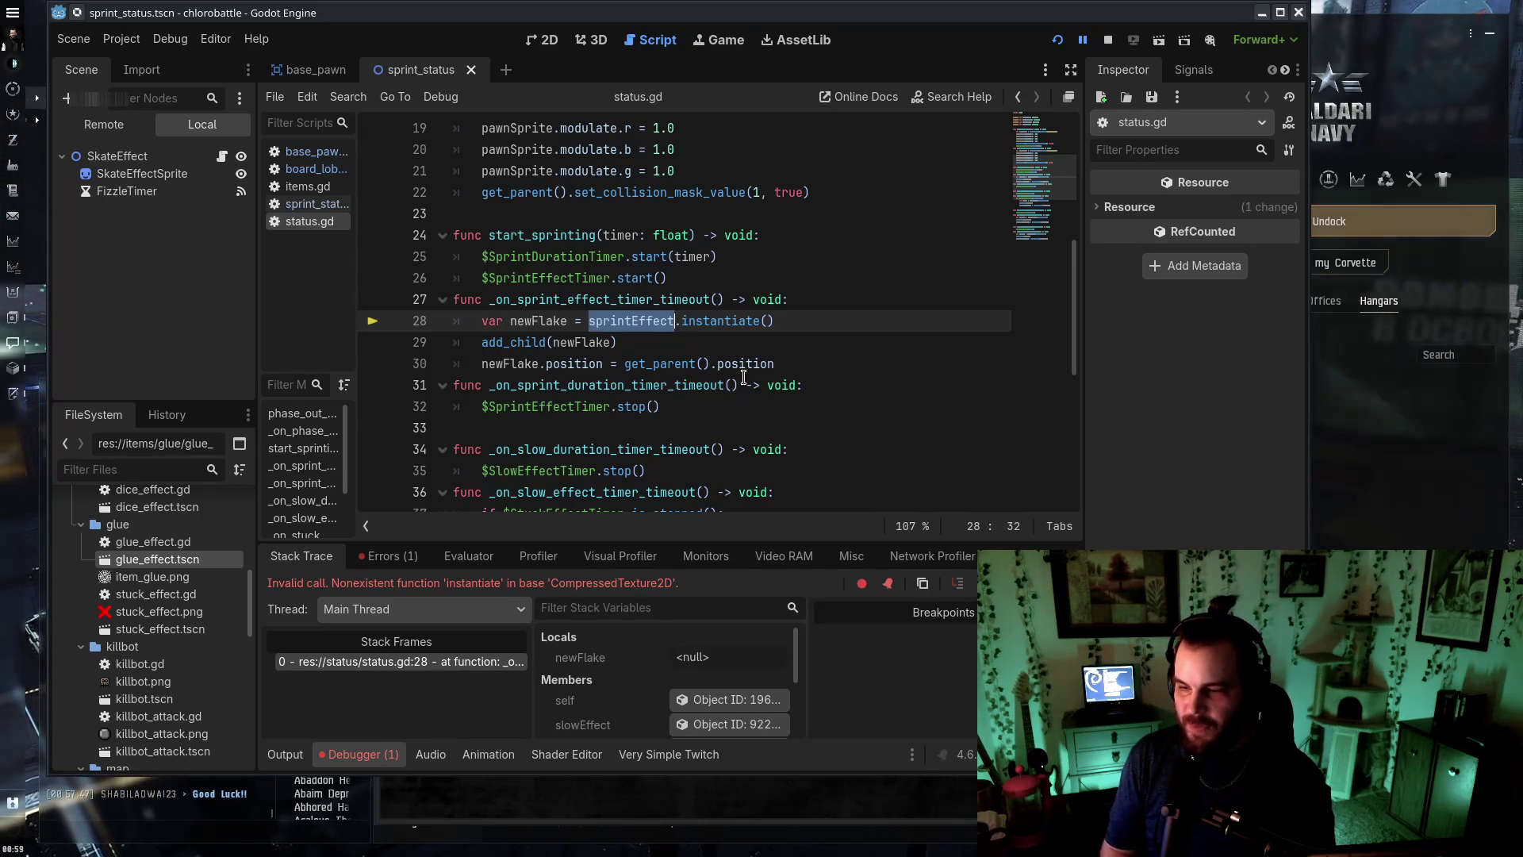
# In the base_pawn scene, drop sprint_status.tscn into the Status node's Sprint Effect slot
pyautogui.scroll(6, 936, 240)
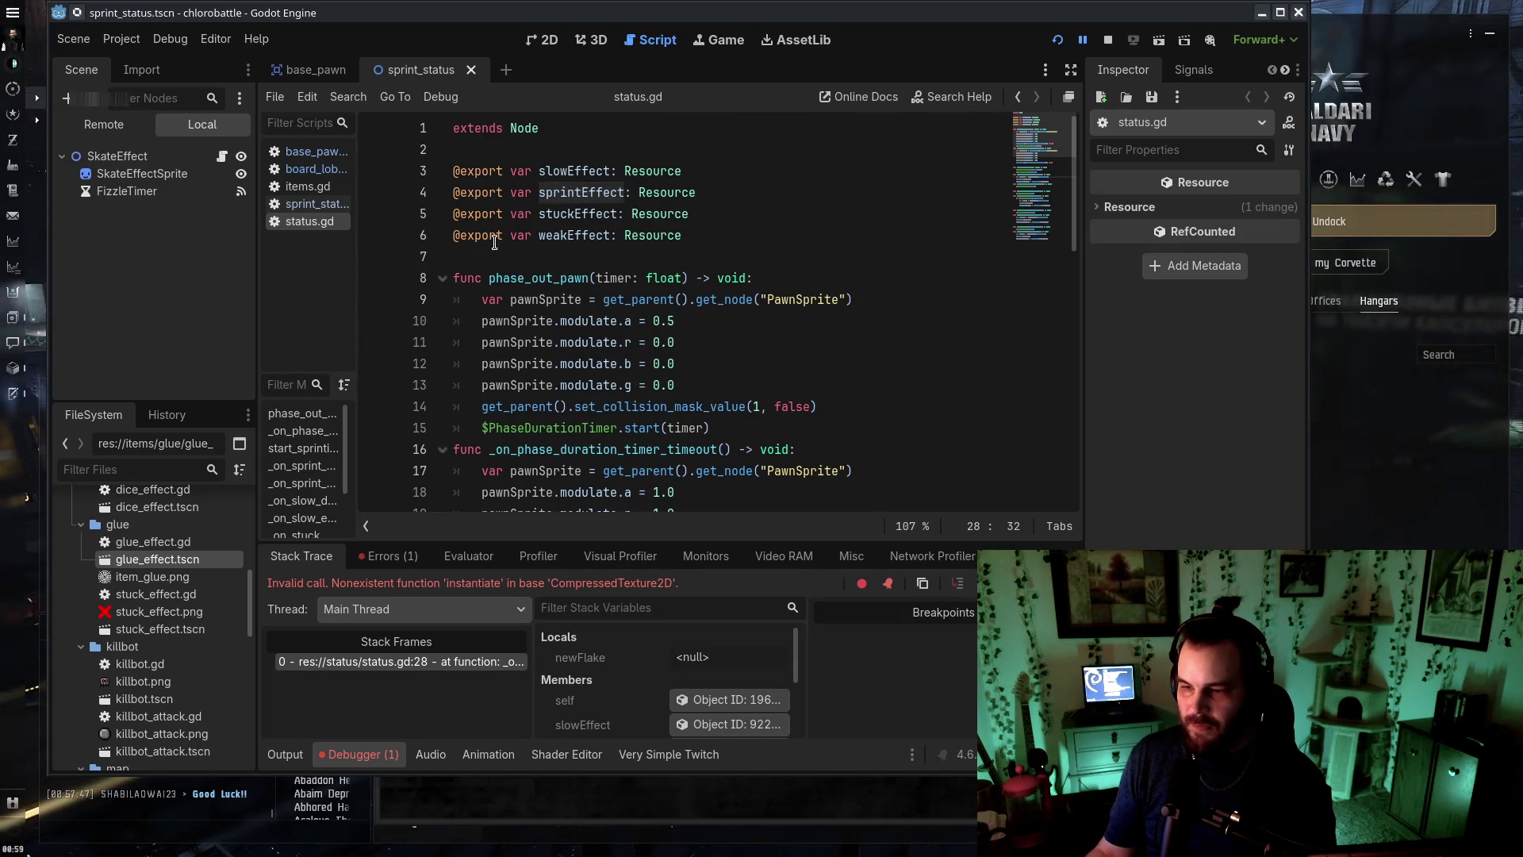
pyautogui.scroll(-2, 678, 272)
pyautogui.scroll(-2, 678, 272)
pyautogui.click(582, 213)
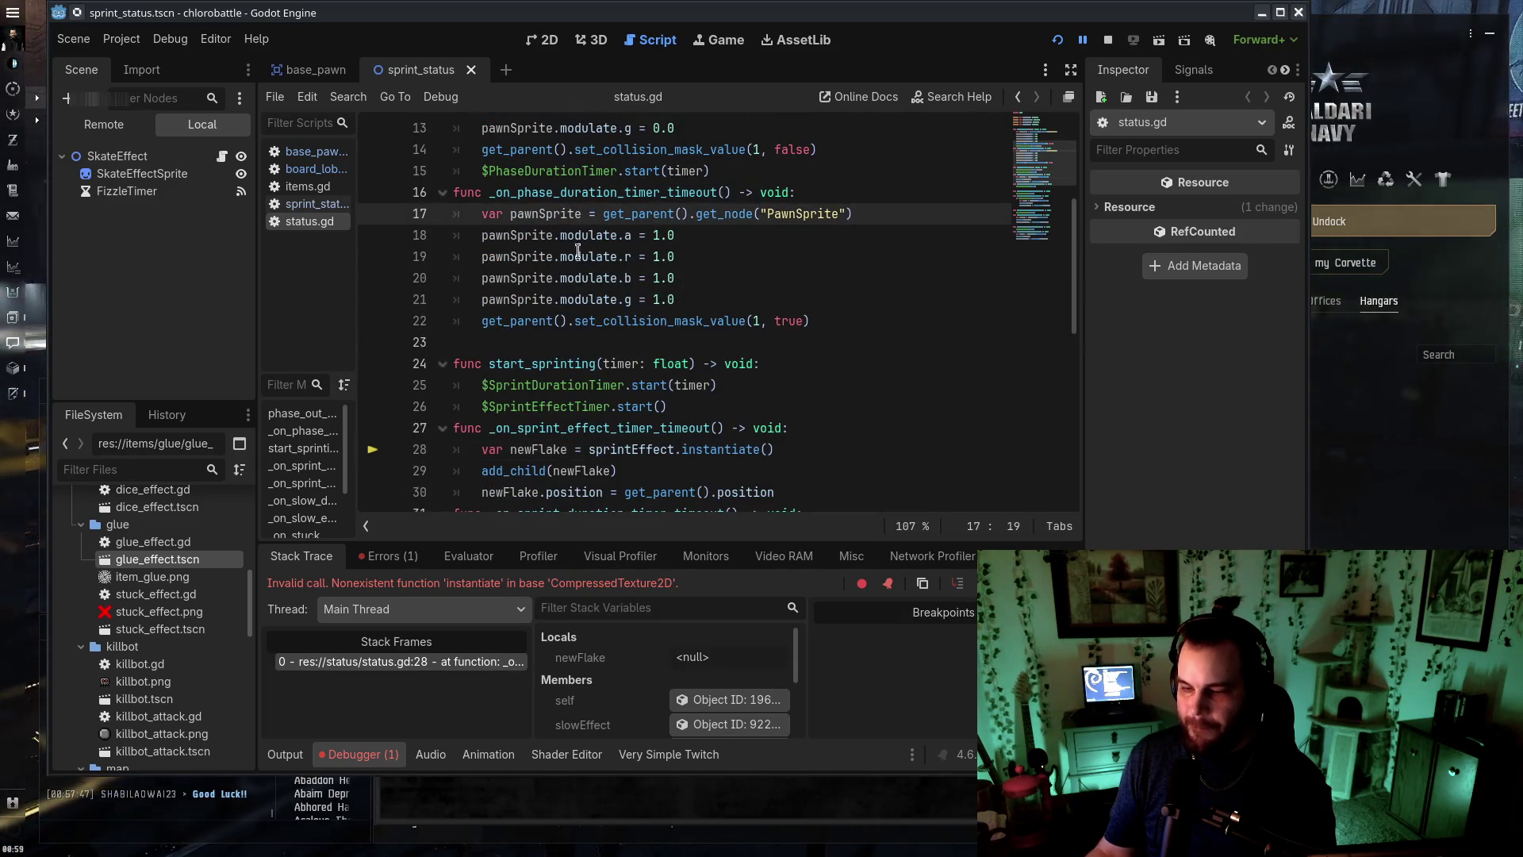
pyautogui.click(334, 68)
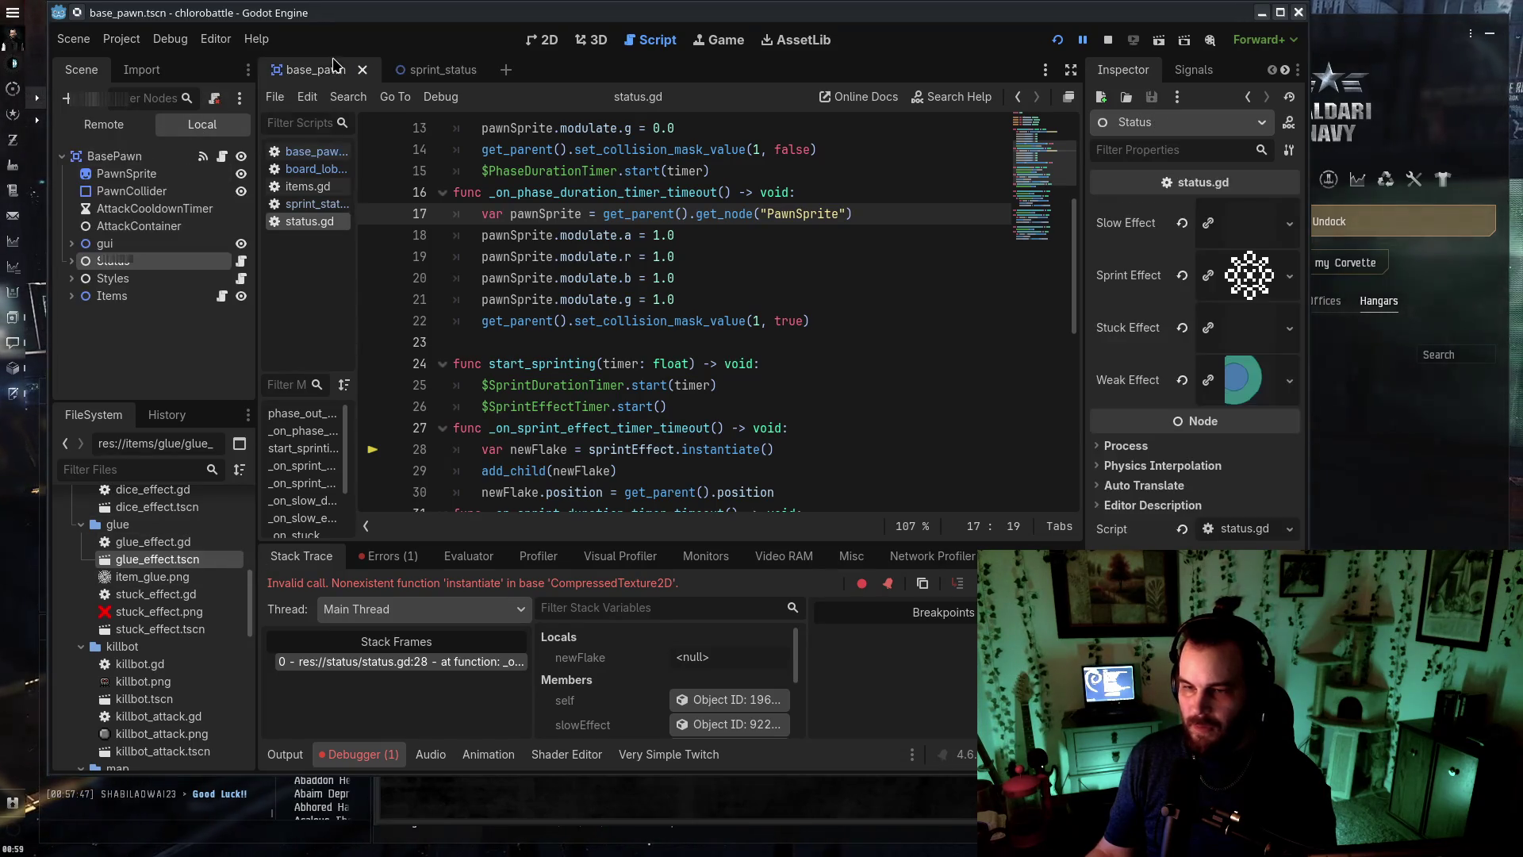
pyautogui.scroll(-10, 135, 649)
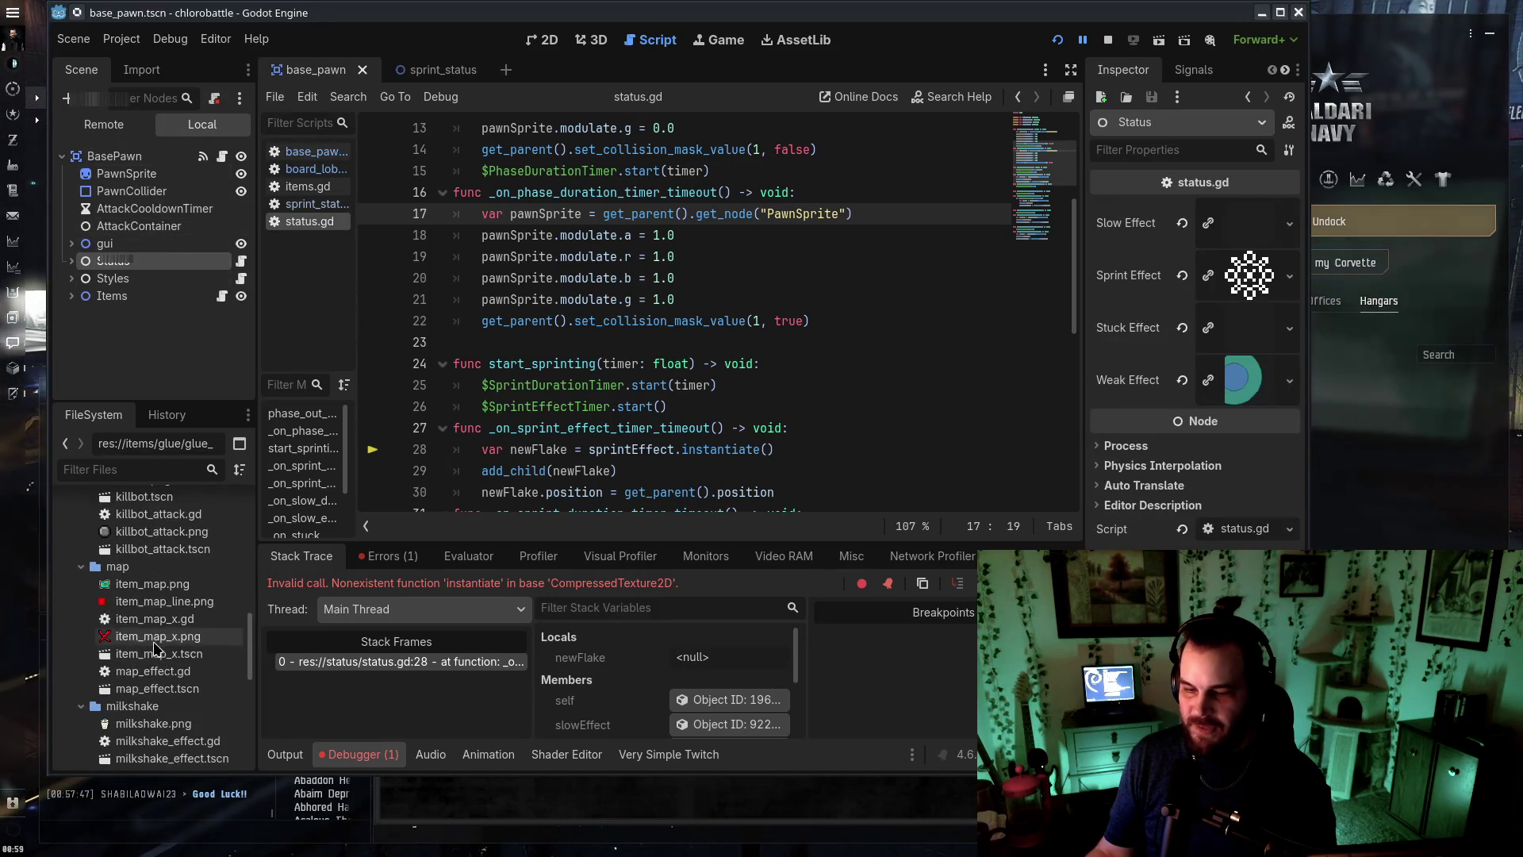
pyautogui.moveTo(159, 649)
pyautogui.mouseDown()
pyautogui.moveTo(635, 369)
pyautogui.moveTo(1250, 275)
pyautogui.mouseUp()
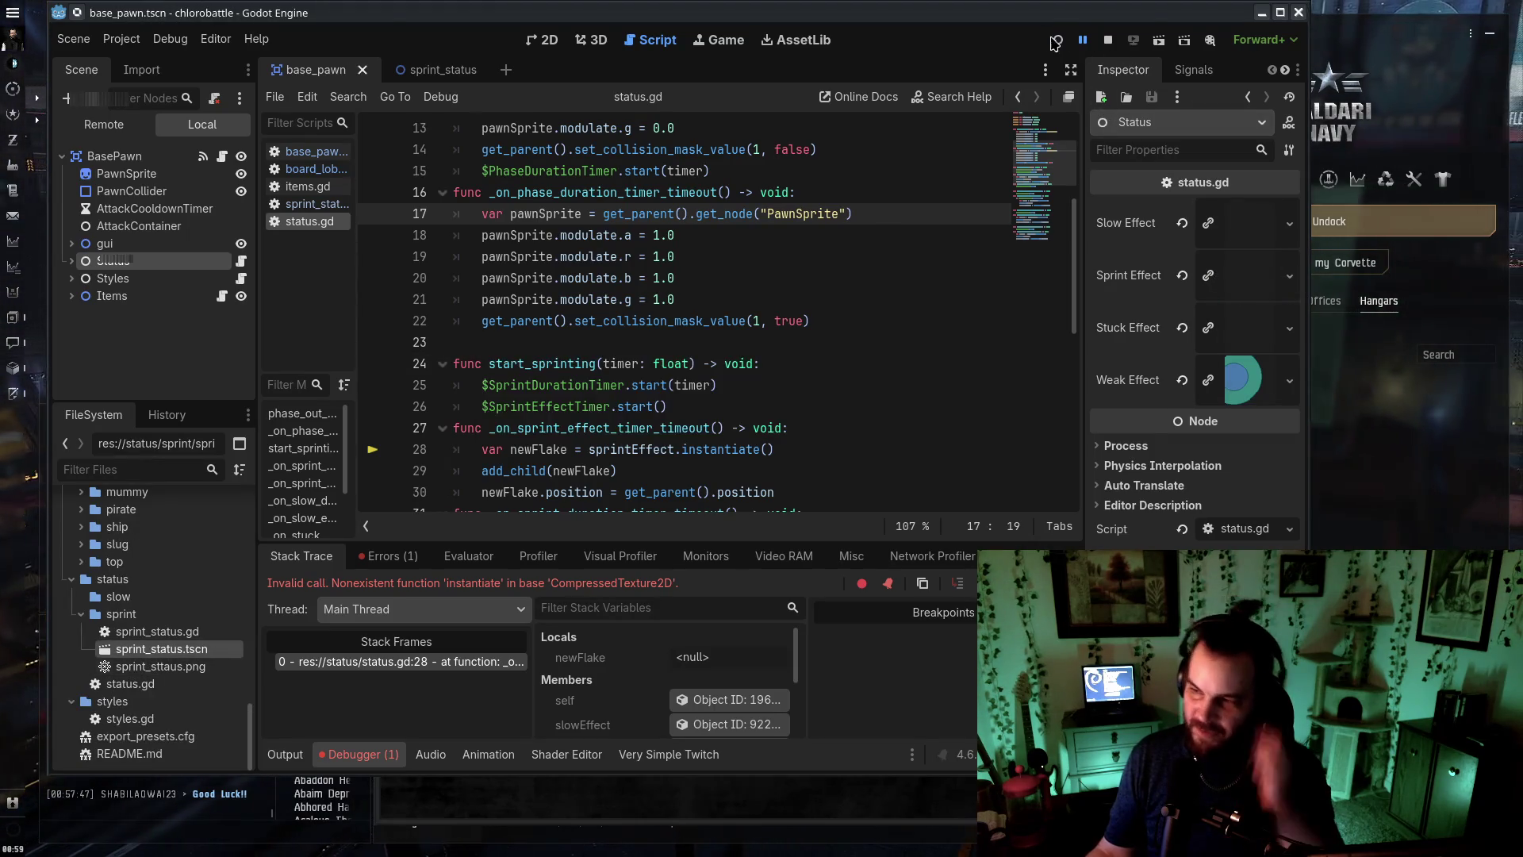
# Test-run the game with skate-carrying bots, then close it
pyautogui.click(1058, 39)
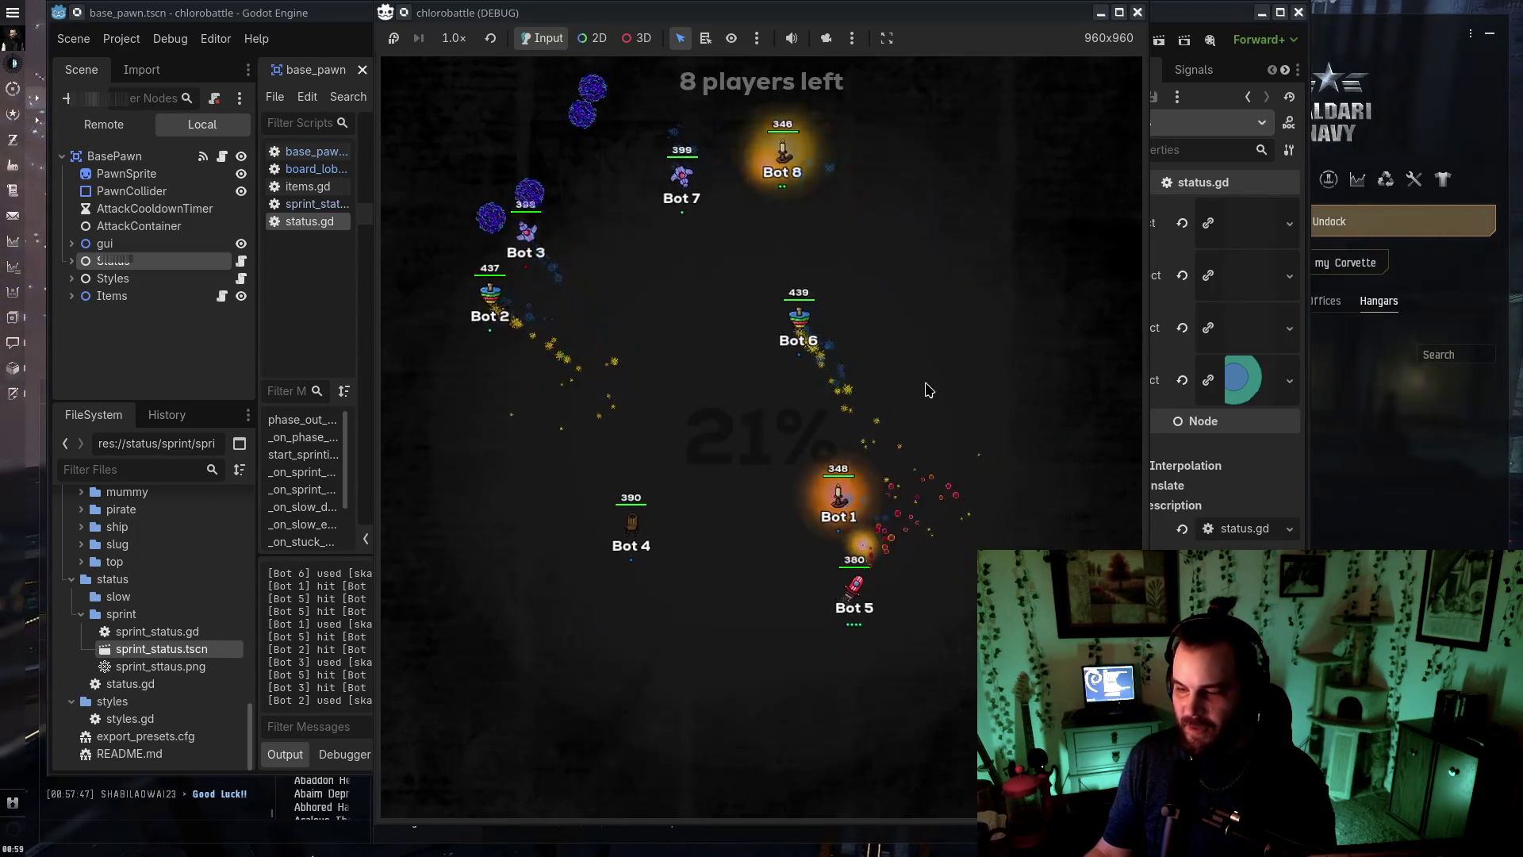
pyautogui.click(1138, 13)
pyautogui.click(127, 685)
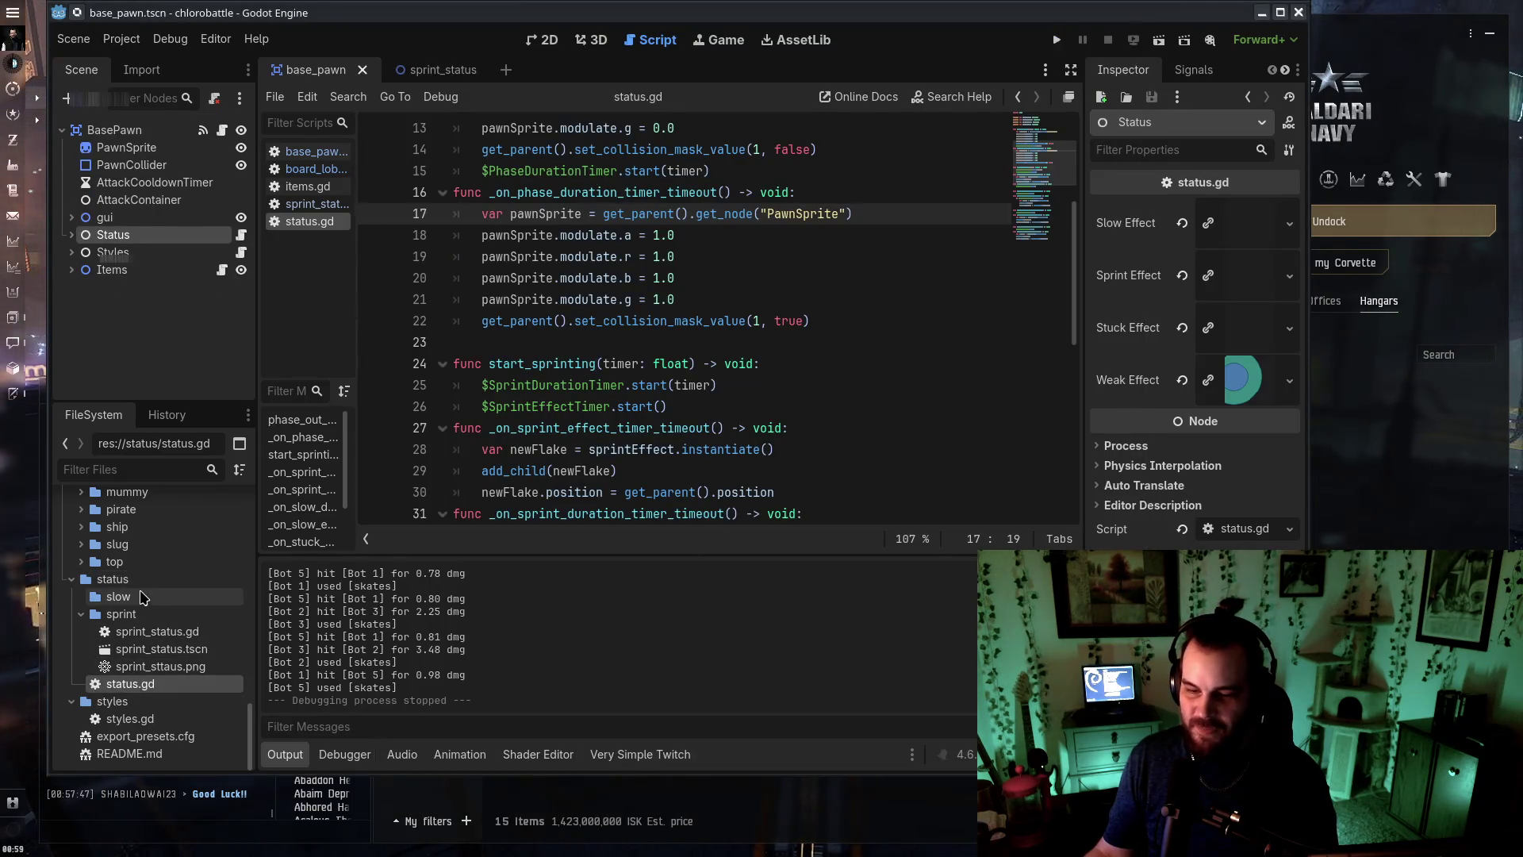
# Move the three glue files into the slow folder and rename glue_effect.gd to slow_status.gd
pyautogui.scroll(5, 187, 626)
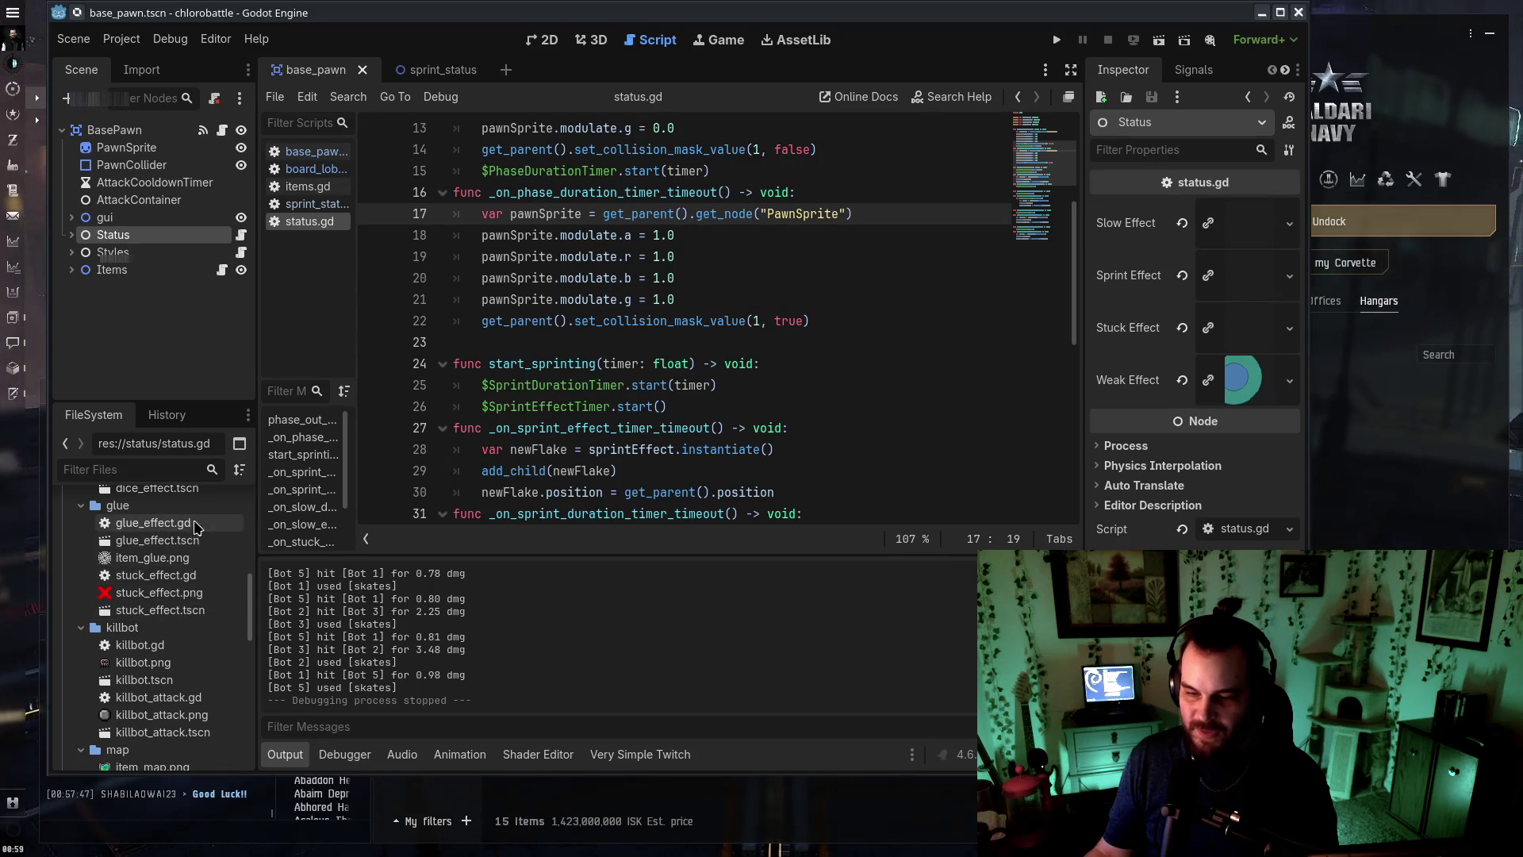
pyautogui.keyDown('shift'); pyautogui.click(188, 560); pyautogui.keyUp('shift')
pyautogui.moveTo(158, 587)
pyautogui.mouseDown()
pyautogui.moveTo(159, 635)
pyautogui.moveTo(150, 603)
pyautogui.mouseUp()
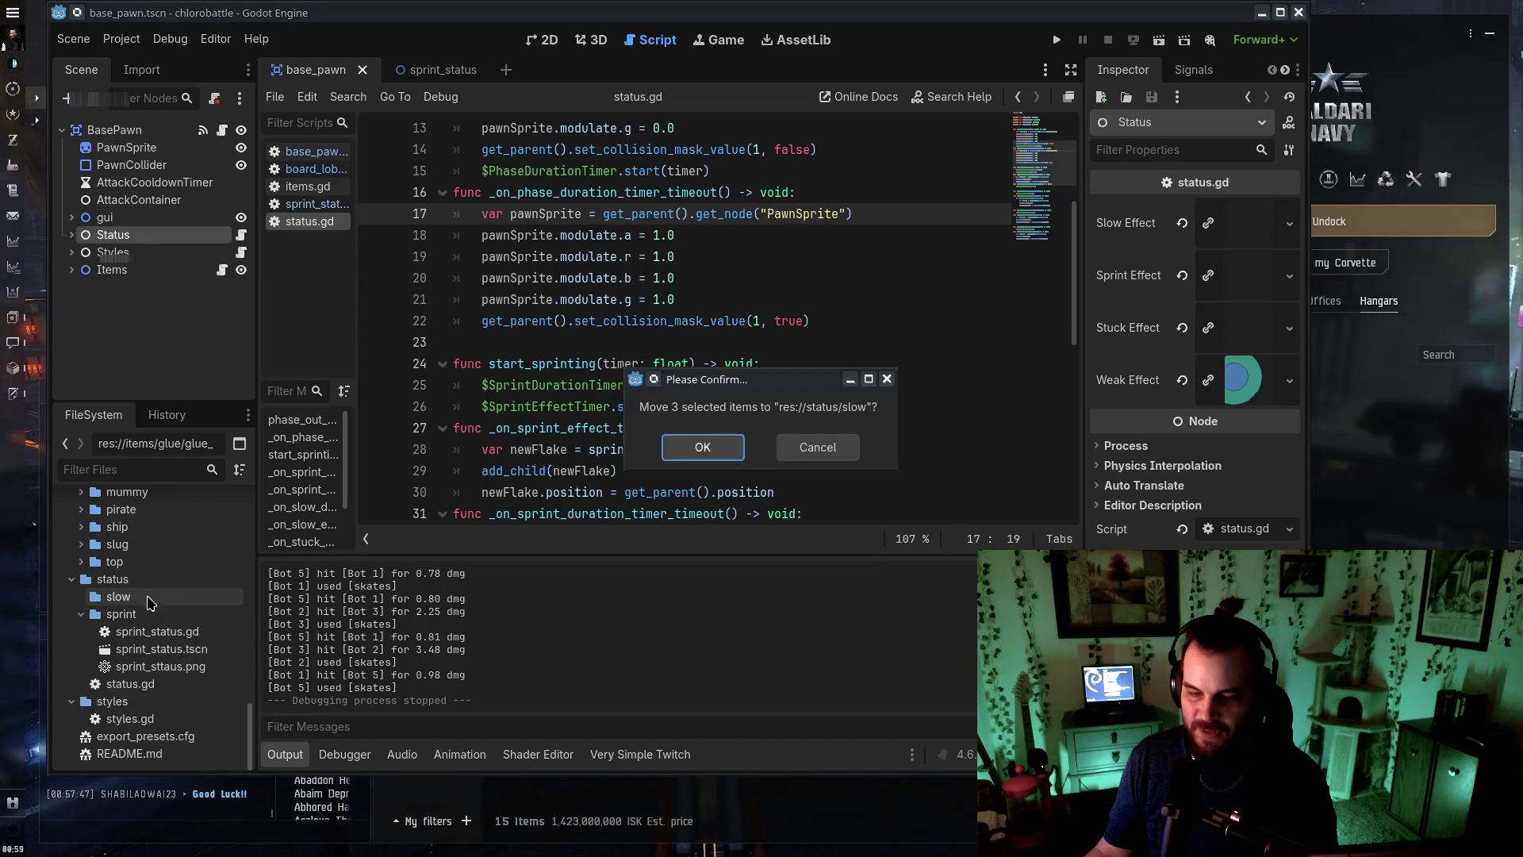
pyautogui.click(703, 447)
pyautogui.click(74, 596)
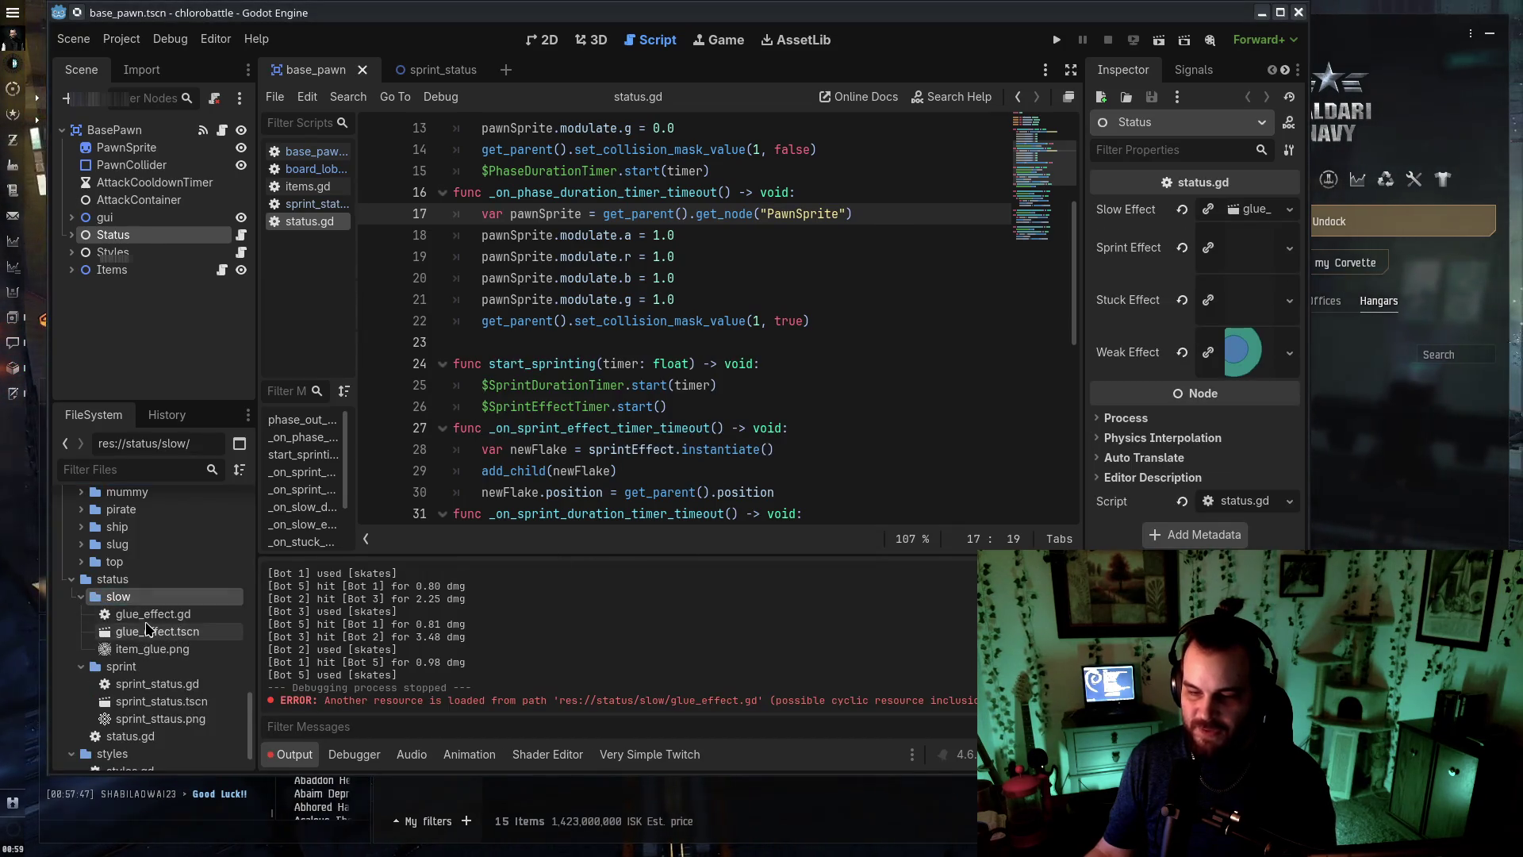
pyautogui.click(151, 614)
pyautogui.press('F2')
pyautogui.write('slow_stat')
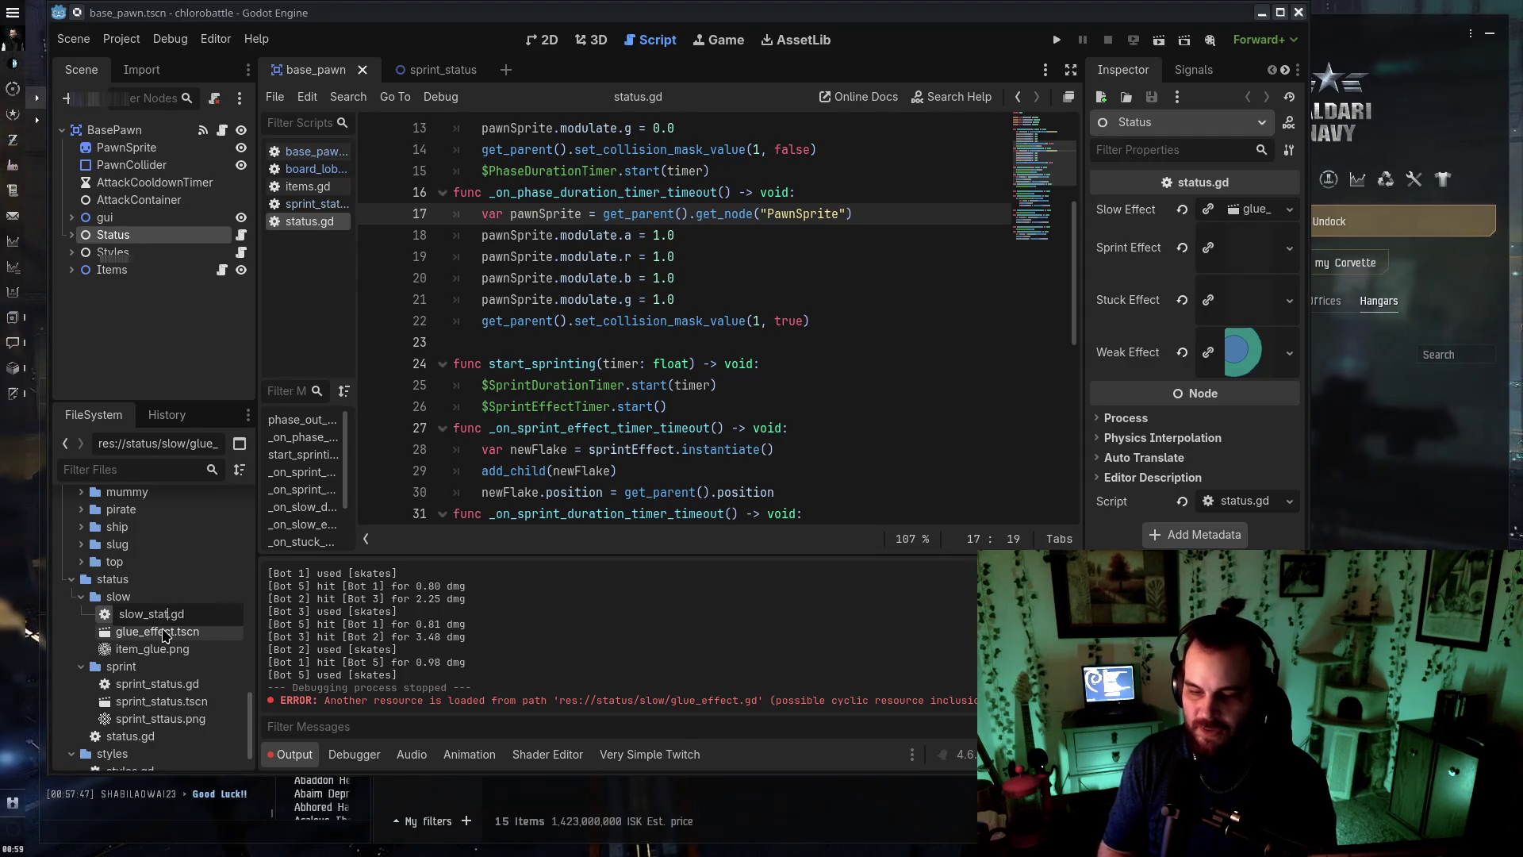
pyautogui.write('us')
pyautogui.press('Return')
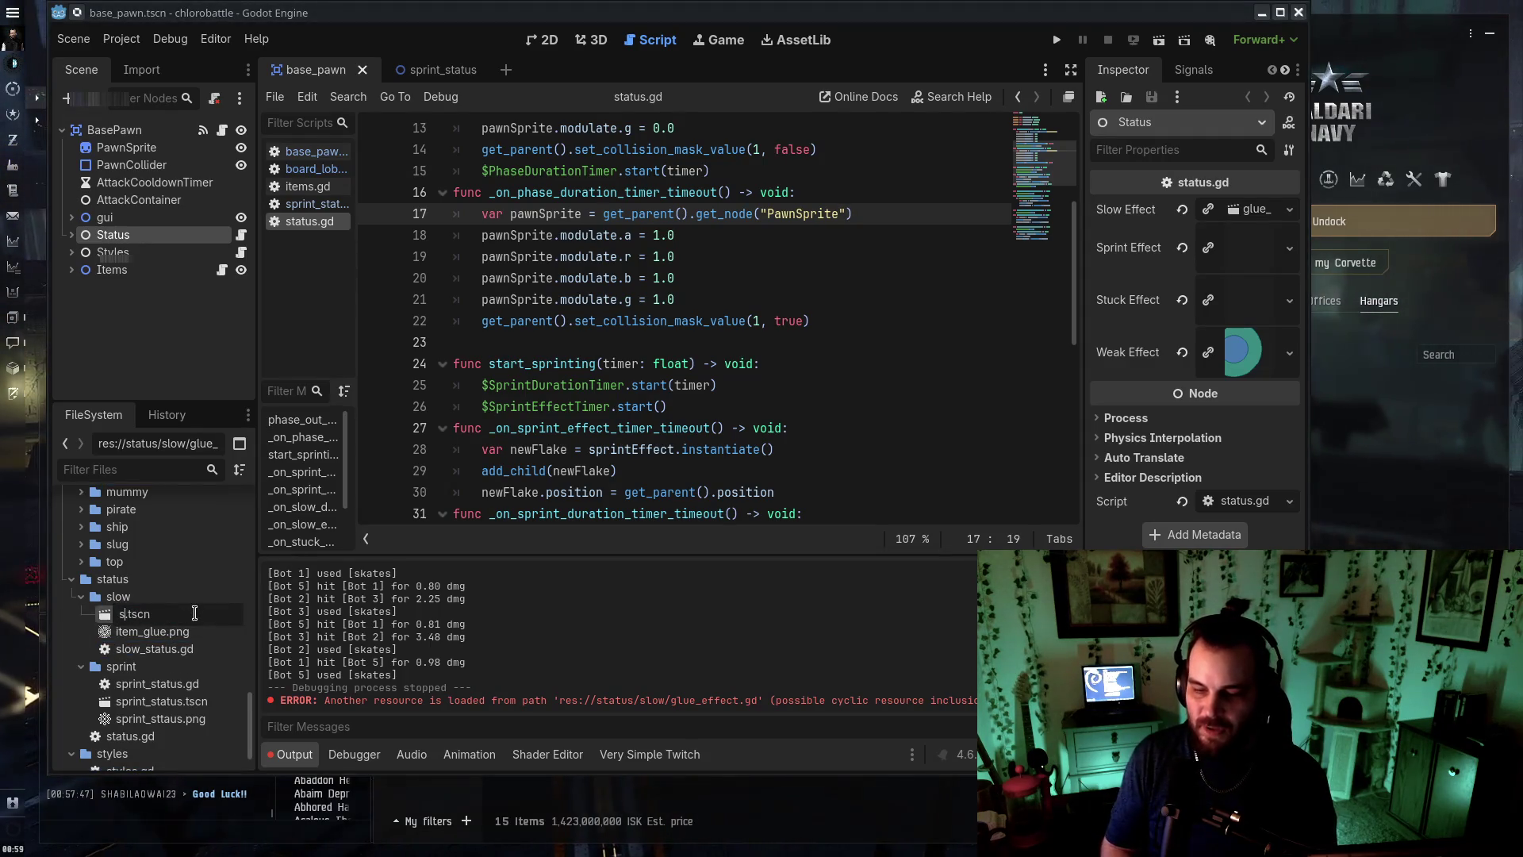
# Rename the glue image to slow_status.png and set slow_status.tscn as the Slow Effect
pyautogui.click(197, 616)
pyautogui.press('F2')
pyautogui.write('slow_stat')
pyautogui.write('us')
pyautogui.press('Return')
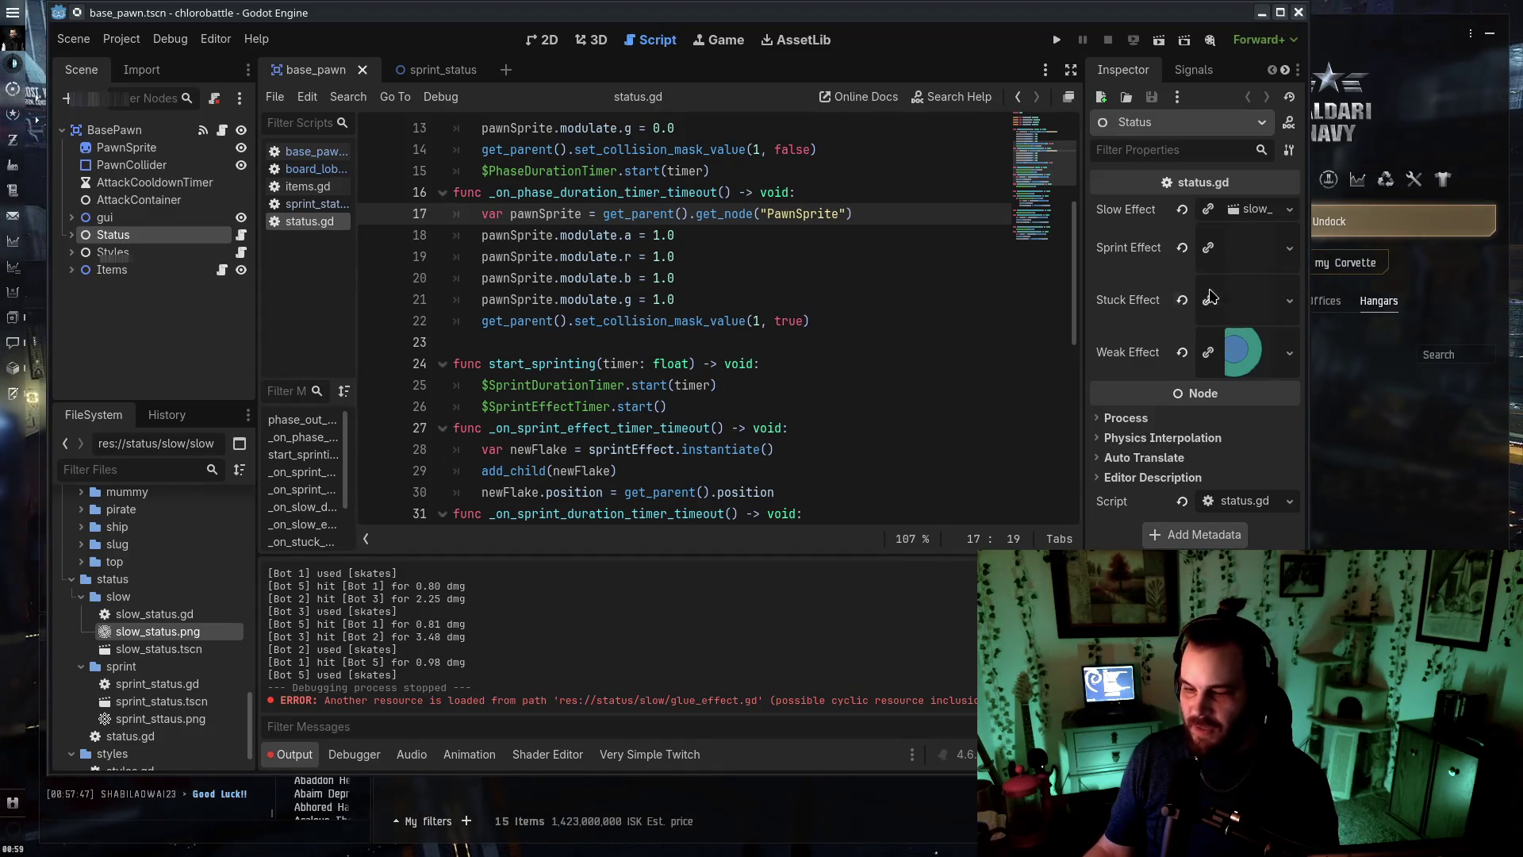
pyautogui.moveTo(159, 649); pyautogui.dragTo(1254, 211)
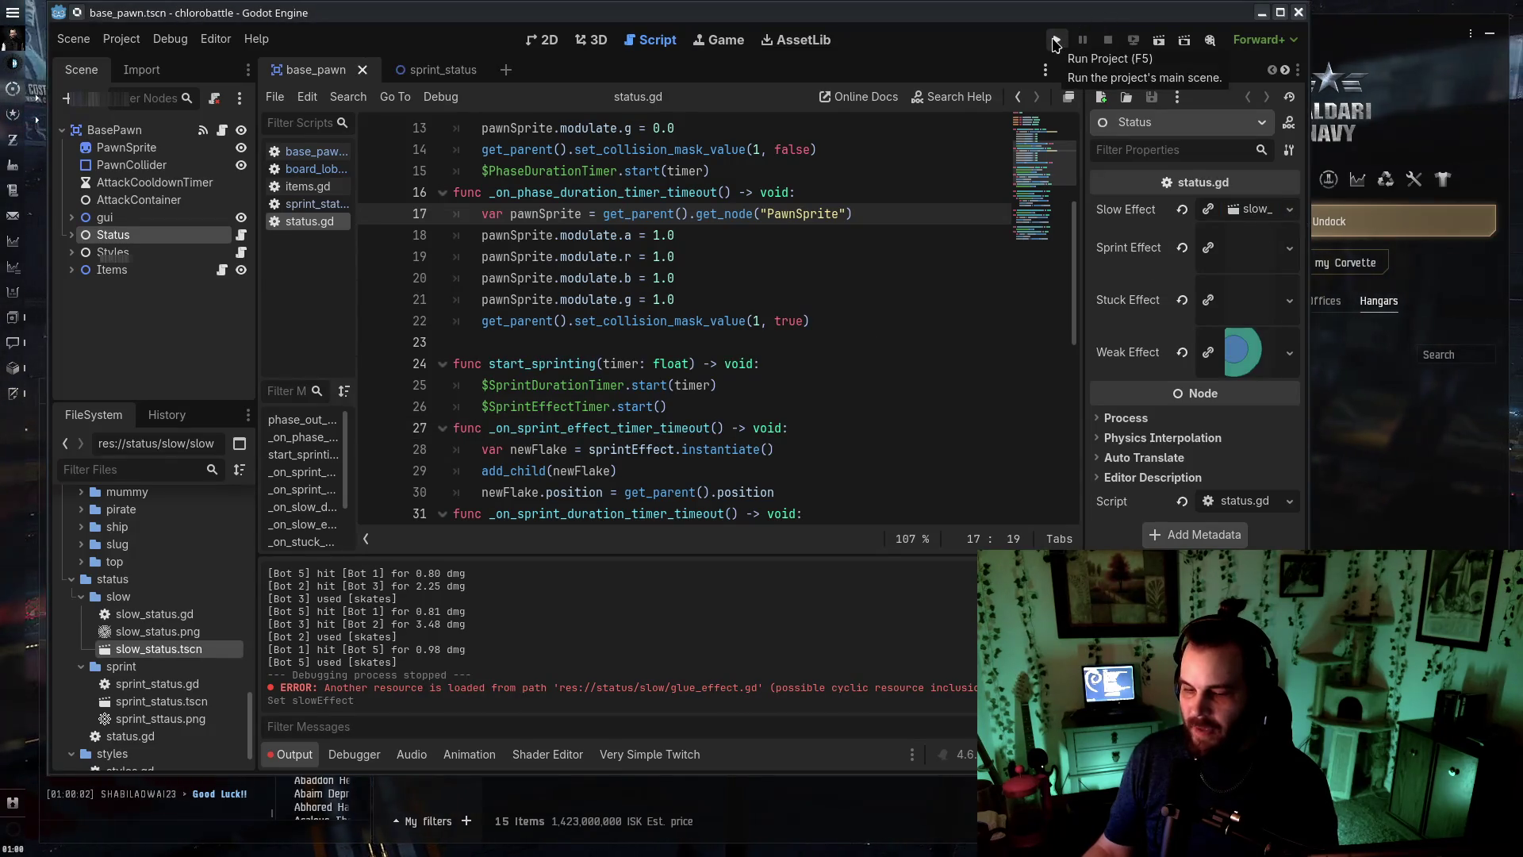
pyautogui.scroll(4, 1063, 127)
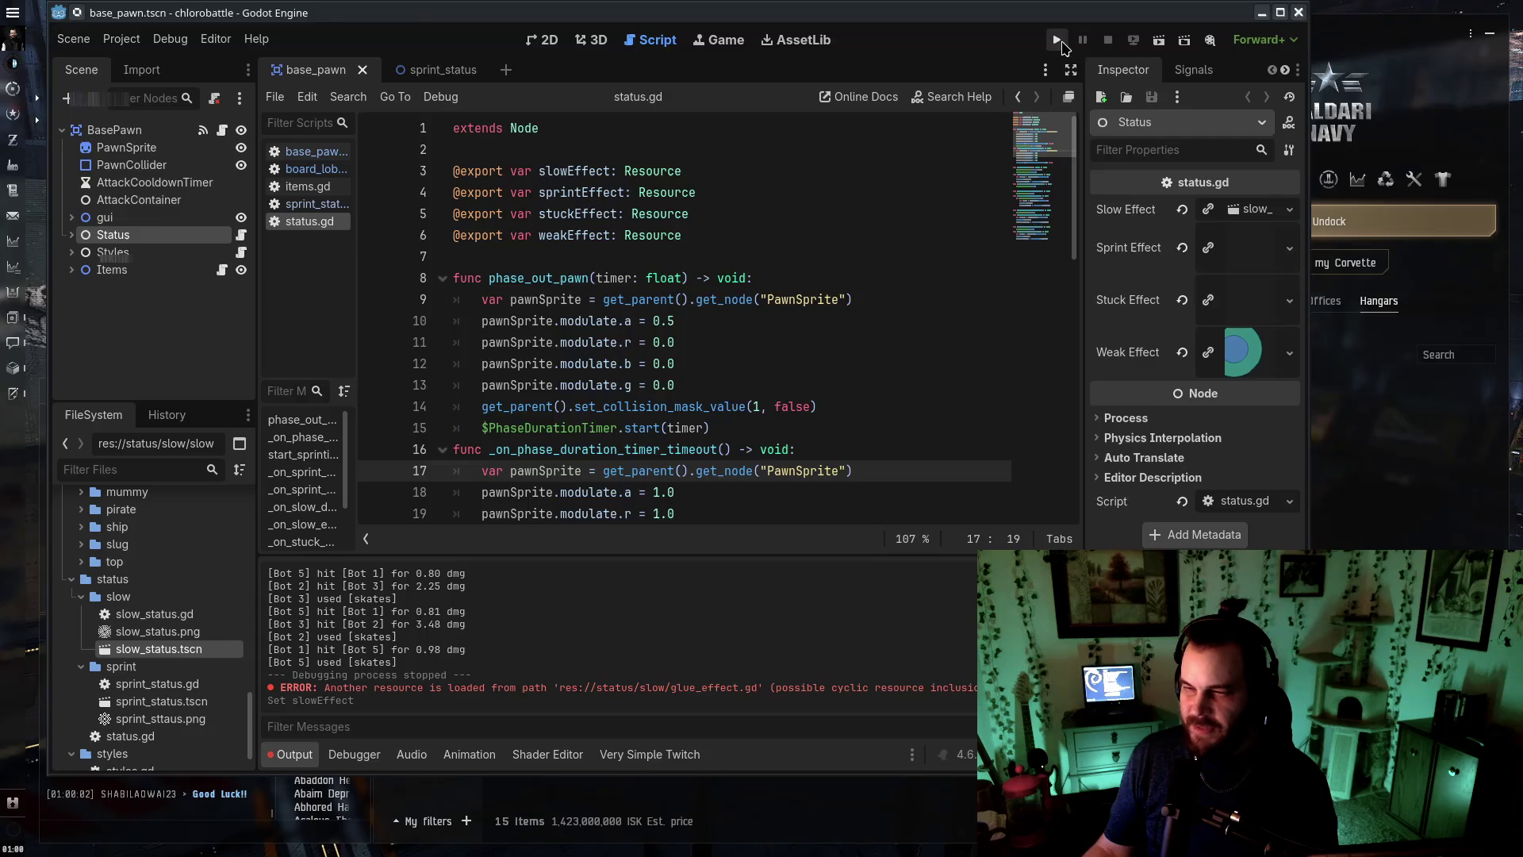
# Set the bots' item on line 13 back to "glue", save, and test-run, stopping with F8
pyautogui.click(1059, 44)
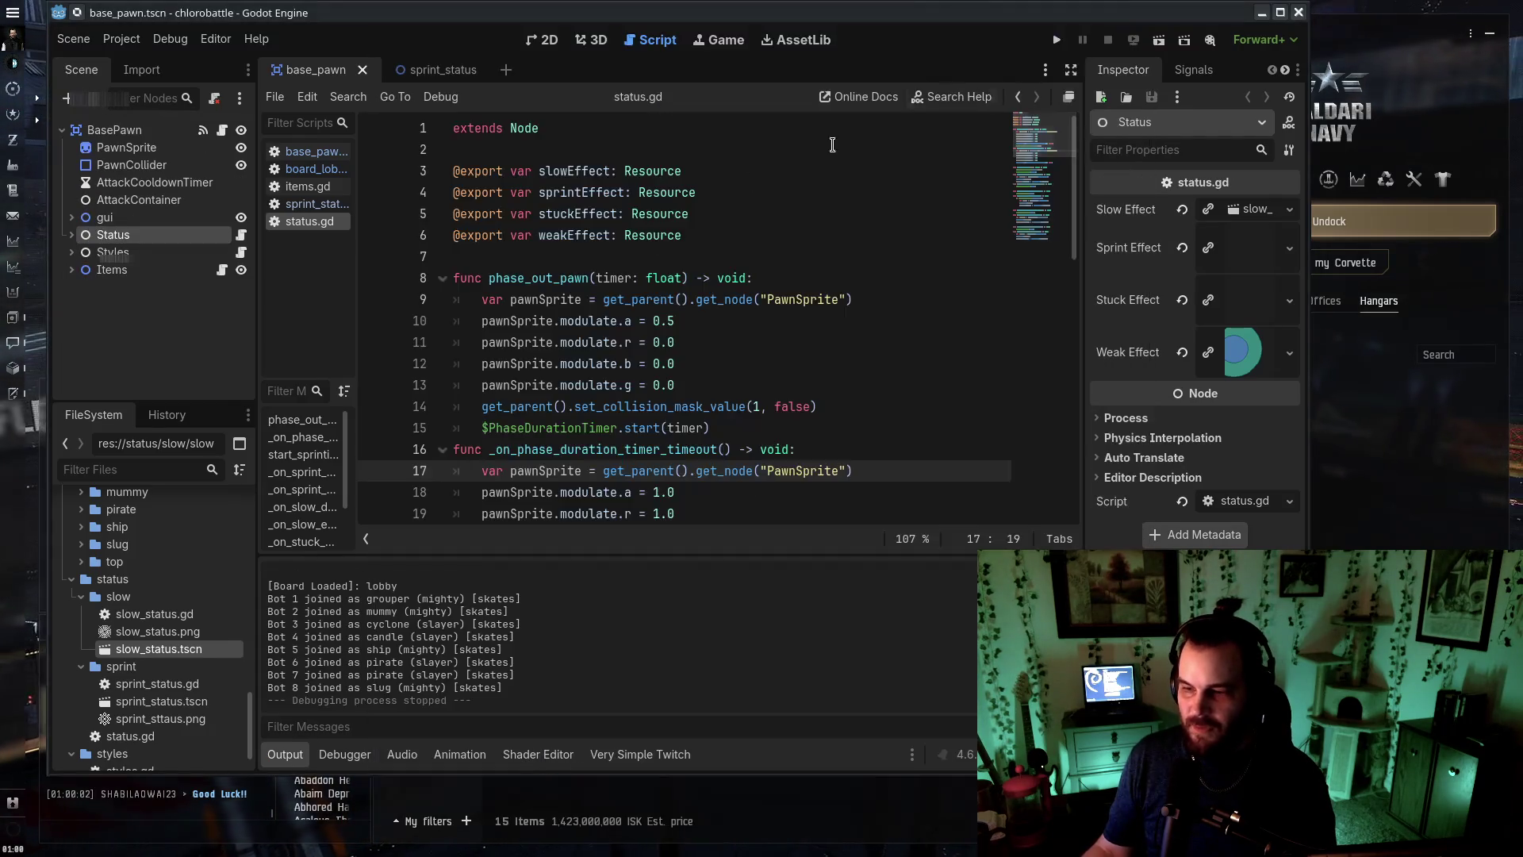
pyautogui.click(626, 299)
pyautogui.click(325, 170)
pyautogui.doubleClick(863, 385)
pyautogui.press('BackSpace')
pyautogui.hotkey('ctrl', 's')
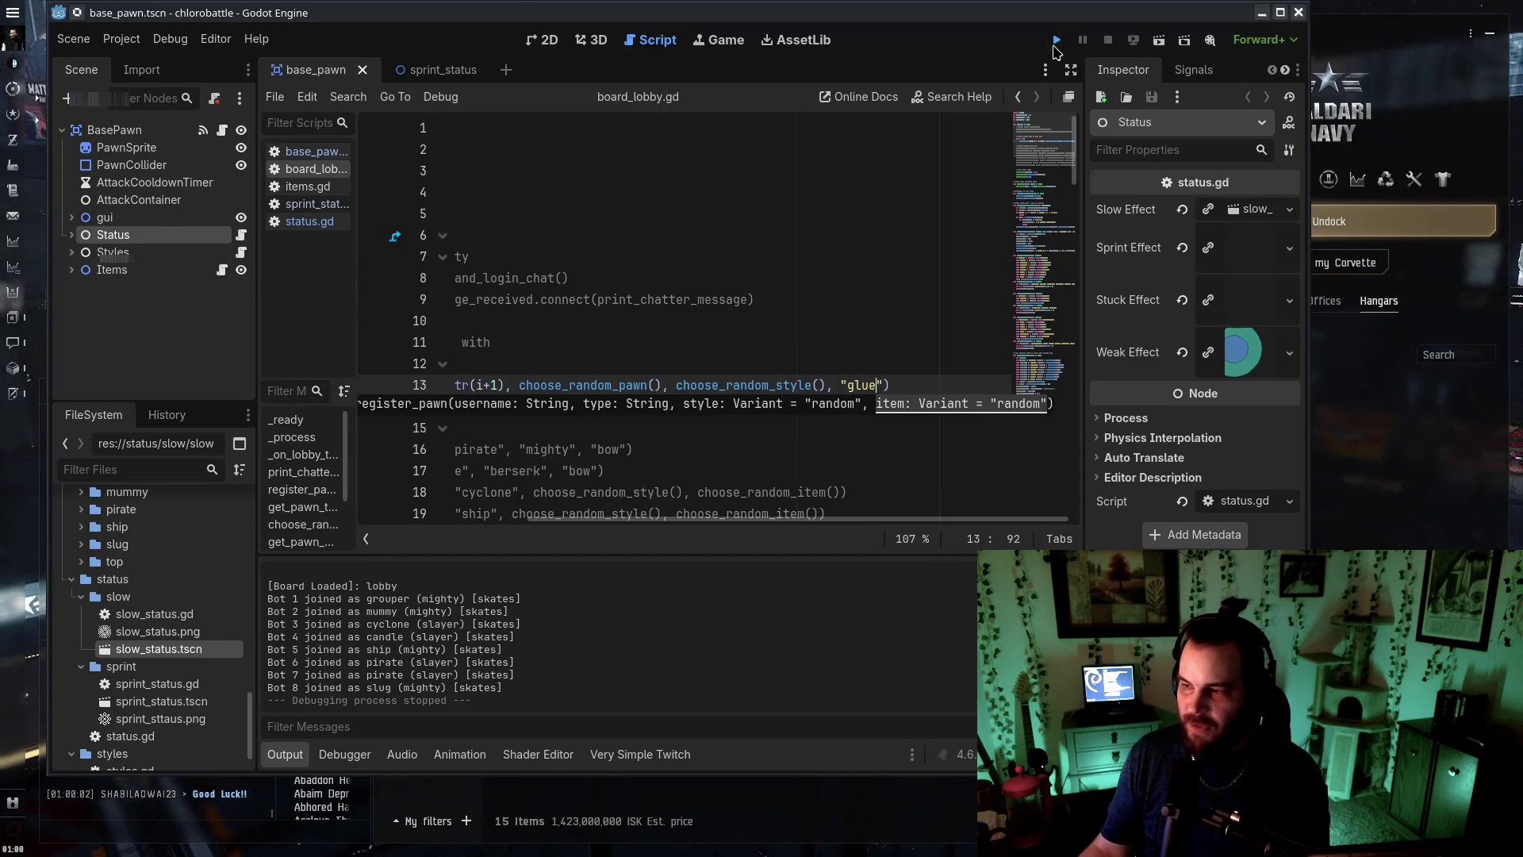
pyautogui.click(1056, 41)
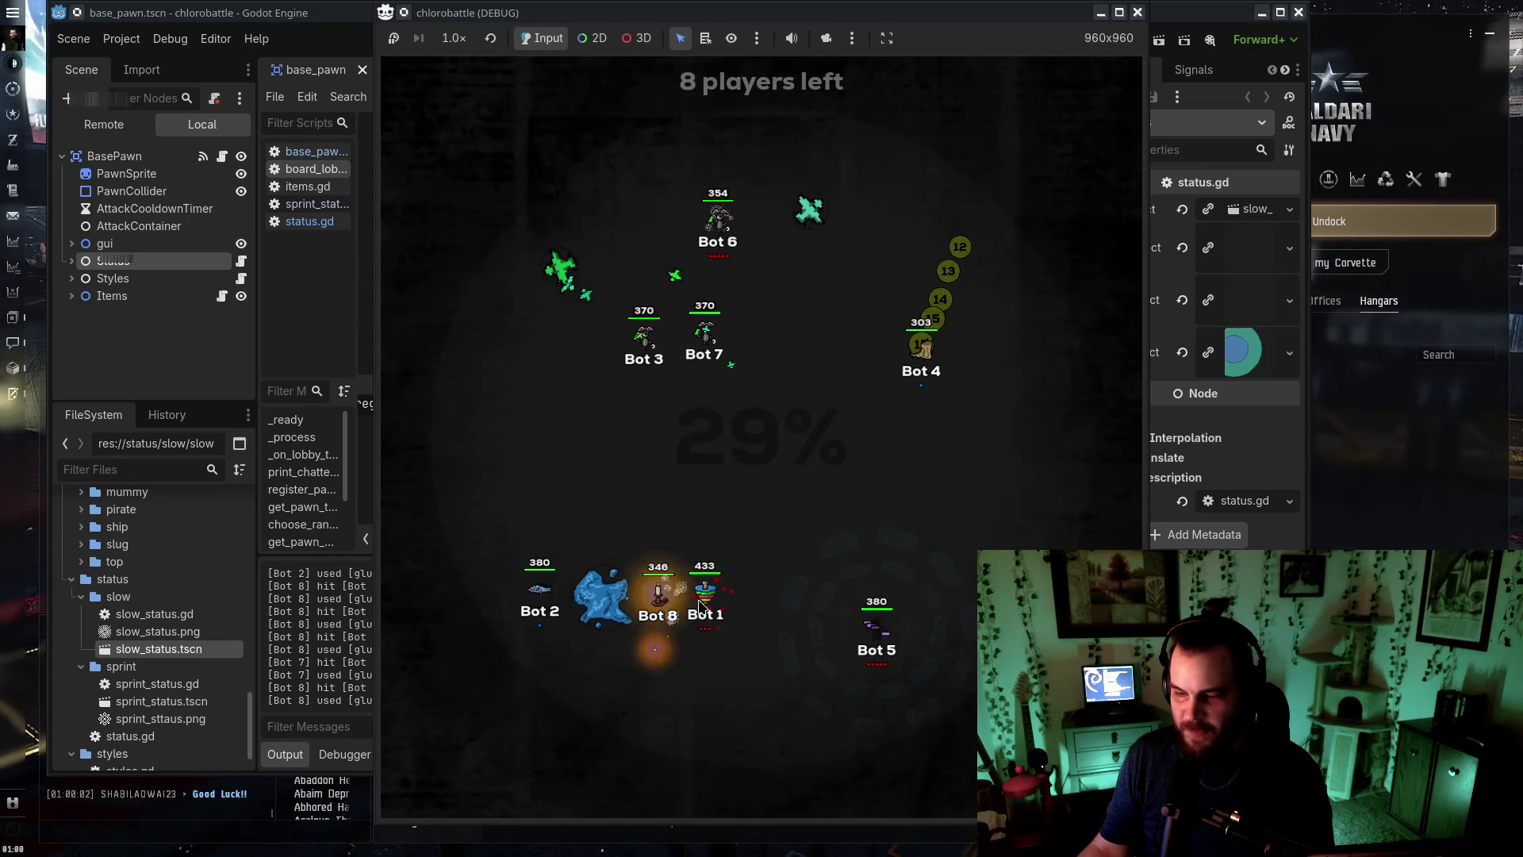
pyautogui.press('F8')
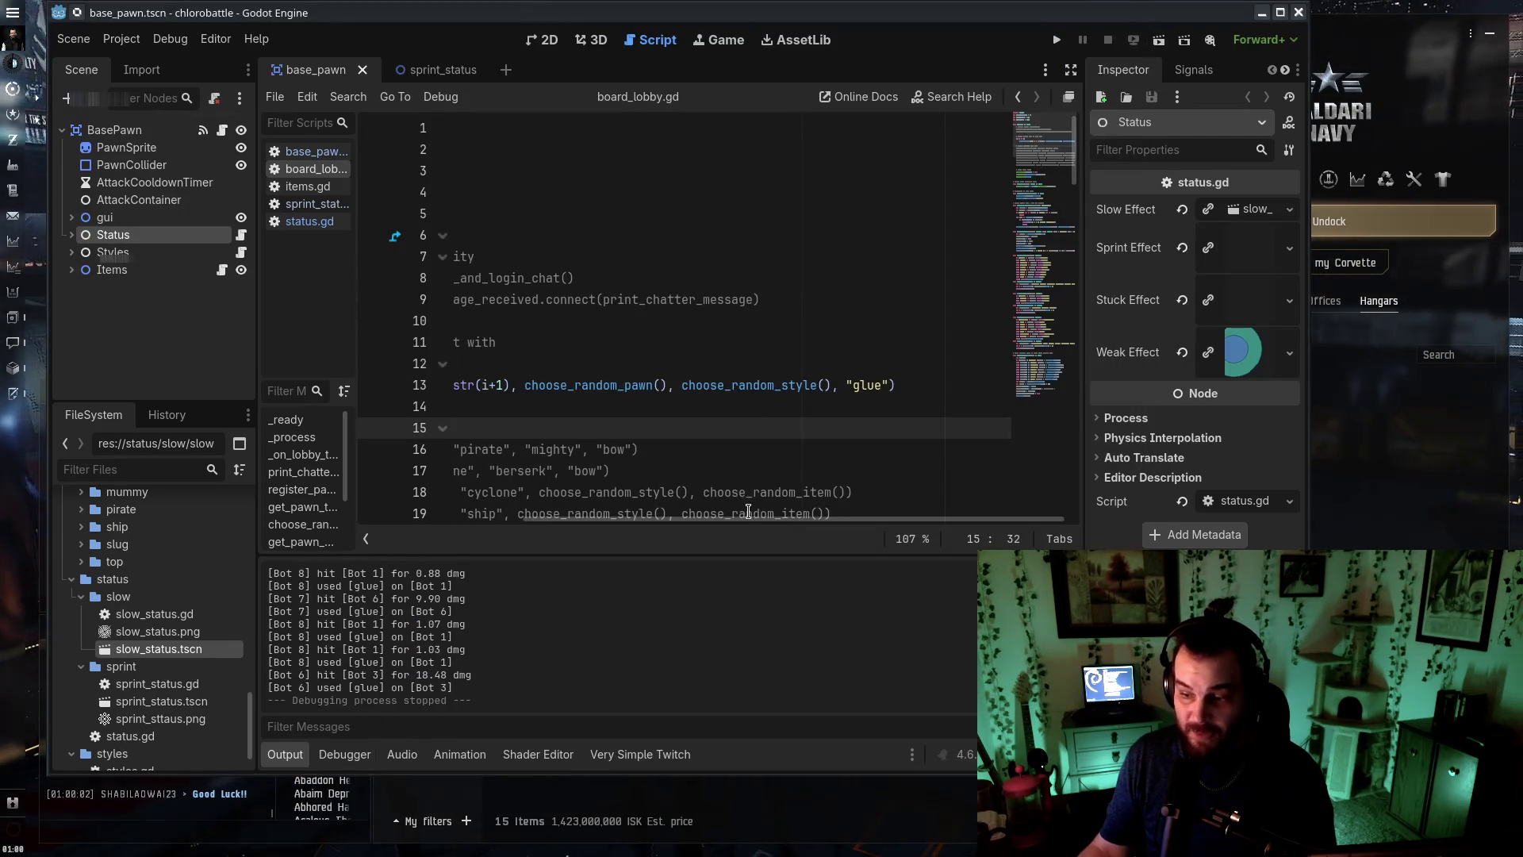
# Move the three stuck_effect files into the res://status folder
pyautogui.hscroll(-5, 749, 516)
pyautogui.scroll(10, 155, 630)
pyautogui.scroll(-3, 155, 631)
pyautogui.click(155, 507)
pyautogui.keyDown('shift'); pyautogui.click(159, 542); pyautogui.keyUp('shift')
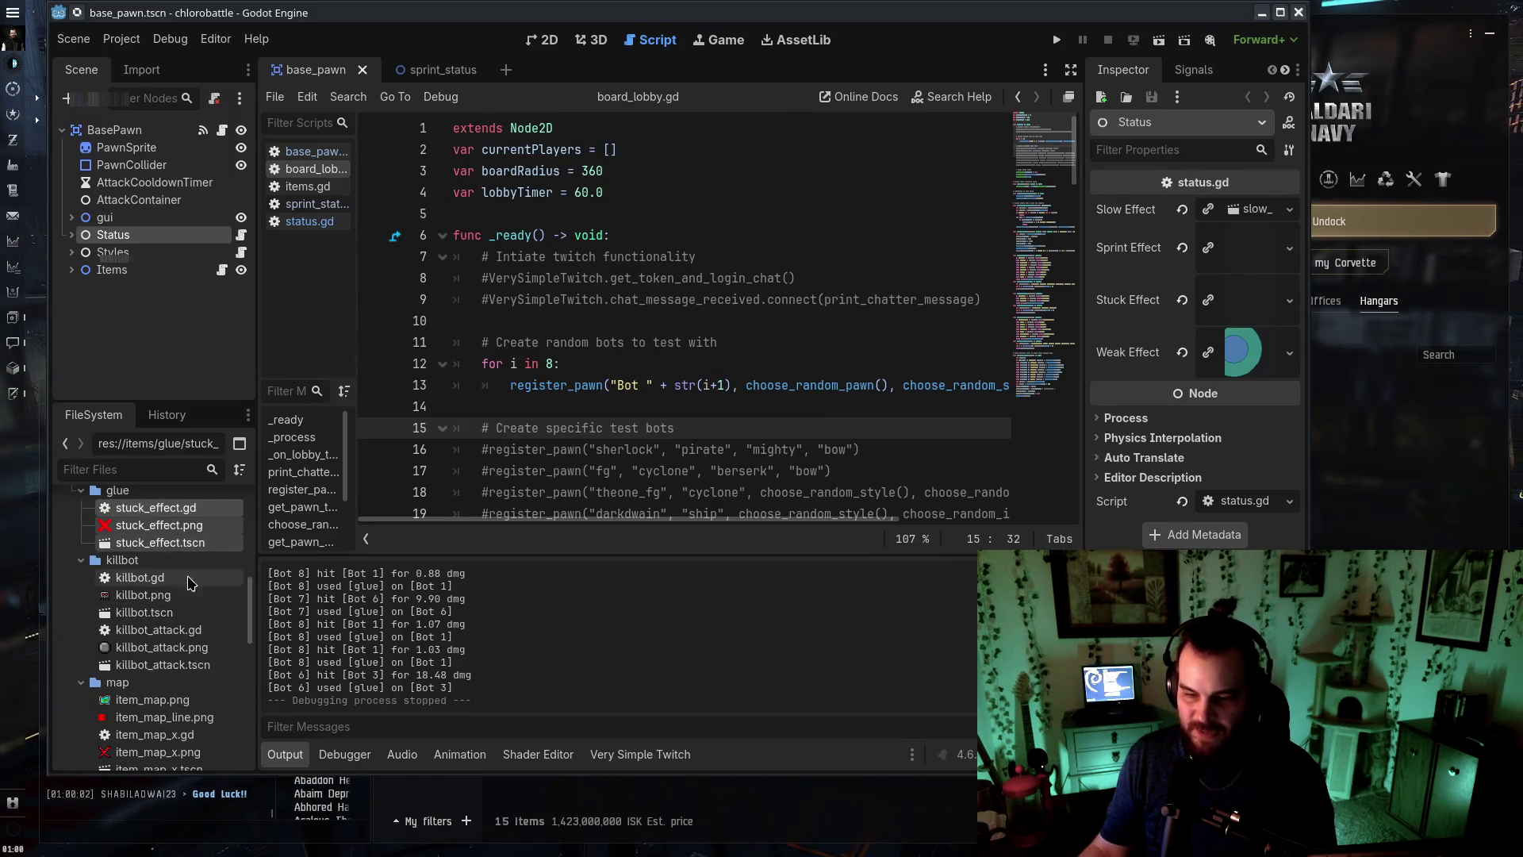
pyautogui.moveTo(158, 553)
pyautogui.mouseDown()
pyautogui.moveTo(146, 619)
pyautogui.moveTo(182, 647)
pyautogui.moveTo(129, 547)
pyautogui.mouseUp()
pyautogui.click(697, 445)
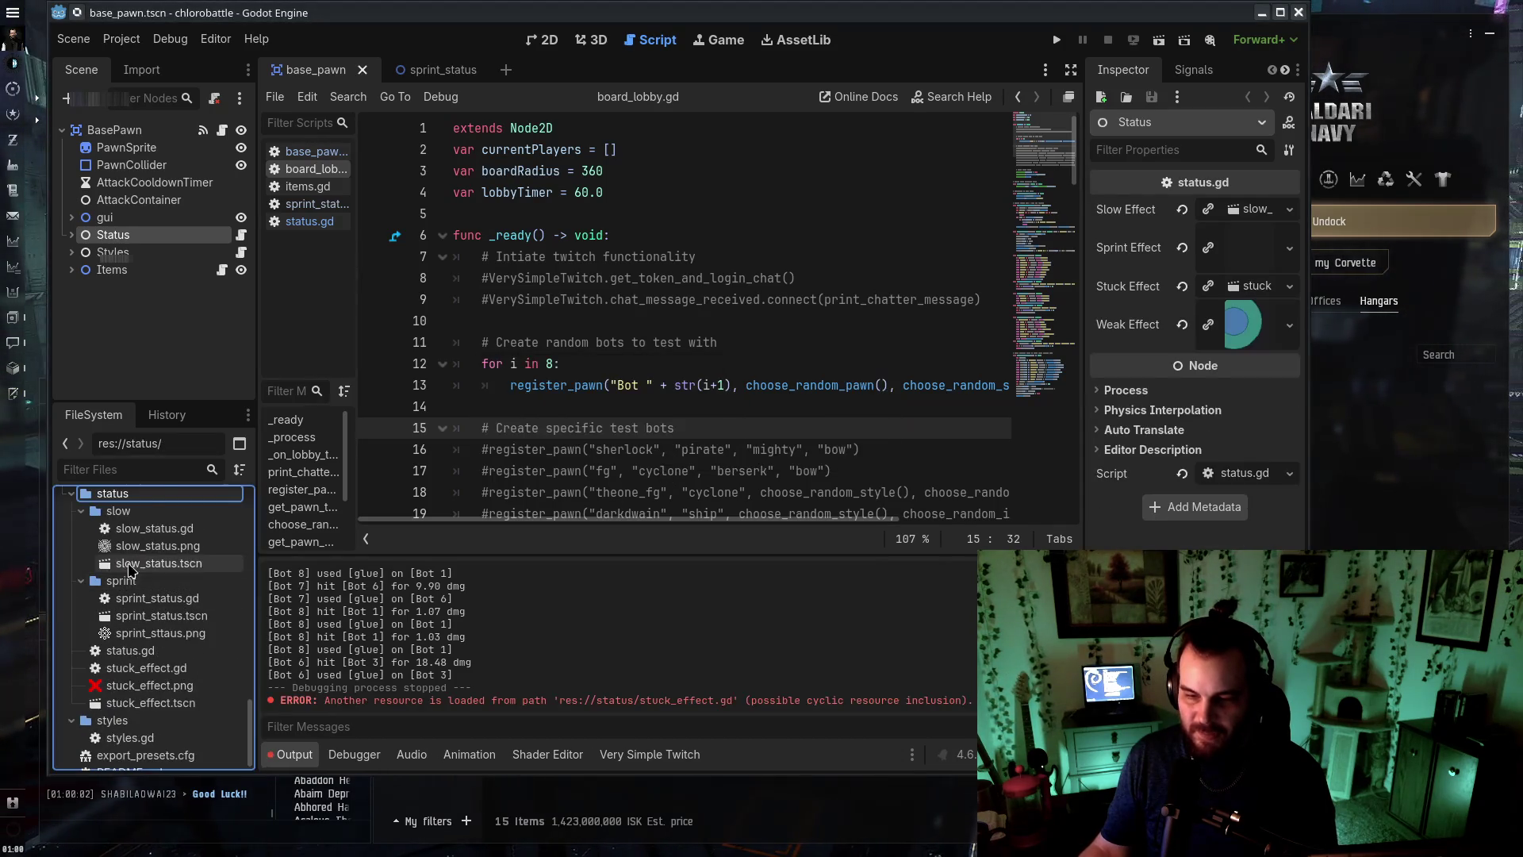
# Create a 'stuck' folder inside status and move the stuck_effect files into it
pyautogui.rightClick(144, 494)
pyautogui.moveTo(349, 505)
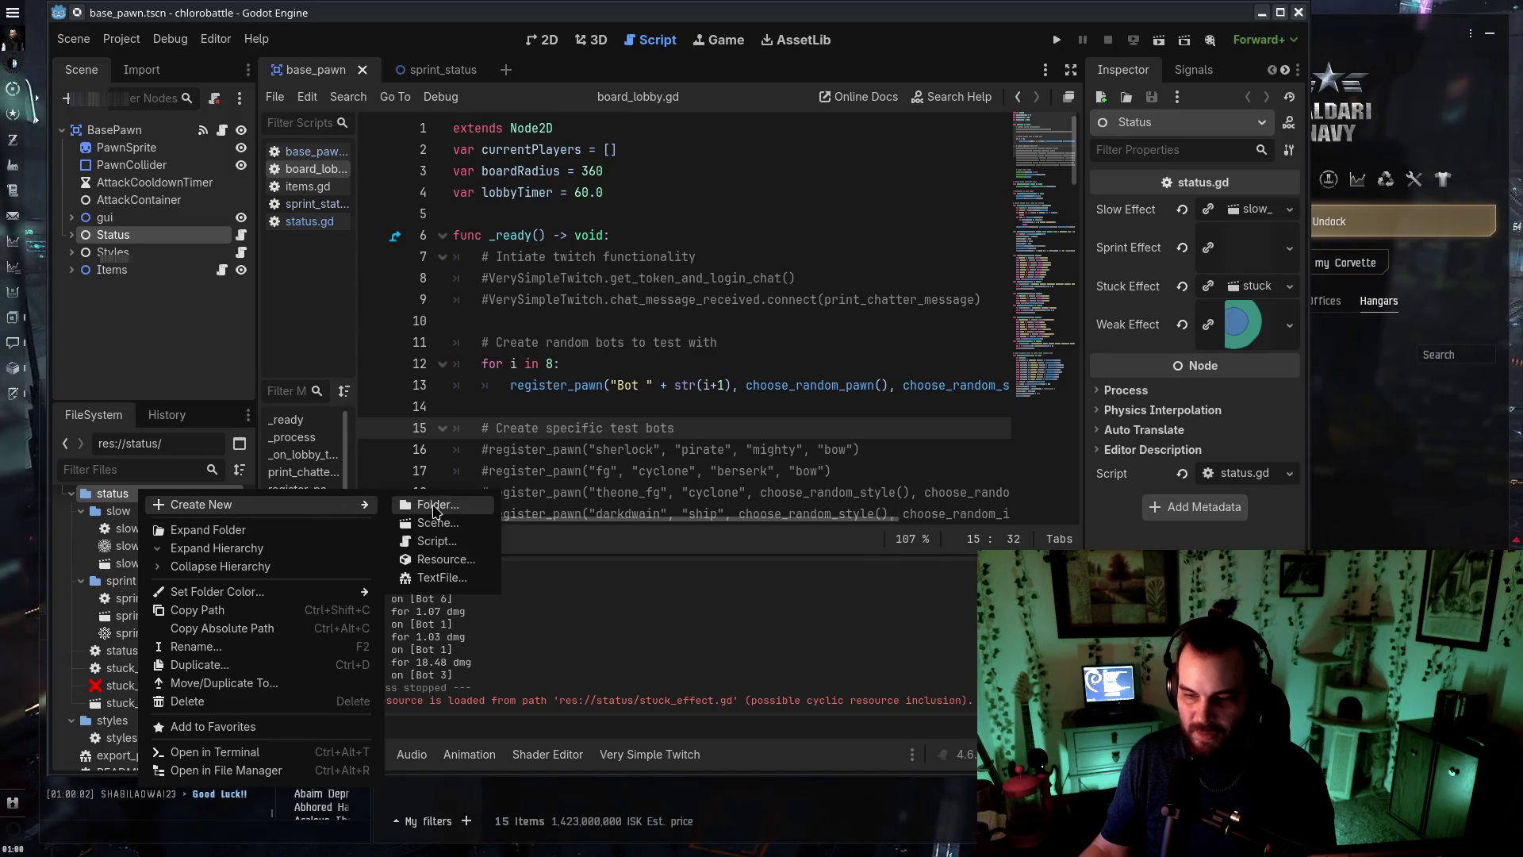
pyautogui.click(433, 506)
pyautogui.write('tuck')
pyautogui.press('Return')
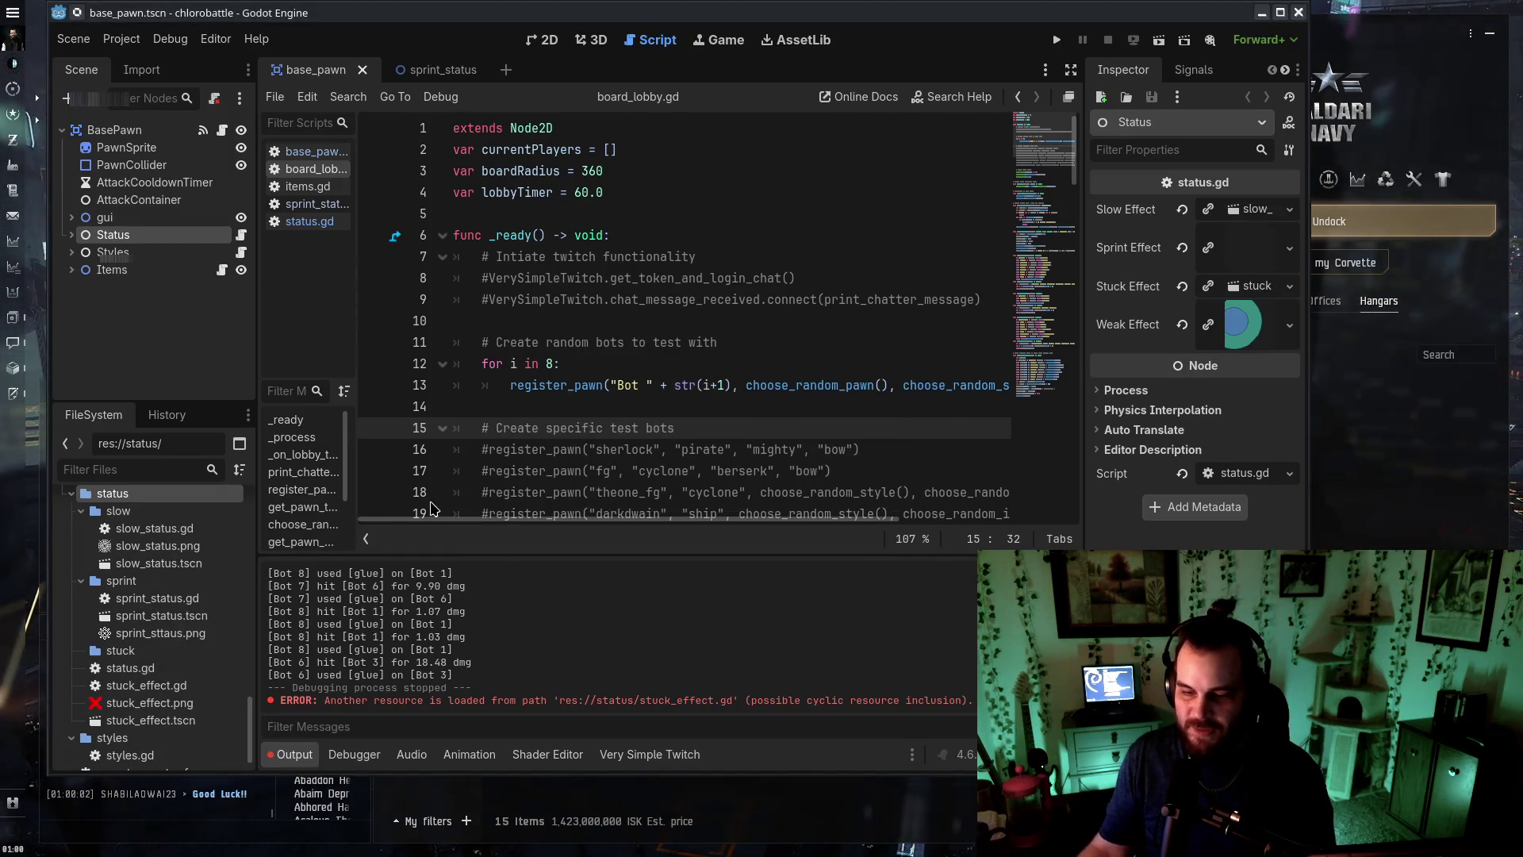
pyautogui.click(151, 720)
pyautogui.keyDown('shift'); pyautogui.click(148, 687); pyautogui.keyUp('shift')
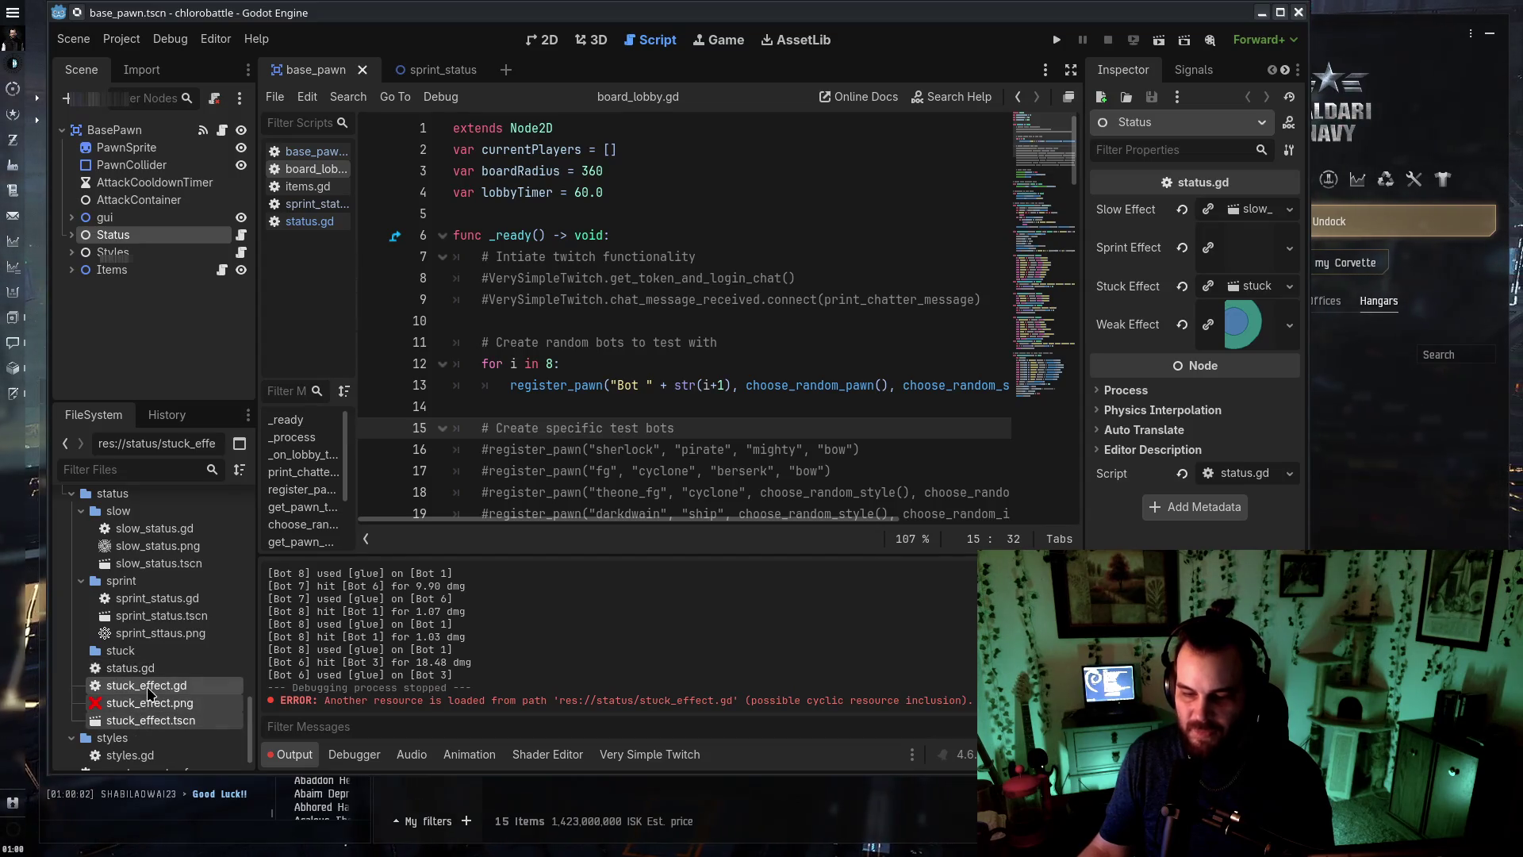
pyautogui.moveTo(137, 687); pyautogui.dragTo(129, 650)
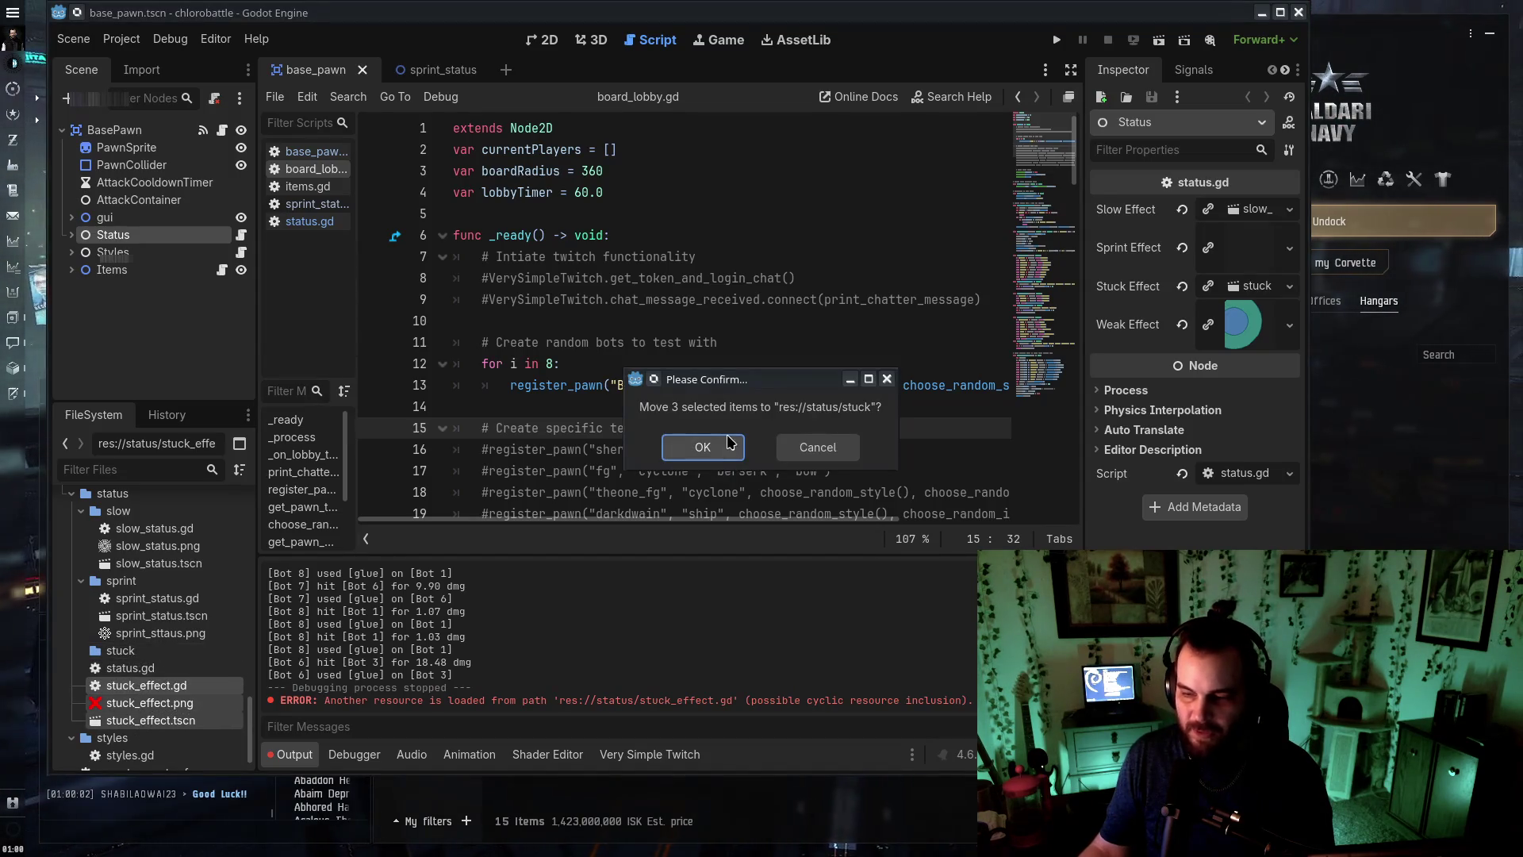
pyautogui.click(703, 446)
# Rename the files to stuck_status.gd, stuck_status.png and stuck_status.tscn
pyautogui.click(158, 684)
pyautogui.press('F2')
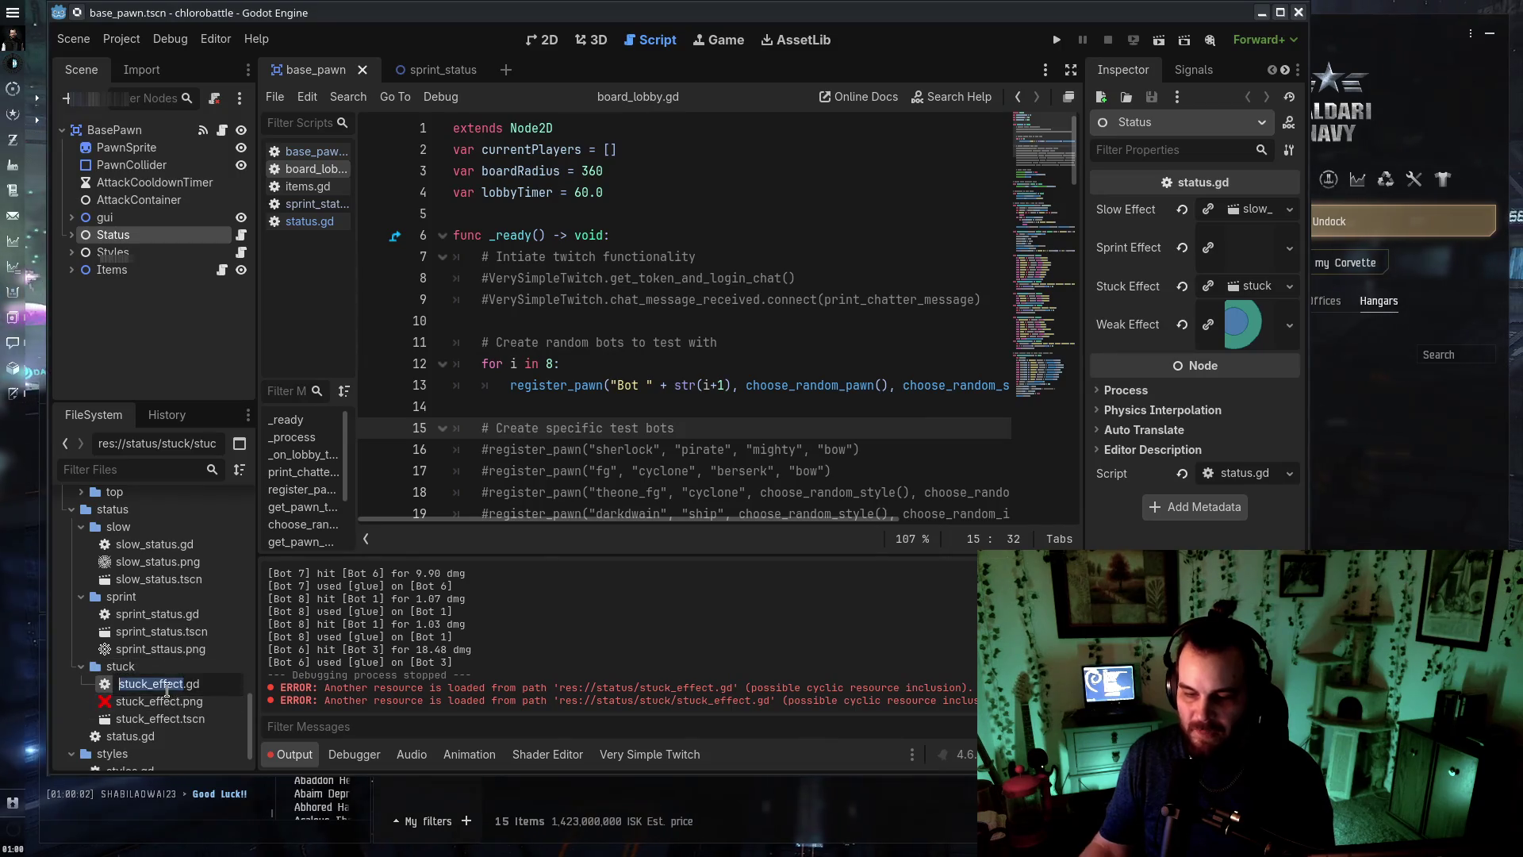
pyautogui.write('st')
pyautogui.press('Return')
pyautogui.click(166, 684)
pyautogui.press('F2')
pyautogui.write('stuck')
pyautogui.press('Return')
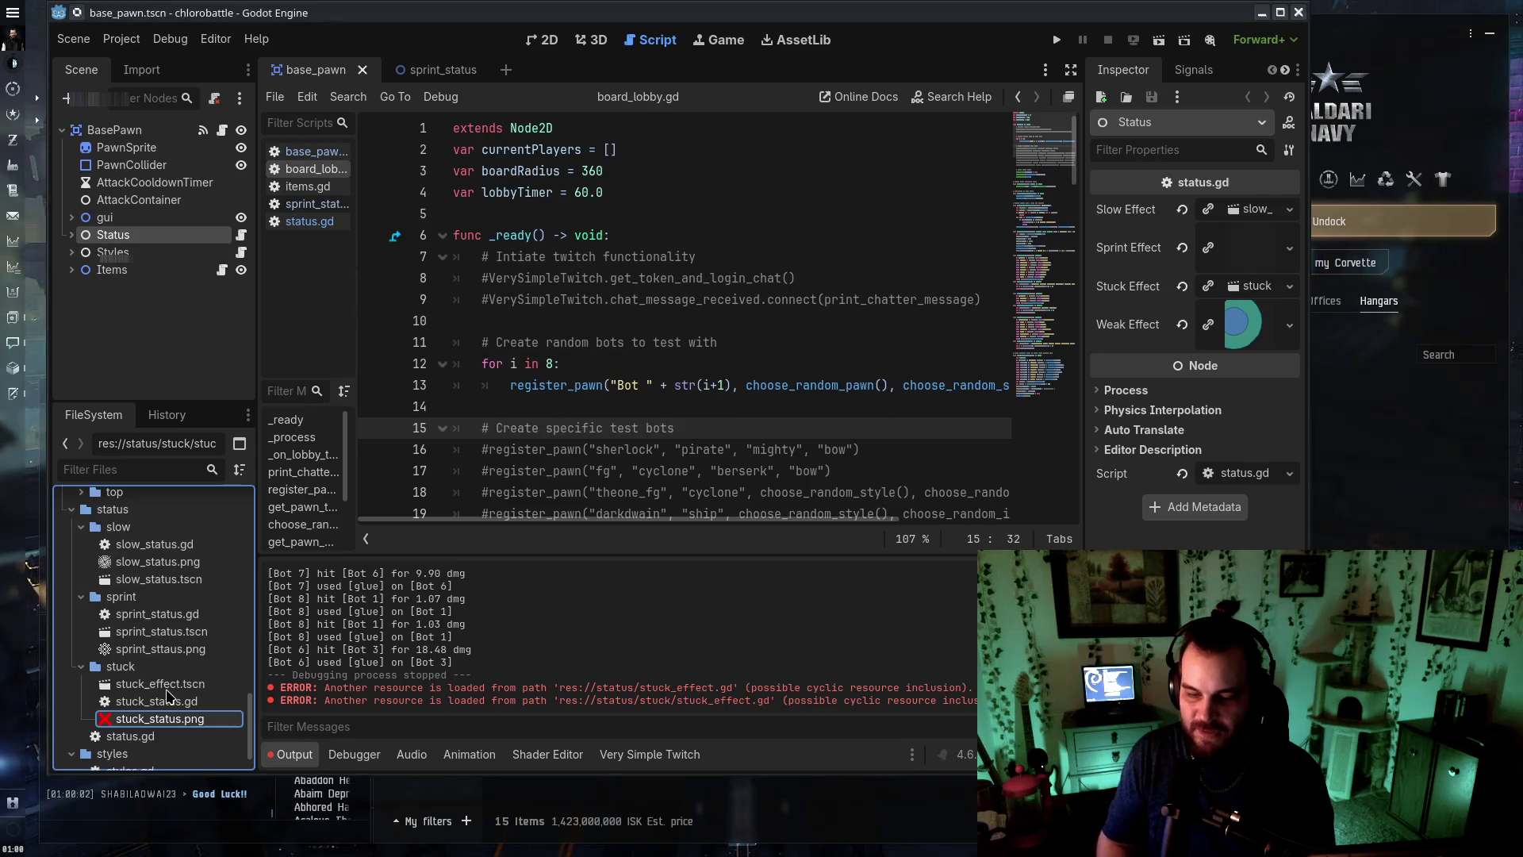
pyautogui.click(166, 686)
pyautogui.press('F2')
pyautogui.write('s')
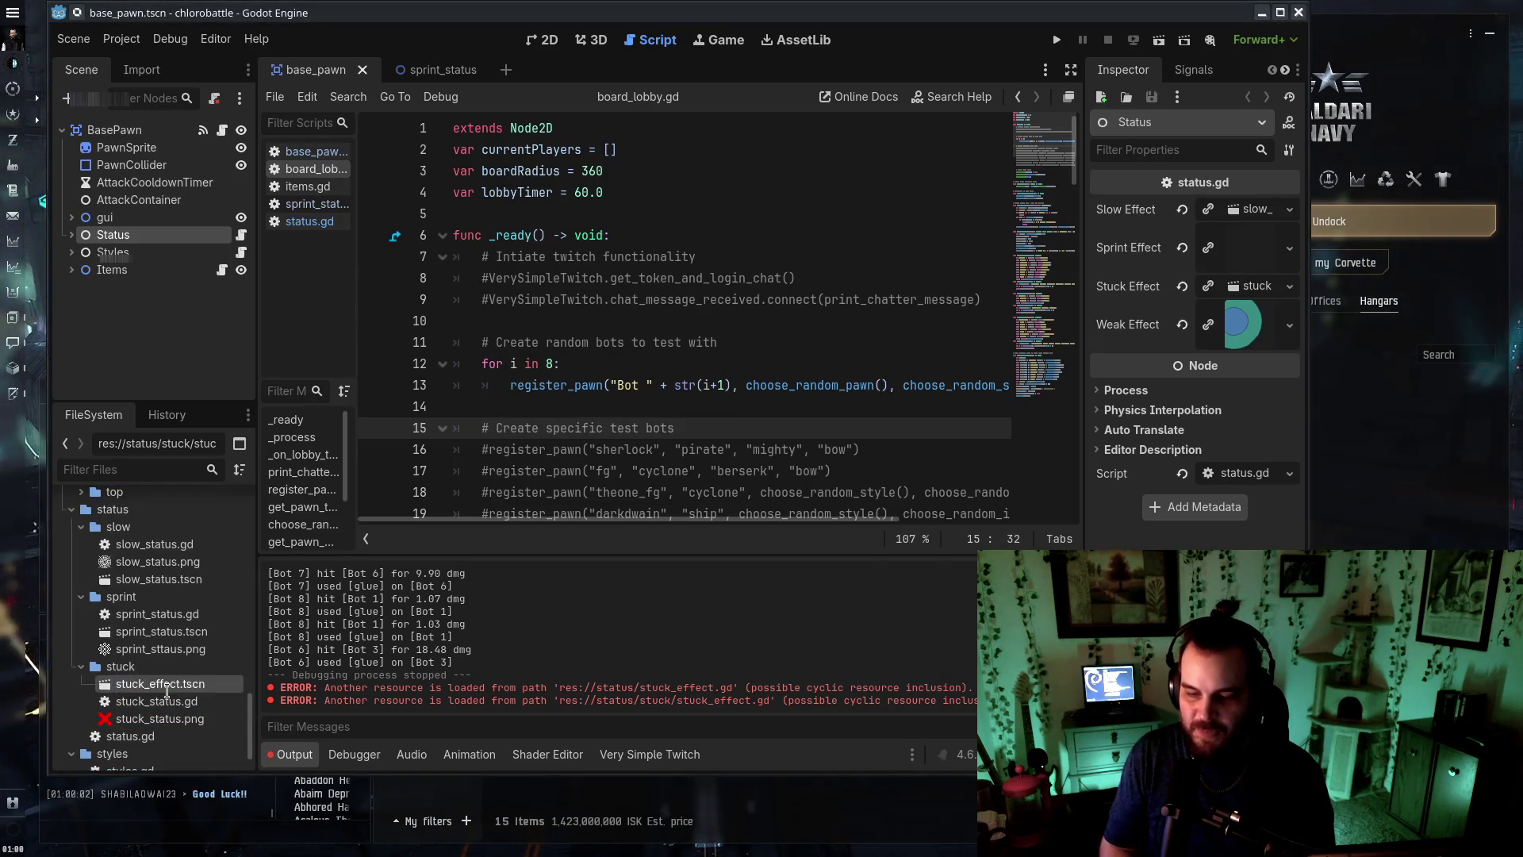
pyautogui.press('Return')
pyautogui.click(173, 632)
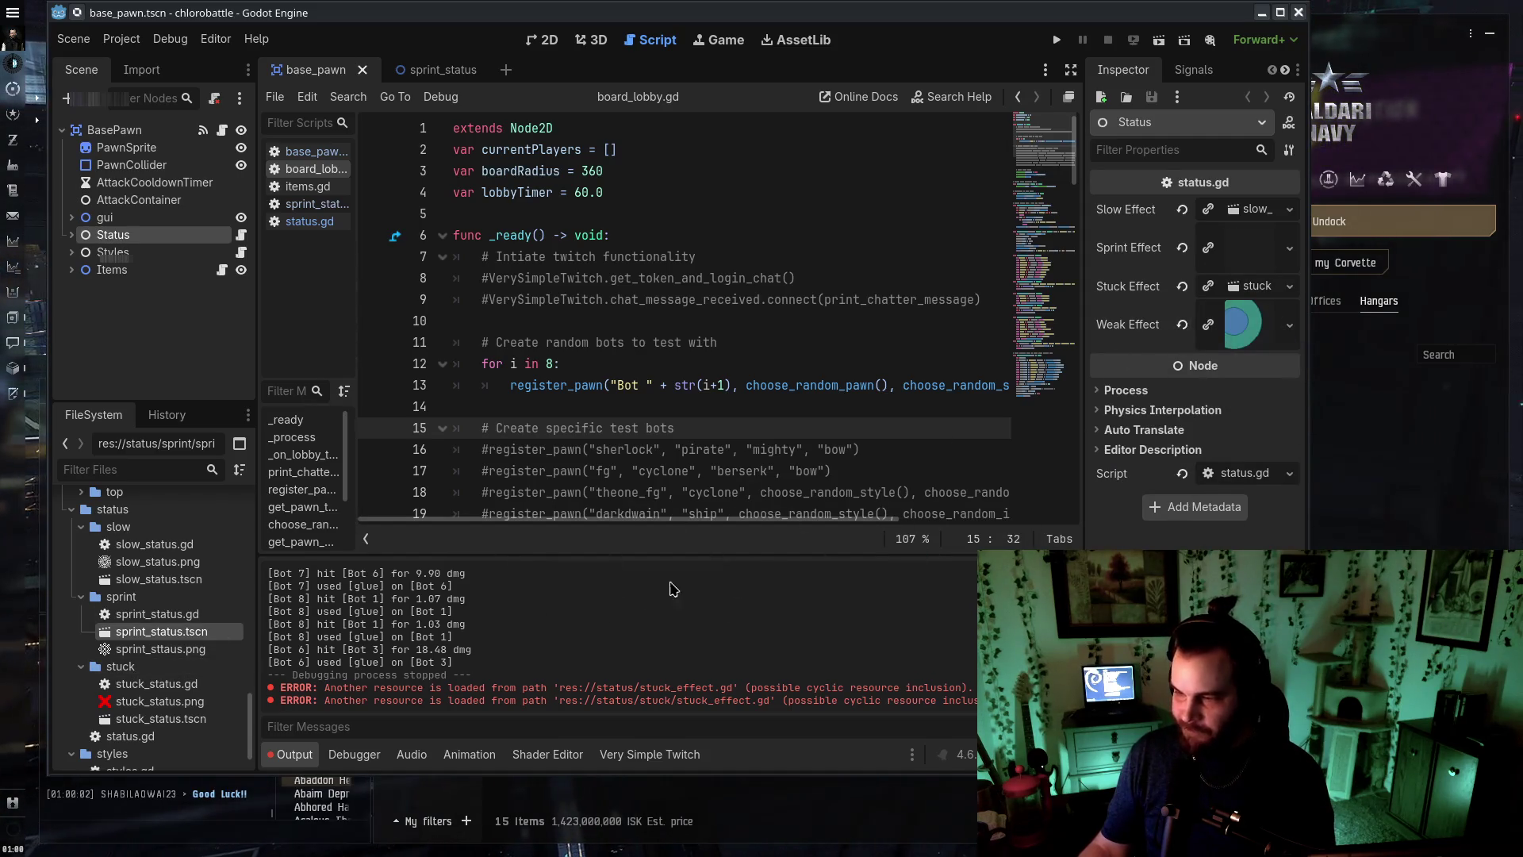
pyautogui.scroll(5, 188, 661)
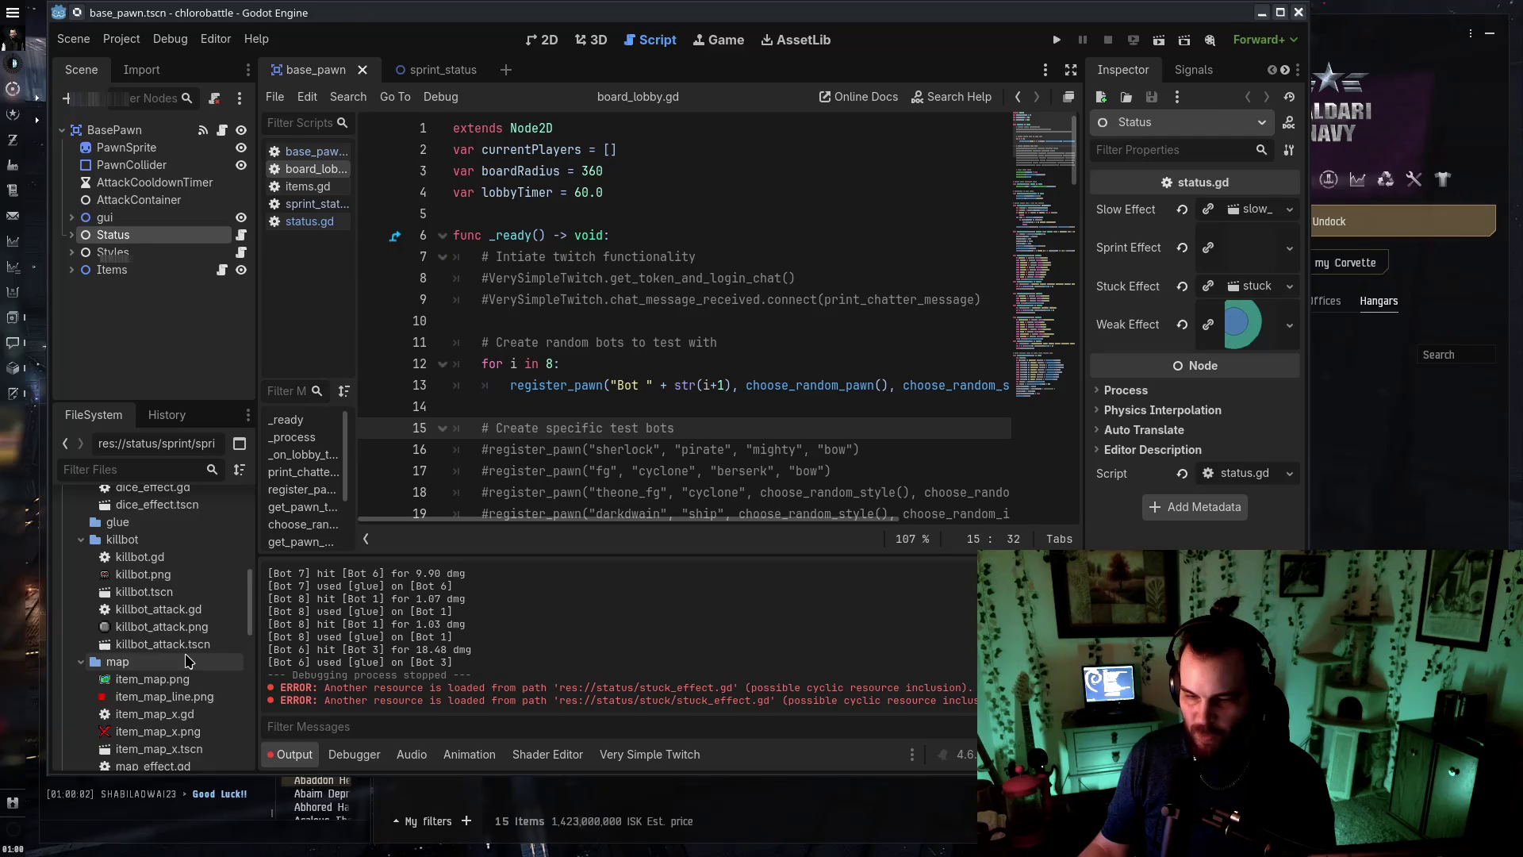
# Move the three weak_effect files into the res://status folder
pyautogui.scroll(-4, 188, 661)
pyautogui.scroll(-5, 132, 665)
pyautogui.click(190, 631)
pyautogui.keyDown('shift'); pyautogui.click(159, 658); pyautogui.keyUp('shift')
pyautogui.moveTo(159, 658)
pyautogui.mouseDown()
pyautogui.moveTo(159, 746)
pyautogui.moveTo(175, 621)
pyautogui.moveTo(170, 686)
pyautogui.moveTo(117, 603)
pyautogui.mouseUp()
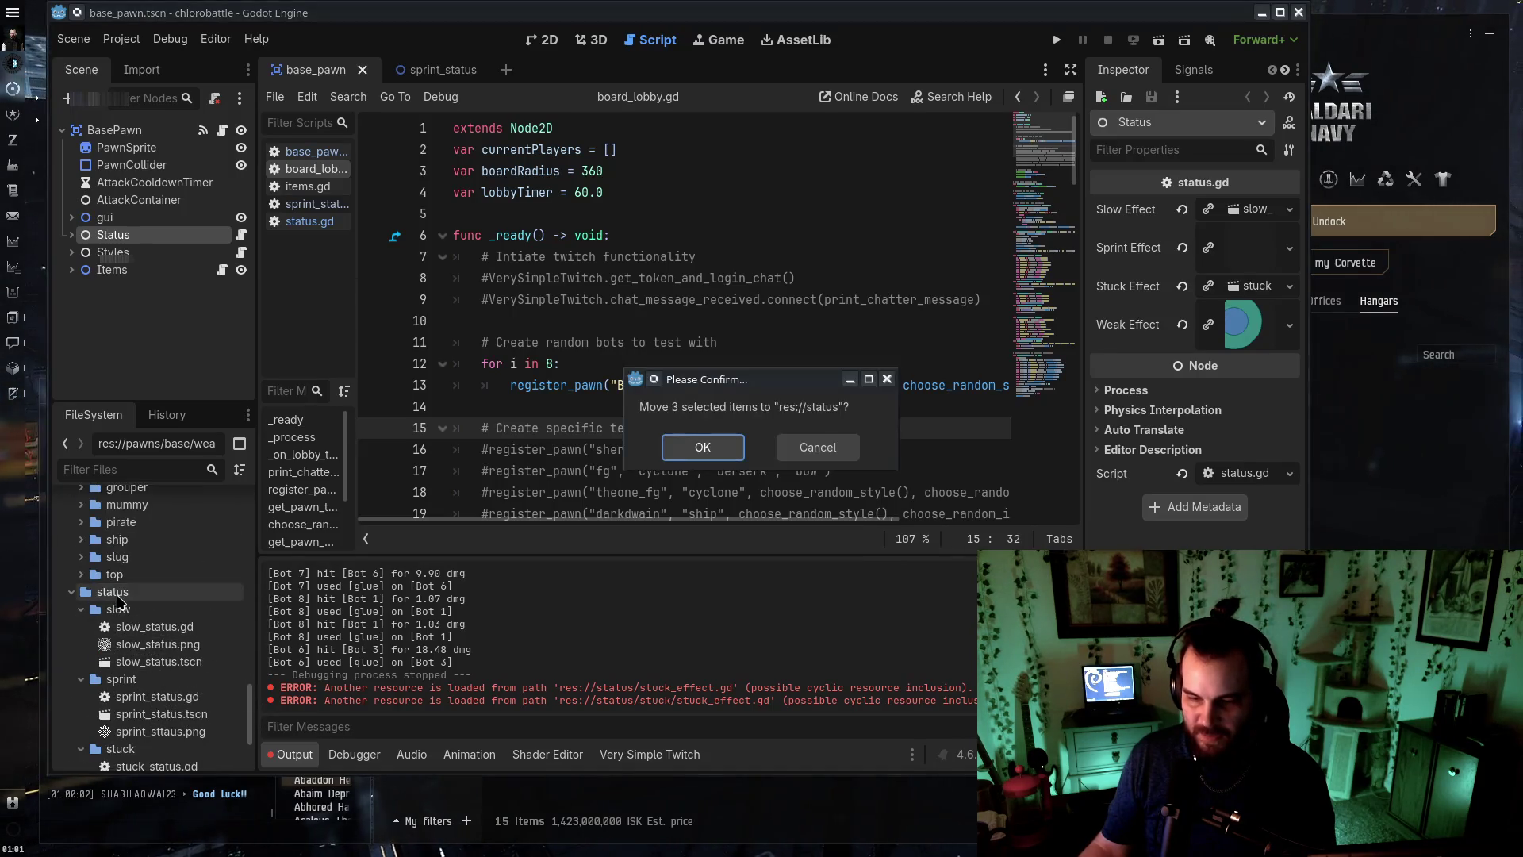
pyautogui.click(703, 447)
# Create a 'weak' folder inside status and move the weak_effect files into it
pyautogui.rightClick(155, 541)
pyautogui.moveTo(317, 538)
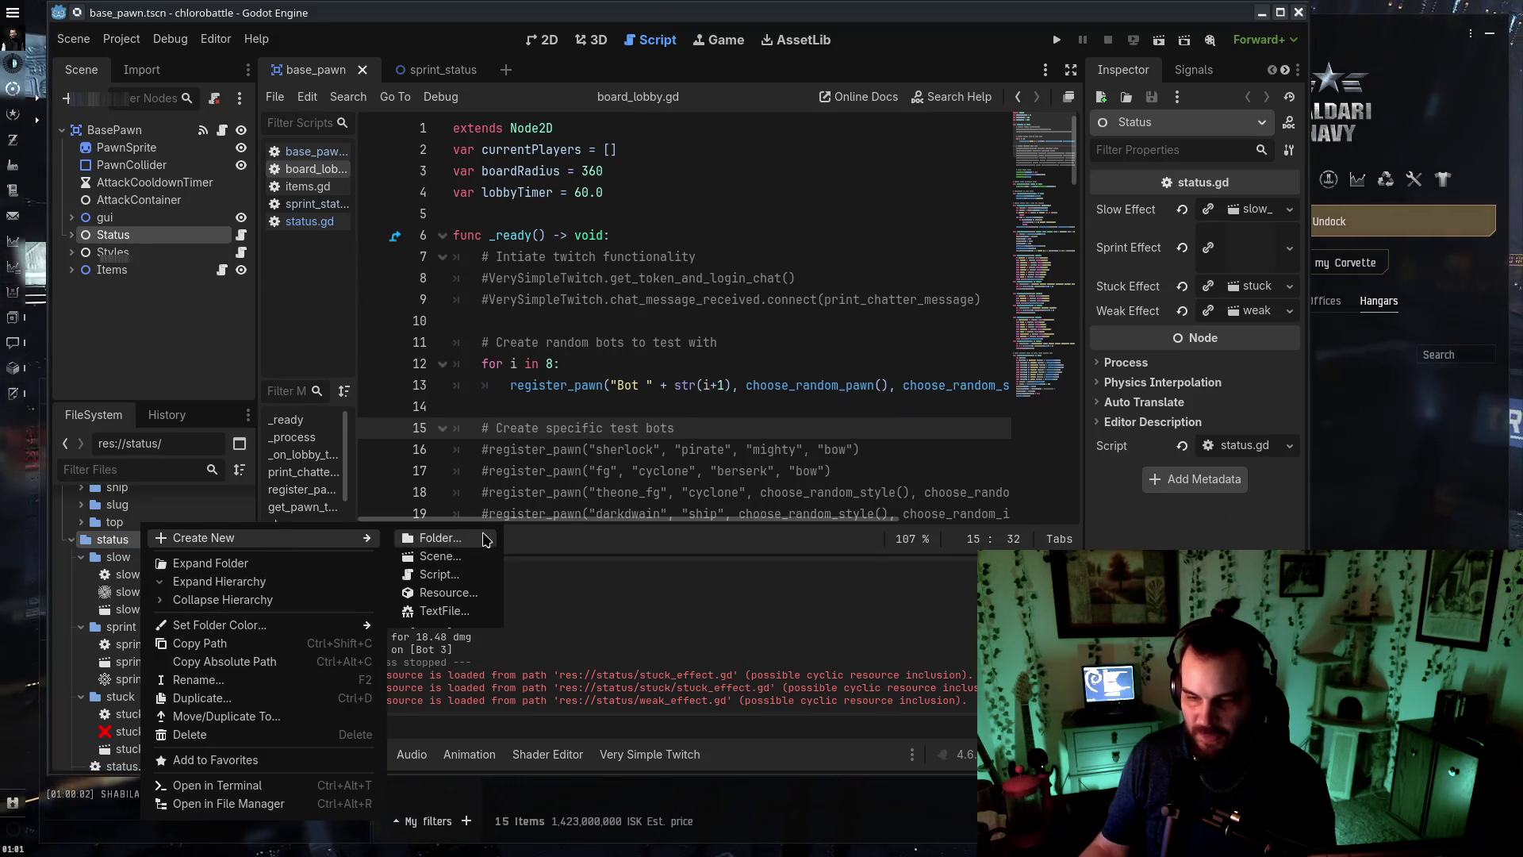
pyautogui.click(428, 539)
pyautogui.write('weak')
pyautogui.press('Return')
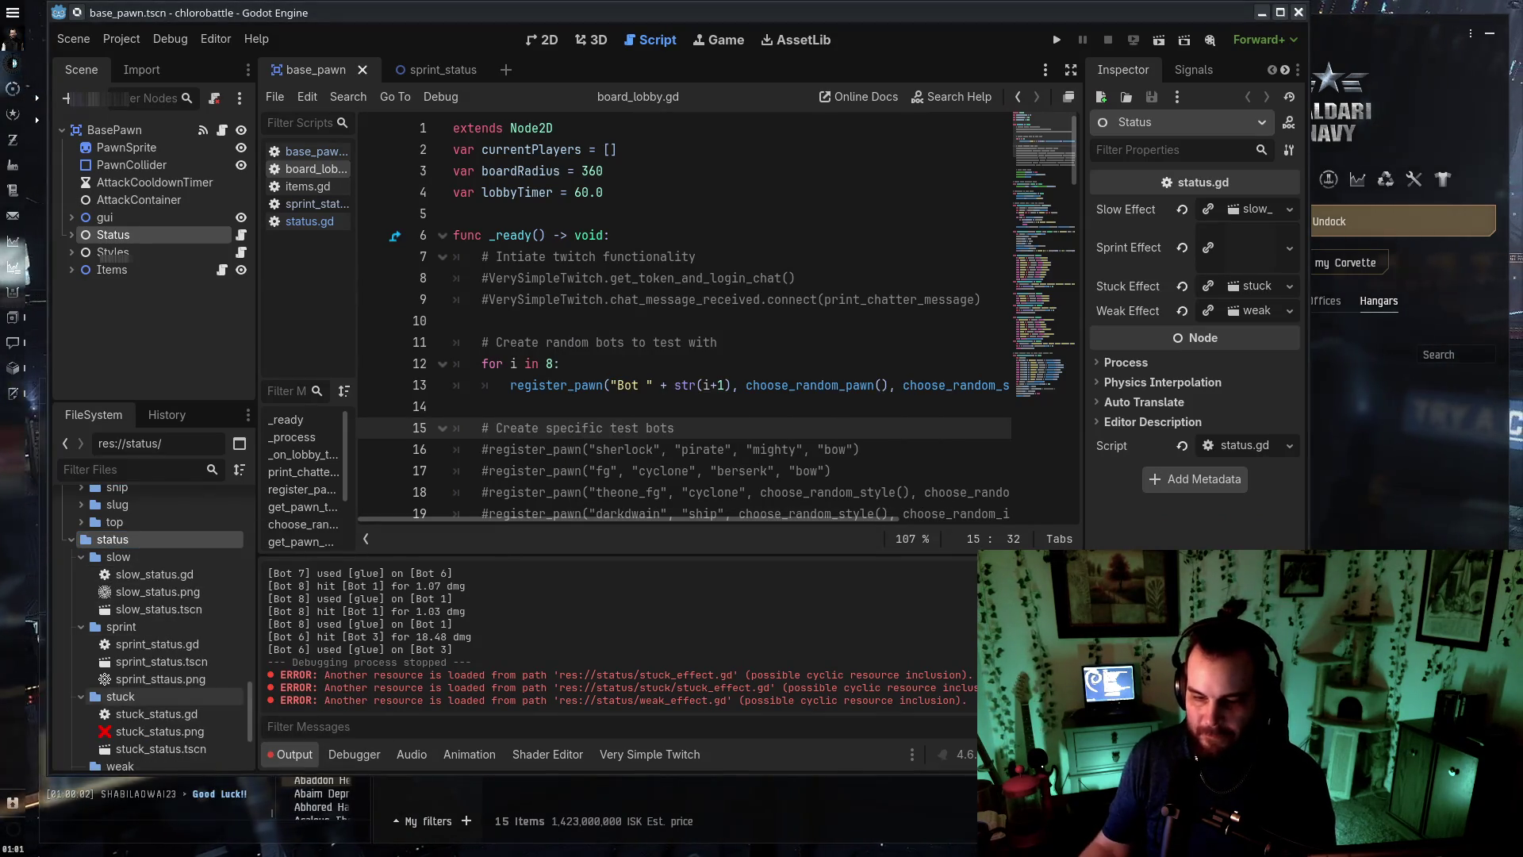
pyautogui.scroll(-4, 151, 619)
pyautogui.click(146, 649)
pyautogui.keyDown('shift'); pyautogui.click(150, 683); pyautogui.keyUp('shift')
pyautogui.moveTo(146, 667); pyautogui.dragTo(121, 614)
pyautogui.click(702, 448)
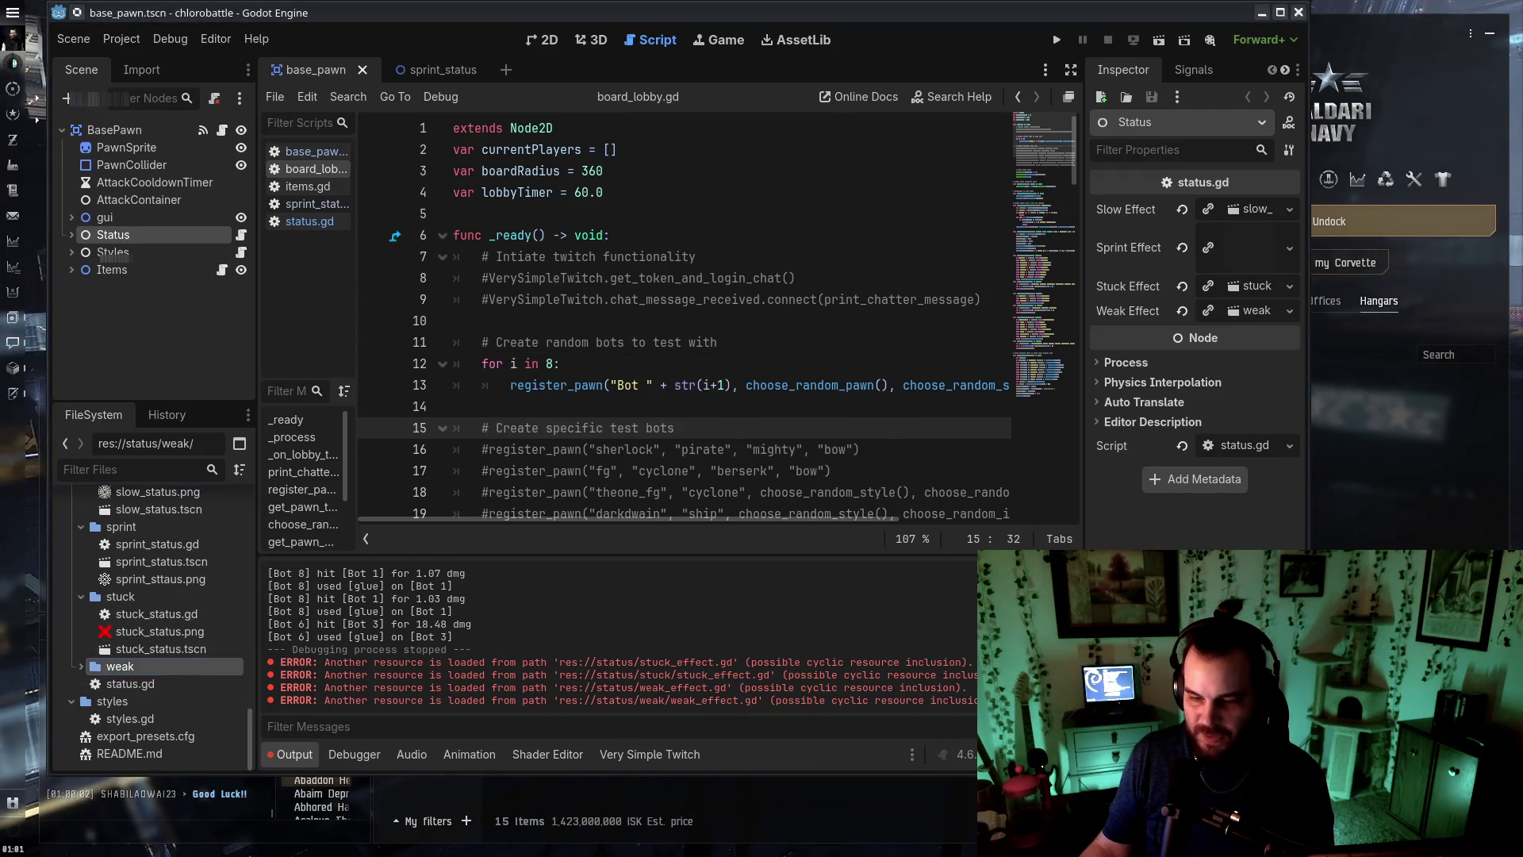
# Rename the files to weak_status.gd, weak_status.tscn and weak_status.png
pyautogui.press('F2')
pyautogui.write('weak_status')
pyautogui.press('Return')
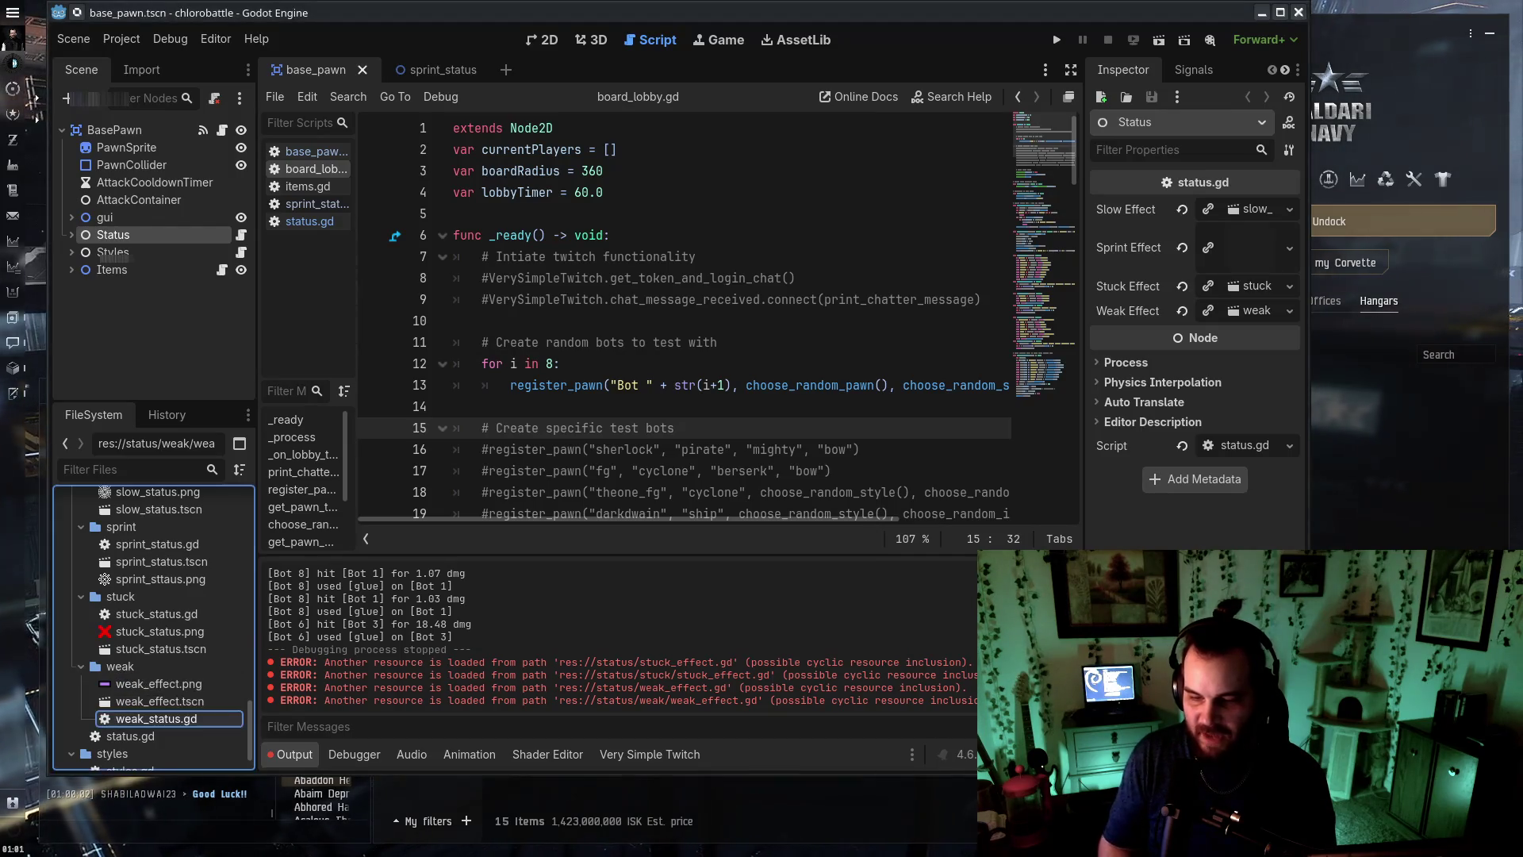
pyautogui.click(199, 703)
pyautogui.press('F2')
pyautogui.write('weak')
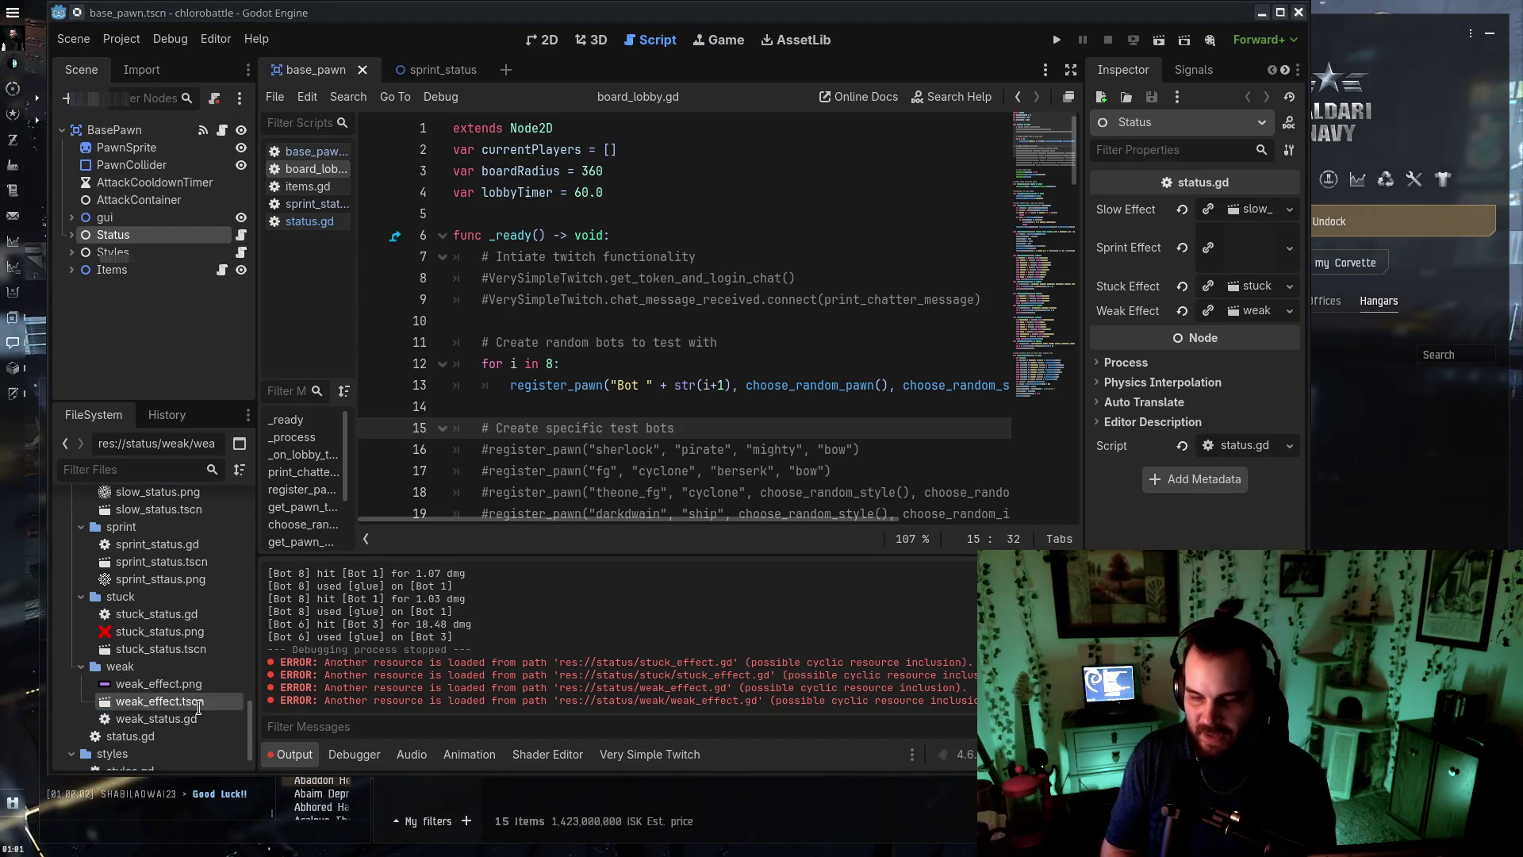
pyautogui.press('Return')
pyautogui.click(184, 684)
pyautogui.press('F2')
pyautogui.write('weak_status.png')
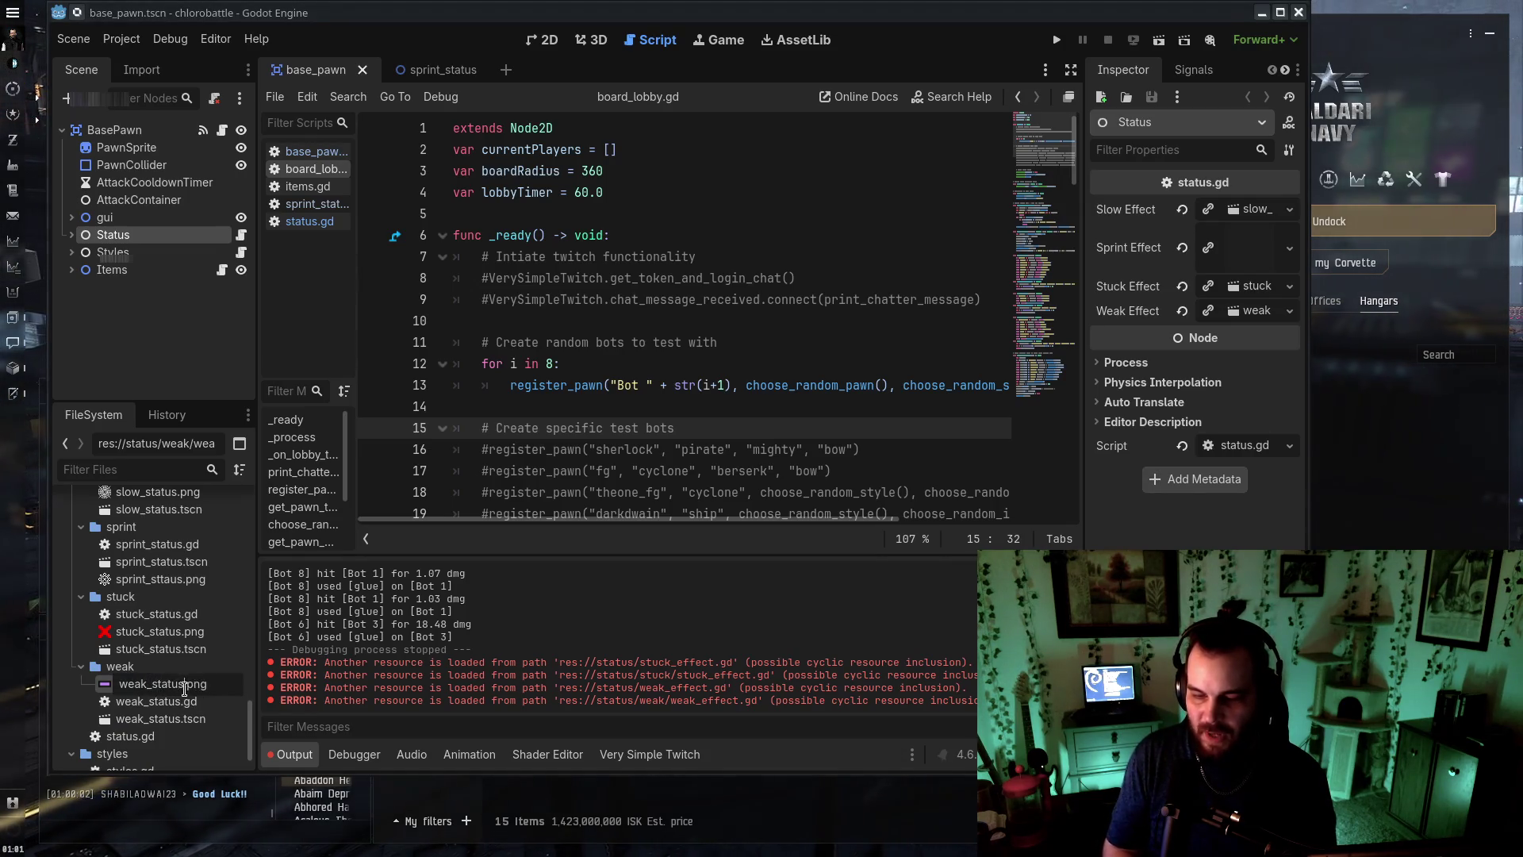
pyautogui.press('Return')
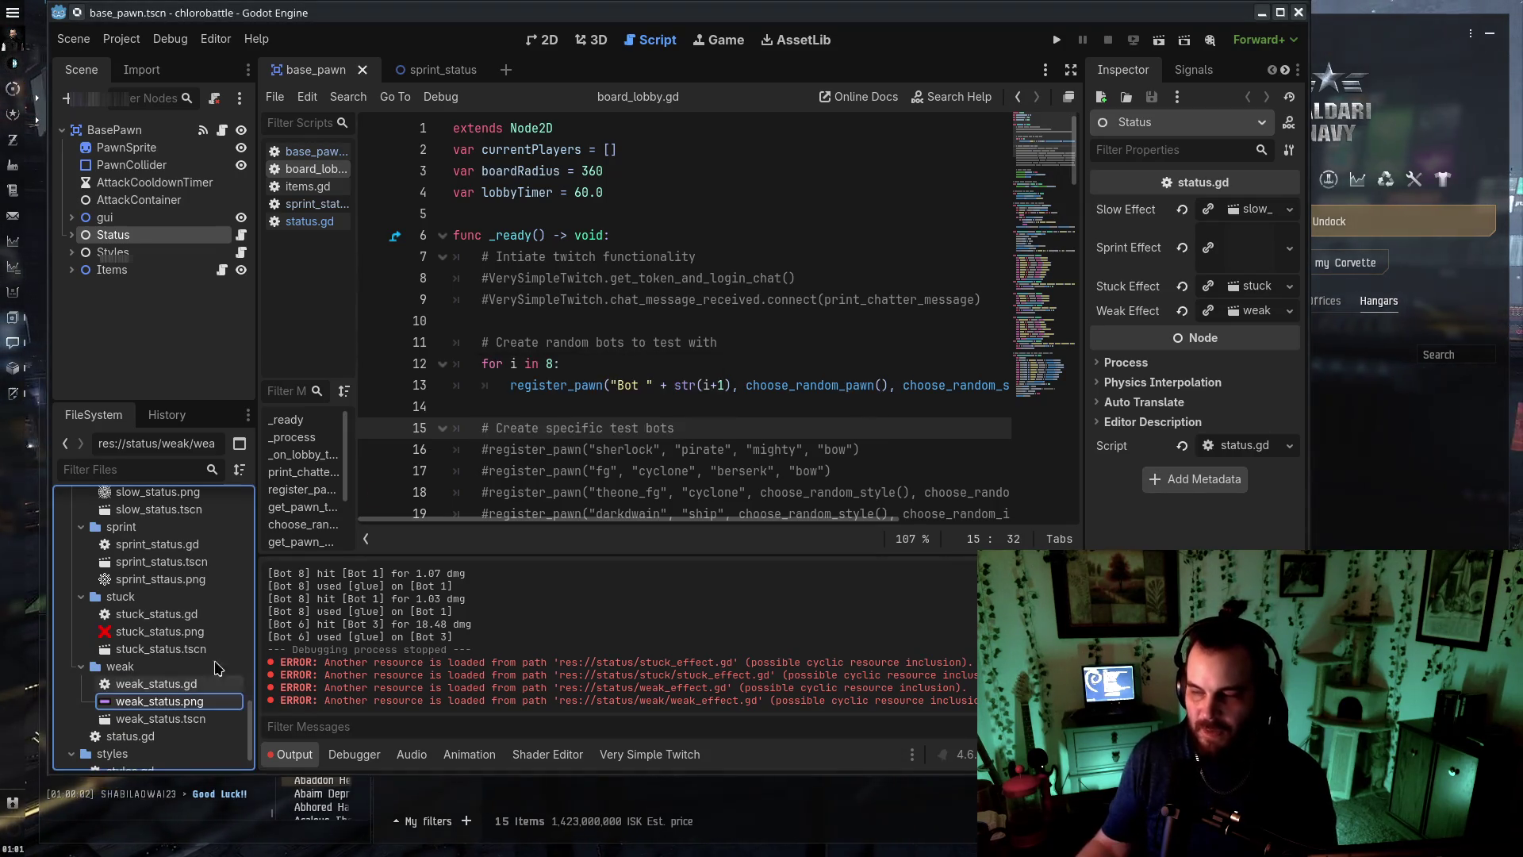
pyautogui.moveTo(918, 385); pyautogui.dragTo(977, 387)
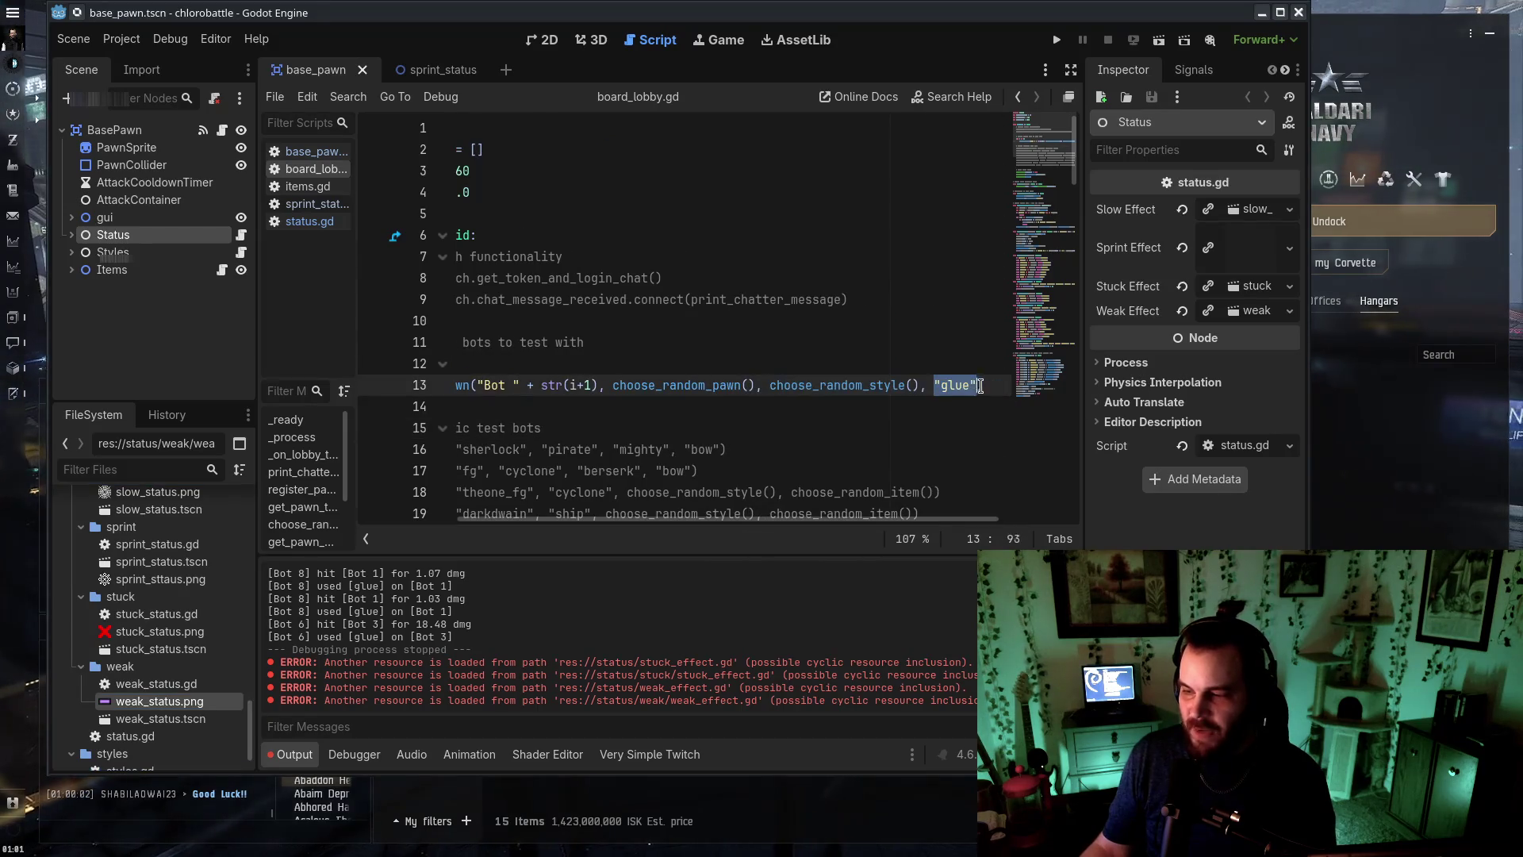
# Complete the choose_random_item() call and save the board_lobby script
pyautogui.write('e')
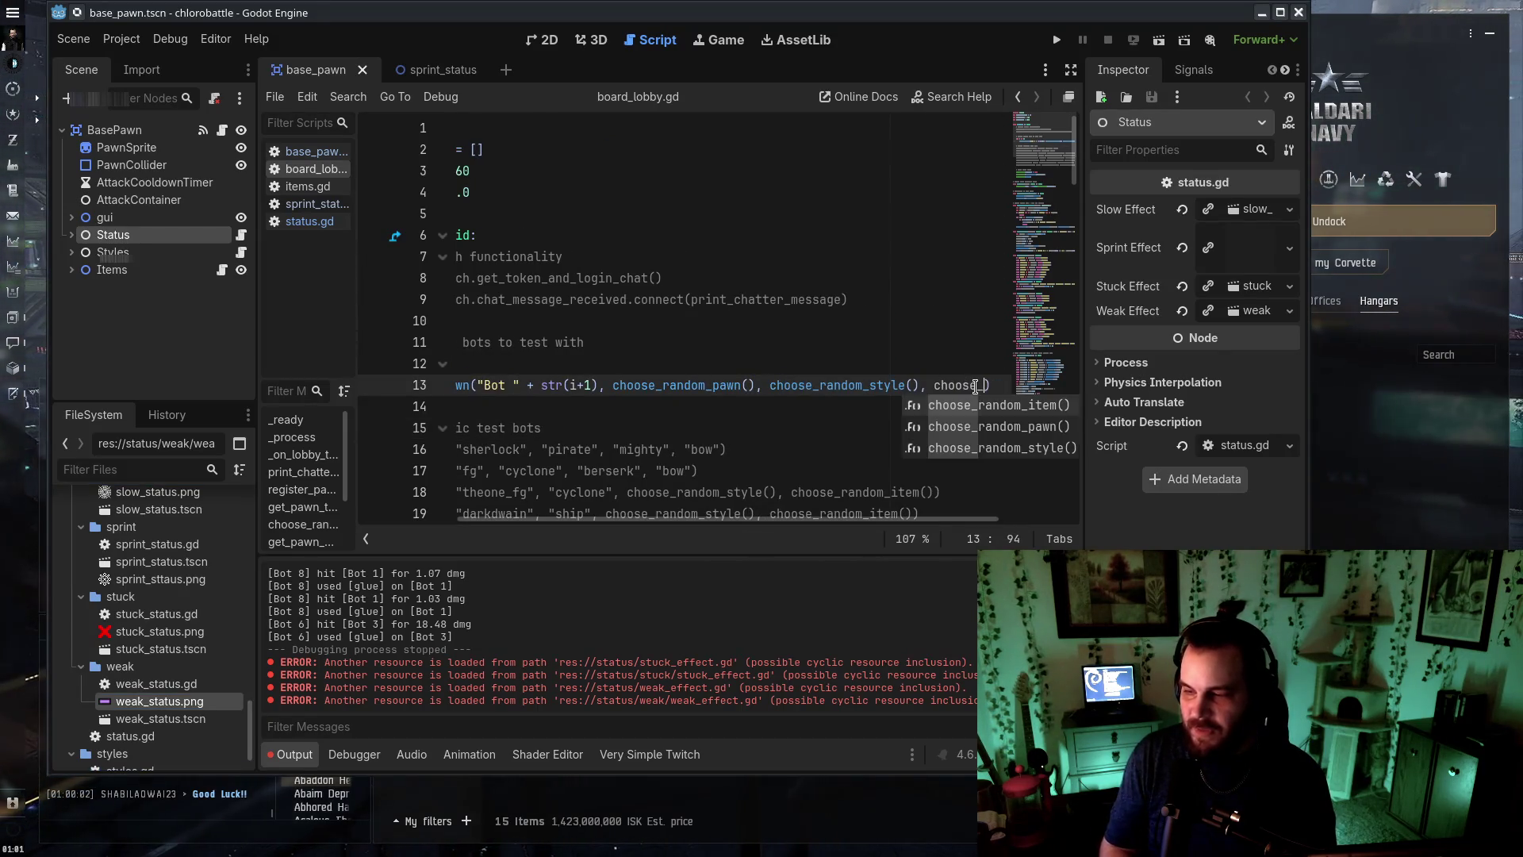
pyautogui.write('_i')
pyautogui.press('Return')
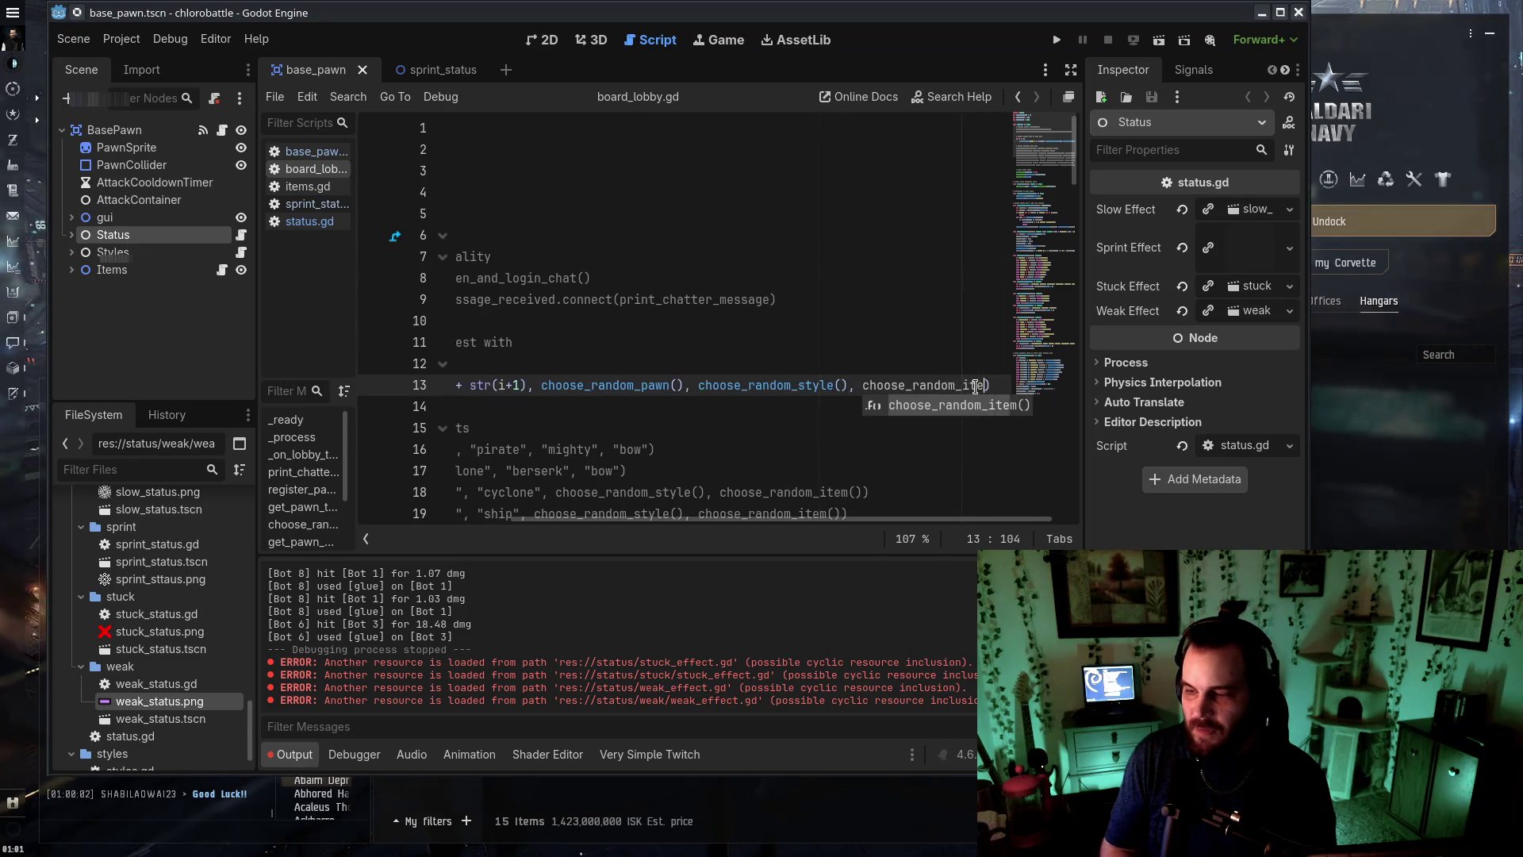
pyautogui.hotkey('ctrl', 's')
pyautogui.moveTo(591, 519); pyautogui.dragTo(378, 464)
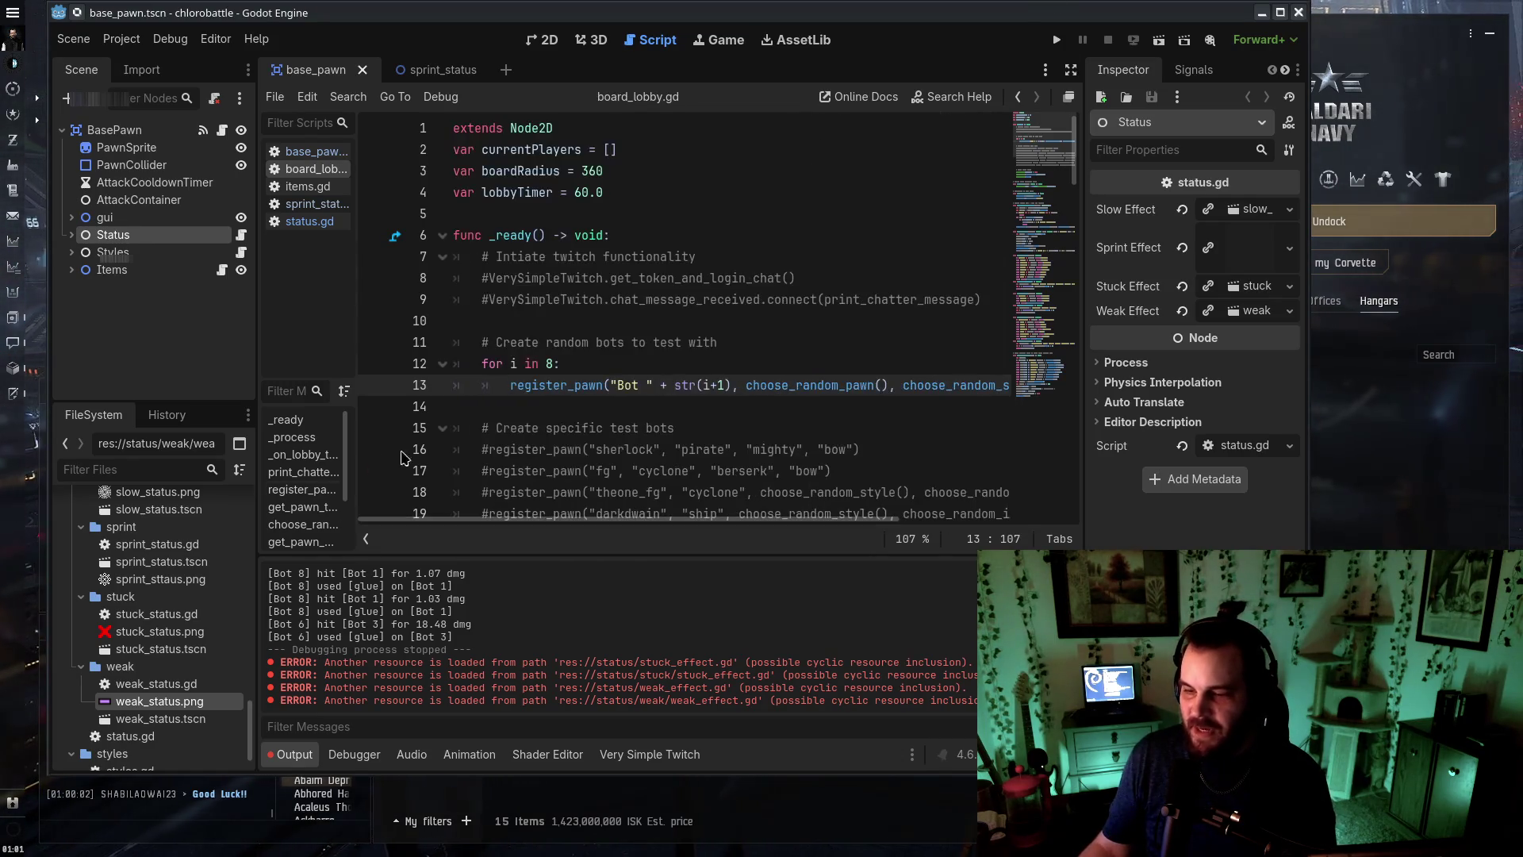
# Select the loop count 8 in 'for i in 8:' and run a test match
pyautogui.doubleClick(550, 363)
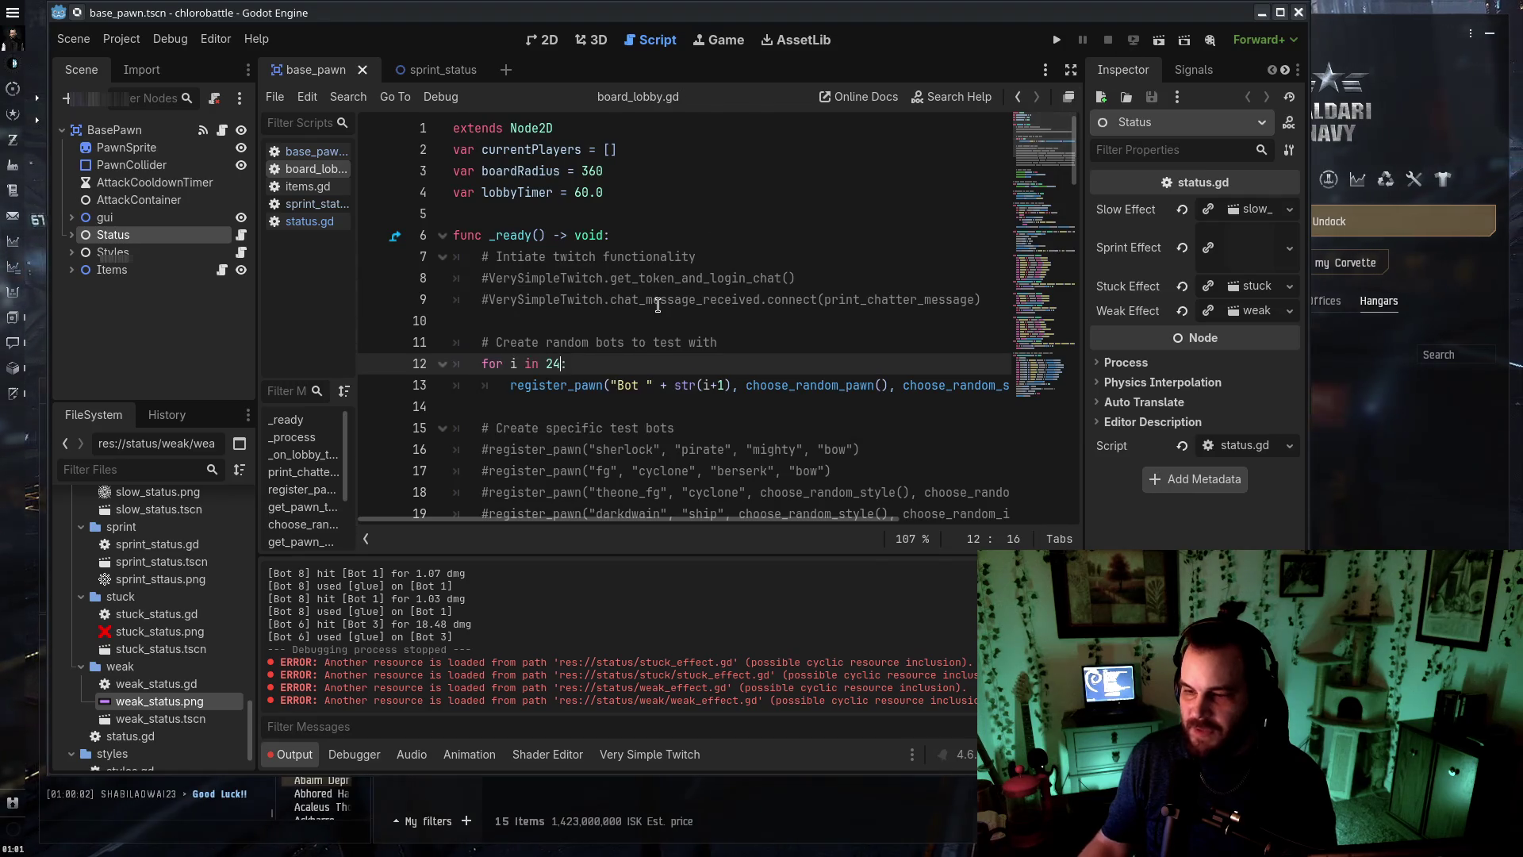
pyautogui.click(1058, 41)
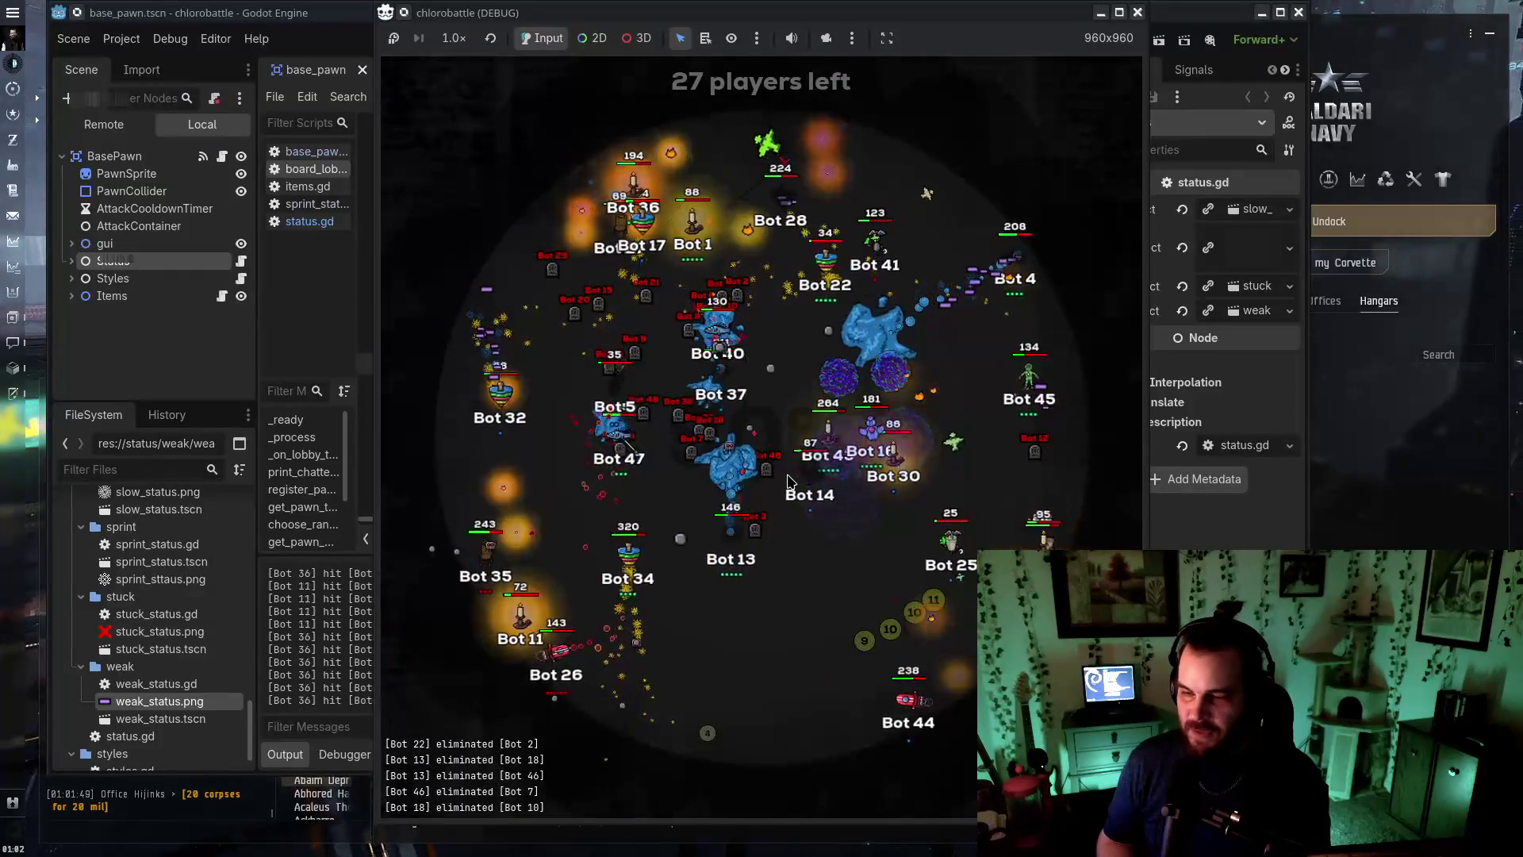
pyautogui.click(1136, 12)
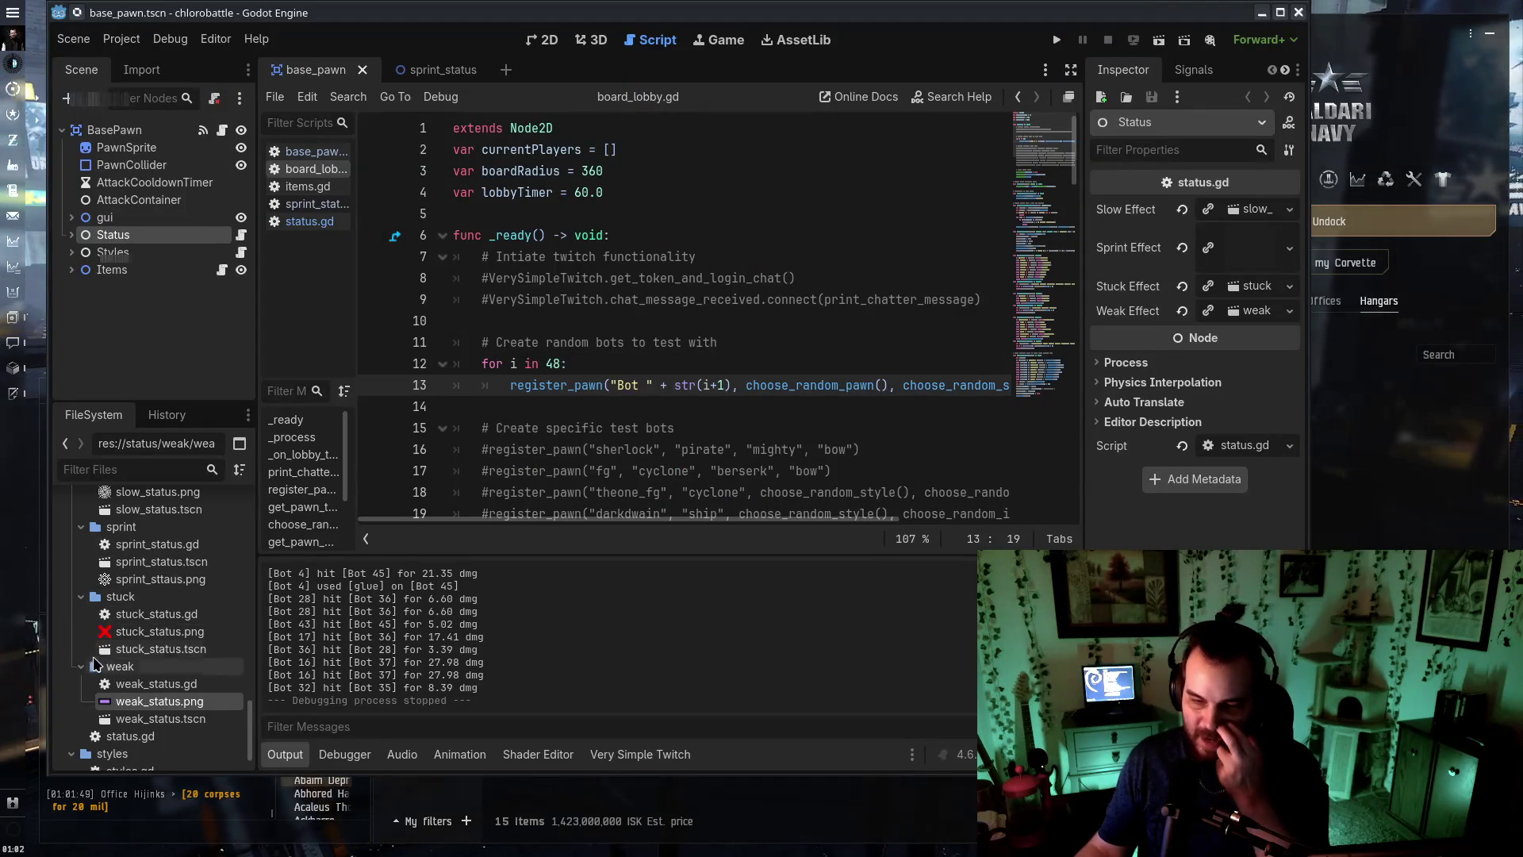
# Collapse the weak, stuck, sprint and slow status folders and select status.gd
pyautogui.click(81, 665)
pyautogui.click(81, 595)
pyautogui.click(81, 579)
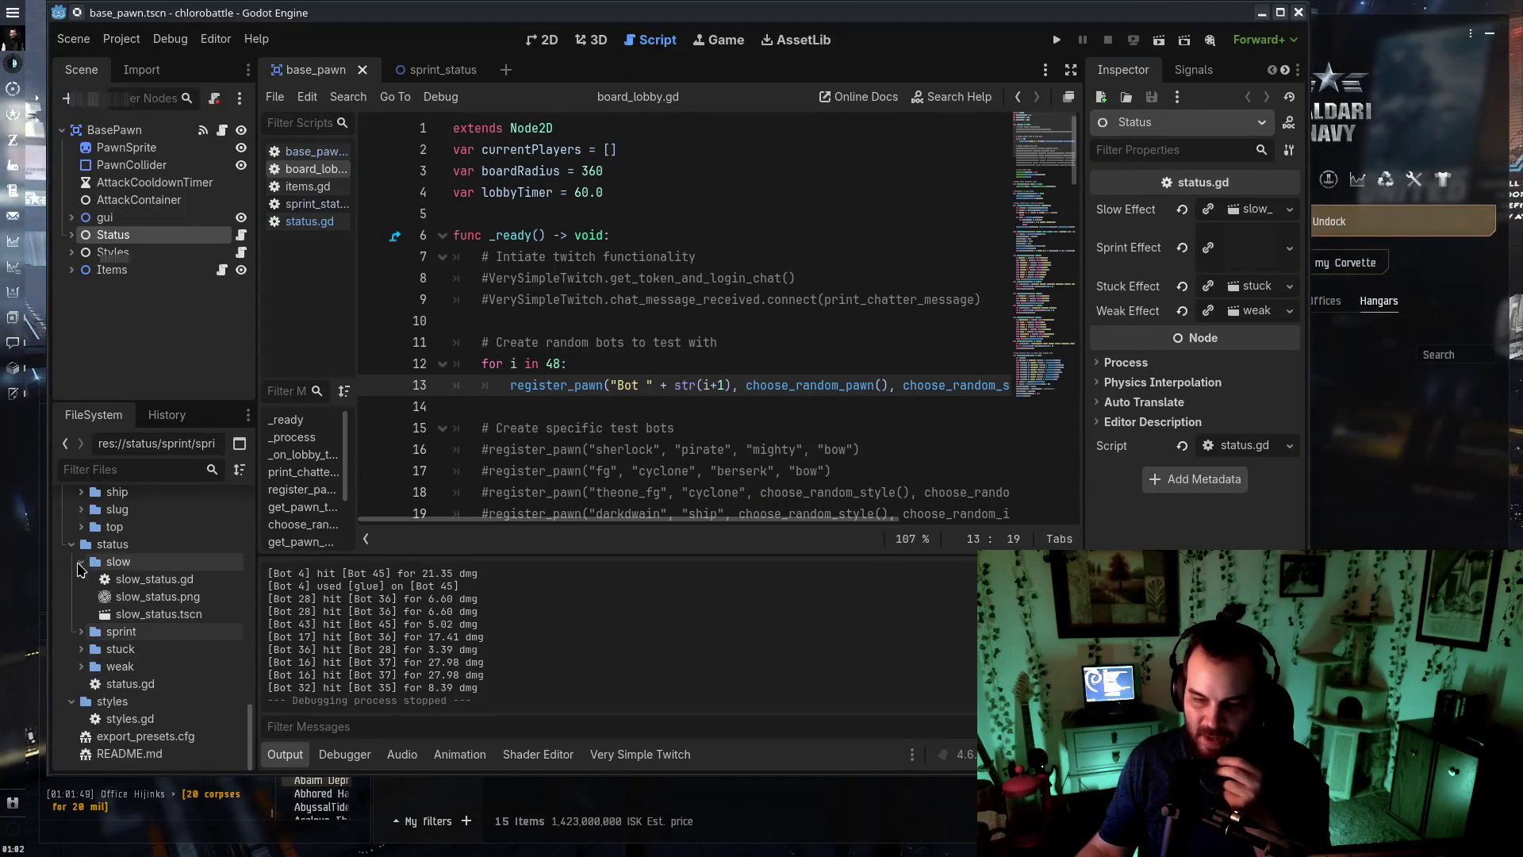
pyautogui.click(80, 561)
pyautogui.click(129, 684)
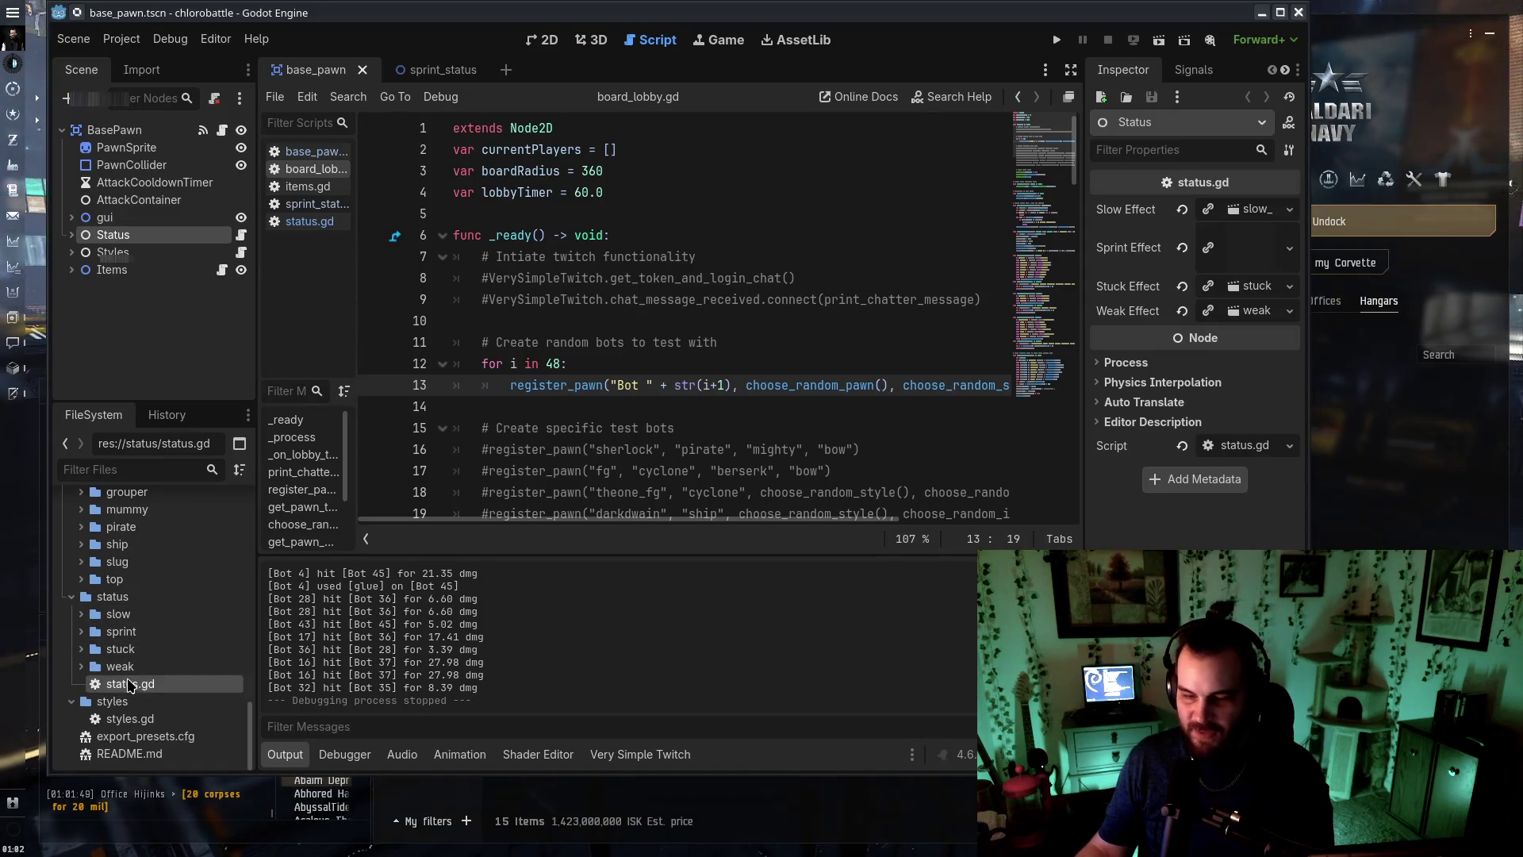
pyautogui.scroll(5, 75, 555)
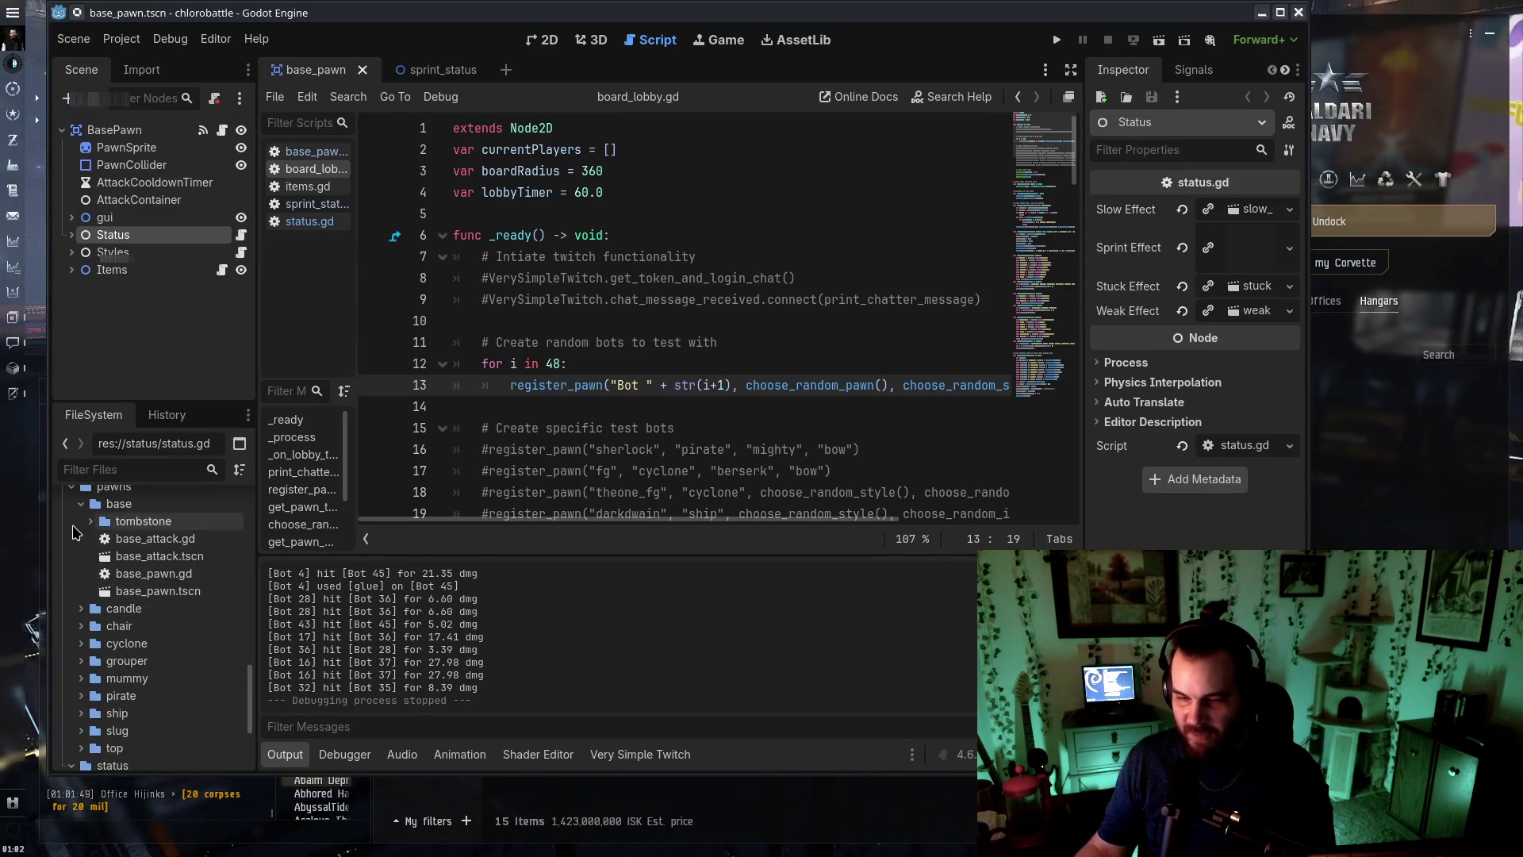
# Delete the skates folder from items
pyautogui.click(71, 498)
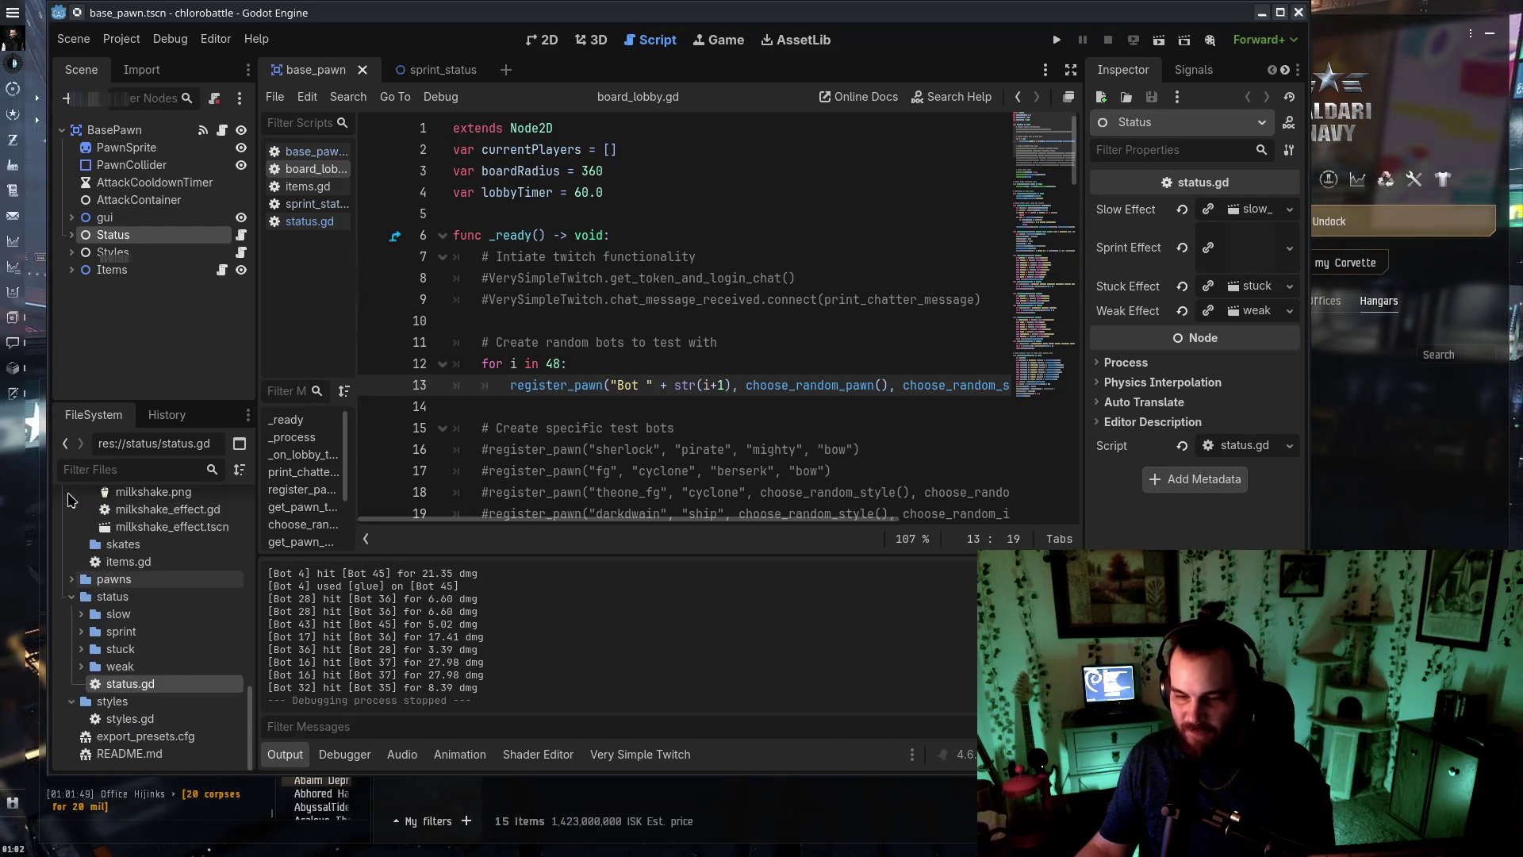
pyautogui.scroll(5, 79, 556)
pyautogui.click(101, 713)
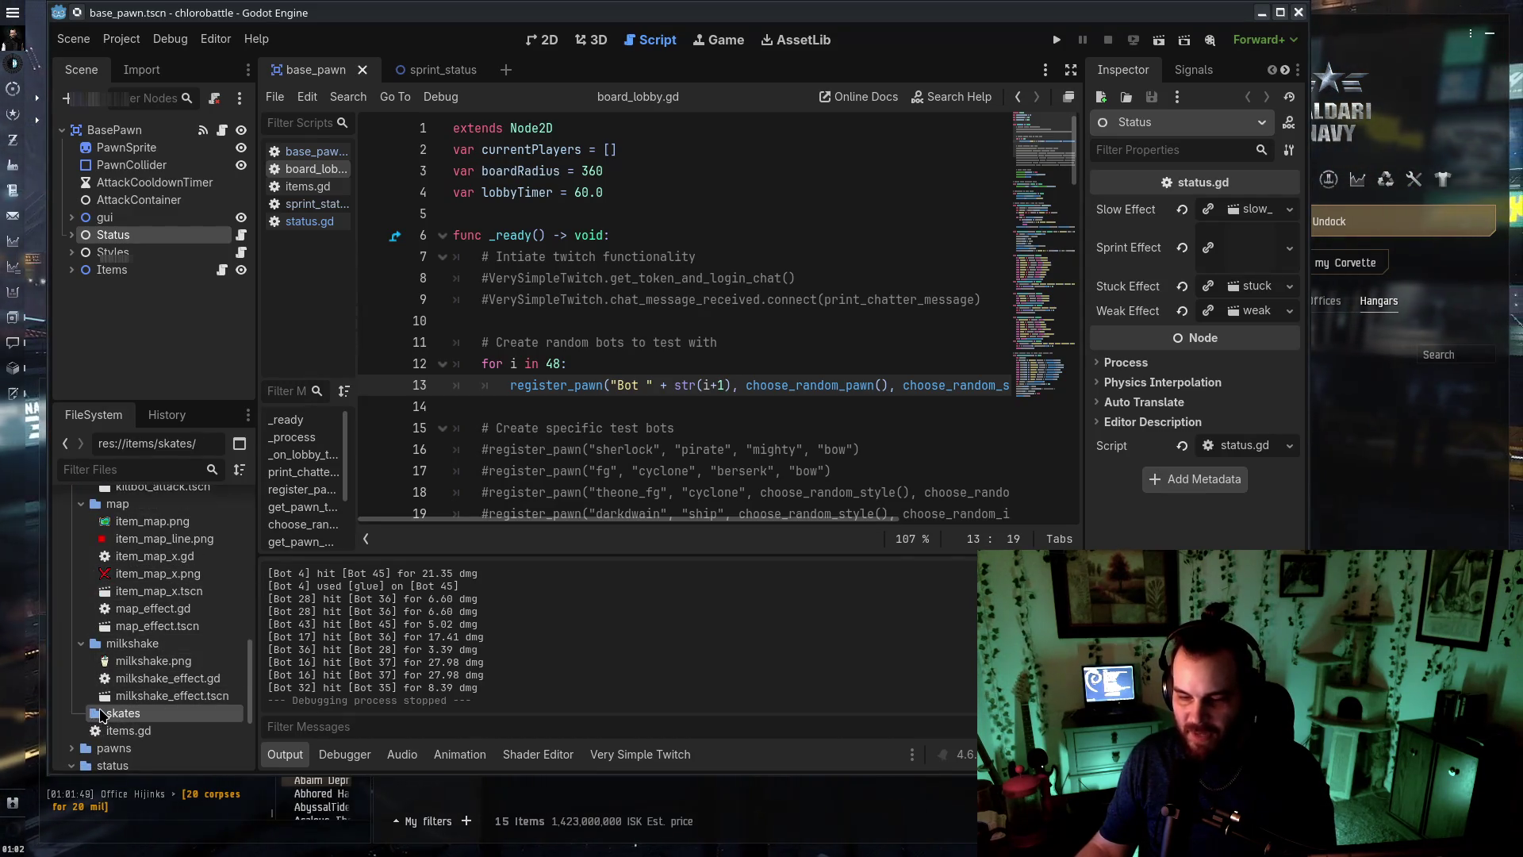
pyautogui.rightClick(153, 714)
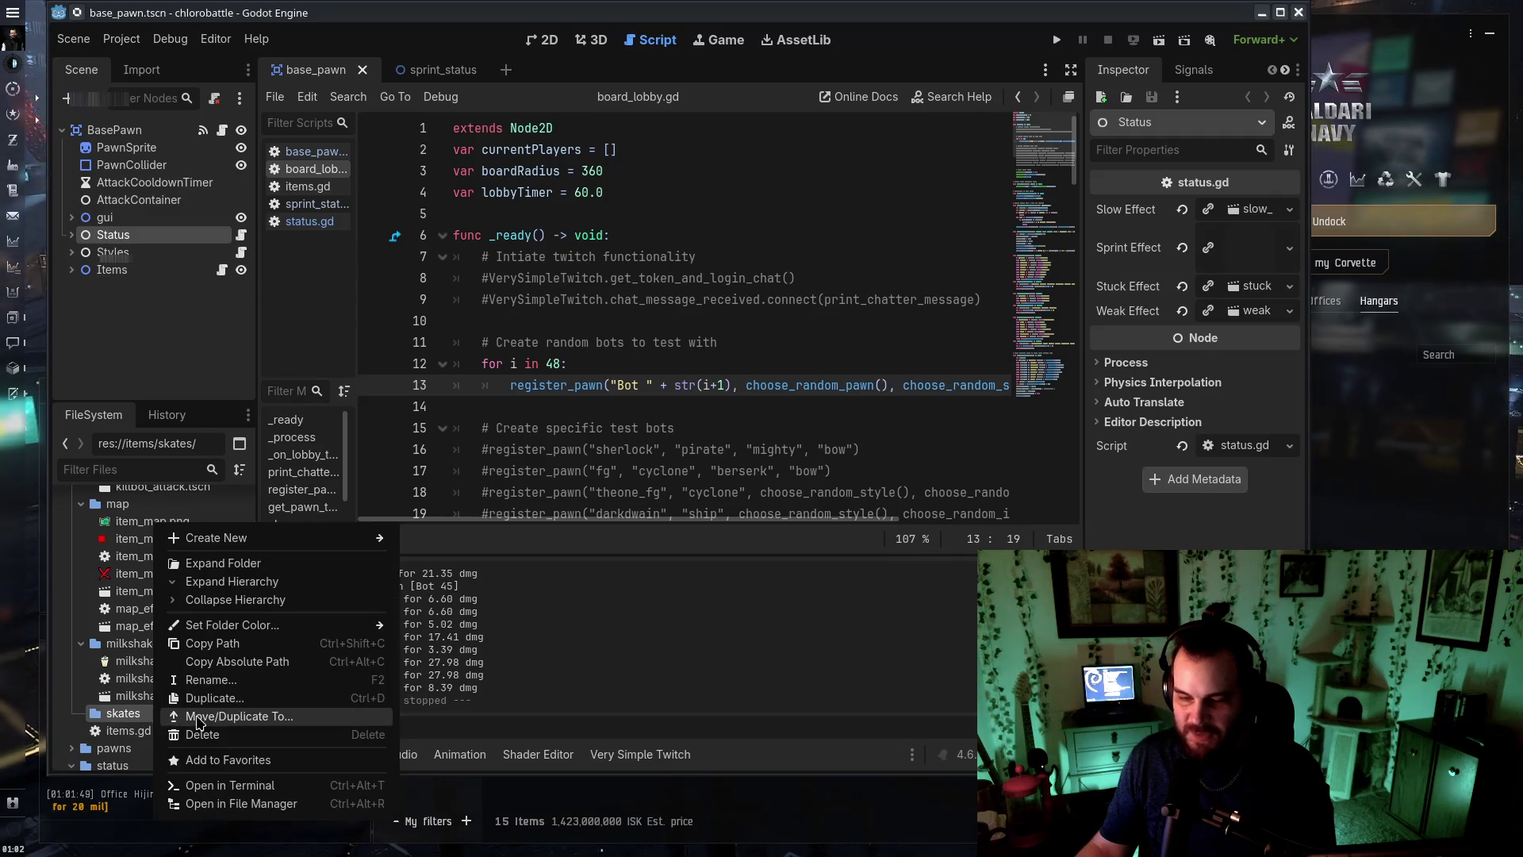
pyautogui.click(191, 734)
pyautogui.click(636, 503)
# Delete the glue folder from items
pyautogui.scroll(5, 200, 618)
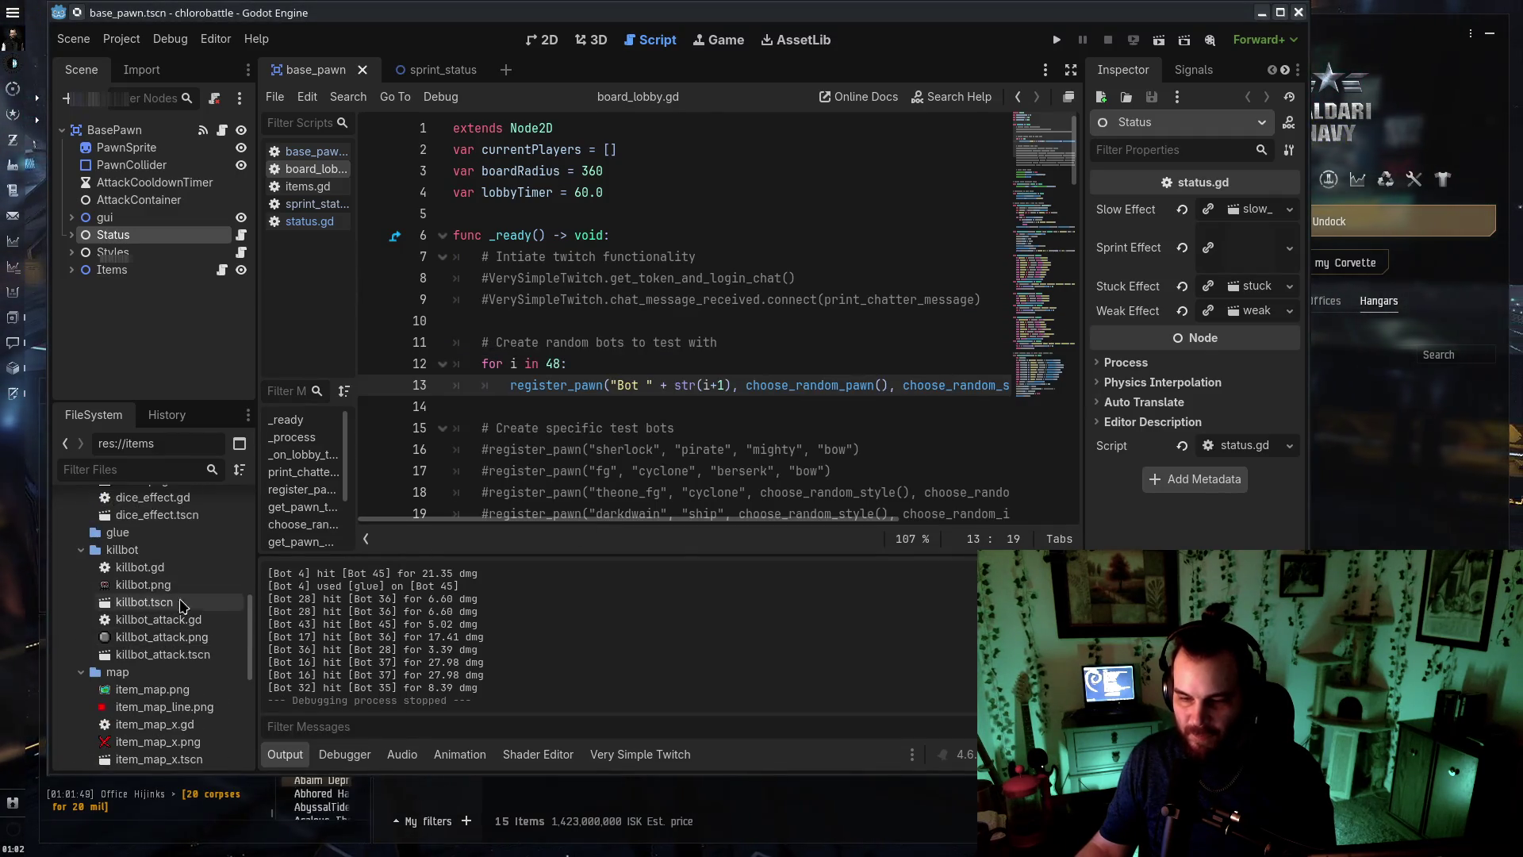
pyautogui.rightClick(131, 530)
pyautogui.click(238, 737)
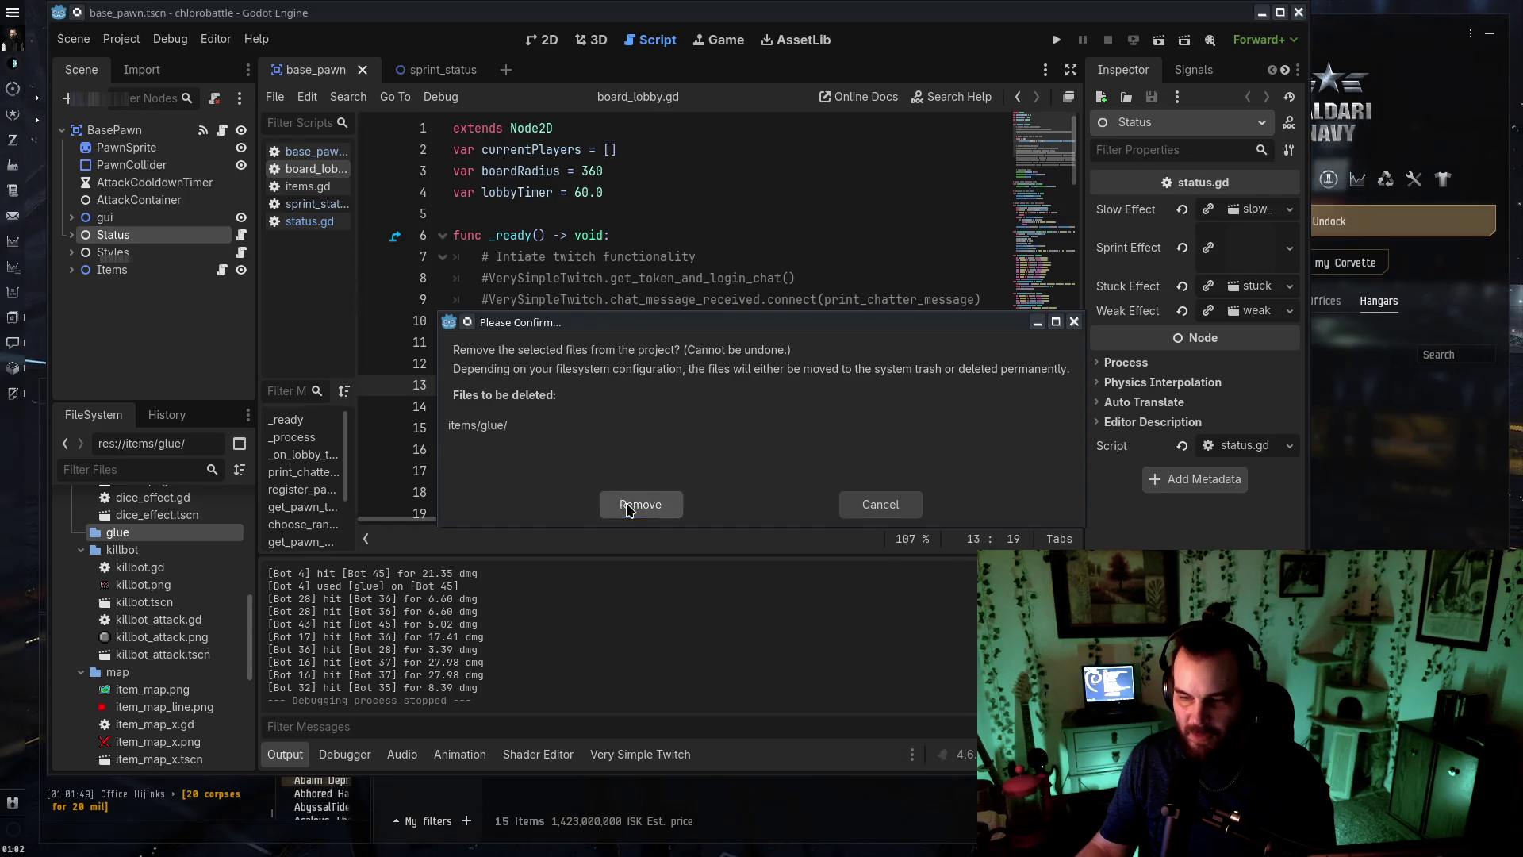
pyautogui.click(626, 508)
# Collapse the bow, dice, killbot, map and milkshake folders, then open base_pawn.gd
pyautogui.click(82, 527)
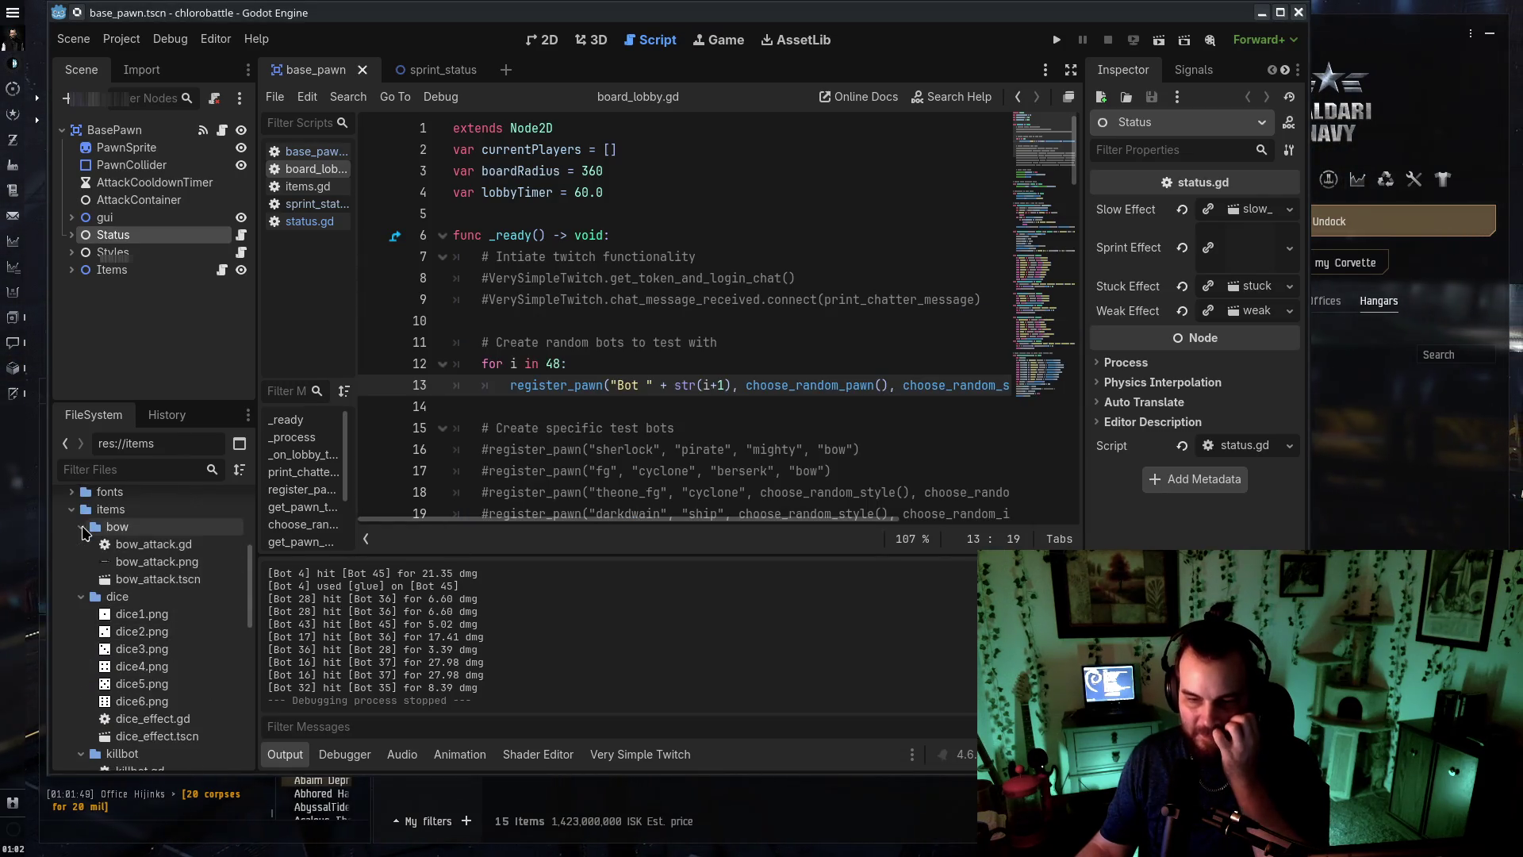
pyautogui.click(82, 527)
pyautogui.click(82, 544)
pyautogui.click(82, 562)
pyautogui.click(82, 580)
pyautogui.click(81, 596)
pyautogui.click(82, 579)
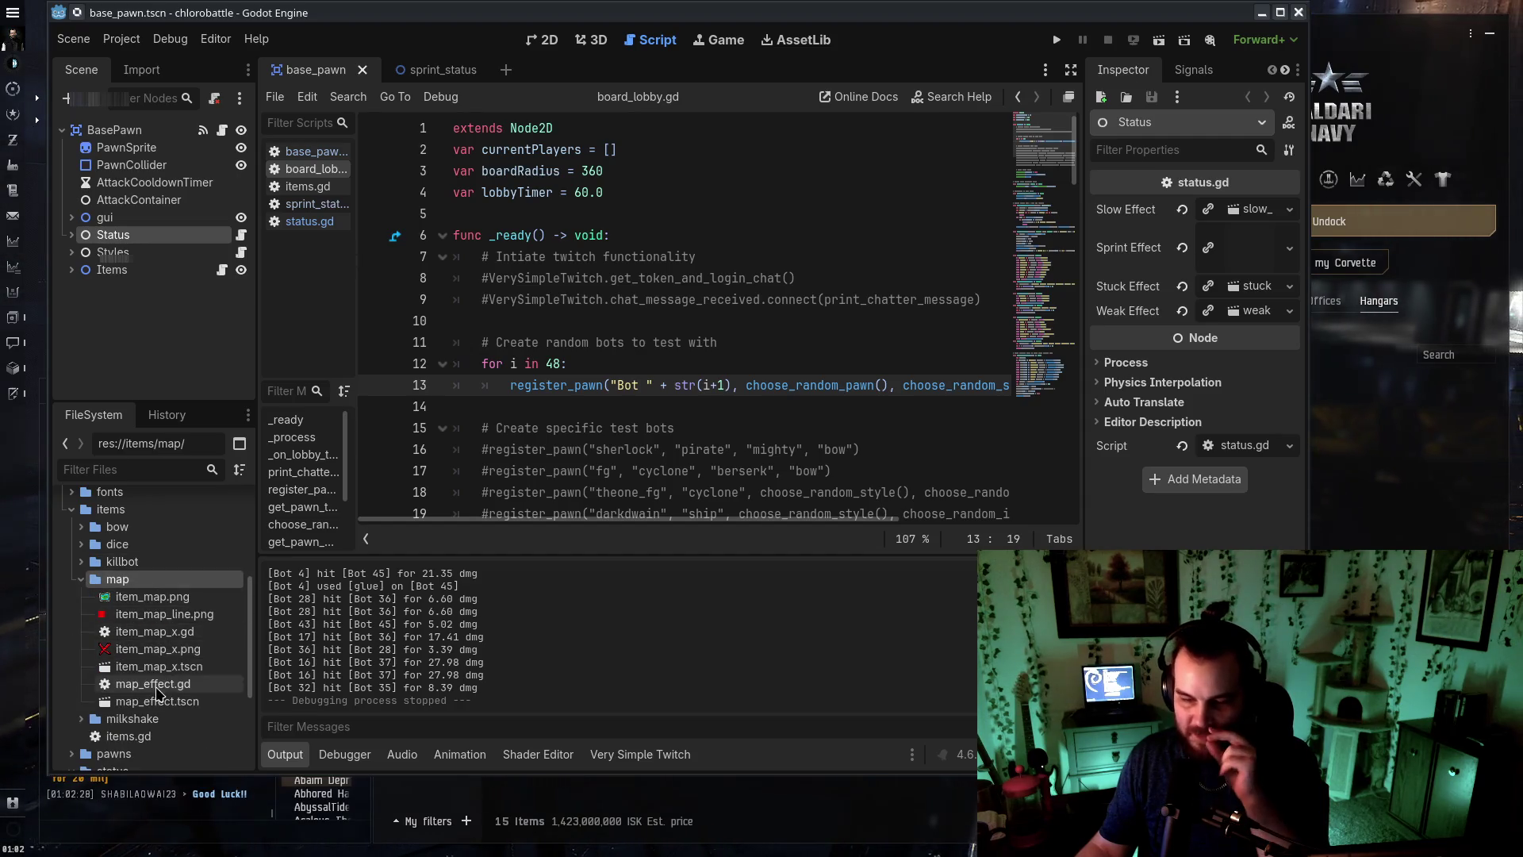
pyautogui.click(159, 701)
pyautogui.click(134, 614)
pyautogui.click(82, 581)
pyautogui.scroll(3, 118, 586)
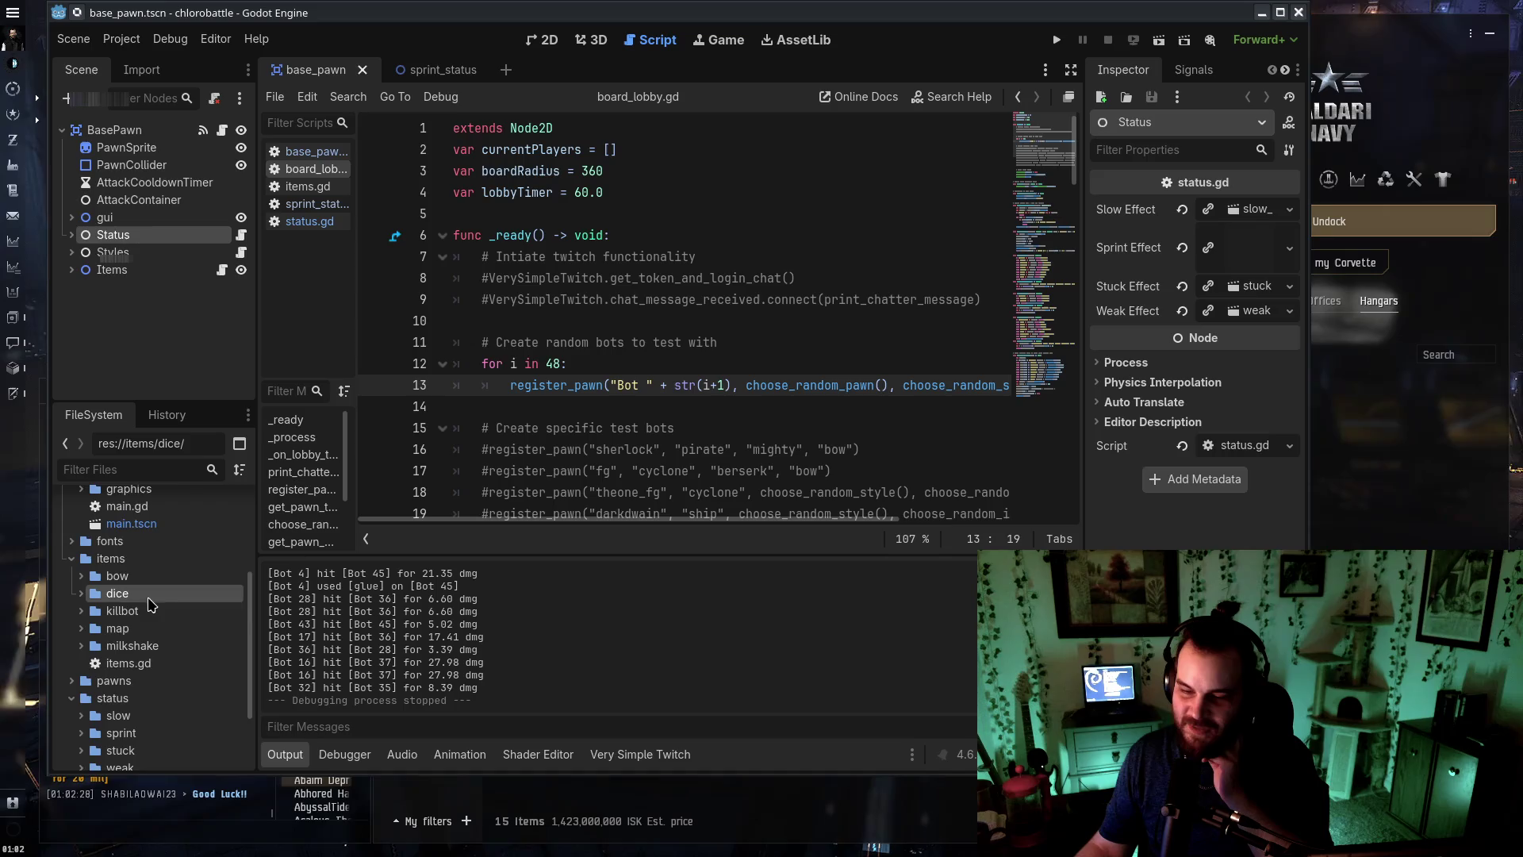
pyautogui.scroll(-5, 149, 573)
pyautogui.doubleClick(143, 529)
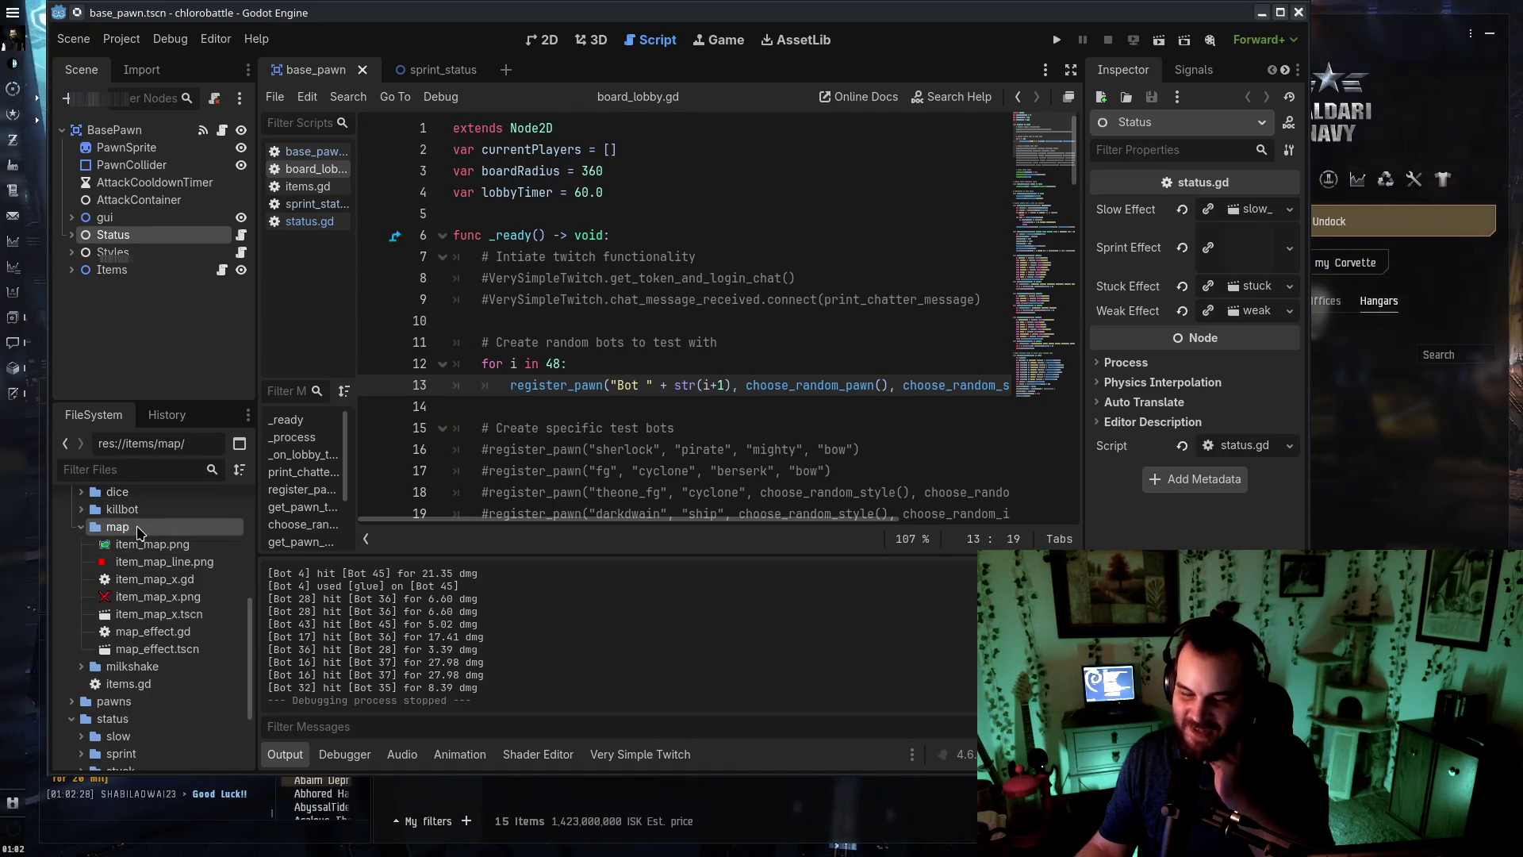
pyautogui.doubleClick(137, 529)
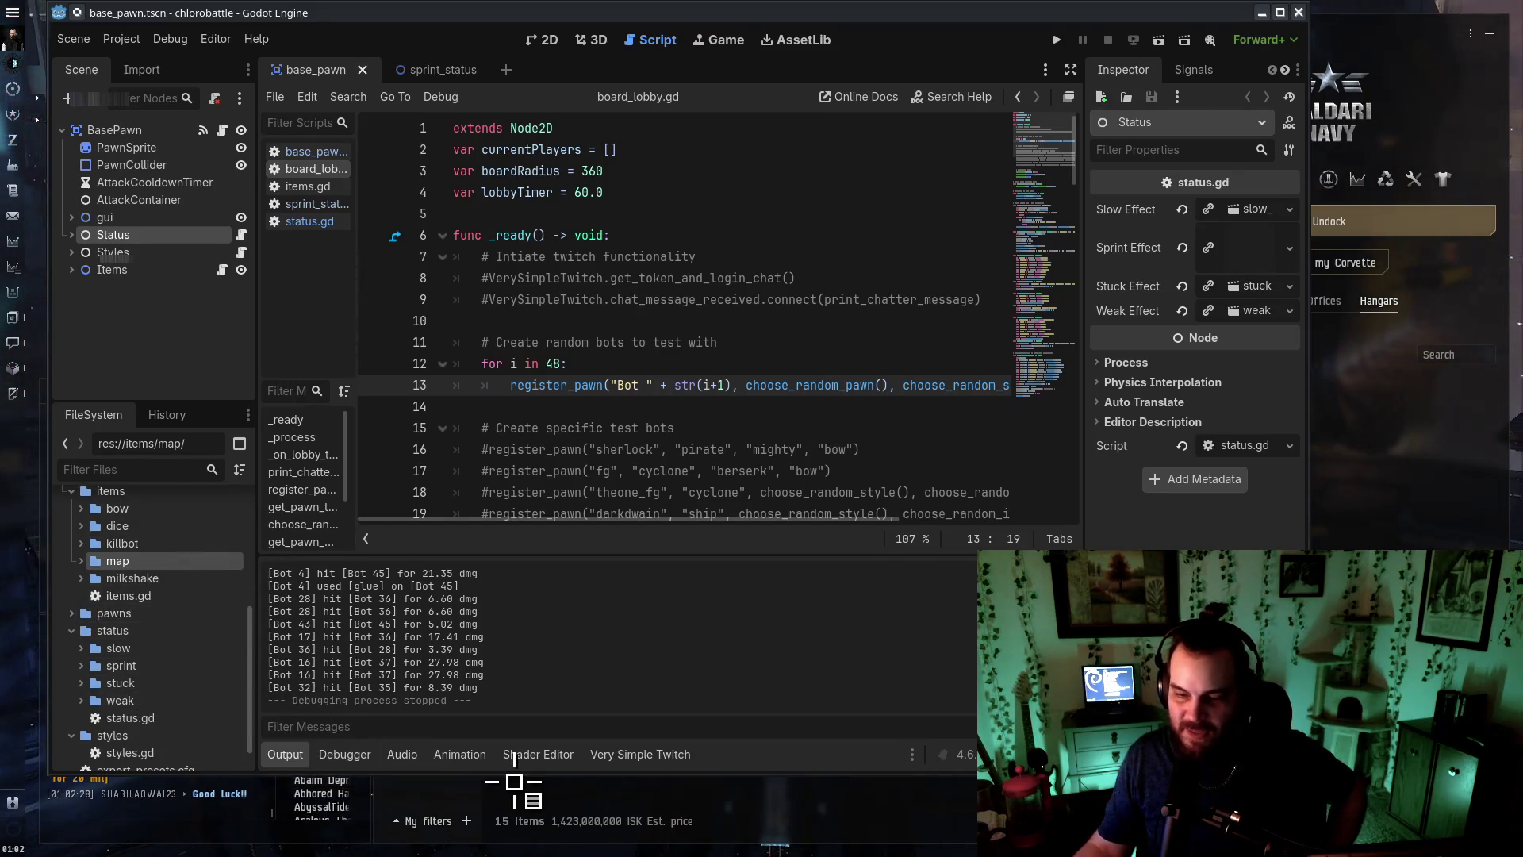
pyautogui.click(311, 151)
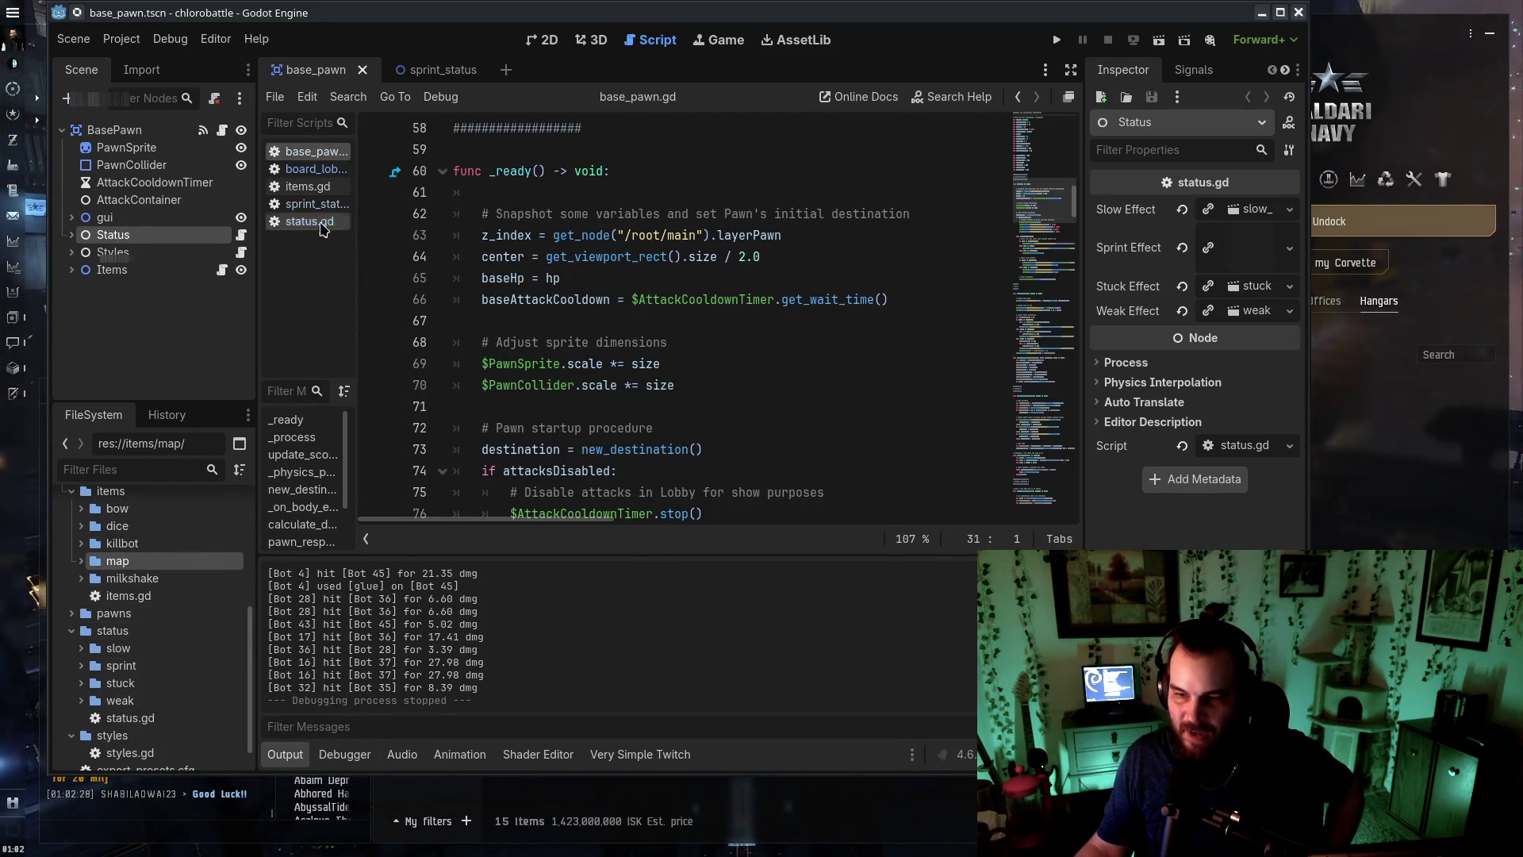
# Open items.gd, then expand status/weak and open weak_status.gd
pyautogui.click(308, 186)
pyautogui.scroll(10, 1063, 476)
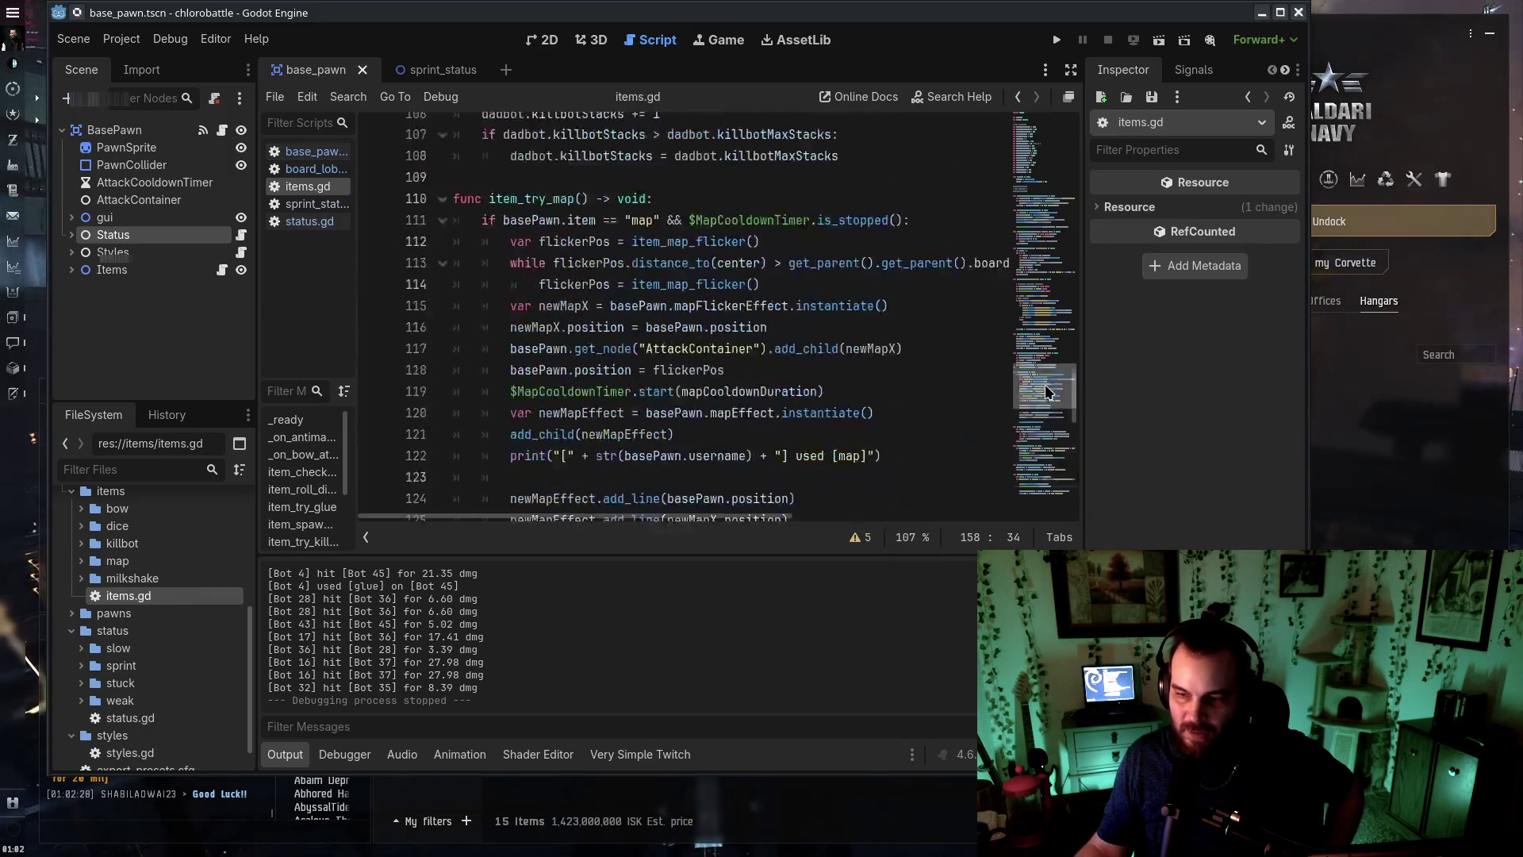
pyautogui.scroll(-10, 1063, 476)
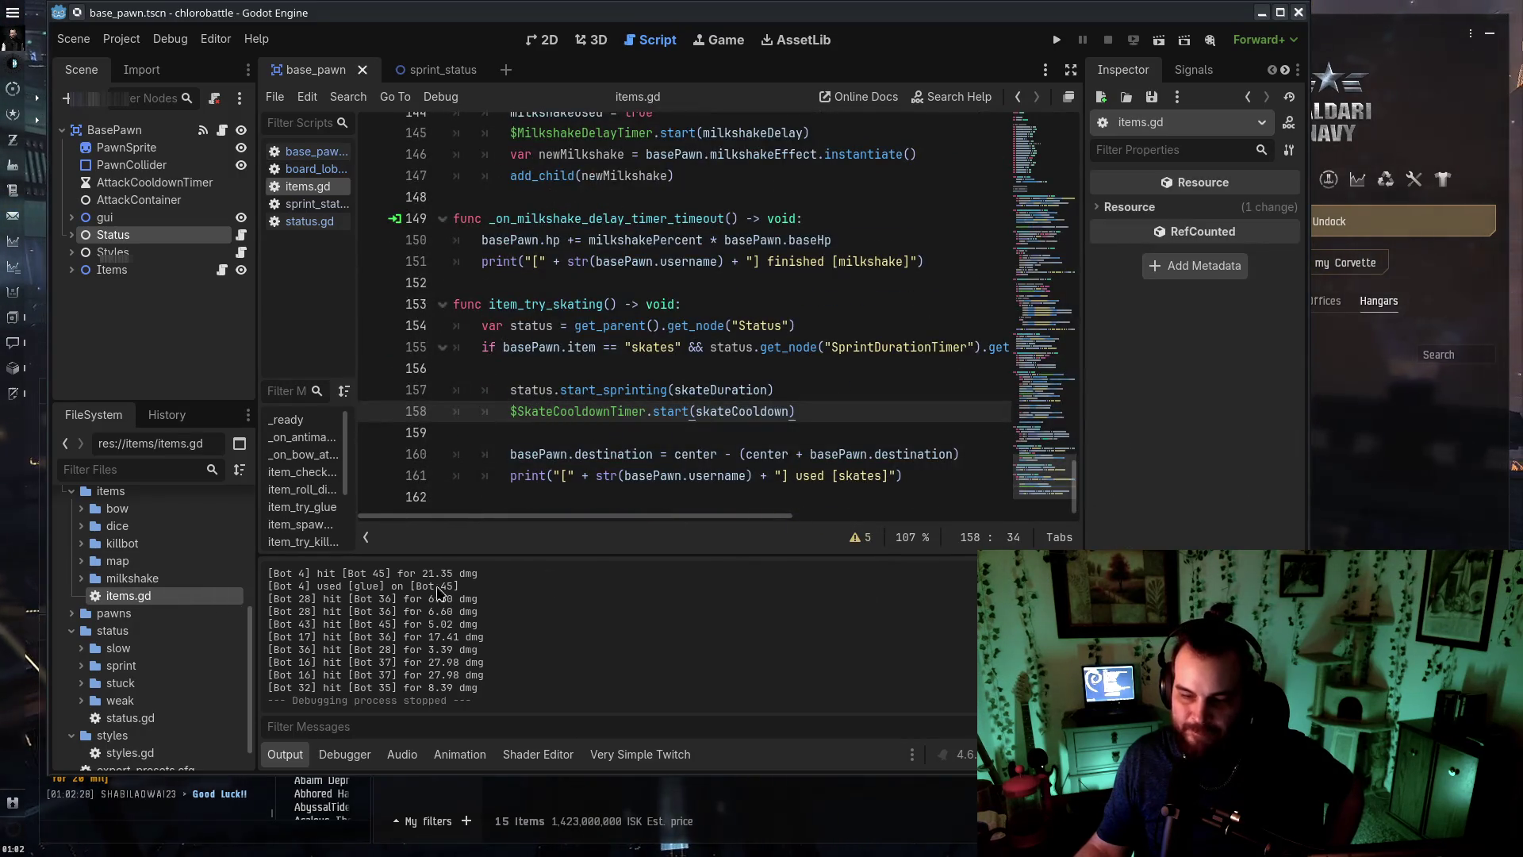
pyautogui.scroll(5, 204, 658)
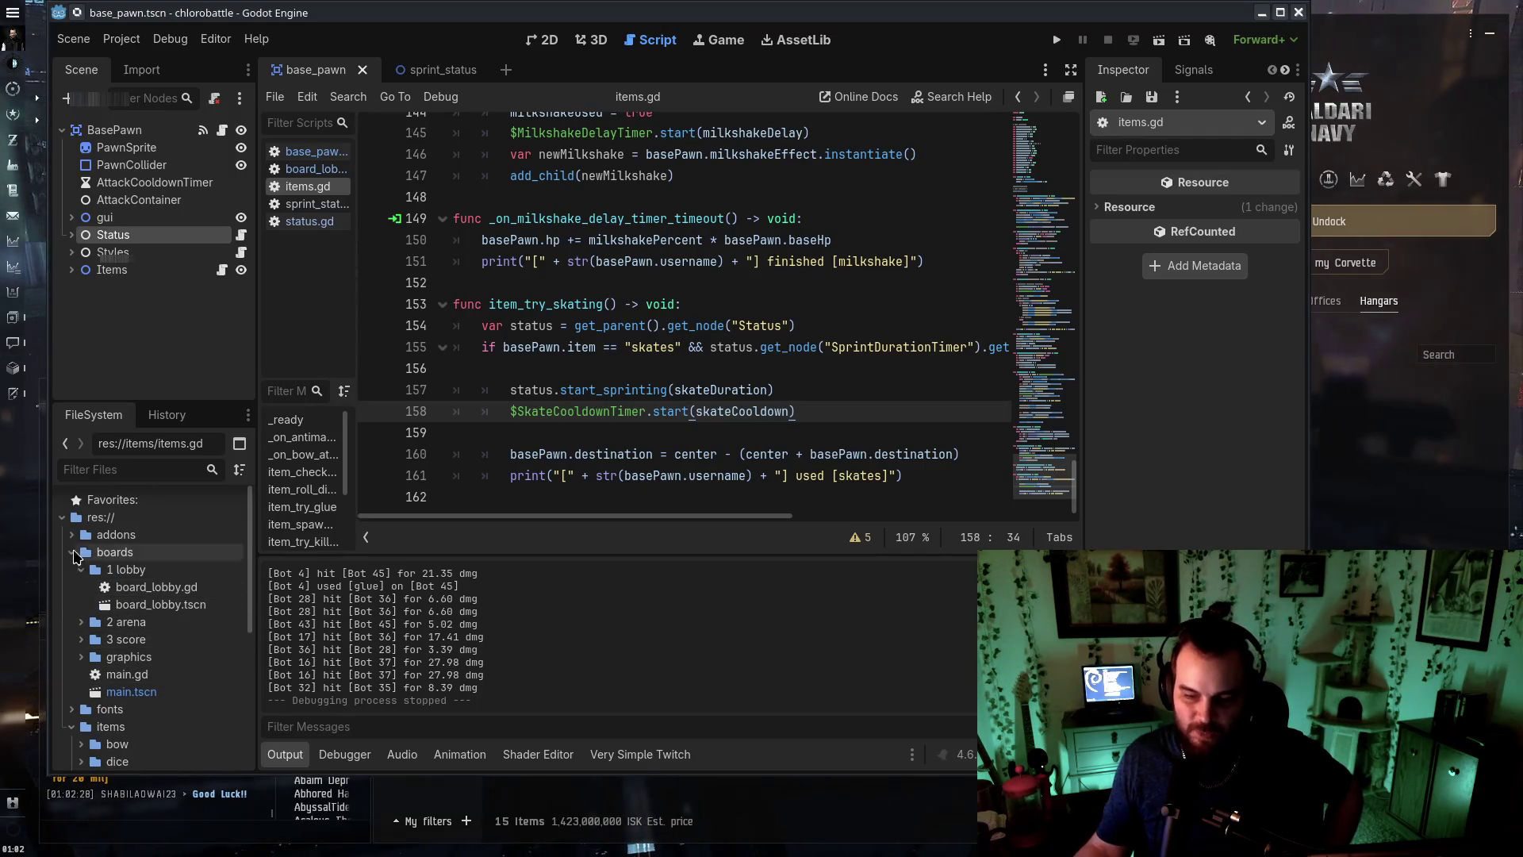
pyautogui.scroll(-5, 158, 635)
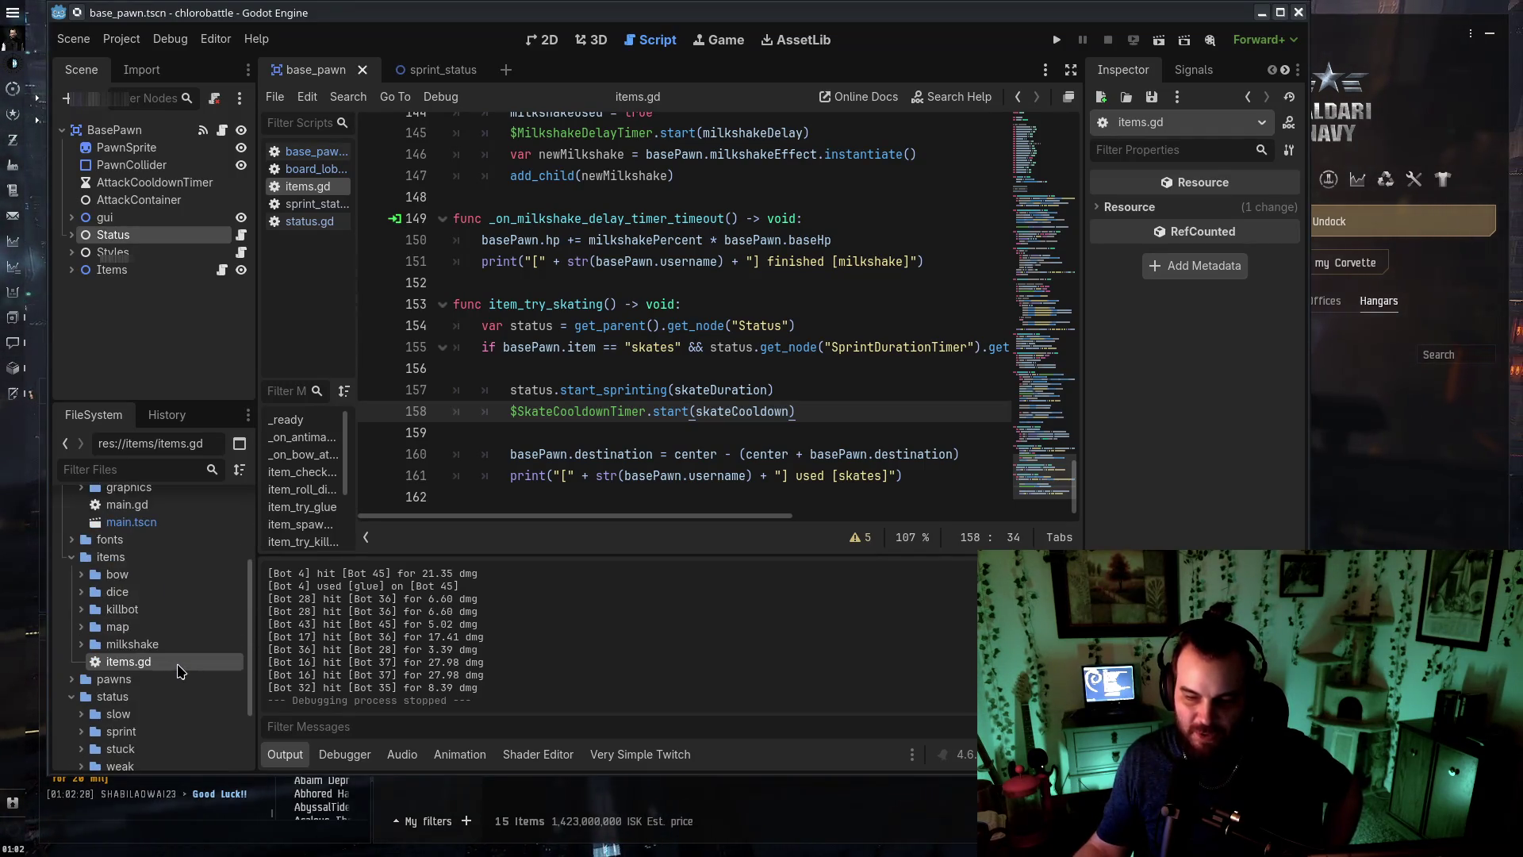
pyautogui.scroll(-3, 166, 602)
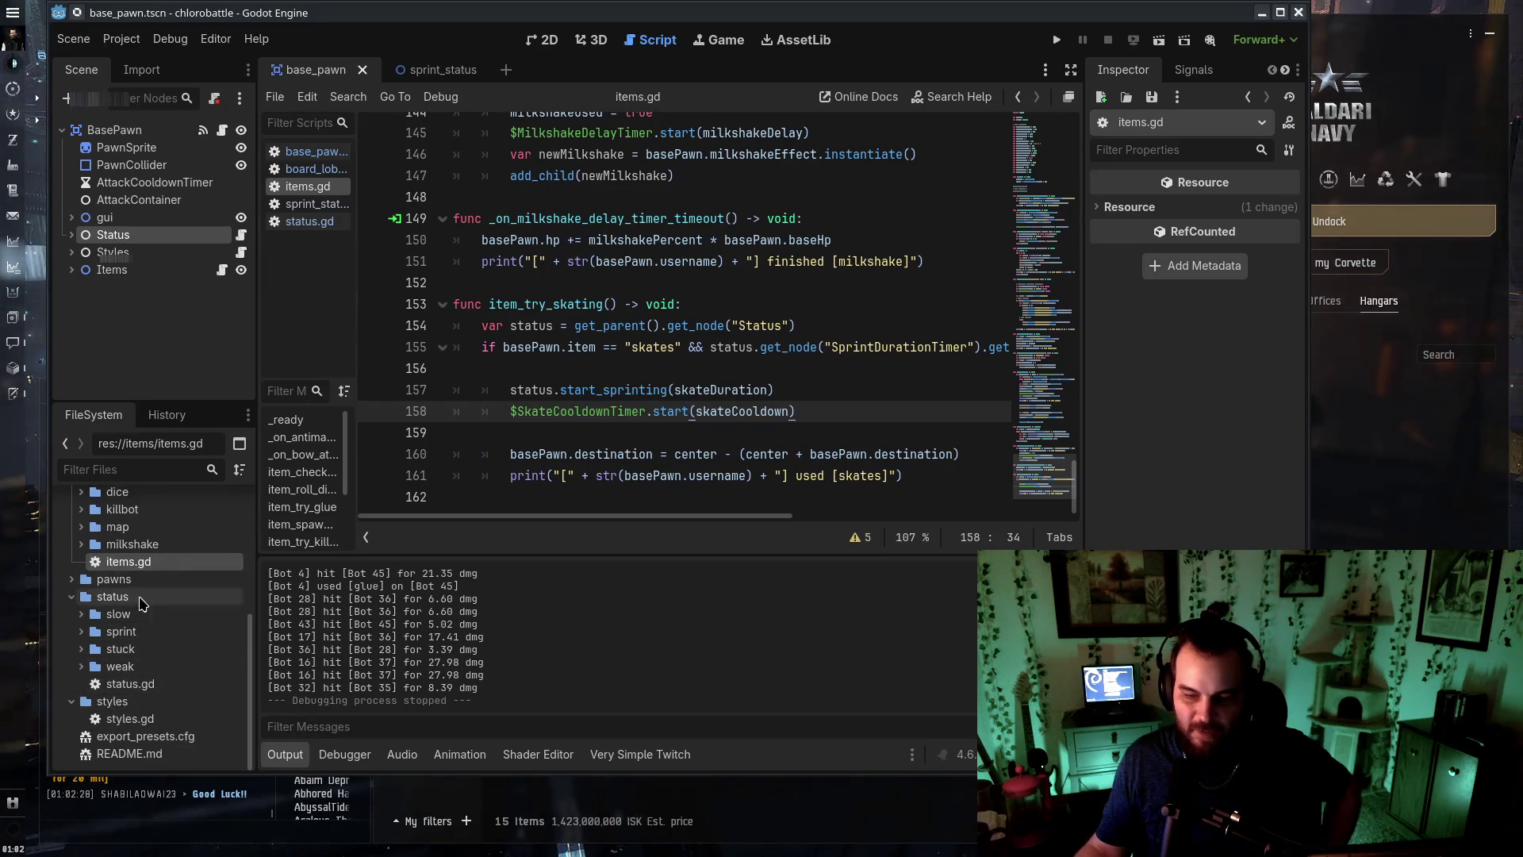
pyautogui.click(161, 663)
pyautogui.doubleClick(159, 663)
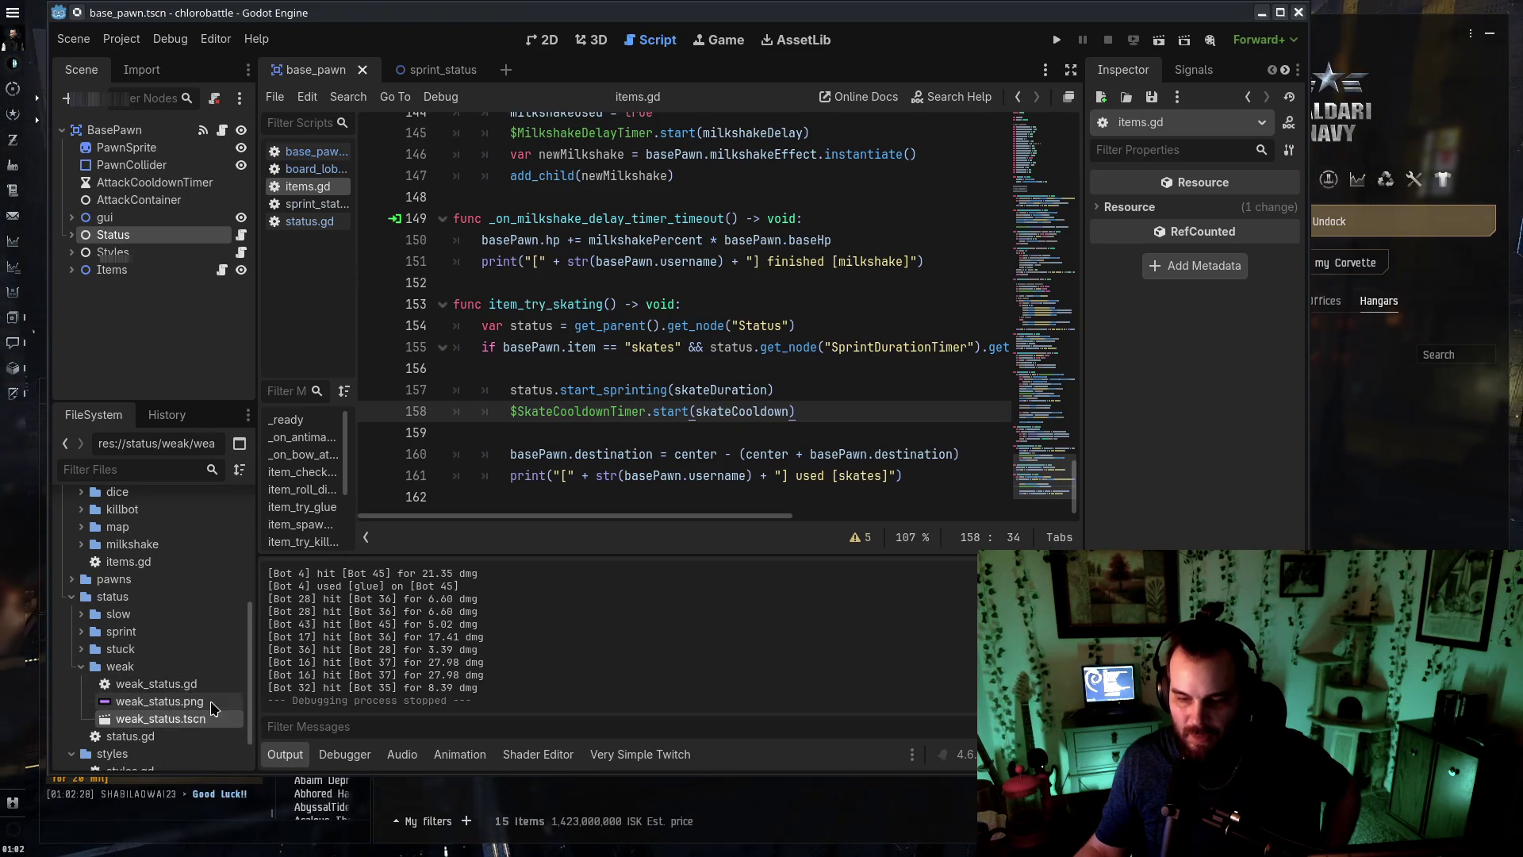
pyautogui.doubleClick(211, 686)
pyautogui.scroll(-2, 832, 425)
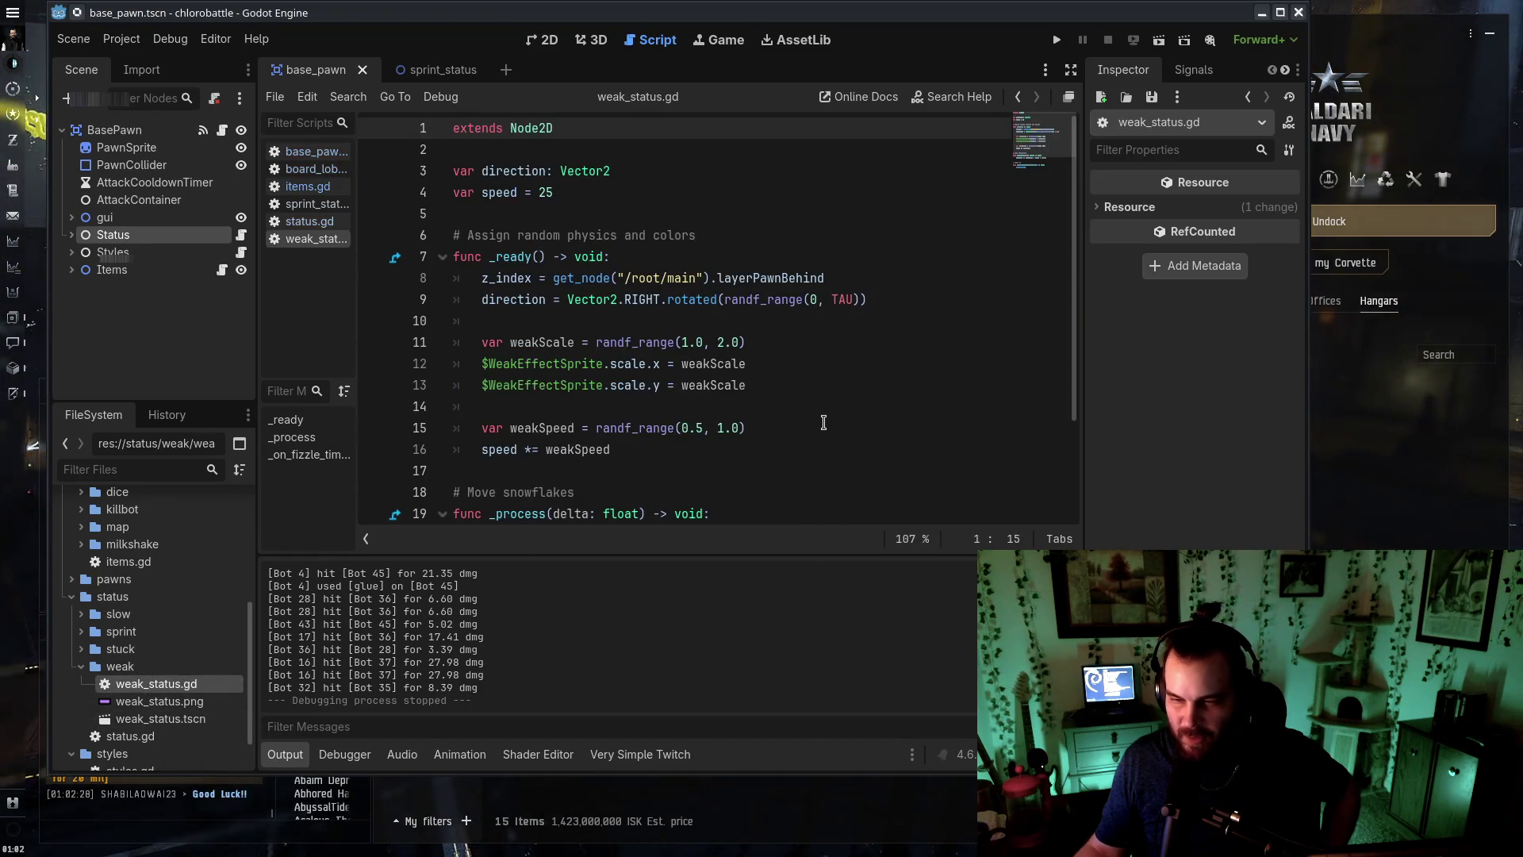
# Open the weak_status.tscn scene from the weak status folder
pyautogui.scroll(2, 815, 433)
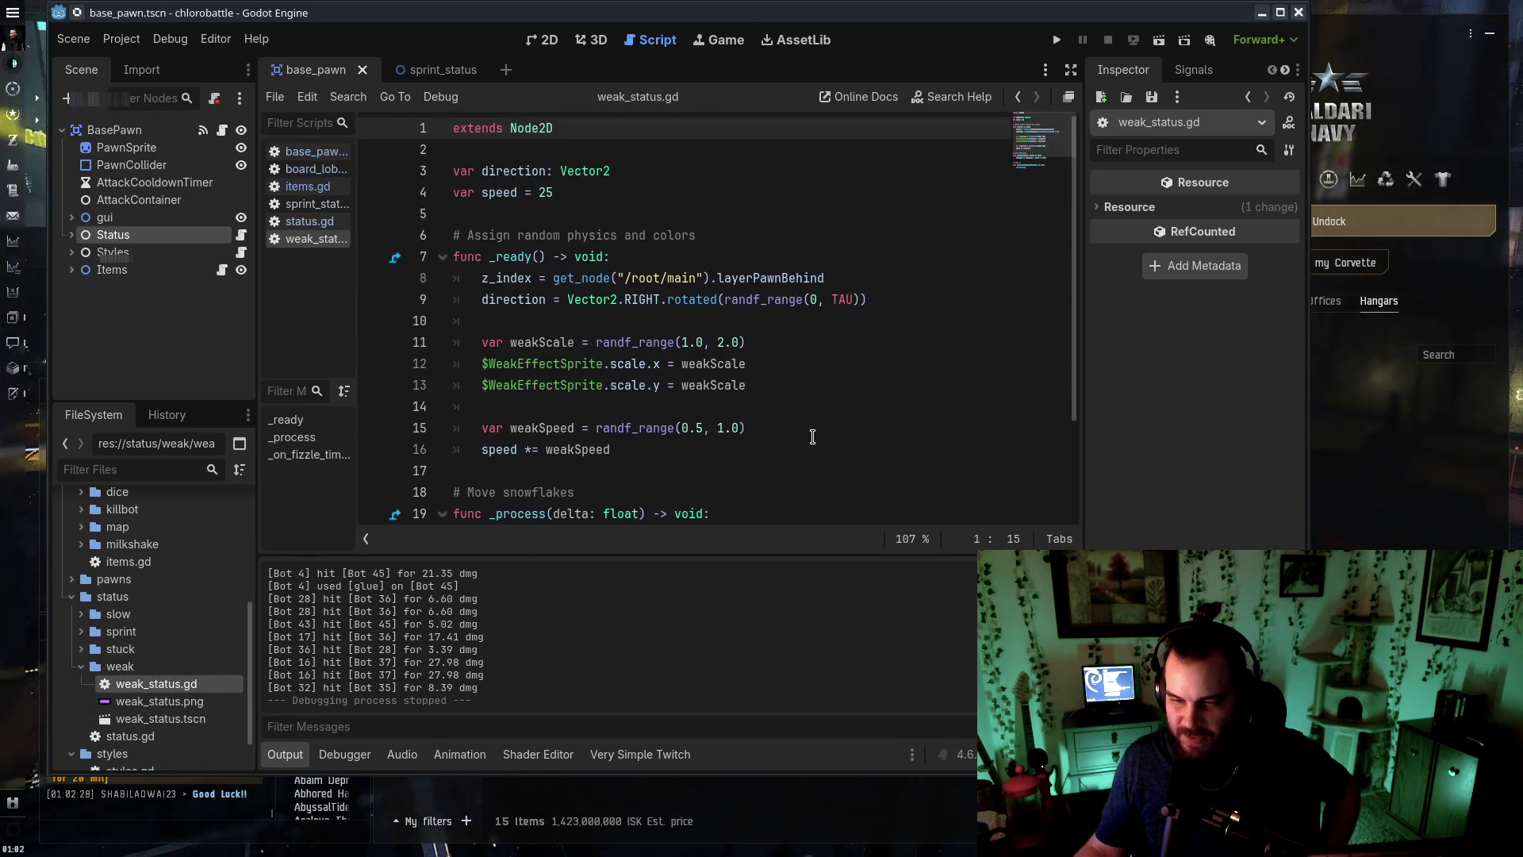
pyautogui.doubleClick(86, 667)
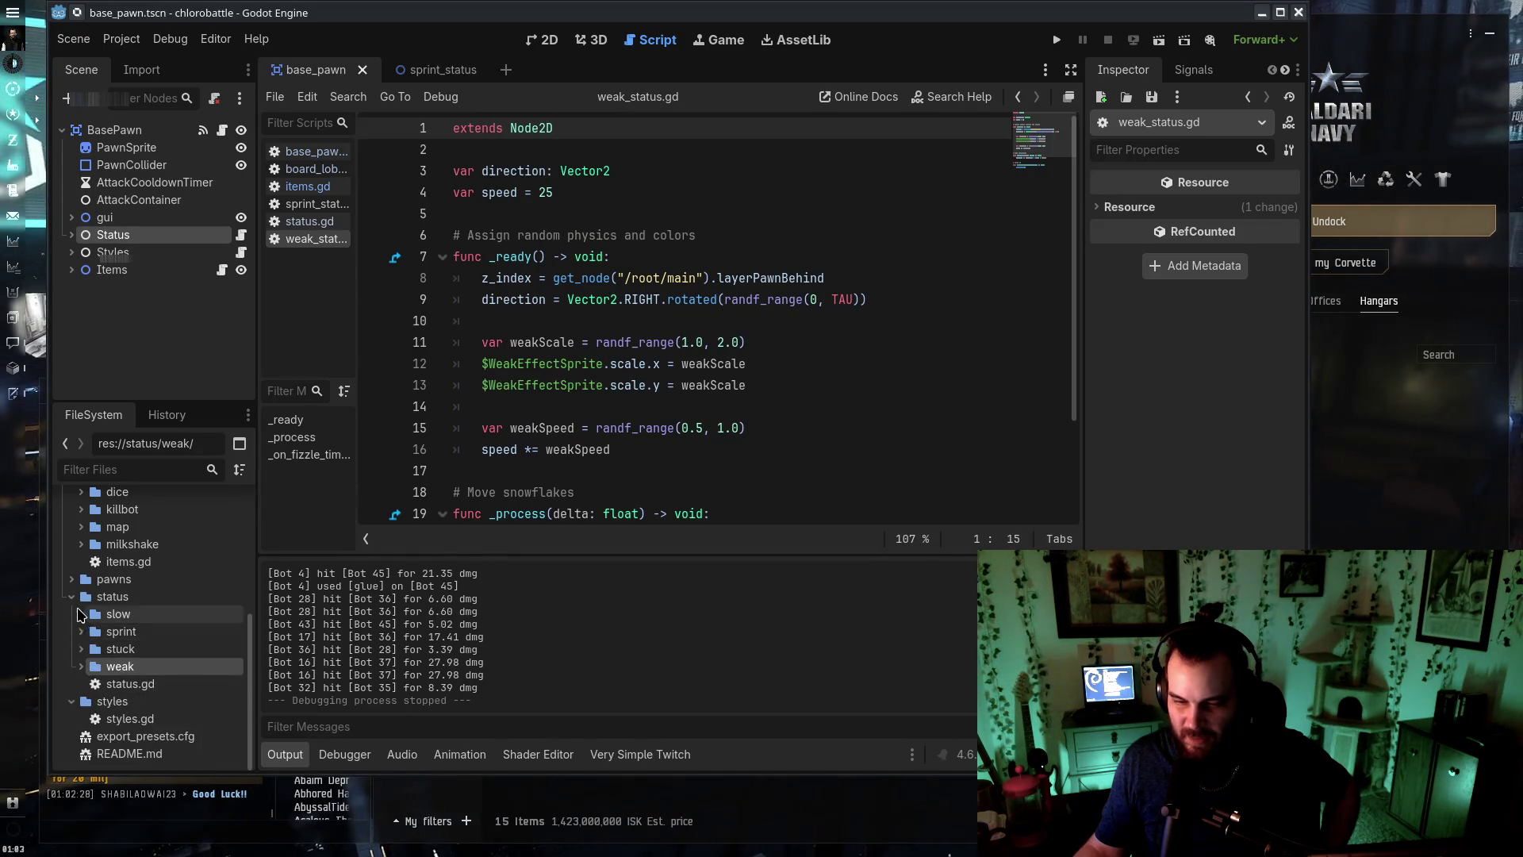
pyautogui.click(81, 666)
pyautogui.click(149, 719)
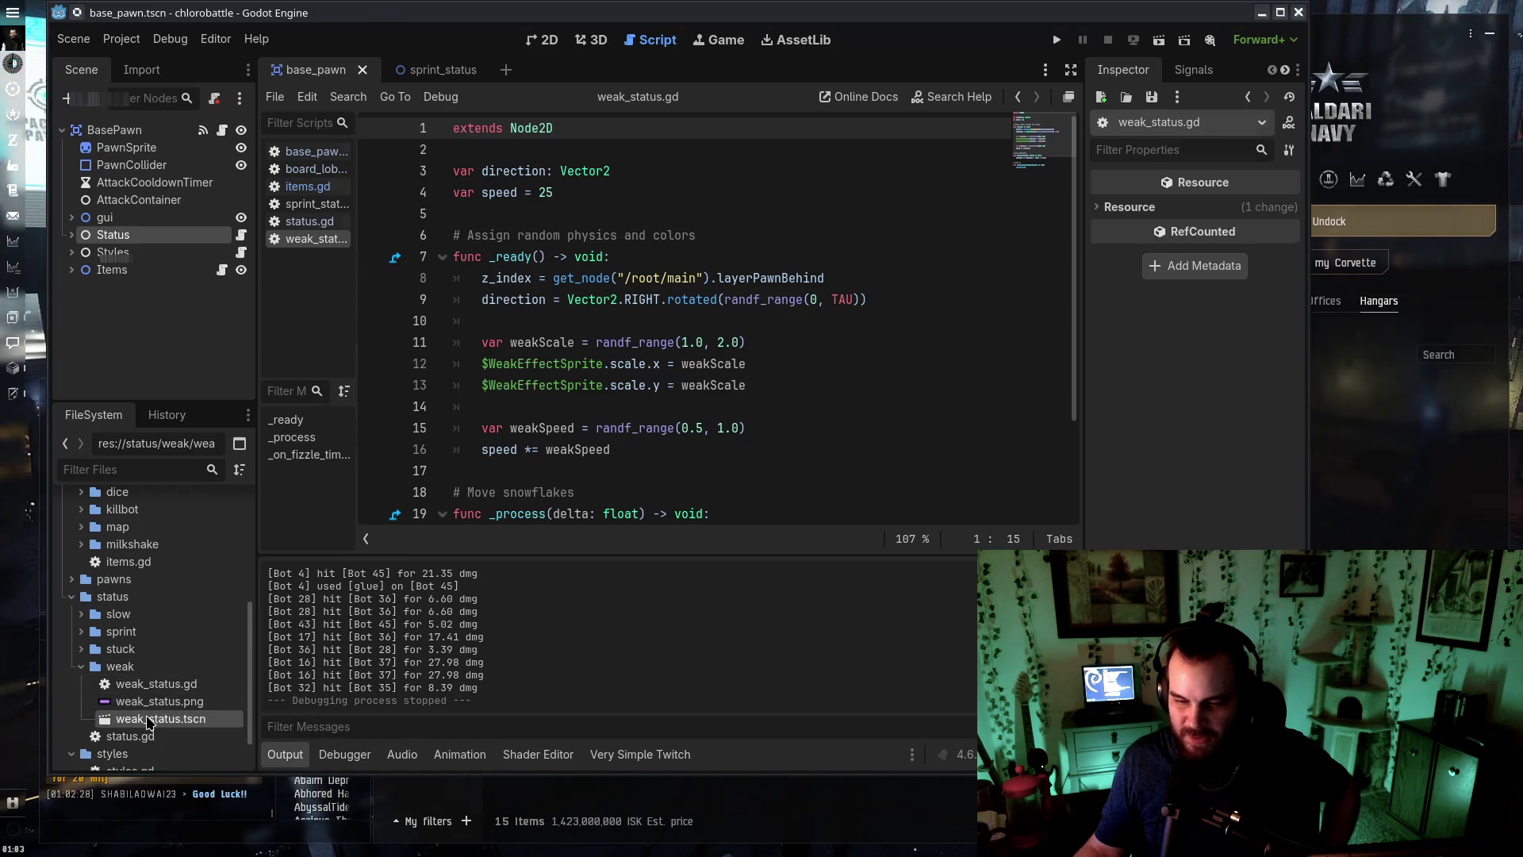
pyautogui.doubleClick(149, 719)
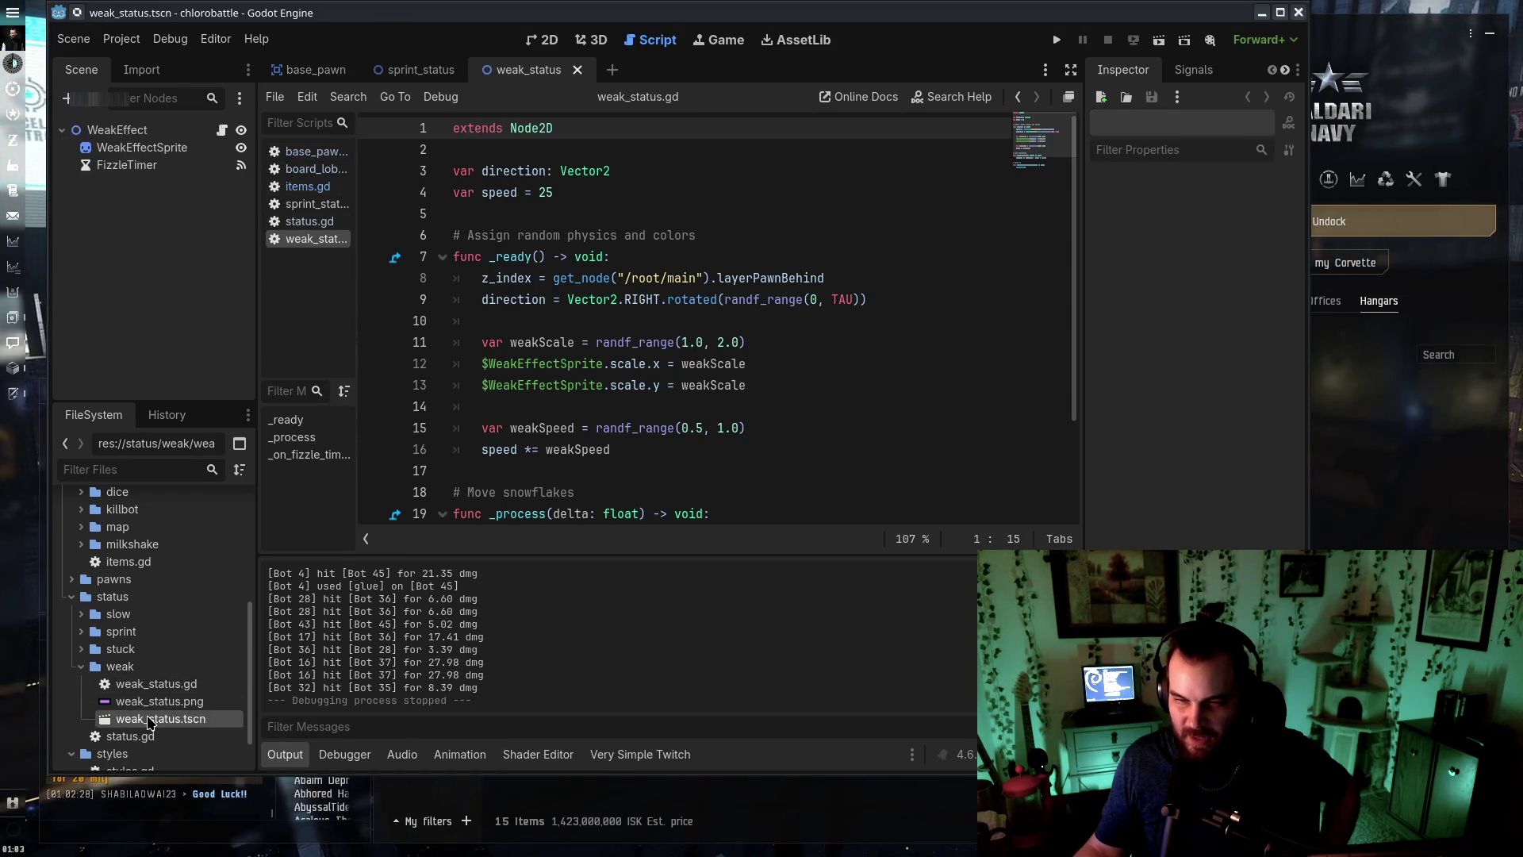
# Rename the scene nodes to WeakStatus and WeakStatusSprite
pyautogui.click(132, 129)
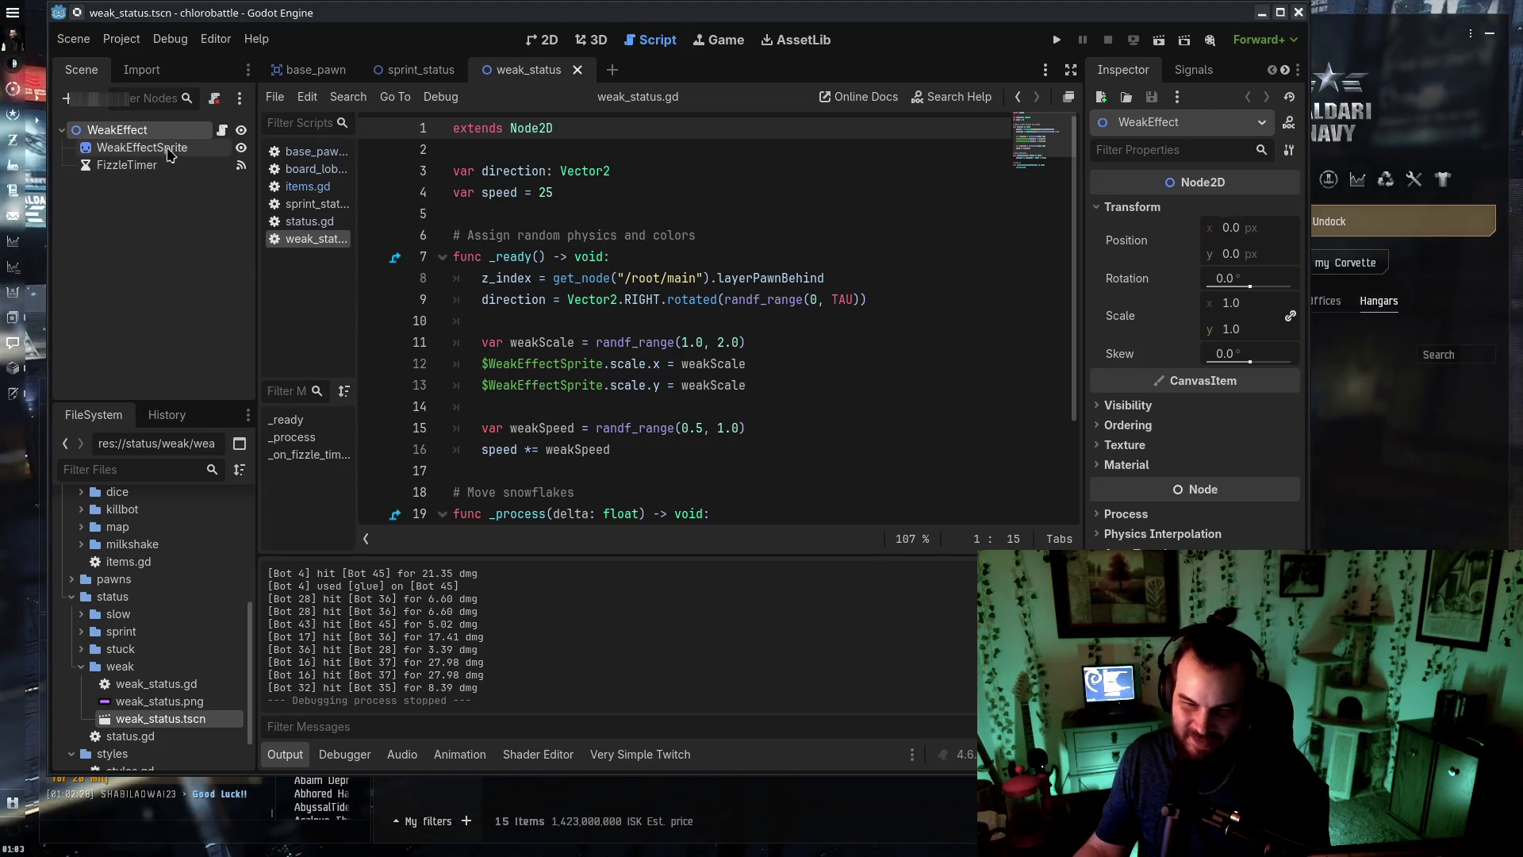
pyautogui.press('F2')
pyautogui.write('Wea')
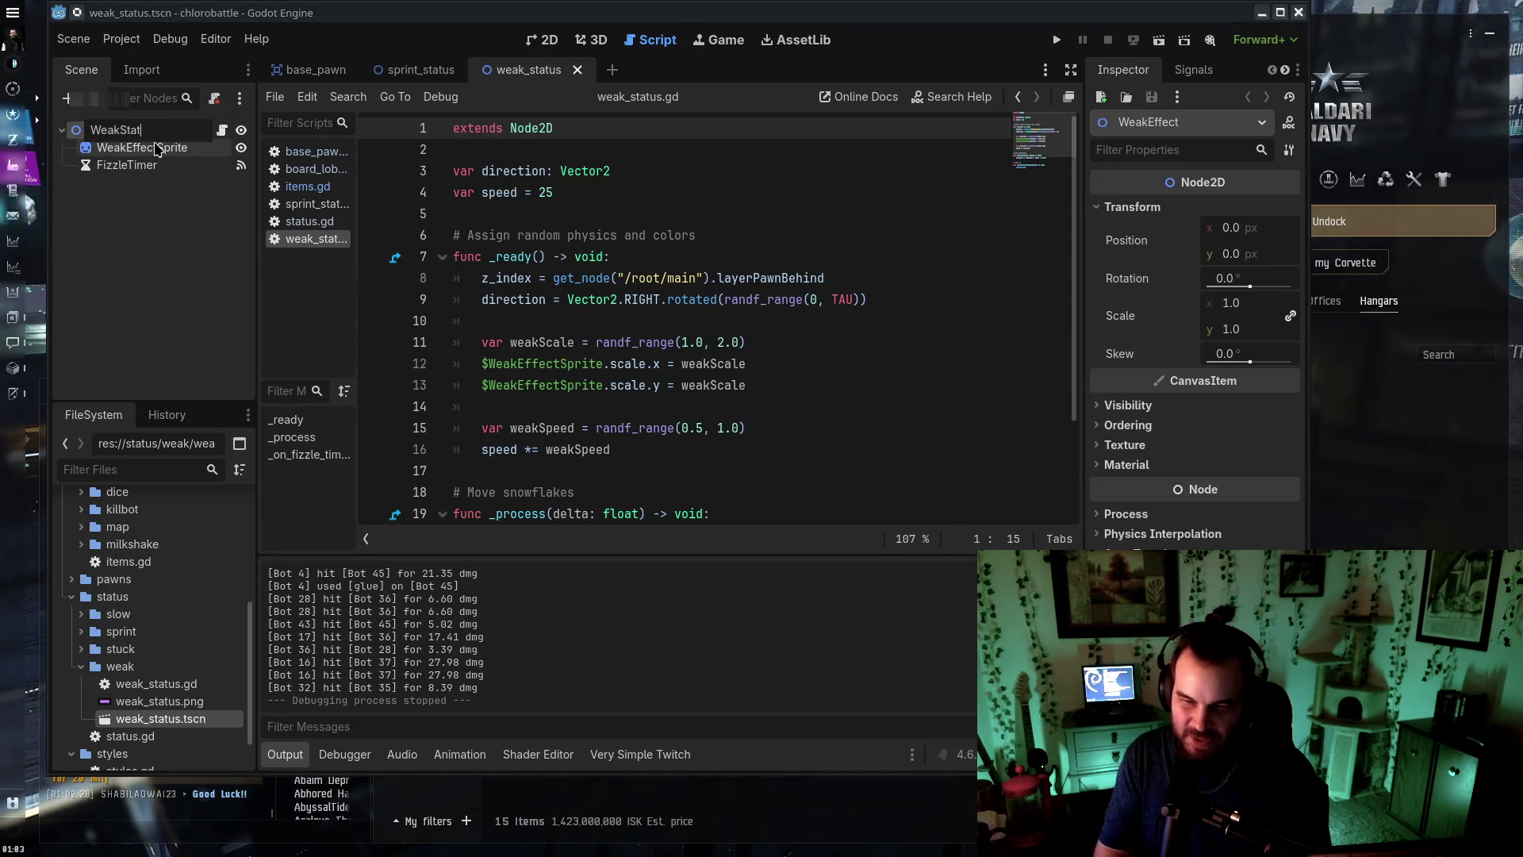
pyautogui.click(139, 148)
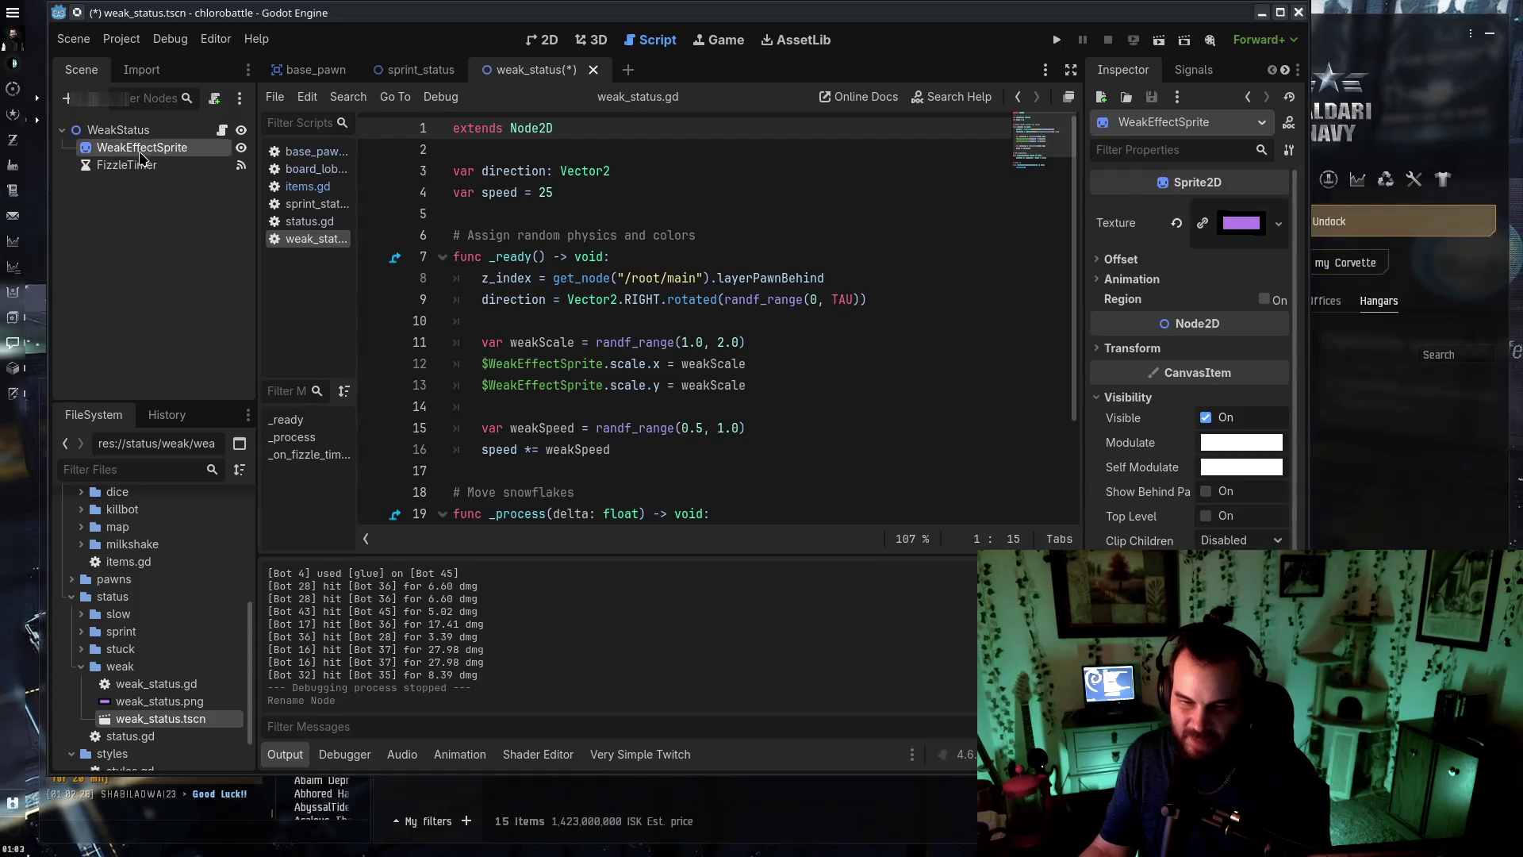
pyautogui.write('WeakStatus')
pyautogui.press('Return')
# Change the line 12–13 references to $WeakStatusSprite and save the script
pyautogui.click(655, 410)
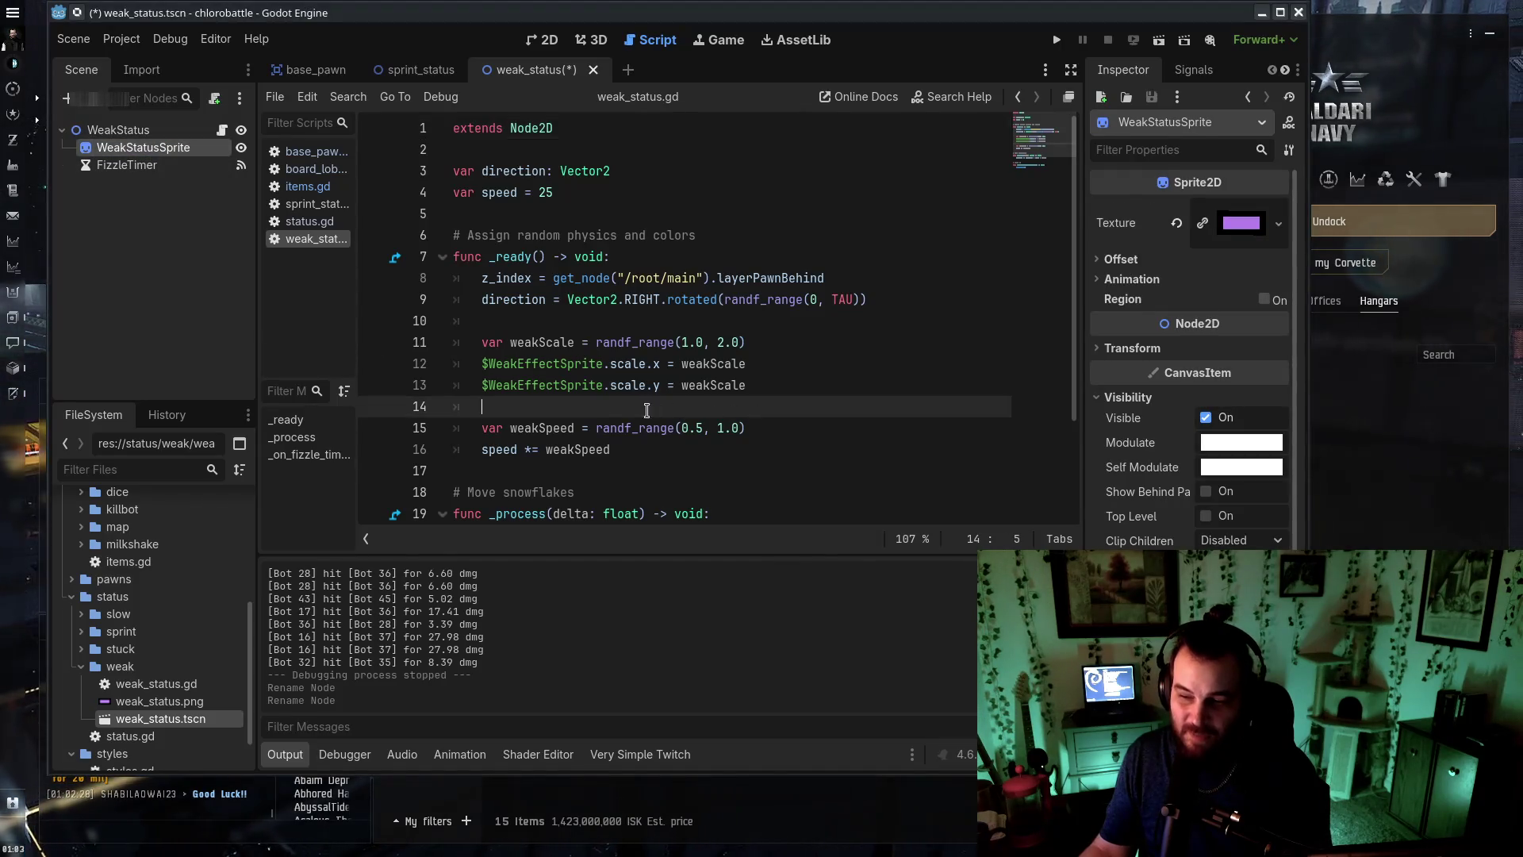
pyautogui.moveTo(517, 385); pyautogui.dragTo(560, 384)
pyautogui.write('Status')
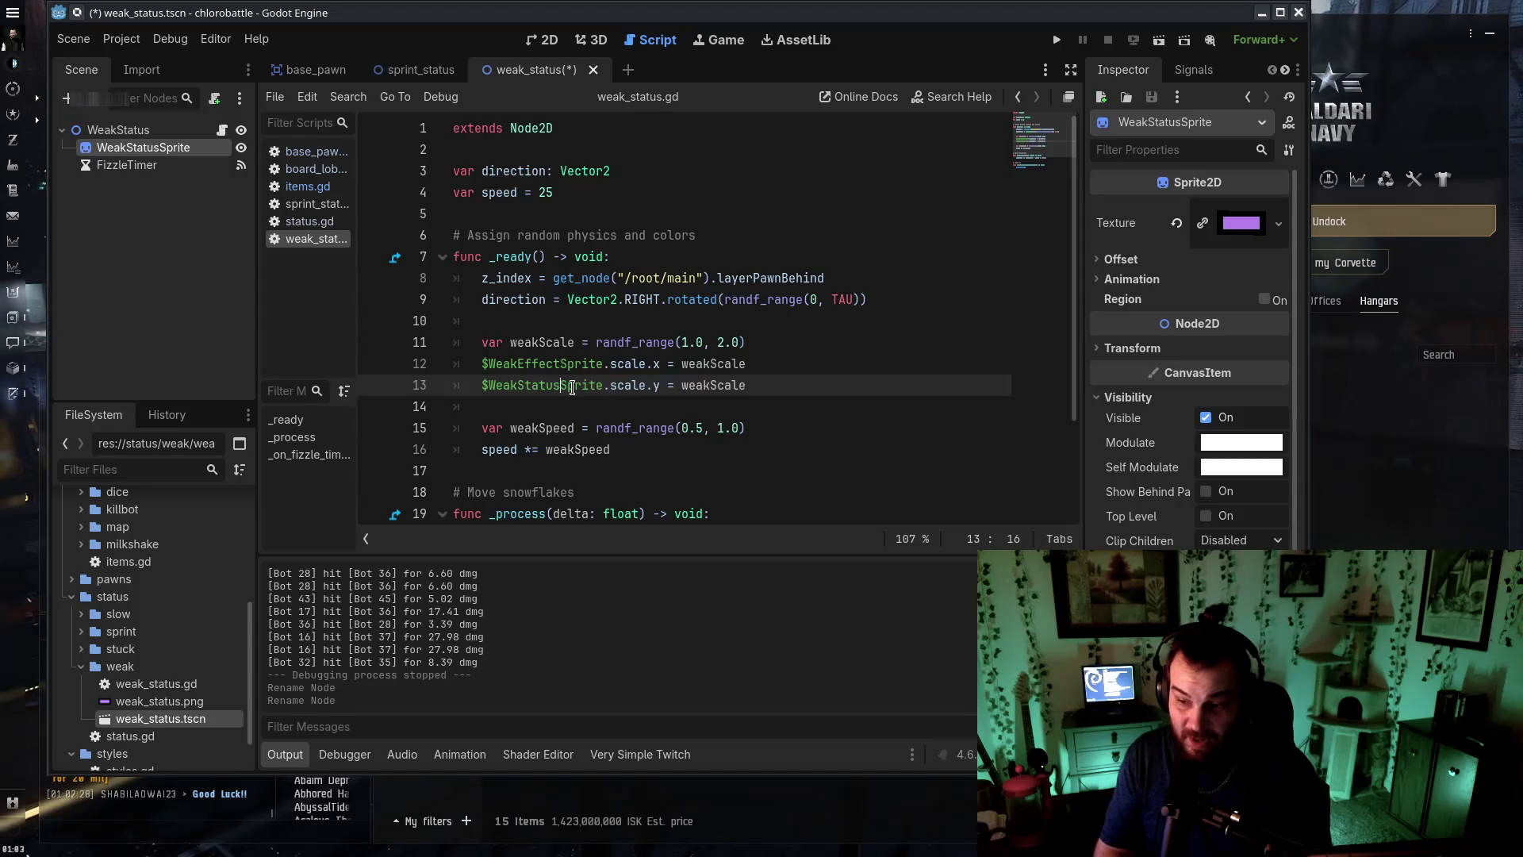
pyautogui.moveTo(518, 363); pyautogui.dragTo(548, 365)
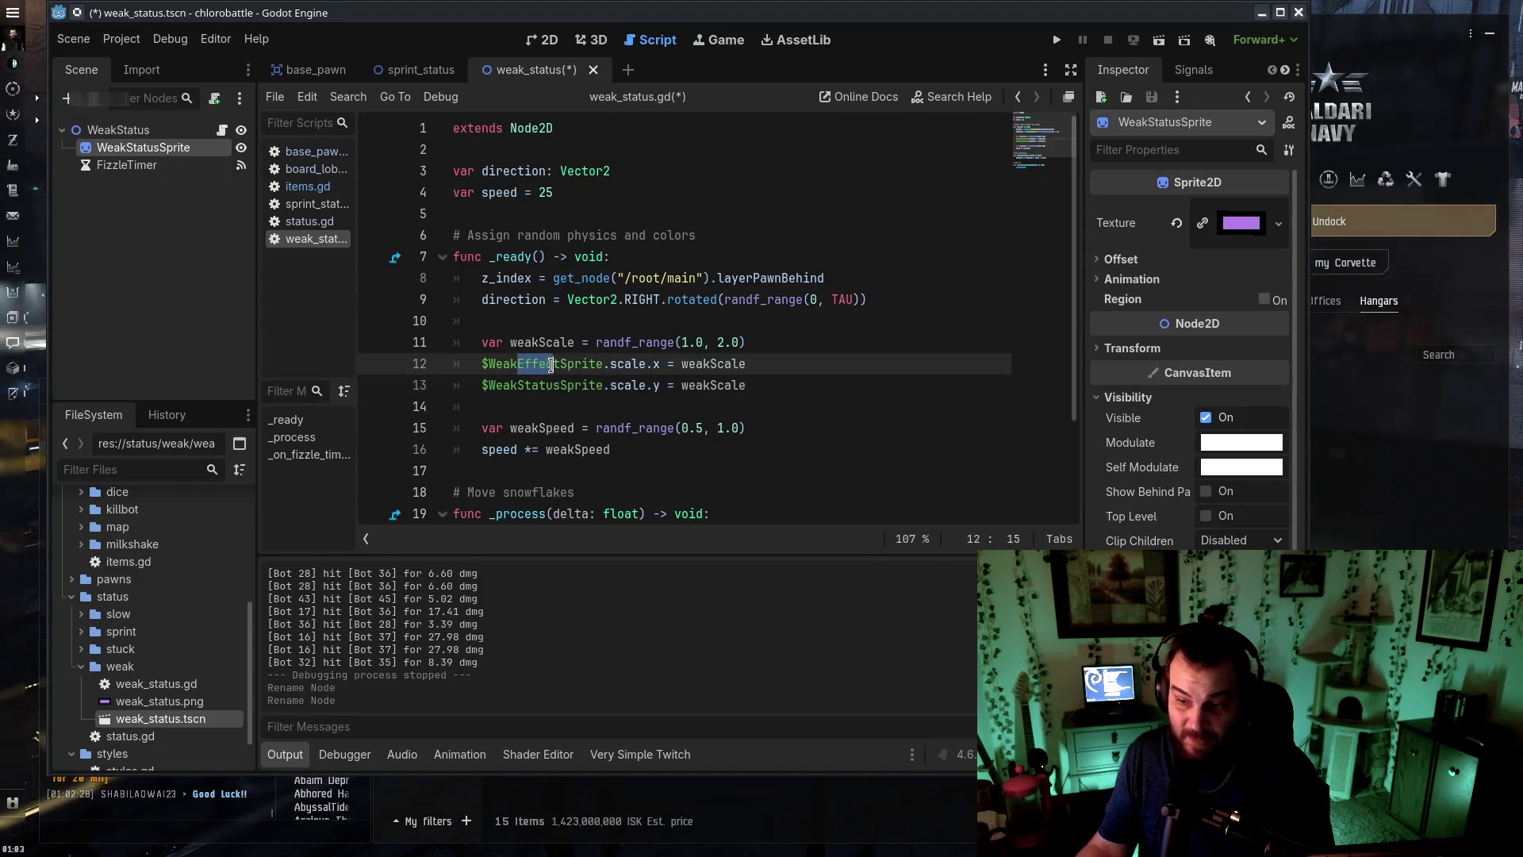
pyautogui.write('Status')
pyautogui.hotkey('ctrl', 's')
# Open stuck_status.gd from the stuck status folder
pyautogui.click(891, 264)
pyautogui.scroll(-2, 757, 473)
pyautogui.scroll(2, 762, 476)
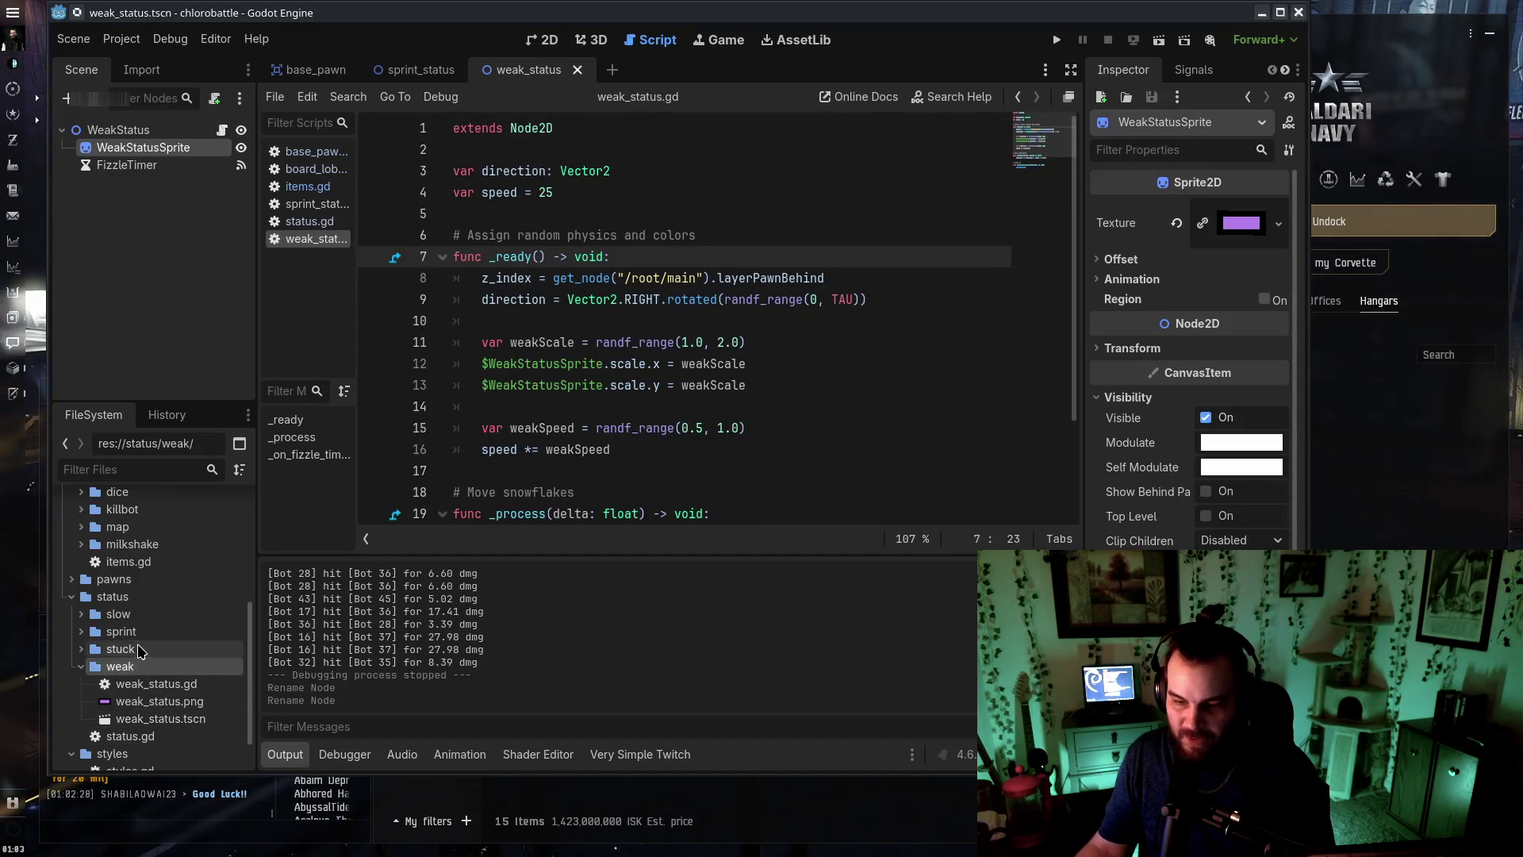
pyautogui.click(81, 649)
pyautogui.rightClick(139, 668)
pyautogui.press('Escape')
pyautogui.doubleClick(139, 668)
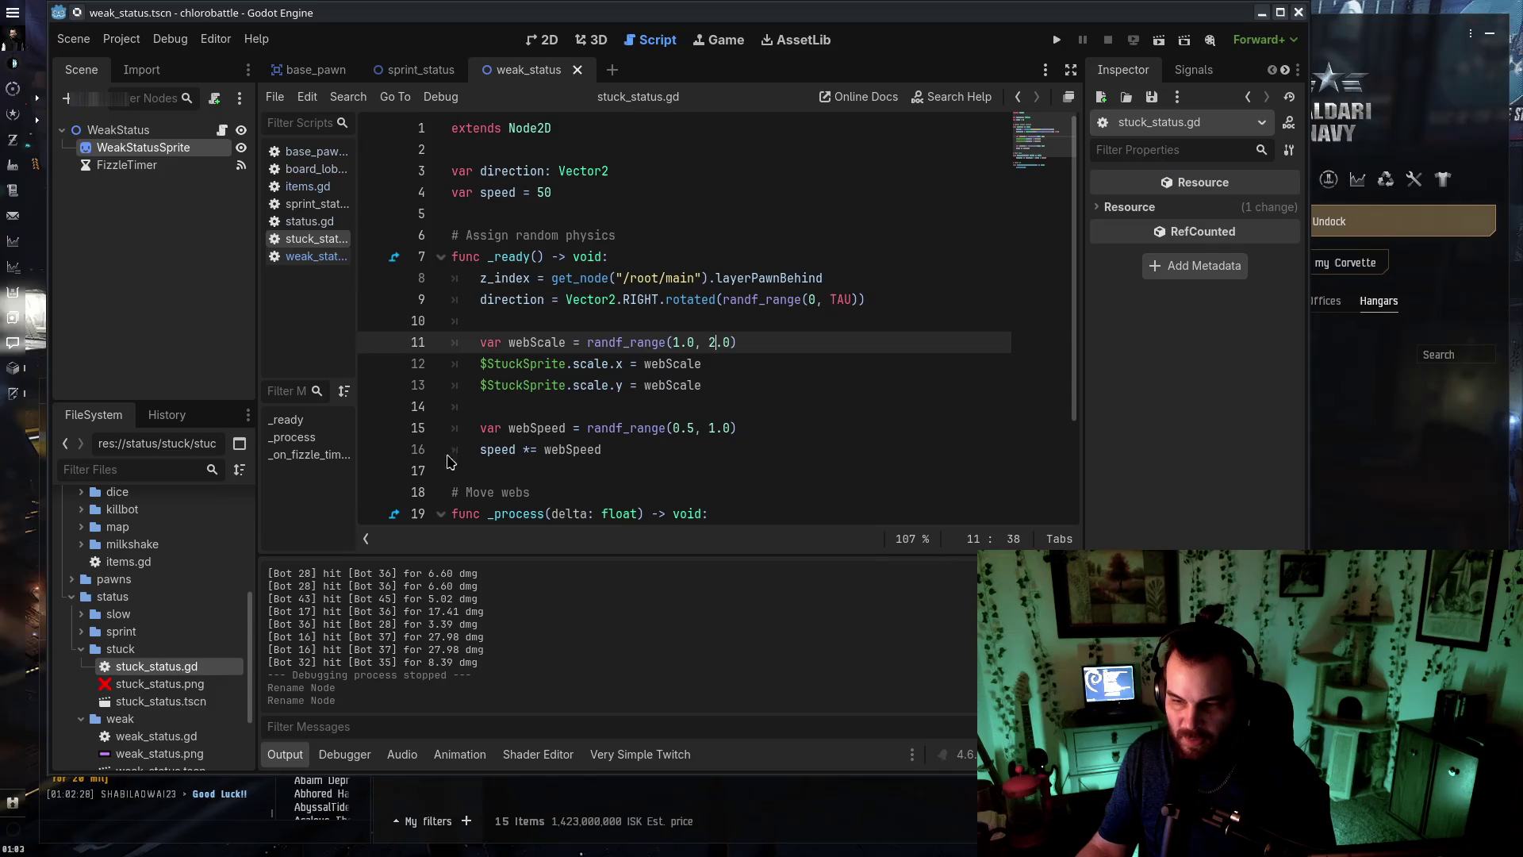
# Rename the stuck scene's root to StuckStatus, keep StuckSprite as the sprite name, and save
pyautogui.doubleClick(160, 701)
pyautogui.doubleClick(163, 130)
pyautogui.write('StuckStatus')
pyautogui.press('Return')
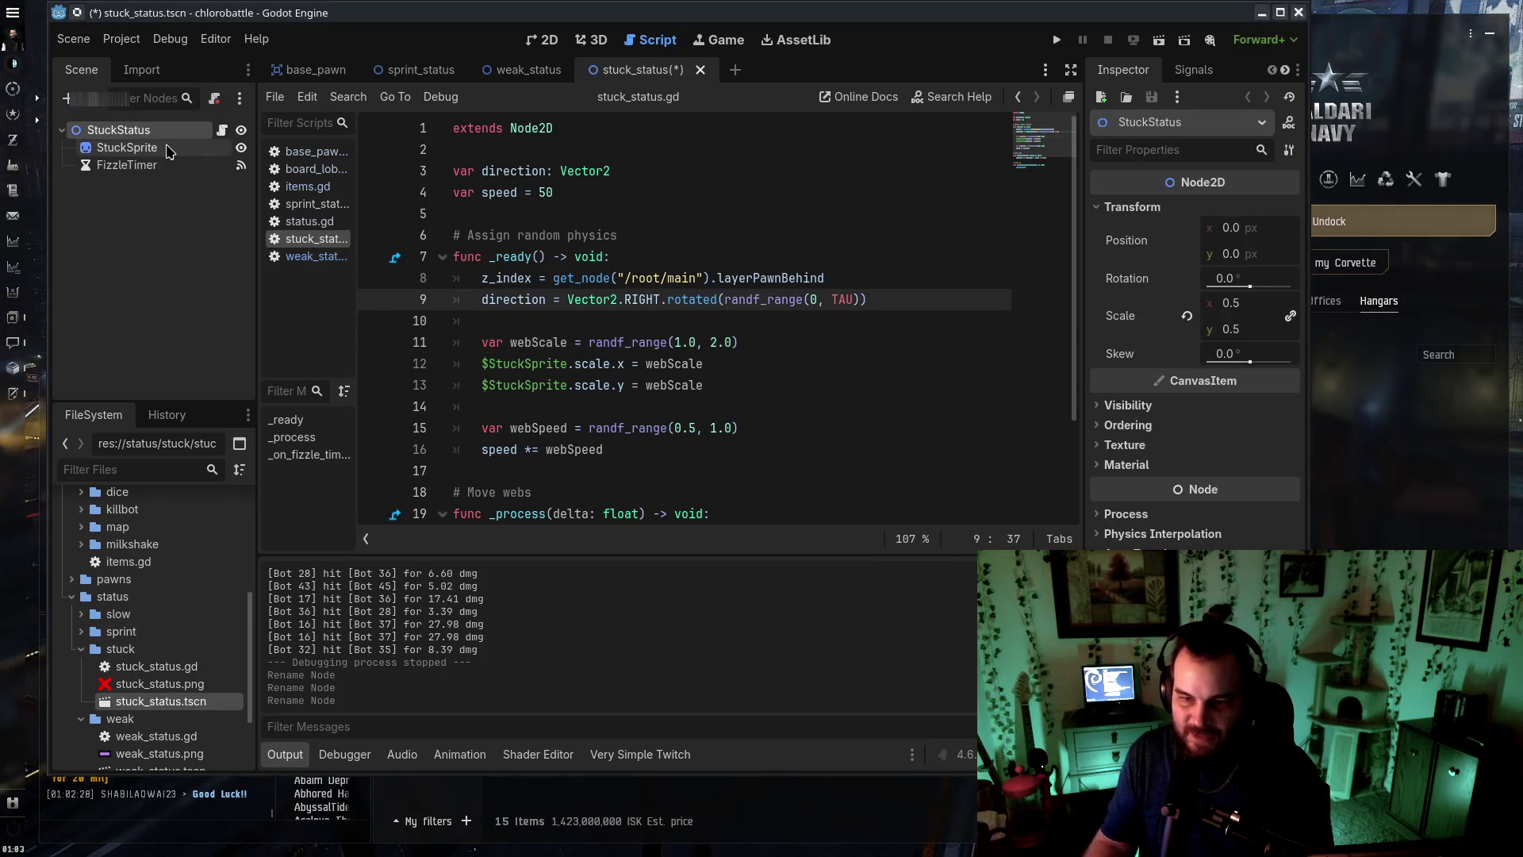
pyautogui.doubleClick(167, 147)
pyautogui.write('S')
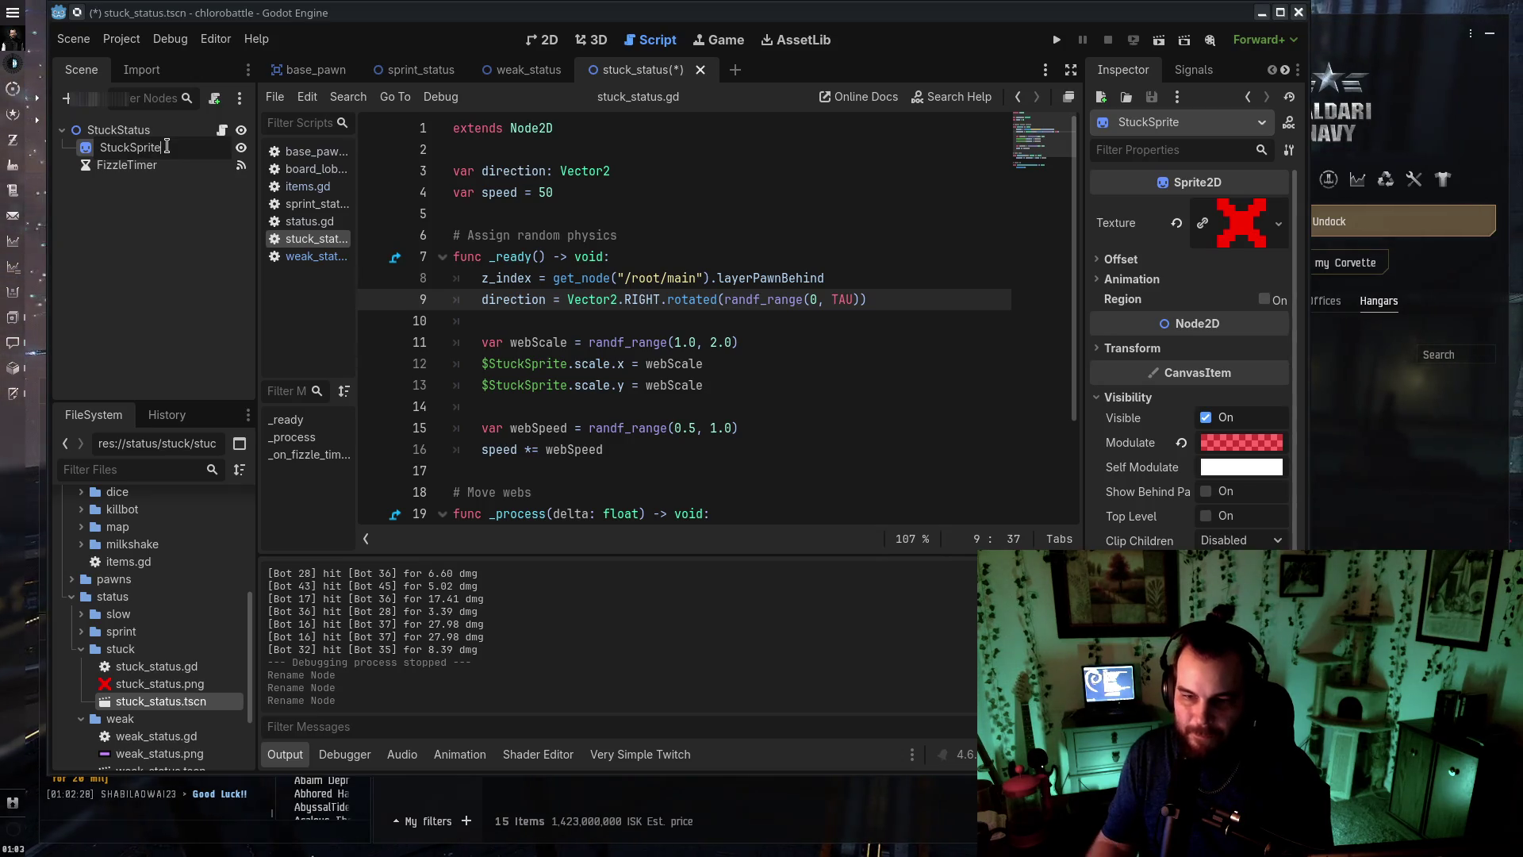
pyautogui.press('Return')
pyautogui.hotkey('ctrl', 's')
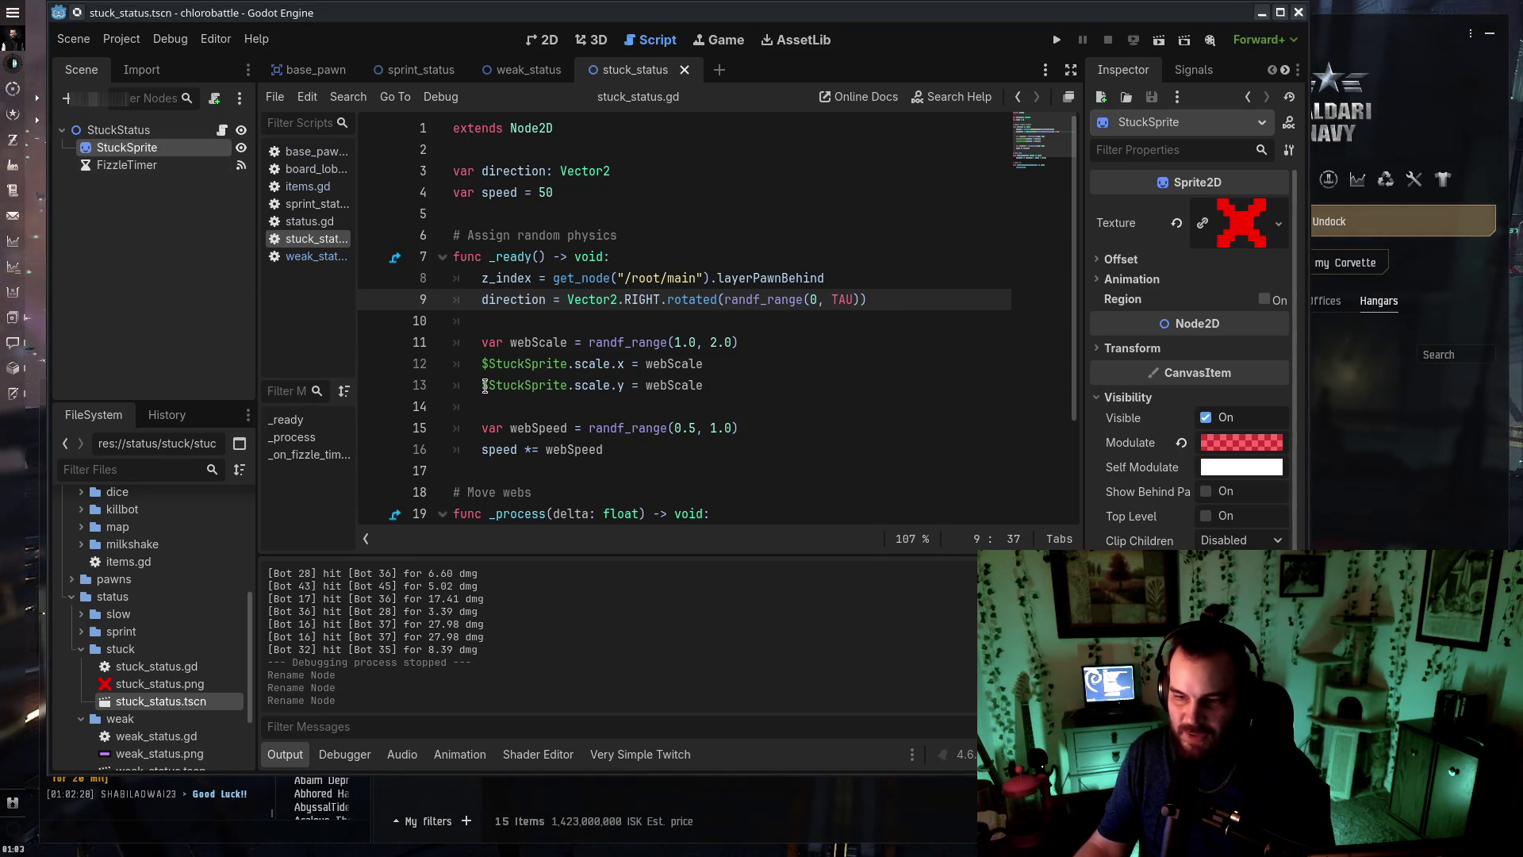
# Rename the weak status scene's sprite node to WeakSprite, then look over the sprint status files
pyautogui.click(531, 385)
pyautogui.doubleClick(181, 770)
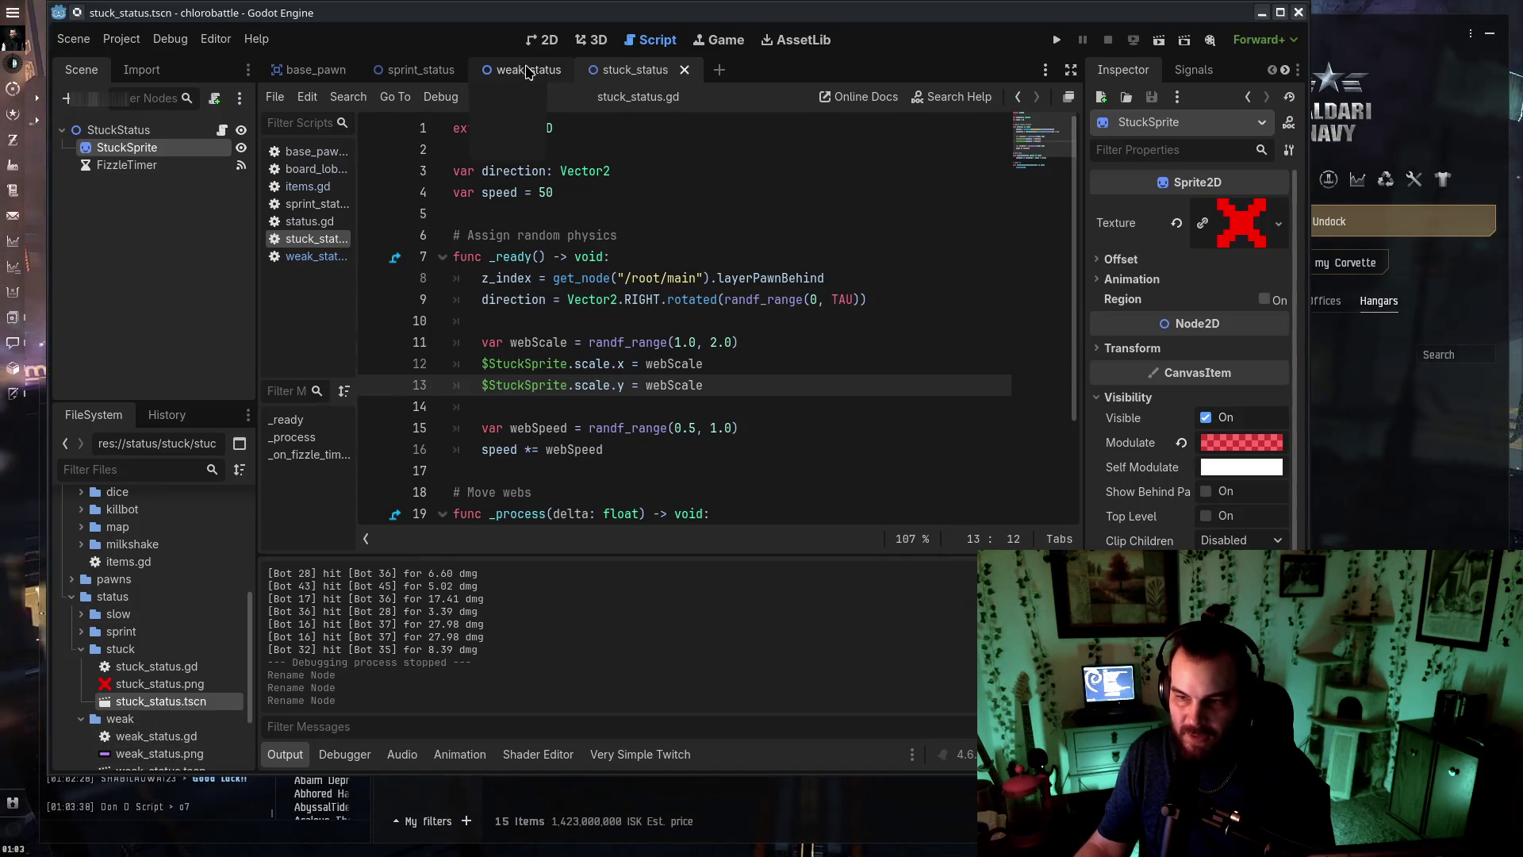
pyautogui.doubleClick(161, 148)
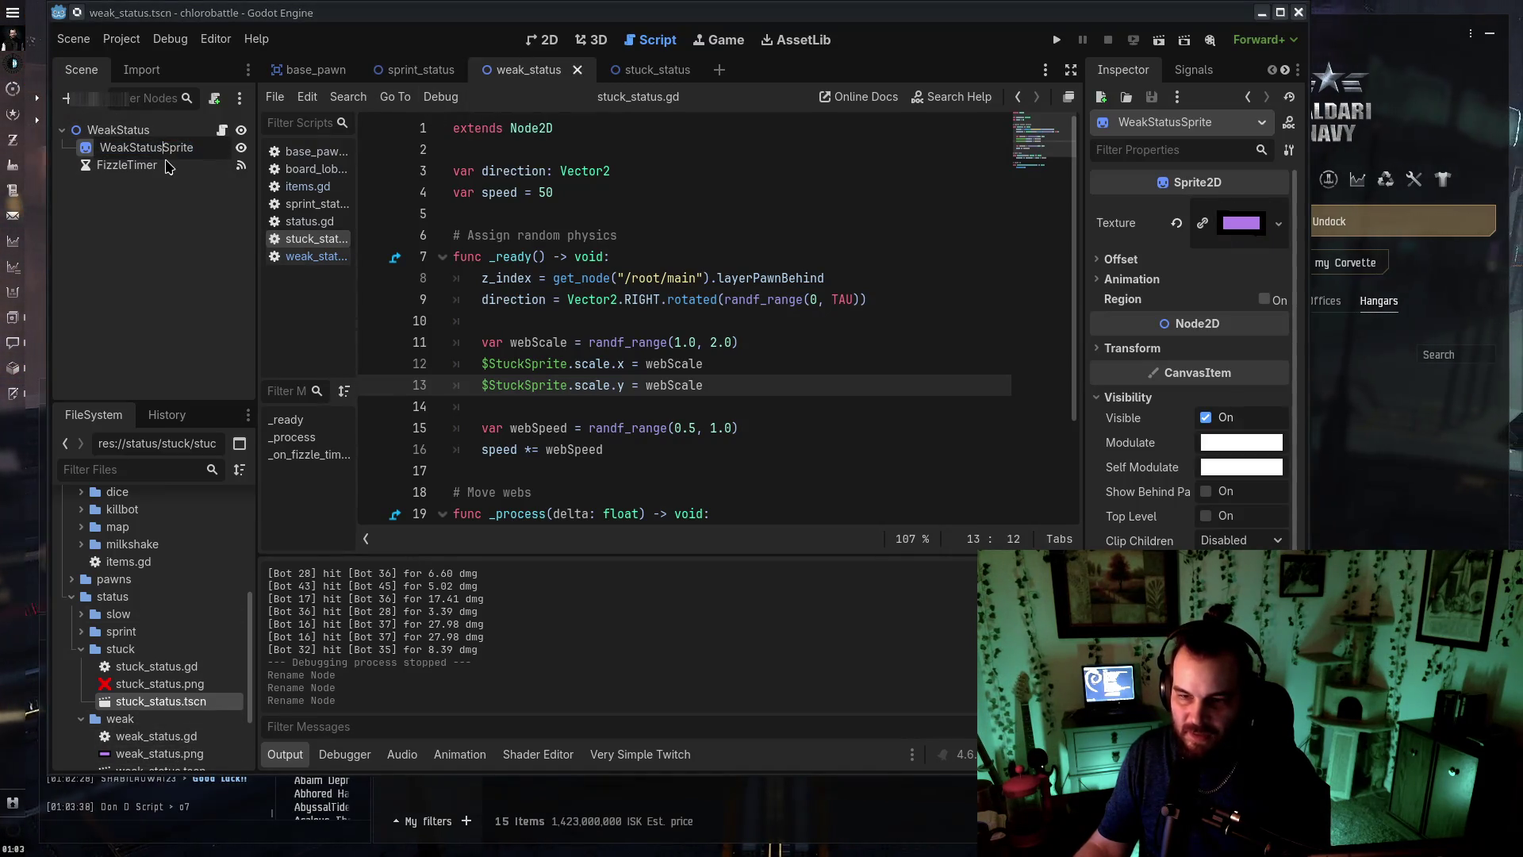
pyautogui.press('Return')
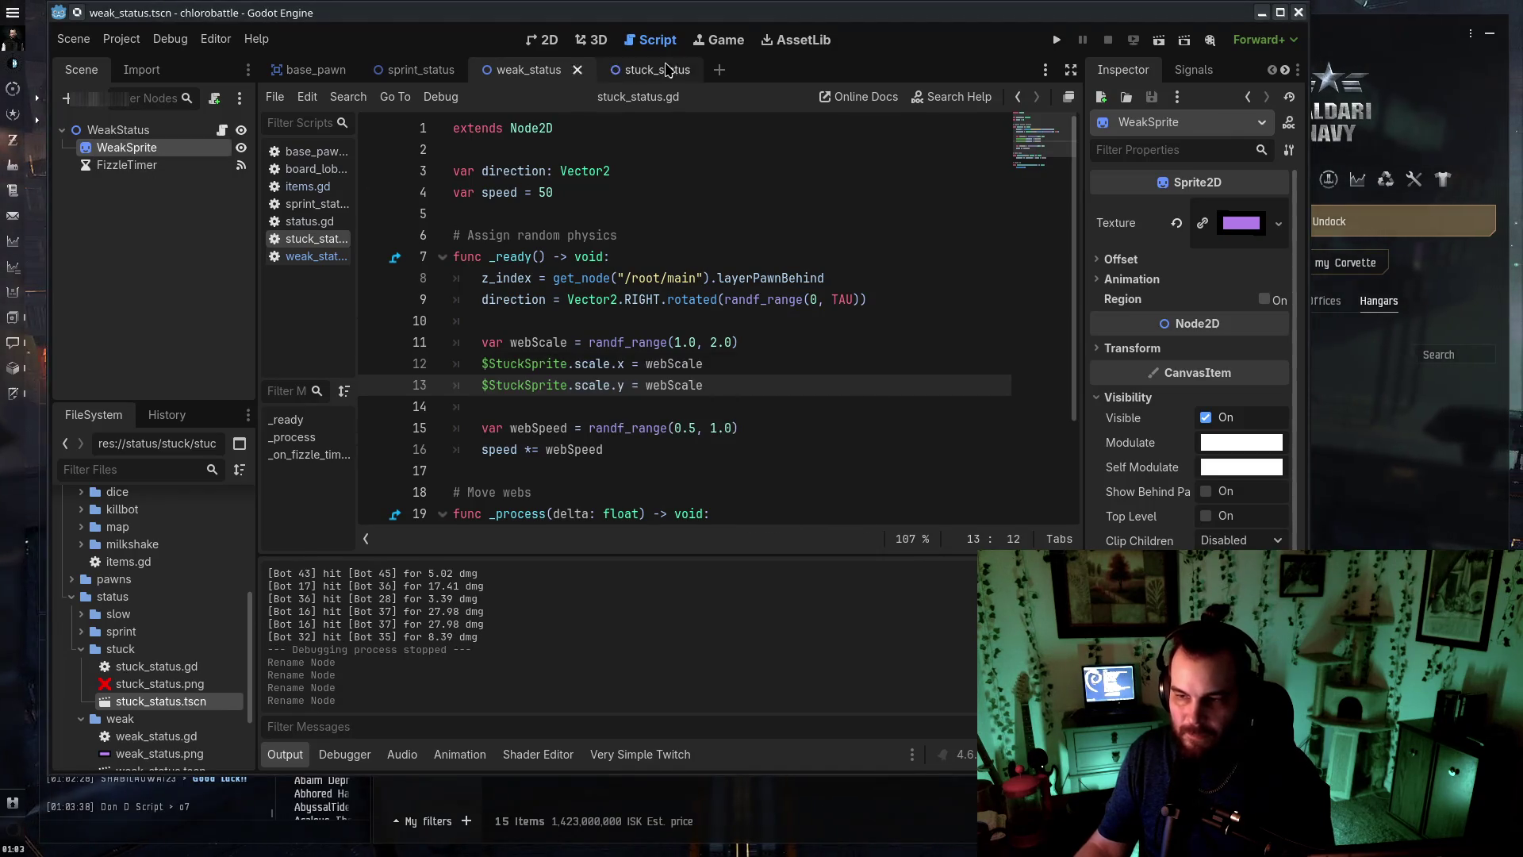
pyautogui.click(643, 69)
pyautogui.click(122, 630)
pyautogui.click(159, 684)
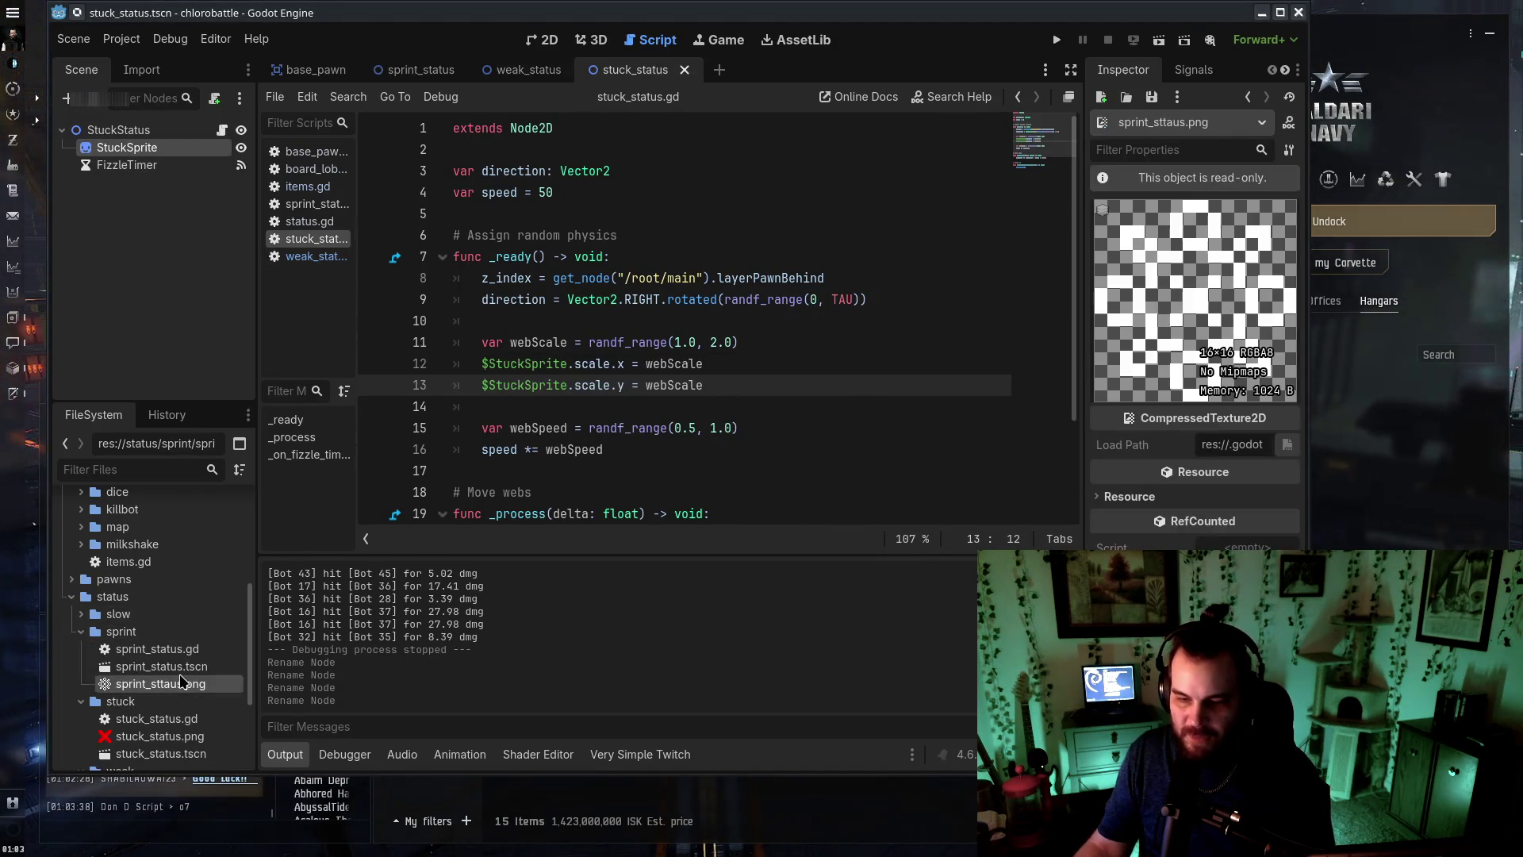
# In sprint_status.tscn, rename SkateEffect to SprintStatus and SkateEffectSprite to SprintSprite
pyautogui.doubleClick(161, 666)
pyautogui.click(156, 649)
pyautogui.click(142, 148)
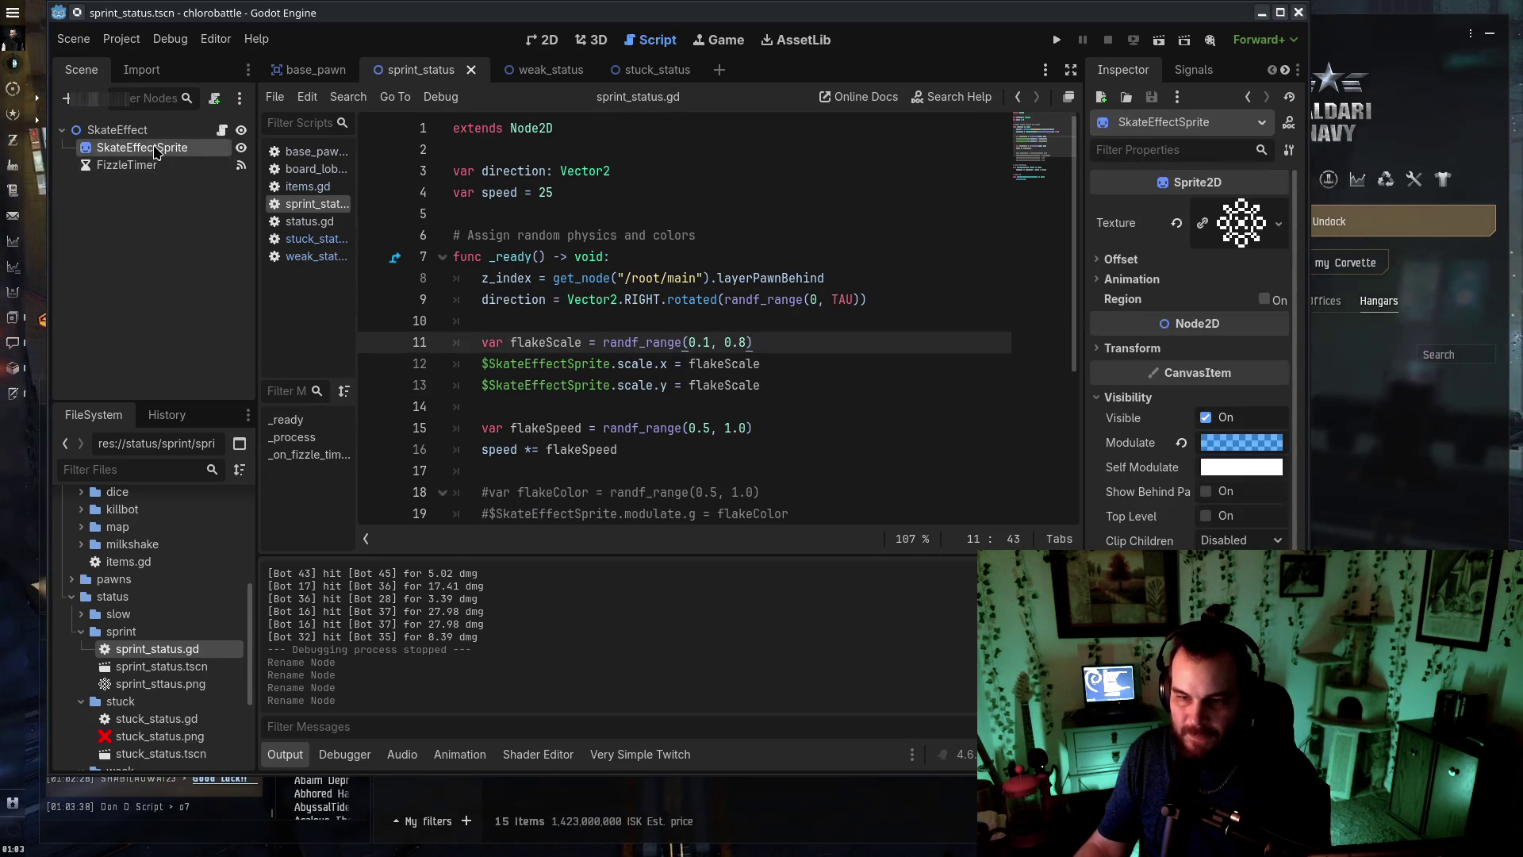
pyautogui.doubleClick(123, 131)
pyautogui.write('SprintStatu')
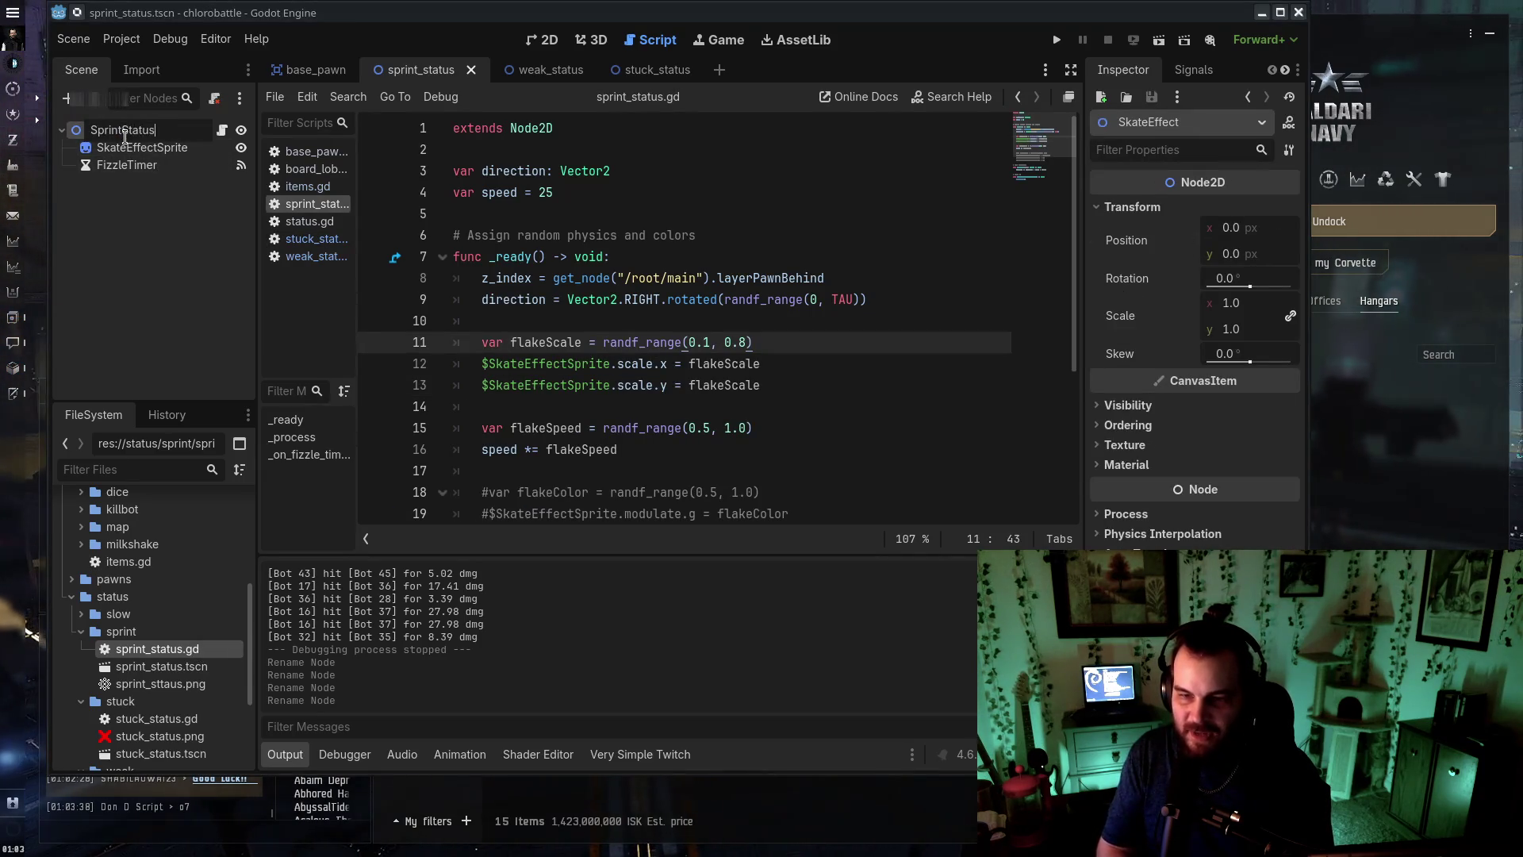
pyautogui.write('s')
pyautogui.press('Return')
pyautogui.doubleClick(160, 147)
pyautogui.write('Sprint')
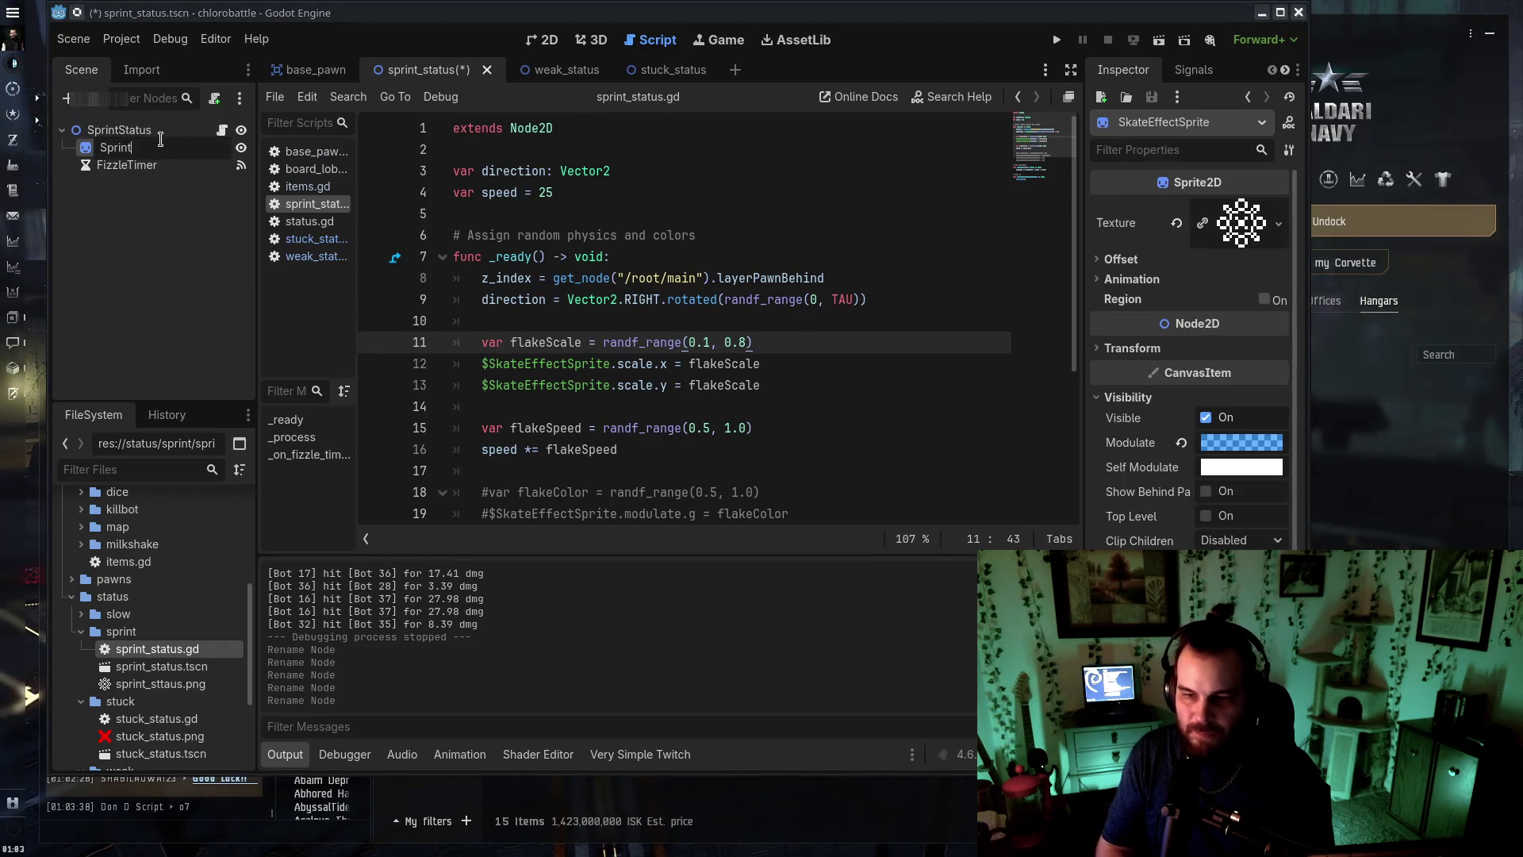
pyautogui.press('BackSpace')
pyautogui.press('BackSpace')
pyautogui.write('rite')
pyautogui.press('Return')
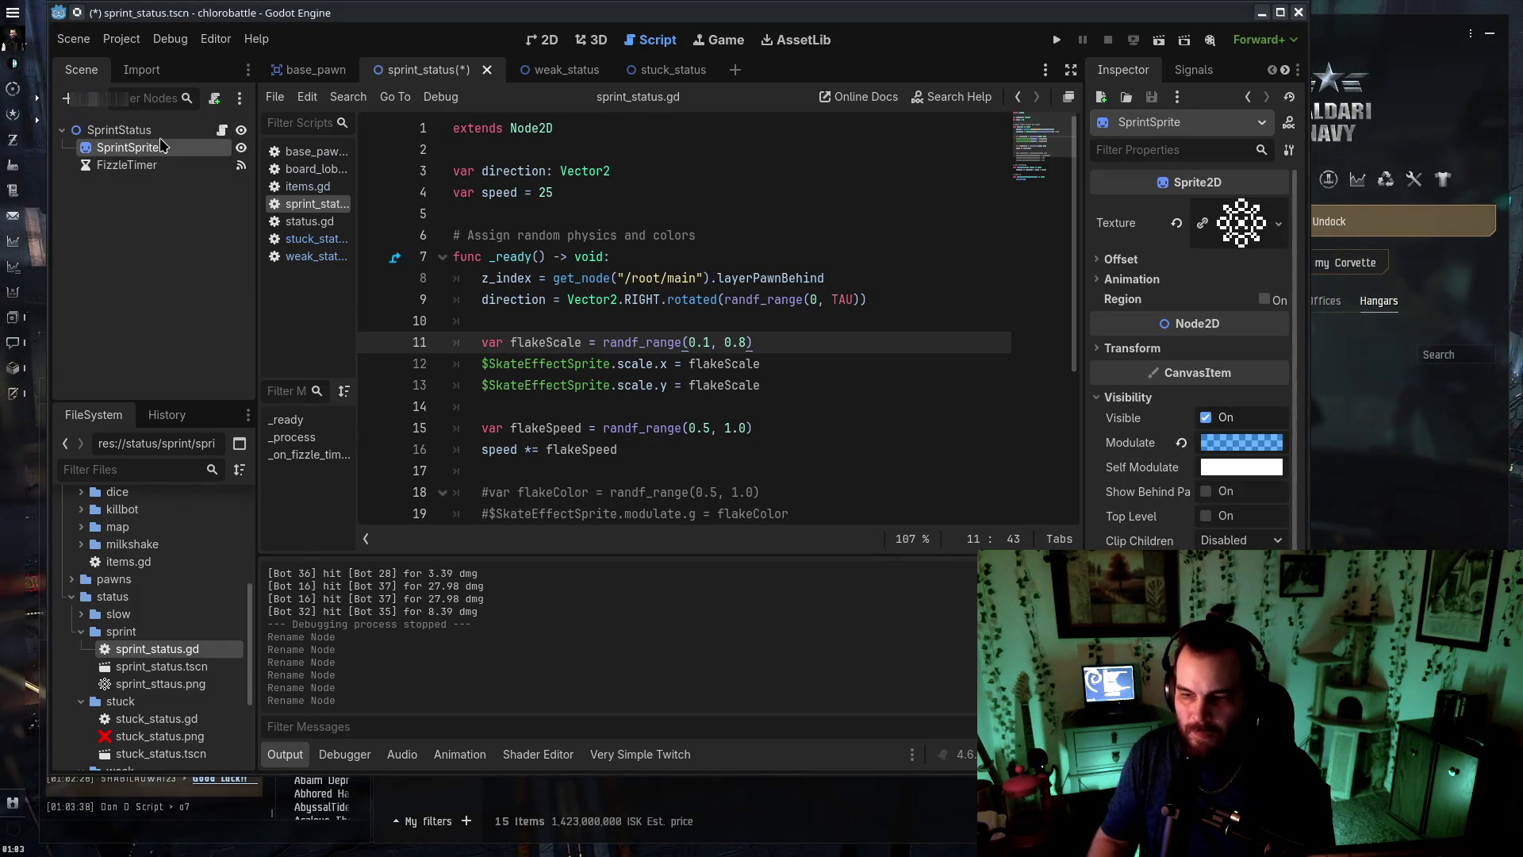
# Change the sprite references on script lines 12–13 to SprintSprite and save
pyautogui.doubleClick(502, 365)
pyautogui.write('SprintSpri')
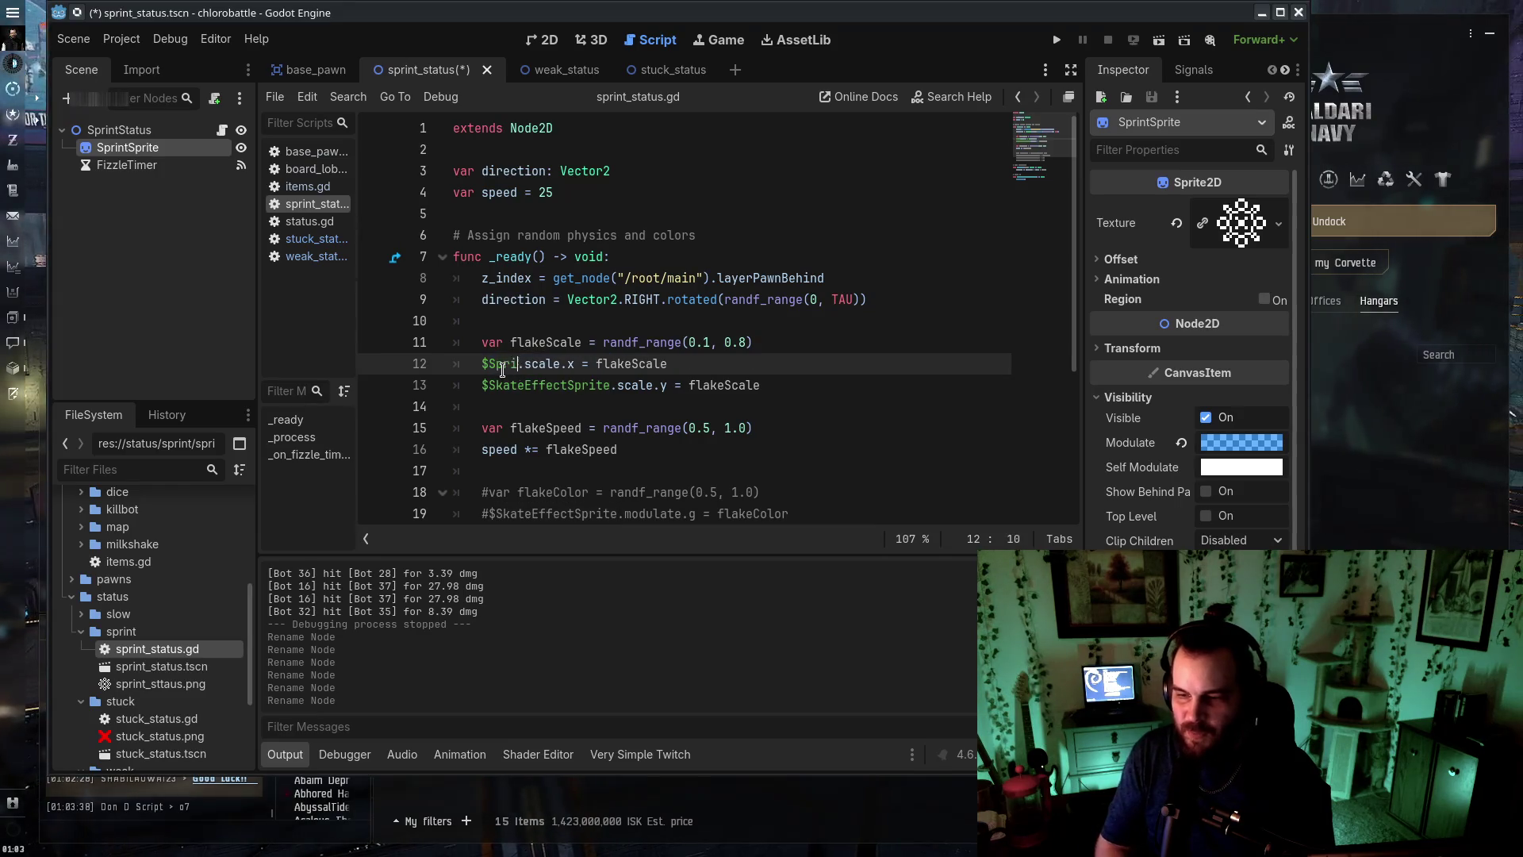
pyautogui.write('te')
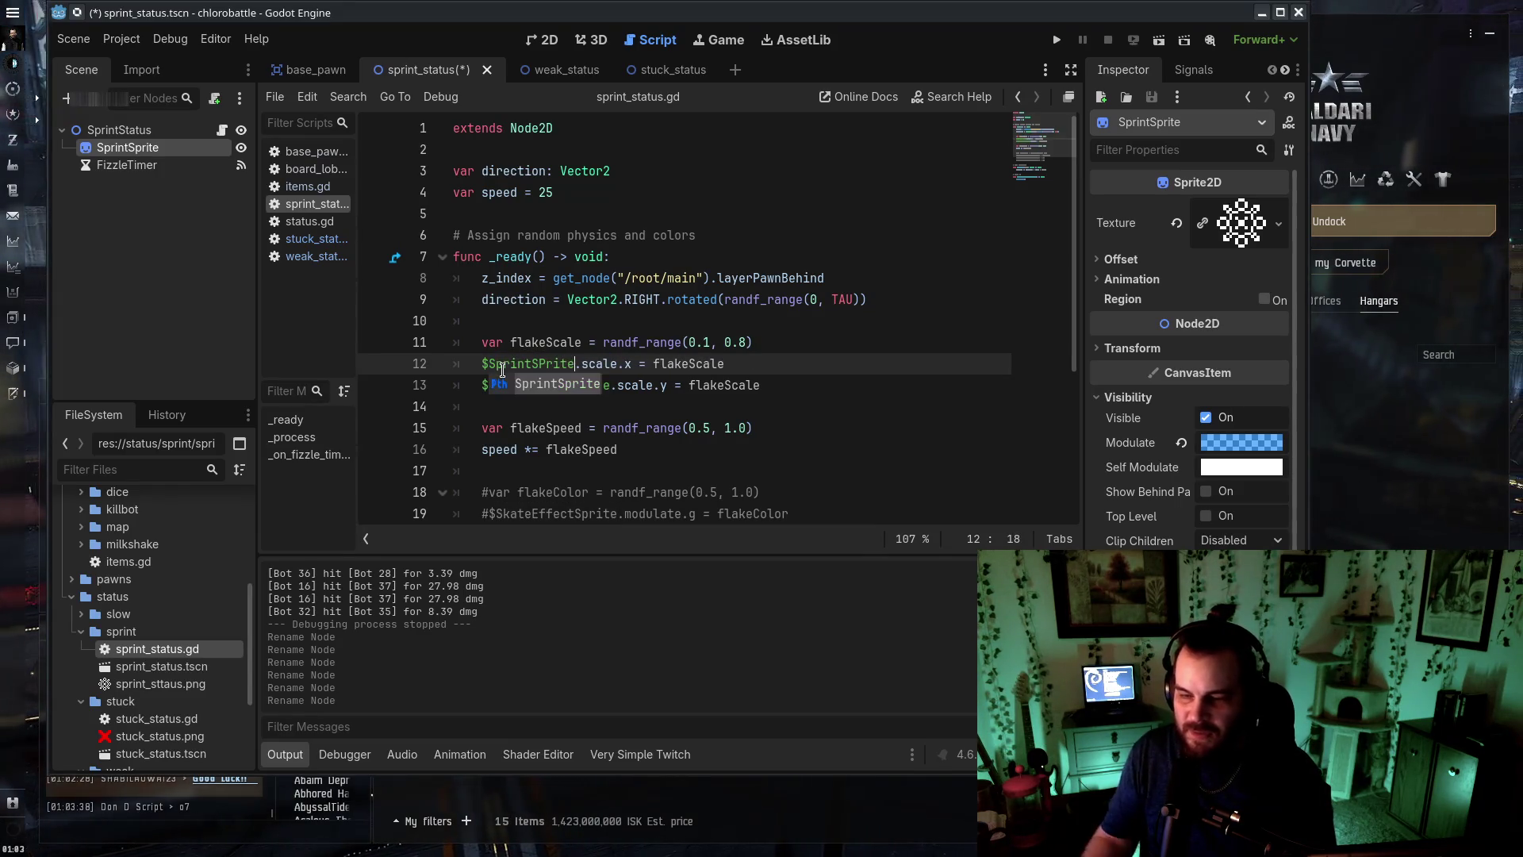
pyautogui.doubleClick(528, 365)
pyautogui.hotkey('ctrl', 'c')
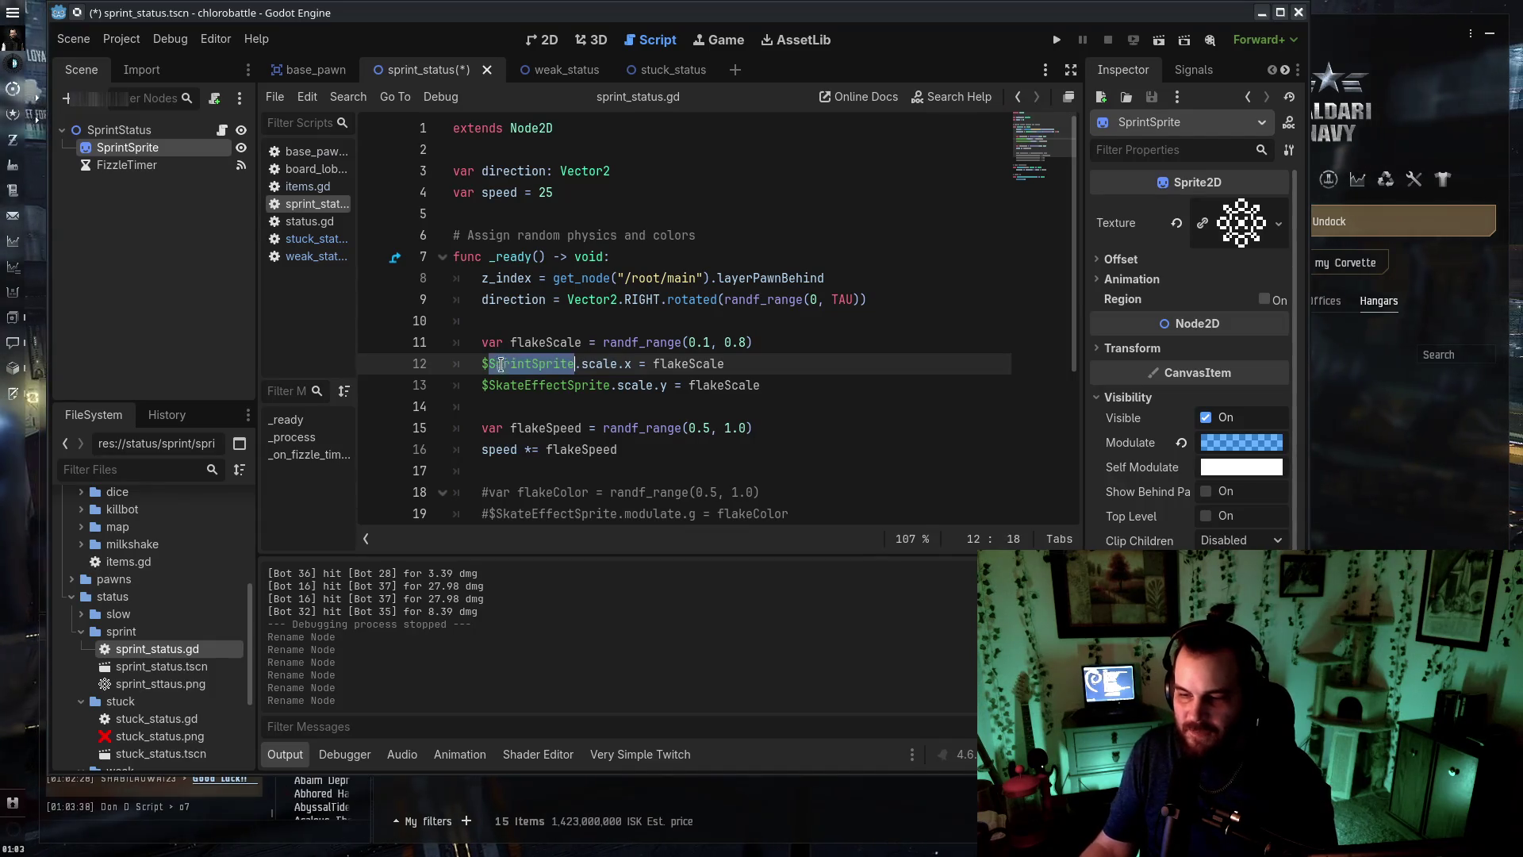
pyautogui.doubleClick(548, 386)
pyautogui.hotkey('ctrl', 'v')
pyautogui.click(697, 278)
pyautogui.hotkey('ctrl', 's')
pyautogui.scroll(-4, 697, 279)
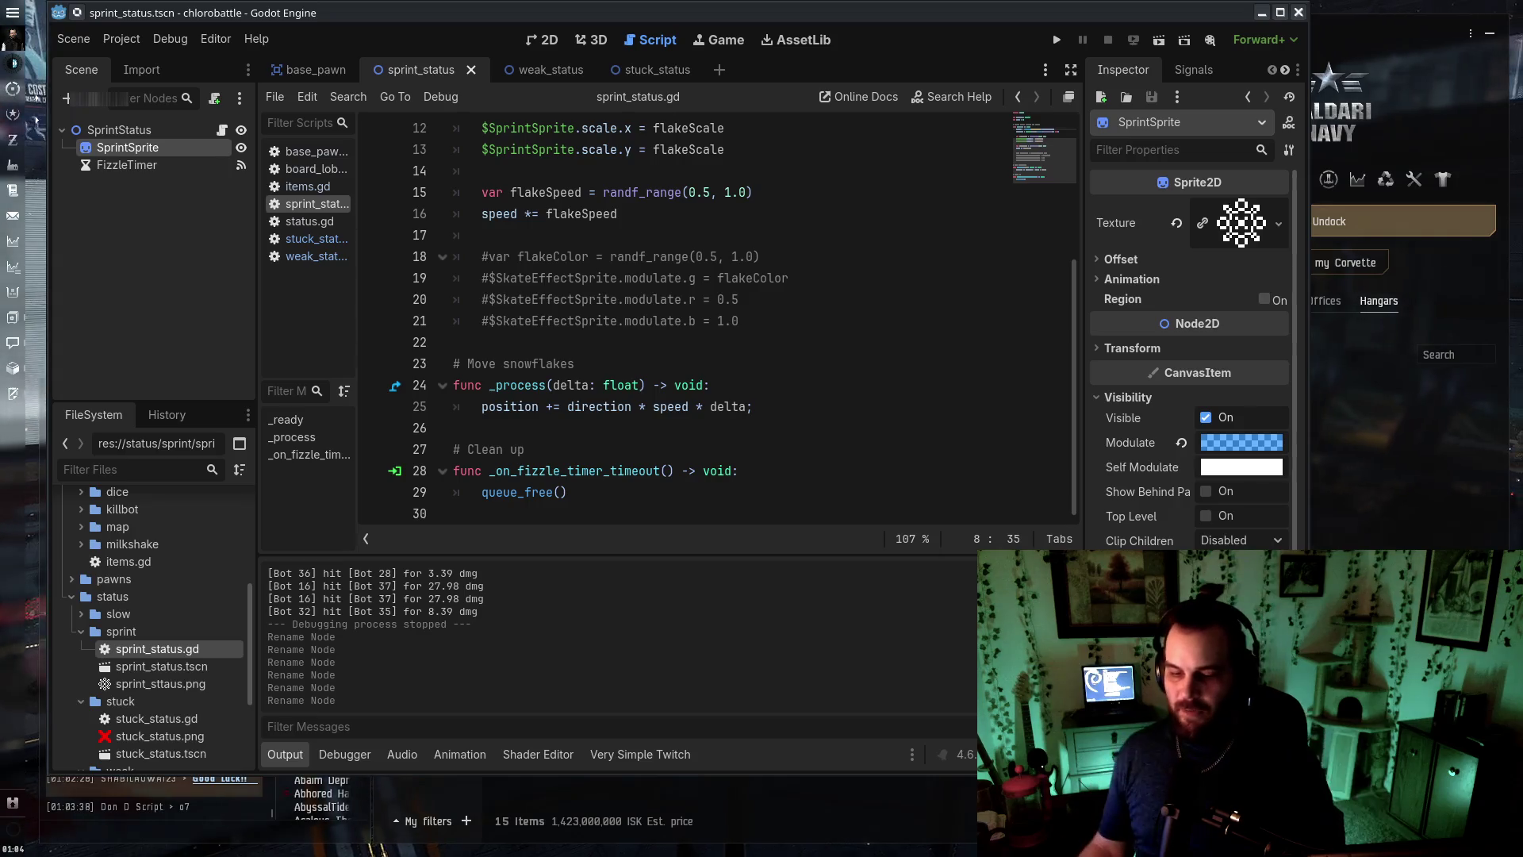
# Open slow_status.tscn and slow_status.gd, and begin renaming the GlueEffect root node
pyautogui.doubleClick(119, 614)
pyautogui.click(190, 665)
pyautogui.doubleClick(191, 665)
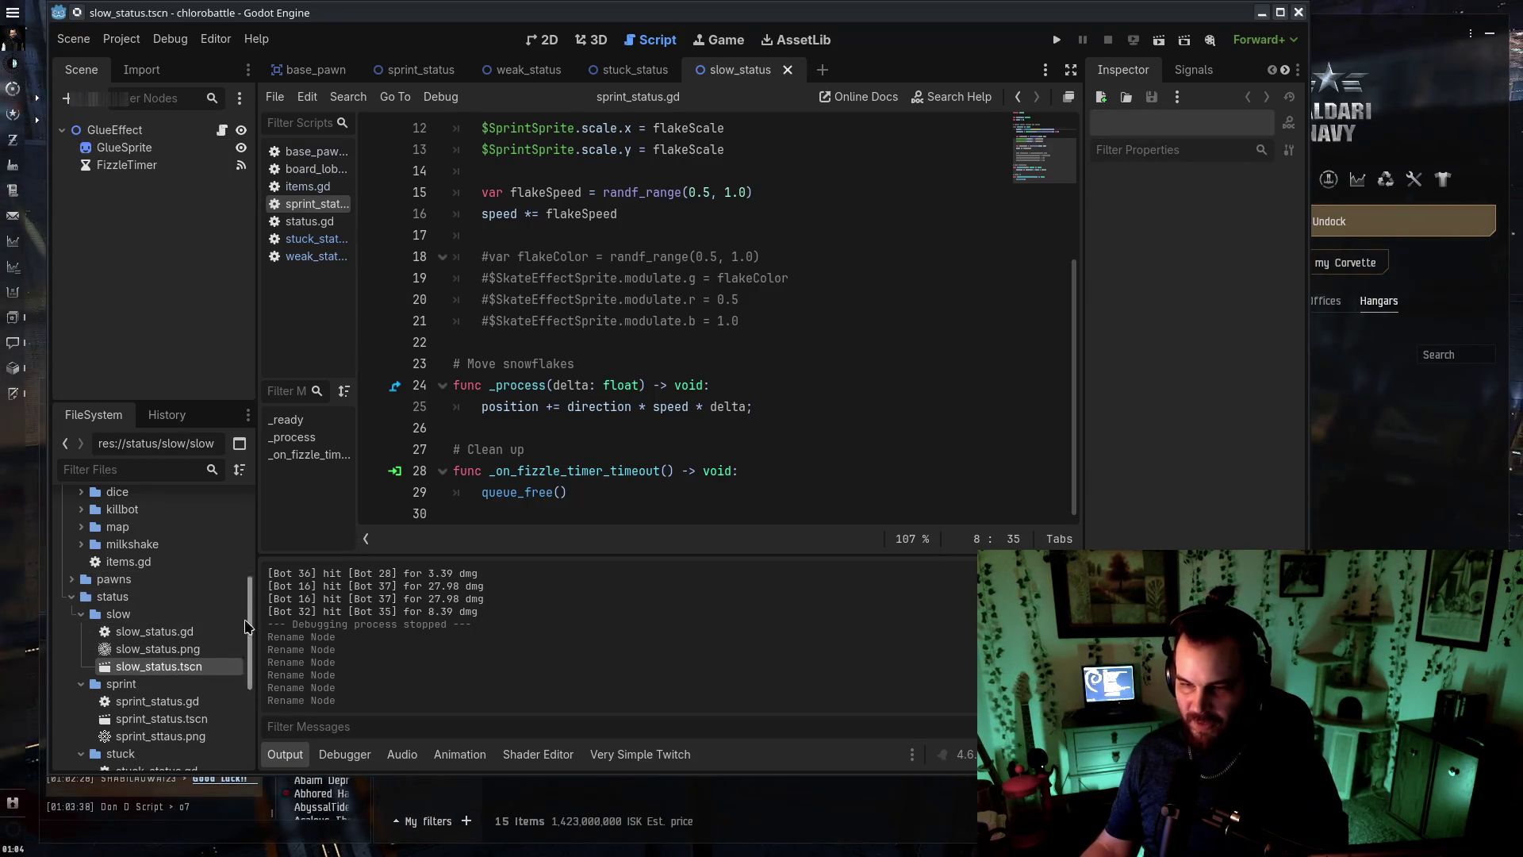
pyautogui.click(119, 130)
pyautogui.doubleClick(155, 632)
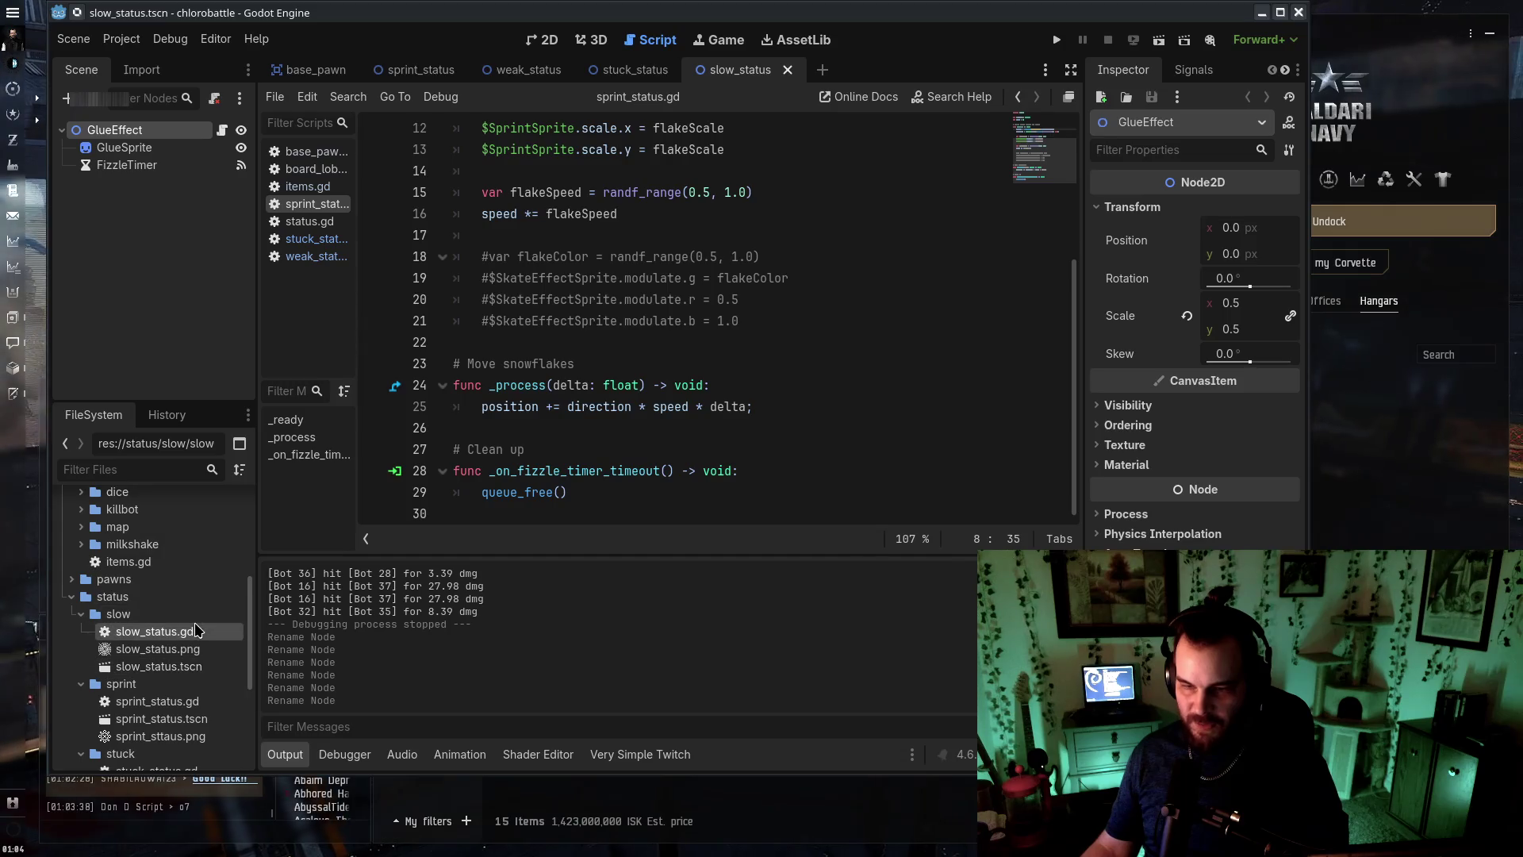
pyautogui.doubleClick(139, 129)
# Rename the slow scene's root to SlowStatus and its GlueSprite node to SlowSprite
pyautogui.write('S')
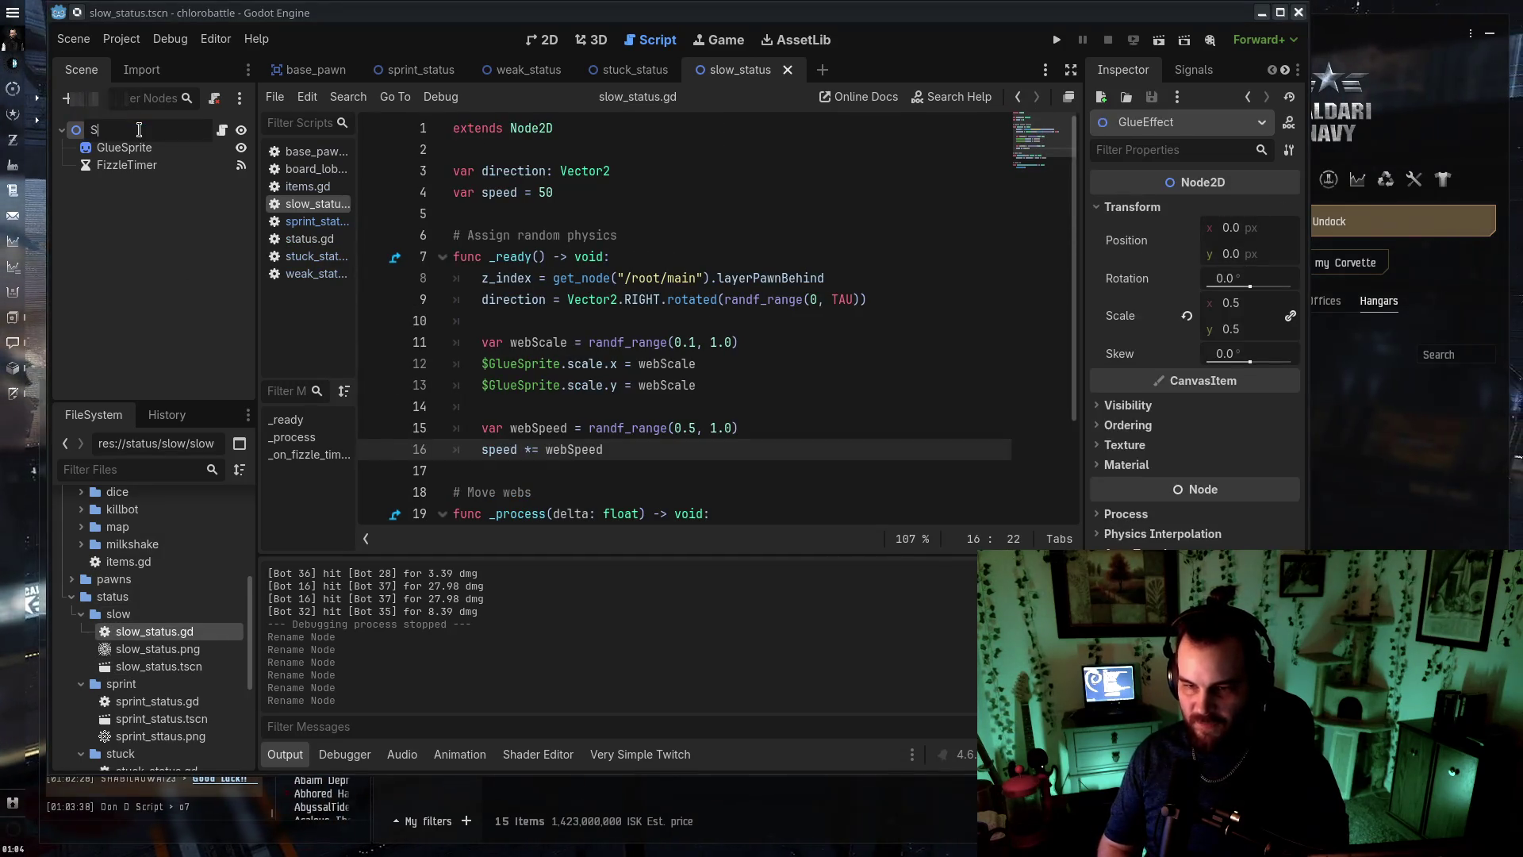
pyautogui.write('lowStatus')
pyautogui.press('Return')
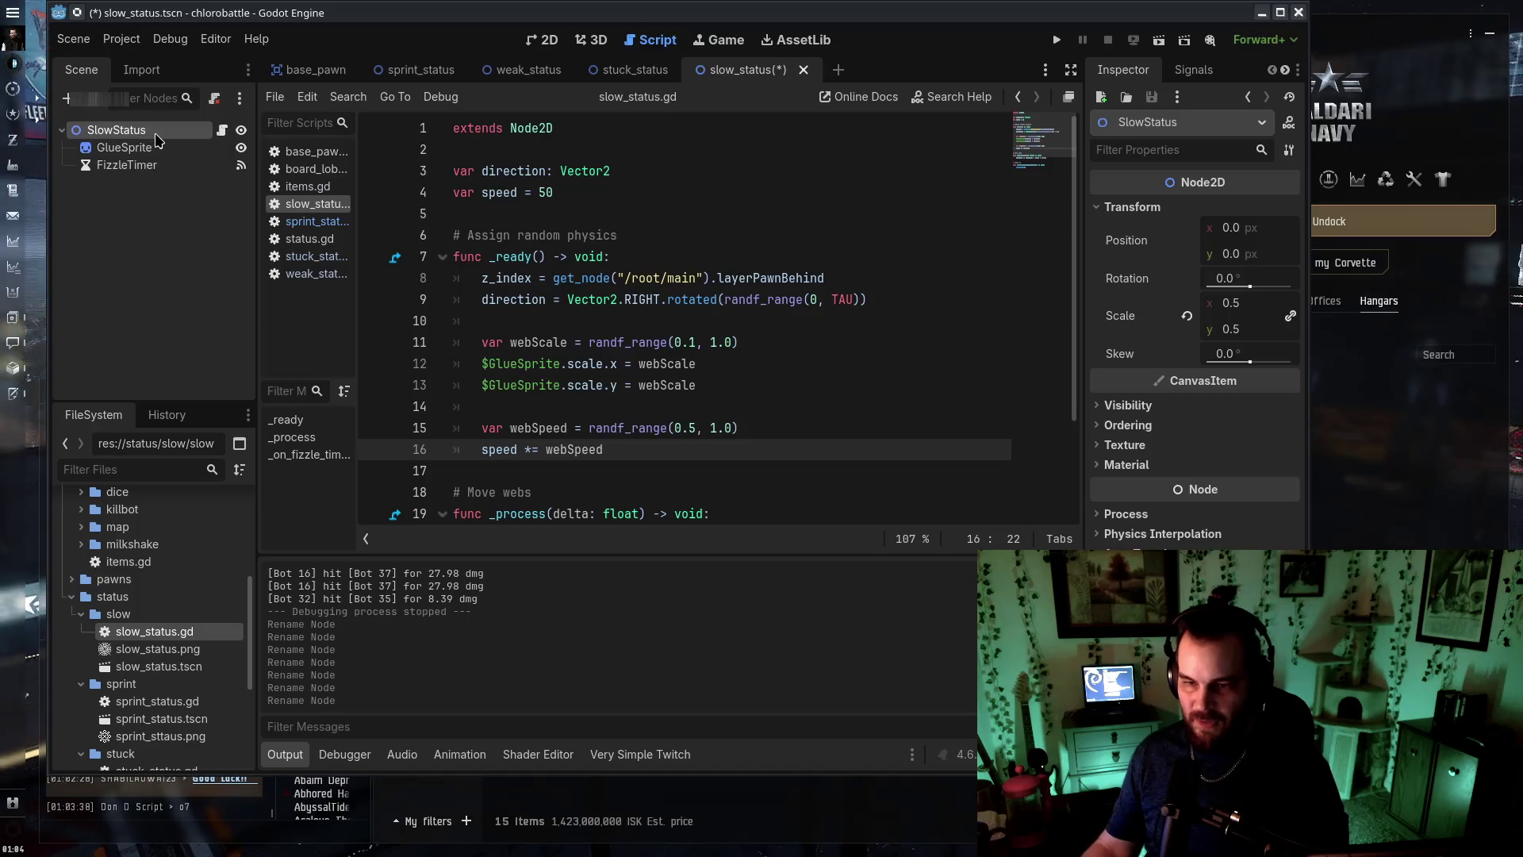
pyautogui.click(154, 147)
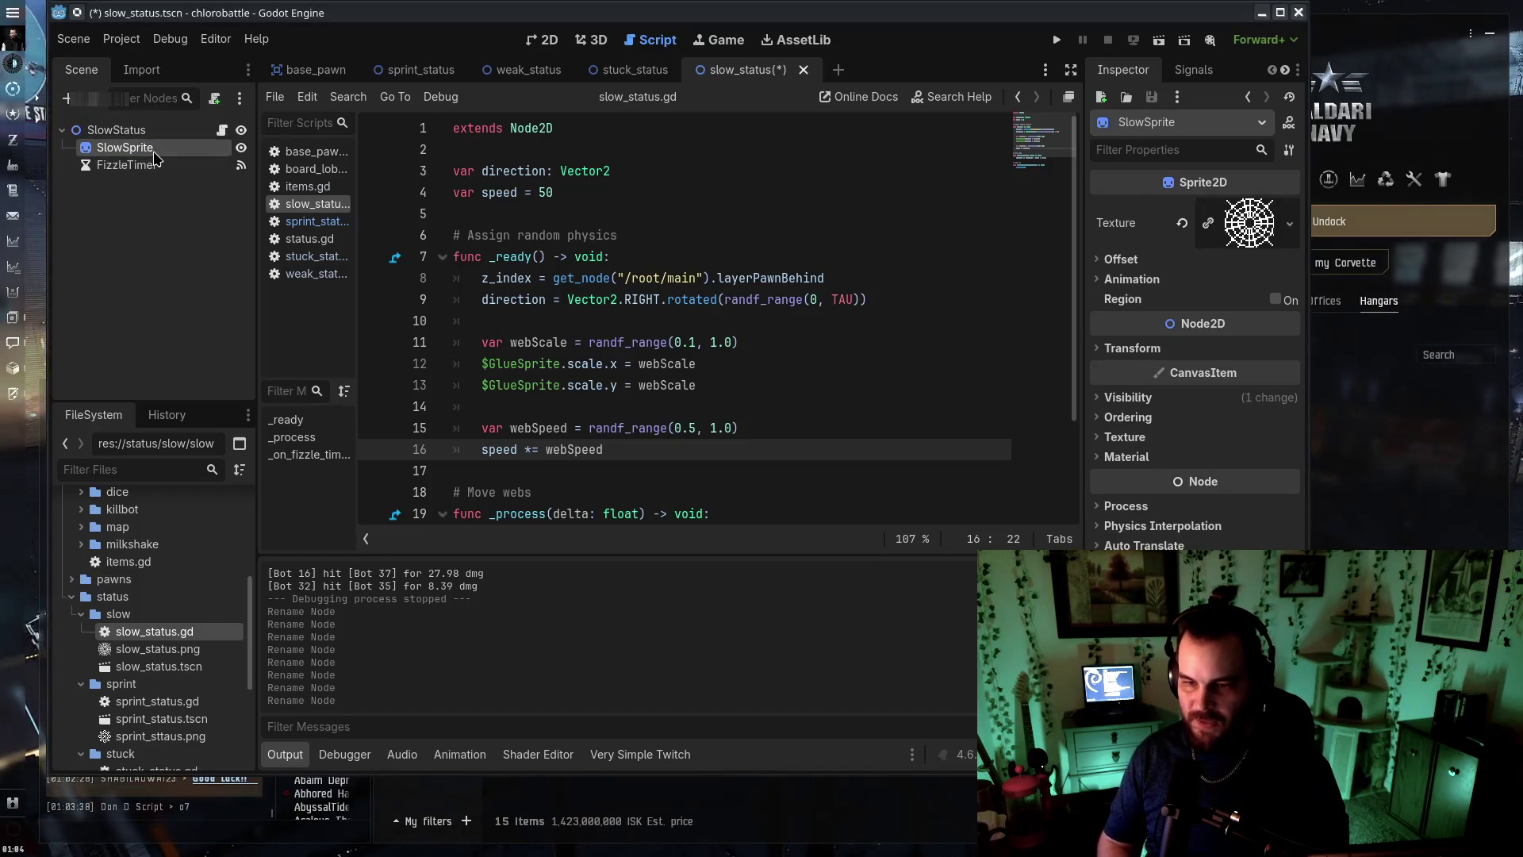
pyautogui.write('SlowSprite')
# Update the sprite references on lines 12–13 of slow_status.gd to SlowSprite and save
pyautogui.doubleClick(508, 363)
pyautogui.write('S')
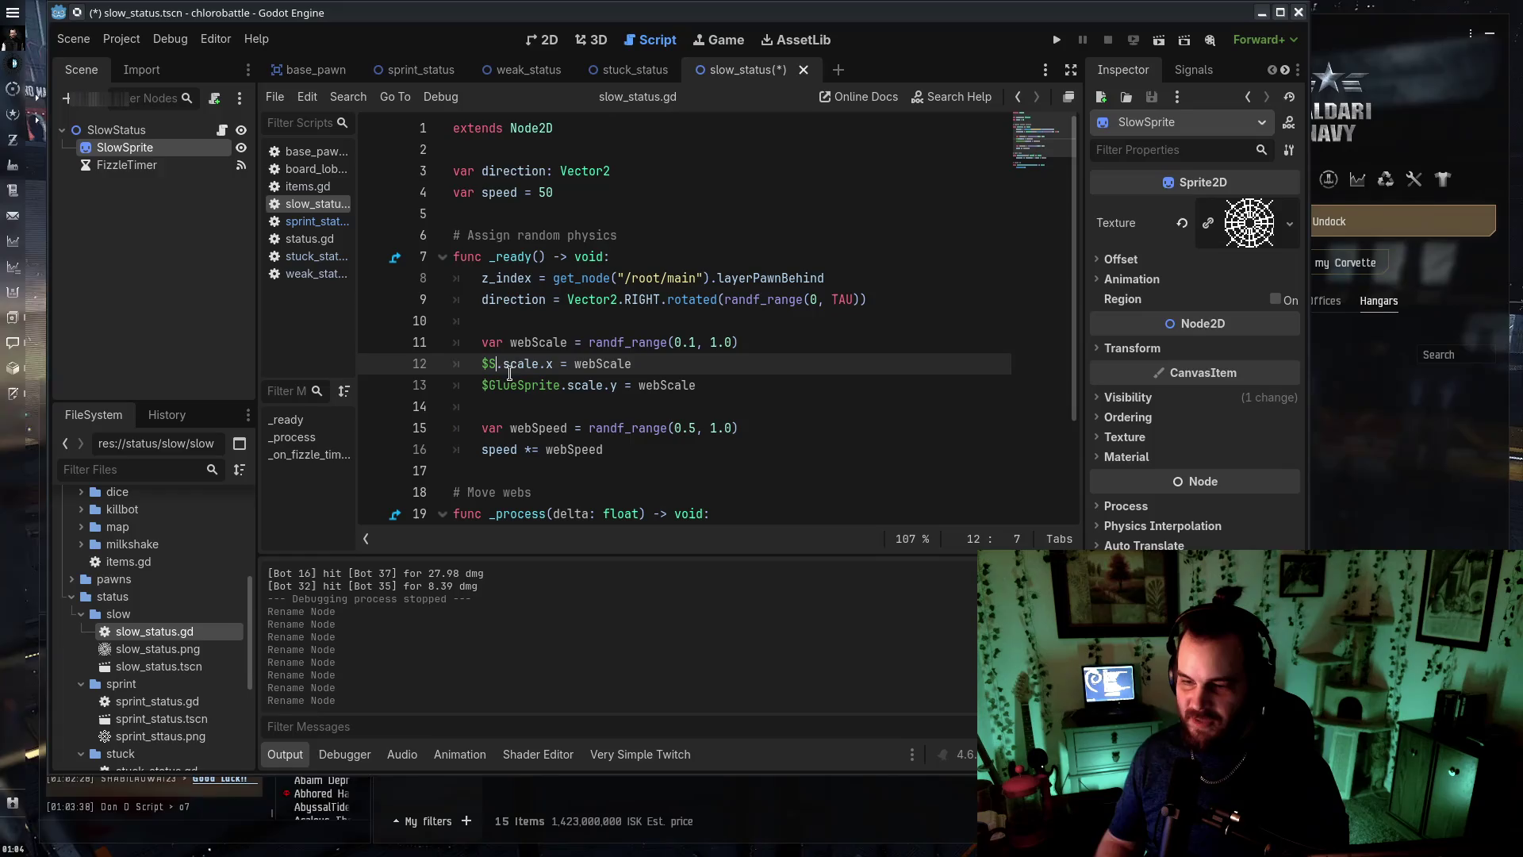
pyautogui.write('lowSprite')
pyautogui.doubleClick(524, 363)
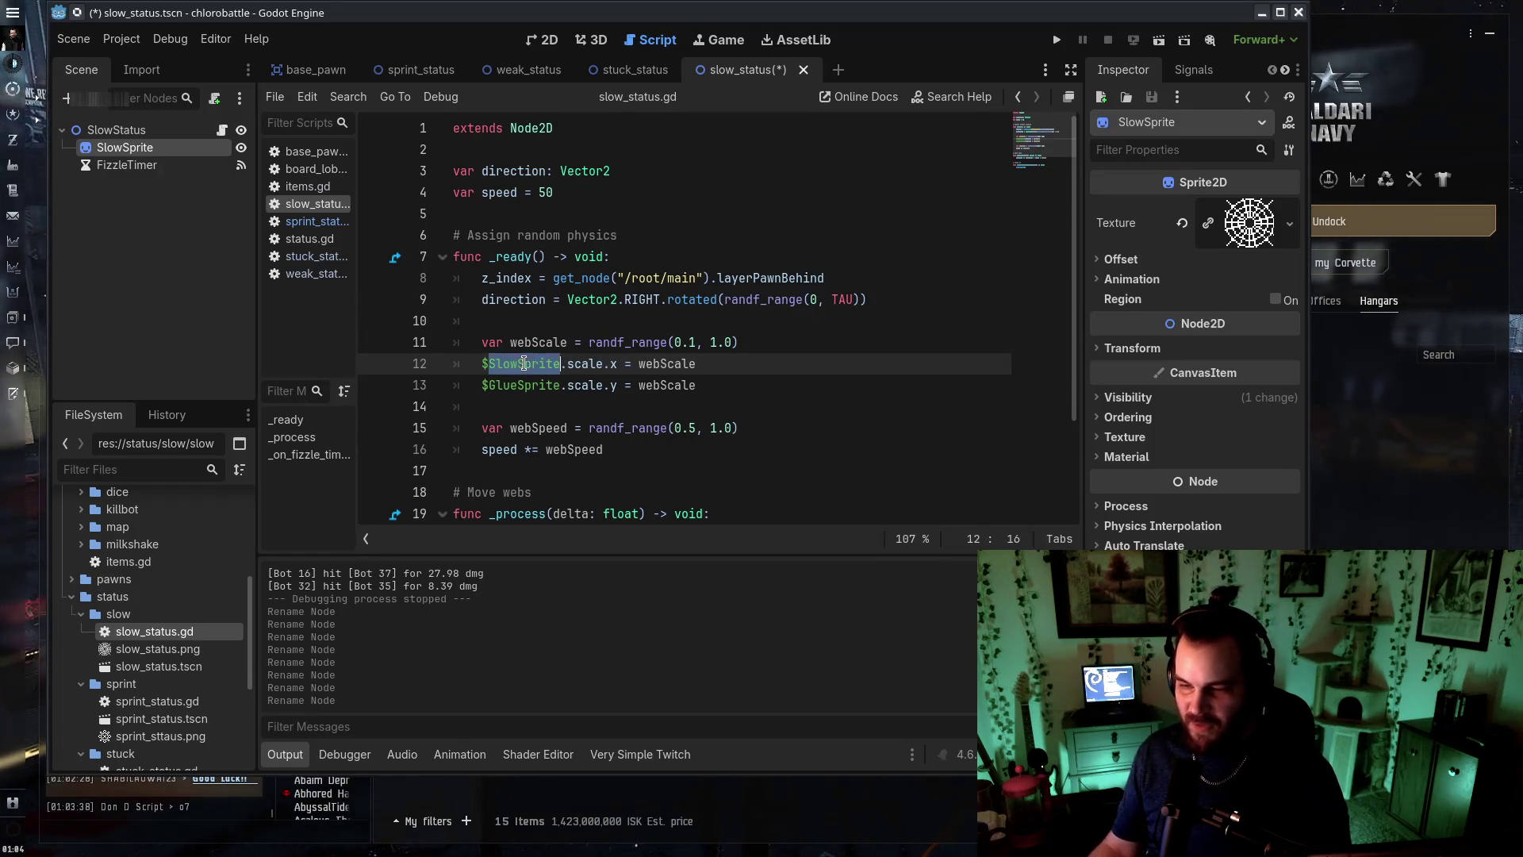
pyautogui.hotkey('ctrl', 'c')
pyautogui.doubleClick(524, 384)
pyautogui.hotkey('ctrl', 'v')
pyautogui.click(835, 342)
pyautogui.hotkey('ctrl', 's')
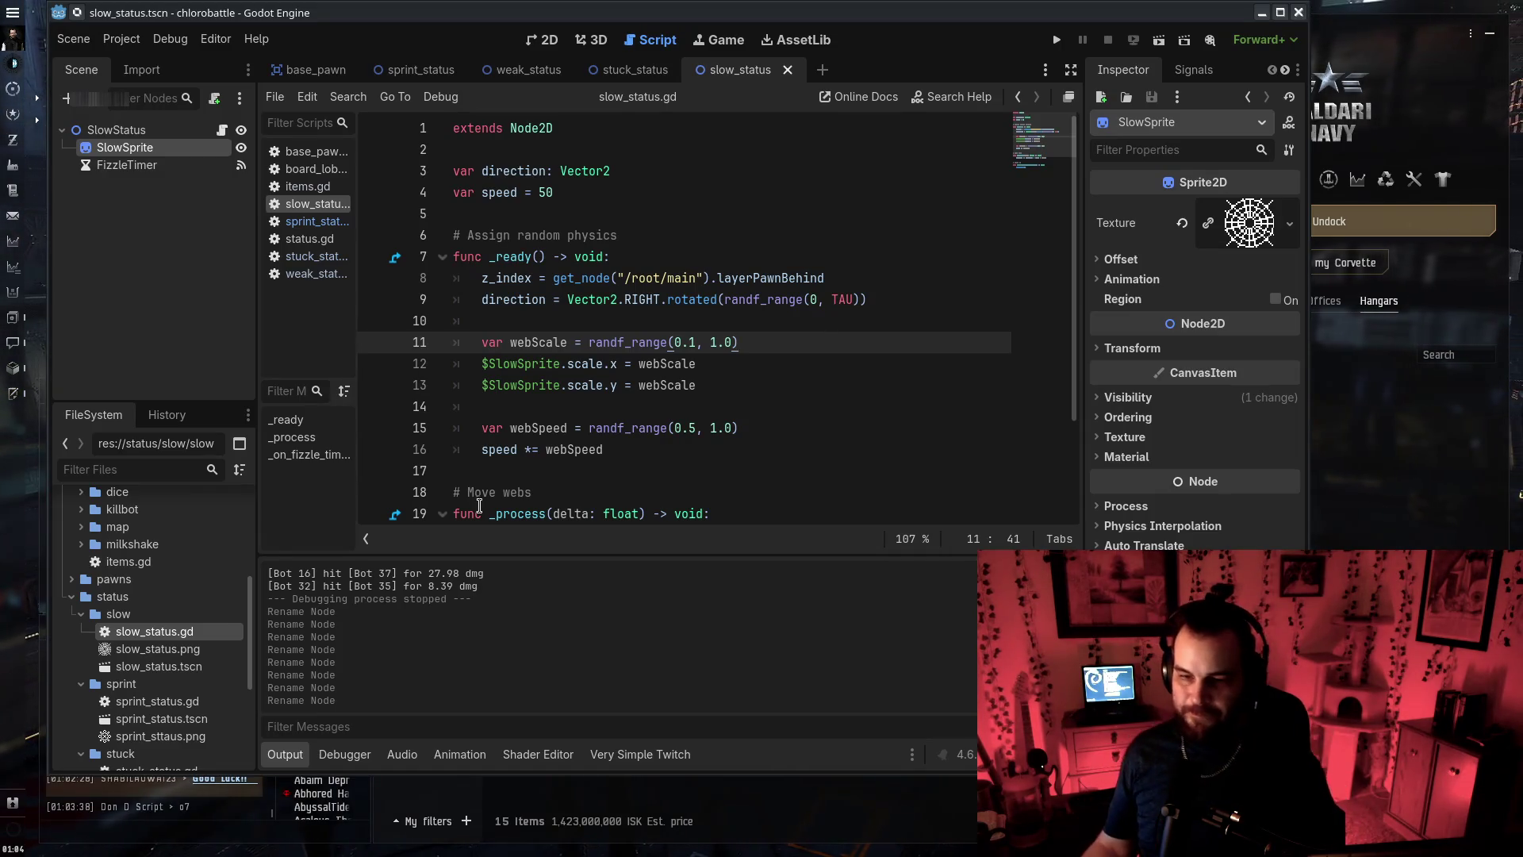
pyautogui.click(616, 402)
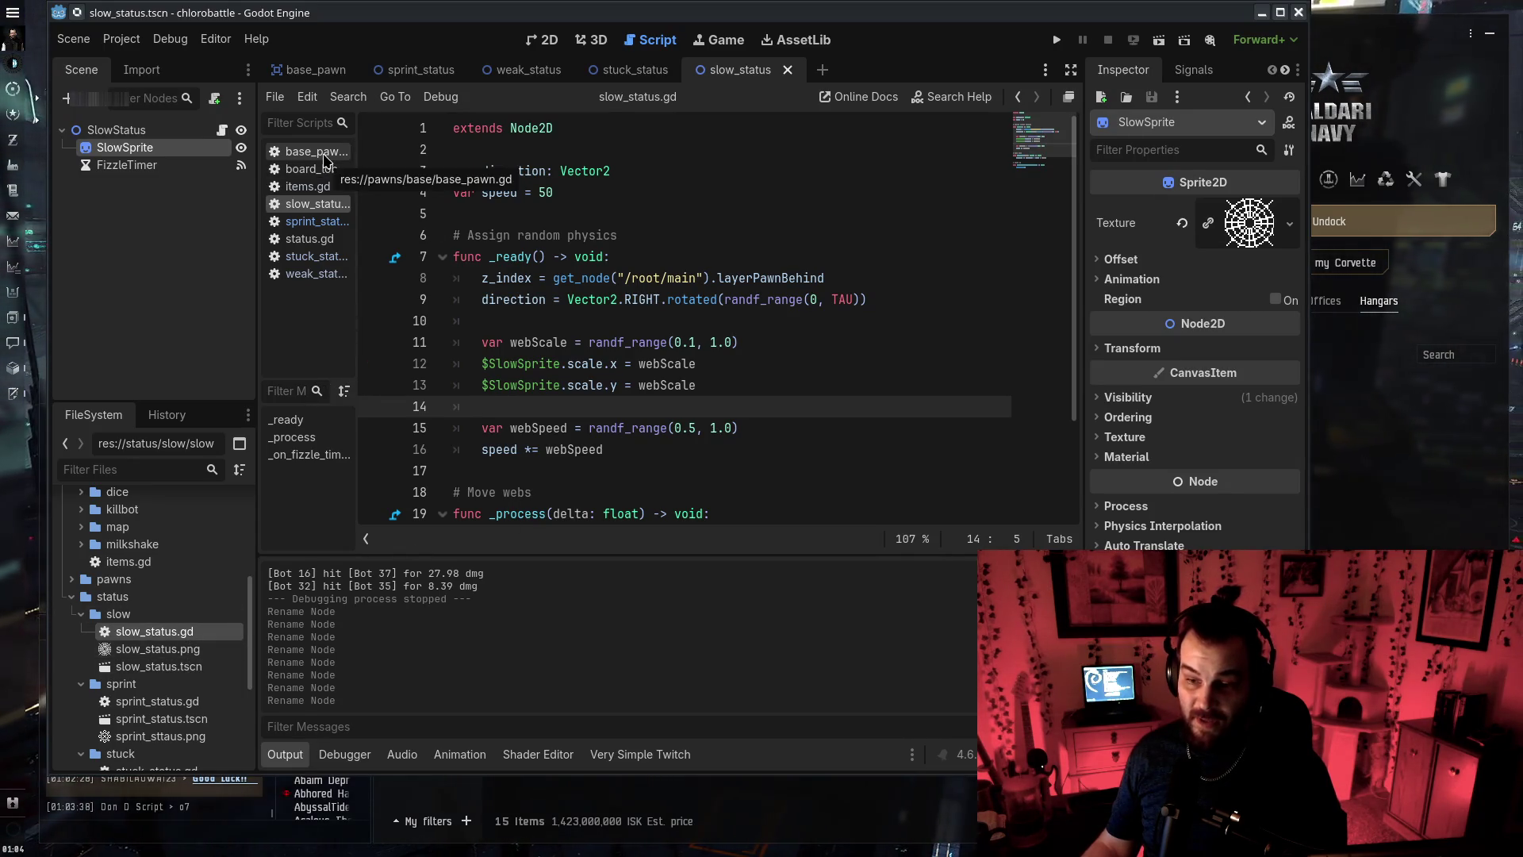
pyautogui.click(323, 189)
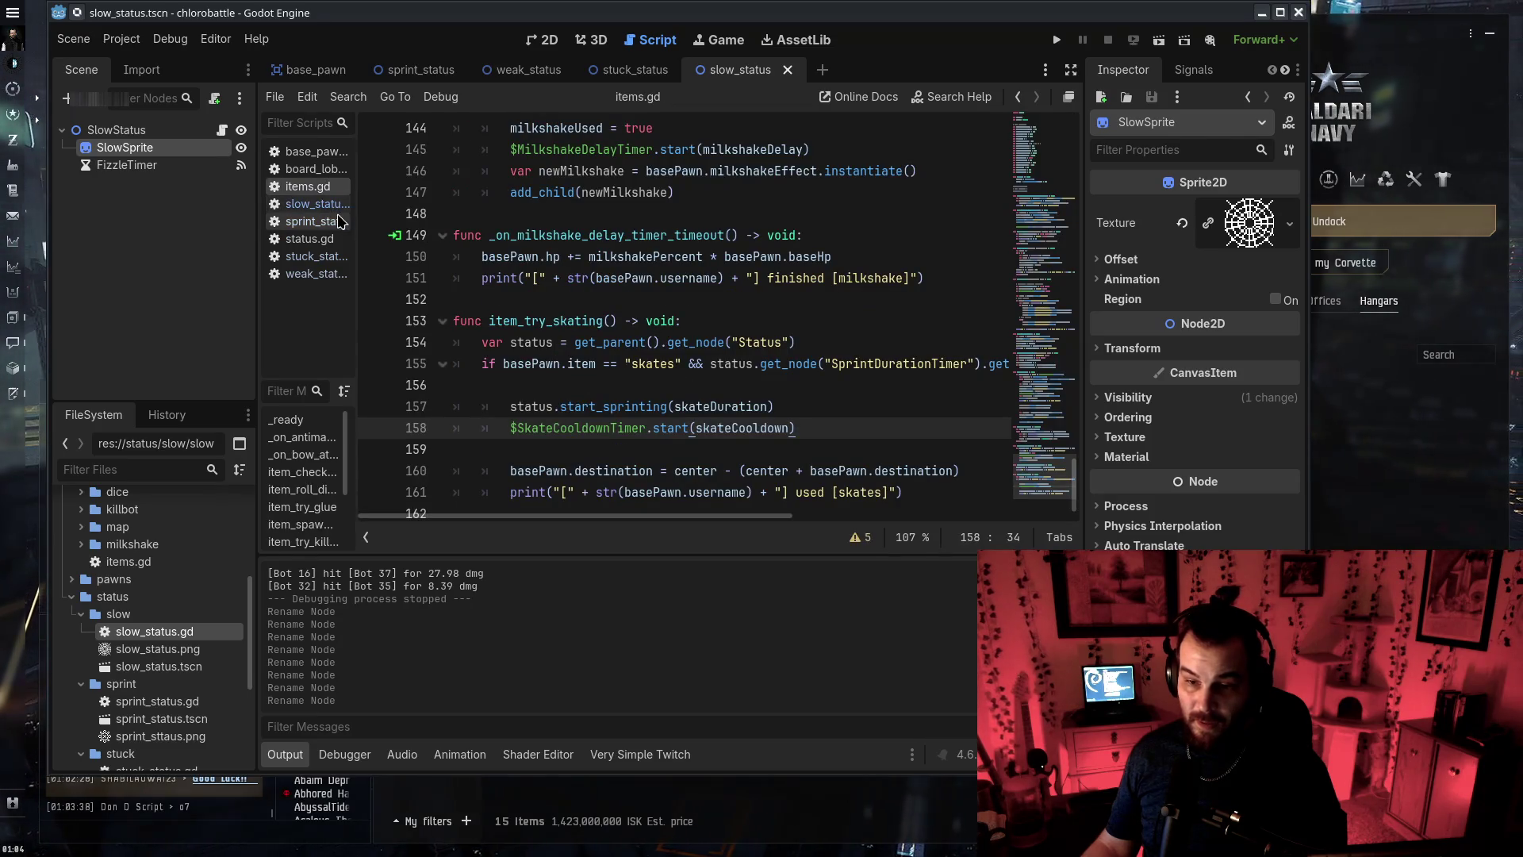
# In status.gd, rename the sprint and slow timer references to SprintStatusTimer and SlowStatusTimer
pyautogui.click(309, 238)
pyautogui.scroll(-6, 667, 349)
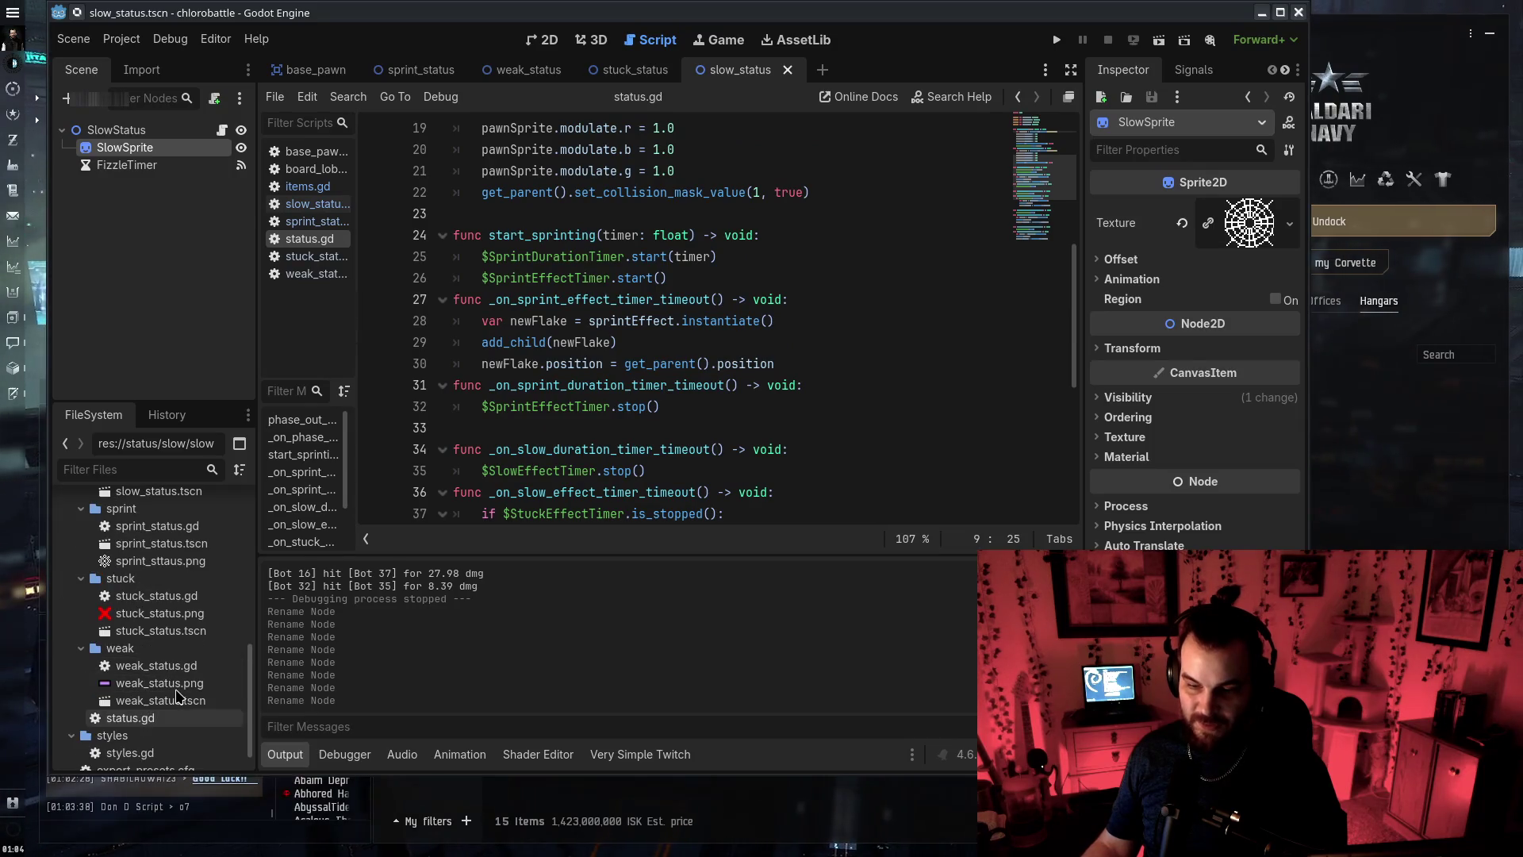
pyautogui.moveTo(533, 276); pyautogui.dragTo(573, 278)
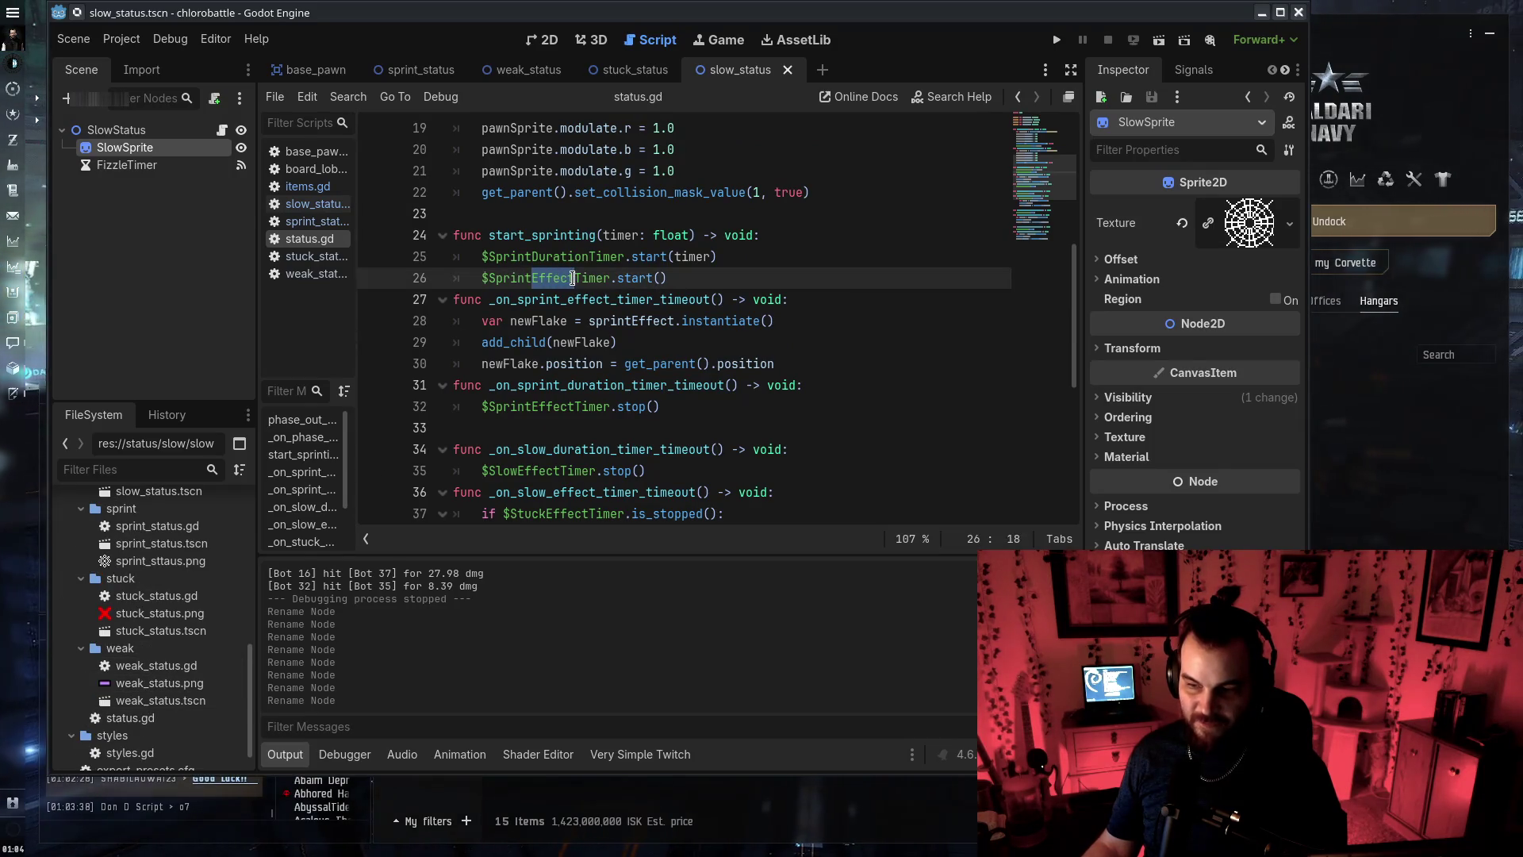
pyautogui.write('Status')
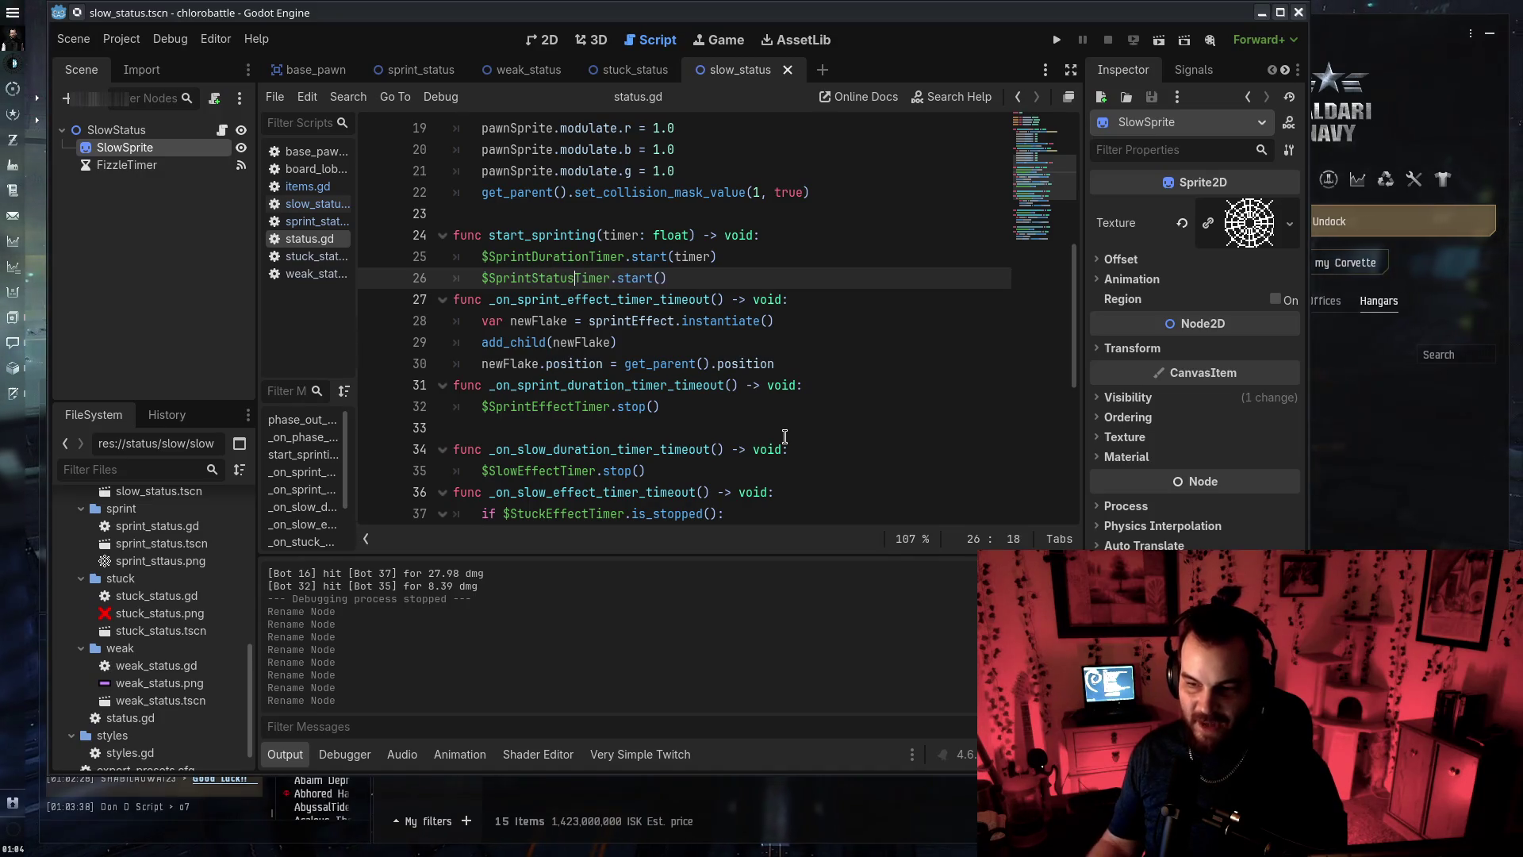
pyautogui.doubleClick(547, 278)
pyautogui.hotkey('ctrl', 'c')
pyautogui.doubleClick(547, 406)
pyautogui.hotkey('ctrl', 'v')
pyautogui.scroll(-2, 808, 385)
pyautogui.moveTo(518, 342); pyautogui.dragTo(560, 342)
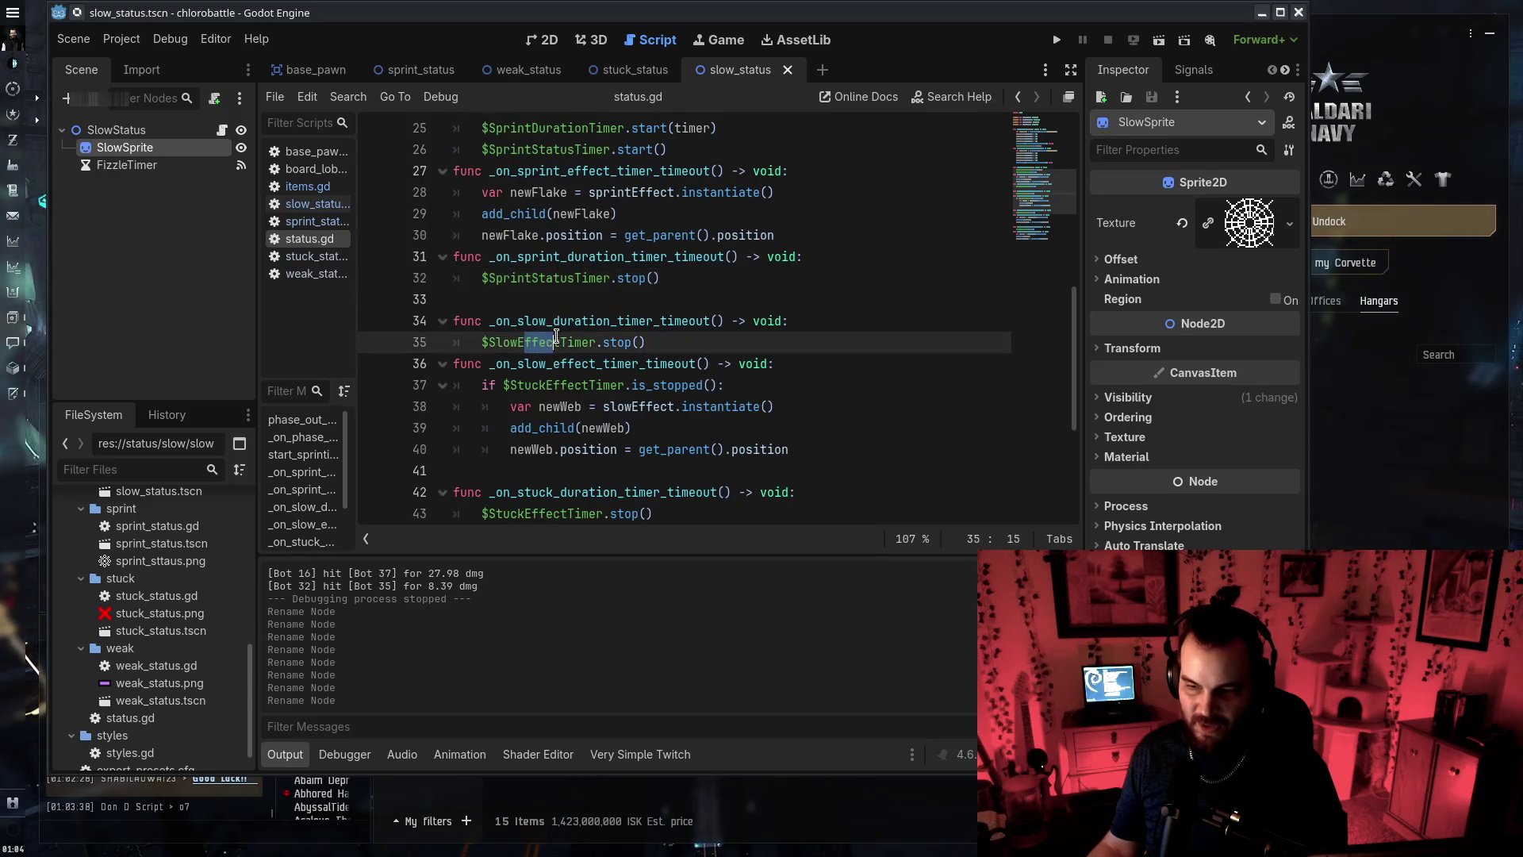
pyautogui.write('Status')
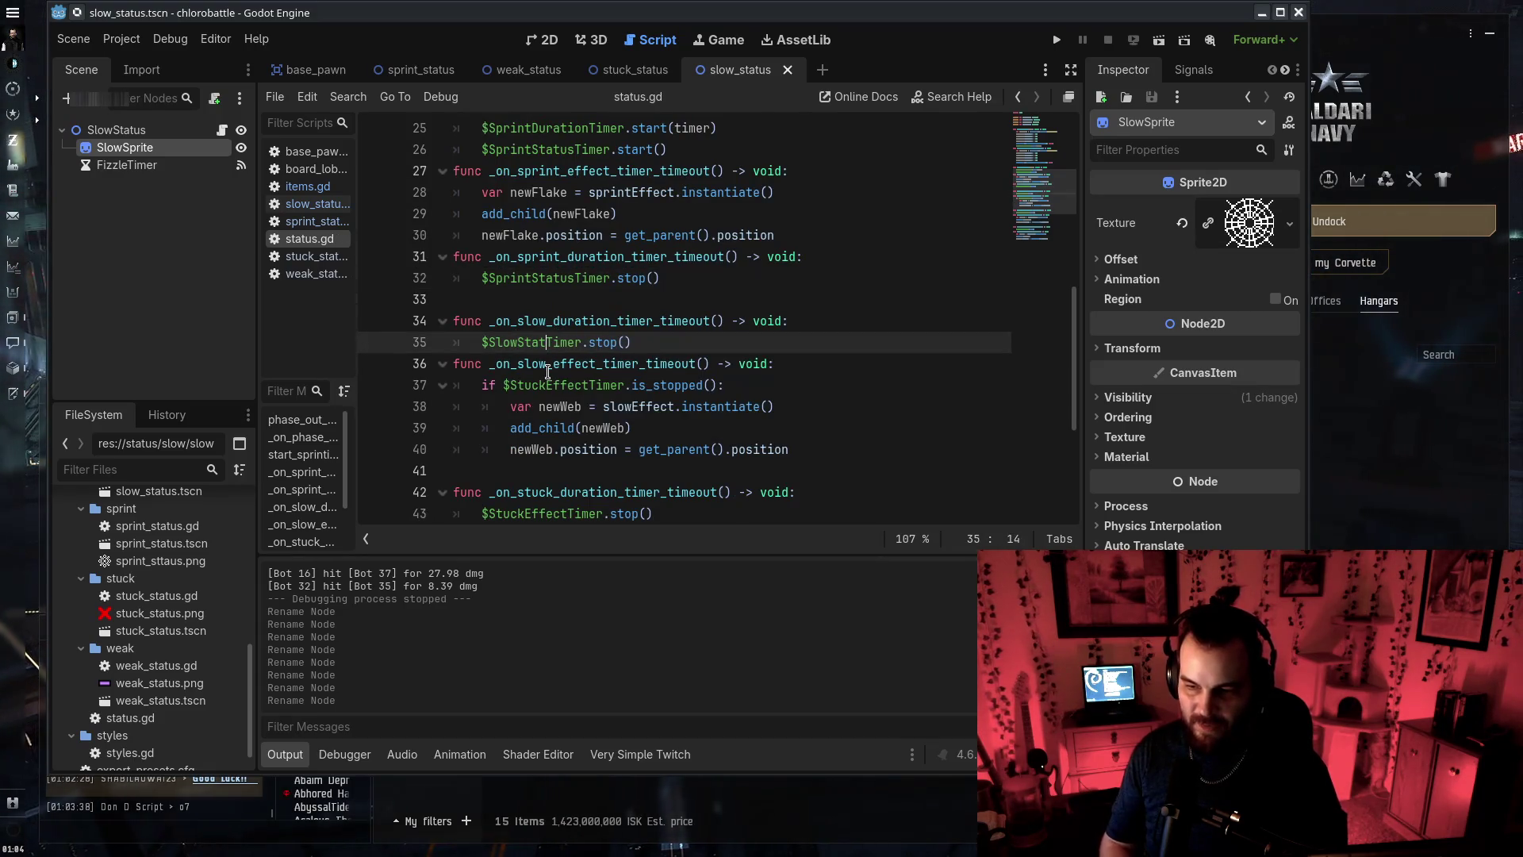
pyautogui.hotkey('ctrl', 'd')
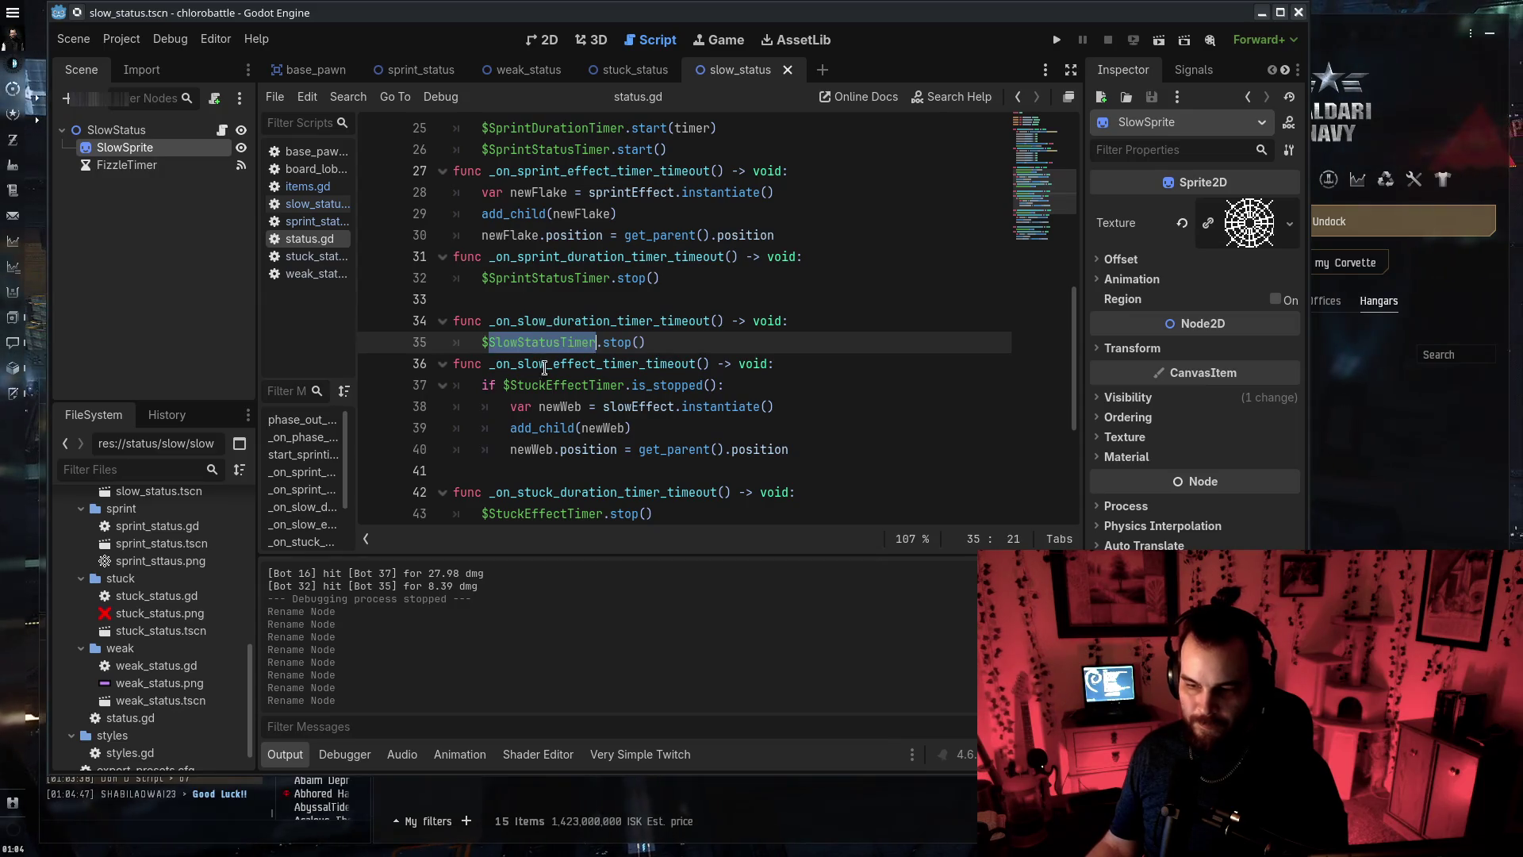
pyautogui.hotkey('ctrl', 'z')
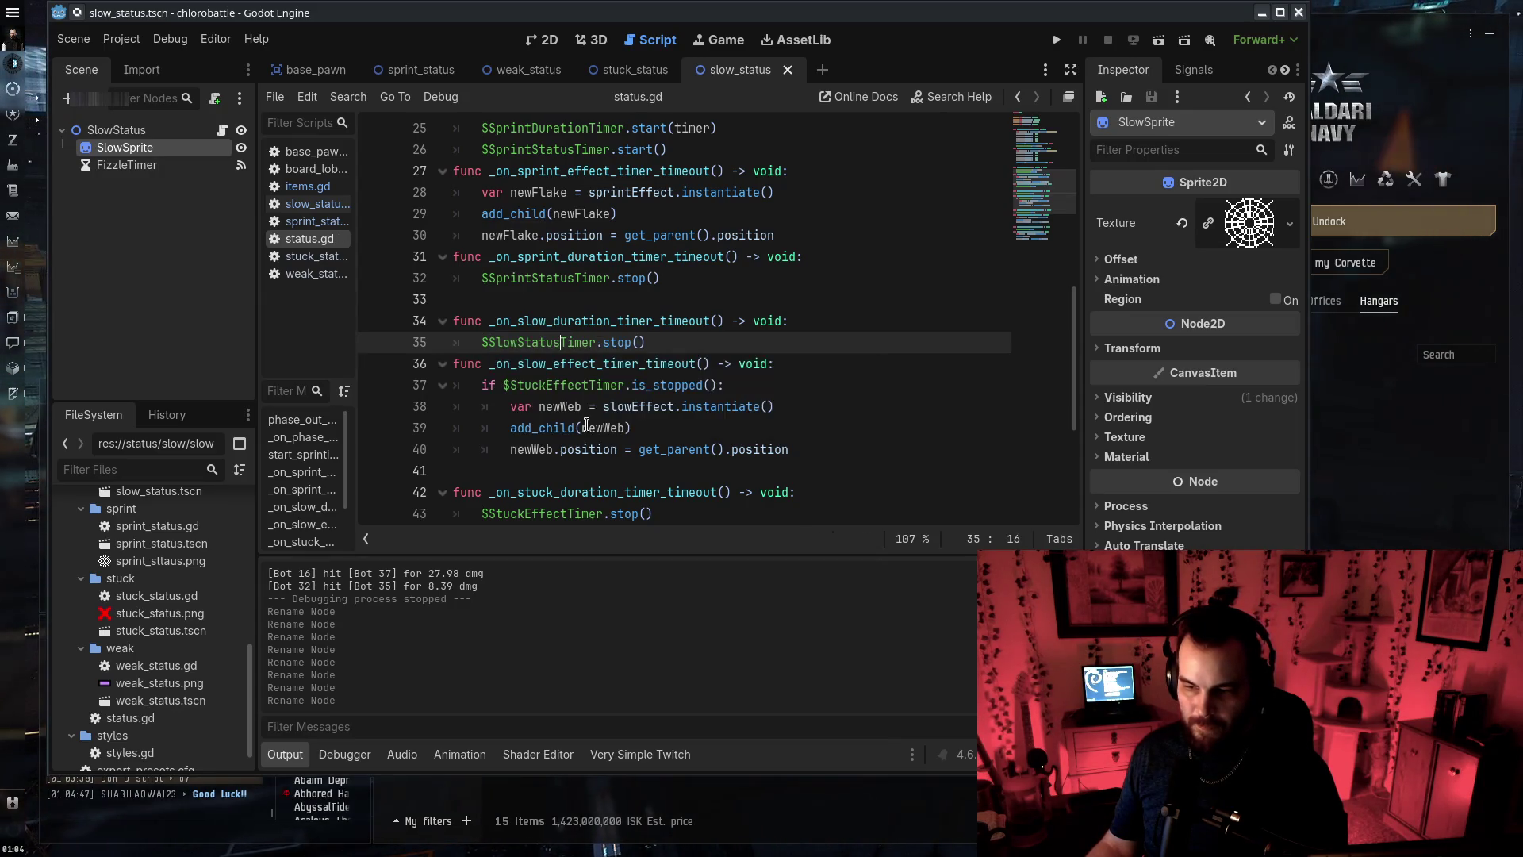
pyautogui.hotkey('ctrl', 'shift', 'z')
# Rename the stuck timer reference on line 37 to StuckStatusTimer
pyautogui.click(596, 449)
pyautogui.moveTo(510, 386); pyautogui.dragTo(646, 446)
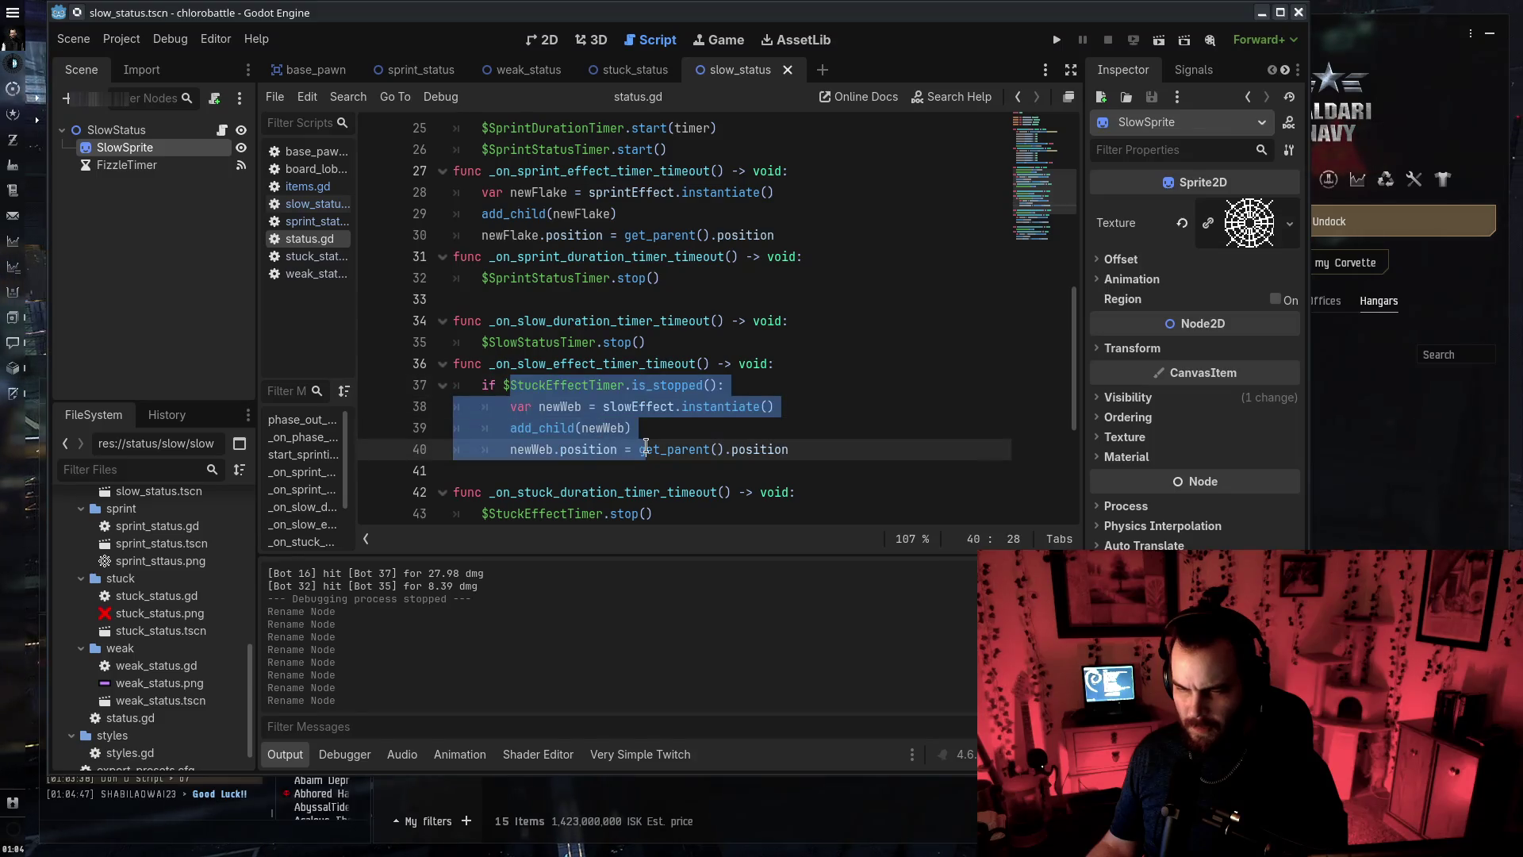
pyautogui.moveTo(510, 385); pyautogui.dragTo(544, 386)
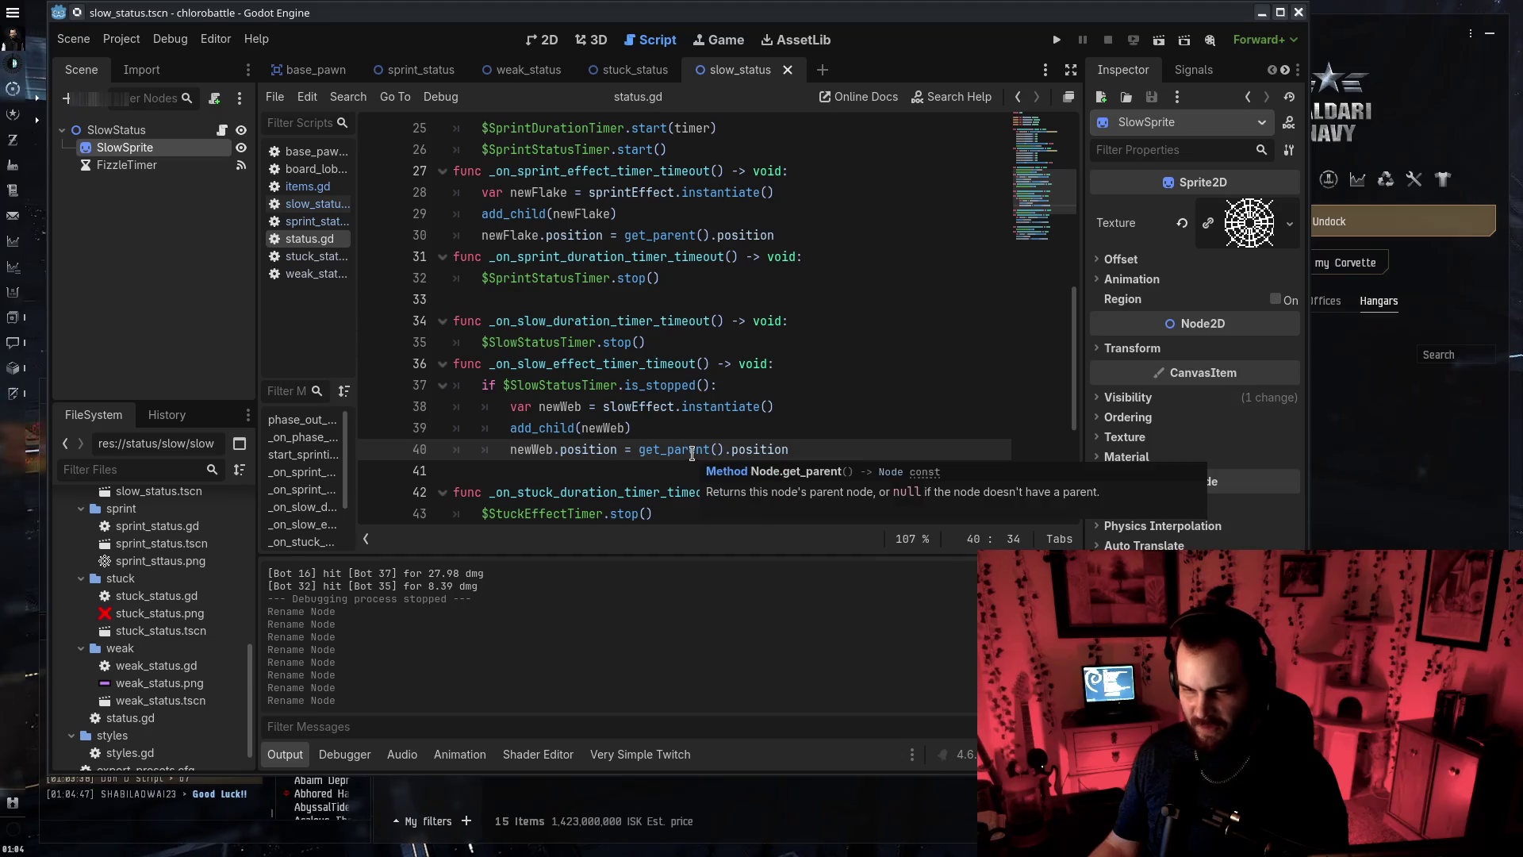
pyautogui.click(986, 414)
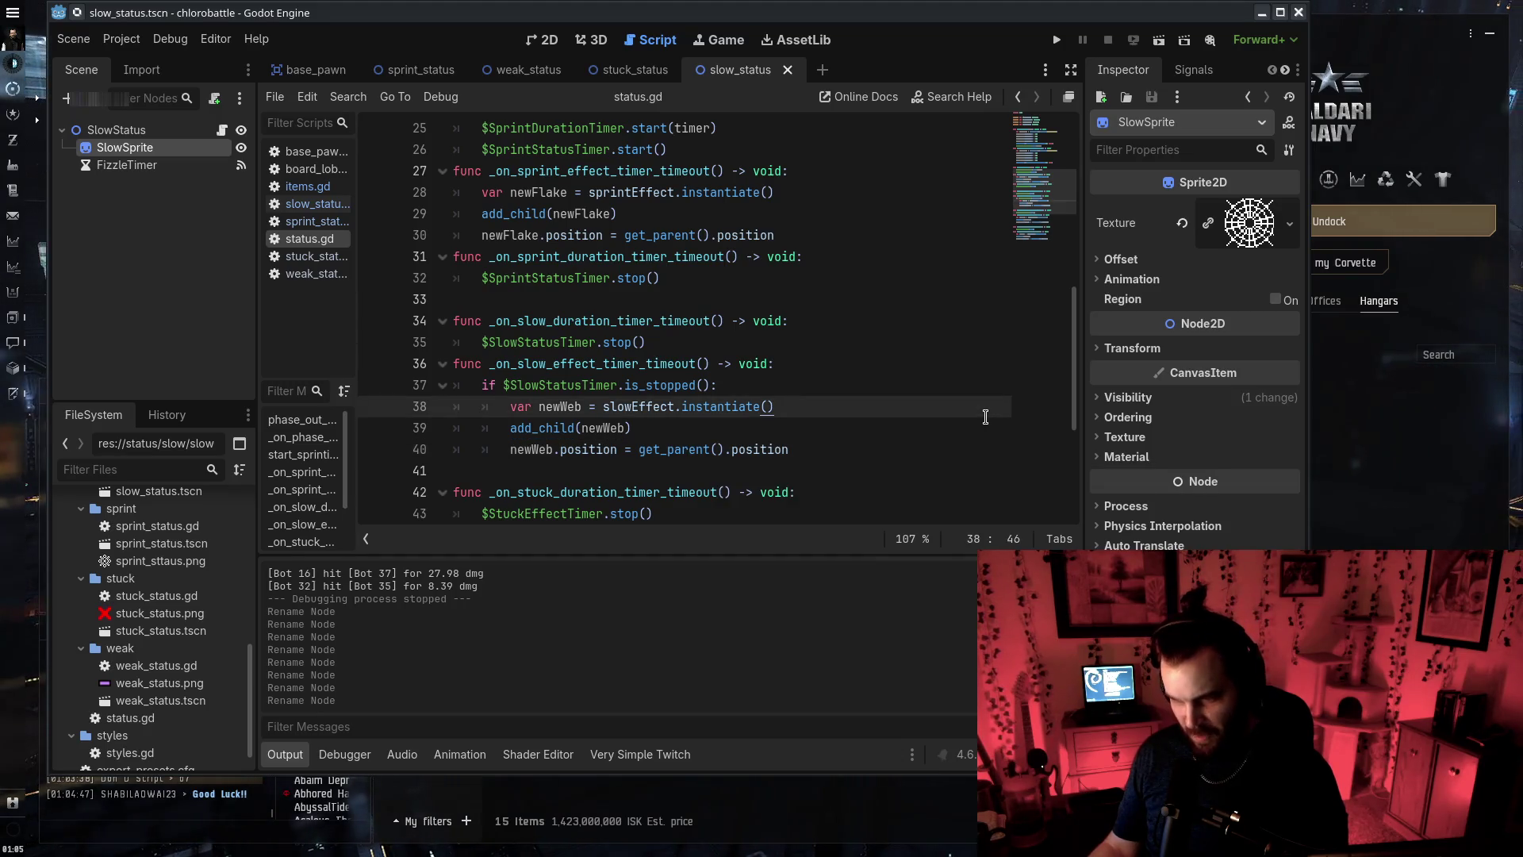
pyautogui.hotkey('ctrl', 'z')
pyautogui.moveTo(546, 386); pyautogui.dragTo(591, 386)
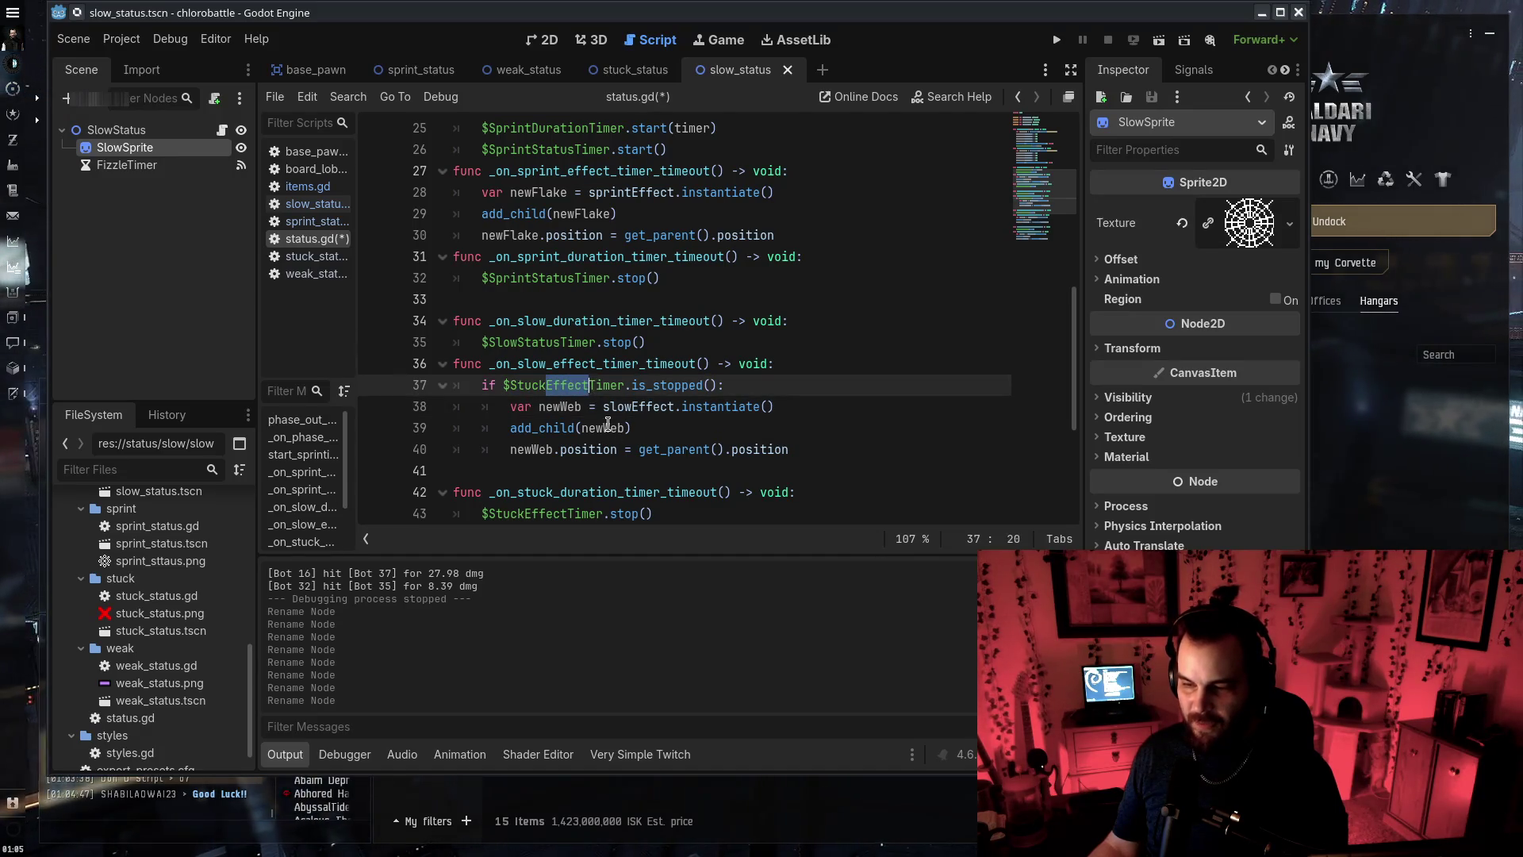
pyautogui.press('BackSpace')
pyautogui.write('Status')
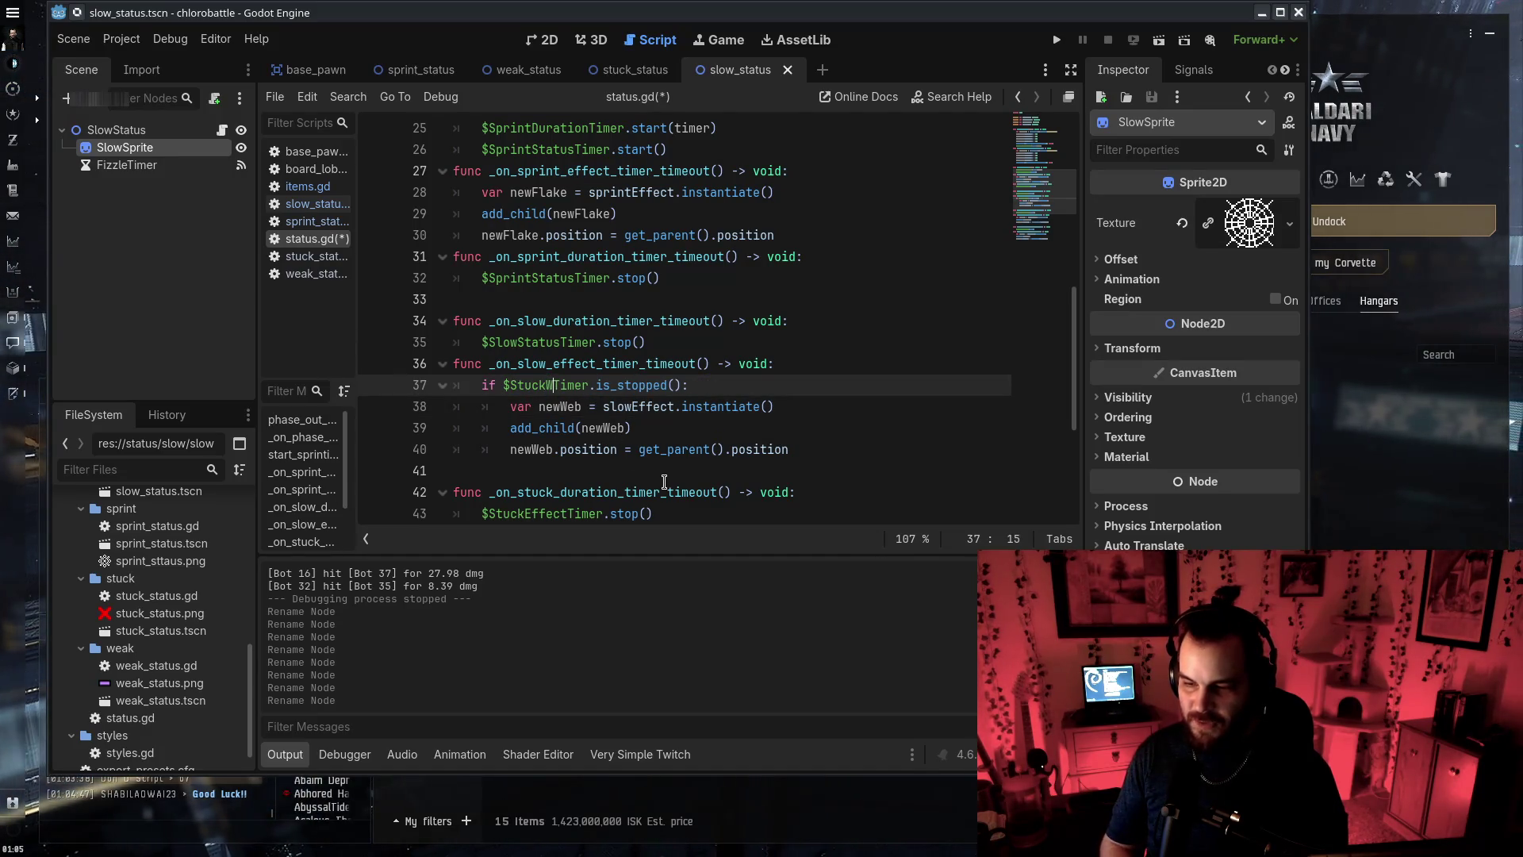
# Add the comment "# webt's obslowed too)" above the stuck check and save status.gd
pyautogui.click(783, 370)
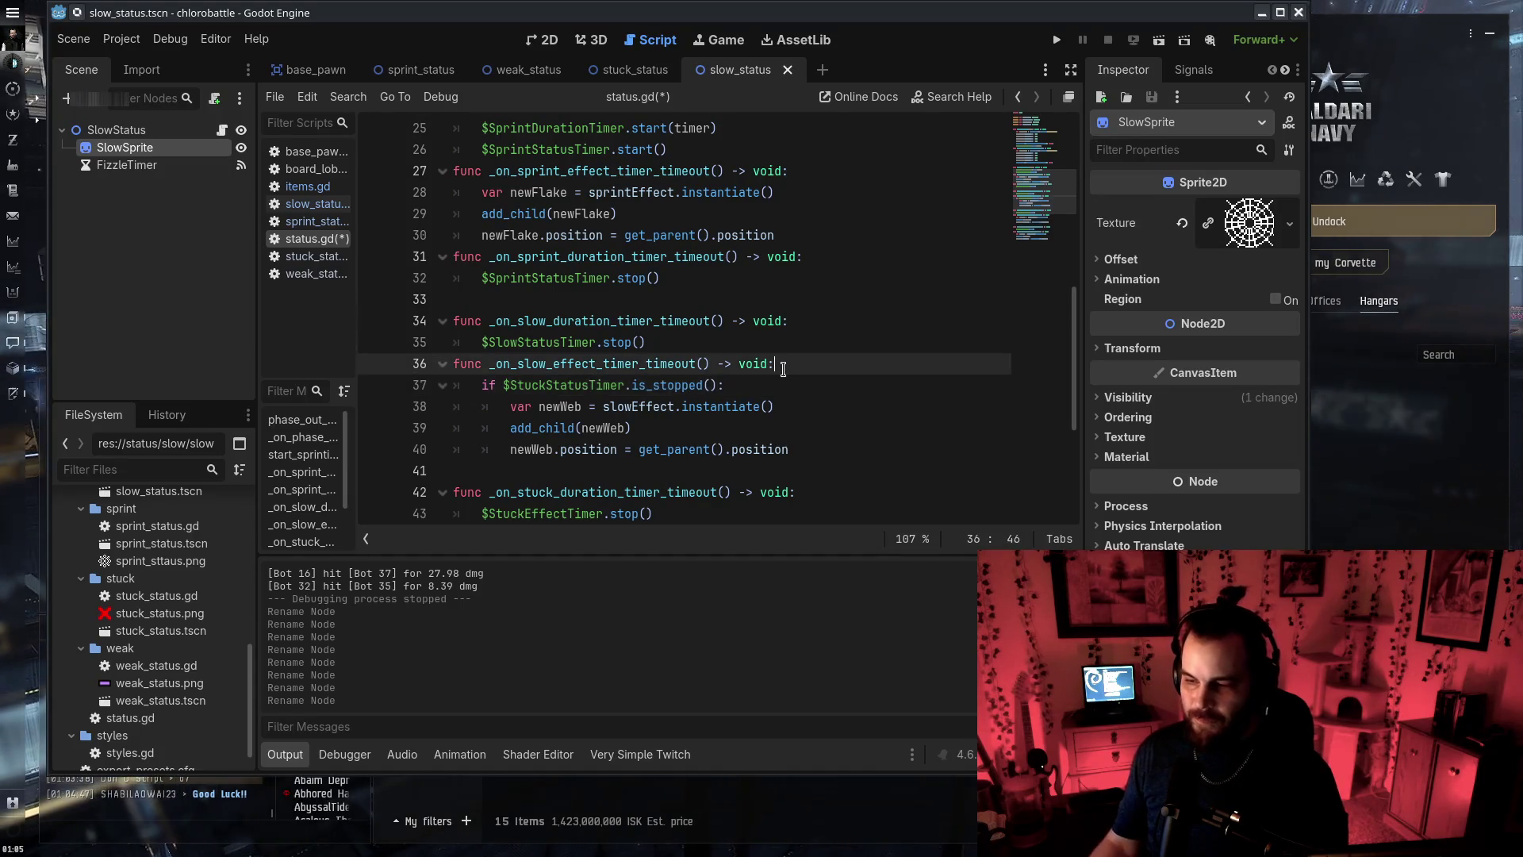
pyautogui.press('Return')
pyautogui.write('# ')
pyautogui.write('webs if the target is stuck')
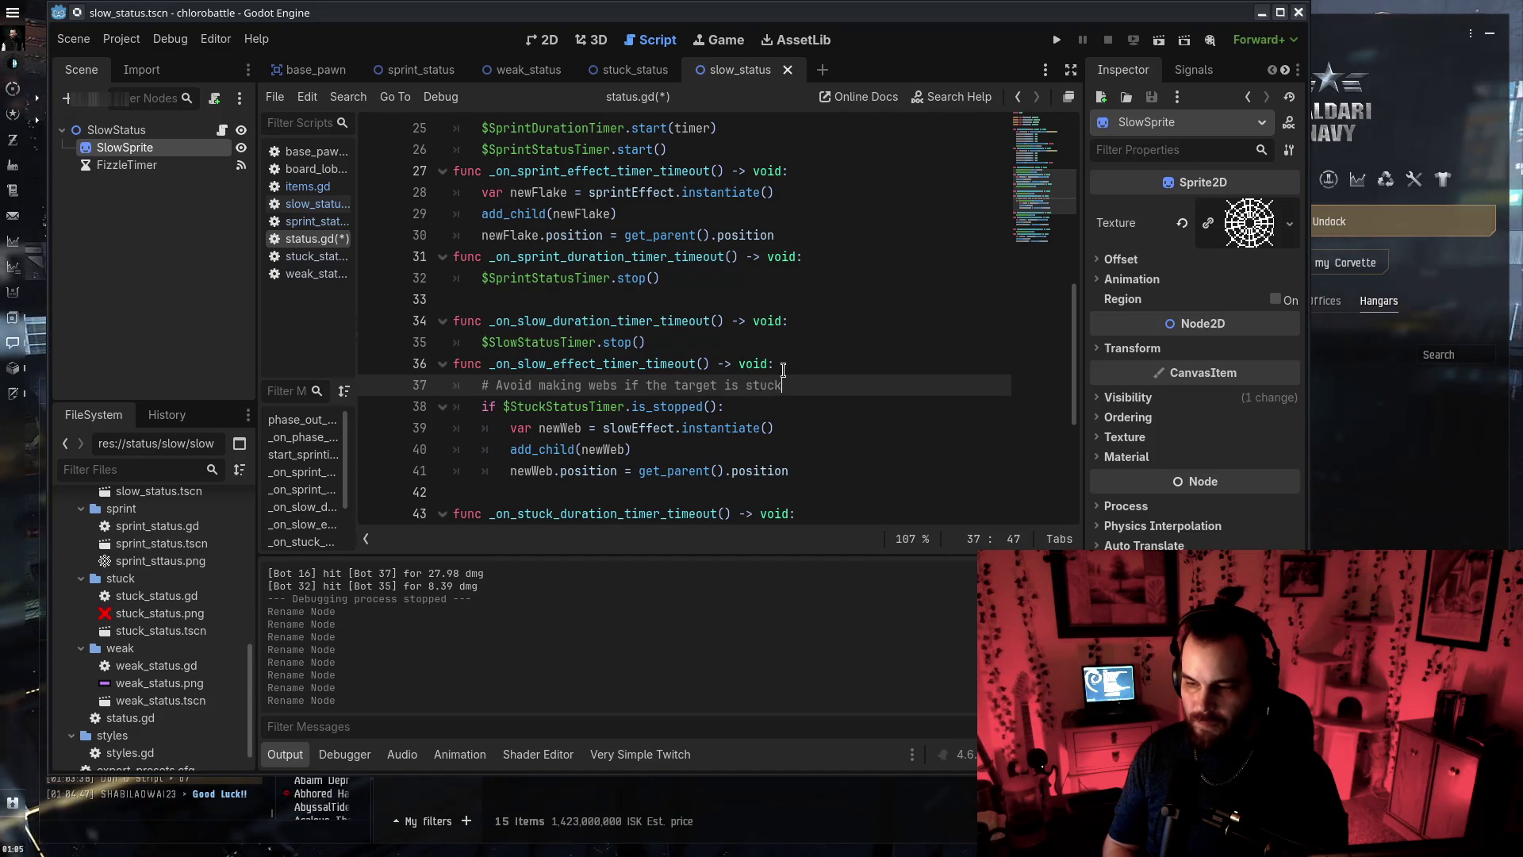
pyautogui.write(" (it's obv")
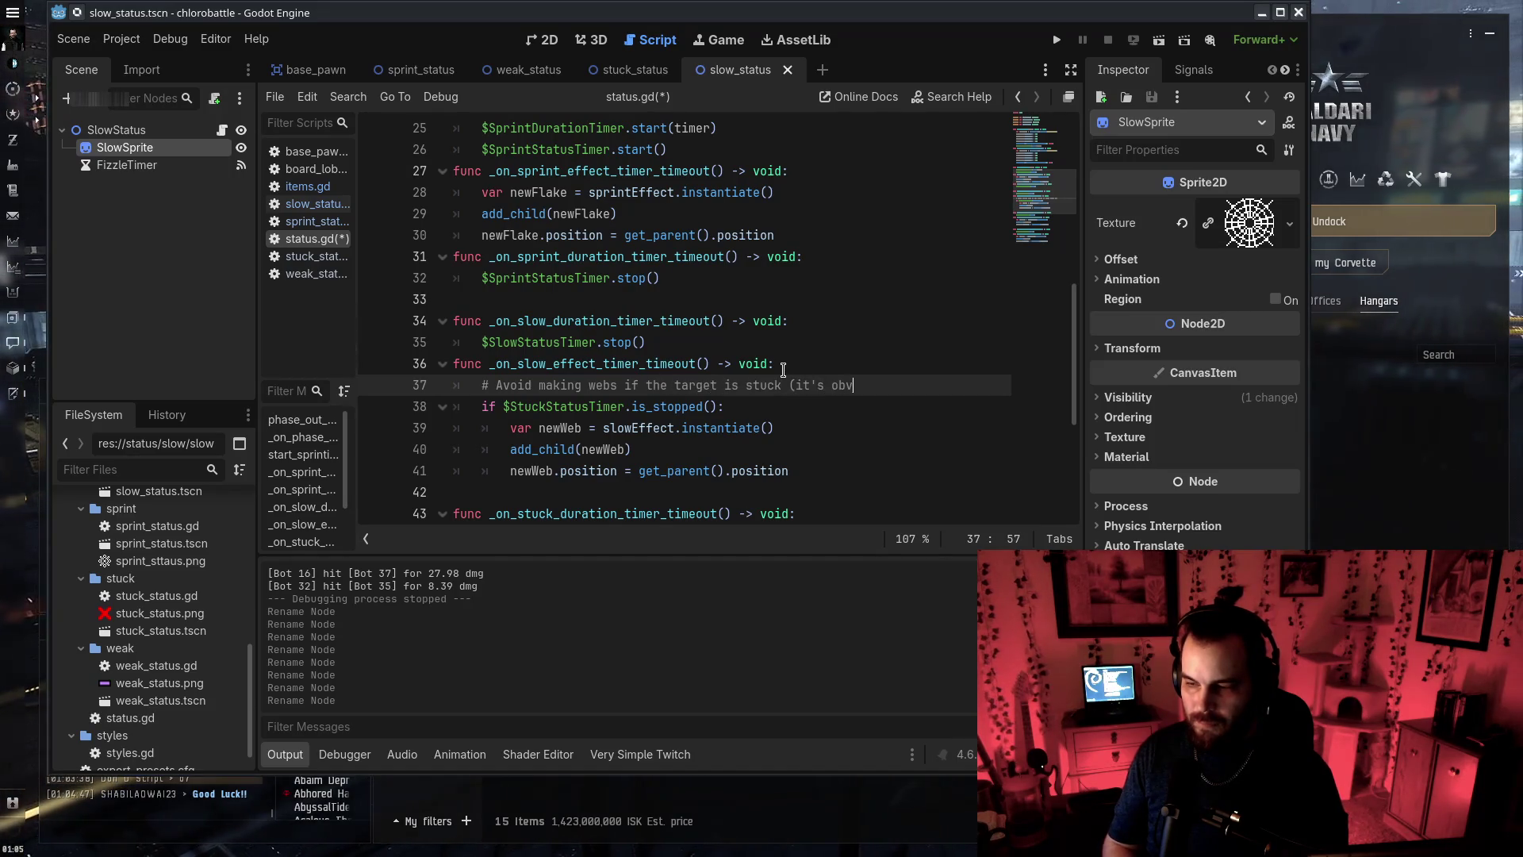
pyautogui.write(' slowed too)')
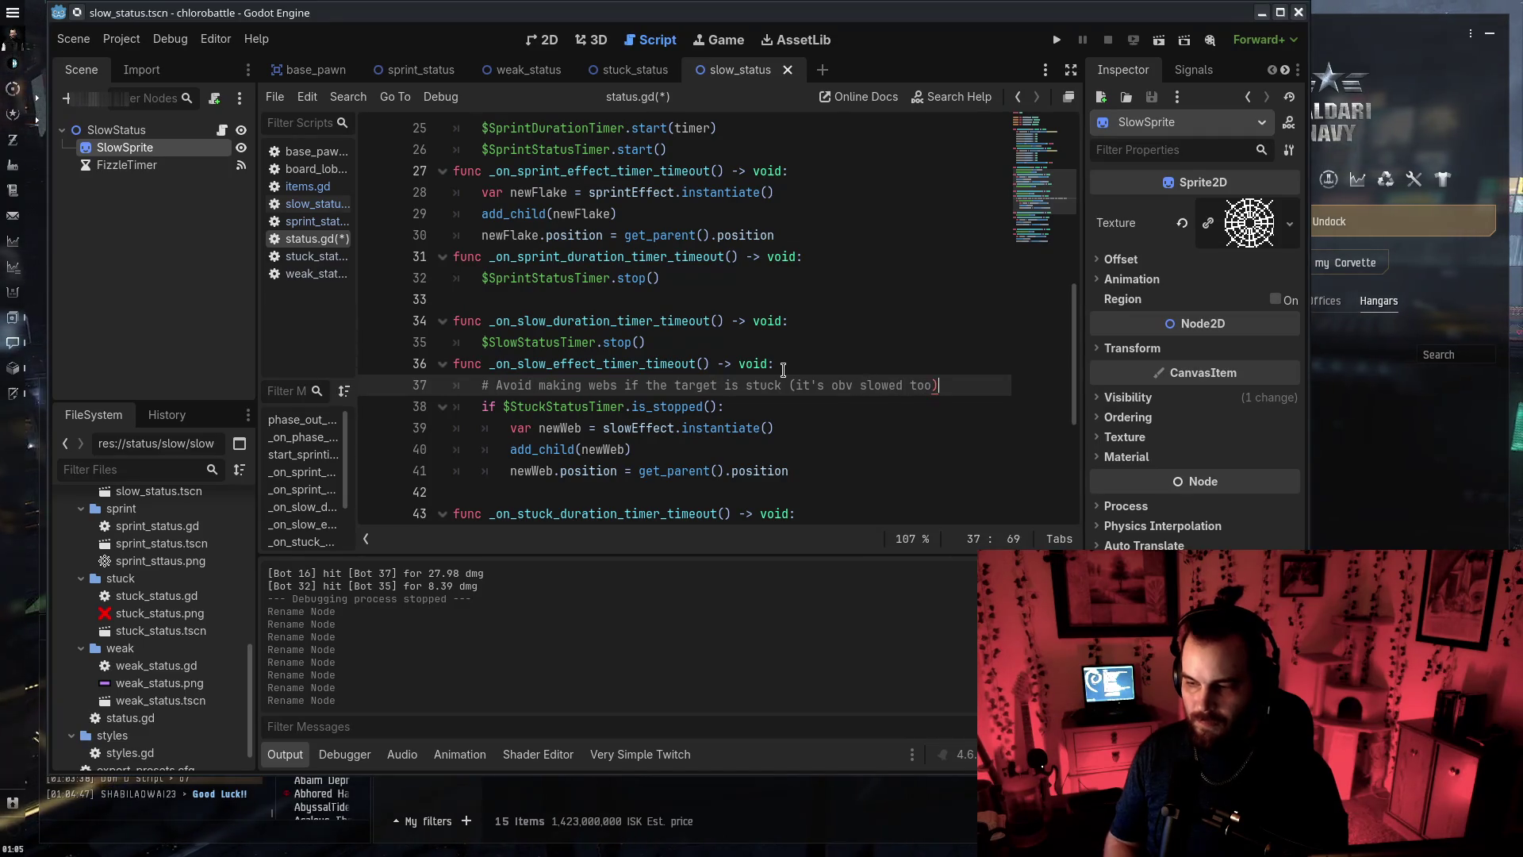
pyautogui.press('Down')
pyautogui.press('Down')
pyautogui.press('Down')
pyautogui.hotkey('ctrl', 's')
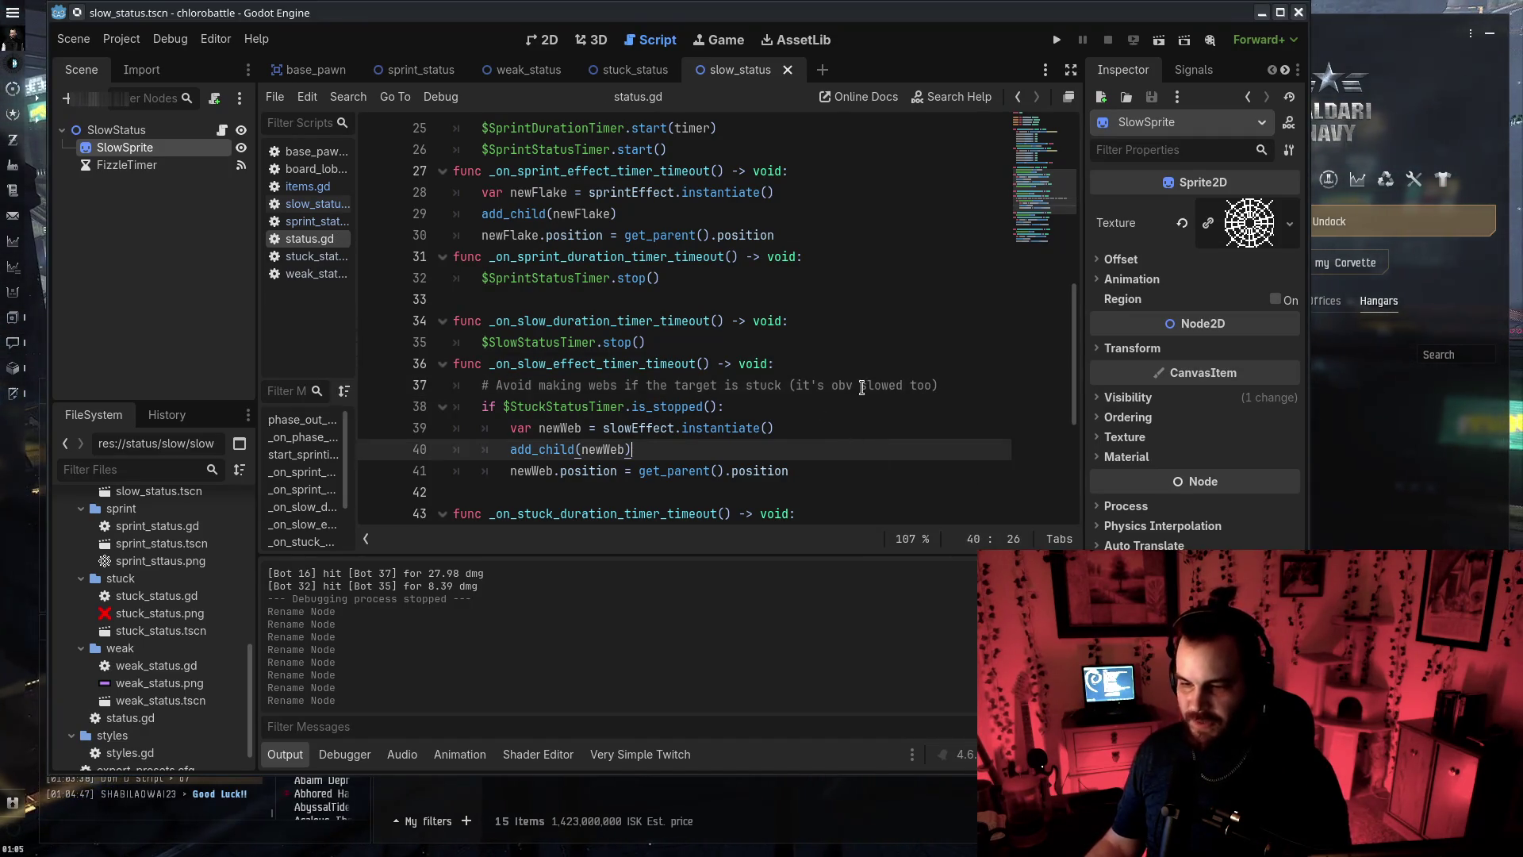
pyautogui.press('Up')
pyautogui.press('Up')
pyautogui.press('Up')
pyautogui.press('Home')
pyautogui.press('Return')
pyautogui.hotkey('ctrl', 's')
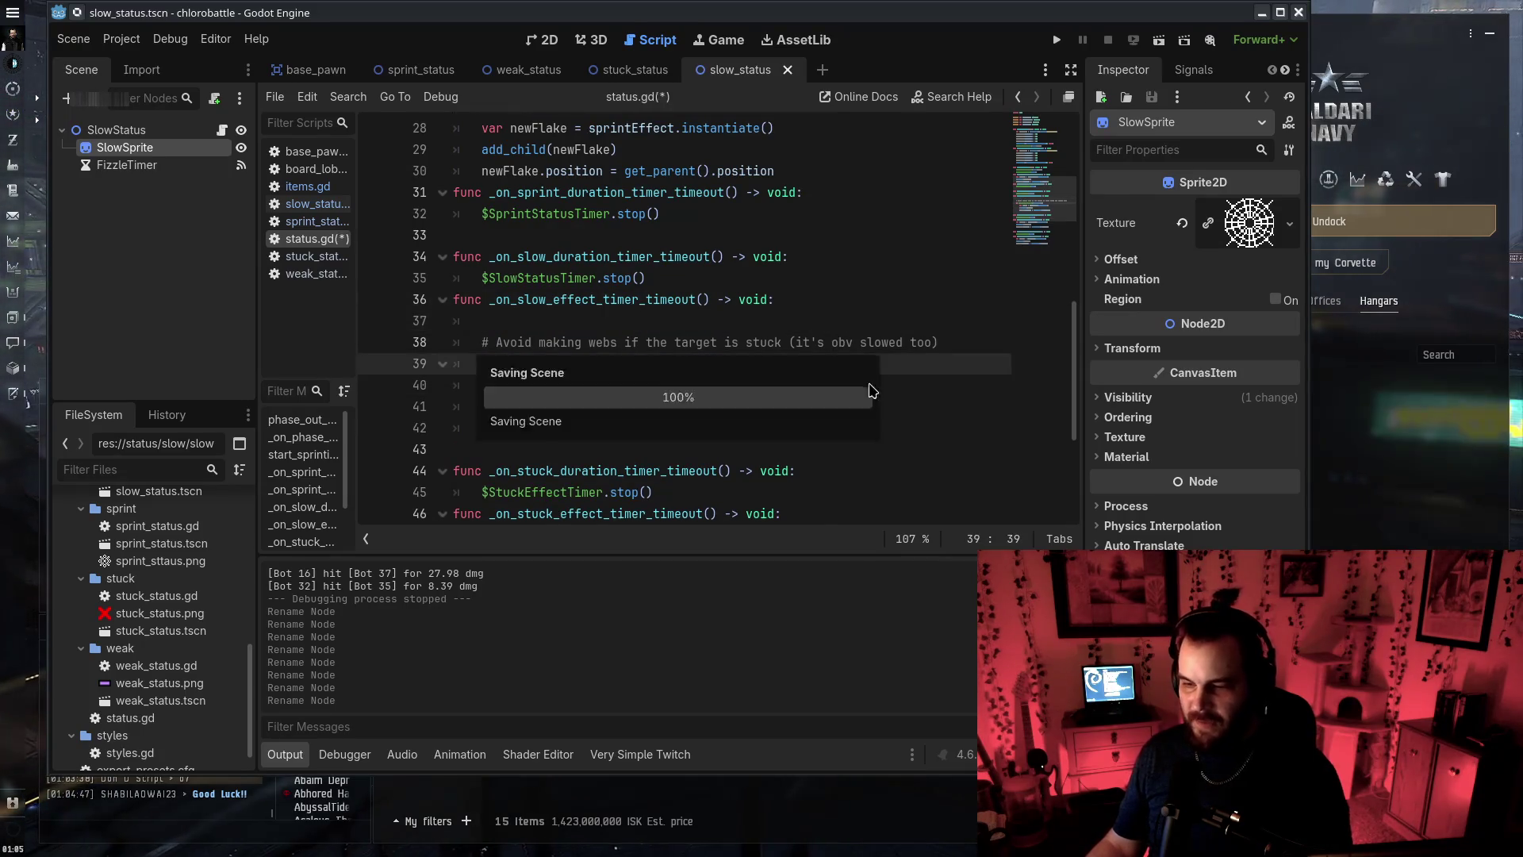
# Fix the stuck timer name on line 45 and rename WeakEffectTimer to WeakStatusTimer, then save
pyautogui.scroll(-3, 860, 399)
pyautogui.scroll(-2, 580, 353)
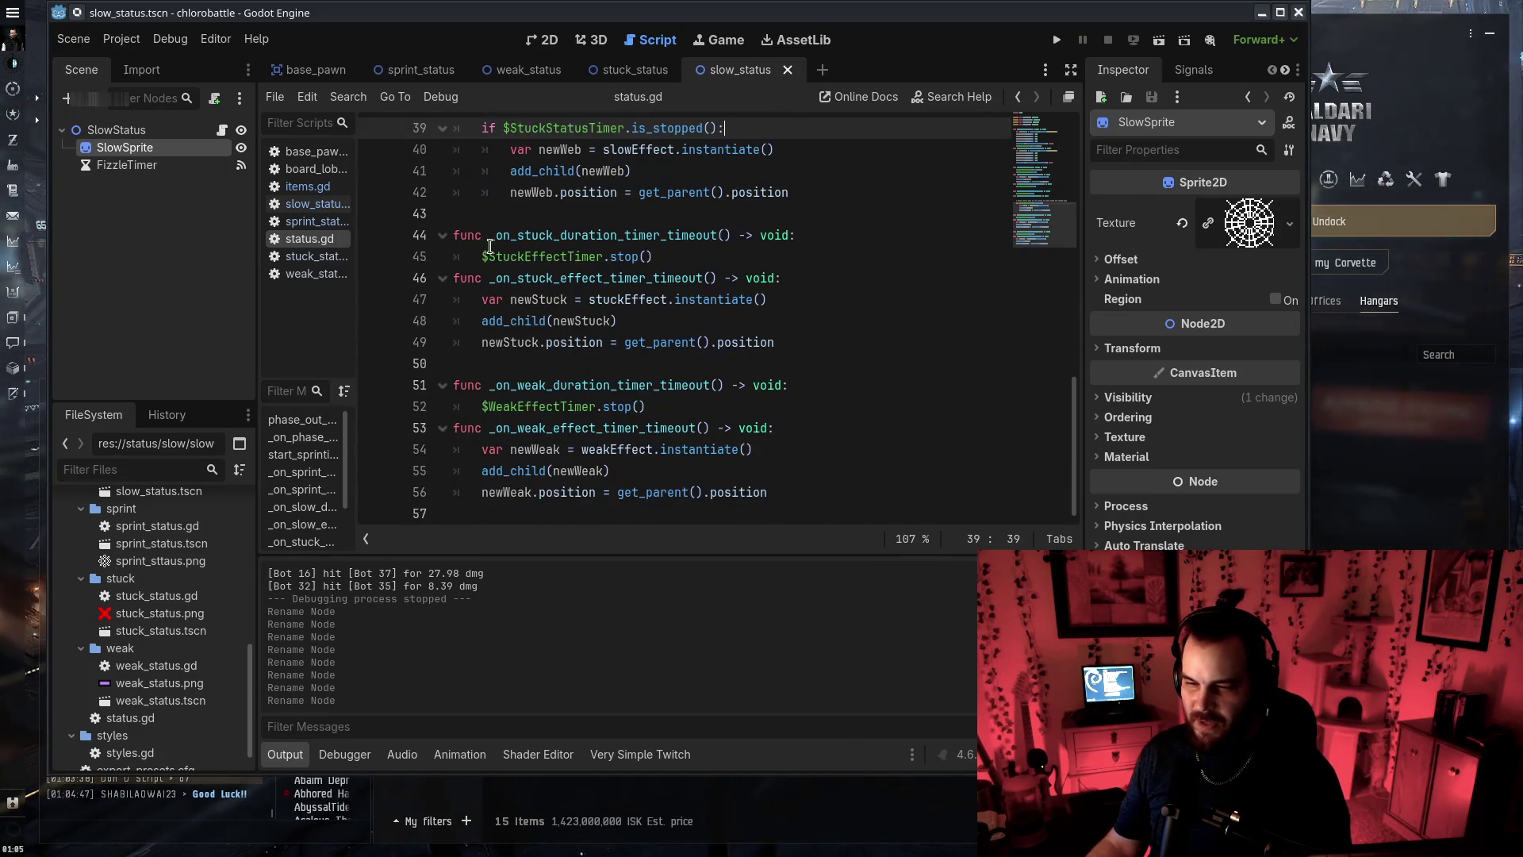
pyautogui.moveTo(489, 256); pyautogui.dragTo(551, 258)
pyautogui.press('BackSpace')
pyautogui.press('BackSpace')
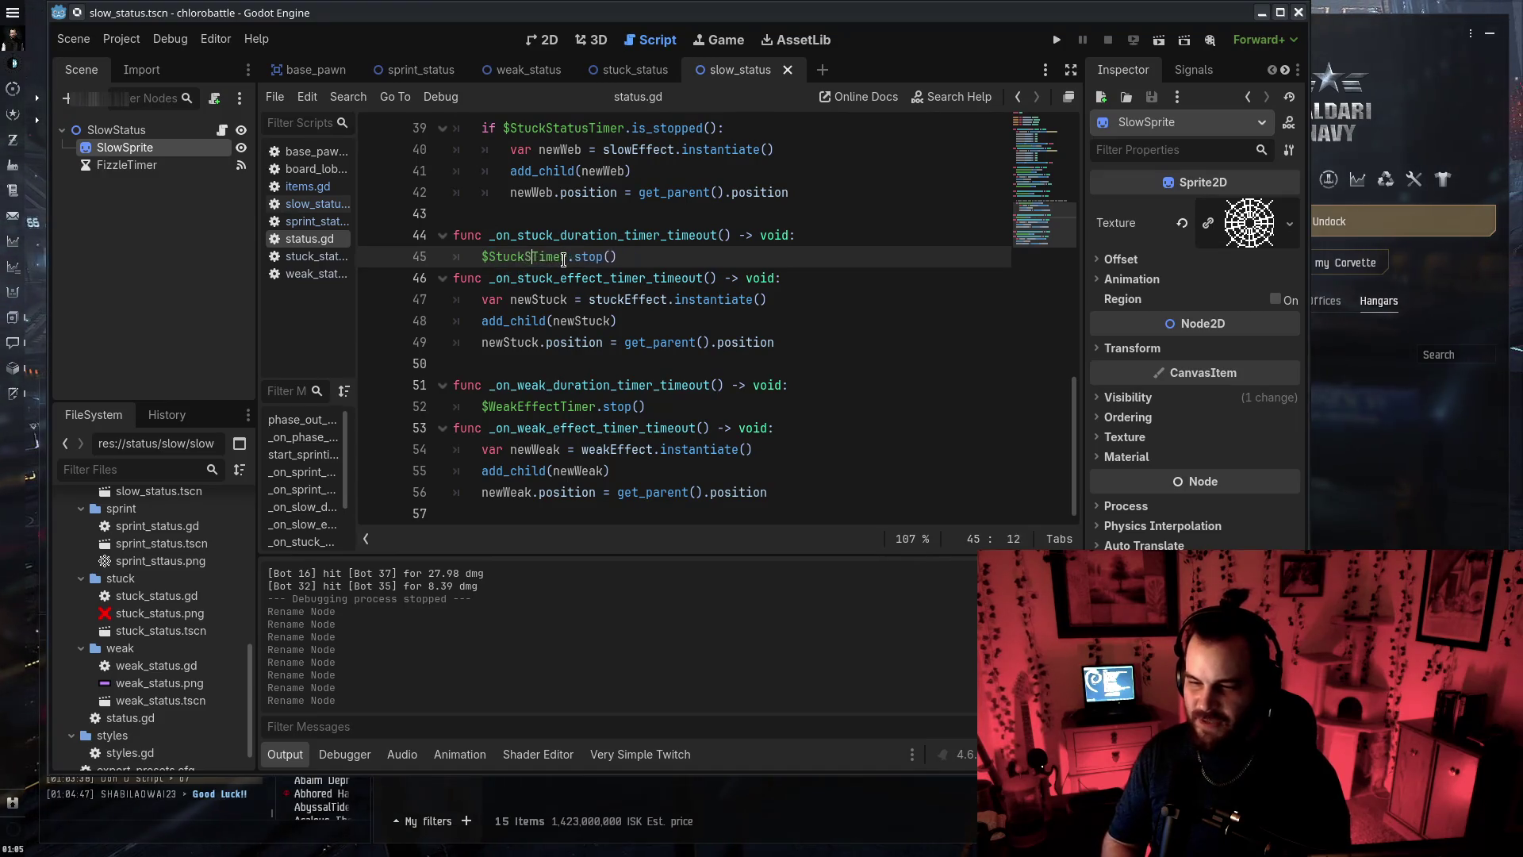
pyautogui.write('Status')
pyautogui.click(553, 328)
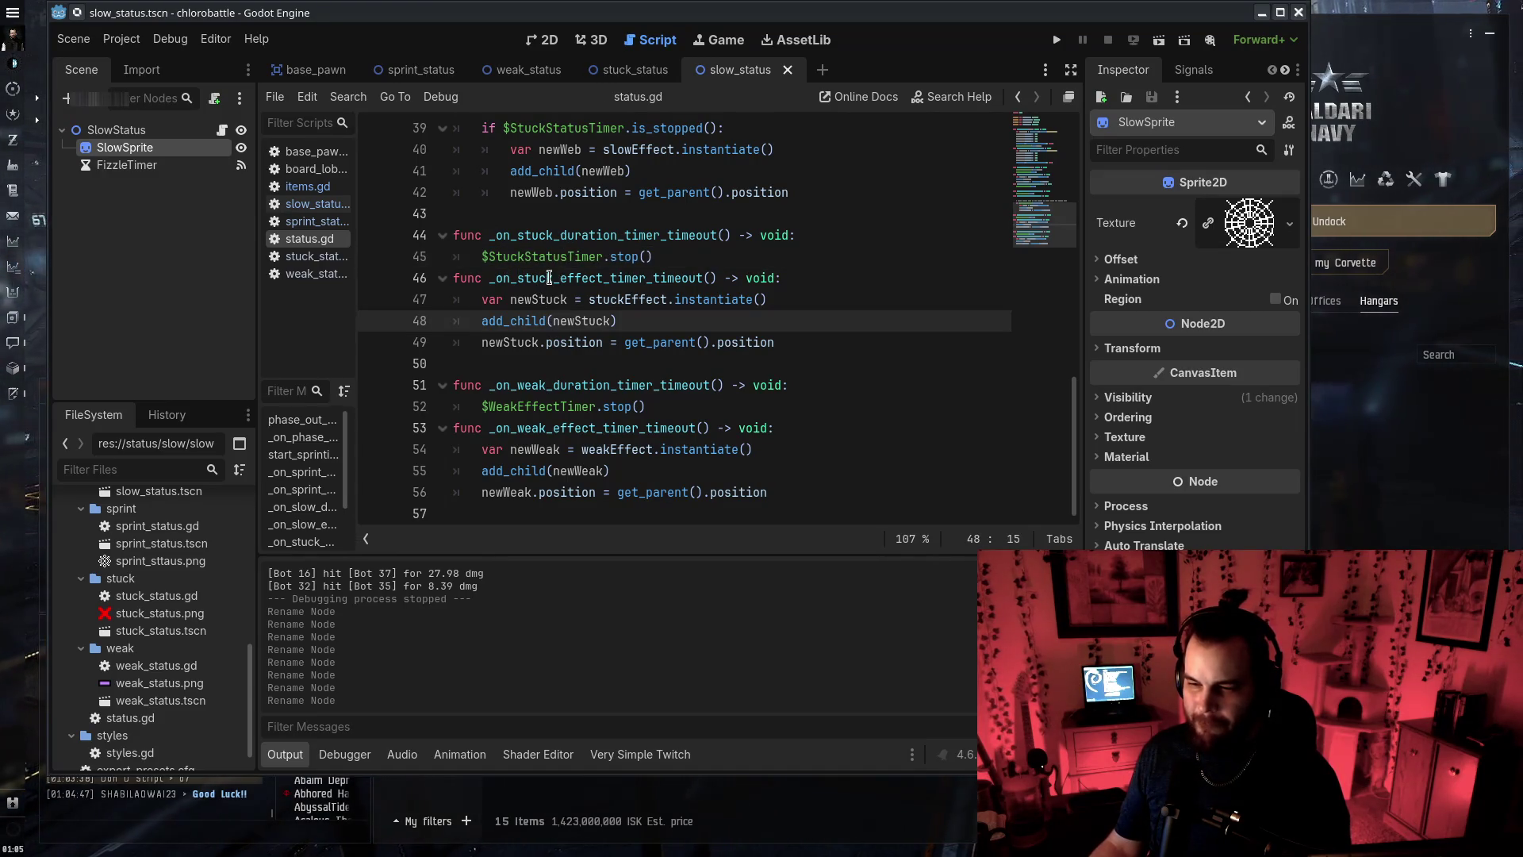
pyautogui.moveTo(517, 407); pyautogui.dragTo(560, 408)
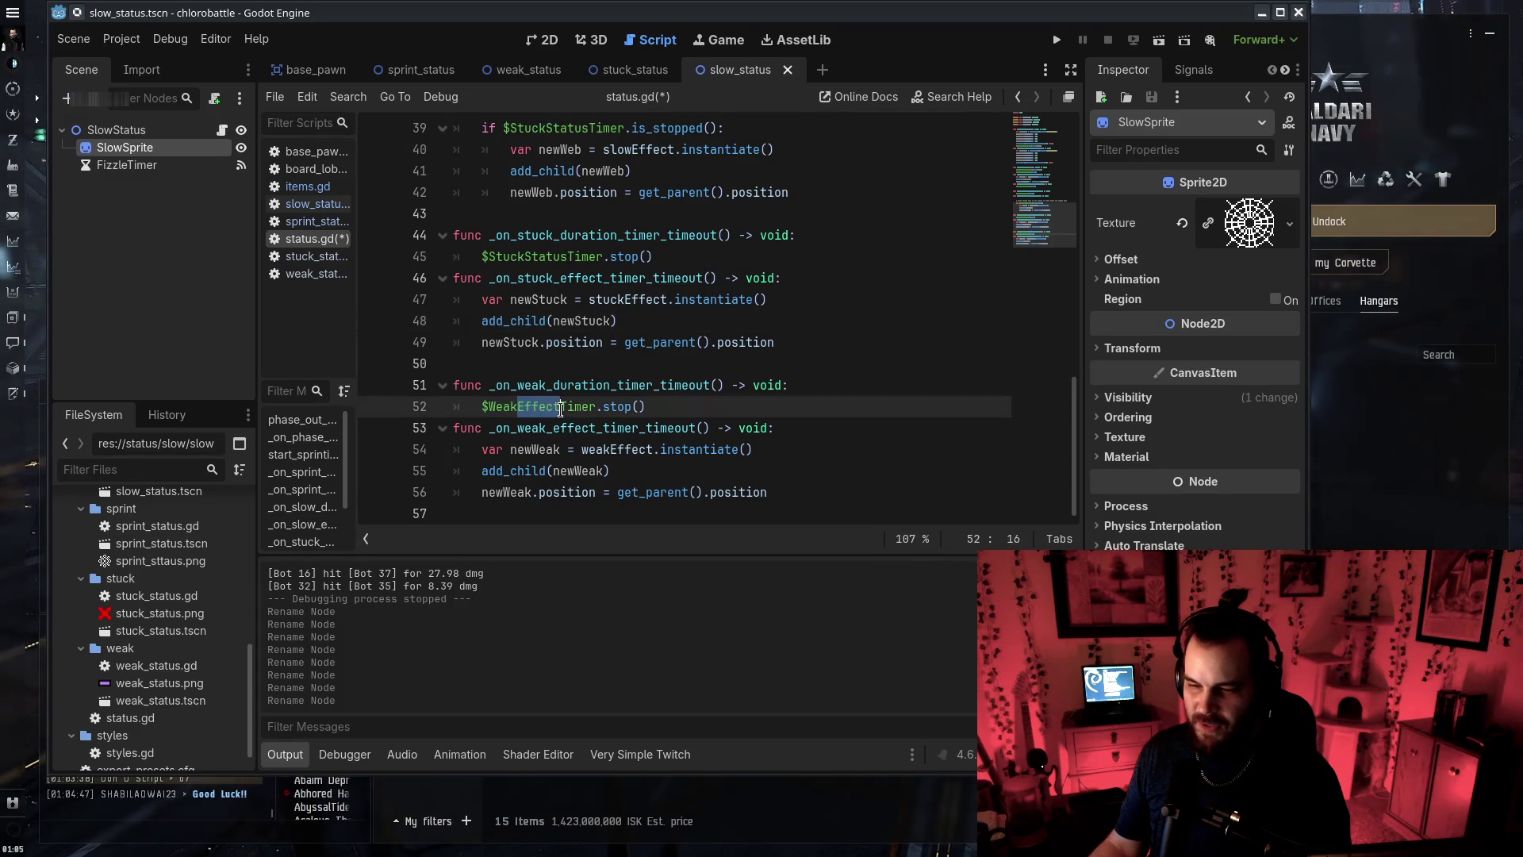
pyautogui.write('Status')
pyautogui.hotkey('ctrl', 's')
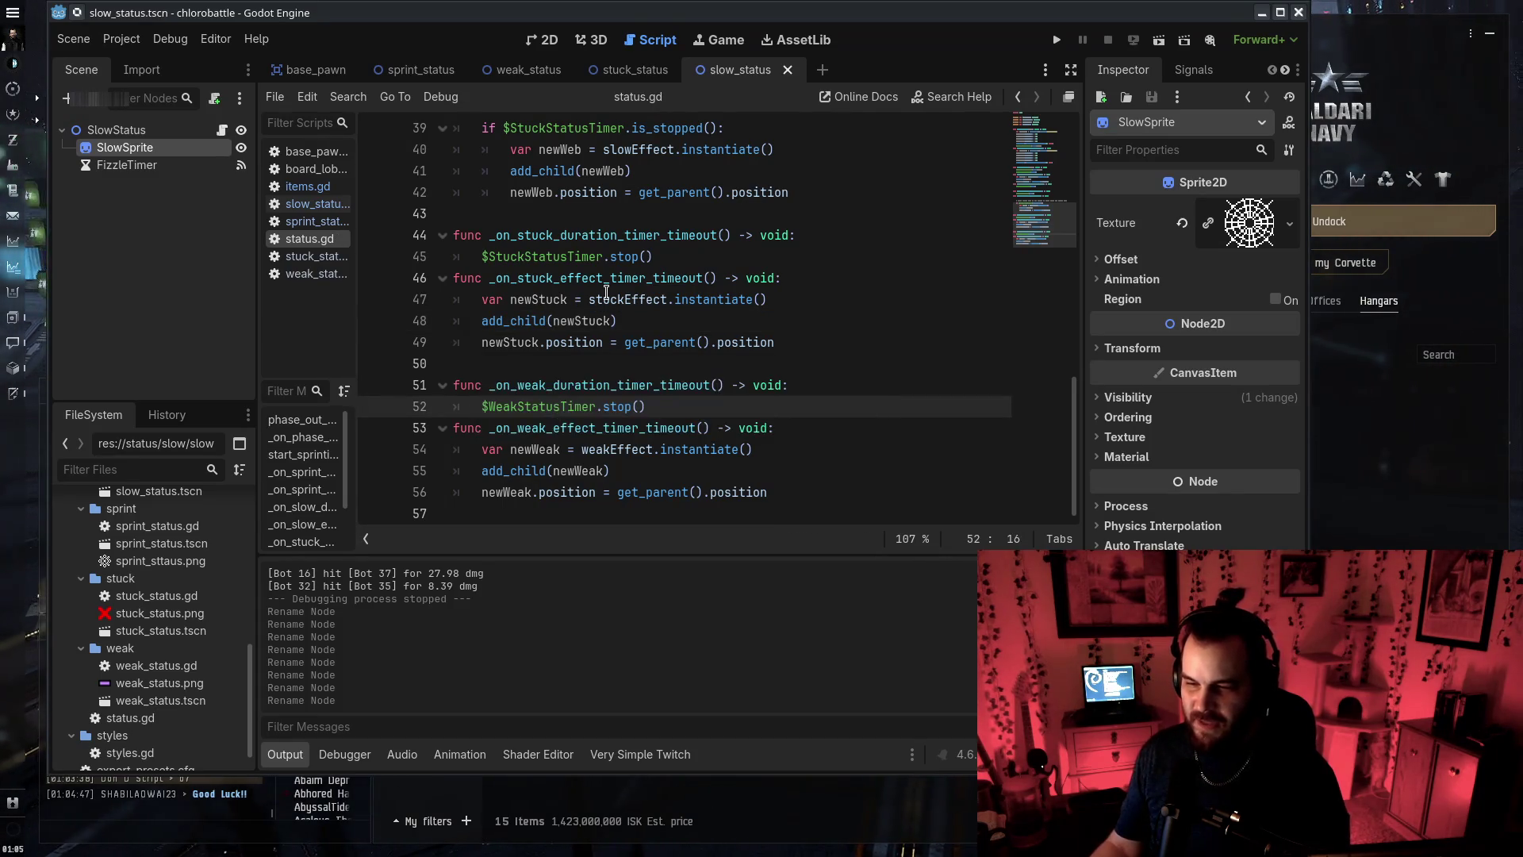
# Review the stuck and weak effect timeout handler names and reopen the weak_status scene
pyautogui.click(603, 299)
pyautogui.click(720, 342)
pyautogui.moveTo(546, 278); pyautogui.dragTo(584, 278)
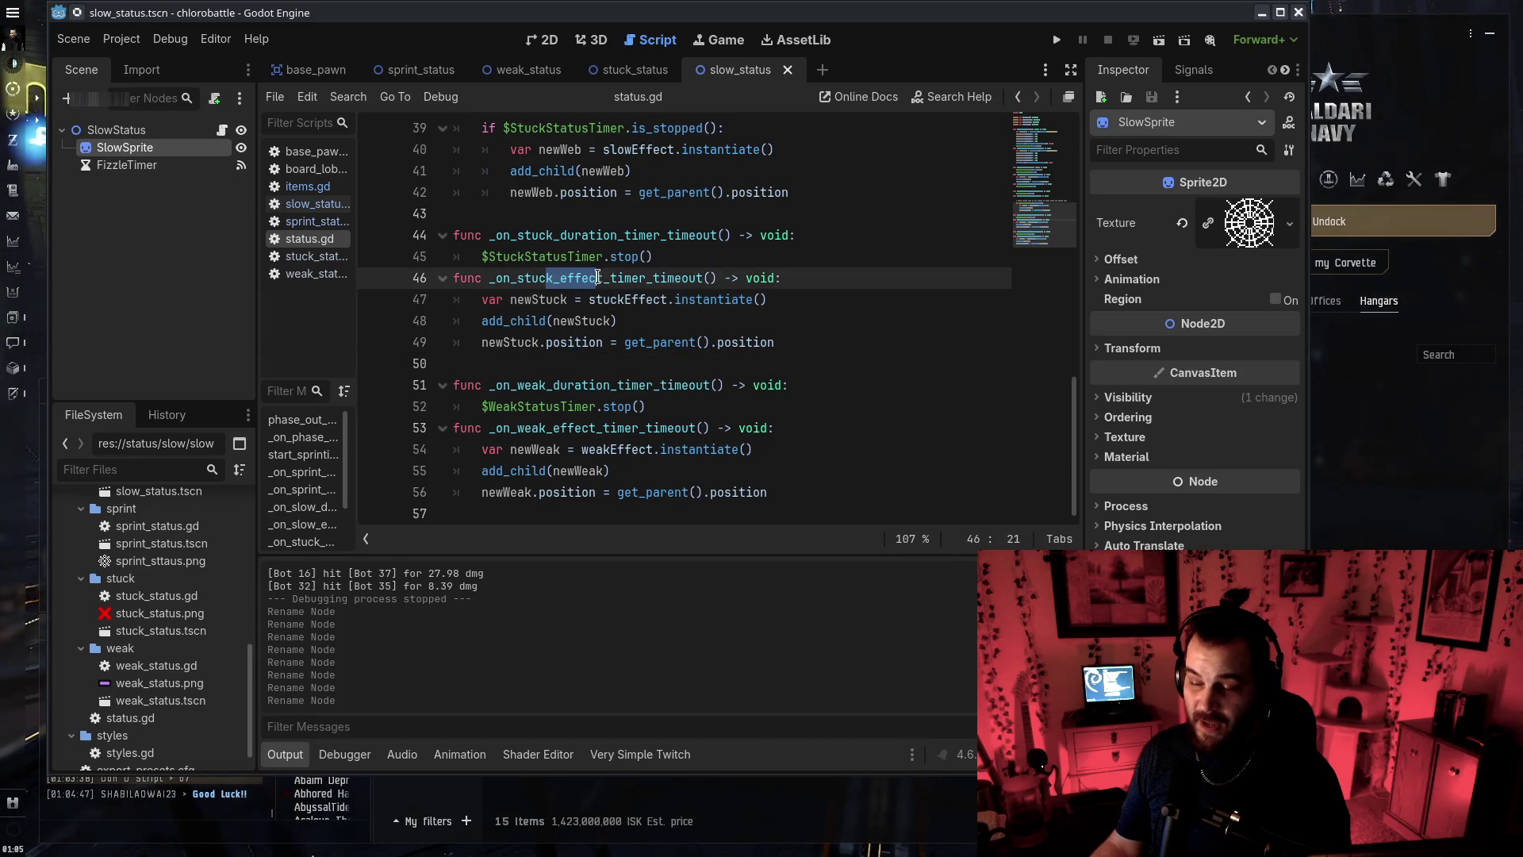
pyautogui.moveTo(553, 427); pyautogui.dragTo(588, 429)
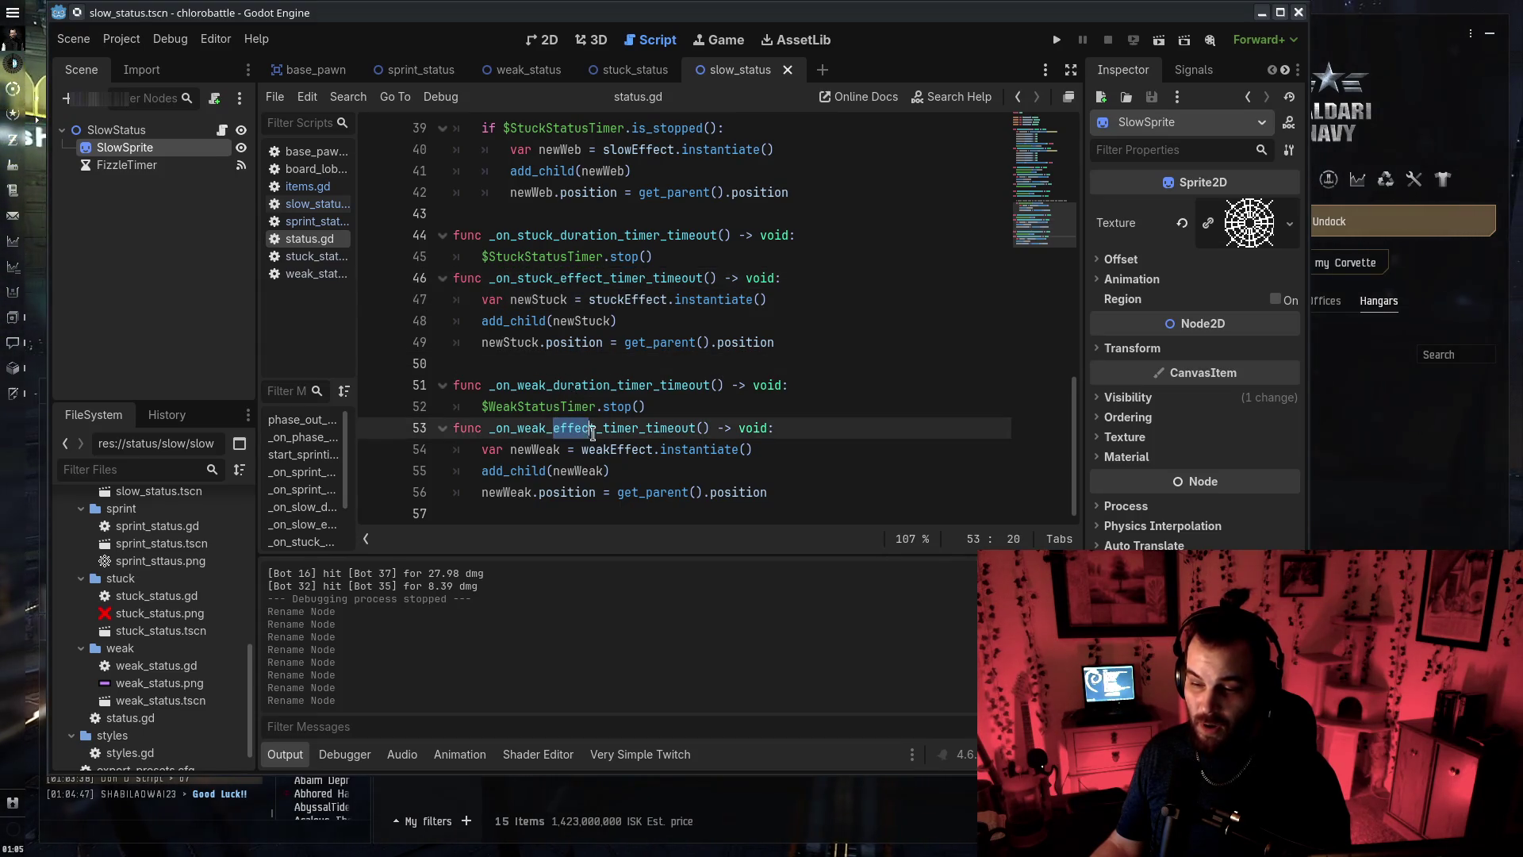
pyautogui.doubleClick(160, 700)
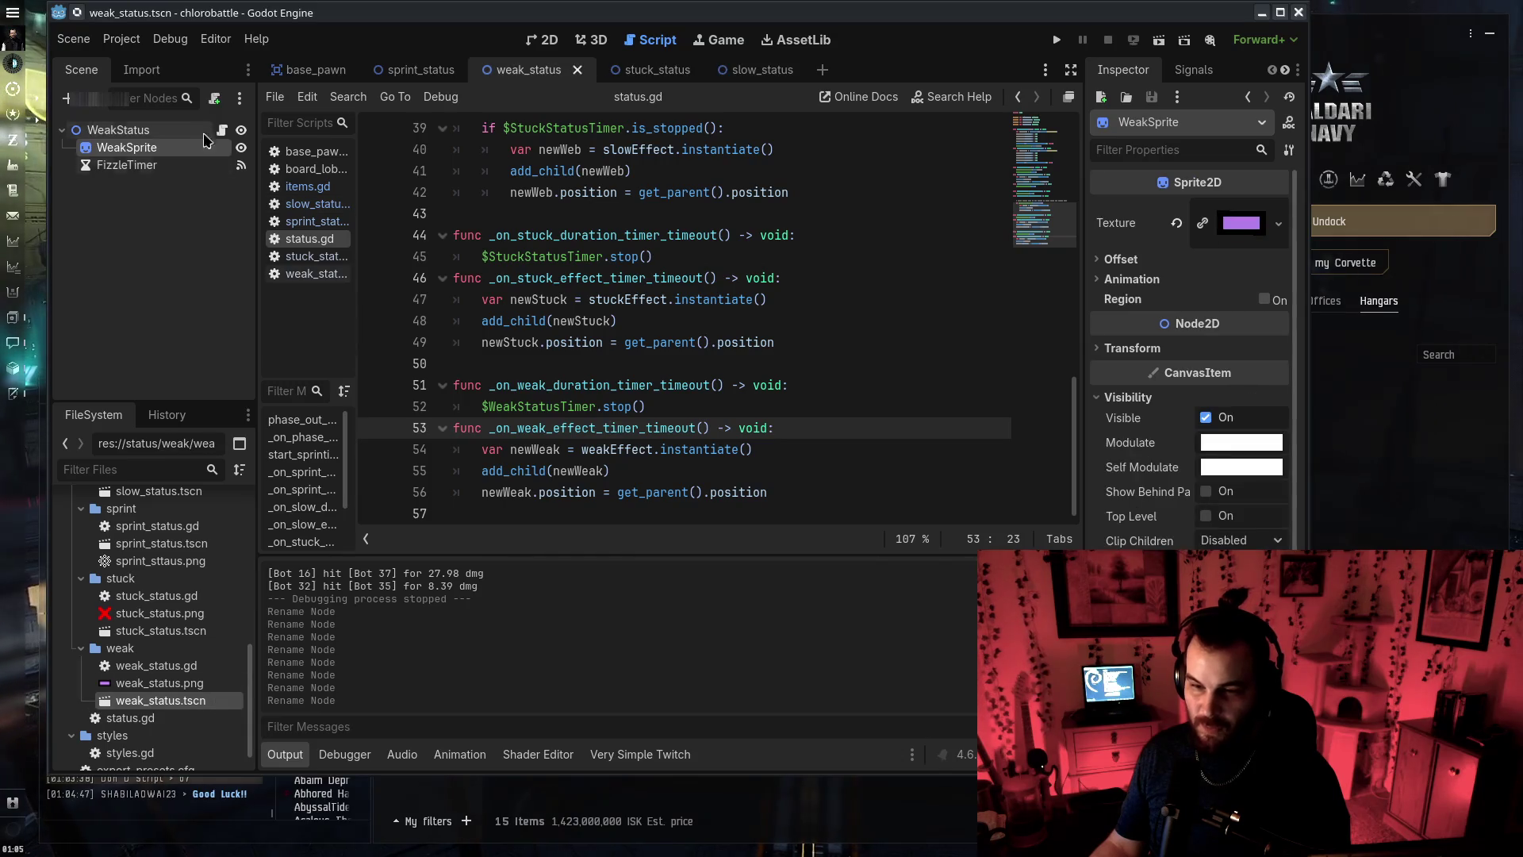
# Inspect the FizzleTimer's signals and the WeakStatus root node and its script
pyautogui.click(127, 165)
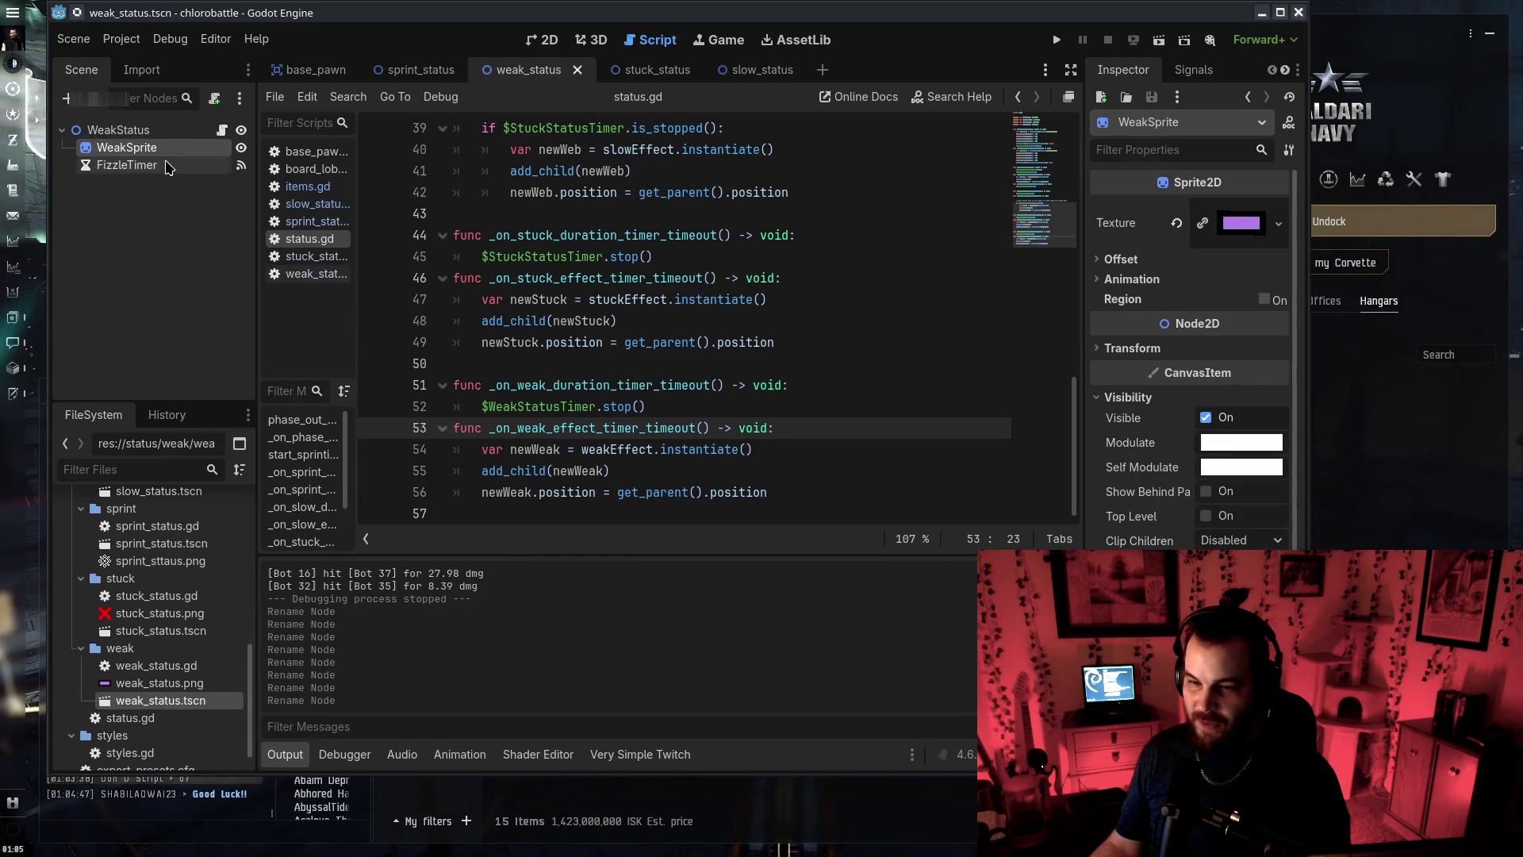
pyautogui.click(1190, 69)
pyautogui.click(1126, 69)
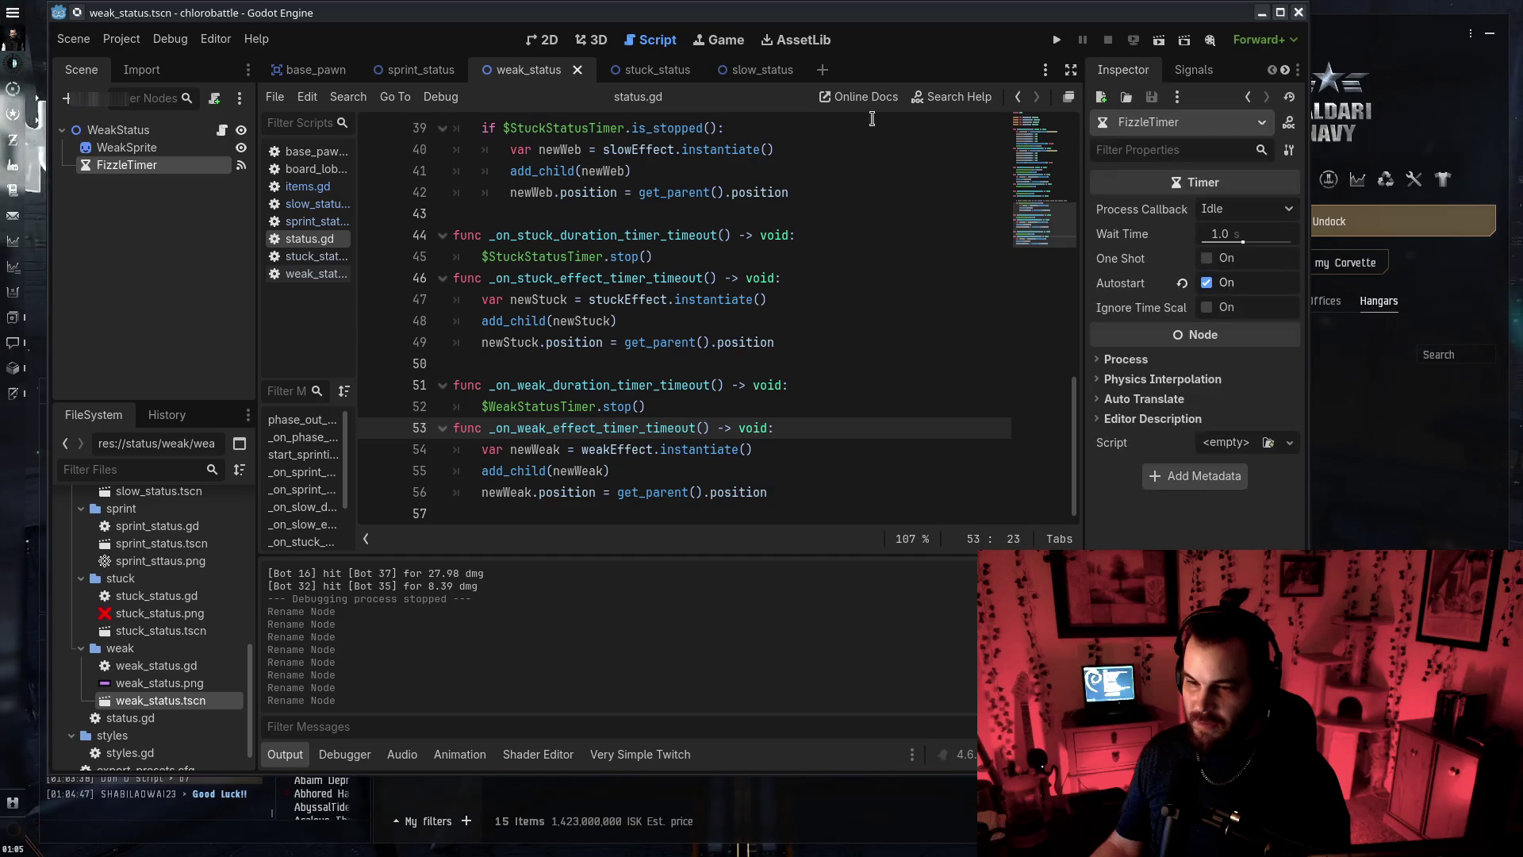
pyautogui.click(176, 238)
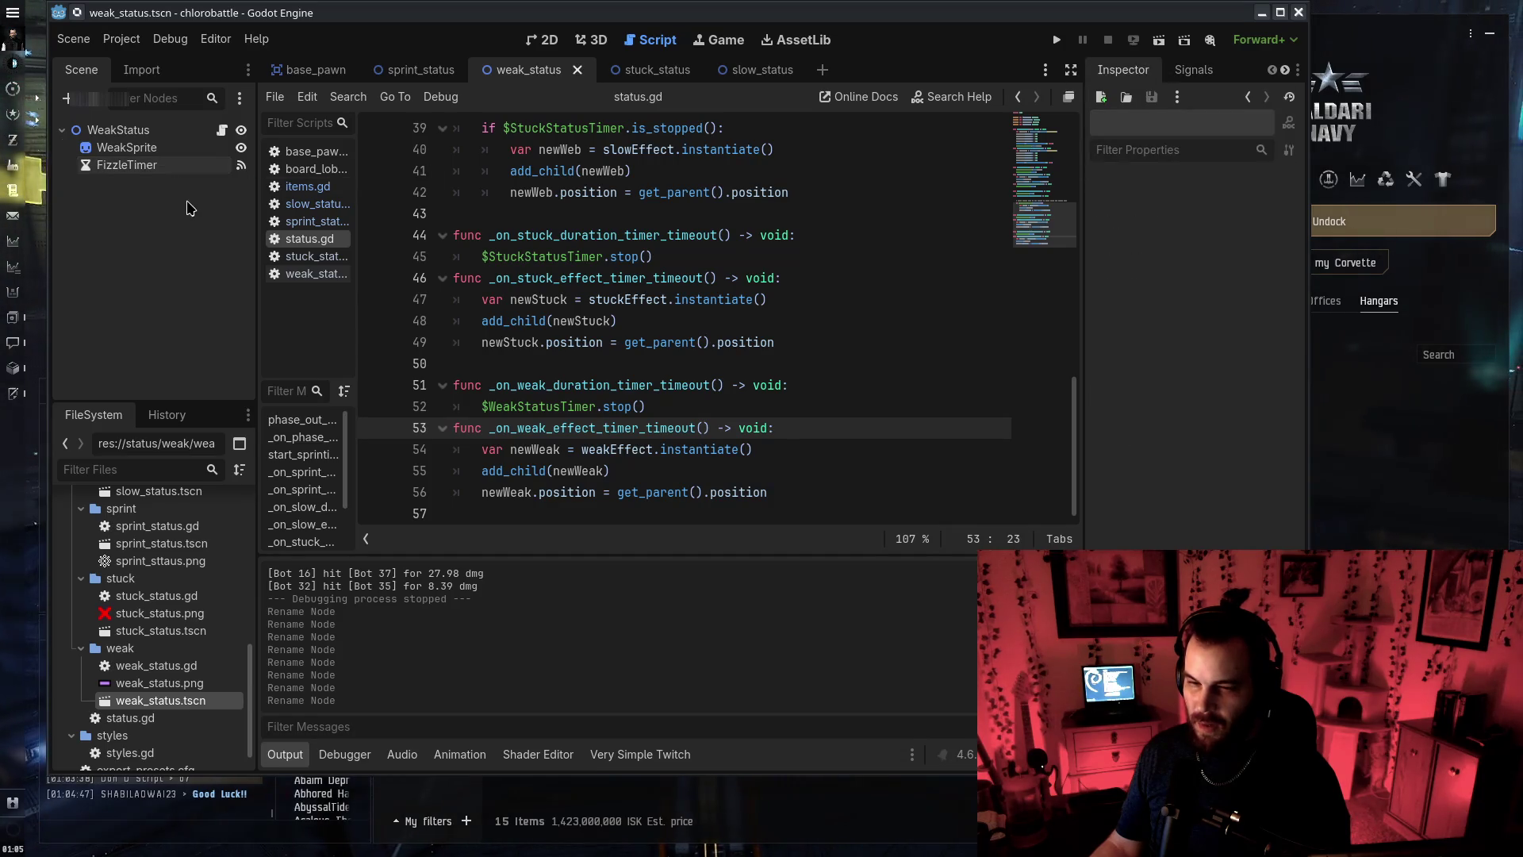
pyautogui.click(119, 130)
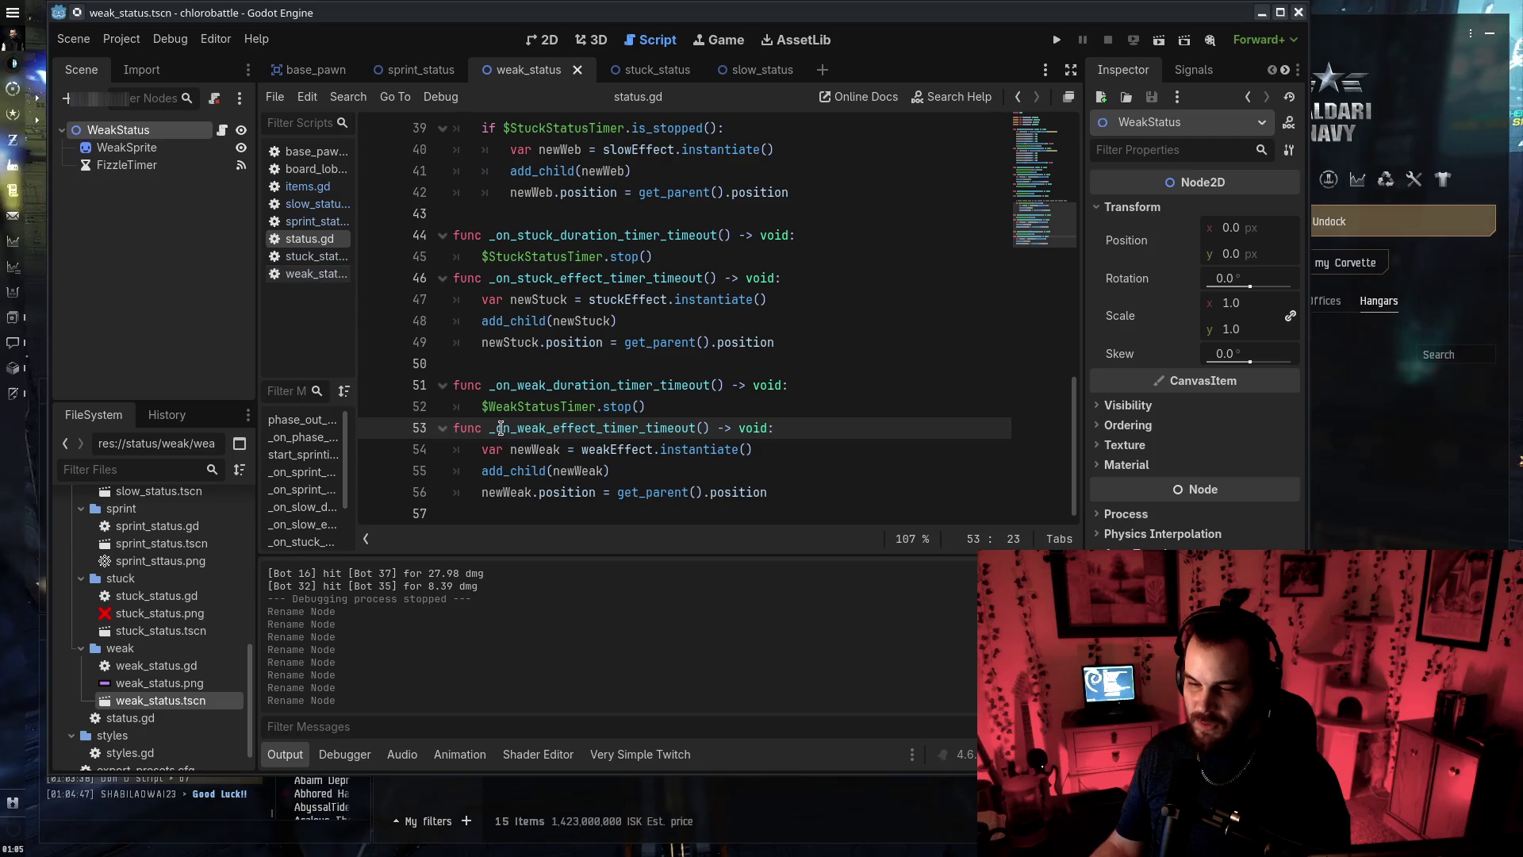
pyautogui.click(555, 385)
pyautogui.click(574, 427)
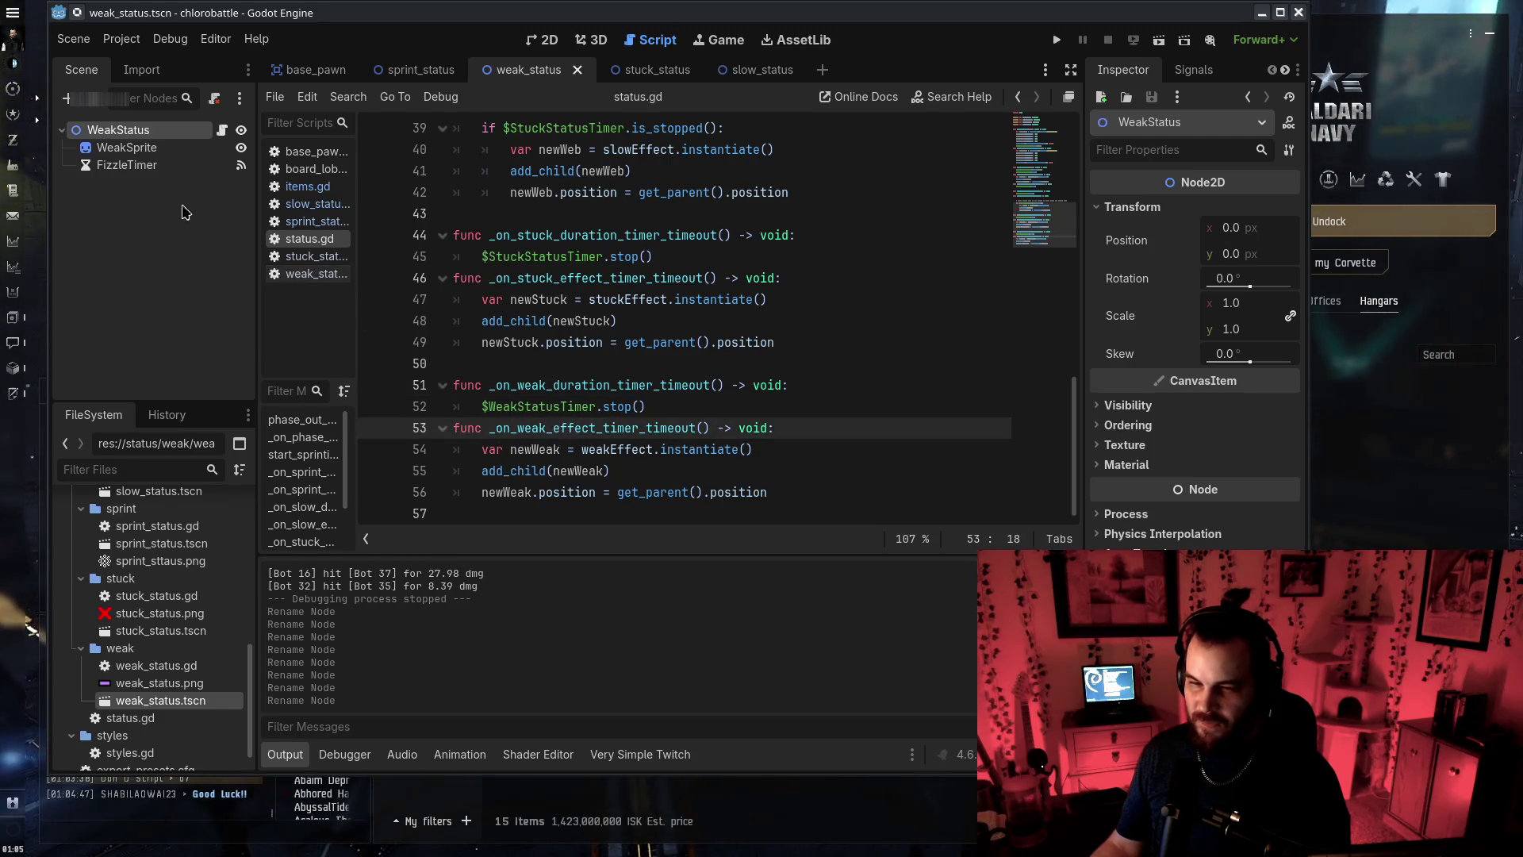
pyautogui.scroll(2, 177, 681)
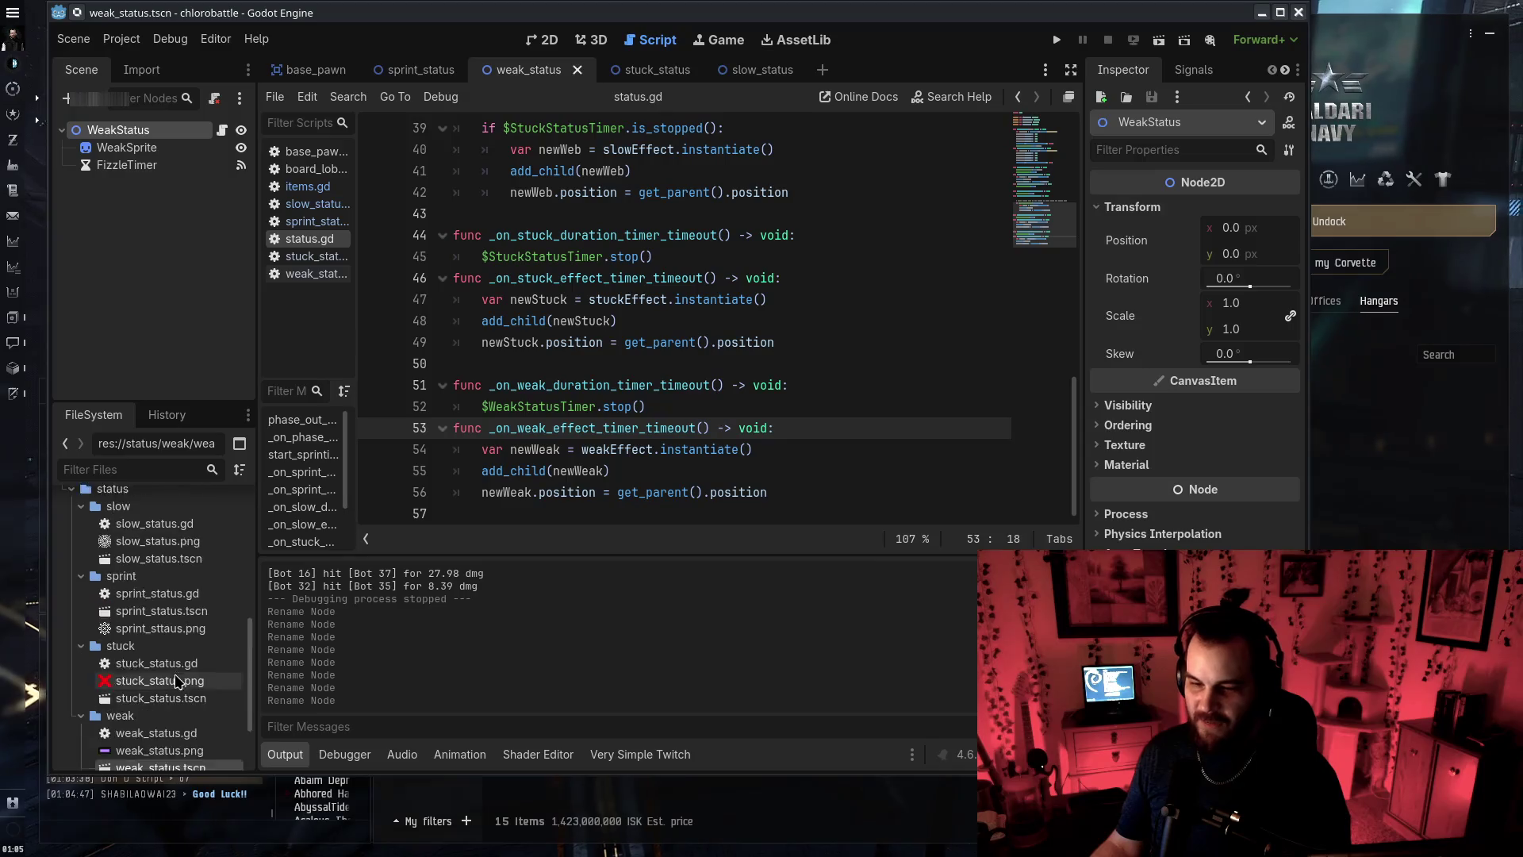
pyautogui.scroll(2, 176, 681)
# In the base_pawn scene, rename the WeakEffectTimer node to WeakStatusTimer
pyautogui.click(316, 70)
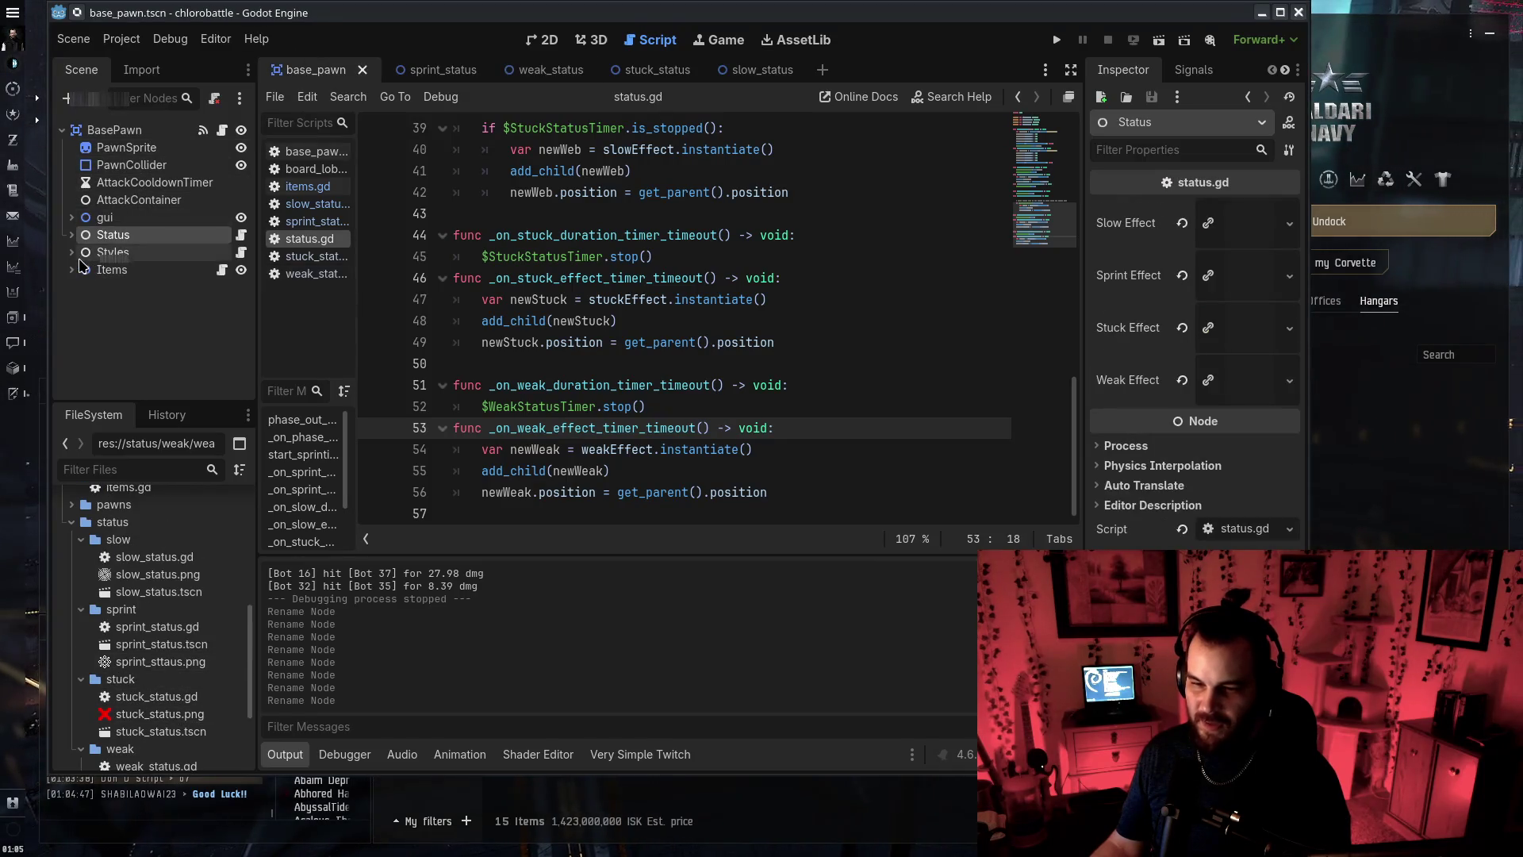
pyautogui.click(71, 235)
pyautogui.scroll(-2, 150, 349)
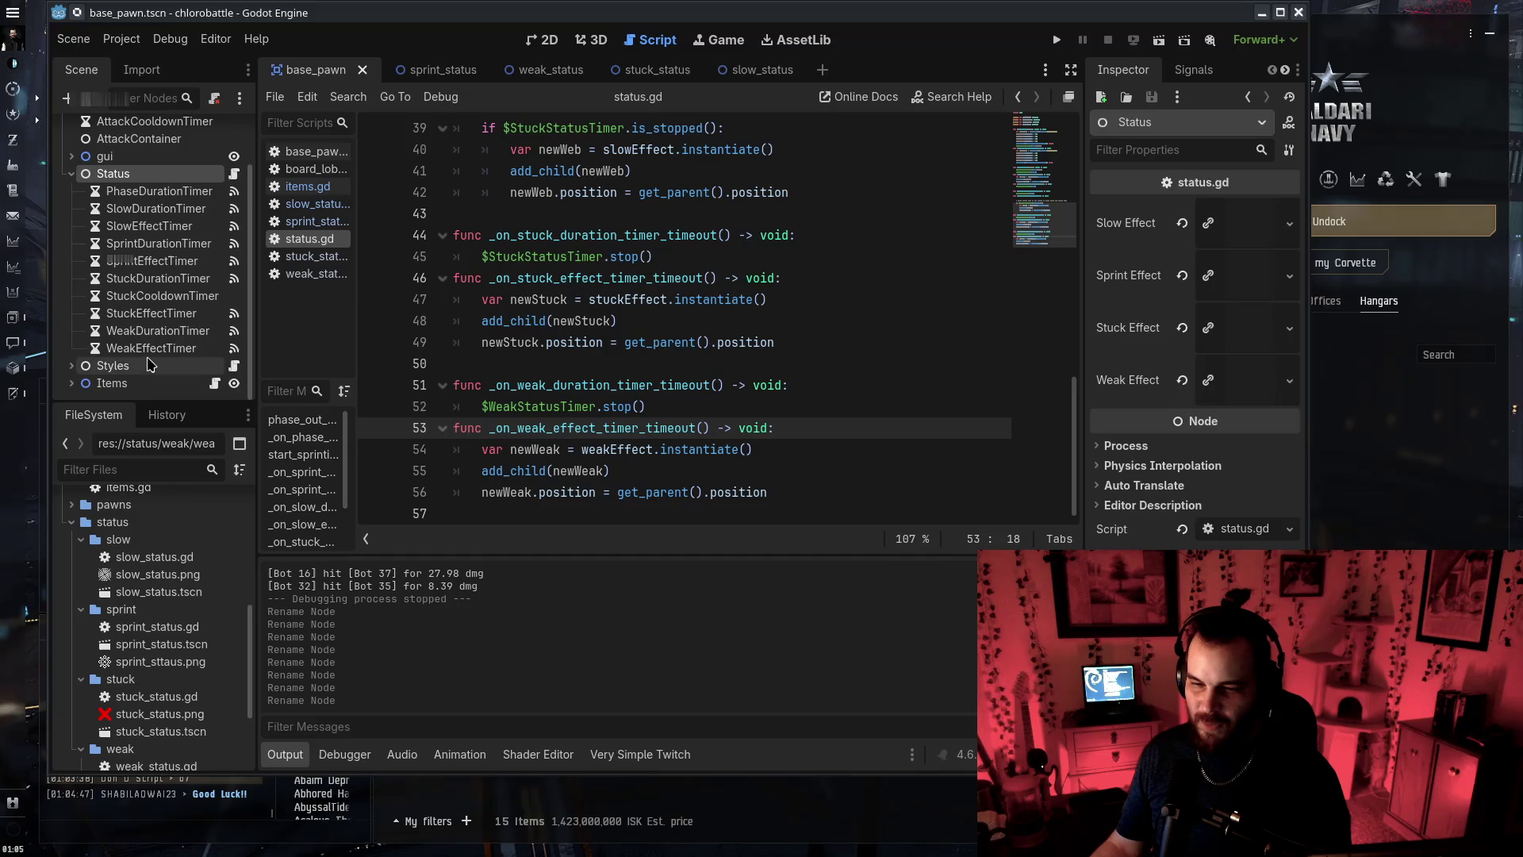
pyautogui.click(150, 348)
pyautogui.click(145, 353)
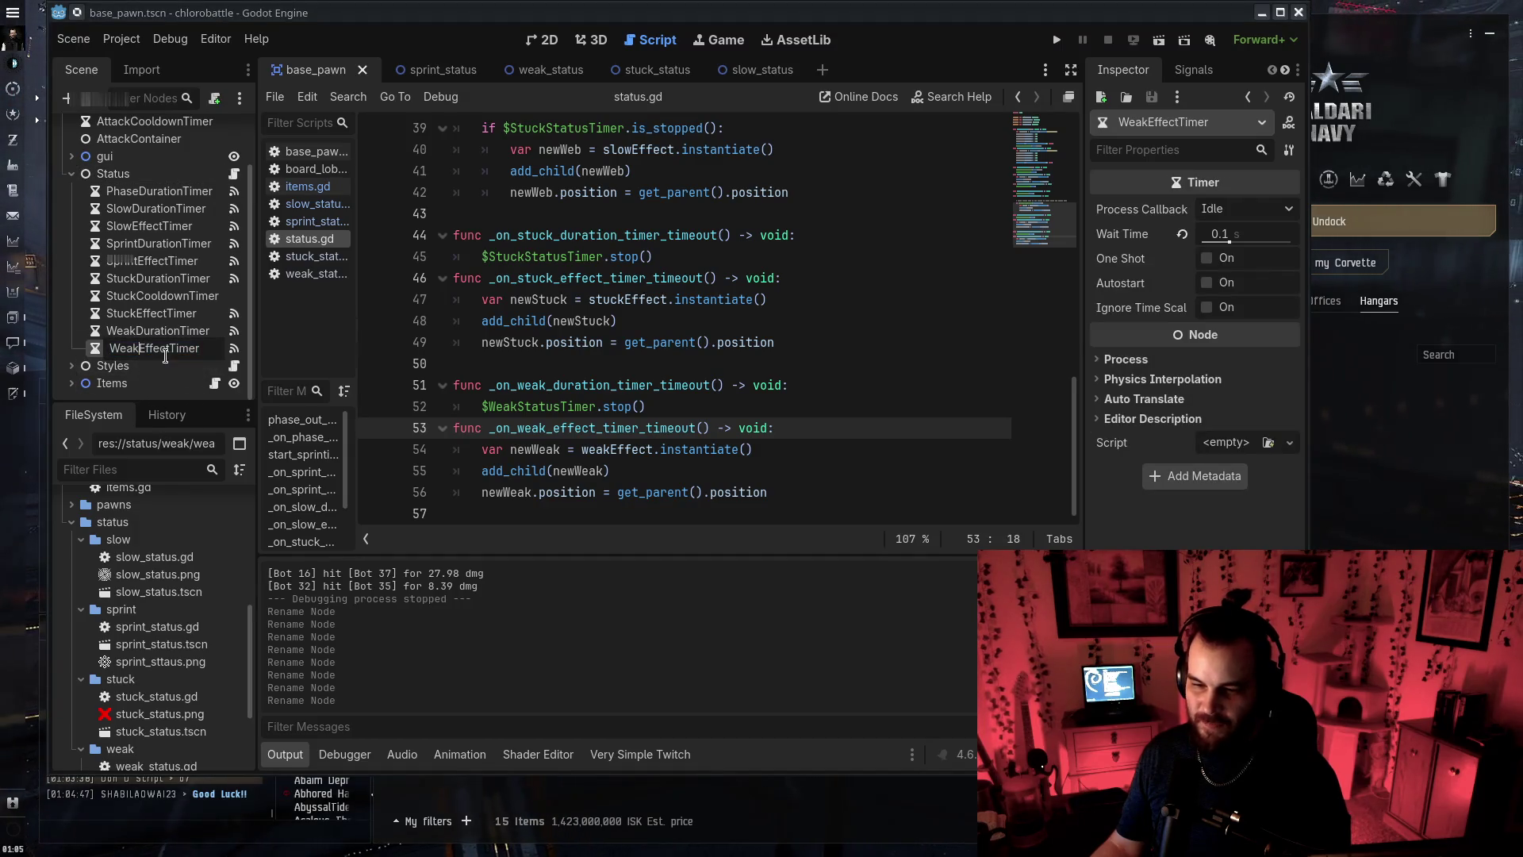
pyautogui.write('Status')
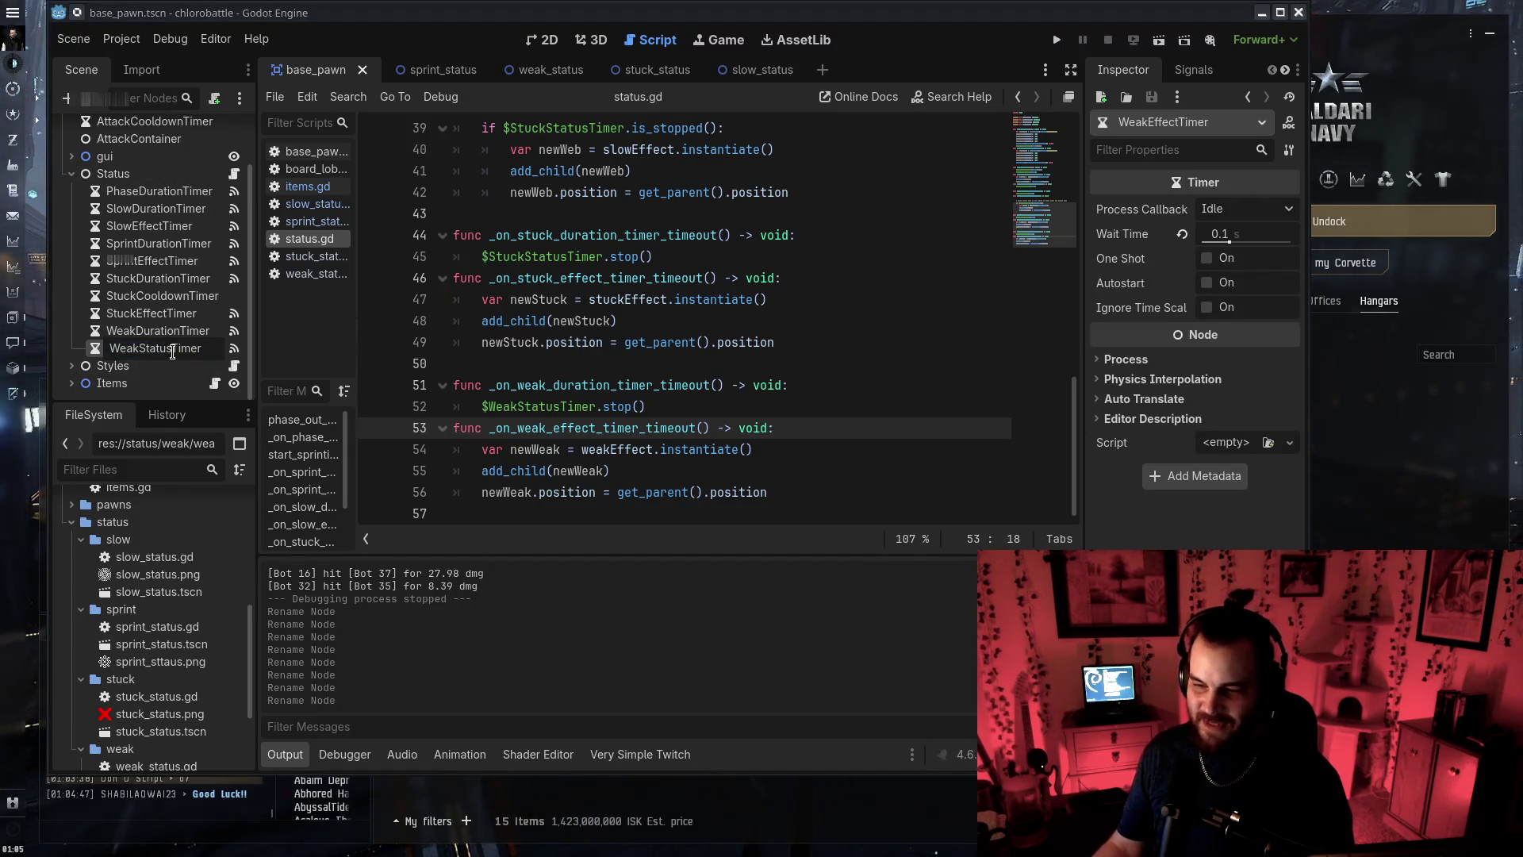
pyautogui.press('Return')
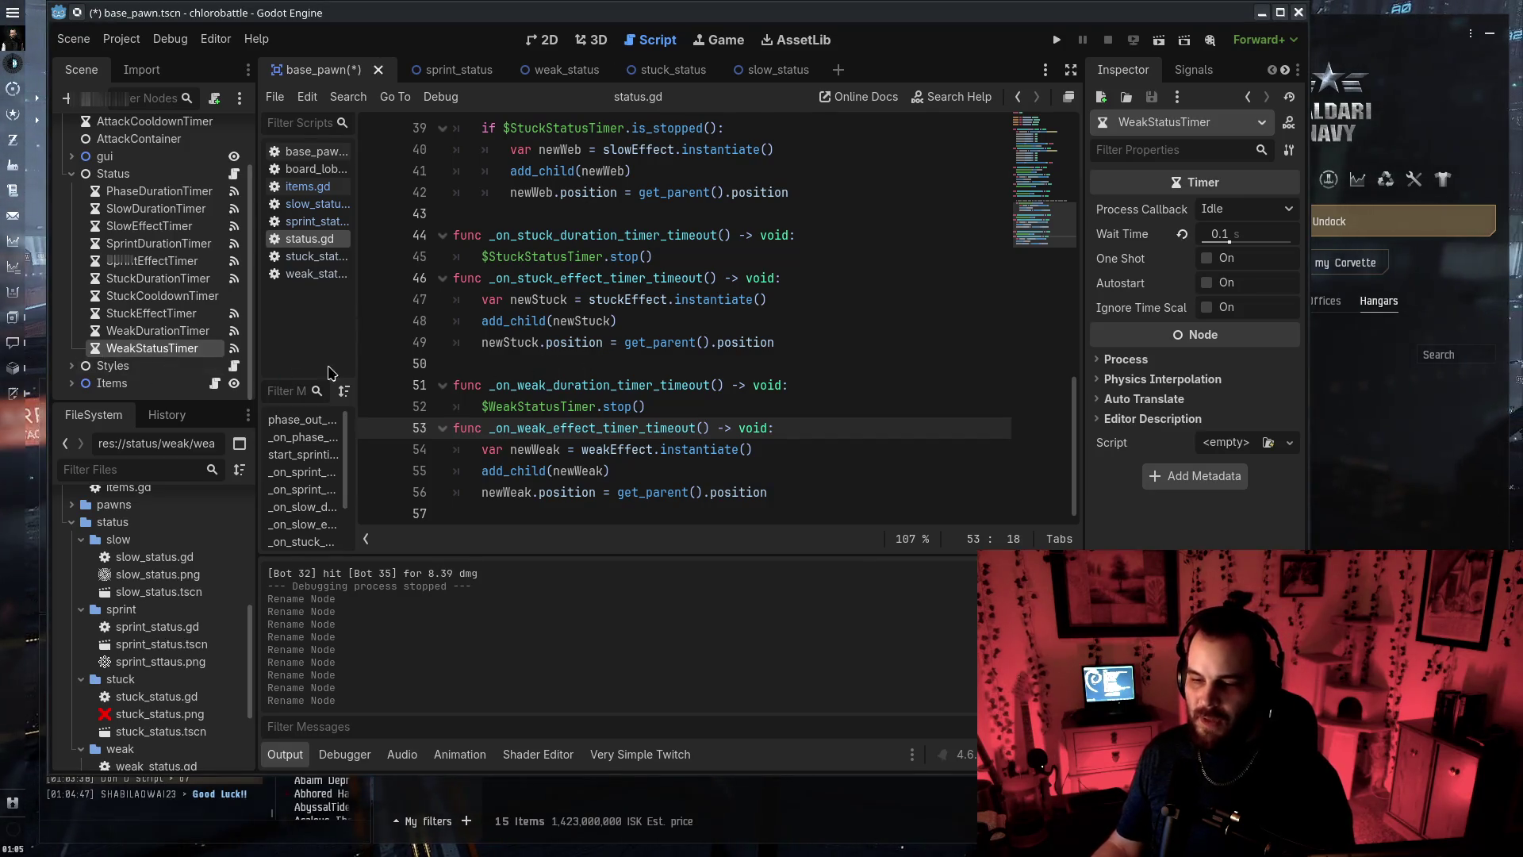
# Rename the weak handler in status.gd to _on_weak_status_timer_timeout and save
pyautogui.click(1193, 69)
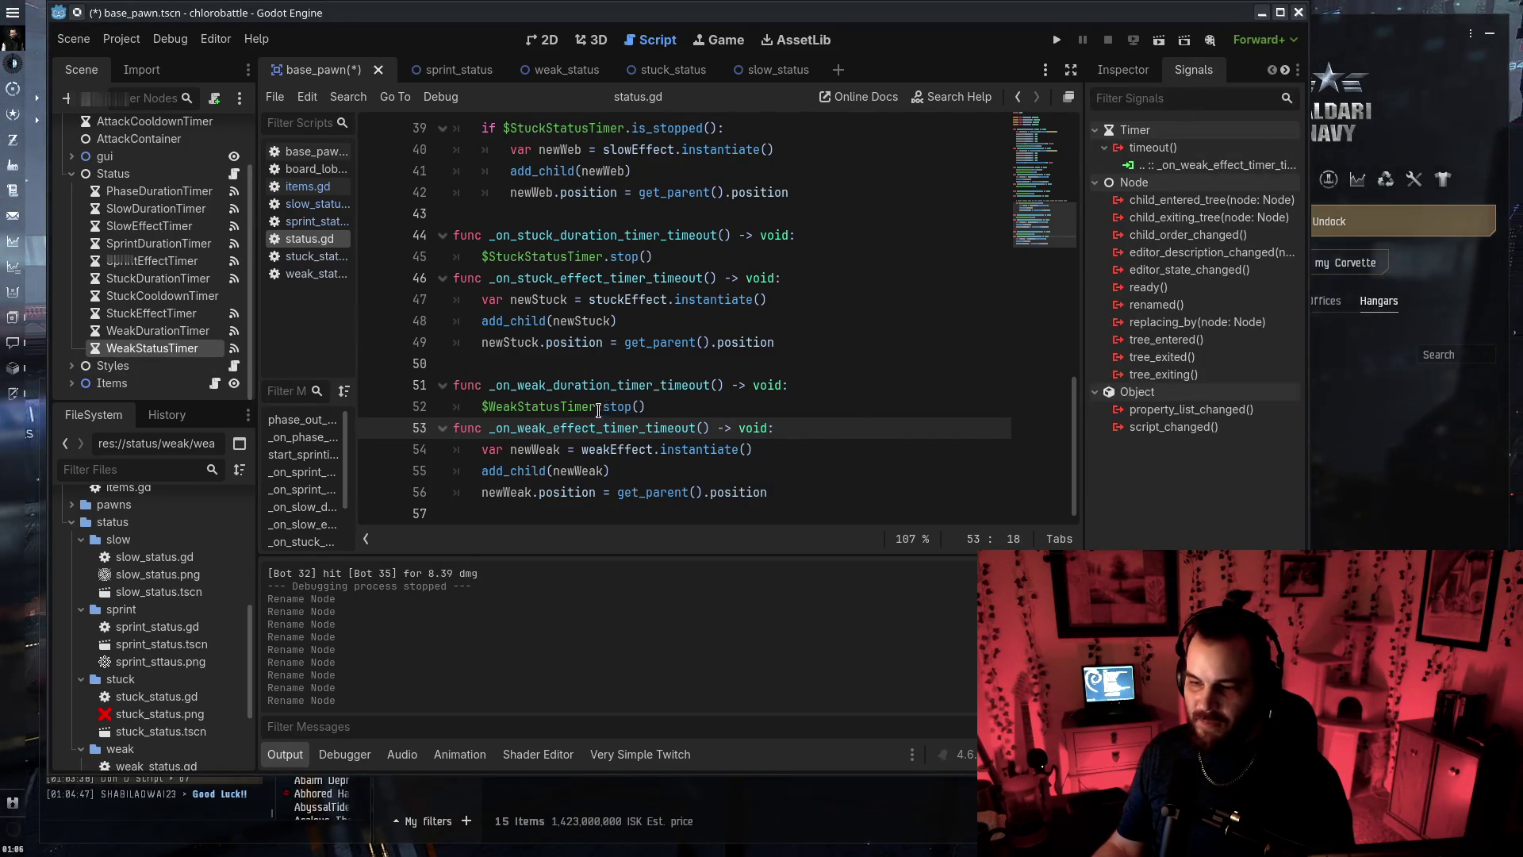
pyautogui.doubleClick(559, 428)
pyautogui.write('status')
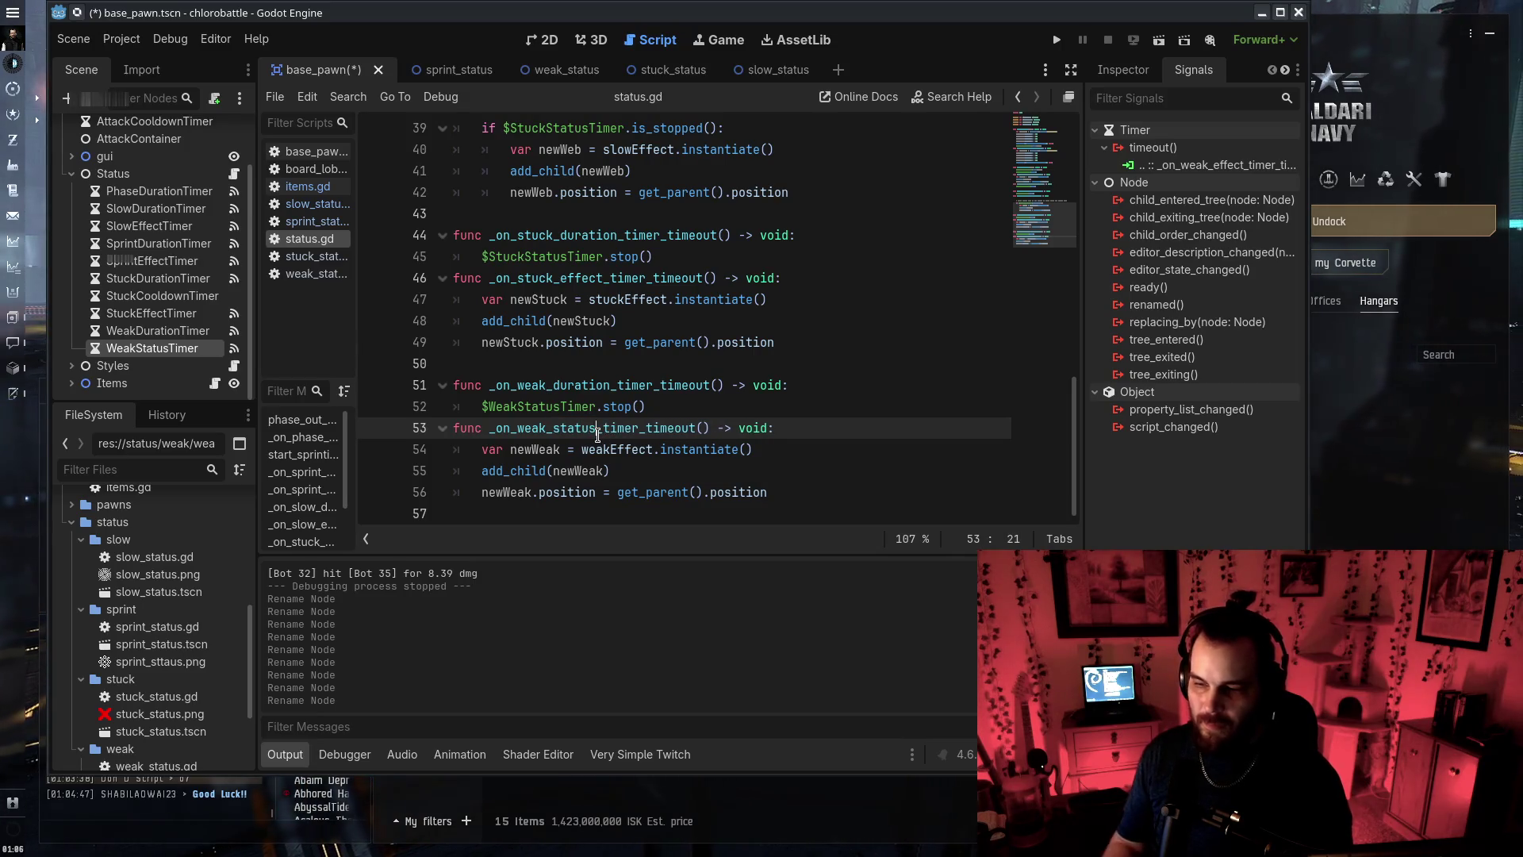
pyautogui.hotkey('ctrl', 's')
# Disconnect the old weak timeout connection and connect timeout to Status's _on_weak_status_timer_timeout
pyautogui.click(975, 321)
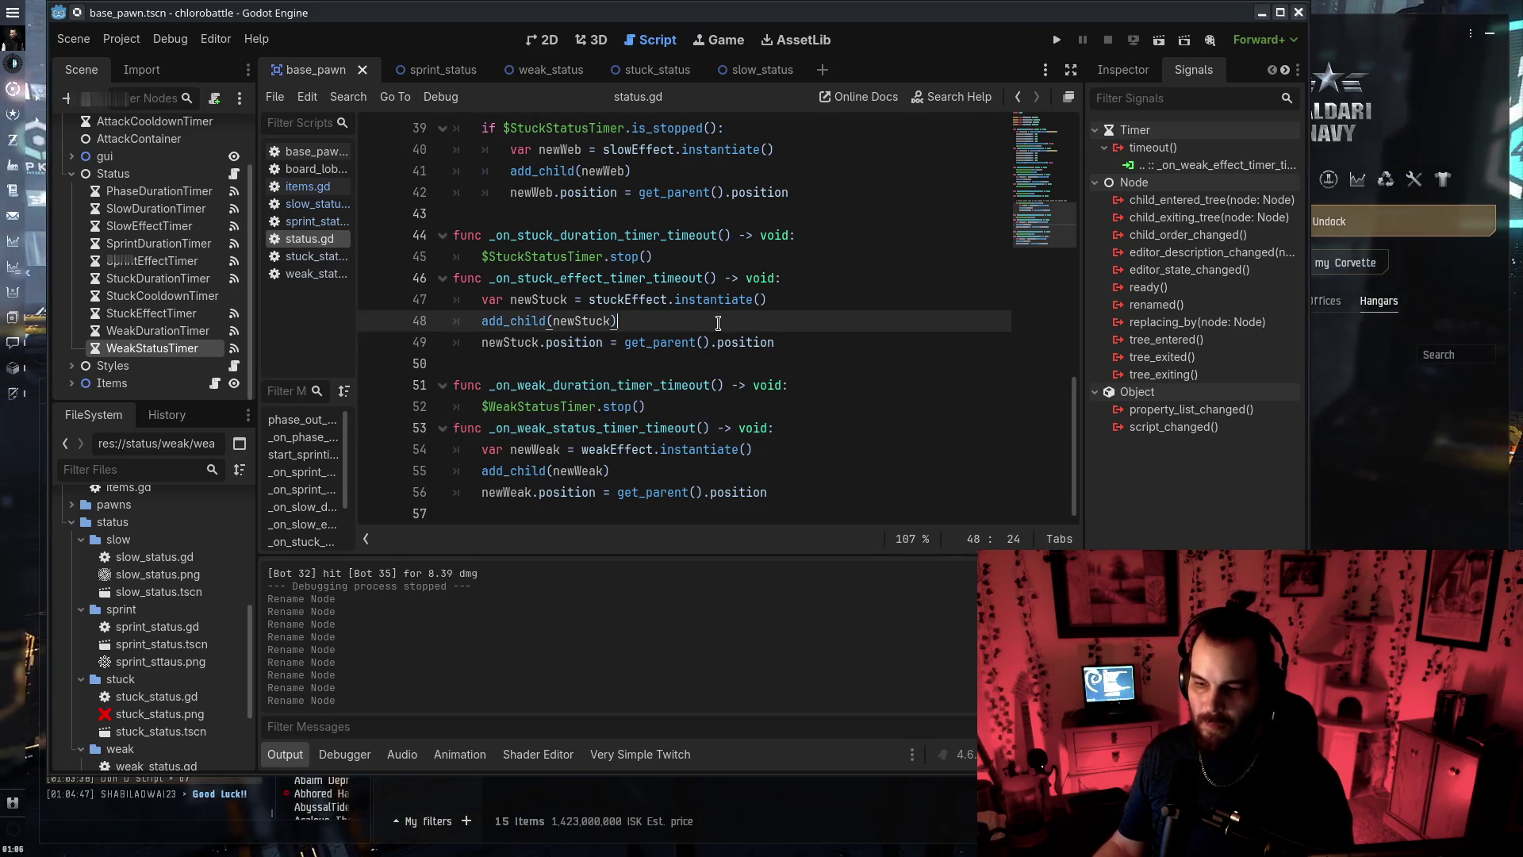
pyautogui.rightClick(1220, 166)
pyautogui.click(1269, 223)
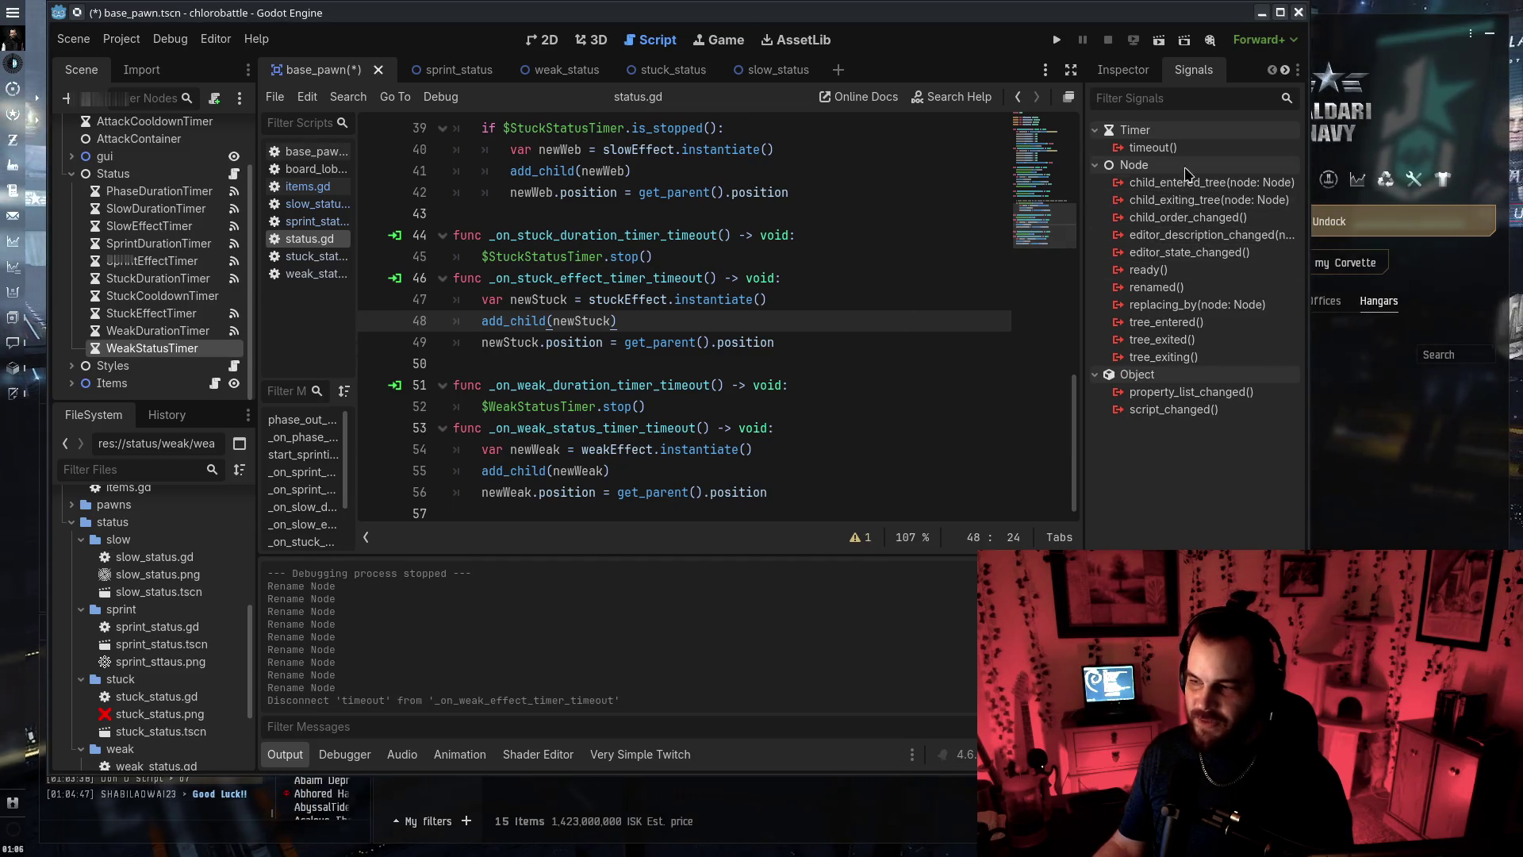
pyautogui.tripleClick(761, 398)
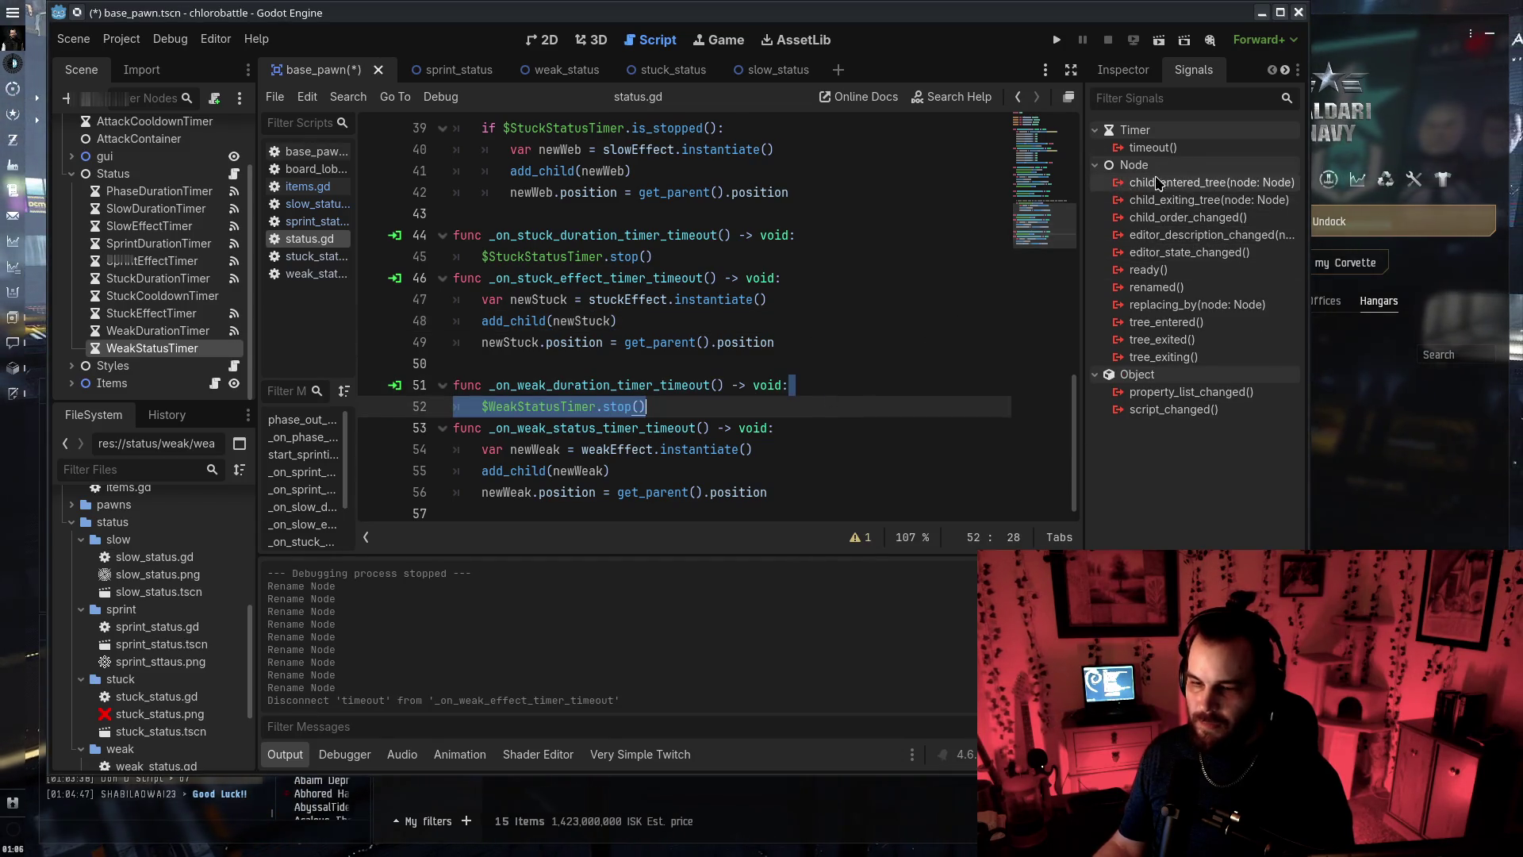
pyautogui.moveTo(824, 508); pyautogui.dragTo(794, 429)
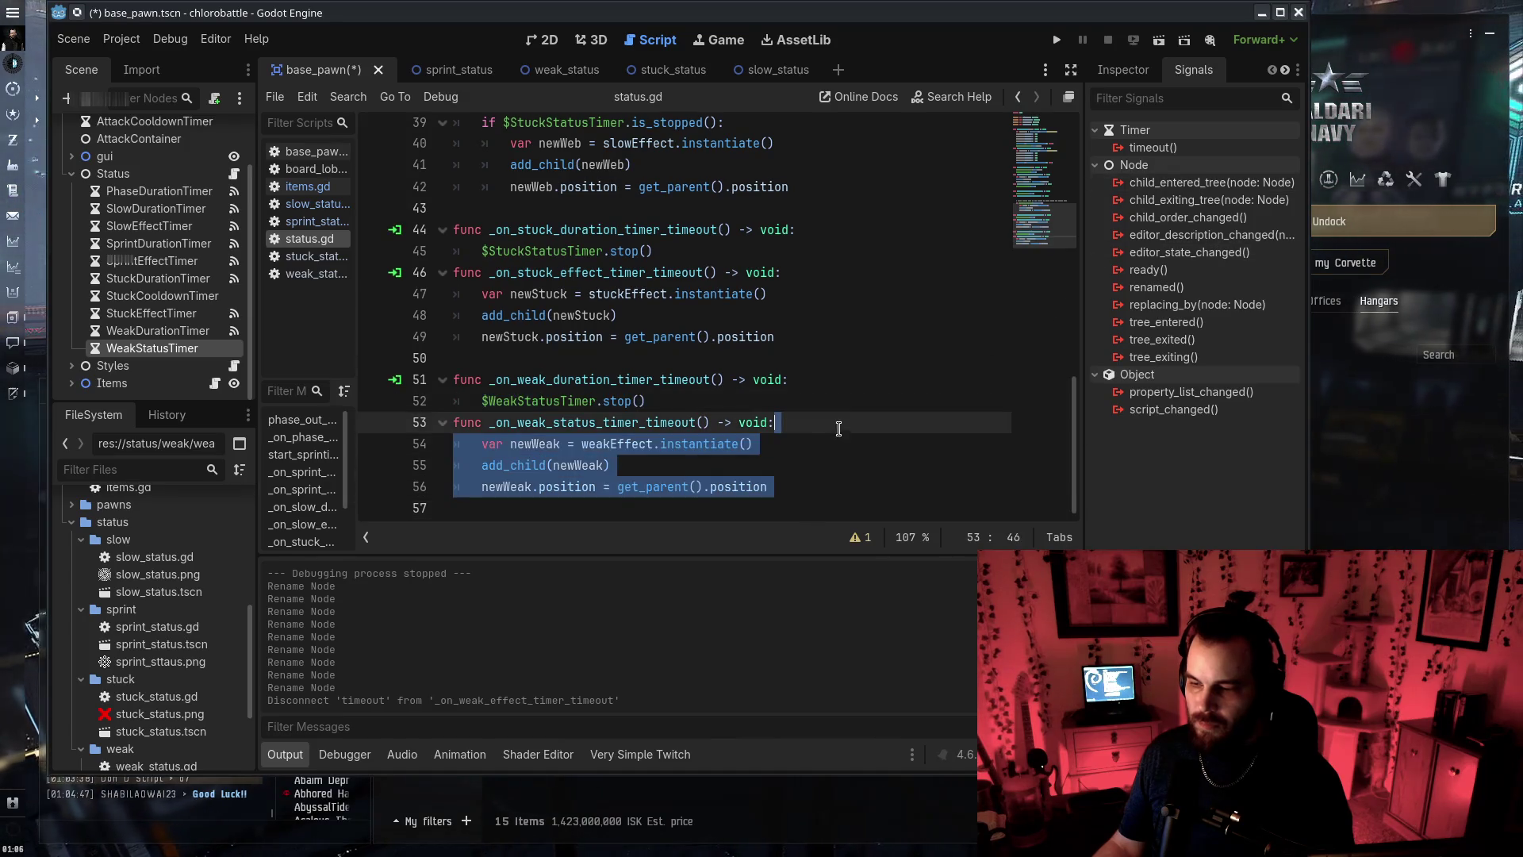
pyautogui.rightClick(1173, 150)
pyautogui.click(1210, 167)
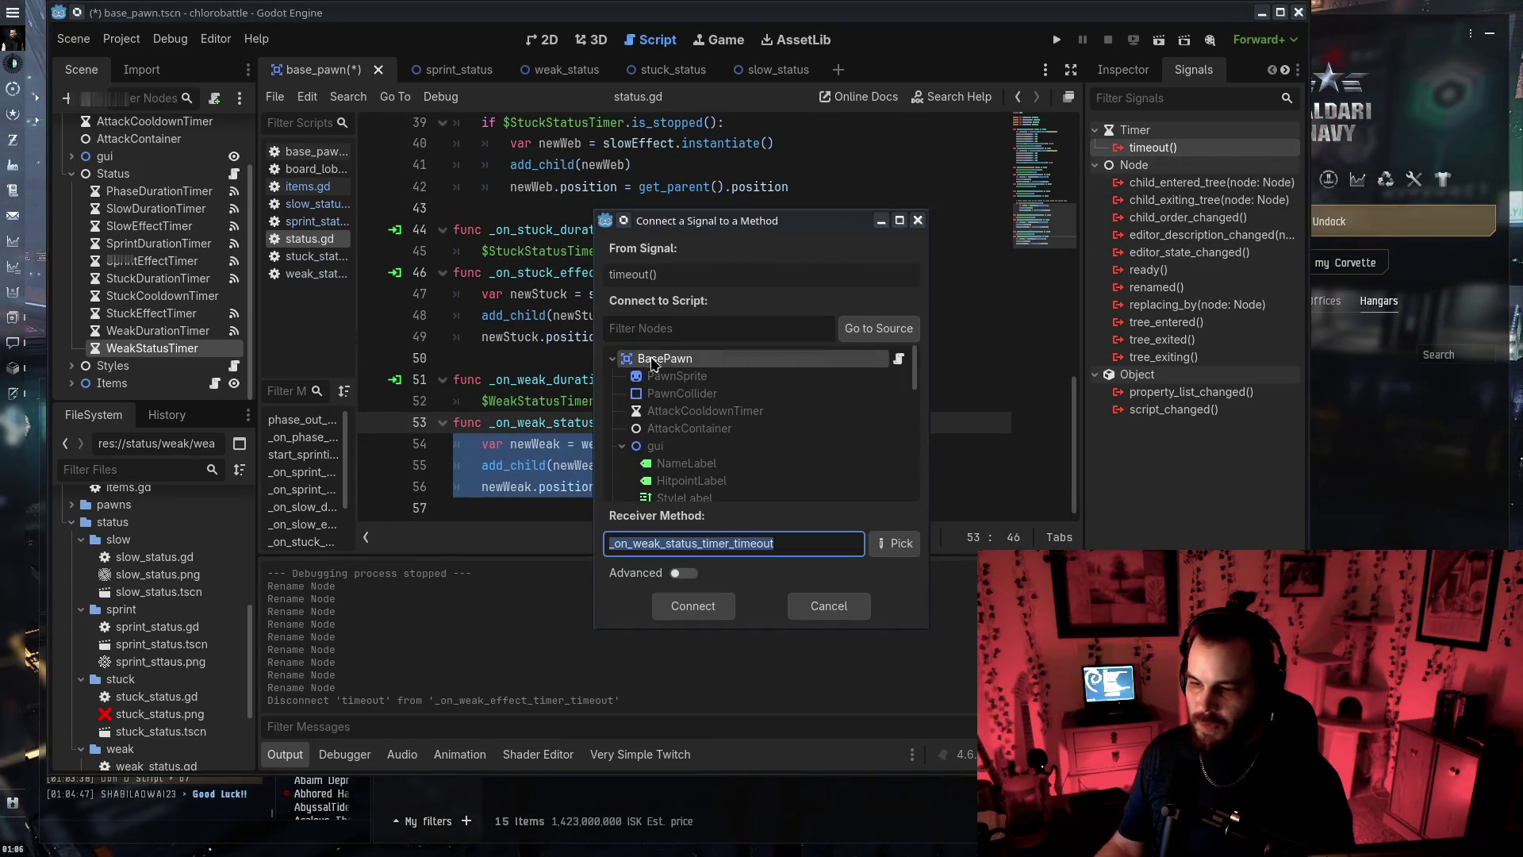
pyautogui.scroll(-5, 652, 369)
pyautogui.click(663, 403)
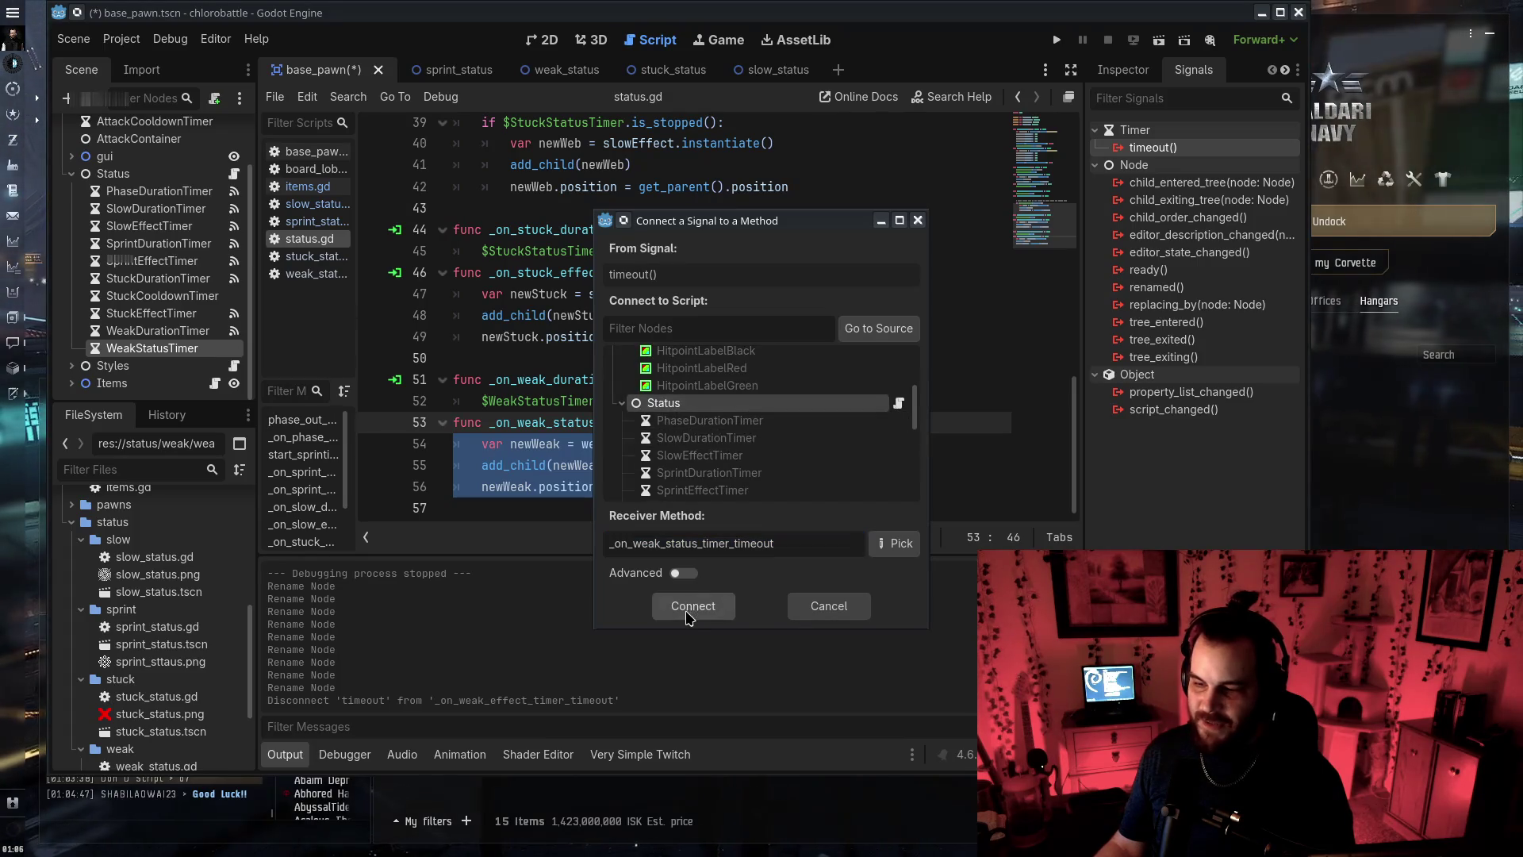
pyautogui.click(688, 609)
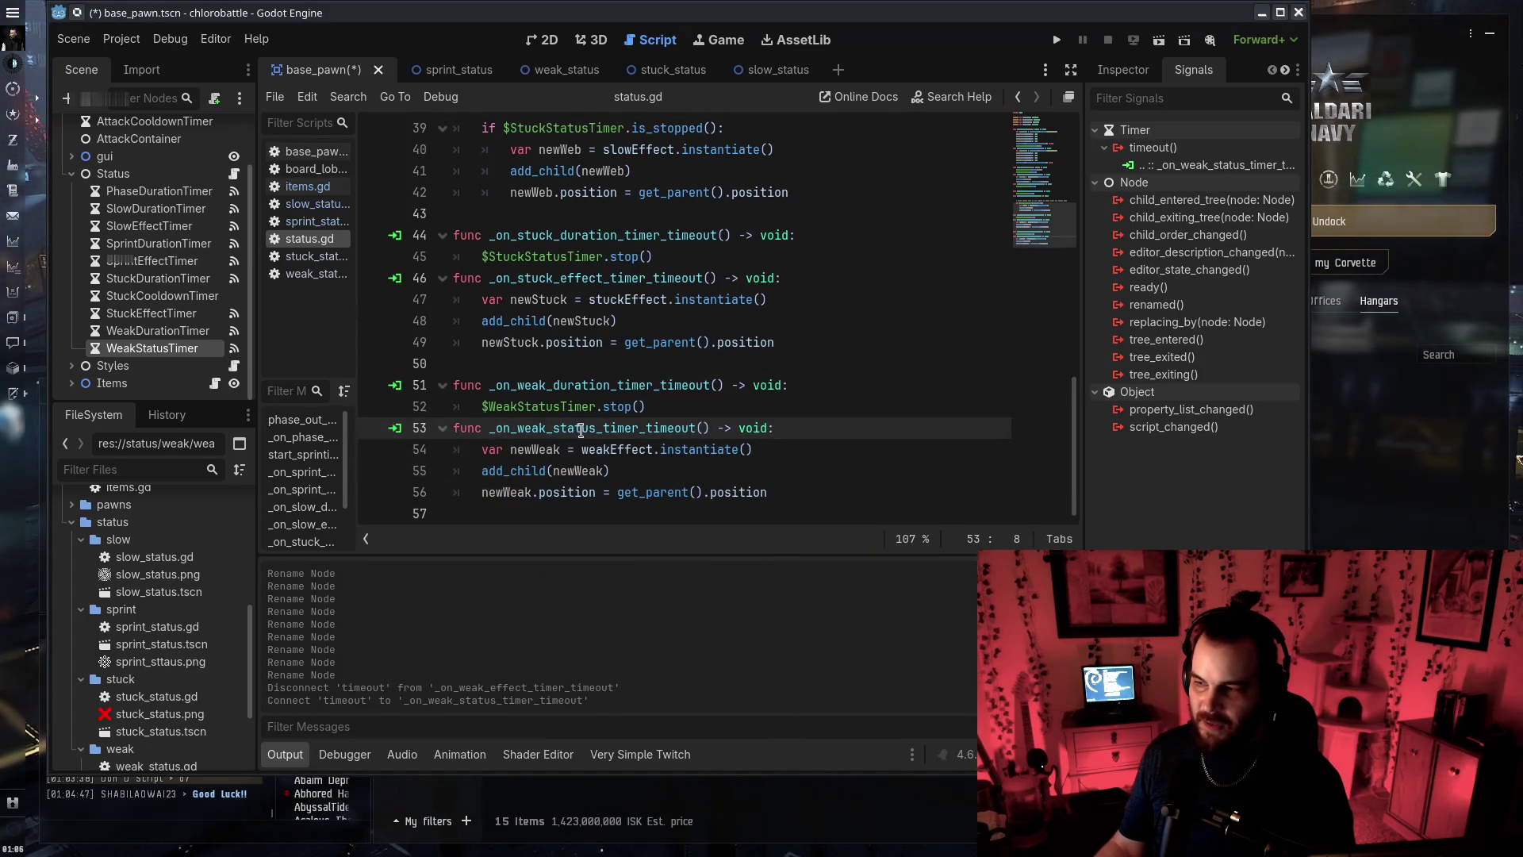
pyautogui.click(852, 483)
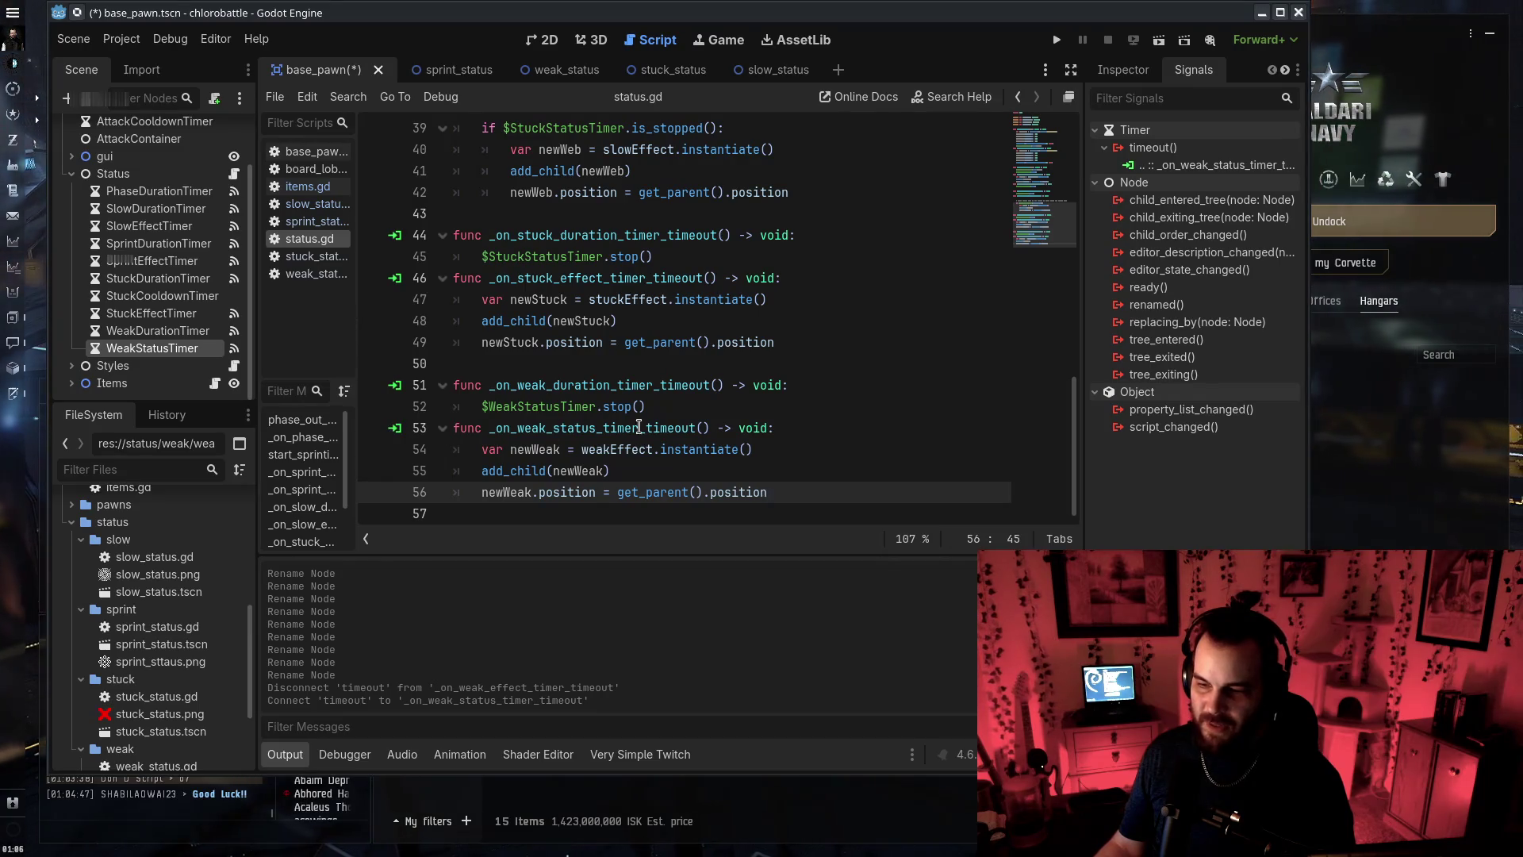
# Rename the stuck handler to _on_stuck_status_timer_timeout and save the script
pyautogui.click(573, 279)
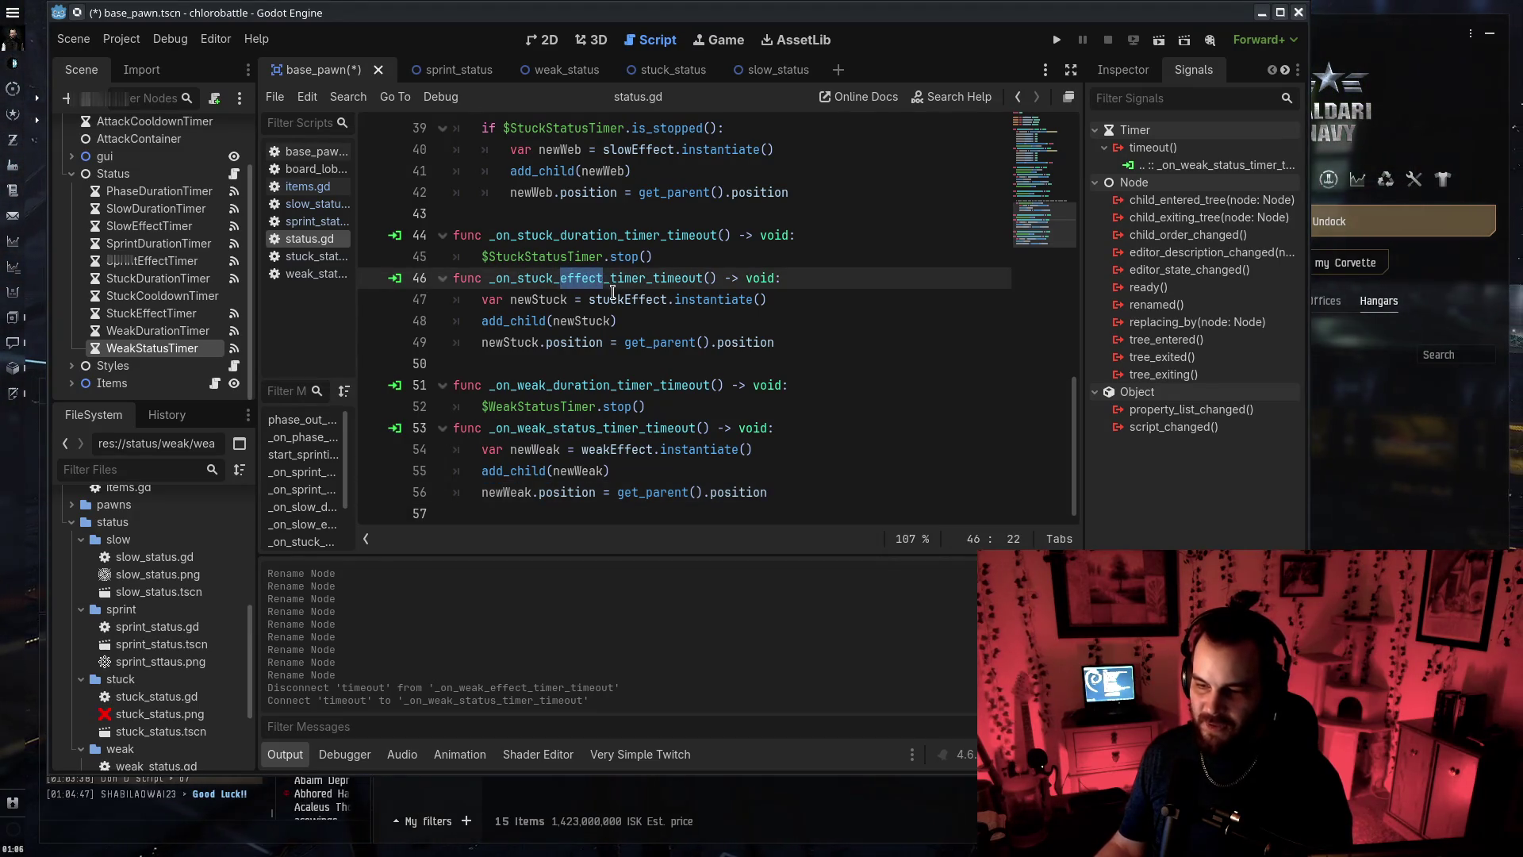
pyautogui.write('stati')
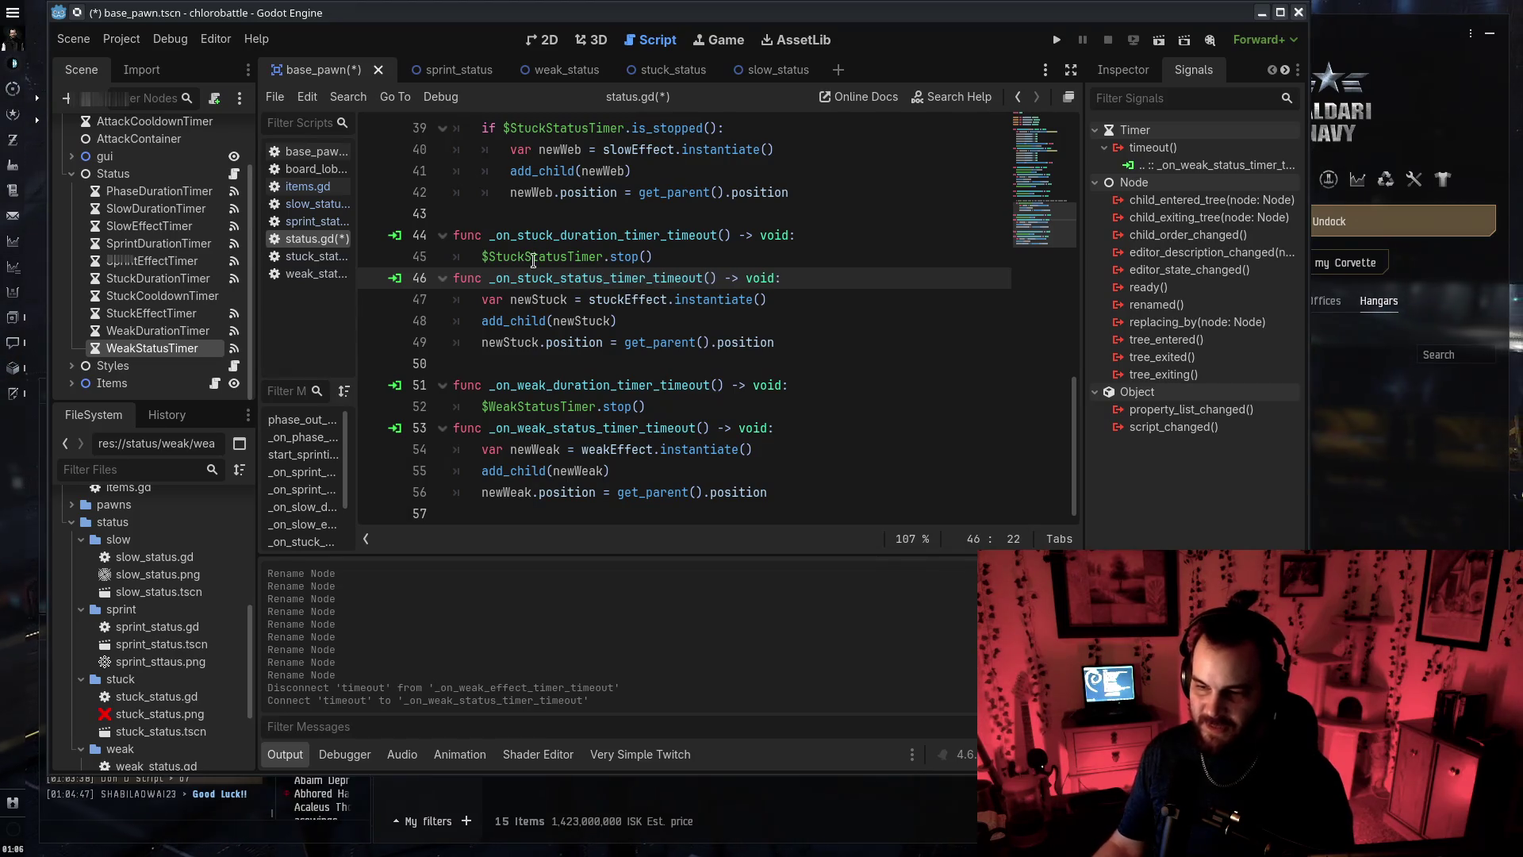
pyautogui.click(589, 342)
pyautogui.hotkey('ctrl', 's')
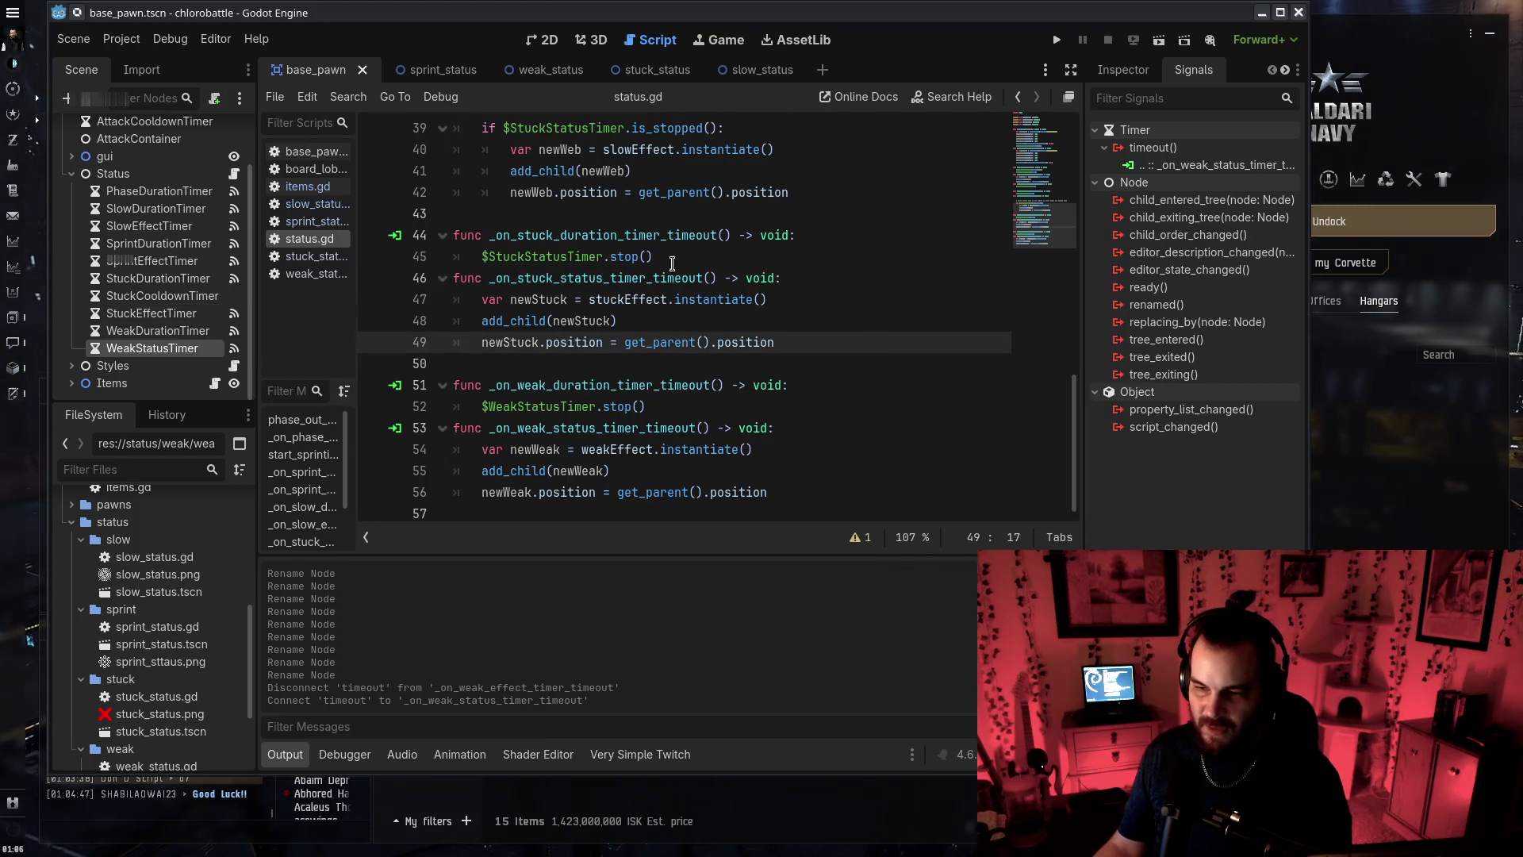
pyautogui.click(158, 317)
# Fix the timer's name to StuckStatusTimer and save the scene
pyautogui.click(165, 312)
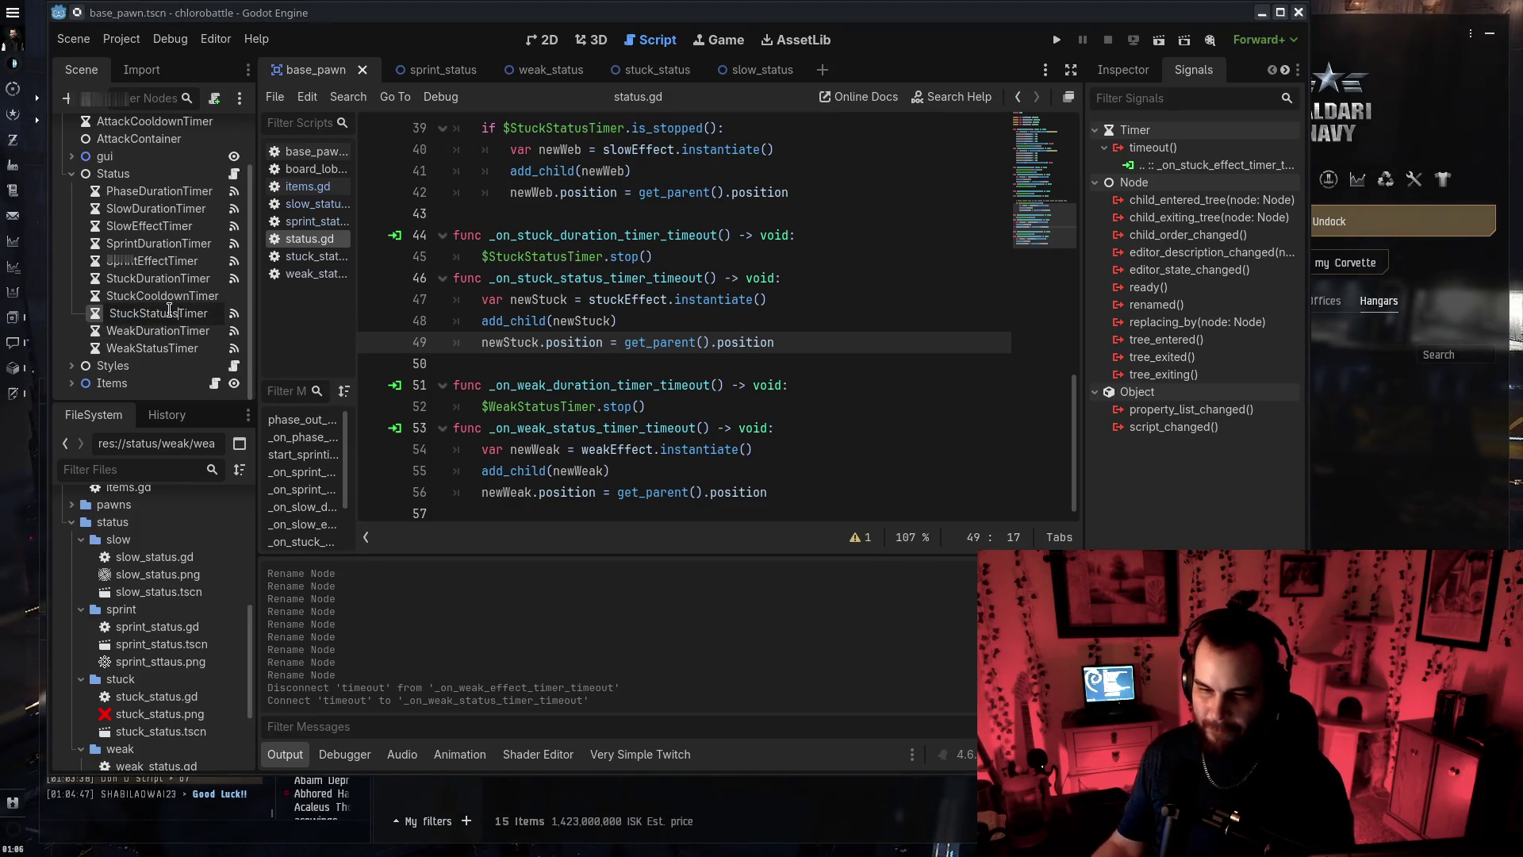
pyautogui.press('BackSpace')
pyautogui.press('Return')
pyautogui.click(568, 256)
pyautogui.hotkey('ctrl', 's')
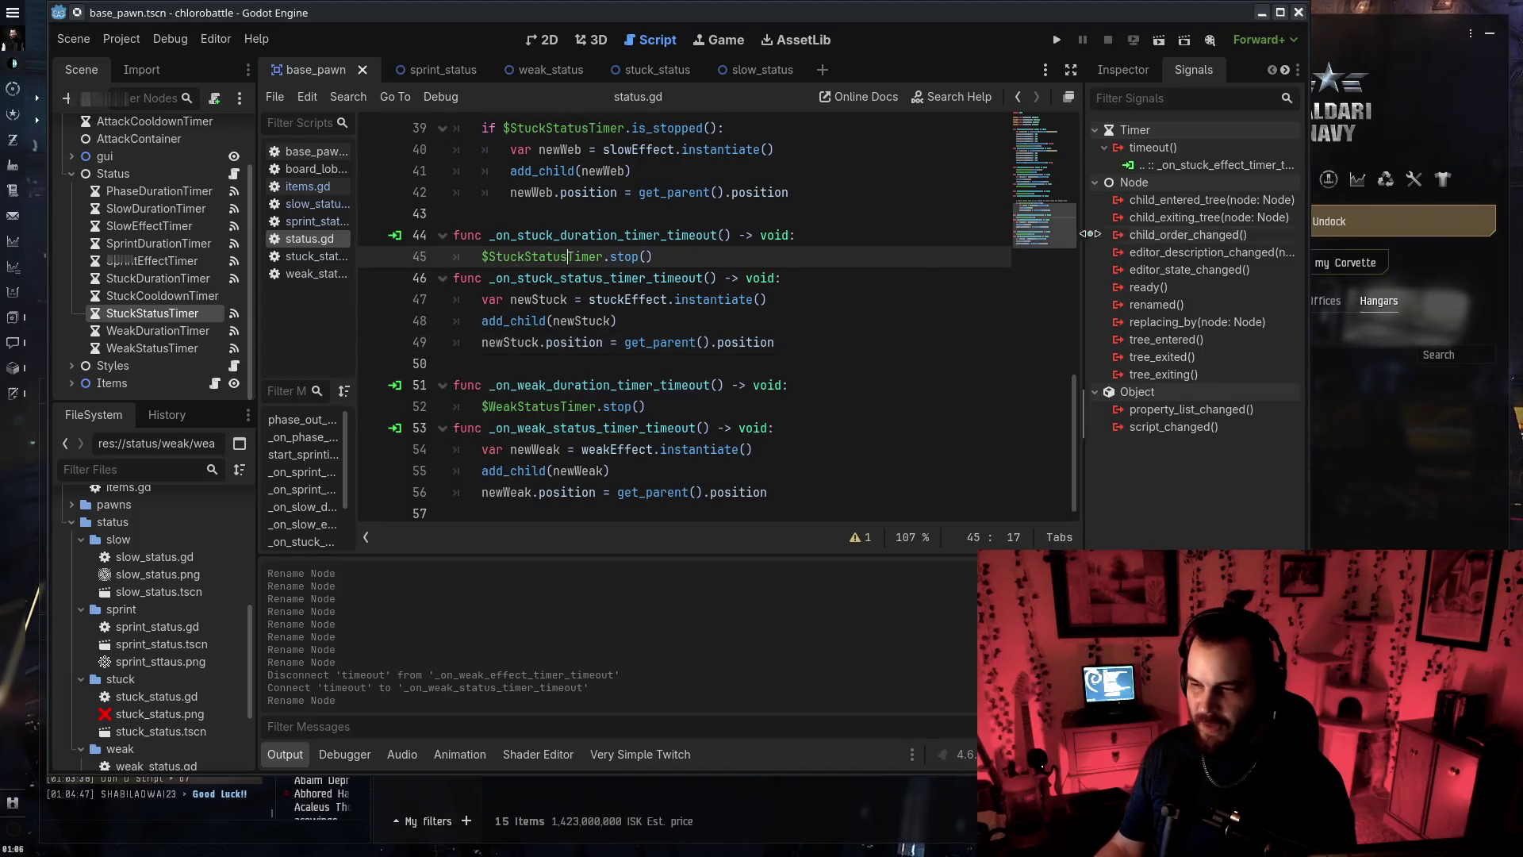
# Disconnect the old stuck handler and connect timeout to Status's _on_stuck_status_timer_timeout
pyautogui.rightClick(1199, 168)
pyautogui.click(1248, 220)
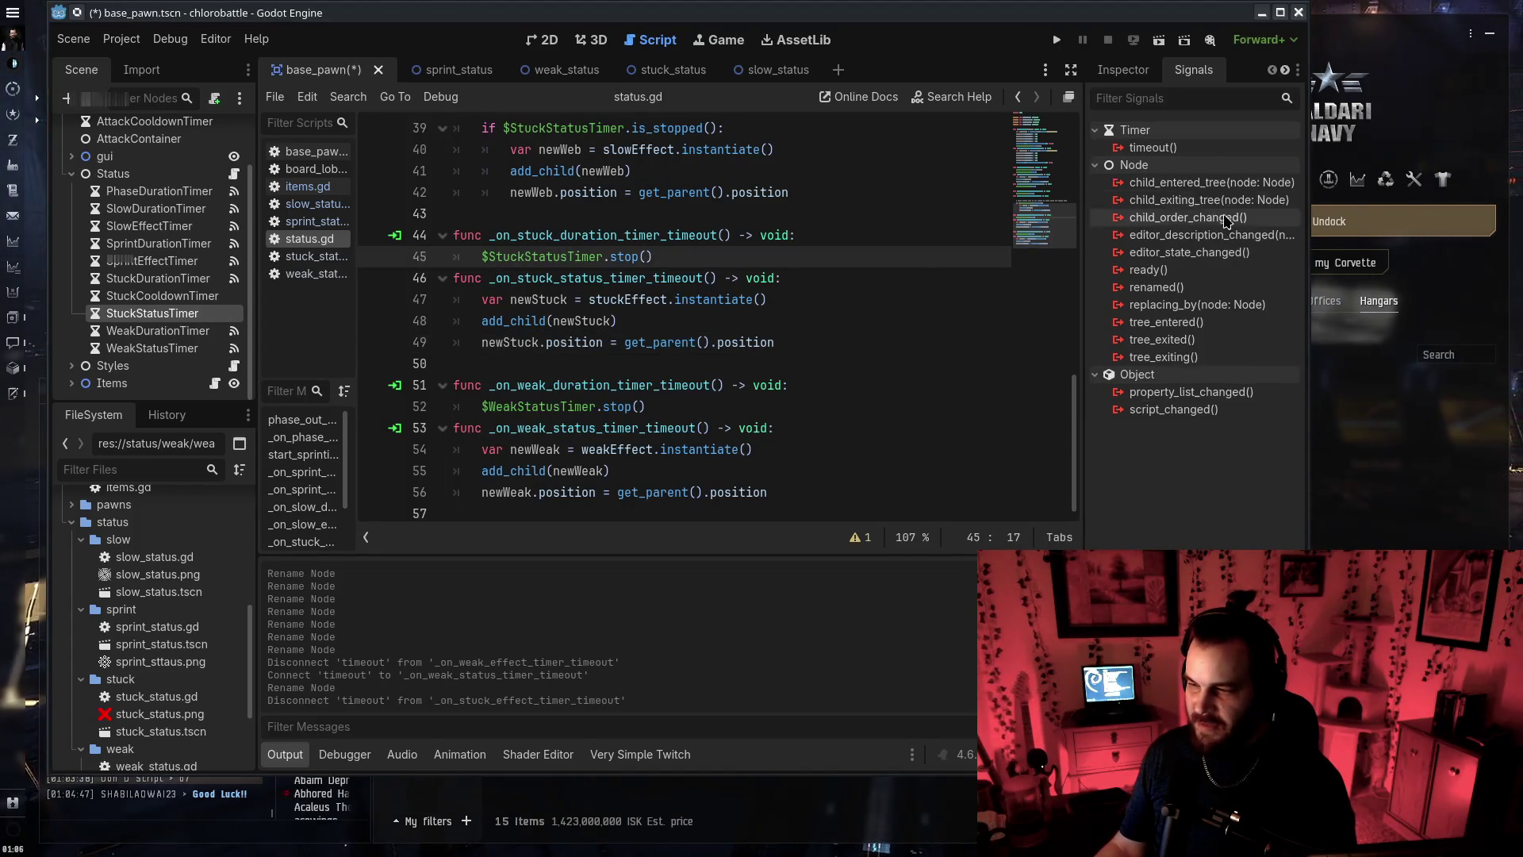
pyautogui.doubleClick(1153, 148)
pyautogui.click(765, 443)
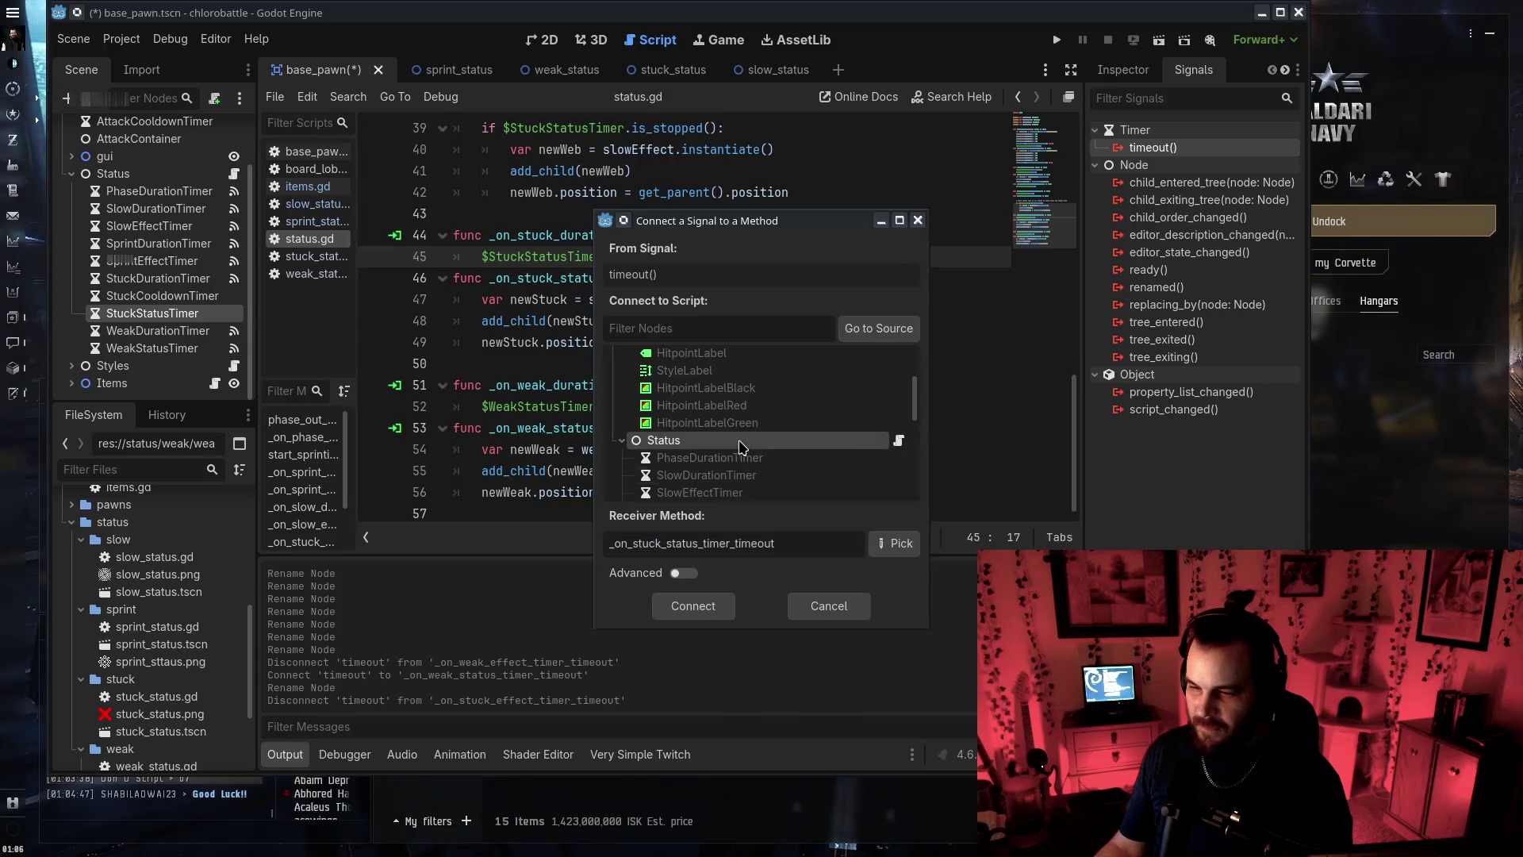
pyautogui.press('Return')
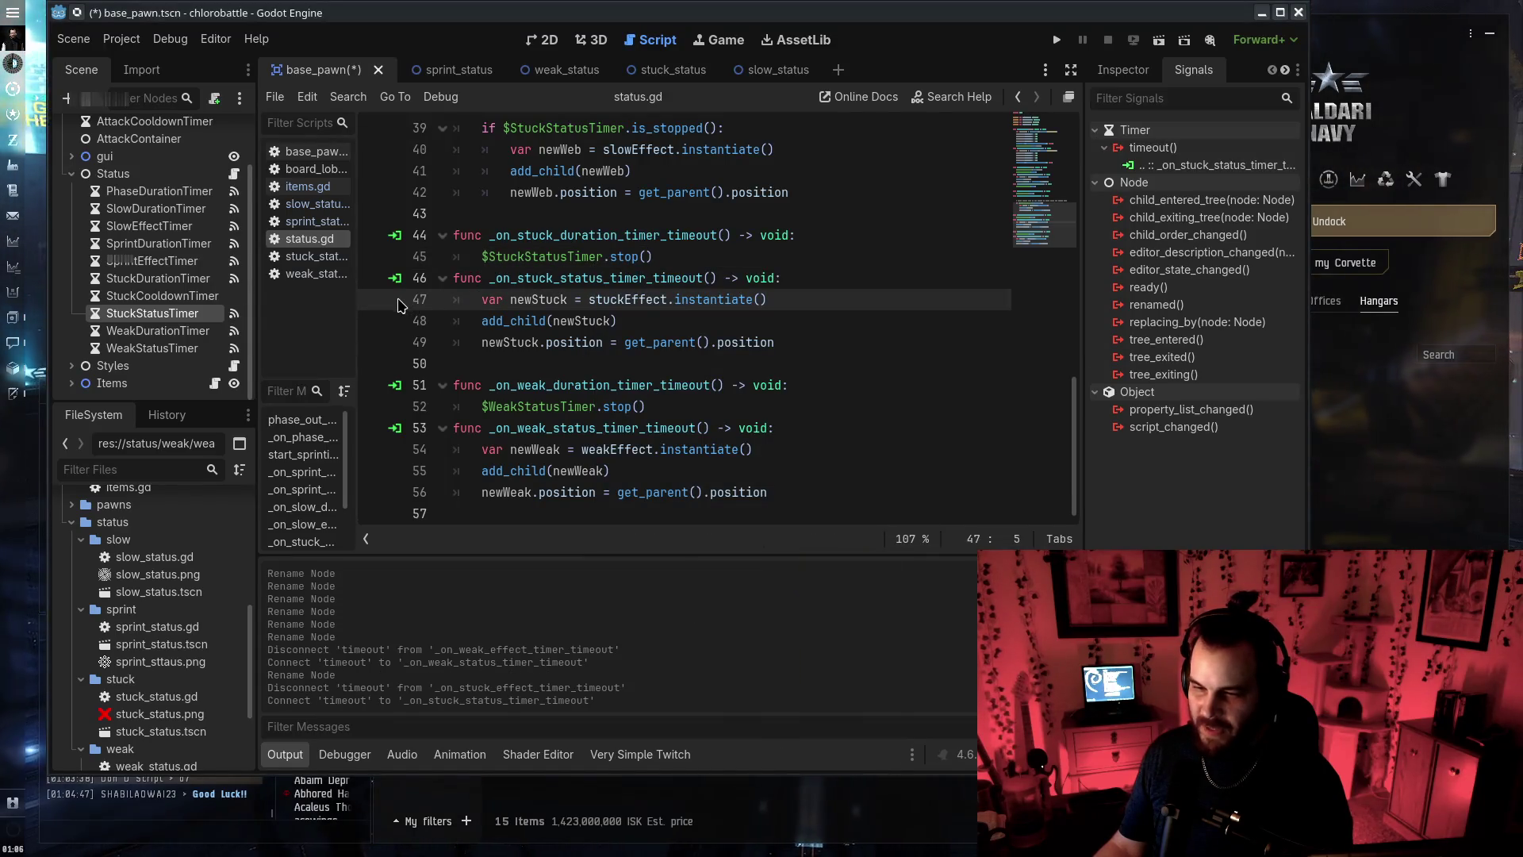
pyautogui.scroll(3, 598, 320)
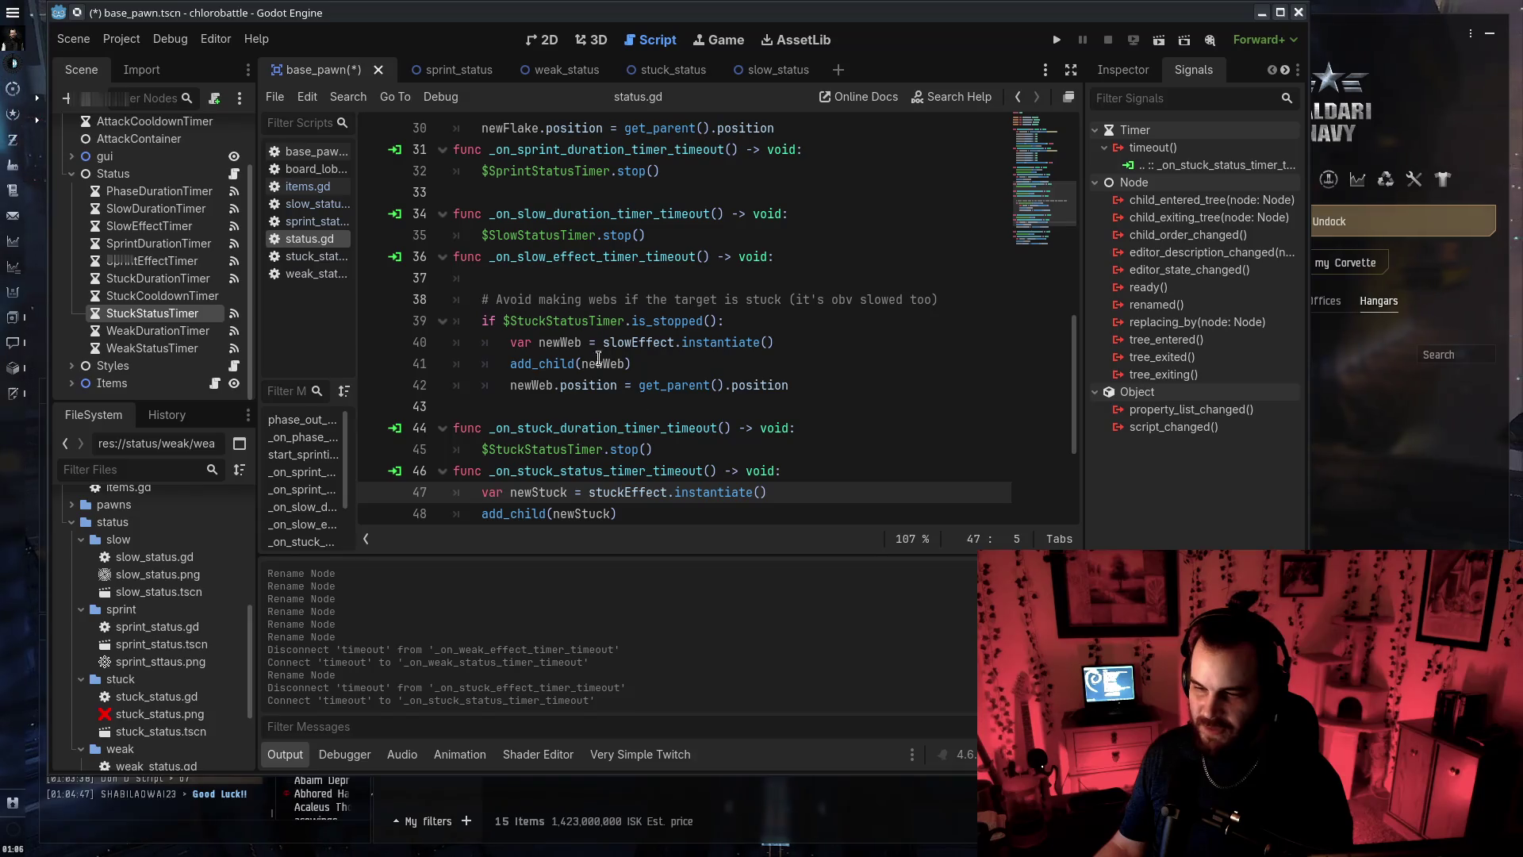
# Rename the slow handler from 'effect' to 'status' and save status.gd
pyautogui.click(540, 320)
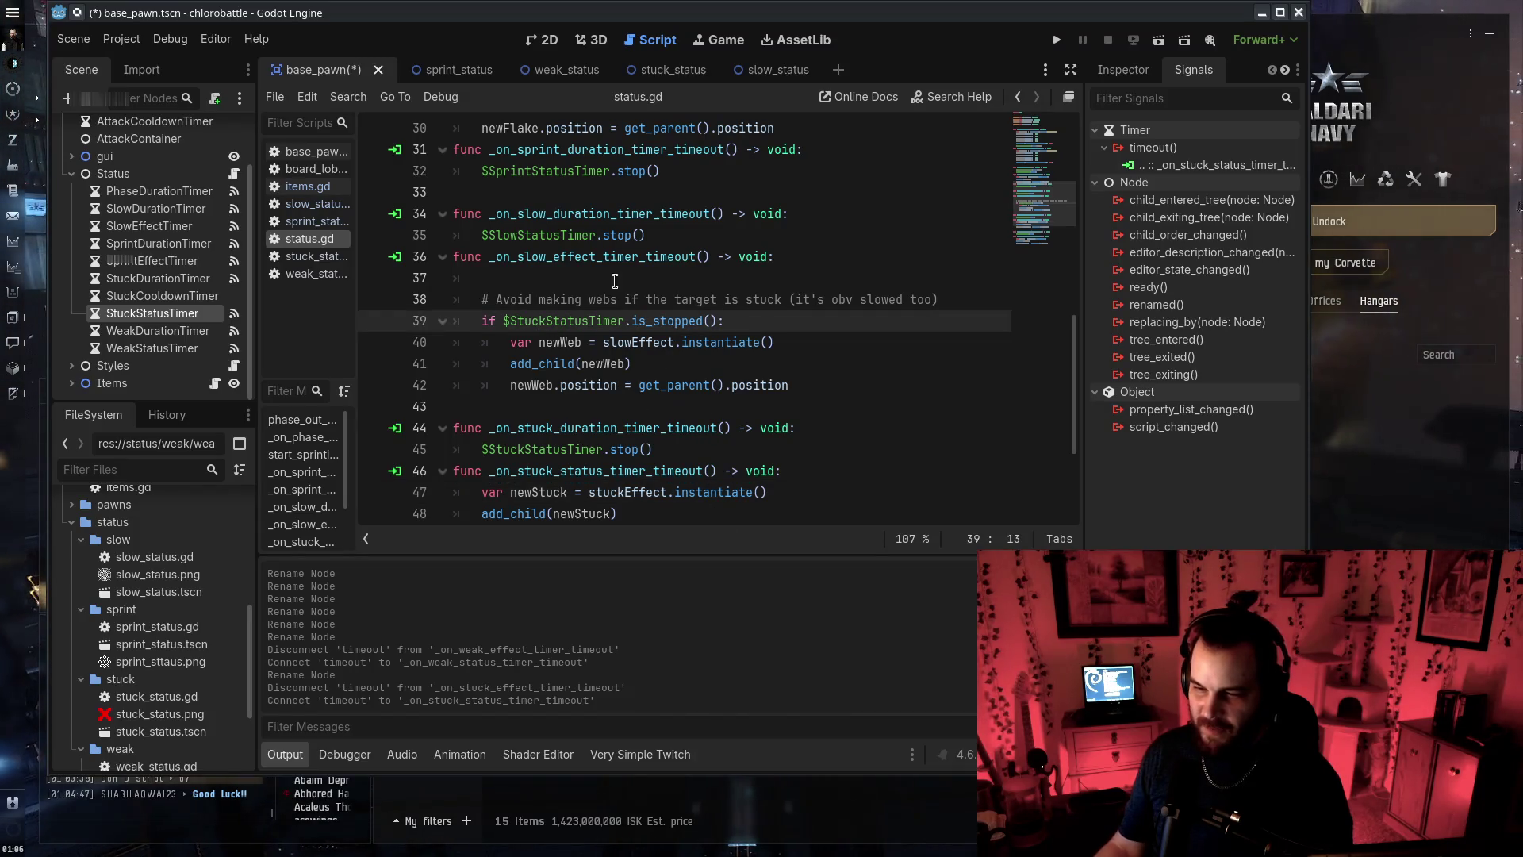
pyautogui.click(542, 256)
pyautogui.write('status')
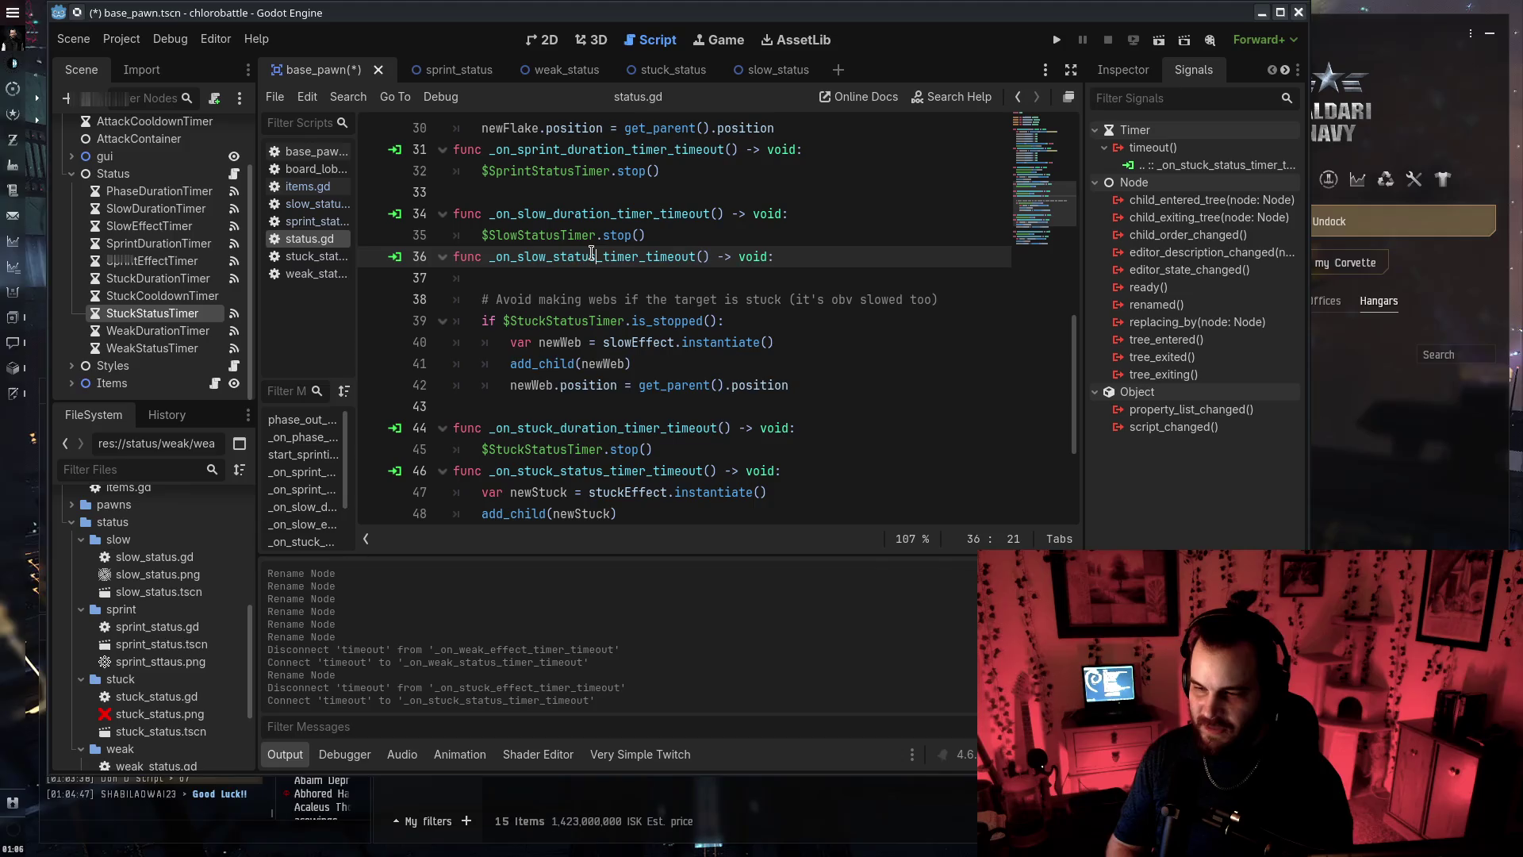
pyautogui.hotkey('ctrl', 's')
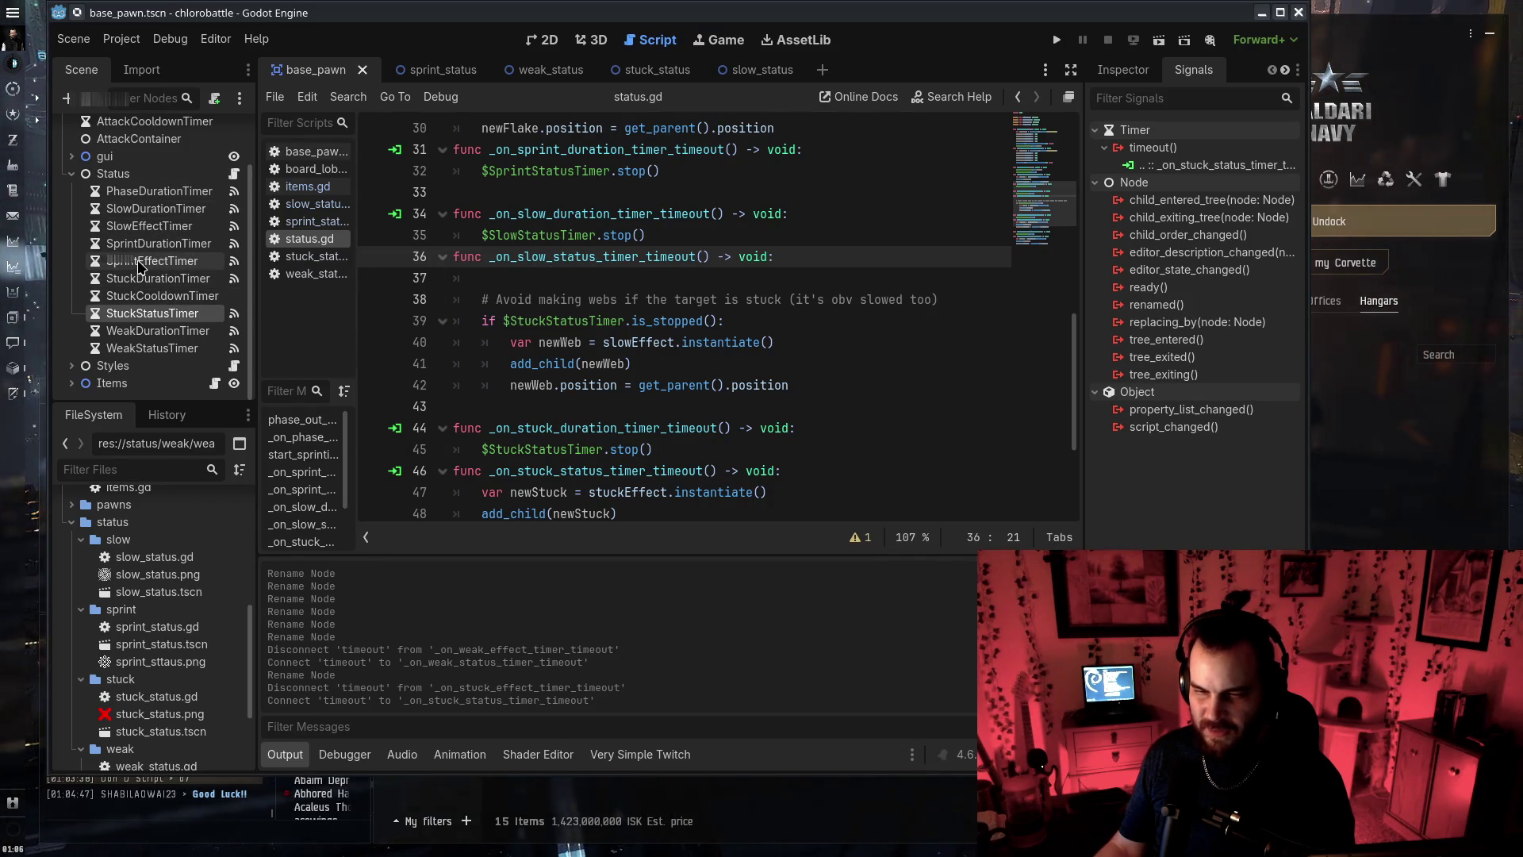
# Cut the sprint functions and paste them below the slow status code in status.gd
pyautogui.scroll(1, 506, 302)
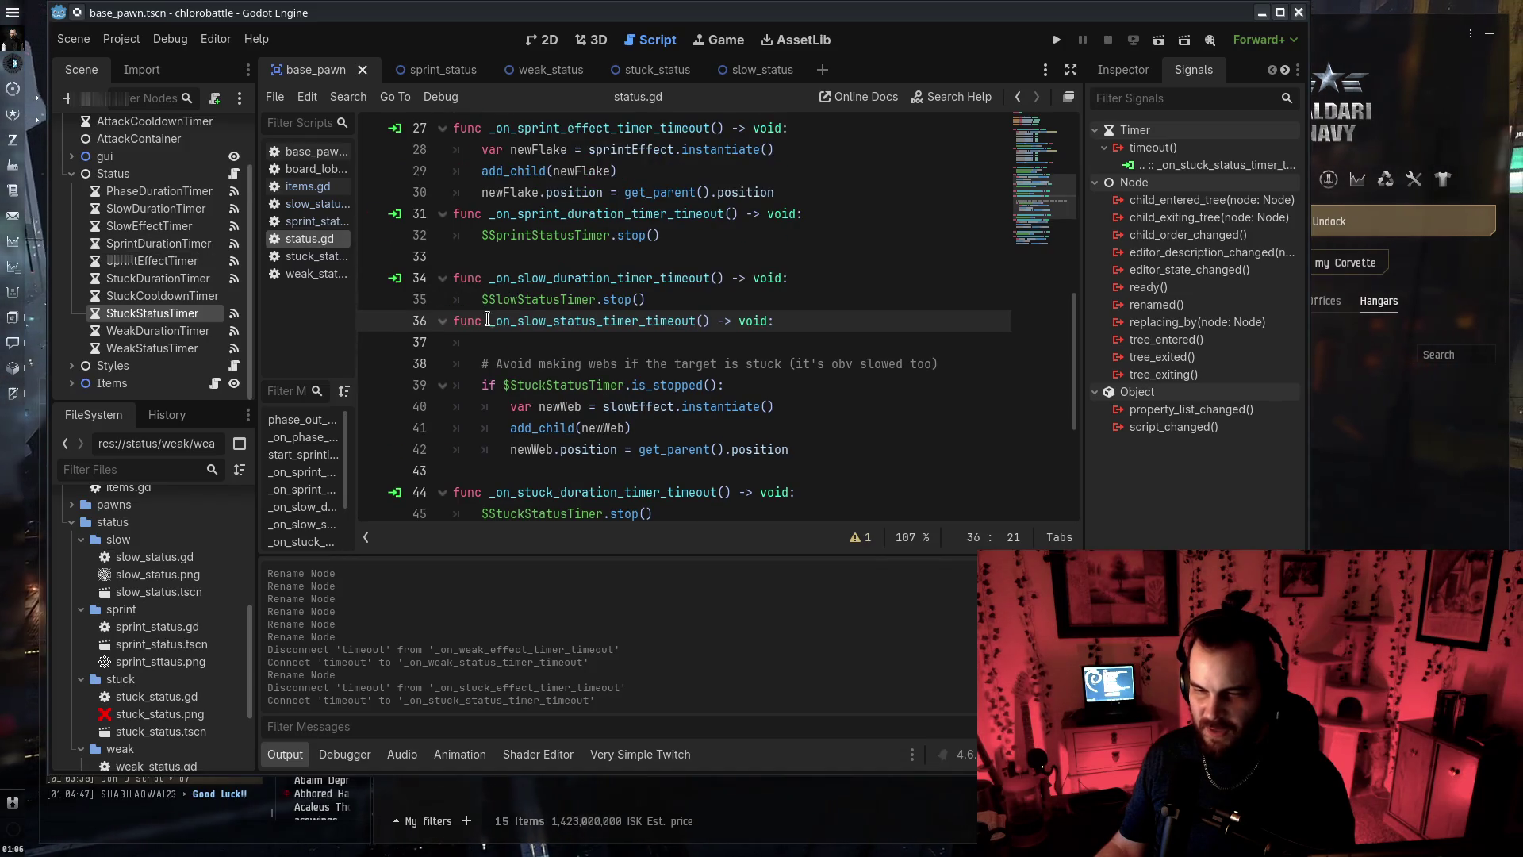
pyautogui.scroll(3, 508, 329)
pyautogui.moveTo(546, 458)
pyautogui.mouseDown()
pyautogui.moveTo(492, 237)
pyautogui.moveTo(809, 213)
pyautogui.mouseUp()
pyautogui.hotkey('ctrl', 'c')
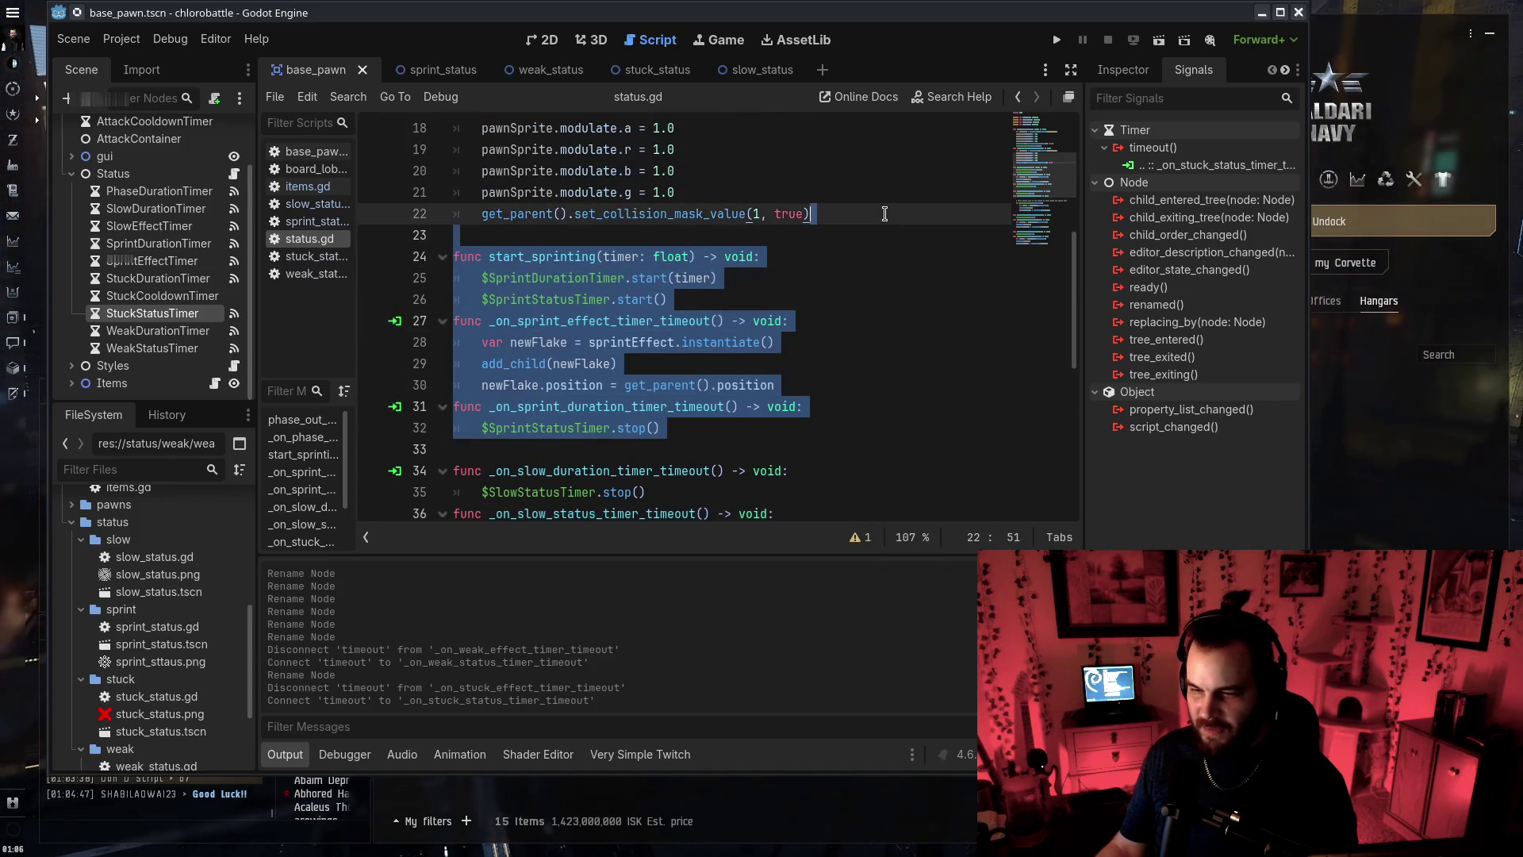
pyautogui.press('BackSpace')
pyautogui.scroll(-3, 683, 355)
pyautogui.click(794, 235)
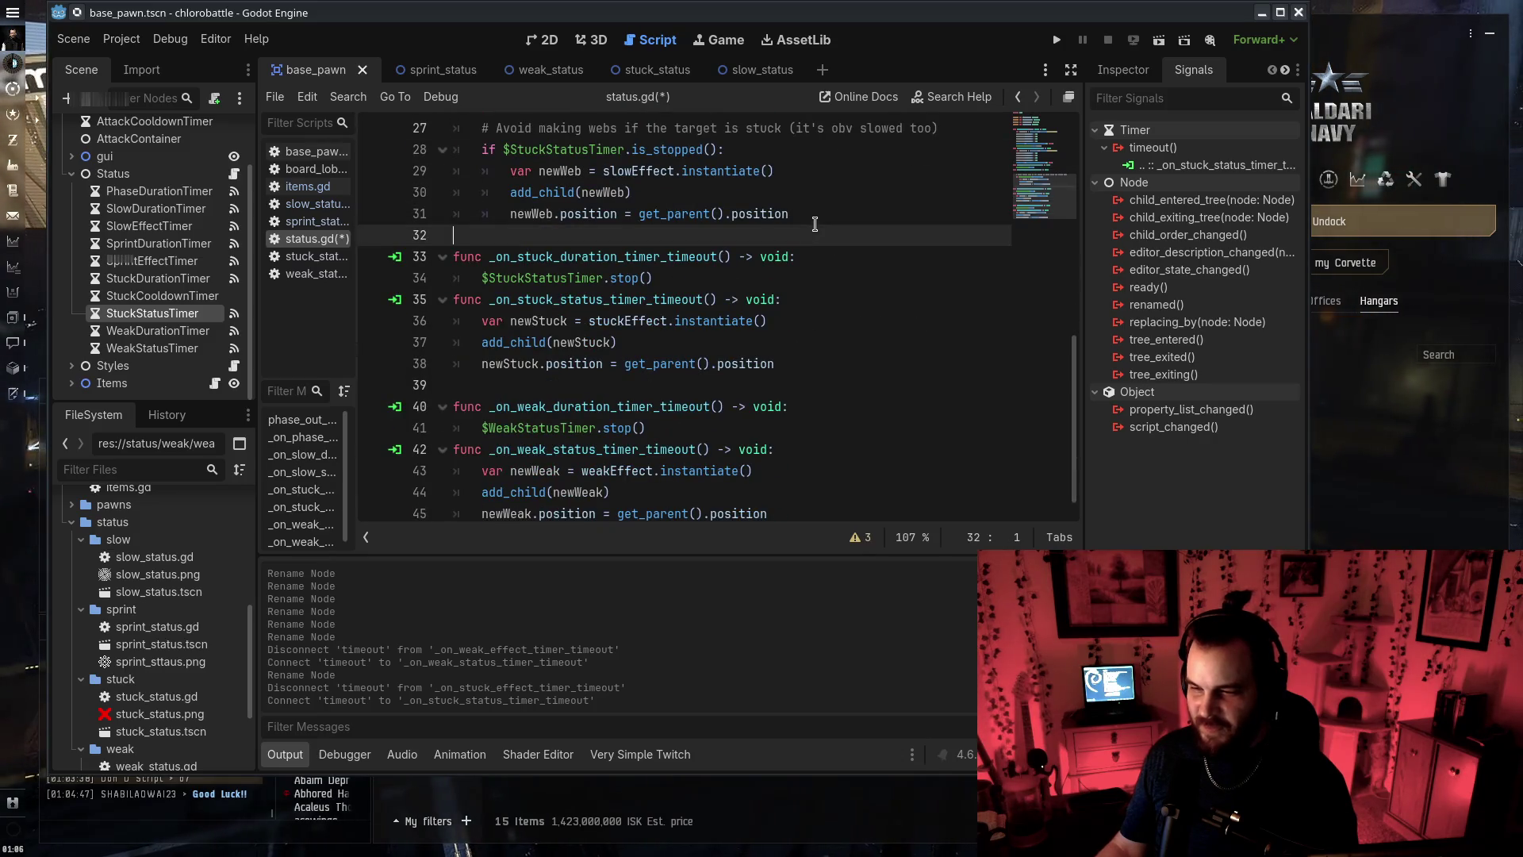
pyautogui.hotkey('ctrl', 'v')
# Start renaming SprintEffectTimer to Status, then undo it and the earlier Stuck and Weak timer renames
pyautogui.click(150, 260)
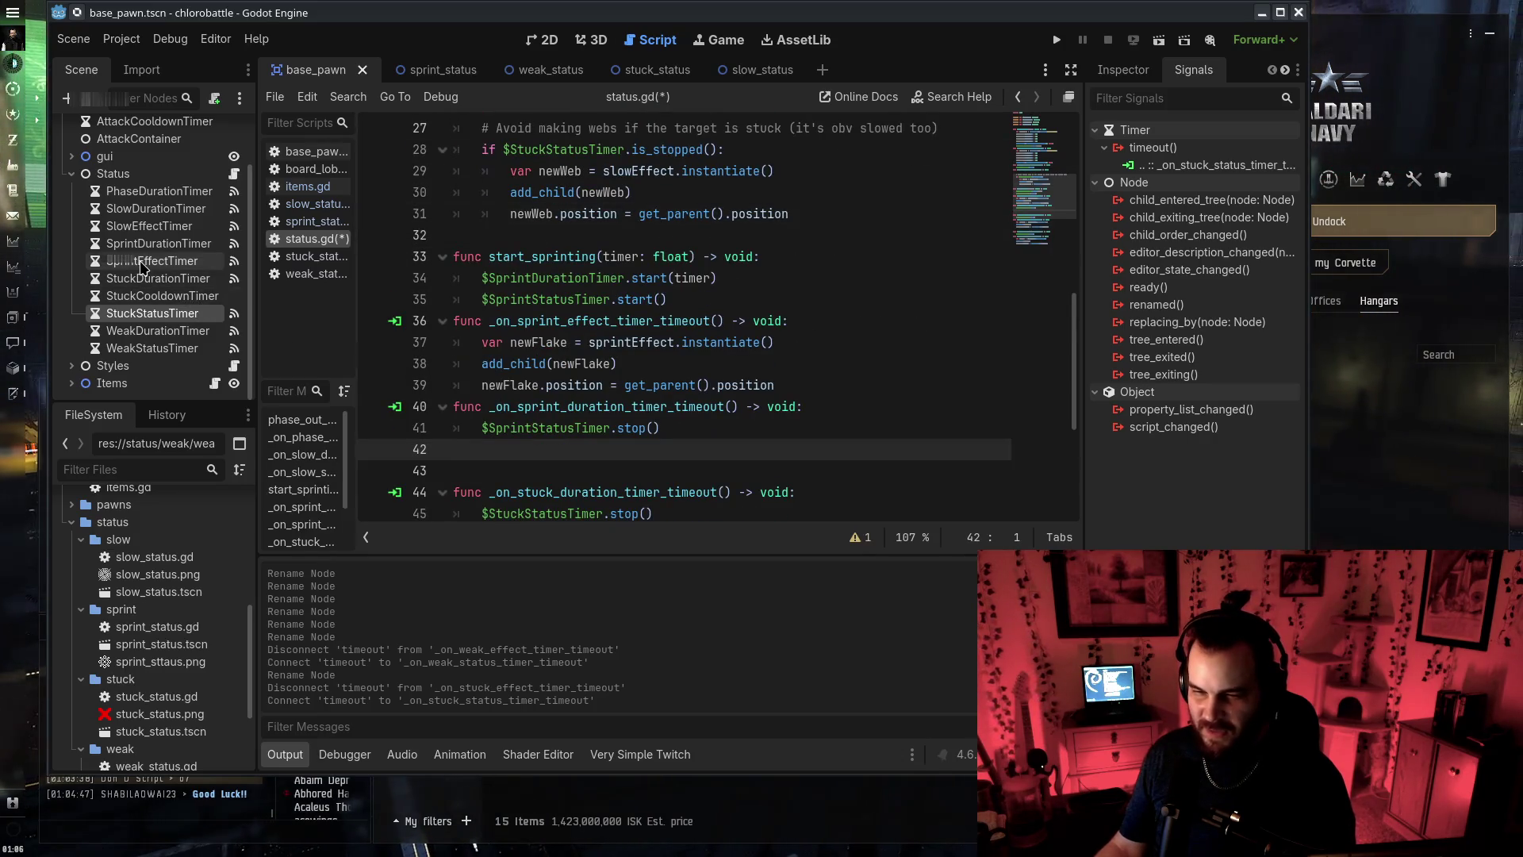
pyautogui.click(146, 265)
pyautogui.write('Status')
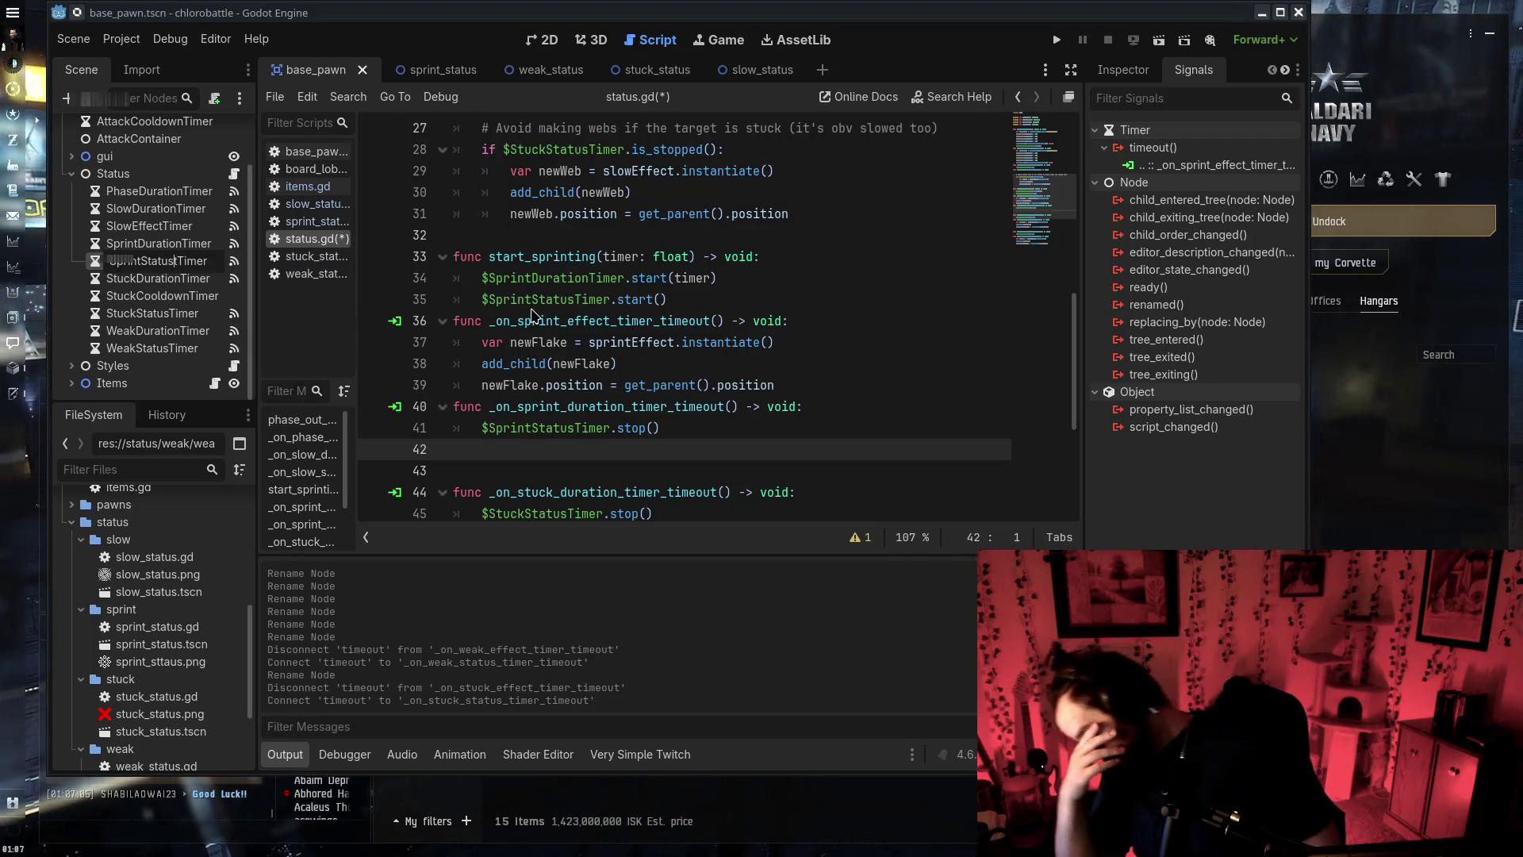
pyautogui.hotkey('ctrl', 'z')
pyautogui.hotkey('ctrl', 'z')
pyautogui.hotkey('ctrl', 'z')
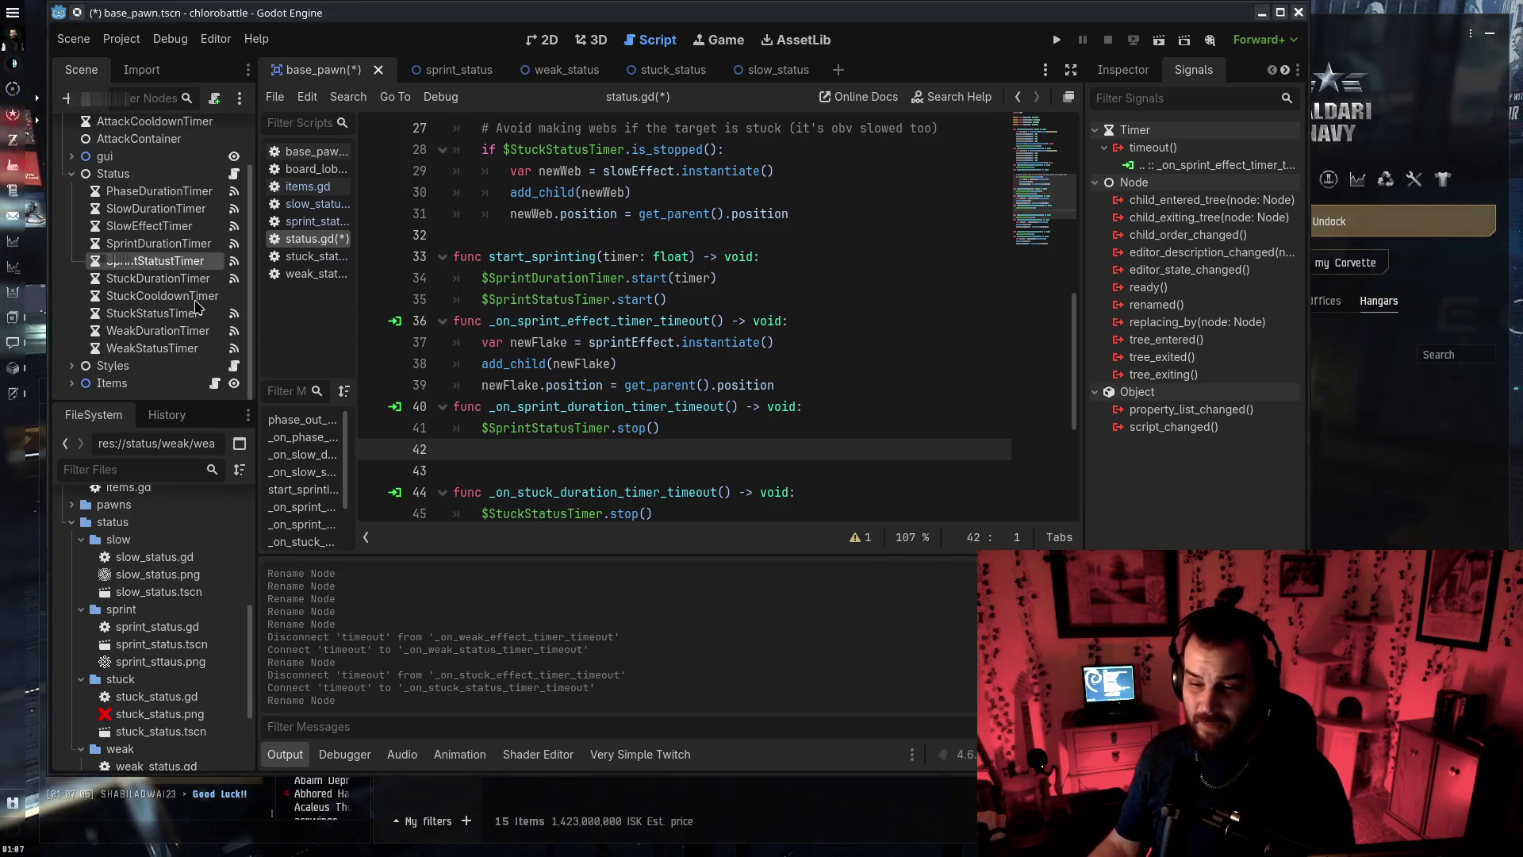
pyautogui.hotkey('ctrl', 'z')
pyautogui.hotkey('ctrl', 'z')
pyautogui.hotkey('ctrl', 'z')
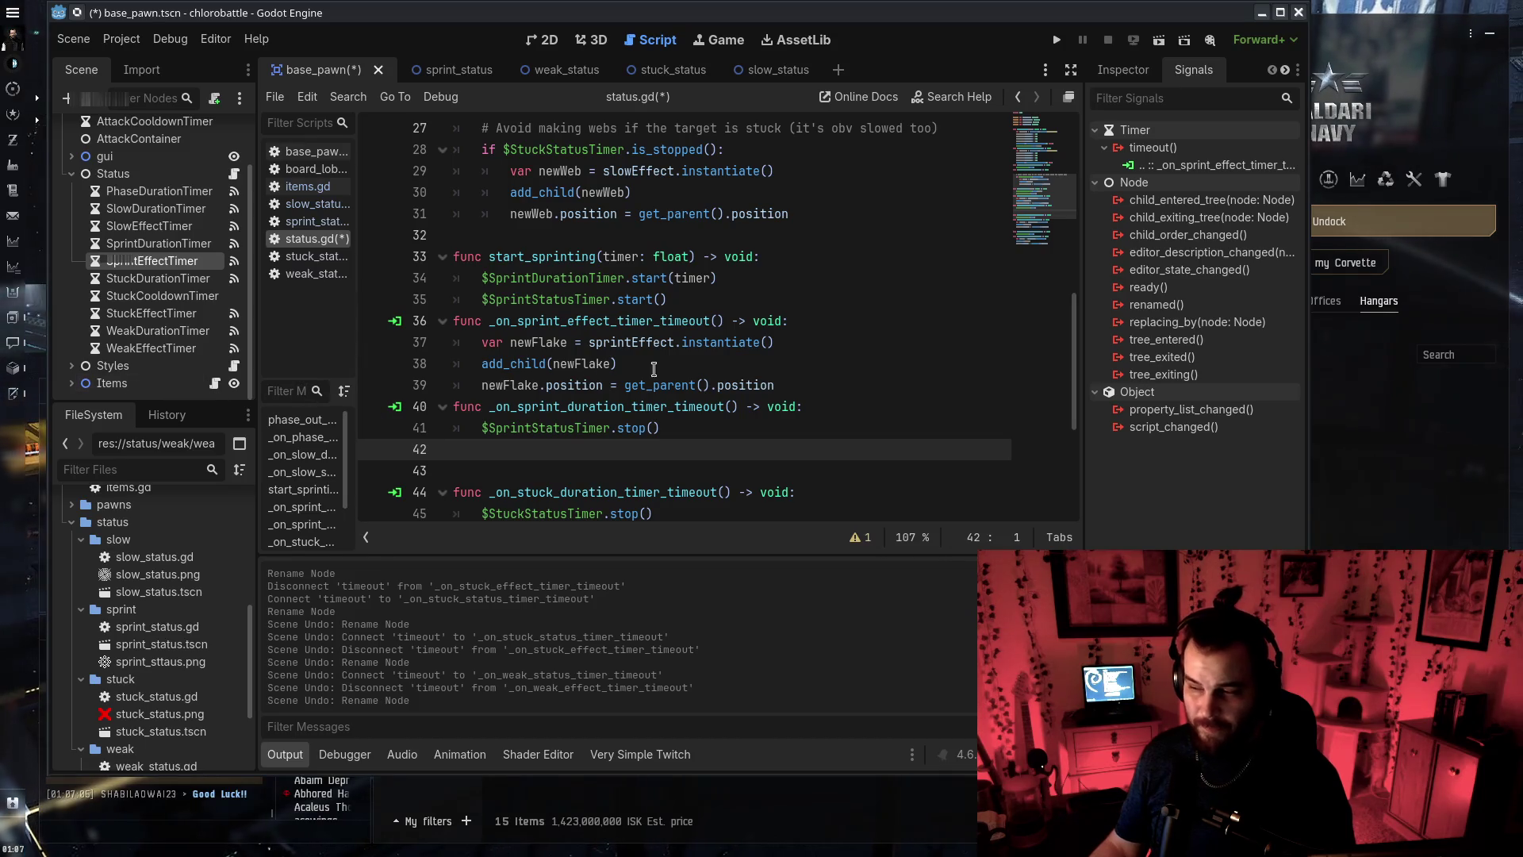
# Undo the remaining script edits and save the restored status.gd
pyautogui.hotkey('ctrl', 'z')
pyautogui.hotkey('ctrl', 'z')
pyautogui.hotkey('ctrl', 'z')
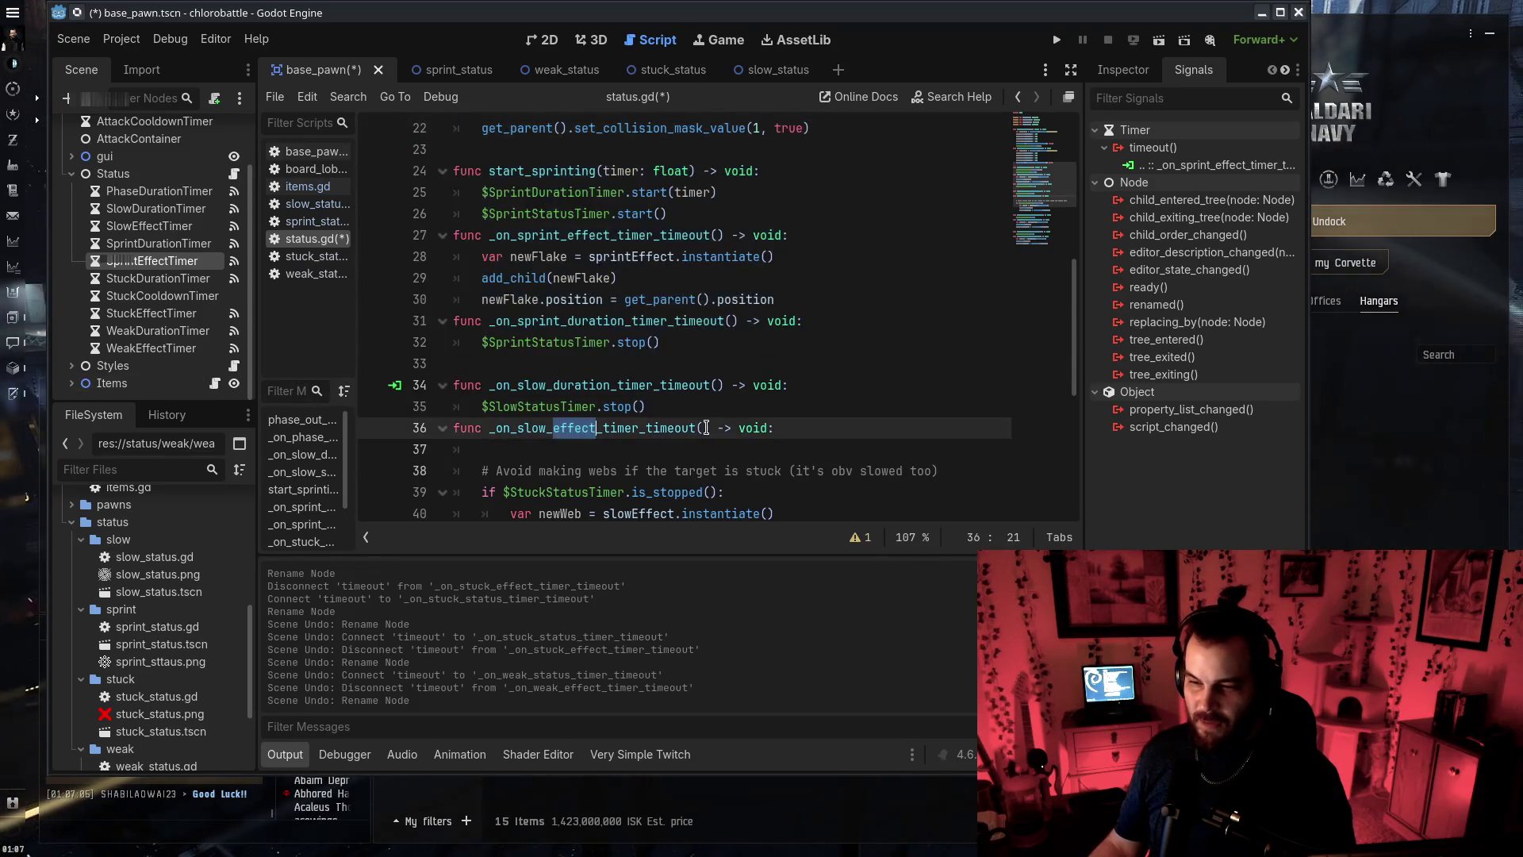
pyautogui.hotkey('ctrl', 'z')
pyautogui.hotkey('ctrl', 'z')
pyautogui.hotkey('ctrl', 'z')
pyautogui.hotkey('ctrl', 'z')
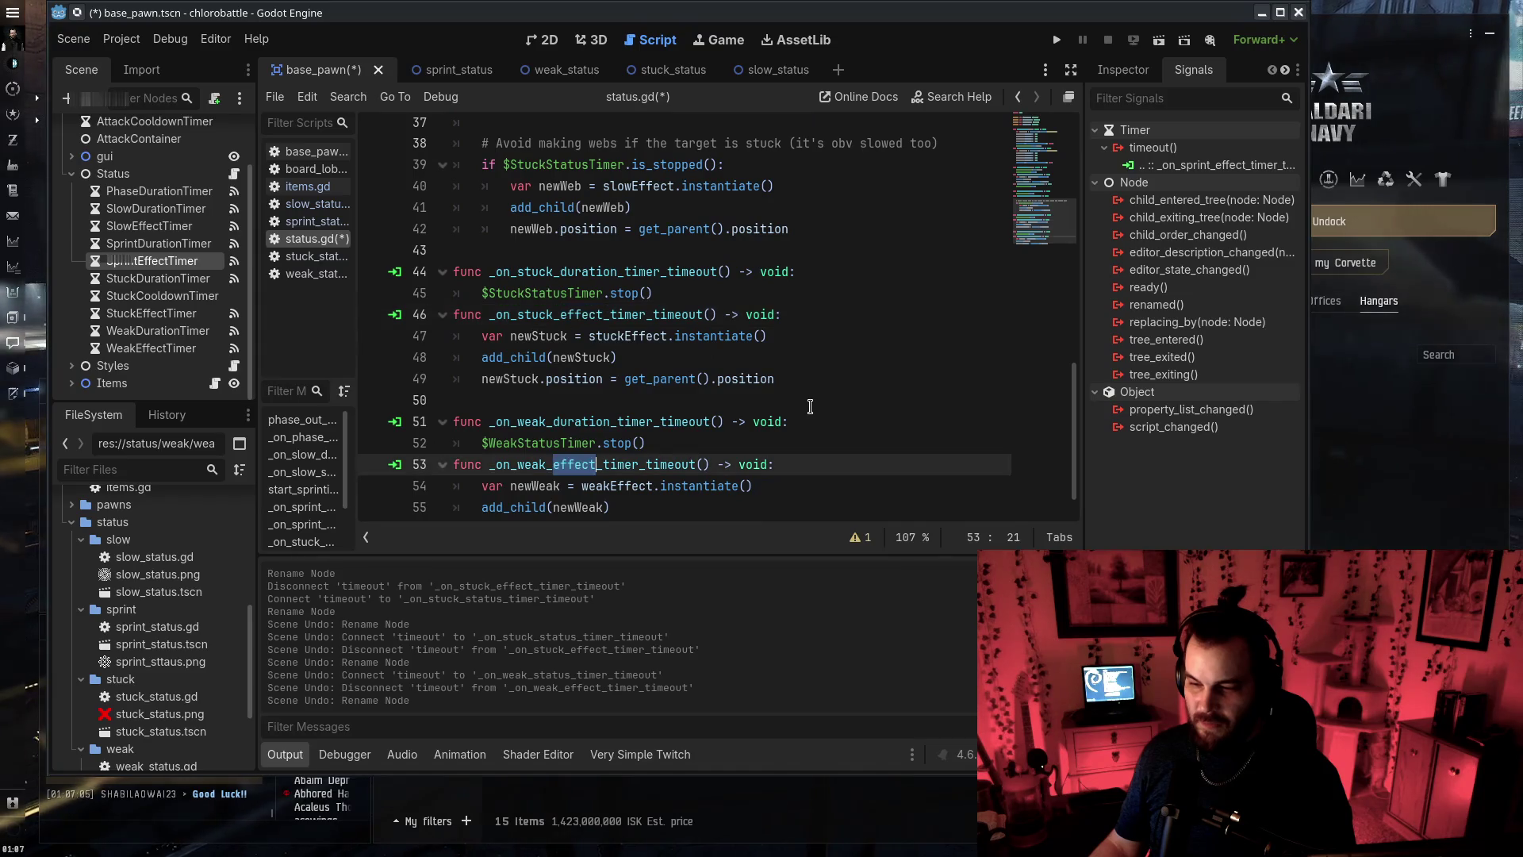
pyautogui.hotkey('ctrl', 's')
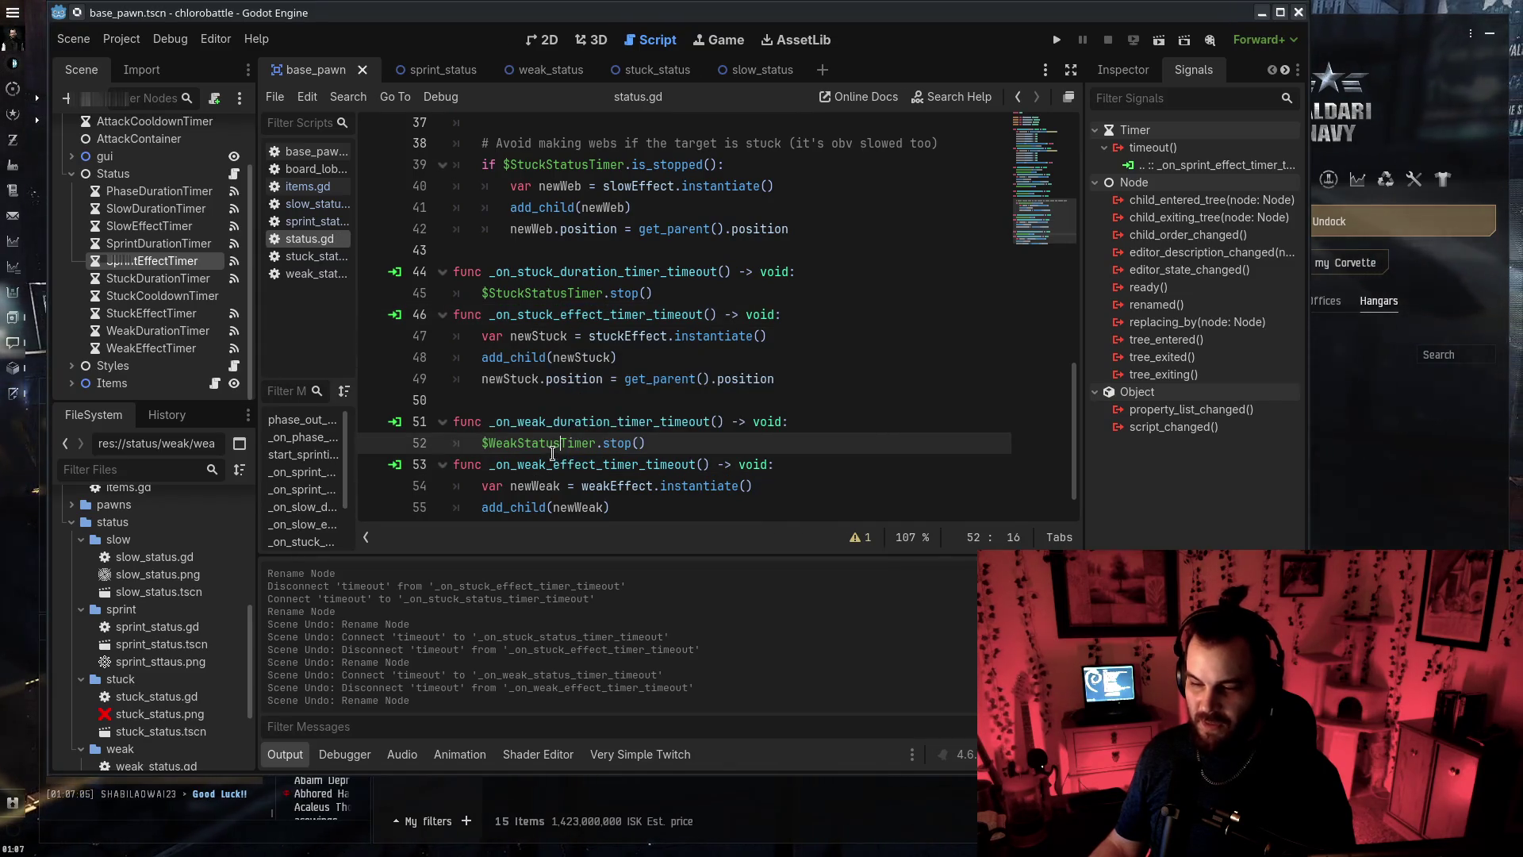
# Check the weak handler names on lines 51–53, then rename WeakDurationTimer to WeakStatusTimer
pyautogui.click(557, 426)
pyautogui.moveTo(554, 471); pyautogui.dragTo(605, 471)
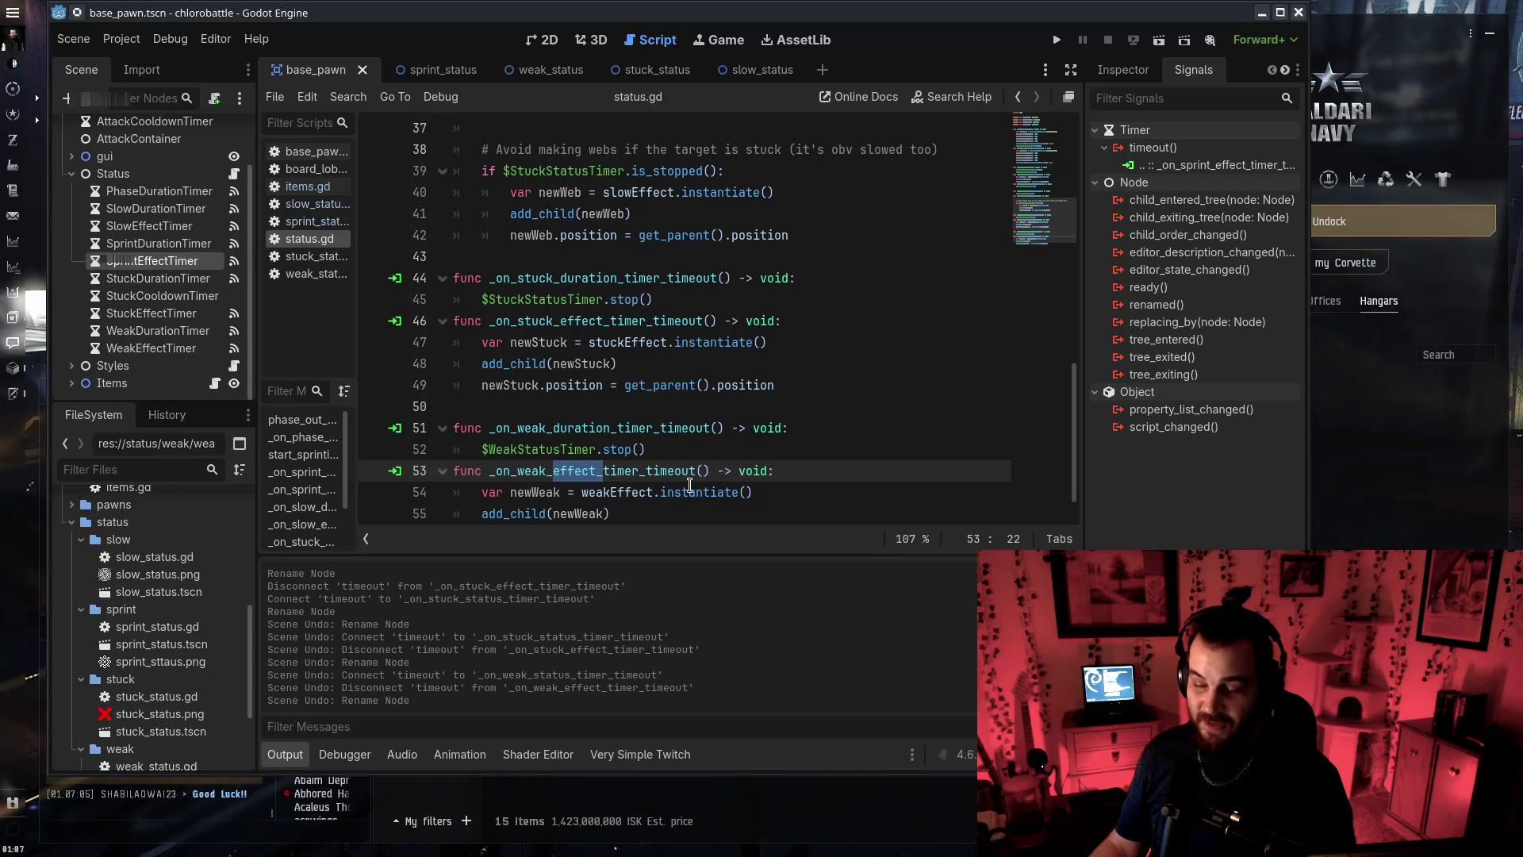
pyautogui.click(645, 470)
pyautogui.moveTo(556, 424); pyautogui.dragTo(632, 428)
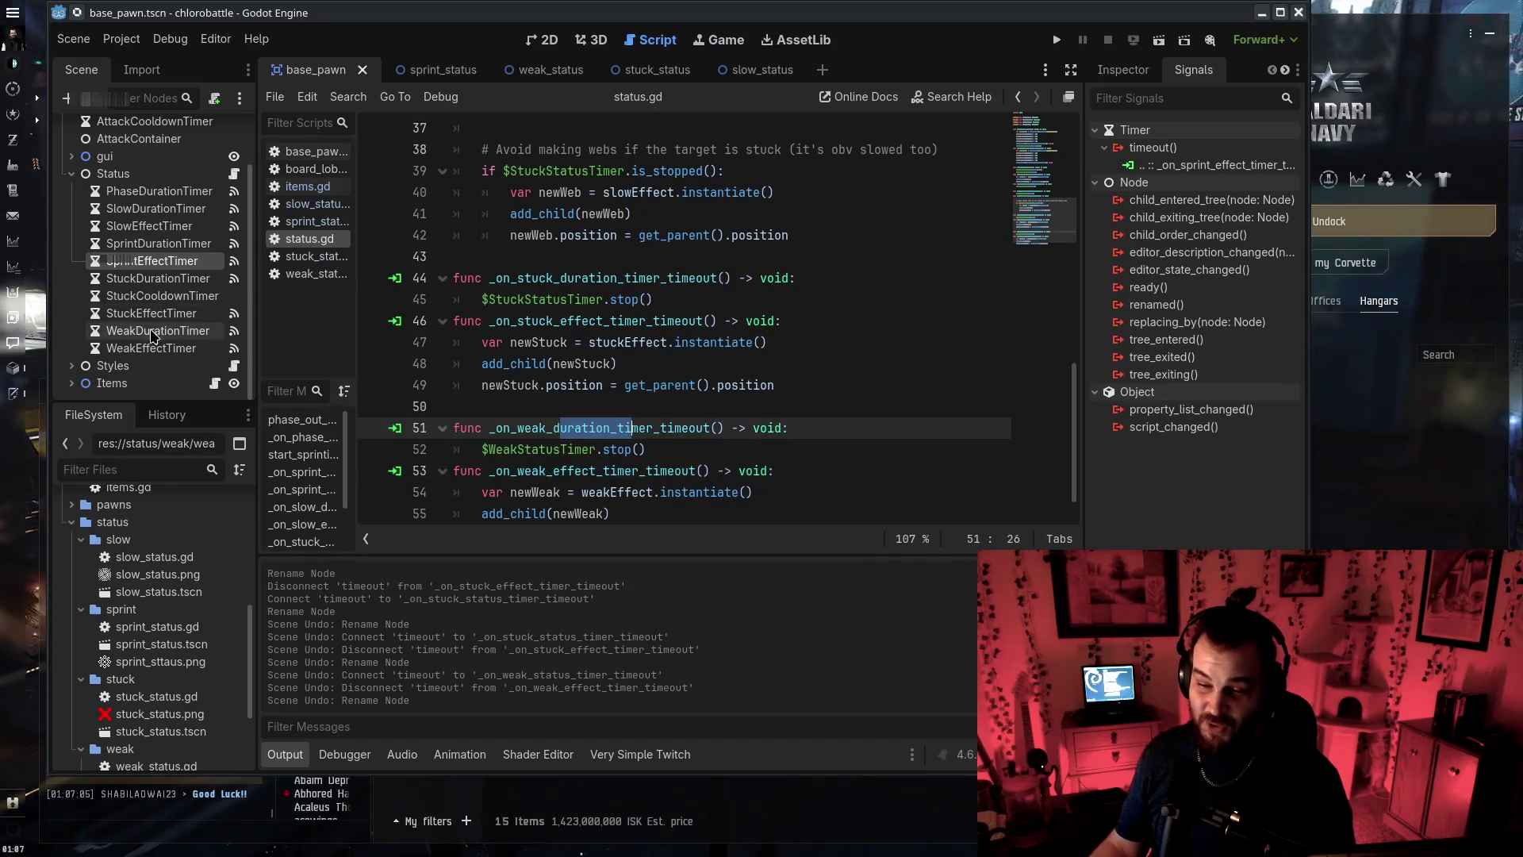
pyautogui.doubleClick(173, 332)
pyautogui.write('Status')
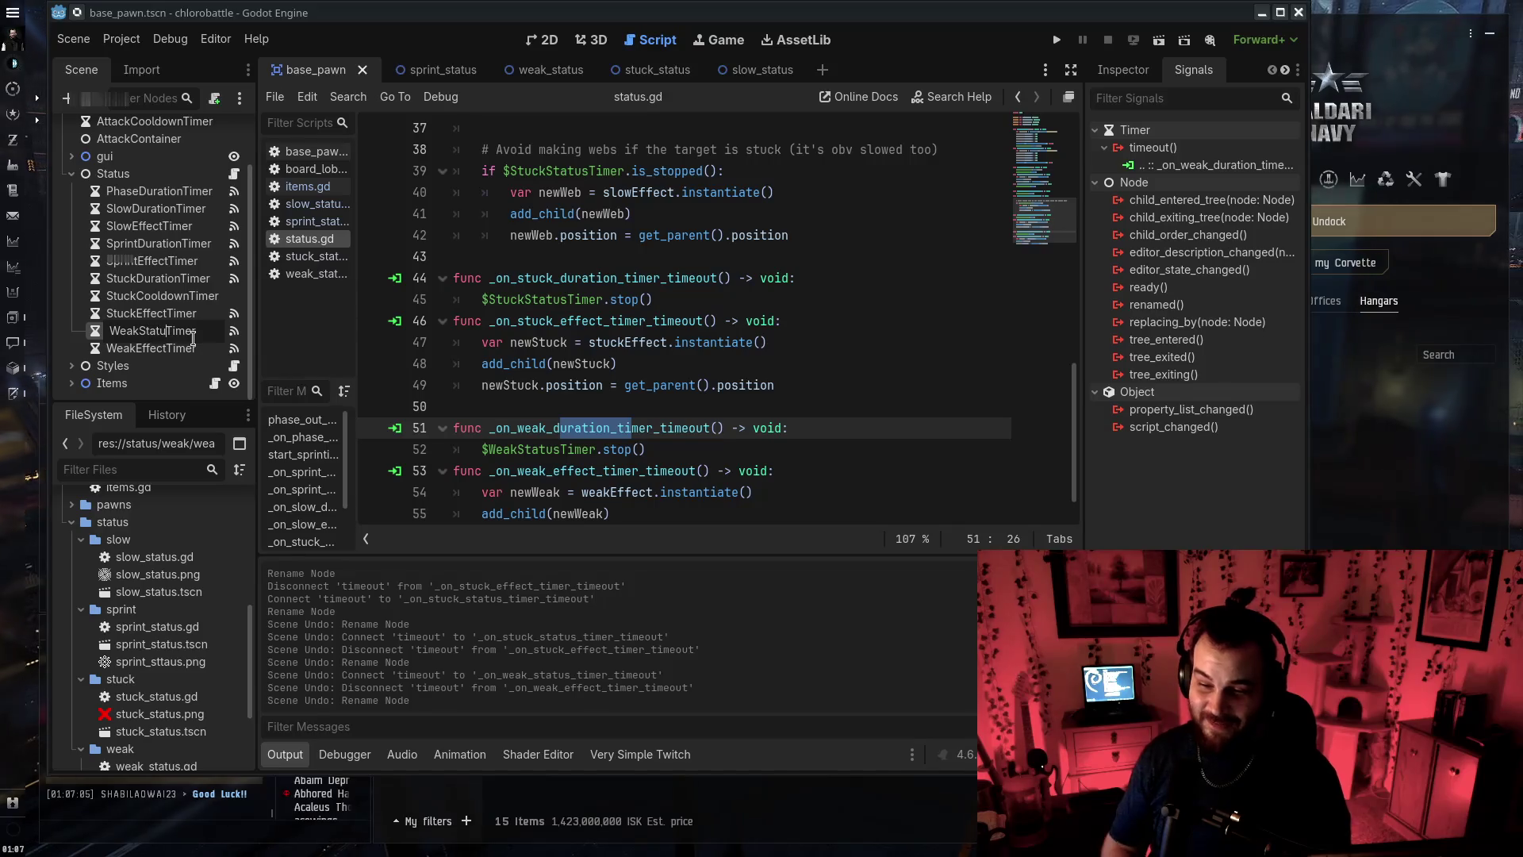
pyautogui.press('Return')
pyautogui.click(158, 348)
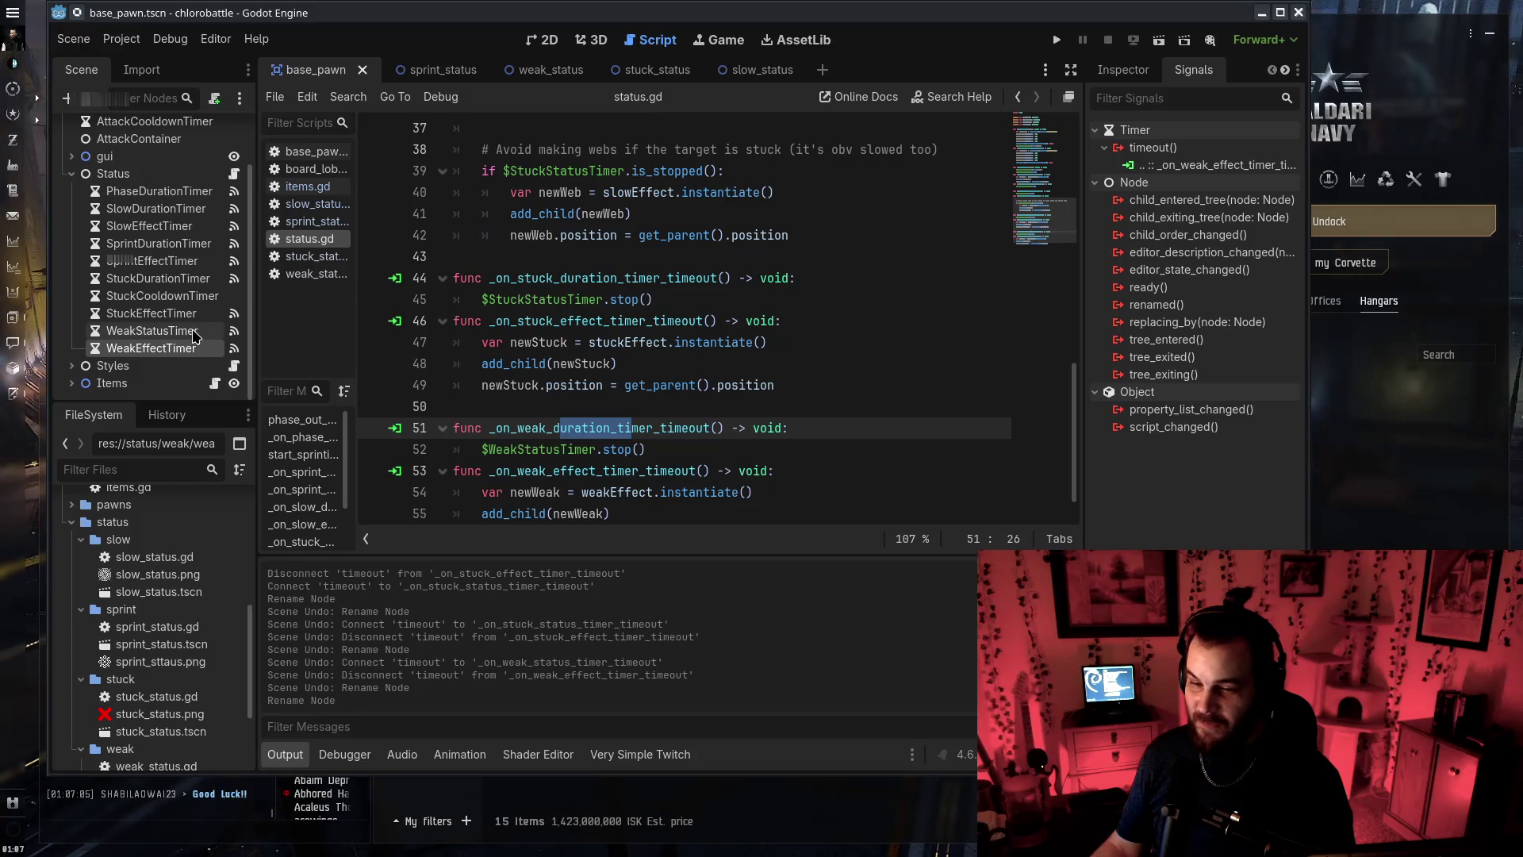
# Disconnect WeakStatusTimer's old handler and connect timeout to Status as _on_weak_status_timer_timeout
pyautogui.click(194, 332)
pyautogui.rightClick(1172, 165)
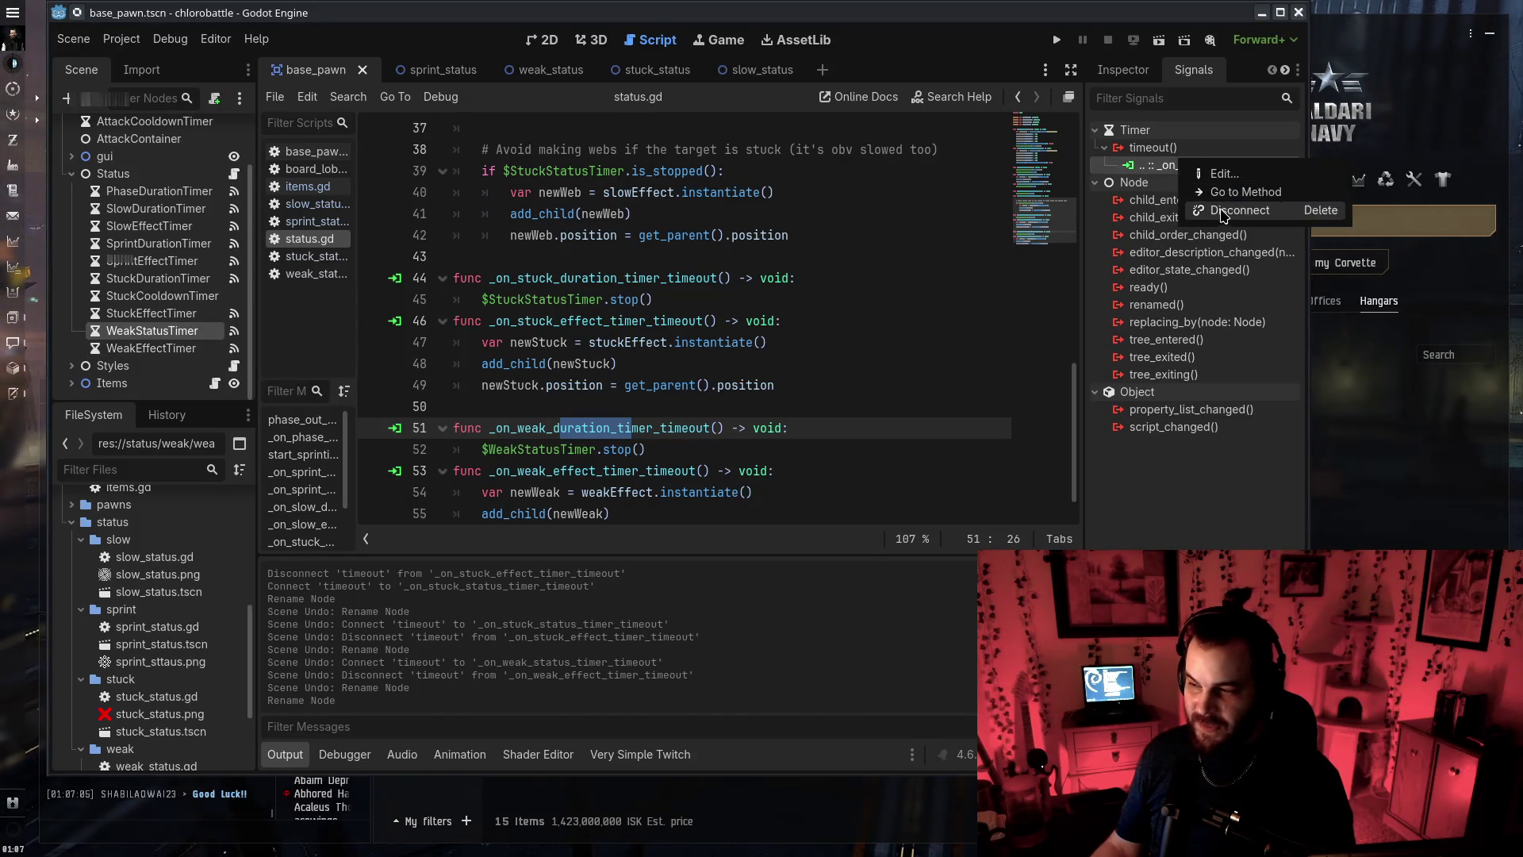
pyautogui.click(1214, 212)
pyautogui.rightClick(1164, 150)
pyautogui.click(1192, 170)
pyautogui.click(690, 435)
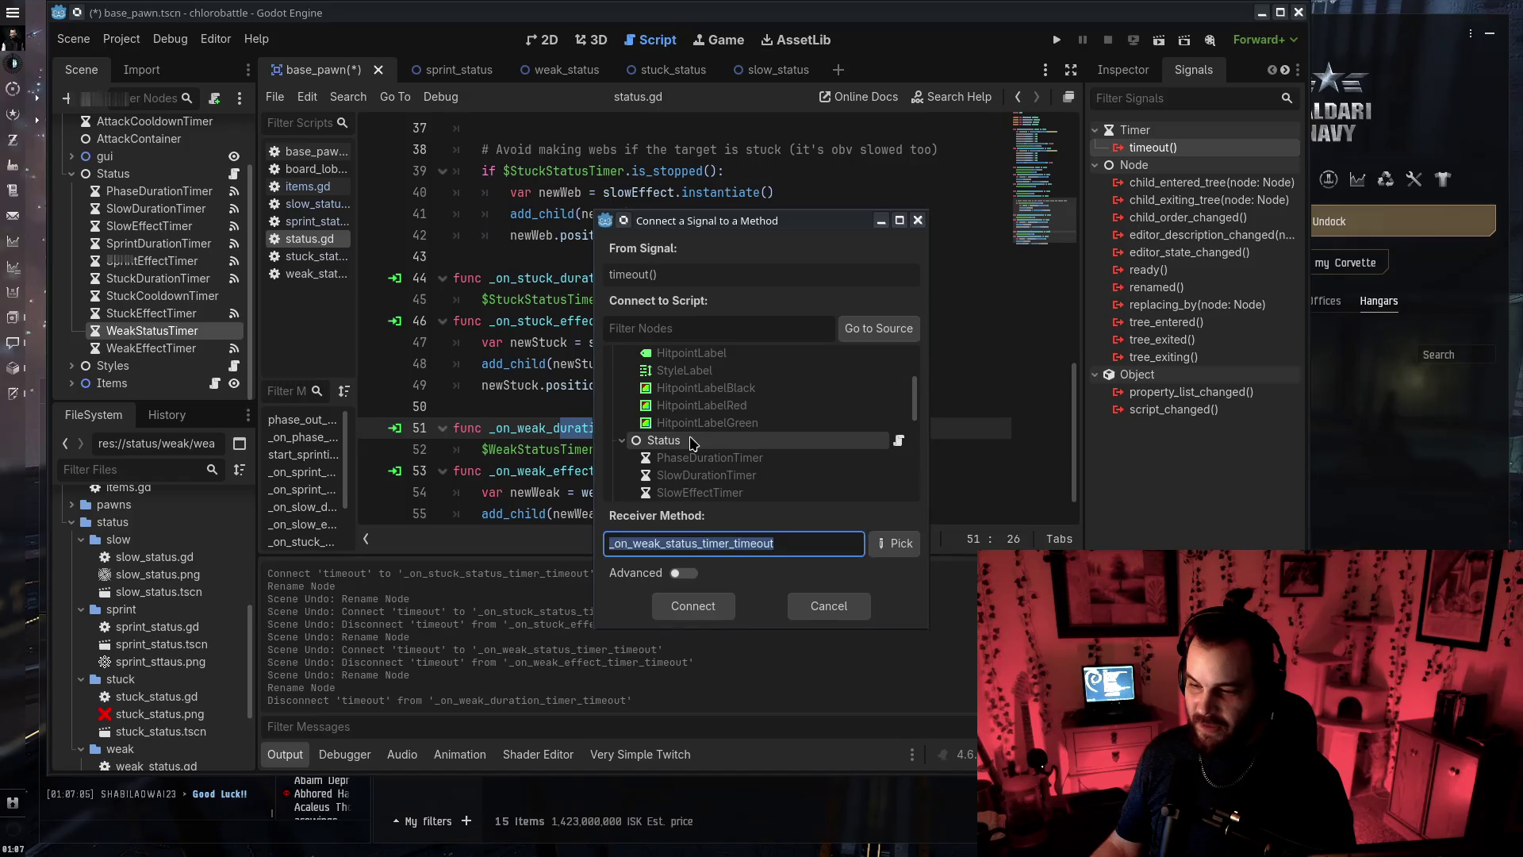
pyautogui.click(694, 605)
pyautogui.click(659, 427)
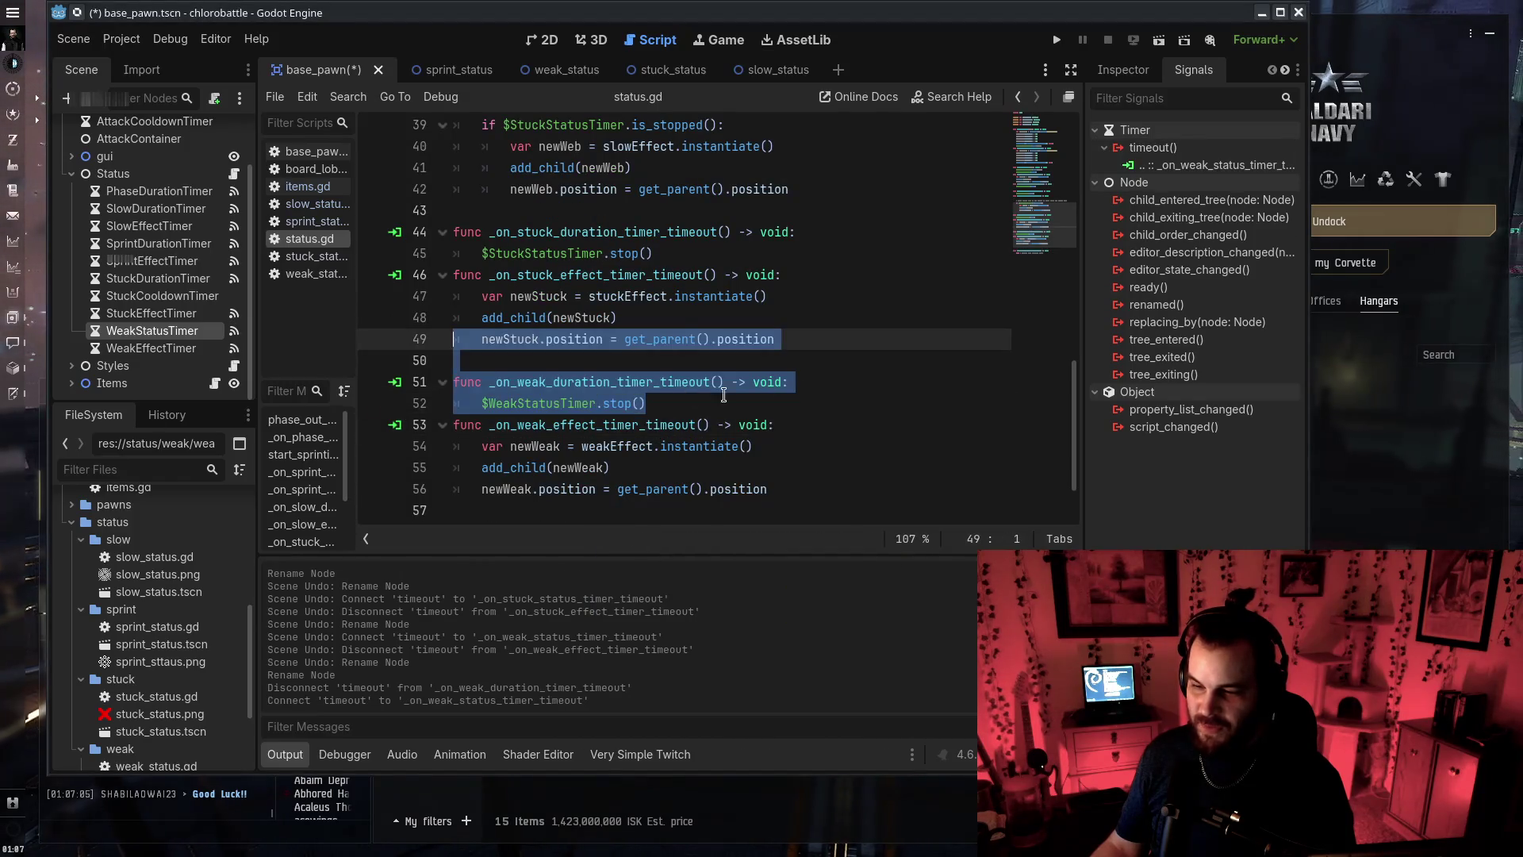
# Delete 'duration' from the weak handler's name in status.gd
pyautogui.click(790, 382)
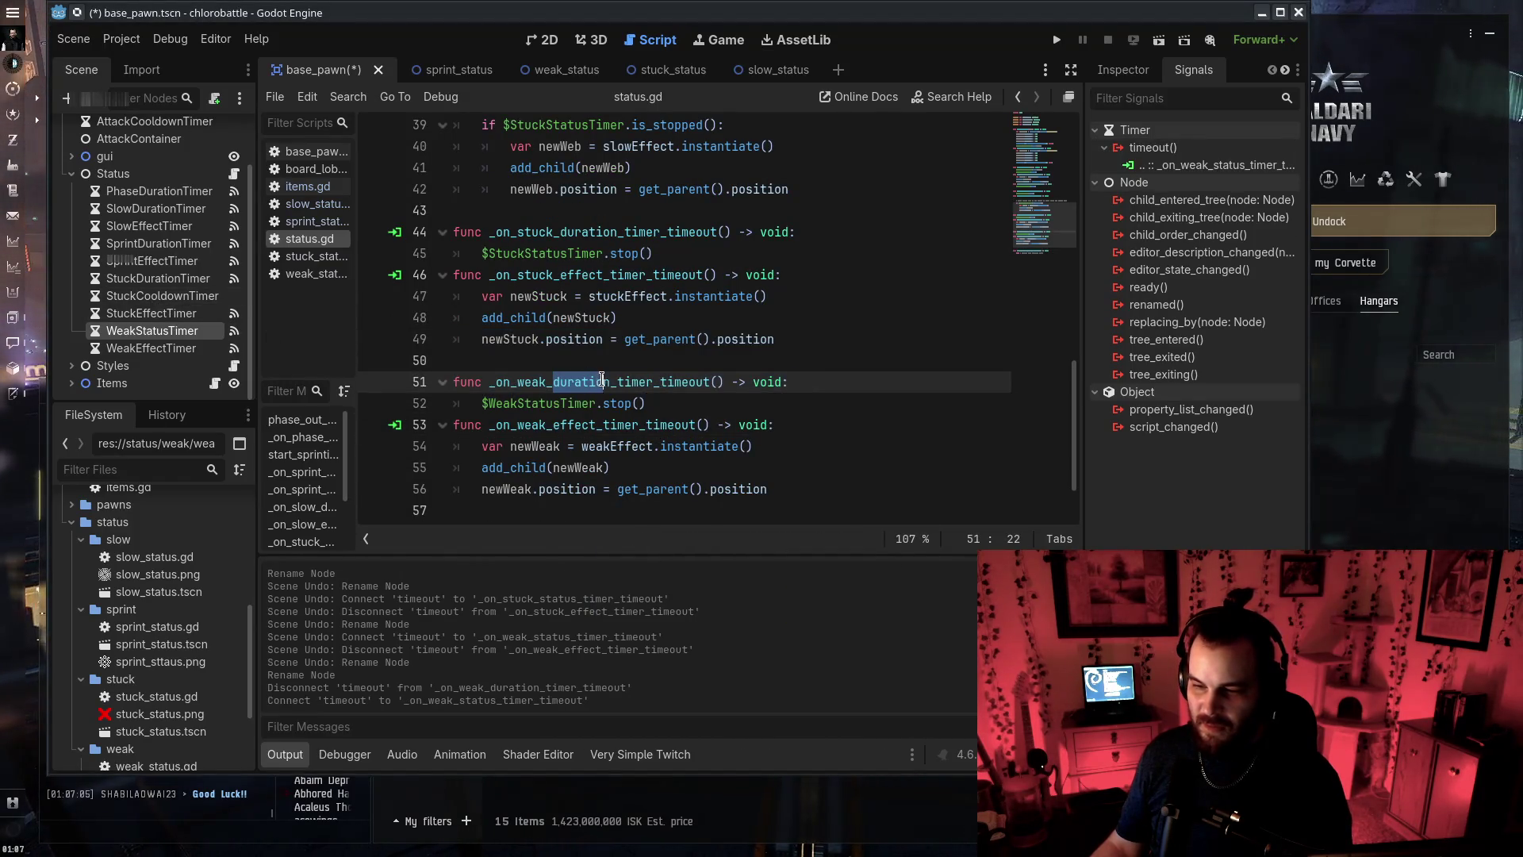
pyautogui.press('BackSpace')
pyautogui.scroll(-1, 714, 420)
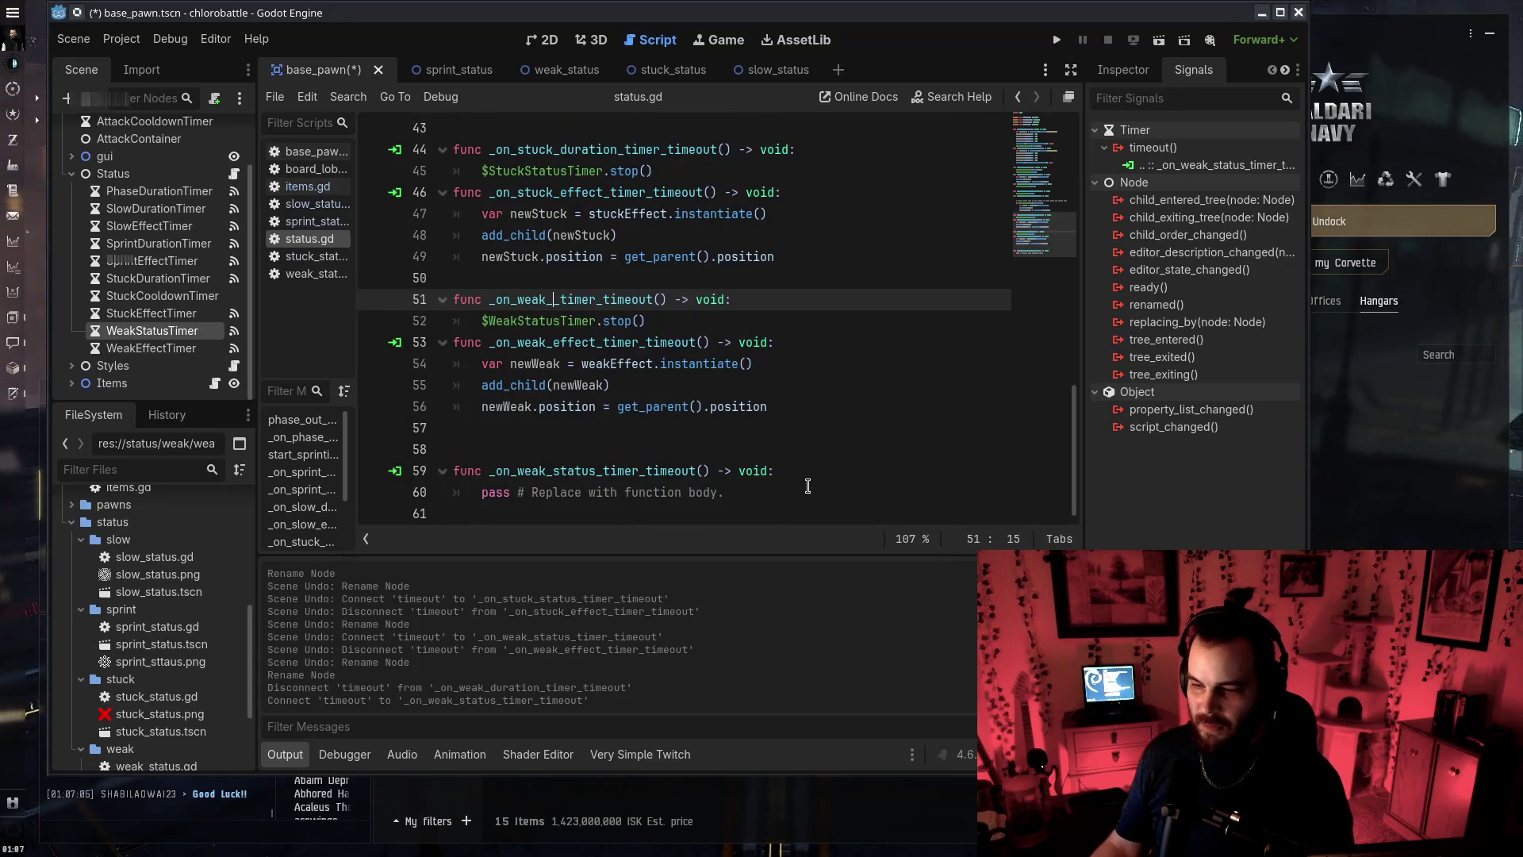
pyautogui.click(822, 461)
# Move the generated stub's header onto line 51, delete the leftover stub lines and save
pyautogui.click(767, 322)
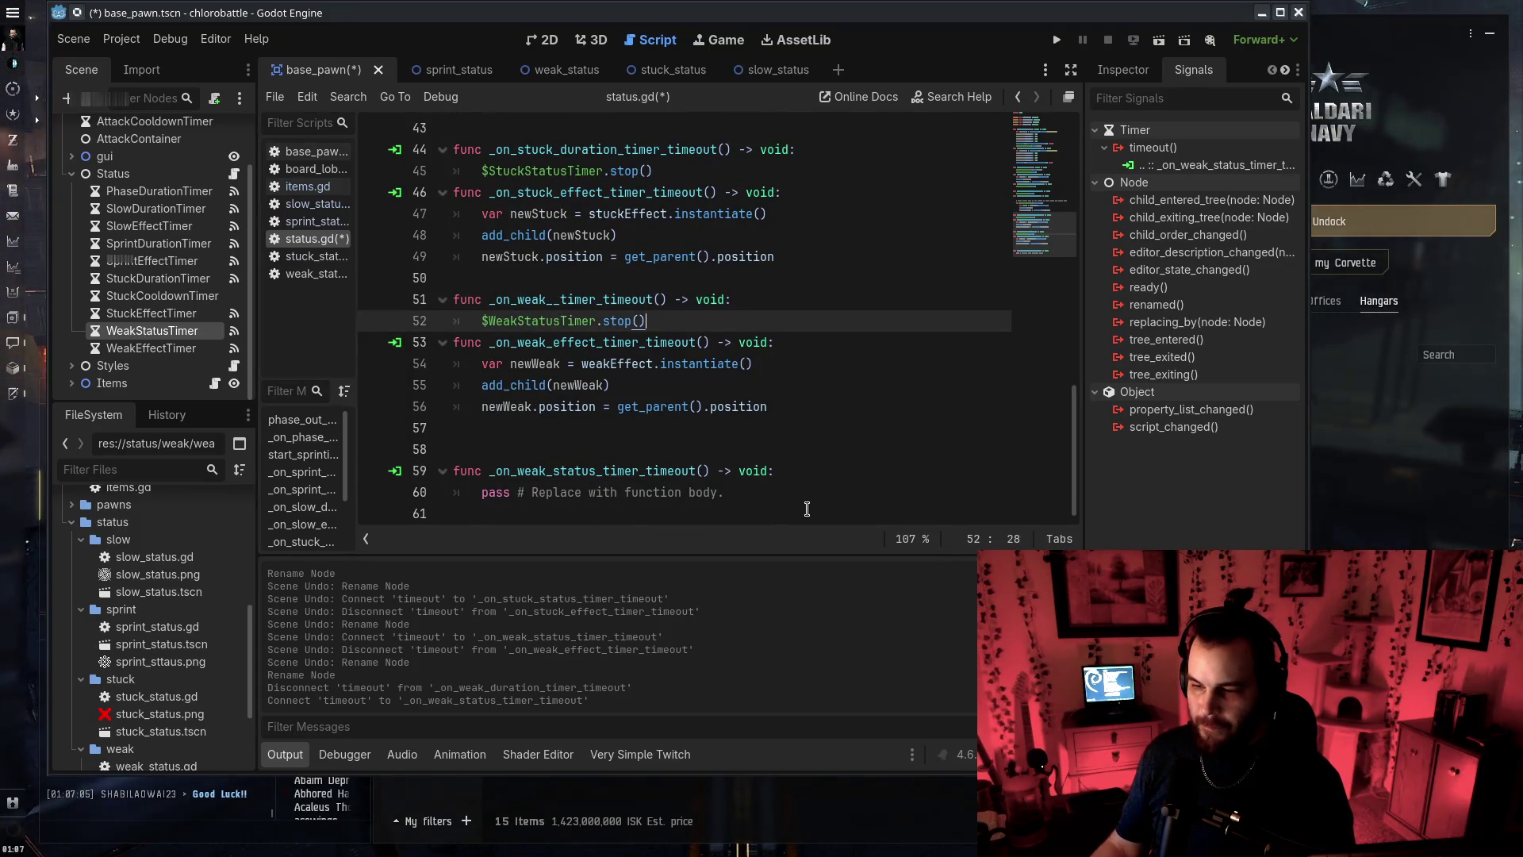
pyautogui.tripleClick(817, 471)
pyautogui.hotkey('ctrl', 'x')
pyautogui.tripleClick(793, 299)
pyautogui.hotkey('ctrl', 'v')
pyautogui.moveTo(793, 468); pyautogui.dragTo(832, 430)
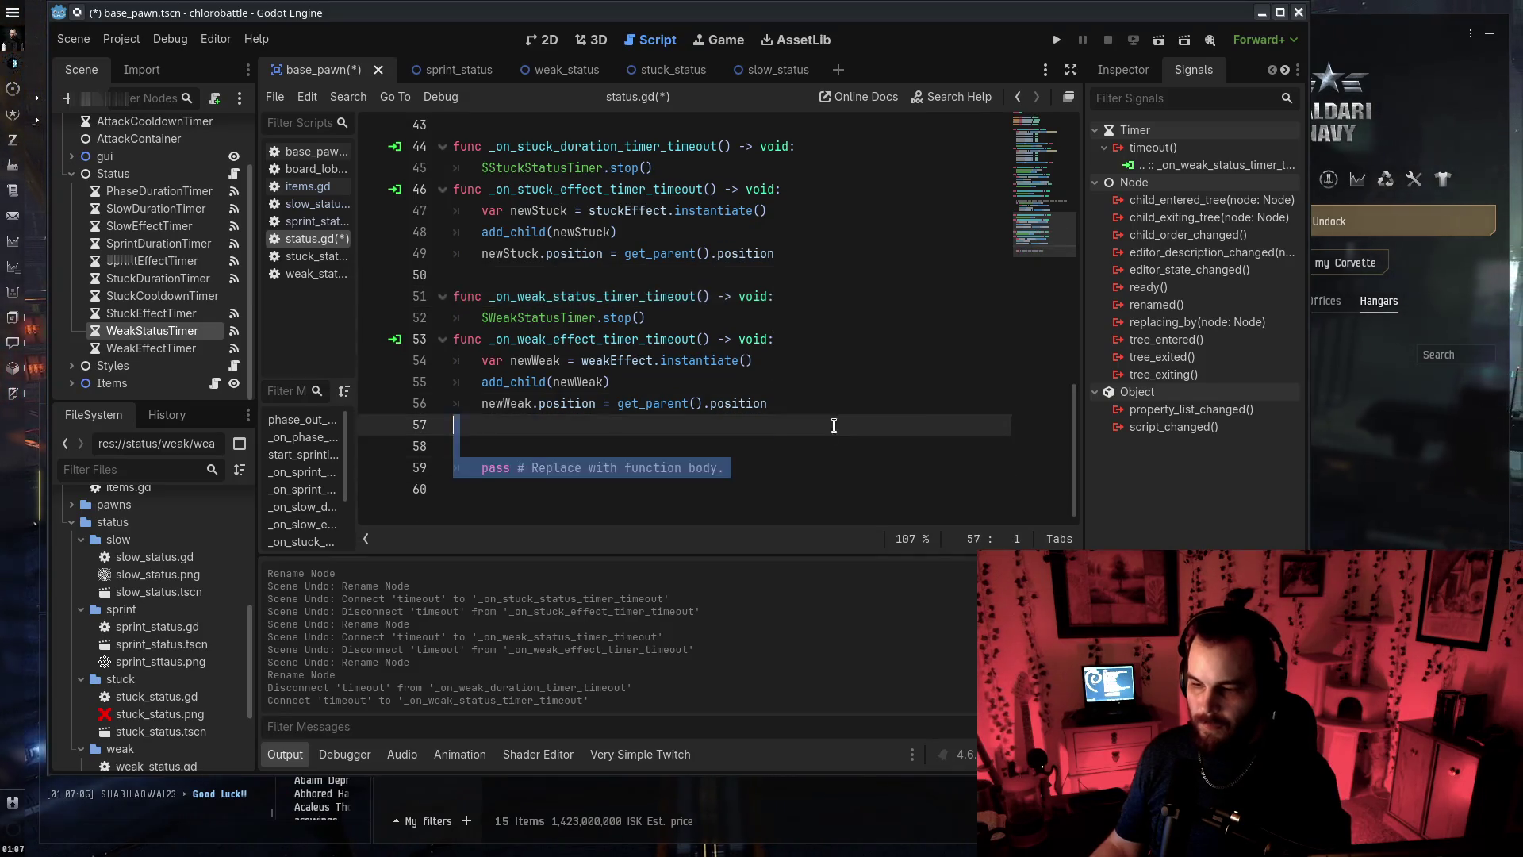
pyautogui.press('Delete')
pyautogui.hotkey('ctrl', 's')
pyautogui.click(806, 378)
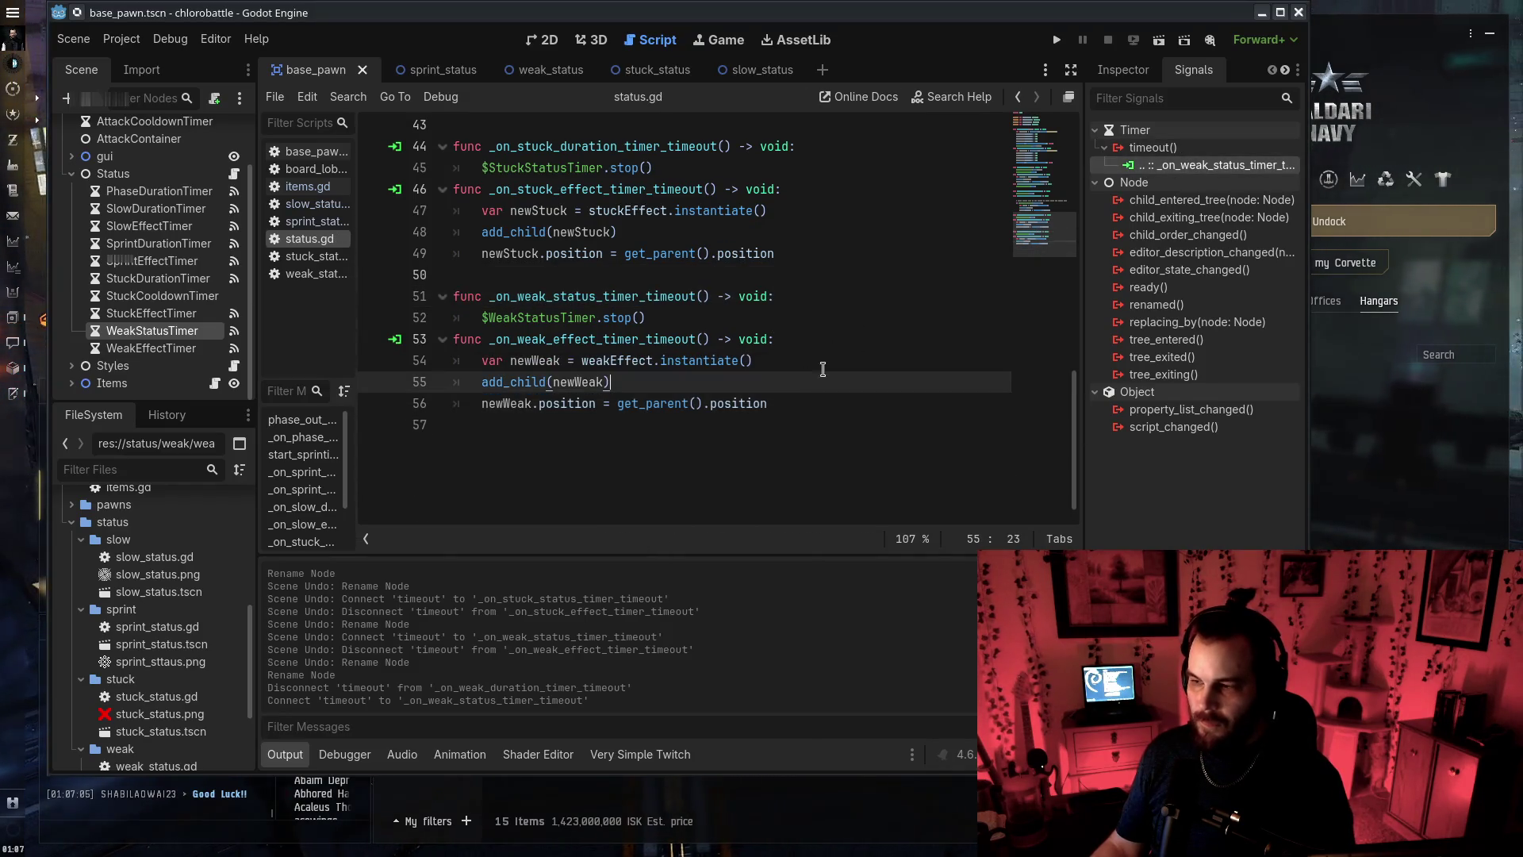
pyautogui.click(793, 360)
pyautogui.scroll(7, 794, 360)
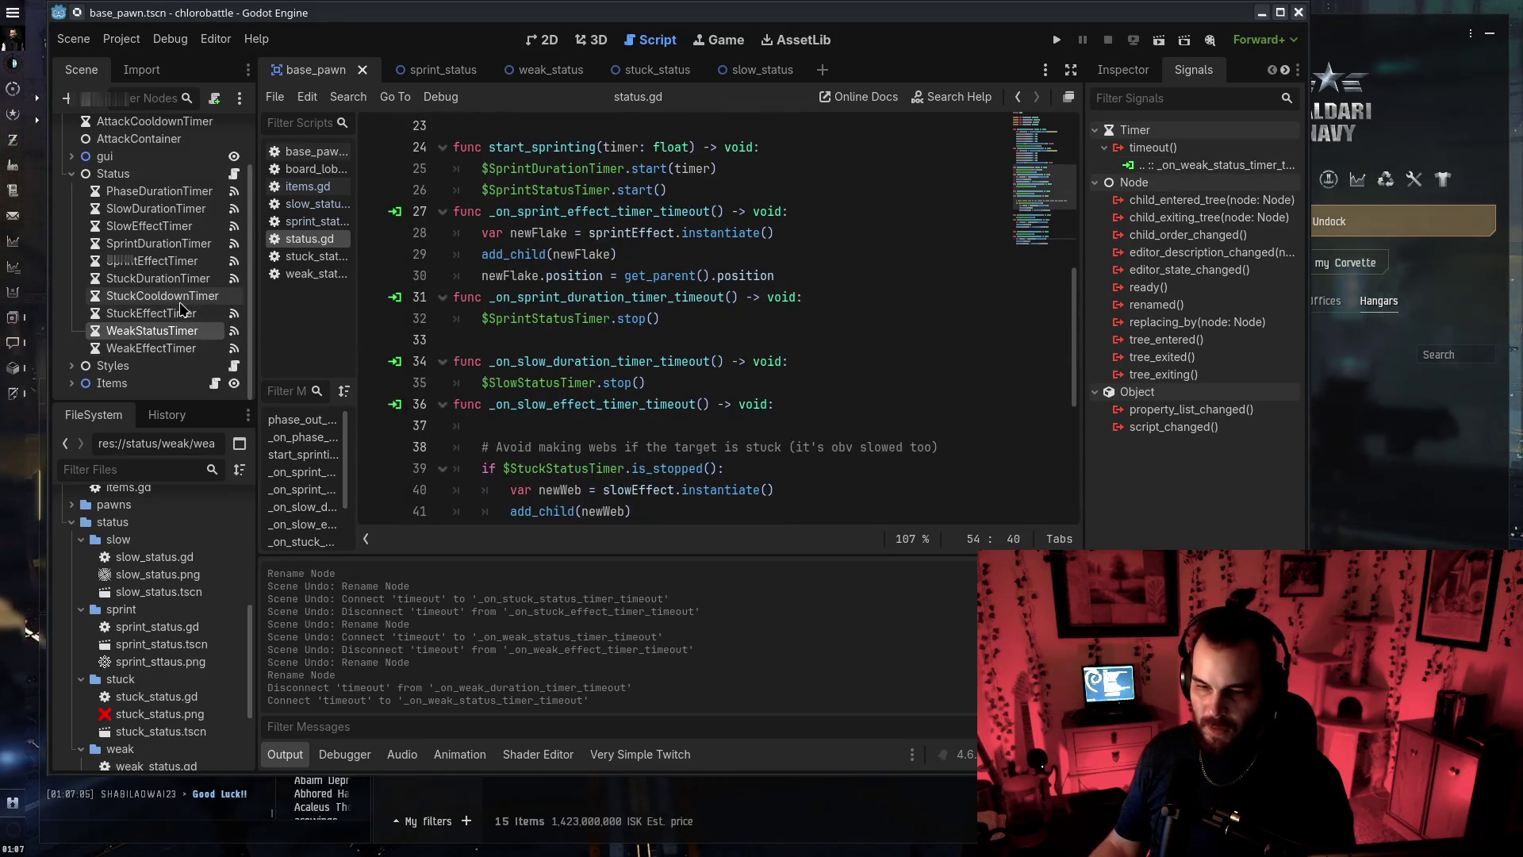
# Replace 'Duration' with 'Status' in the StuckDurationTimer node name in the Scene dock
pyautogui.doubleClick(159, 278)
pyautogui.moveTo(148, 279); pyautogui.dragTo(184, 278)
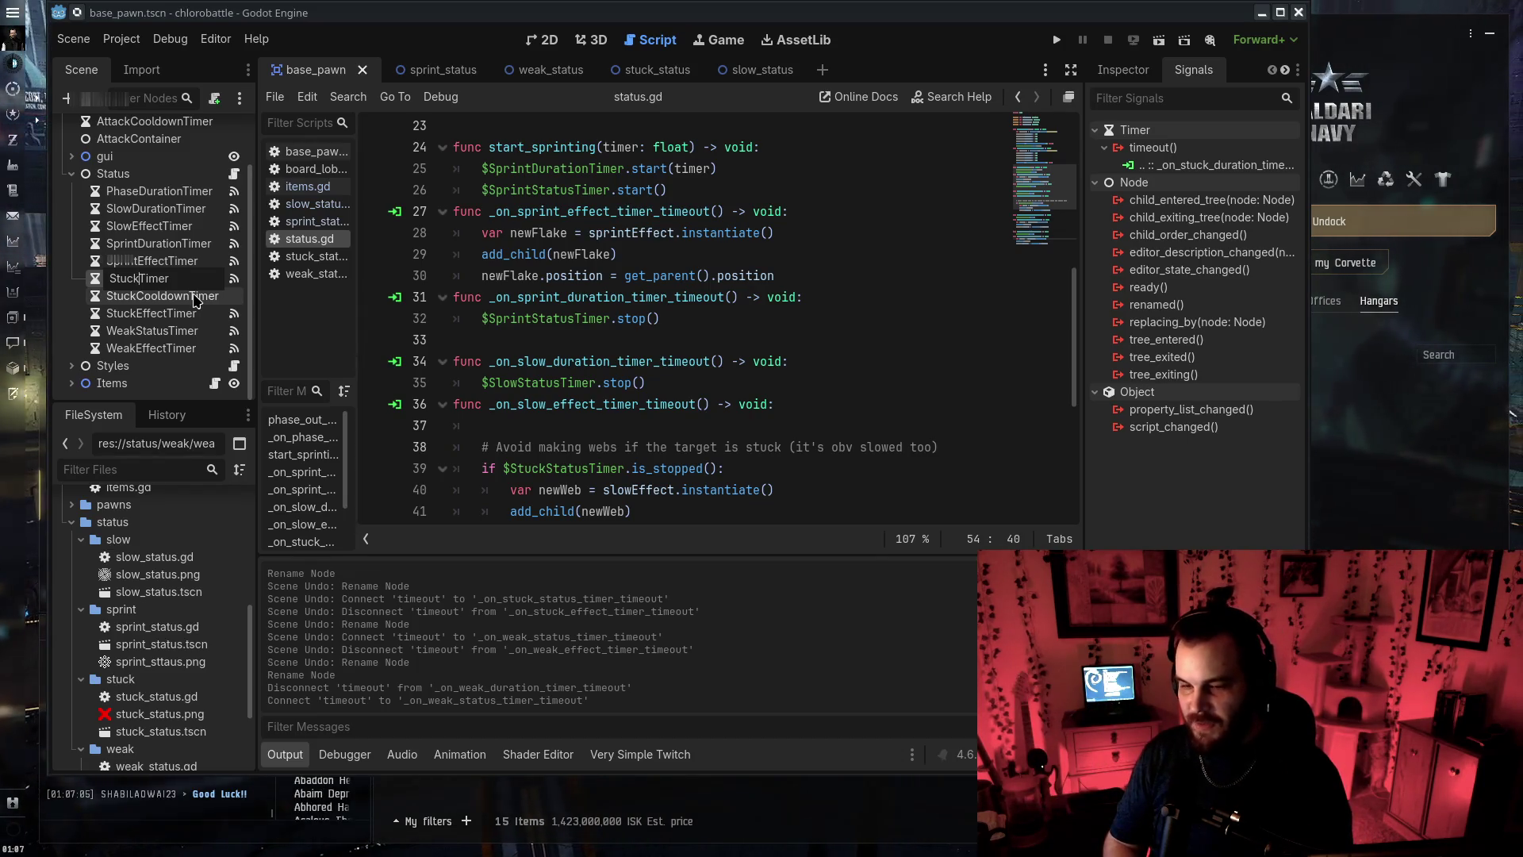
pyautogui.write('Status')
pyautogui.press('Return')
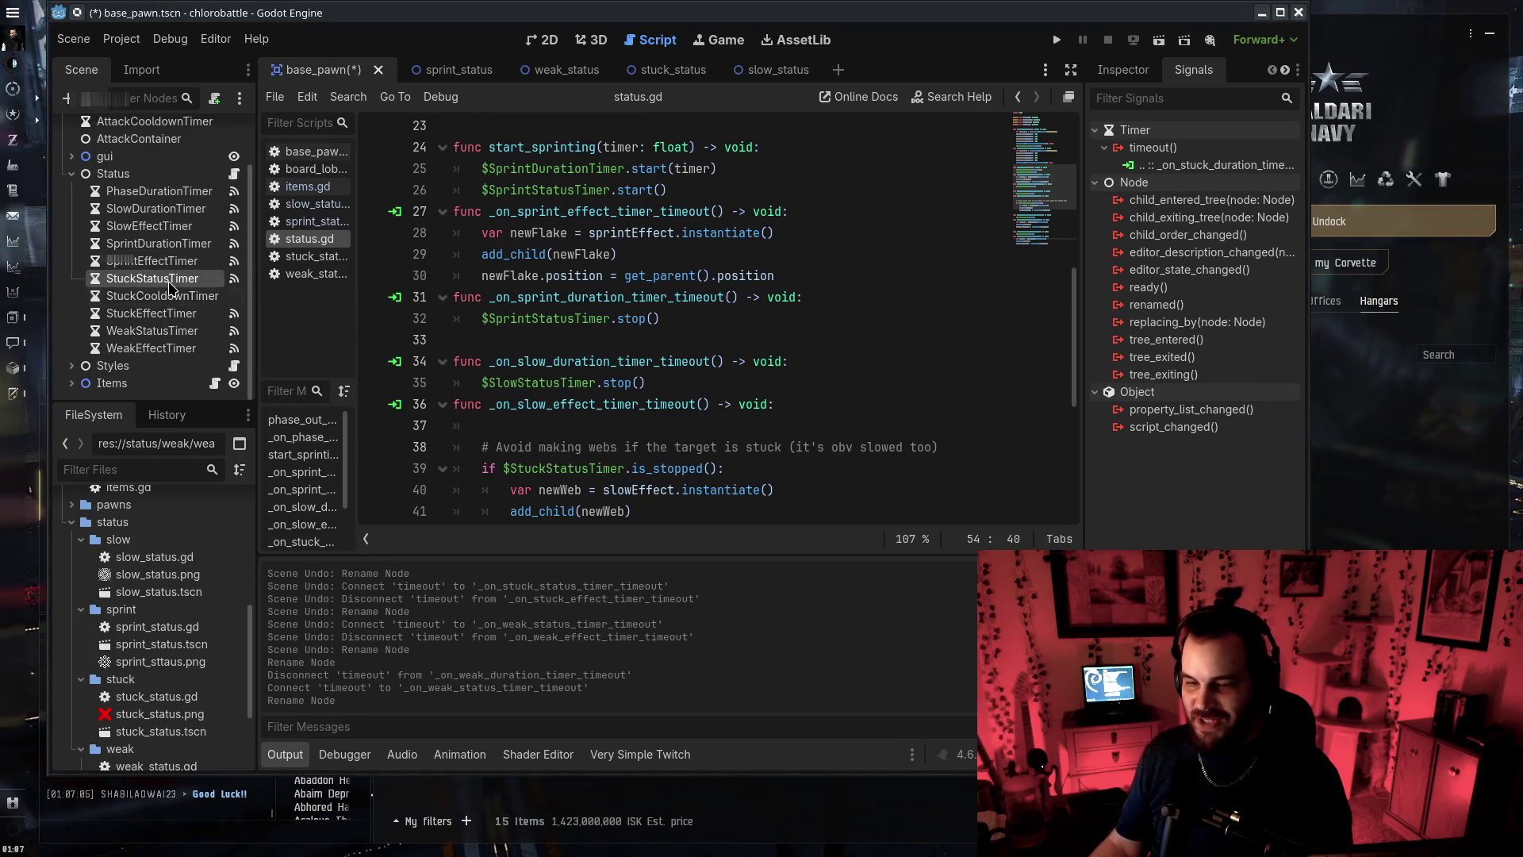
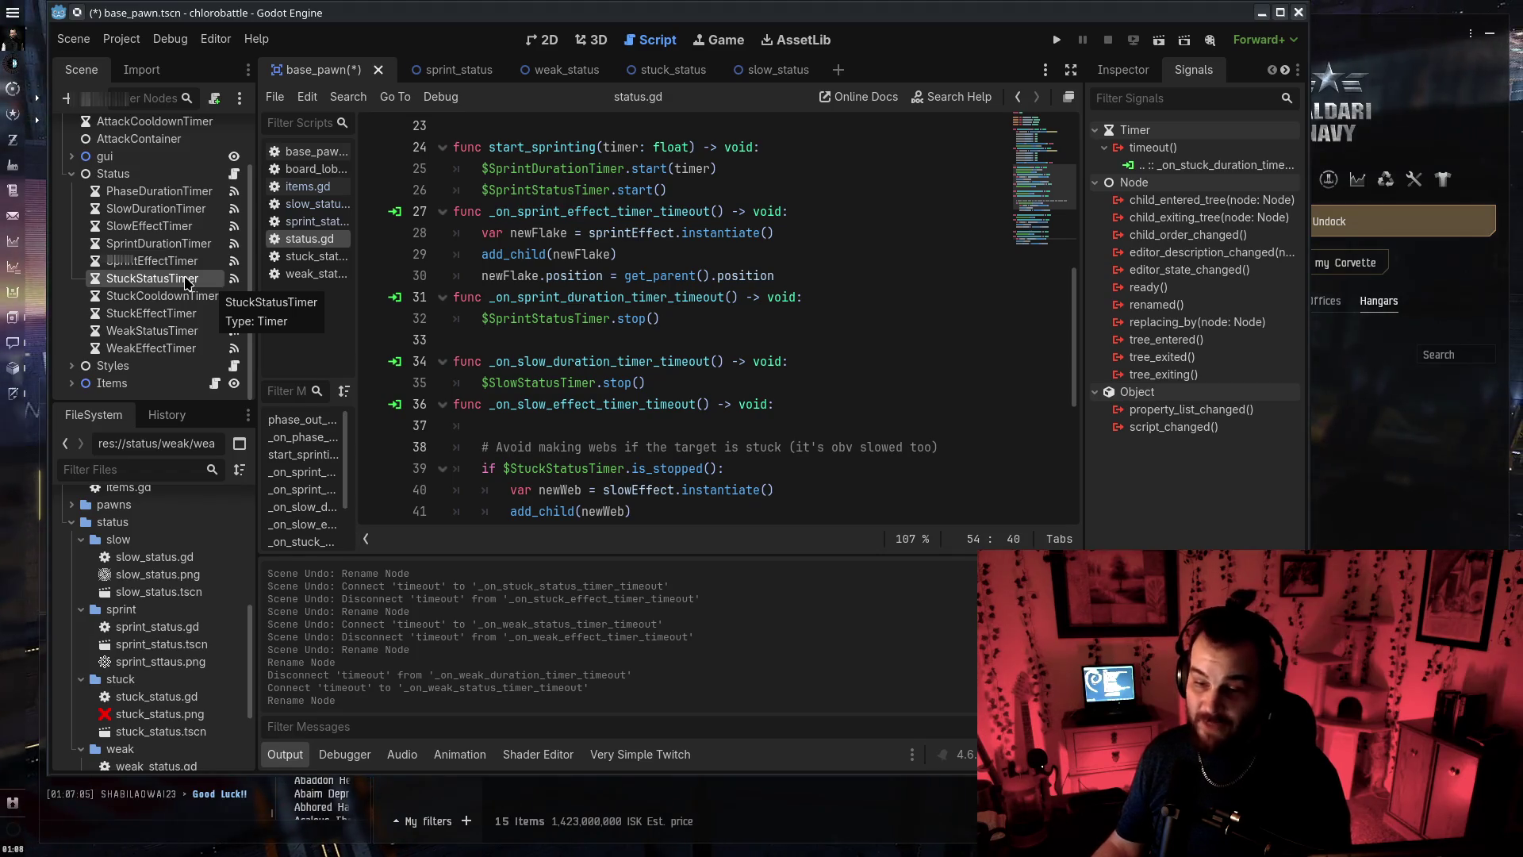
# Rename the timer to StuckStatusTimer and reconnect its timeout to _on_stuck_status_timer_timeout
pyautogui.click(188, 282)
pyautogui.press('Return')
pyautogui.rightClick(1153, 165)
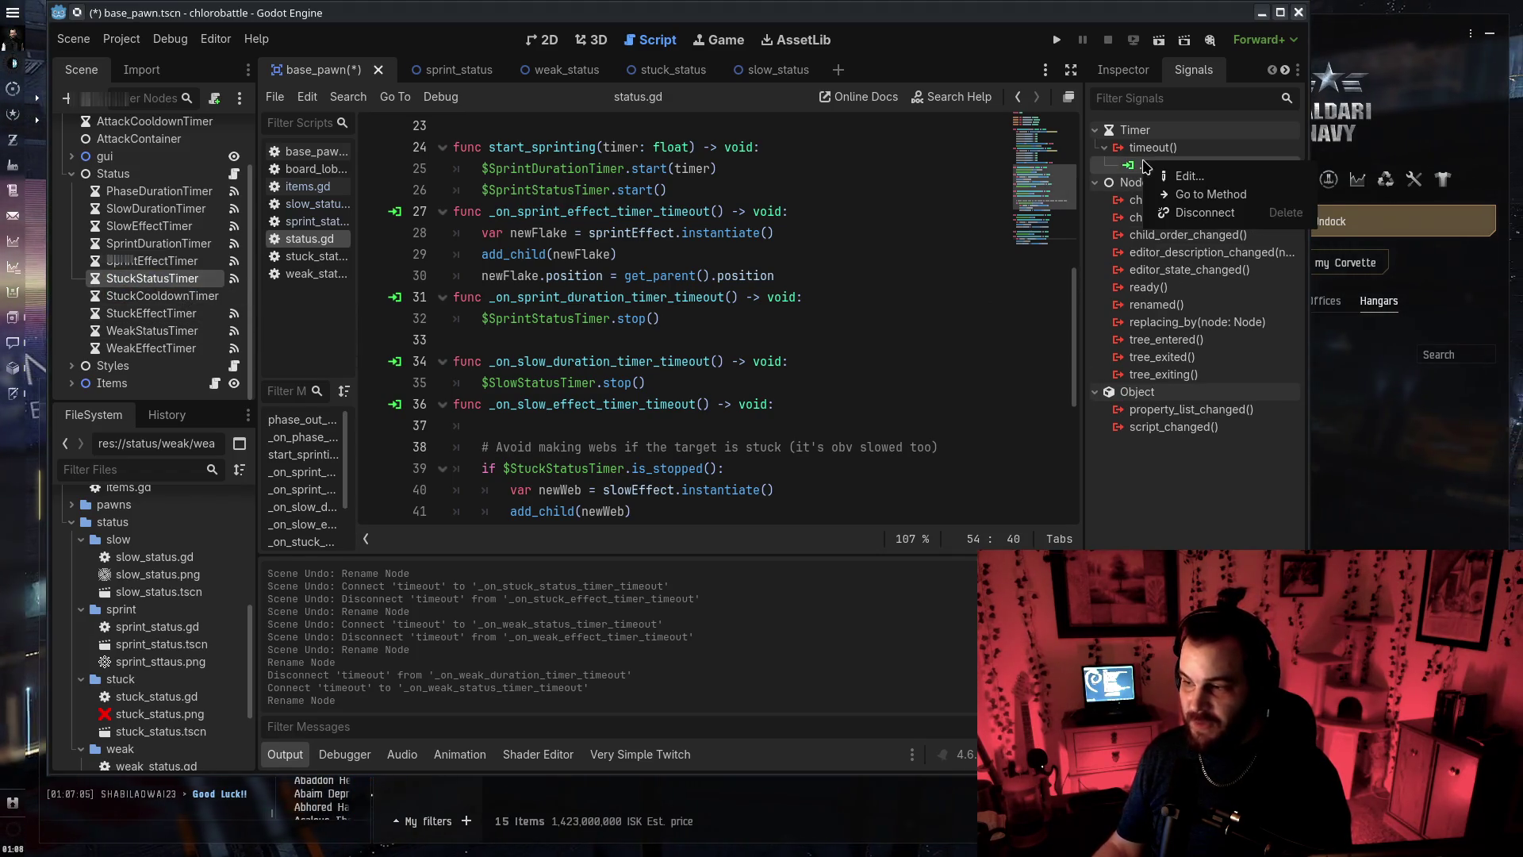
pyautogui.click(1205, 212)
pyautogui.rightClick(1208, 147)
pyautogui.click(1229, 161)
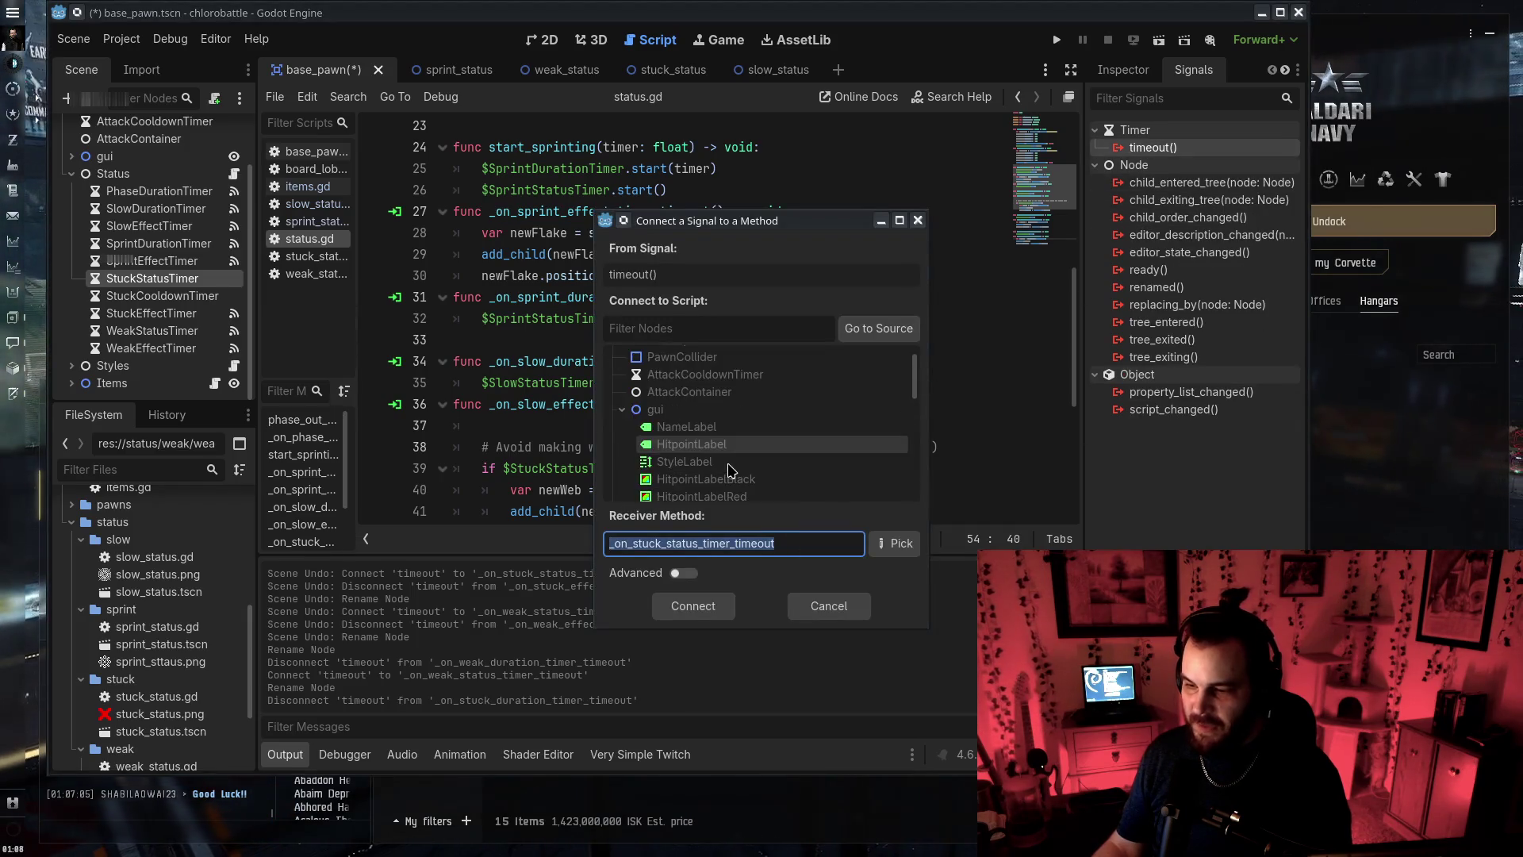
pyautogui.scroll(-3, 730, 469)
pyautogui.click(730, 462)
pyautogui.click(693, 605)
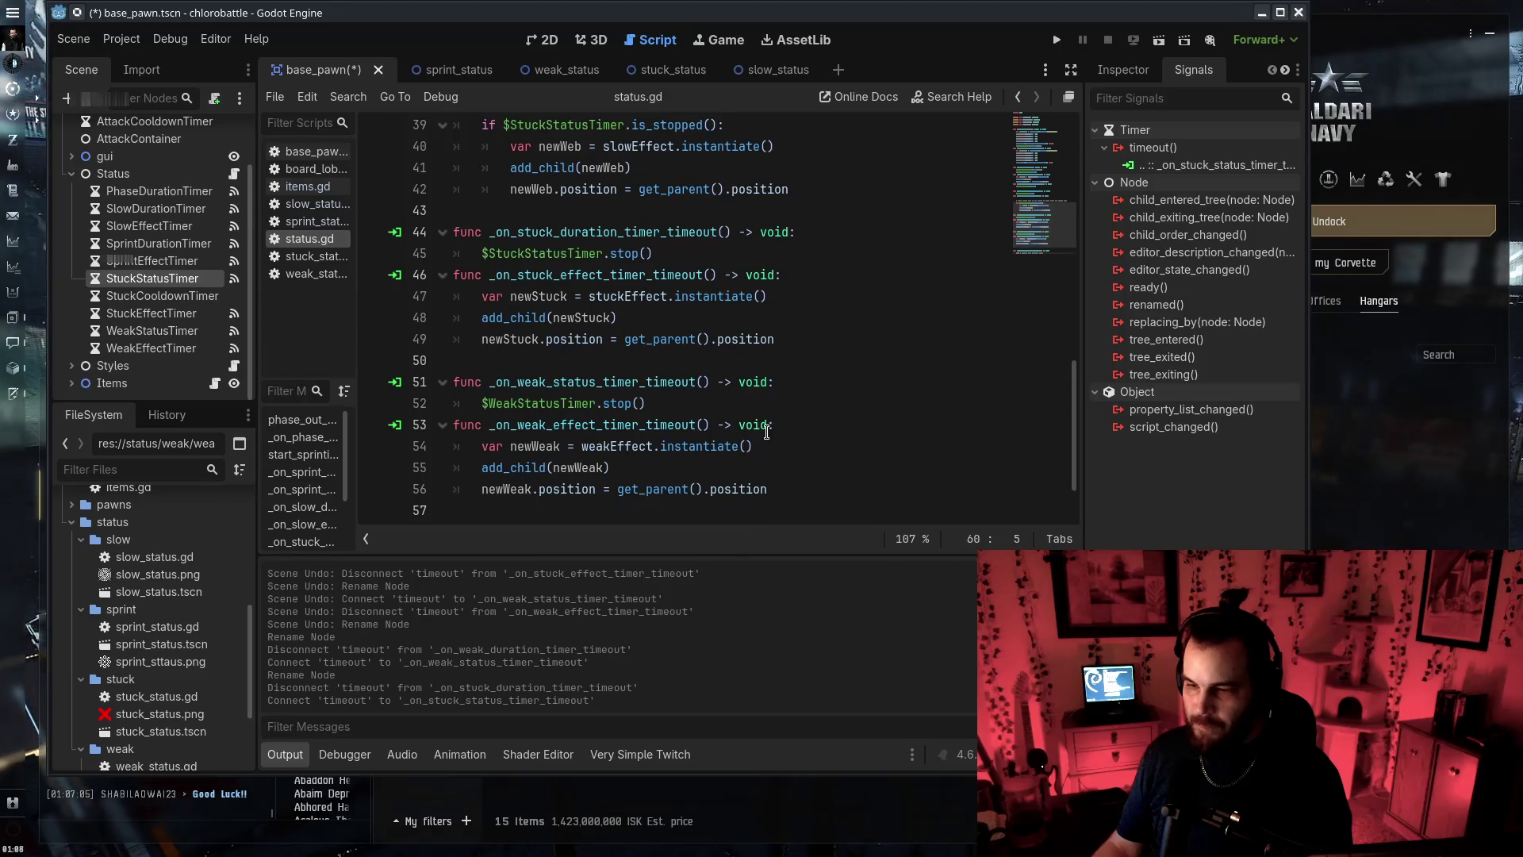
# Rename the old stuck handler to _on_stuck_status_timer_timeout and save status.gd
pyautogui.scroll(3, 530, 264)
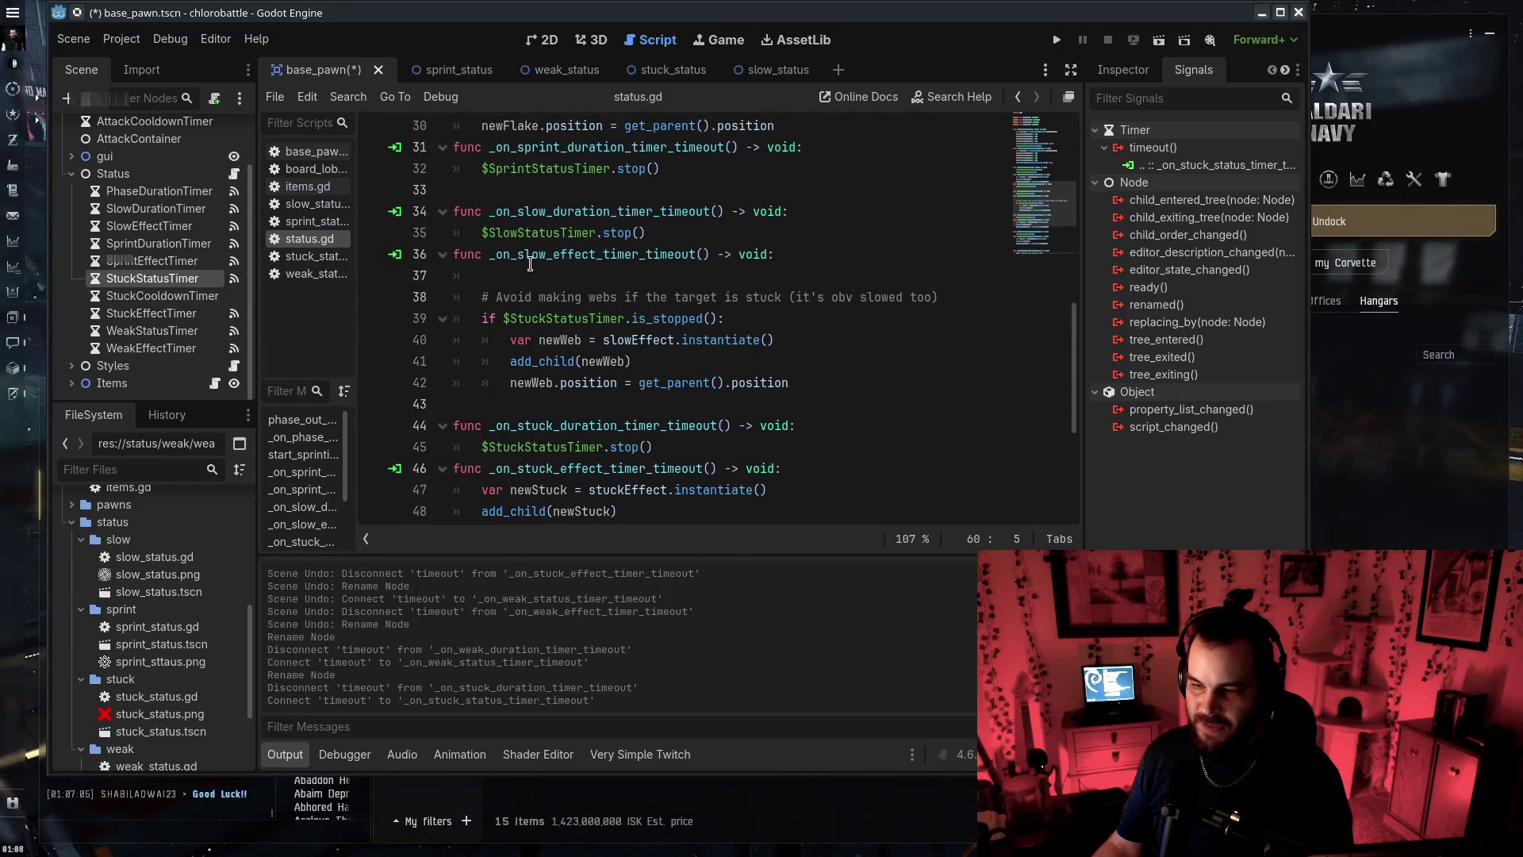
pyautogui.moveTo(560, 426); pyautogui.dragTo(617, 425)
pyautogui.write('sta')
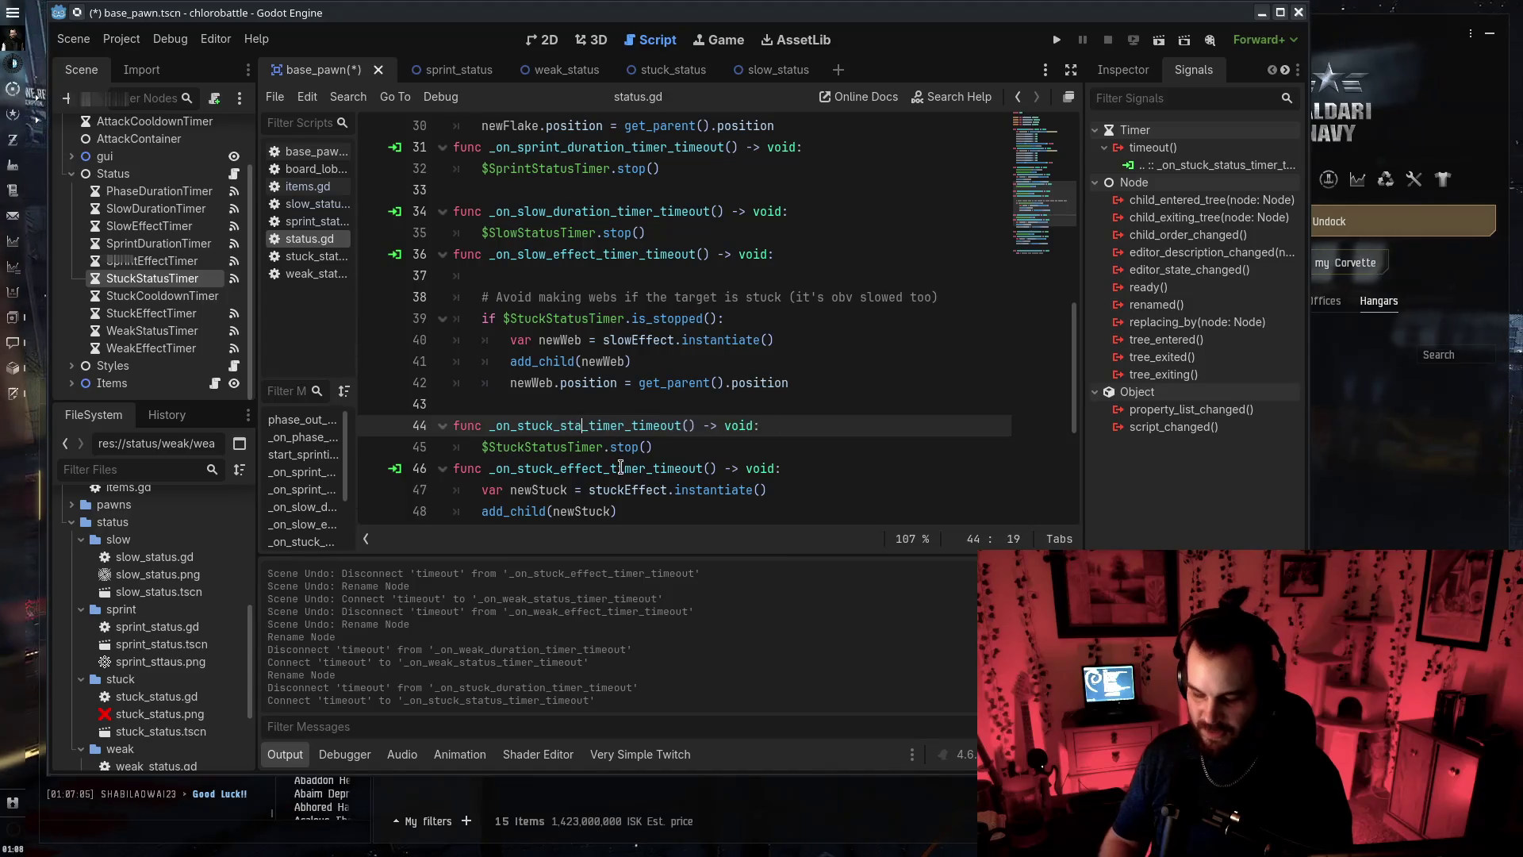
pyautogui.write('tus_')
pyautogui.hotkey('ctrl', 's')
# Delete the duplicate generated stub function and save the script
pyautogui.scroll(-1, 555, 381)
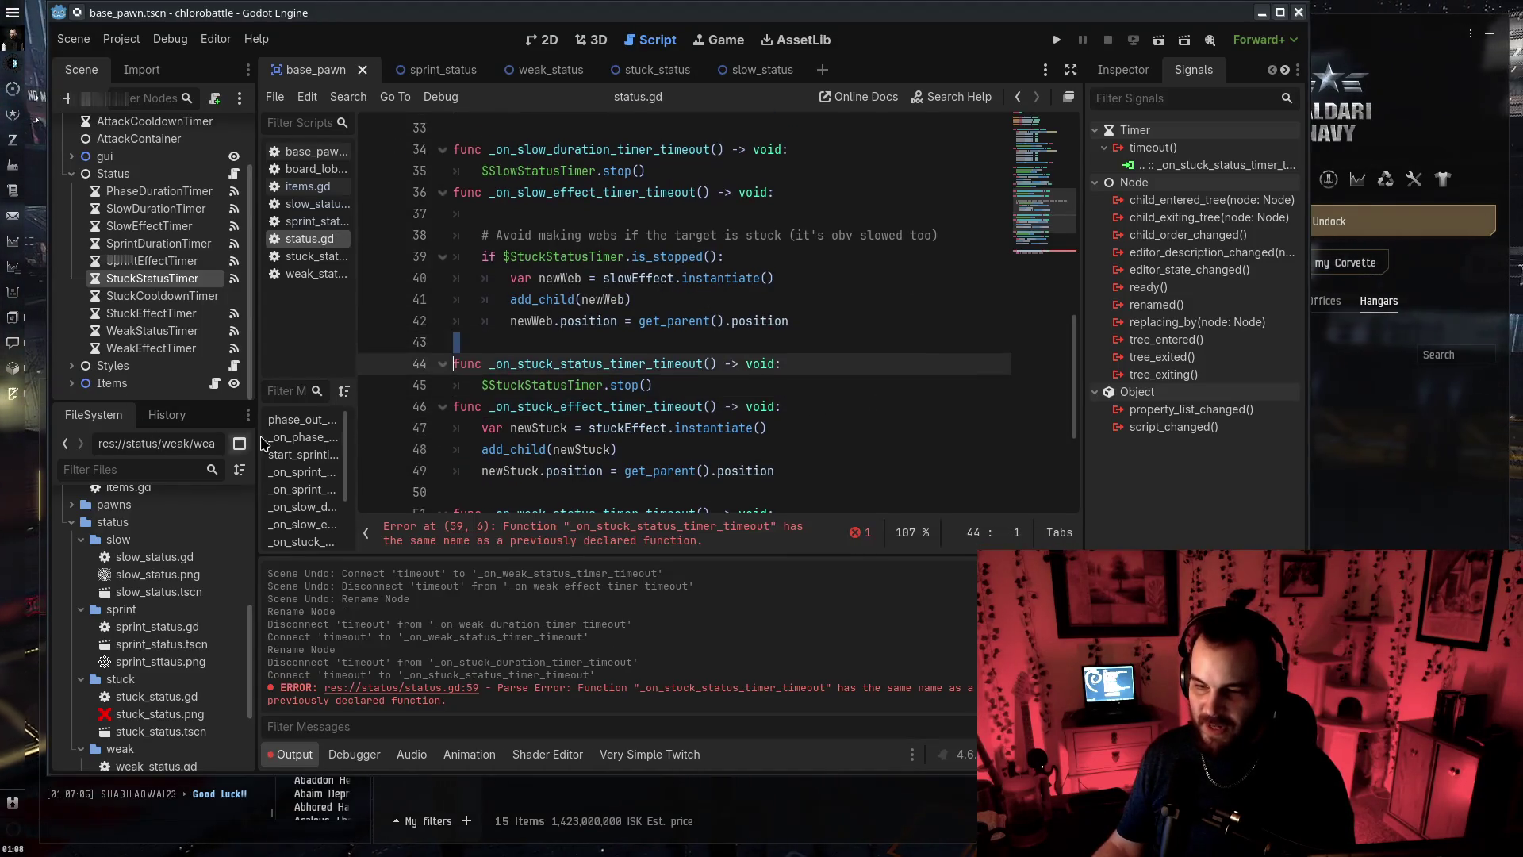
pyautogui.click(781, 392)
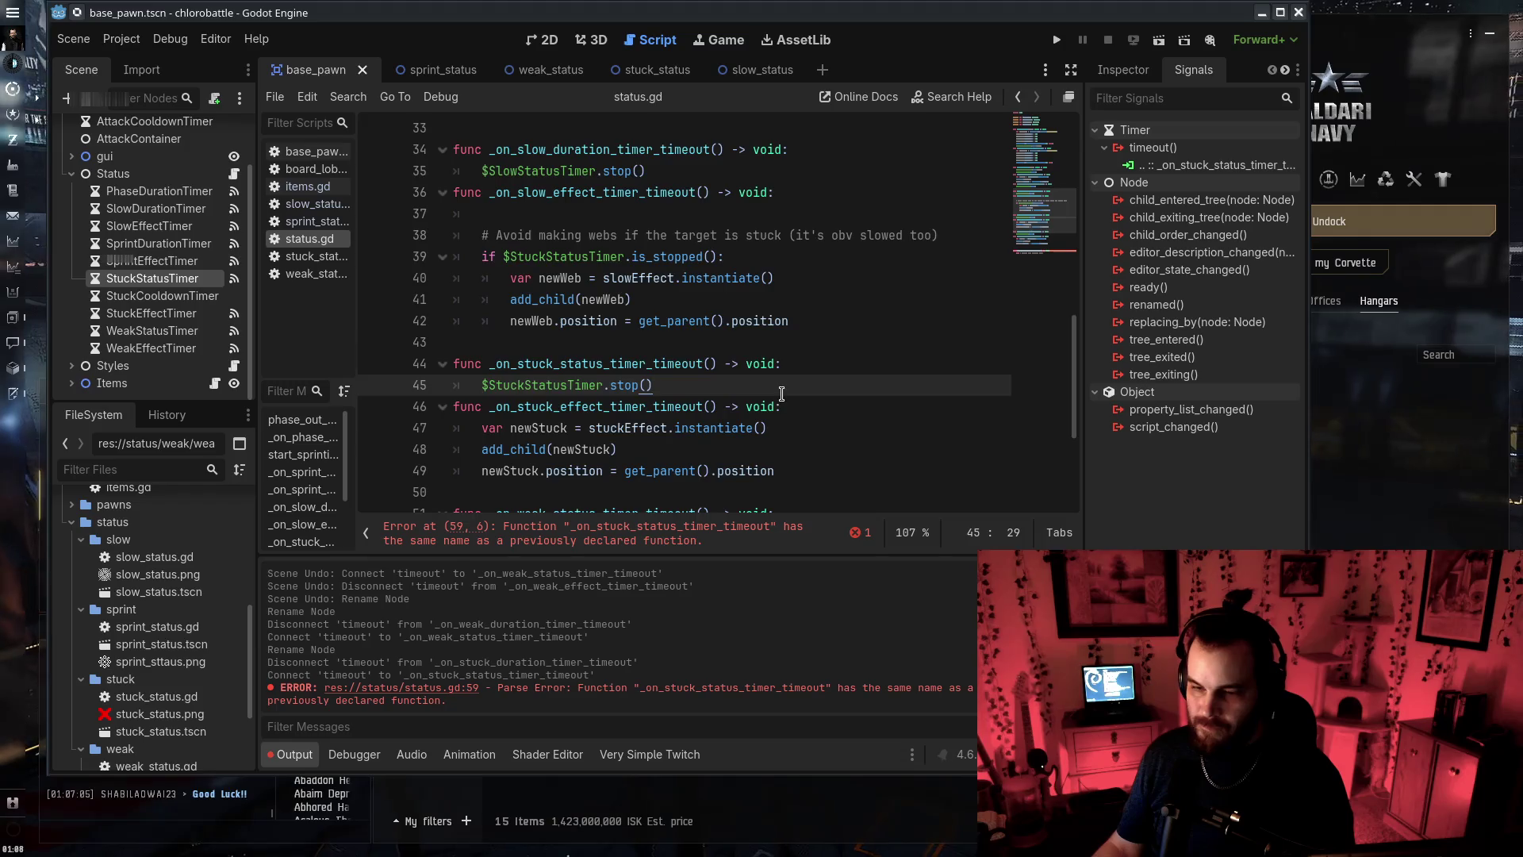
pyautogui.scroll(-4, 782, 392)
pyautogui.click(815, 265)
pyautogui.hotkey('ctrl', 'z')
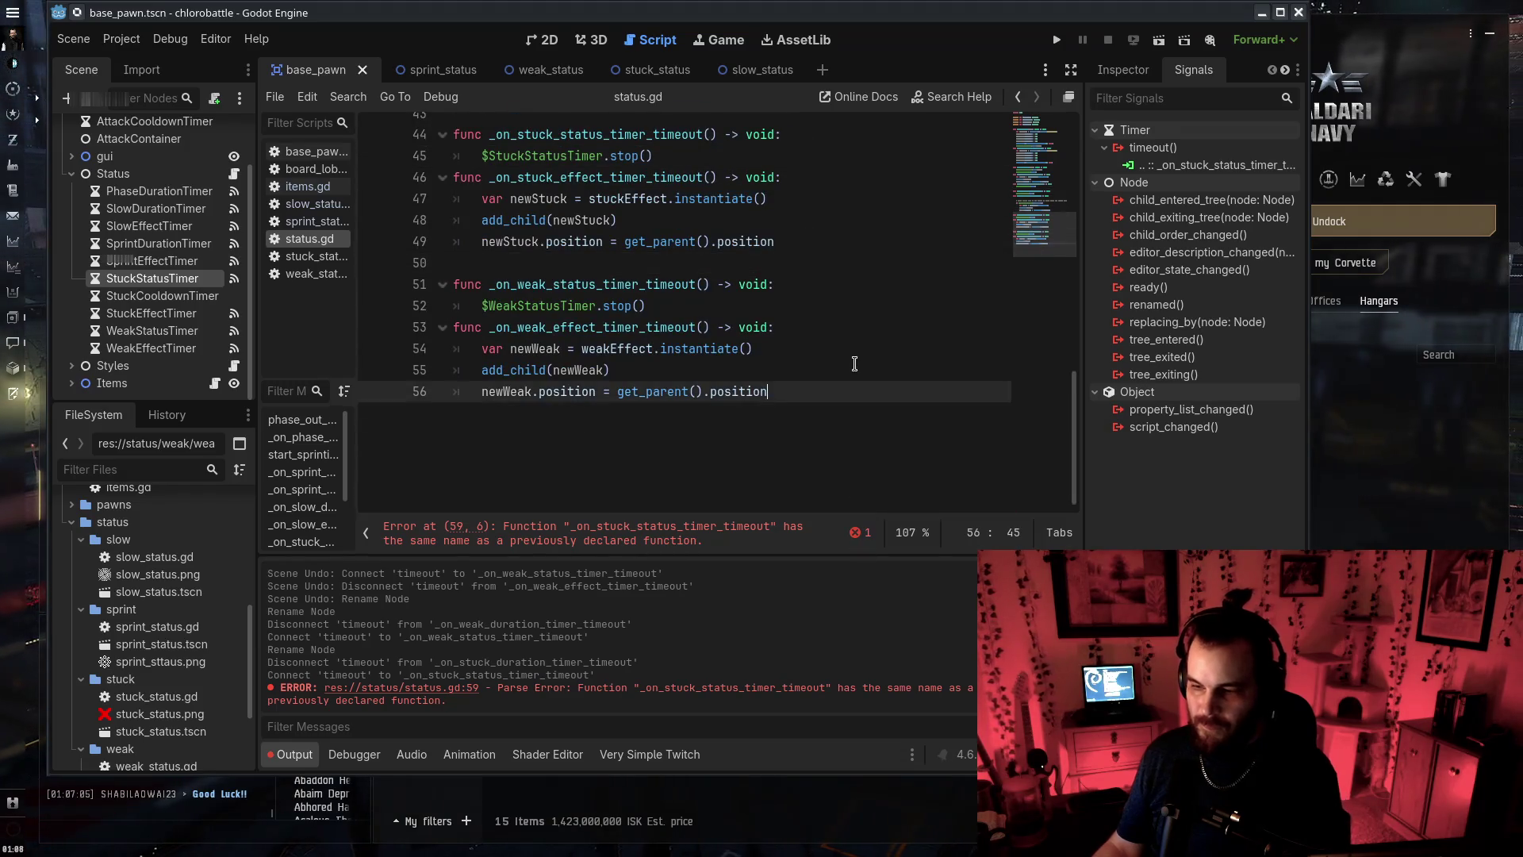
pyautogui.hotkey('ctrl', 's')
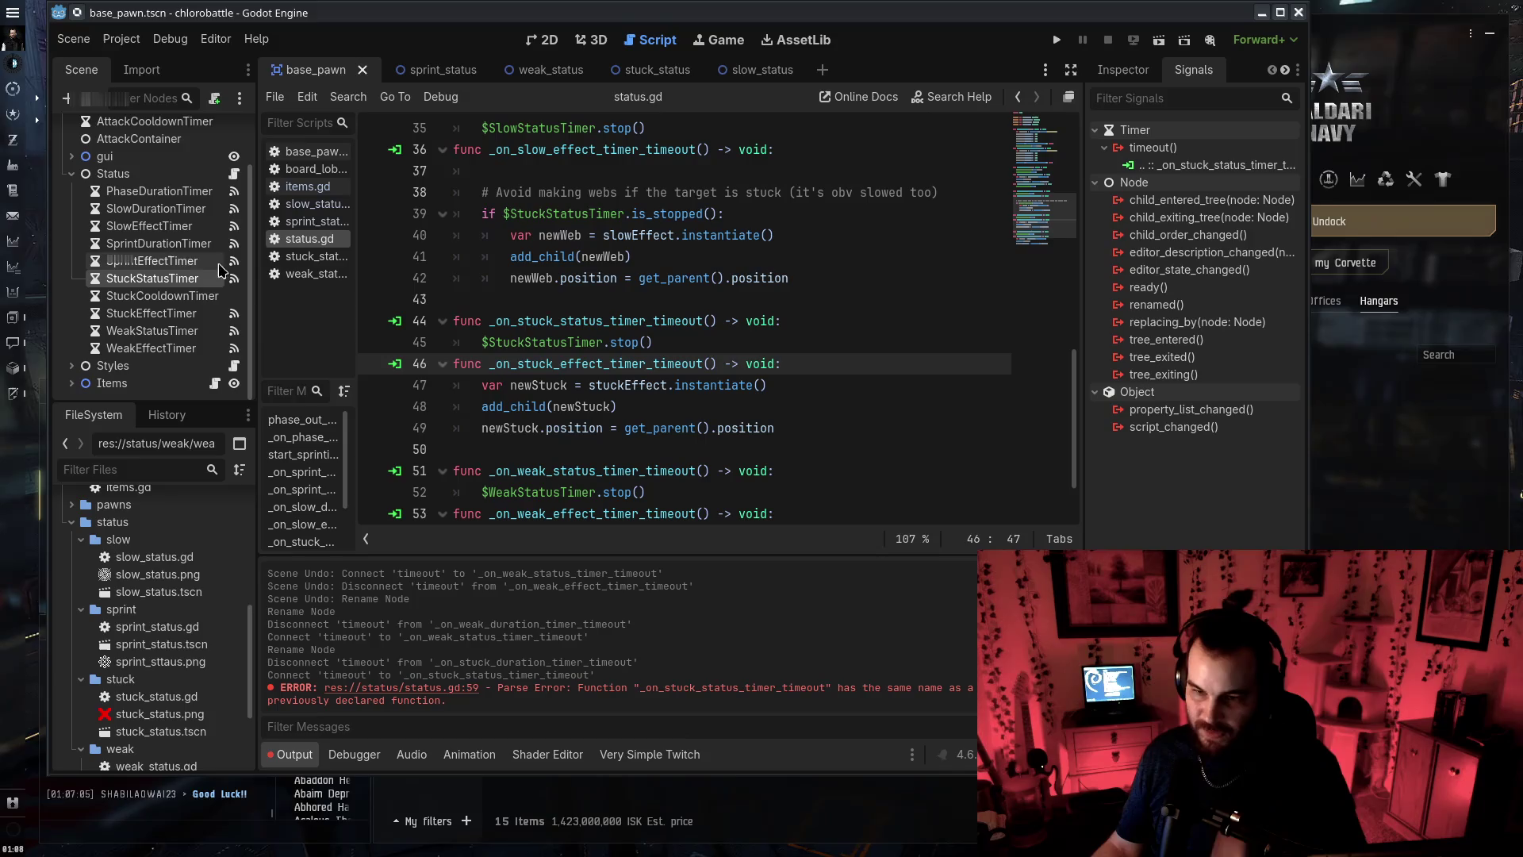
pyautogui.click(160, 249)
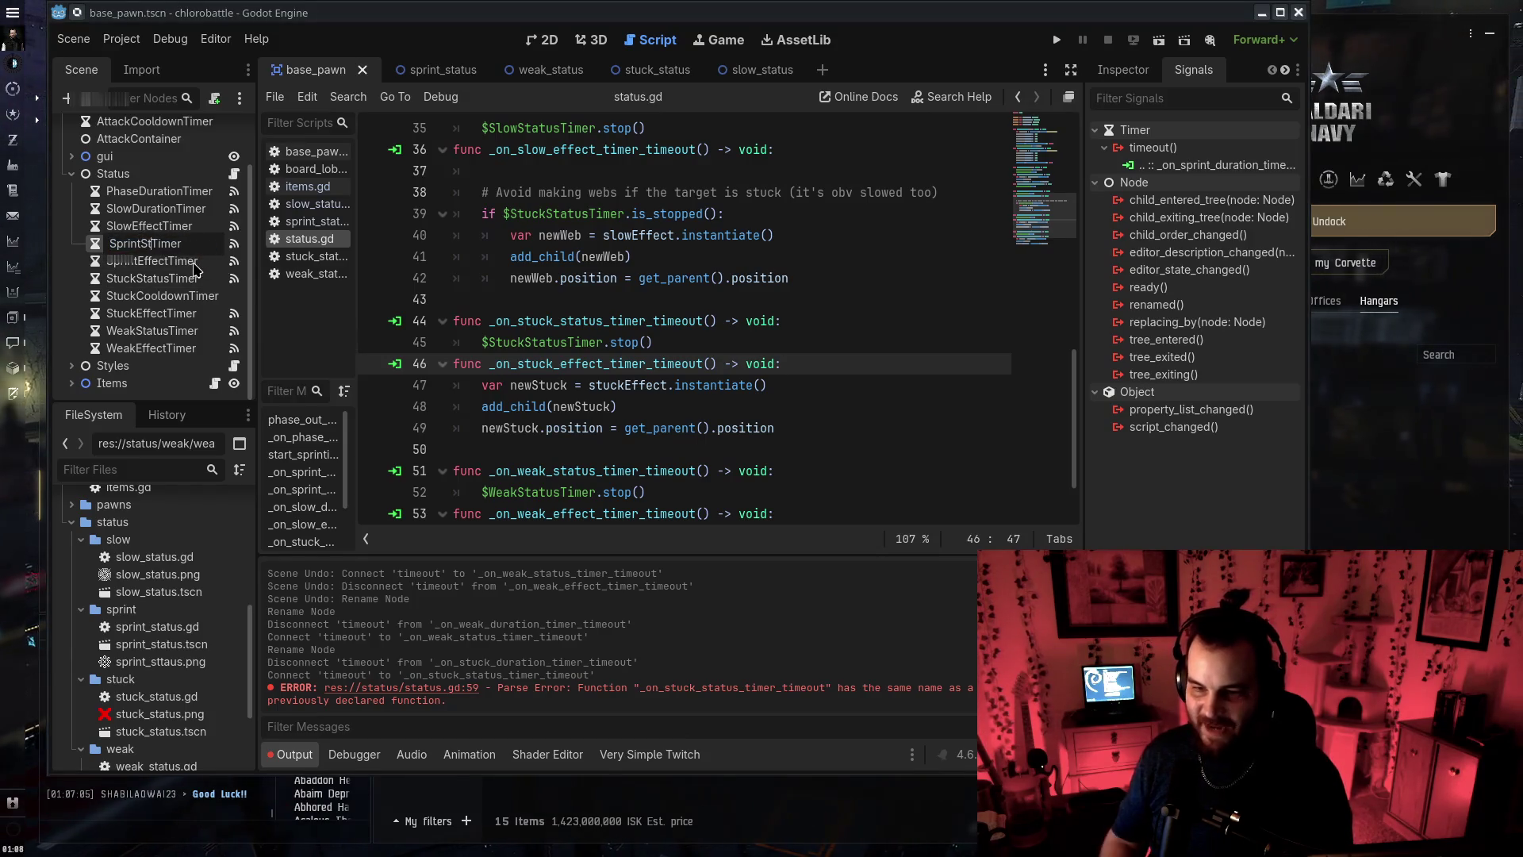
pyautogui.write('tatus')
# Rename the sprint duration timer node to SprintStatusTimer
pyautogui.press('Return')
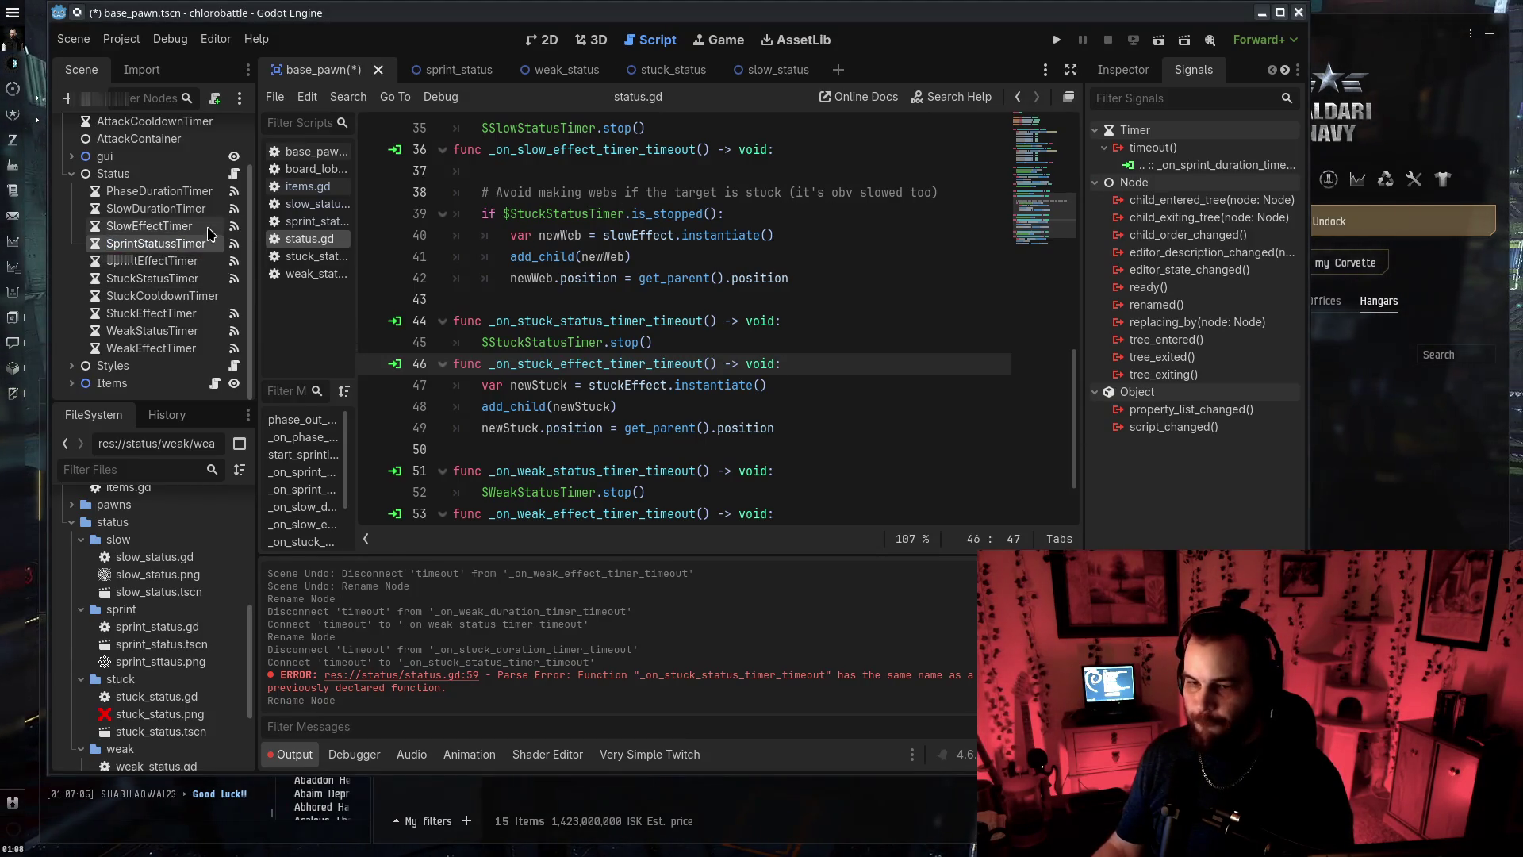
pyautogui.press('Return')
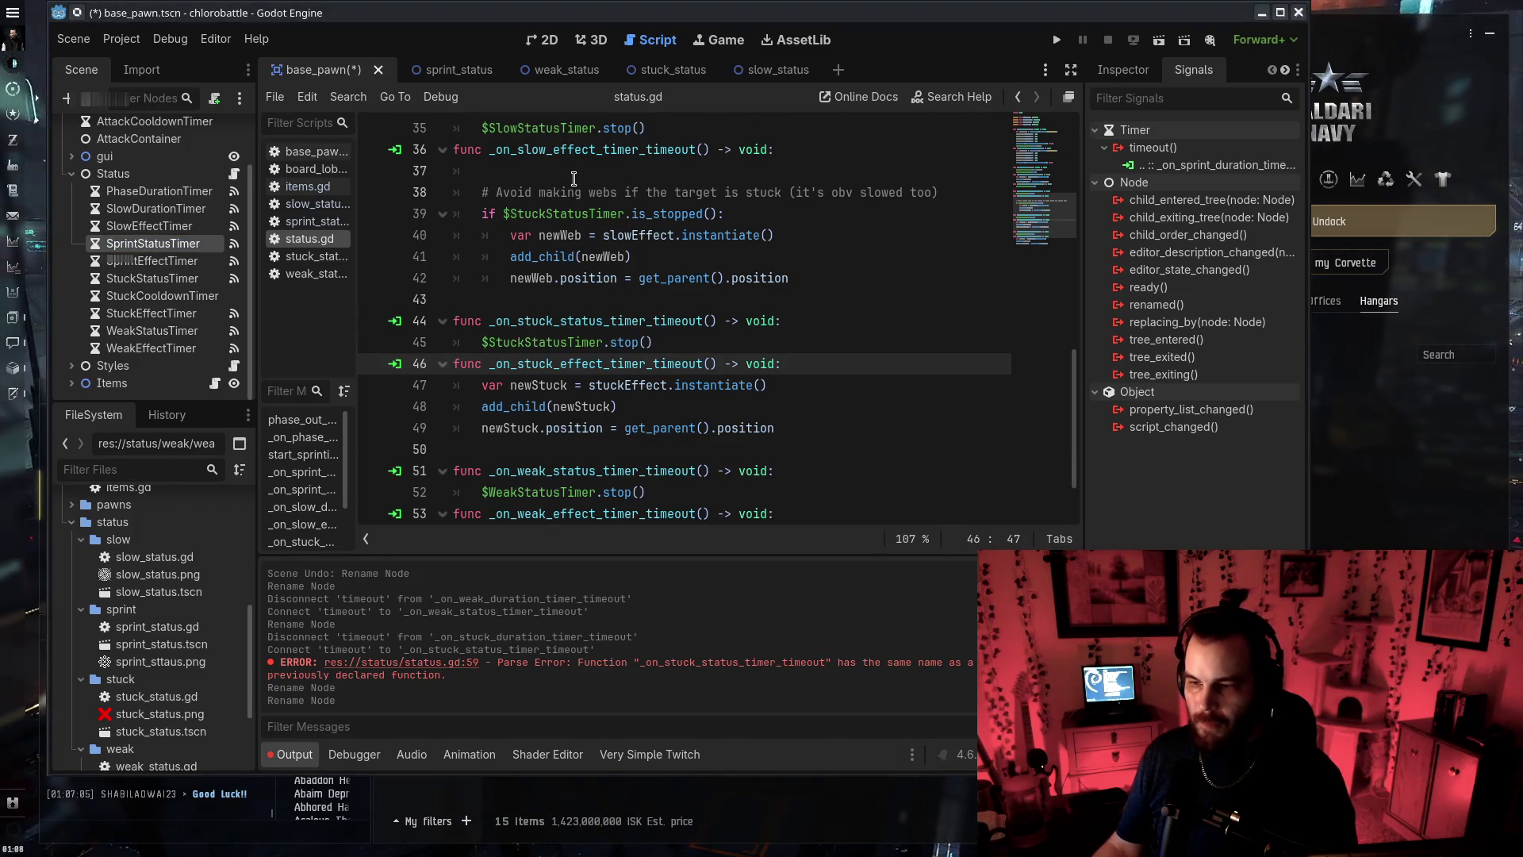
pyautogui.scroll(3, 568, 252)
pyautogui.scroll(1, 568, 216)
# Move the start_sprinting and sprint handler functions below the slow effect functions
pyautogui.moveTo(568, 299)
pyautogui.mouseDown()
pyautogui.moveTo(613, 299)
pyautogui.moveTo(476, 127)
pyautogui.mouseUp()
pyautogui.hotkey('ctrl', 's')
pyautogui.press('Delete')
pyautogui.click(806, 269)
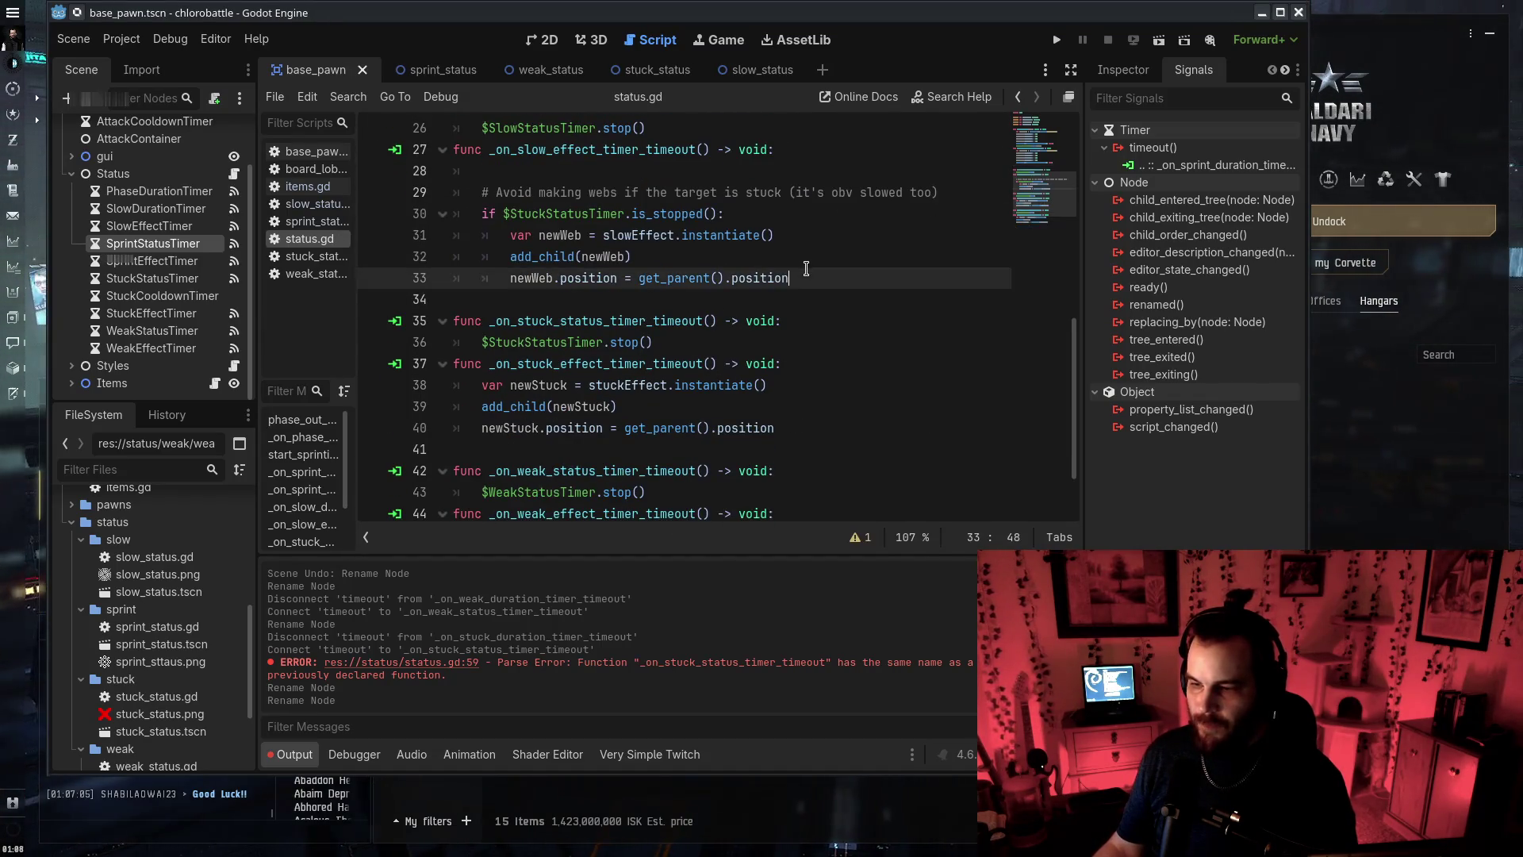
pyautogui.press('Return')
pyautogui.press('Return')
pyautogui.write('func start_sprinting(timer: float) -> void: \t$SprintDurationTimer.start(timer) \t$SprintStatusTimer.start() func _on_sprint_effect_timer_timeout() -> void: \tvar newFlake = sprintEffect.instantiate() \tadd_child(newFlake) \tnewFlake.position = get_parent().position func _on_sprint_status_timer_timeout() -> void: \t$SprintStatusTimer.stop()')
pyautogui.click(556, 309)
pyautogui.press('BackSpace')
pyautogui.press('BackSpace')
pyautogui.press('BackSpace')
pyautogui.scroll(-3, 556, 308)
pyautogui.scroll(2, 555, 309)
# Reconnect SprintStatusTimer's timeout to _on_sprint_status_timer_timeout on the Status node
pyautogui.click(766, 400)
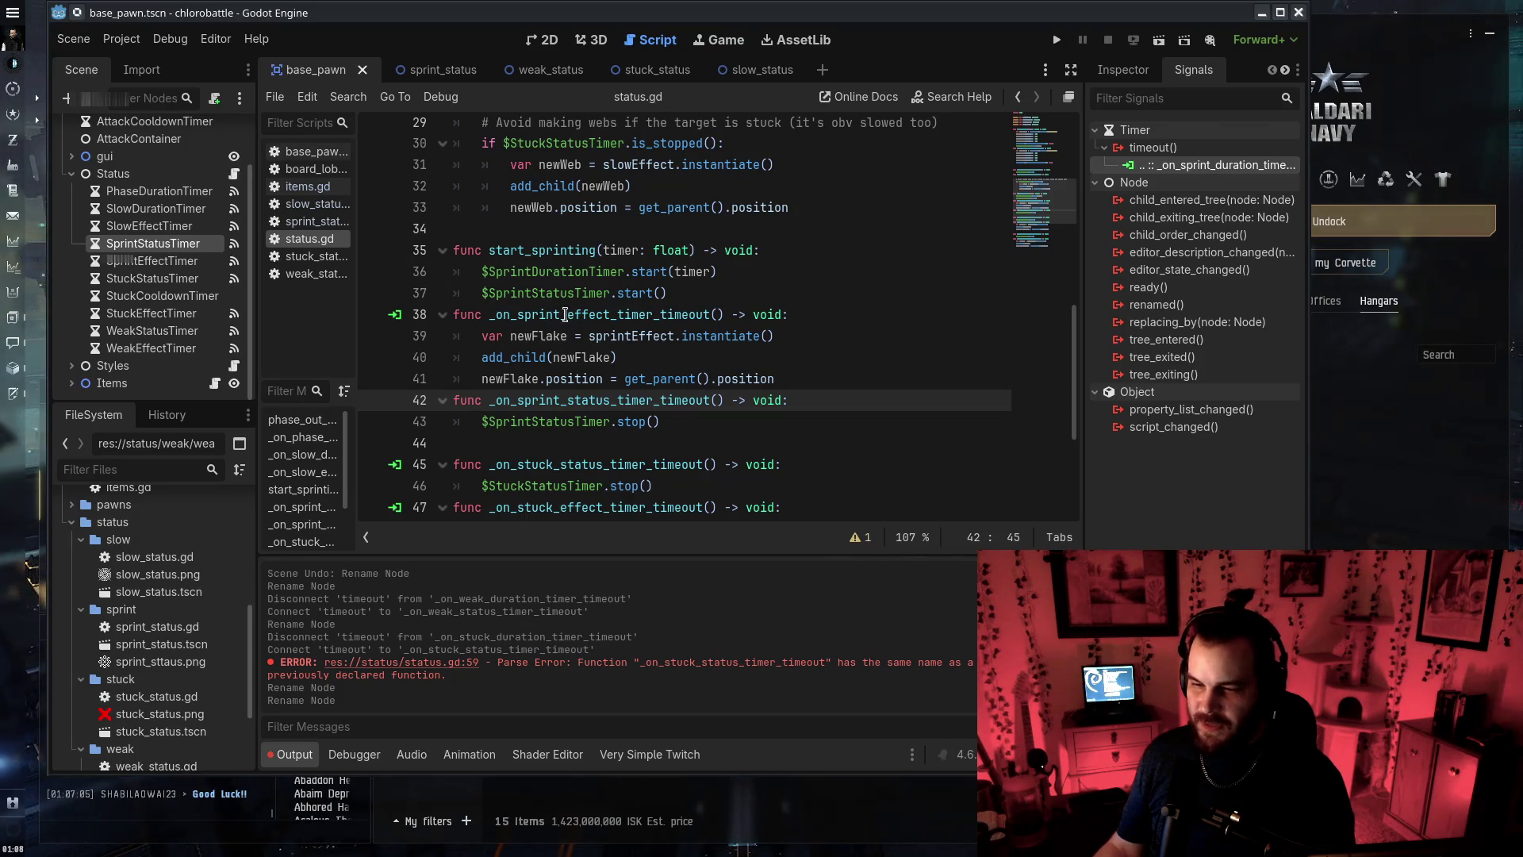
pyautogui.moveTo(566, 315); pyautogui.dragTo(610, 315)
pyautogui.click(575, 400)
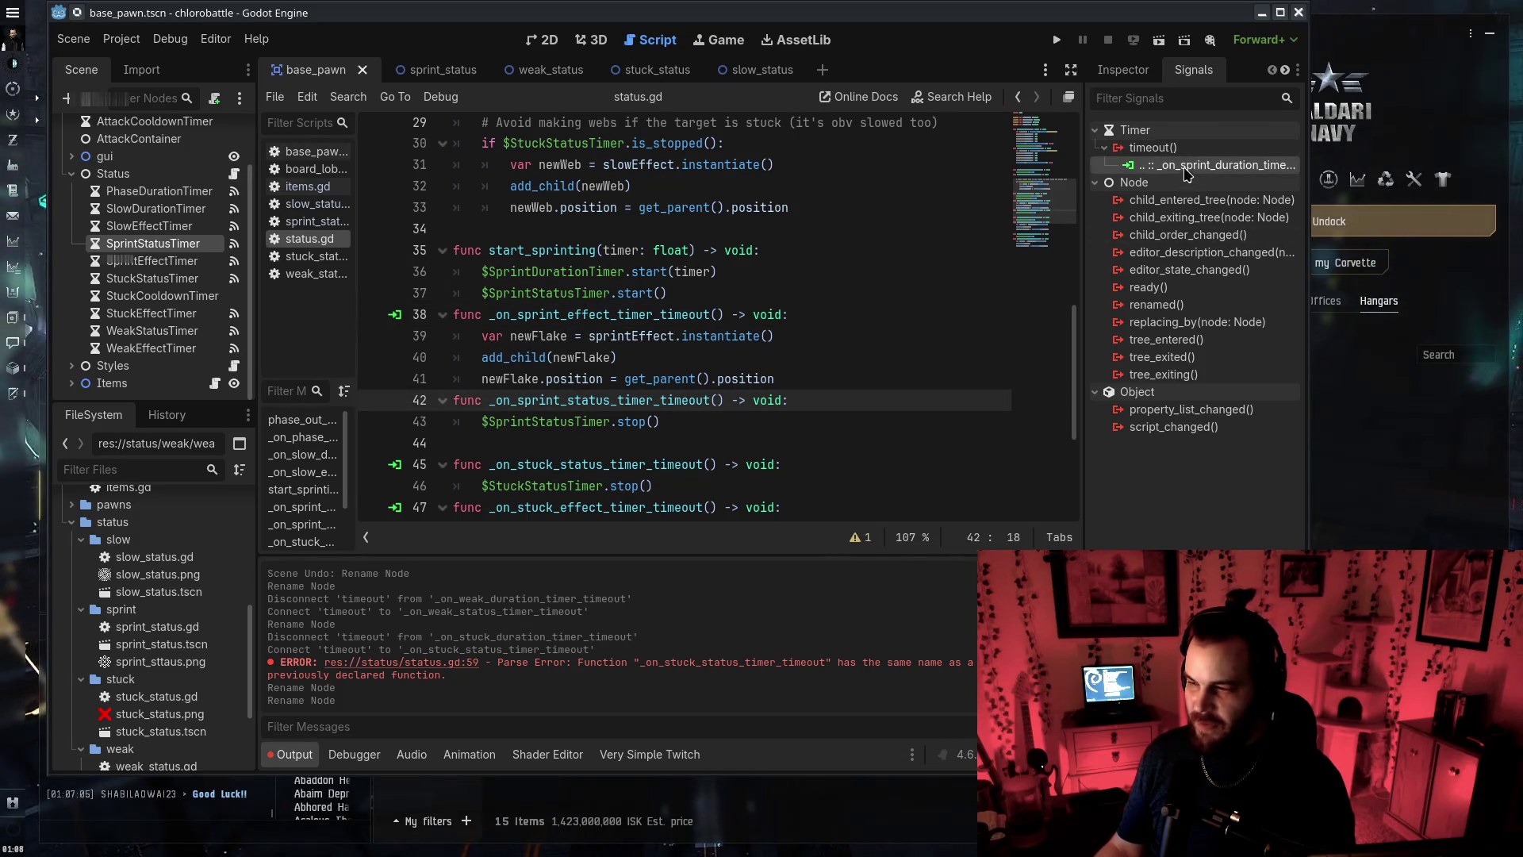
pyautogui.rightClick(1228, 167)
pyautogui.click(1285, 219)
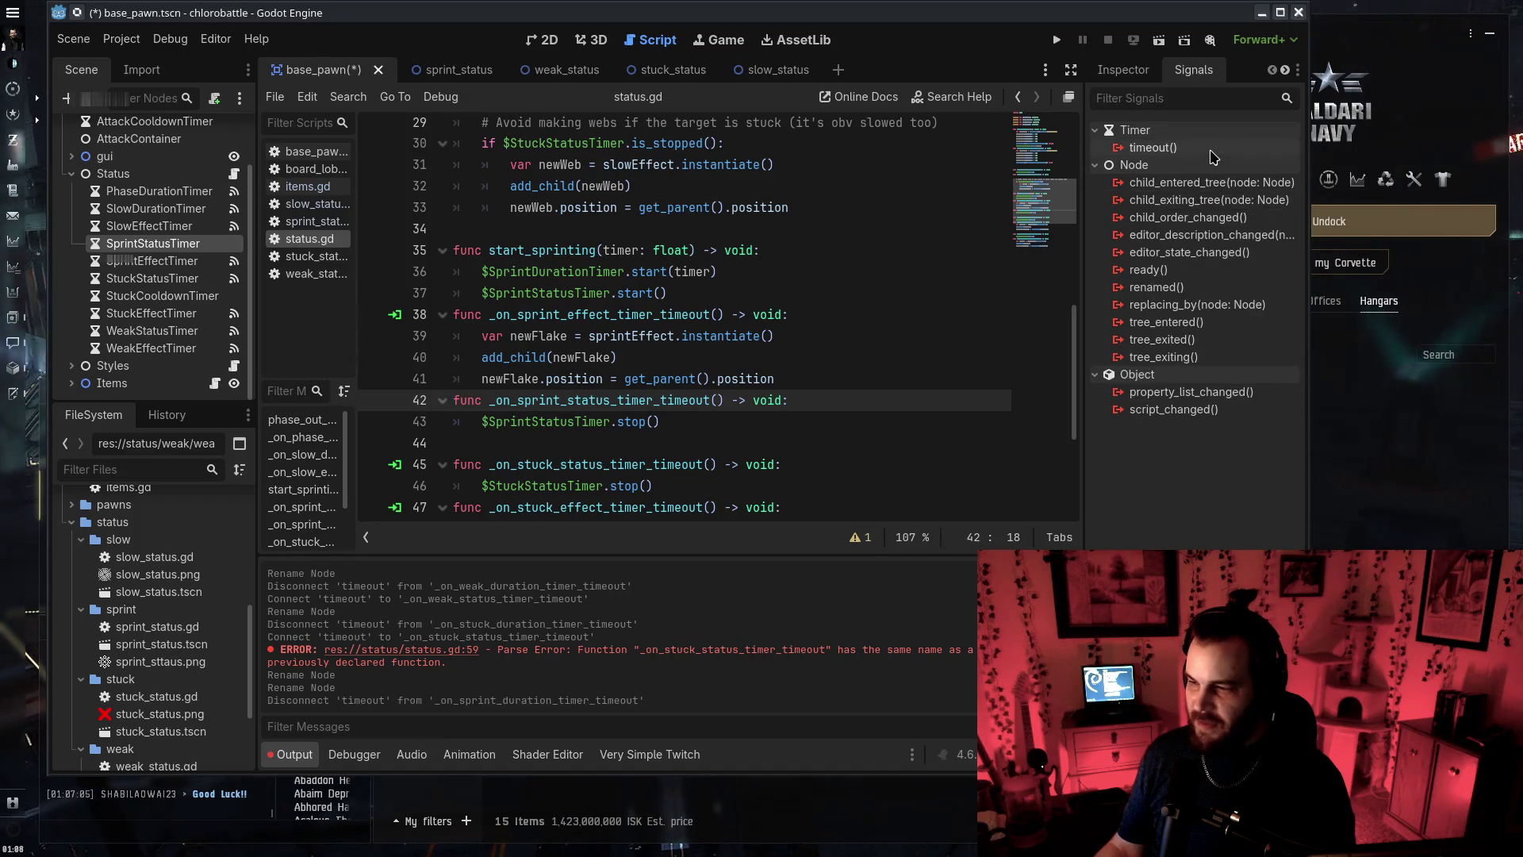
pyautogui.doubleClick(1152, 148)
pyautogui.scroll(-5, 730, 468)
pyautogui.click(698, 474)
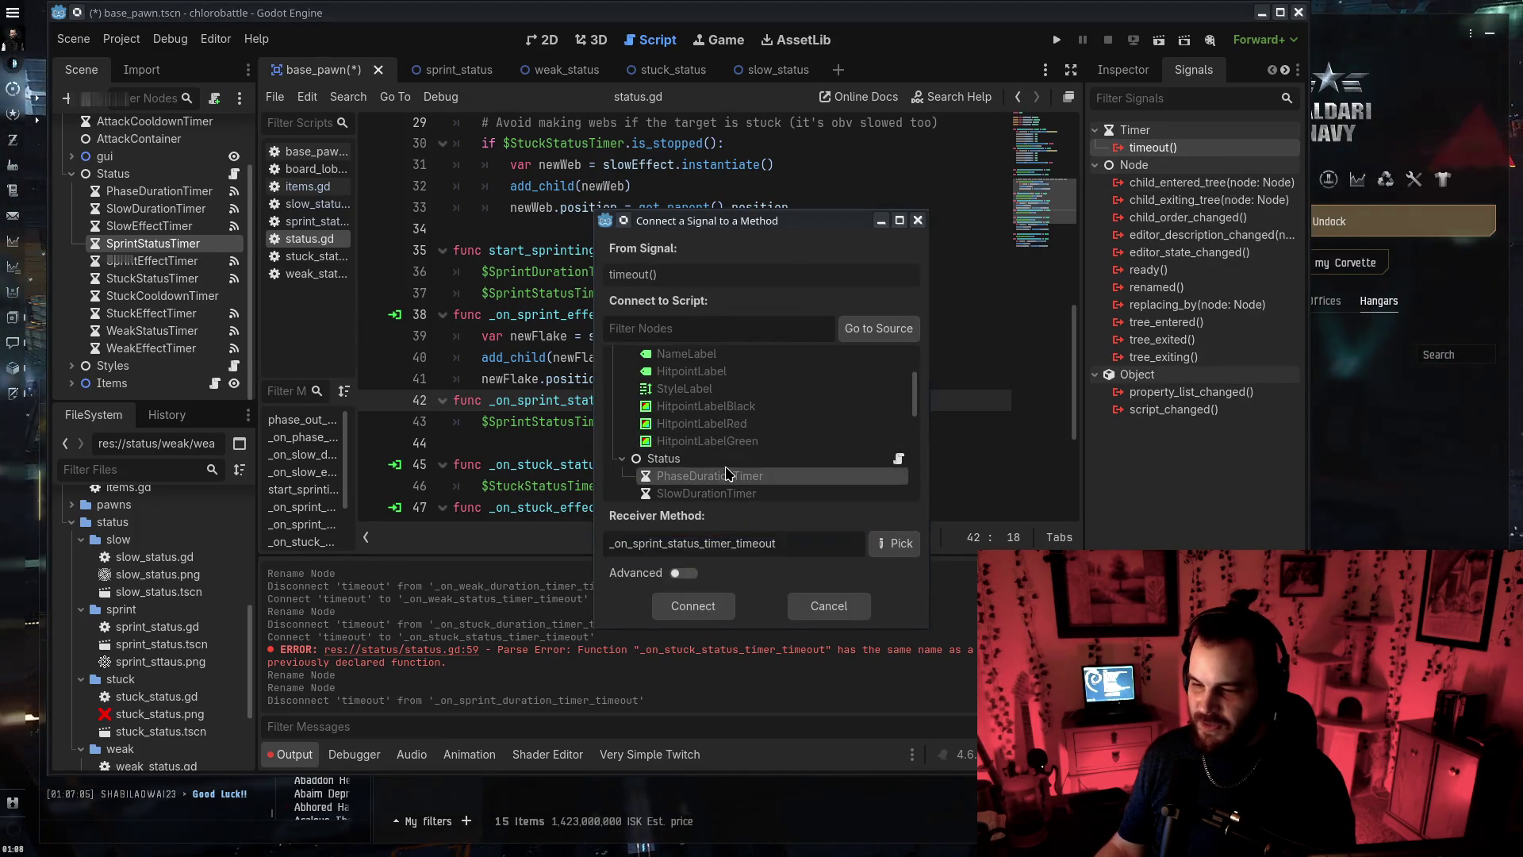
pyautogui.click(692, 605)
# Remove the empty indented line 28 and save the scene
pyautogui.click(767, 400)
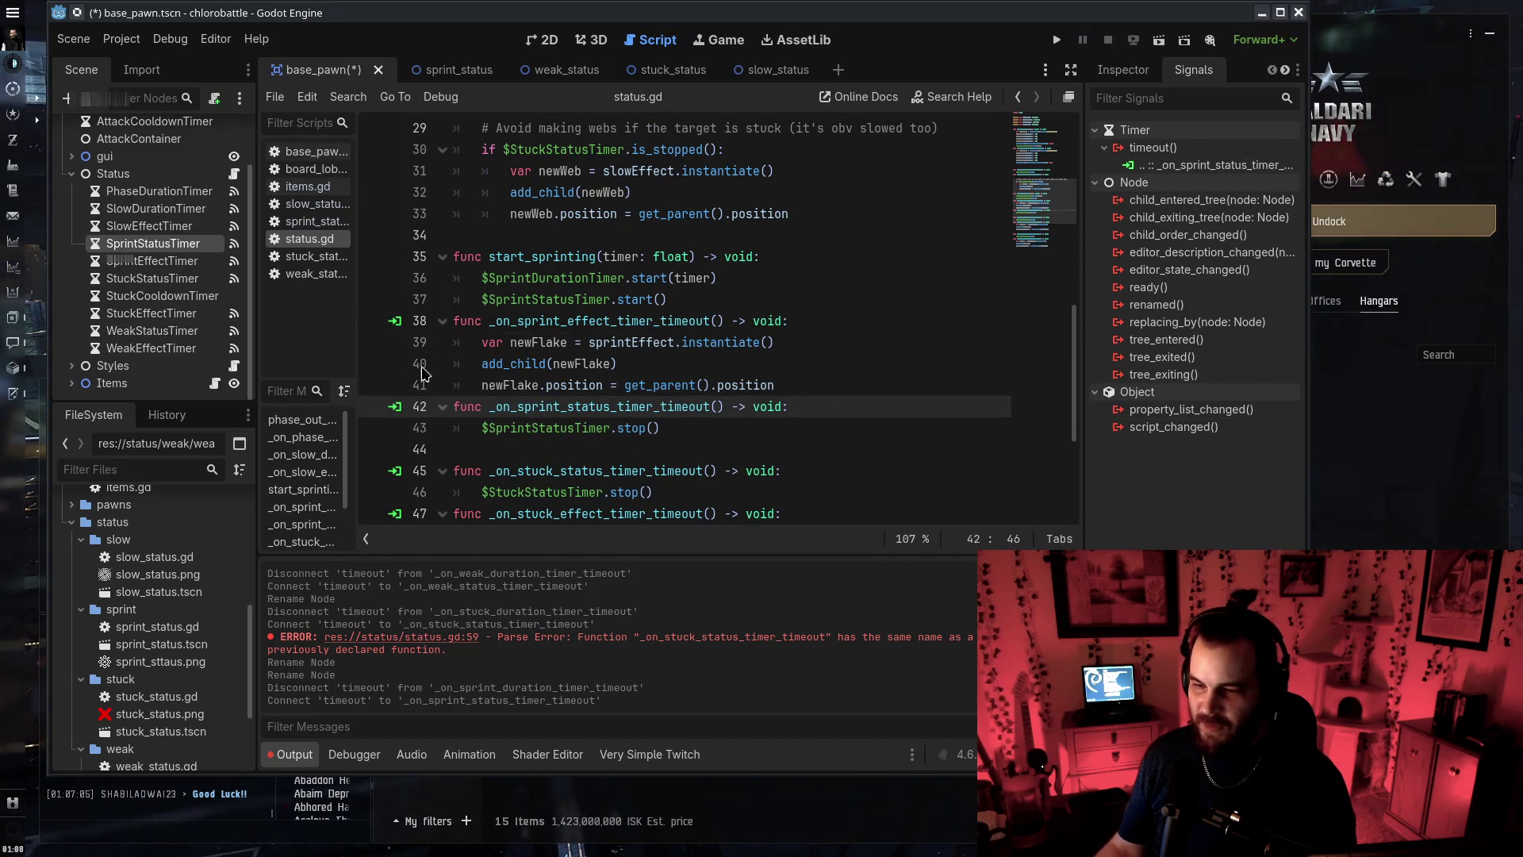
pyautogui.click(796, 342)
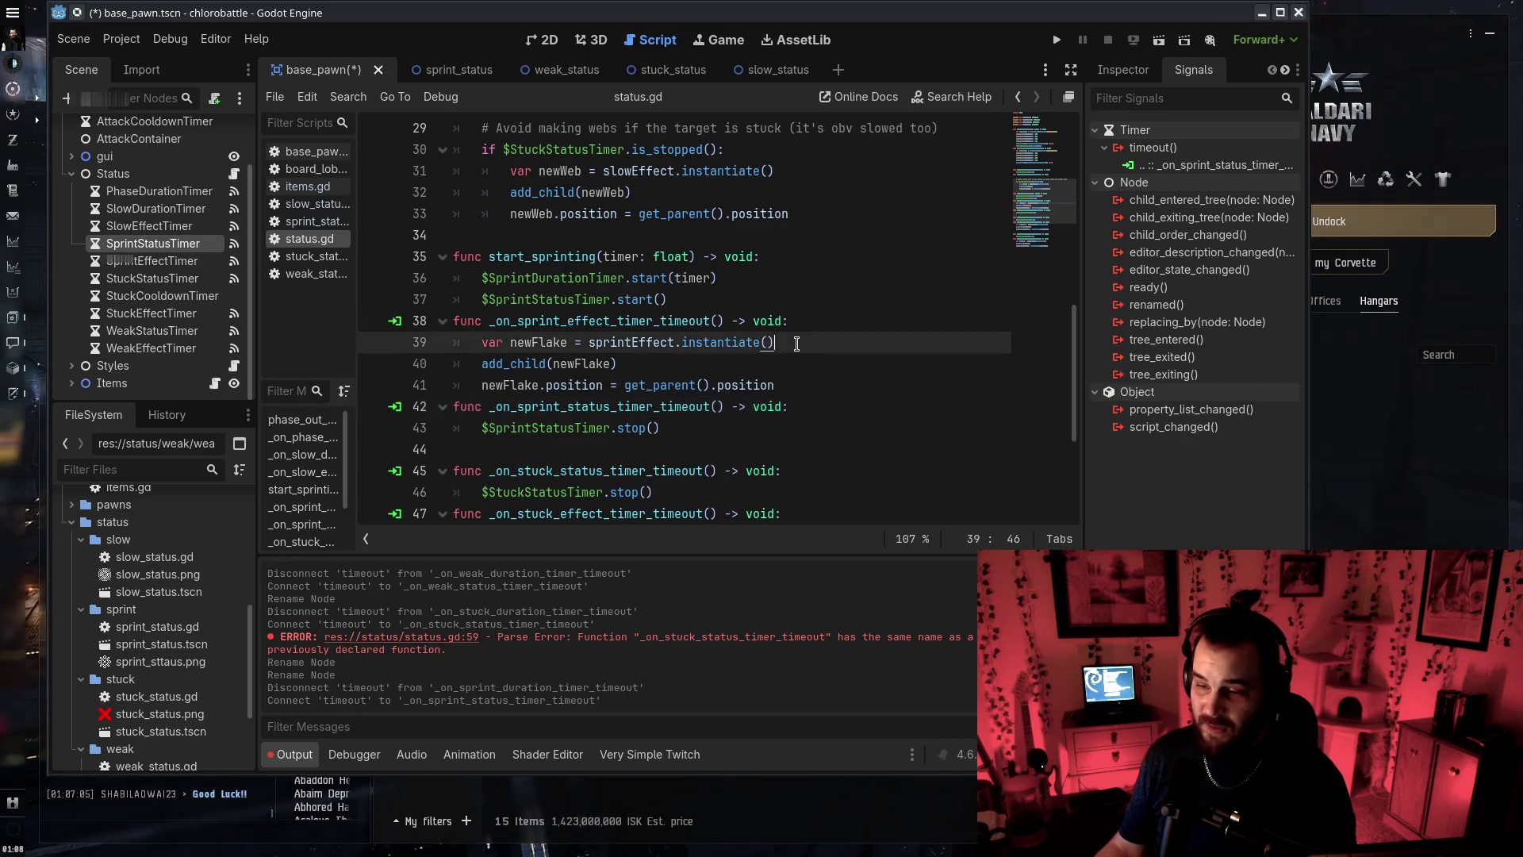
pyautogui.scroll(4, 797, 343)
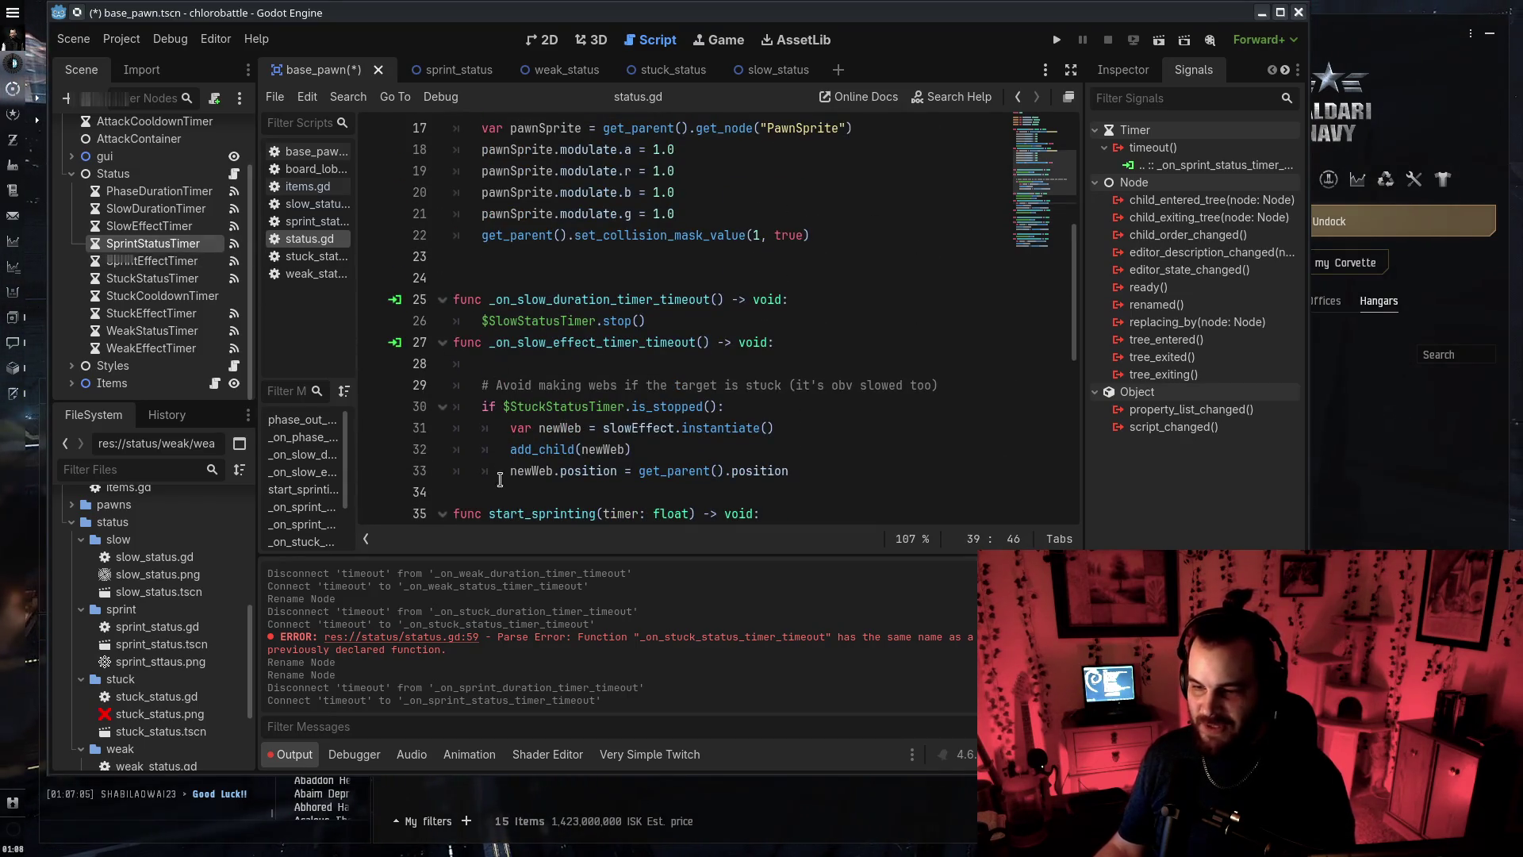
pyautogui.click(489, 366)
pyautogui.press('BackSpace')
pyautogui.press('BackSpace')
pyautogui.hotkey('ctrl', 's')
pyautogui.click(163, 209)
pyautogui.click(171, 210)
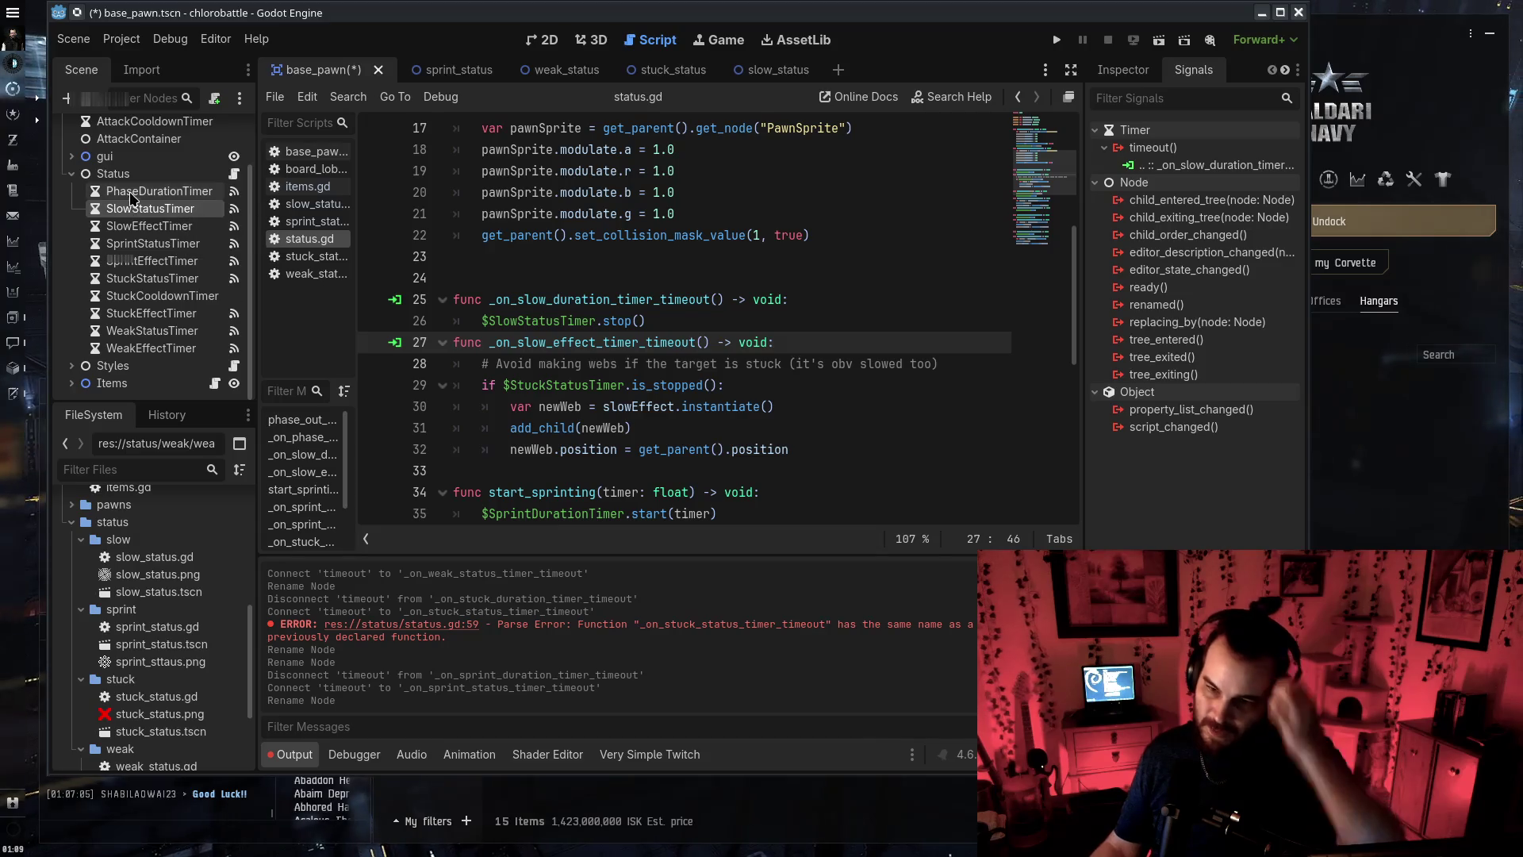
# Name the timer SlowStatusTimer and reconnect its timeout to _on_slow_status_timer_timeout
pyautogui.press('Return')
pyautogui.hotkey('ctrl', 's')
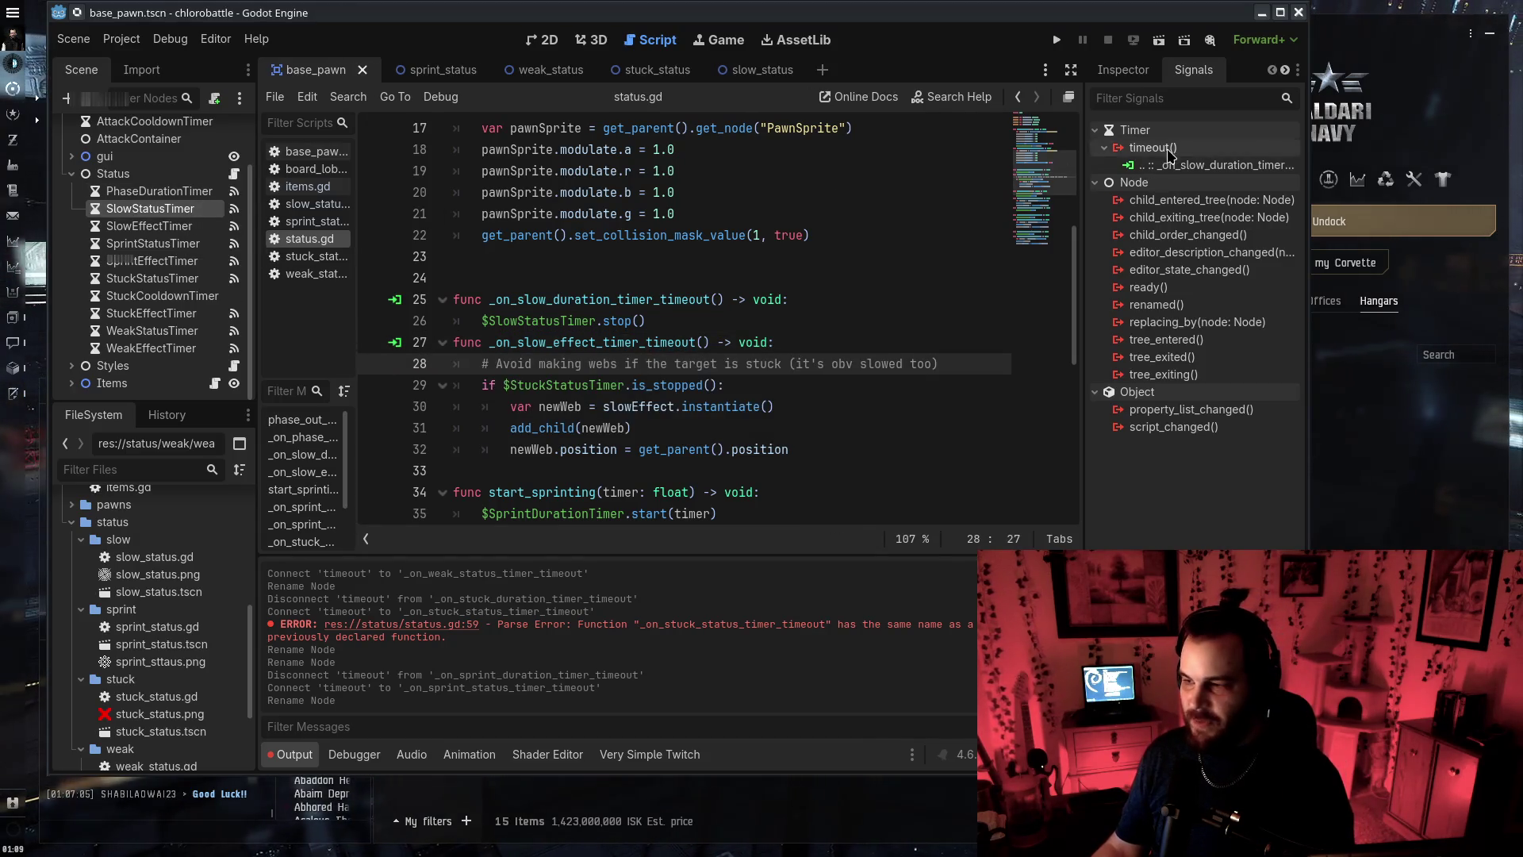
pyautogui.rightClick(1201, 166)
pyautogui.click(1251, 221)
pyautogui.doubleClick(1153, 147)
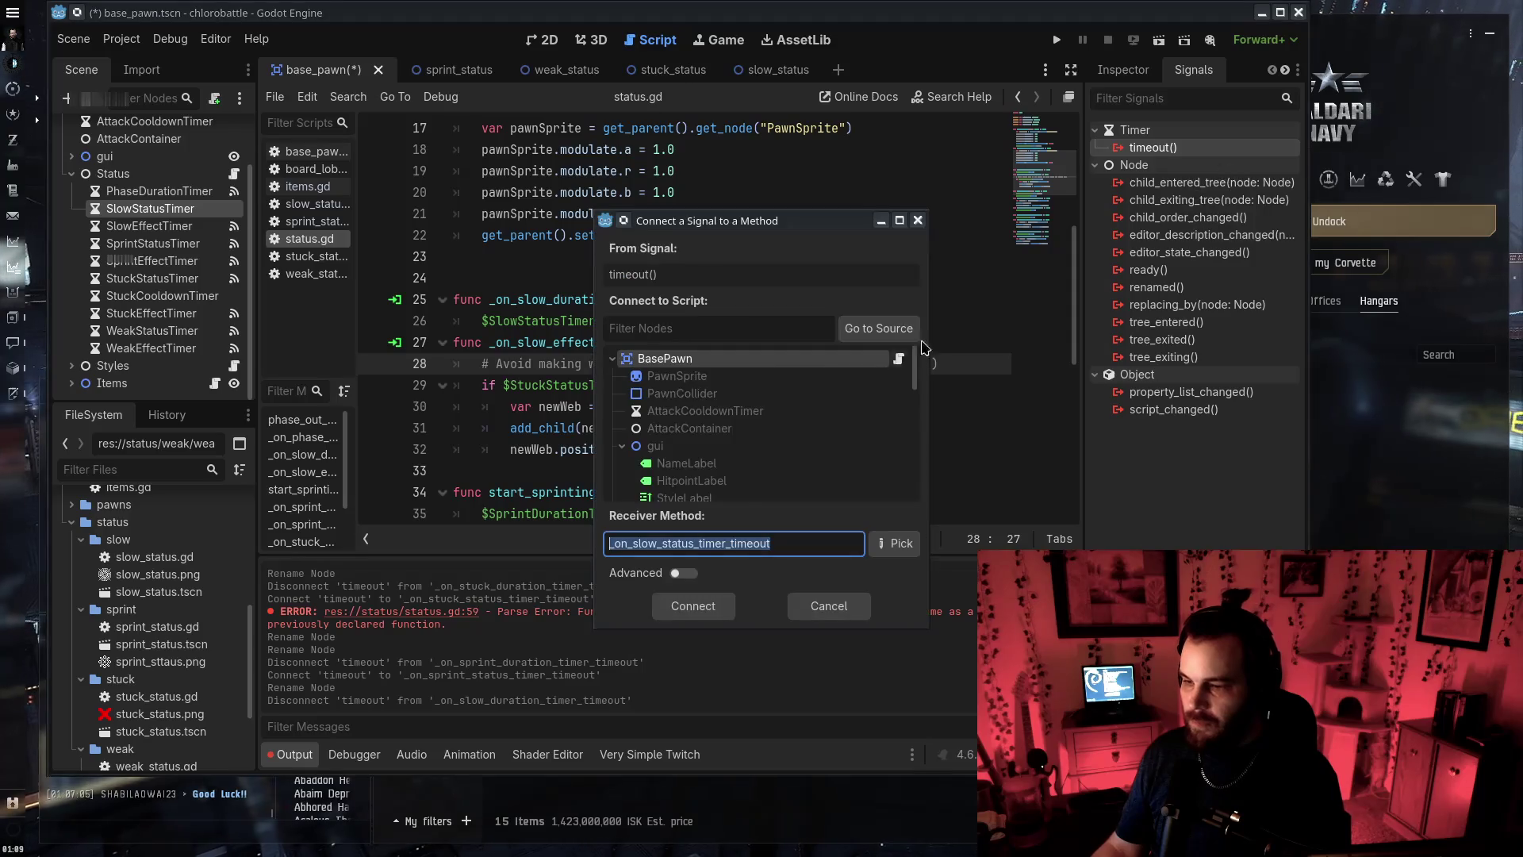
pyautogui.scroll(-2, 732, 399)
pyautogui.press('Return')
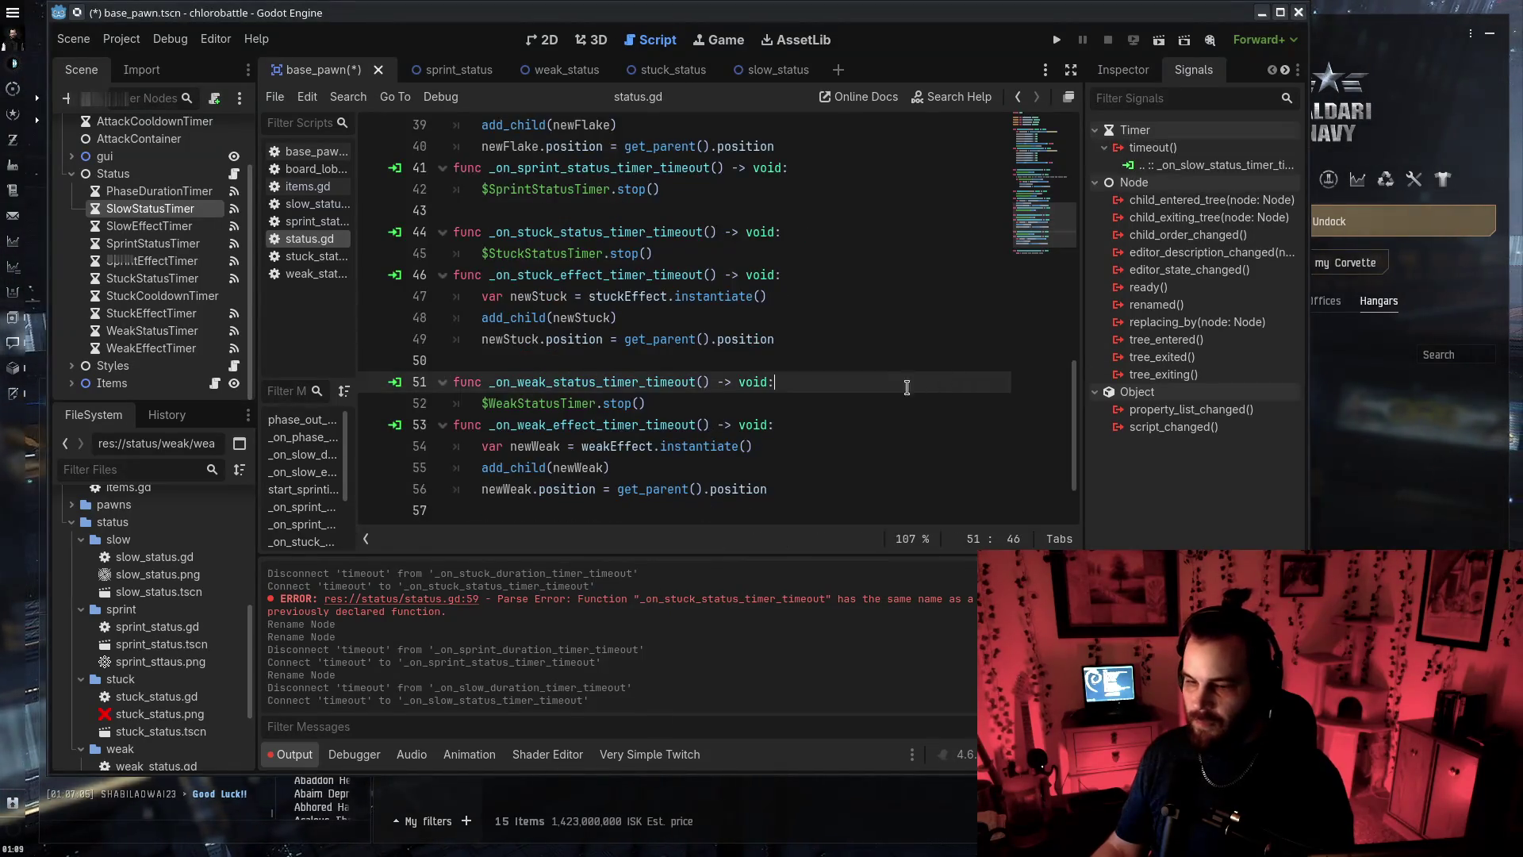
# Delete the generated stub and rename the slow handler to _on_slow_status_timer_timeout, then save
pyautogui.moveTo(841, 494); pyautogui.dragTo(864, 406)
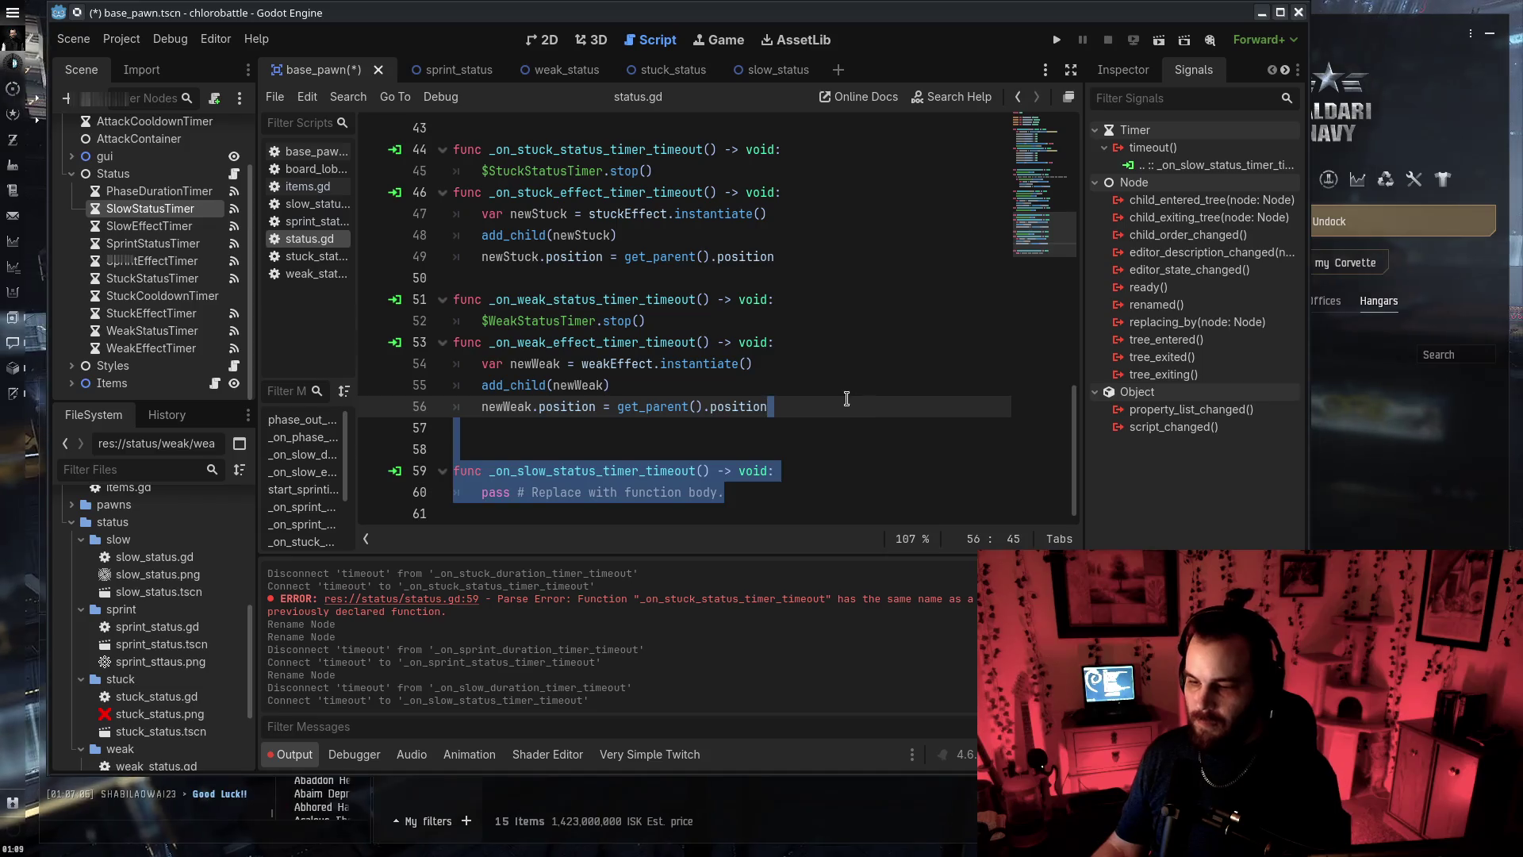
pyautogui.scroll(10, 771, 366)
pyautogui.press('Delete')
pyautogui.scroll(-4, 771, 365)
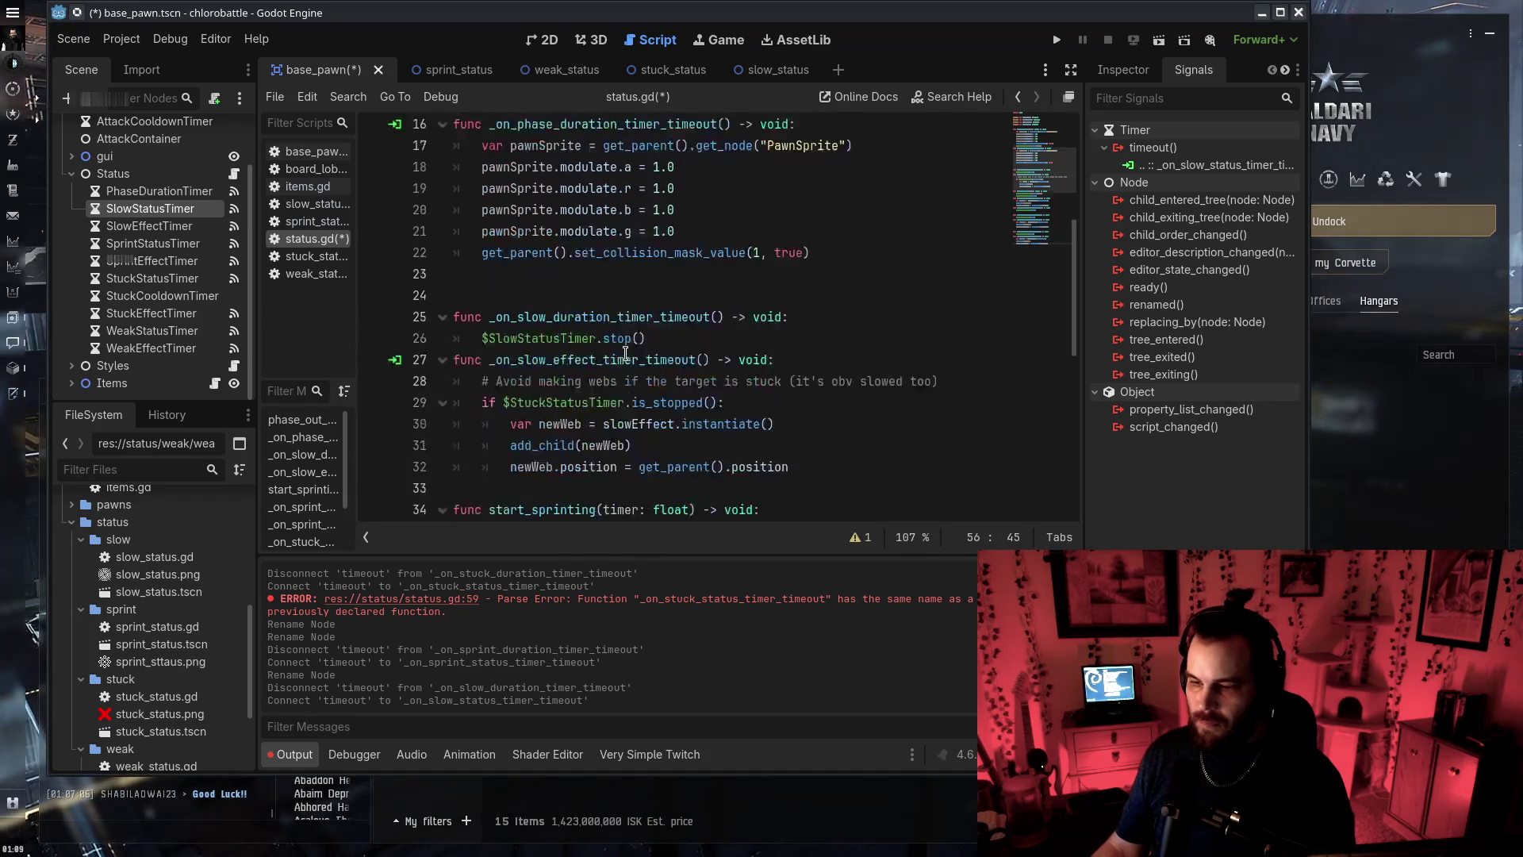
pyautogui.doubleClick(571, 256)
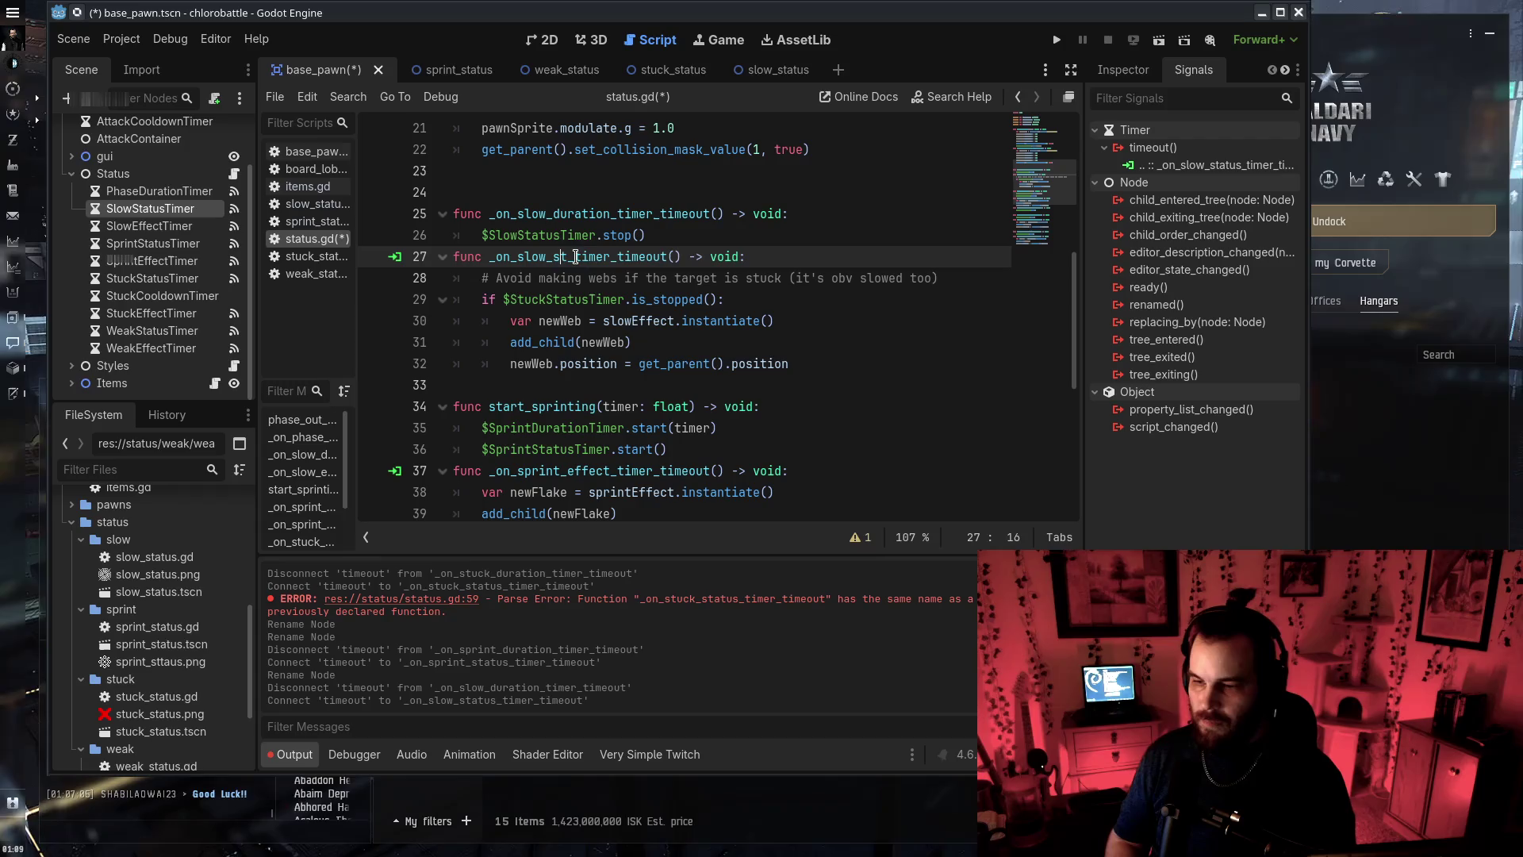
pyautogui.write('atus')
pyautogui.hotkey('ctrl', 's')
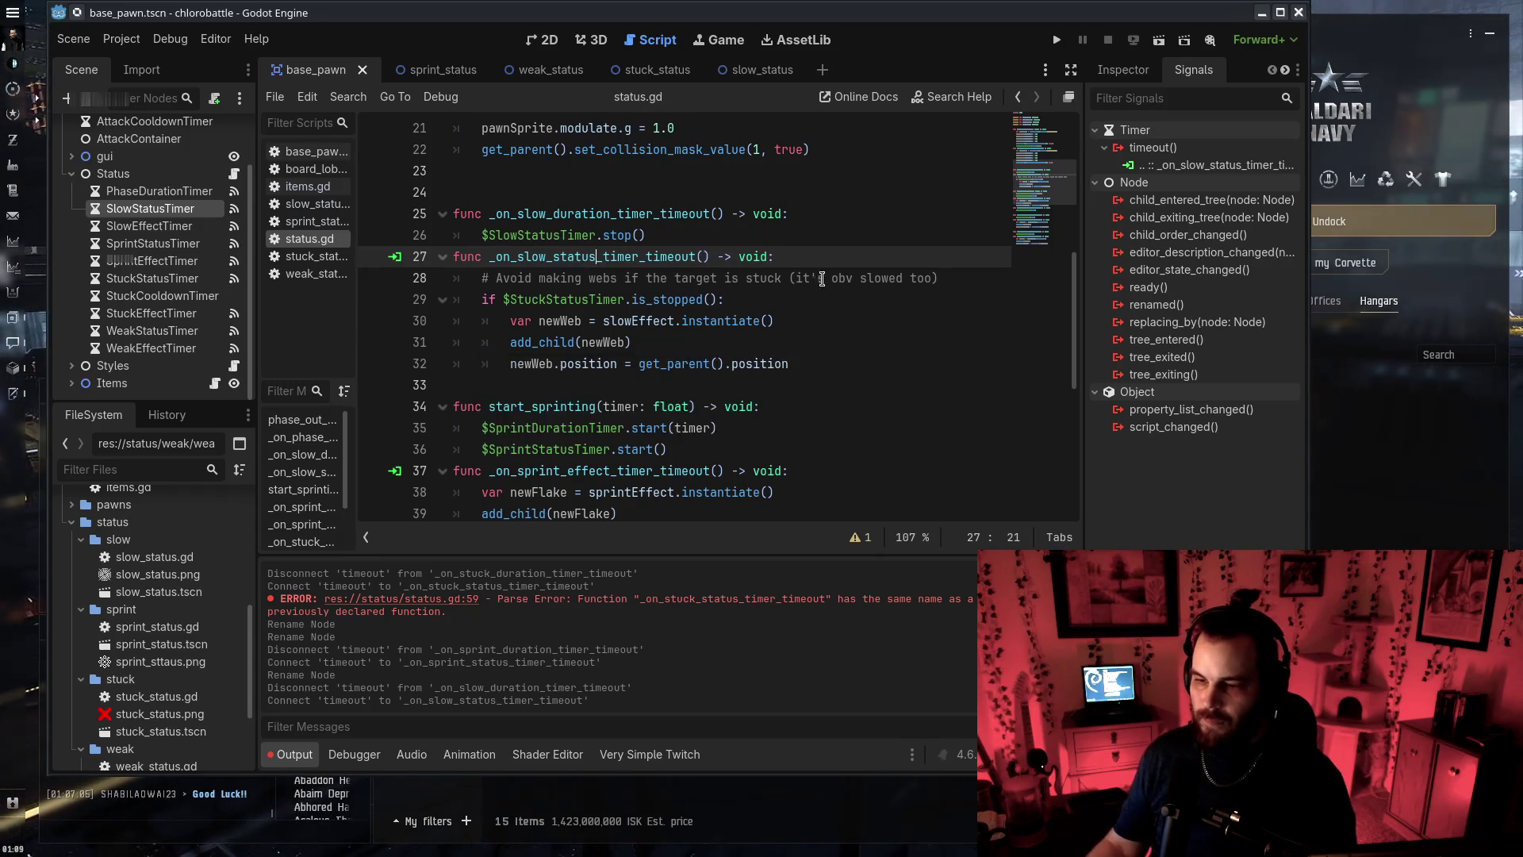
# Remove the extra blank line 24 in status.gd
pyautogui.scroll(3, 836, 435)
pyautogui.click(828, 389)
pyautogui.press('BackSpace')
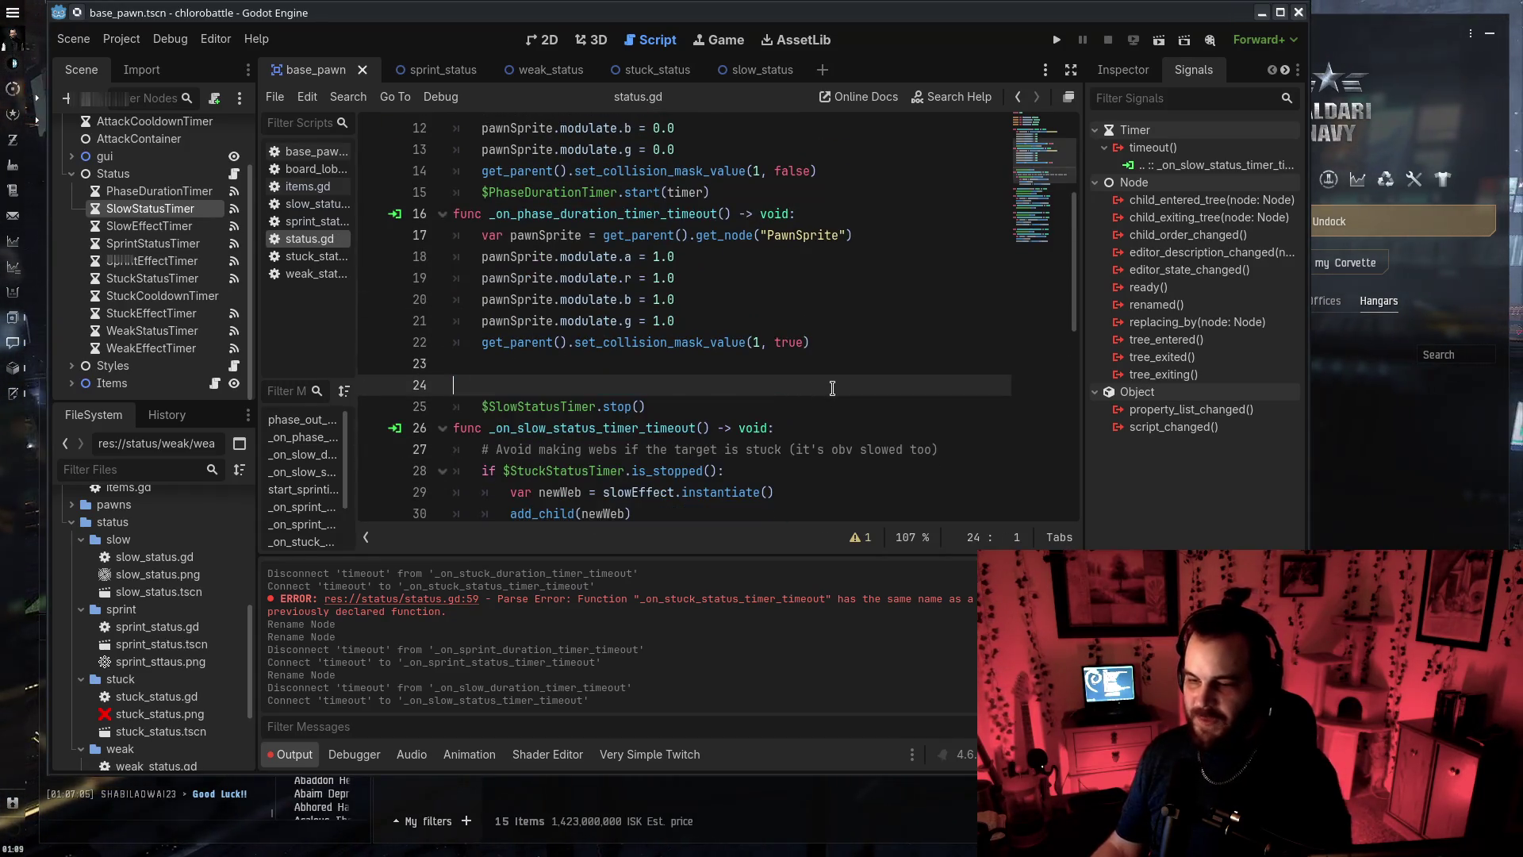
pyautogui.scroll(3, 826, 413)
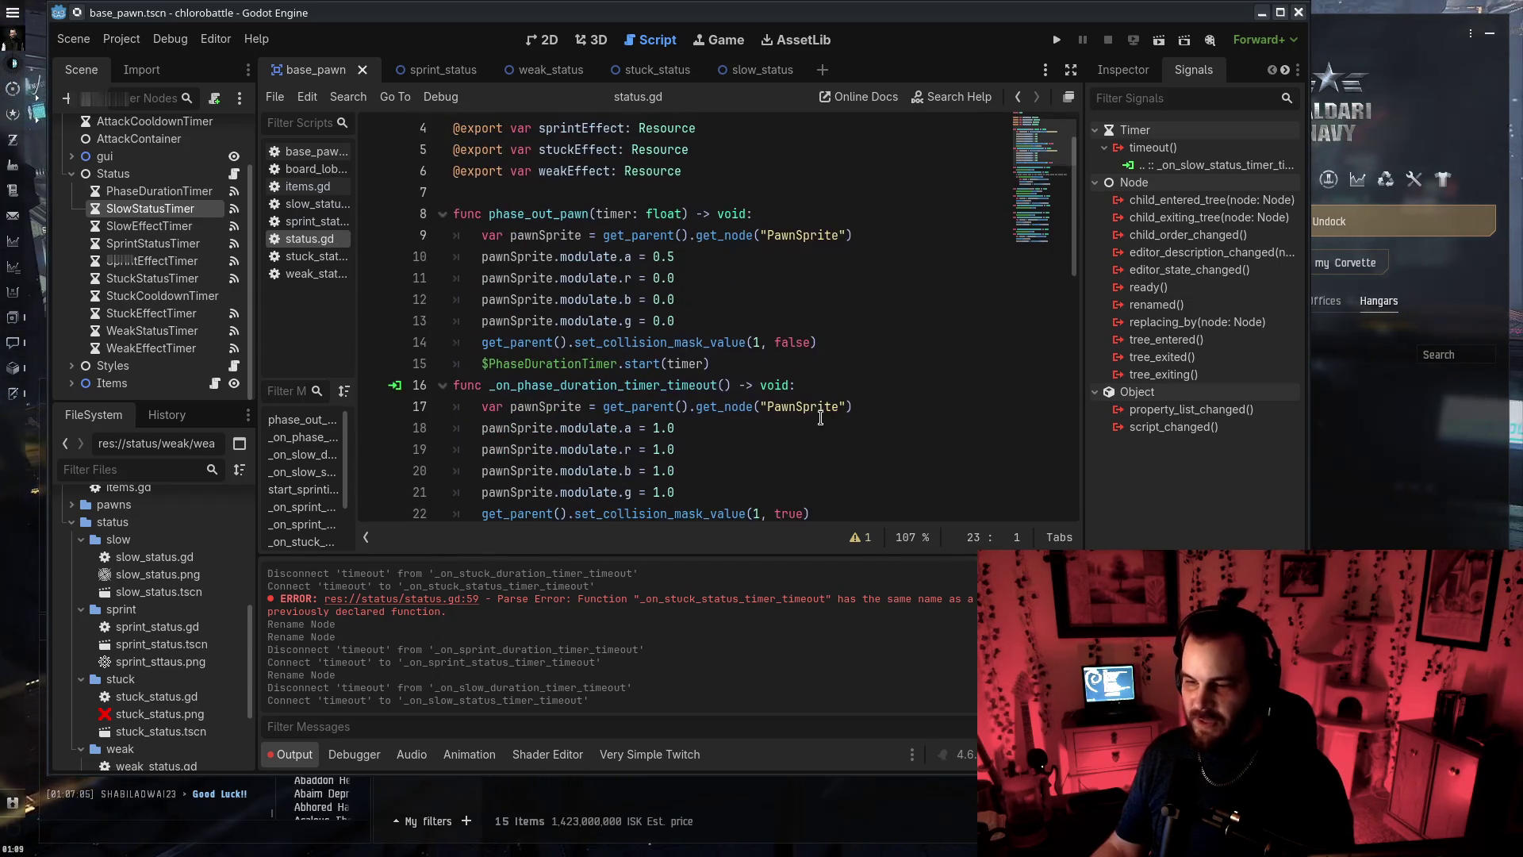
pyautogui.doubleClick(162, 191)
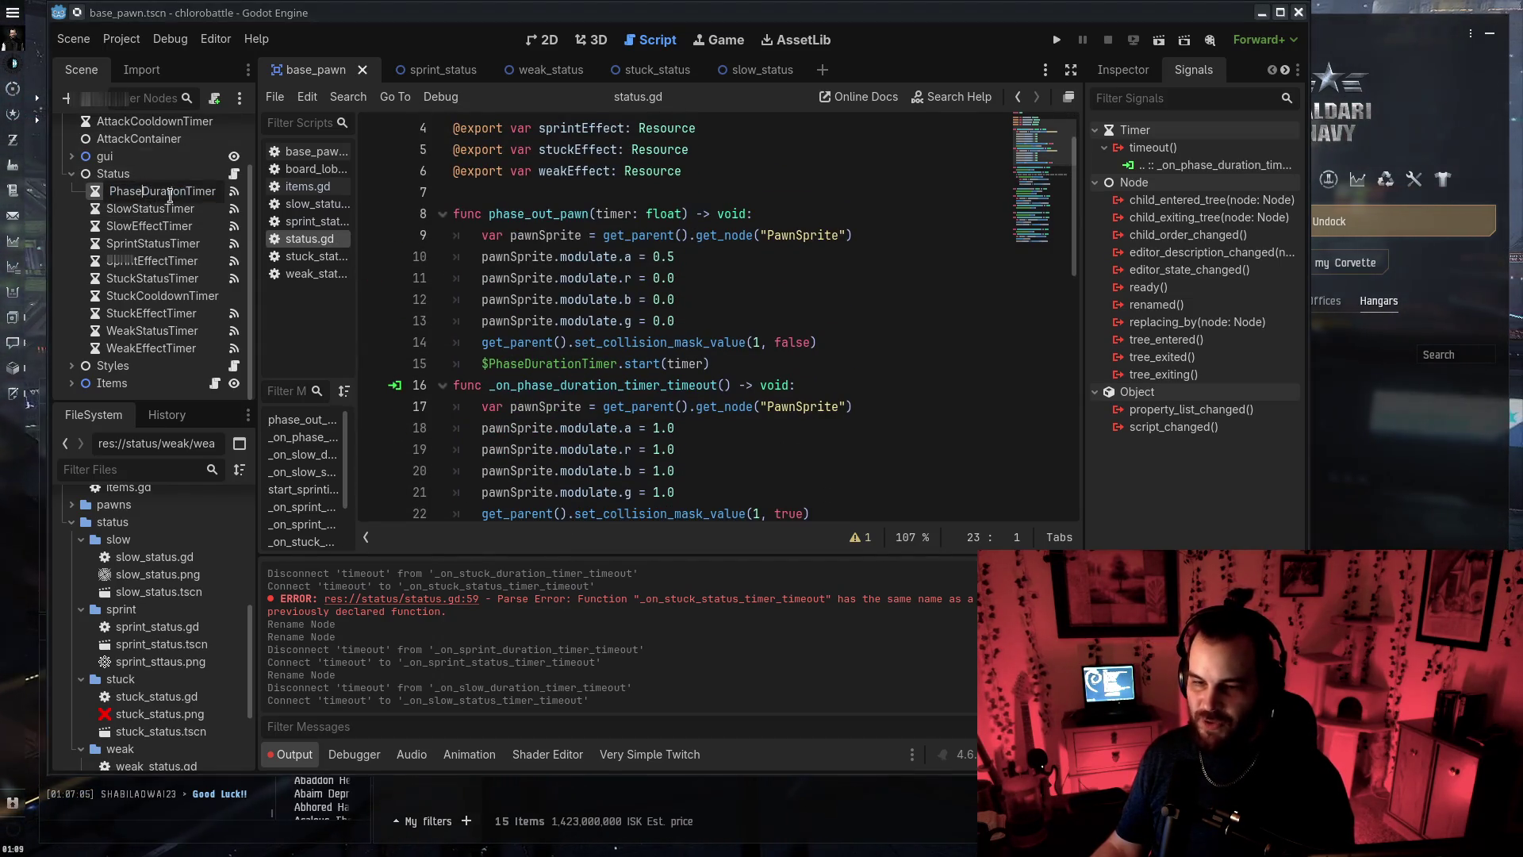
# Rename the node to PhaseStatusTimer and reconnect its timeout to _on_phase_status_timer_timeout
pyautogui.write('tus')
pyautogui.write('s')
pyautogui.press('Return')
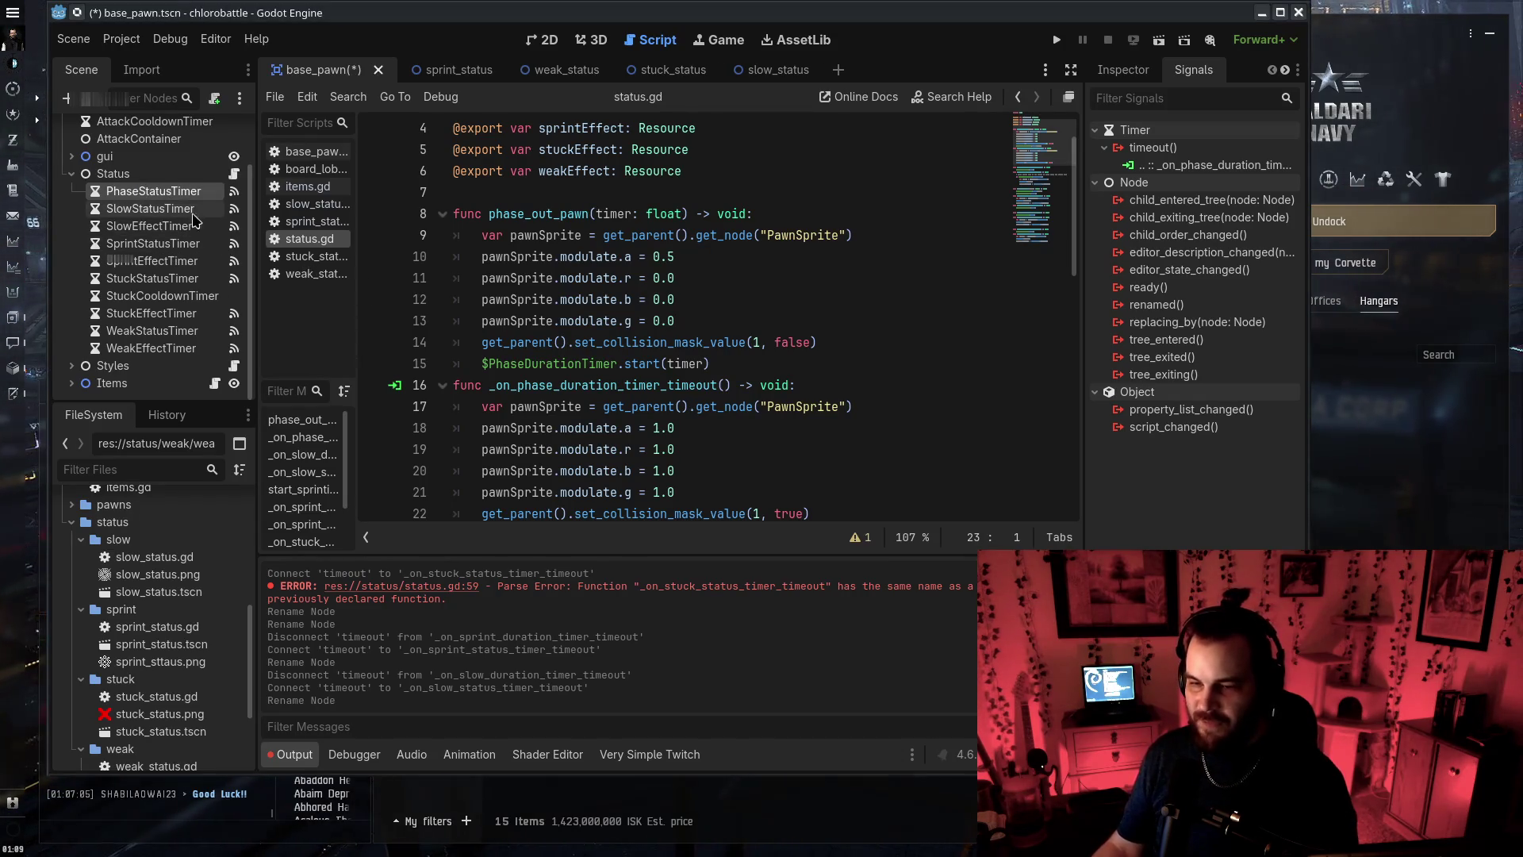
pyautogui.rightClick(1214, 165)
pyautogui.click(1254, 212)
pyautogui.doubleClick(1158, 147)
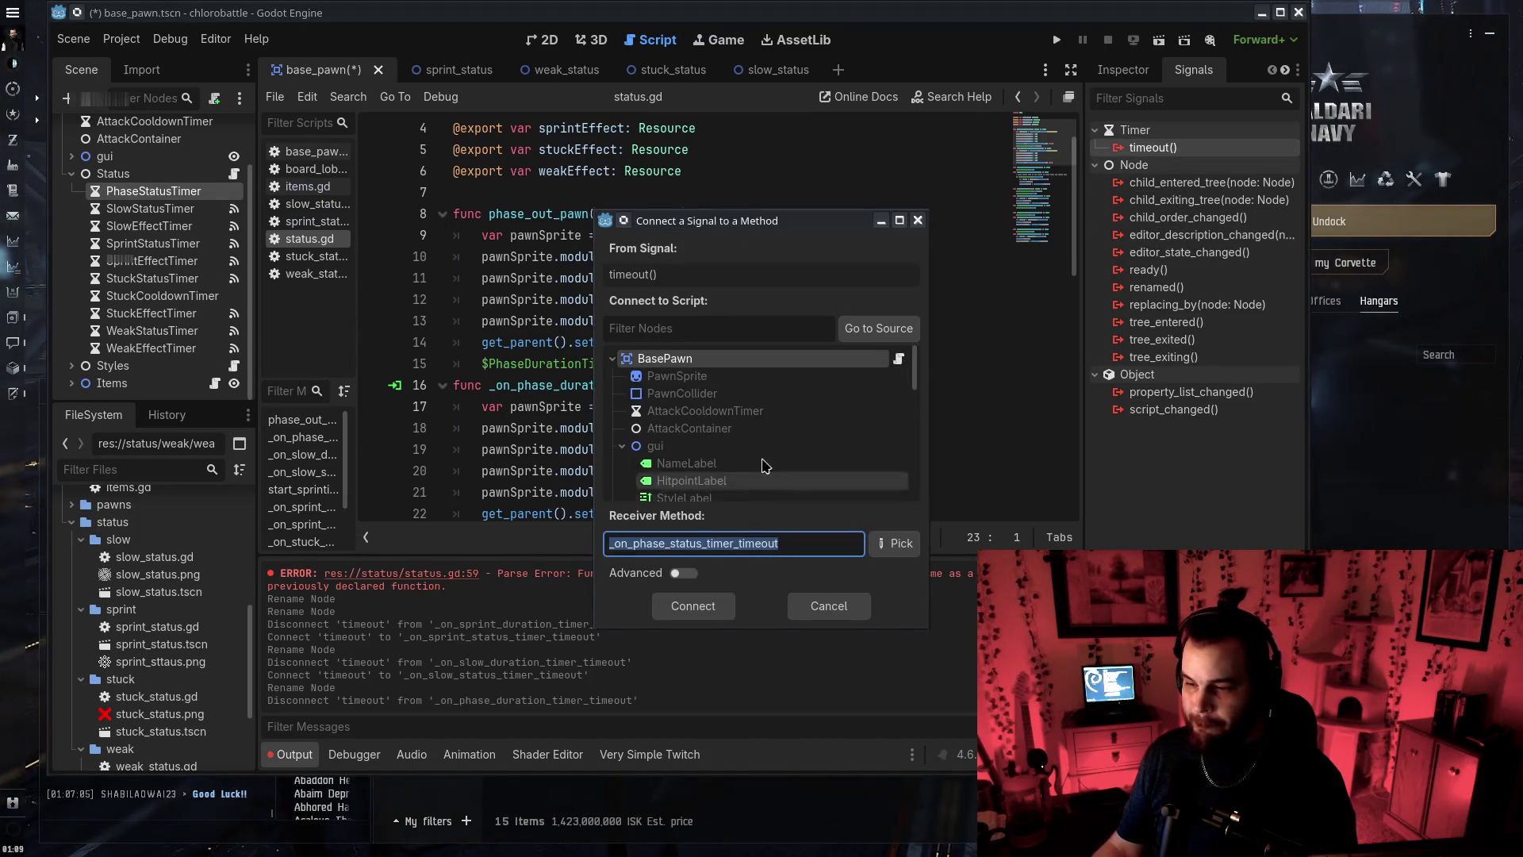
pyautogui.scroll(3, 706, 421)
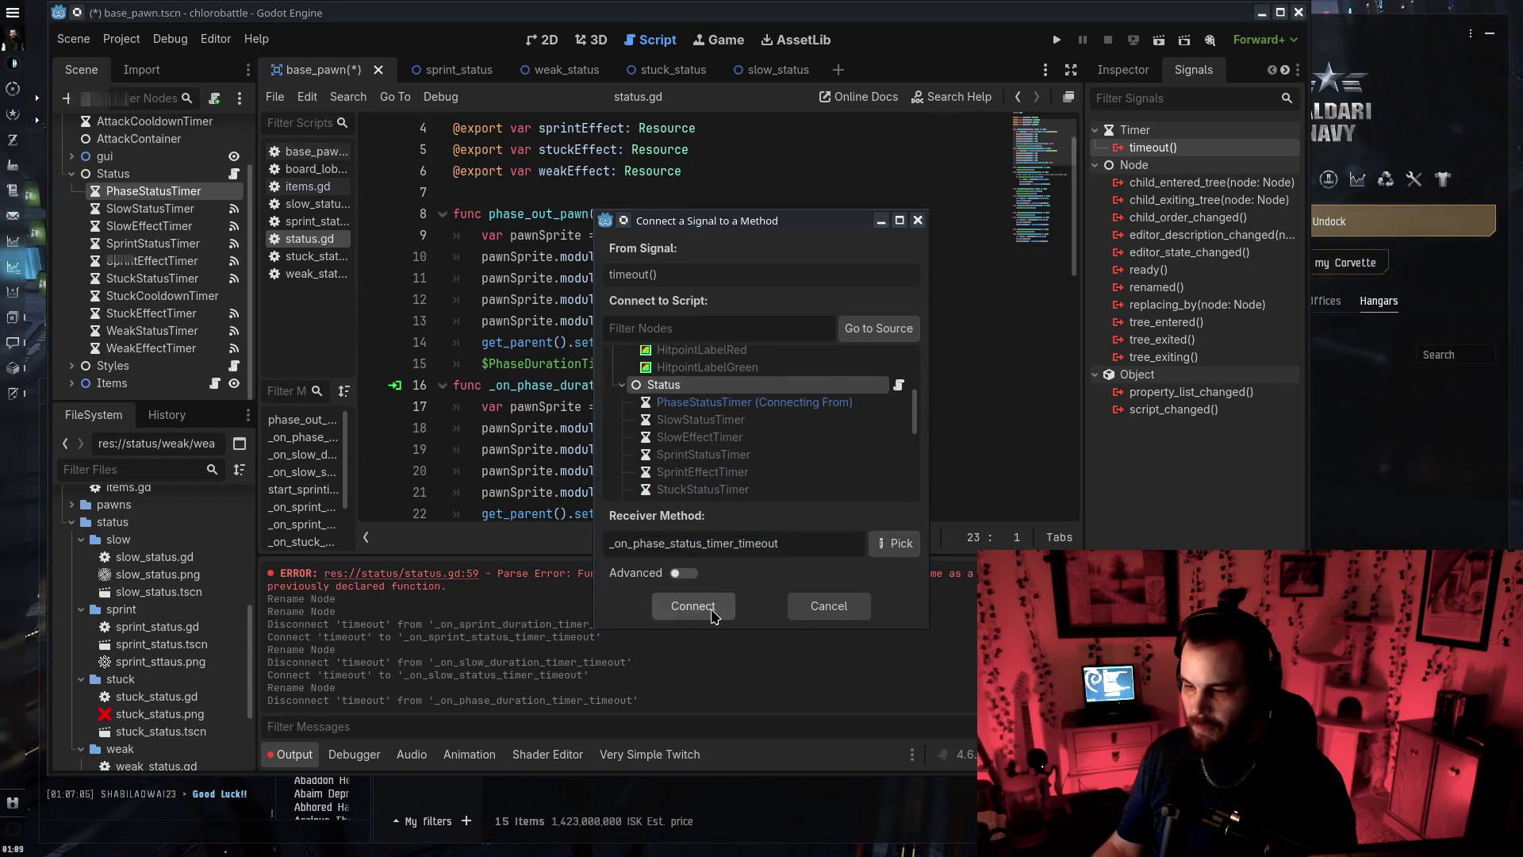
pyautogui.click(693, 606)
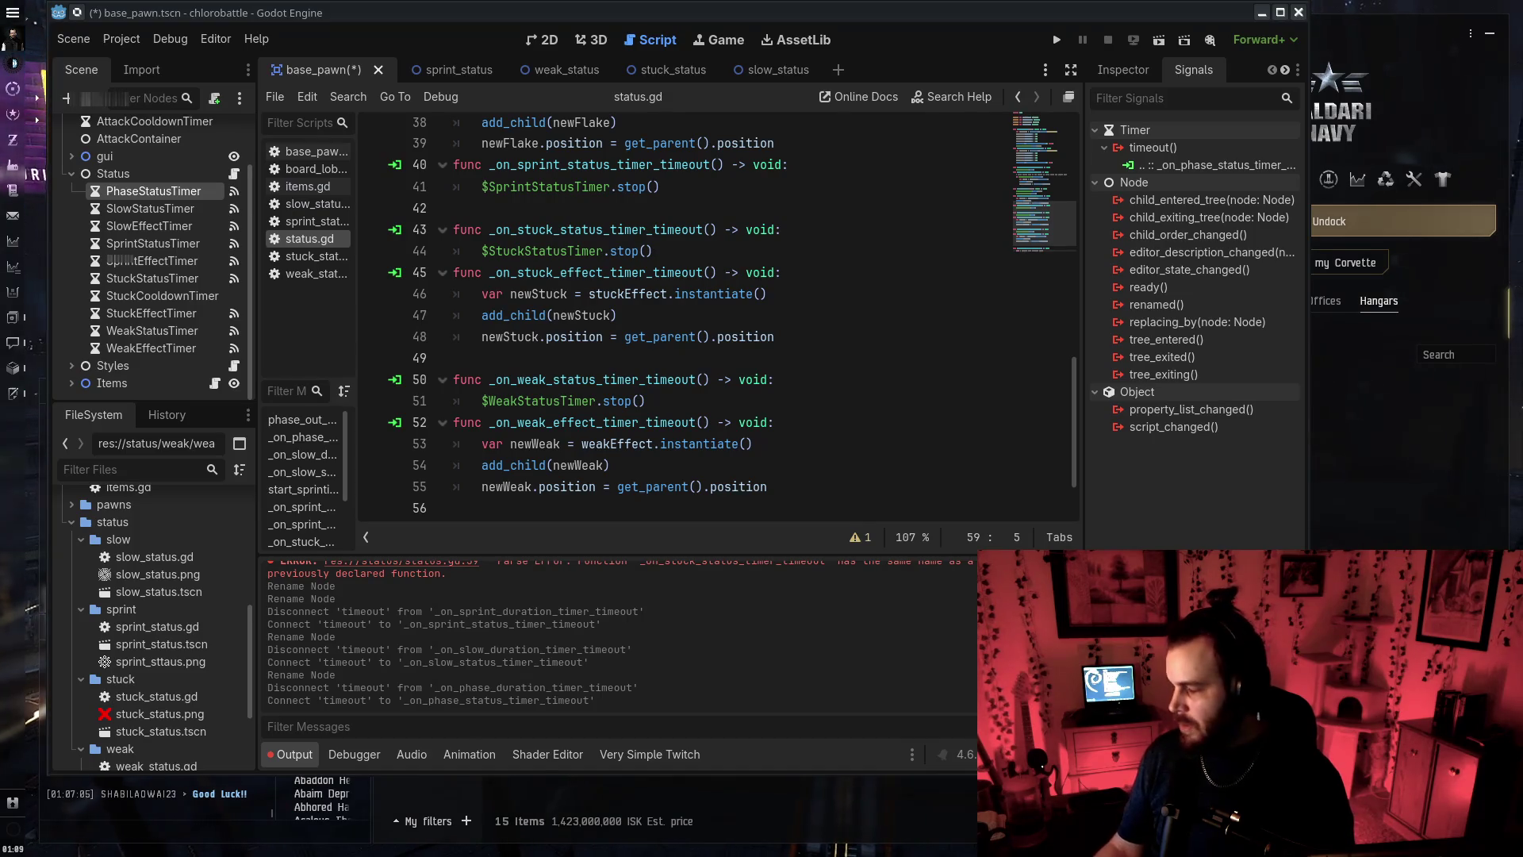
# Rename line 16's phase handler from duration to status and save
pyautogui.click(756, 400)
pyautogui.scroll(12, 714, 421)
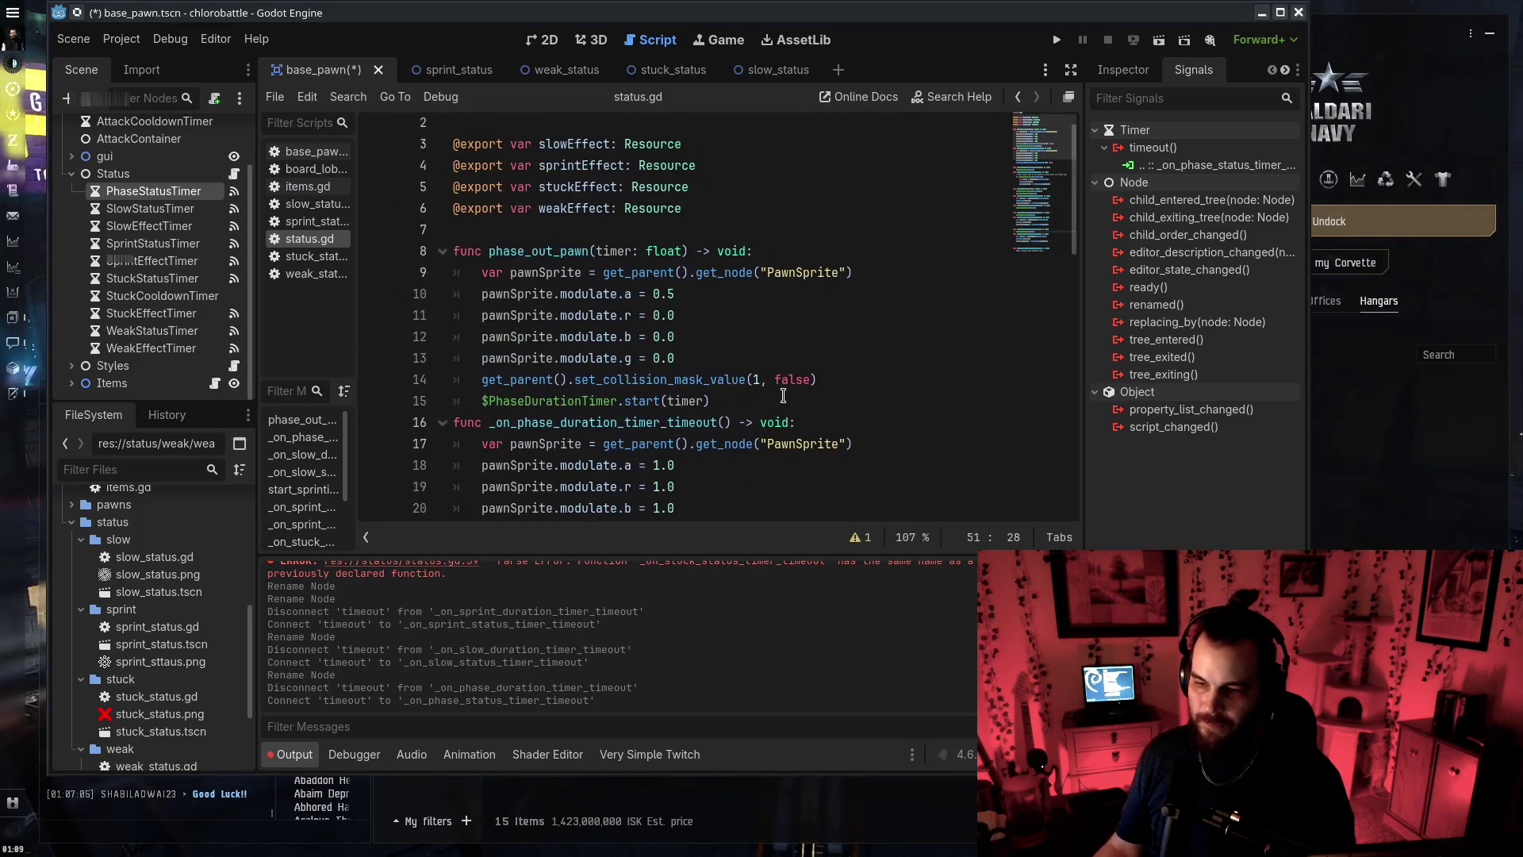
pyautogui.click(686, 424)
pyautogui.scroll(-1, 607, 293)
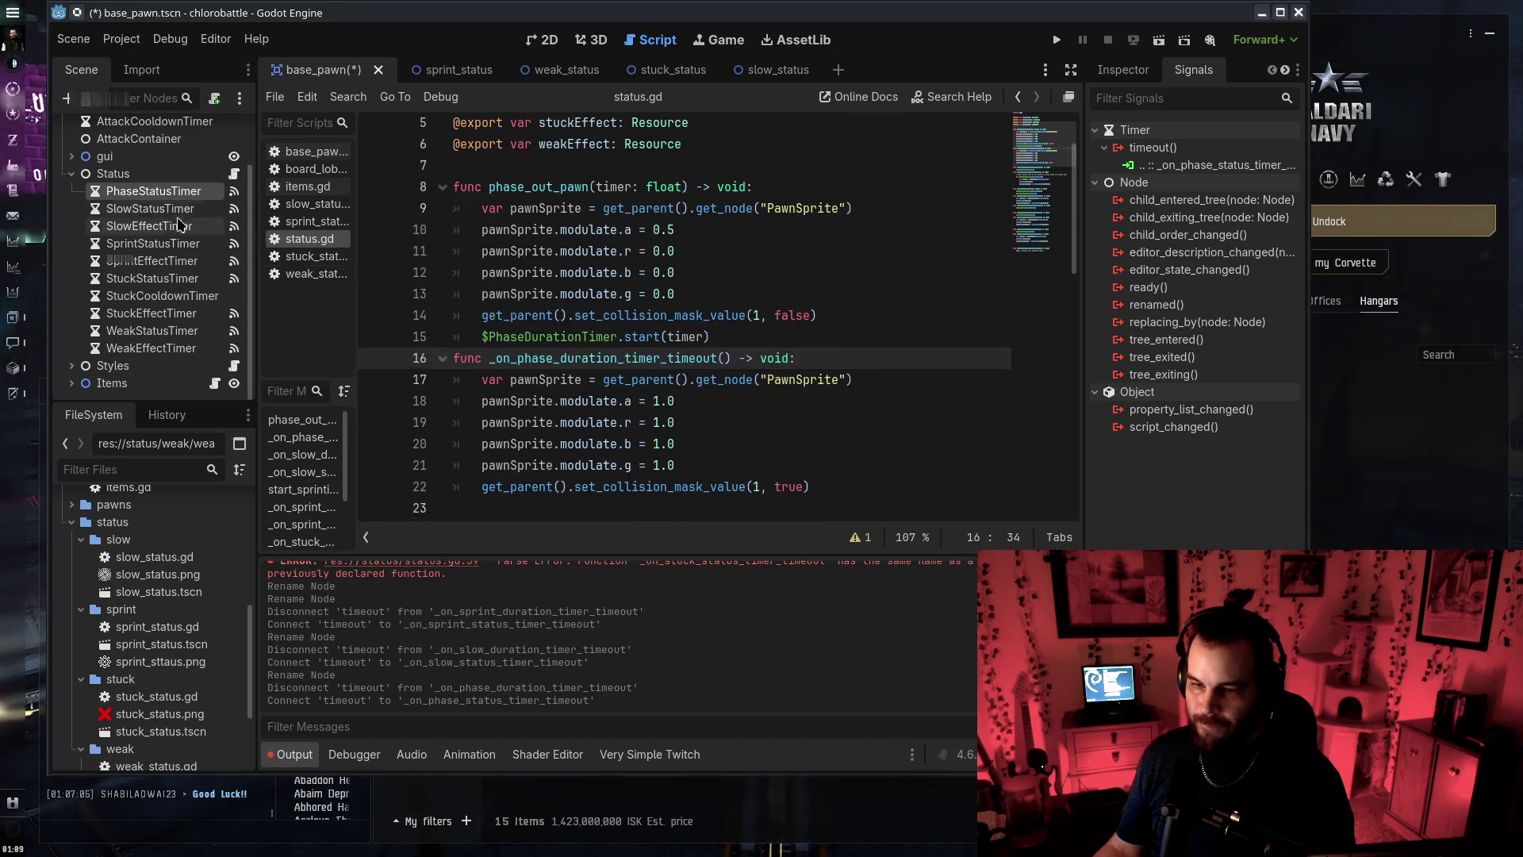
pyautogui.doubleClick(607, 358)
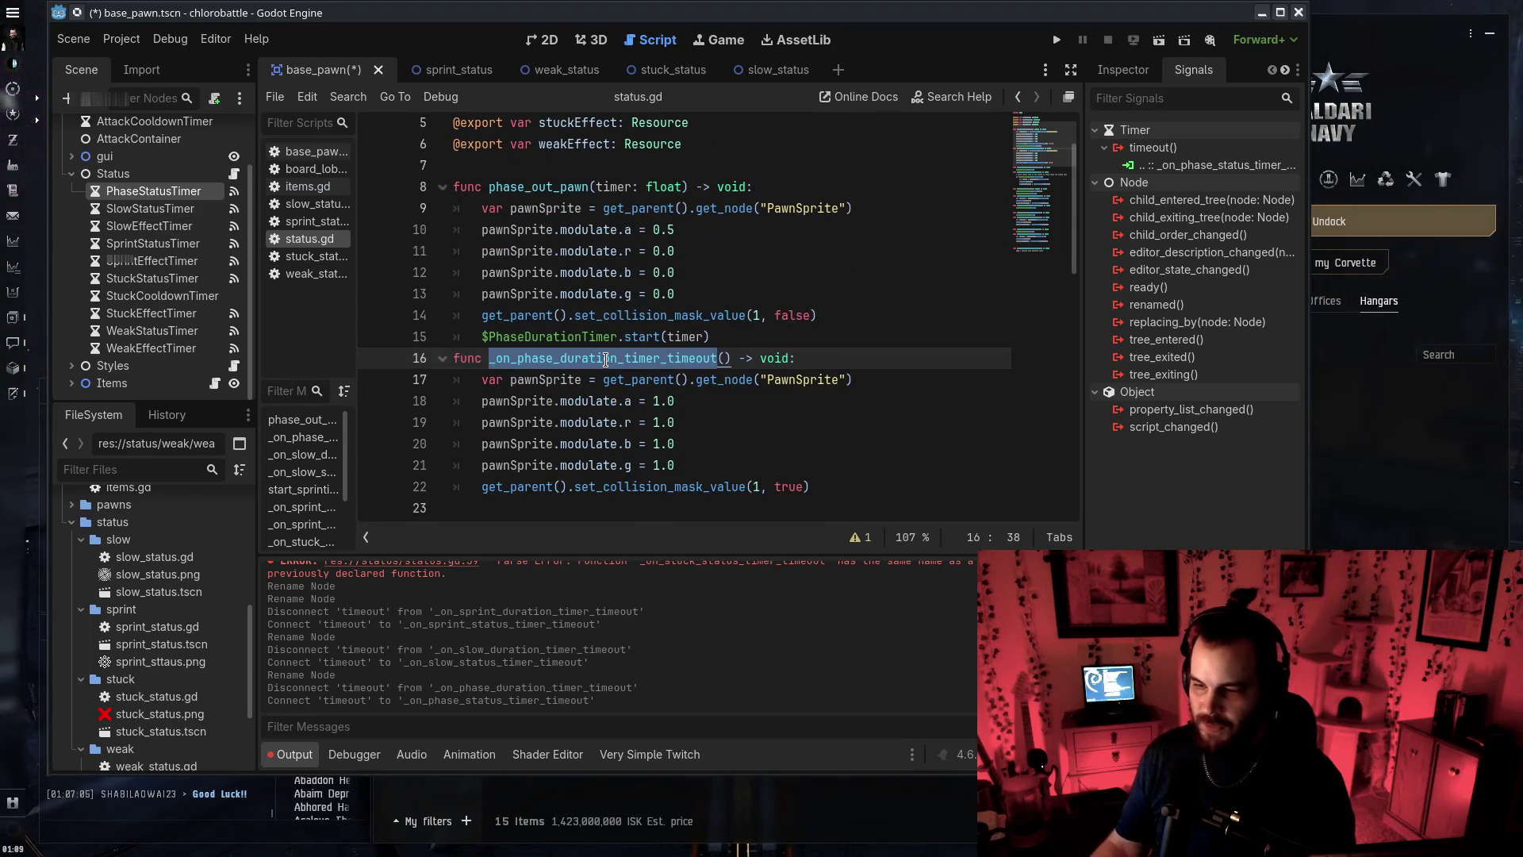
pyautogui.click(609, 358)
pyautogui.write('status')
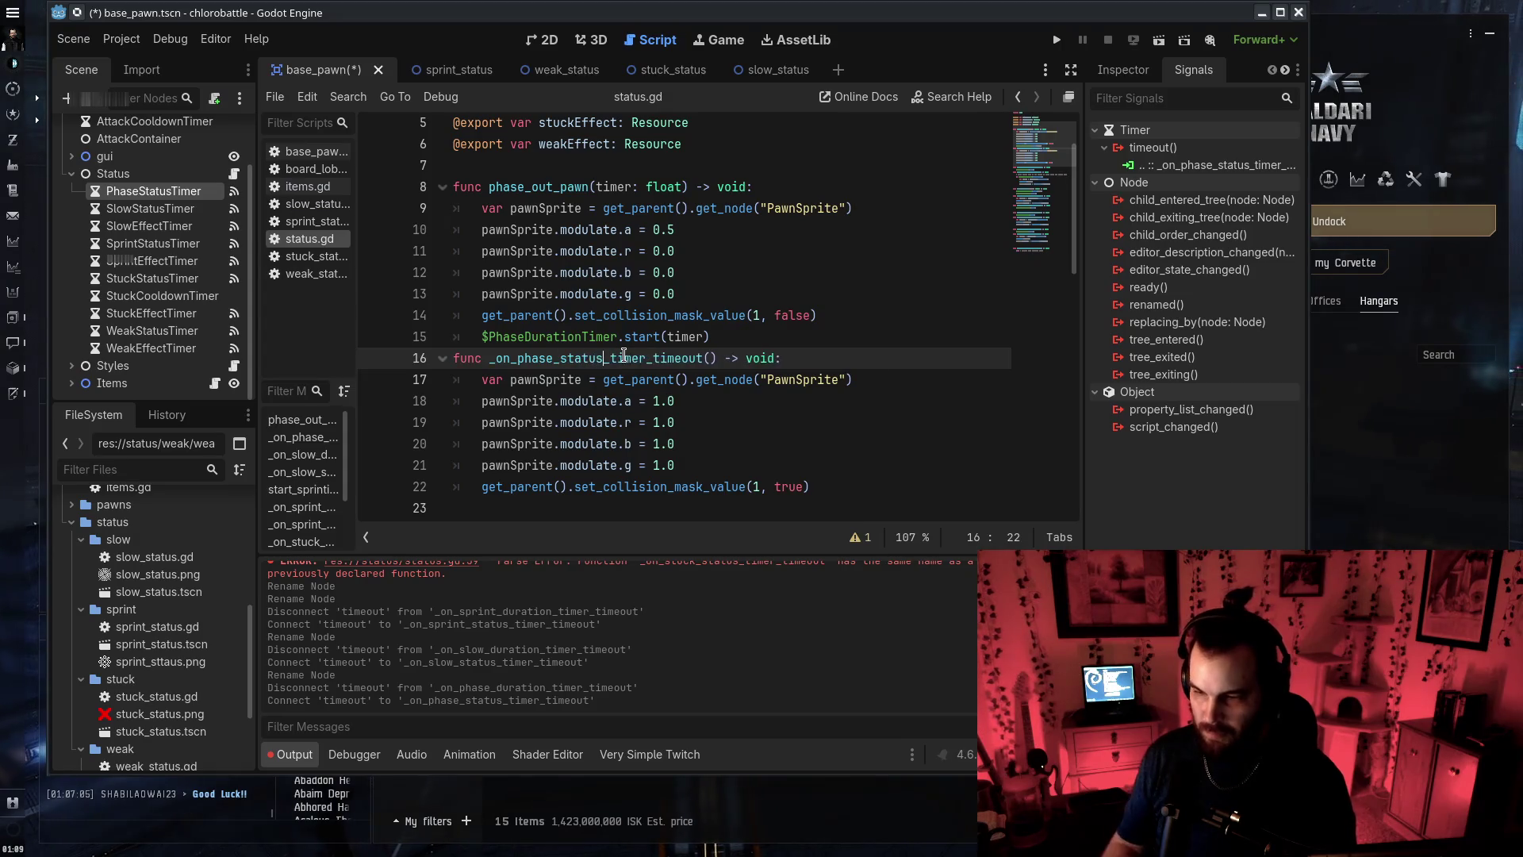
pyautogui.hotkey('ctrl', 's')
# Delete the duplicate auto-generated phase handler stub
pyautogui.scroll(-8, 786, 386)
pyautogui.scroll(-4, 786, 386)
pyautogui.moveTo(802, 444); pyautogui.dragTo(876, 472)
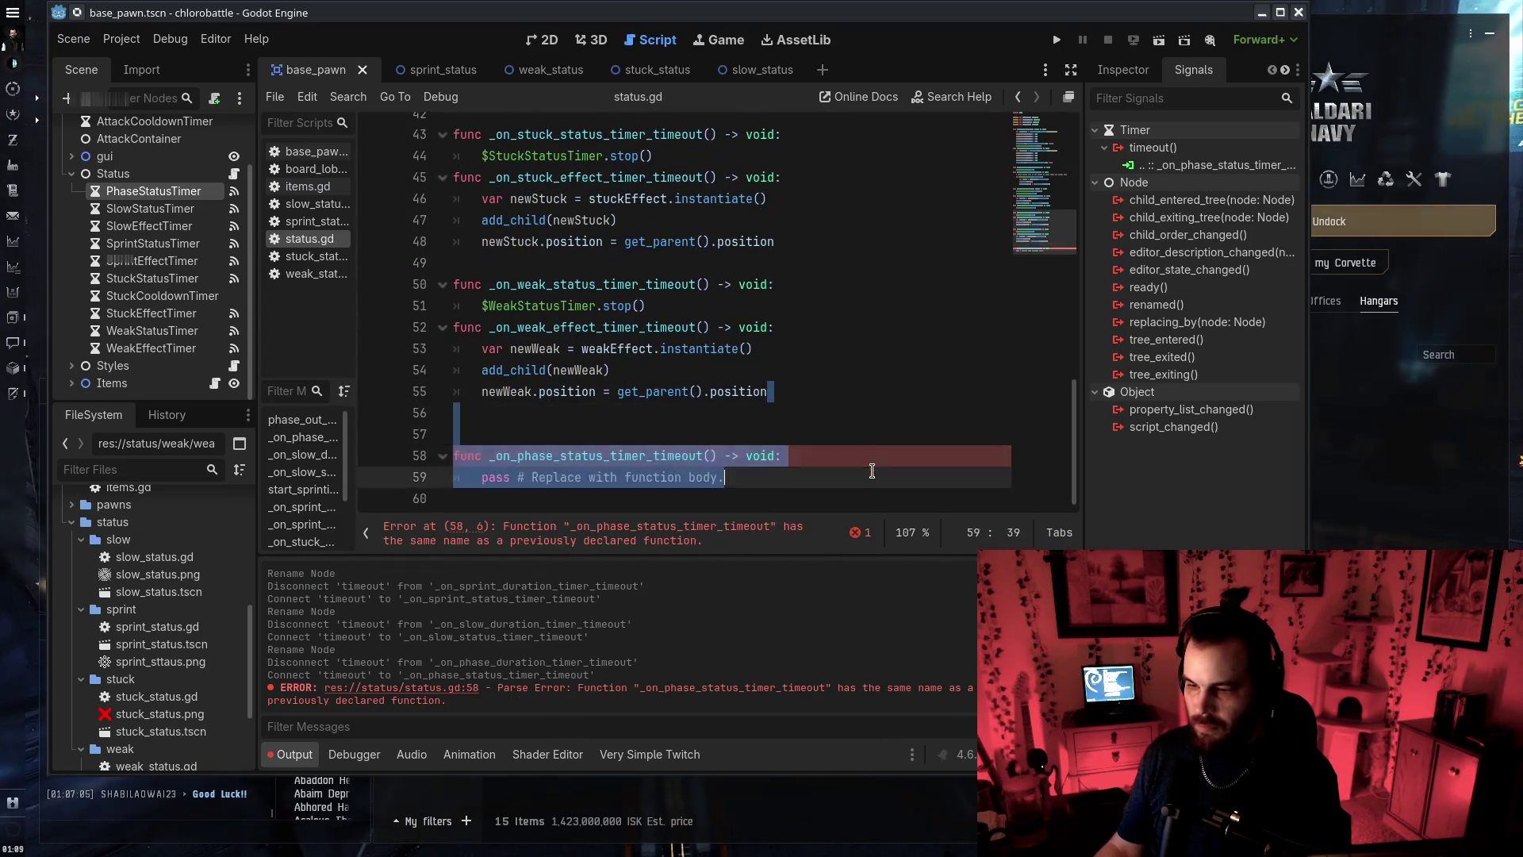
pyautogui.press('BackSpace')
pyautogui.moveTo(1073, 444); pyautogui.dragTo(1058, 73)
pyautogui.scroll(-3, 635, 317)
pyautogui.click(531, 213)
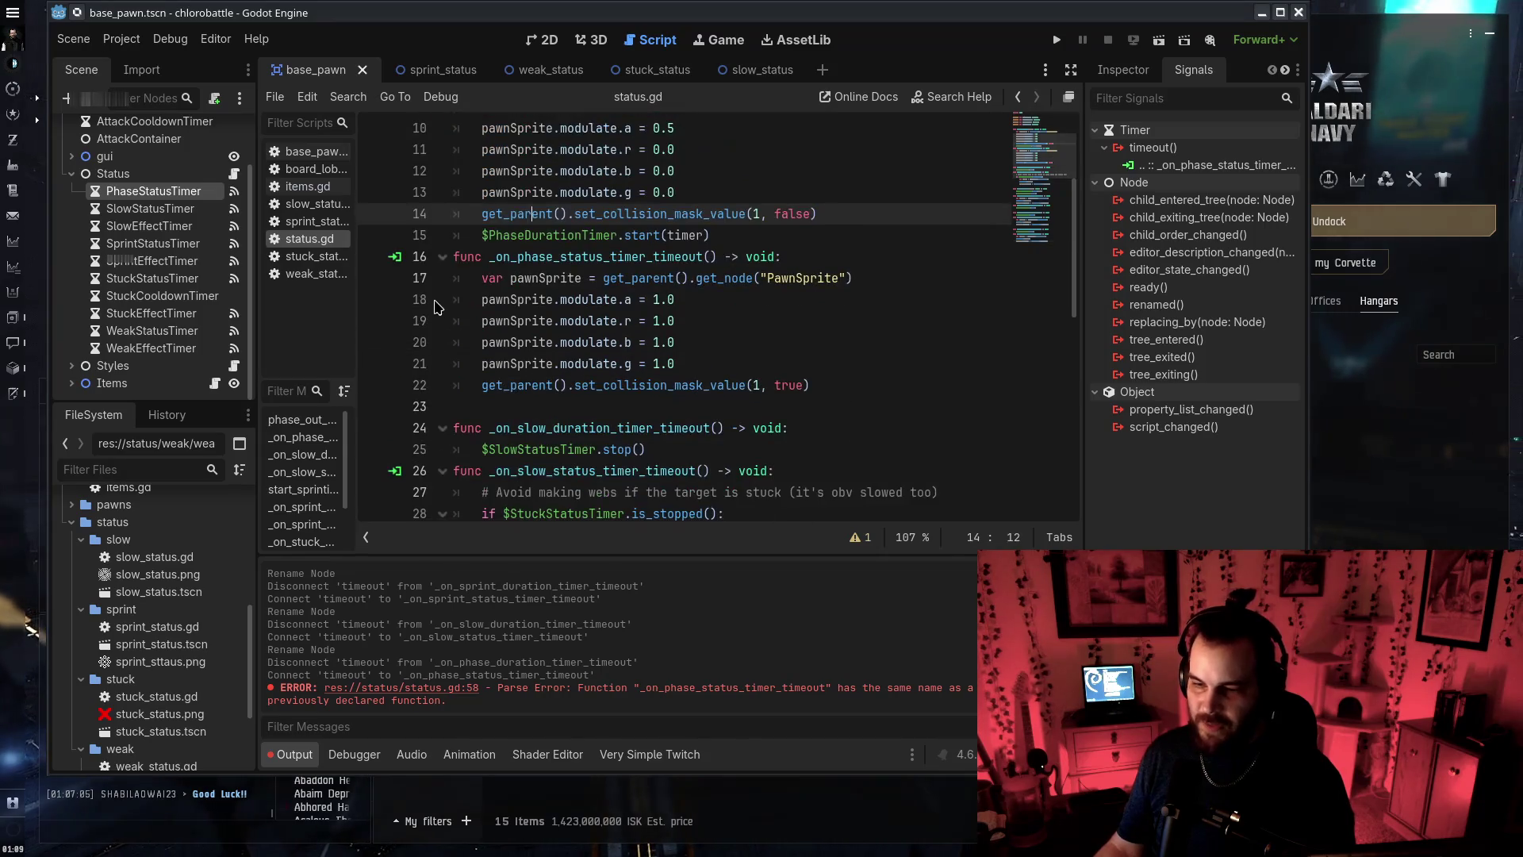
pyautogui.scroll(3, 476, 317)
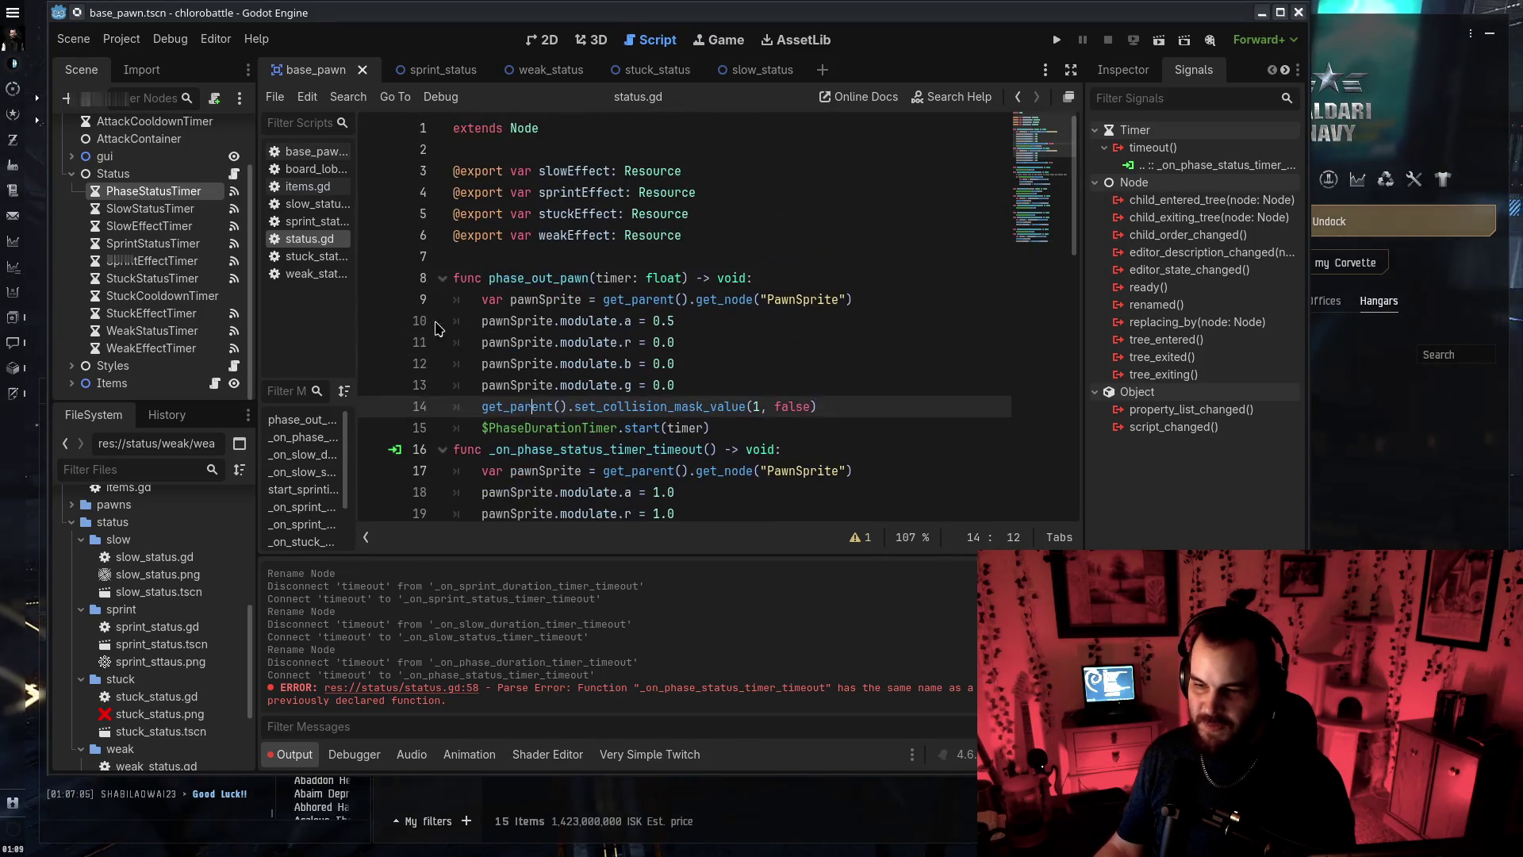
# Rename line 26's handler to _on_slow_effect_timer_timeout and line 24's to _on_slow_status_timer_timeout
pyautogui.click(609, 278)
pyautogui.click(464, 359)
pyautogui.scroll(-5, 642, 387)
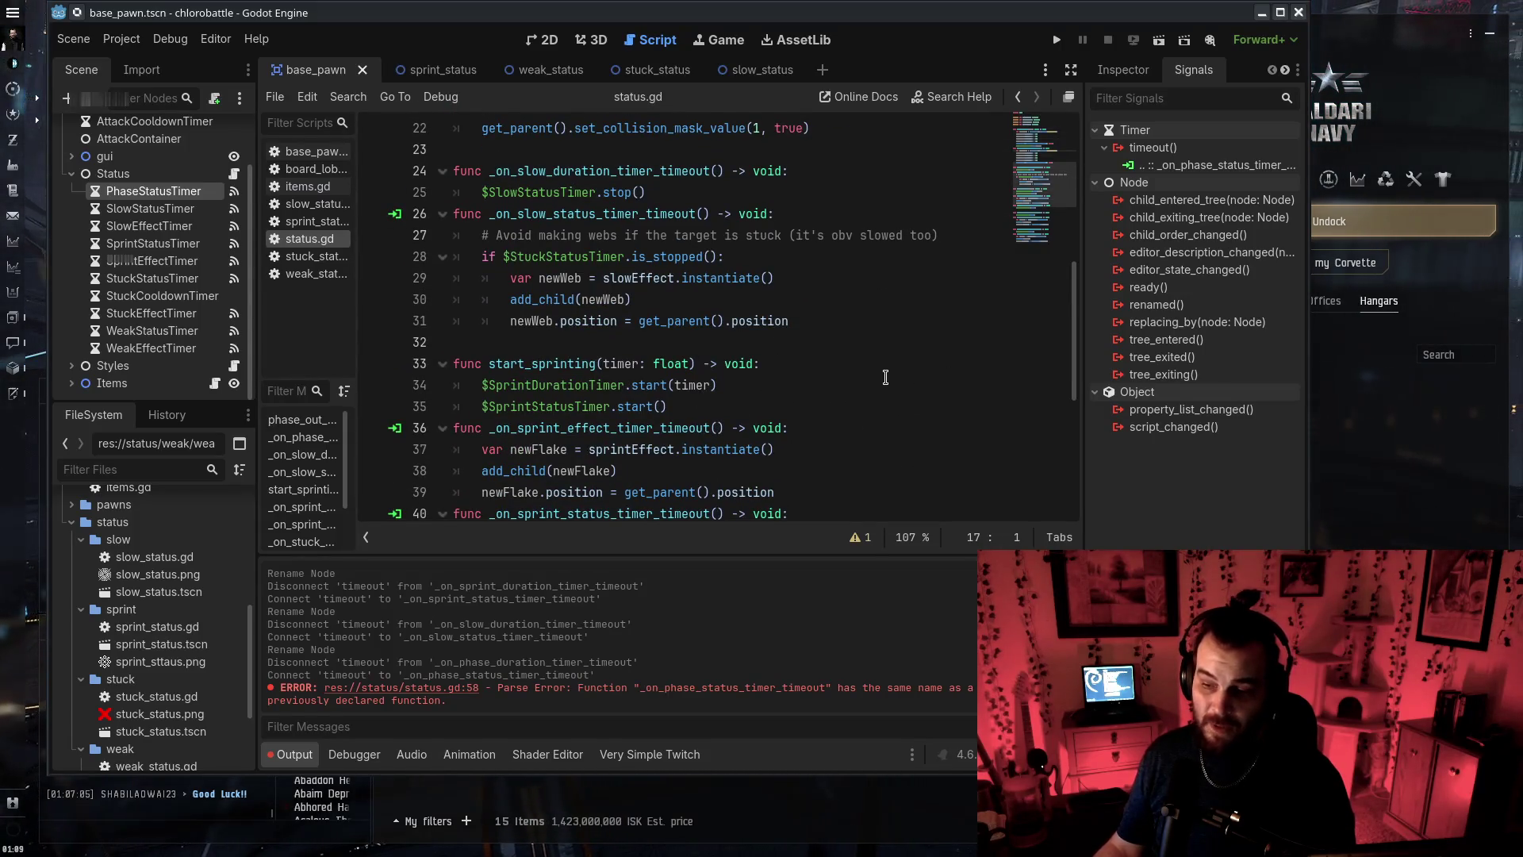
pyautogui.scroll(-2, 886, 377)
pyautogui.scroll(3, 882, 379)
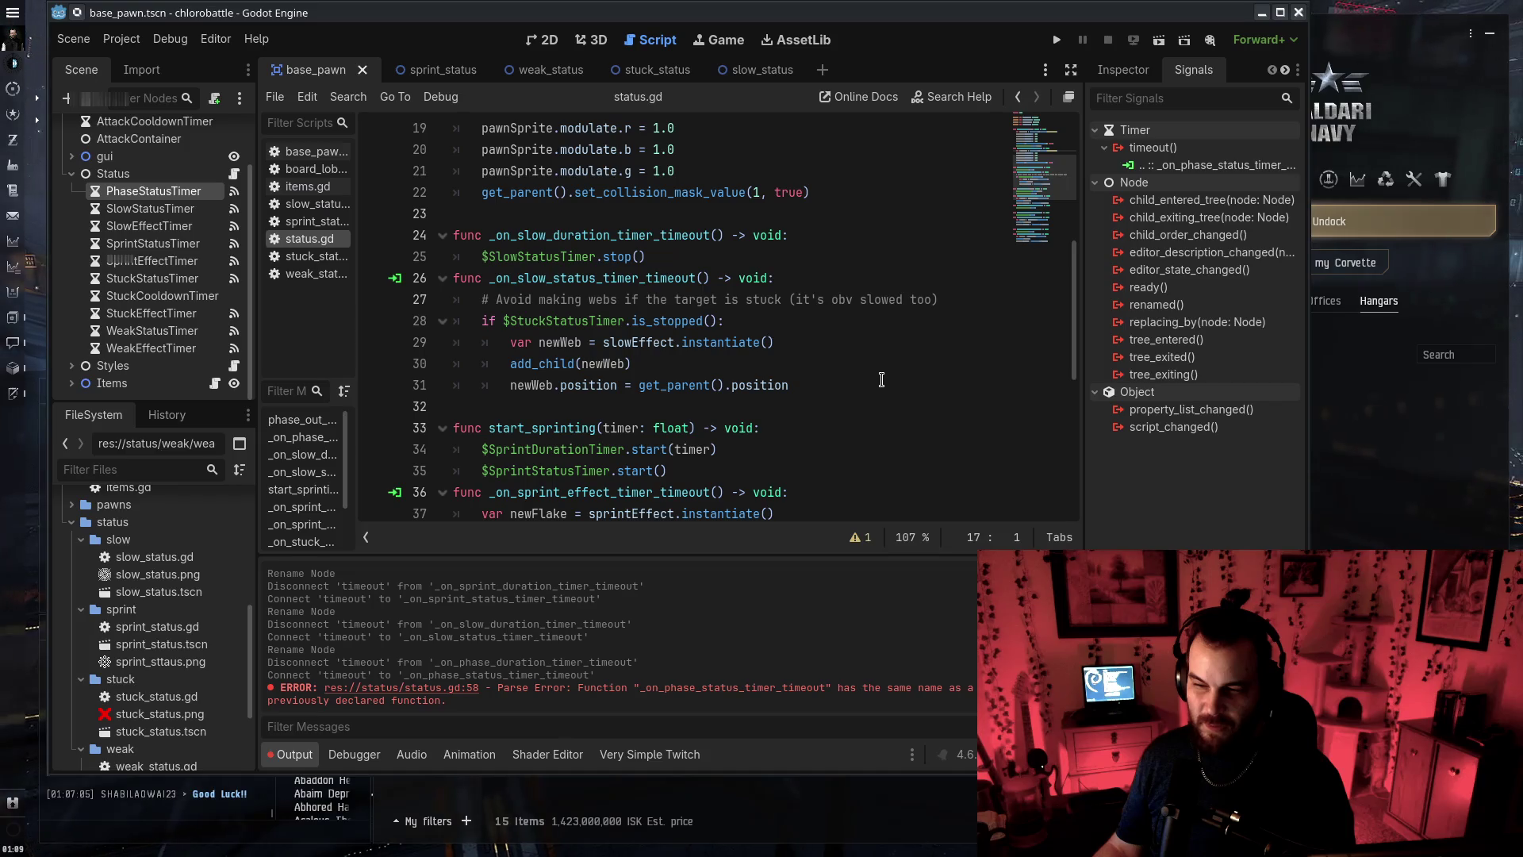
pyautogui.doubleClick(587, 277)
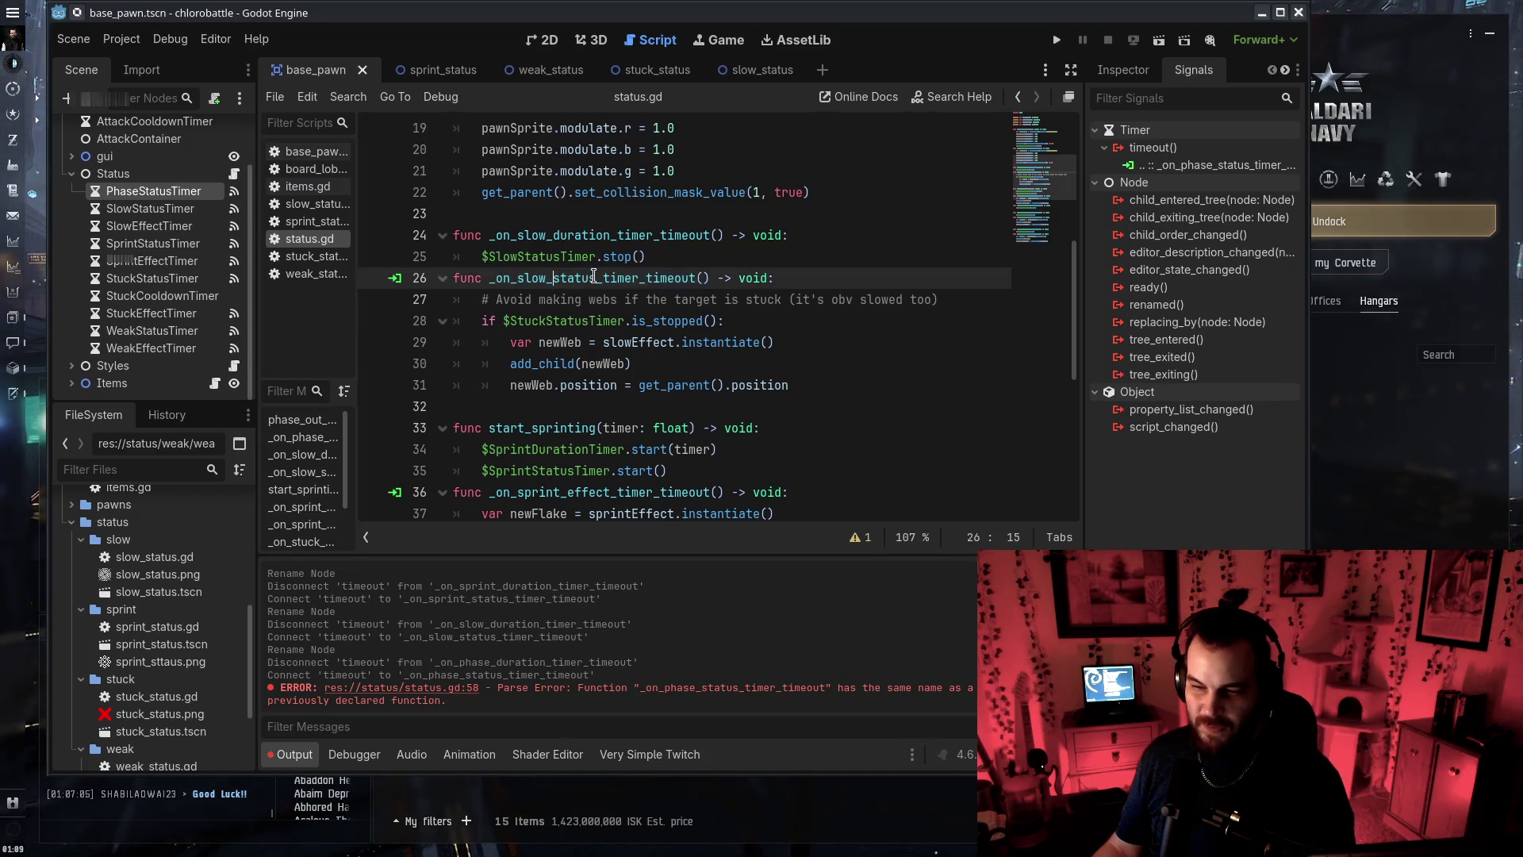
pyautogui.moveTo(553, 278); pyautogui.dragTo(595, 275)
pyautogui.write('effect')
pyautogui.click(558, 236)
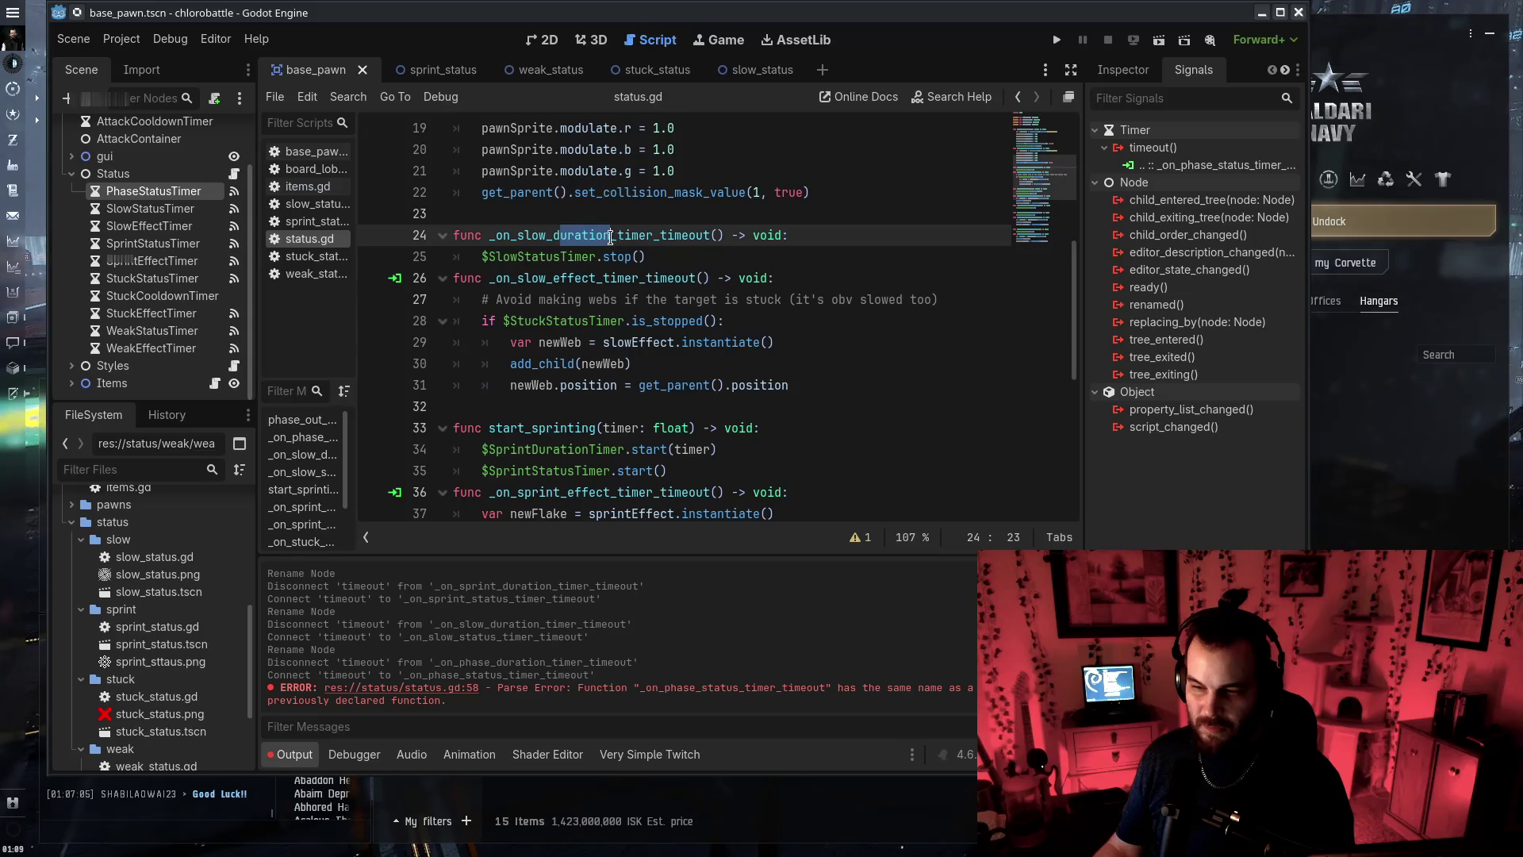
pyautogui.write('status')
# Check the SprintEffectTimer and SlowEffectTimer connections and begin renaming SlowEffectTimer
pyautogui.scroll(-1, 717, 340)
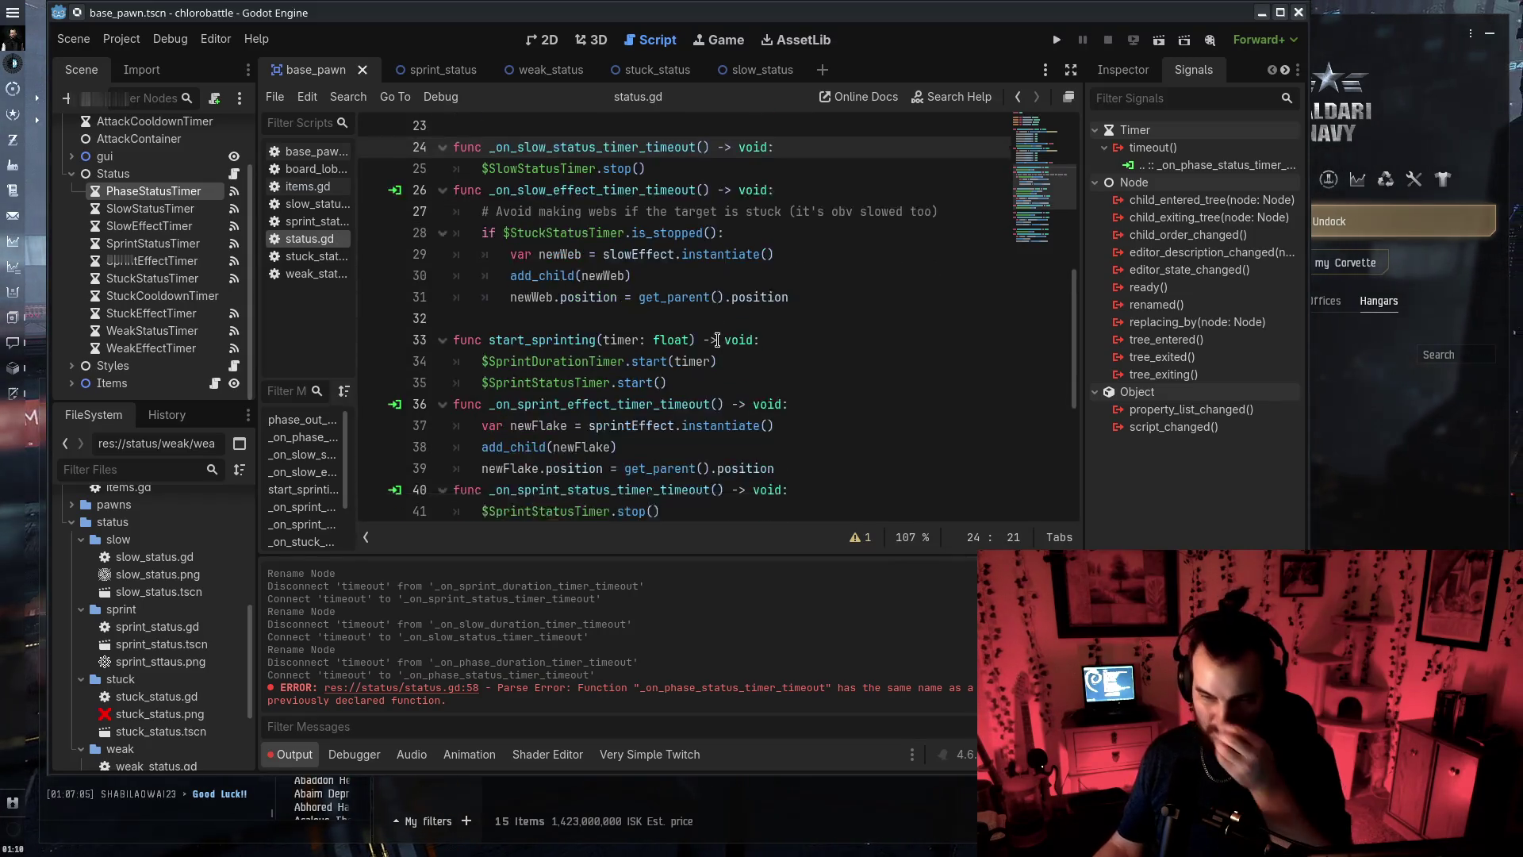
pyautogui.scroll(-4, 717, 340)
pyautogui.scroll(-2, 721, 339)
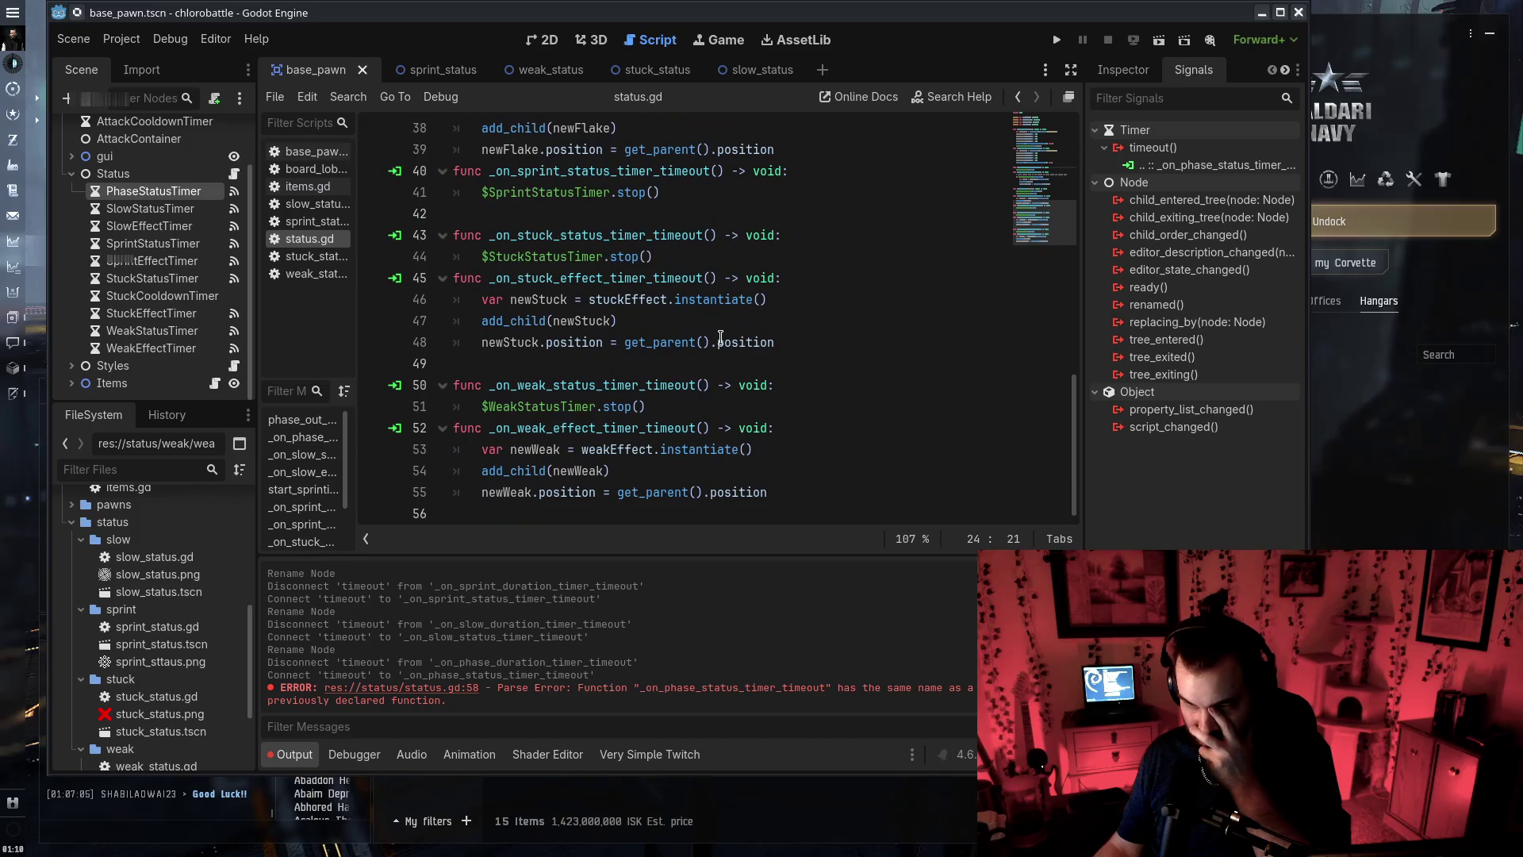
pyautogui.scroll(5, 636, 413)
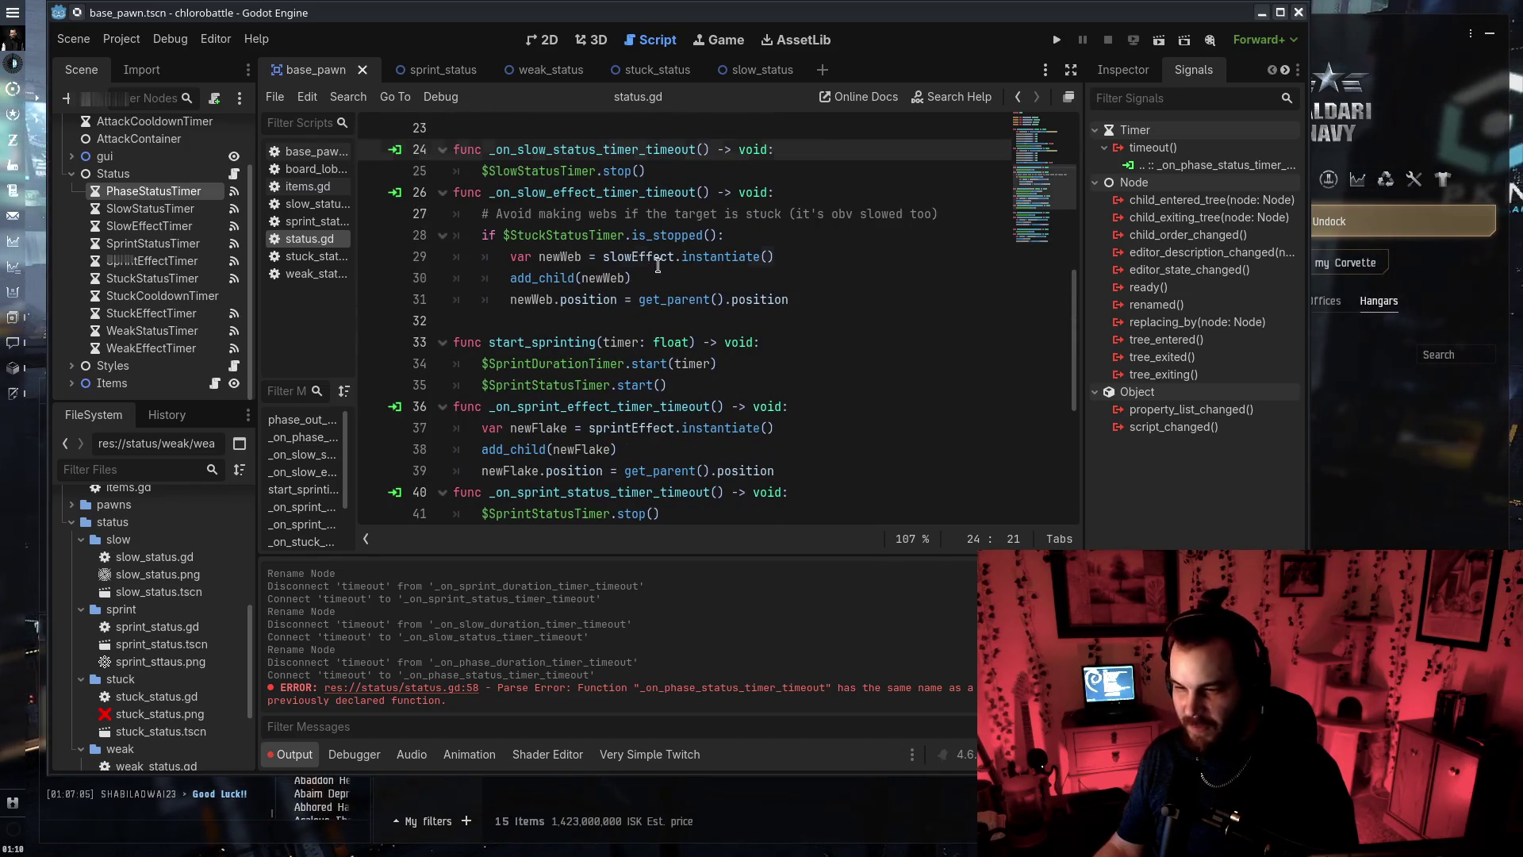
pyautogui.click(655, 256)
pyautogui.click(159, 260)
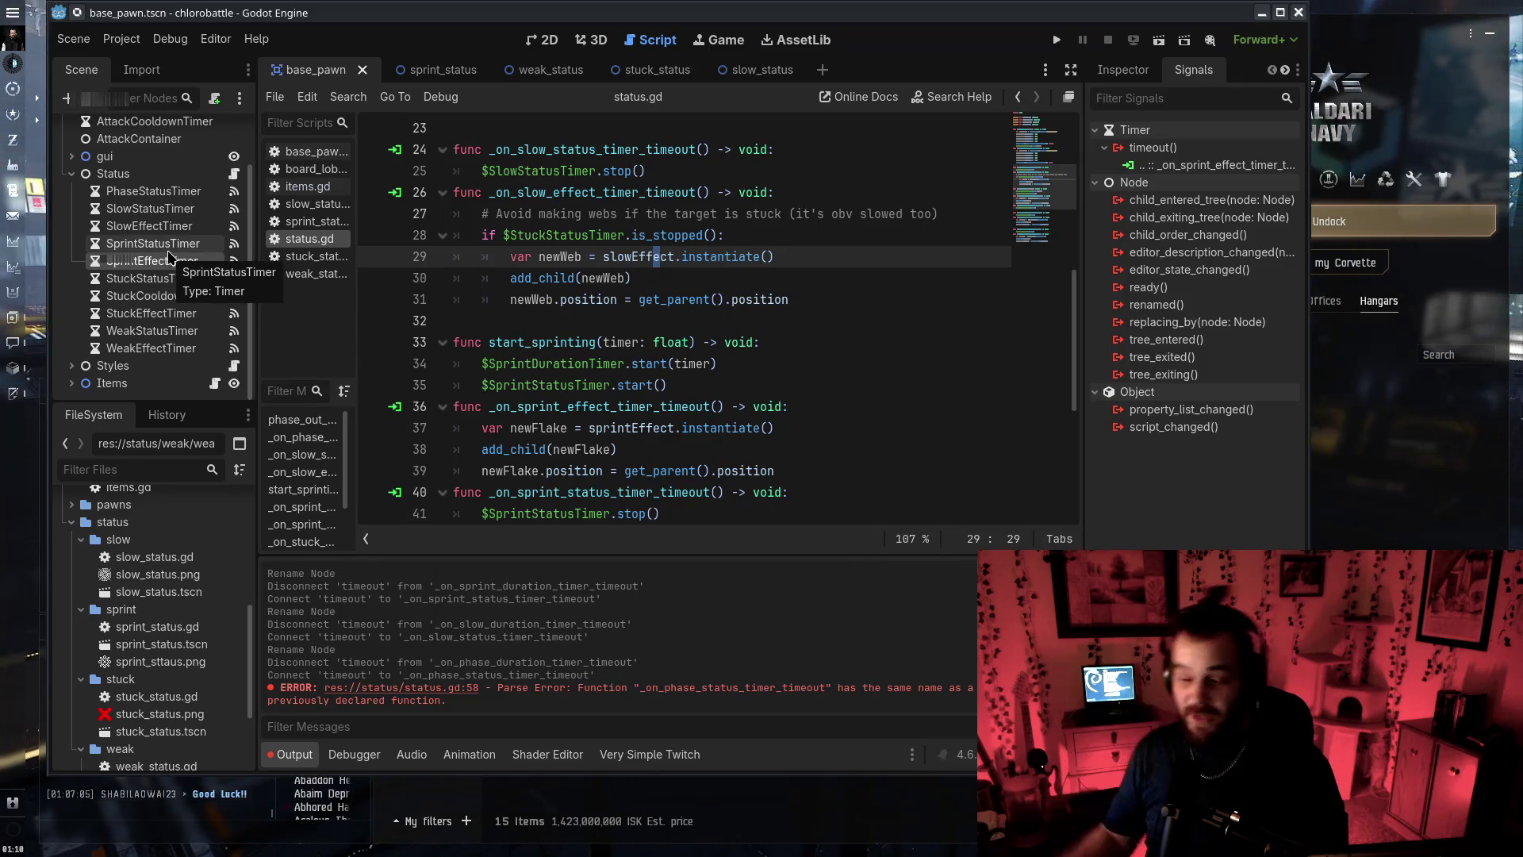
pyautogui.click(150, 226)
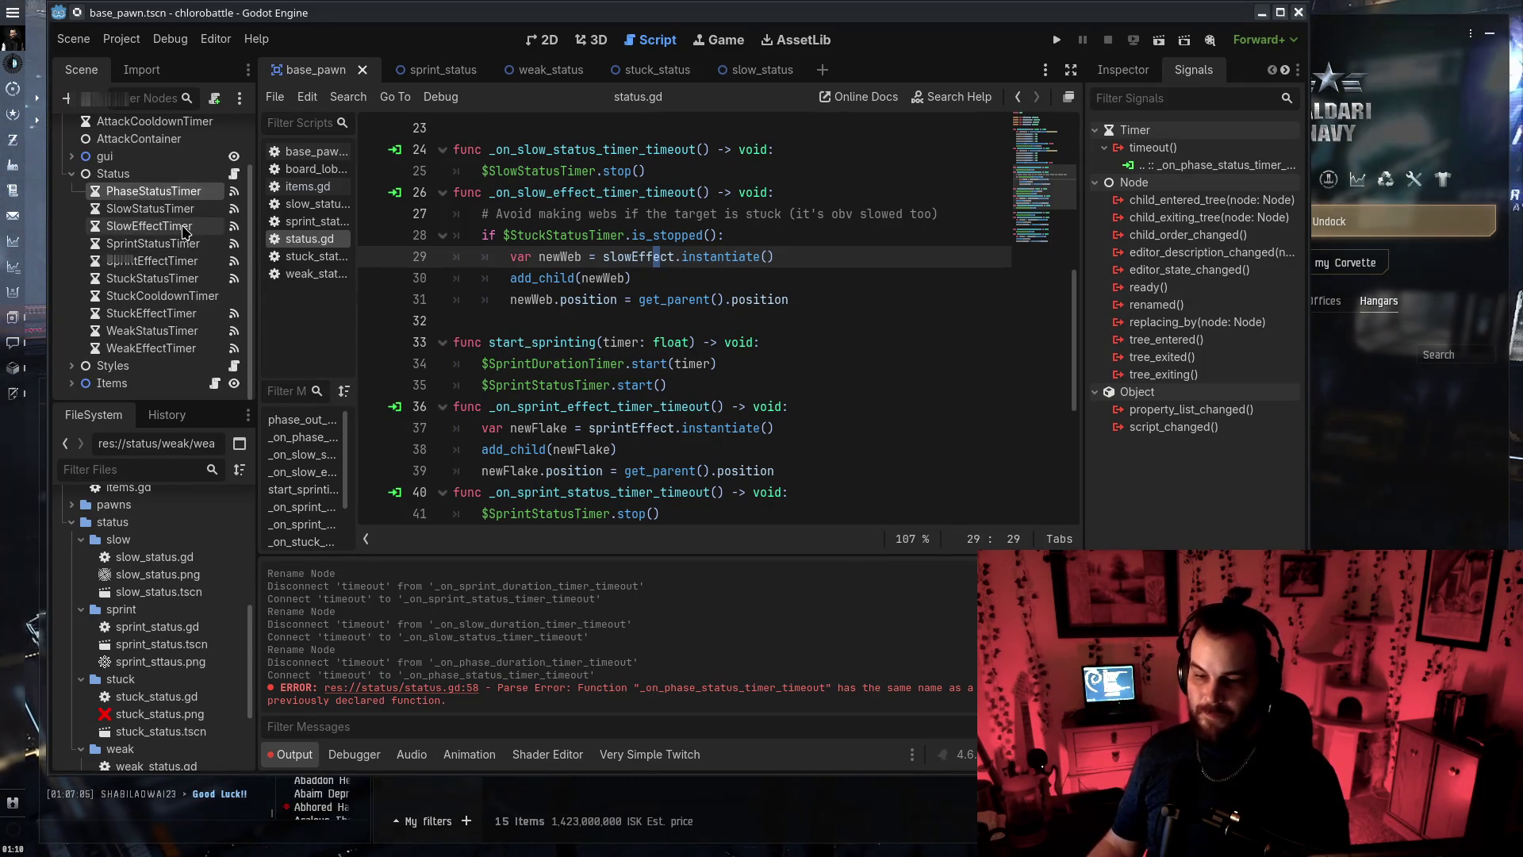
pyautogui.doubleClick(170, 227)
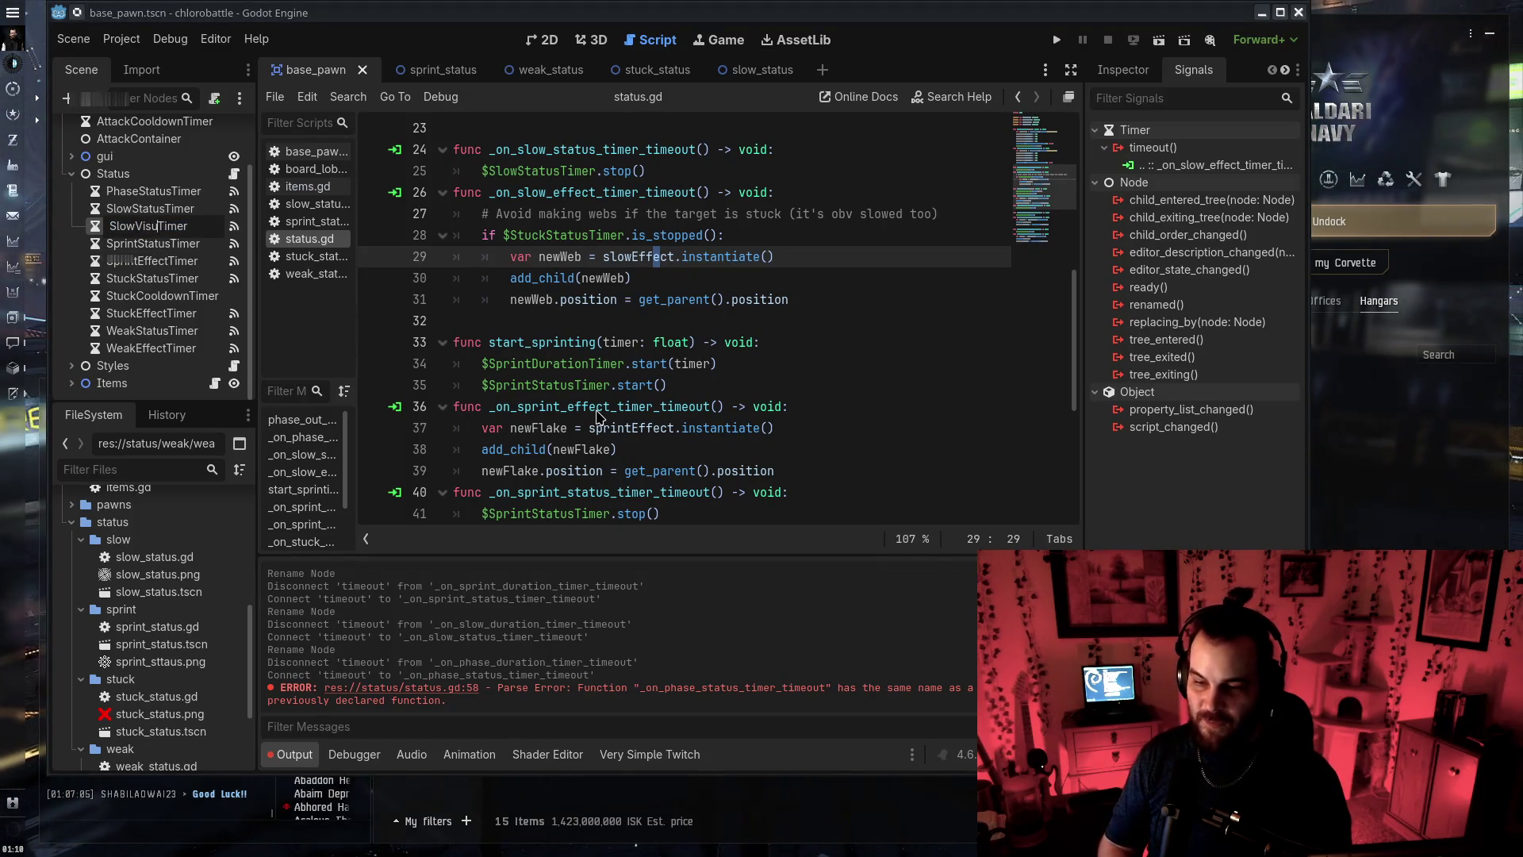
pyautogui.write('al')
pyautogui.scroll(3, 588, 320)
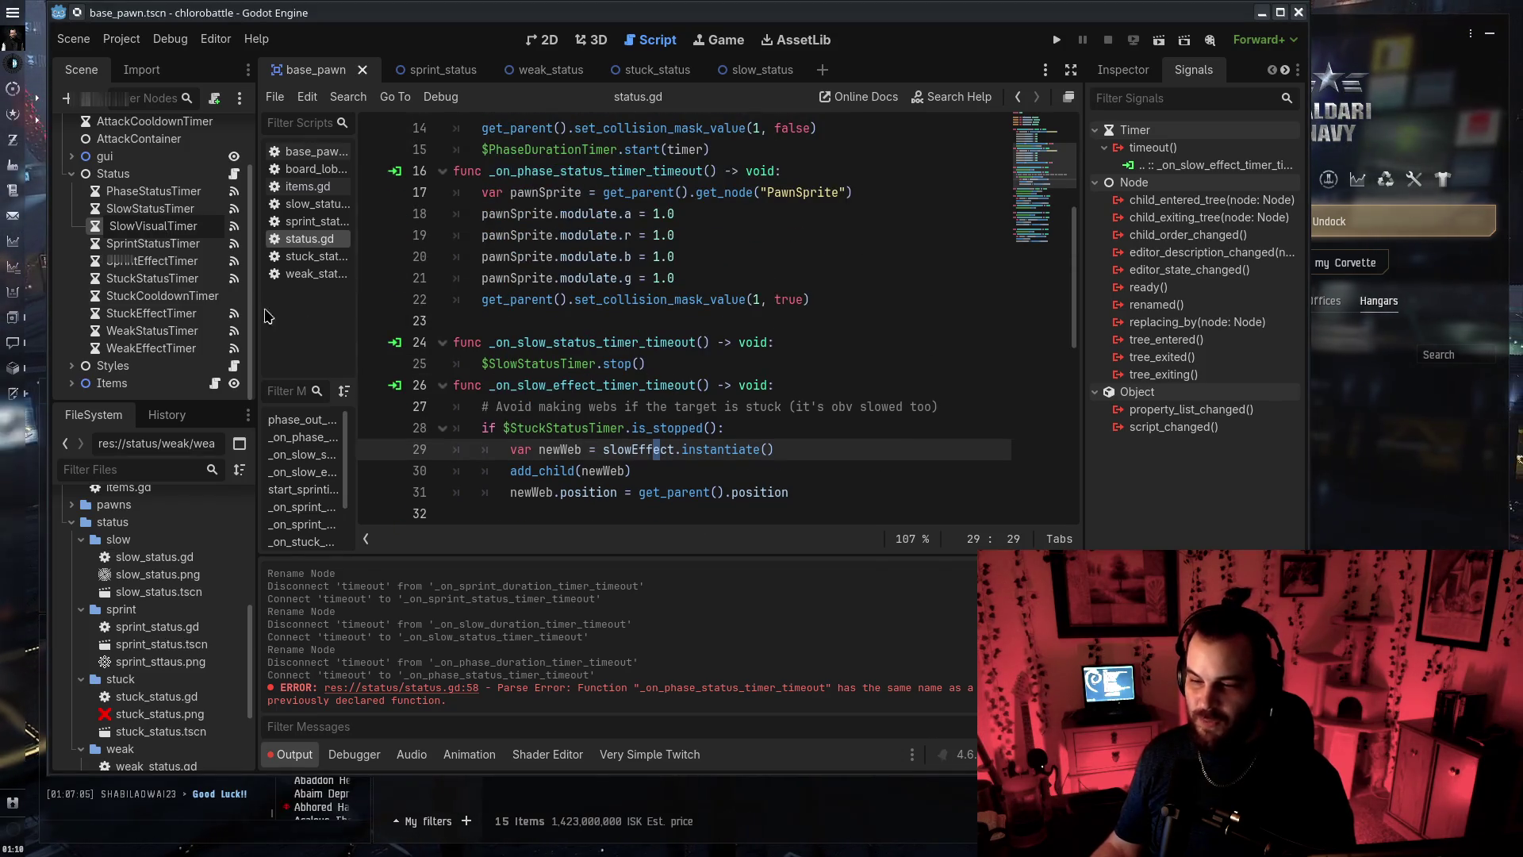
# Rename the effect timers to SlowVisualTimer, SprintVisualTimer, StuckVisualTimer and WeakParticleTimer
pyautogui.press('Return')
pyautogui.doubleClick(170, 261)
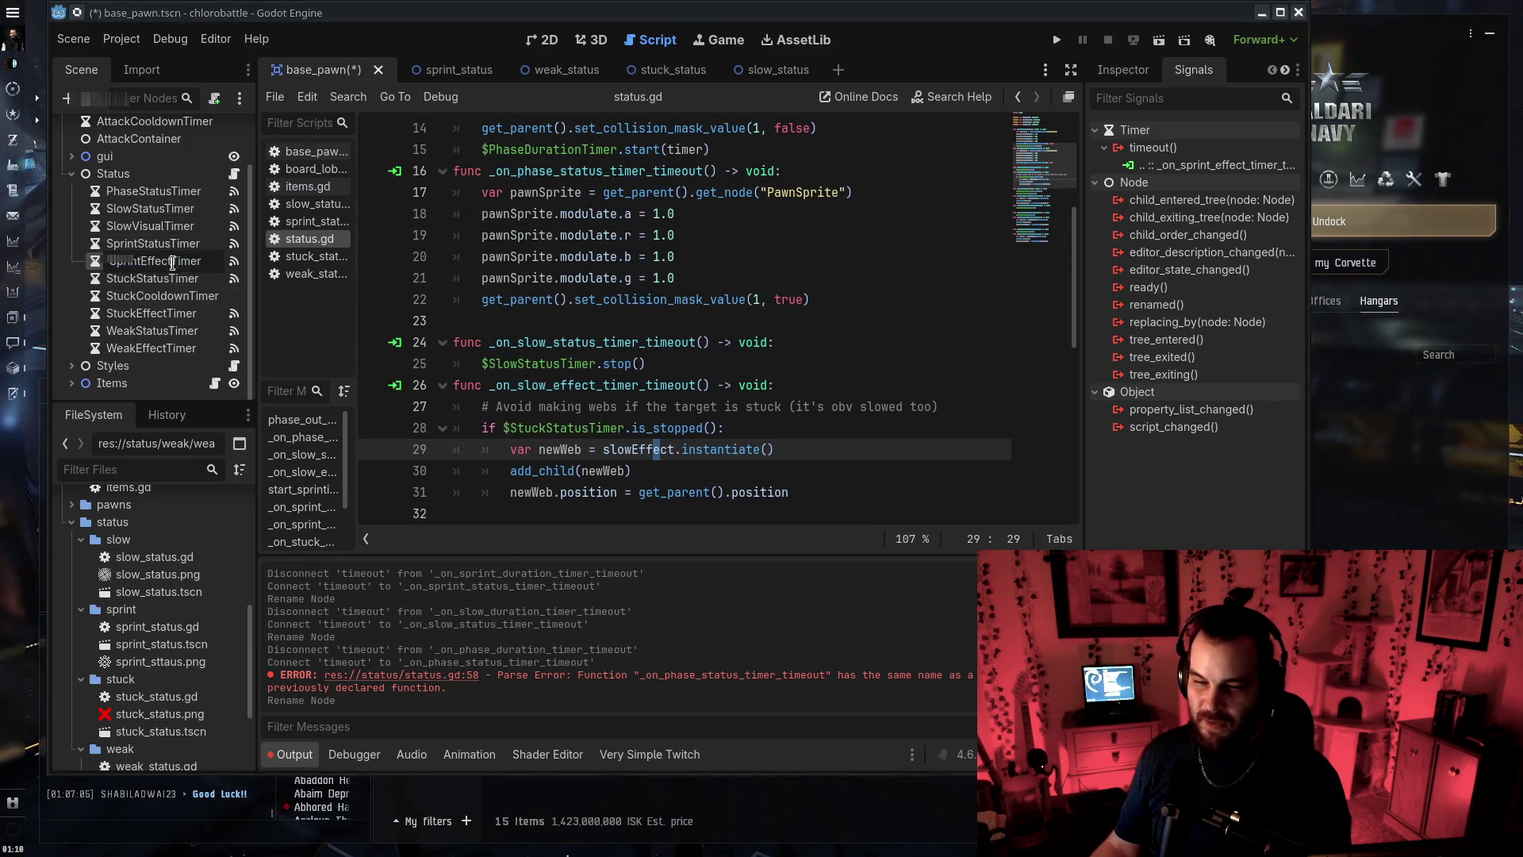
pyautogui.press('BackSpace')
pyautogui.press('BackSpace')
pyautogui.press('Return')
pyautogui.doubleClick(168, 314)
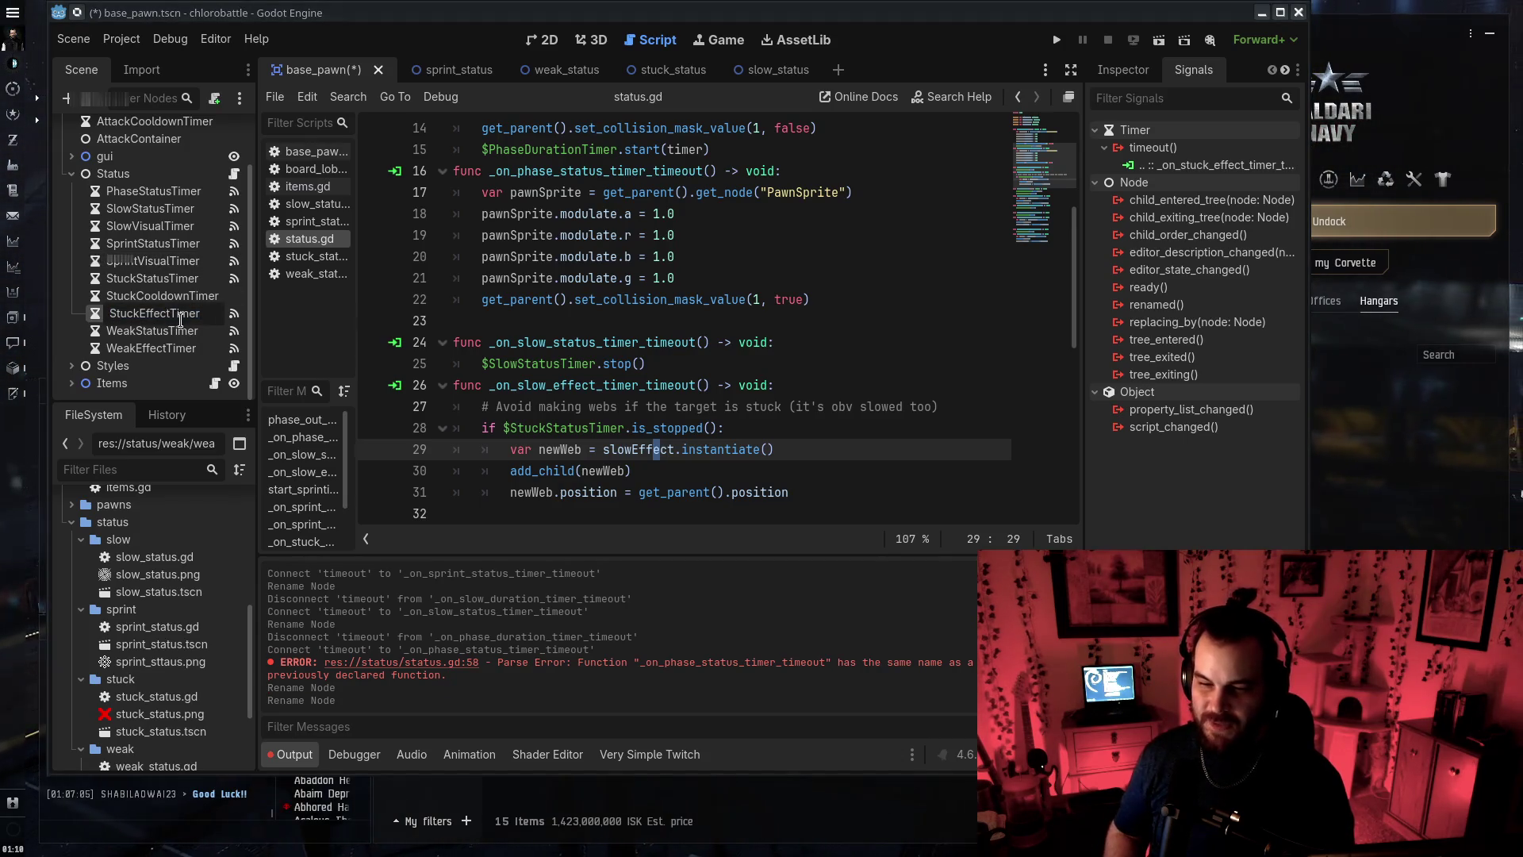
pyautogui.write('Visual')
pyautogui.press('Return')
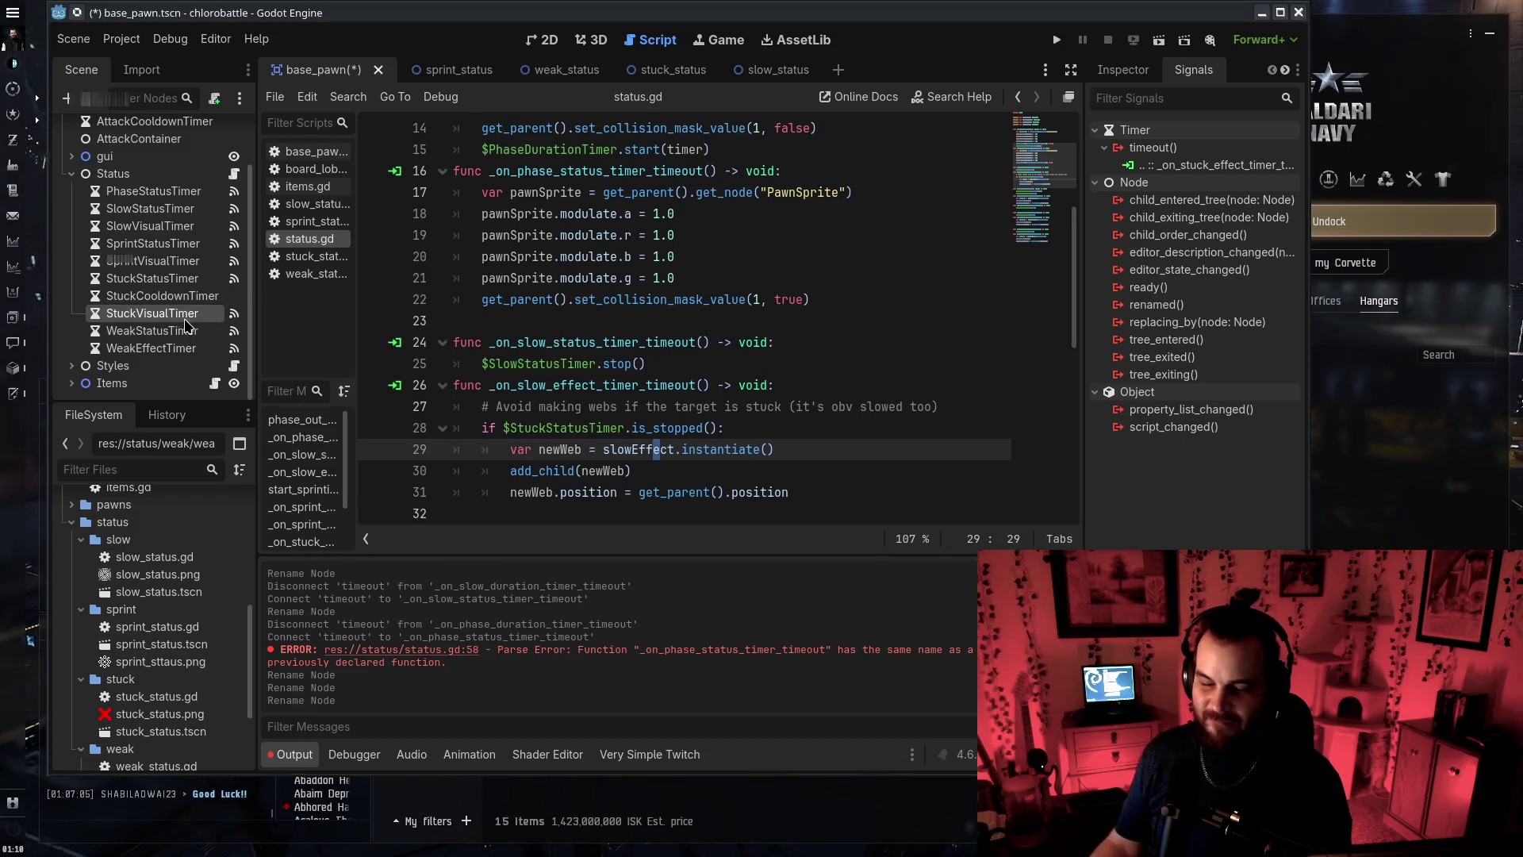
pyautogui.doubleClick(169, 350)
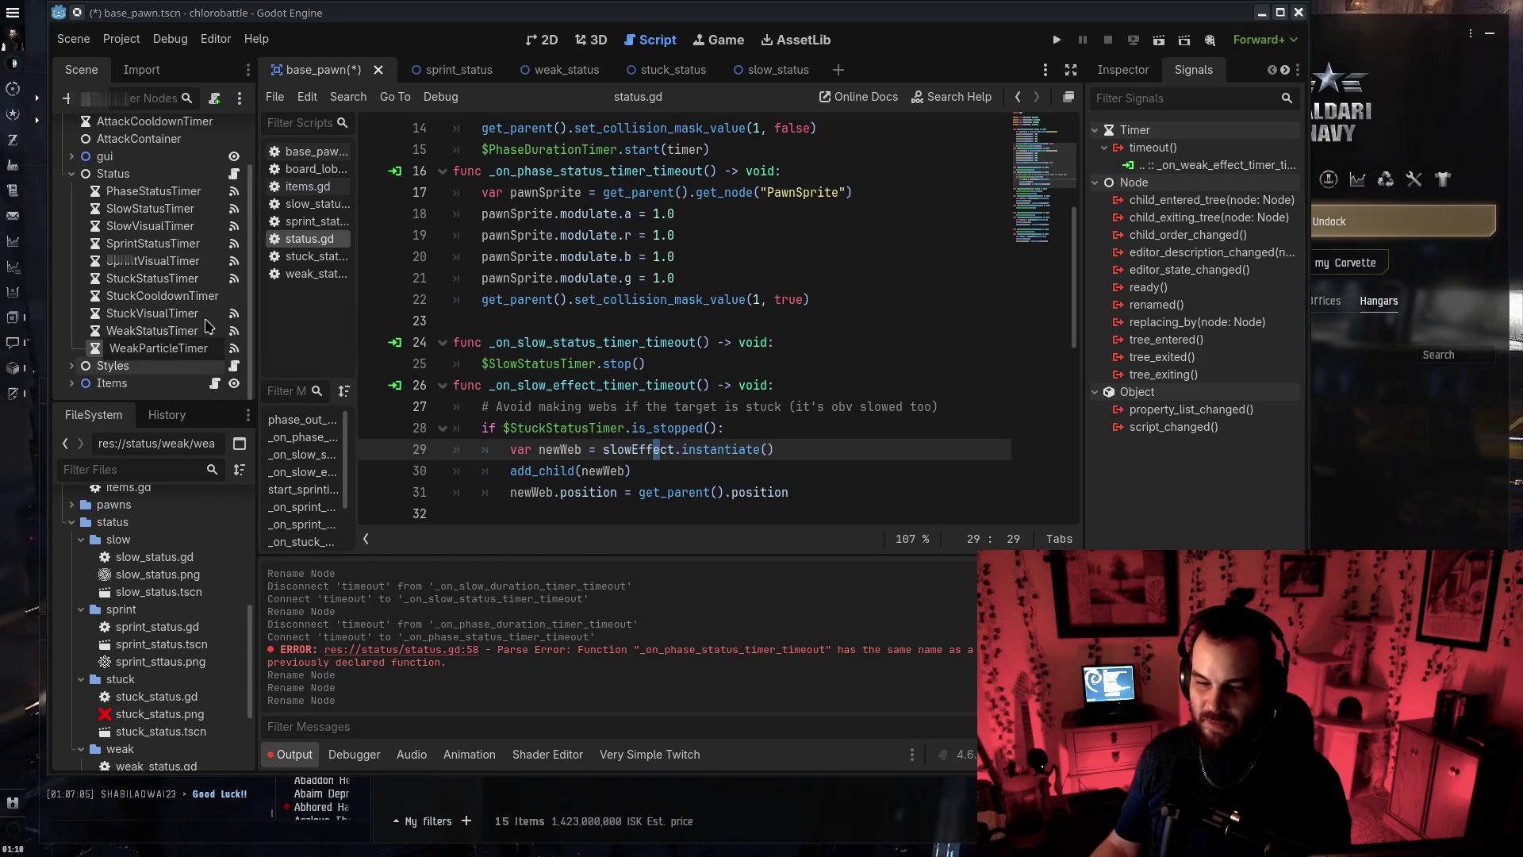
pyautogui.press('Return')
# Rename StuckVisualTimer to StuckParticleTimer and undo the accidental StuckParticleTimer2 rename
pyautogui.doubleClick(168, 314)
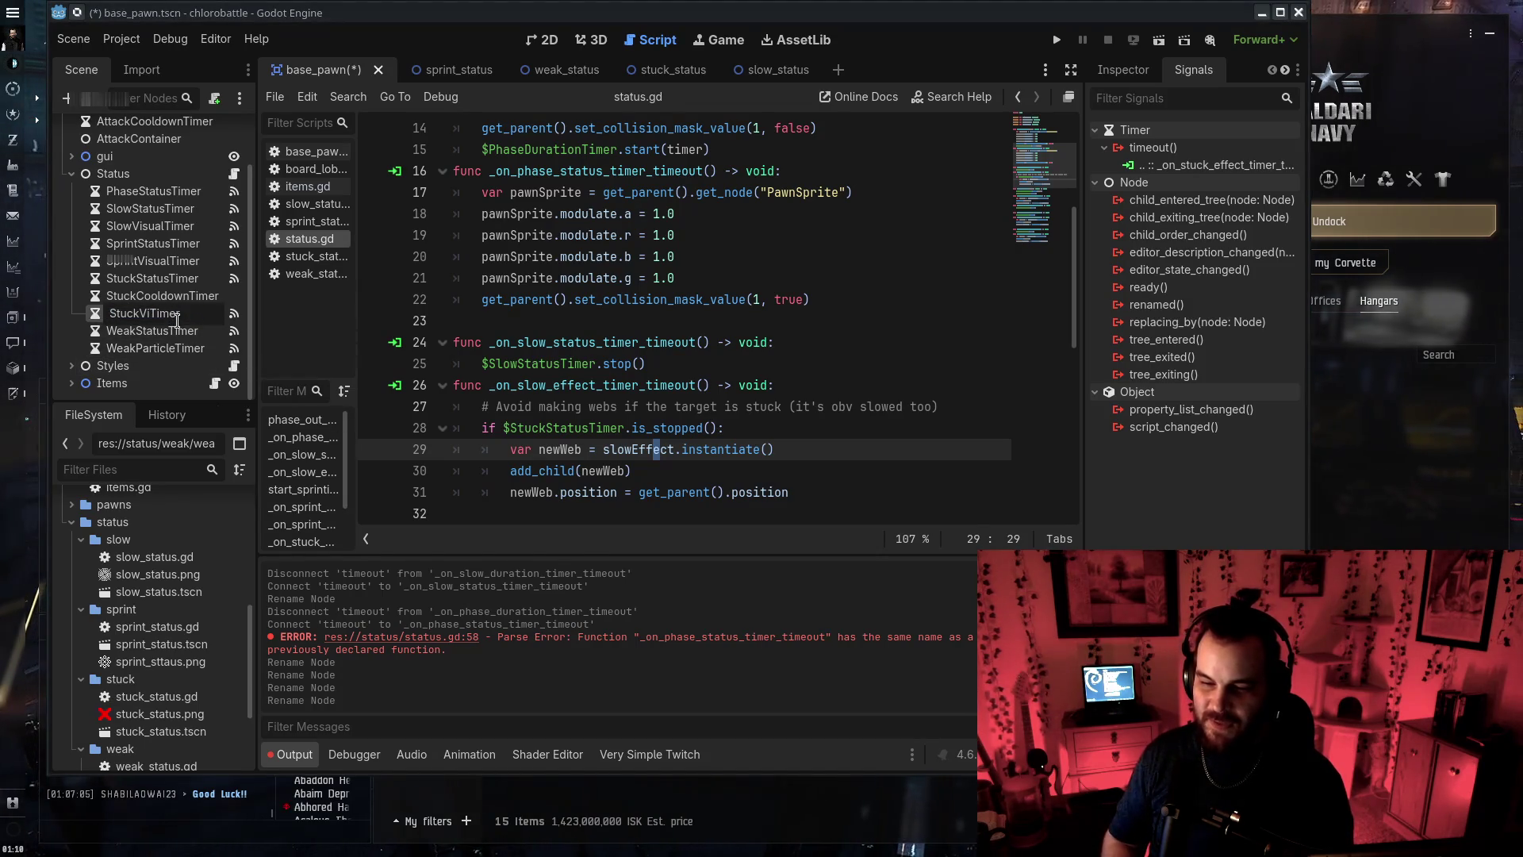
pyautogui.write('Particle')
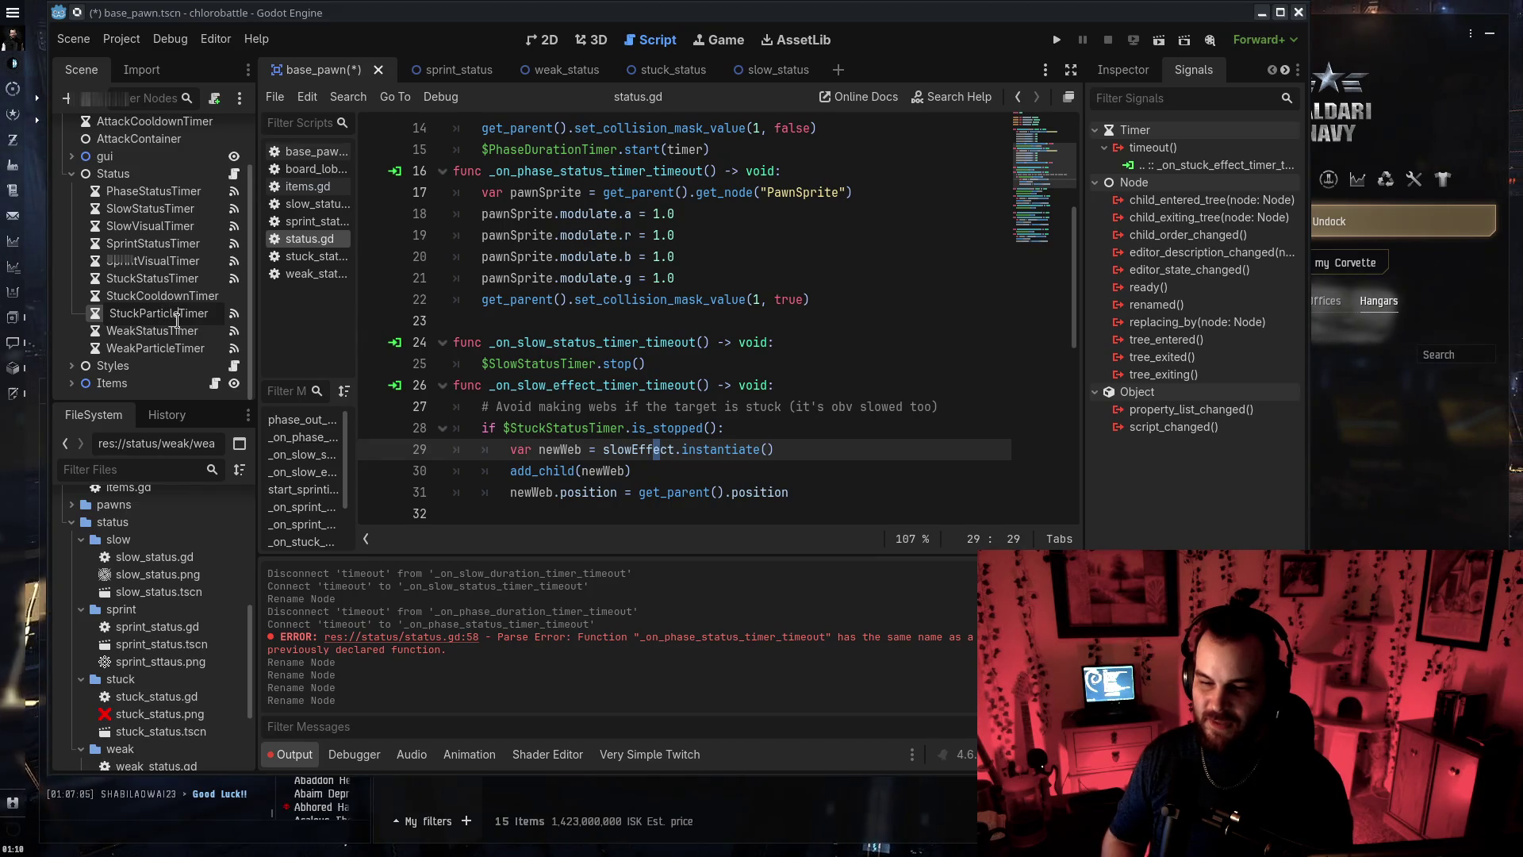
pyautogui.press('Return')
pyautogui.doubleClick(173, 277)
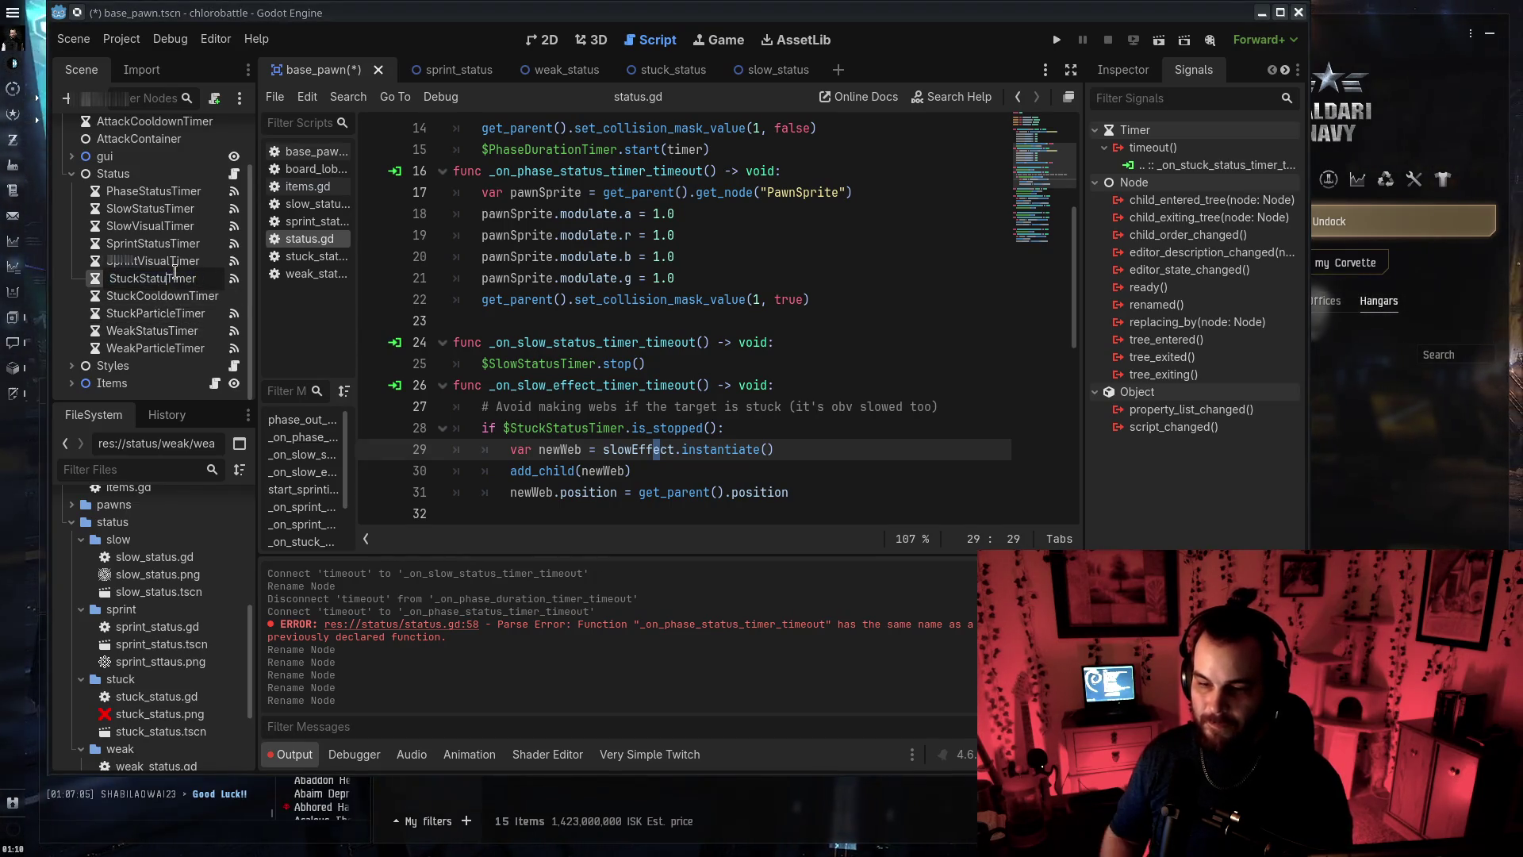
pyautogui.write('Paricle')
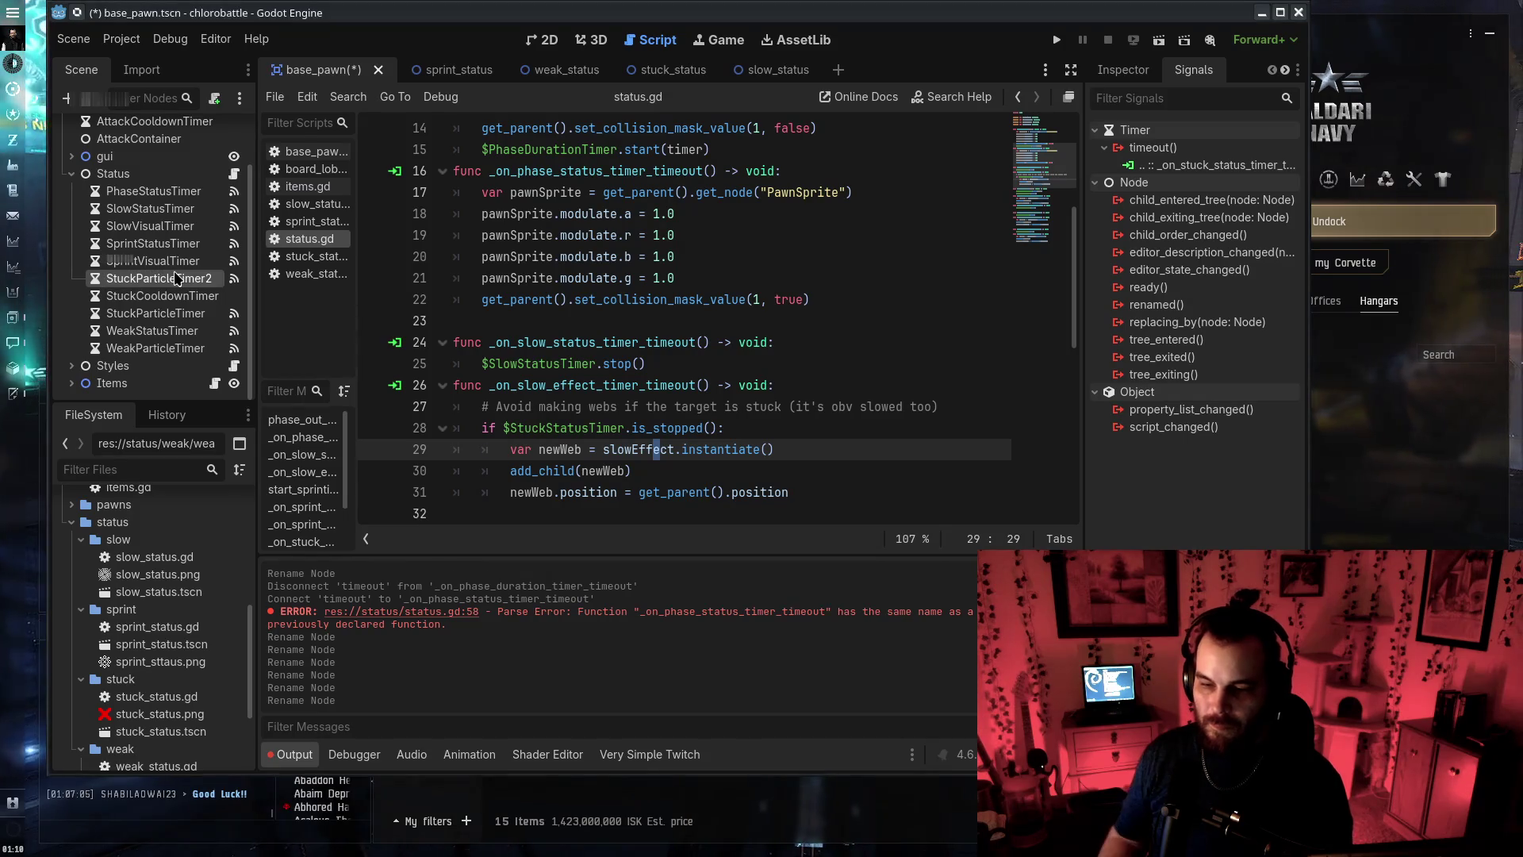
pyautogui.press('Return')
pyautogui.doubleClick(173, 278)
pyautogui.press('Escape')
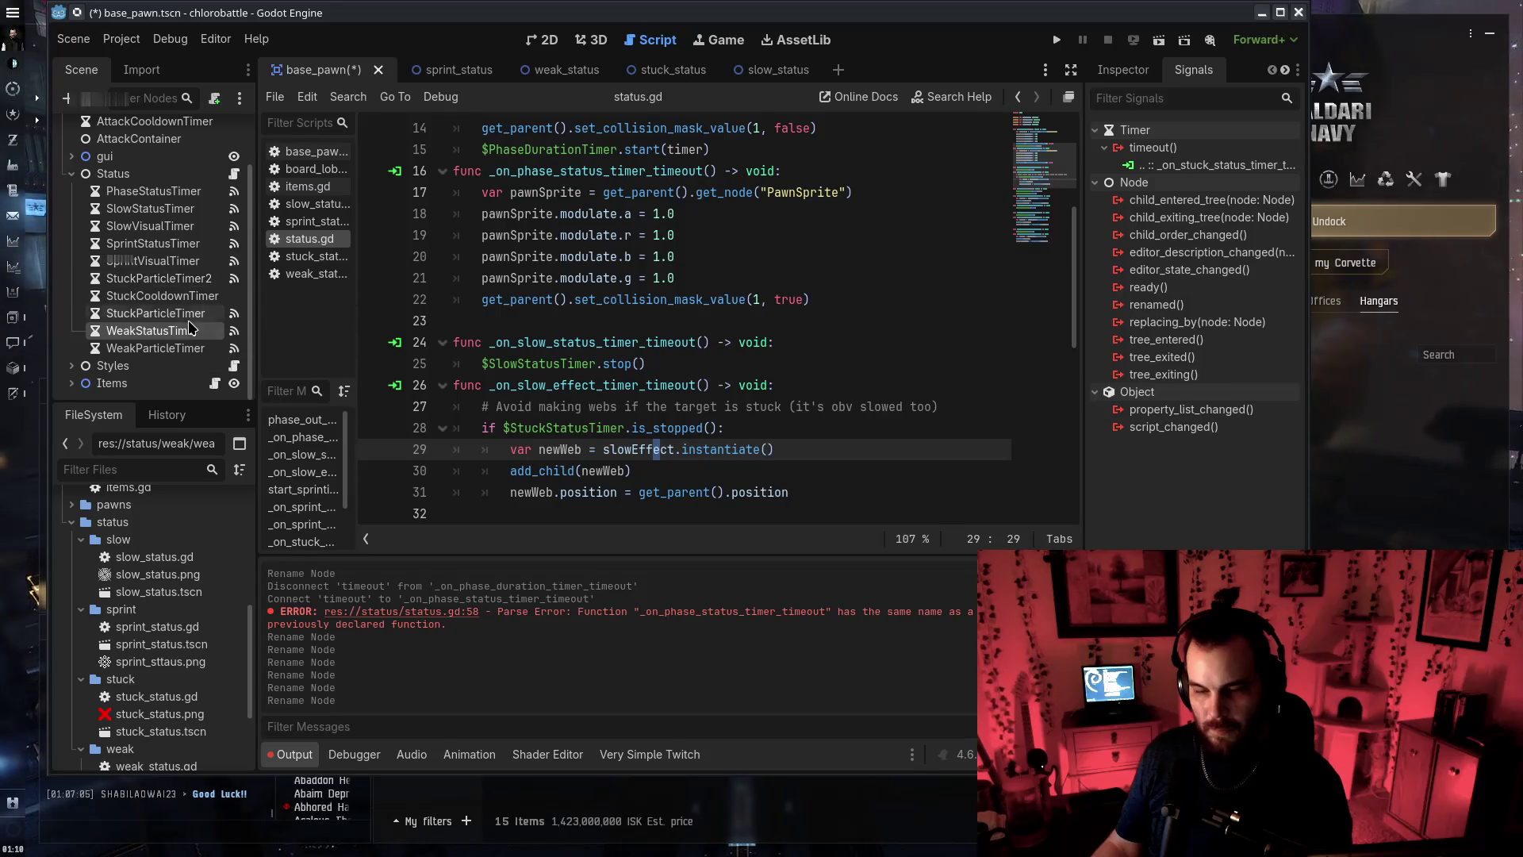
pyautogui.hotkey('ctrl', 'z')
pyautogui.hotkey('ctrl', 'z')
pyautogui.hotkey('ctrl', 'shift', 'z')
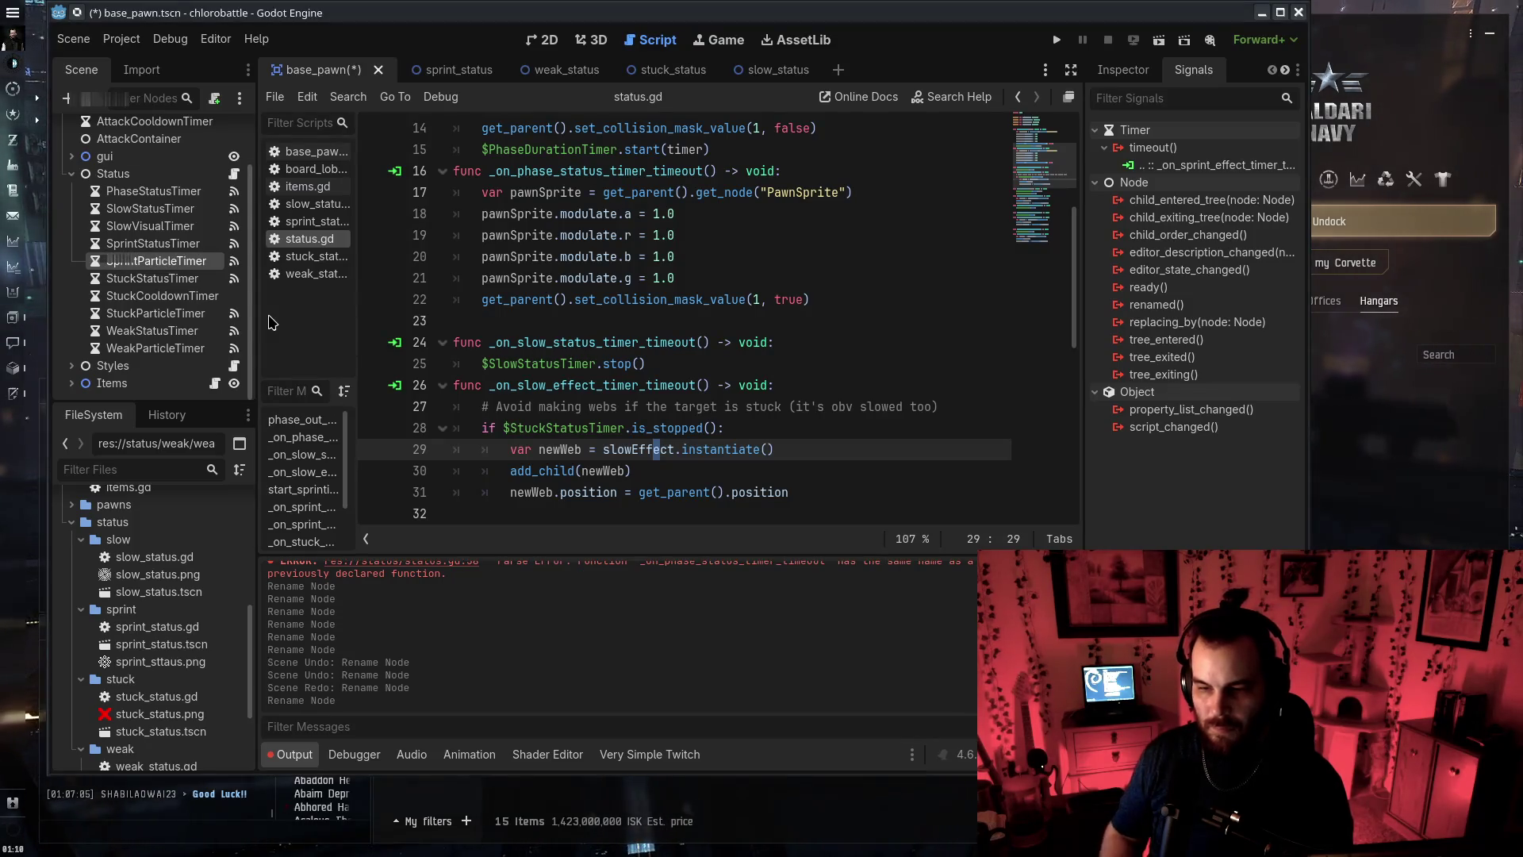
# Rename the remaining visual timers to SprintParticleTimer and SlowParticleTimer
pyautogui.press('Return')
pyautogui.click(171, 226)
pyautogui.click(172, 226)
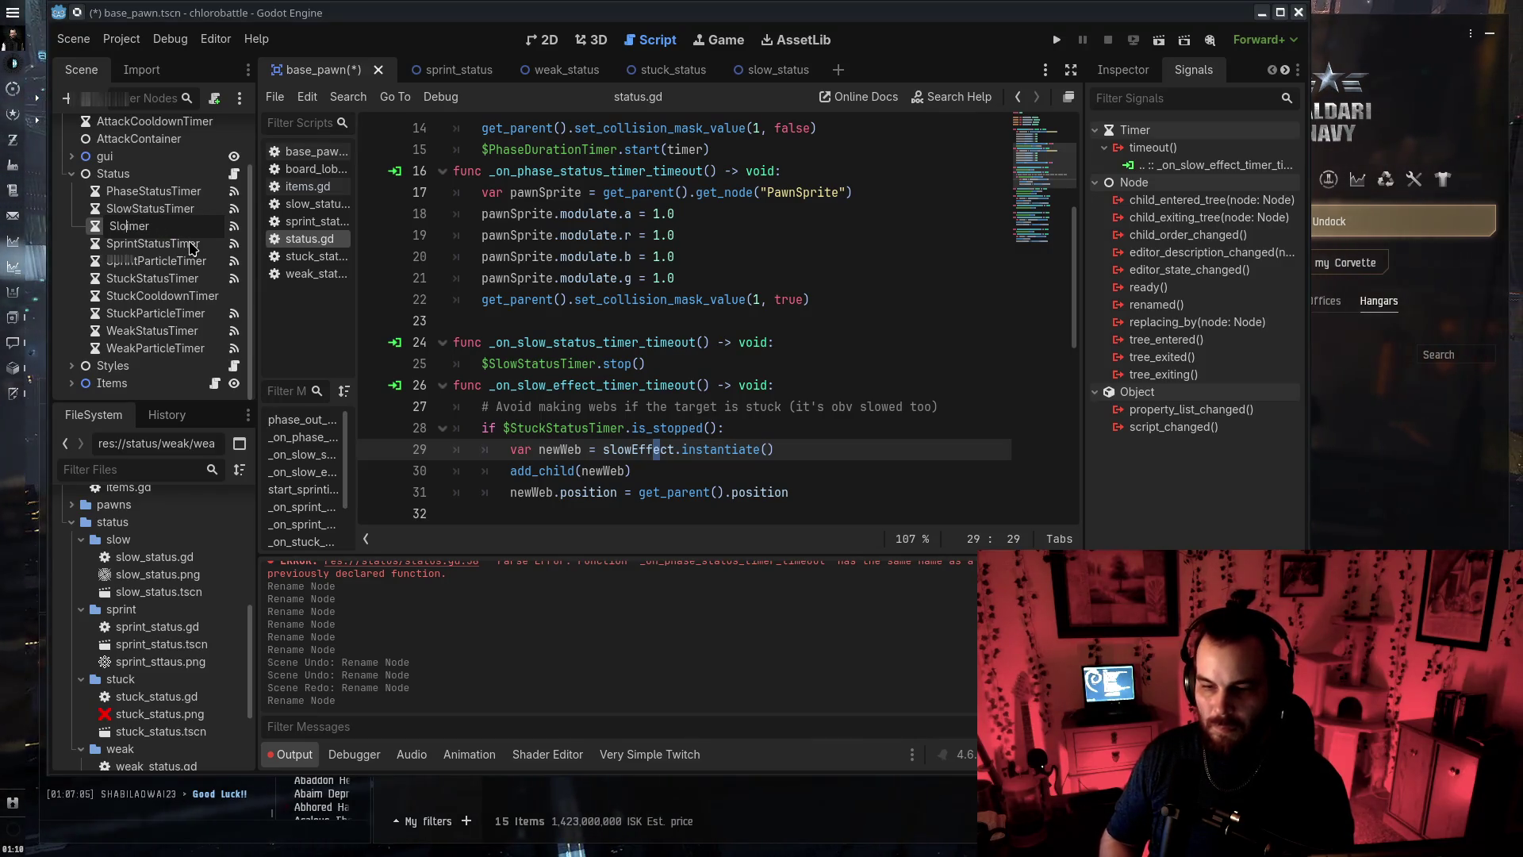
pyautogui.write('wParticleTi')
pyautogui.press('Return')
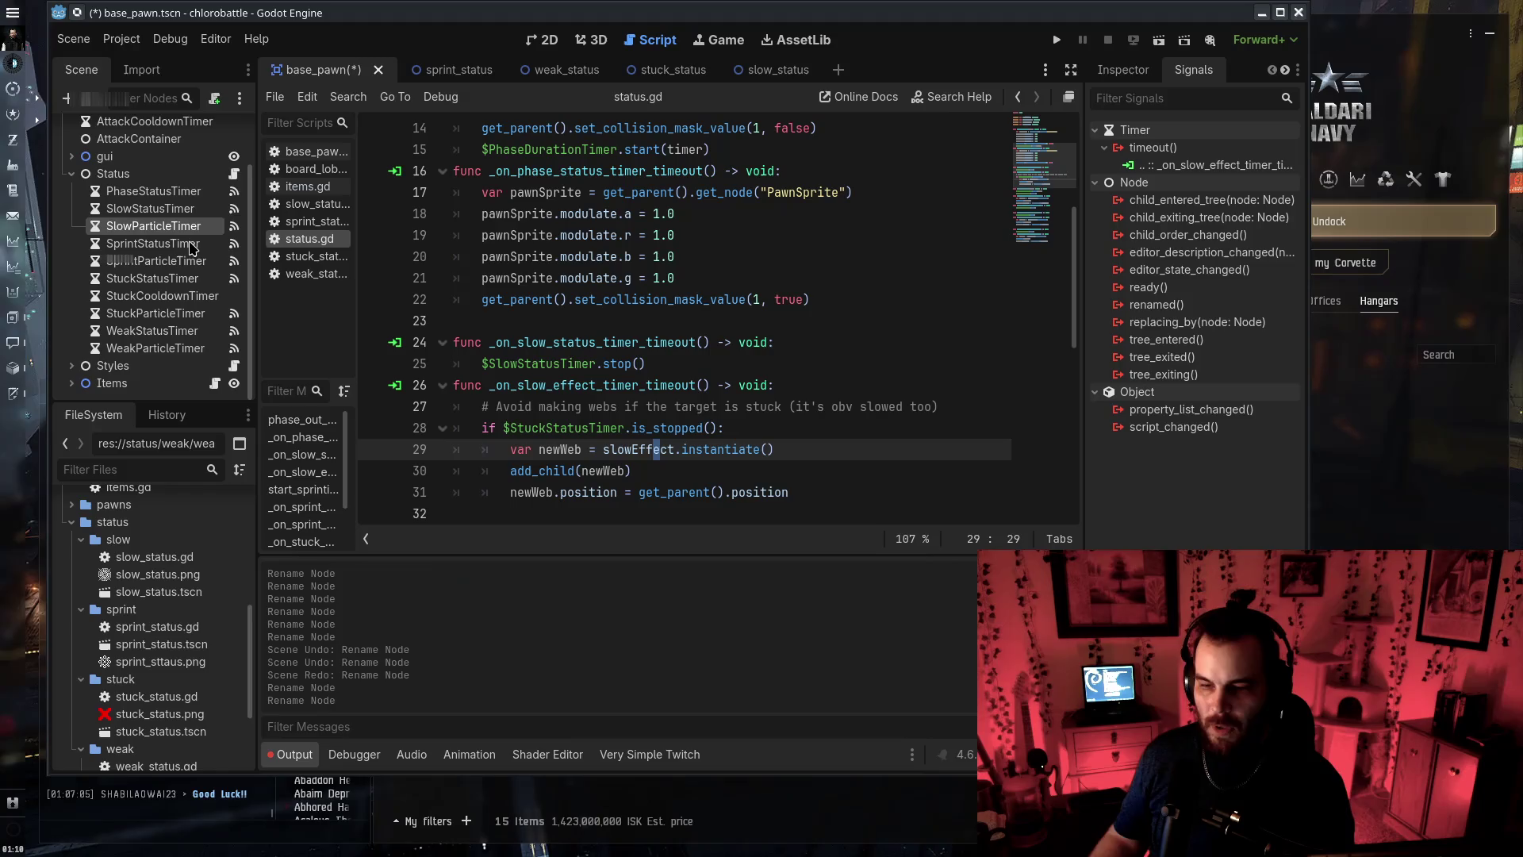
pyautogui.click(982, 379)
pyautogui.scroll(-8, 561, 421)
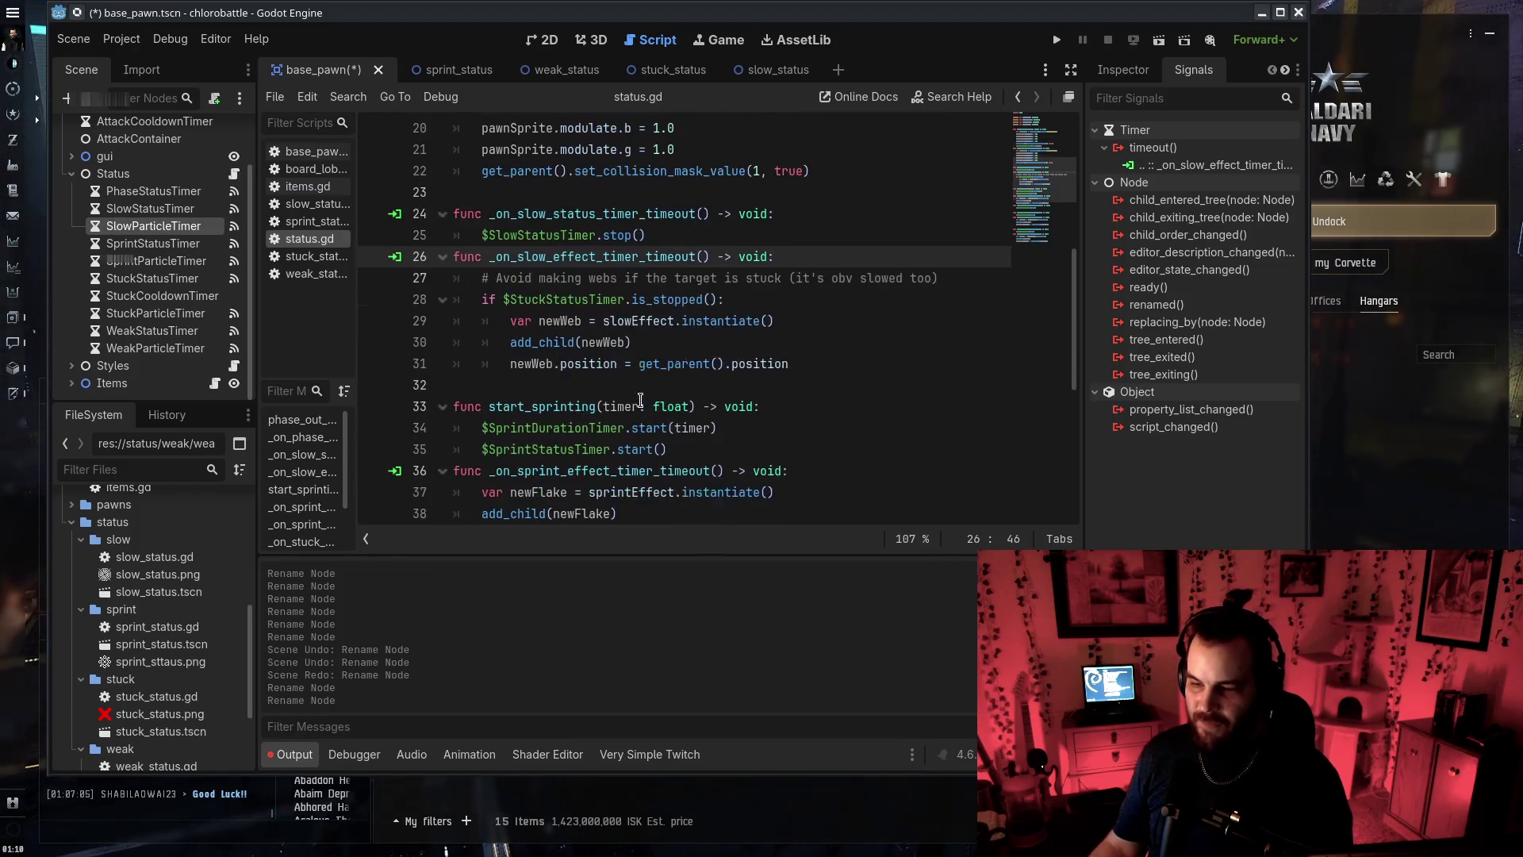
# Rename the weak and stuck handlers to _on_weak_particle_timer_timeout and _on_stuck_particle_timer_timeout, then save
pyautogui.doubleClick(560, 424)
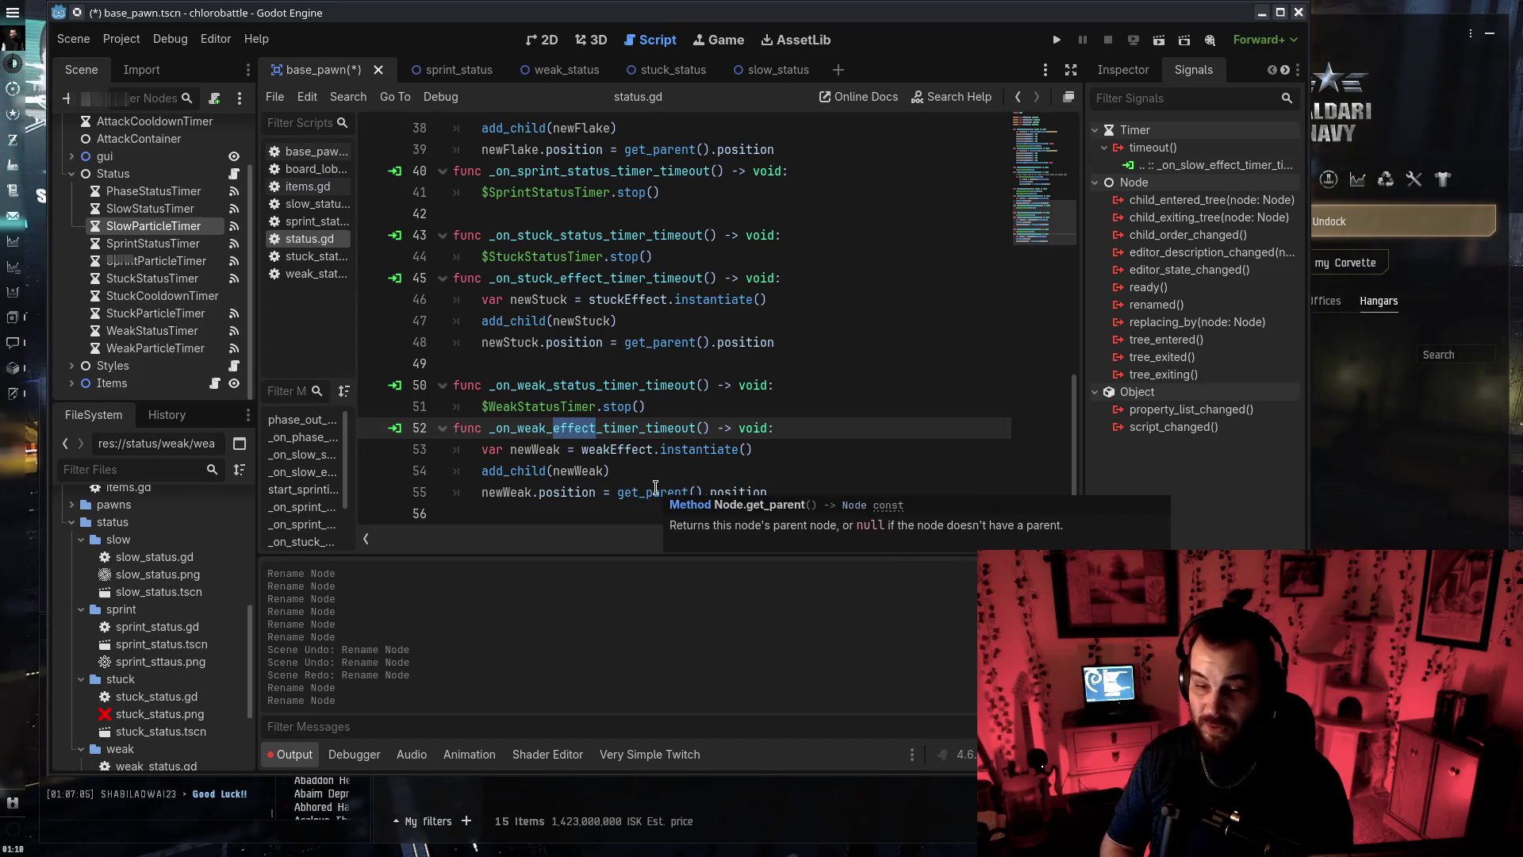
pyautogui.write('particle')
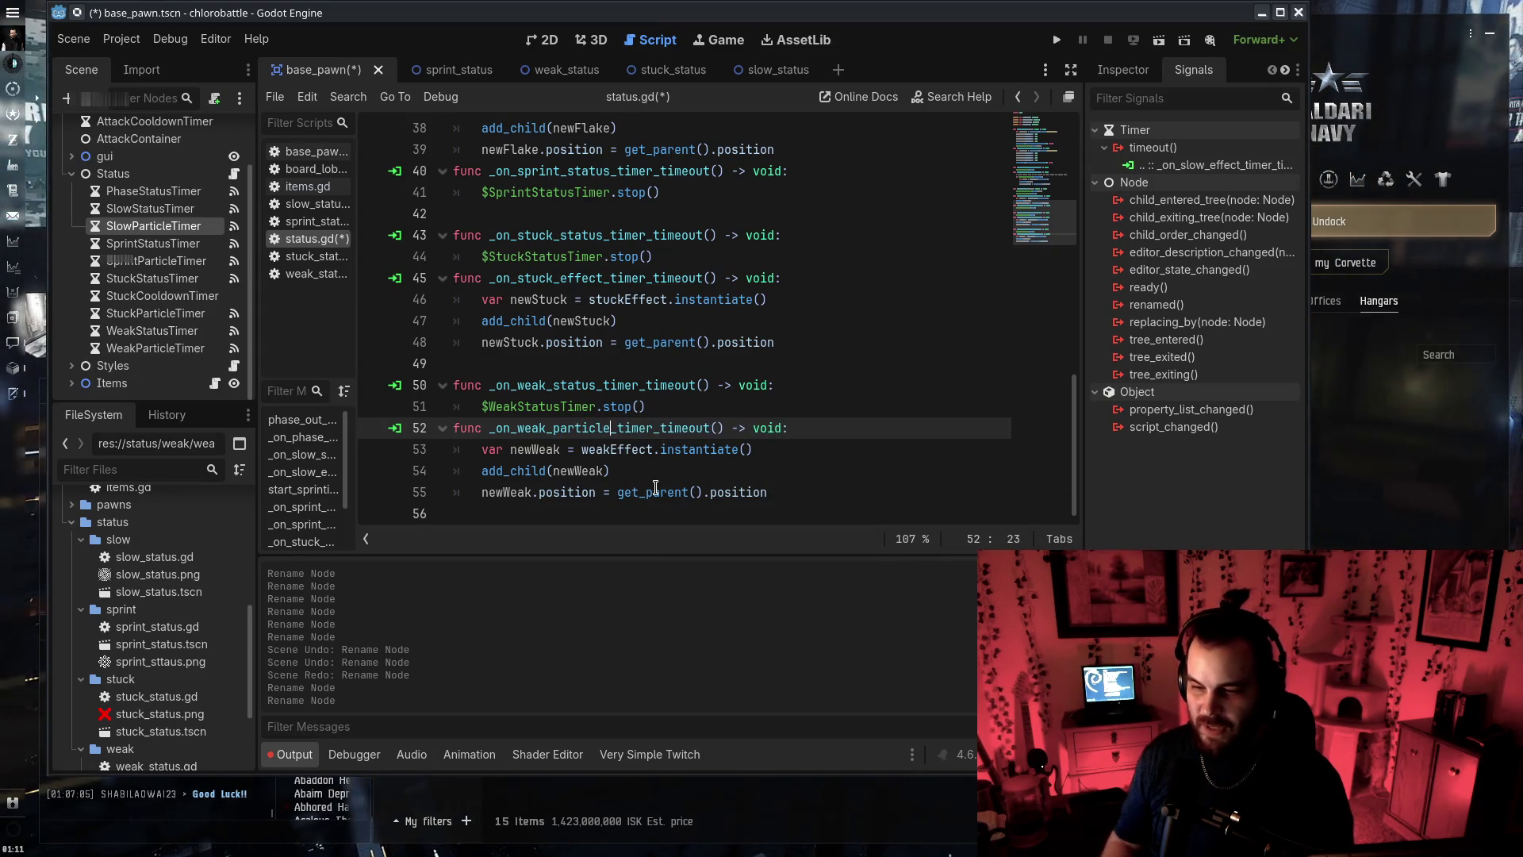
pyautogui.doubleClick(553, 429)
pyautogui.hotkey('ctrl', 'c')
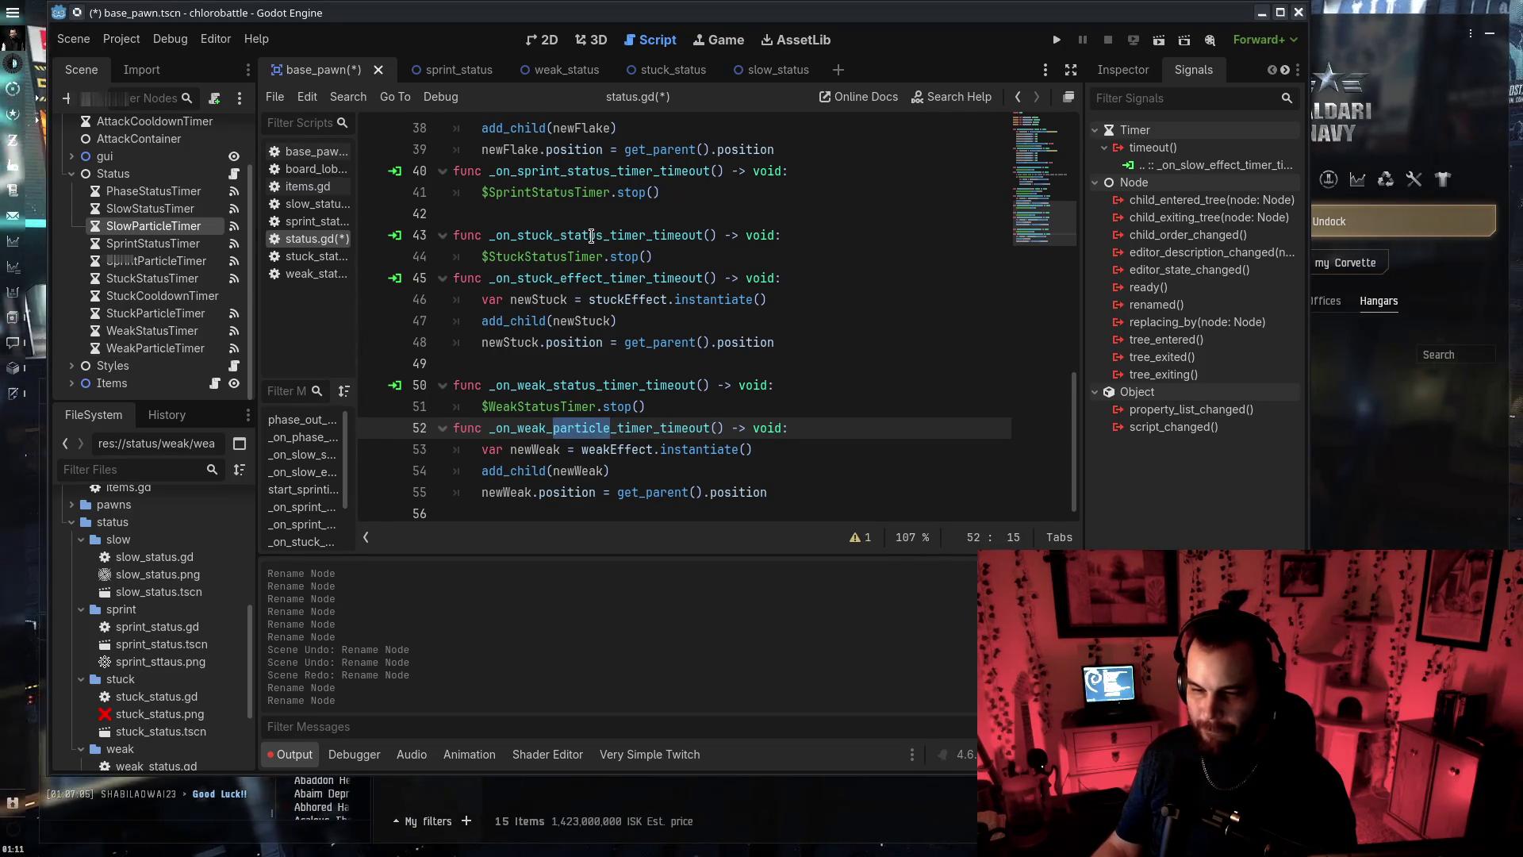
pyautogui.scroll(2, 663, 304)
pyautogui.doubleClick(582, 406)
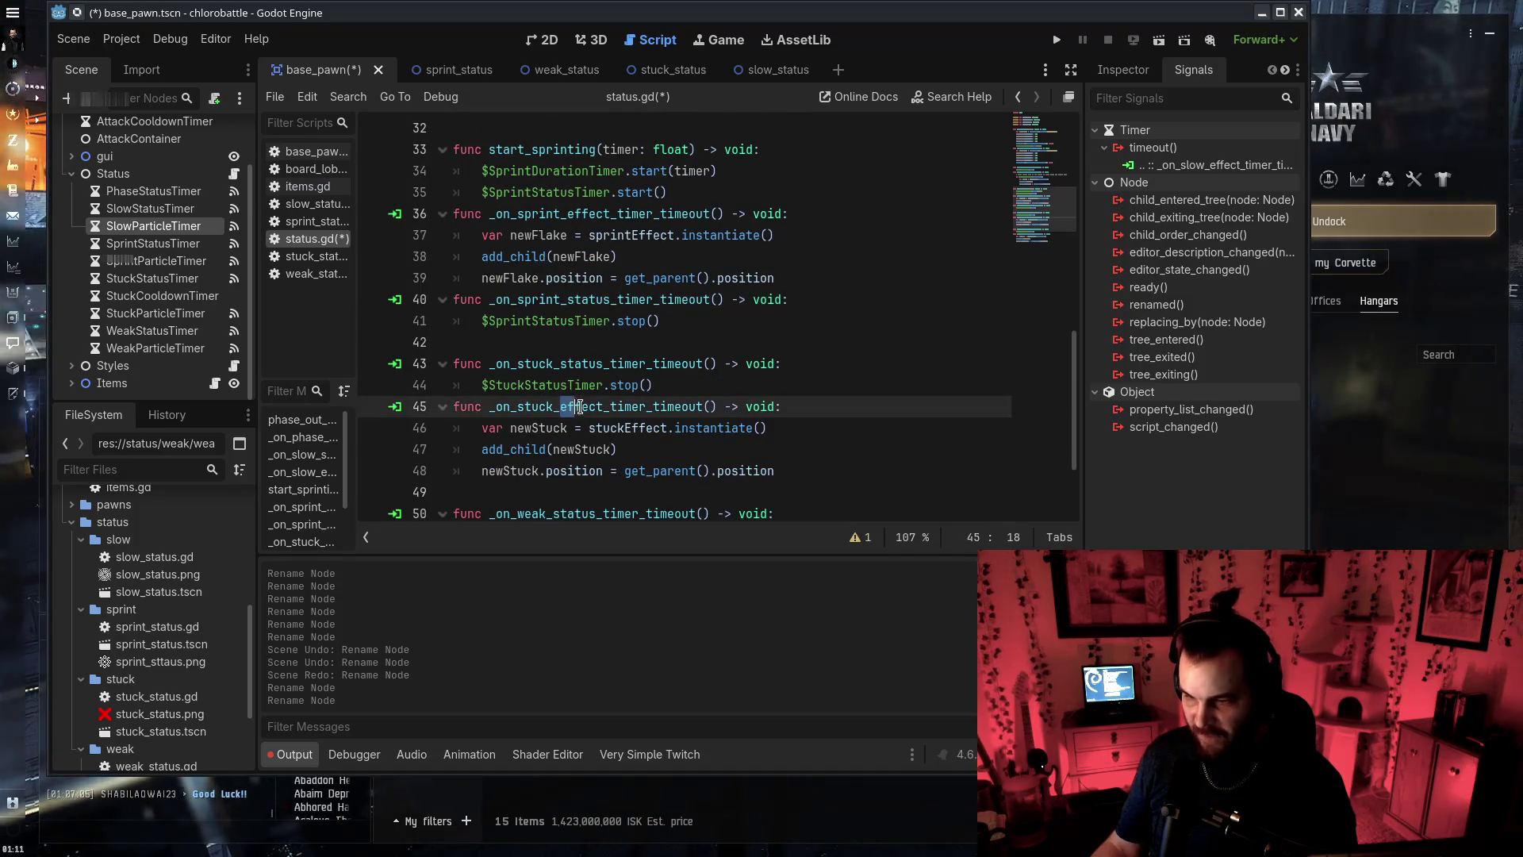
pyautogui.hotkey('ctrl', 'v')
pyautogui.scroll(-2, 681, 390)
pyautogui.hotkey('ctrl', 's')
# Swap 'effect' for 'particle' in the sprint and slow handler names and save status.gd
pyautogui.scroll(4, 660, 319)
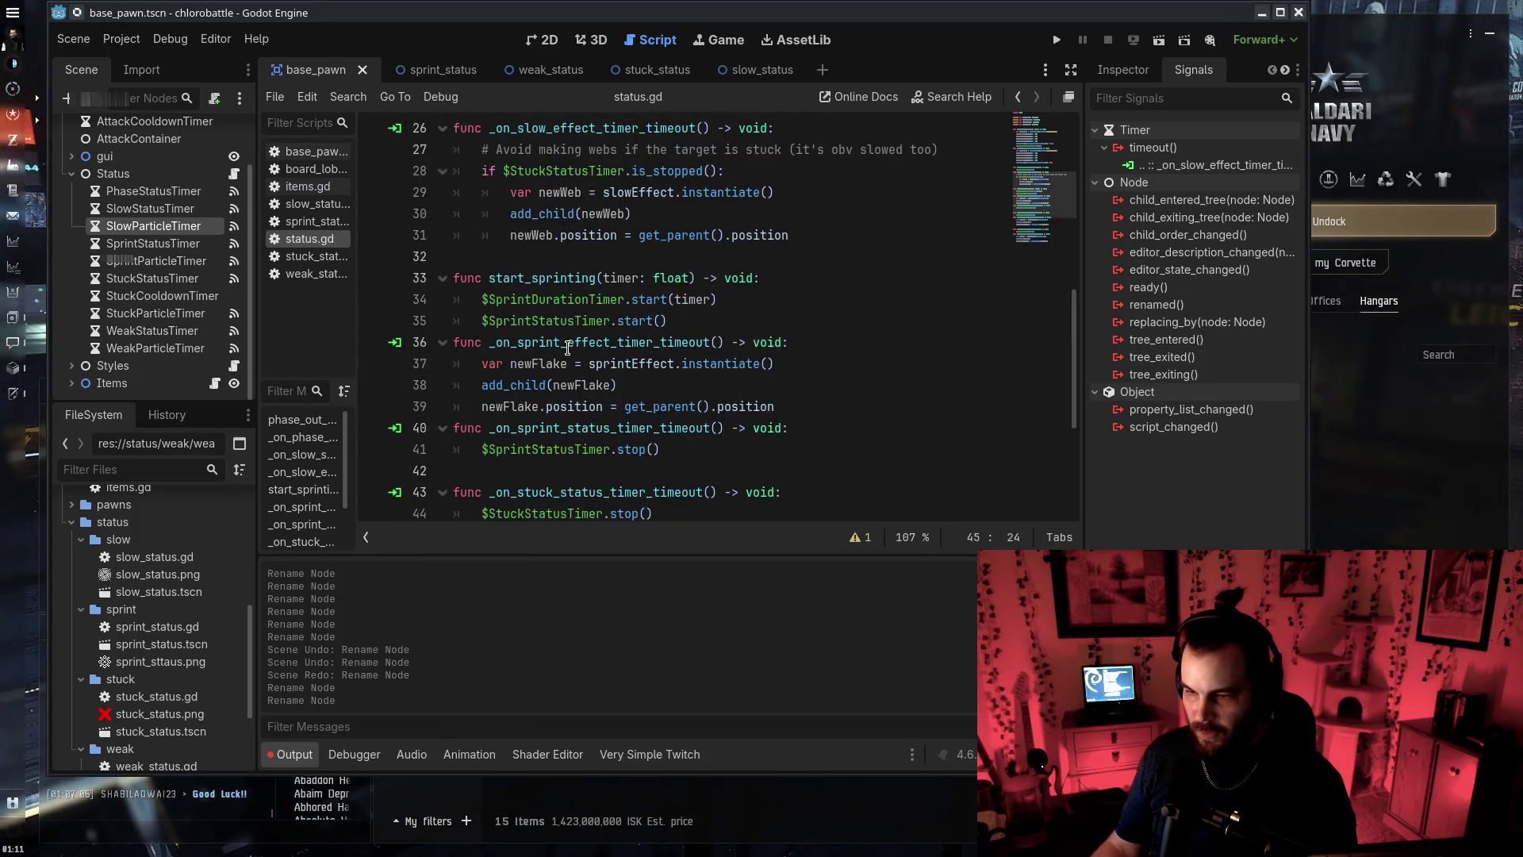
pyautogui.doubleClick(571, 349)
pyautogui.hotkey('ctrl', 'v')
pyautogui.scroll(3, 570, 349)
pyautogui.moveTo(554, 320); pyautogui.dragTo(595, 319)
pyautogui.hotkey('ctrl', 'v')
pyautogui.scroll(5, 581, 315)
pyautogui.hotkey('ctrl', 's')
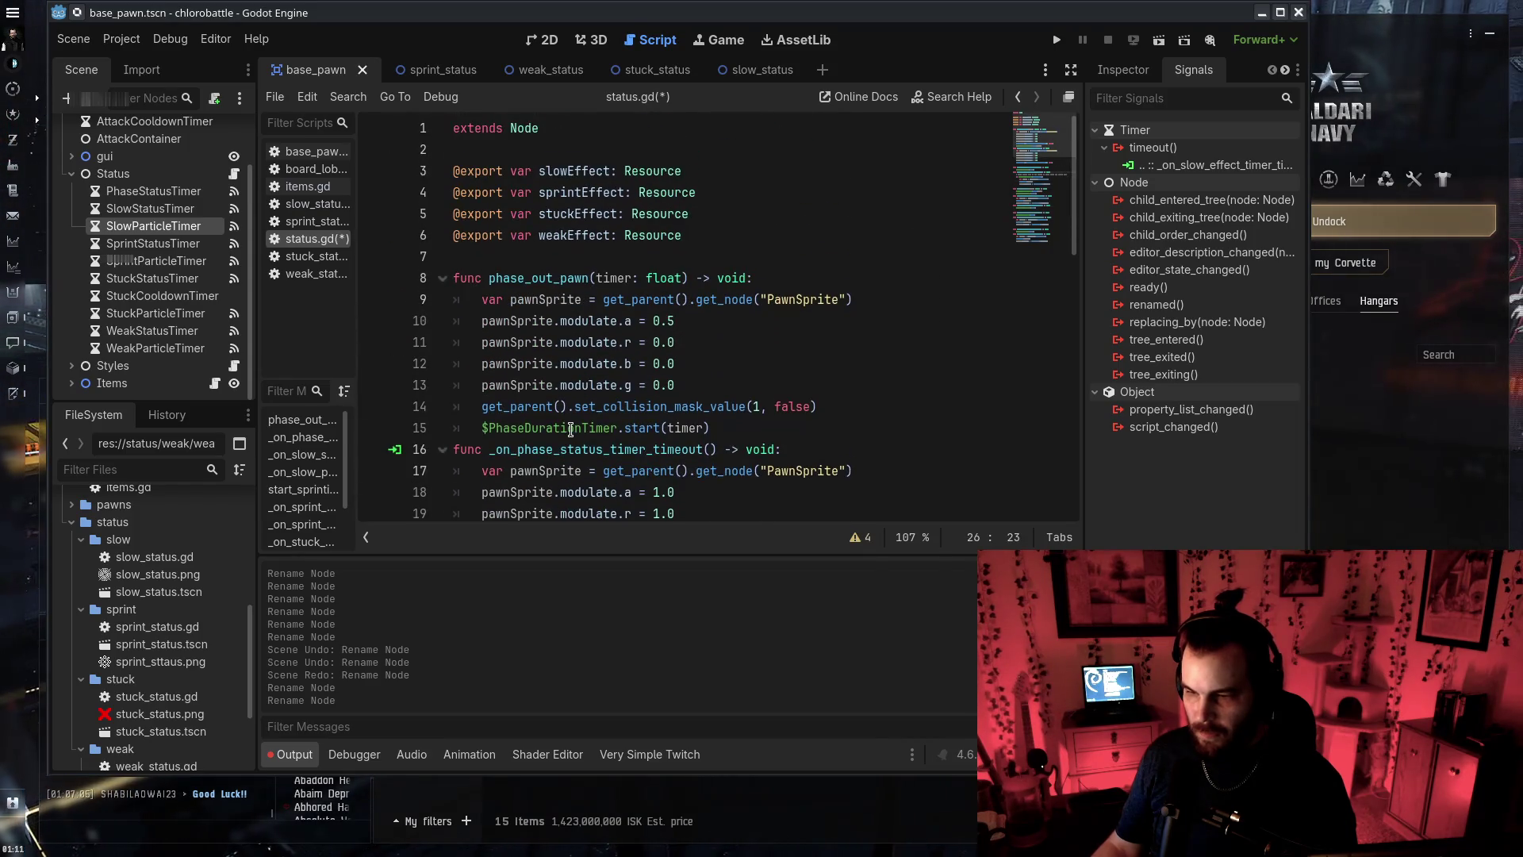
pyautogui.scroll(-12, 572, 460)
pyautogui.click(188, 351)
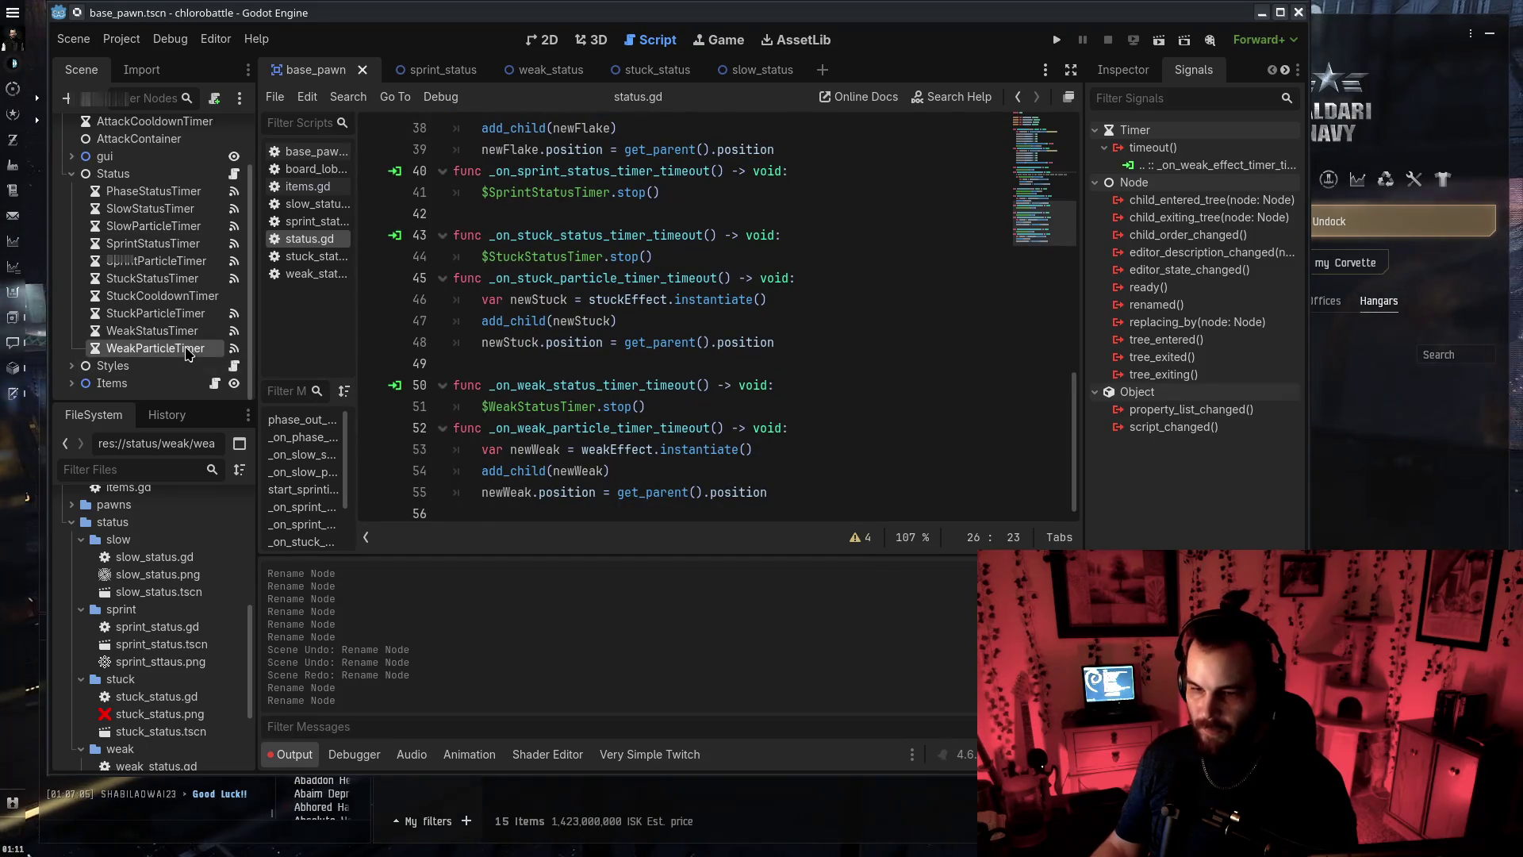
# Reconnect WeakParticleTimer's timeout from the old effect handler to _on_weak_particle_timer_timeout
pyautogui.rightClick(1214, 165)
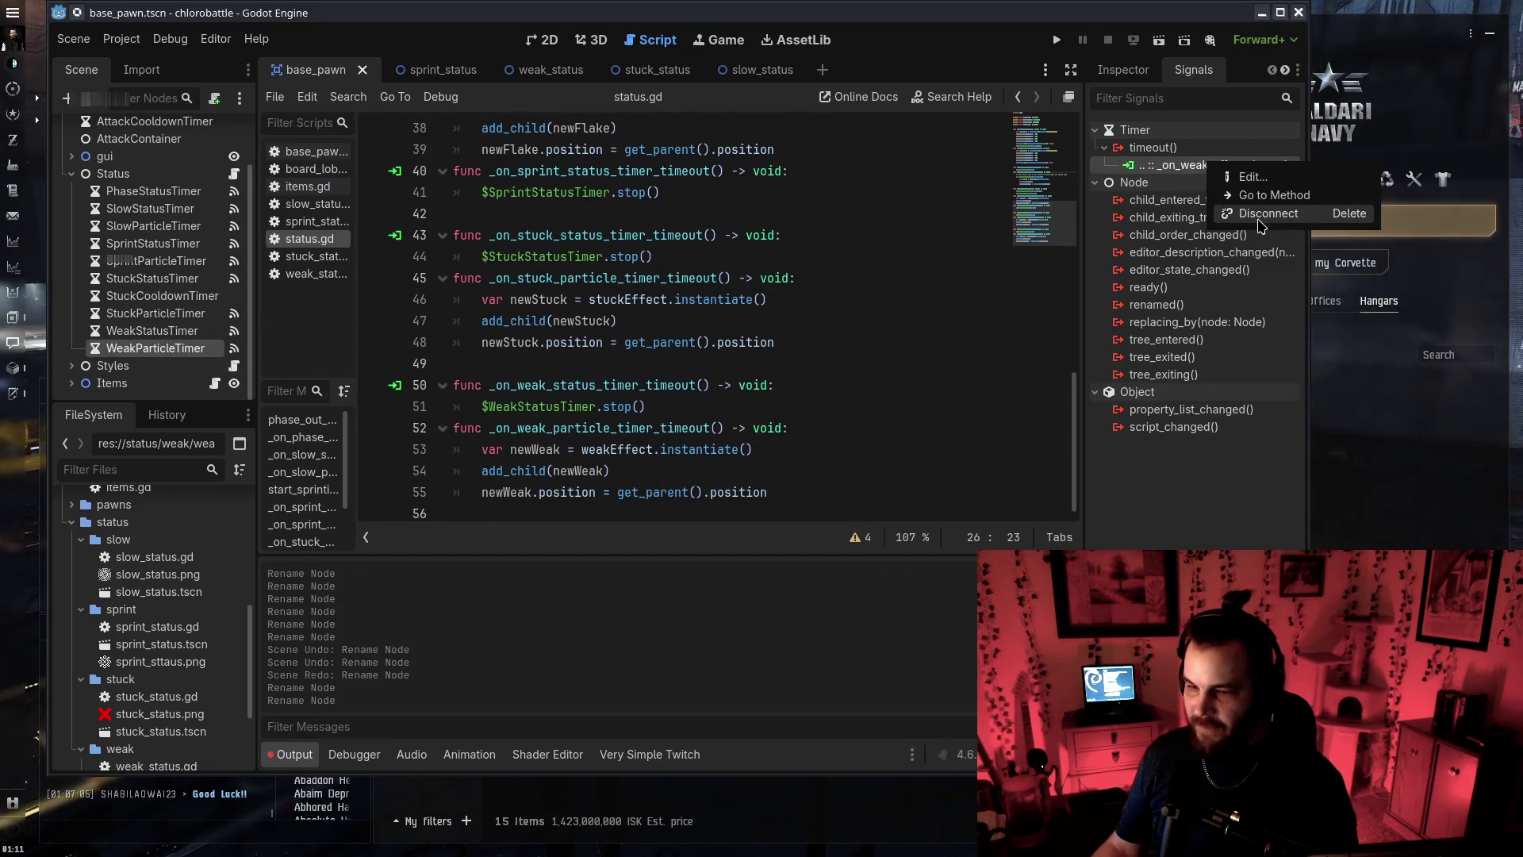
pyautogui.click(1256, 212)
pyautogui.click(1152, 148)
pyautogui.rightClick(1154, 149)
pyautogui.click(1182, 158)
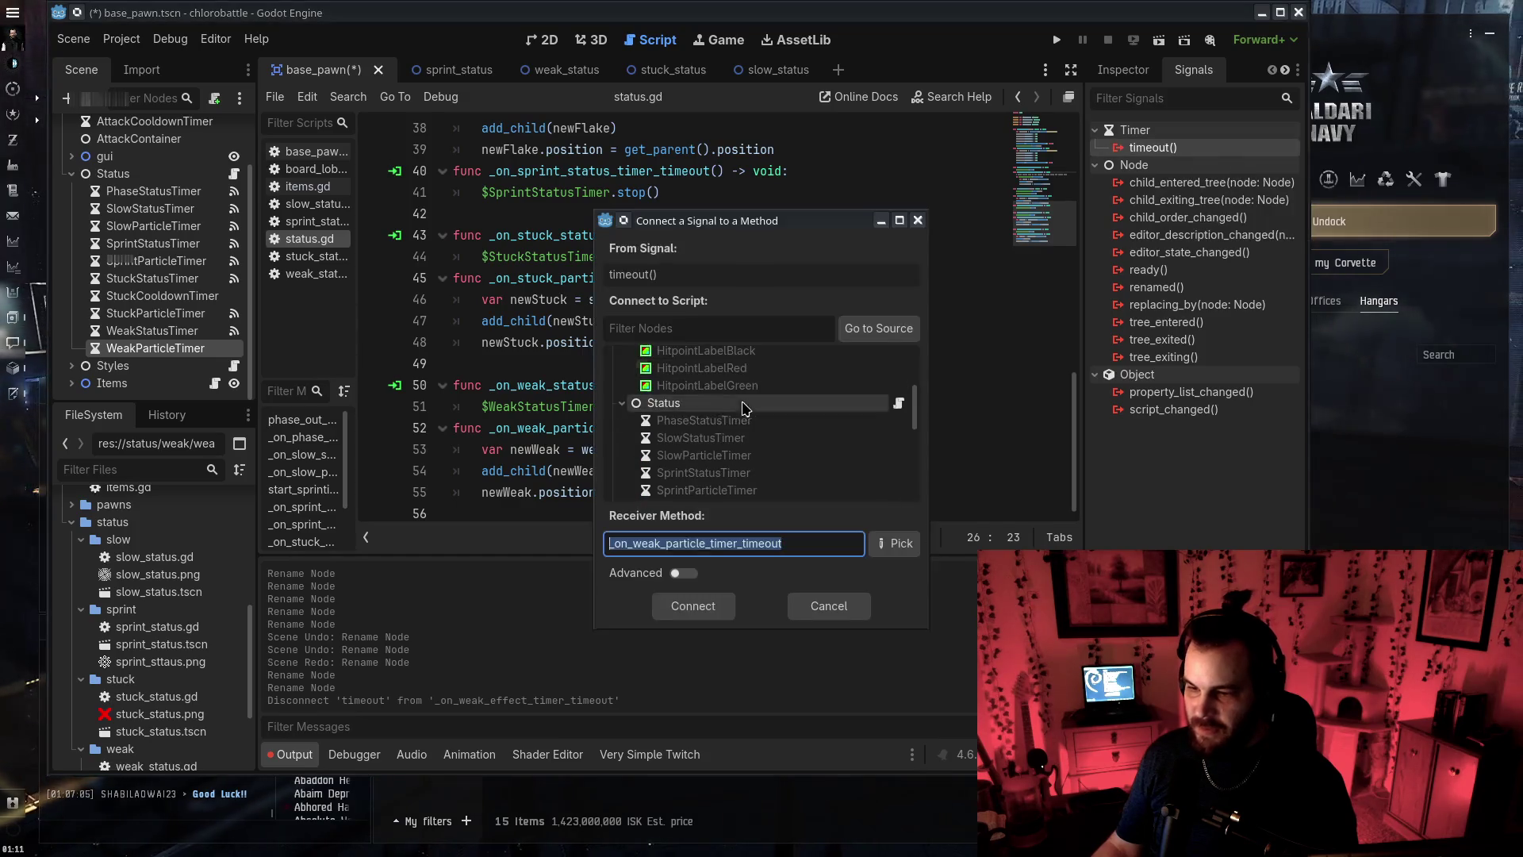
pyautogui.click(693, 606)
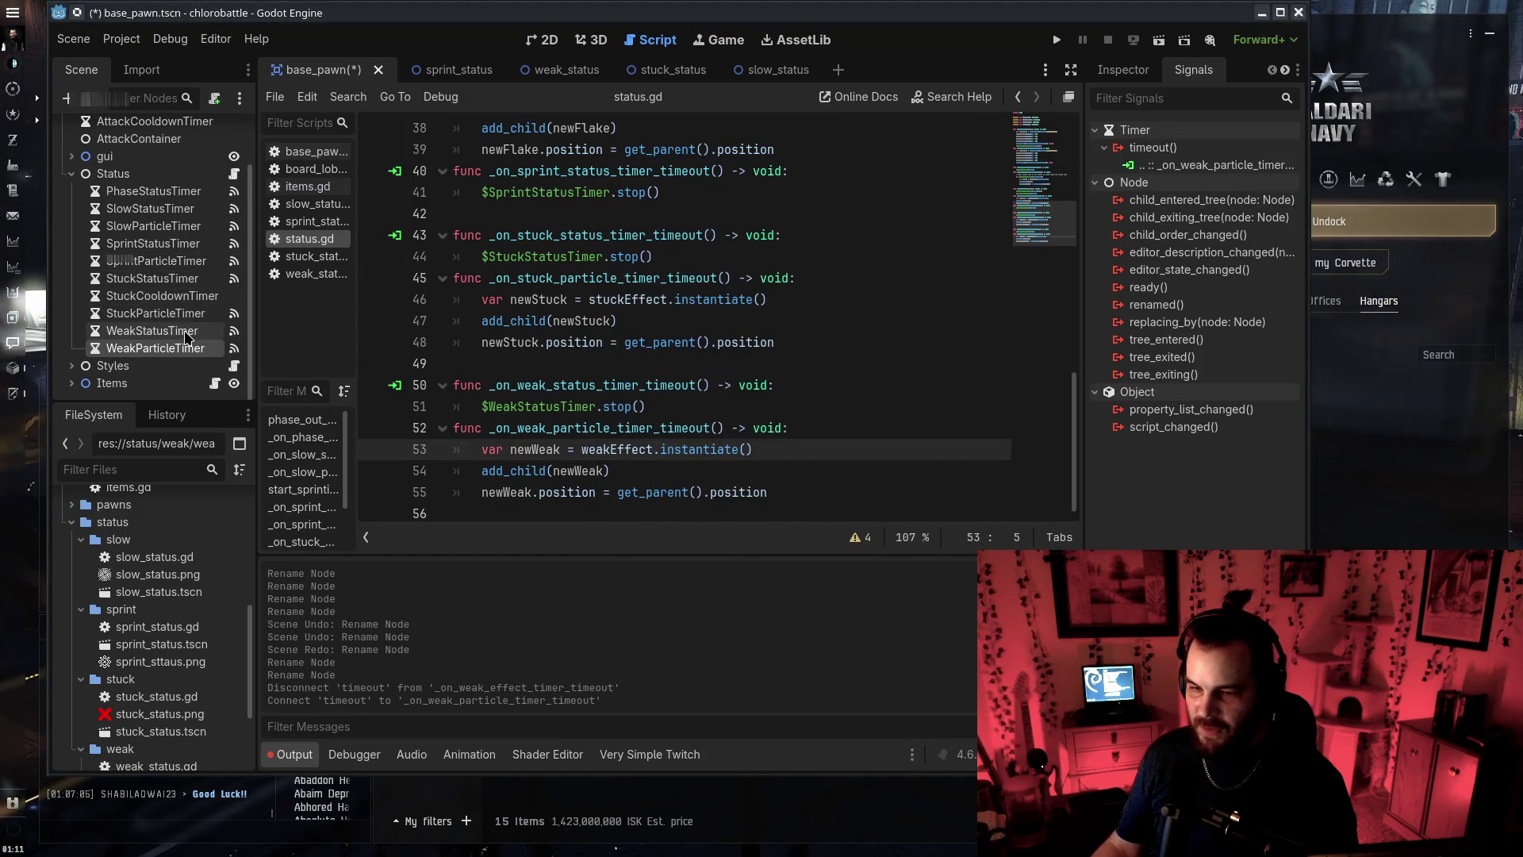
# Reconnect StuckParticleTimer's timeout to the Status node's _on_stuck_particle_timer_timeout
pyautogui.click(155, 313)
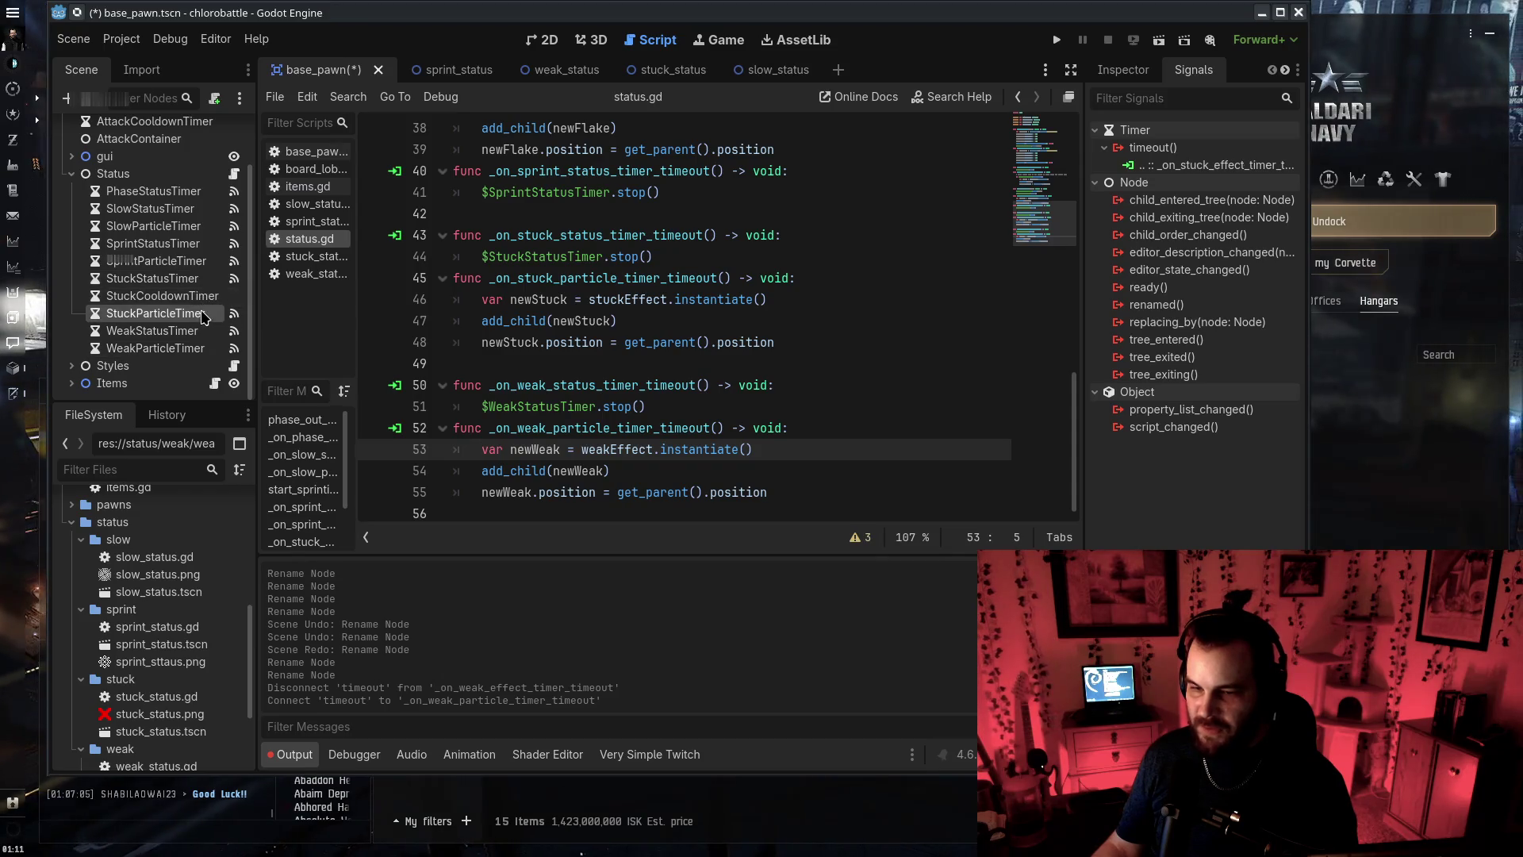
pyautogui.rightClick(1238, 164)
pyautogui.click(1269, 170)
pyautogui.rightClick(1198, 148)
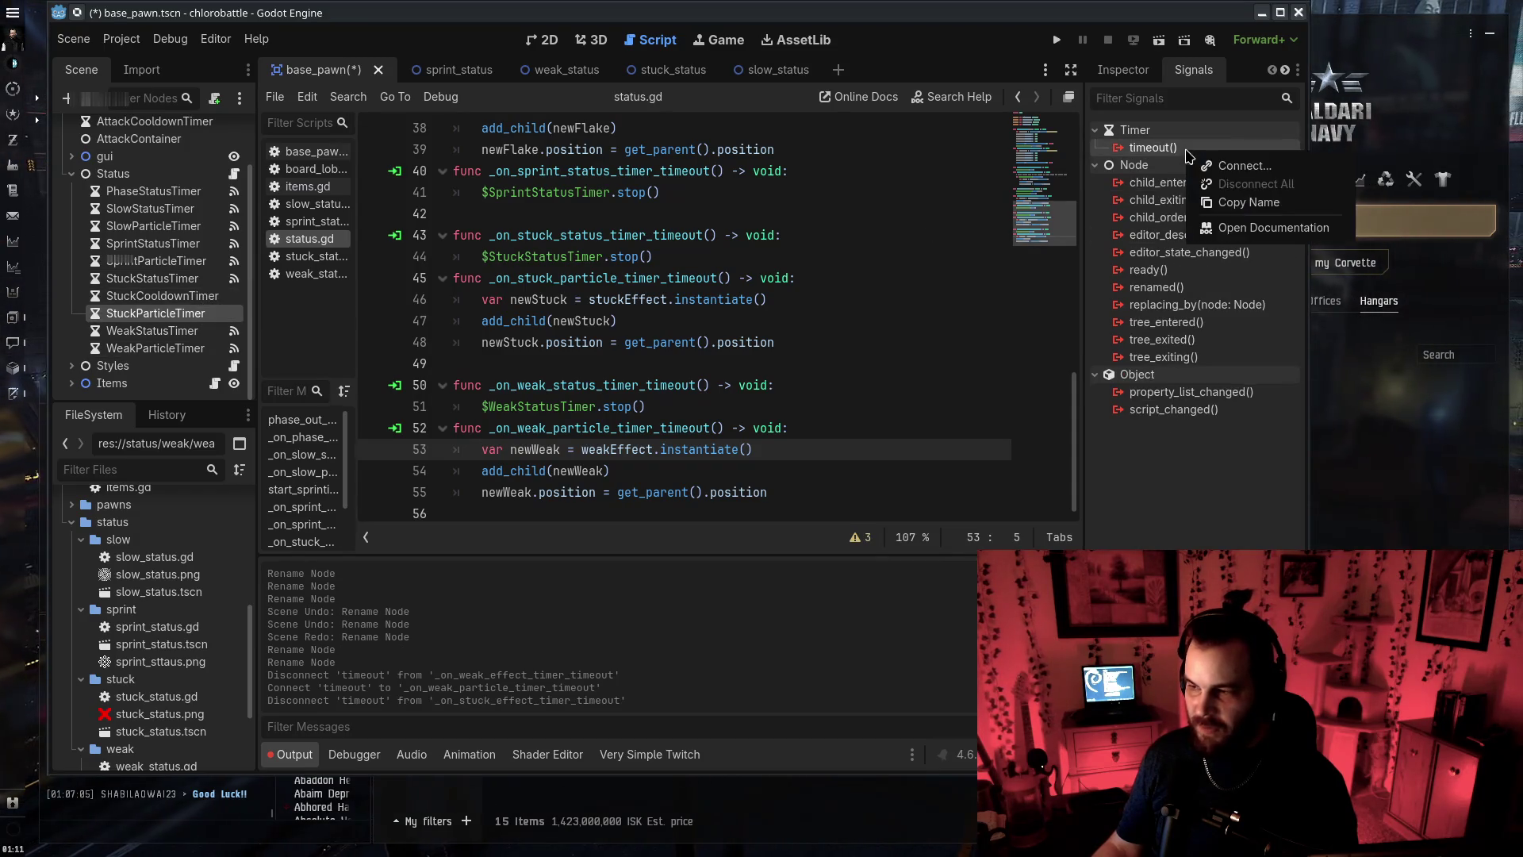
pyautogui.click(1226, 160)
pyautogui.scroll(-3, 714, 428)
pyautogui.click(696, 479)
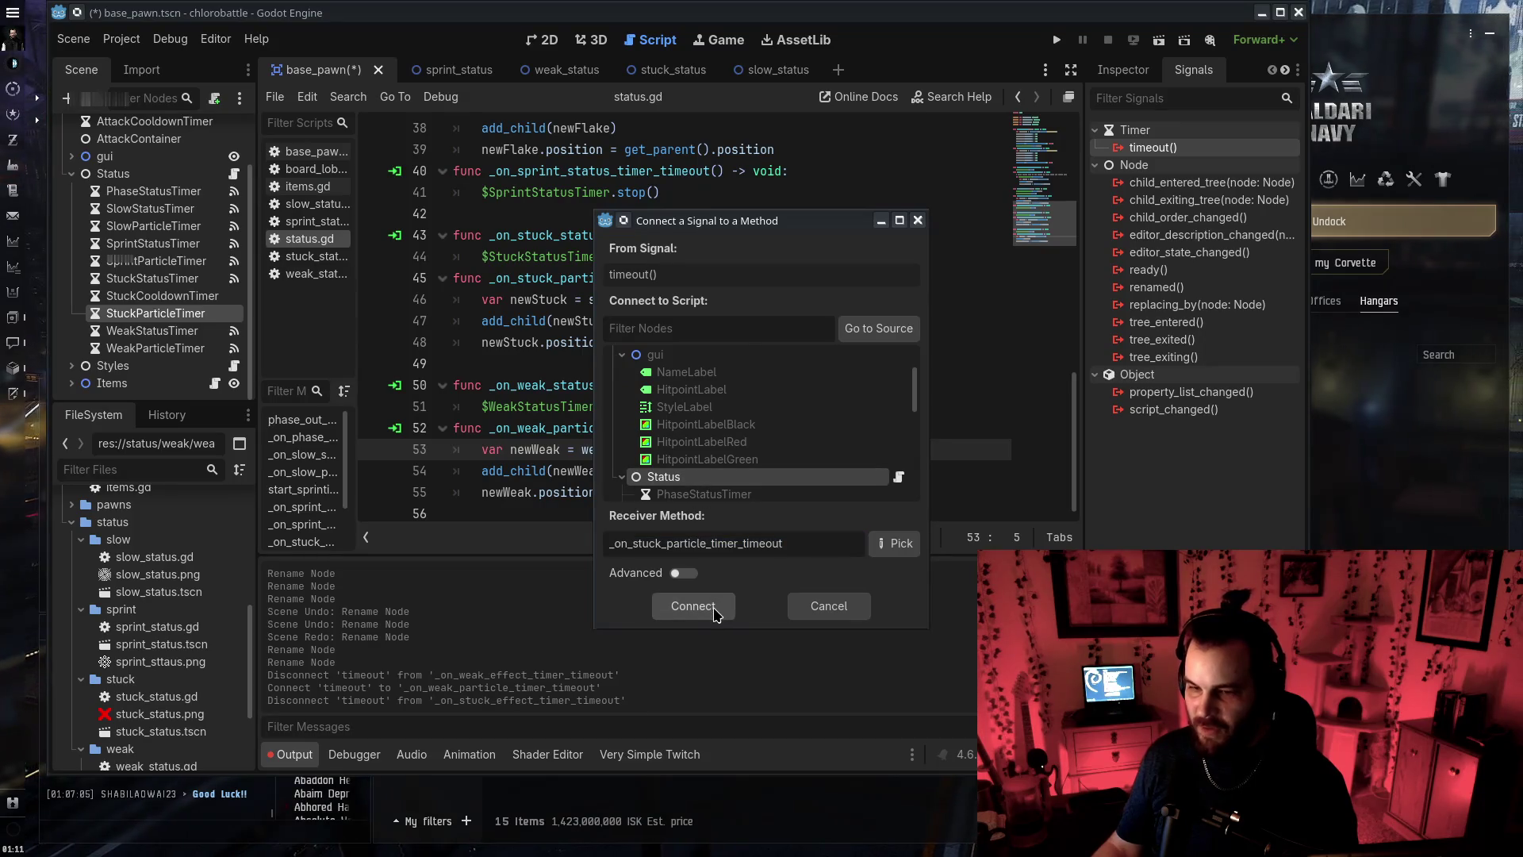
pyautogui.click(692, 606)
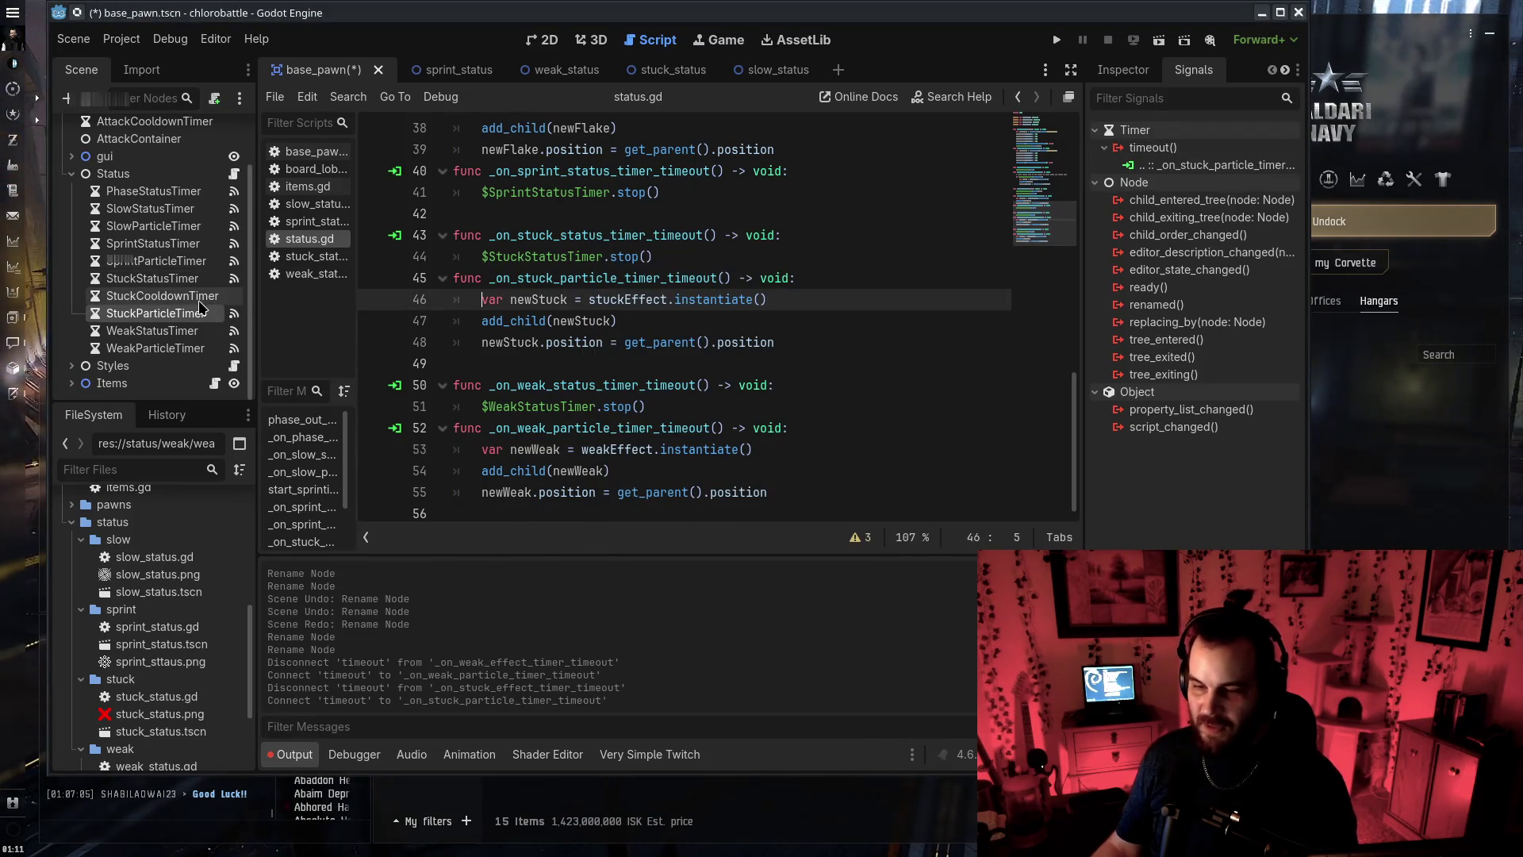
pyautogui.scroll(2, 628, 424)
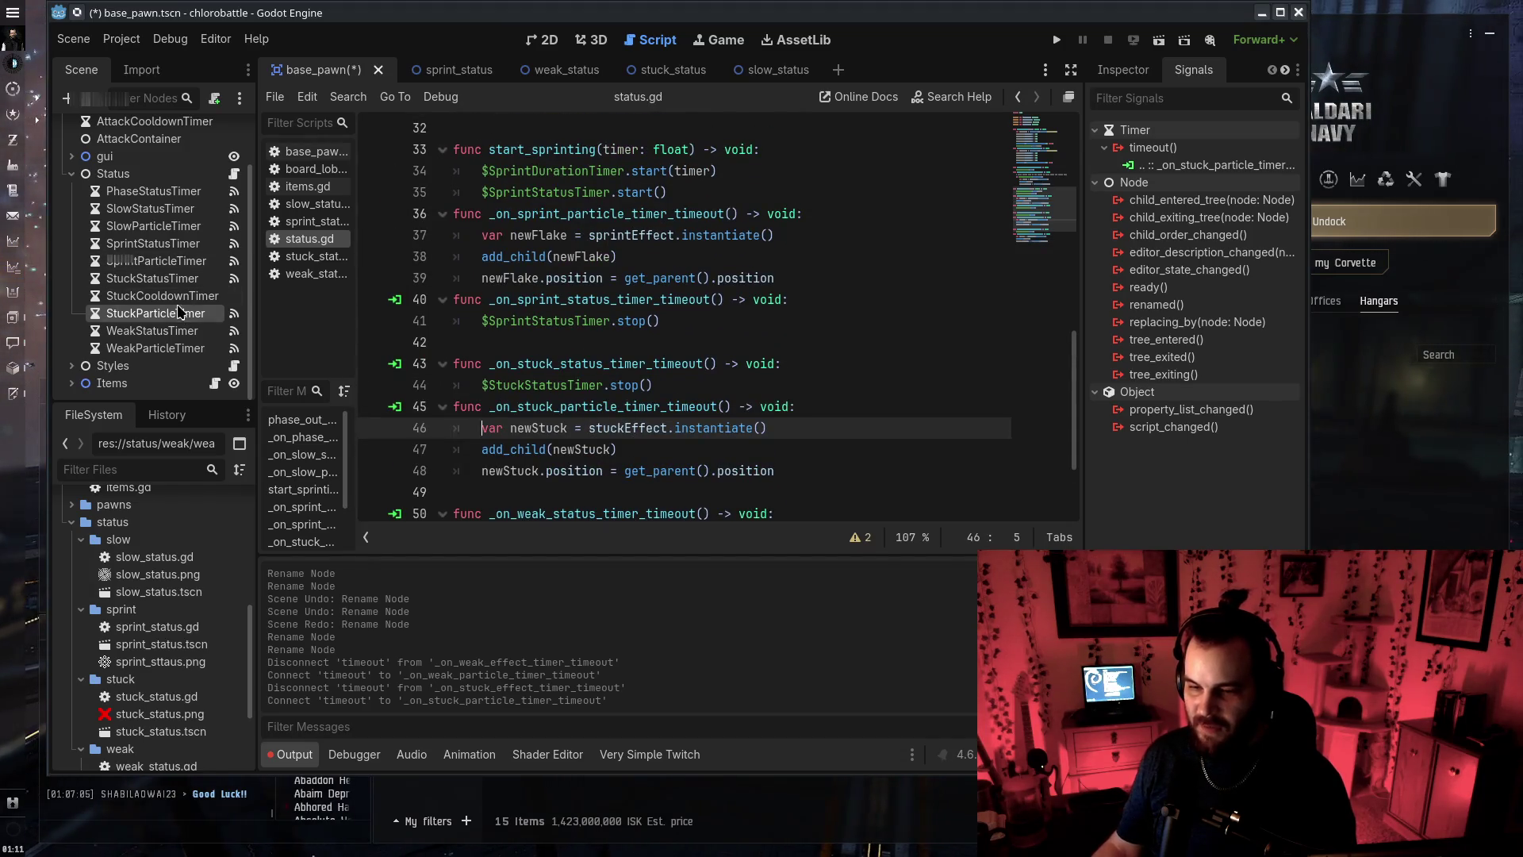
pyautogui.click(218, 298)
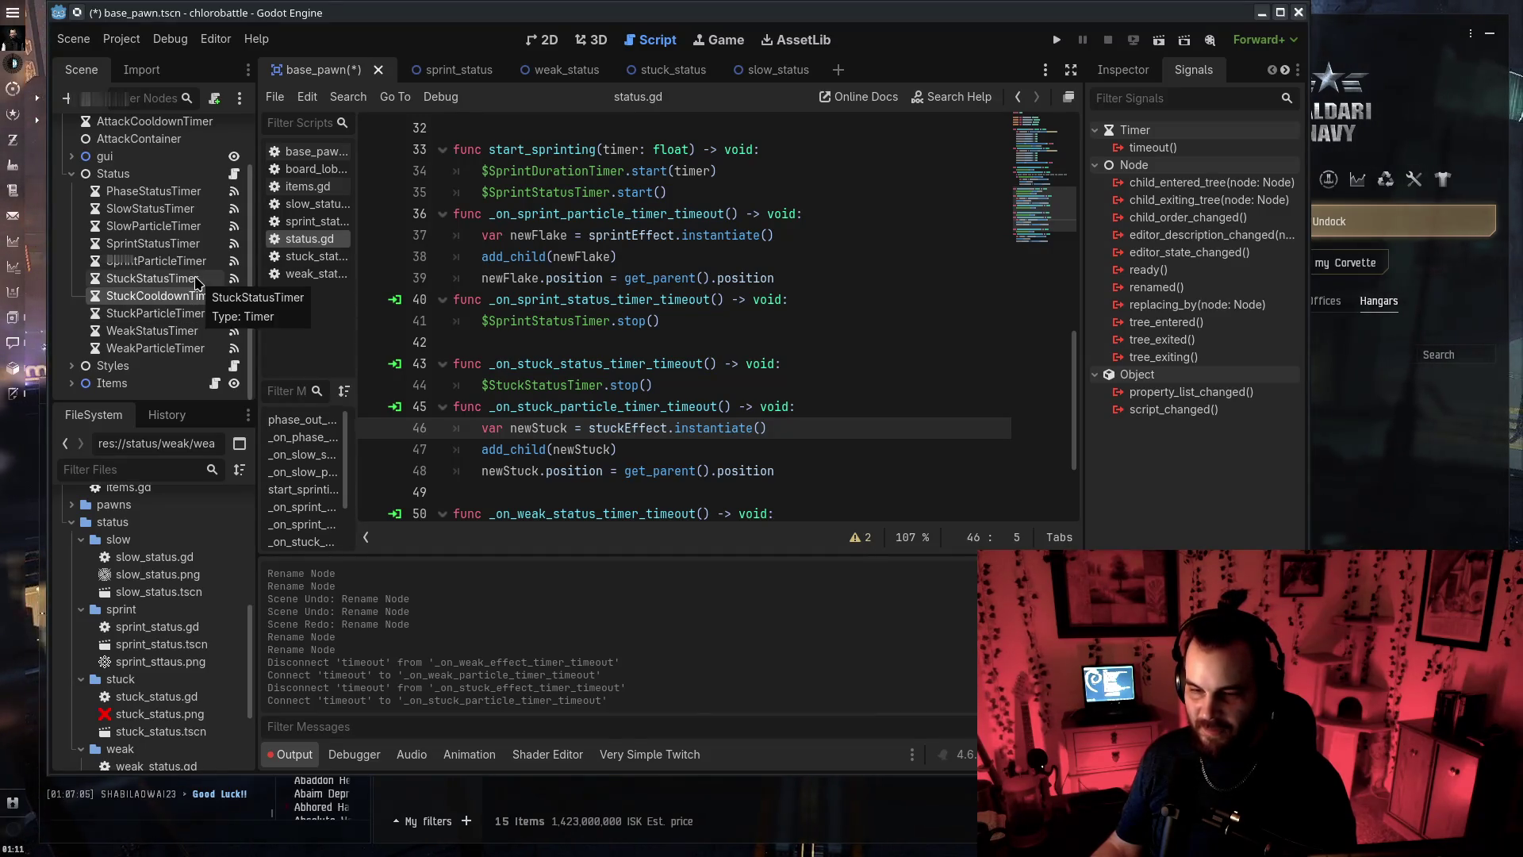
# Reconnect SprintParticleTimer's timeout to _on_sprint_particle_timer_timeout
pyautogui.click(156, 261)
pyautogui.rightClick(1202, 165)
pyautogui.click(1261, 212)
pyautogui.rightClick(1154, 147)
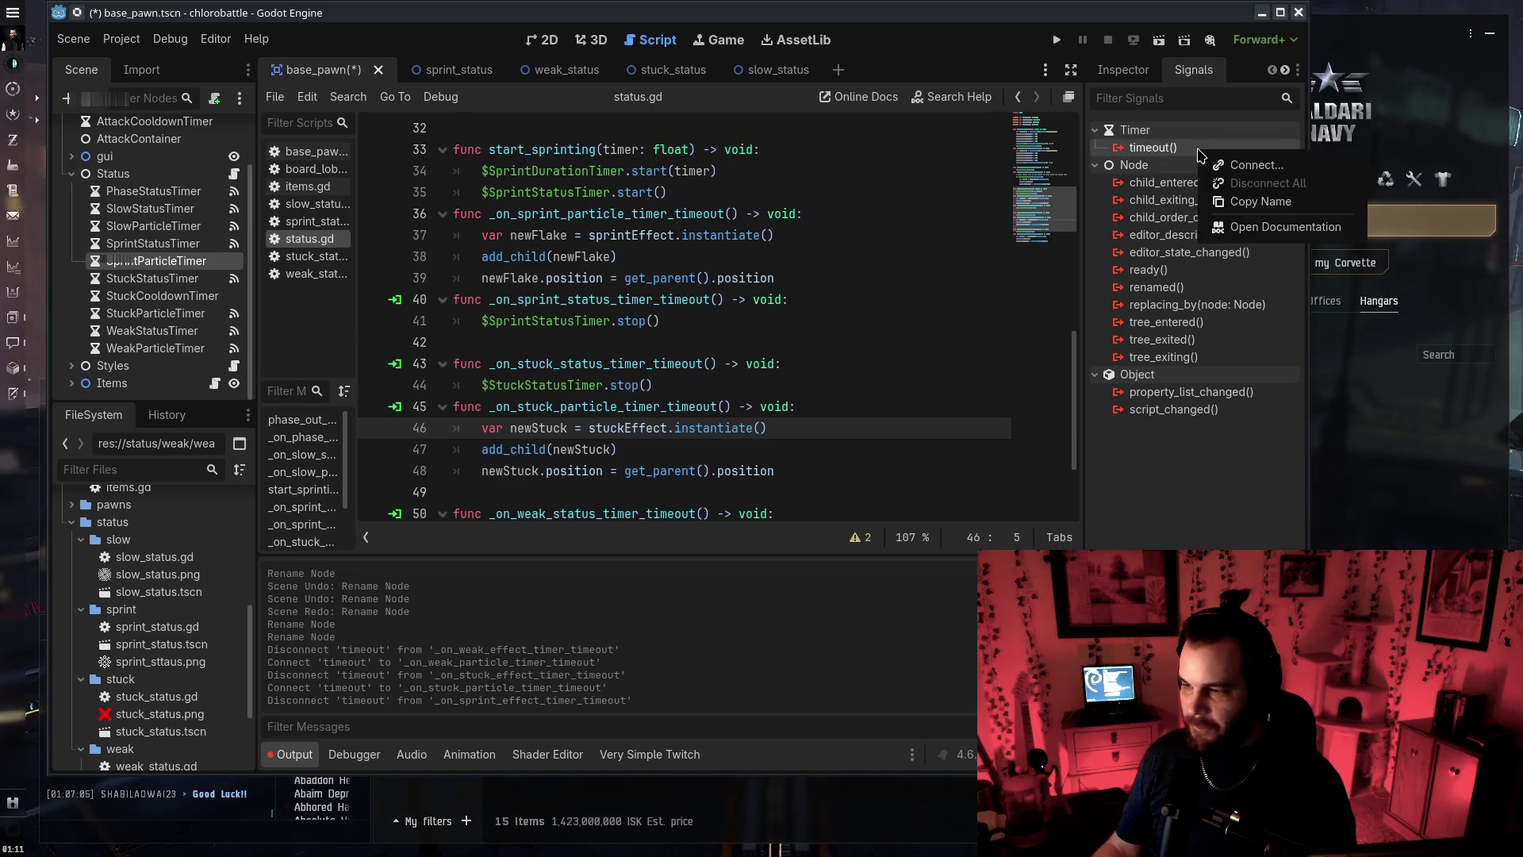
pyautogui.click(1182, 157)
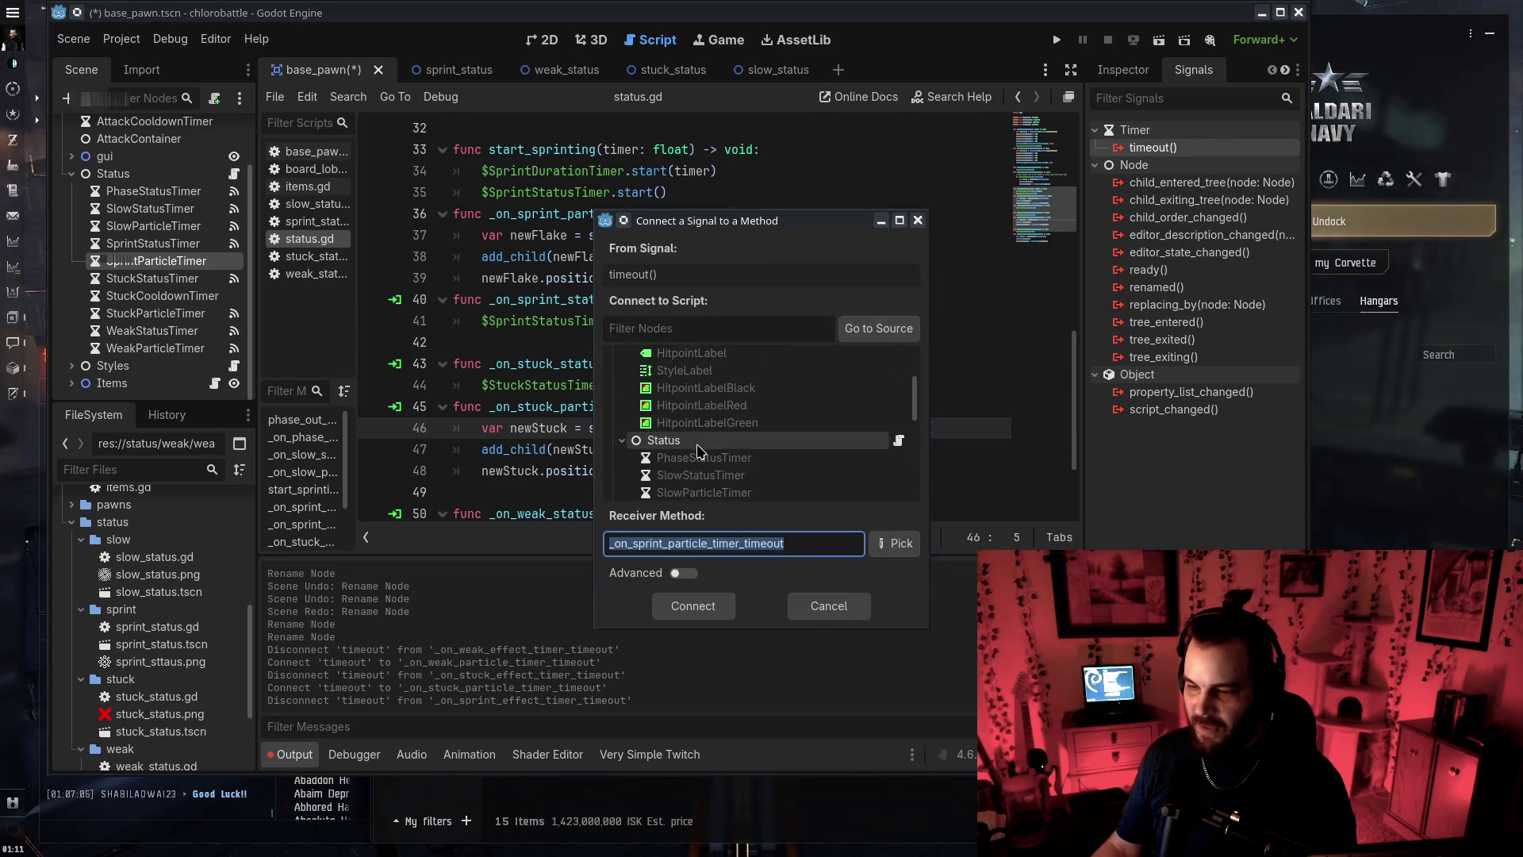
pyautogui.click(691, 606)
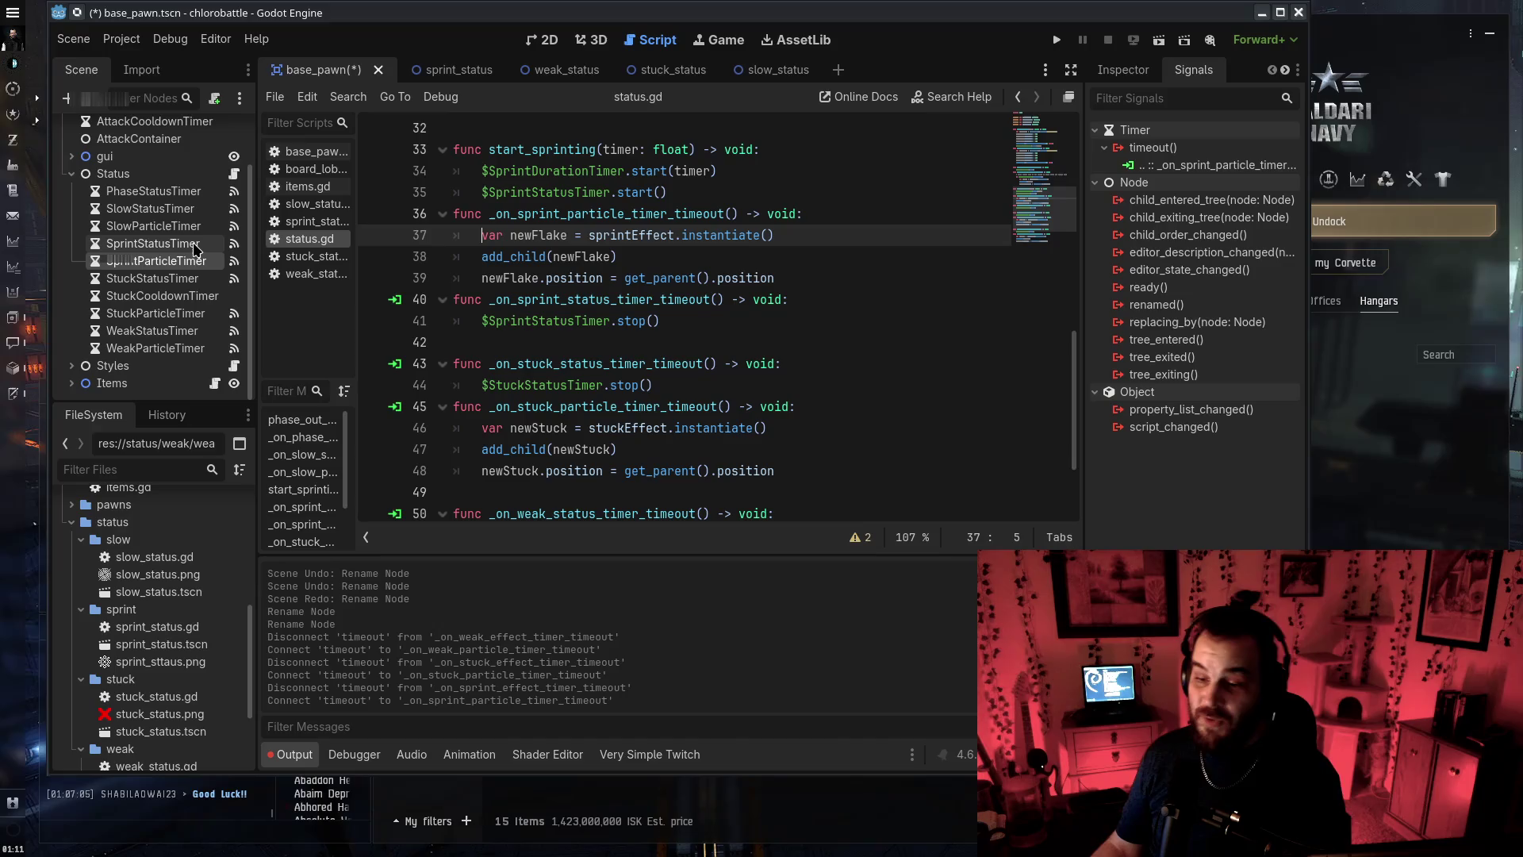
# Reconnect SlowParticleTimer's timeout to _on_slow_particle_timer_timeout
pyautogui.click(154, 226)
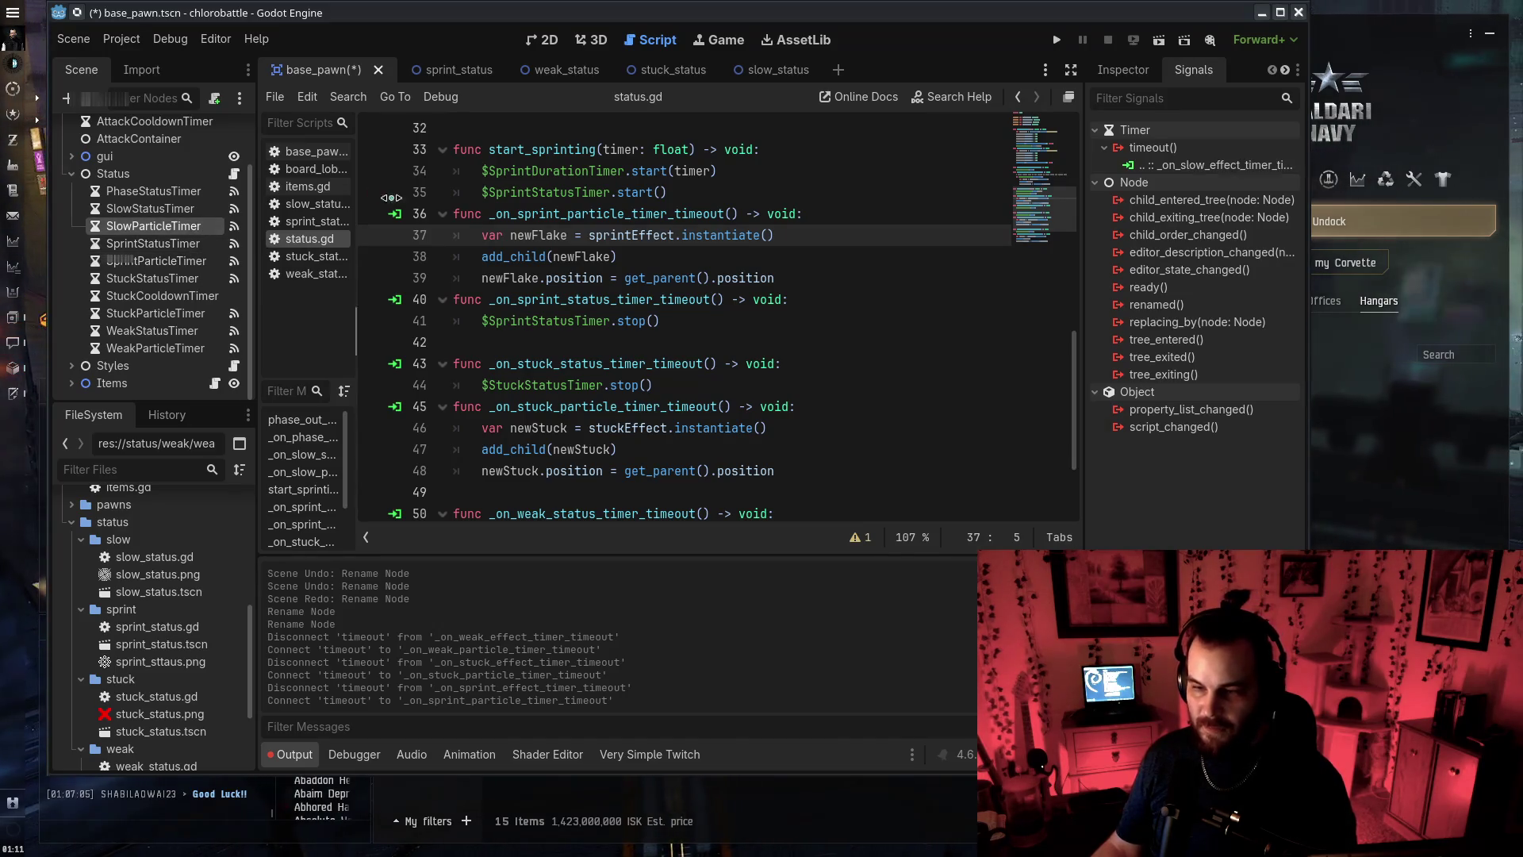
pyautogui.rightClick(1206, 166)
pyautogui.click(1256, 218)
pyautogui.rightClick(1153, 148)
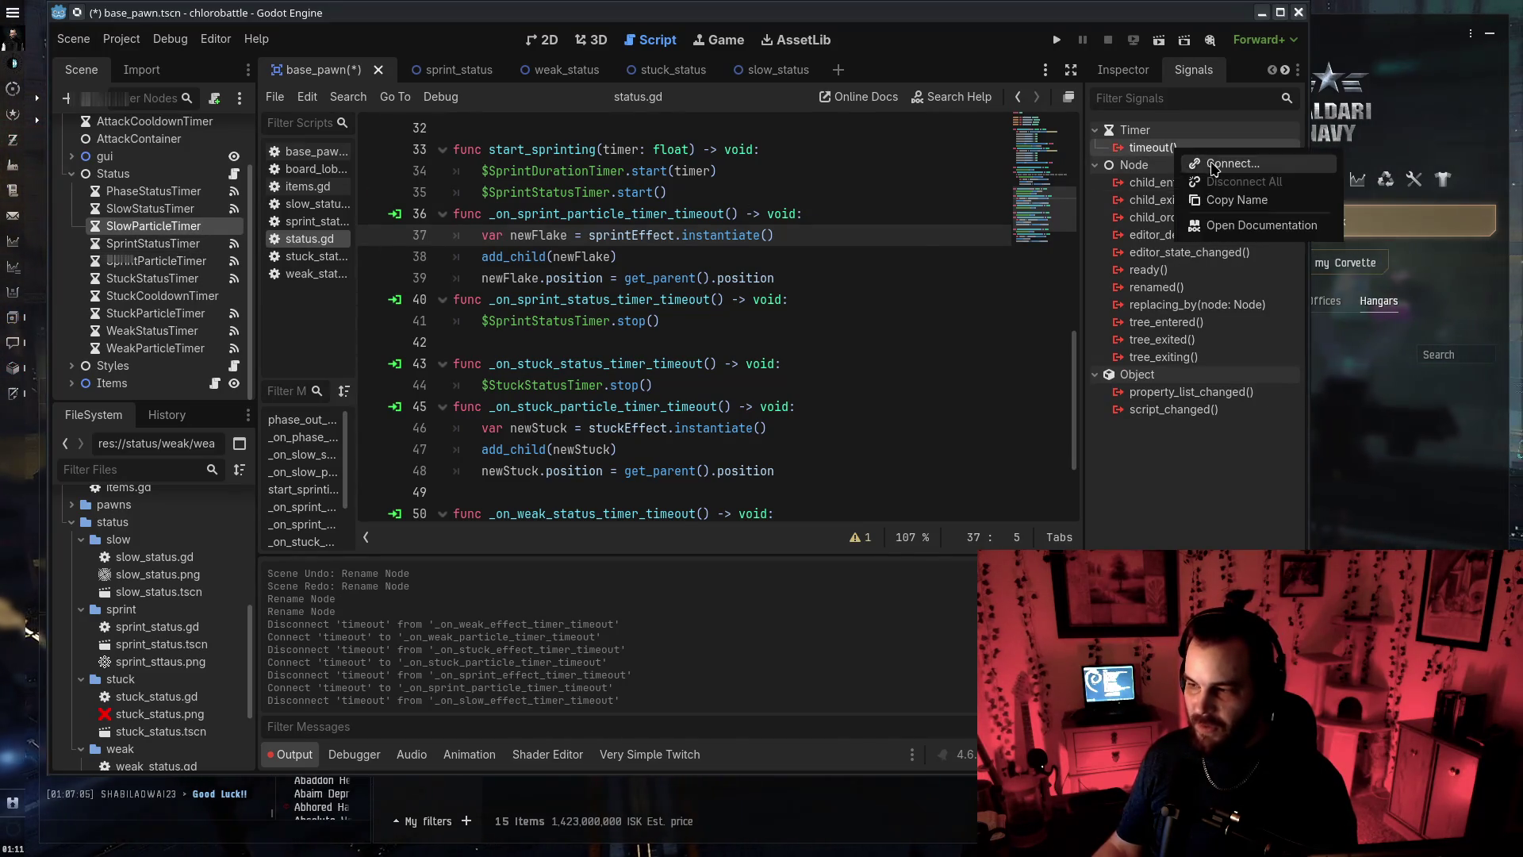
pyautogui.click(1182, 157)
pyautogui.click(693, 606)
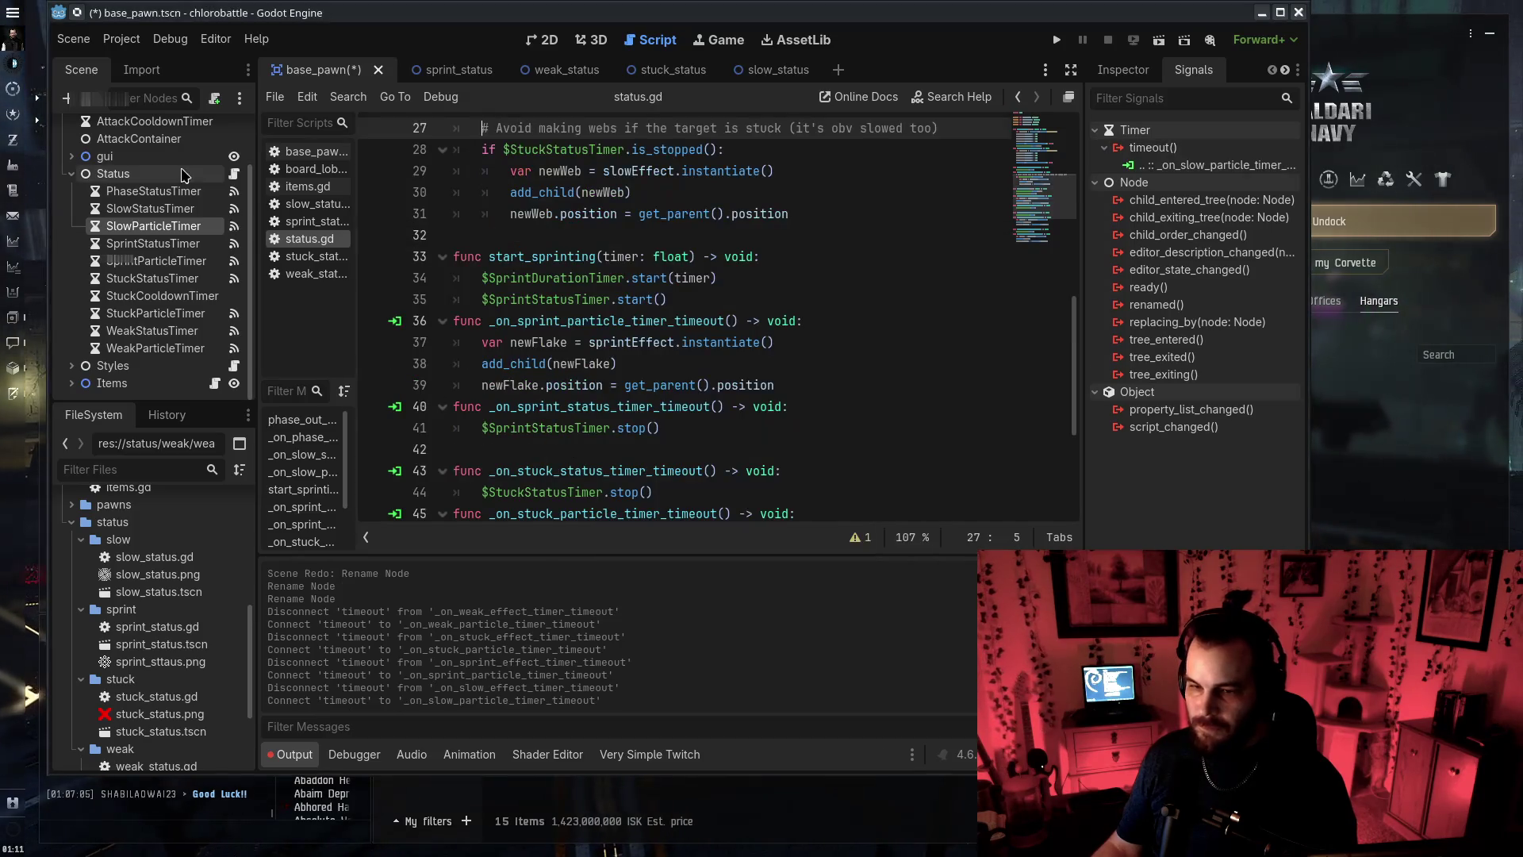
# Save the base_pawn scene and run the project to test the changes
pyautogui.click(646, 339)
pyautogui.scroll(-3, 588, 259)
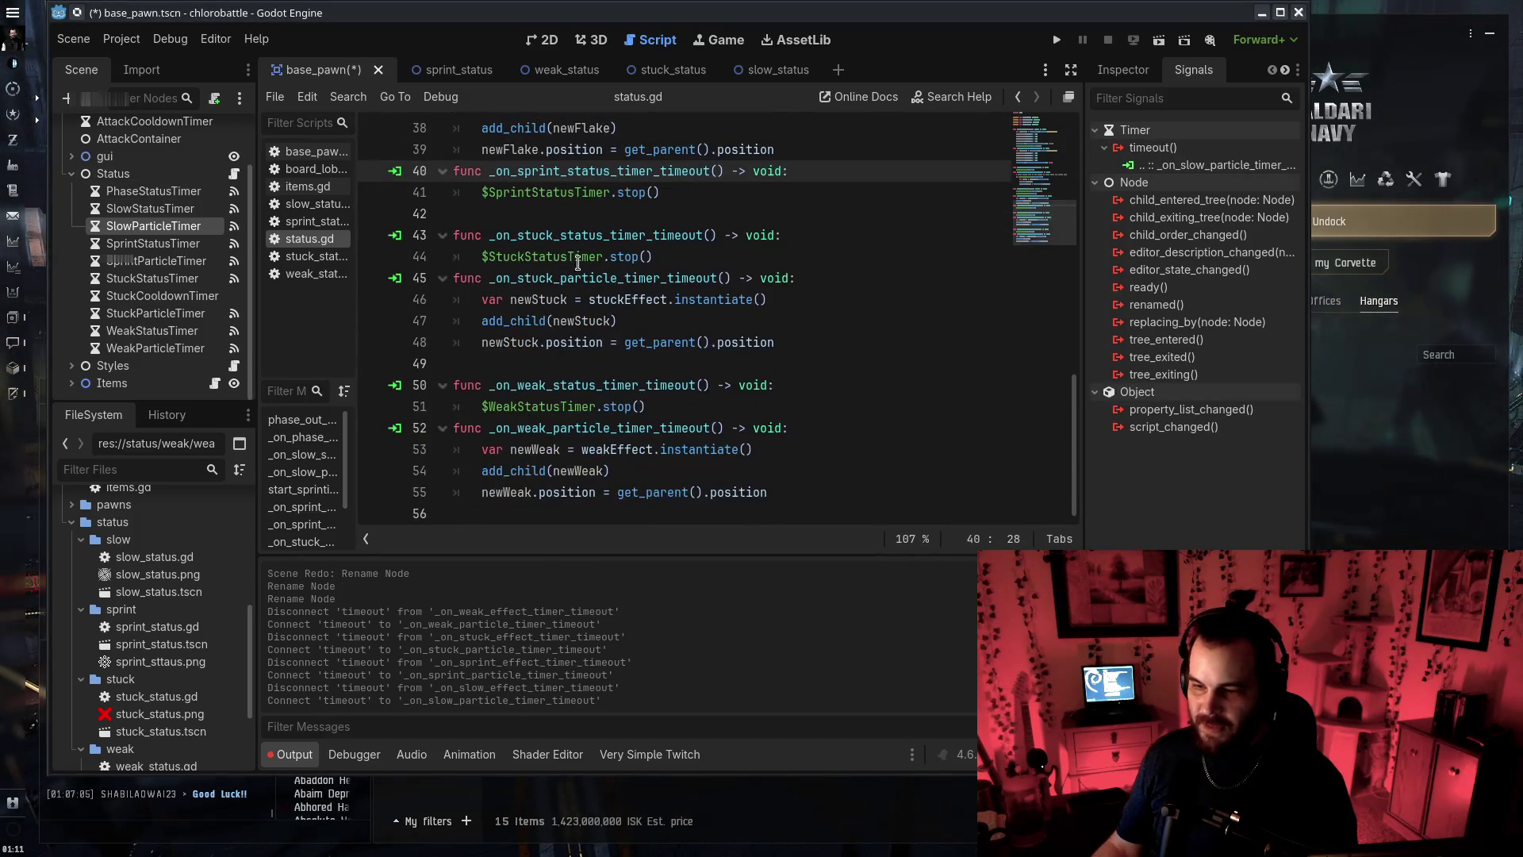
pyautogui.scroll(6, 560, 420)
pyautogui.scroll(6, 594, 422)
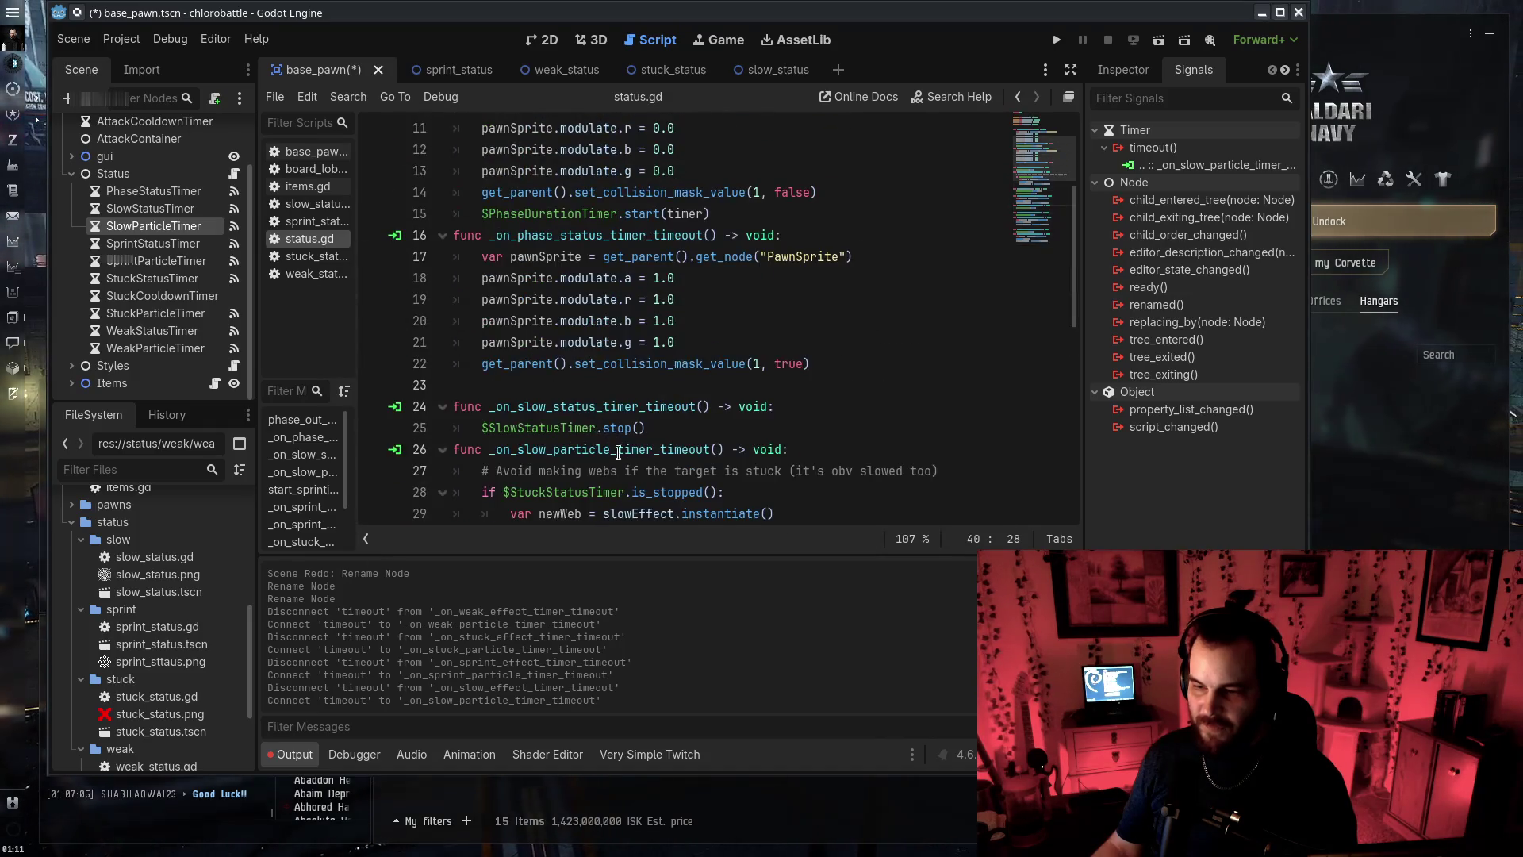
pyautogui.scroll(-8, 595, 422)
pyautogui.hotkey('ctrl', 's')
pyautogui.click(1056, 39)
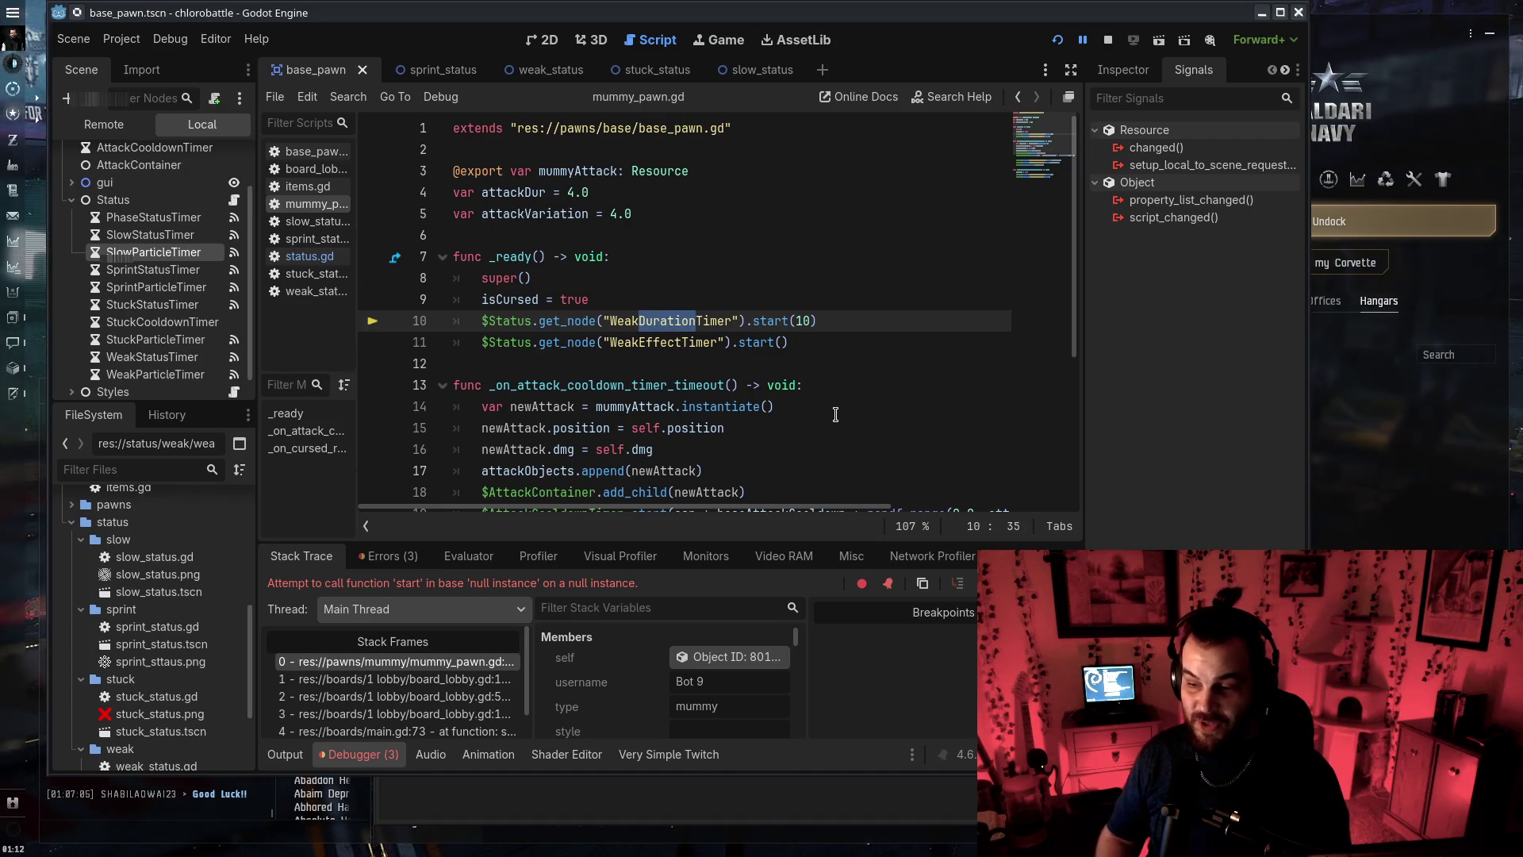
# In mummy_pawn.gd, rename the weak timer references to WeakStatusTimer and WeakParticleTimer
pyautogui.write('Status')
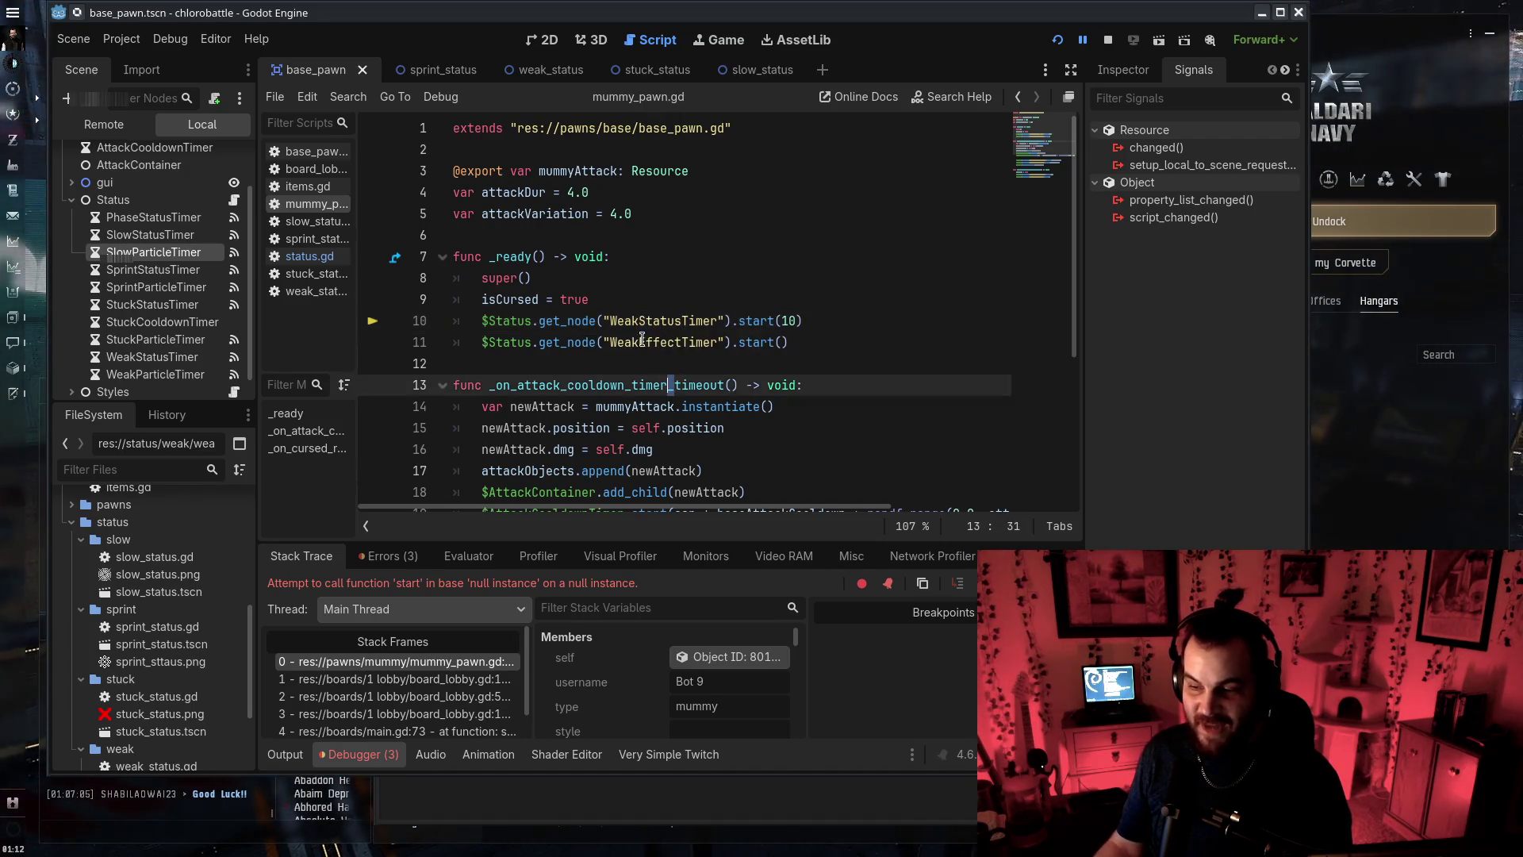
pyautogui.moveTo(639, 342); pyautogui.dragTo(680, 342)
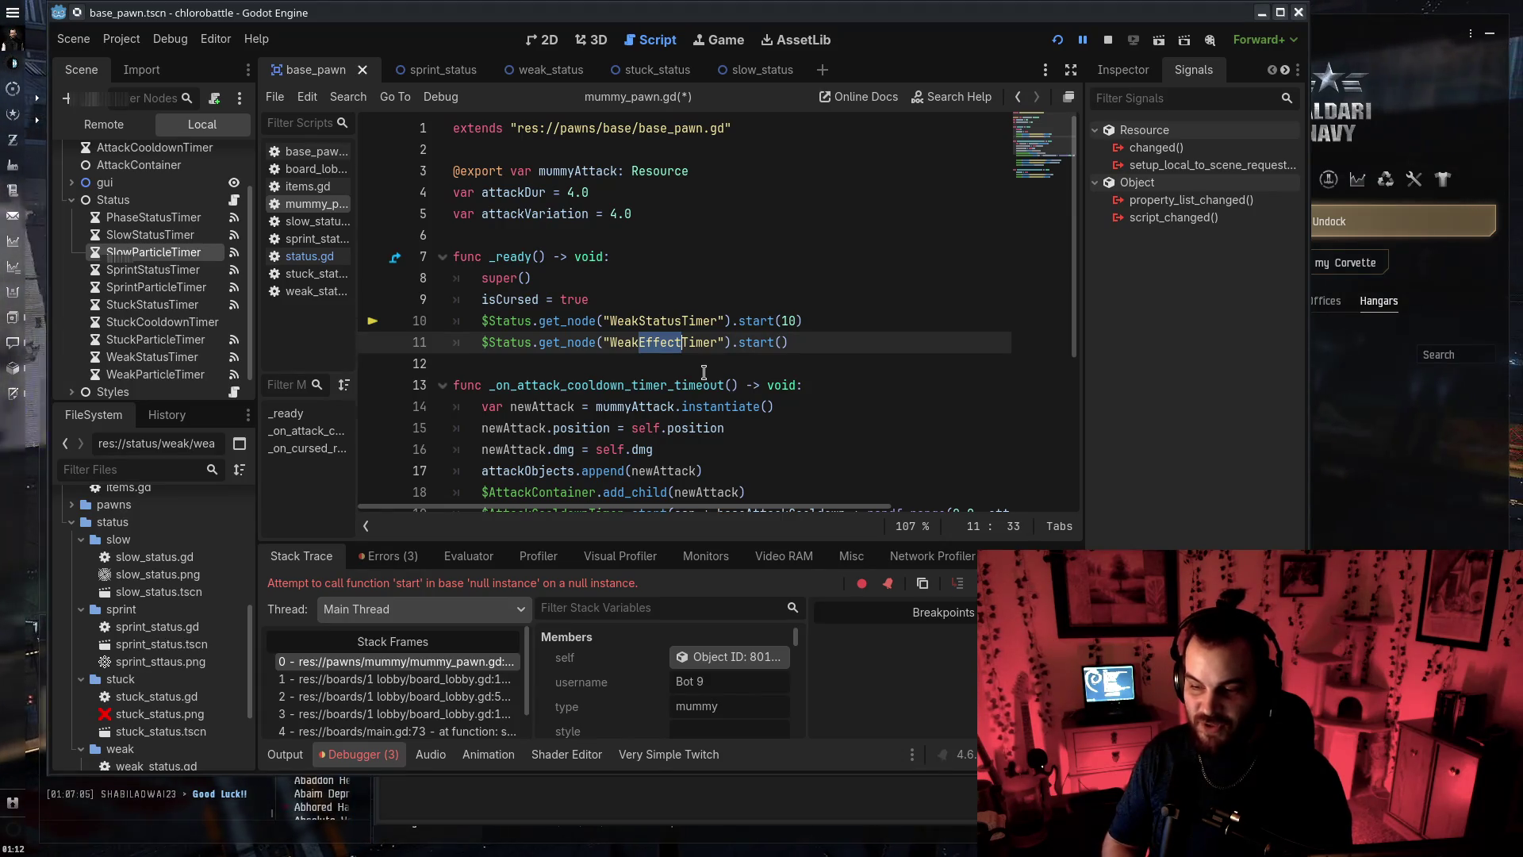
pyautogui.write('Particle')
pyautogui.scroll(-4, 698, 357)
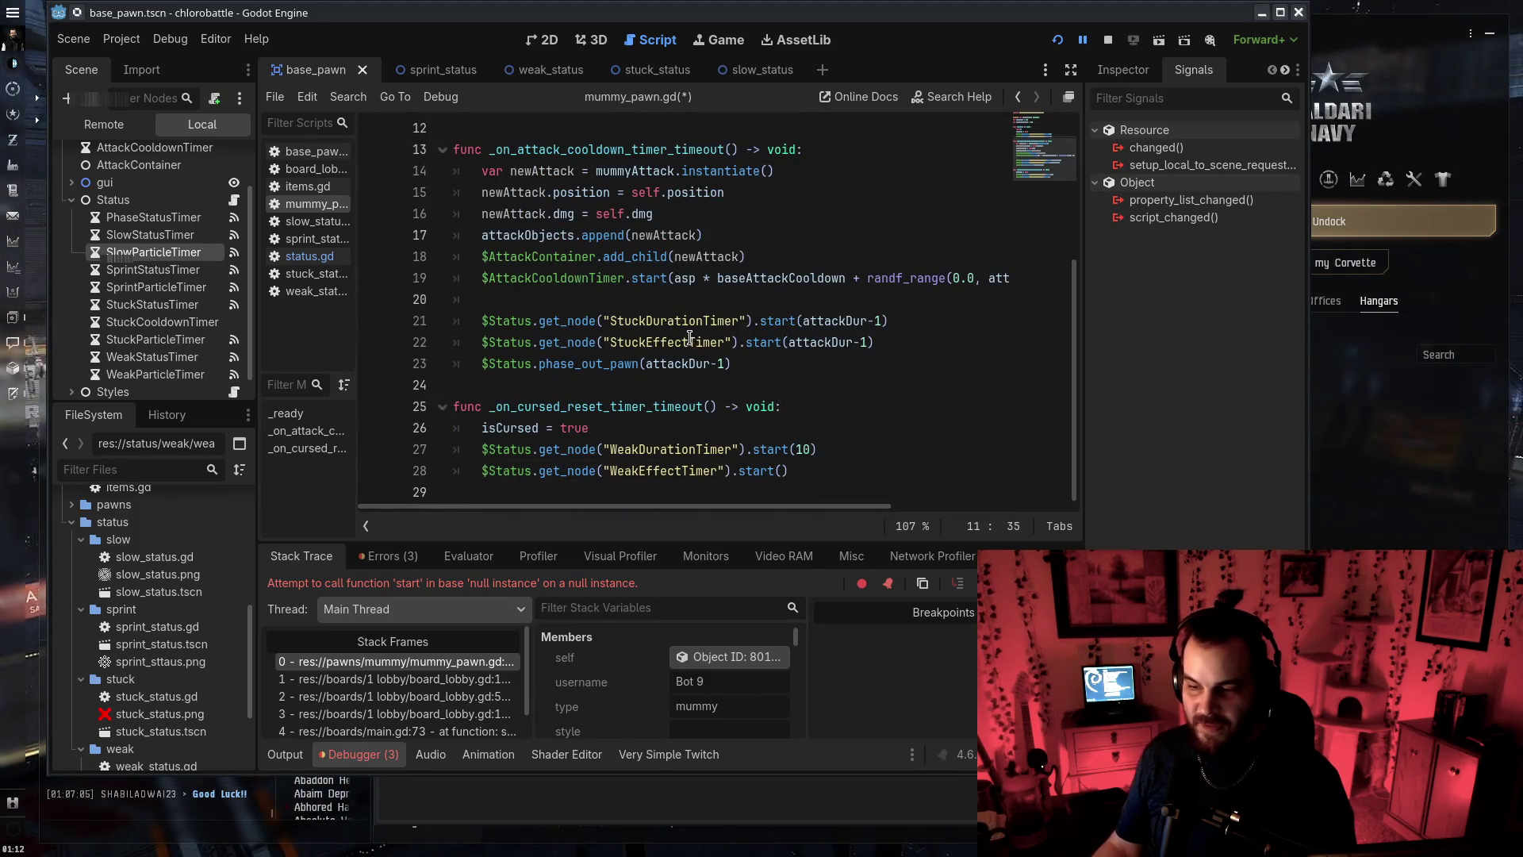
pyautogui.scroll(4, 691, 338)
pyautogui.moveTo(640, 309); pyautogui.dragTo(680, 309)
pyautogui.scroll(-3, 693, 399)
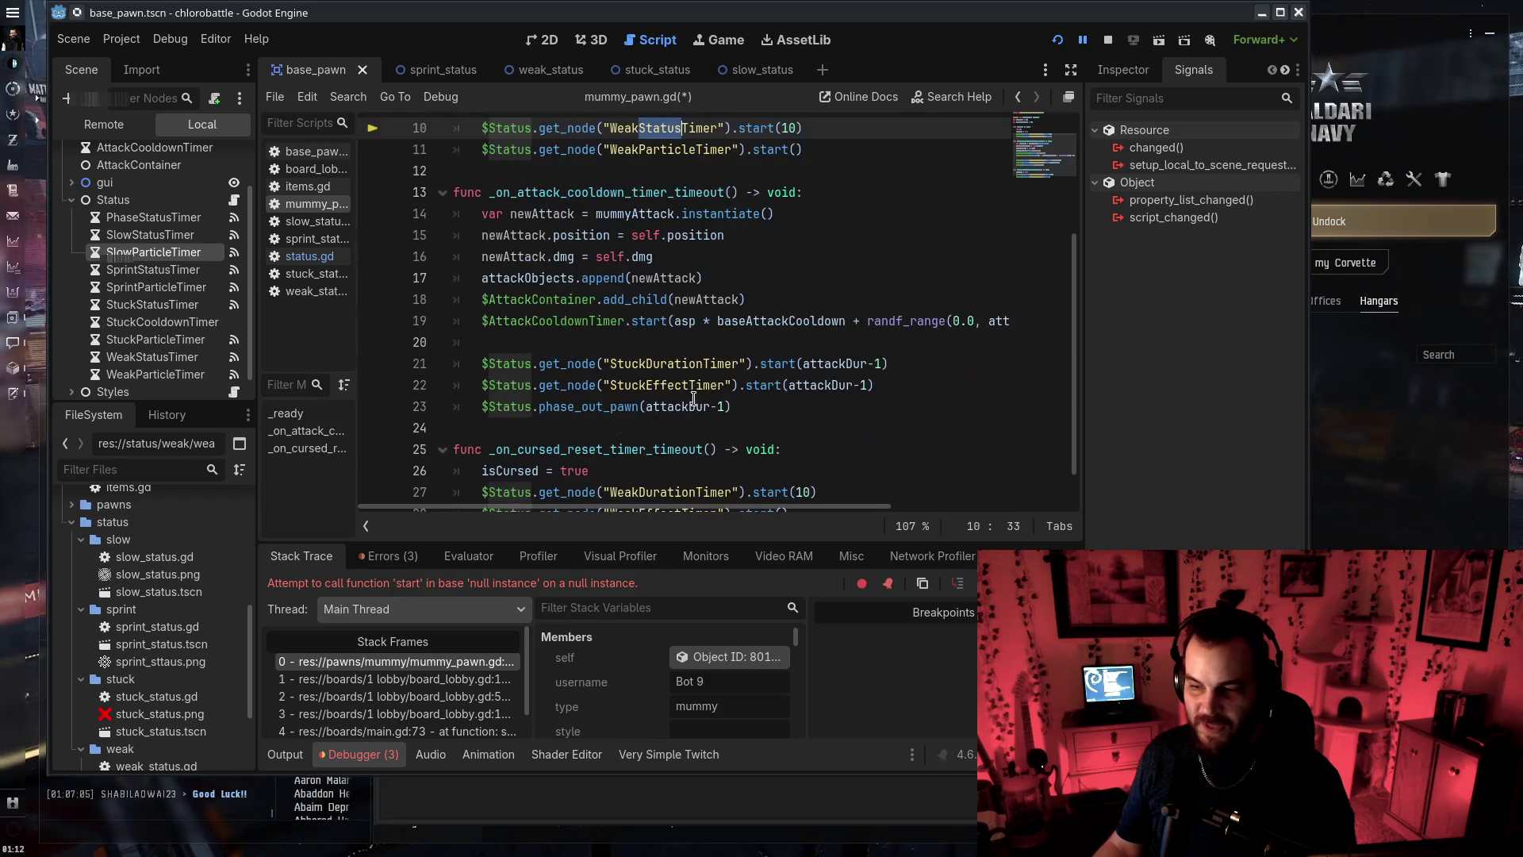
# Change the Duration timer names, including StuckDurationTimer on line 21, to Status
pyautogui.moveTo(647, 364); pyautogui.dragTo(703, 365)
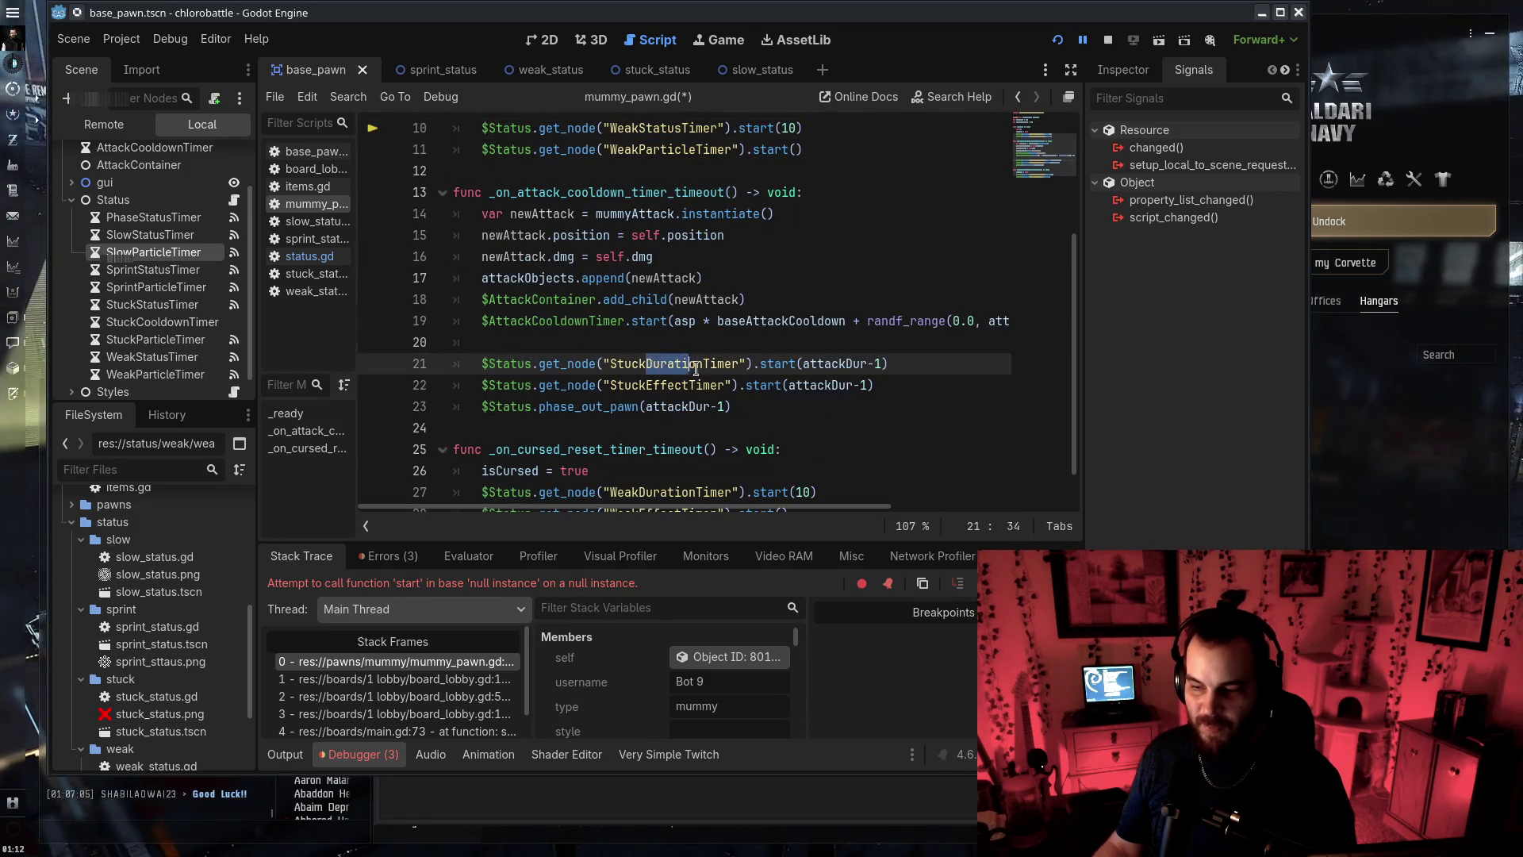
pyautogui.write('Status')
pyautogui.scroll(-1, 652, 455)
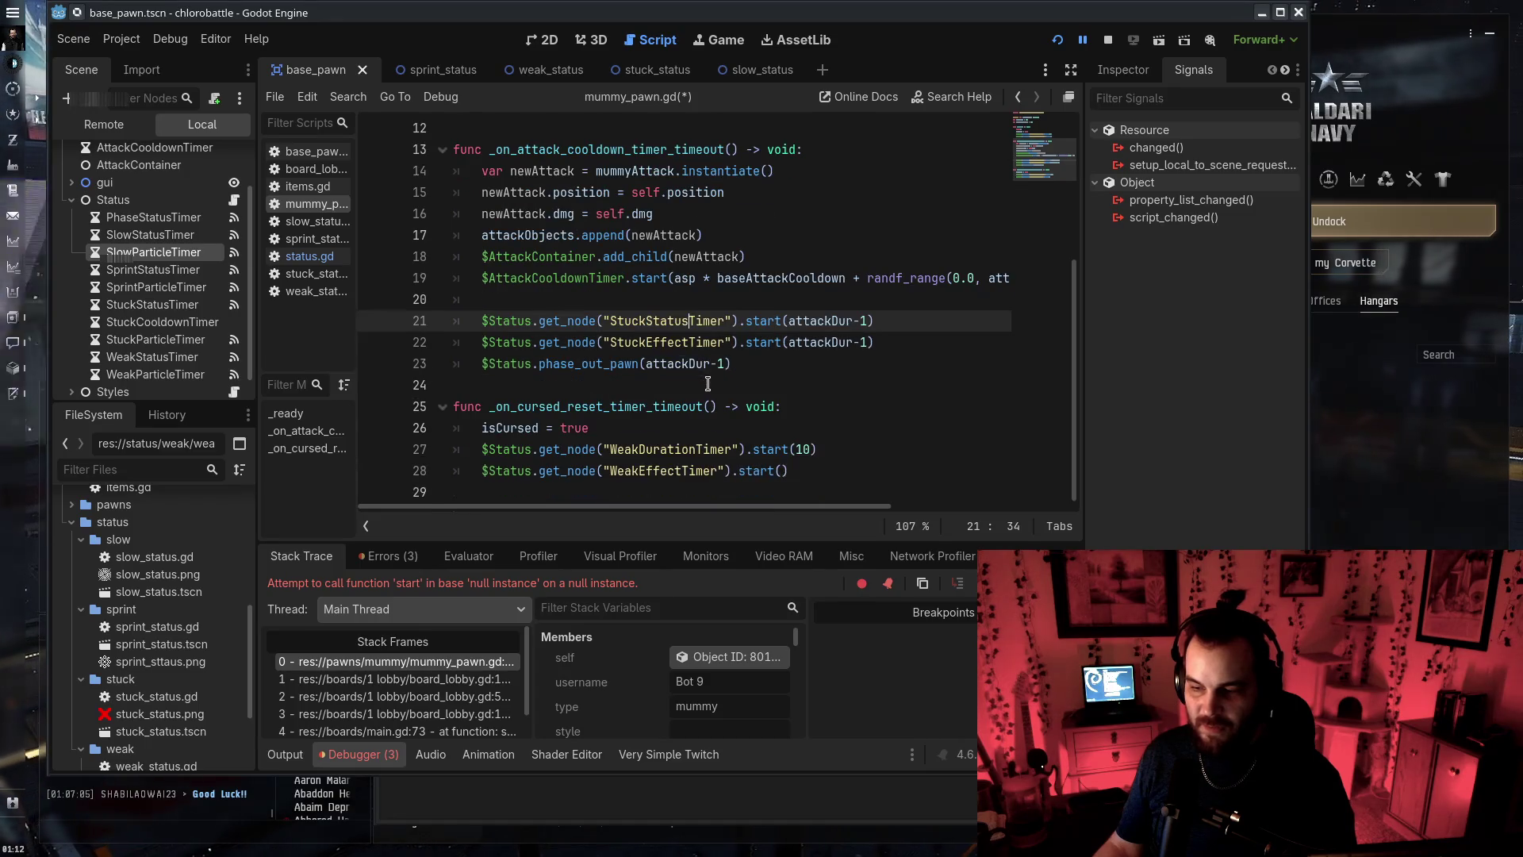
pyautogui.moveTo(647, 450); pyautogui.dragTo(703, 449)
pyautogui.write('Status')
pyautogui.scroll(1, 651, 214)
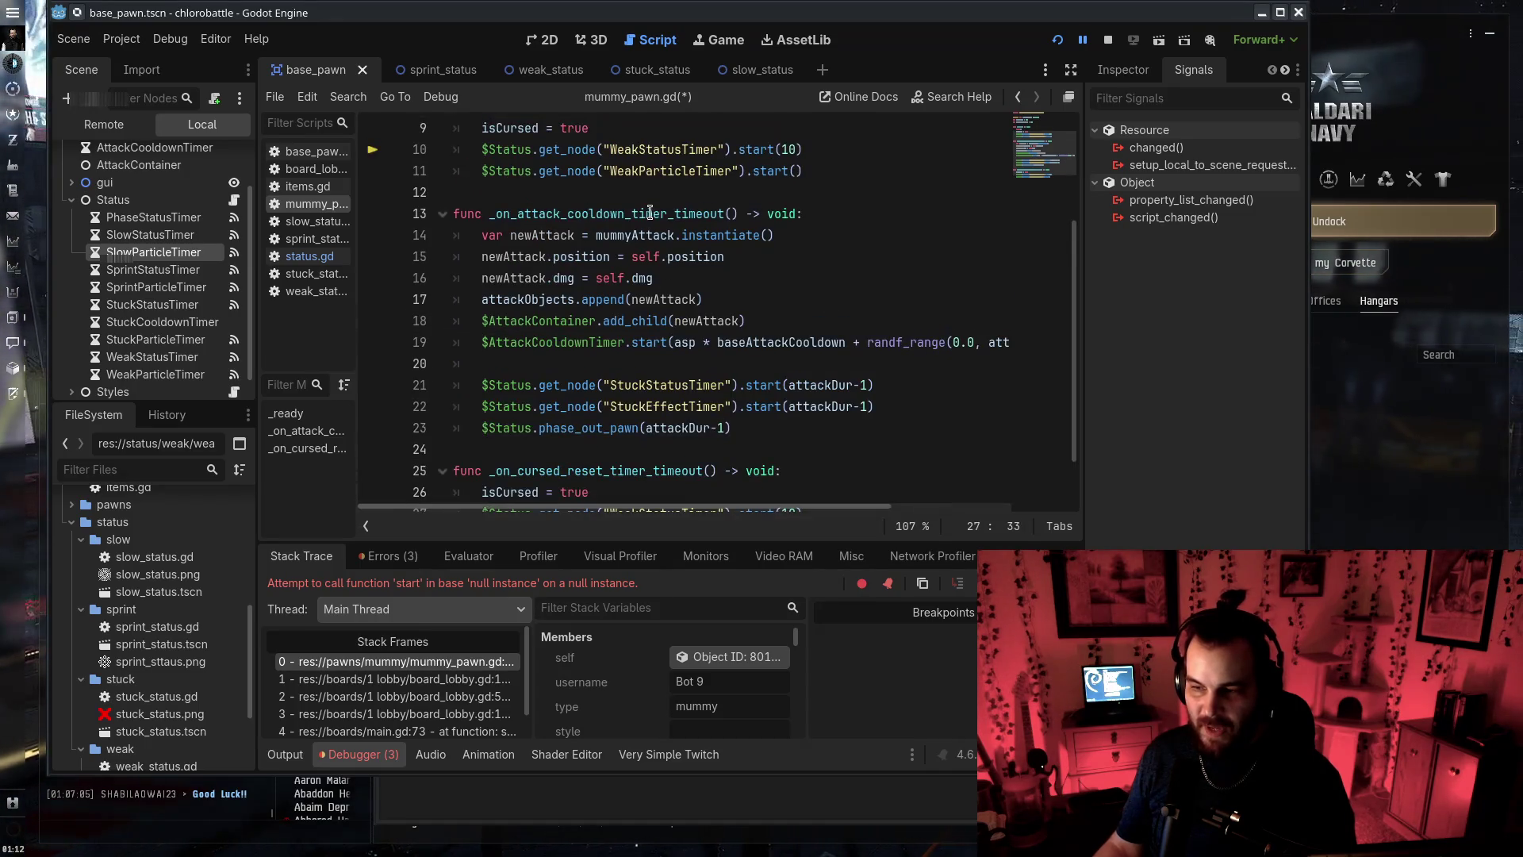
# Turn StuckEffectTimer and line 28's Effect timer into Particle timers, then rerun the game
pyautogui.moveTo(640, 170); pyautogui.dragTo(698, 172)
pyautogui.hotkey('ctrl', 'c')
pyautogui.click(651, 407)
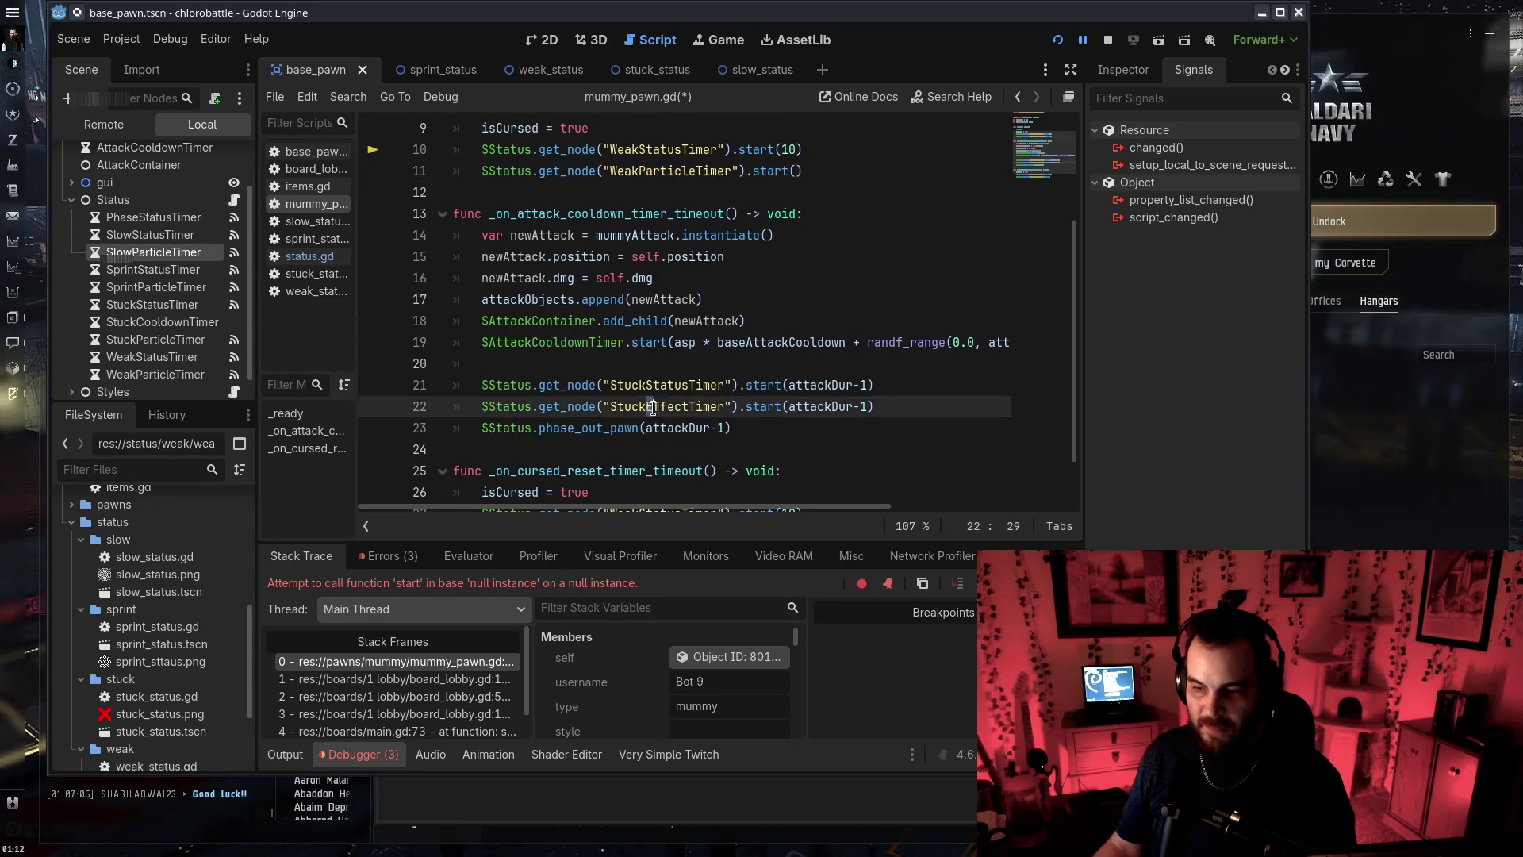
pyautogui.hotkey('ctrl', 'v')
pyautogui.scroll(-1, 700, 429)
pyautogui.click(650, 471)
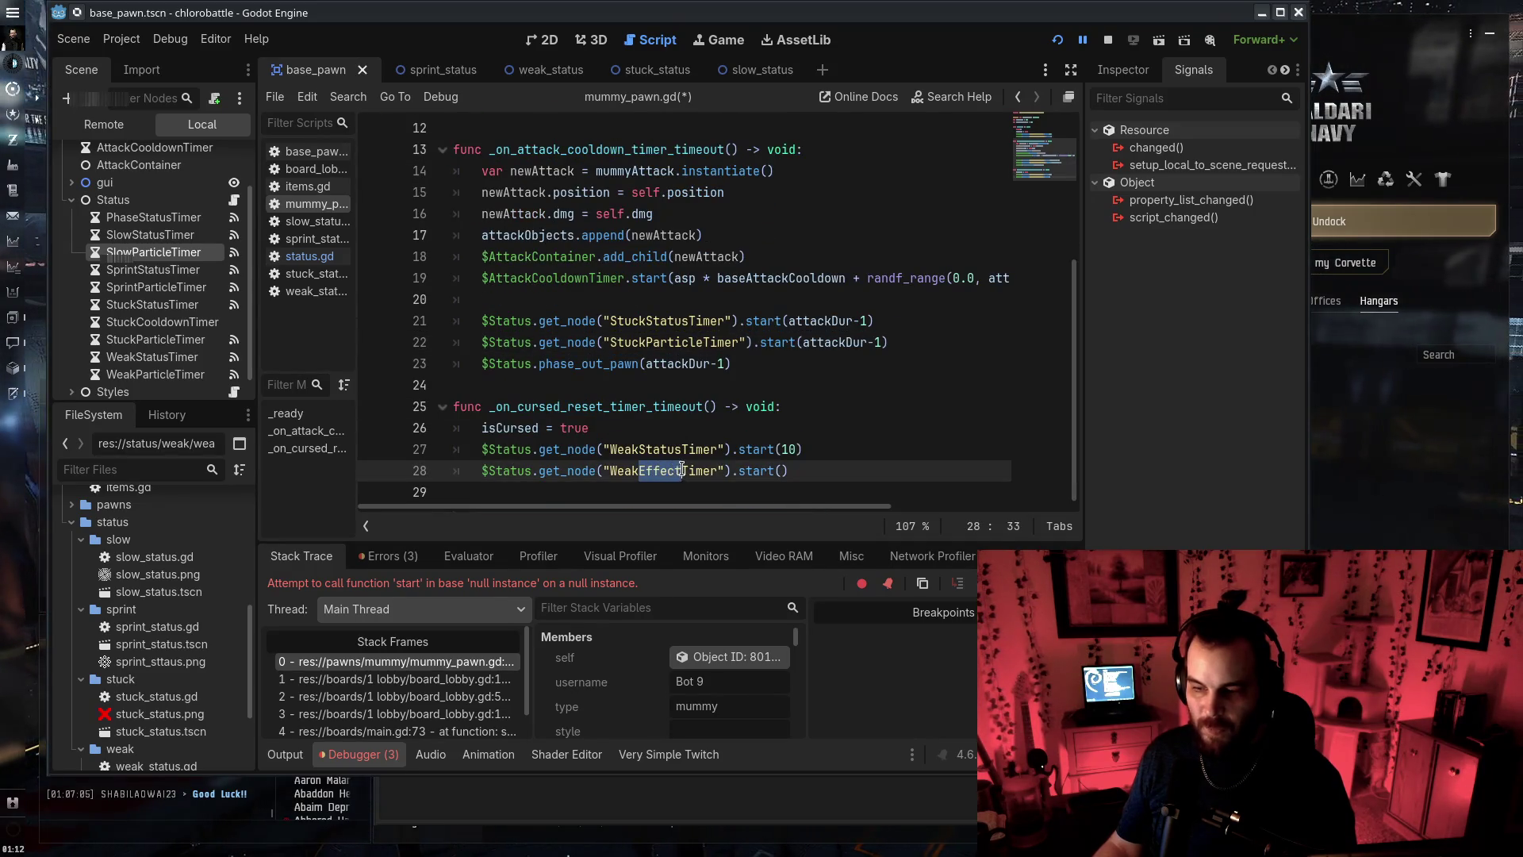
pyautogui.hotkey('ctrl', 'v')
pyautogui.click(1058, 39)
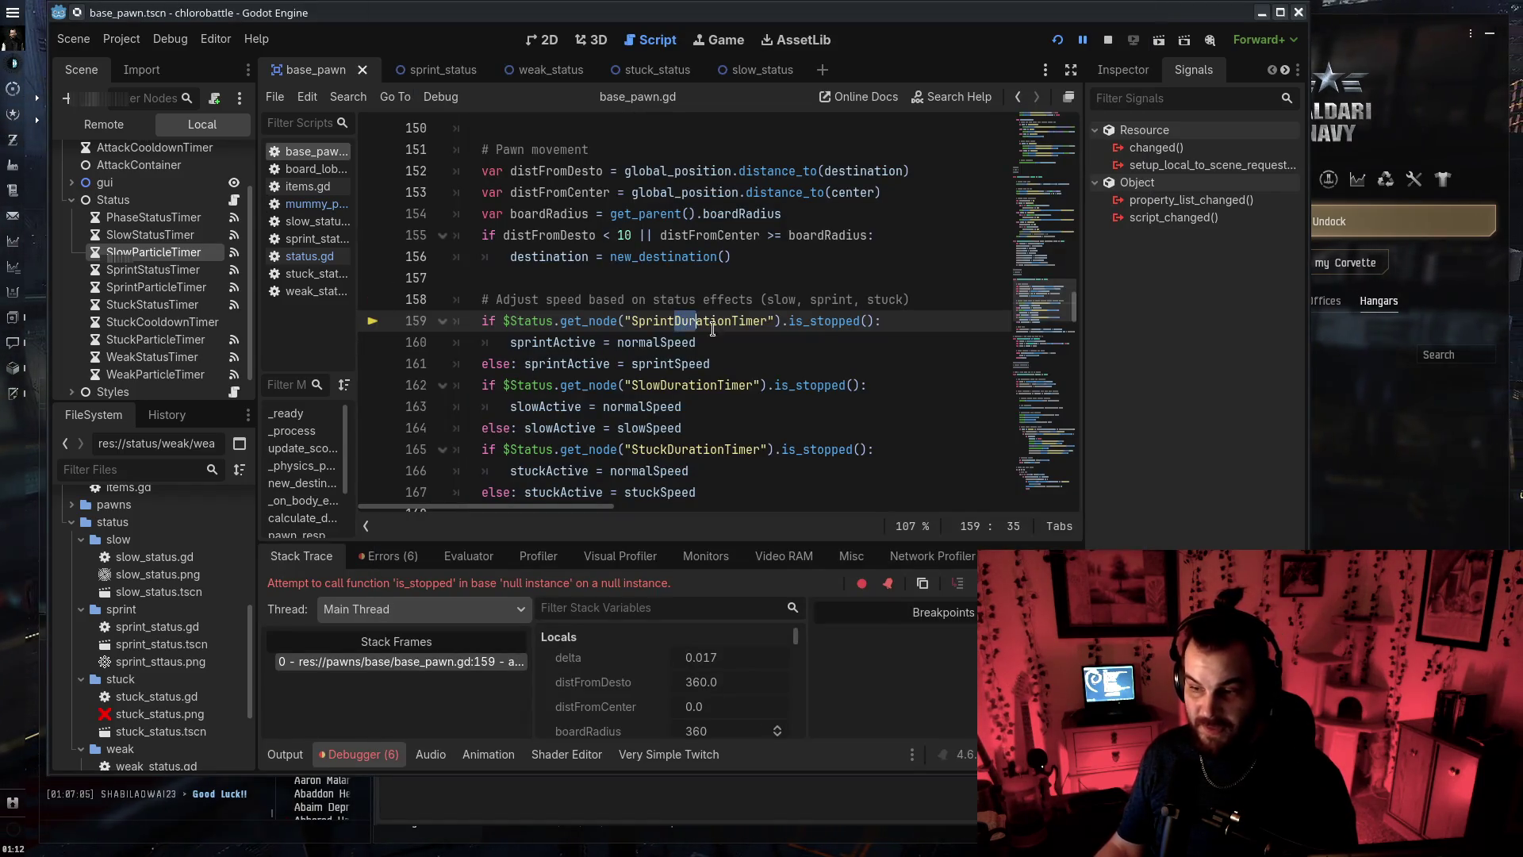
# Change SlowDurationTimer and StuckDurationTimer on lines 162 and 165 to Status timers, and save
pyautogui.write('Status')
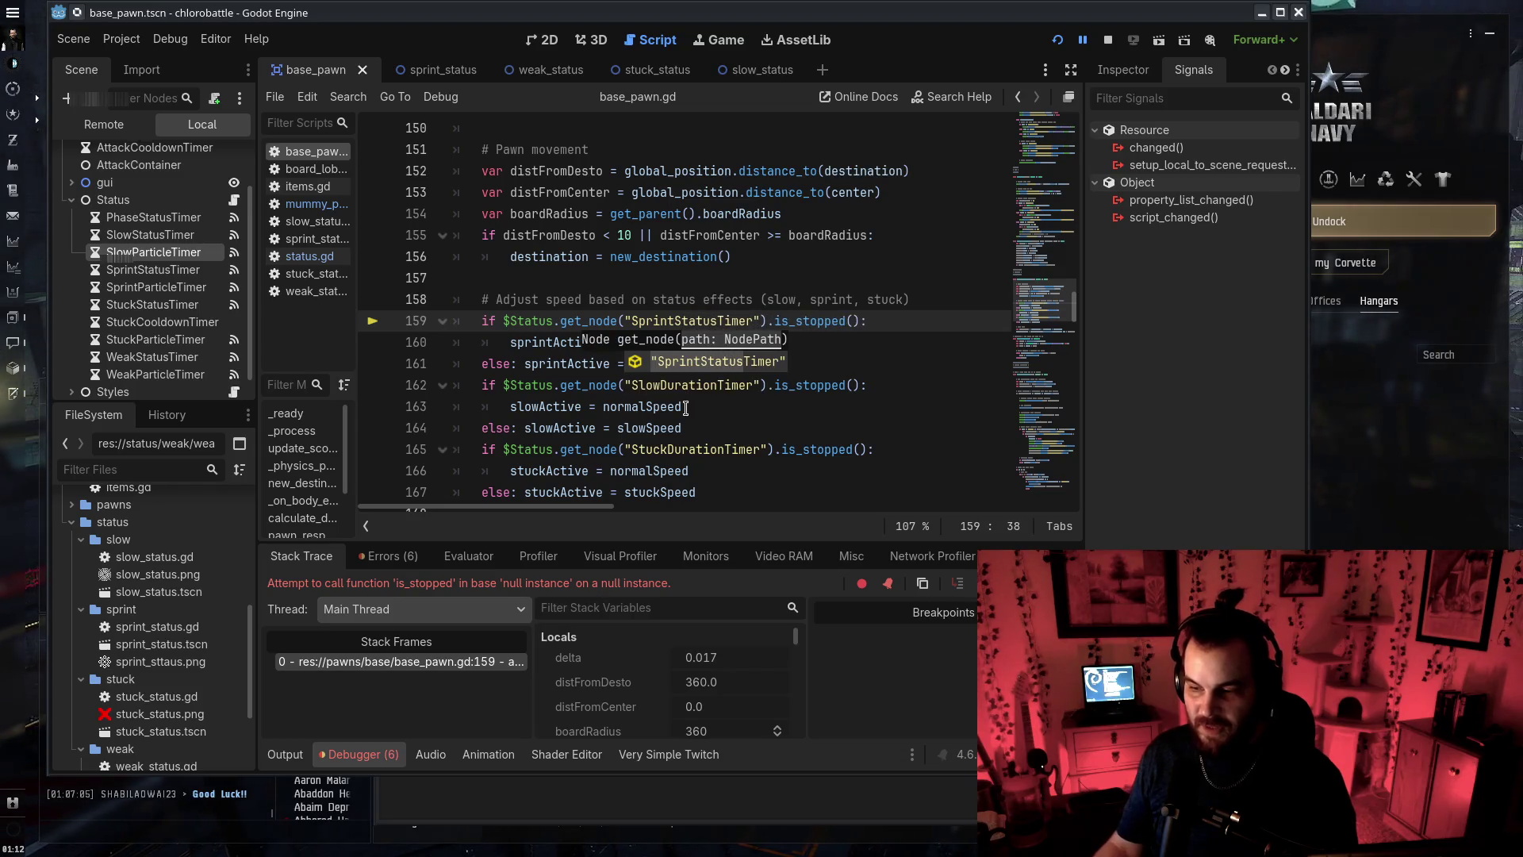
pyautogui.click(665, 385)
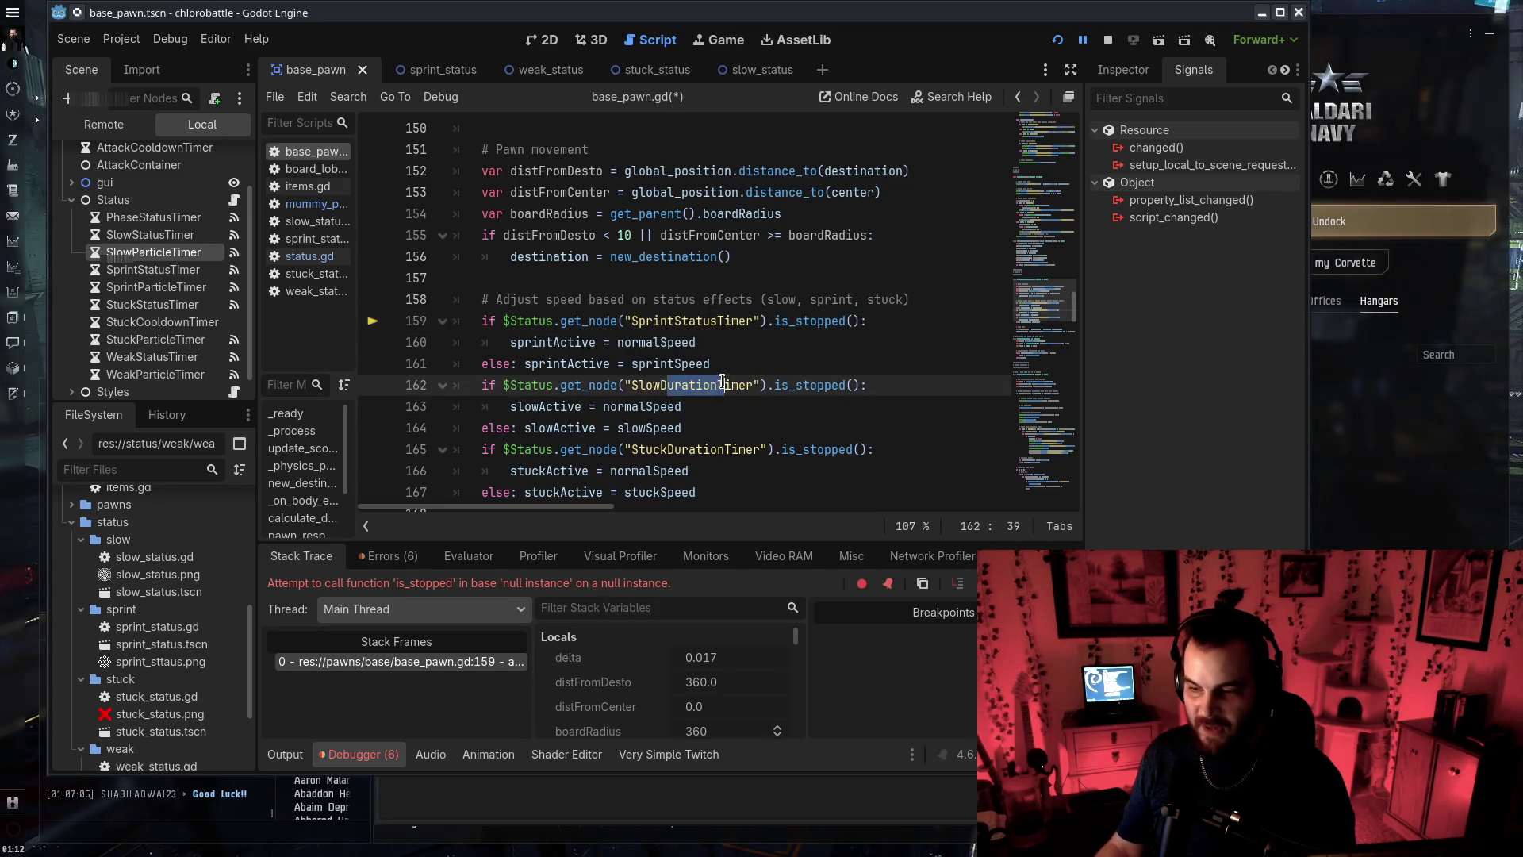
pyautogui.write('Status')
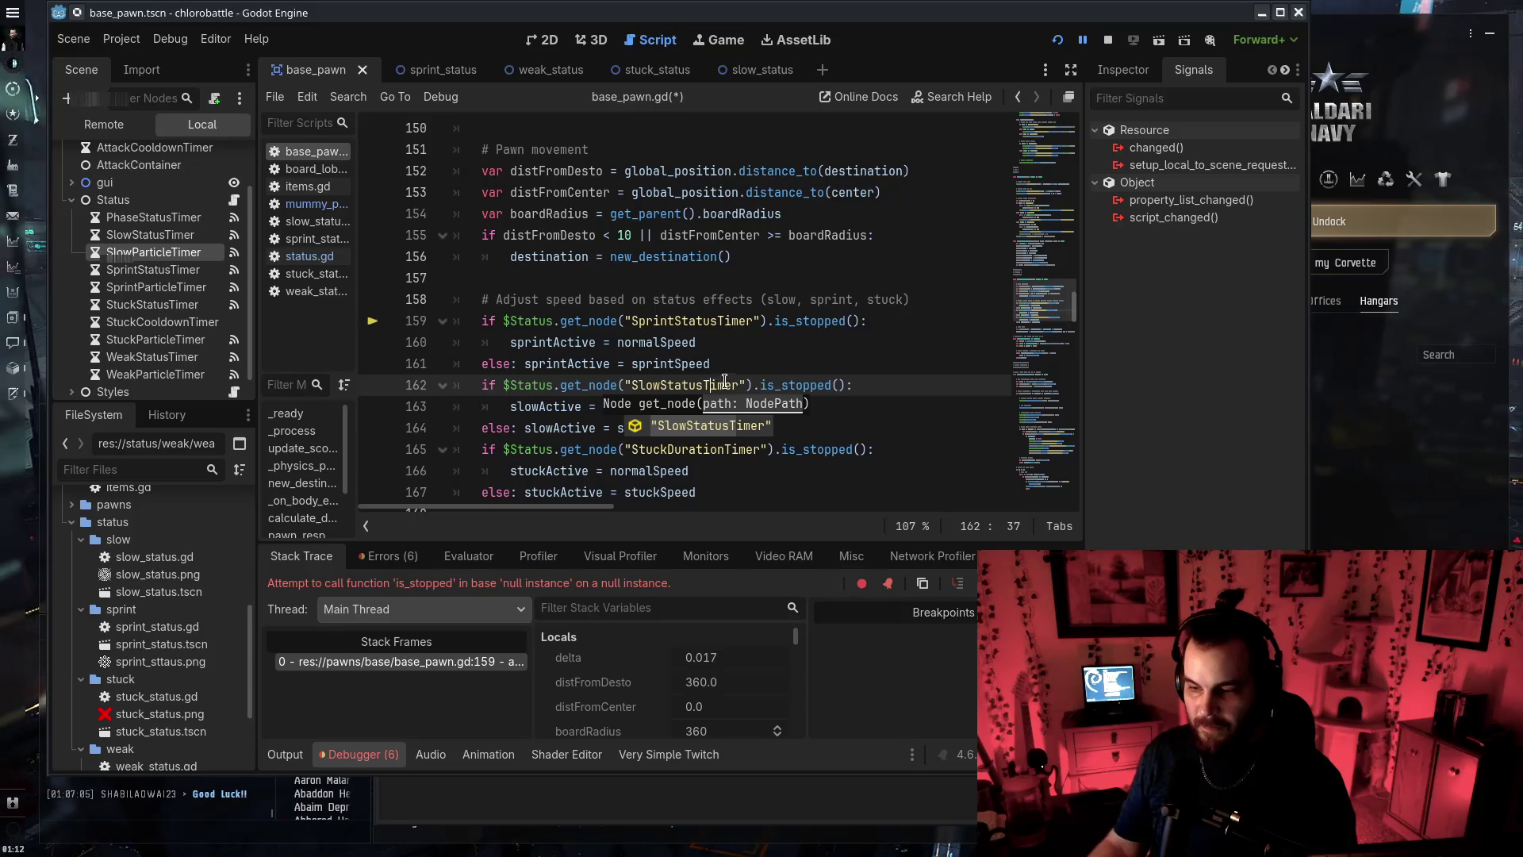
pyautogui.moveTo(668, 451); pyautogui.dragTo(723, 449)
pyautogui.write('Status')
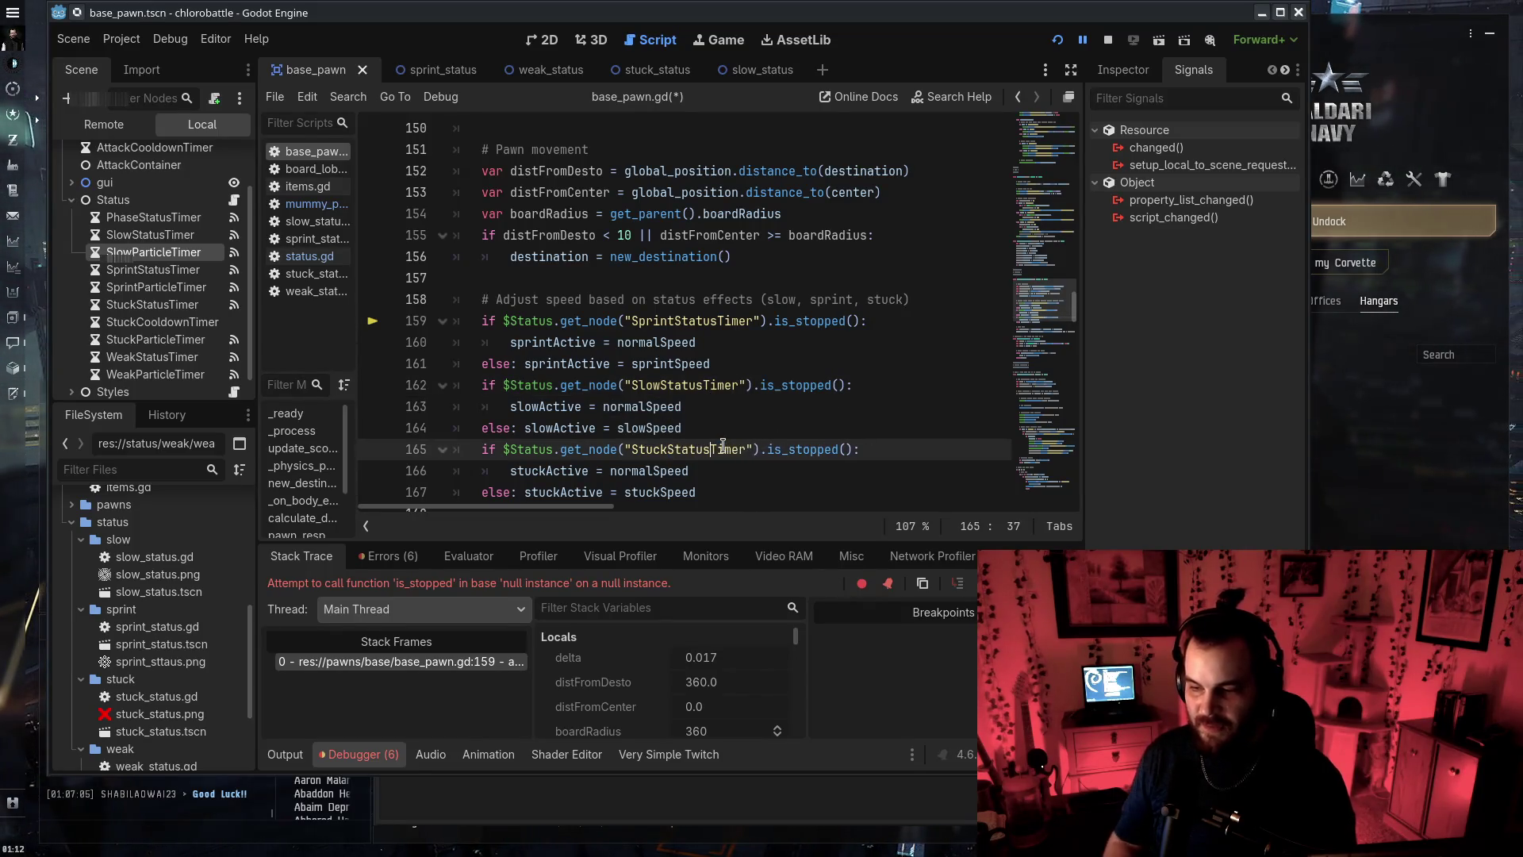
pyautogui.hotkey('ctrl', 's')
pyautogui.scroll(-20, 723, 447)
pyautogui.scroll(4, 928, 389)
# Rename the weak timers on lines 214–218 to WeakStatusTimer and WeakParticleTimer
pyautogui.moveTo(767, 342); pyautogui.dragTo(817, 343)
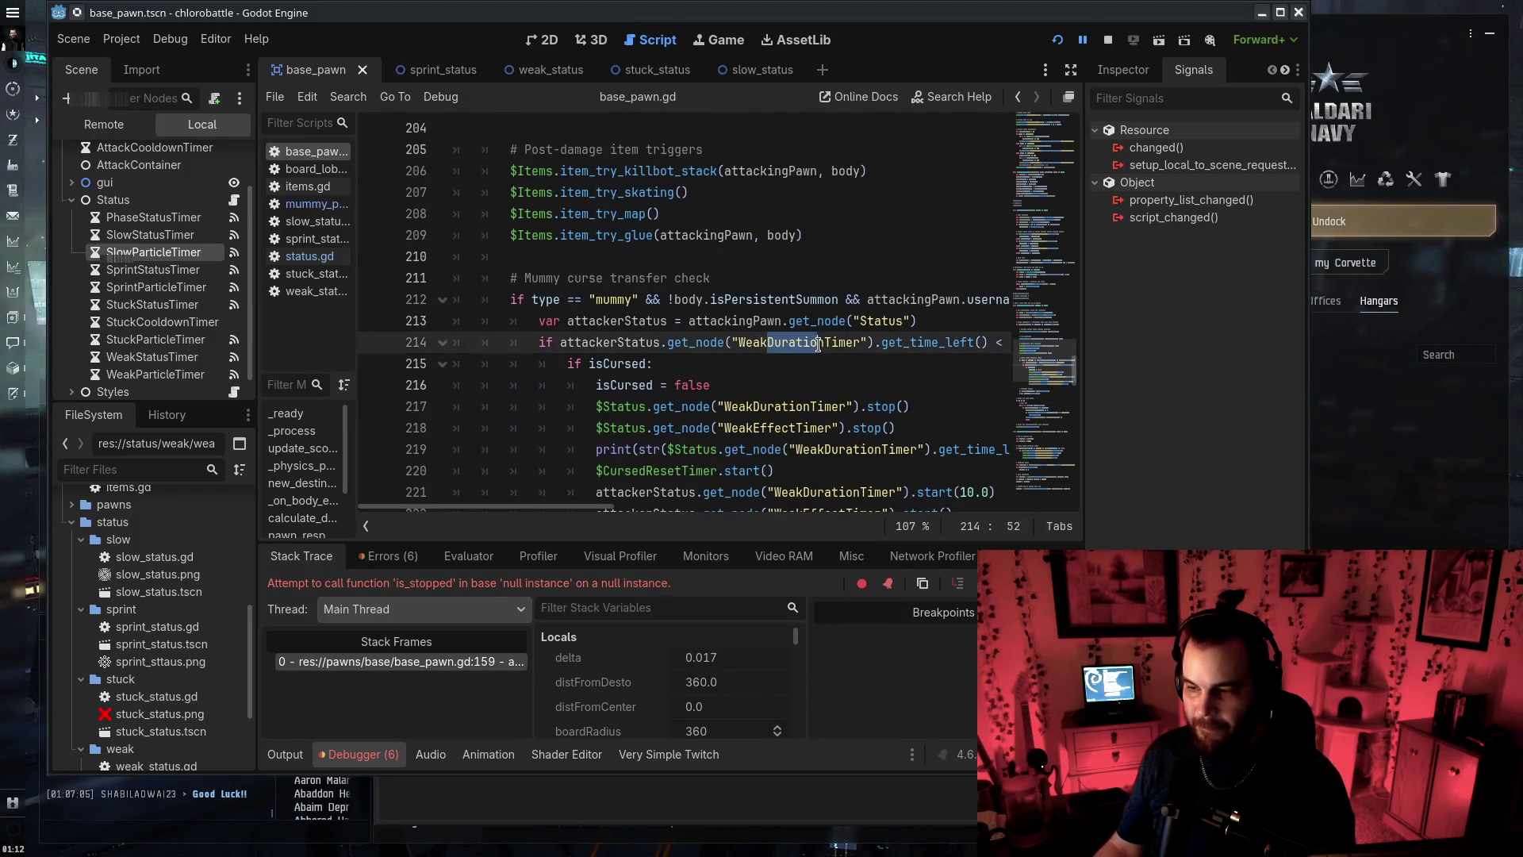
pyautogui.write('Status')
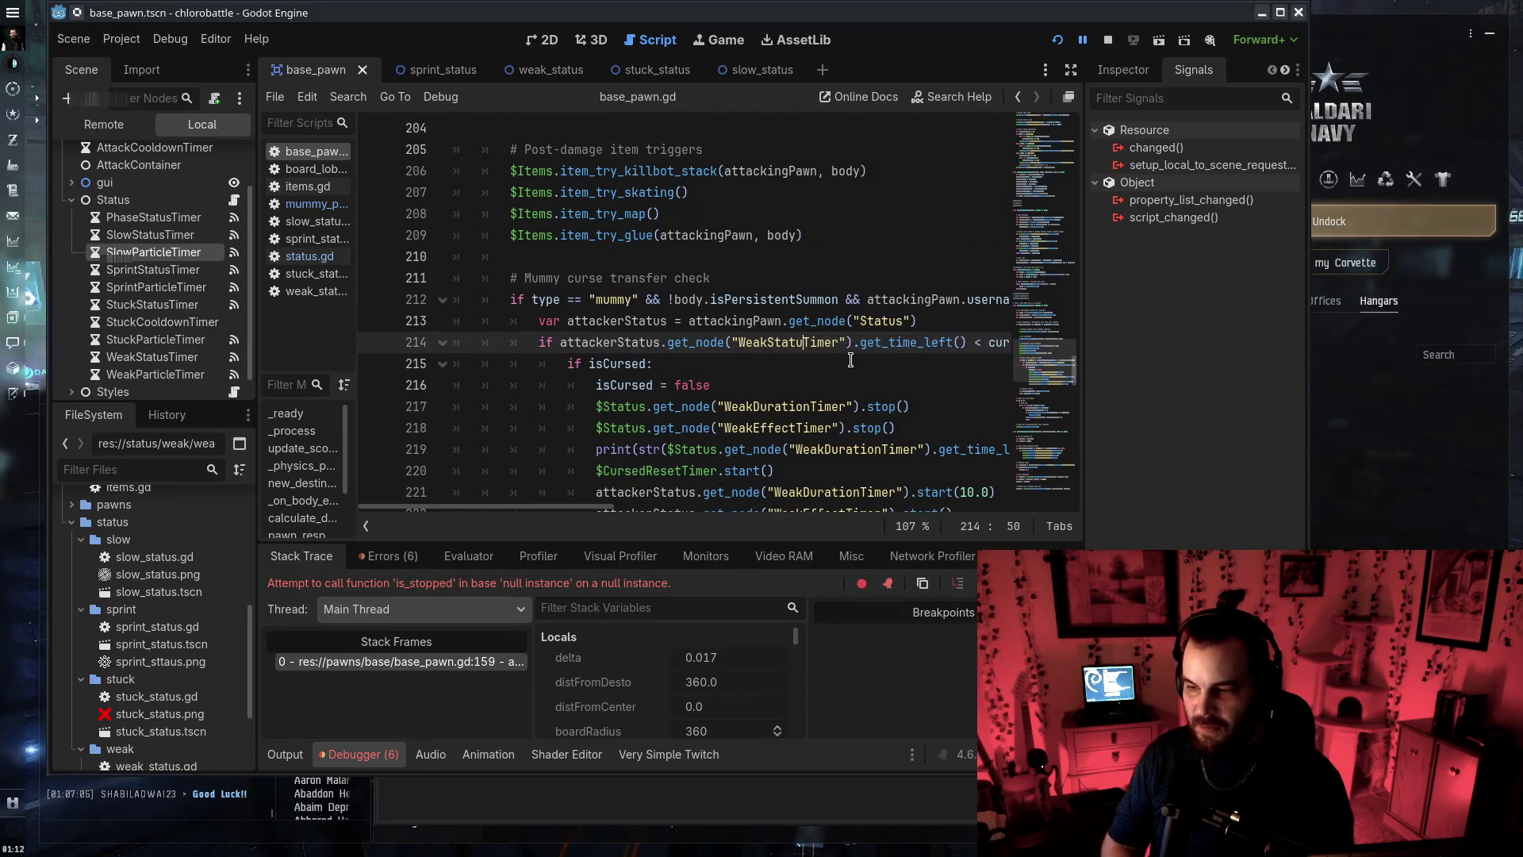
pyautogui.write('s')
pyautogui.moveTo(754, 427); pyautogui.dragTo(790, 428)
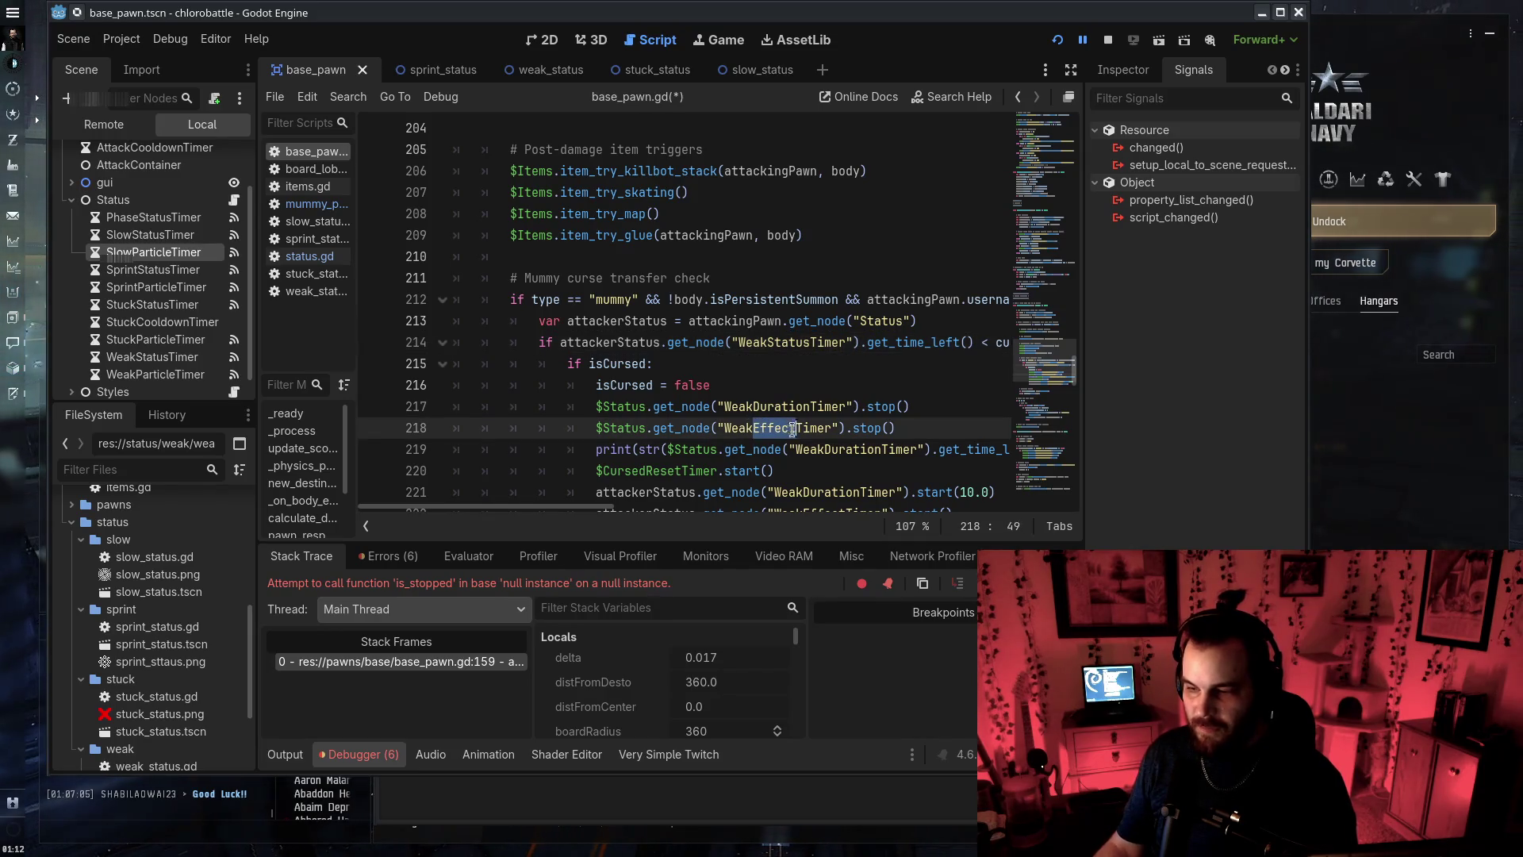
pyautogui.write('Particle')
pyautogui.click(755, 406)
pyautogui.write('Stat')
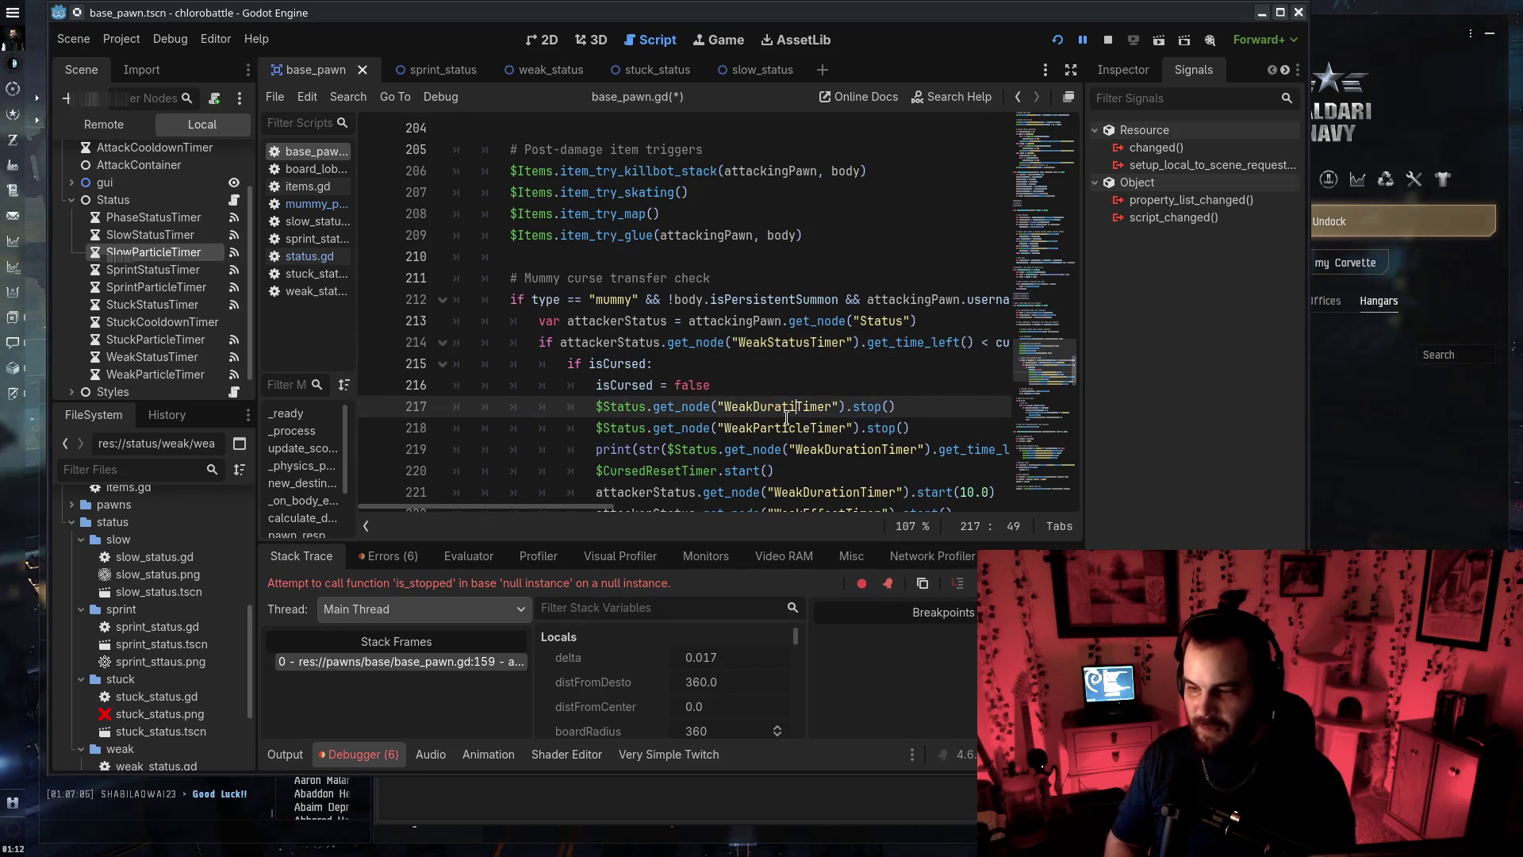
pyautogui.write('us')
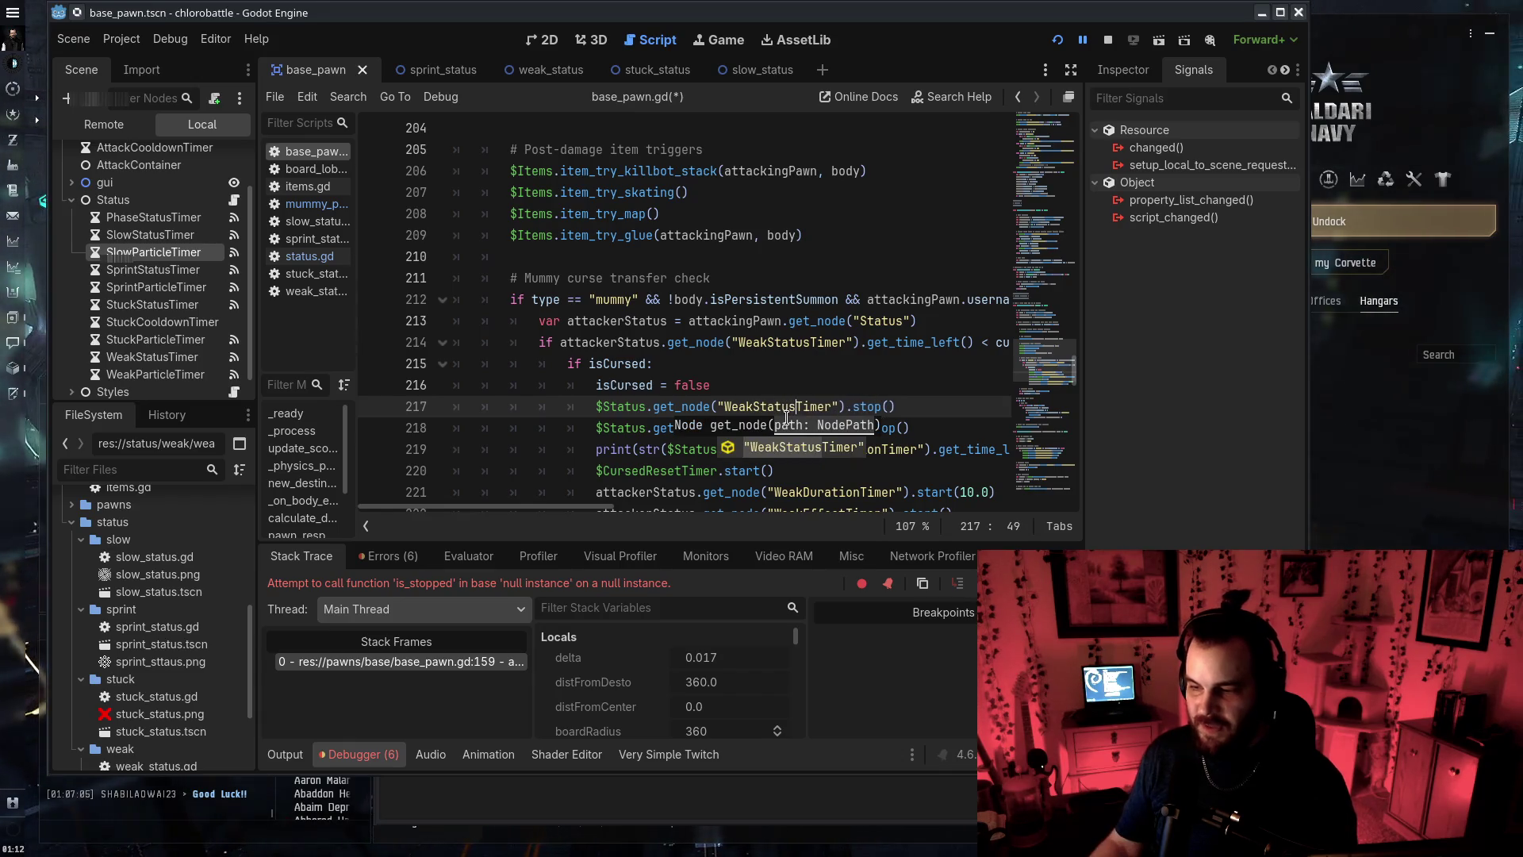
pyautogui.press('Escape')
pyautogui.press('Up')
pyautogui.press('Up')
pyautogui.press('Up')
pyautogui.scroll(-2, 851, 437)
# Finish the weak check on lines 219–222 with WeakStatusTimer and WeakParticleTimer, then save
pyautogui.doubleClick(849, 320)
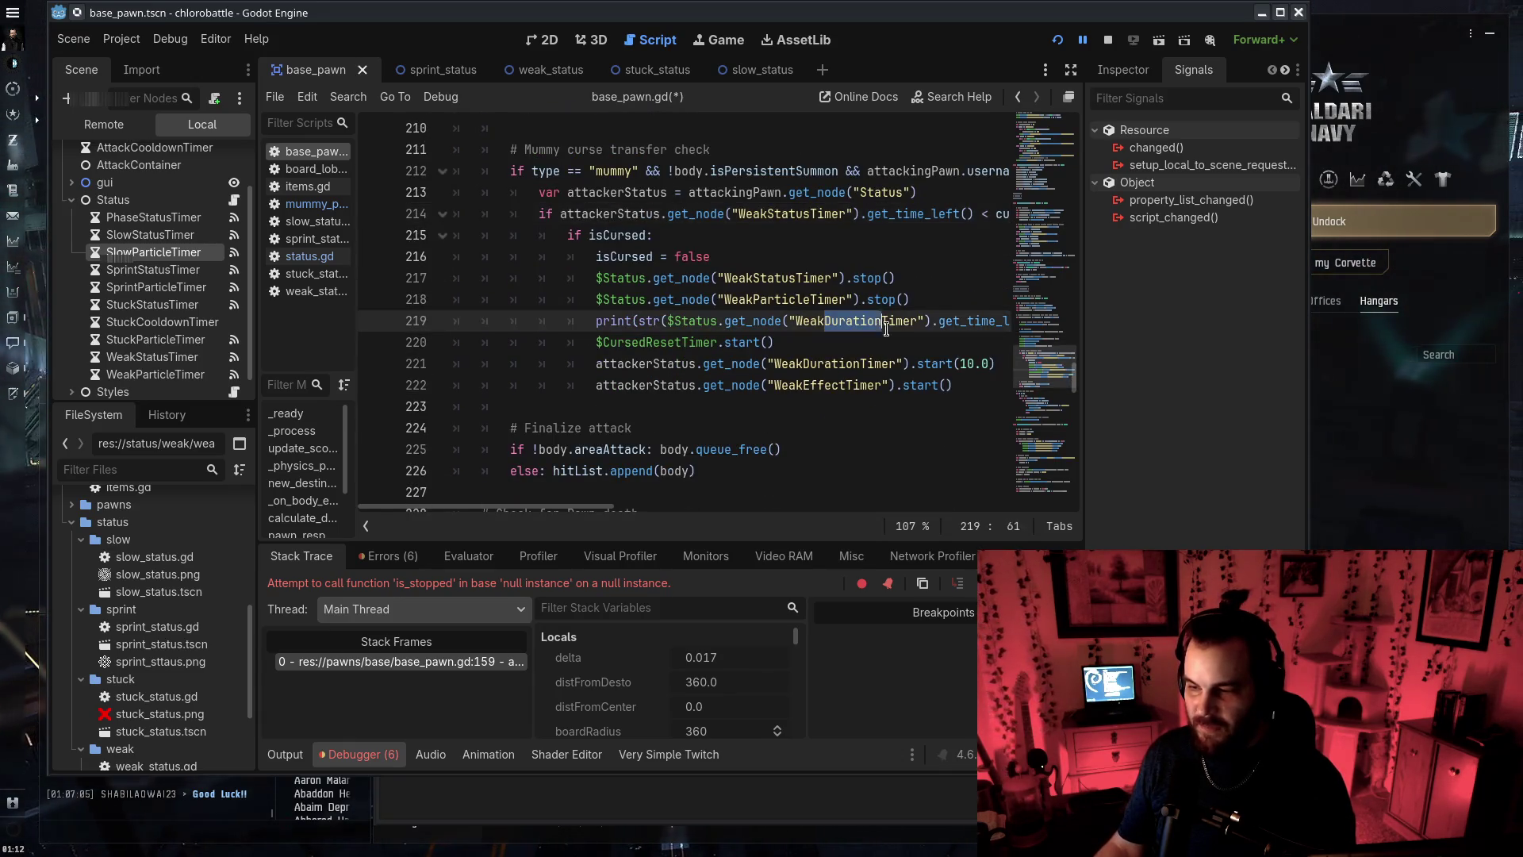
pyautogui.write('Status')
pyautogui.press('Escape')
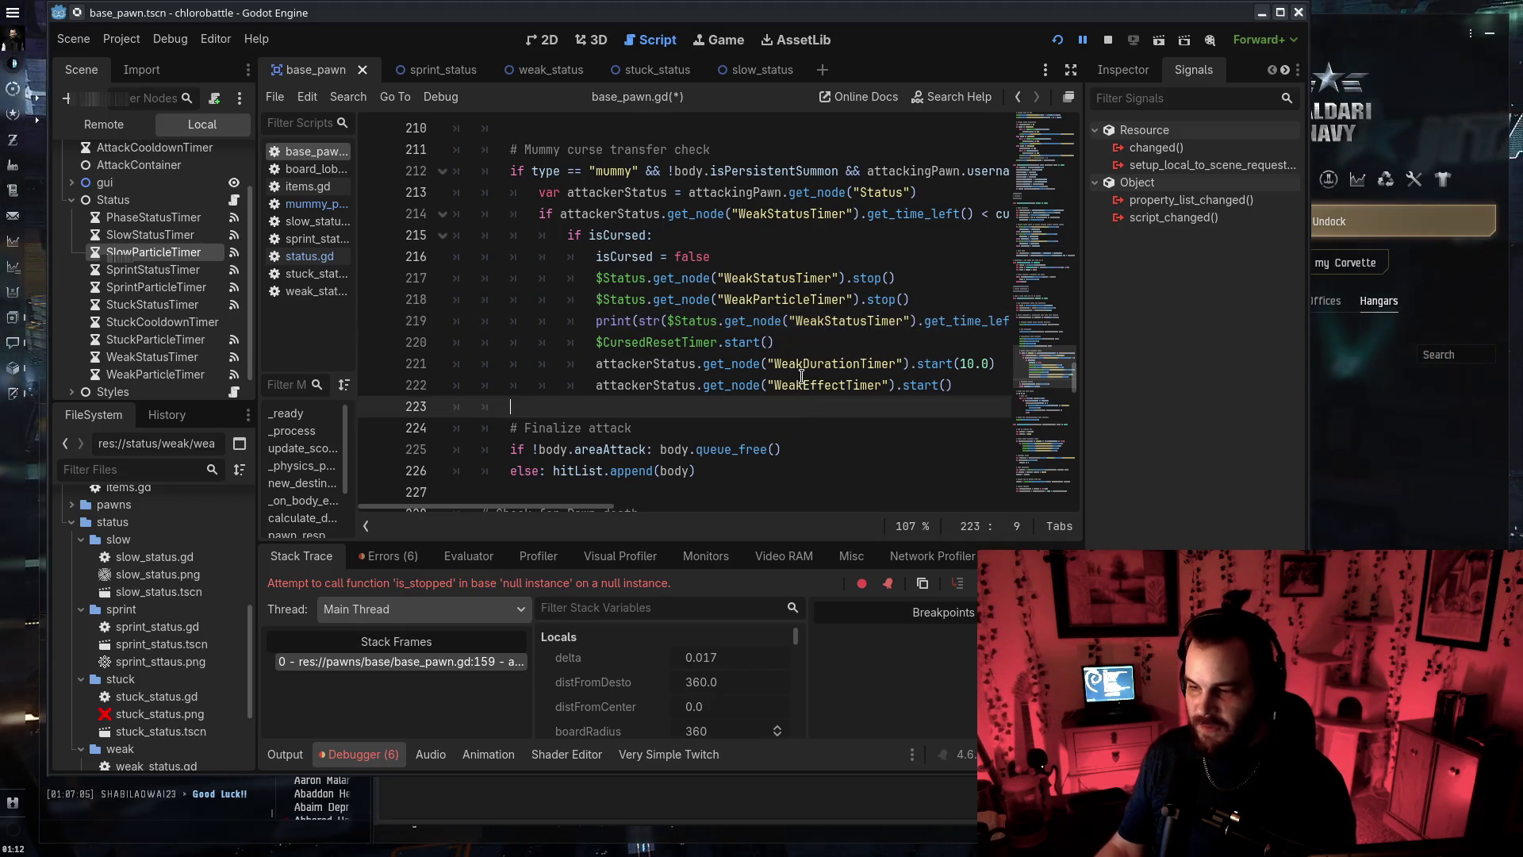
pyautogui.doubleClick(833, 363)
pyautogui.write('Status')
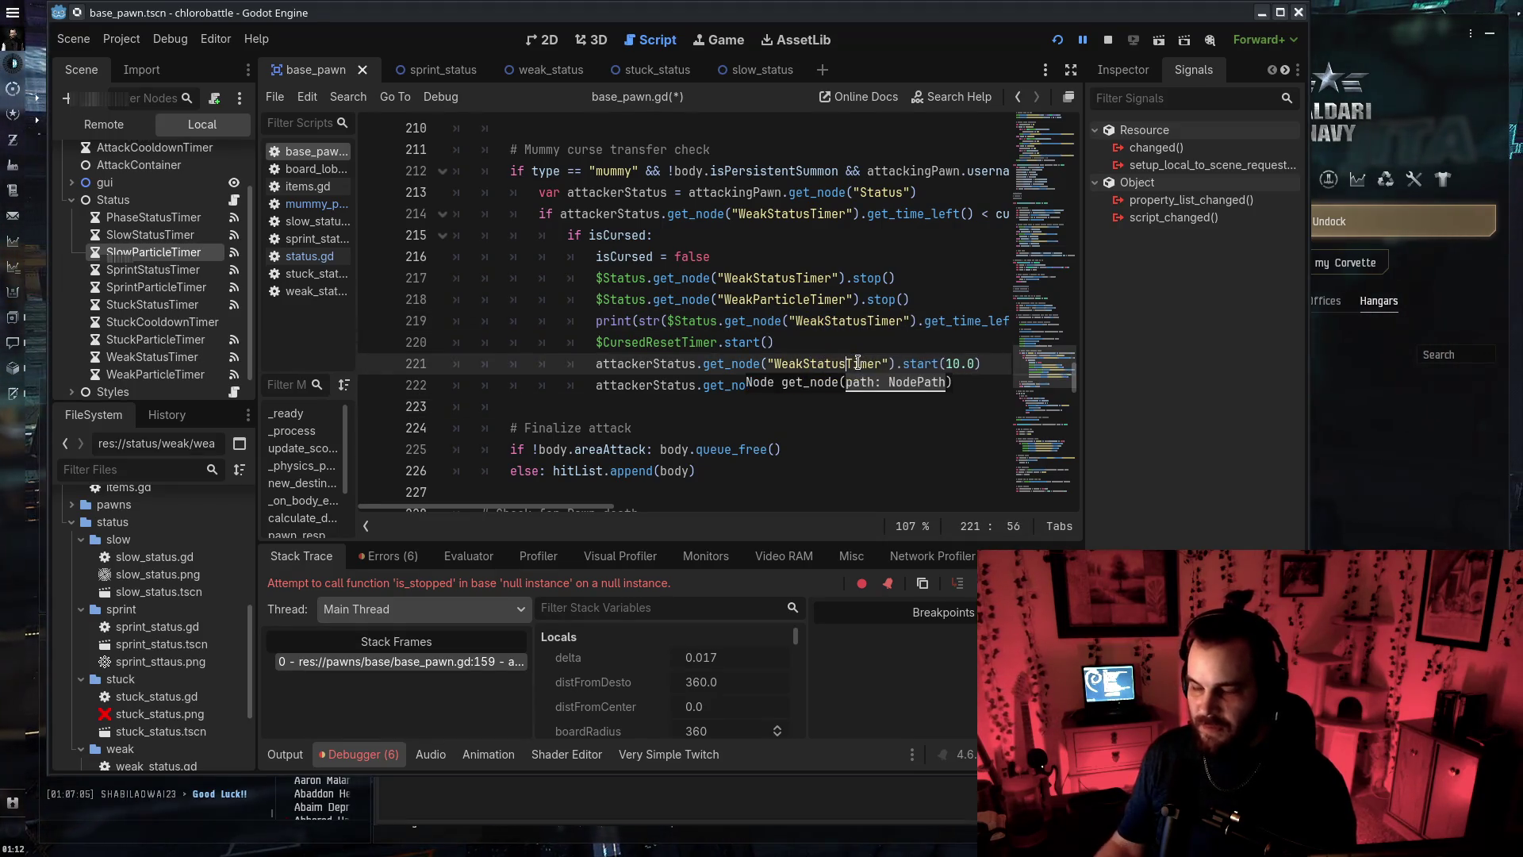
pyautogui.press('Escape')
pyautogui.click(805, 384)
pyautogui.moveTo(805, 385); pyautogui.dragTo(845, 385)
pyautogui.write('Particle')
pyautogui.hotkey('ctrl', 's')
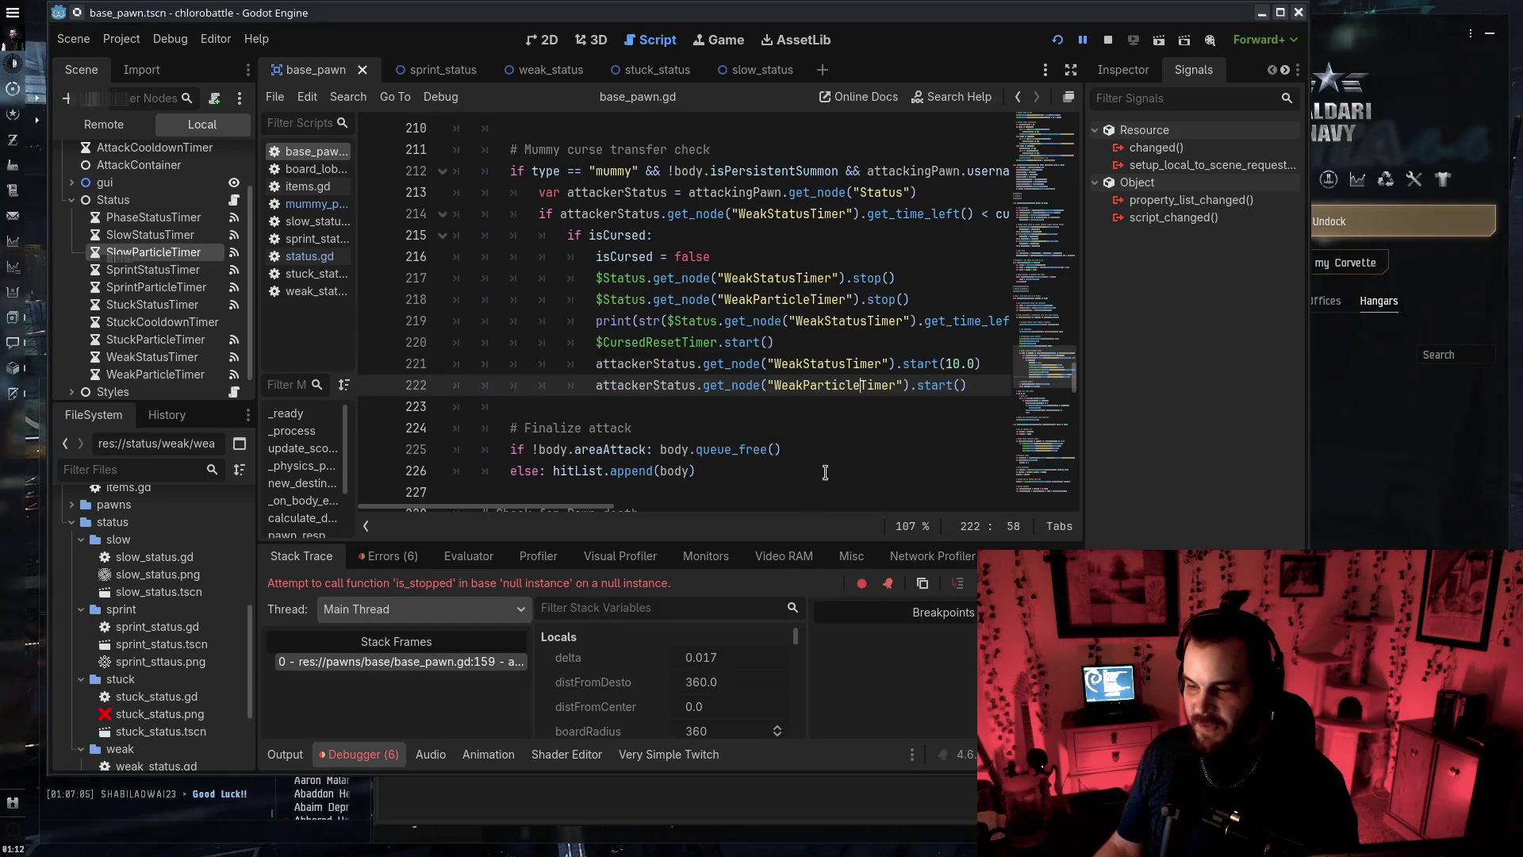
pyautogui.scroll(-8, 878, 384)
pyautogui.scroll(-4, 877, 386)
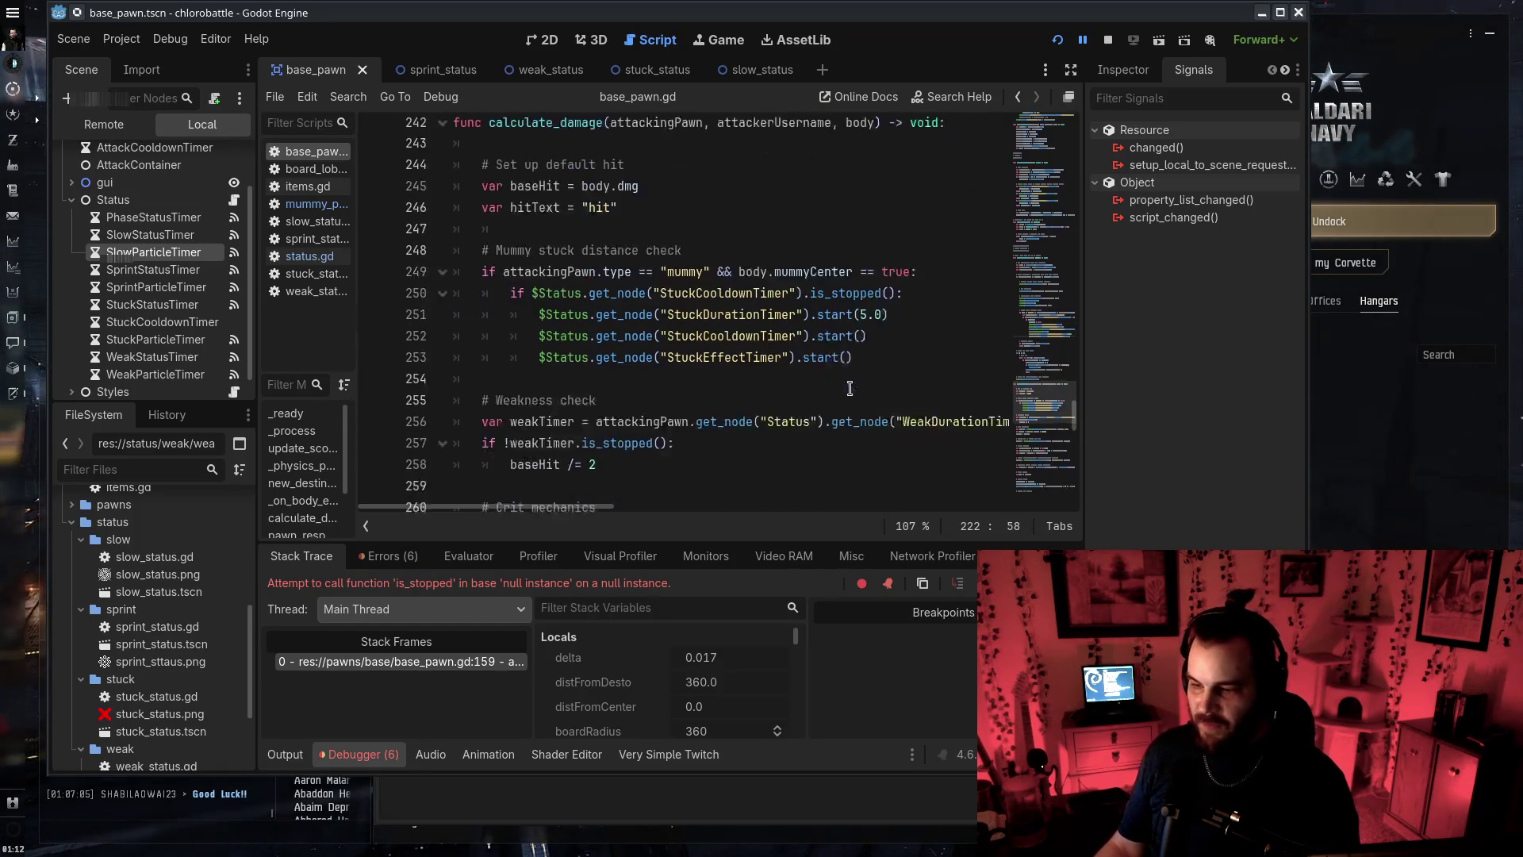
# Point the mummy stuck check at StuckStatusTimer and StuckParticleTimer, save, and relaunch the game
pyautogui.moveTo(705, 237)
pyautogui.mouseDown()
pyautogui.moveTo(748, 236)
pyautogui.moveTo(736, 277)
pyautogui.mouseUp()
pyautogui.write('Status')
pyautogui.write('Particle')
pyautogui.hotkey('ctrl', 's')
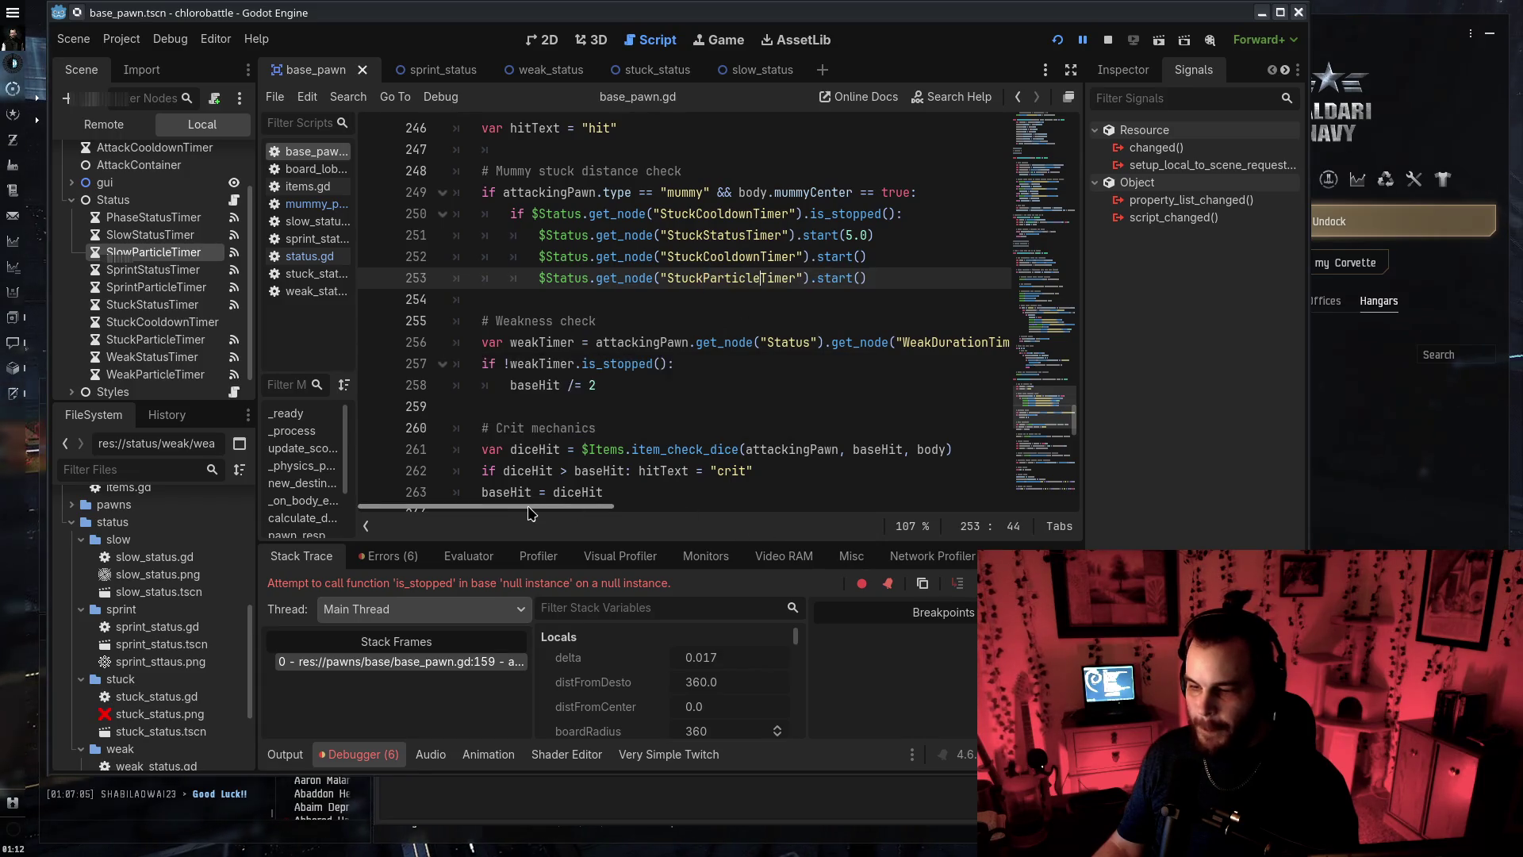
pyautogui.hscroll(4, 777, 349)
pyautogui.moveTo(756, 342); pyautogui.dragTo(803, 344)
pyautogui.write('Status')
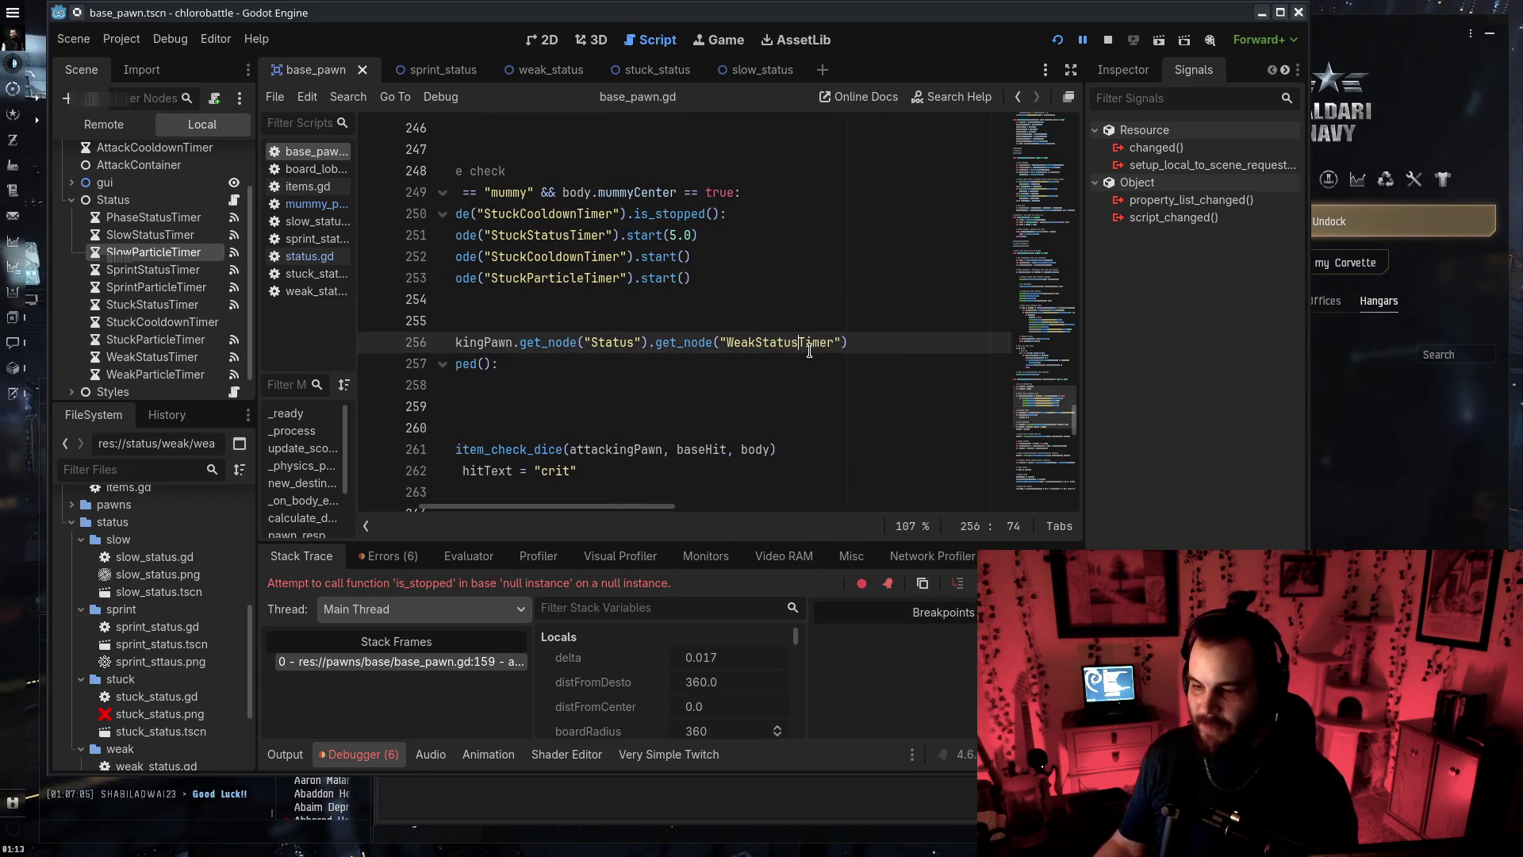
pyautogui.hscroll(-4, 809, 350)
pyautogui.scroll(-12, 785, 381)
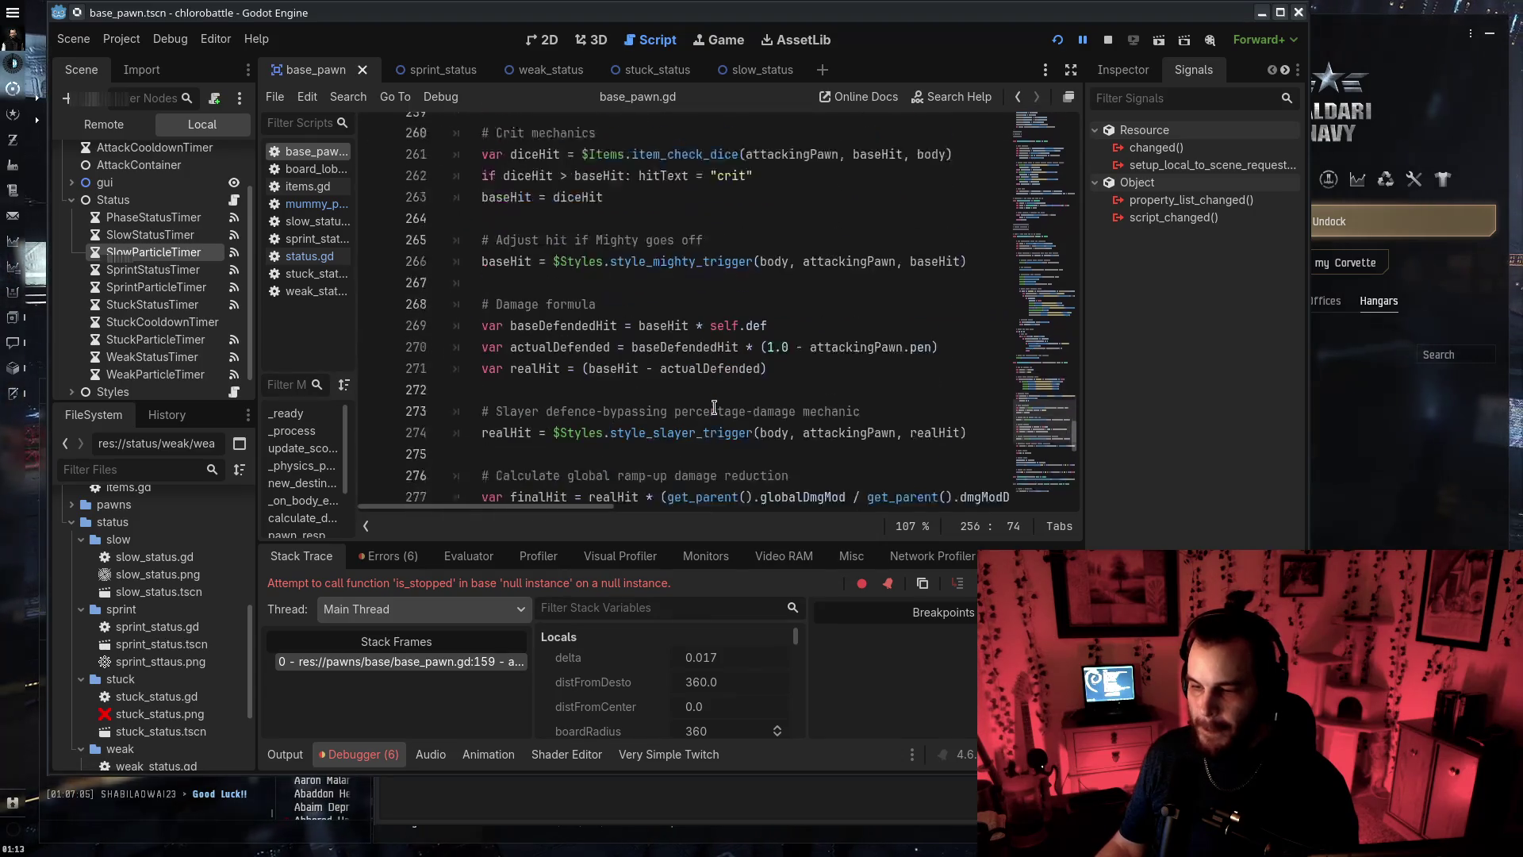
pyautogui.scroll(-5, 762, 428)
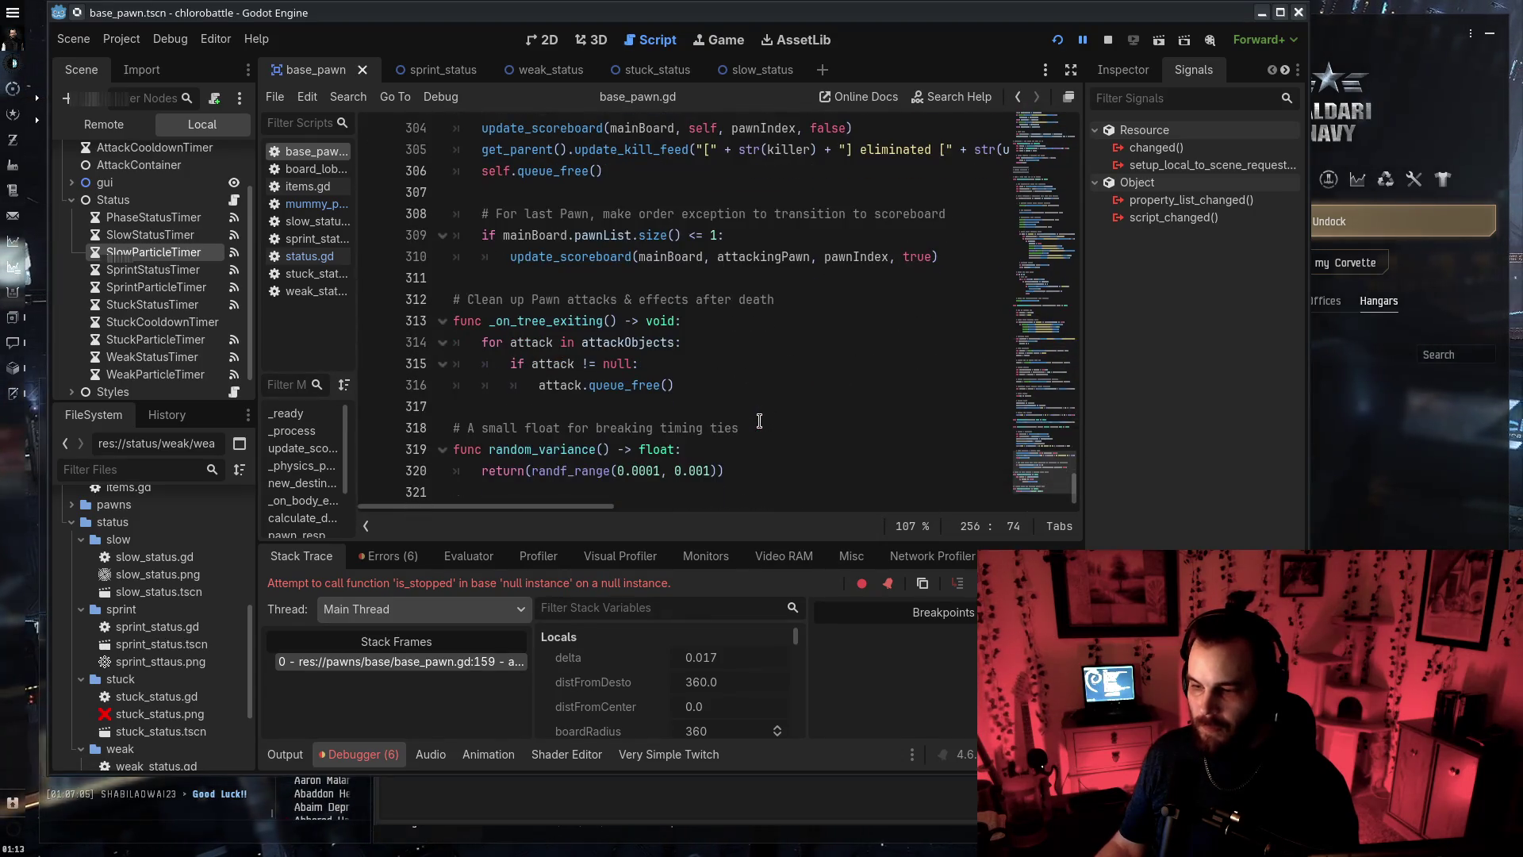
pyautogui.press('F5')
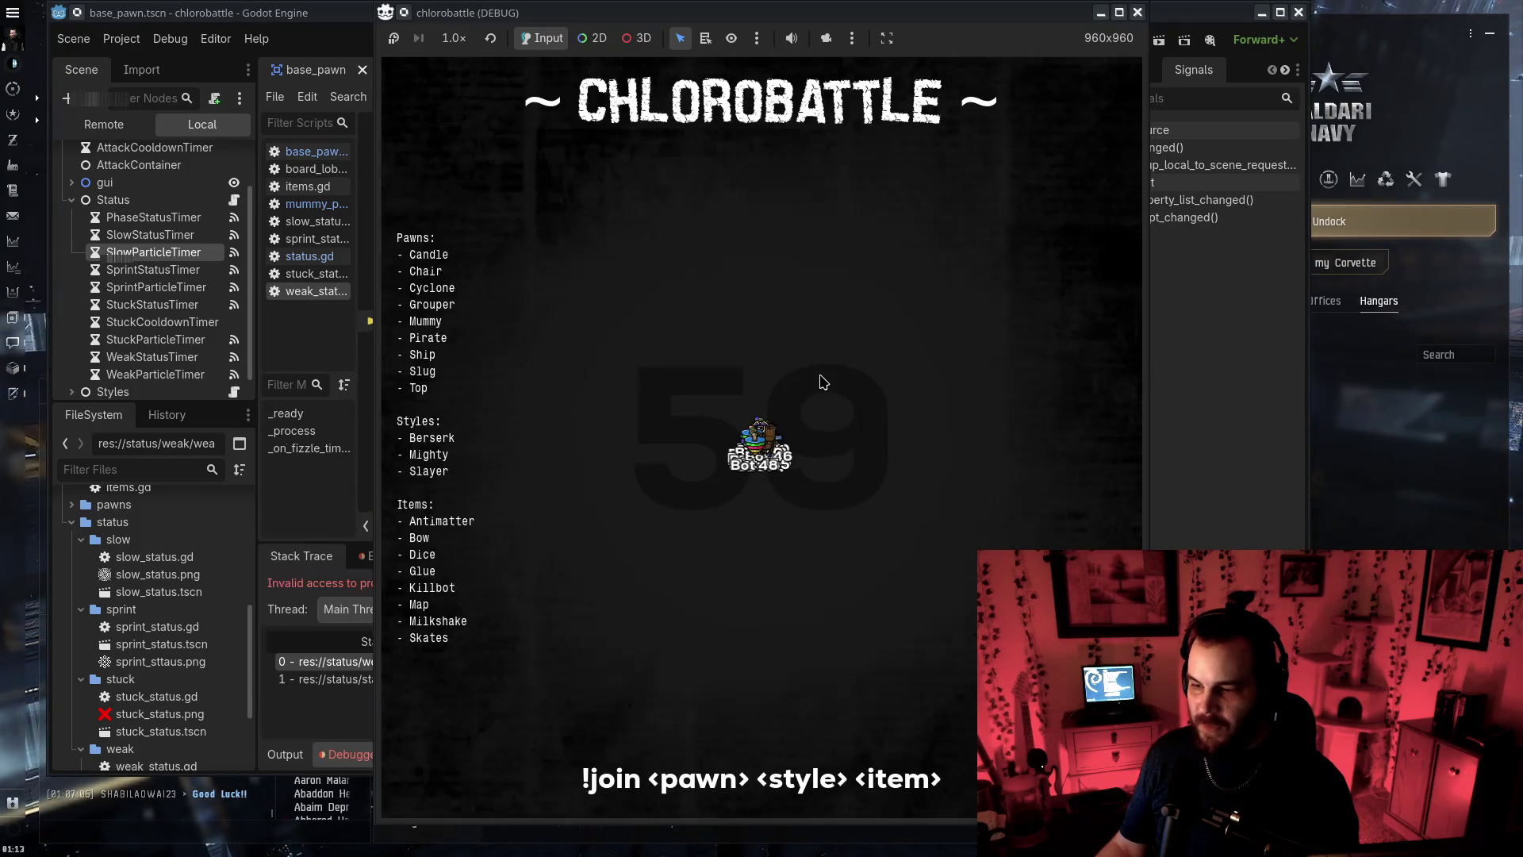
# Inspect weak_status.gd and the weak_status.tscn scene, then restart and stop the game
pyautogui.click(310, 492)
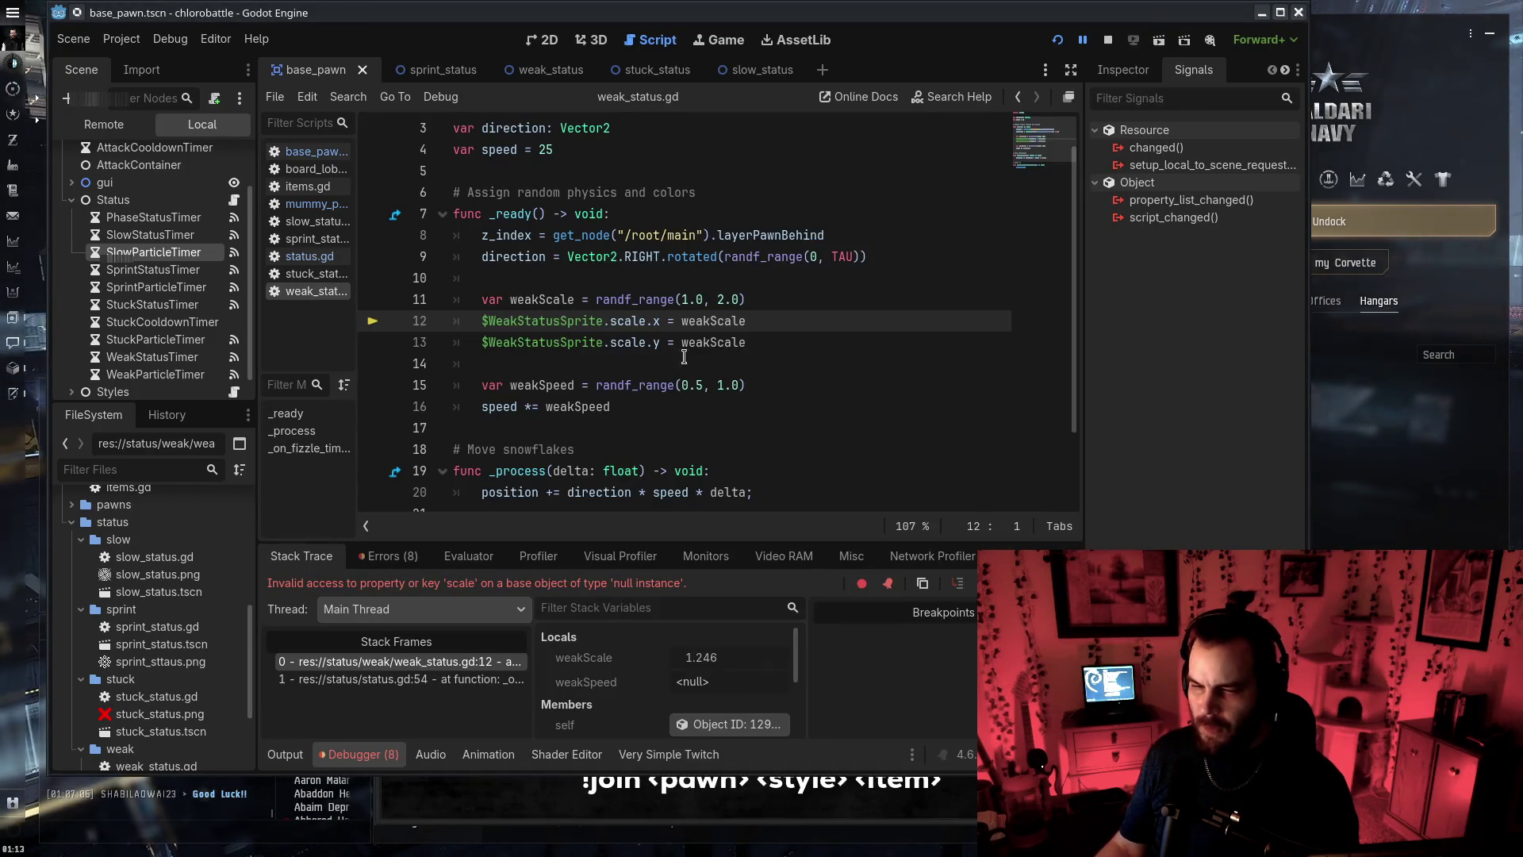
pyautogui.click(757, 435)
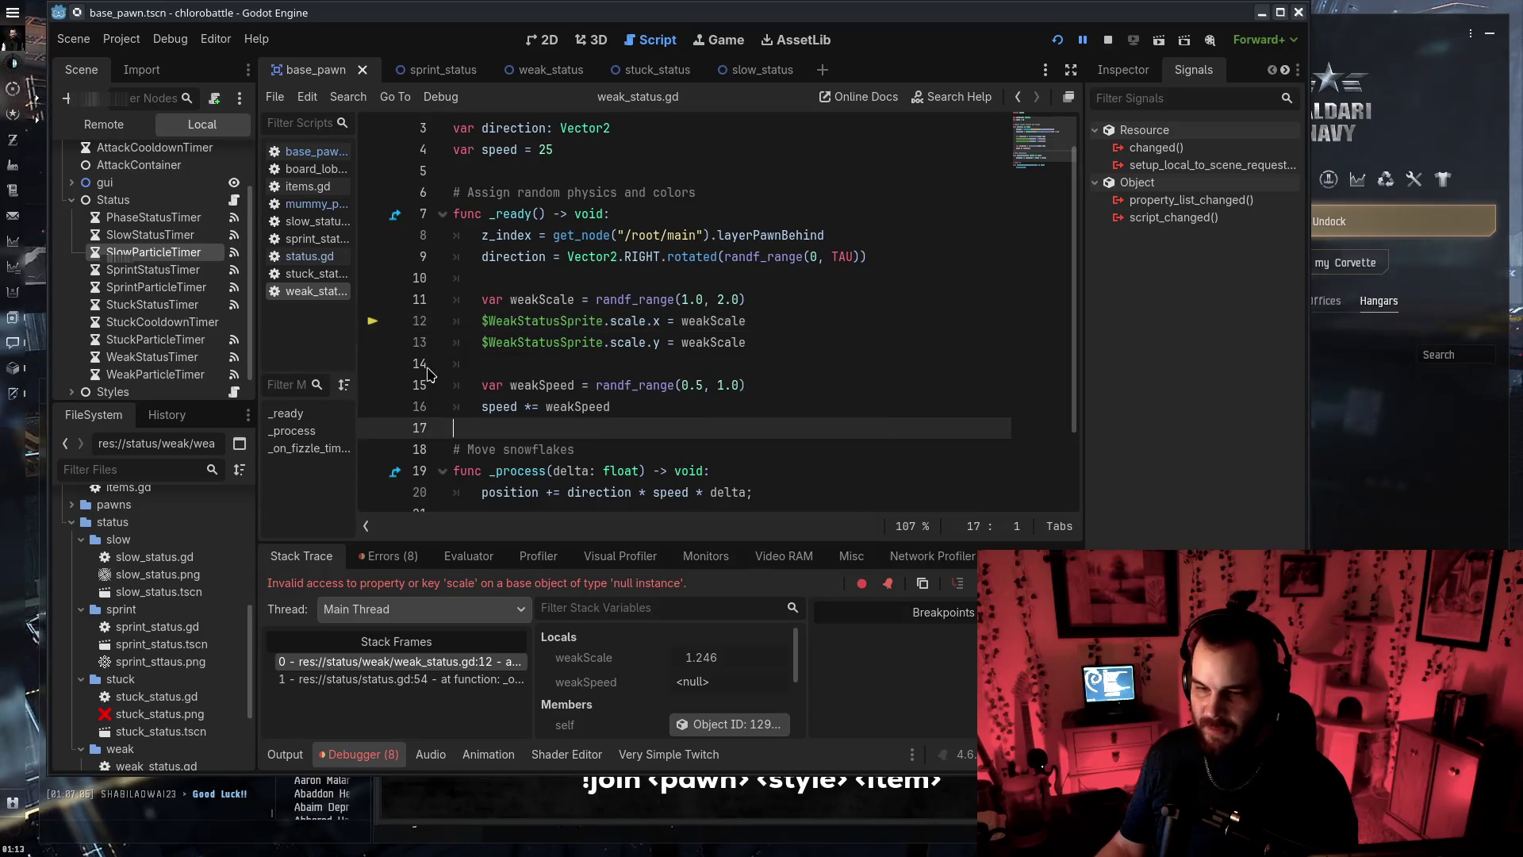
pyautogui.scroll(-5, 167, 714)
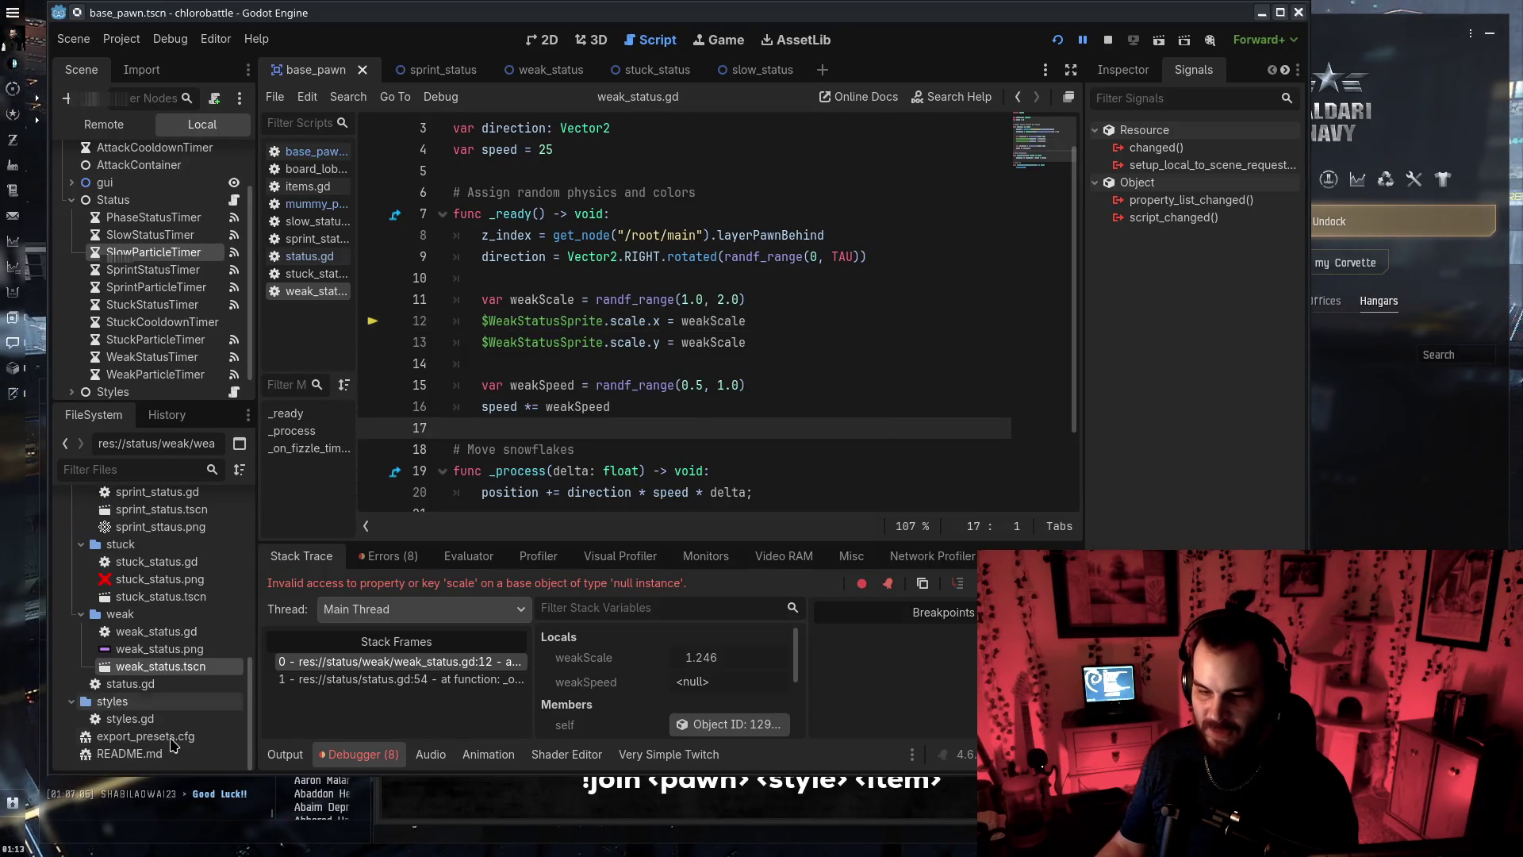
pyautogui.doubleClick(183, 669)
pyautogui.moveTo(524, 320); pyautogui.dragTo(573, 320)
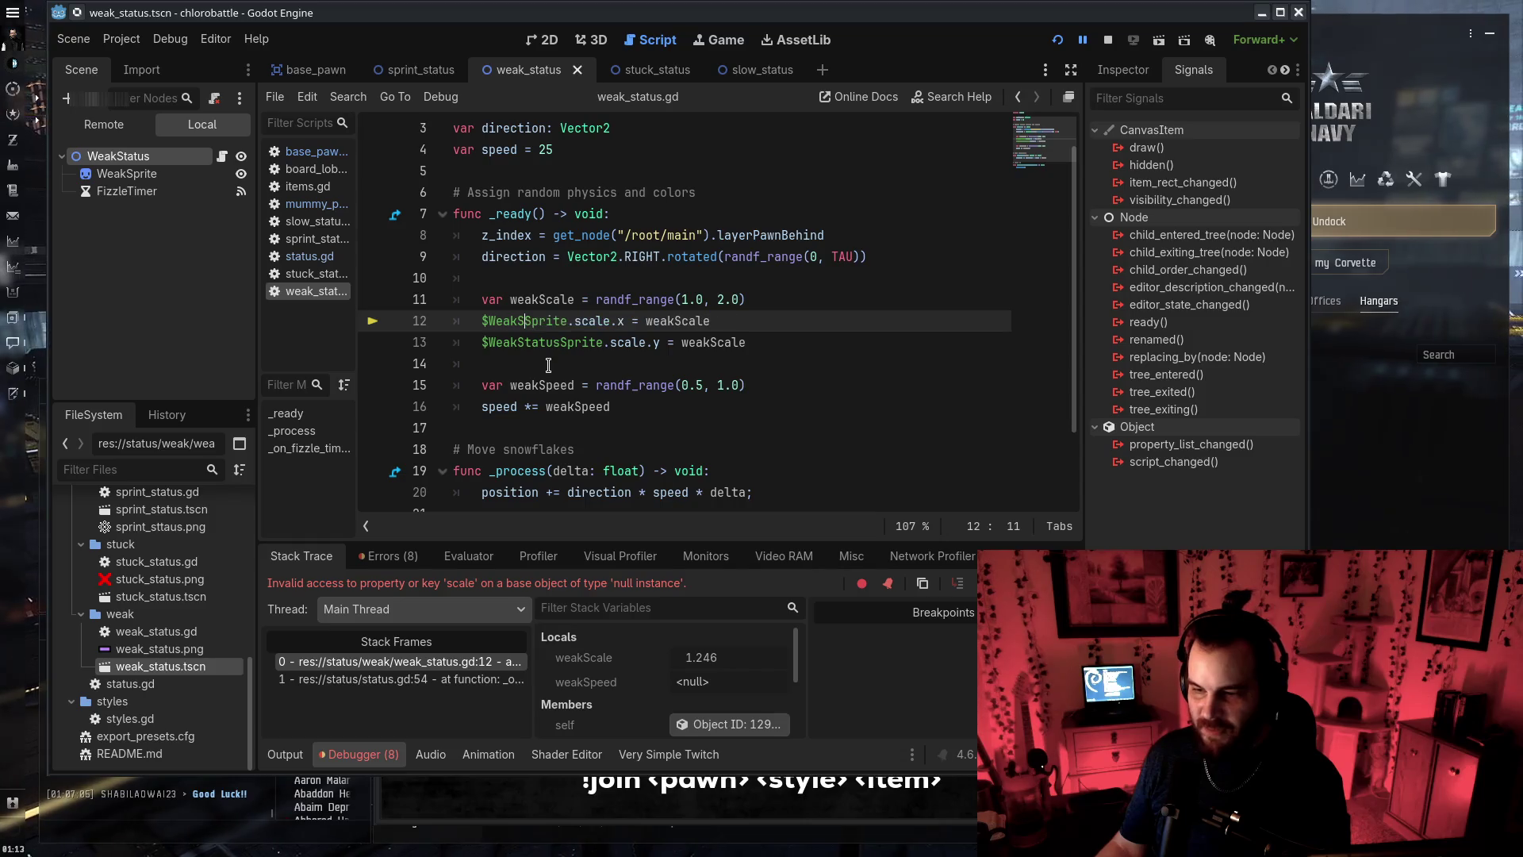
pyautogui.click(561, 341)
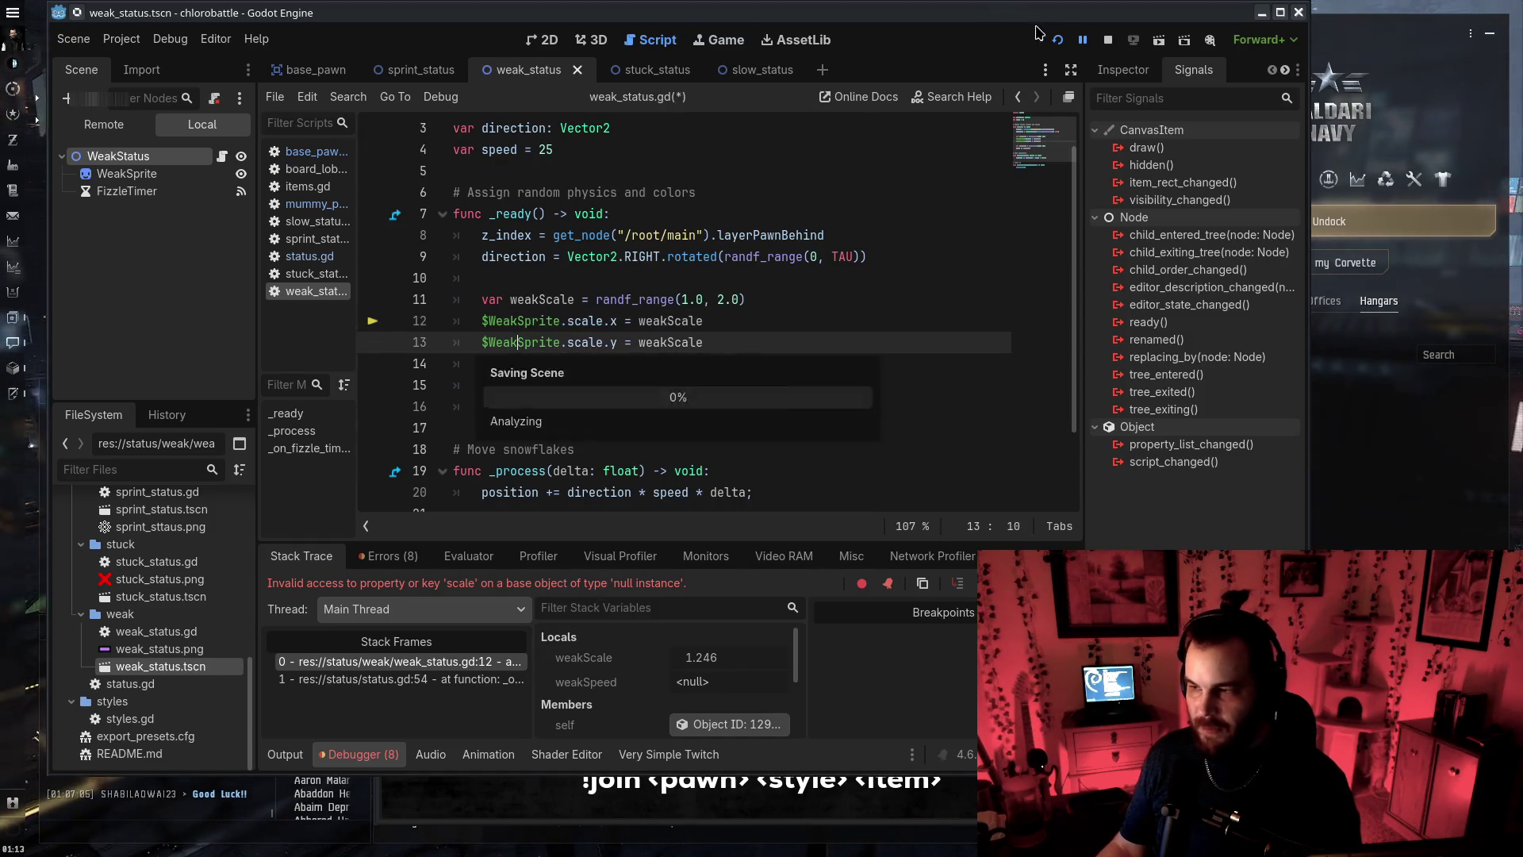
pyautogui.click(1057, 40)
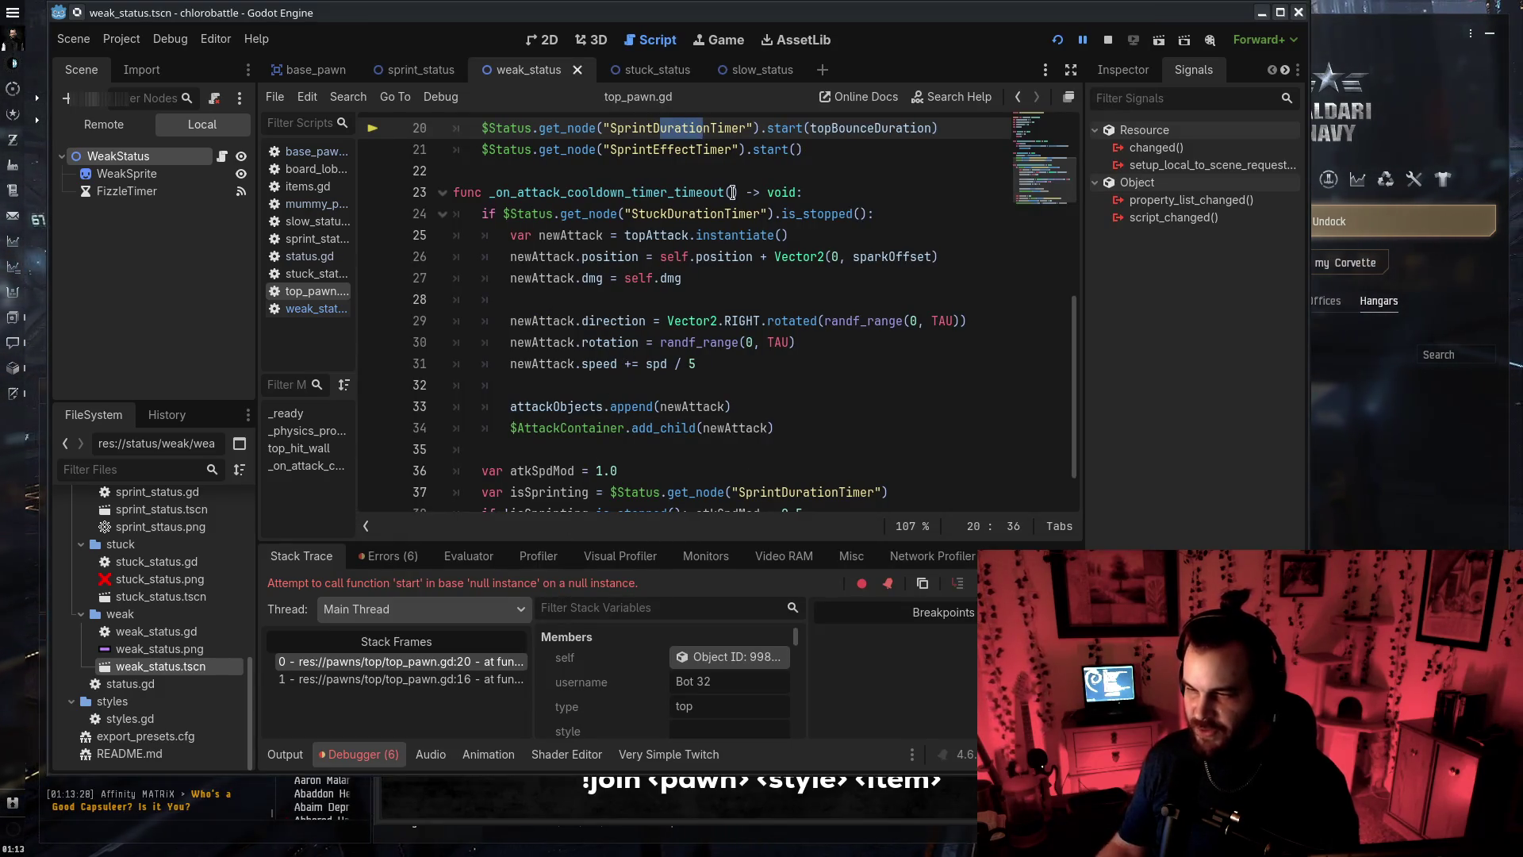
pyautogui.click(1108, 39)
# Update top_pawn.gd's Sprint and Stuck timer references to their Status names, save, and rerun
pyautogui.click(715, 129)
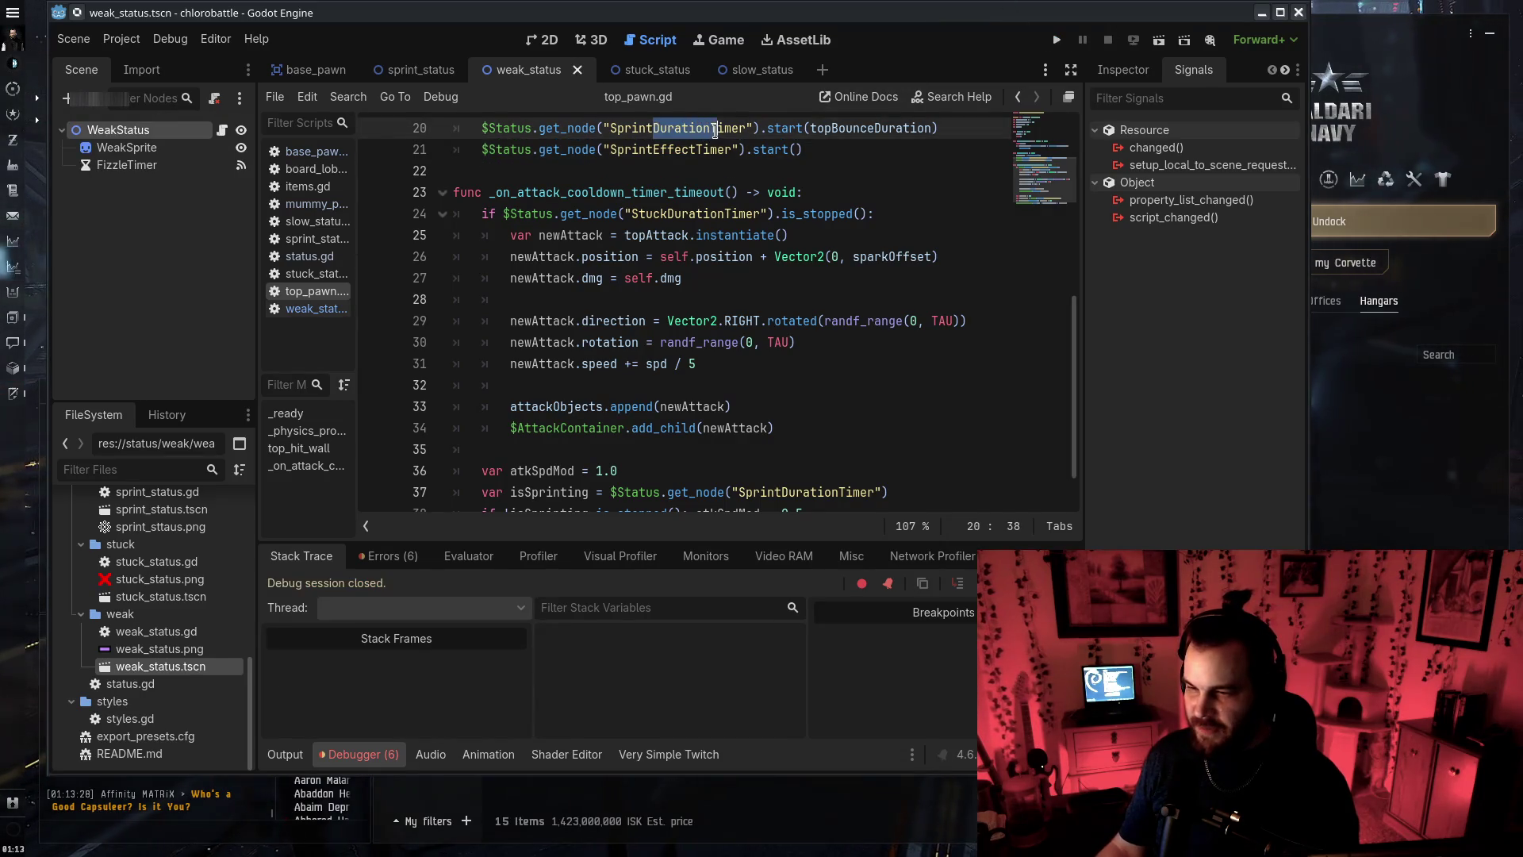
pyautogui.write('Status')
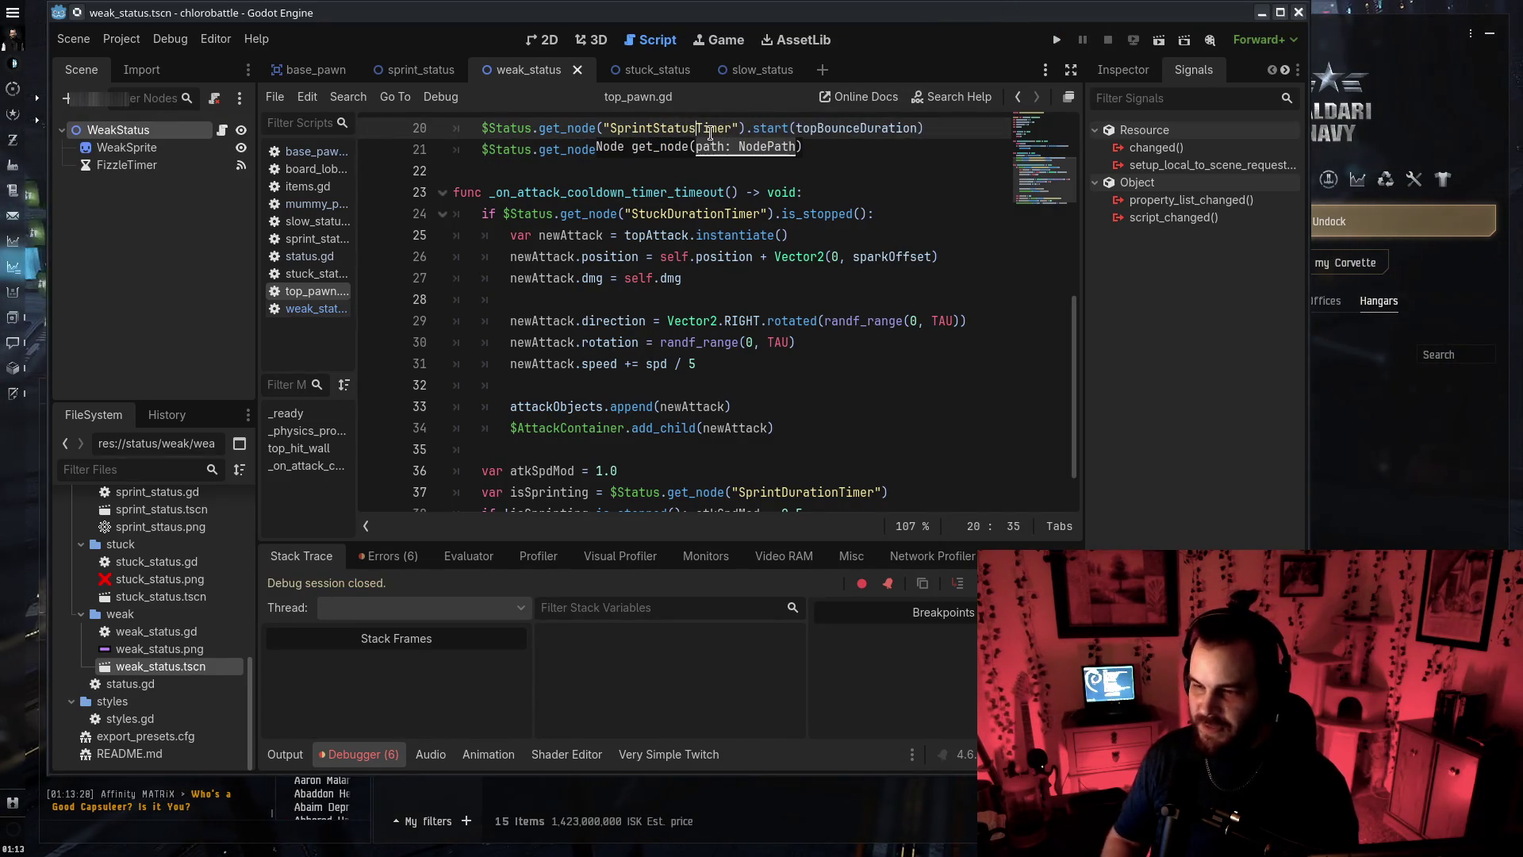
pyautogui.moveTo(653, 149); pyautogui.dragTo(682, 149)
pyautogui.hotkey('ctrl', 's')
pyautogui.moveTo(668, 215); pyautogui.dragTo(719, 214)
pyautogui.write('tat8s')
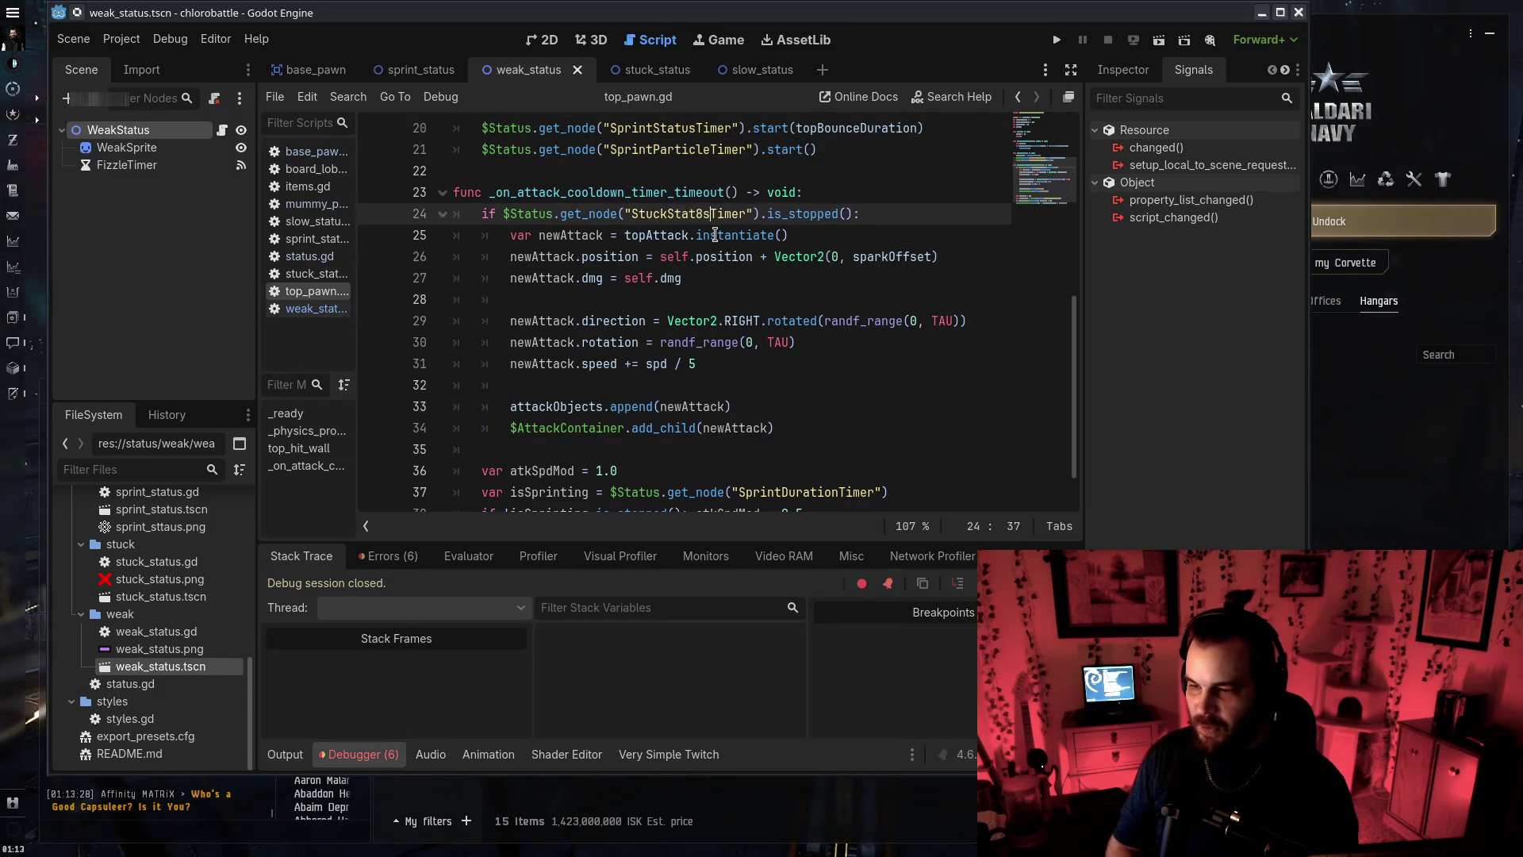
pyautogui.scroll(-1, 718, 286)
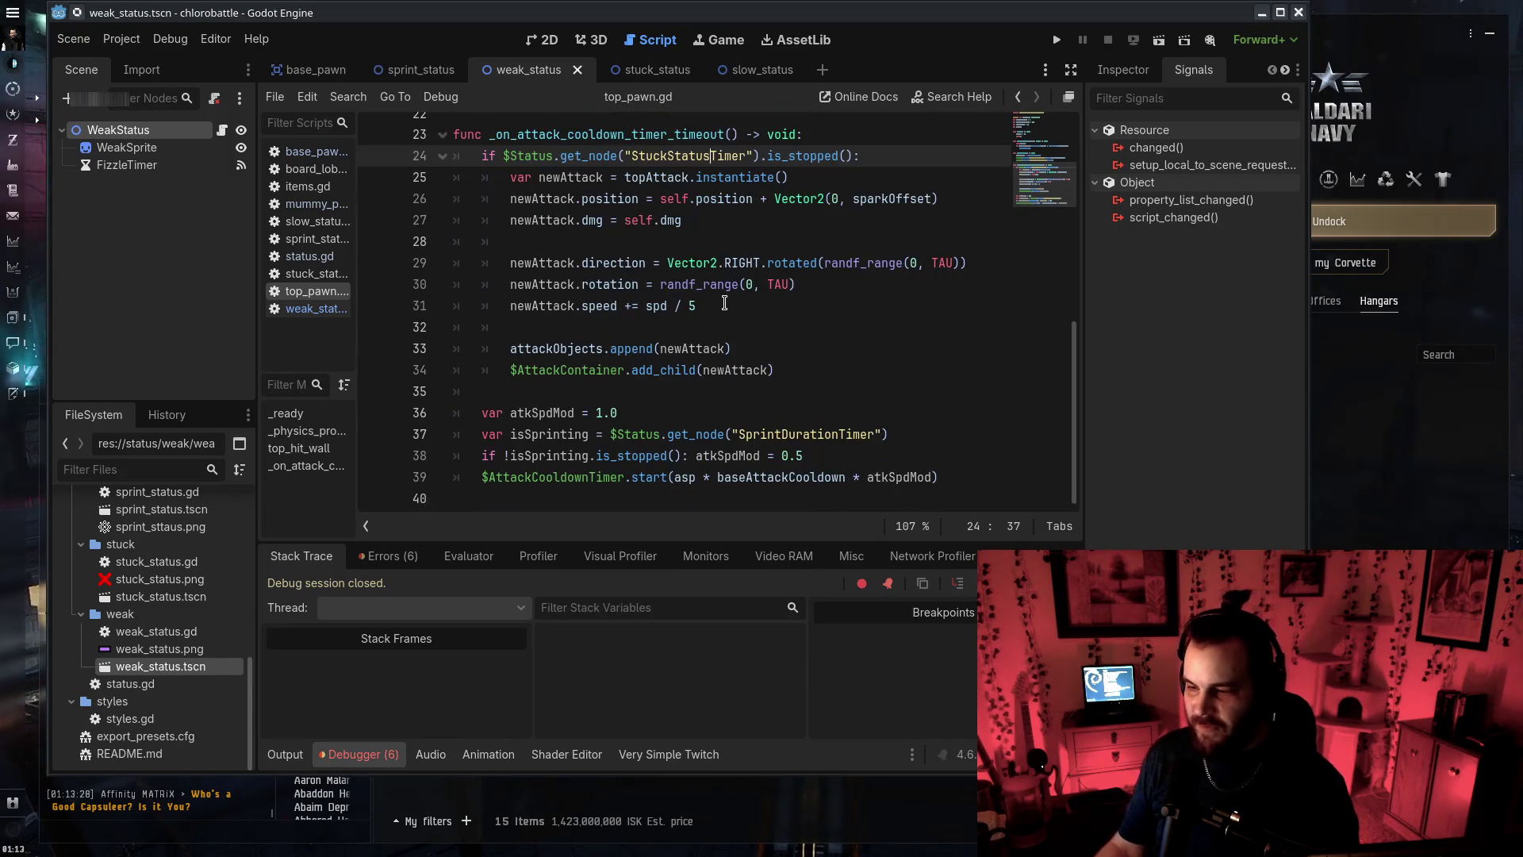
pyautogui.moveTo(781, 434); pyautogui.dragTo(838, 434)
pyautogui.write('us')
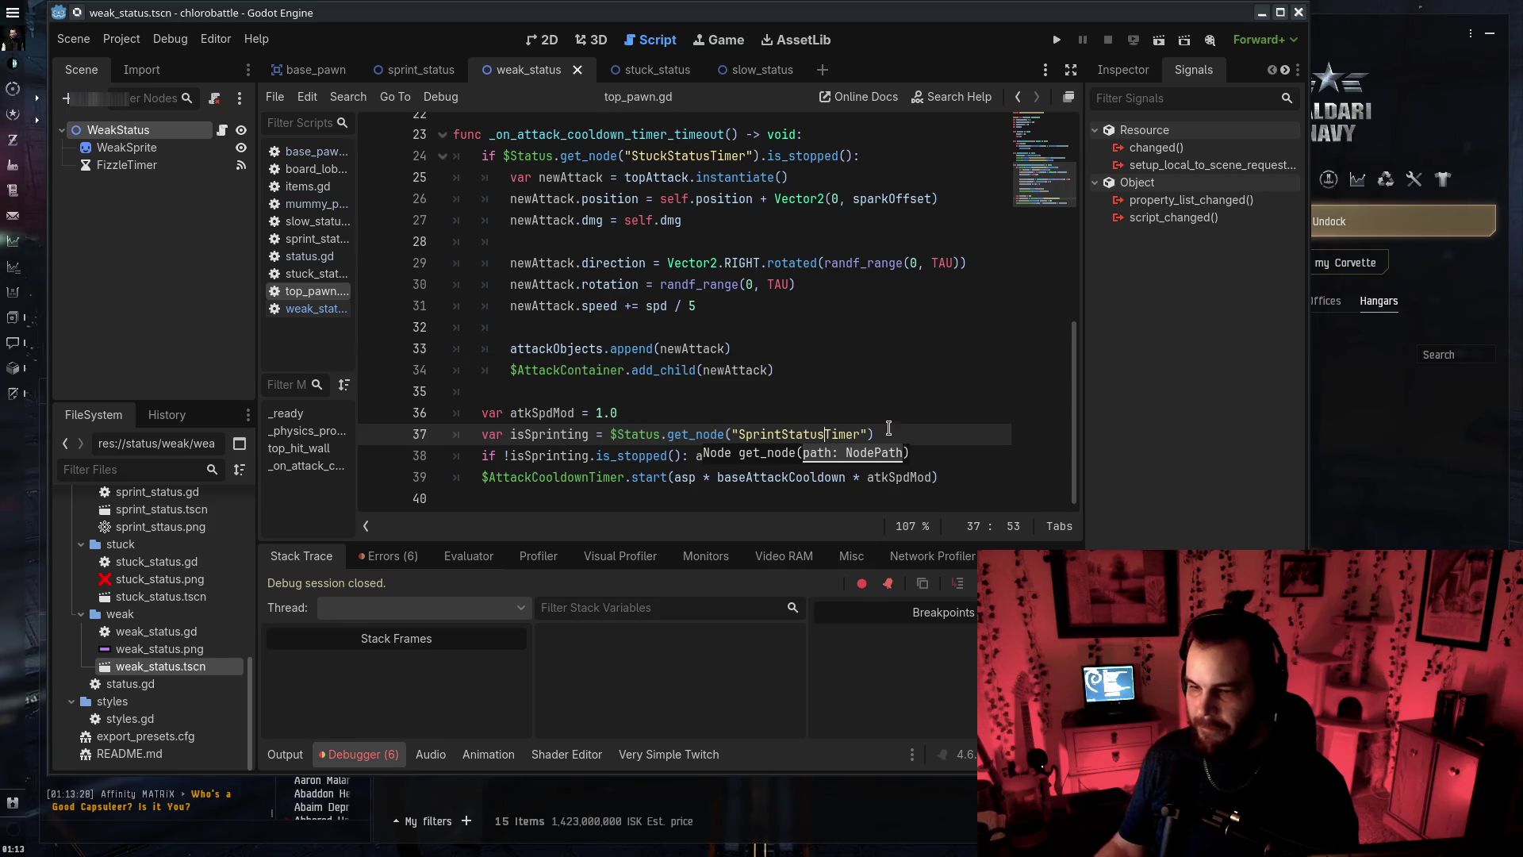
pyautogui.press('Escape')
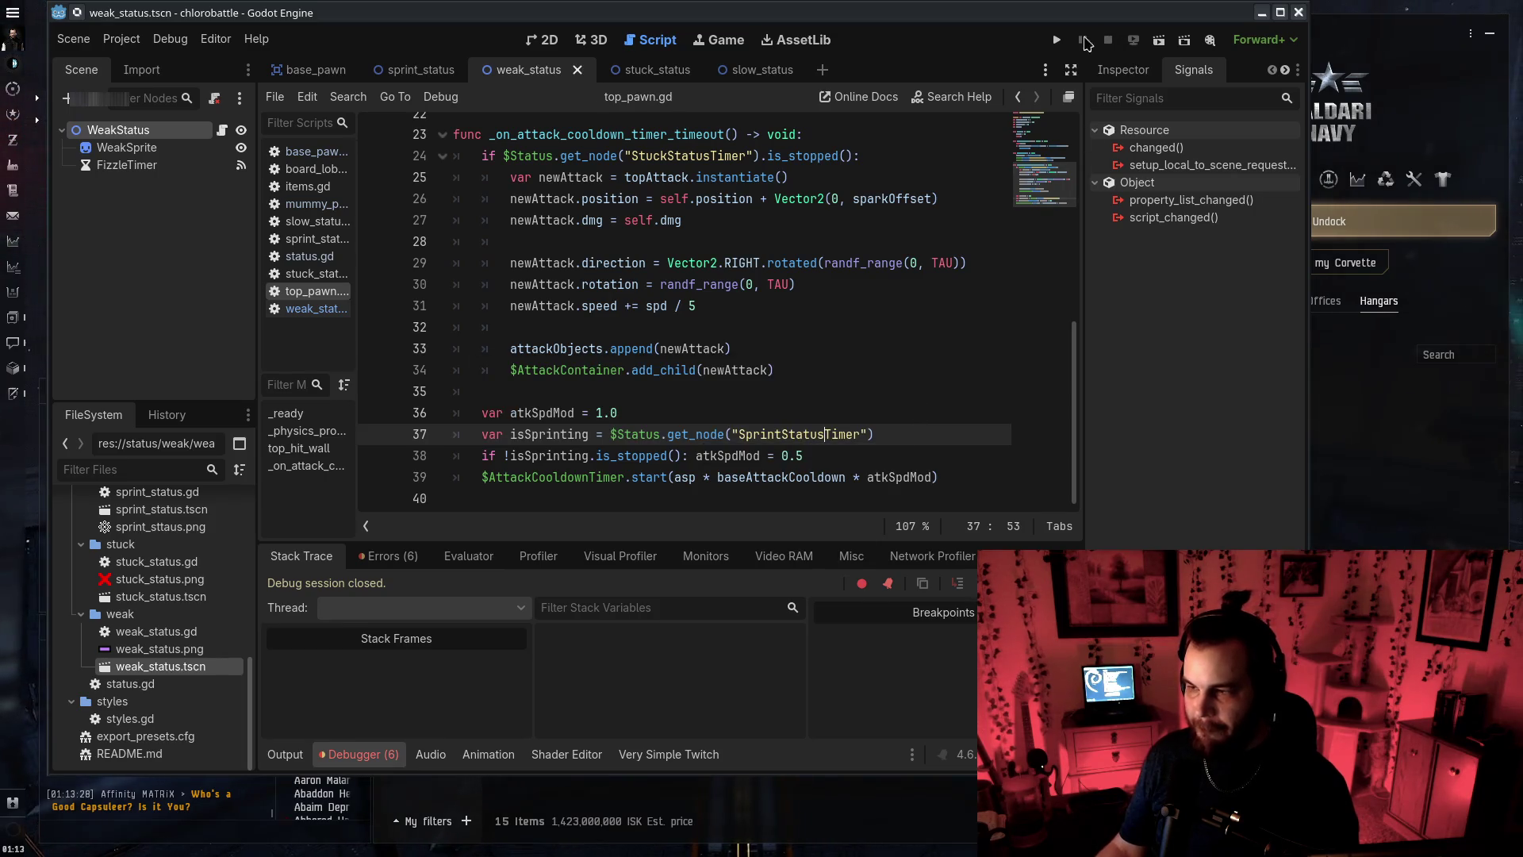
pyautogui.click(1057, 40)
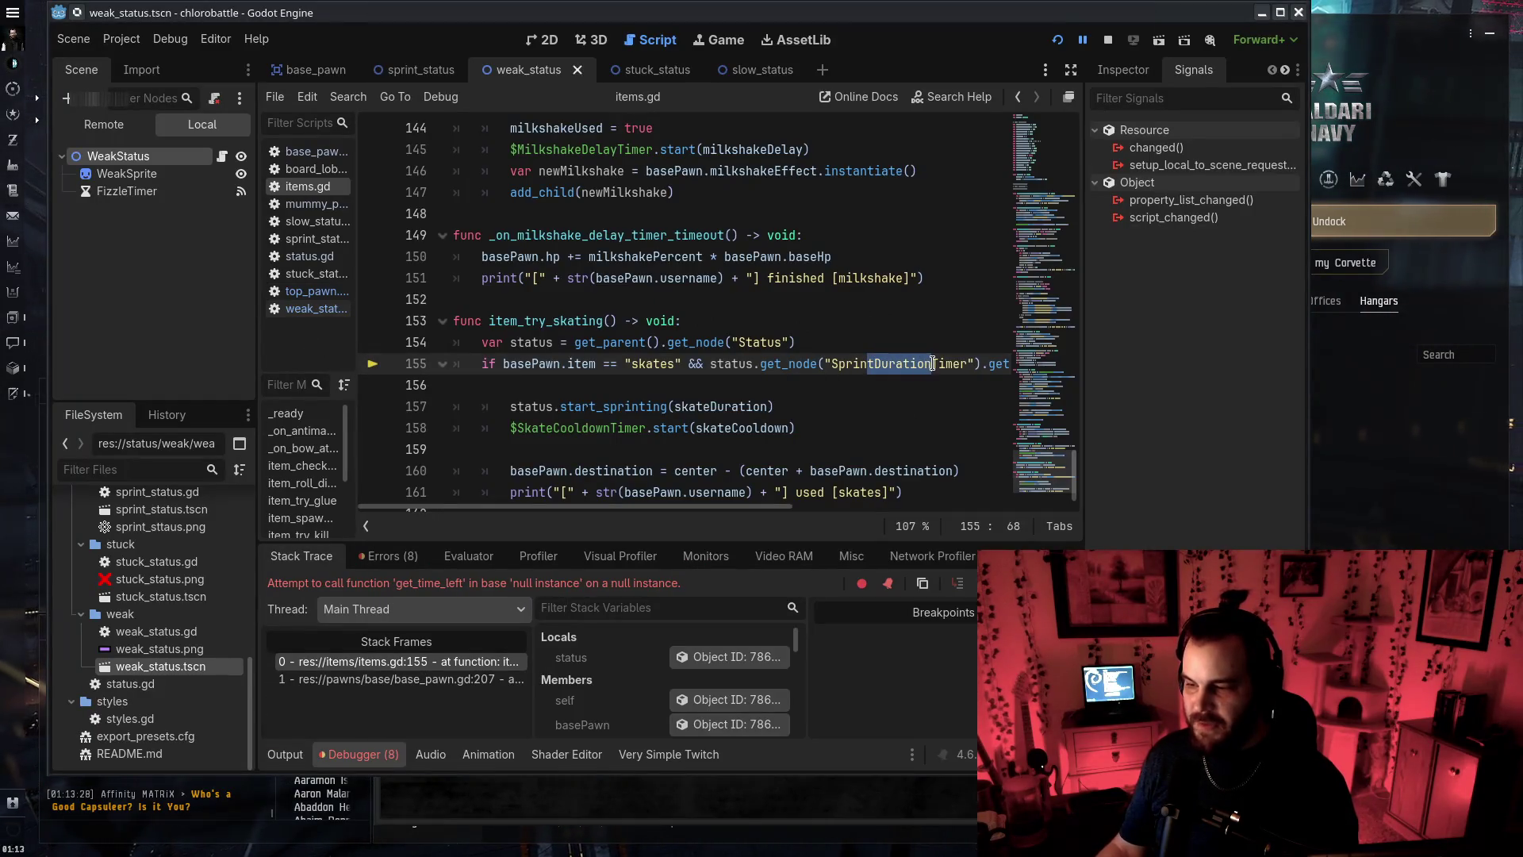
# In items.gd, rename SlowEffectTimer to SlowParticleTimer and StuckDurationTimer to StuckStatusTimer
pyautogui.write('E')
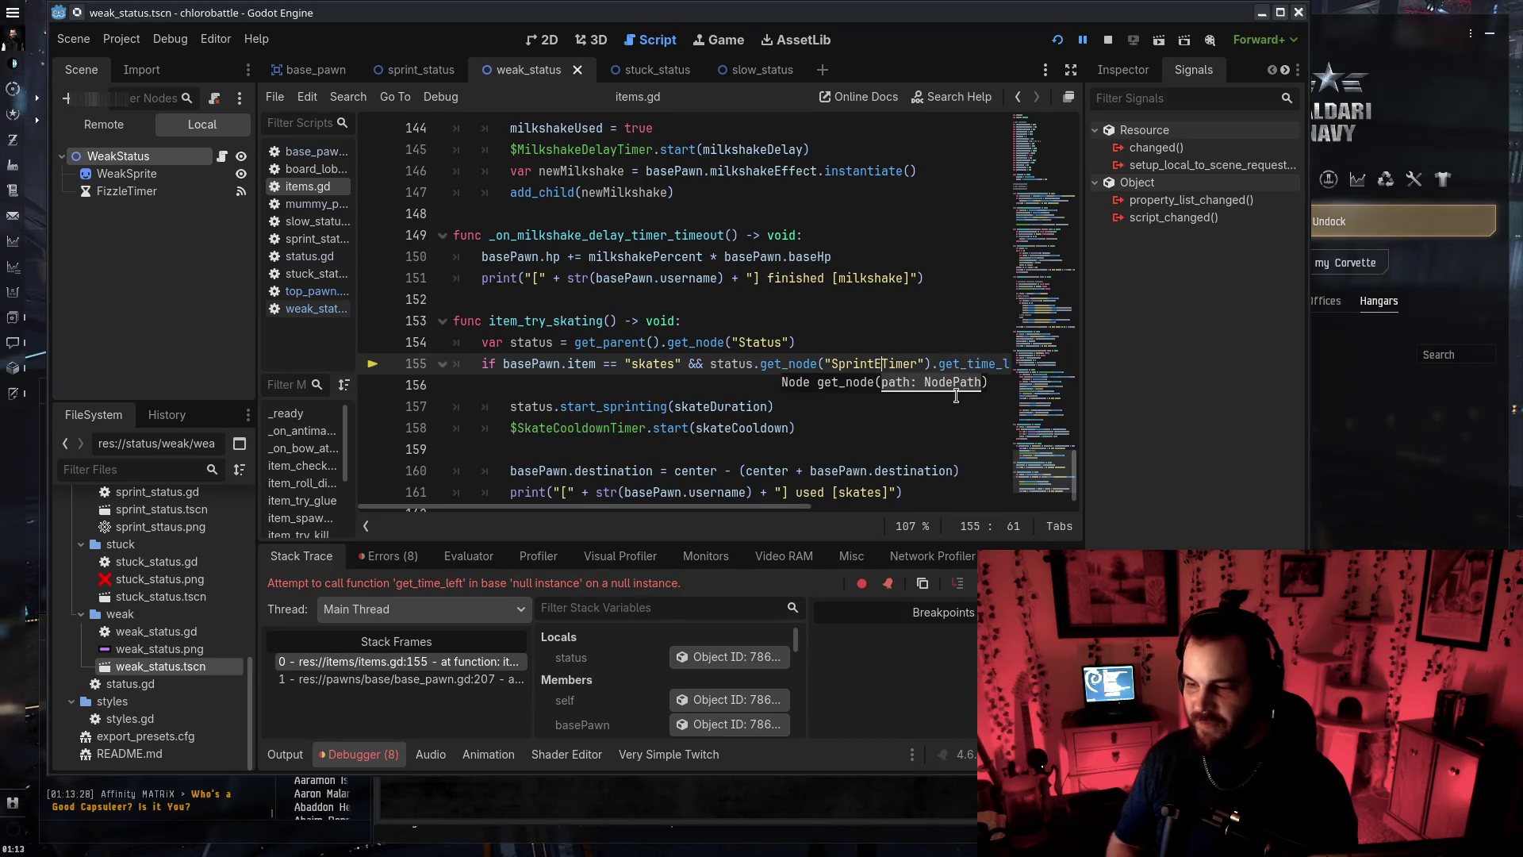
pyautogui.scroll(-1, 788, 257)
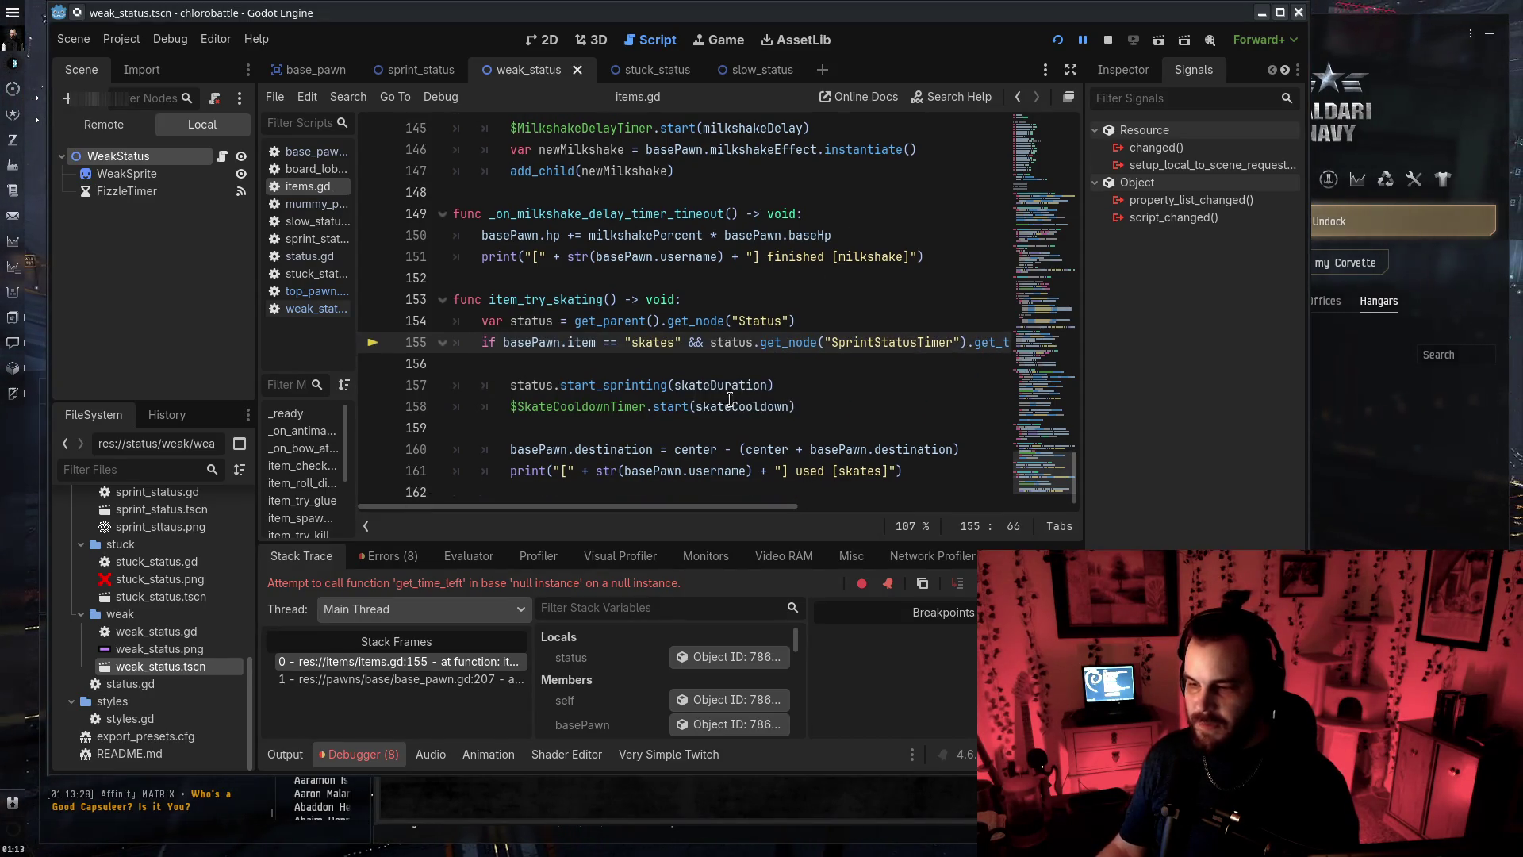
pyautogui.scroll(20, 808, 277)
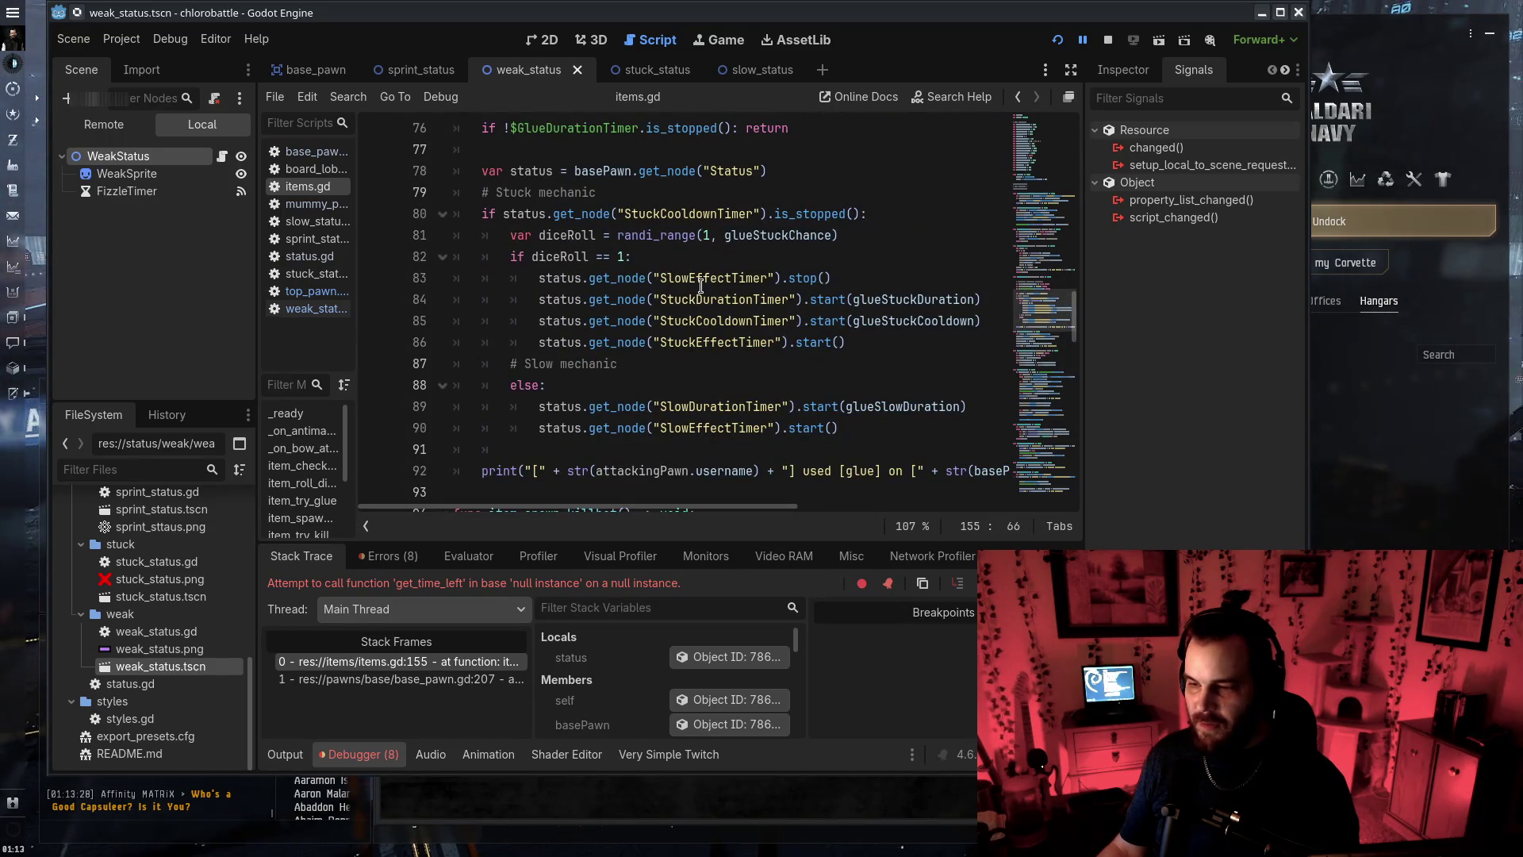
pyautogui.scroll(20, 718, 293)
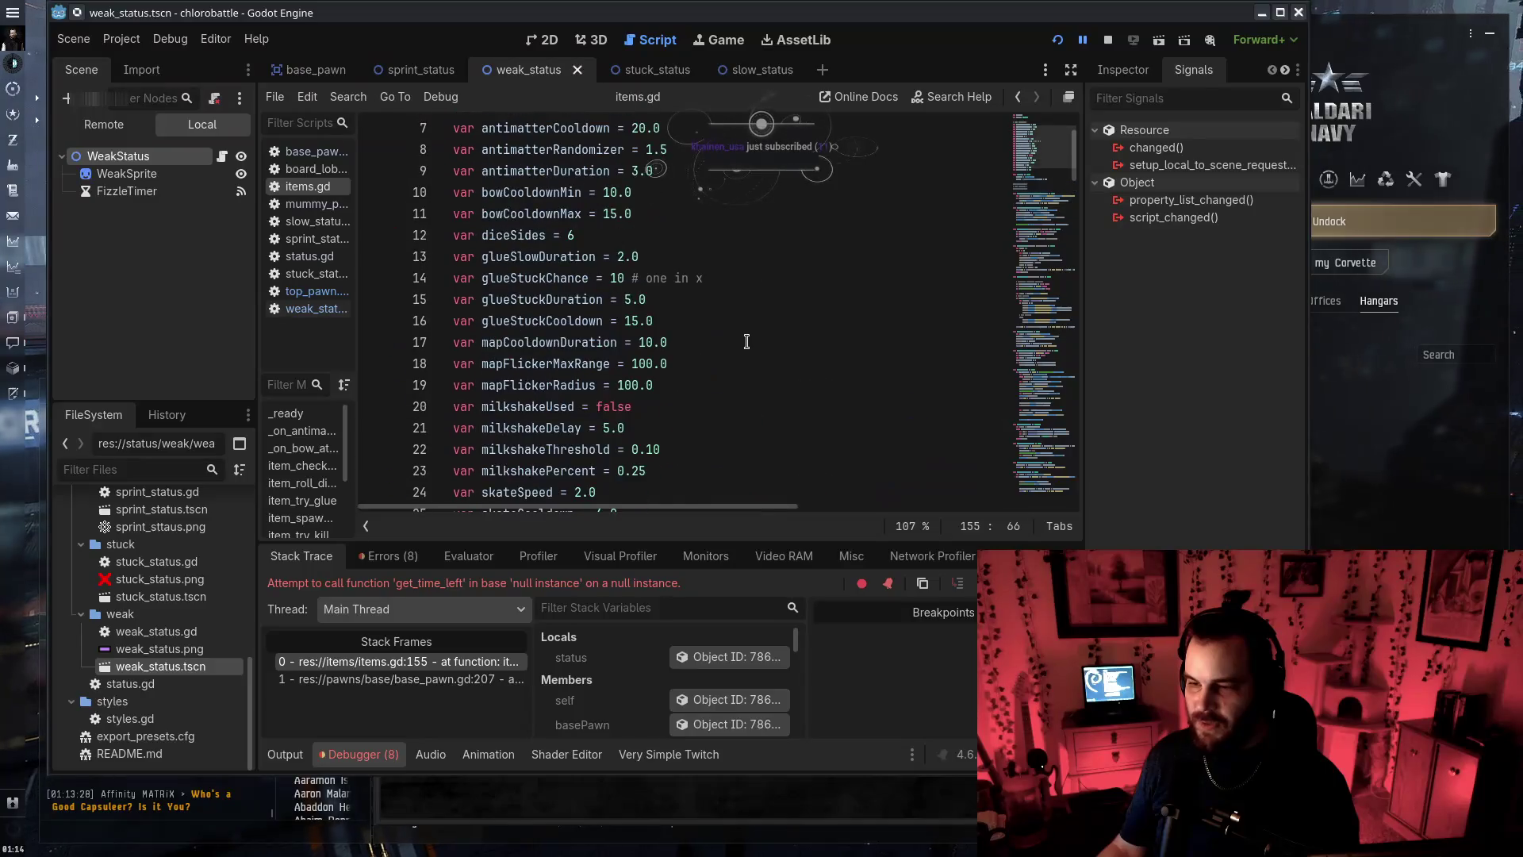
pyautogui.scroll(-10, 746, 341)
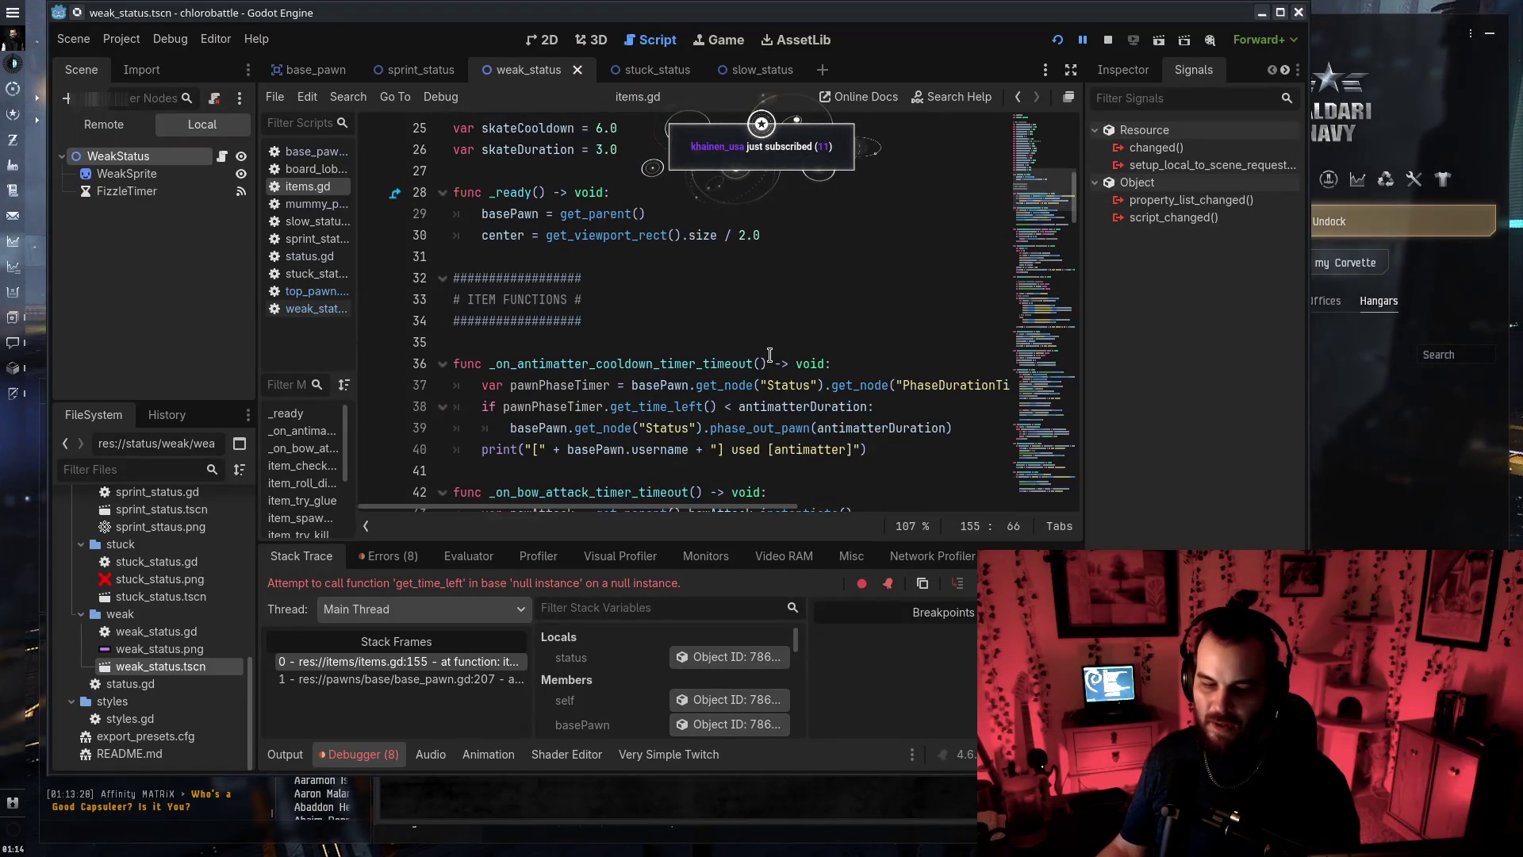
pyautogui.scroll(-11, 789, 361)
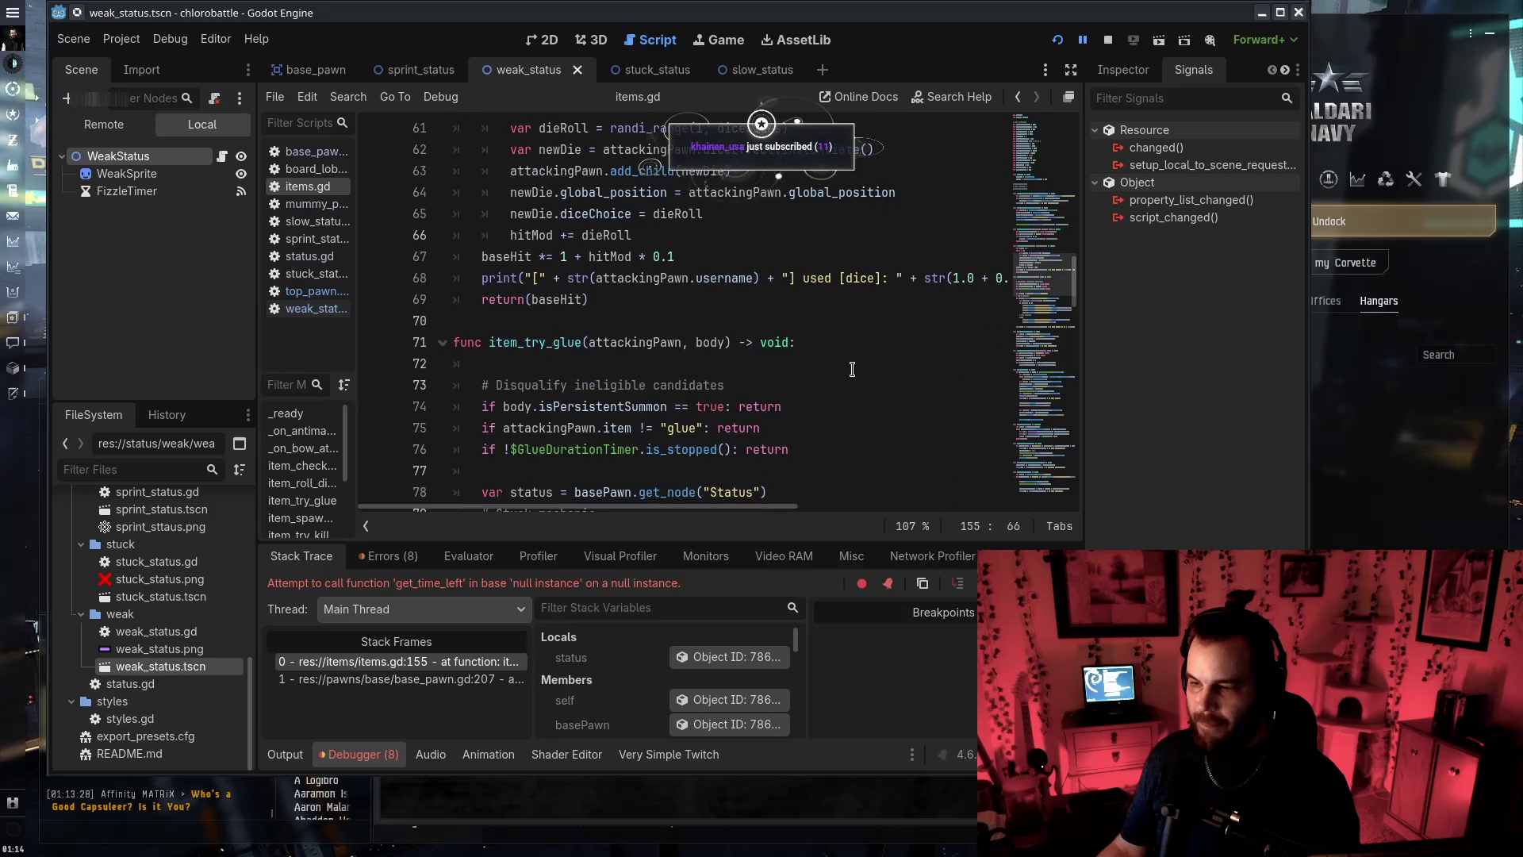
pyautogui.scroll(-2, 861, 368)
pyautogui.moveTo(697, 279); pyautogui.dragTo(728, 279)
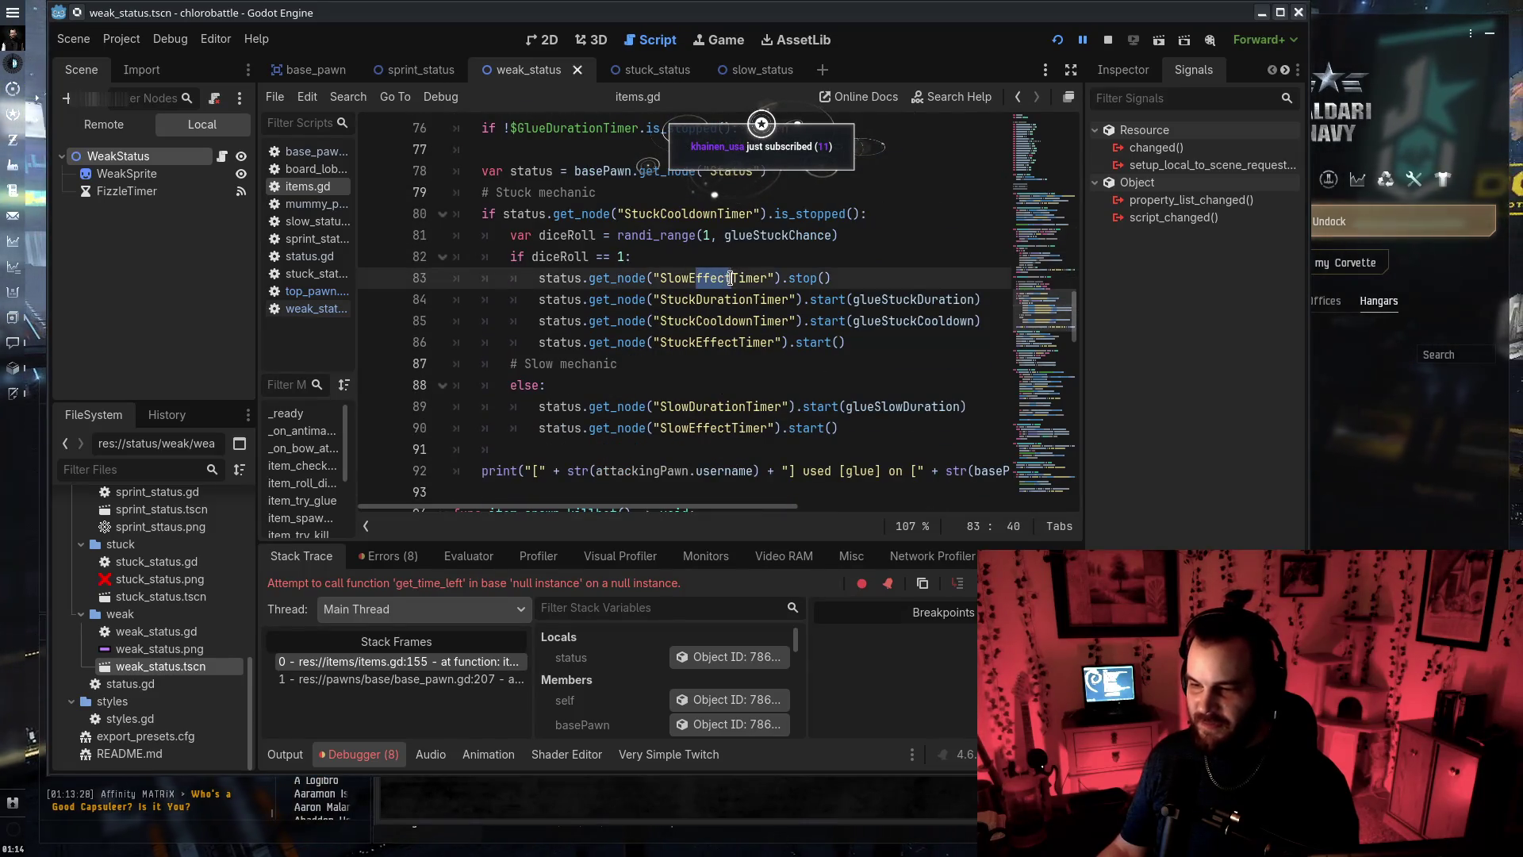
pyautogui.write('Particle')
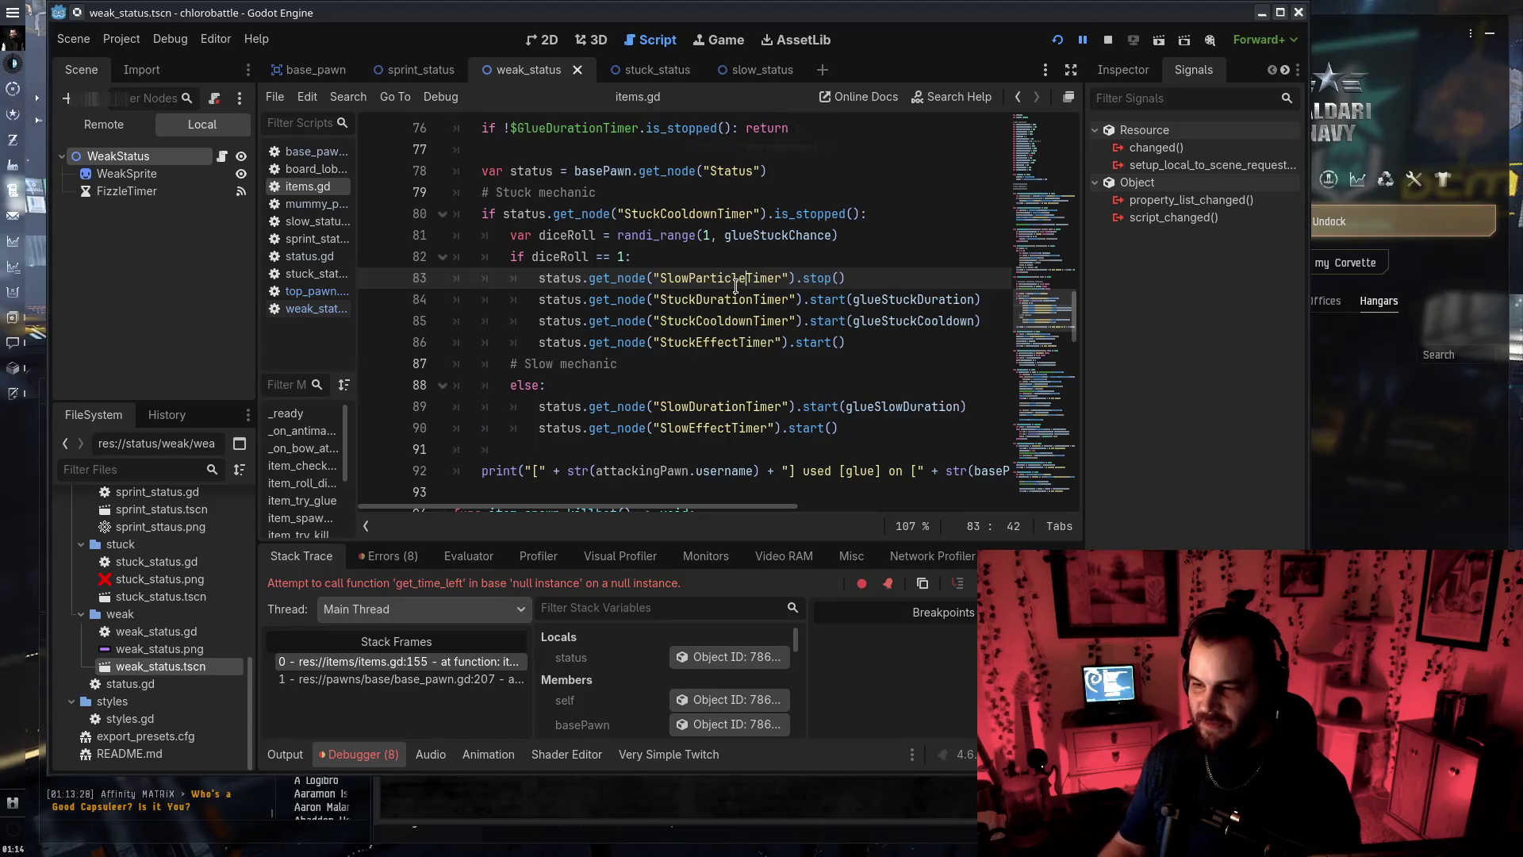
pyautogui.moveTo(696, 299); pyautogui.dragTo(726, 297)
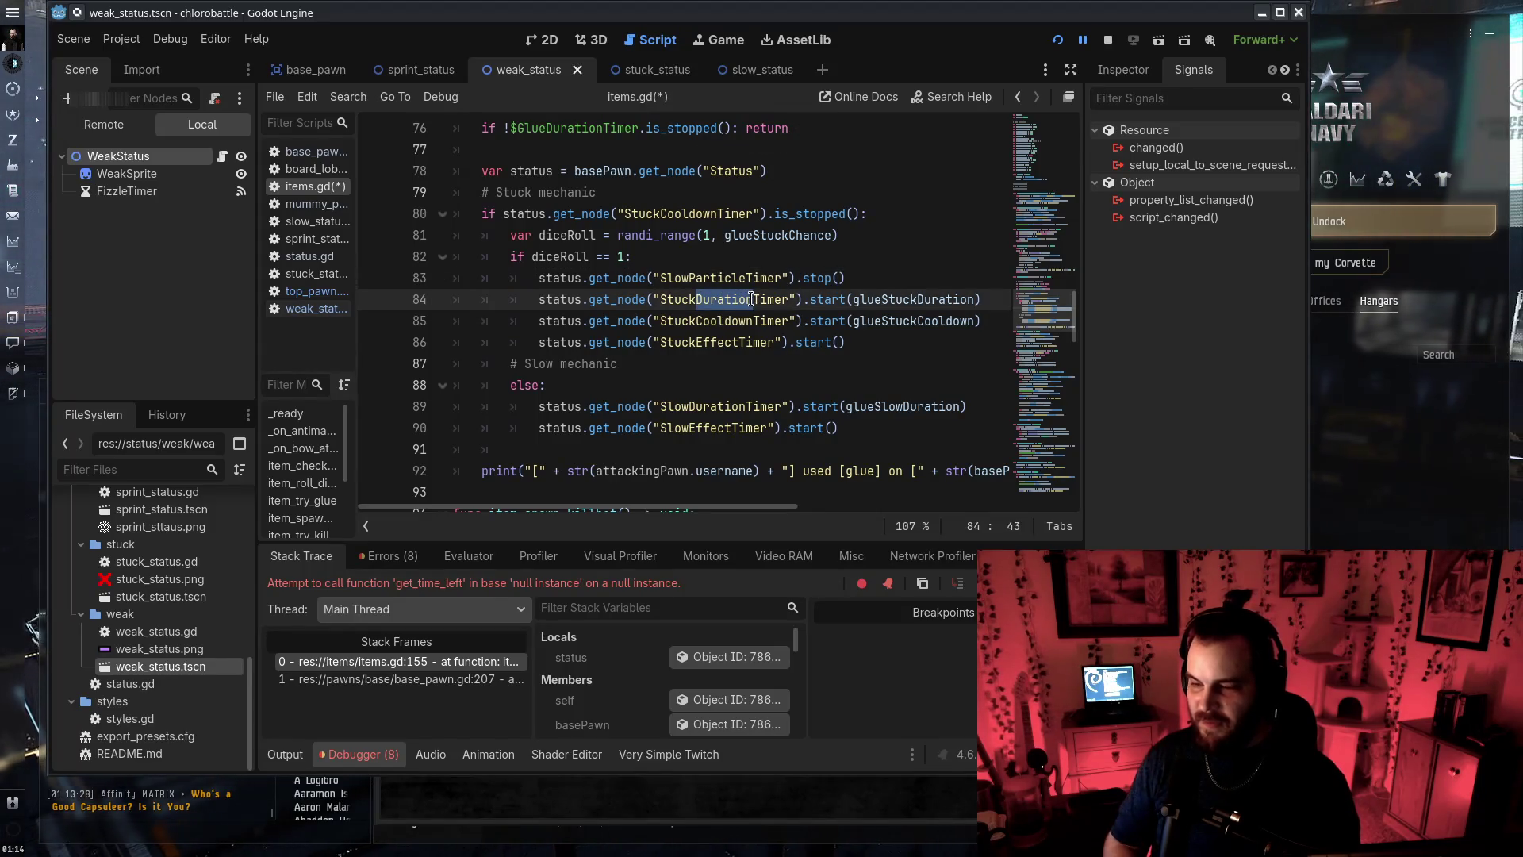
pyautogui.write('Status')
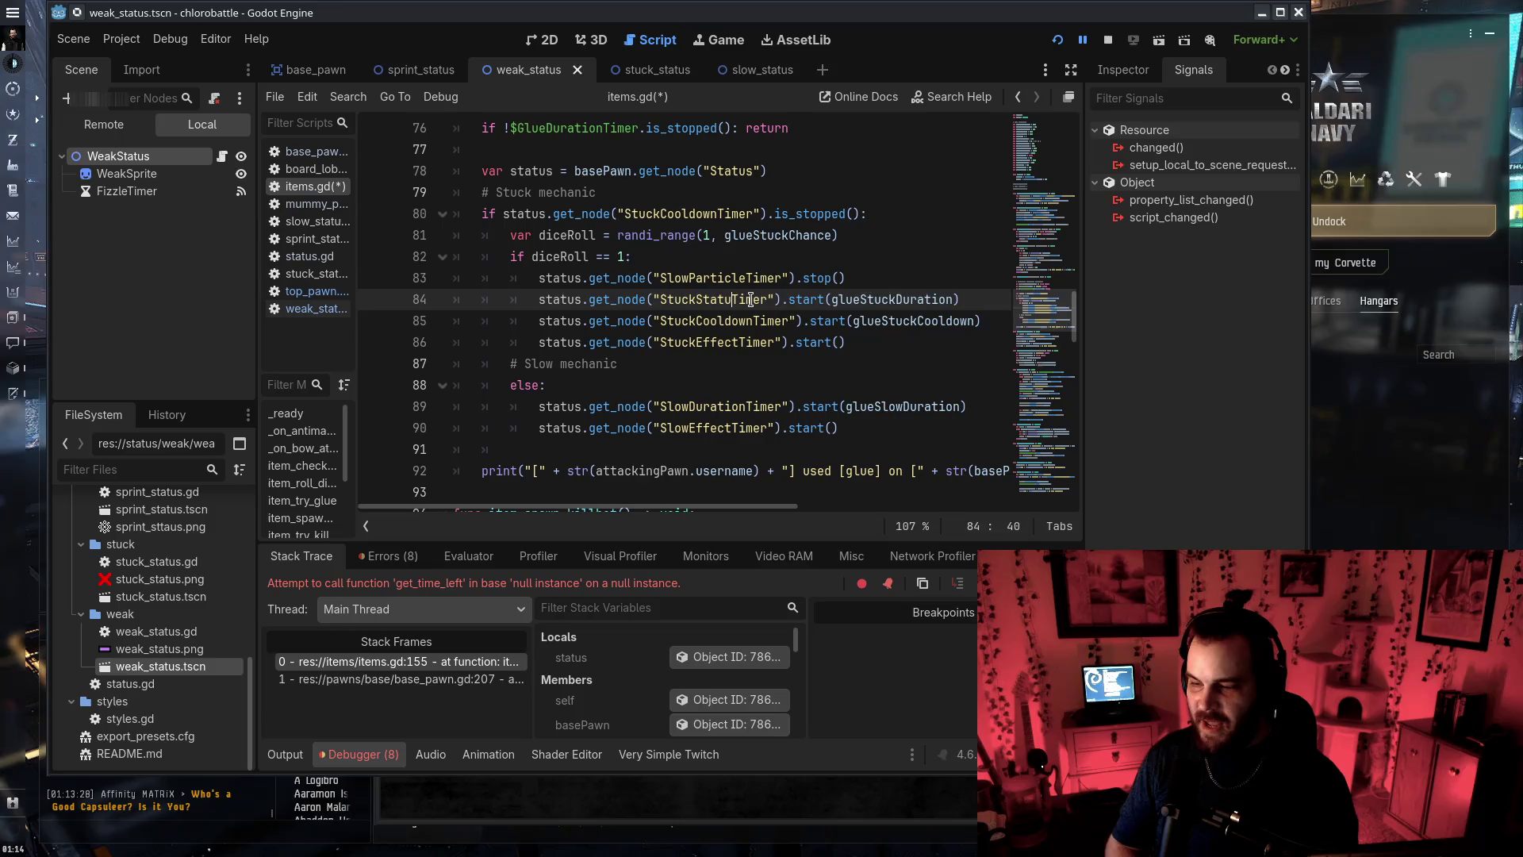
# Rename the StuckEffectTimer and SlowDurationTimer references to their new Status and Particle timer names
pyautogui.moveTo(698, 342); pyautogui.dragTo(741, 341)
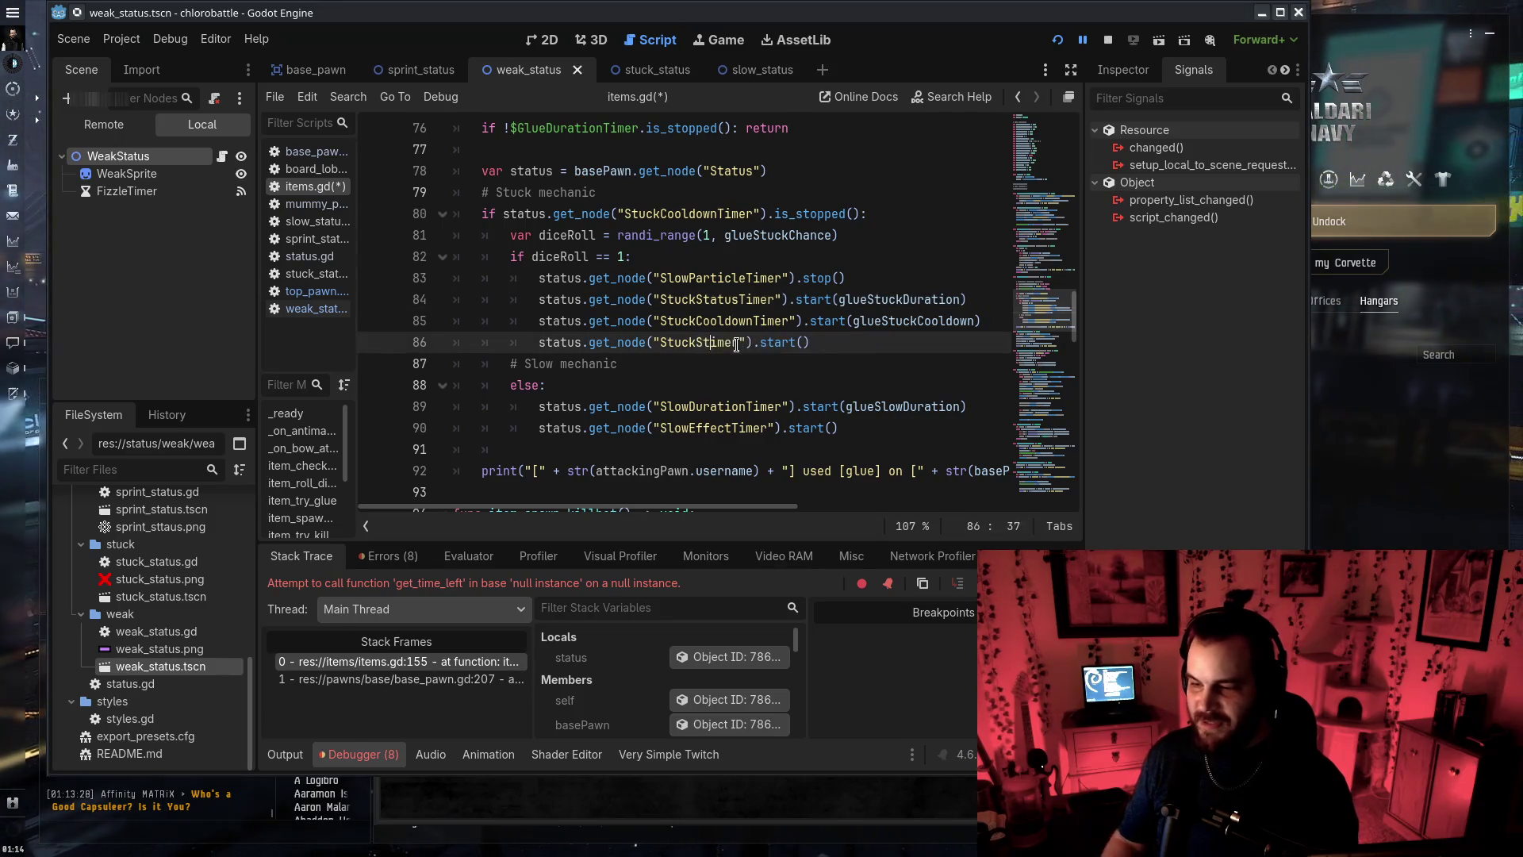
pyautogui.write('atus')
pyautogui.moveTo(689, 406)
pyautogui.mouseDown()
pyautogui.moveTo(744, 406)
pyautogui.moveTo(730, 427)
pyautogui.mouseUp()
pyautogui.write('StatusParticle')
# Save items.gd, revisit the skating timer check on line 155, and rerun the game
pyautogui.hotkey('ctrl', 's')
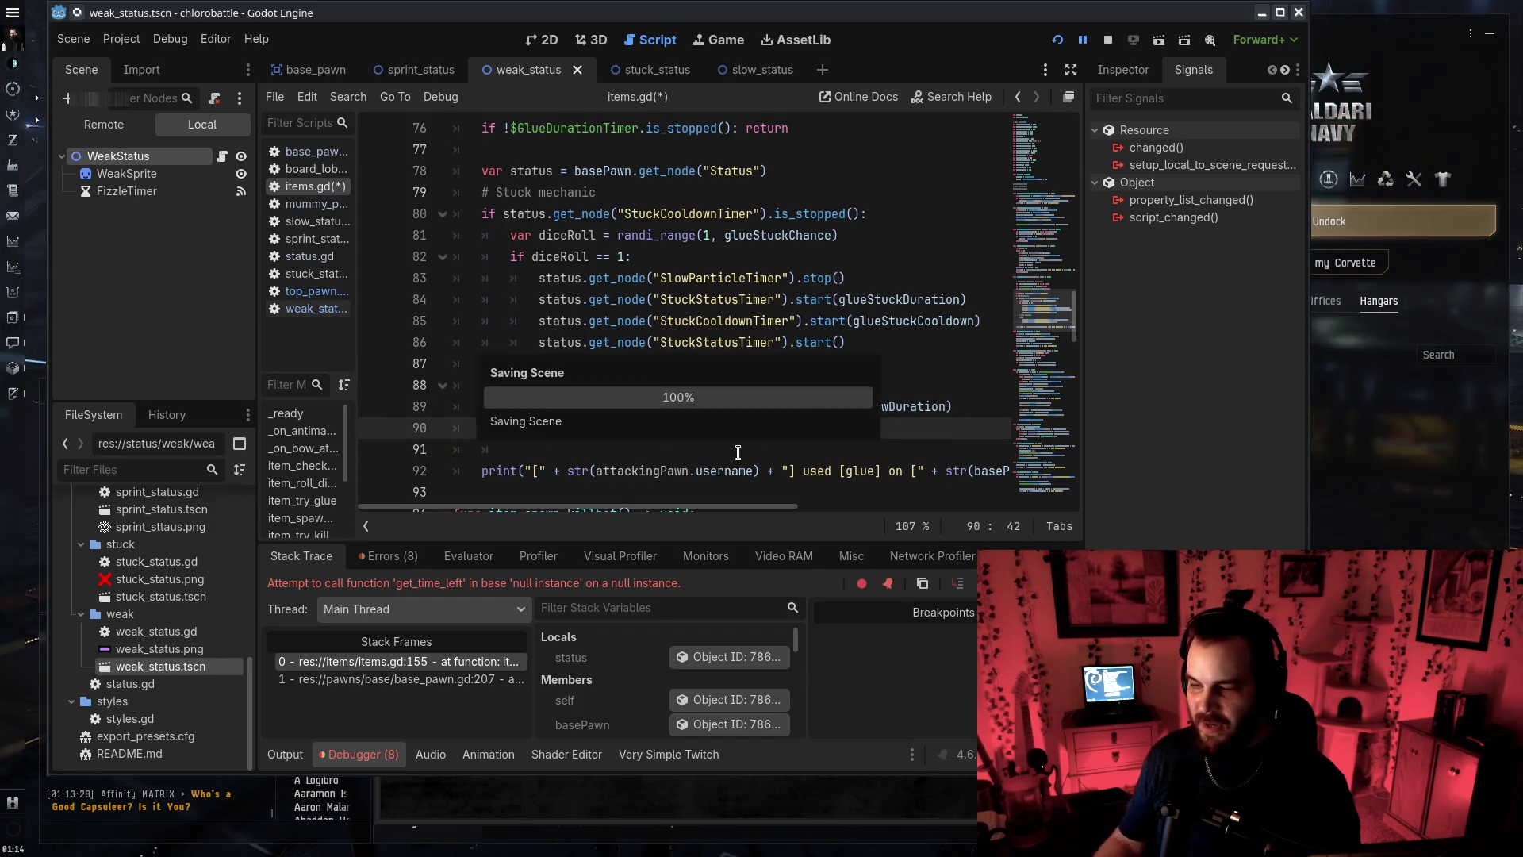
pyautogui.scroll(-10, 793, 436)
pyautogui.scroll(-10, 805, 425)
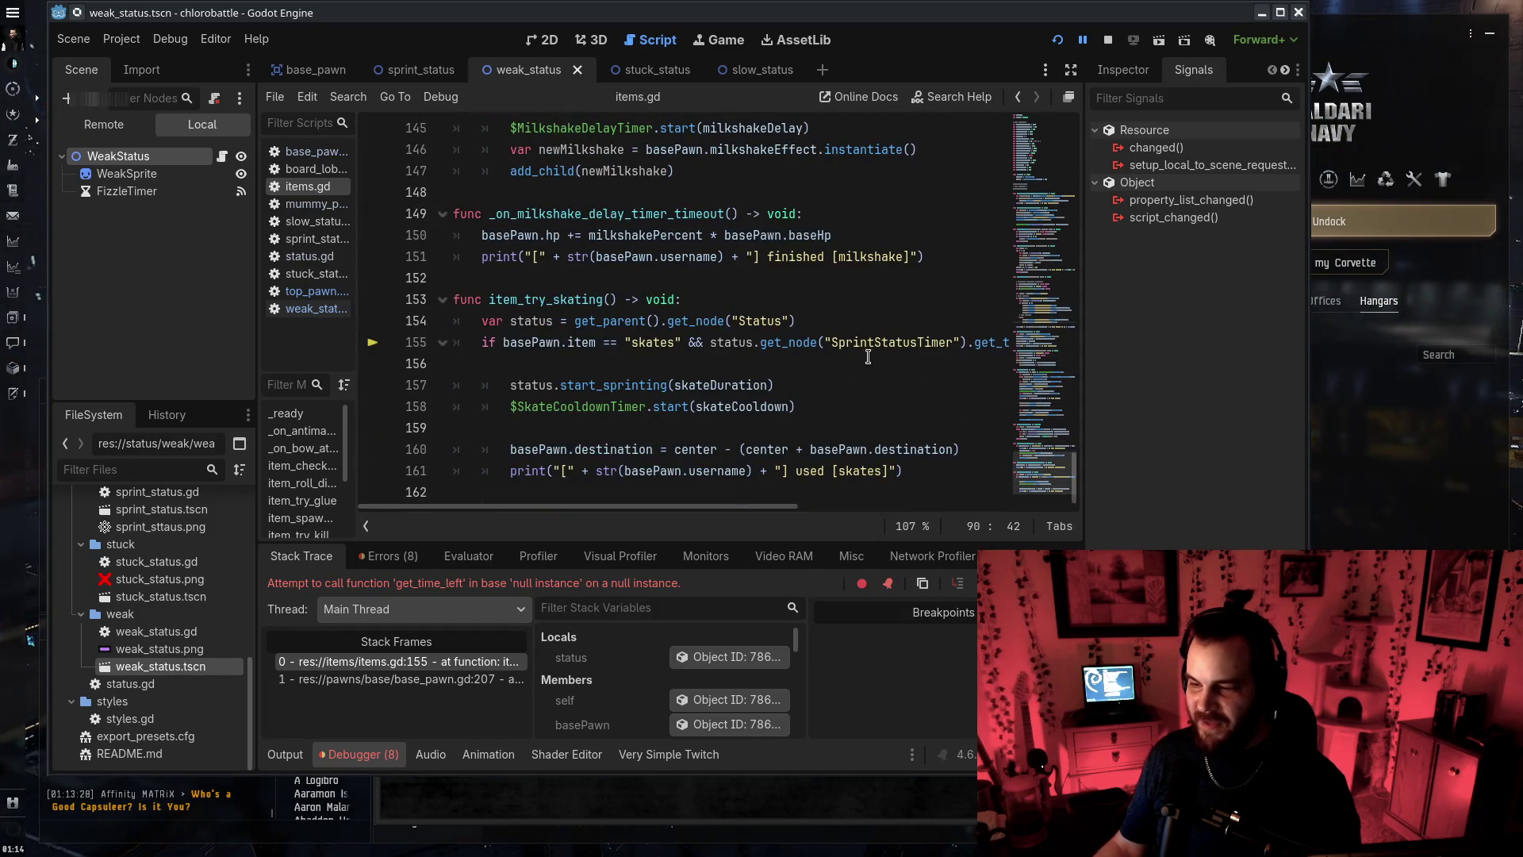
pyautogui.click(875, 342)
pyautogui.press('F5')
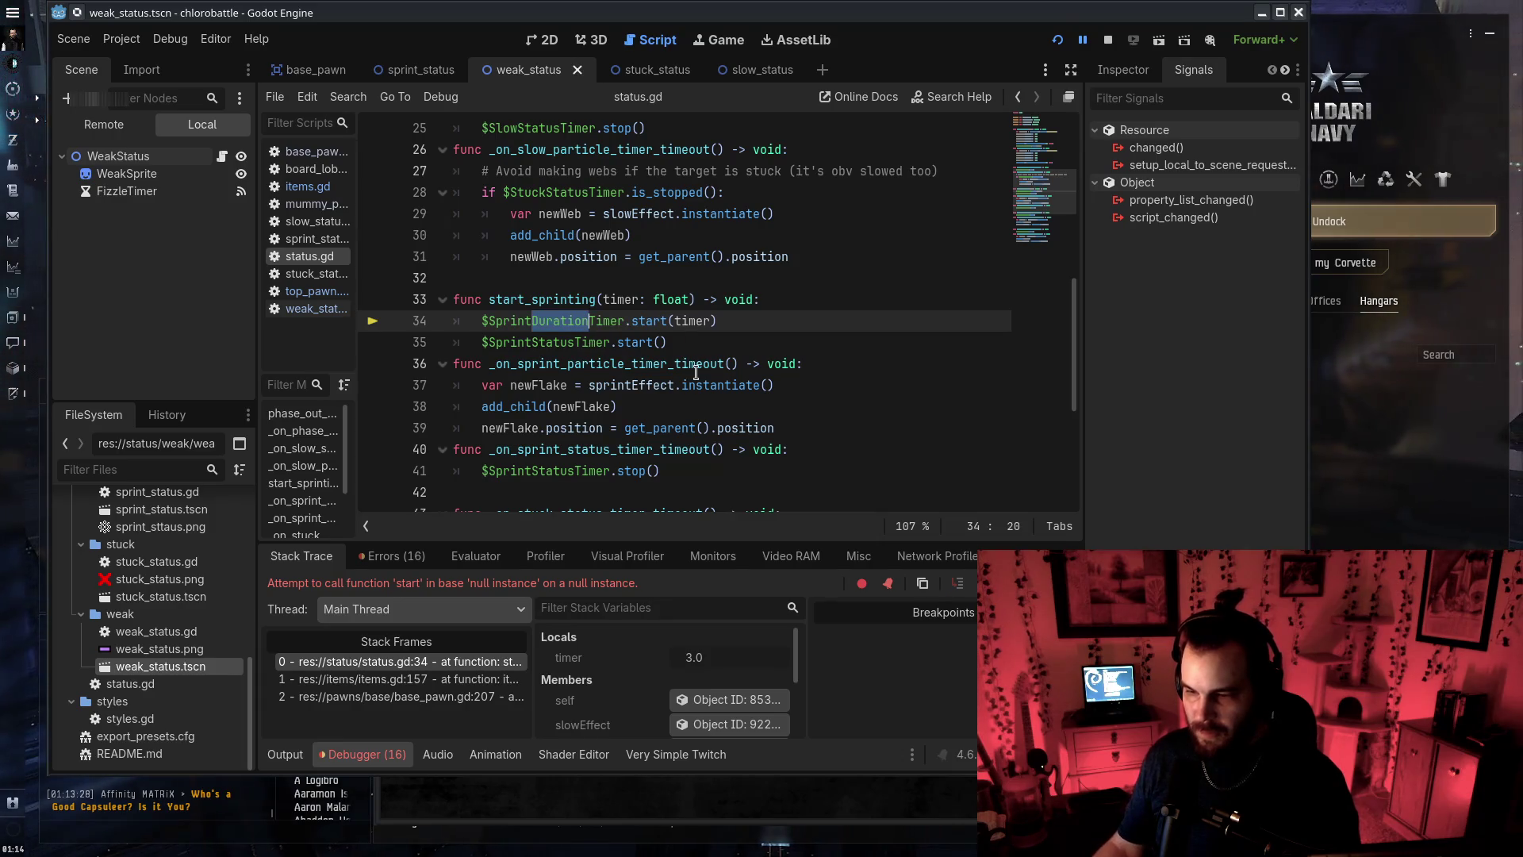
# In status.gd, change $SprintDurationTimer on line 34 to $SprintStatusTimer and rerun the game
pyautogui.click(597, 340)
pyautogui.press('Up')
pyautogui.press('Up')
pyautogui.press('Up')
pyautogui.press('Down')
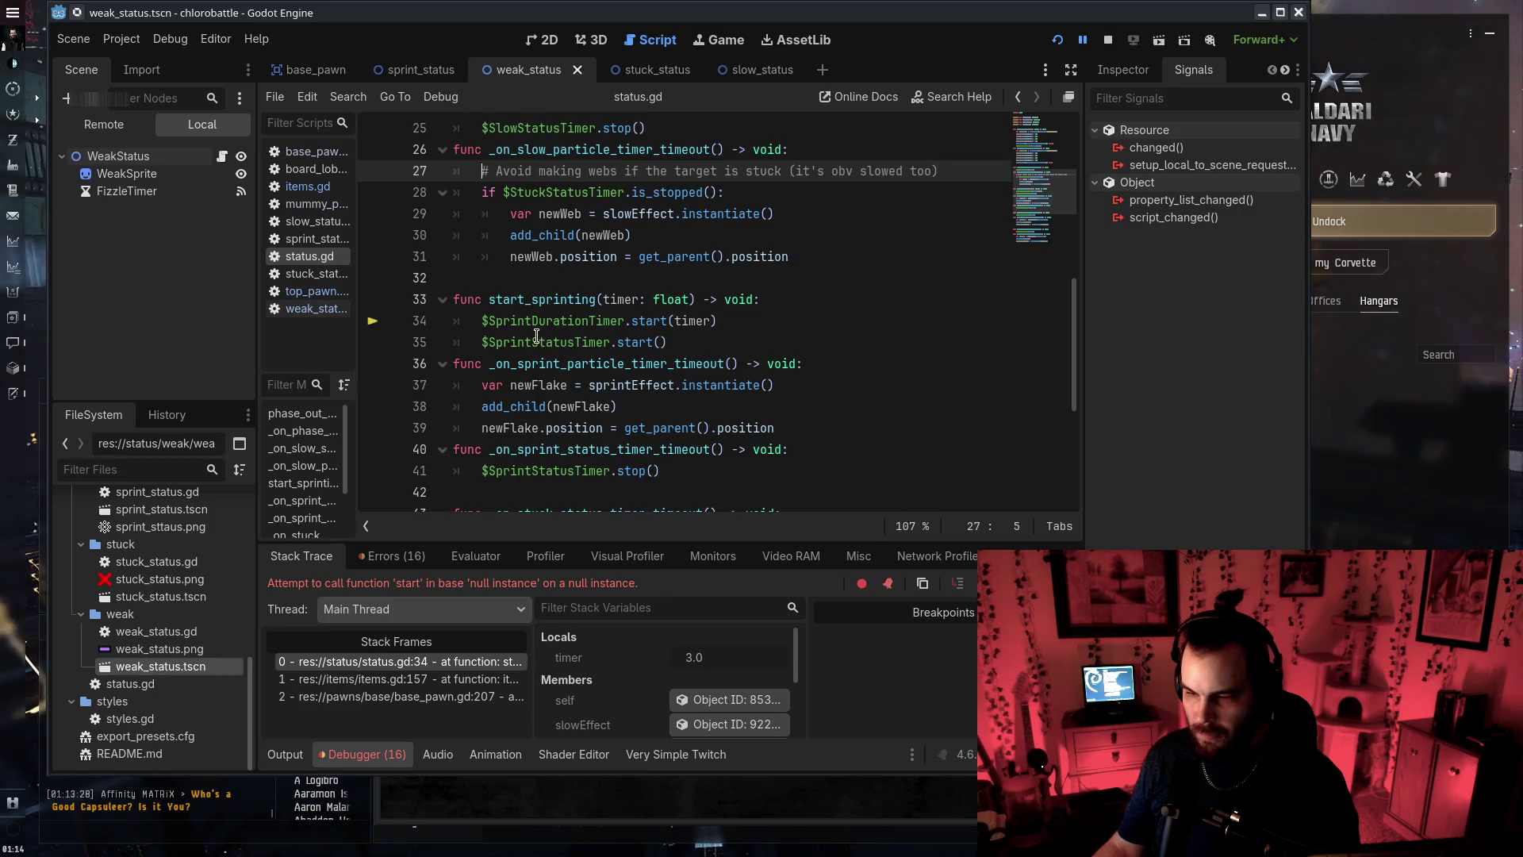
pyautogui.moveTo(536, 337); pyautogui.dragTo(568, 338)
pyautogui.click(697, 410)
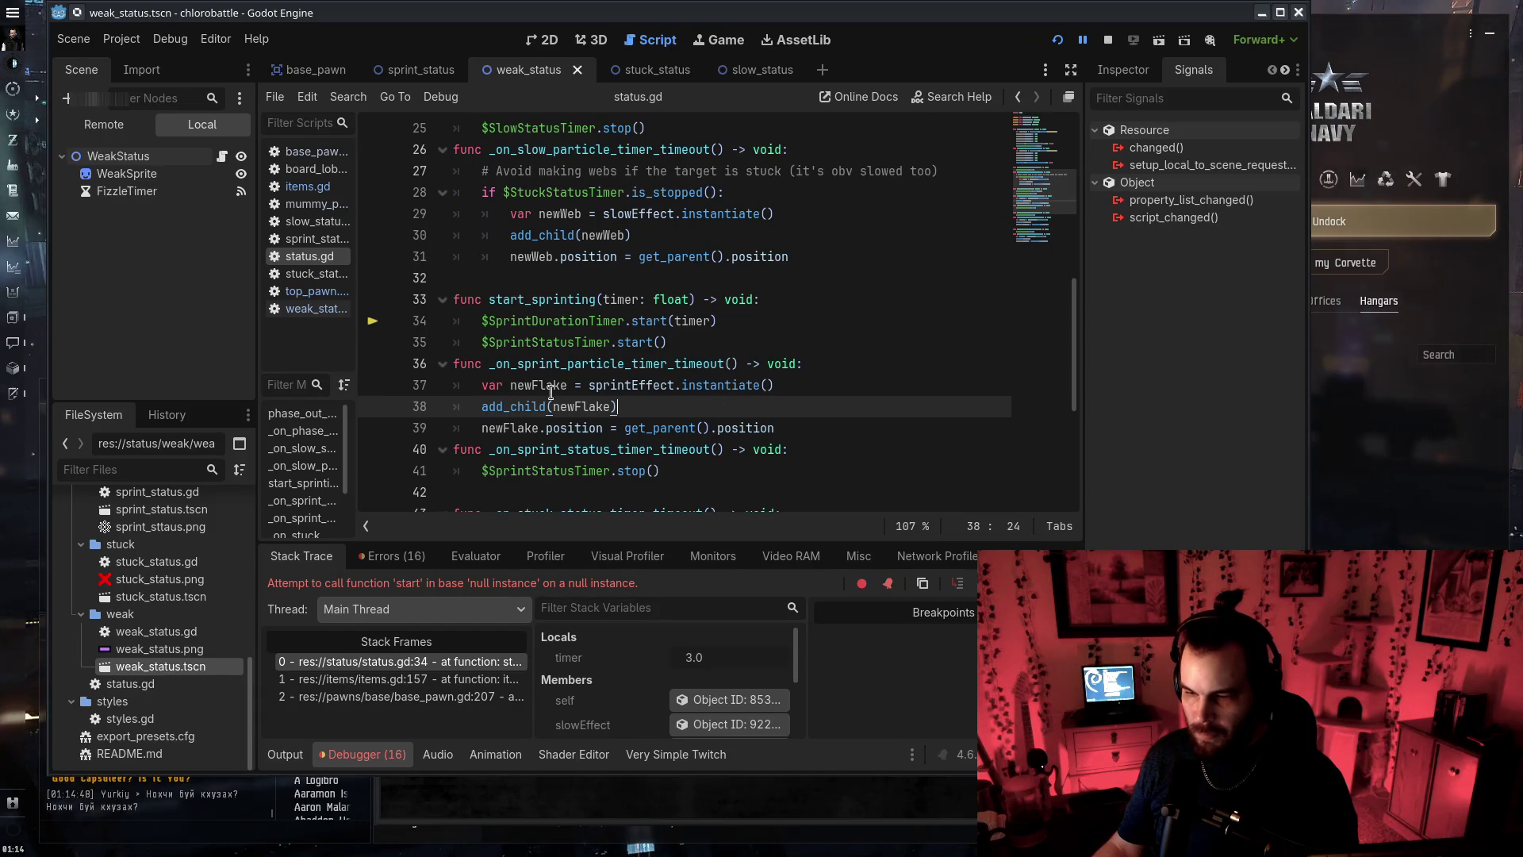
pyautogui.moveTo(533, 321)
pyautogui.mouseDown()
pyautogui.moveTo(565, 326)
pyautogui.moveTo(574, 345)
pyautogui.mouseUp()
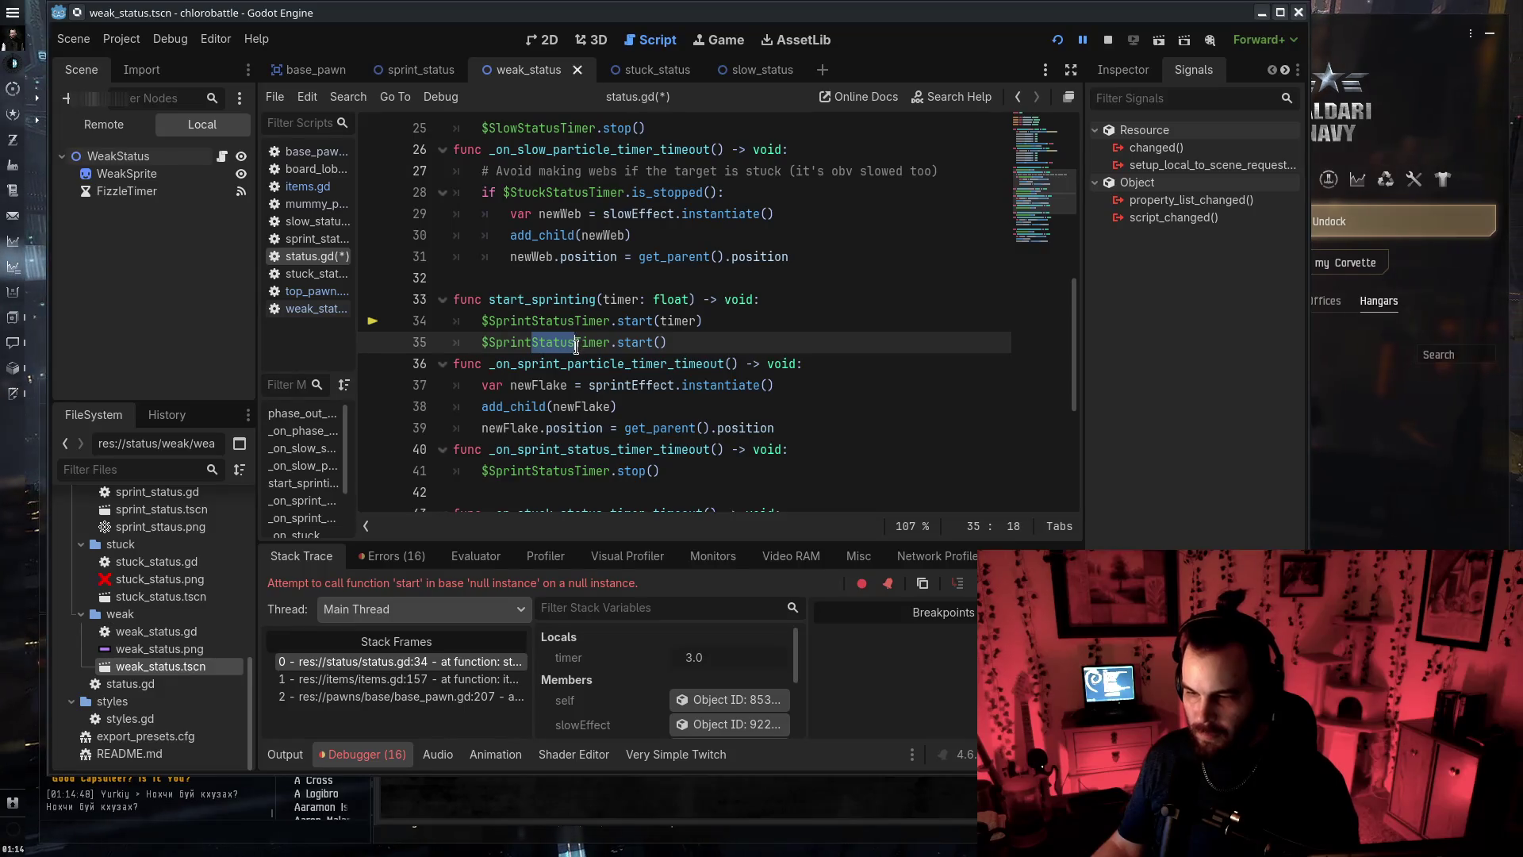
pyautogui.click(1057, 40)
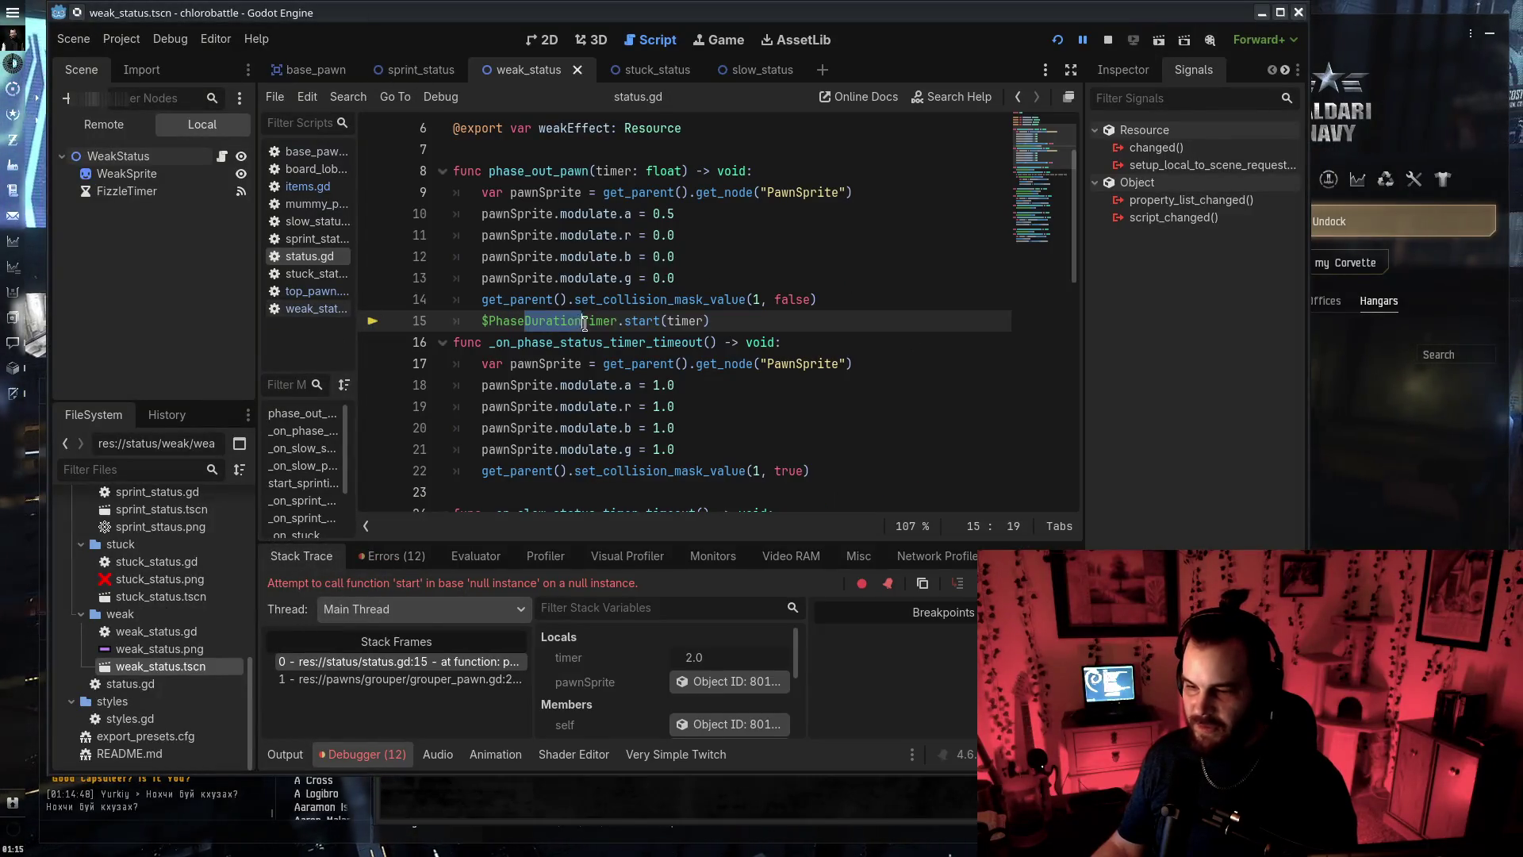
# Replace PhaseDurationTimer with PhaseStatusTimer on items.gd line 37 and rerun the game
pyautogui.write('tatus')
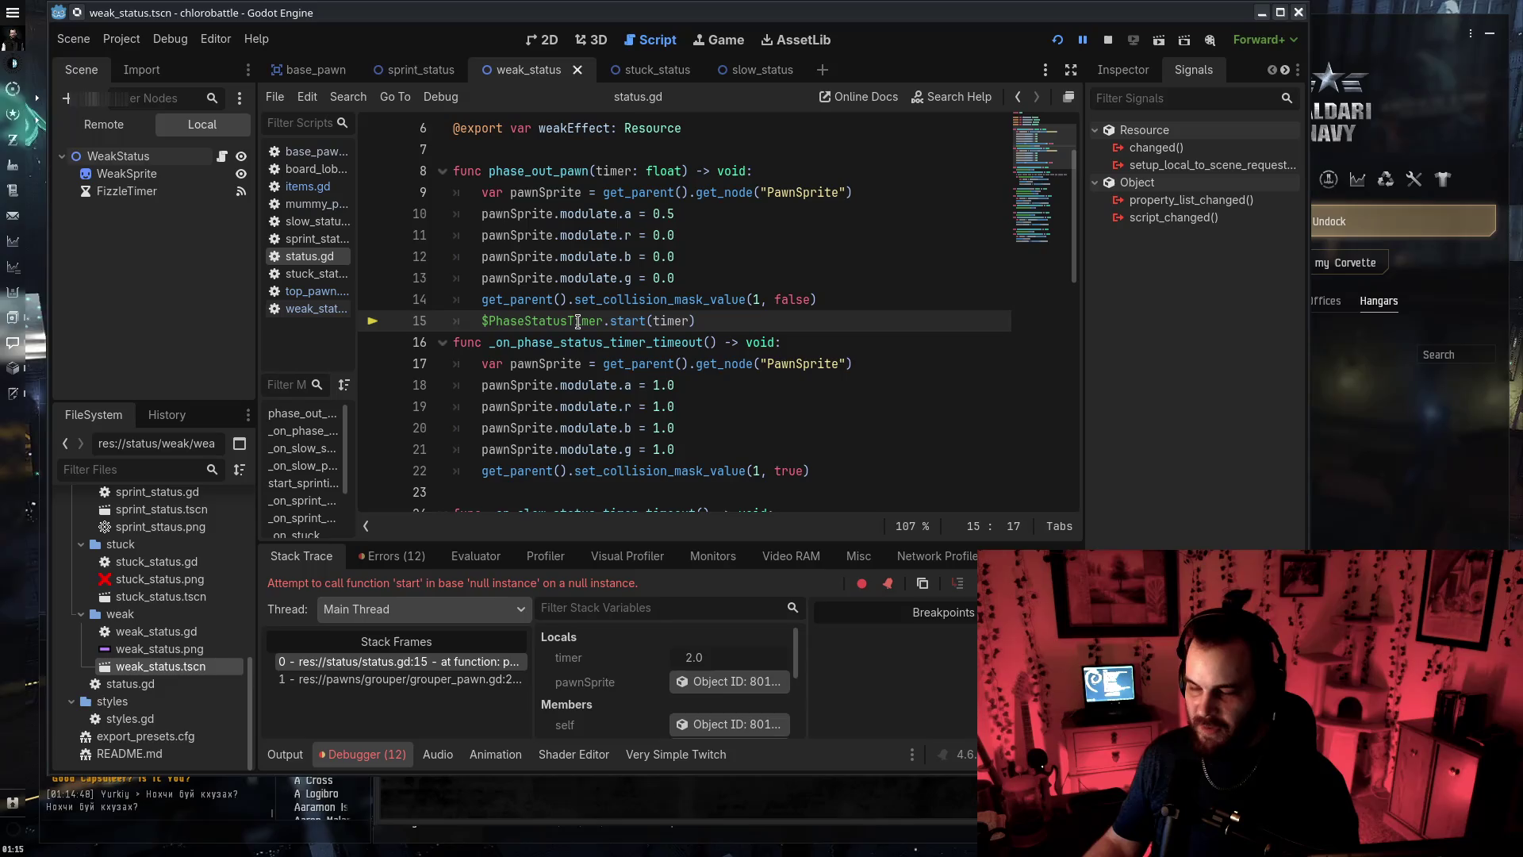
pyautogui.click(1056, 40)
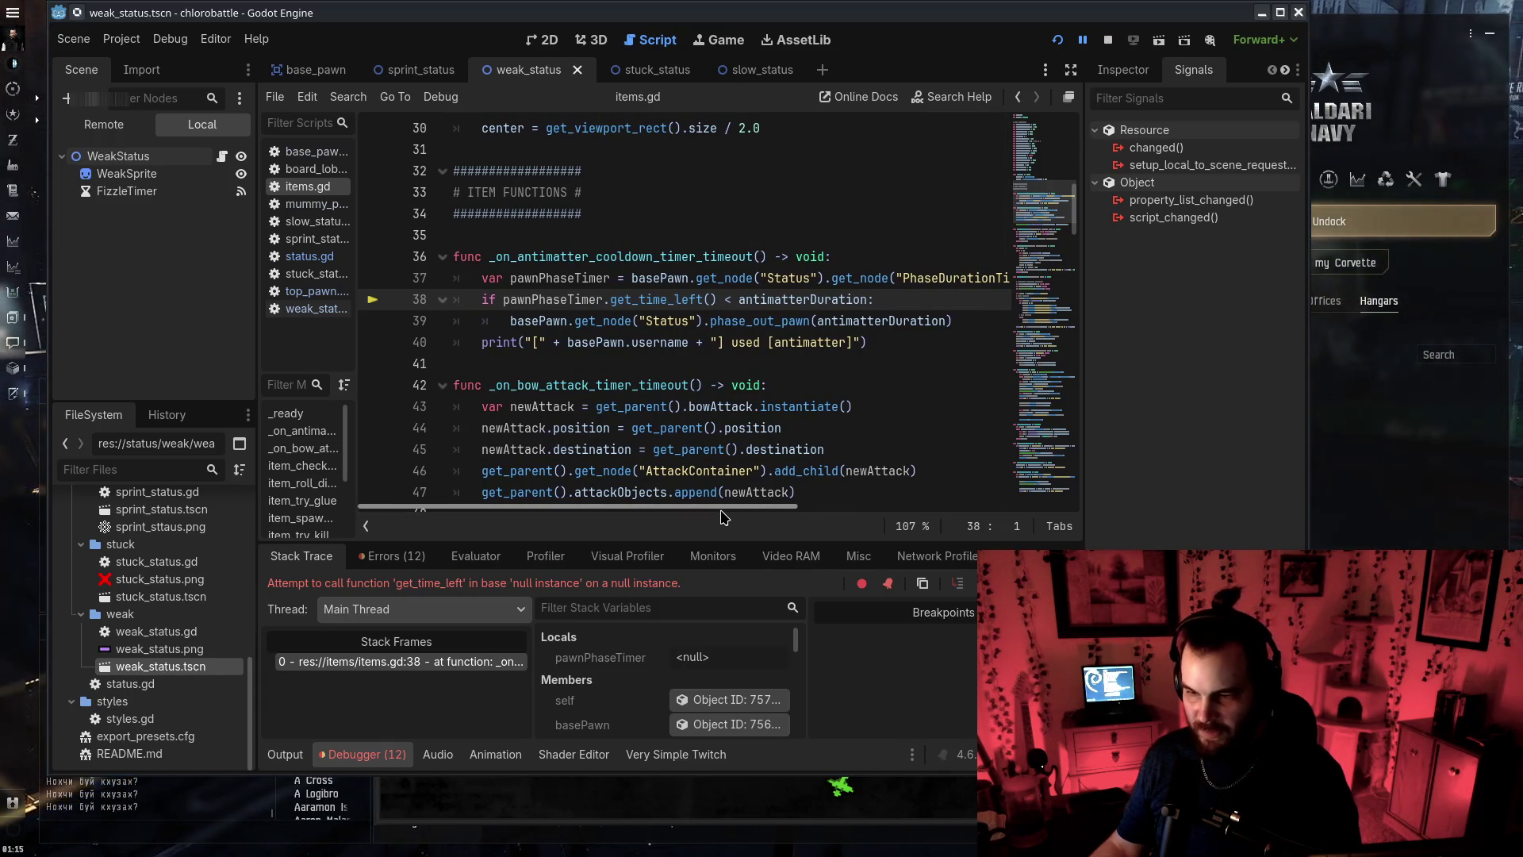
pyautogui.moveTo(718, 518); pyautogui.dragTo(811, 518)
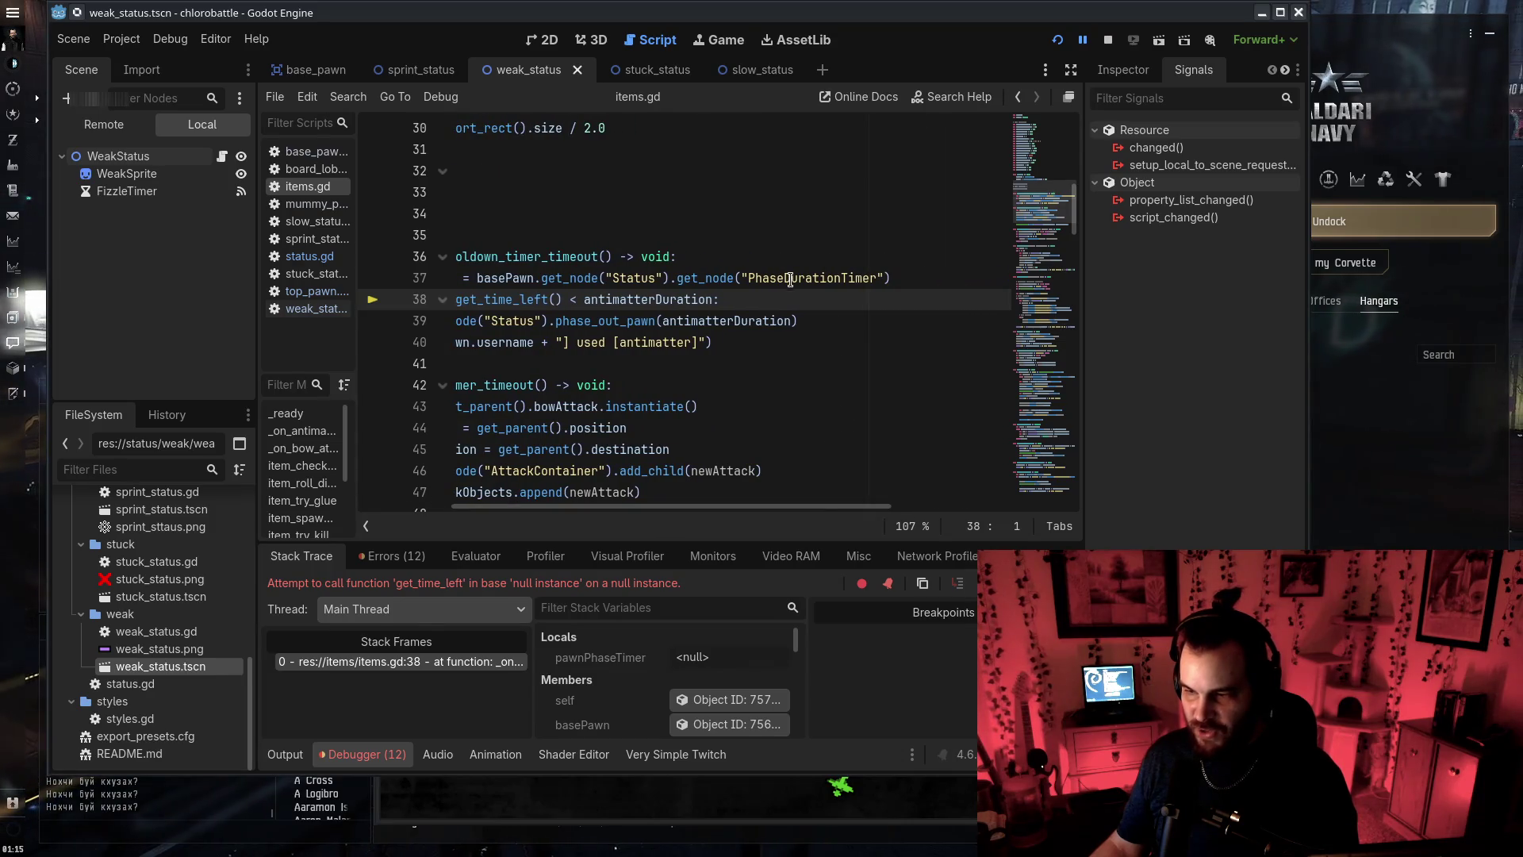
pyautogui.moveTo(784, 278); pyautogui.dragTo(841, 277)
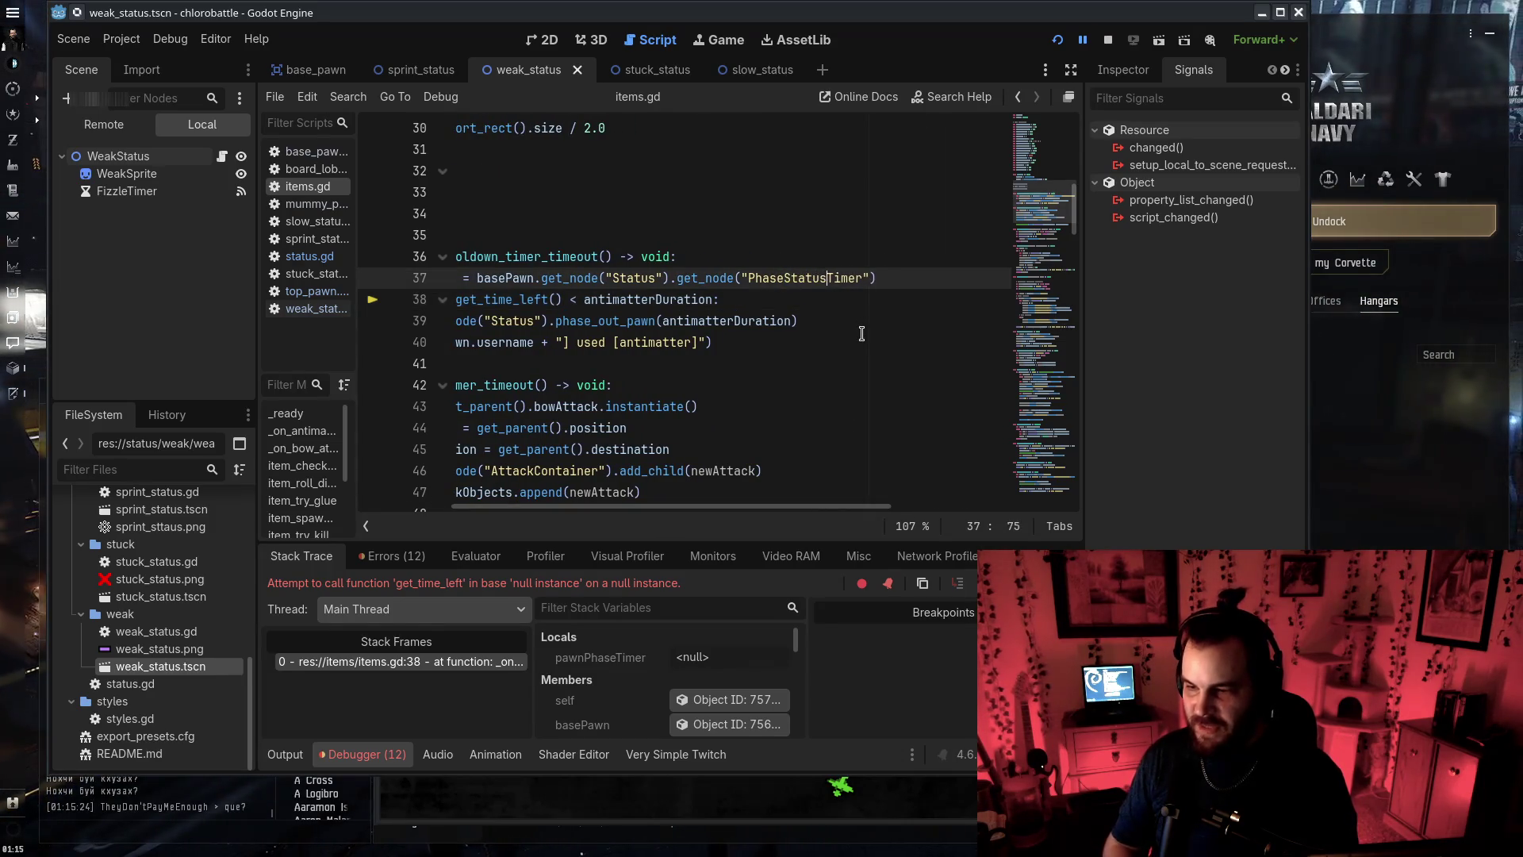
pyautogui.hscroll(-3, 698, 515)
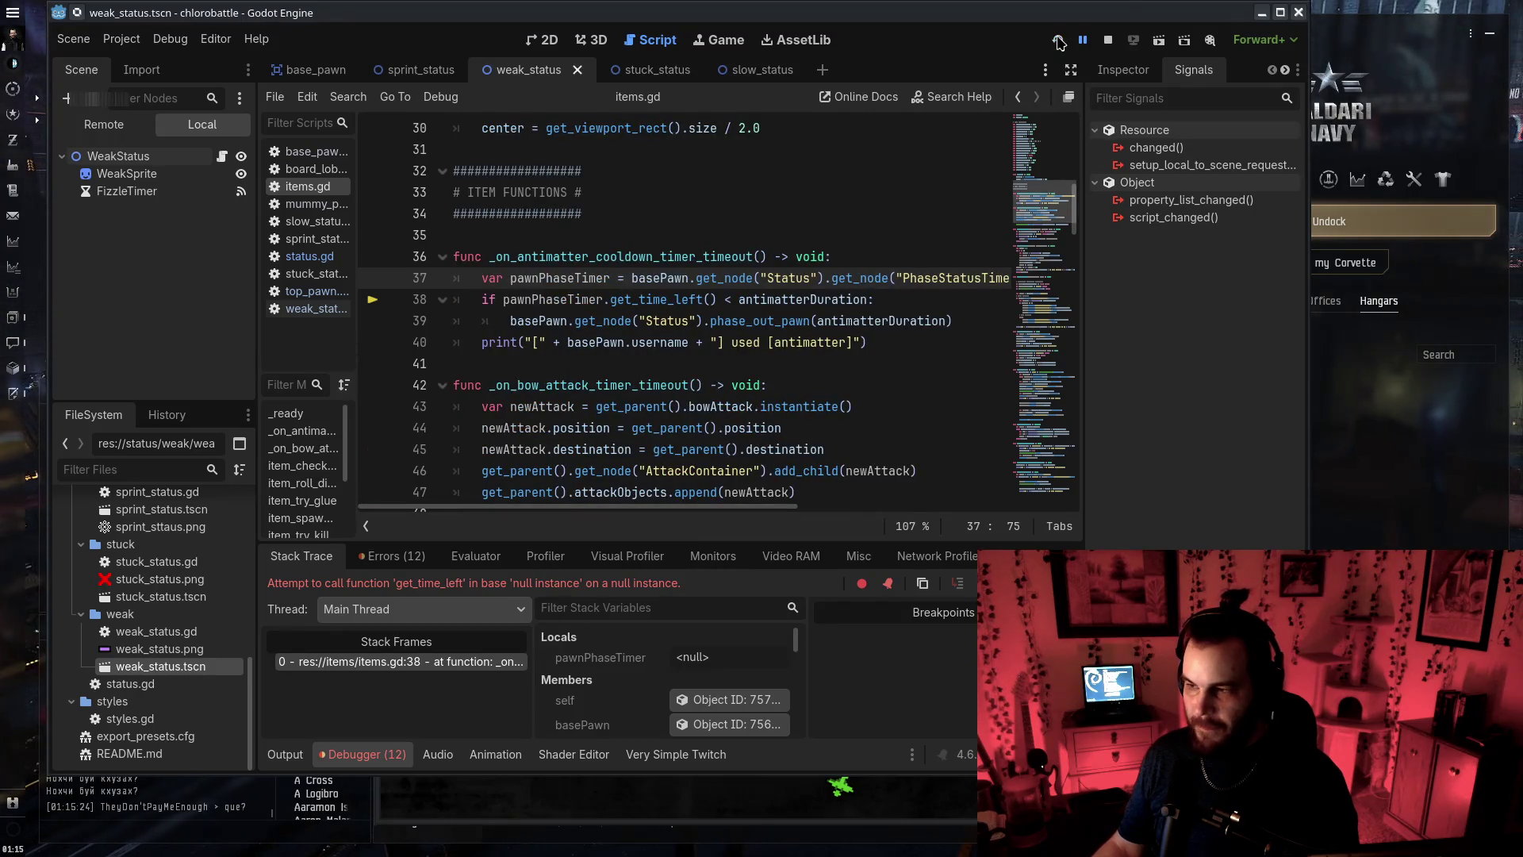
pyautogui.click(1058, 40)
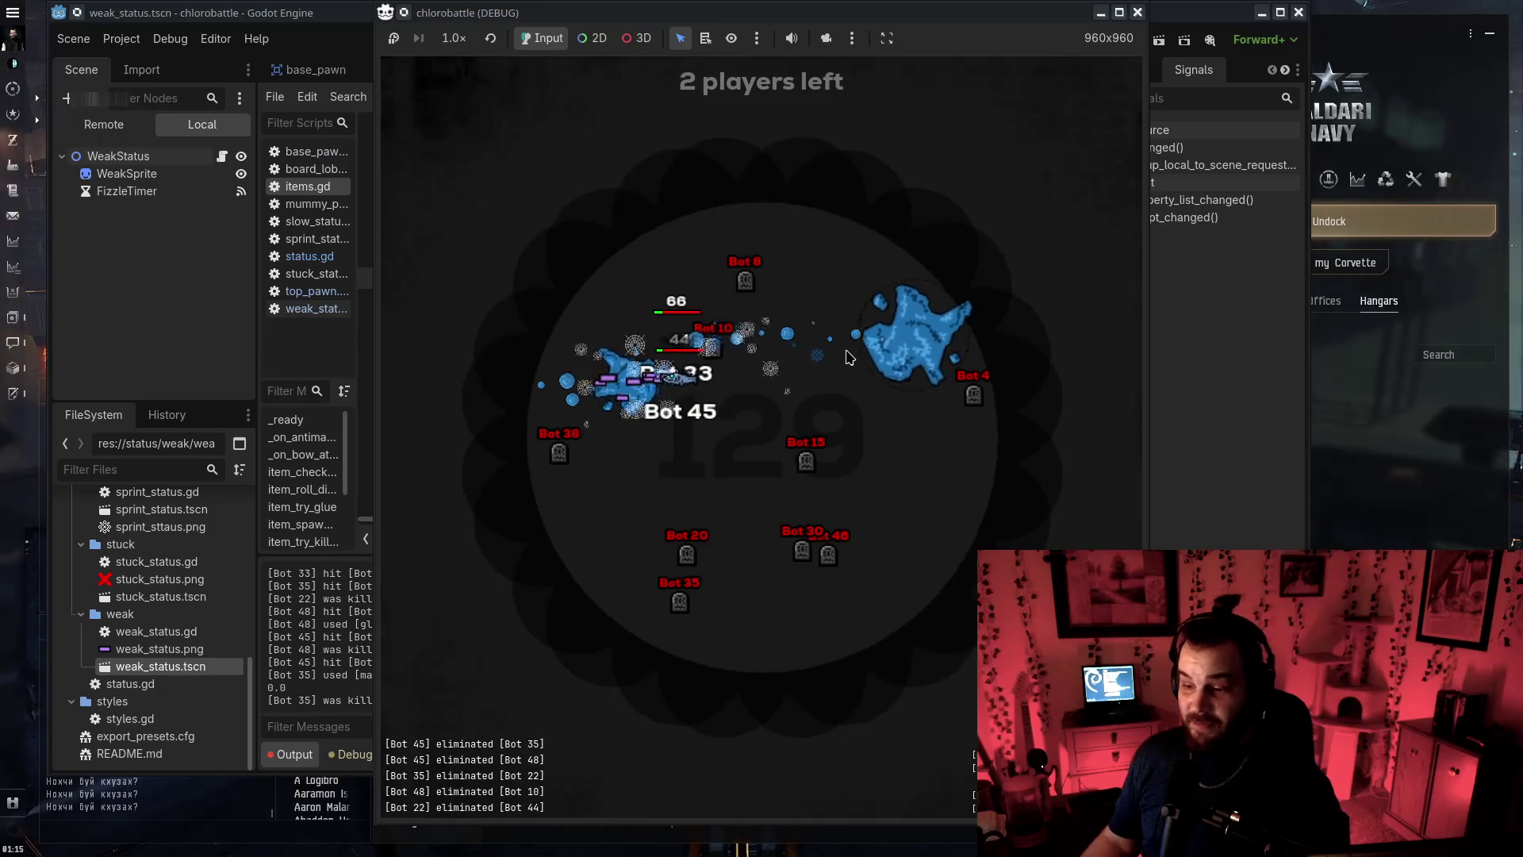
# Close the chlorobattle (DEBUG) game window and put the caret at the end of items.gd line 42
pyautogui.click(1138, 13)
pyautogui.click(797, 376)
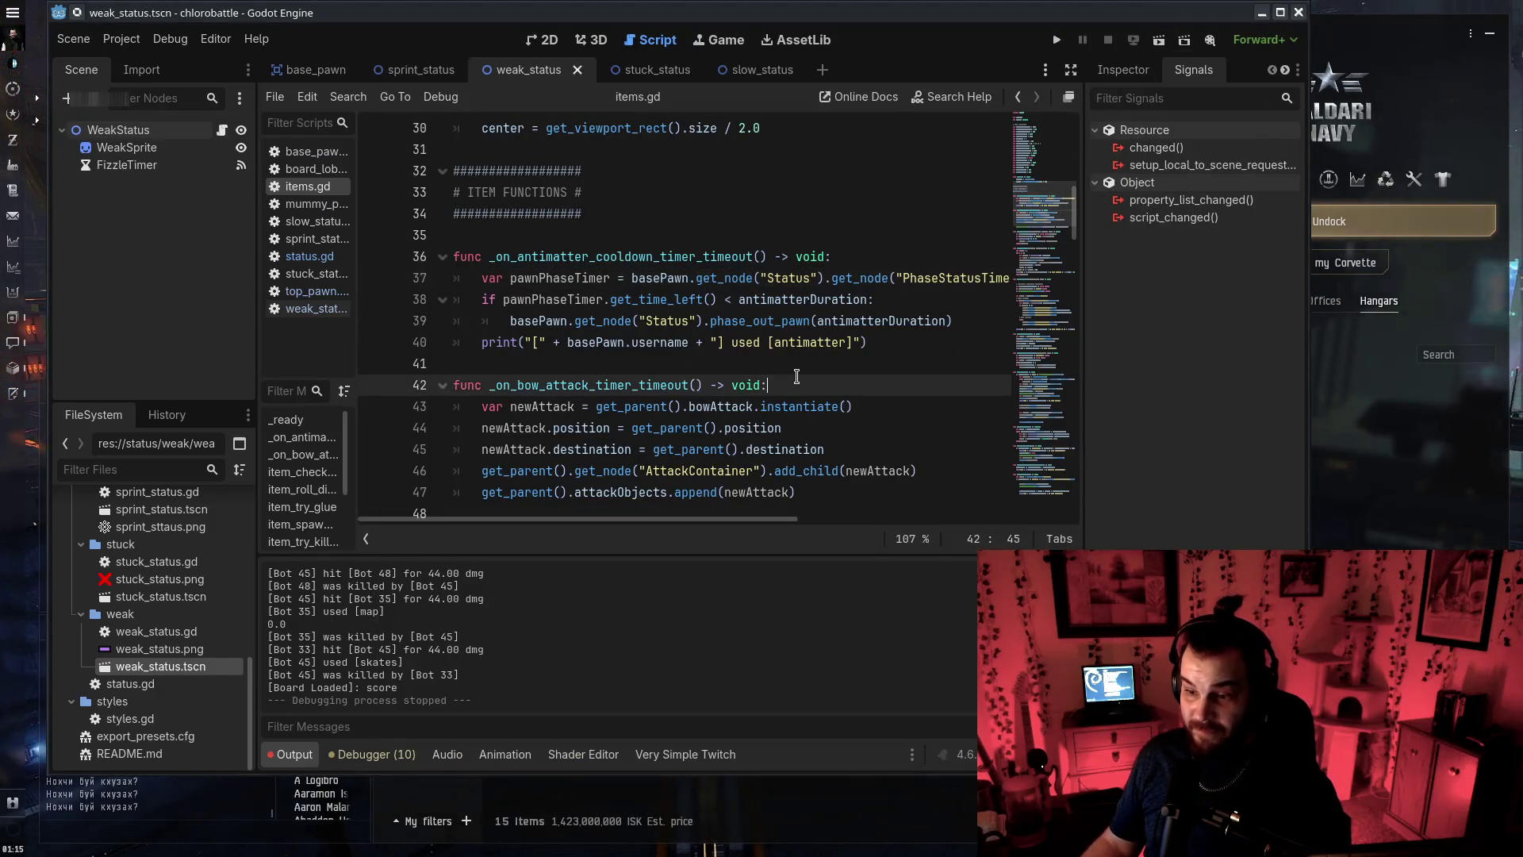
# Close the sprint_status scene and the remaining open scene tabs
pyautogui.scroll(-10, 879, 360)
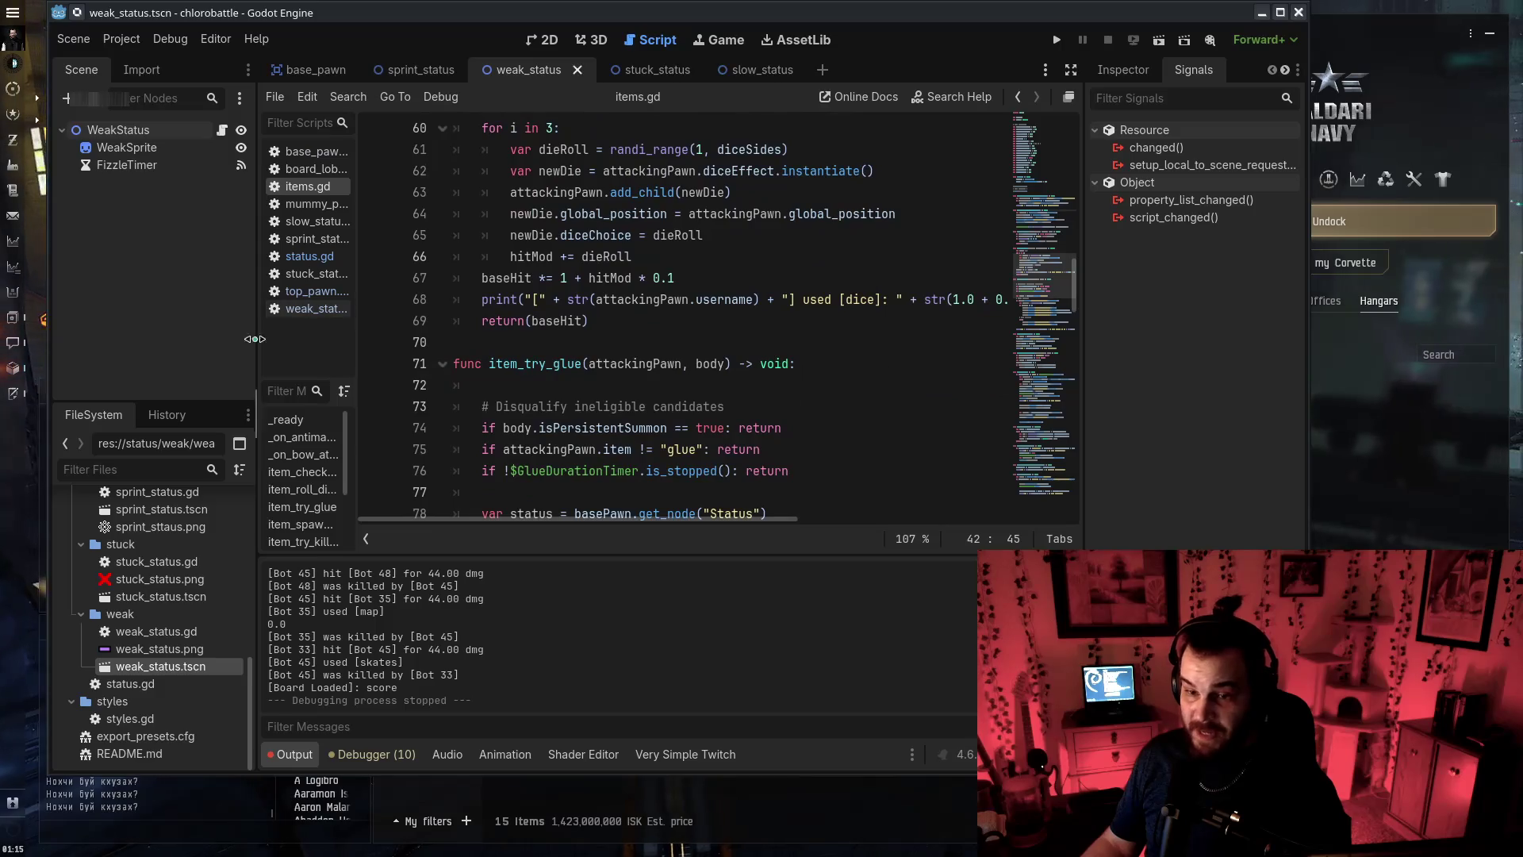
pyautogui.middleClick(394, 70)
pyautogui.middleClick(394, 70)
pyautogui.middleClick(394, 70)
pyautogui.middleClick(395, 70)
pyautogui.middleClick(317, 70)
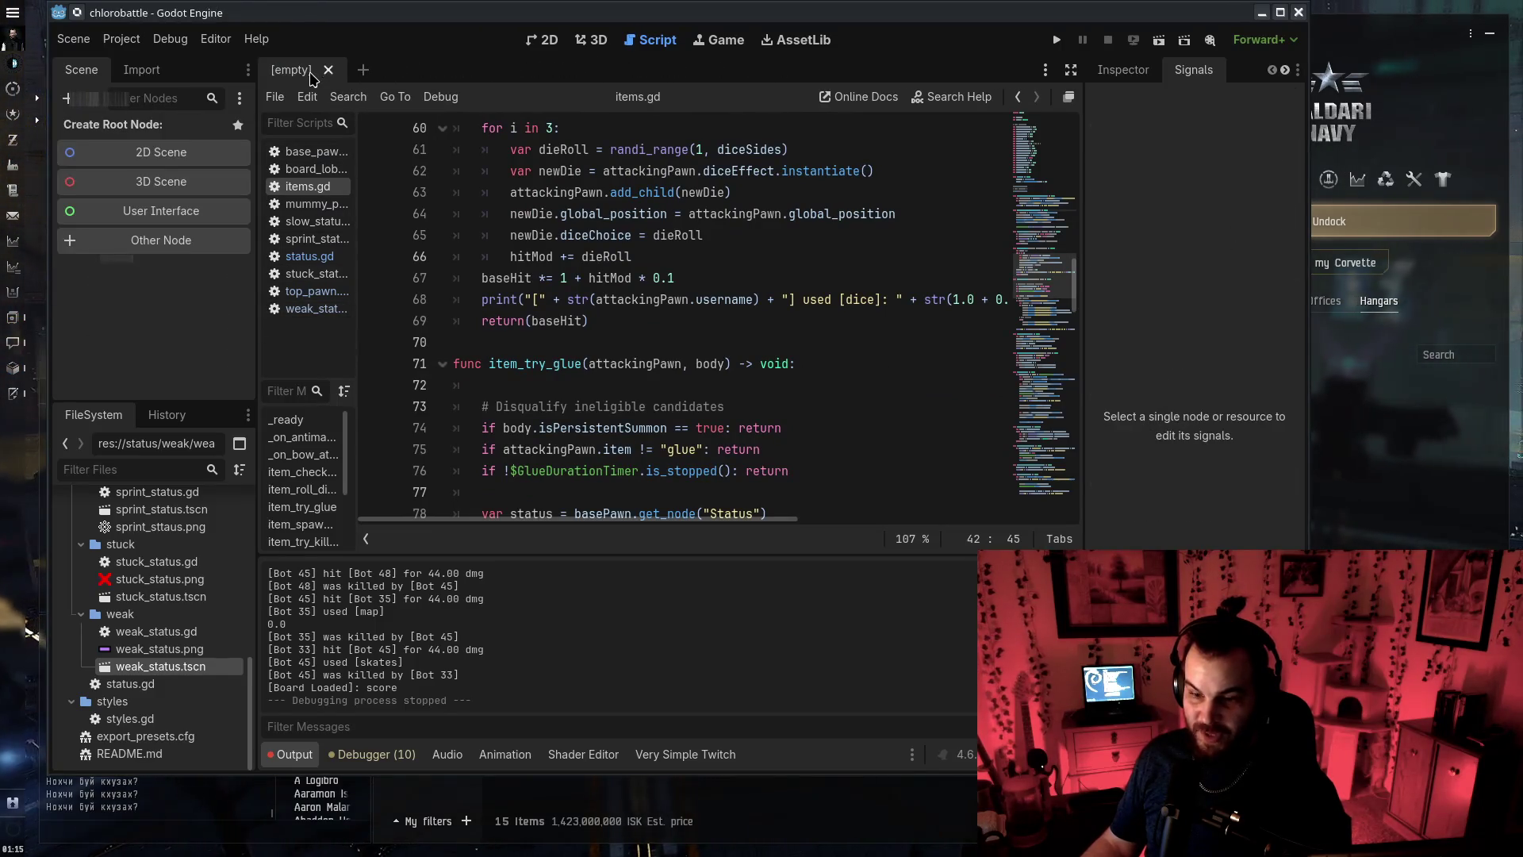
# Browse the FileSystem dock: boards folder, styles.gd, and the weak, sprint and slow status folders
pyautogui.scroll(10, 111, 619)
pyautogui.click(115, 554)
pyautogui.scroll(-1, 135, 587)
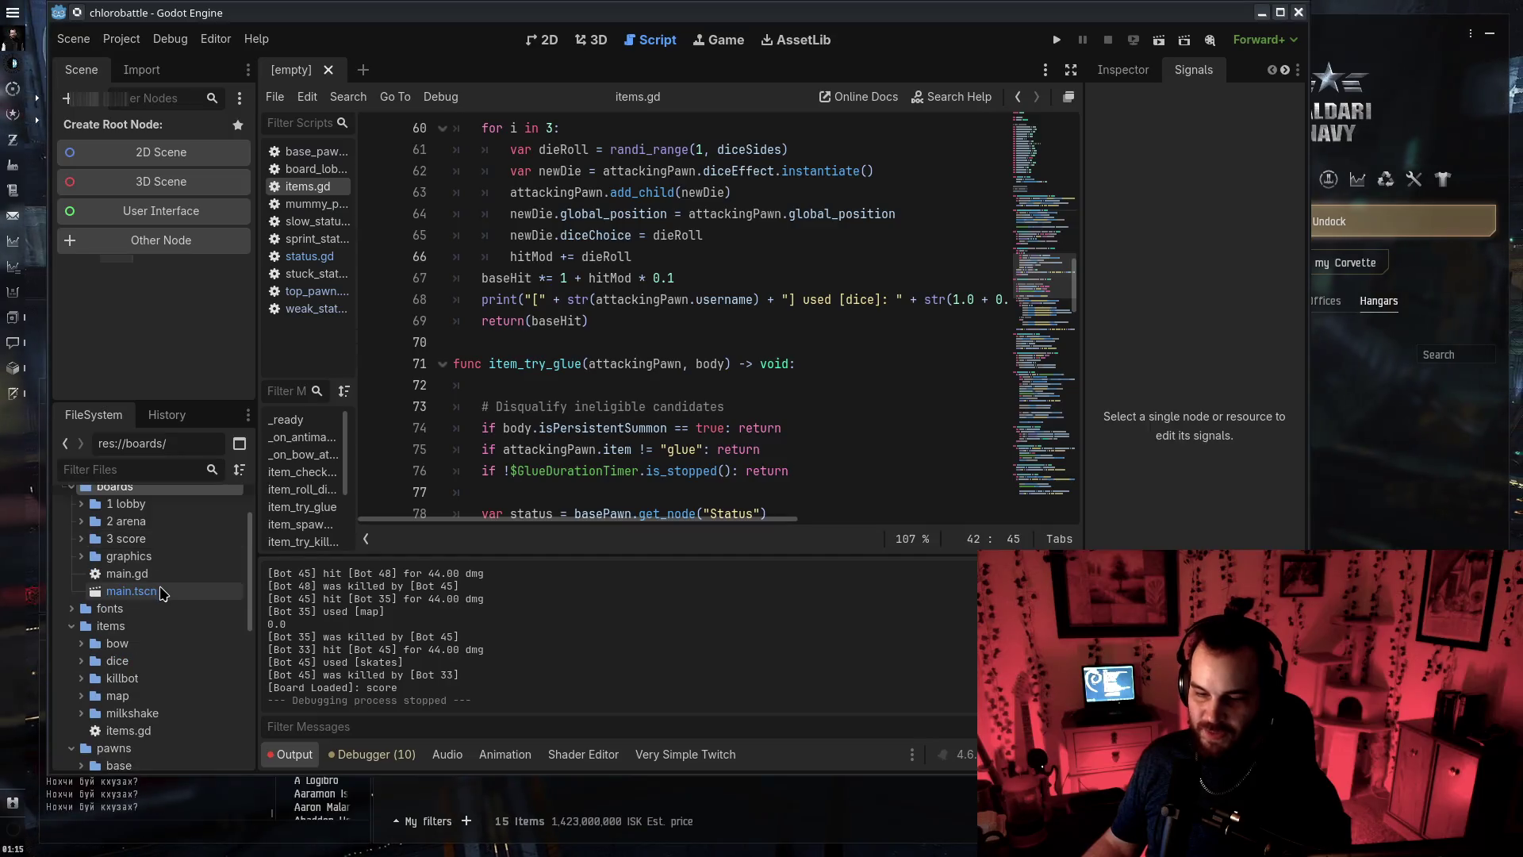
pyautogui.scroll(-10, 165, 608)
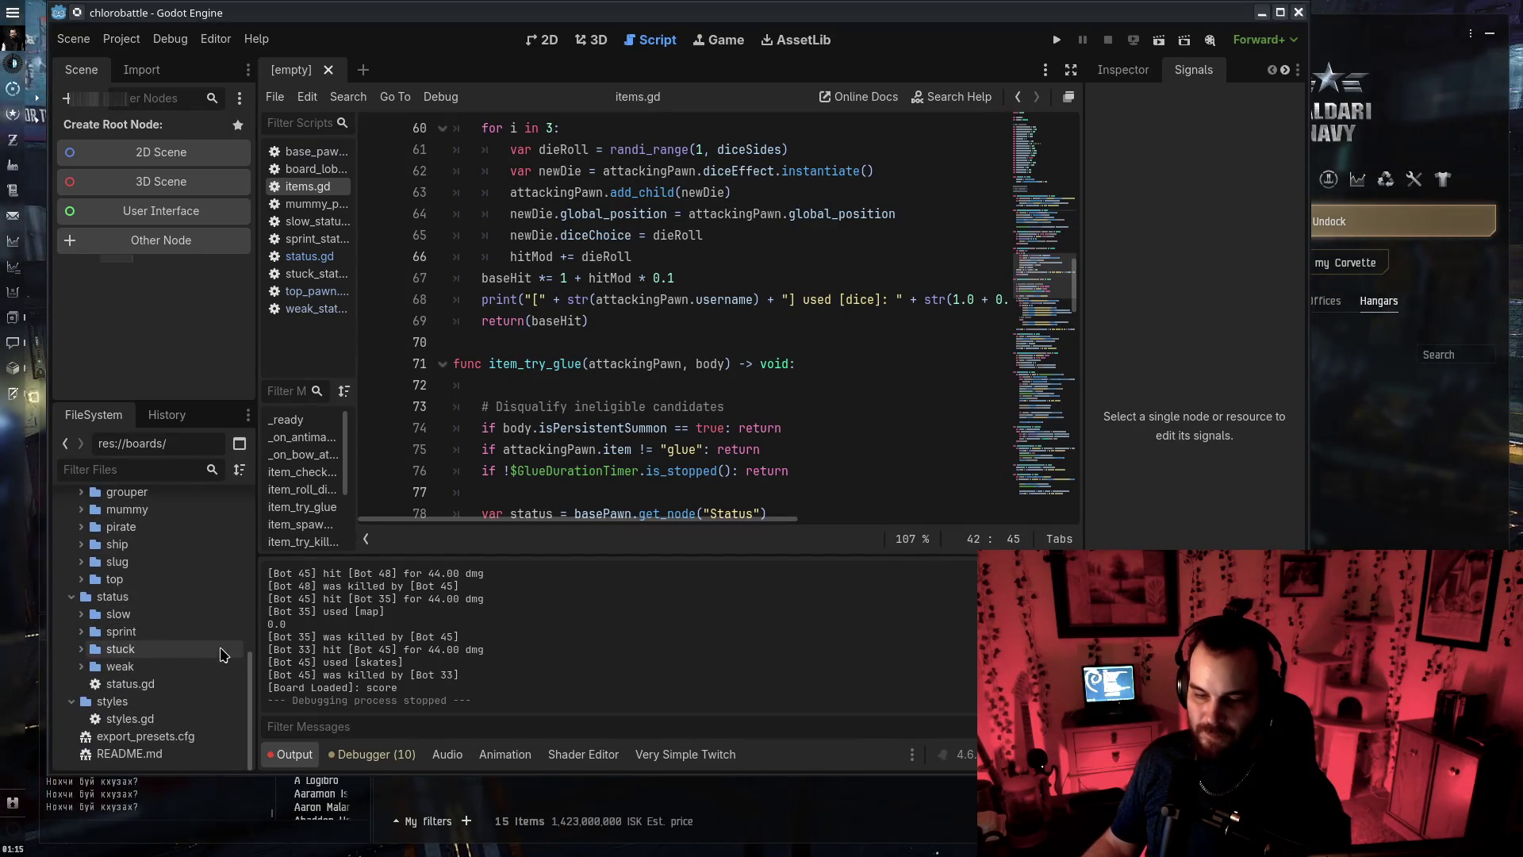
pyautogui.click(129, 720)
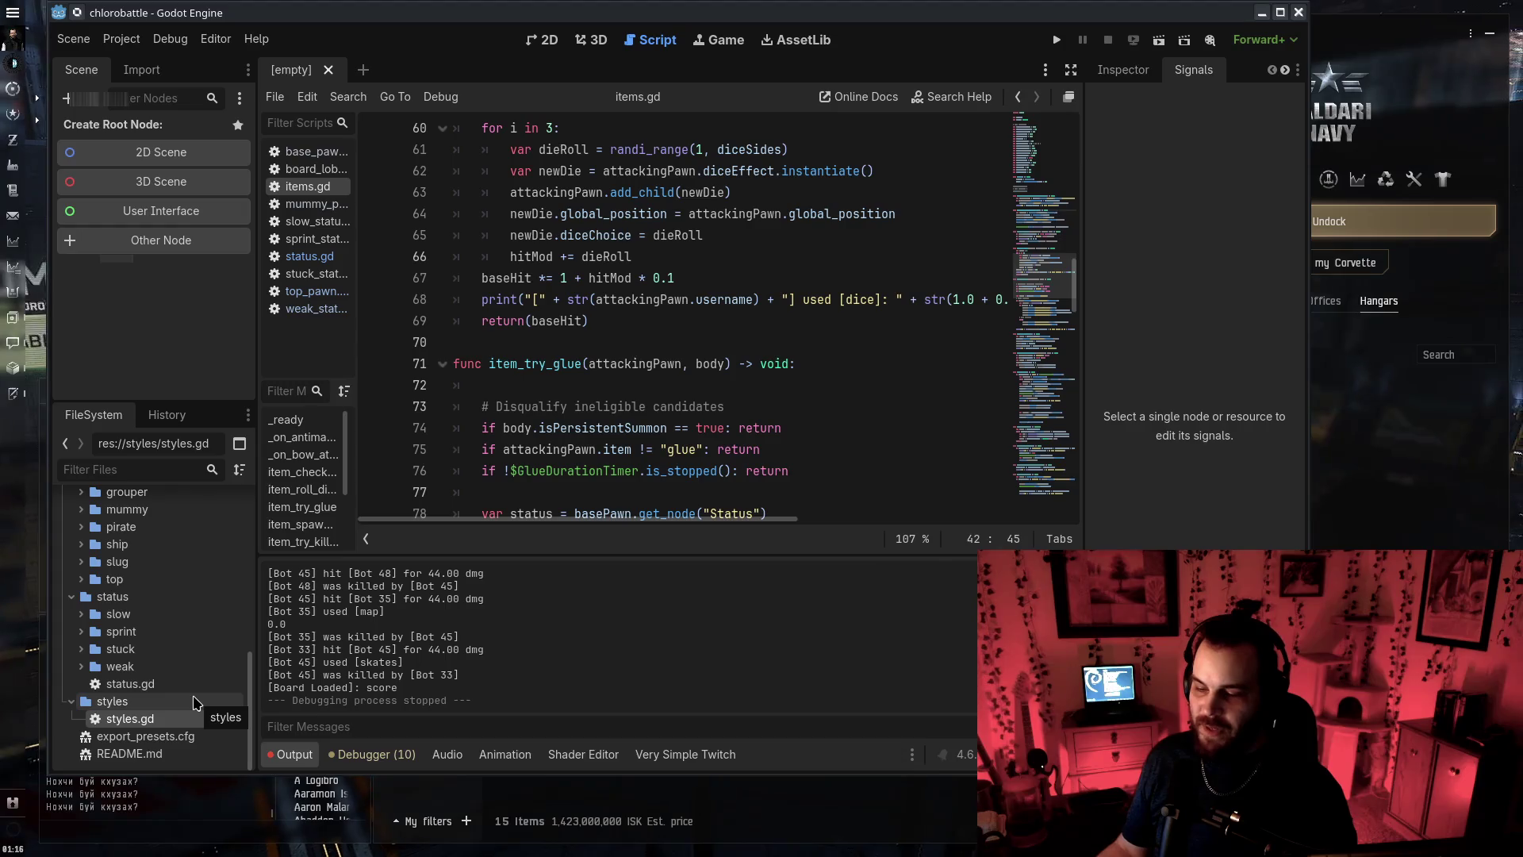
pyautogui.scroll(3, 196, 702)
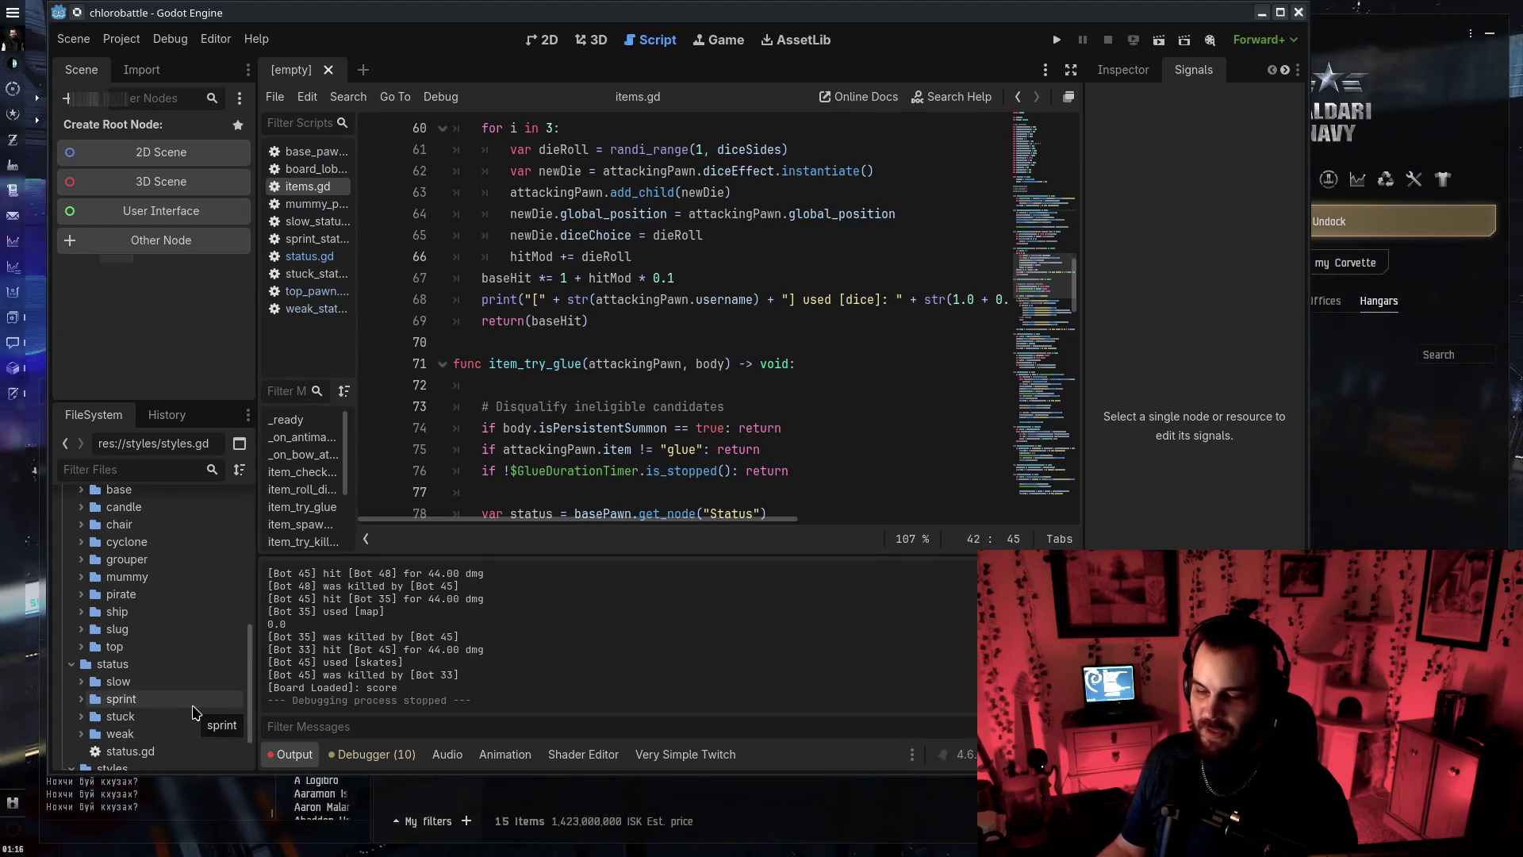
pyautogui.scroll(-3, 161, 674)
pyautogui.doubleClick(161, 668)
pyautogui.doubleClick(161, 666)
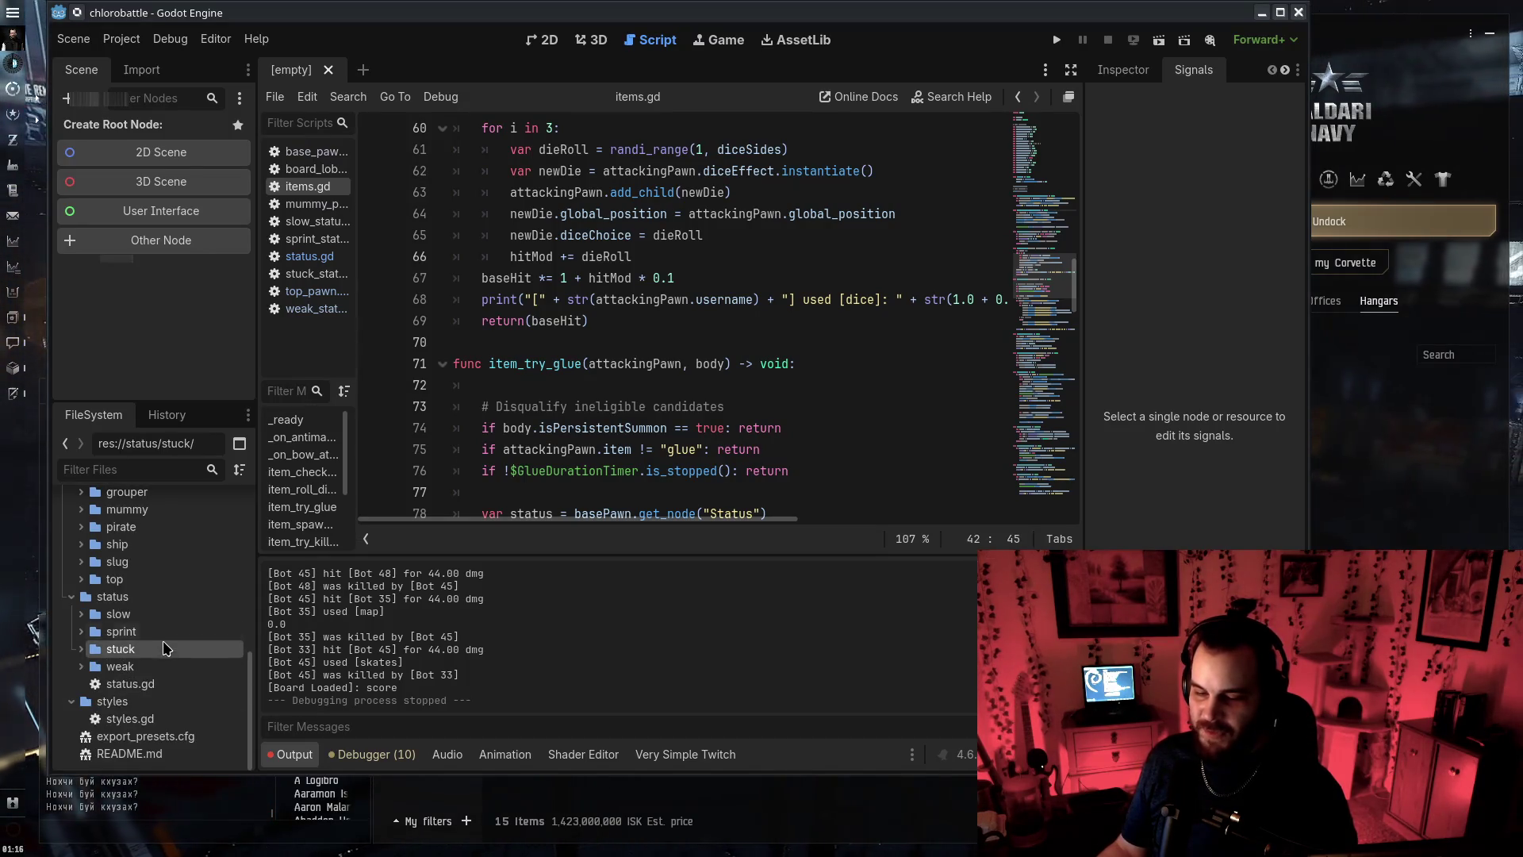
pyautogui.doubleClick(165, 632)
pyautogui.doubleClick(165, 632)
pyautogui.doubleClick(119, 614)
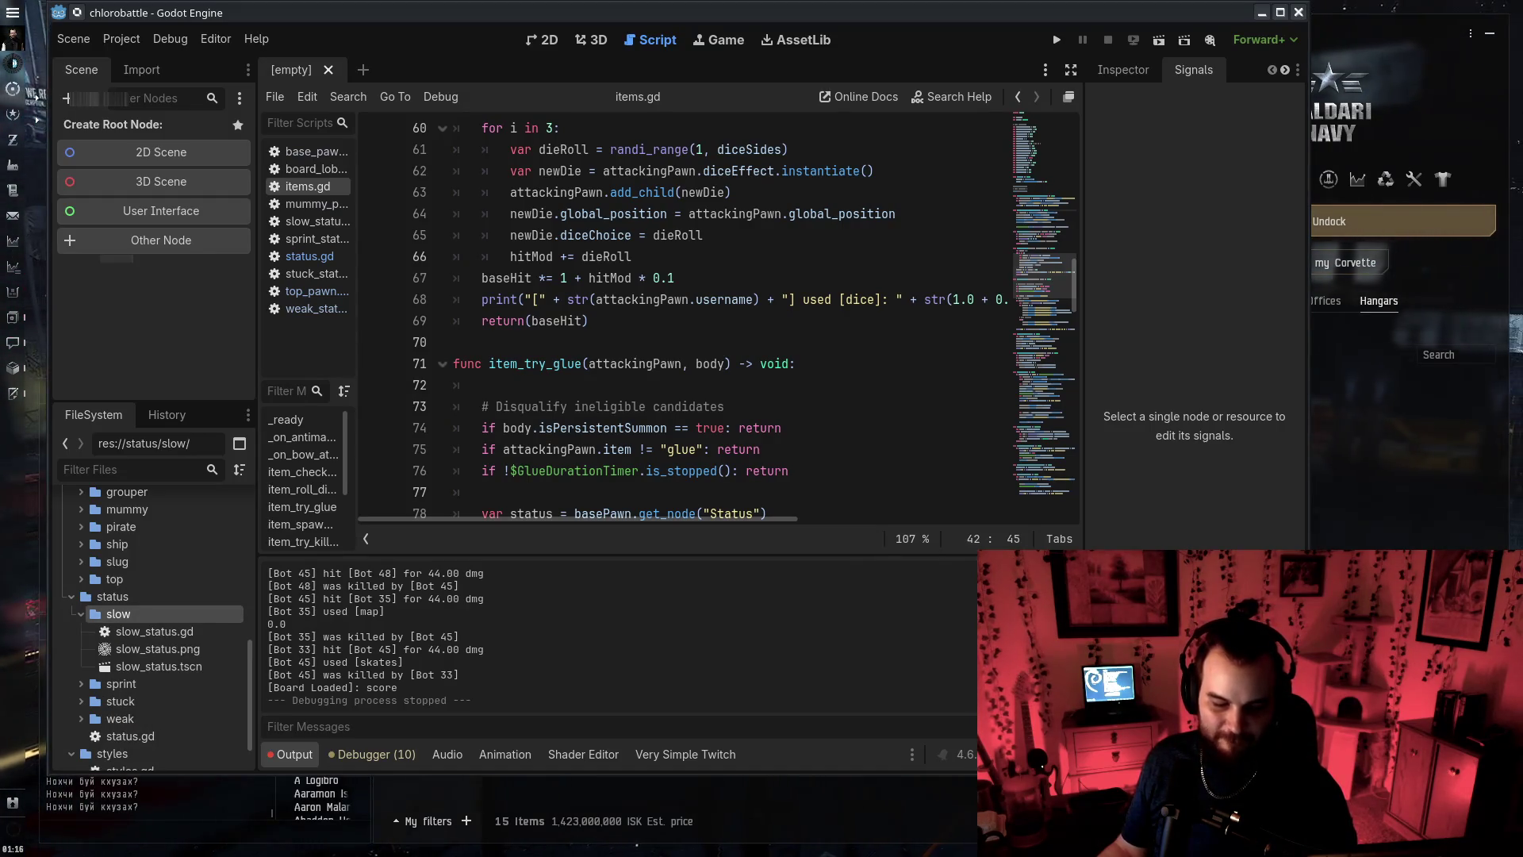
# Switch to the browser and bring up the chlorobattle wiki's Conditions page and its page actions
pyautogui.hotkey('alt', 'Tab')
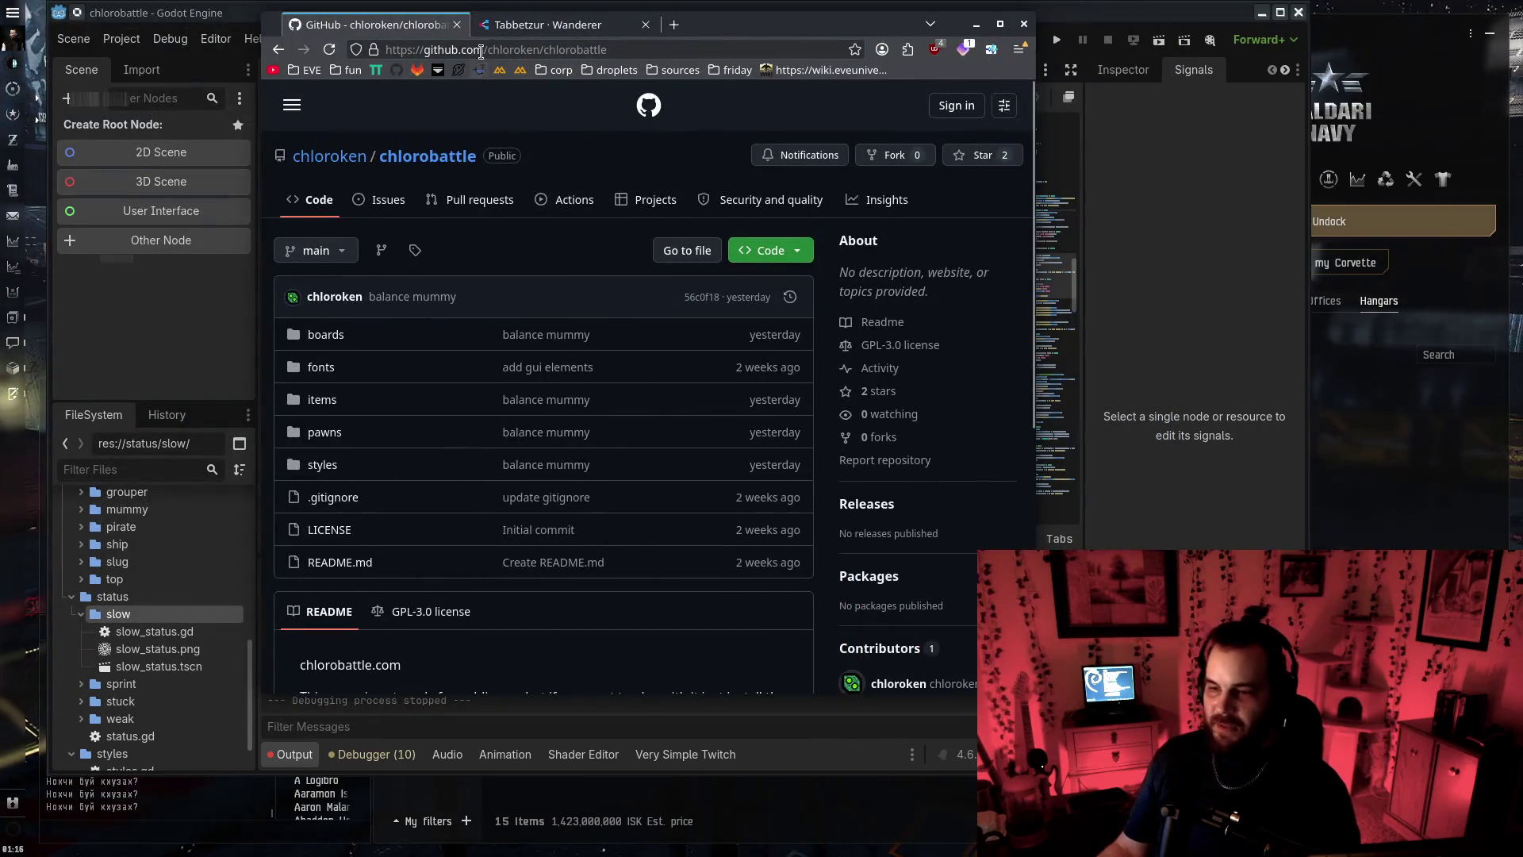
pyautogui.click(611, 70)
pyautogui.click(619, 89)
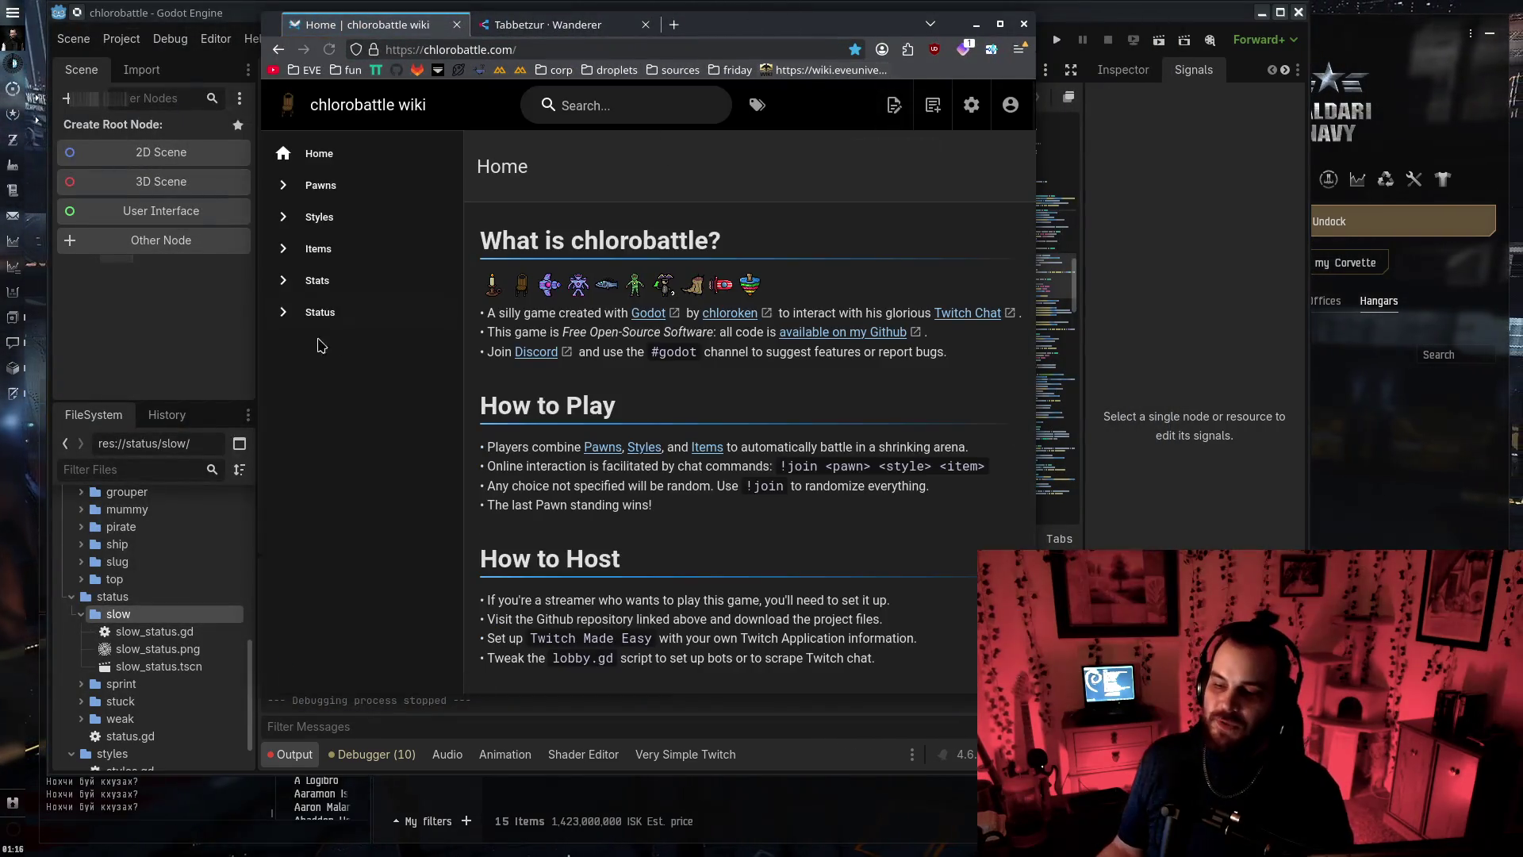
pyautogui.click(318, 312)
pyautogui.click(894, 104)
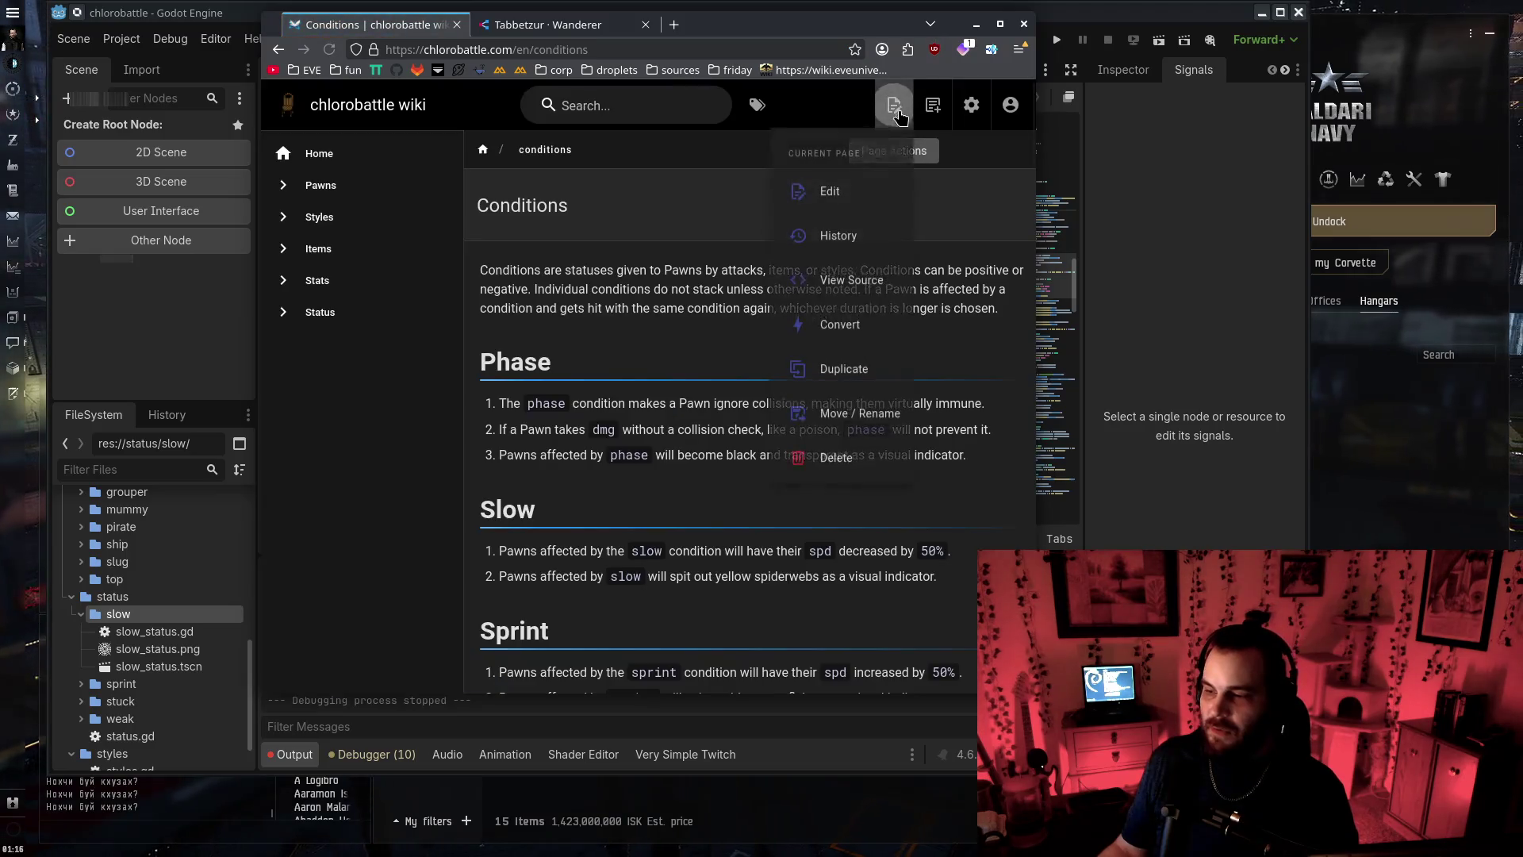
# Edit the Conditions page, setting its title to Status and its path to status
pyautogui.click(869, 190)
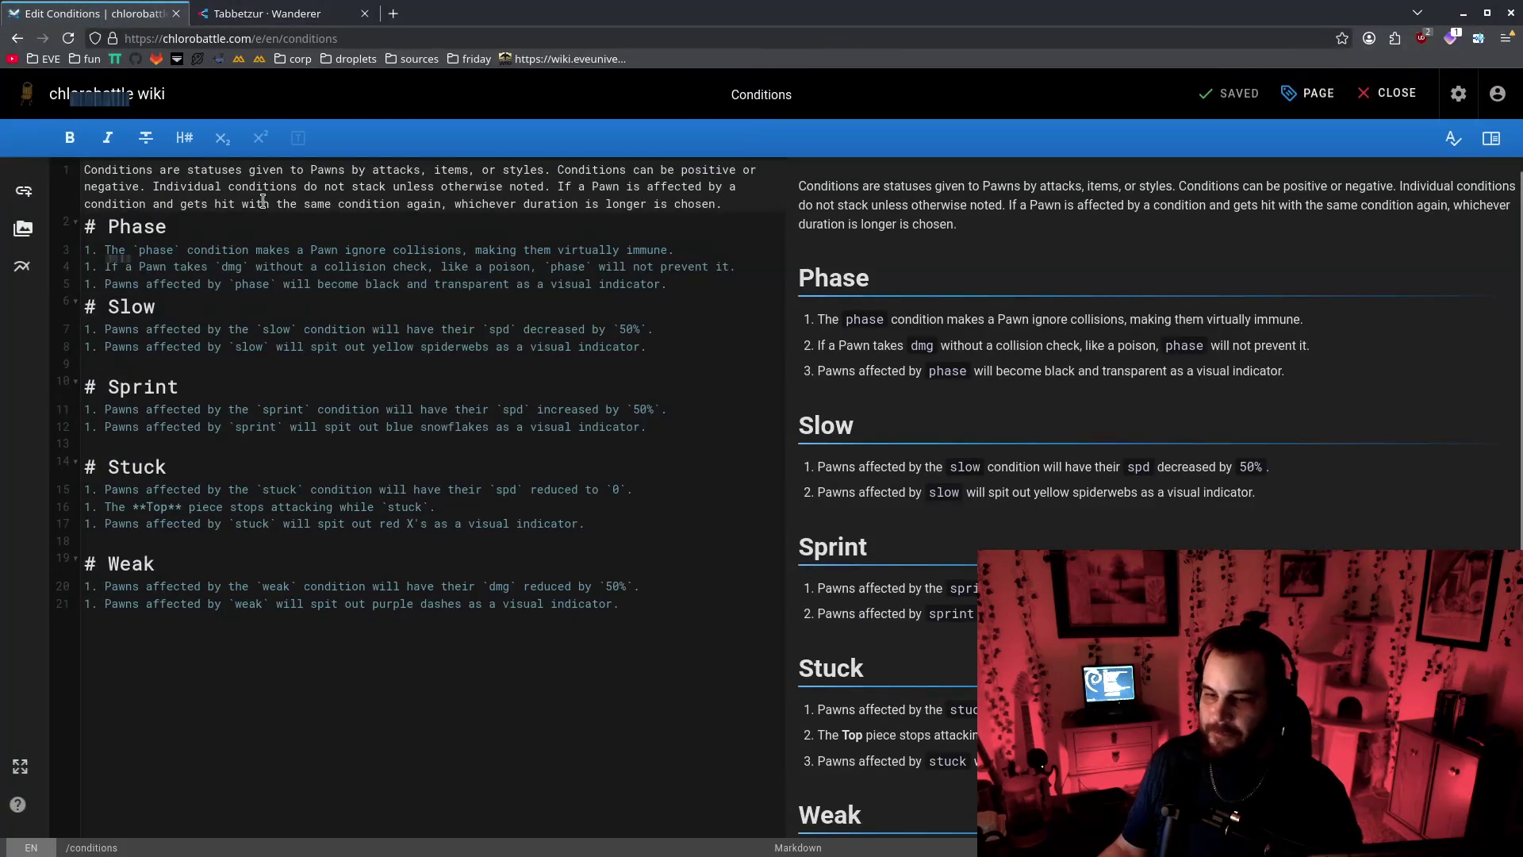
pyautogui.click(1309, 94)
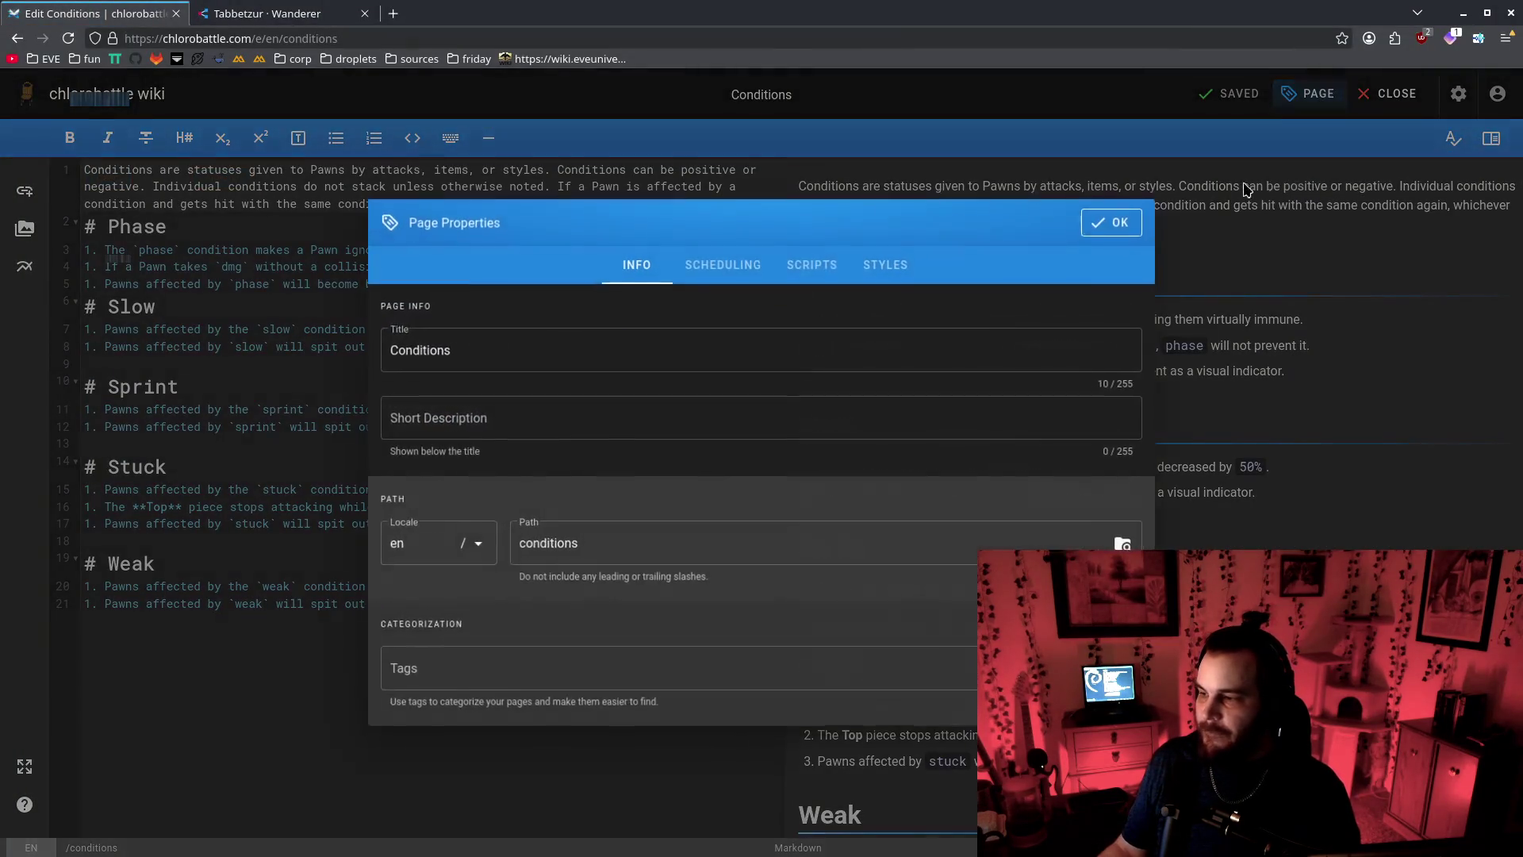
pyautogui.click(514, 534)
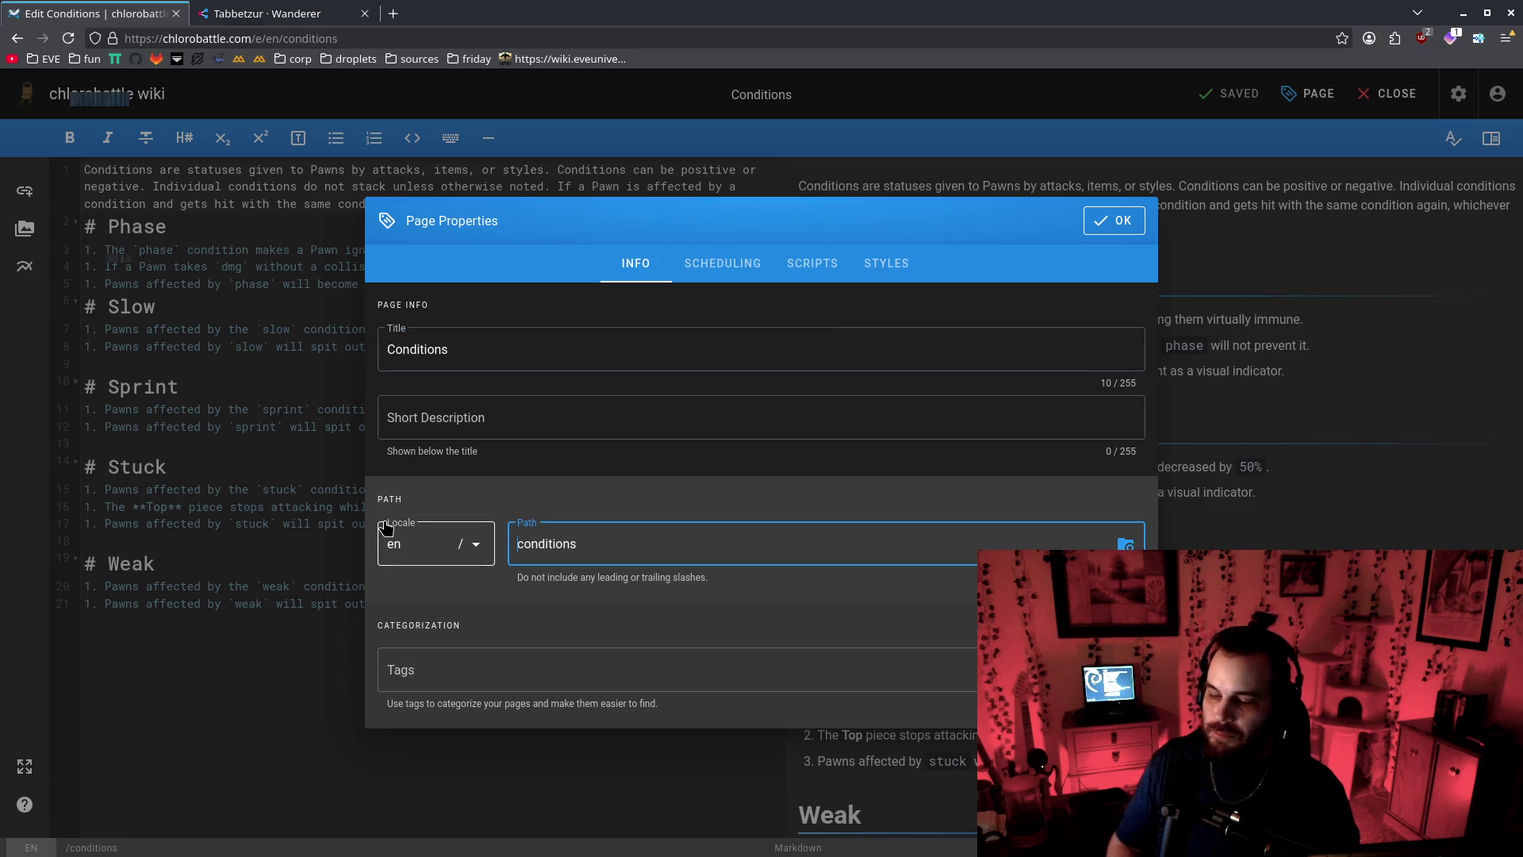
pyautogui.write('status')
pyautogui.click(520, 344)
pyautogui.hotkey('ctrl', 'a')
pyautogui.write('S')
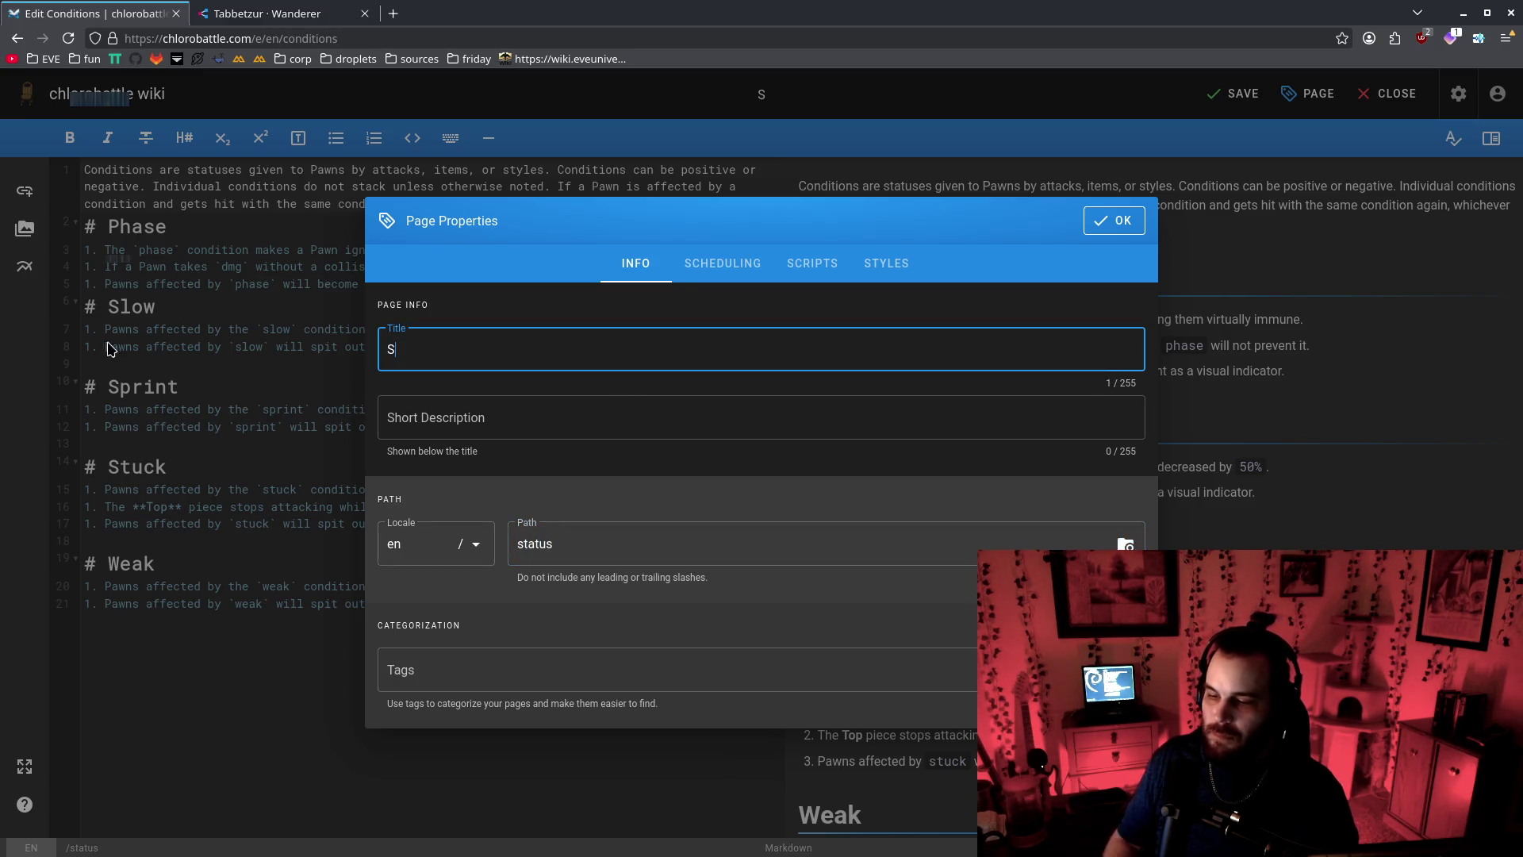
pyautogui.click(1114, 214)
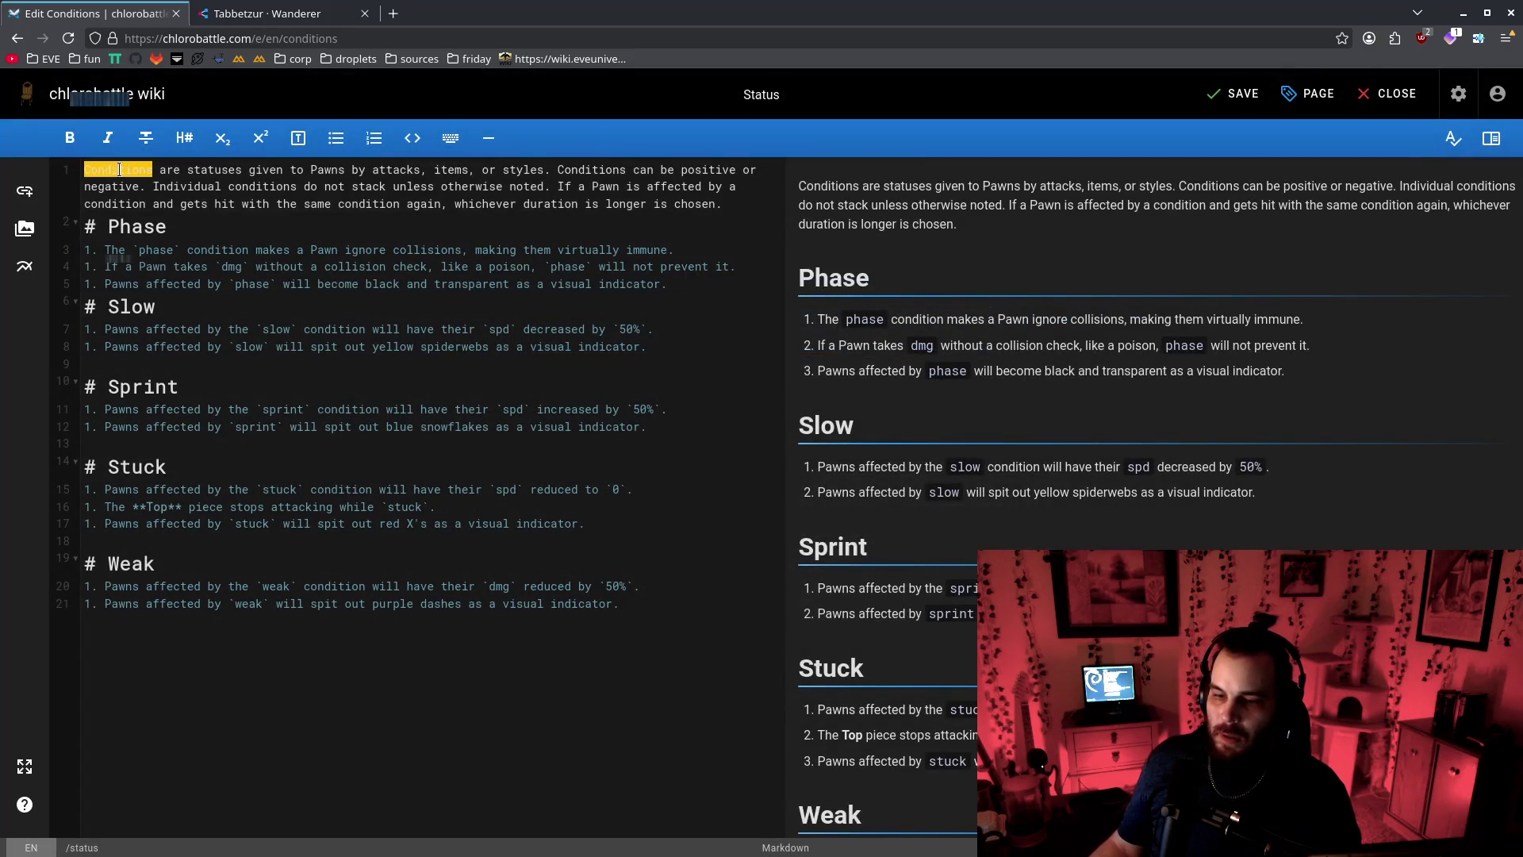
# Reword the introduction's 'condition' words as 'status'/'statuses' and save progress
pyautogui.write('A statu')
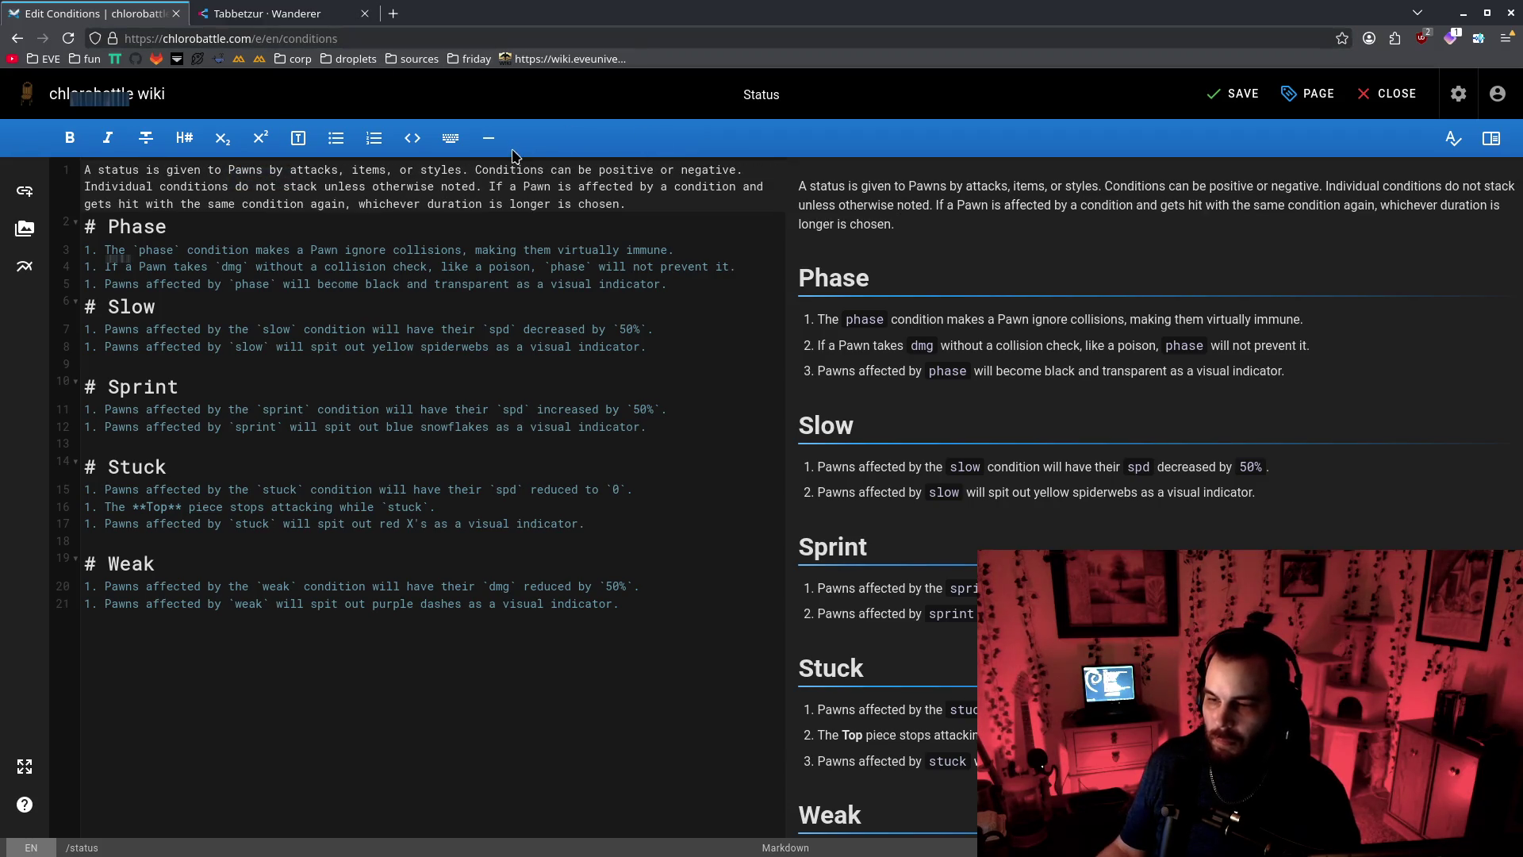
pyautogui.press('BackSpace')
pyautogui.write('A')
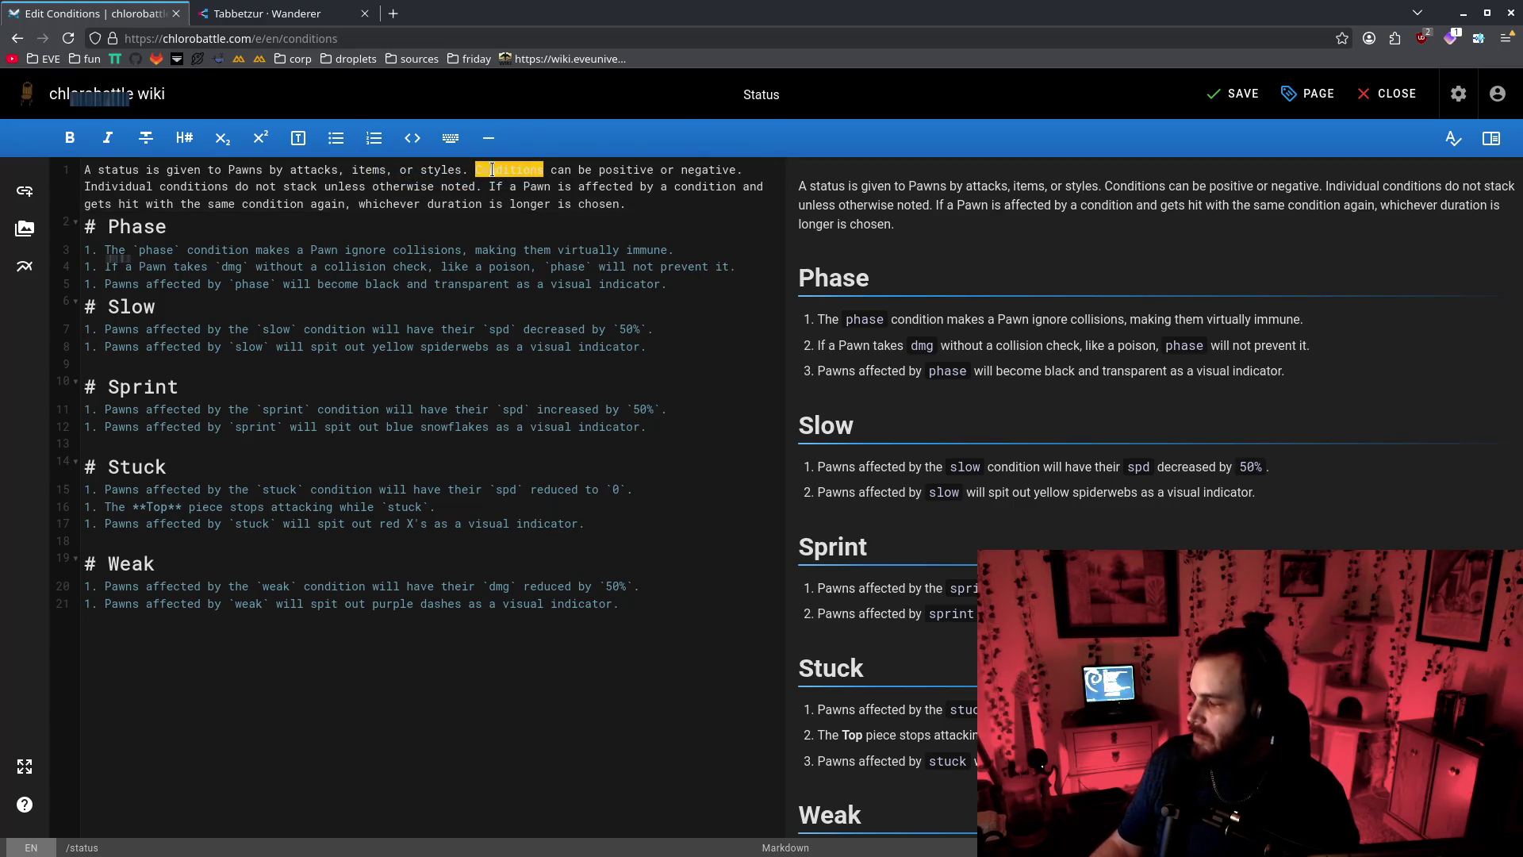
pyautogui.write('A')
pyautogui.write('tatuse')
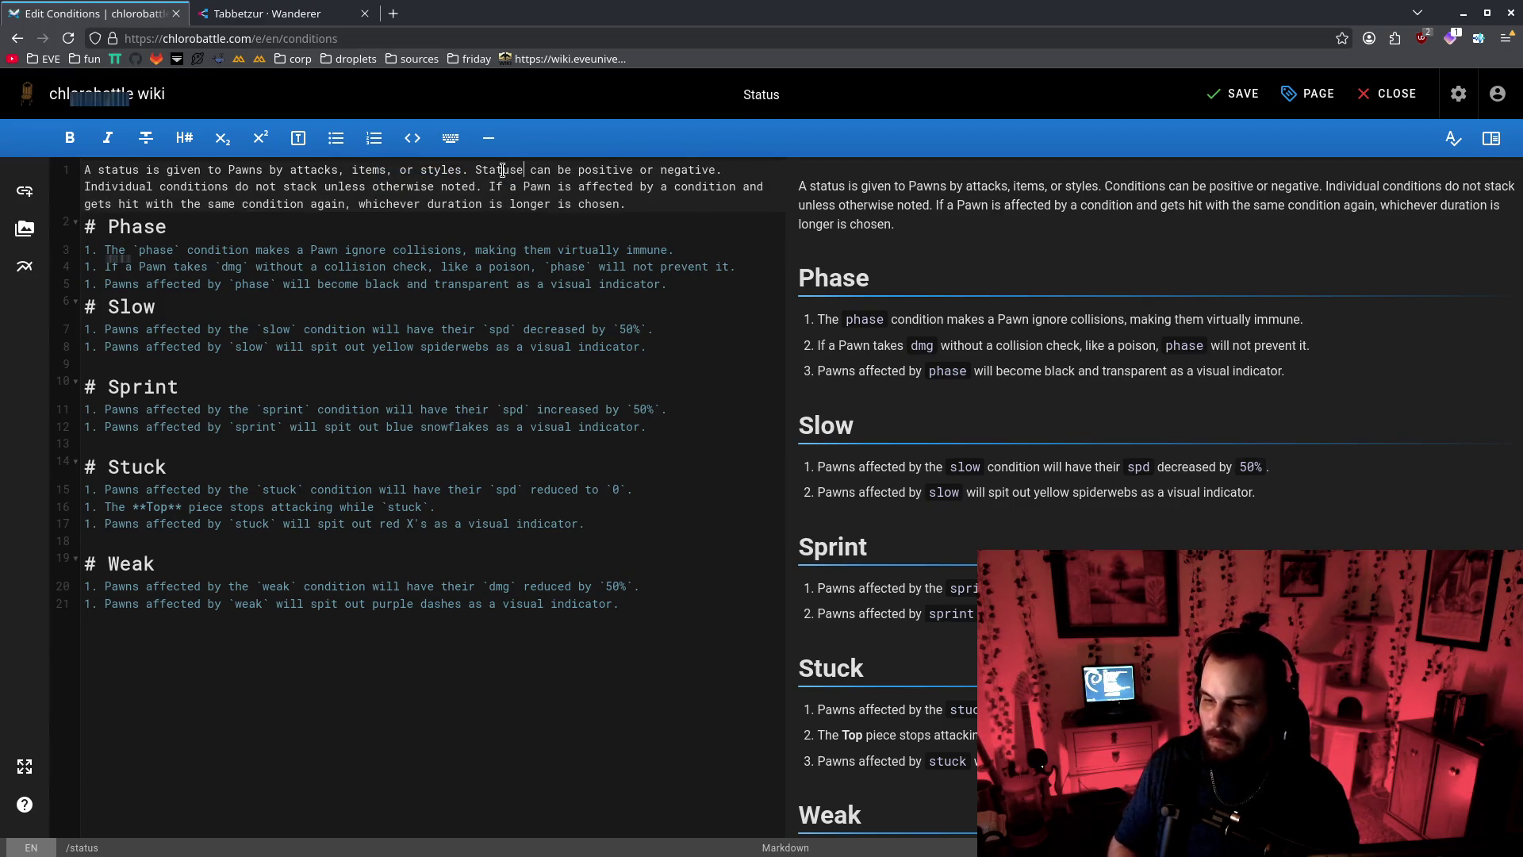
pyautogui.doubleClick(207, 192)
pyautogui.write('statuses')
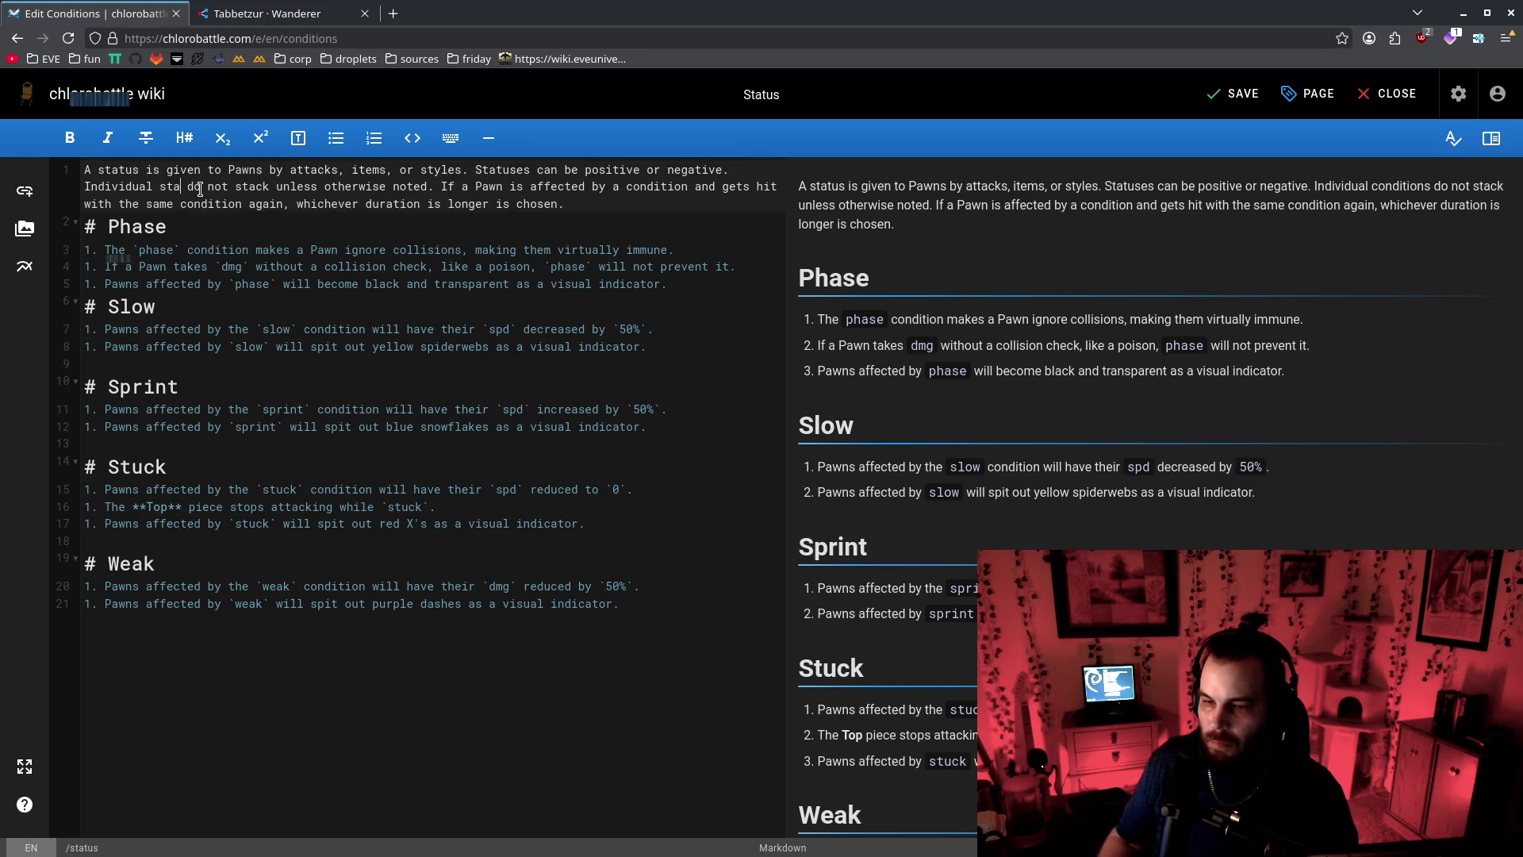
pyautogui.doubleClick(679, 188)
pyautogui.write('statui')
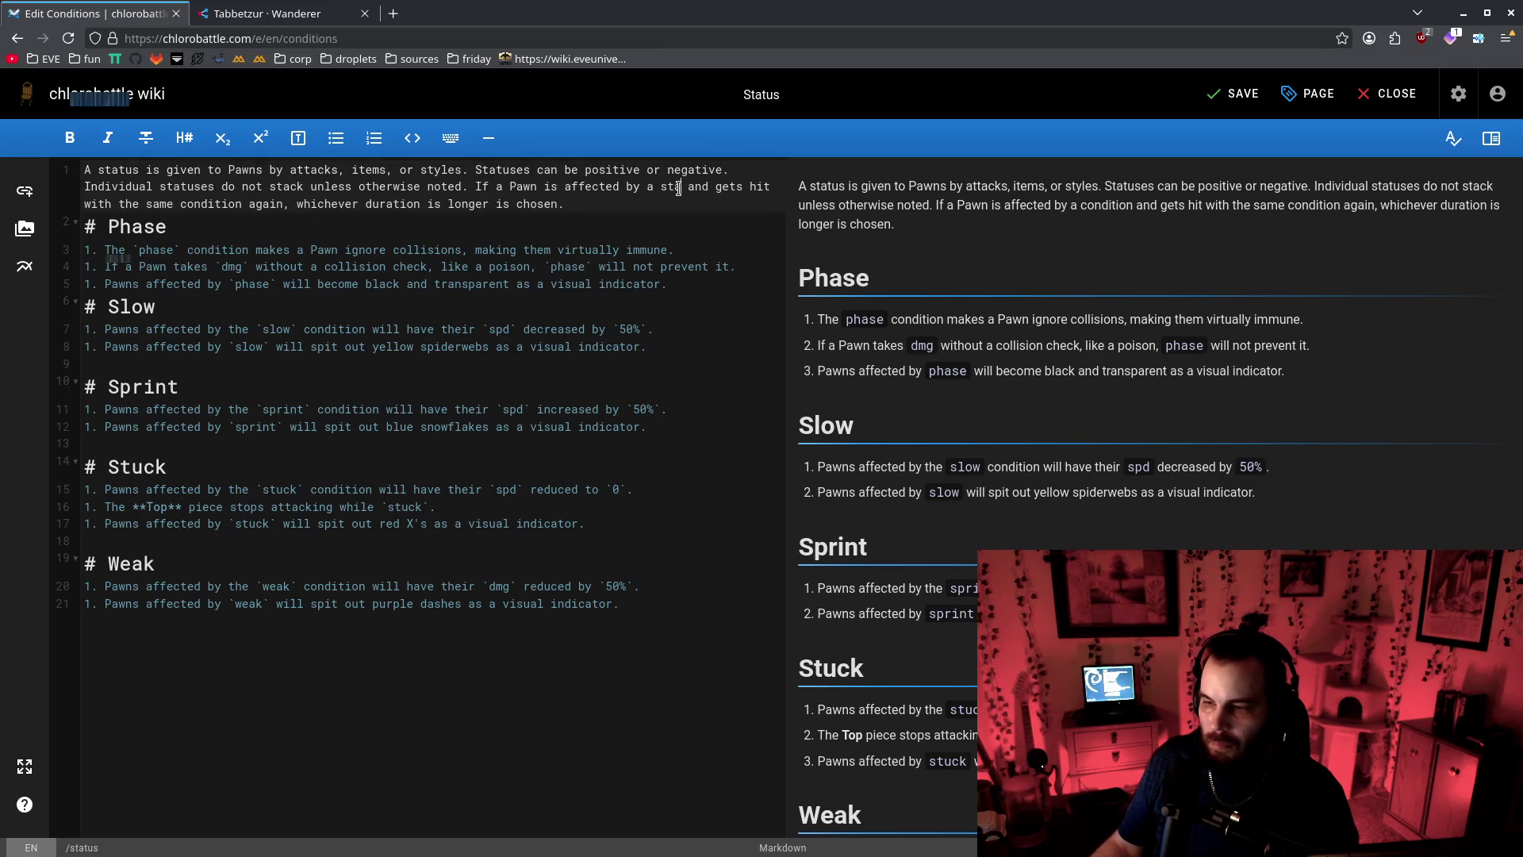
pyautogui.doubleClick(678, 188)
pyautogui.doubleClick(223, 204)
pyautogui.write('status')
pyautogui.hotkey('ctrl', 's')
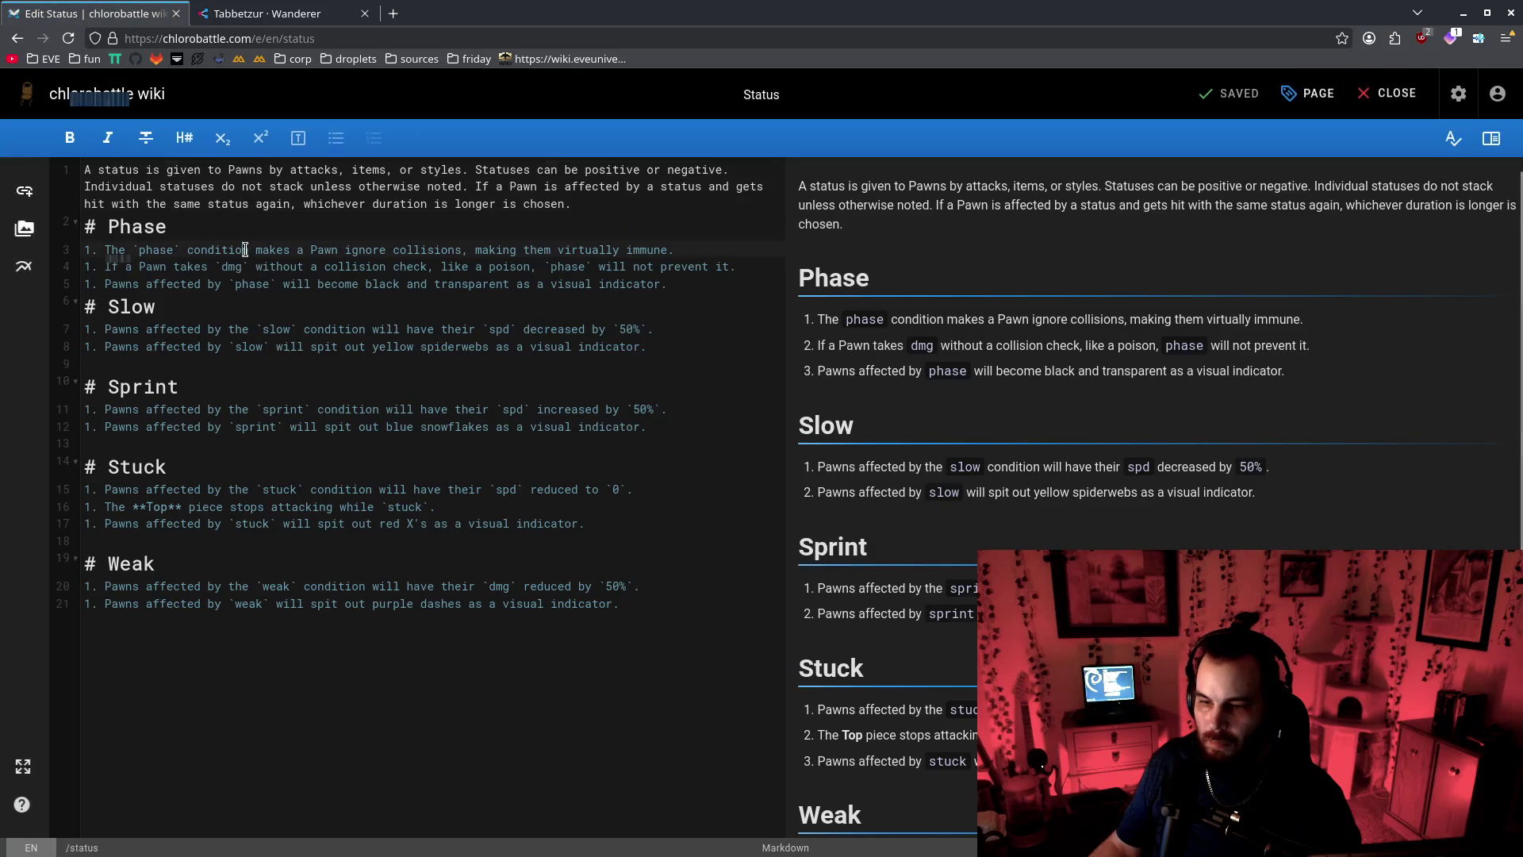
# Change 'condition' to 'status' in the Phase, Slow, Sprint and Stuck entries, then save the page
pyautogui.doubleClick(215, 250)
pyautogui.write('status')
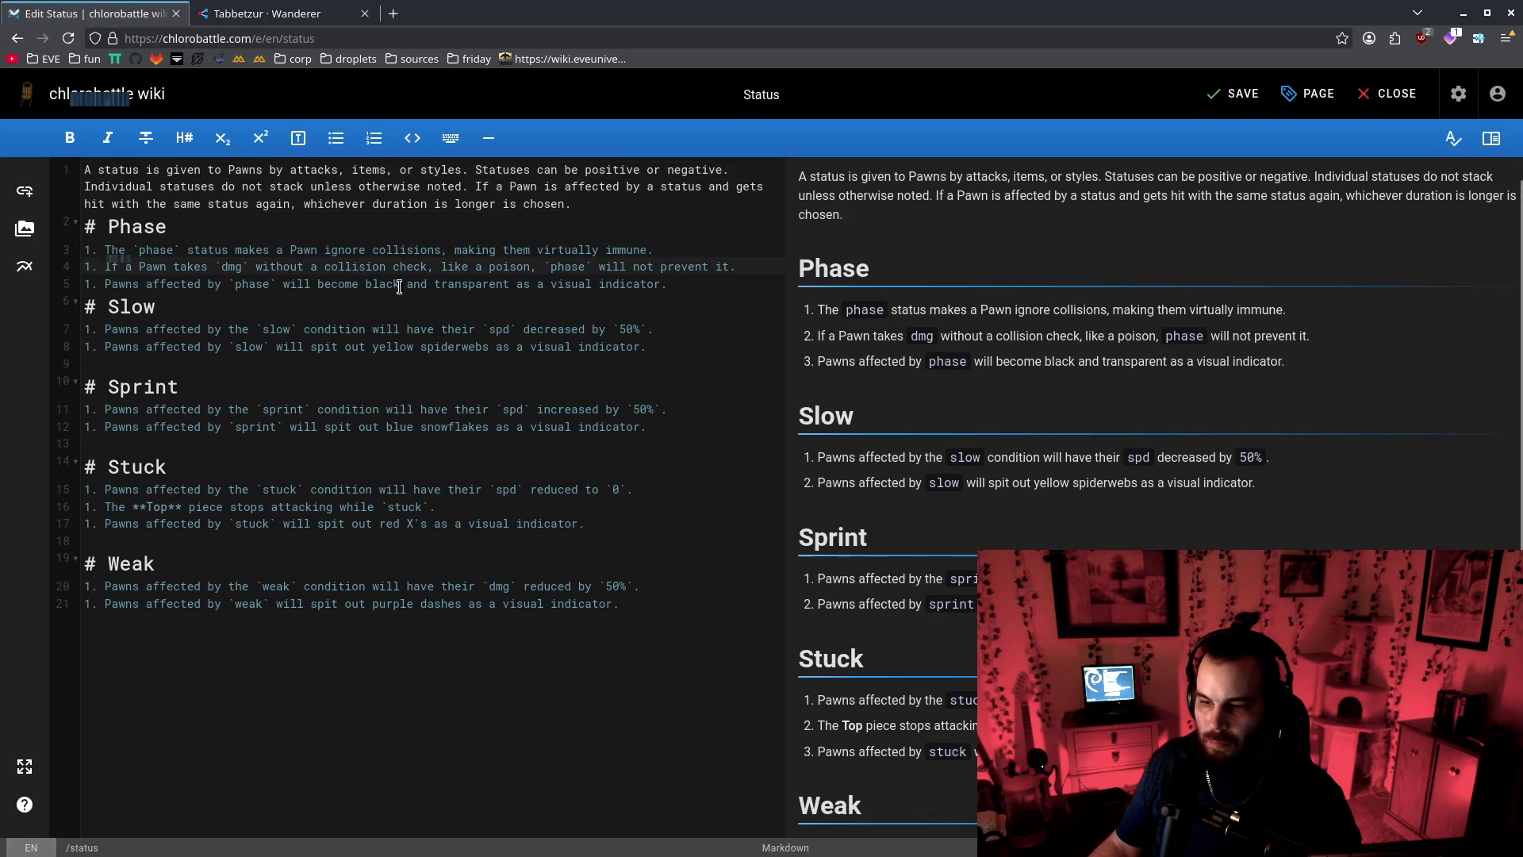
pyautogui.doubleClick(322, 328)
pyautogui.write('status')
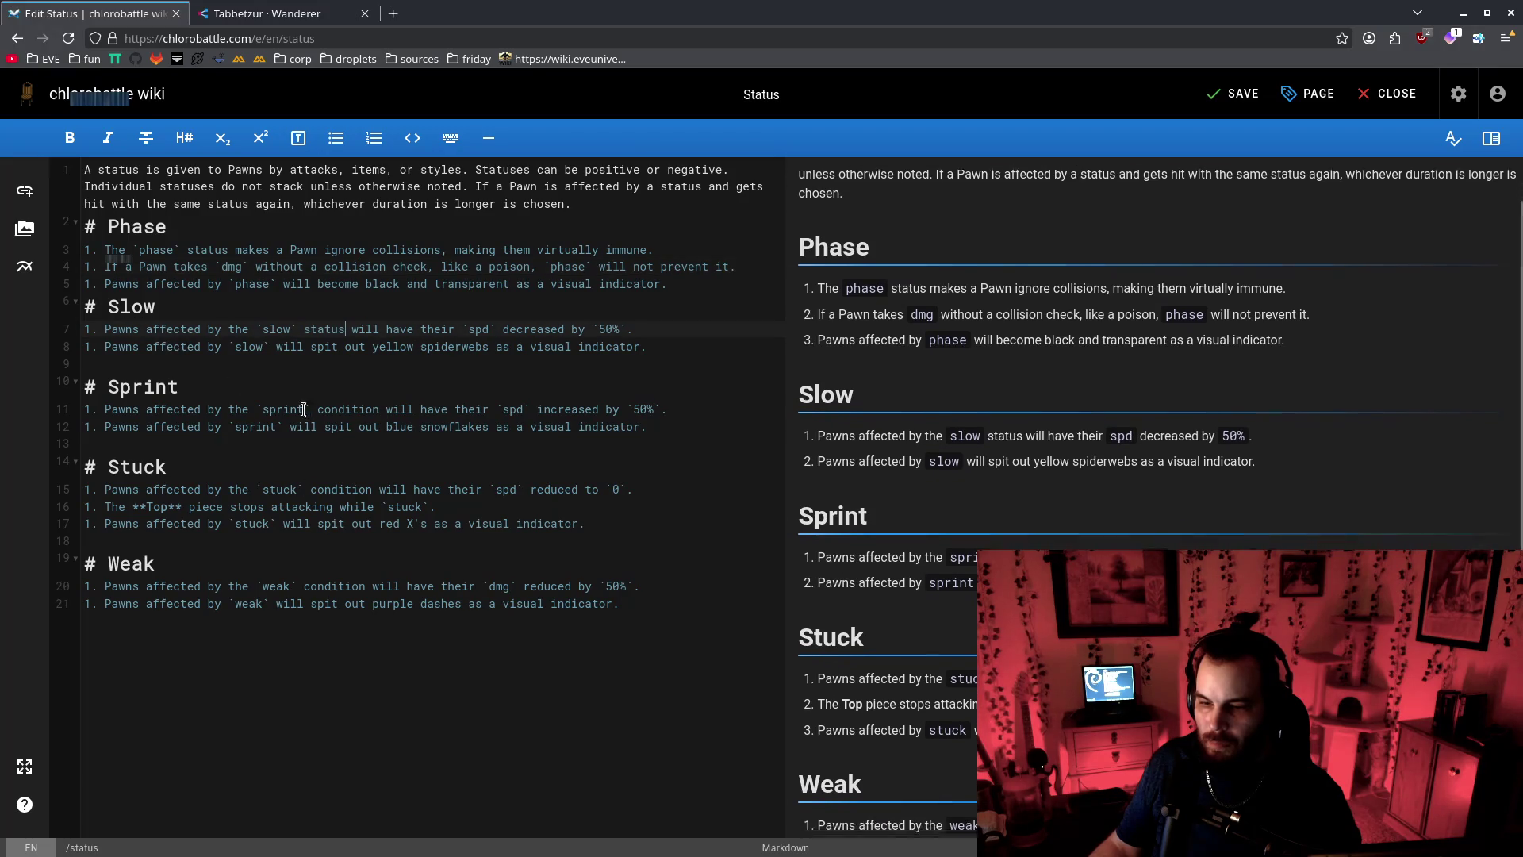
pyautogui.doubleClick(339, 409)
pyautogui.write('status')
pyautogui.write('status')
pyautogui.doubleClick(349, 586)
pyautogui.write('status')
pyautogui.click(1214, 104)
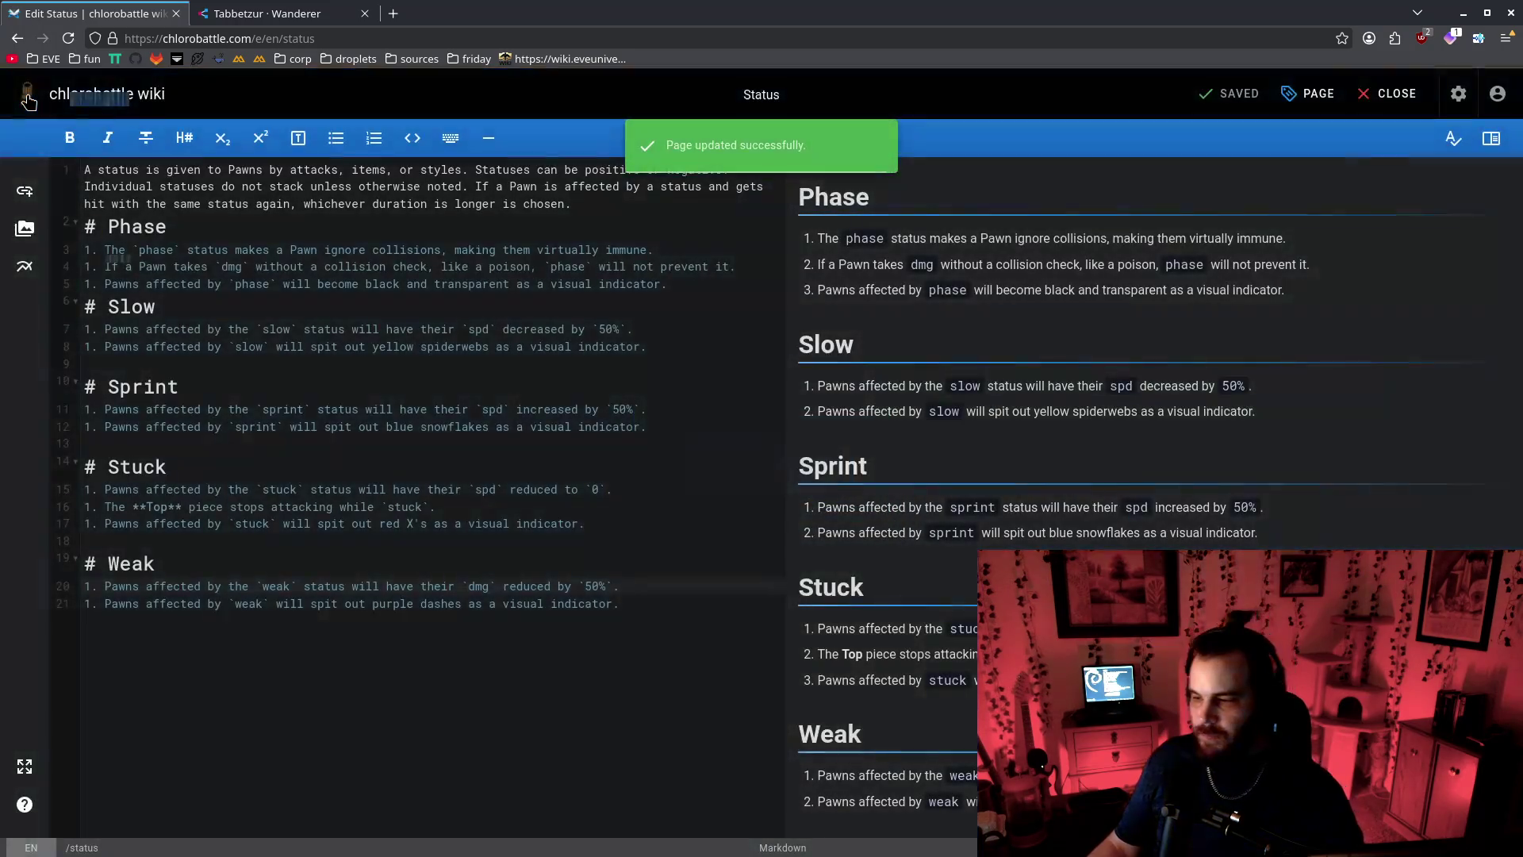
# Put the Pawns page into edit mode and scroll through its Mummy and Grouper entries
pyautogui.click(27, 95)
pyautogui.click(94, 182)
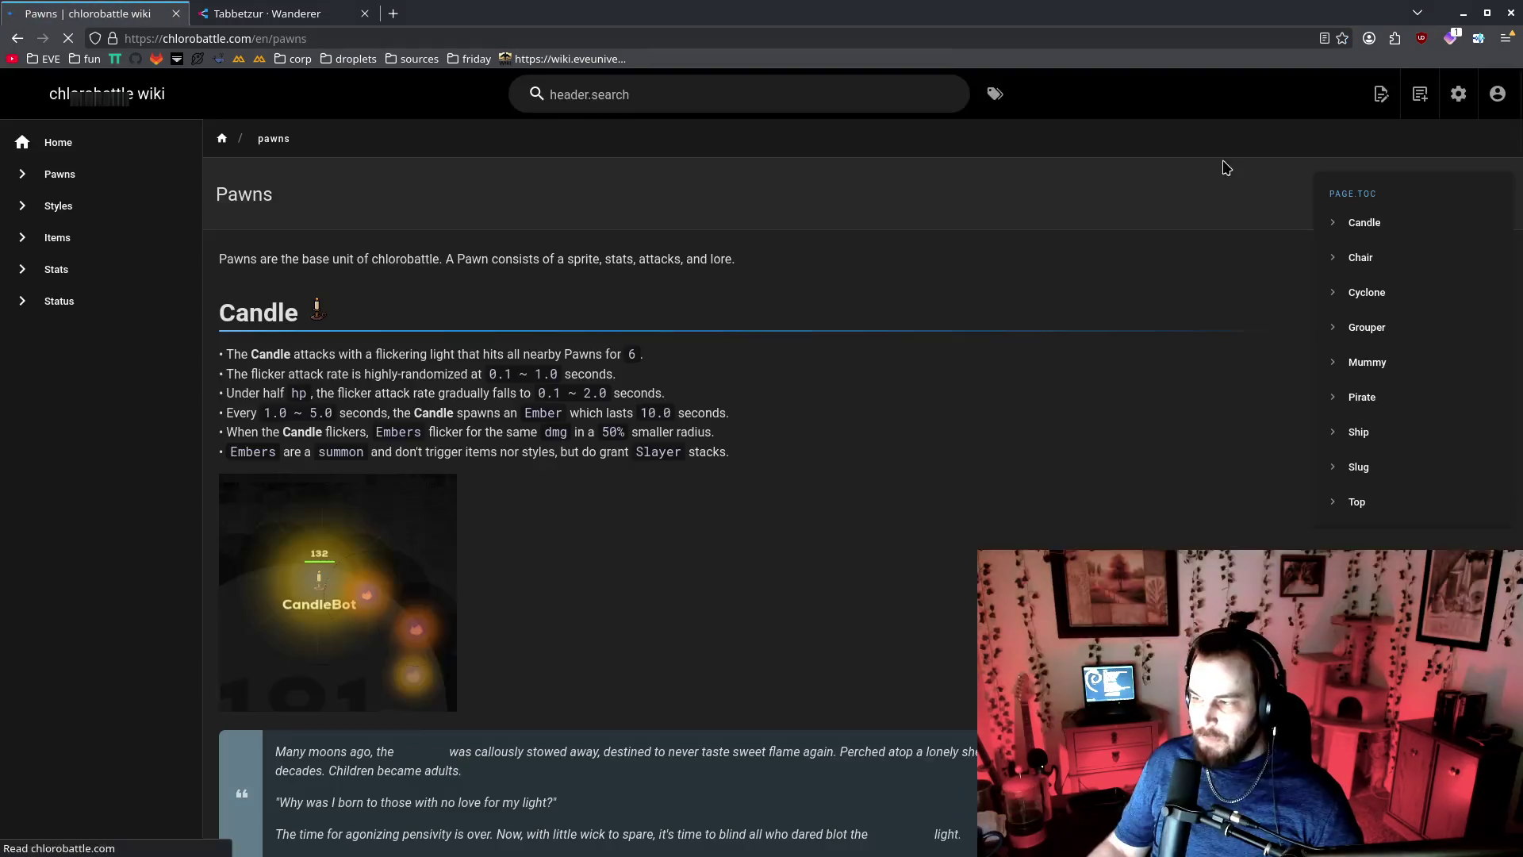
pyautogui.click(1376, 107)
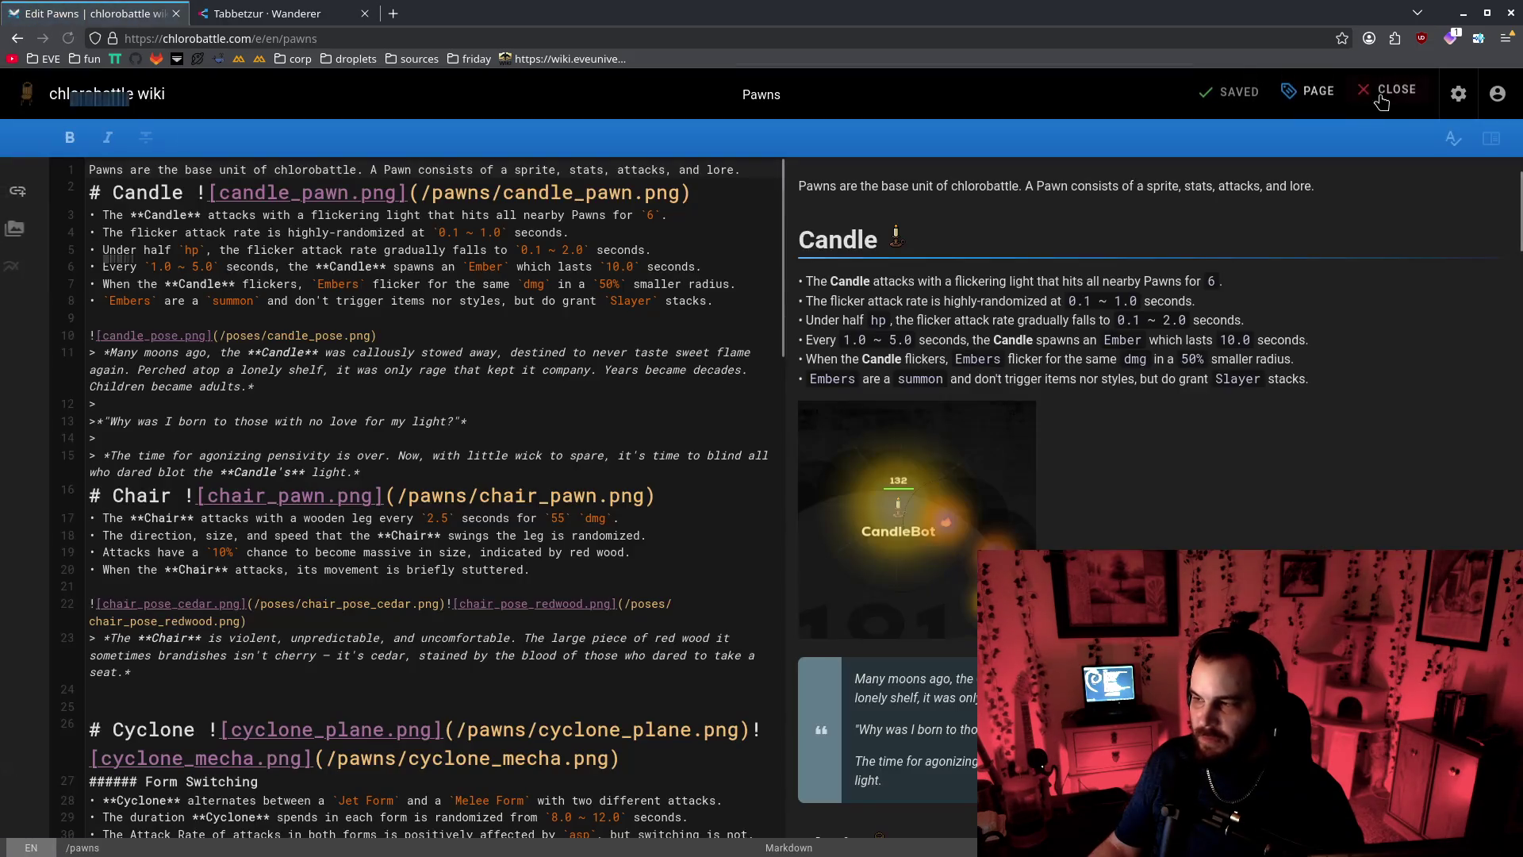
pyautogui.scroll(-15, 437, 458)
pyautogui.scroll(-3, 437, 459)
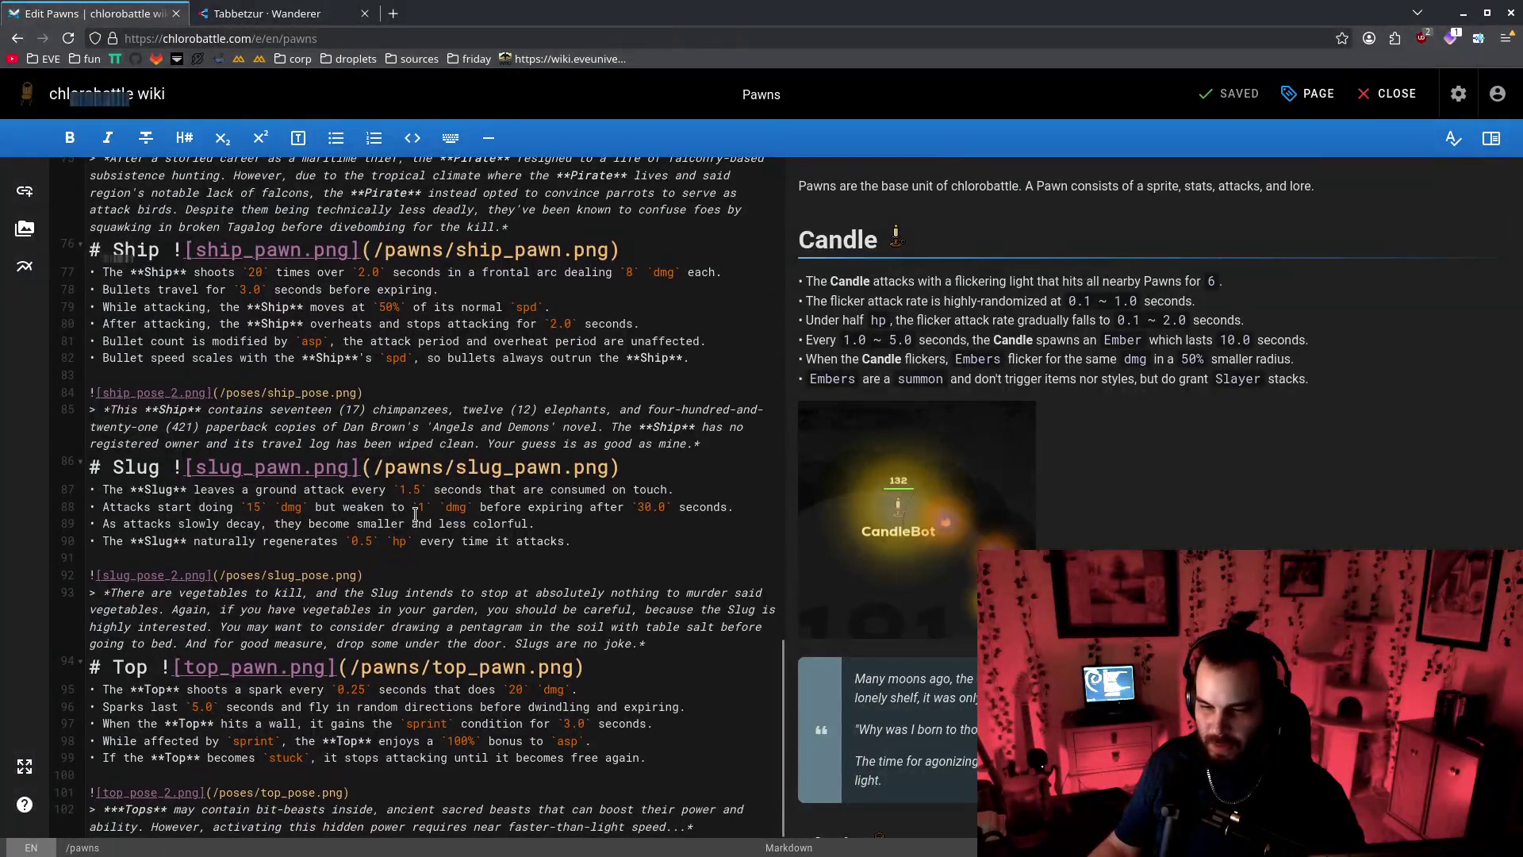
pyautogui.scroll(15, 442, 748)
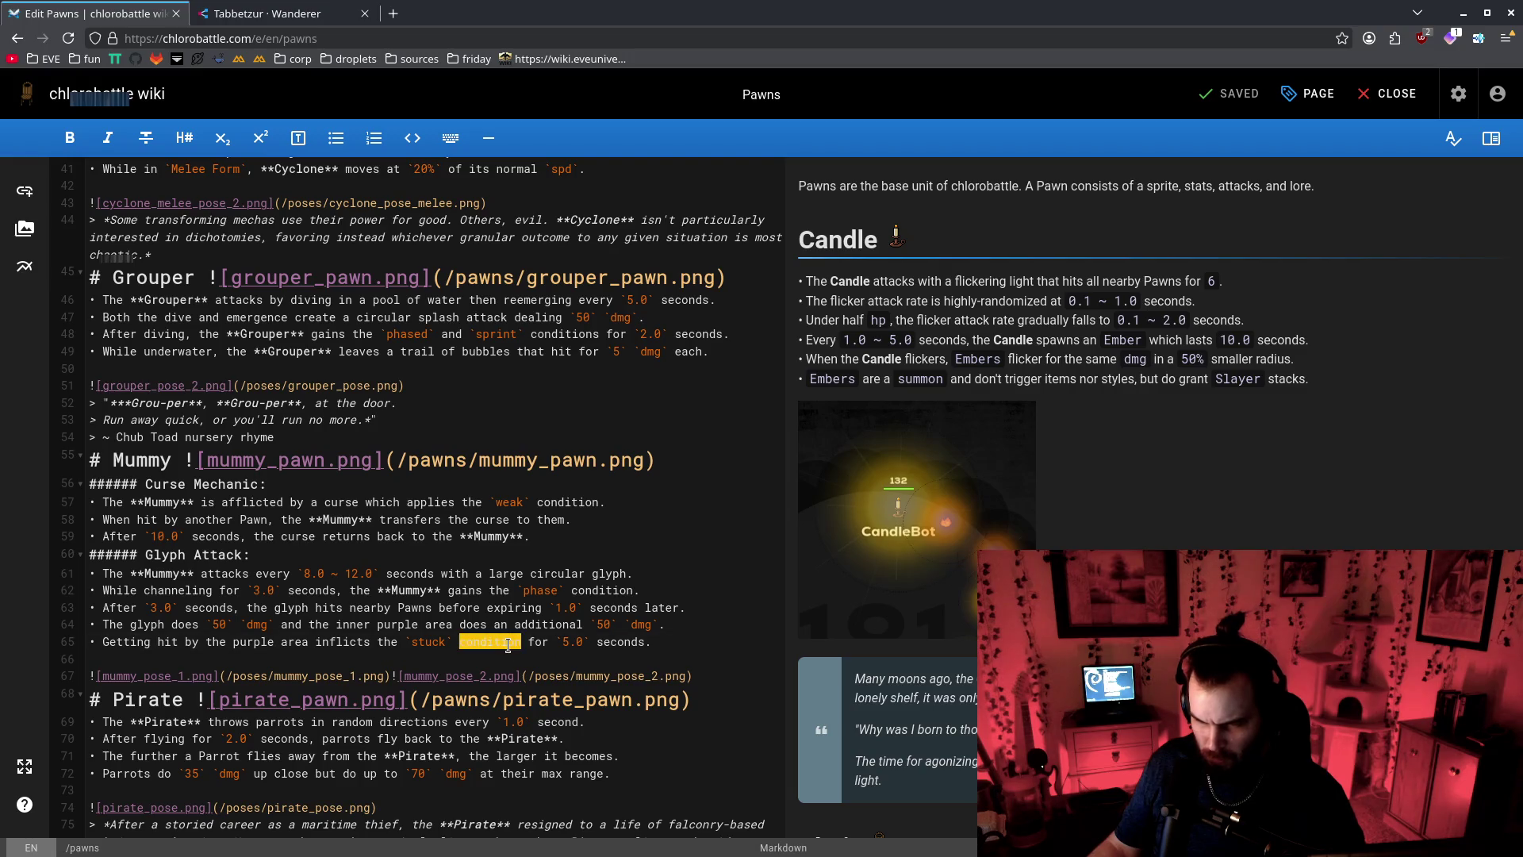
pyautogui.scroll(5, 468, 714)
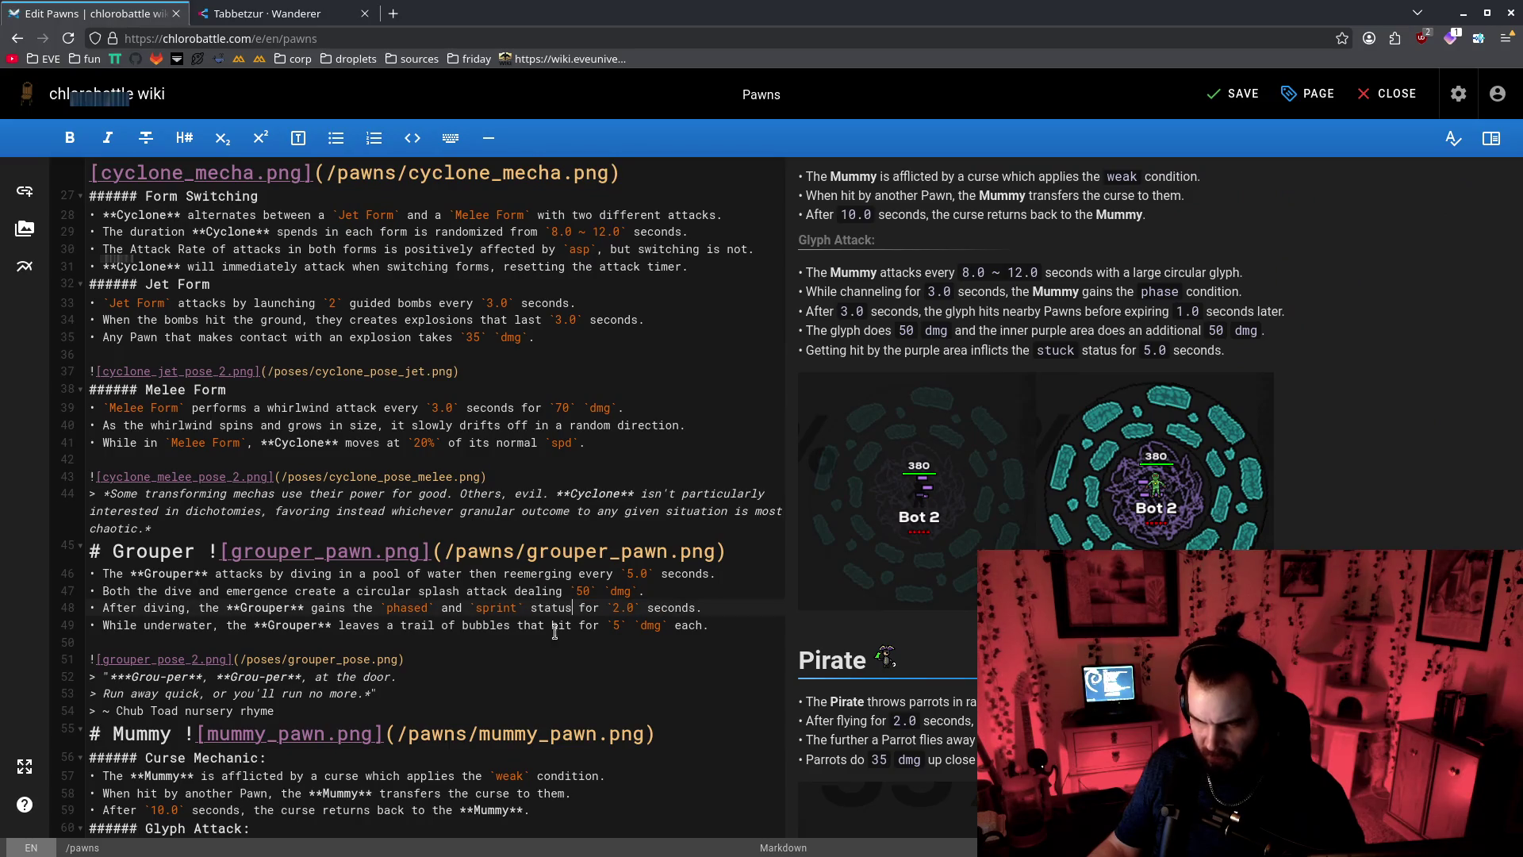
pyautogui.scroll(6, 569, 683)
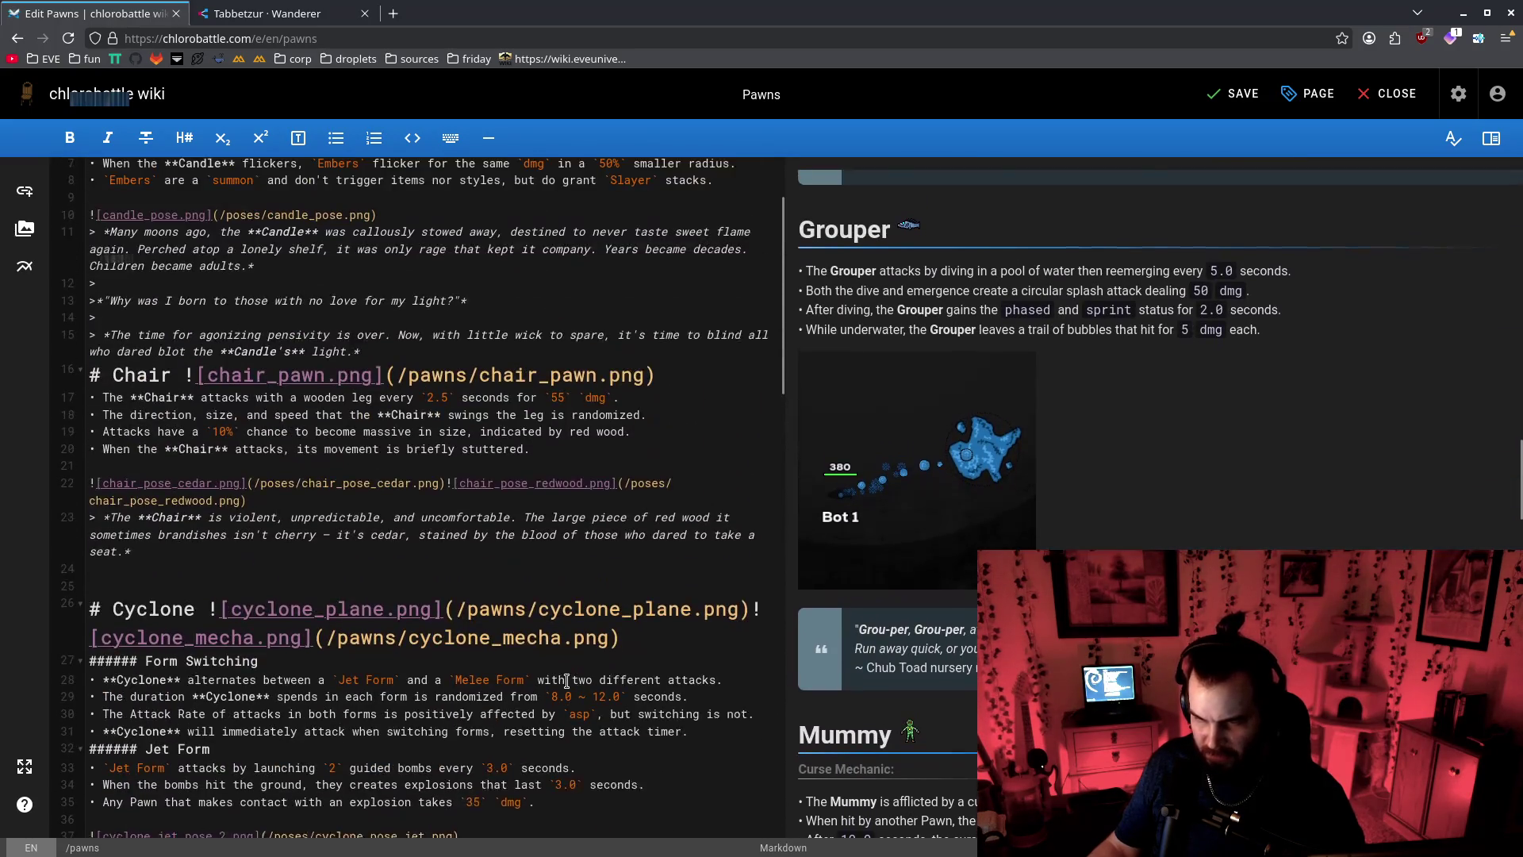
pyautogui.scroll(3, 569, 683)
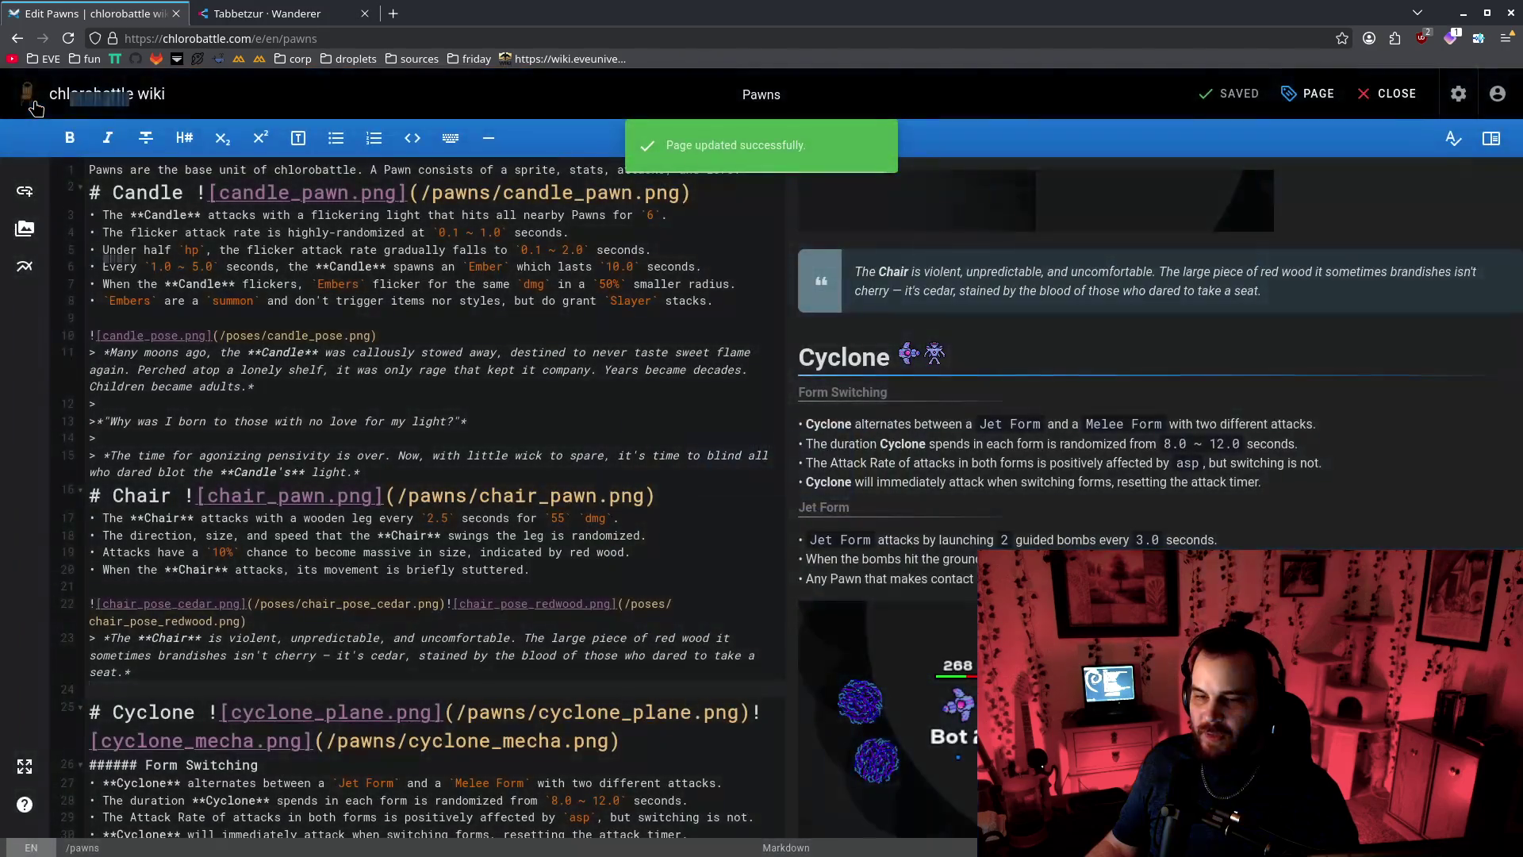
# Save and close the Pawns editor, briefly visit Status, then enter the wiki administration area
pyautogui.click(35, 100)
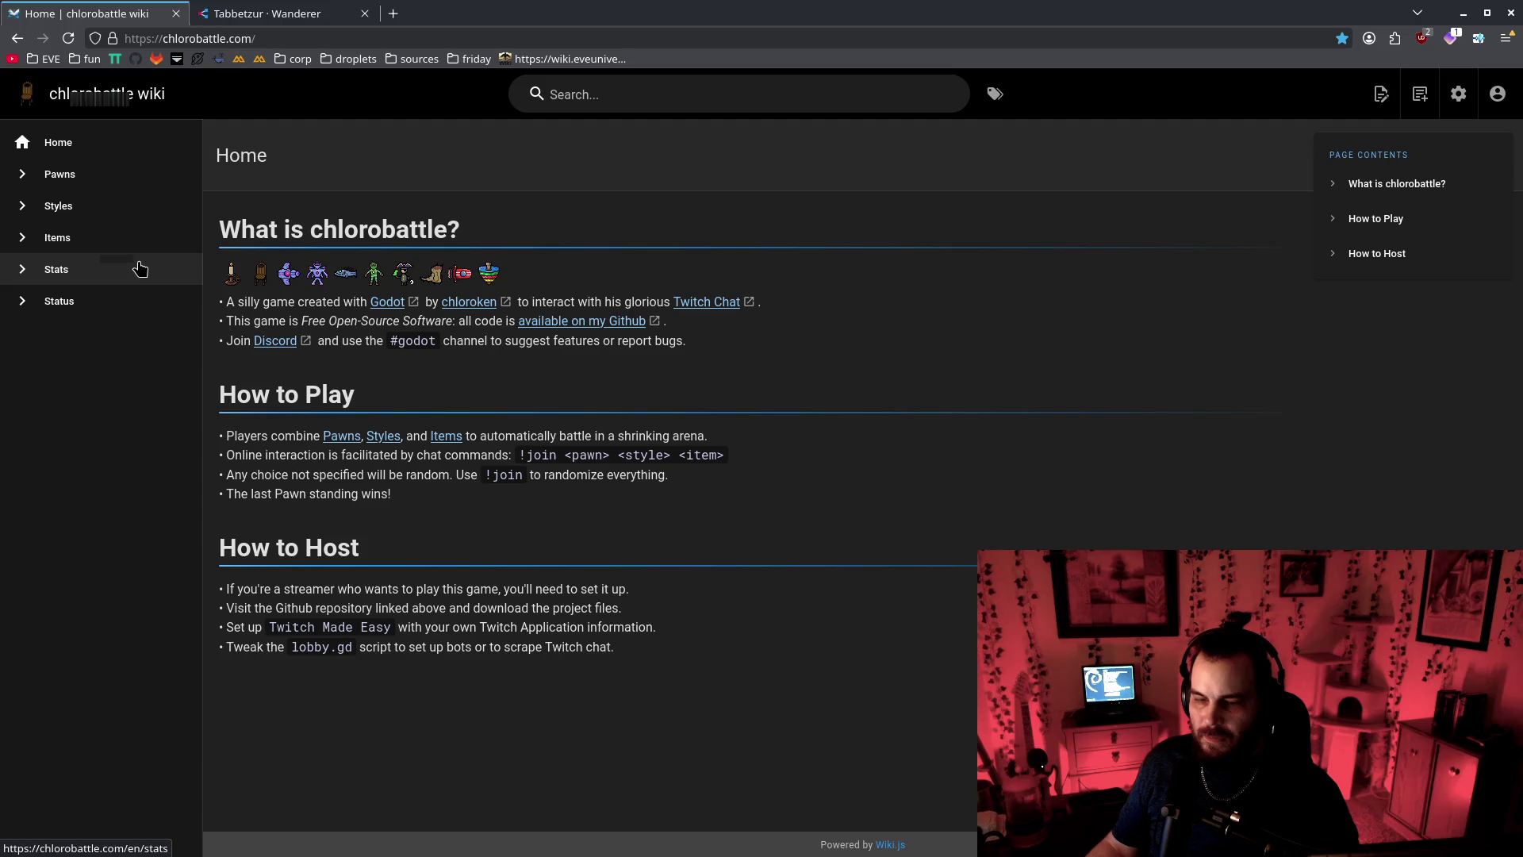
pyautogui.click(138, 285)
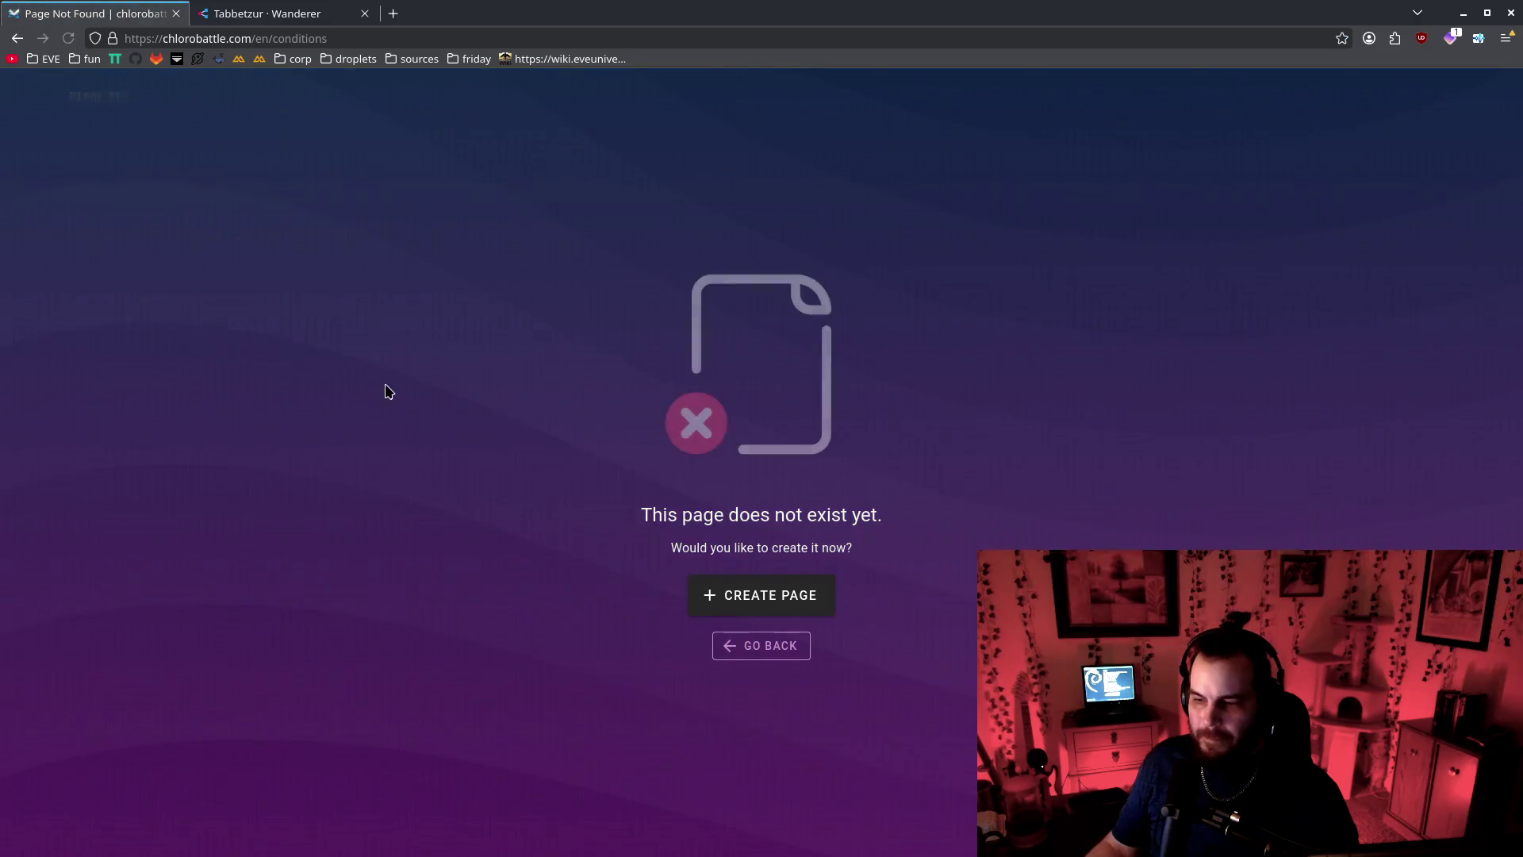
pyautogui.hotkey('alt', 'Left')
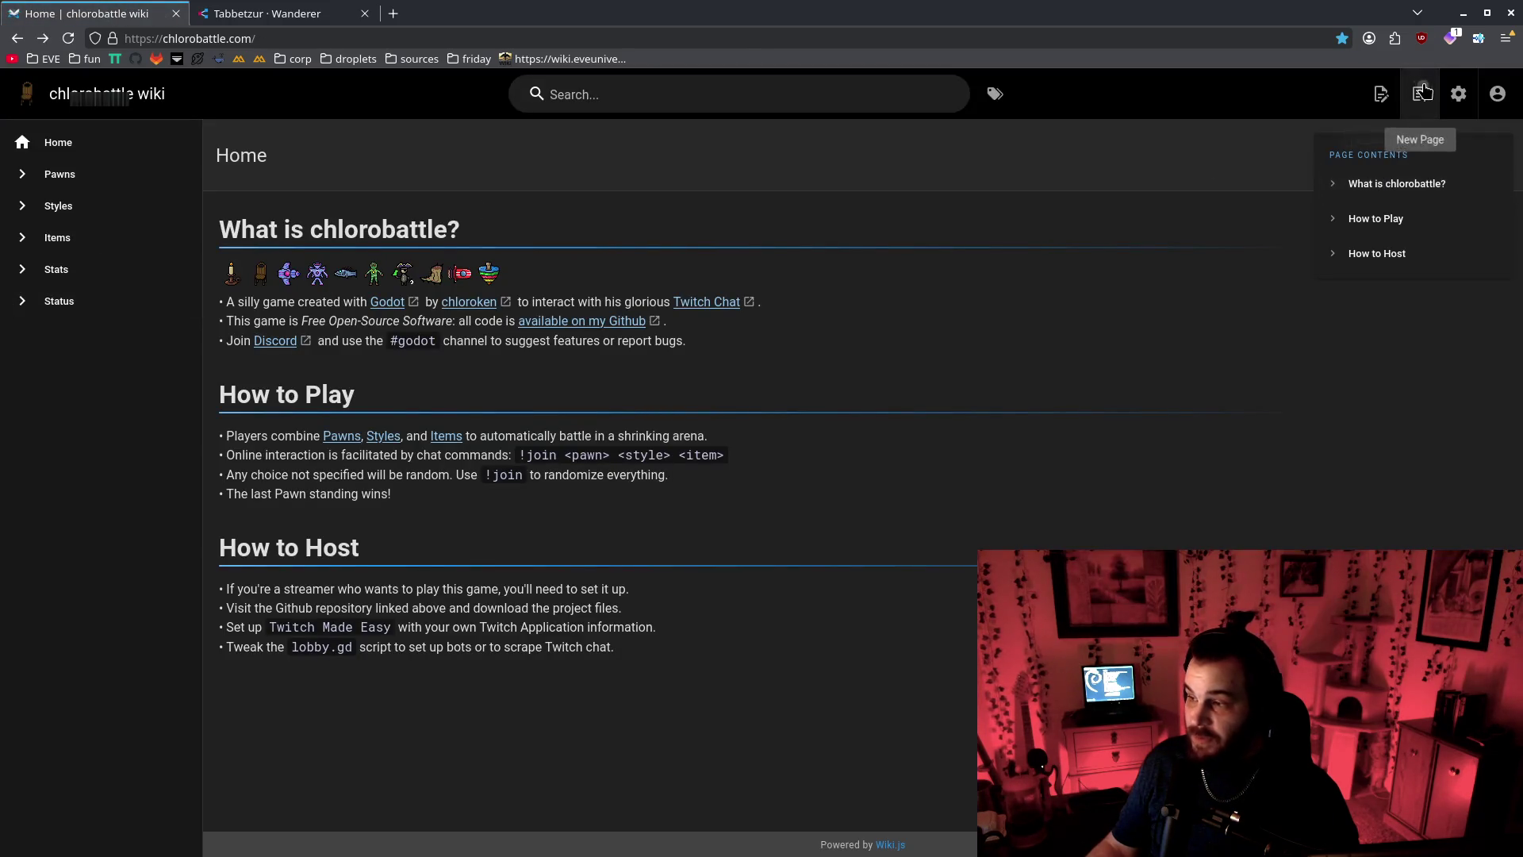
pyautogui.click(1420, 93)
pyautogui.click(1456, 96)
# In Navigation settings, point the Status entry at the Status page, save, and return home
pyautogui.click(95, 251)
pyautogui.click(95, 287)
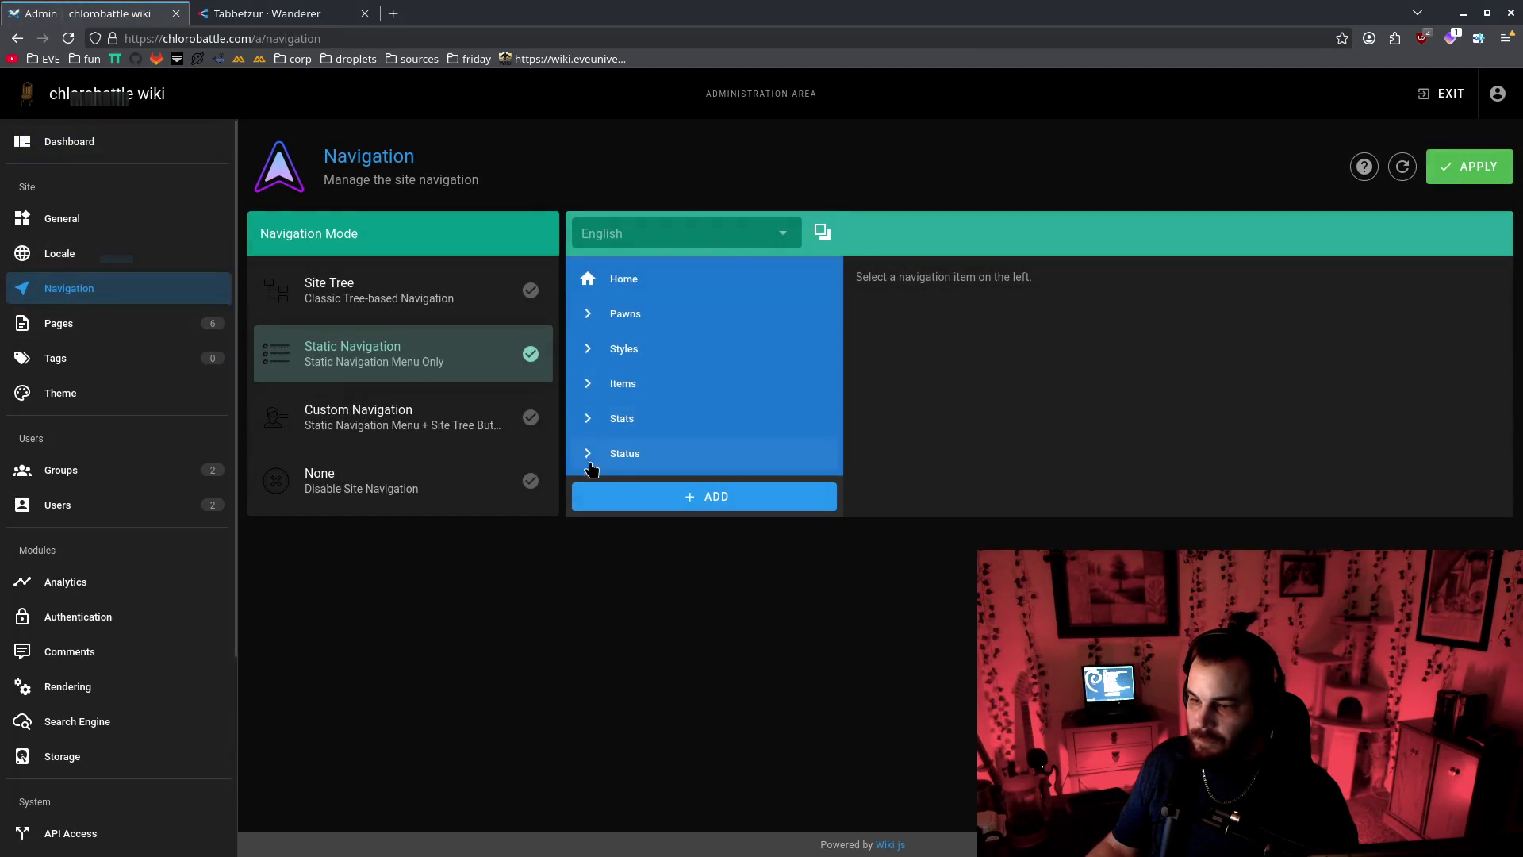
pyautogui.click(697, 465)
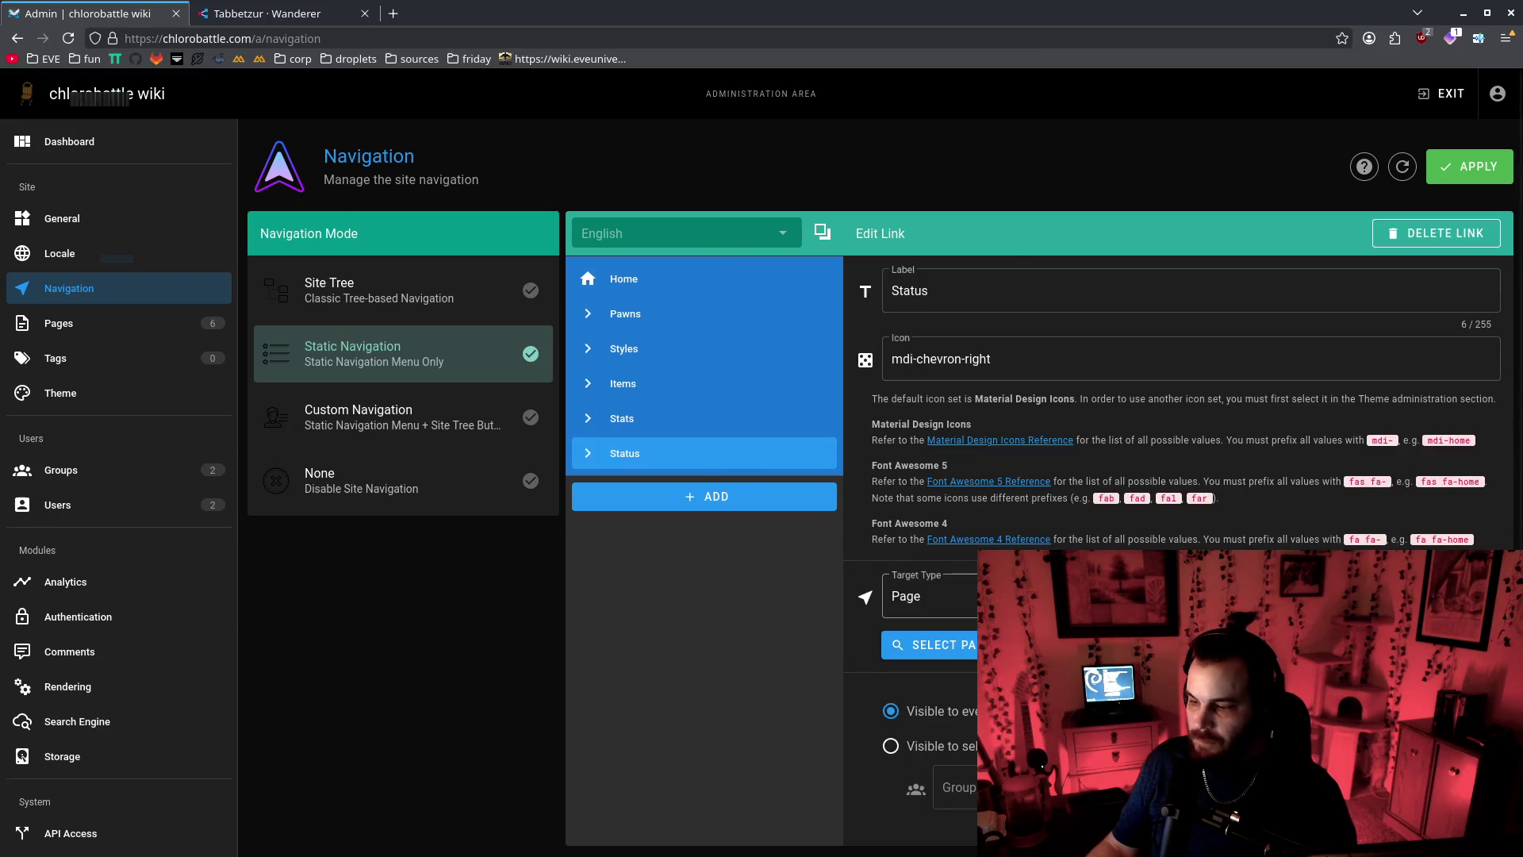
pyautogui.click(901, 729)
pyautogui.click(925, 640)
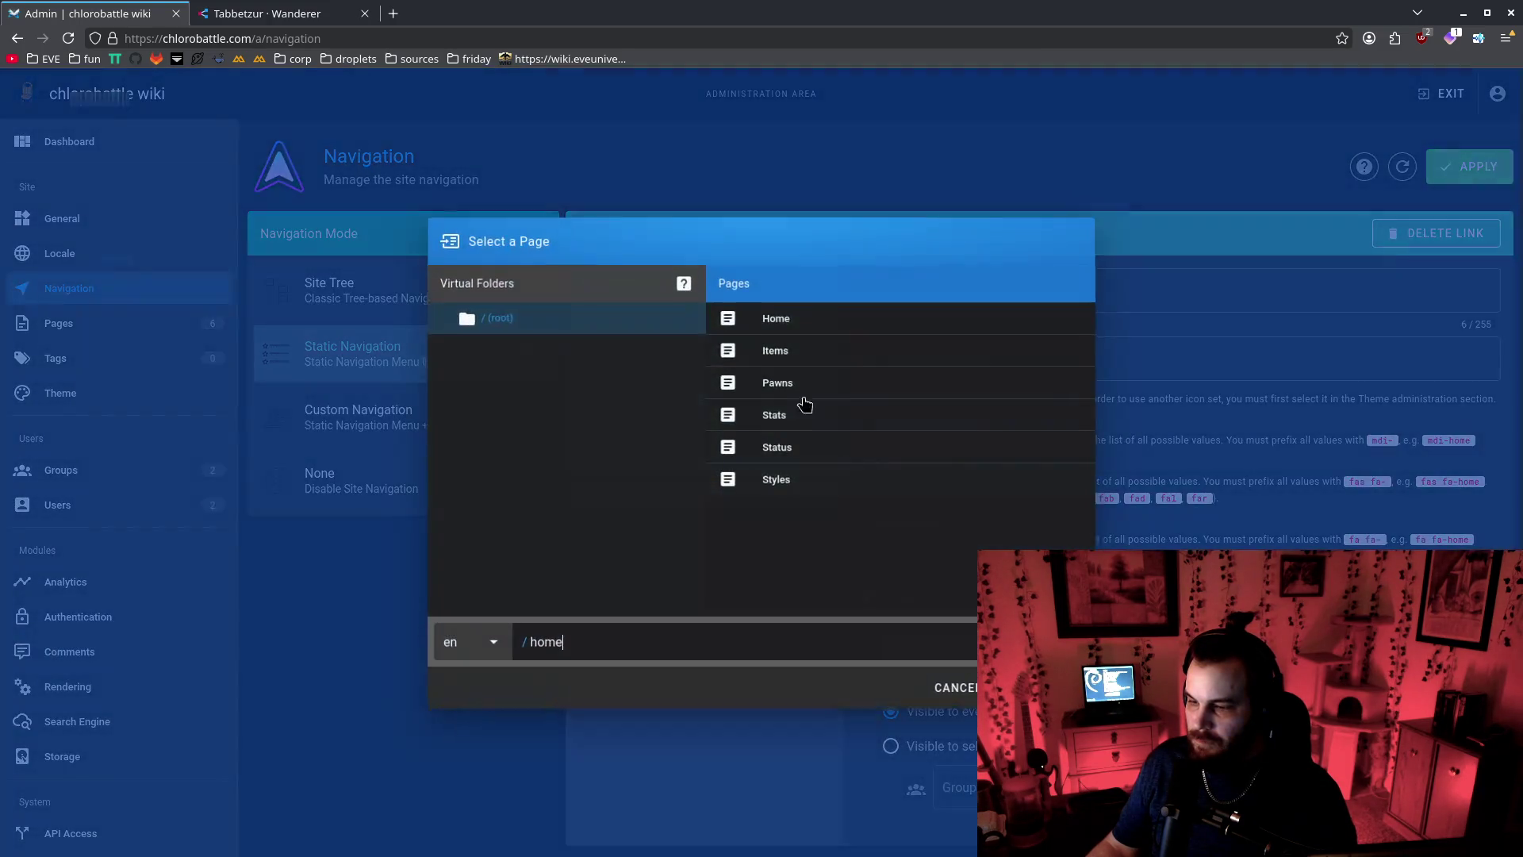
pyautogui.click(778, 446)
pyautogui.click(1047, 689)
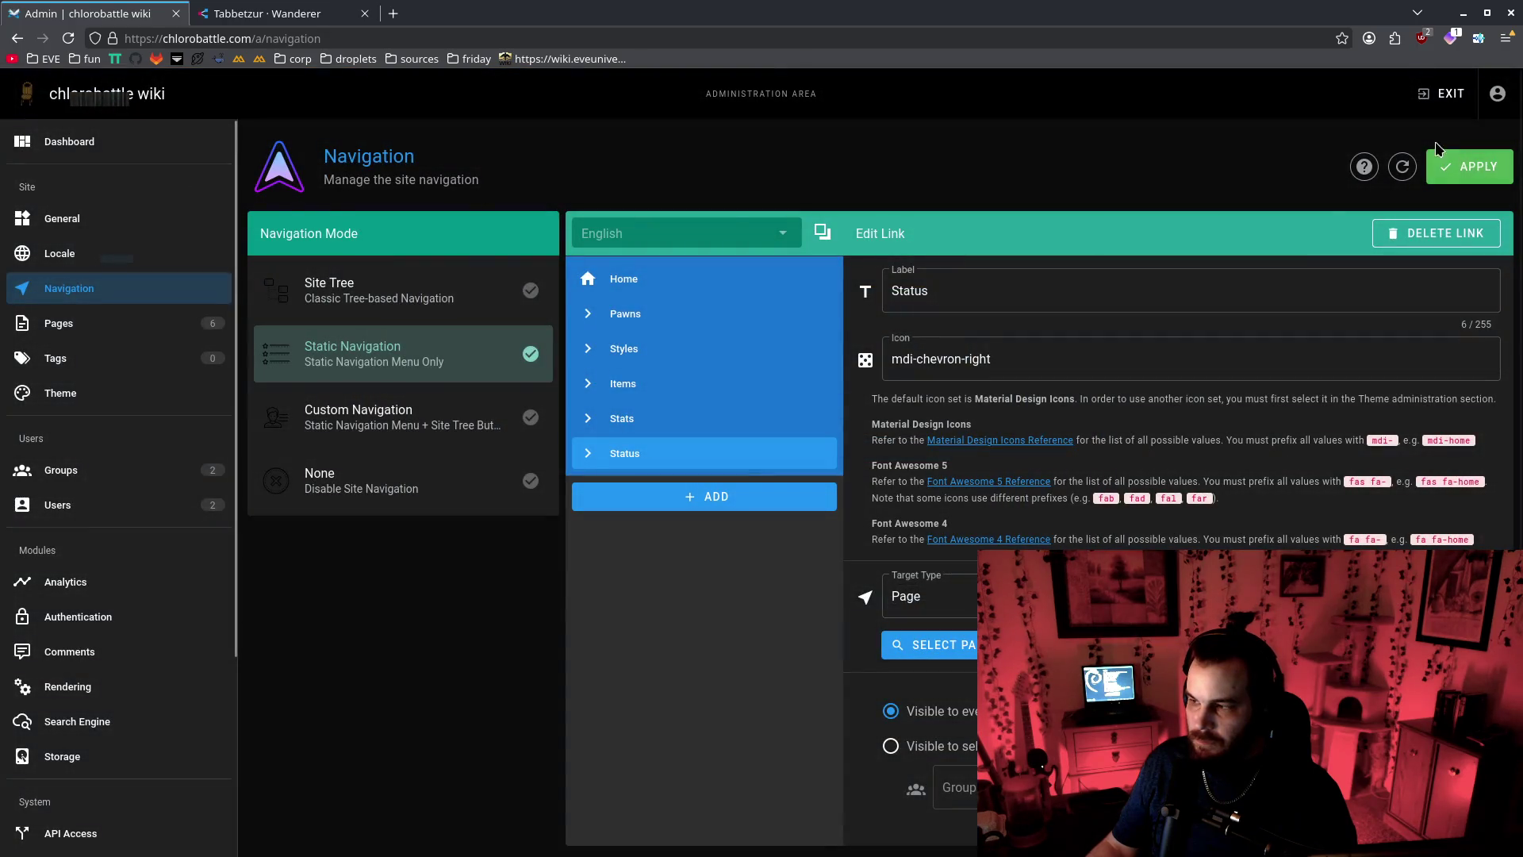
pyautogui.click(1470, 166)
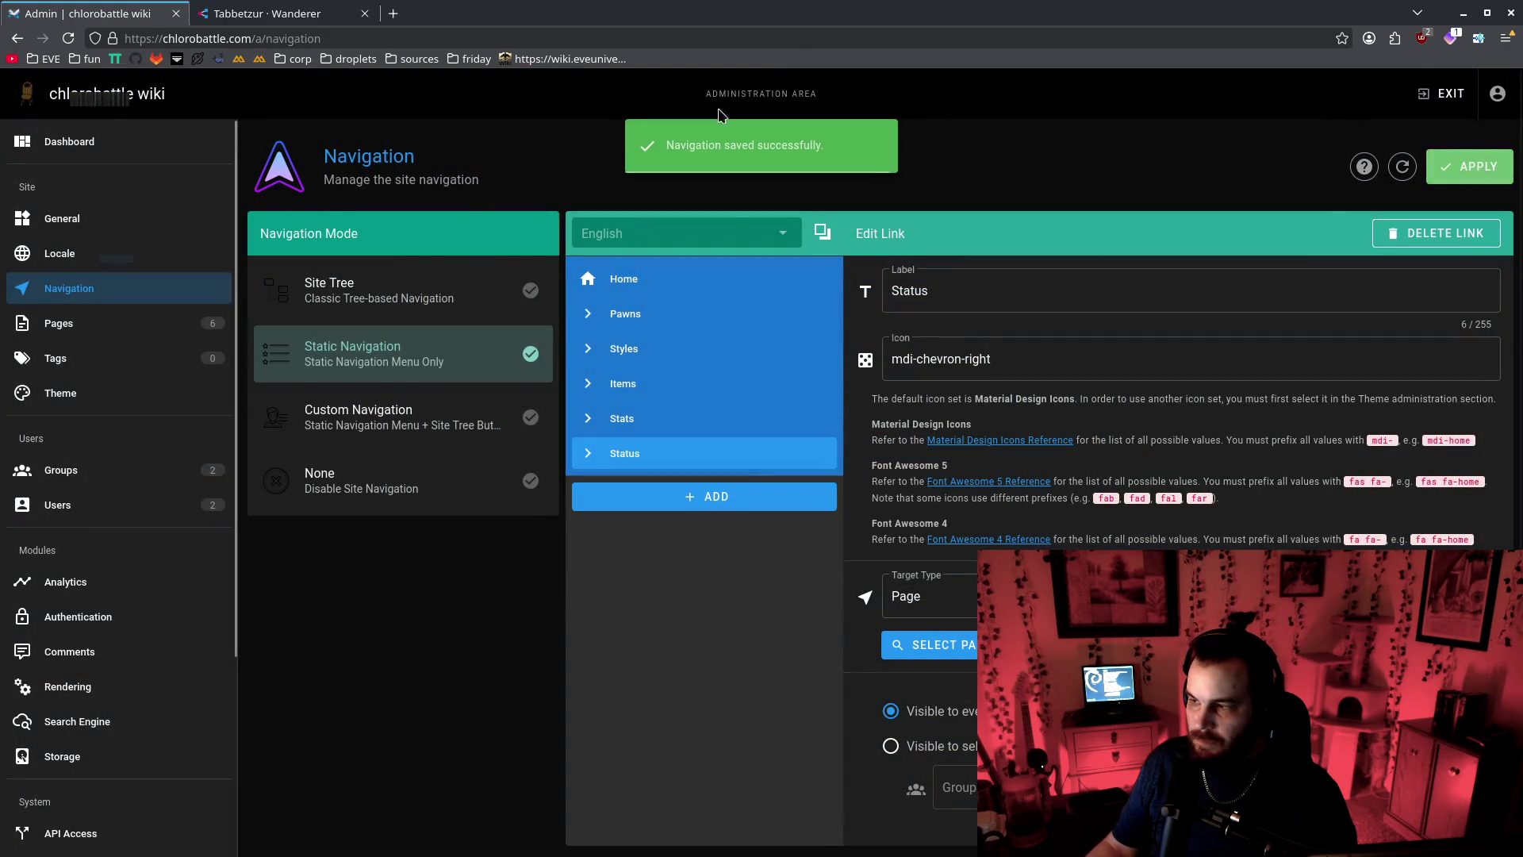
pyautogui.click(28, 100)
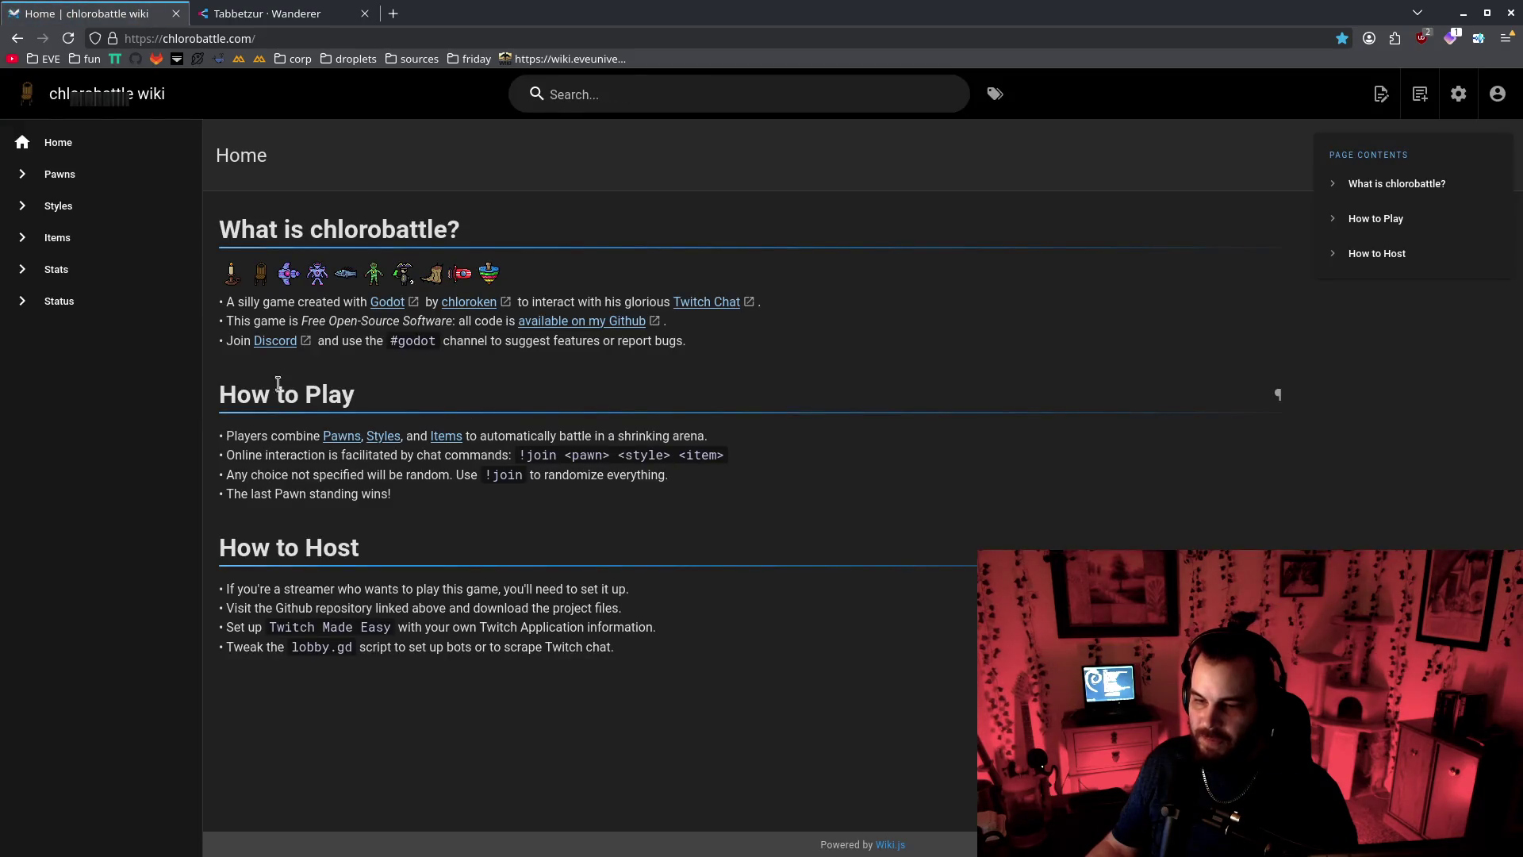
# View the Status page down to the Weak section, then shrink the browser to reveal Godot
pyautogui.click(80, 301)
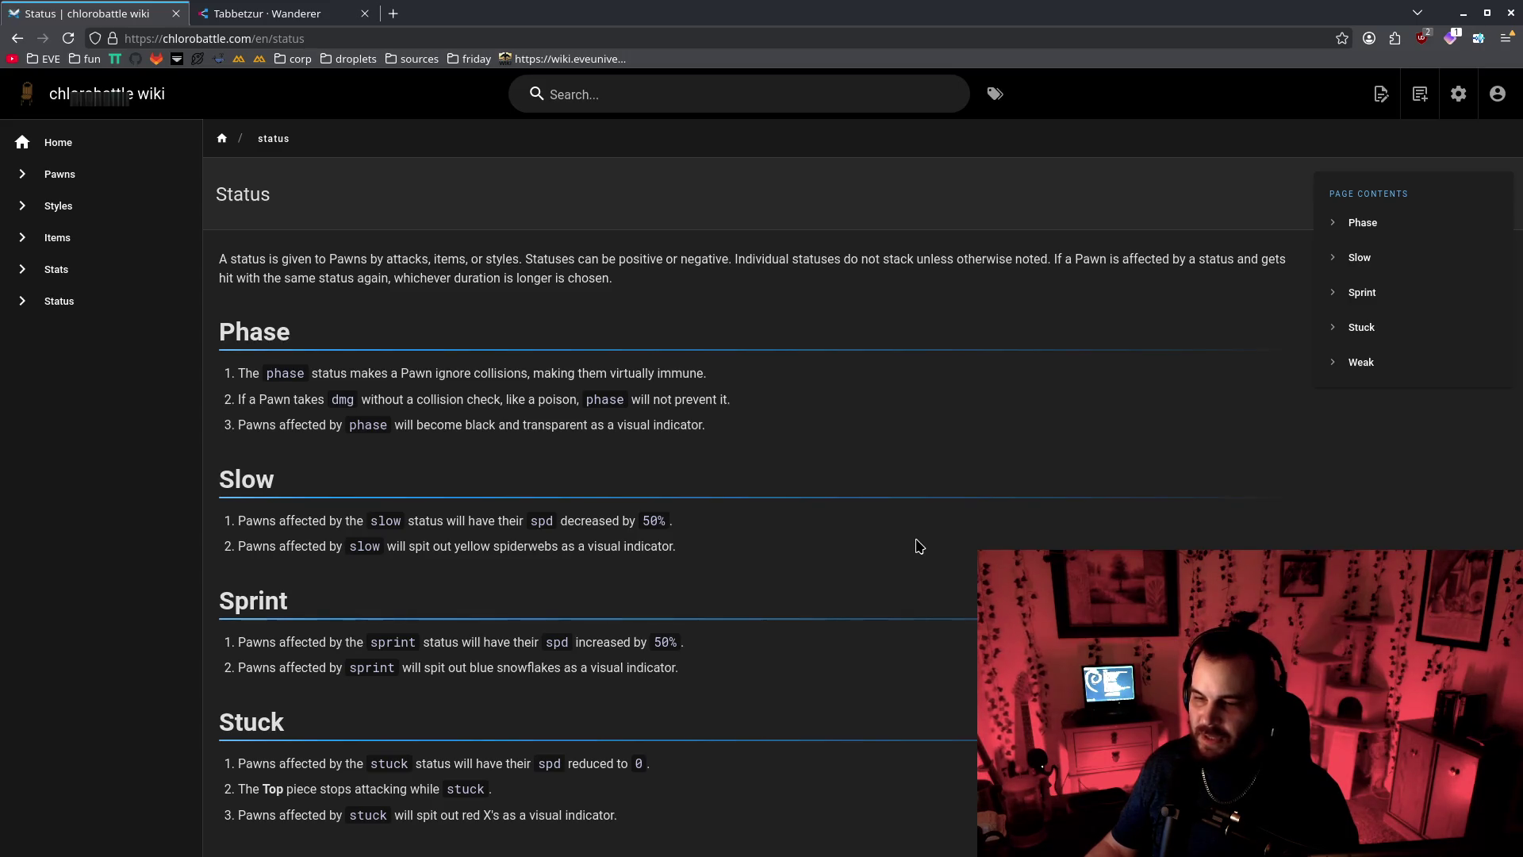
pyautogui.scroll(-3, 919, 548)
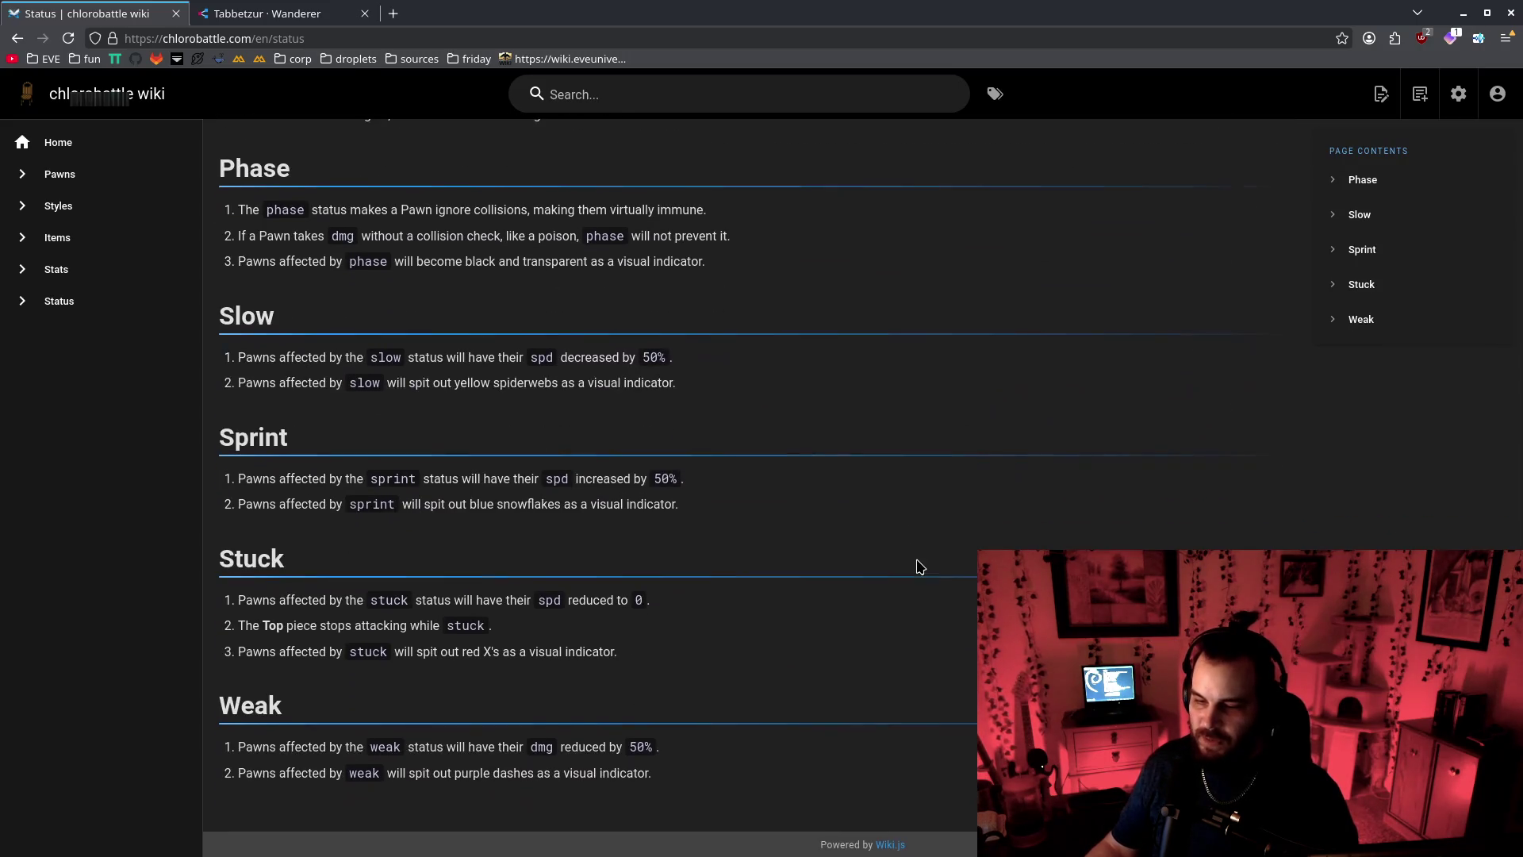
pyautogui.moveTo(268, 160)
pyautogui.mouseDown()
pyautogui.moveTo(572, 266)
pyautogui.moveTo(301, 437)
pyautogui.moveTo(401, 771)
pyautogui.mouseUp()
pyautogui.moveTo(578, 124)
pyautogui.mouseDown()
pyautogui.moveTo(1063, 154)
pyautogui.moveTo(739, 51)
pyautogui.mouseUp()
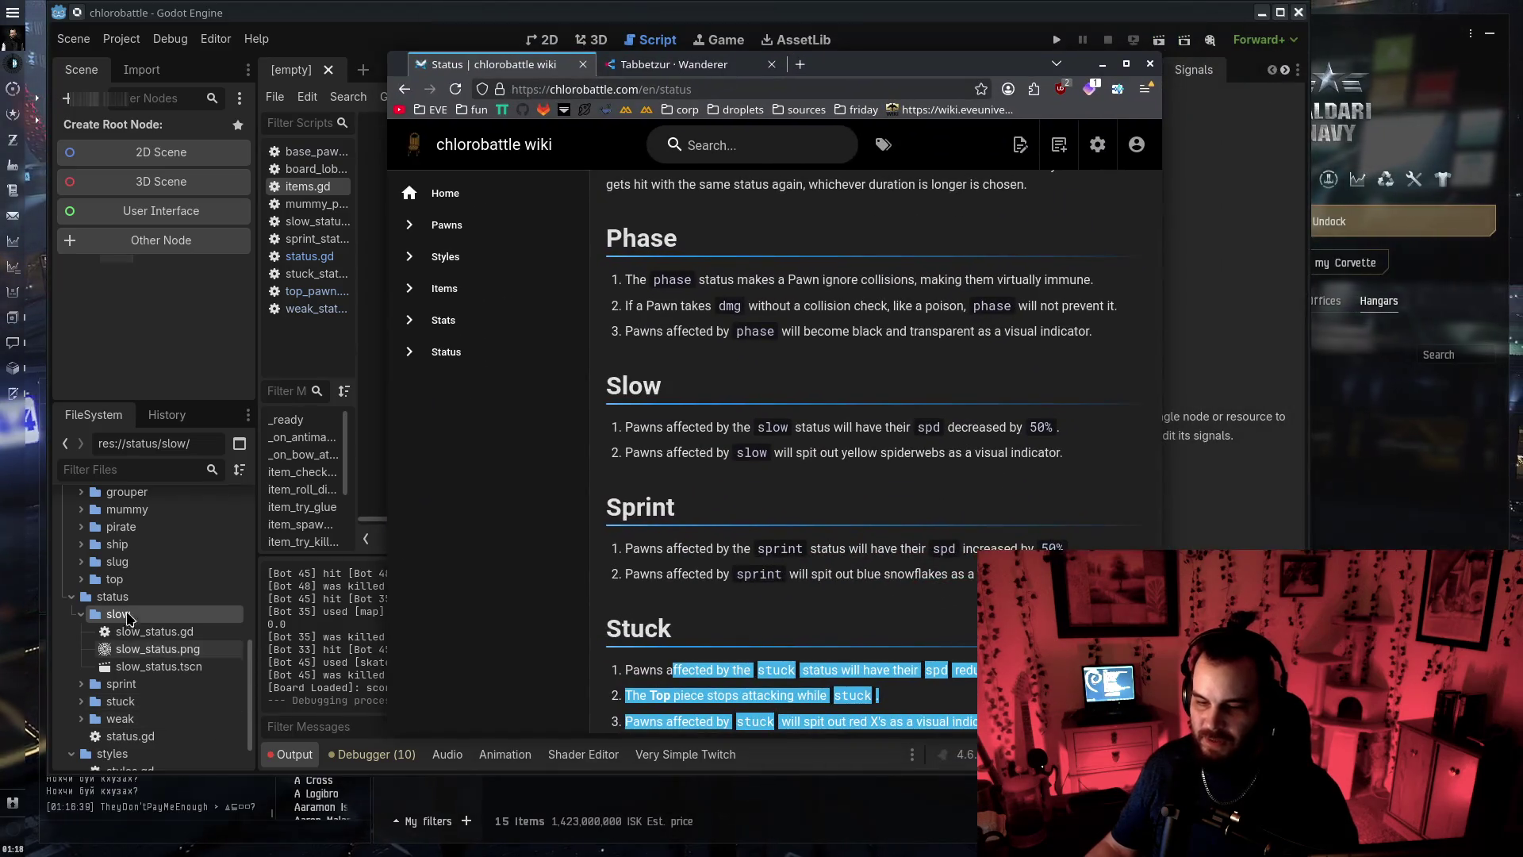
# Review the Status page's Phase section, then the Pawns page and the Stats pawn stat matrix
pyautogui.scroll(10, 188, 666)
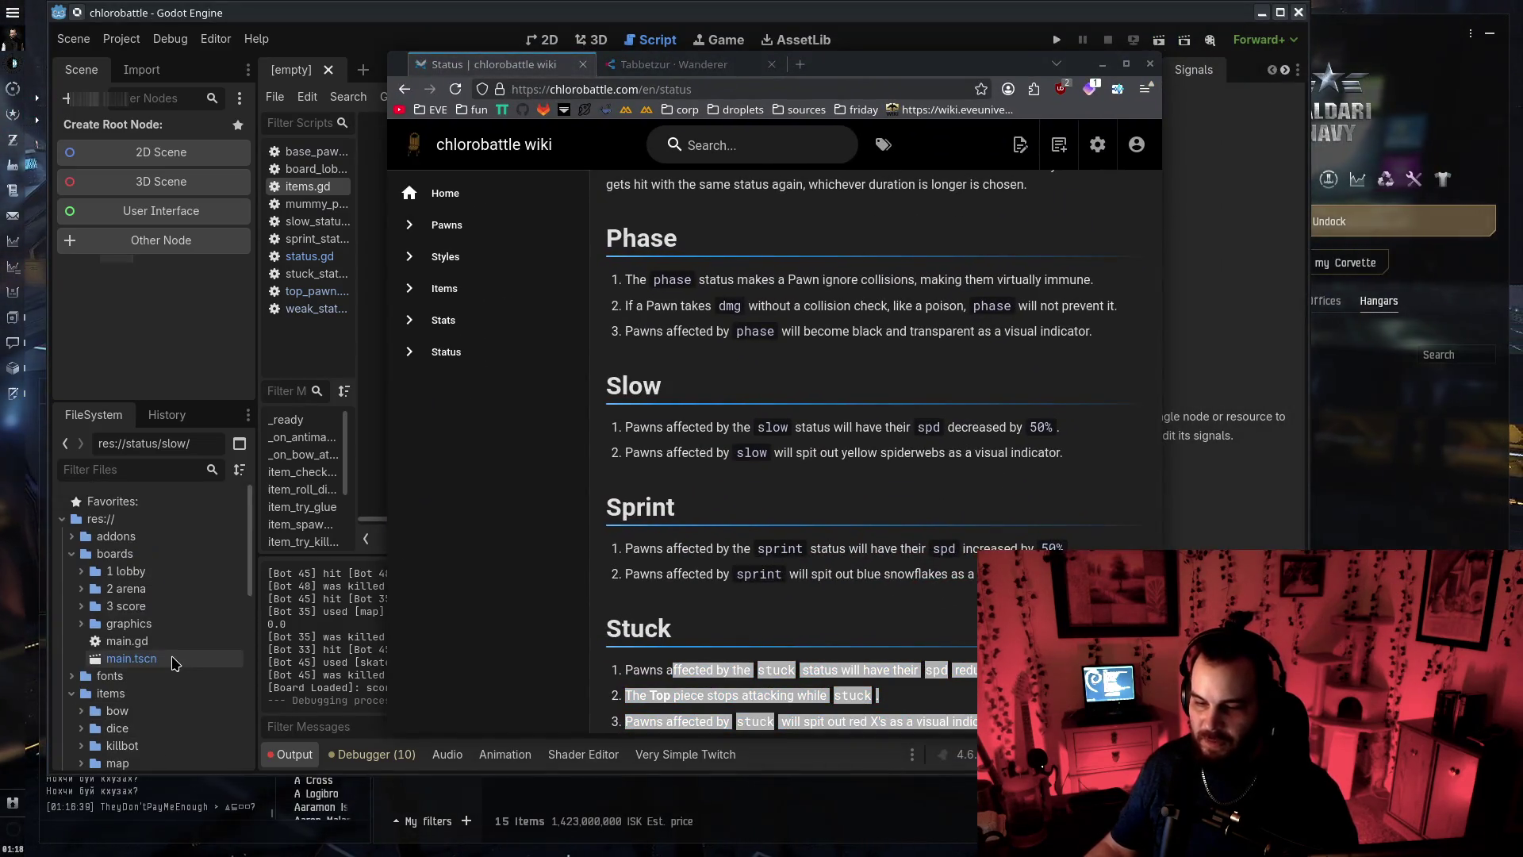
pyautogui.moveTo(619, 274); pyautogui.dragTo(1091, 332)
pyautogui.click(911, 393)
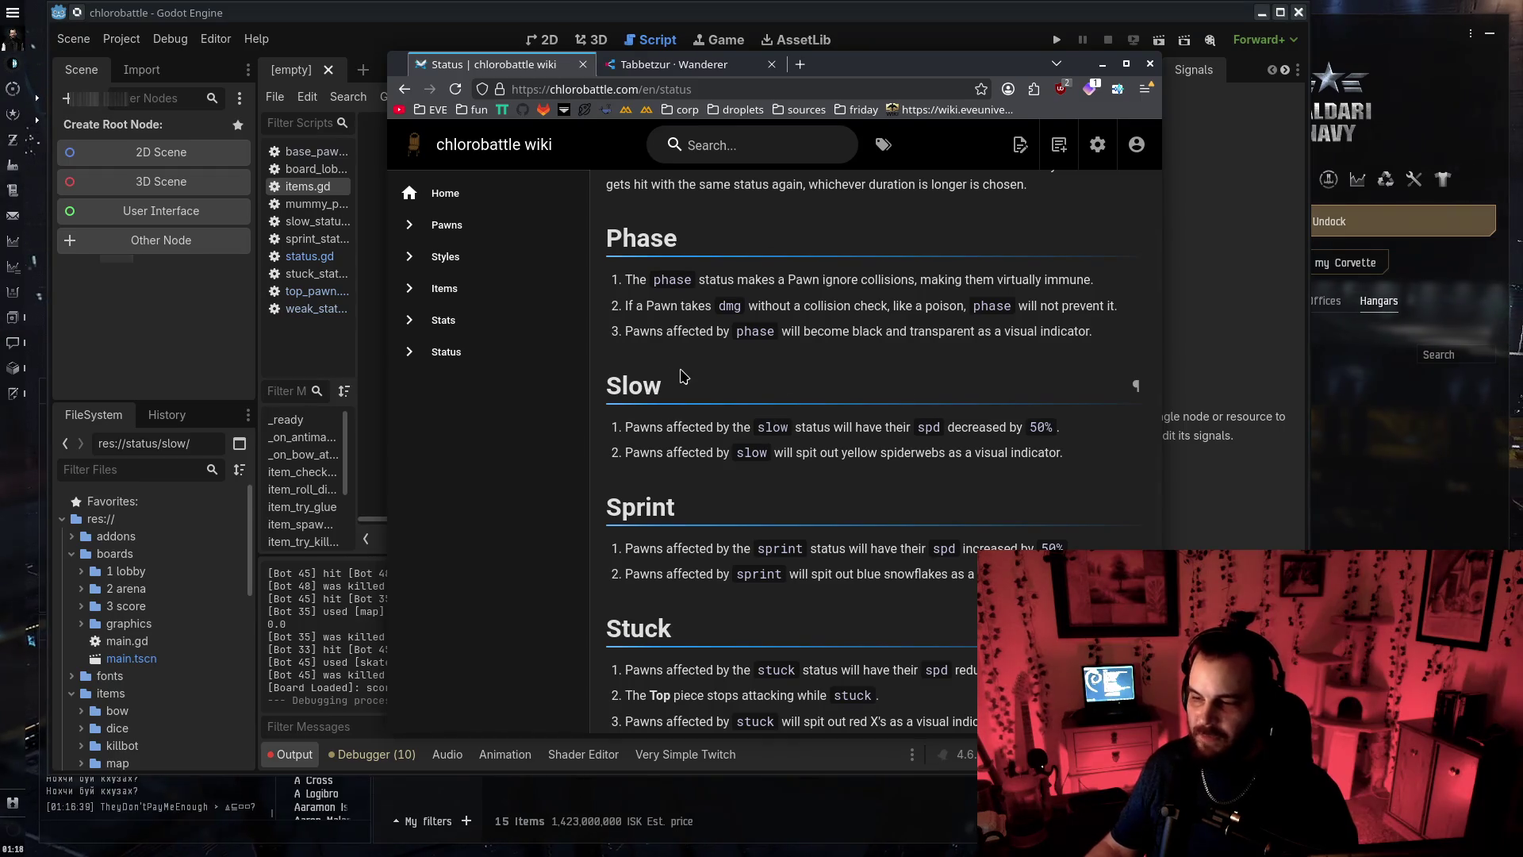
pyautogui.scroll(-10, 171, 619)
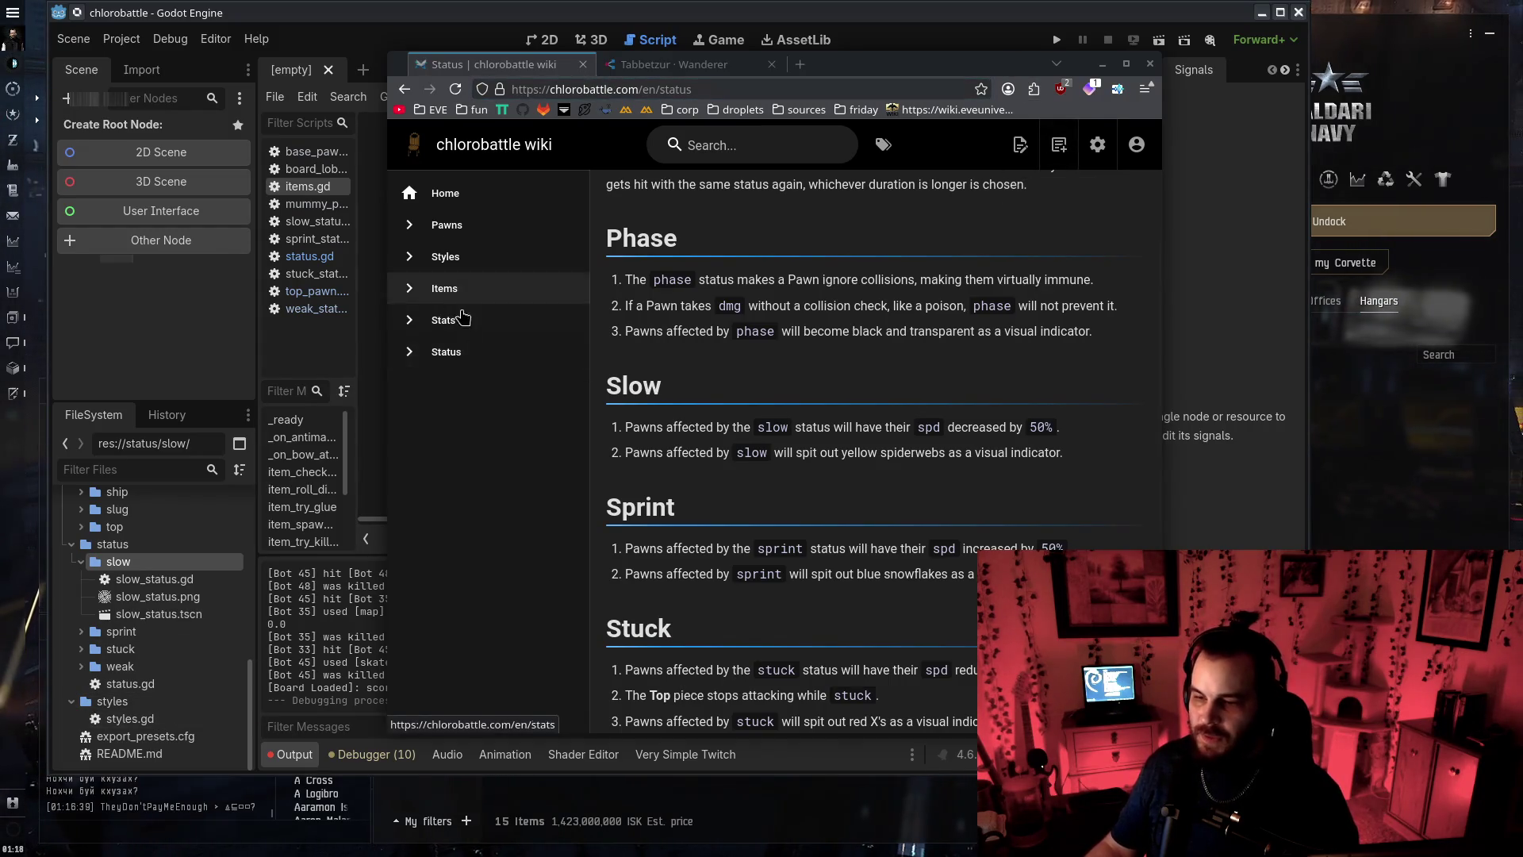
pyautogui.click(476, 228)
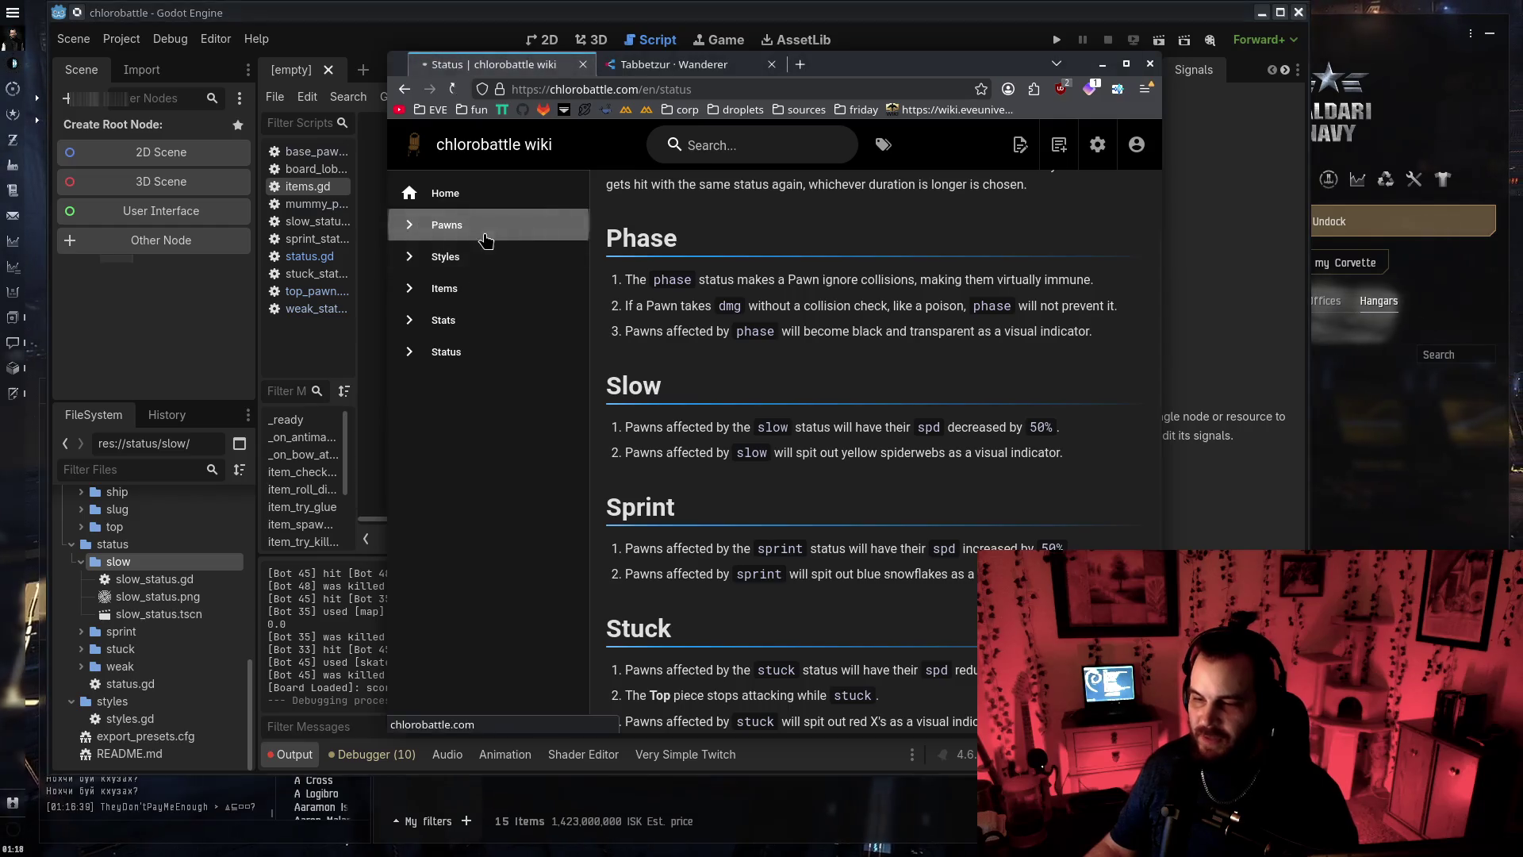
pyautogui.click(472, 320)
pyautogui.scroll(-2, 783, 352)
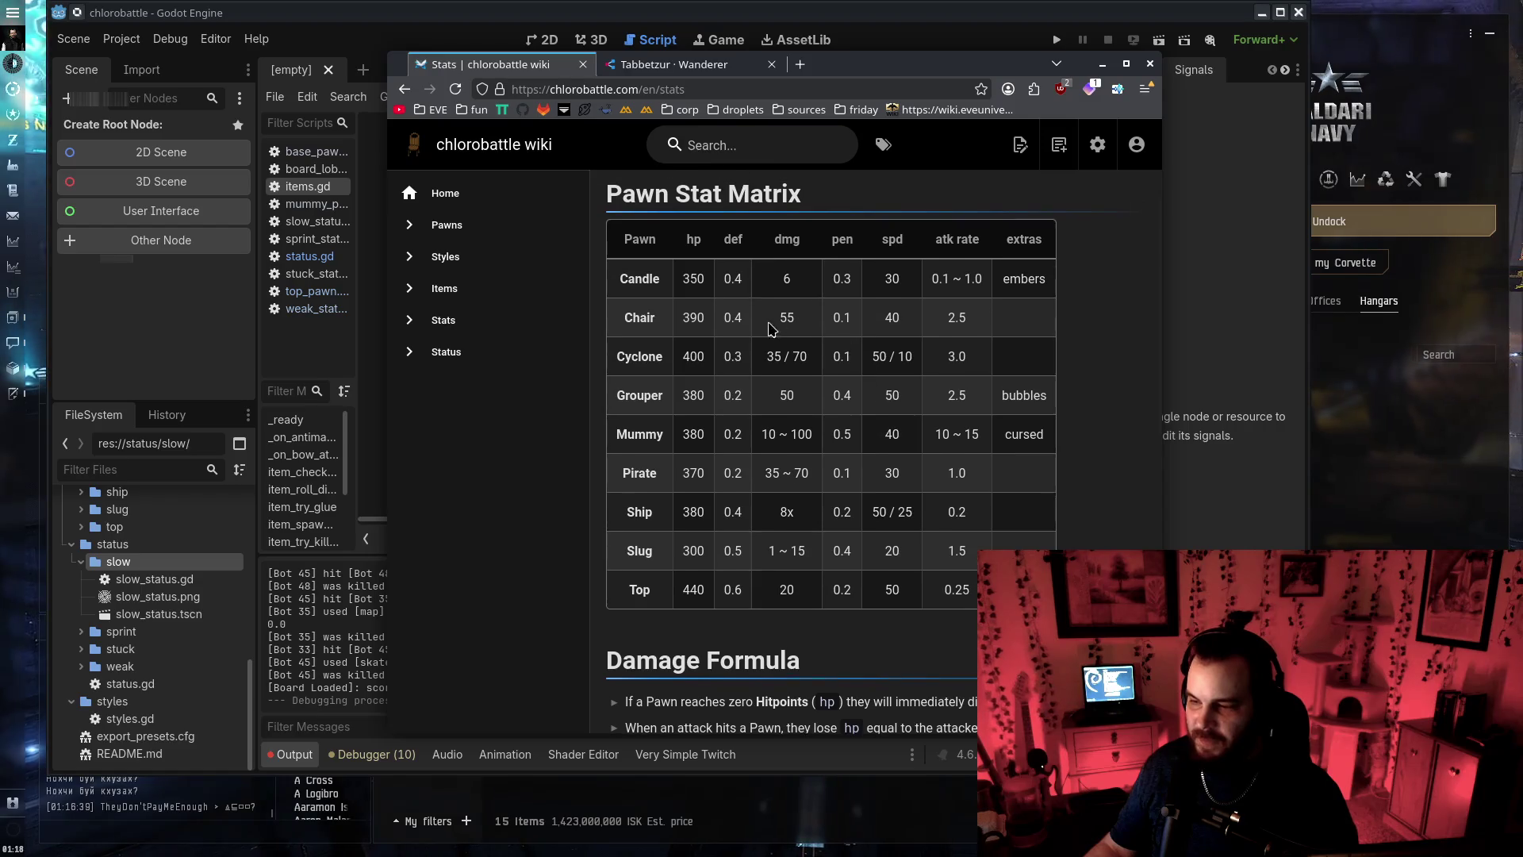
pyautogui.moveTo(767, 356); pyautogui.dragTo(792, 357)
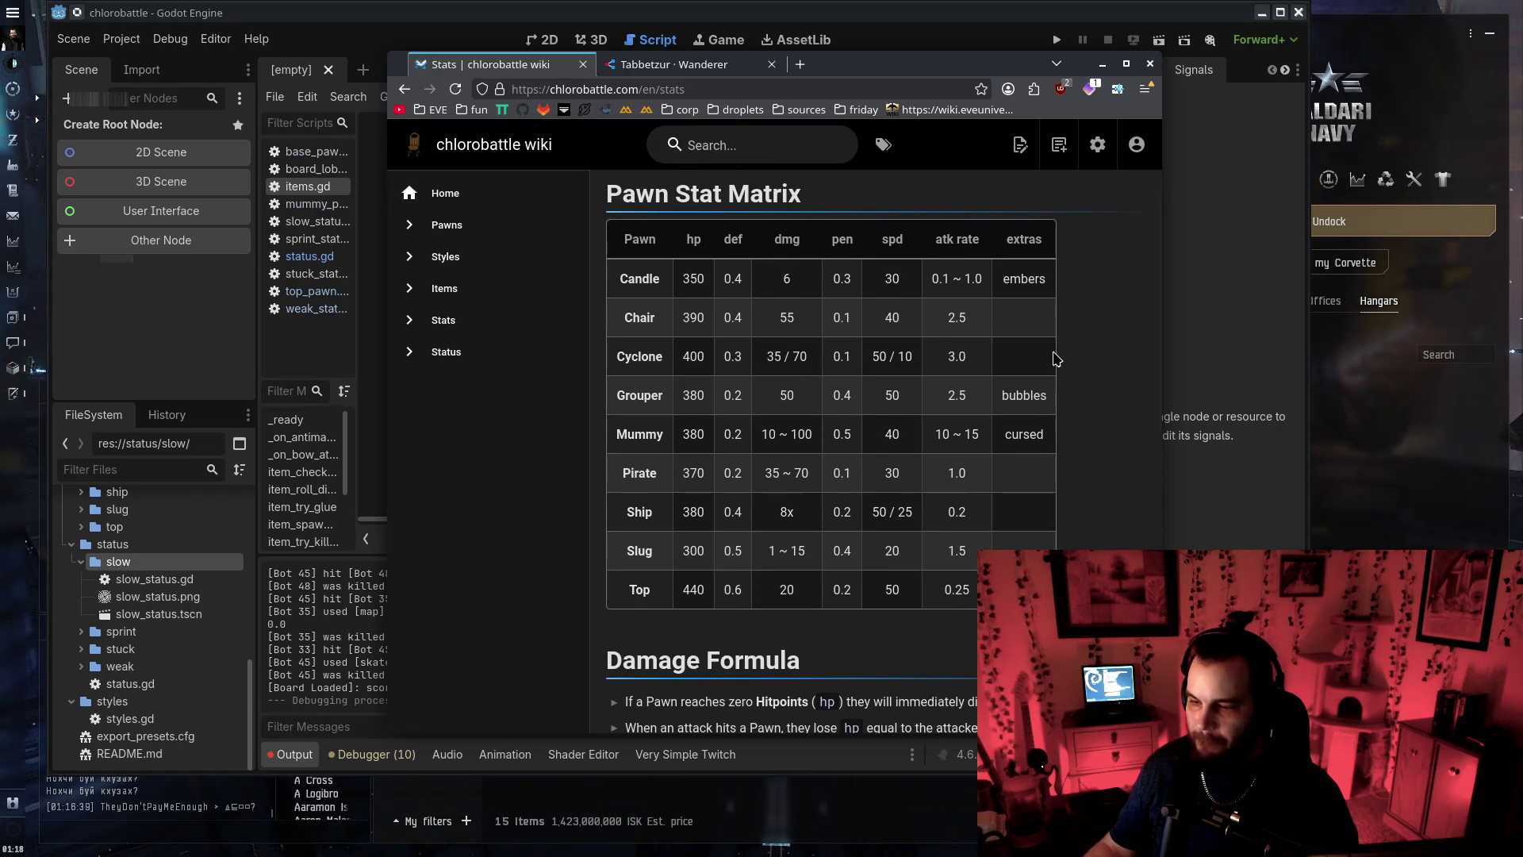
pyautogui.scroll(-10, 1056, 359)
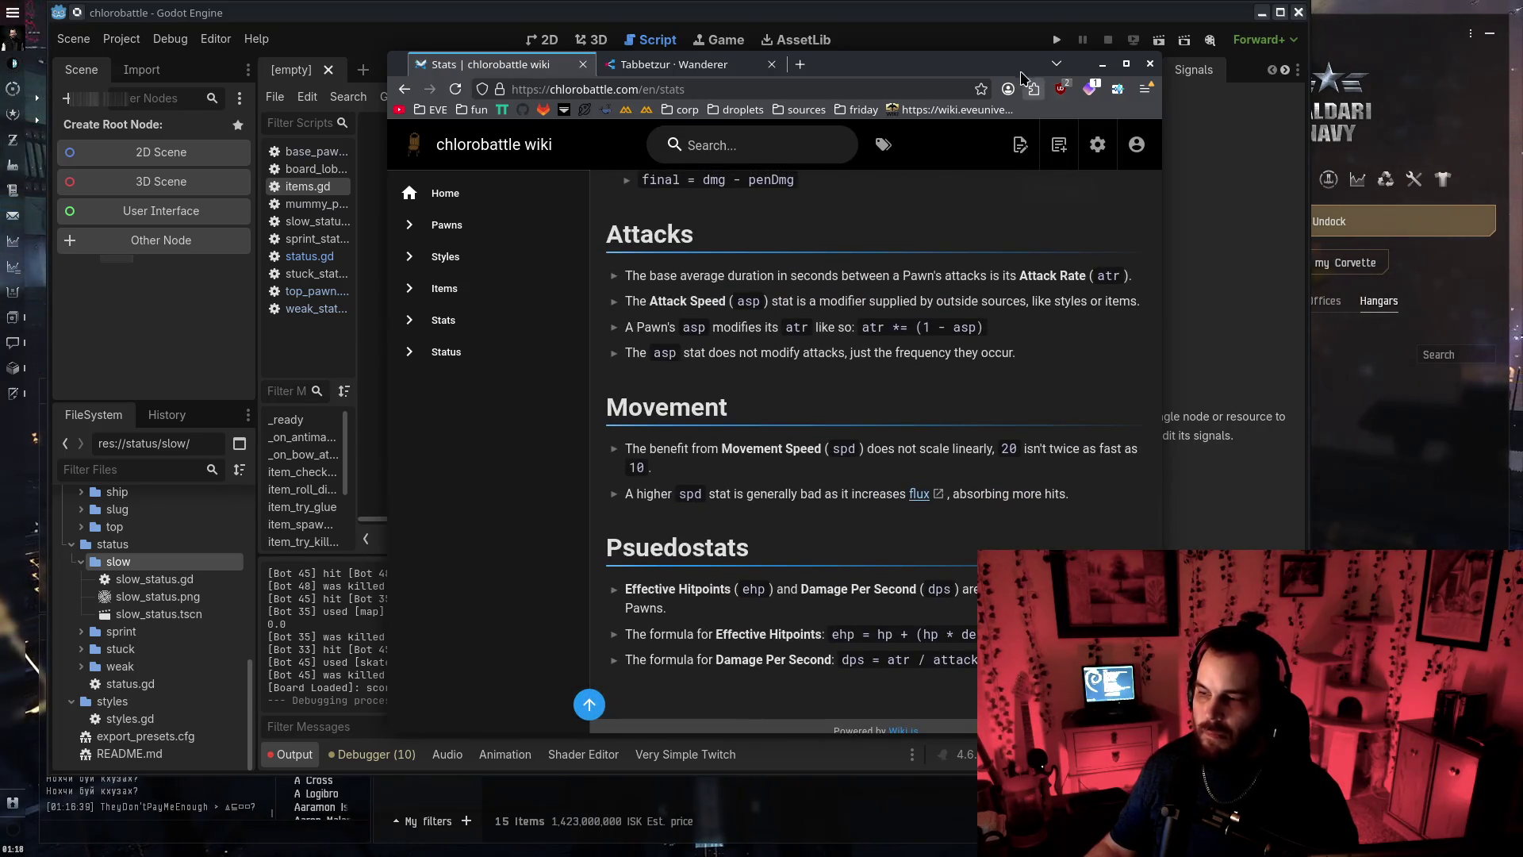
# Minimize the browser and close the base_pawn and board_lobby scripts in Godot
pyautogui.click(1102, 63)
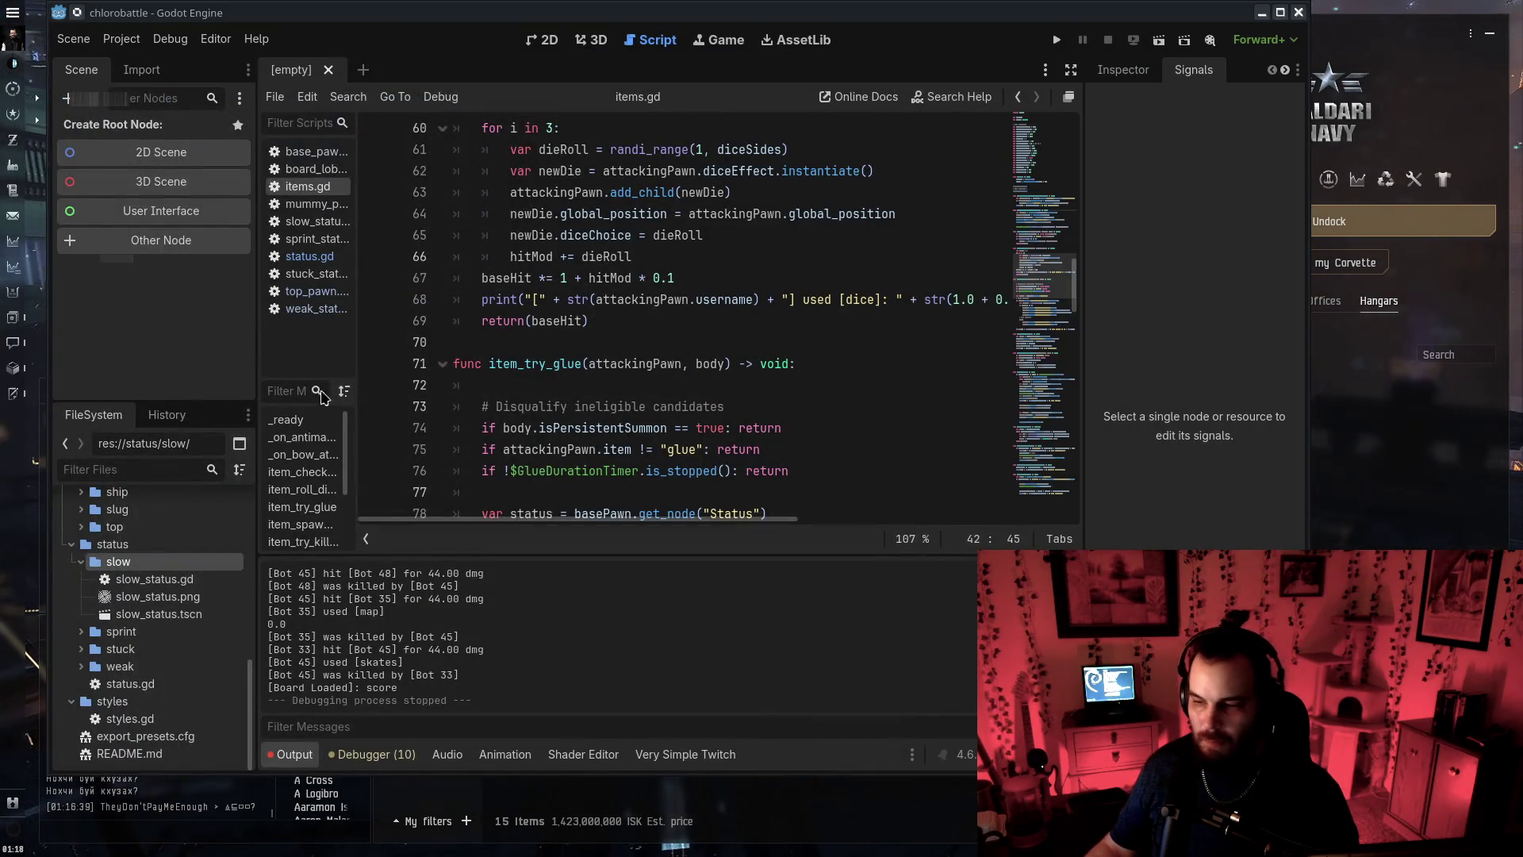
pyautogui.middleClick(317, 151)
pyautogui.middleClick(318, 151)
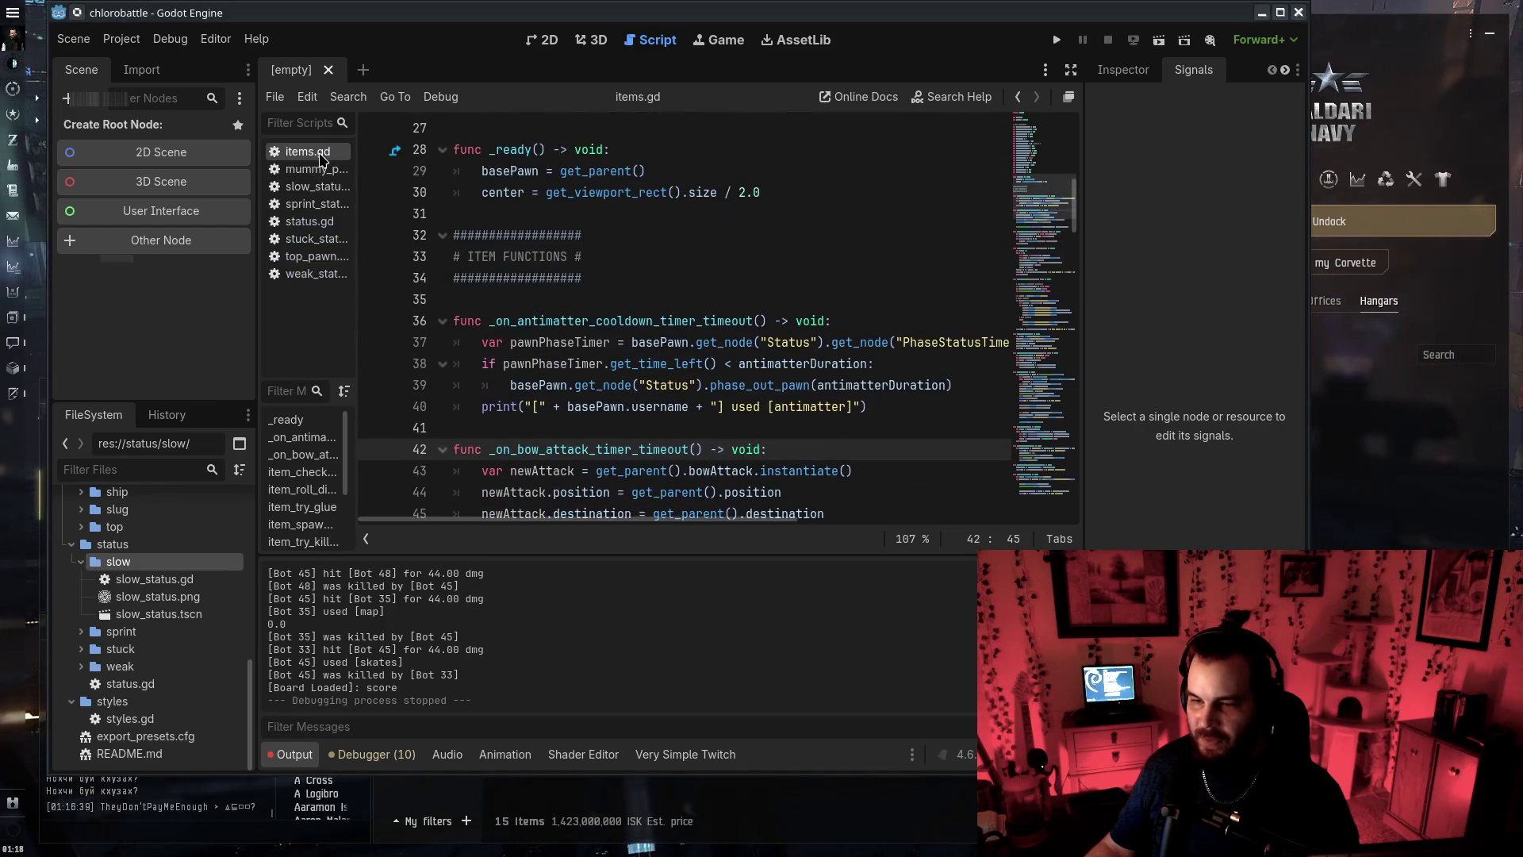
# Close items.gd and every other remaining open script
pyautogui.middleClick(317, 151)
pyautogui.middleClick(317, 151)
pyautogui.middleClick(318, 150)
pyautogui.middleClick(317, 151)
pyautogui.middleClick(317, 151)
pyautogui.middleClick(317, 151)
pyautogui.middleClick(318, 151)
pyautogui.middleClick(317, 150)
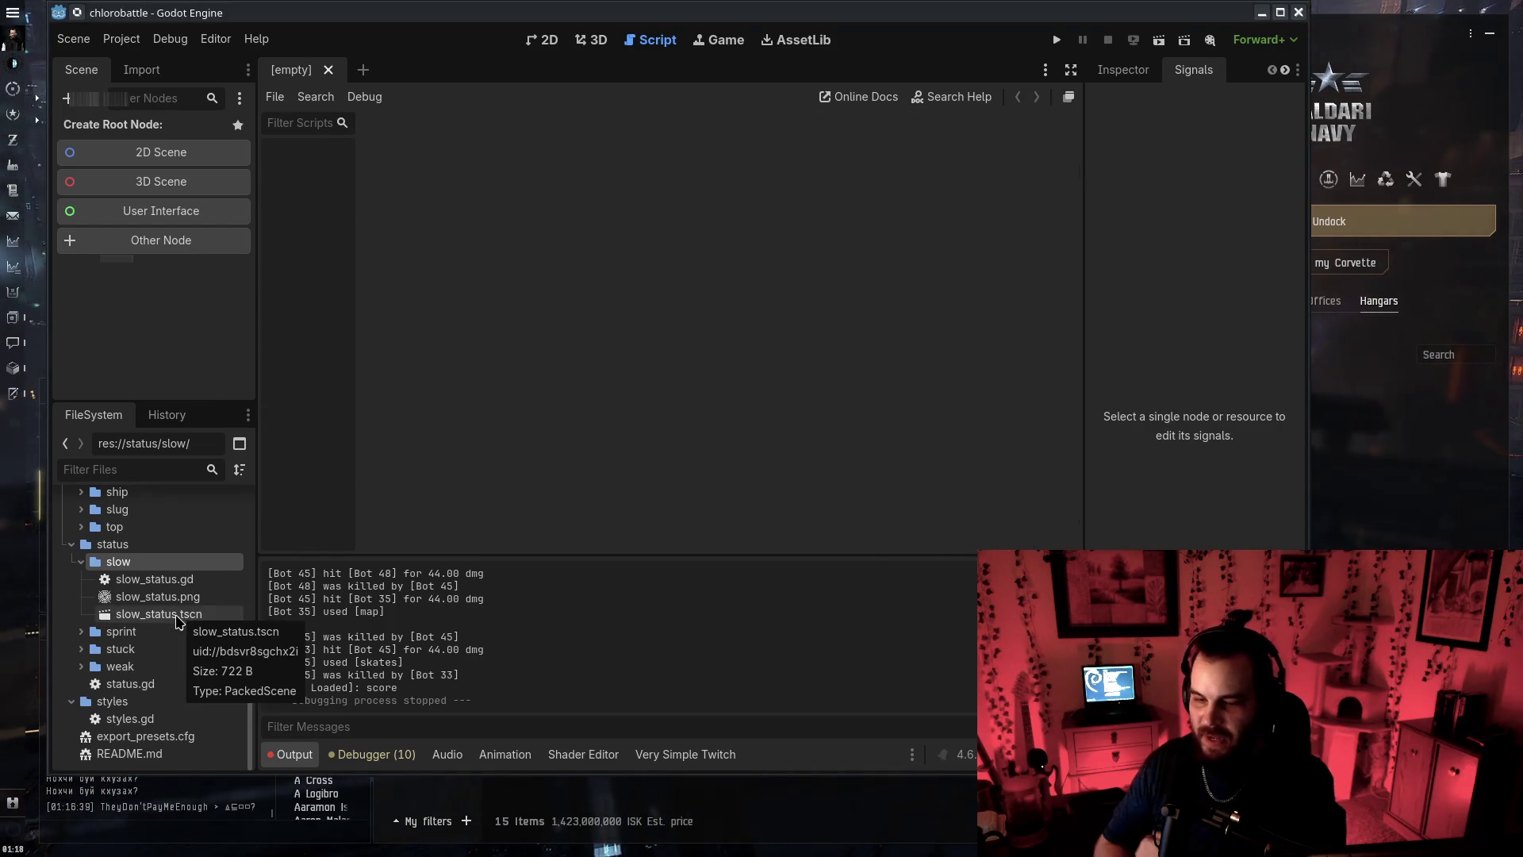
# Peek into the slow, top, slug, ship and candle status folders, then fold each back up
pyautogui.click(81, 561)
pyautogui.click(79, 609)
pyautogui.click(81, 594)
pyautogui.click(81, 594)
pyautogui.click(81, 577)
pyautogui.click(81, 577)
pyautogui.click(81, 559)
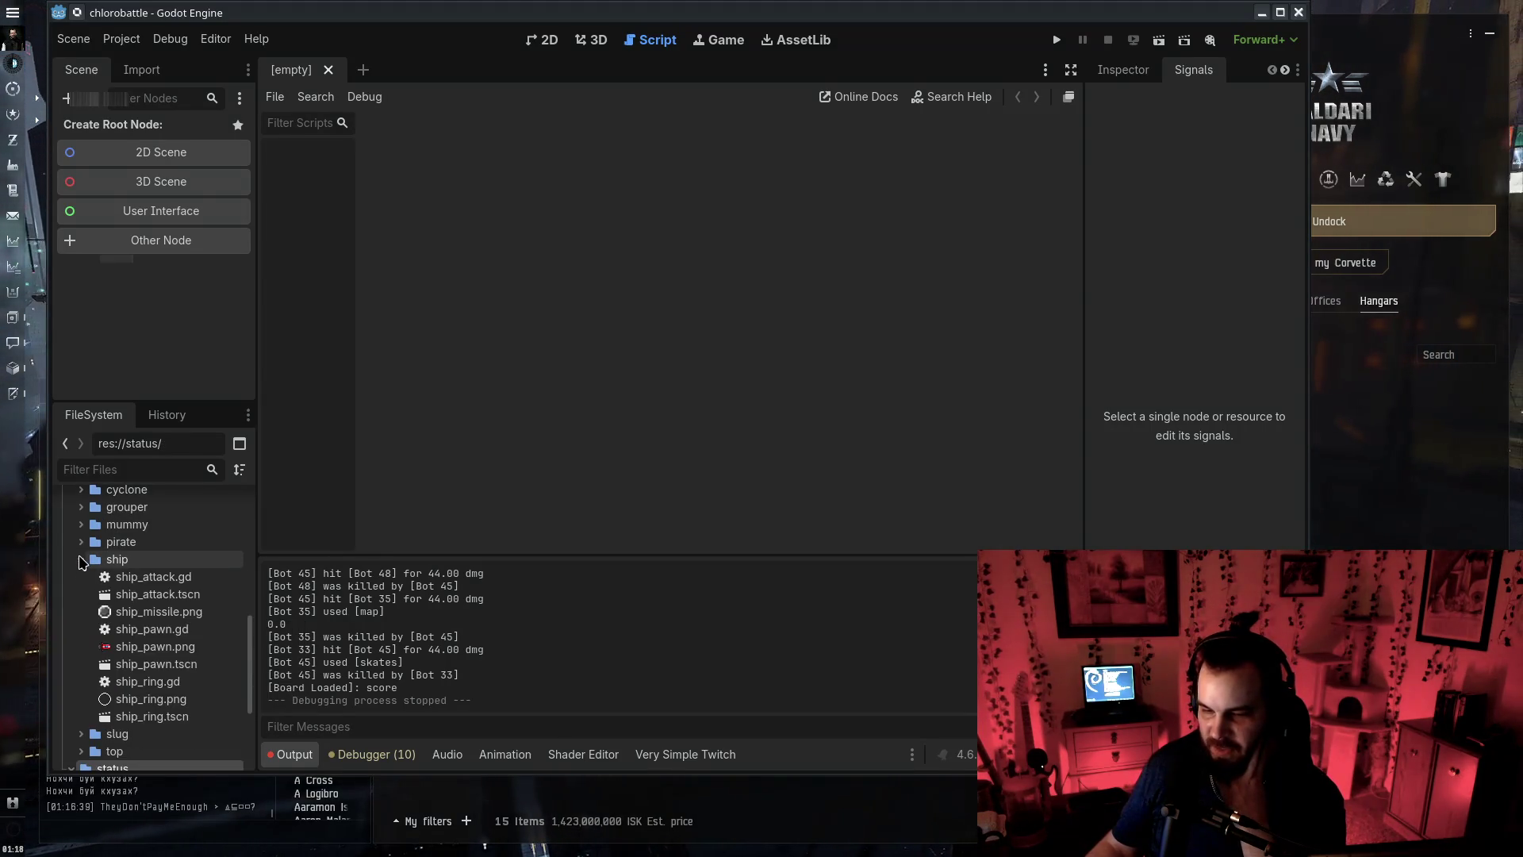
pyautogui.click(81, 559)
pyautogui.click(81, 623)
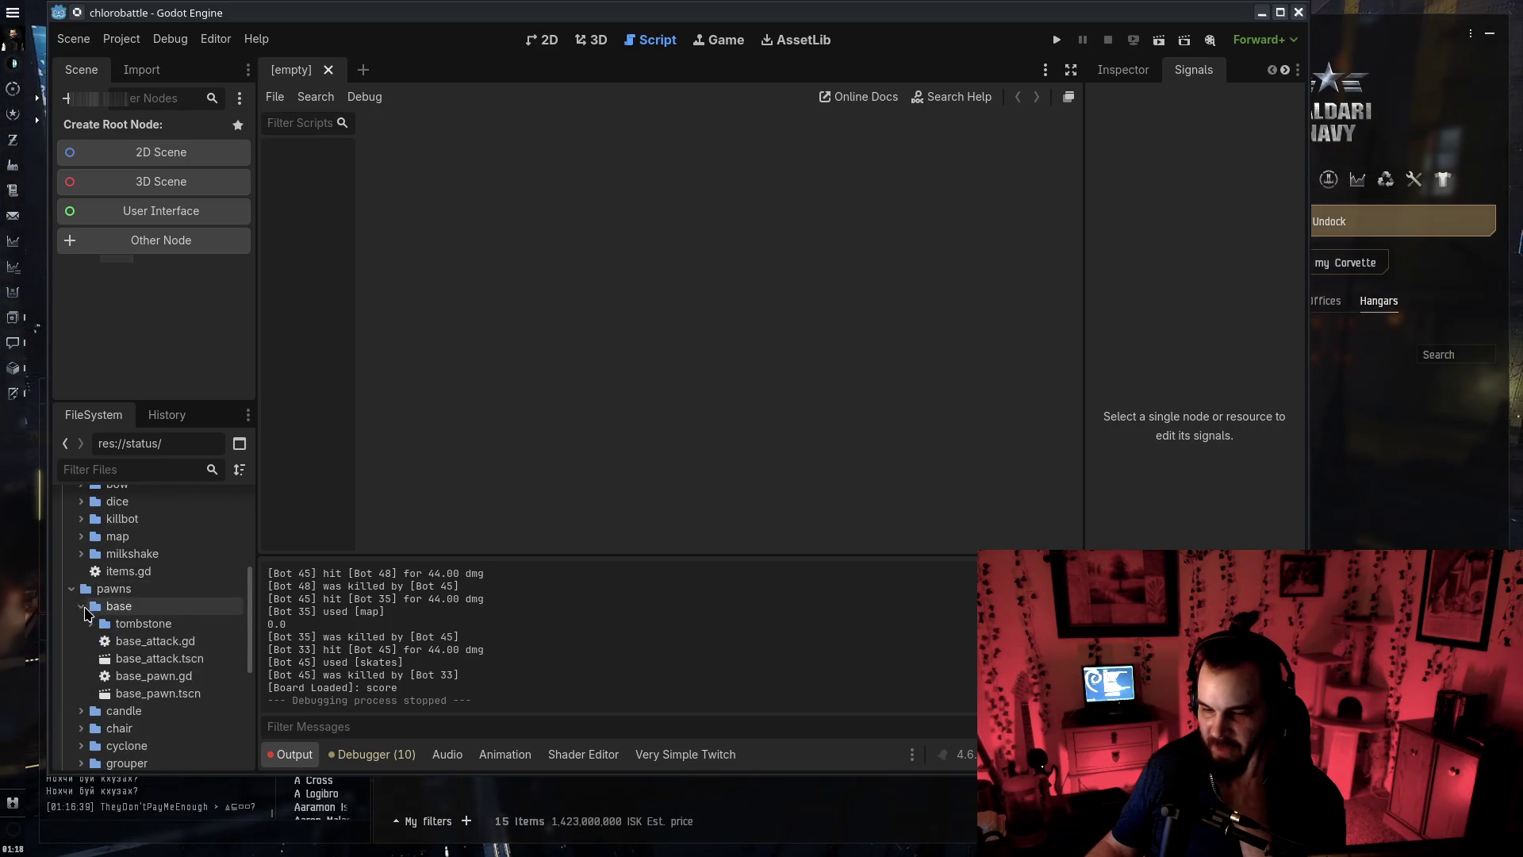
pyautogui.click(81, 624)
pyautogui.click(81, 623)
pyautogui.click(81, 623)
# Collapse the pawns and items folders, then expand pawns again
pyautogui.click(71, 589)
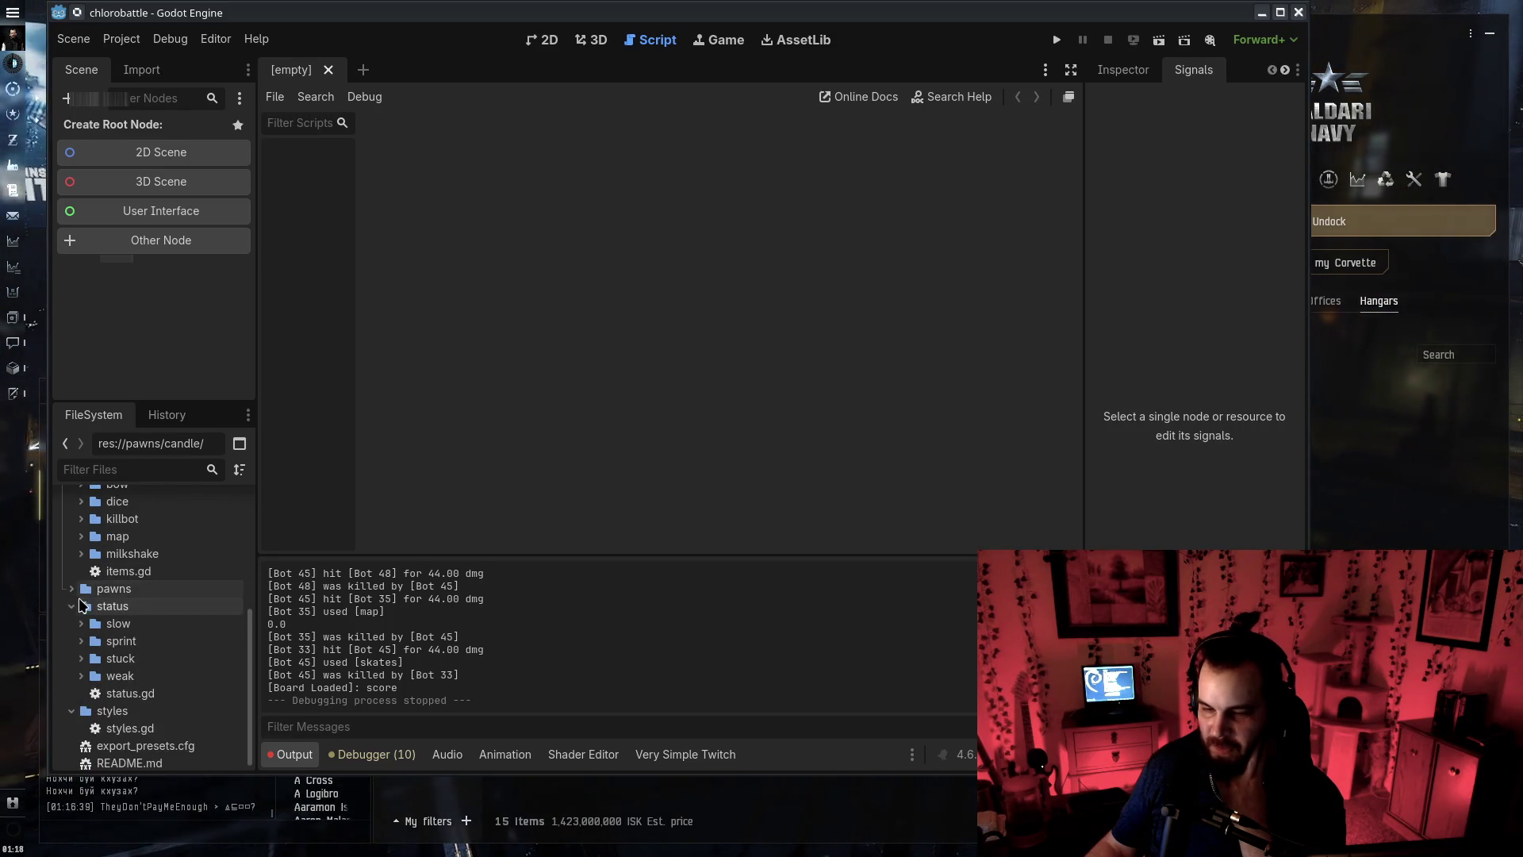
pyautogui.scroll(2, 76, 619)
pyautogui.click(71, 665)
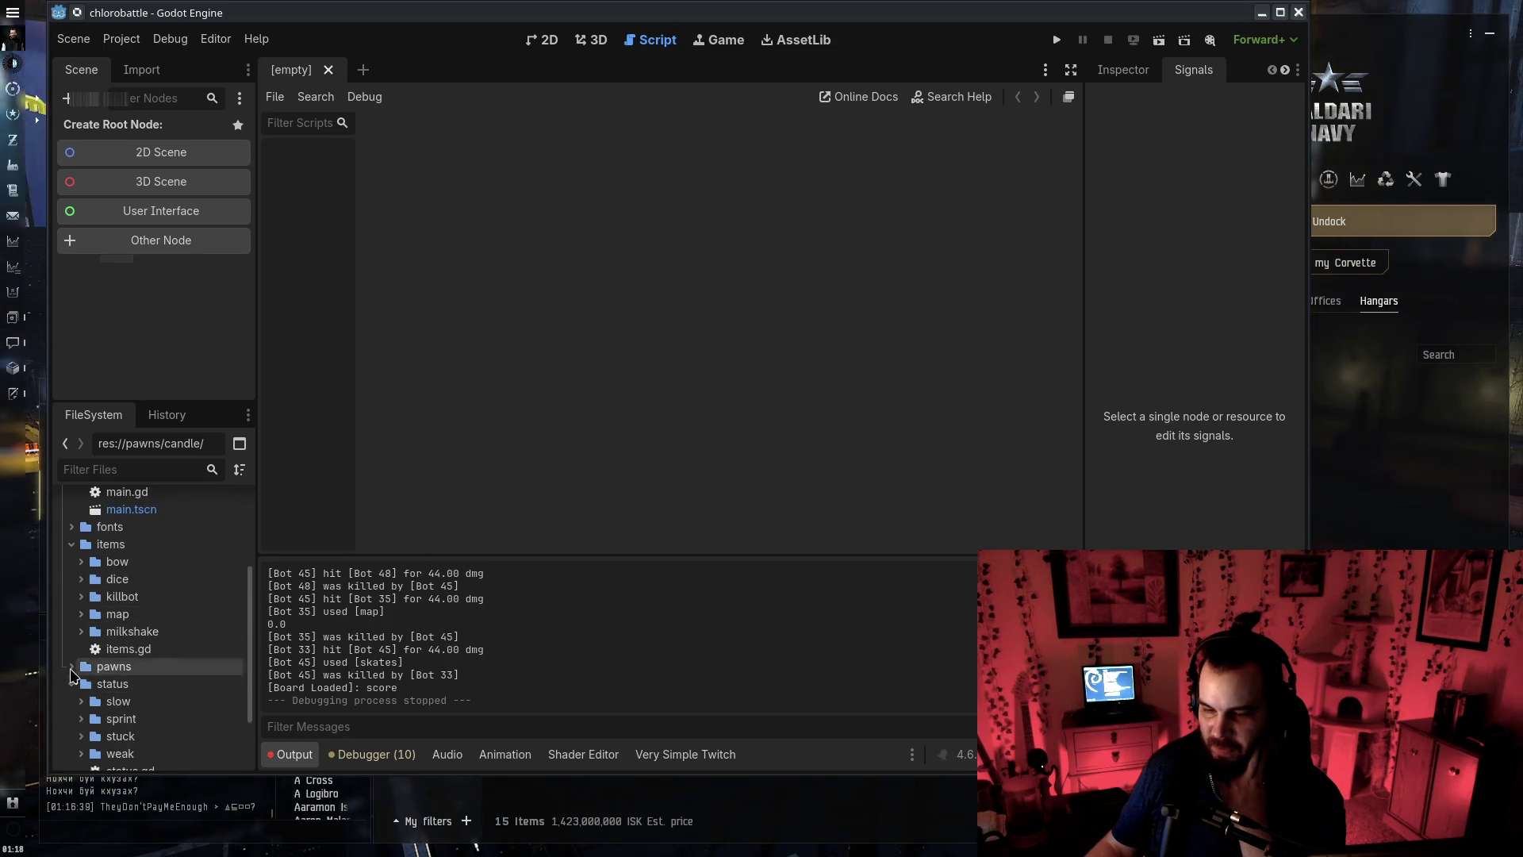
pyautogui.click(72, 666)
pyautogui.click(72, 545)
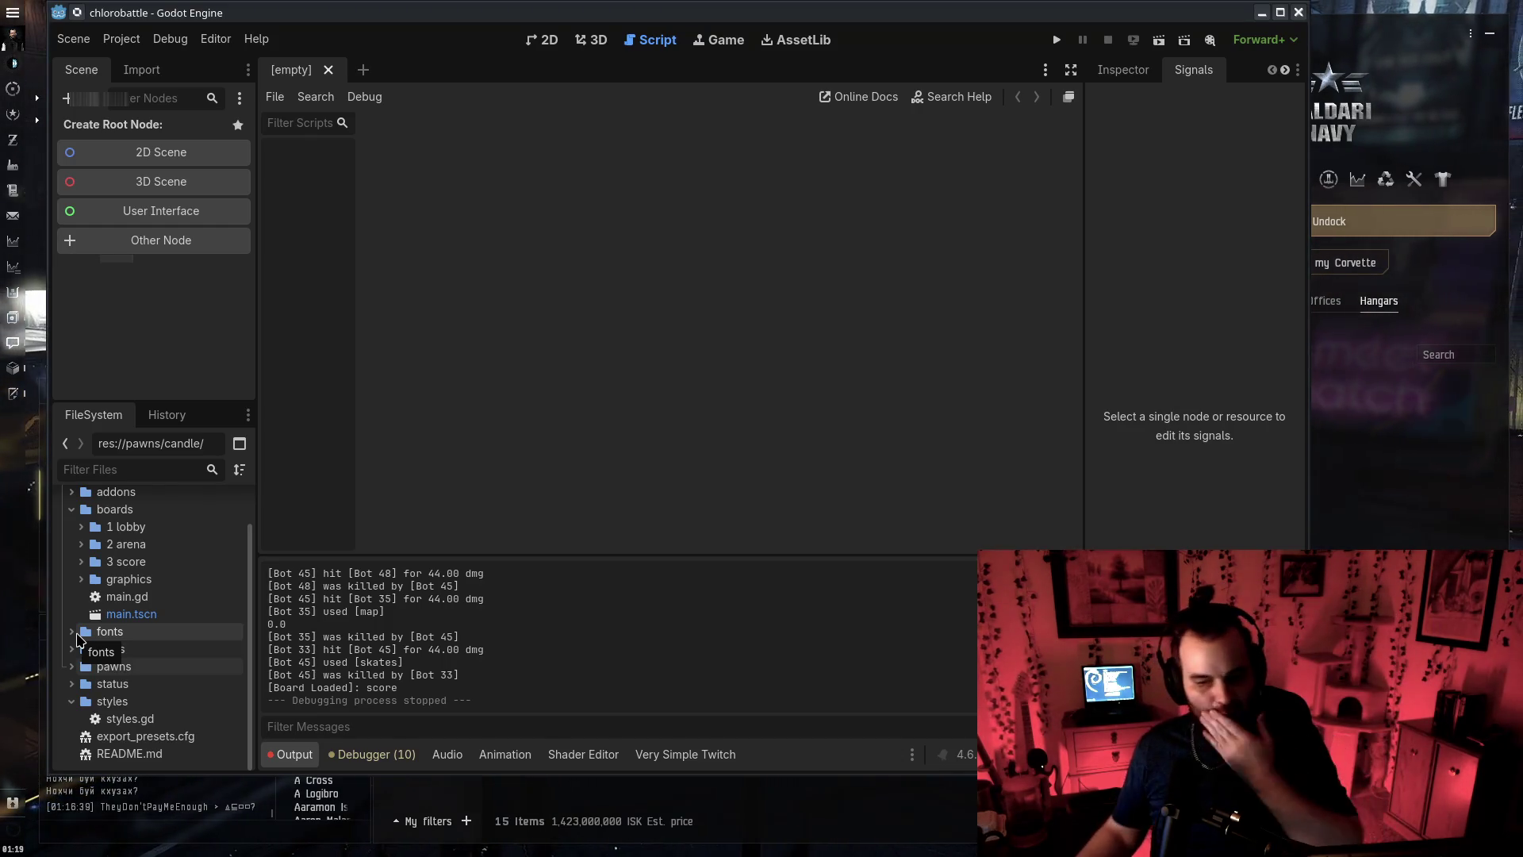
pyautogui.doubleClick(113, 666)
pyautogui.doubleClick(139, 686)
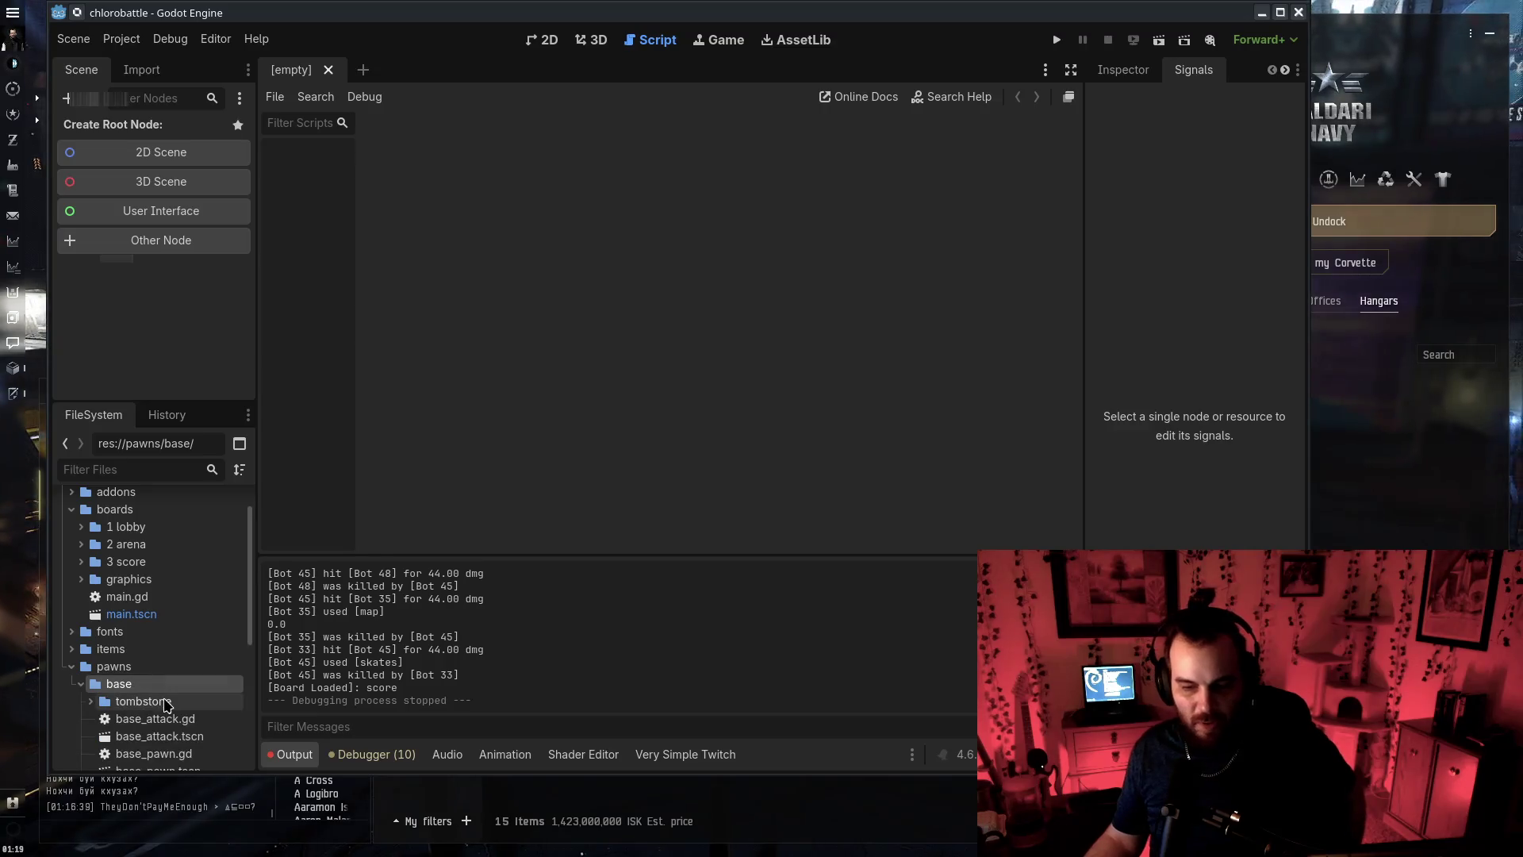
pyautogui.scroll(-3, 163, 702)
pyautogui.doubleClick(153, 652)
pyautogui.scroll(-5, 1044, 389)
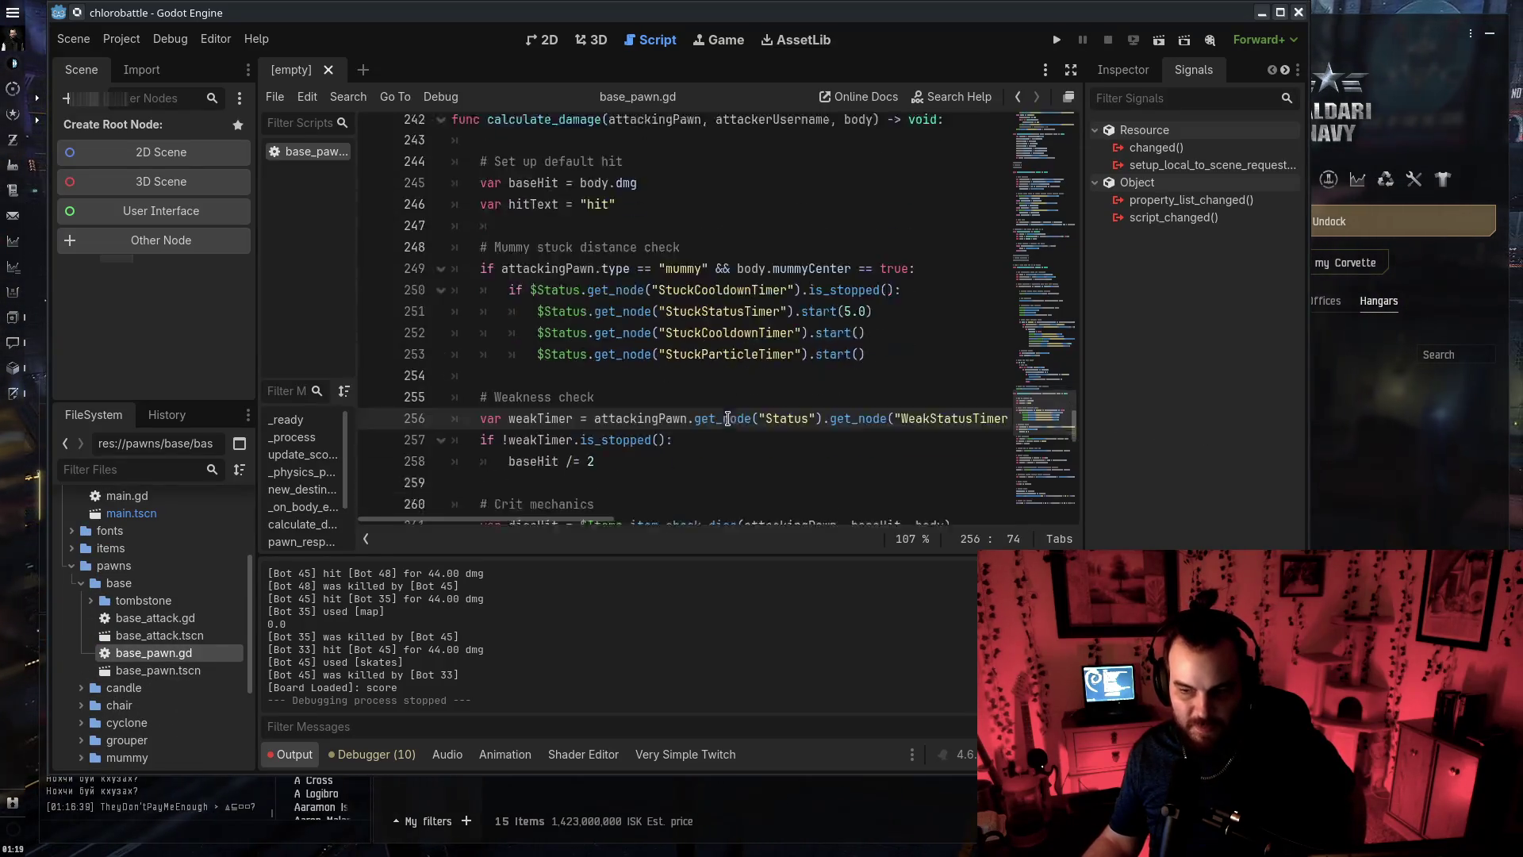
pyautogui.scroll(8, 1044, 389)
pyautogui.scroll(20, 1043, 389)
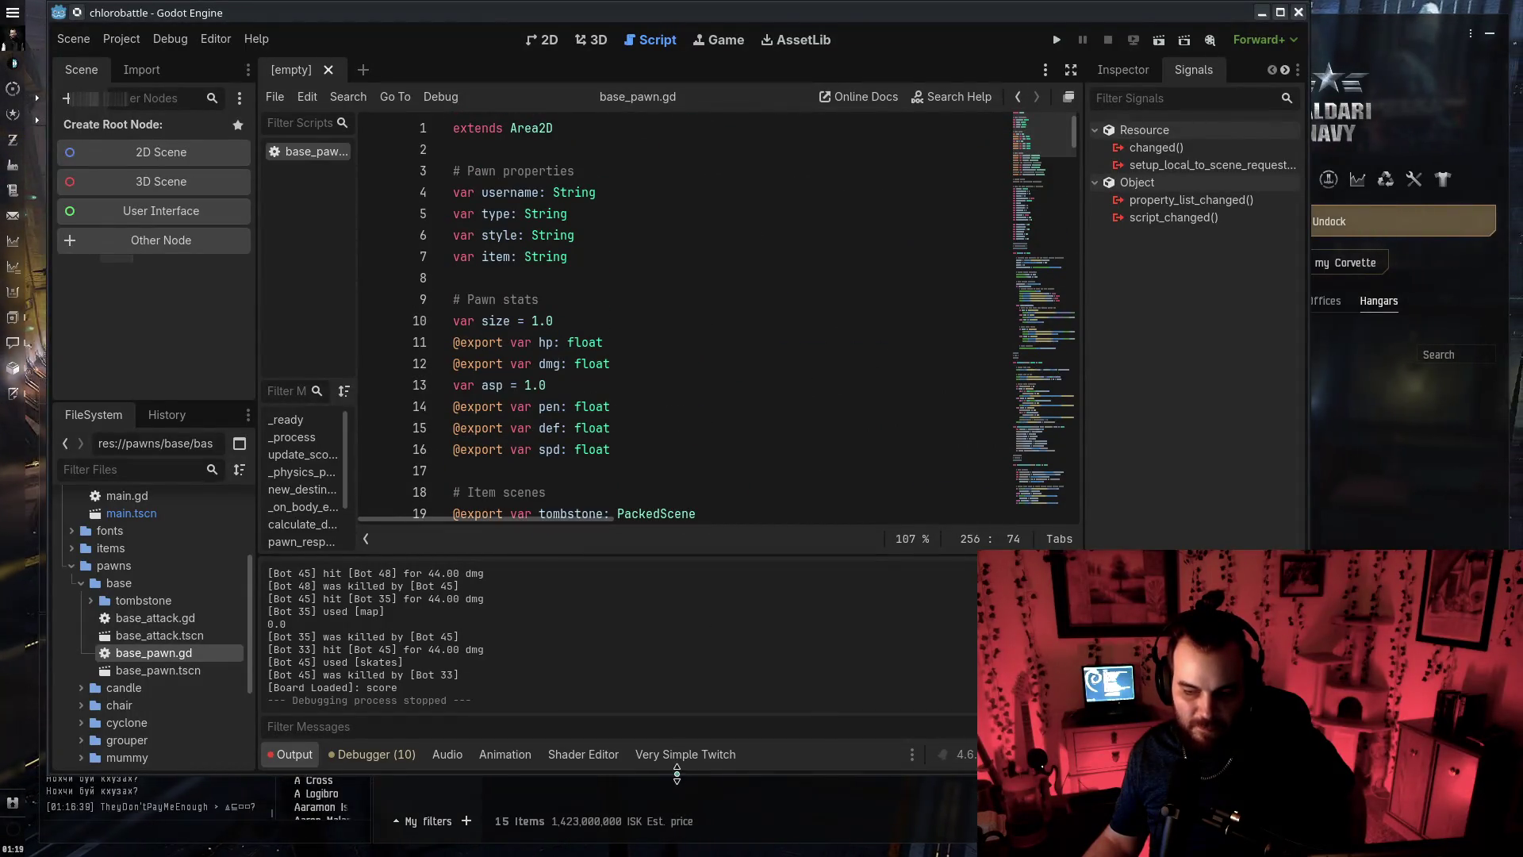
pyautogui.moveTo(677, 774); pyautogui.dragTo(677, 827)
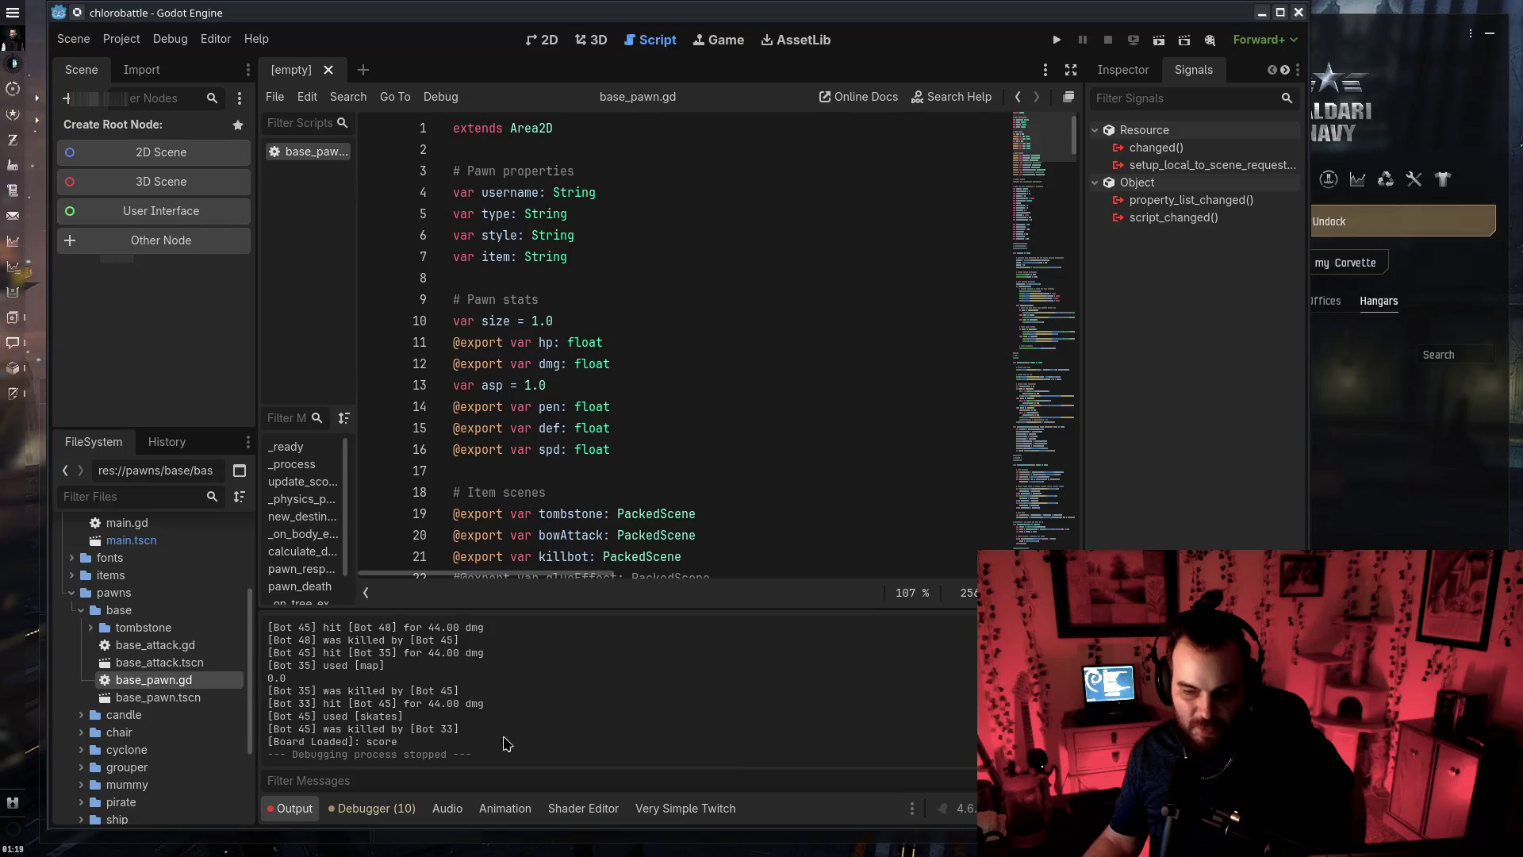
pyautogui.doubleClick(127, 714)
pyautogui.click(168, 733)
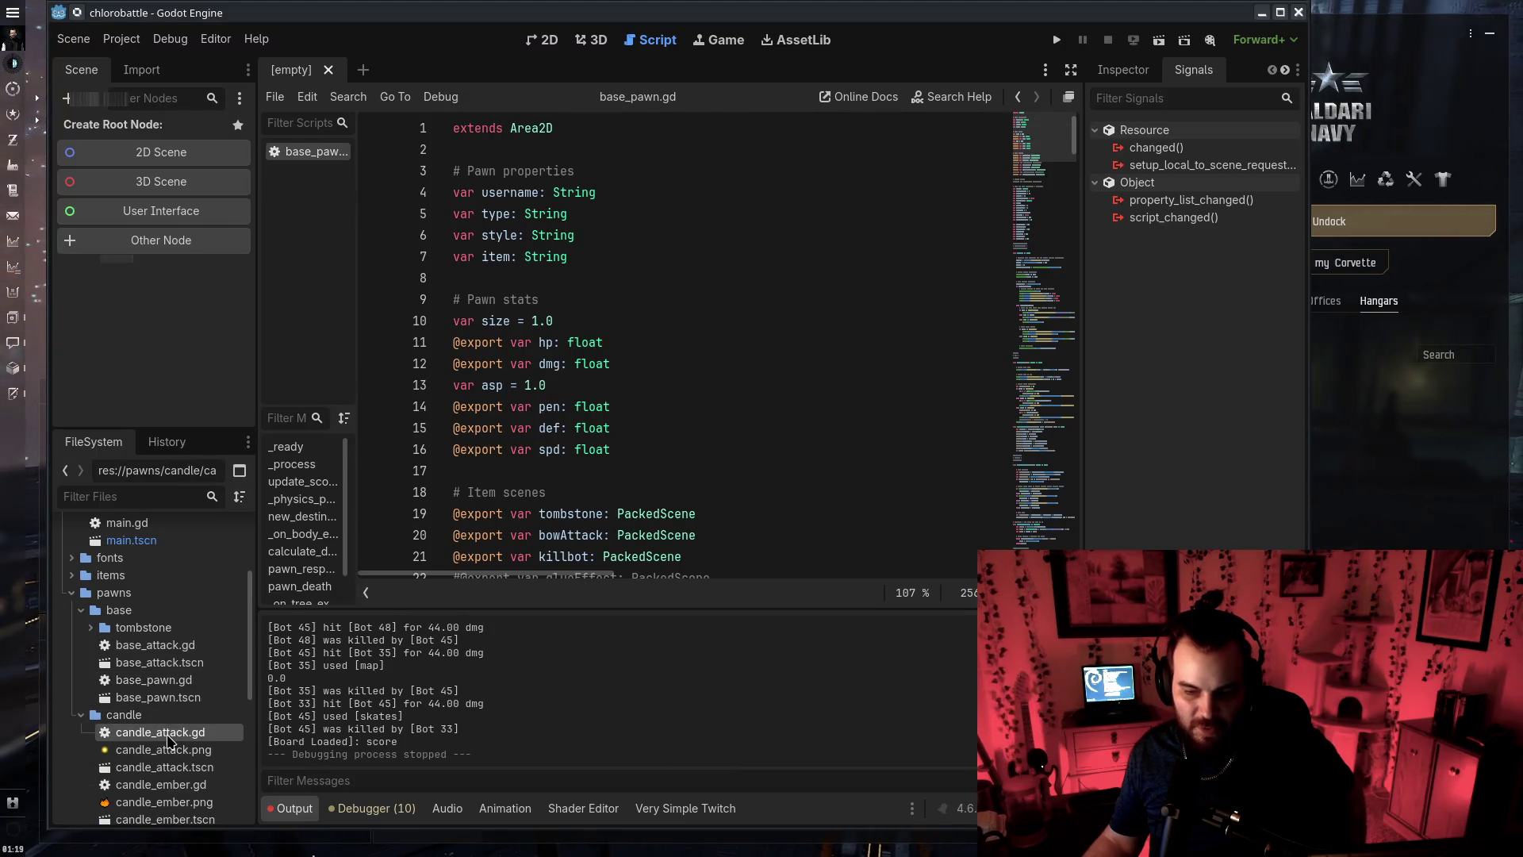
pyautogui.doubleClick(167, 736)
pyautogui.doubleClick(161, 784)
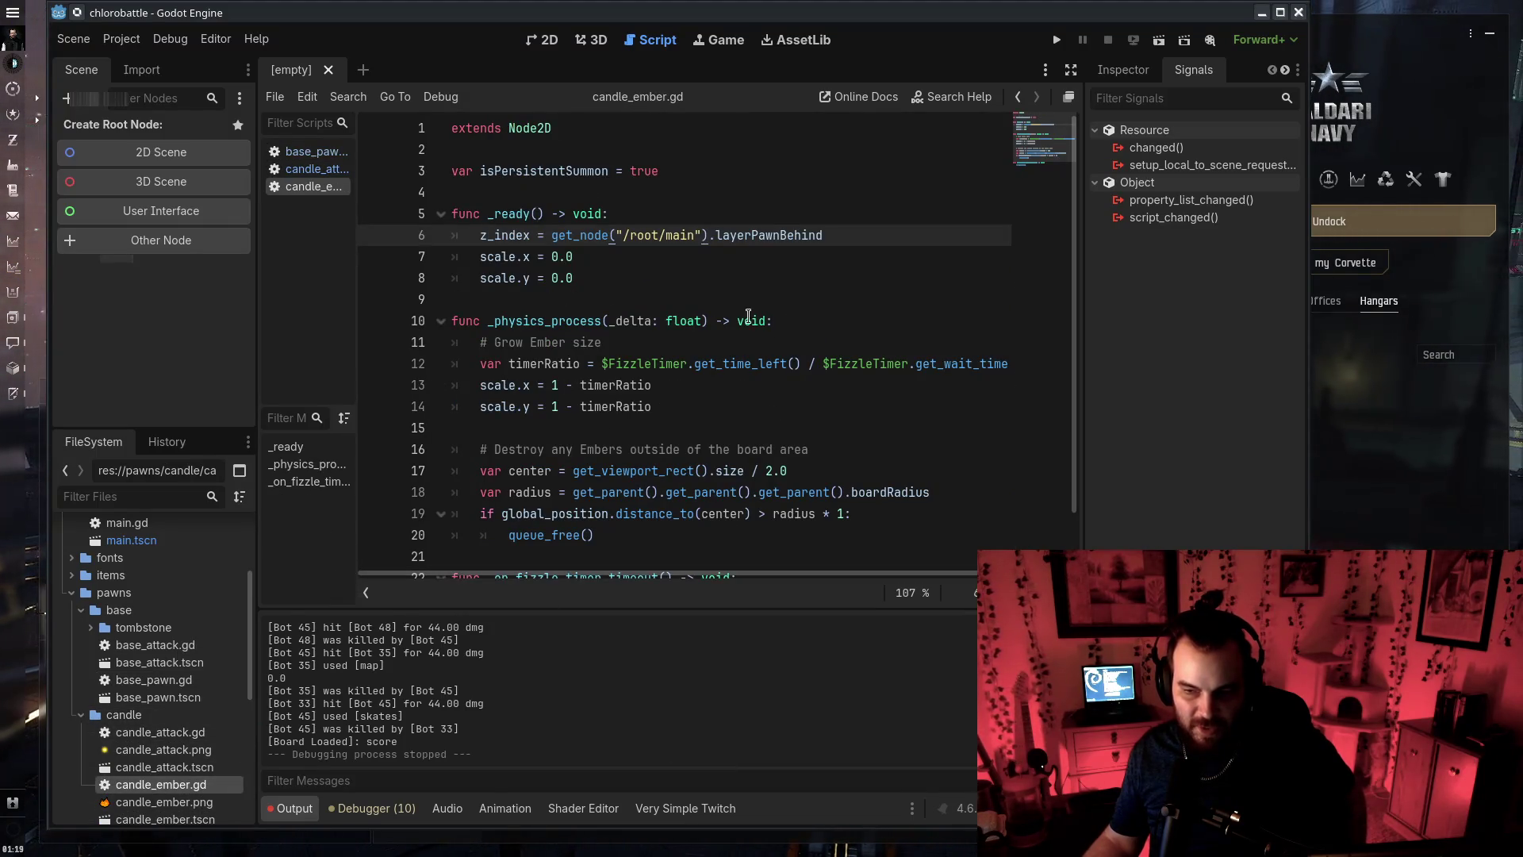
pyautogui.moveTo(689, 204)
pyautogui.mouseDown()
pyautogui.moveTo(786, 363)
pyautogui.moveTo(822, 615)
pyautogui.mouseUp()
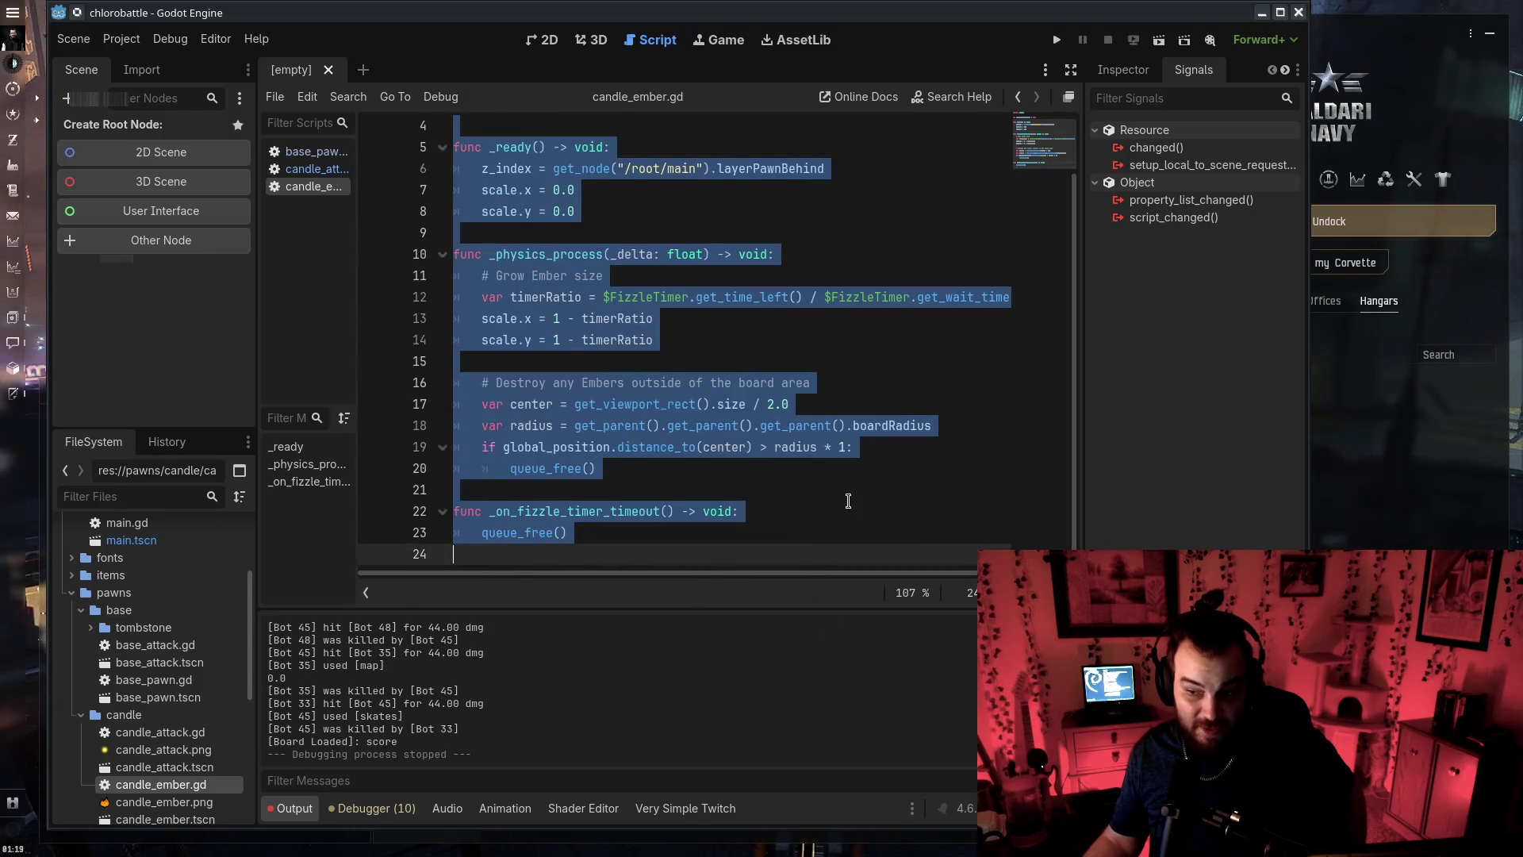
pyautogui.click(848, 501)
pyautogui.moveTo(491, 143)
pyautogui.mouseDown()
pyautogui.moveTo(794, 301)
pyautogui.moveTo(859, 499)
pyautogui.mouseUp()
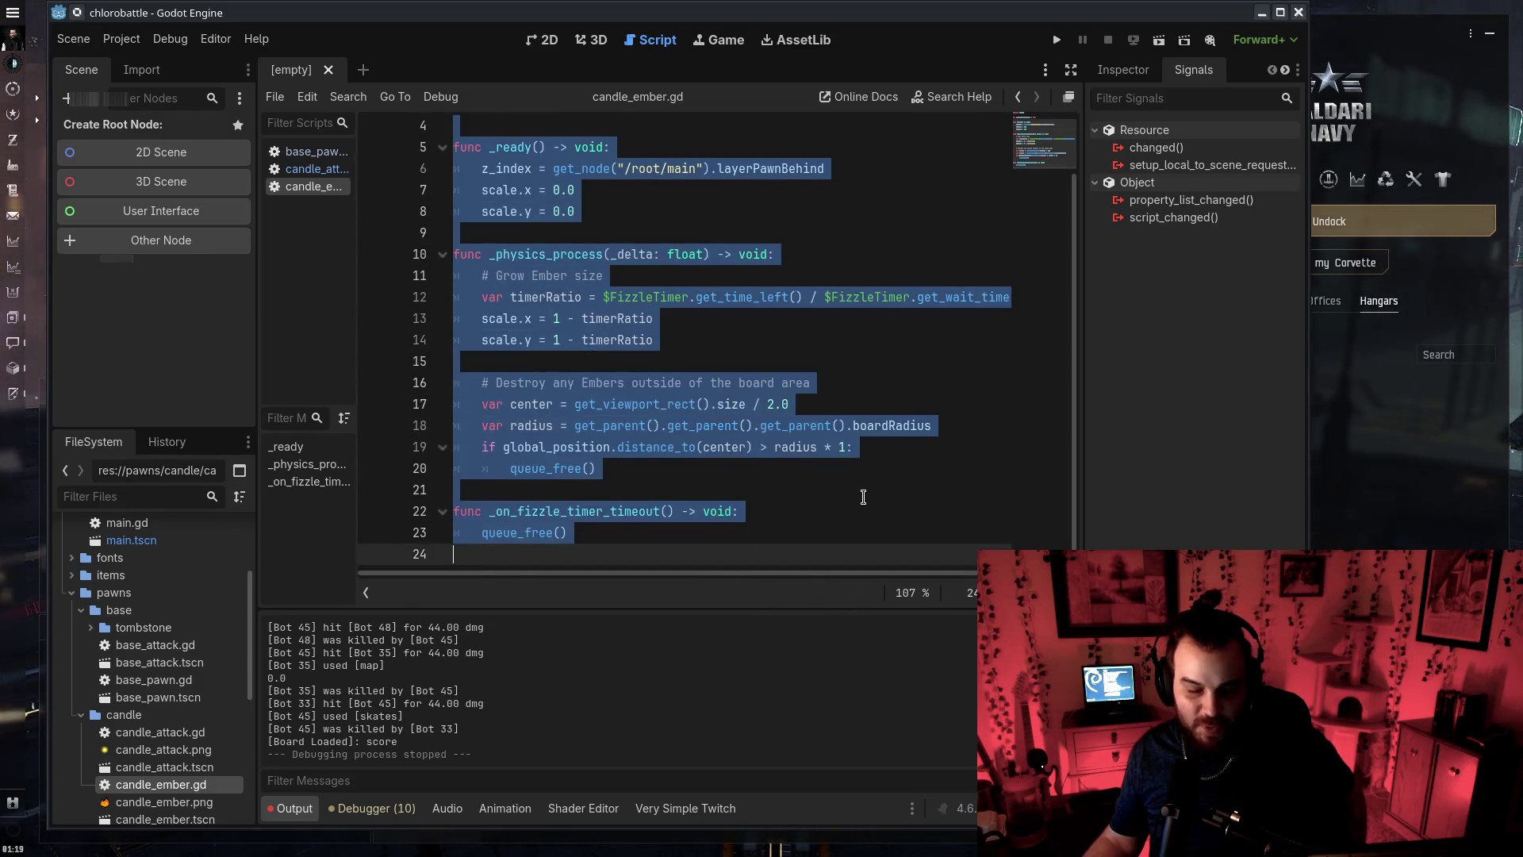
pyautogui.click(863, 495)
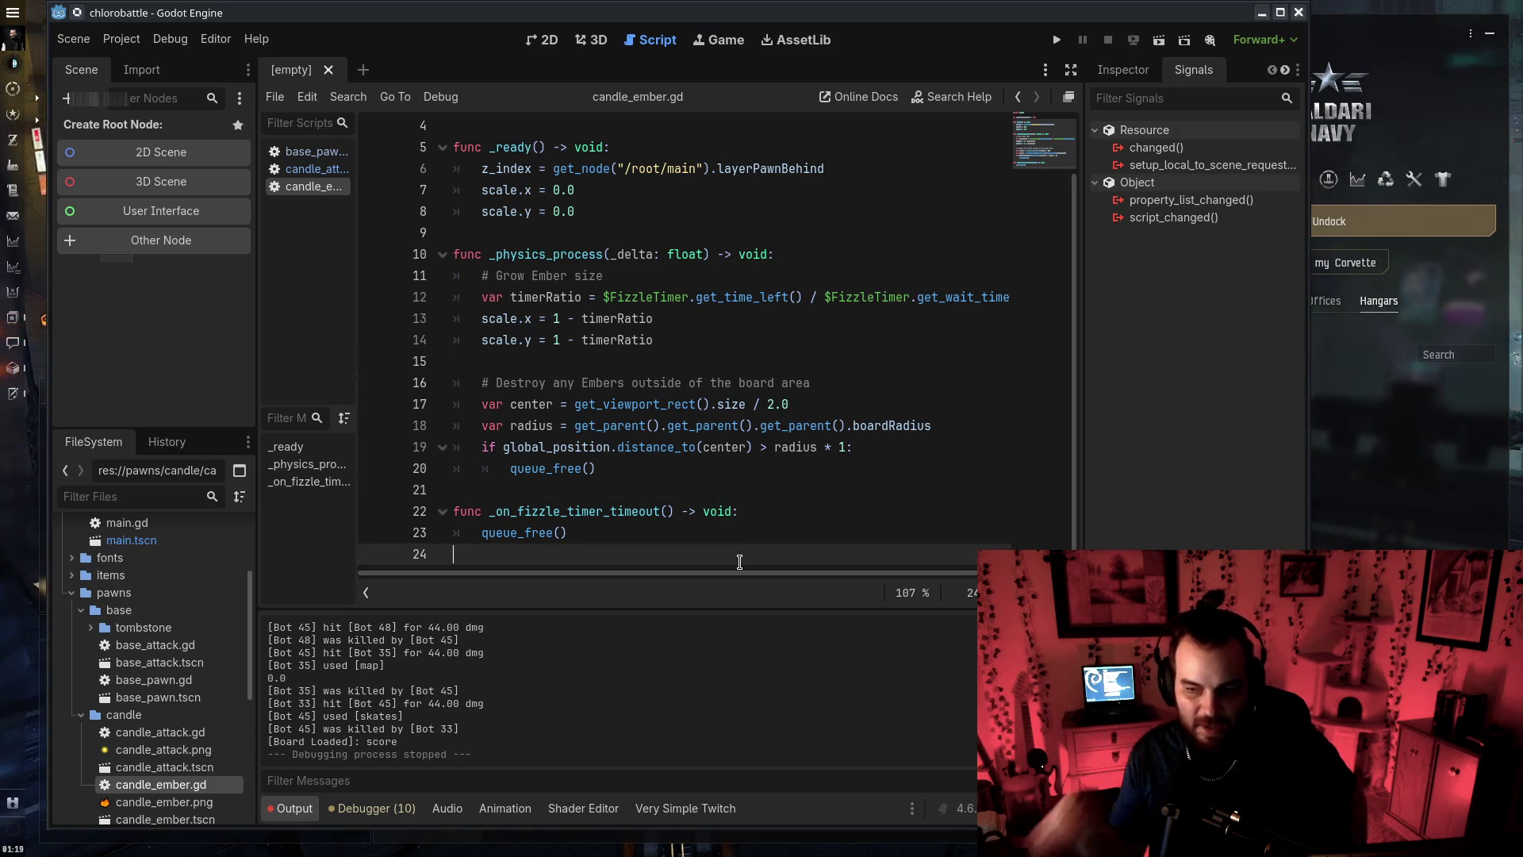
pyautogui.scroll(1, 664, 424)
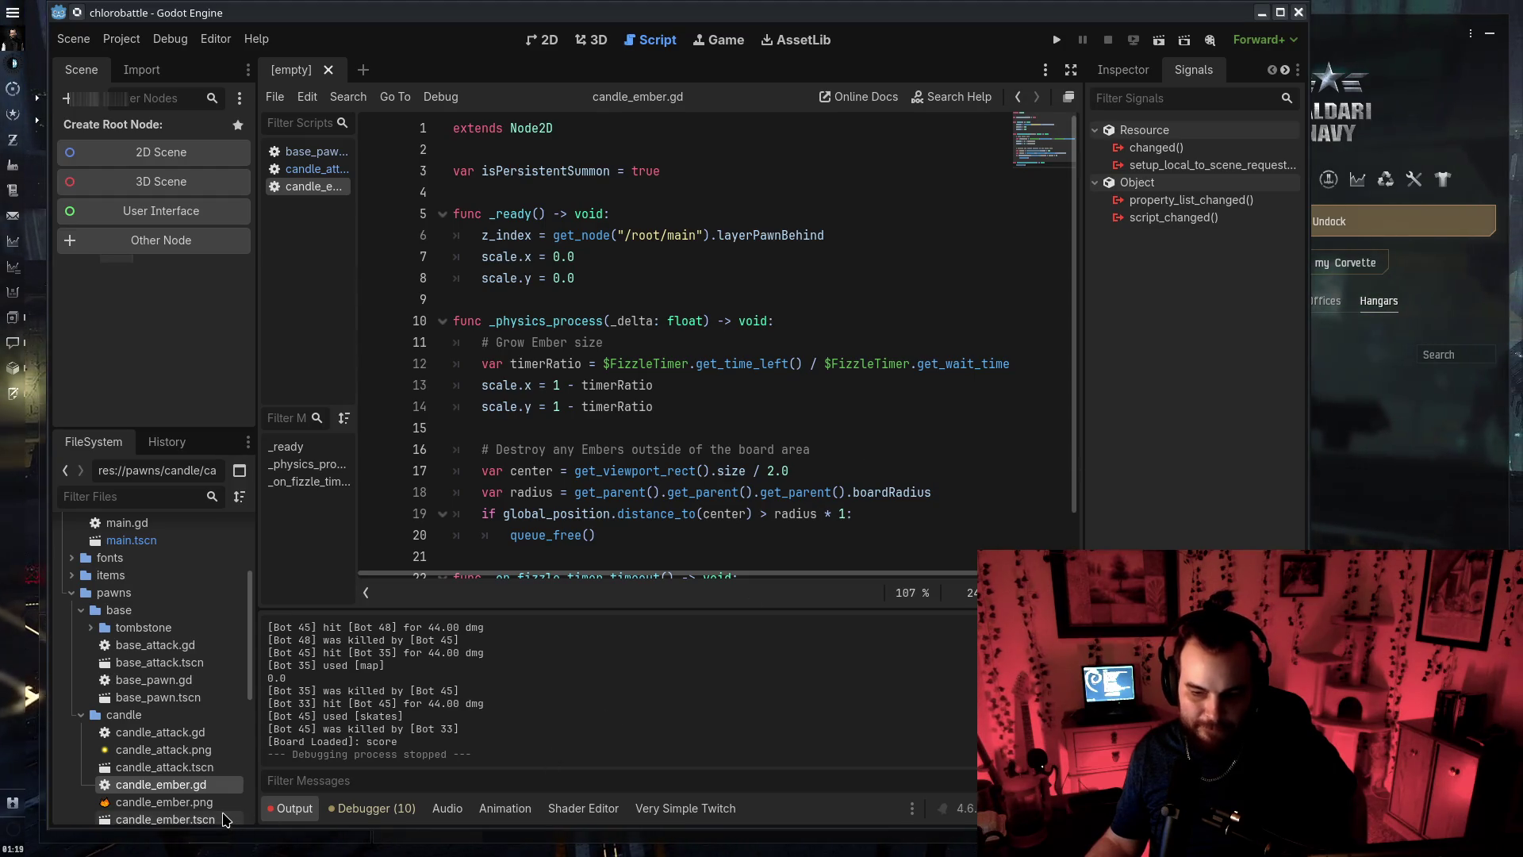
pyautogui.scroll(-5, 211, 812)
# Open candle_pawn.gd and review its extends line and attack spawning code
pyautogui.doubleClick(187, 669)
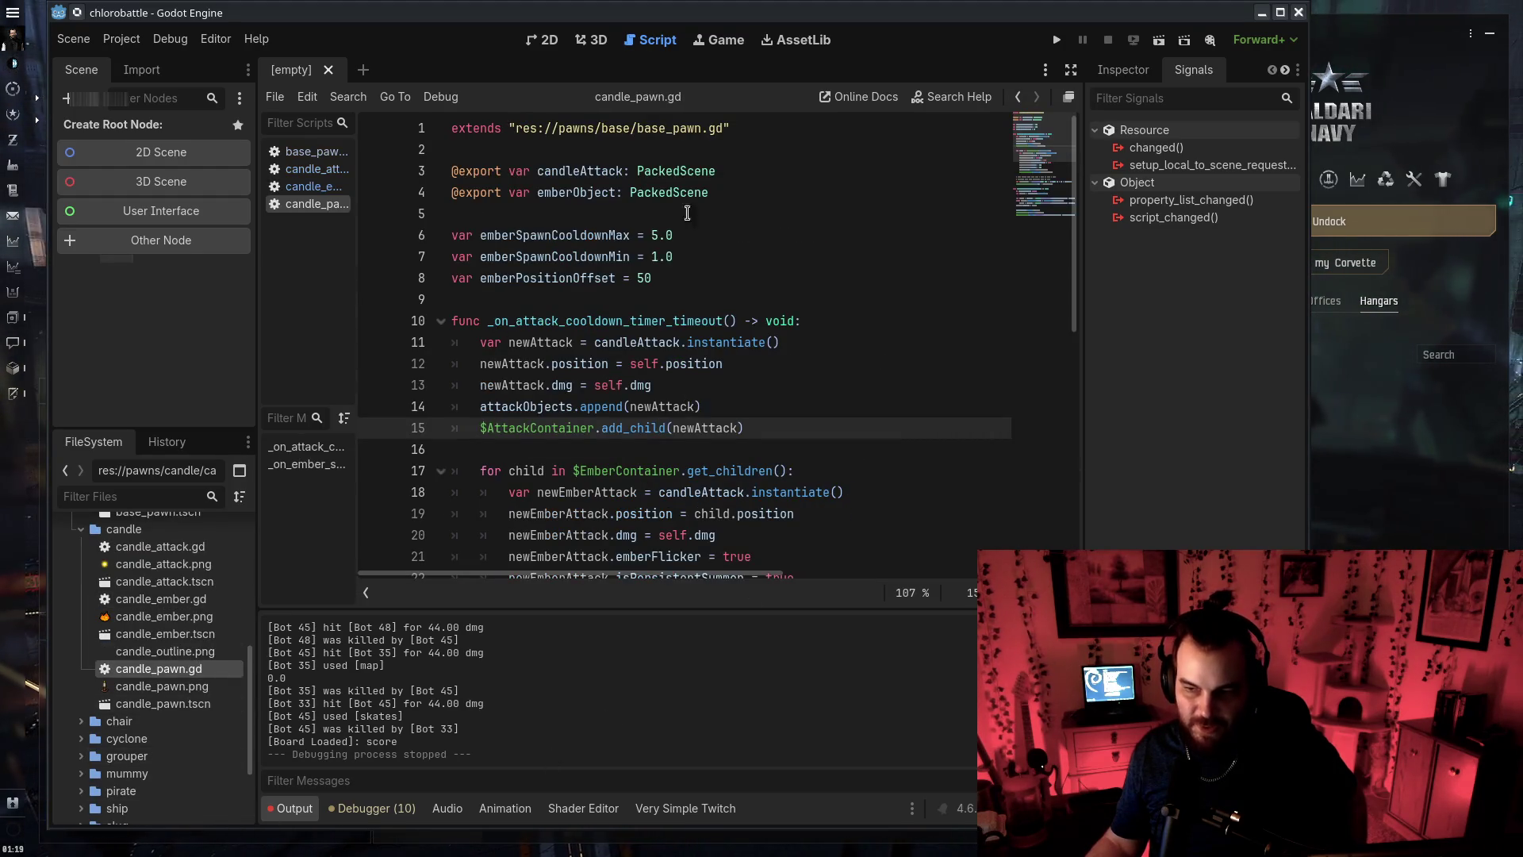
pyautogui.moveTo(732, 128); pyautogui.dragTo(452, 128)
pyautogui.click(718, 146)
pyautogui.moveTo(640, 127)
pyautogui.mouseDown()
pyautogui.moveTo(706, 127)
pyautogui.moveTo(452, 128)
pyautogui.mouseUp()
pyautogui.click(718, 146)
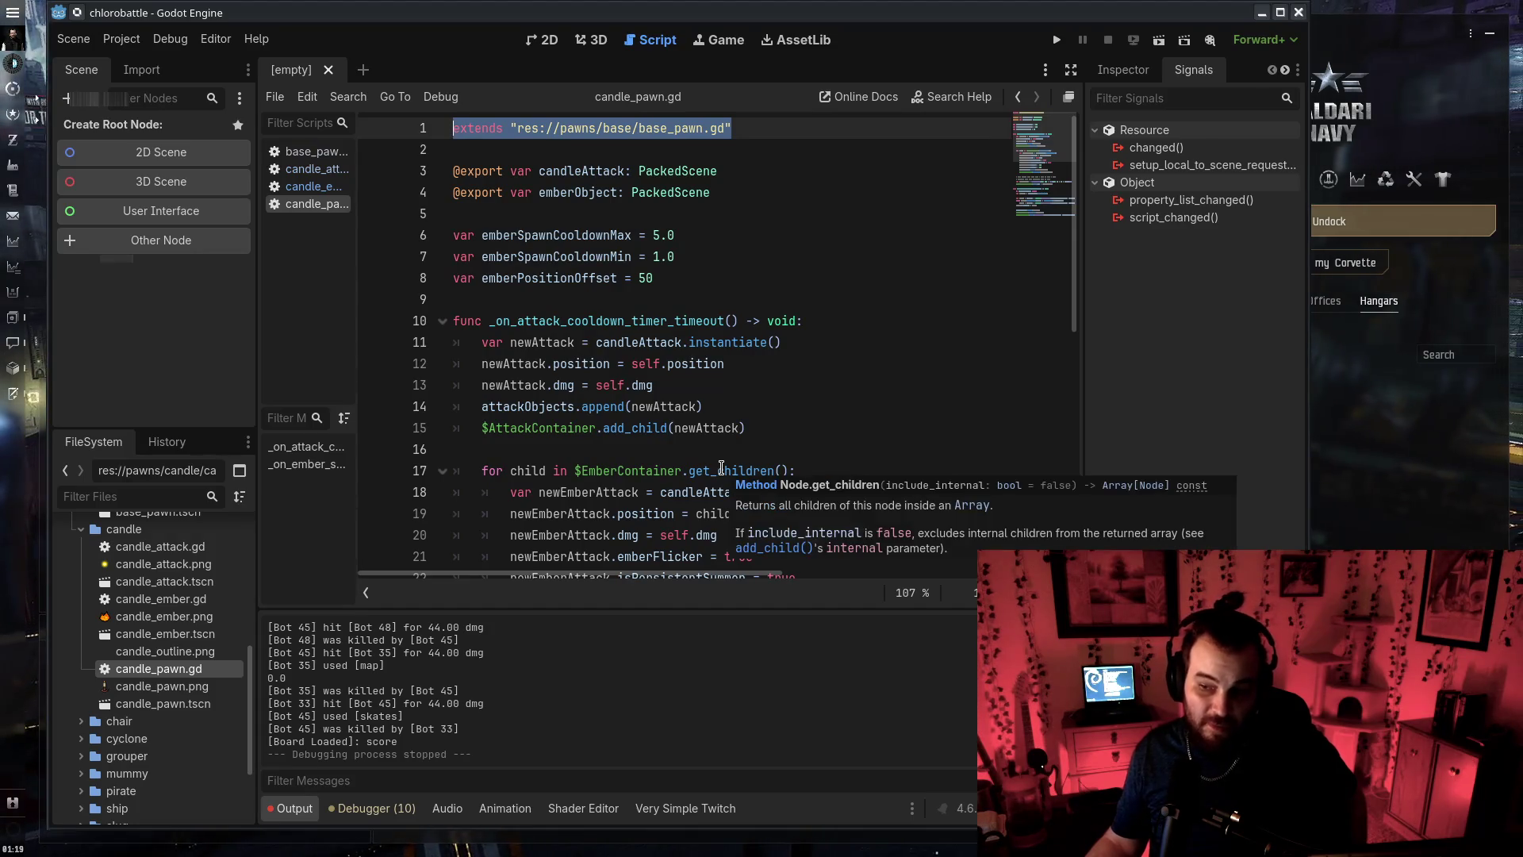
pyautogui.keyDown('shift'); pyautogui.click(719, 533); pyautogui.keyUp('shift')
pyautogui.scroll(-8, 936, 312)
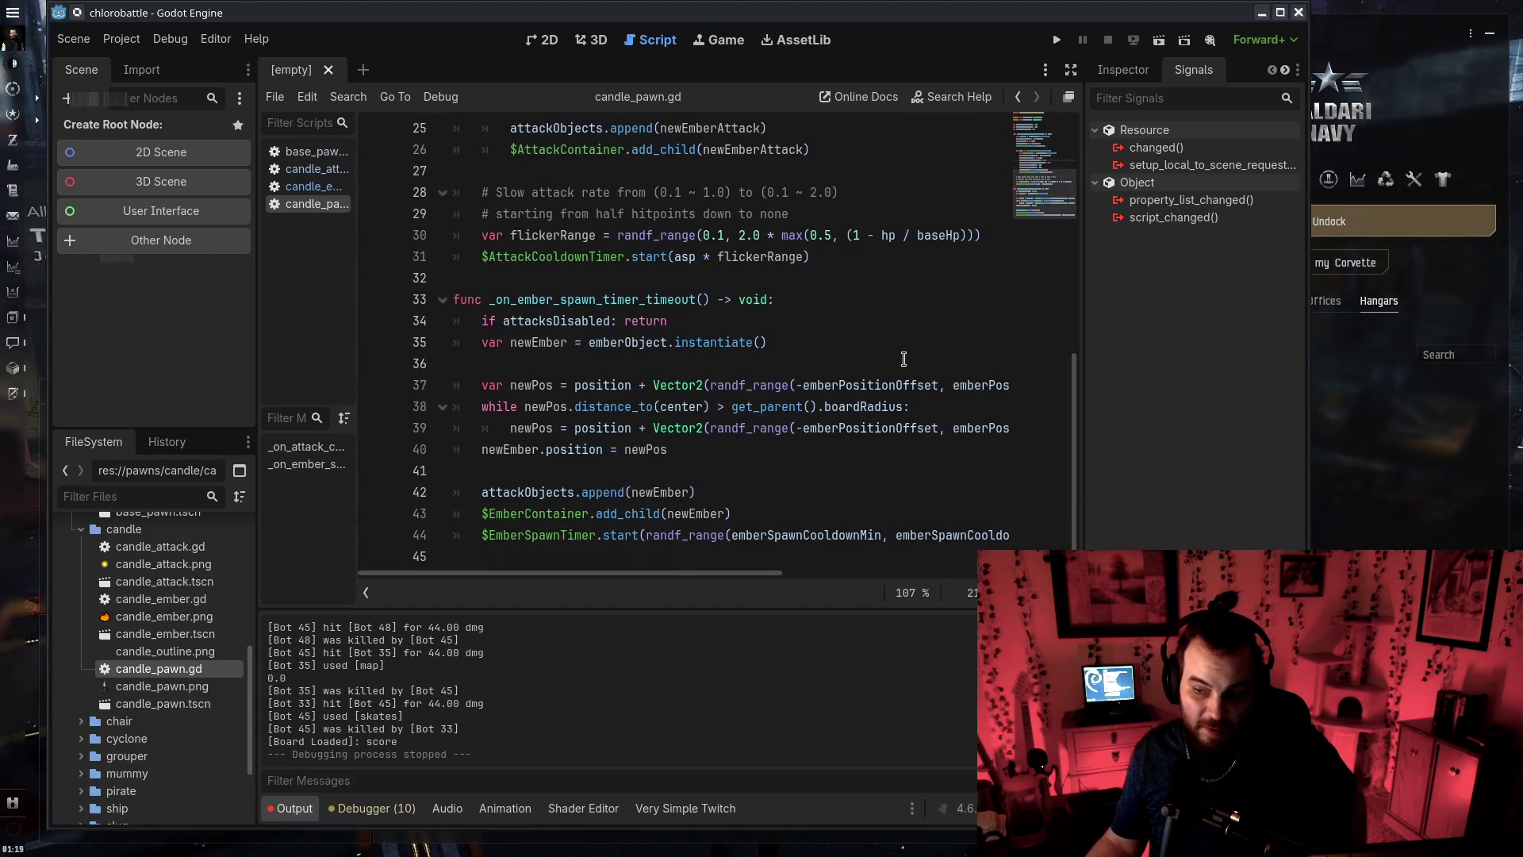
pyautogui.scroll(8, 912, 333)
pyautogui.click(706, 286)
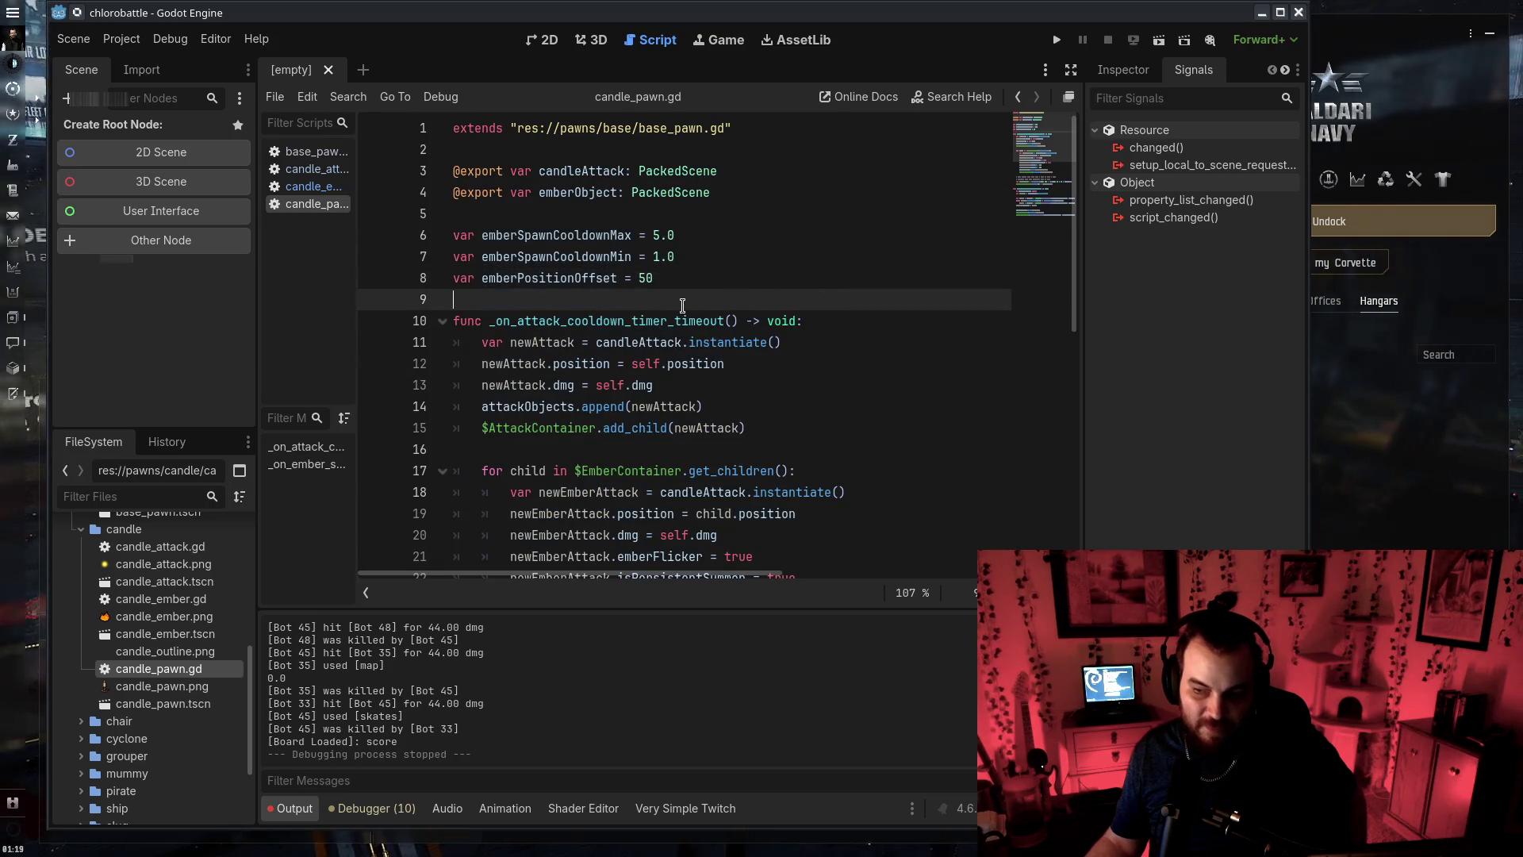
pyautogui.moveTo(779, 308); pyautogui.dragTo(691, 353)
pyautogui.click(581, 223)
# Review the ember spawn variables and timeout function, then switch to base_pawn.gd
pyautogui.hotkey('shift', 'Down')
pyautogui.hotkey('shift', 'Down')
pyautogui.hotkey('shift', 'Down')
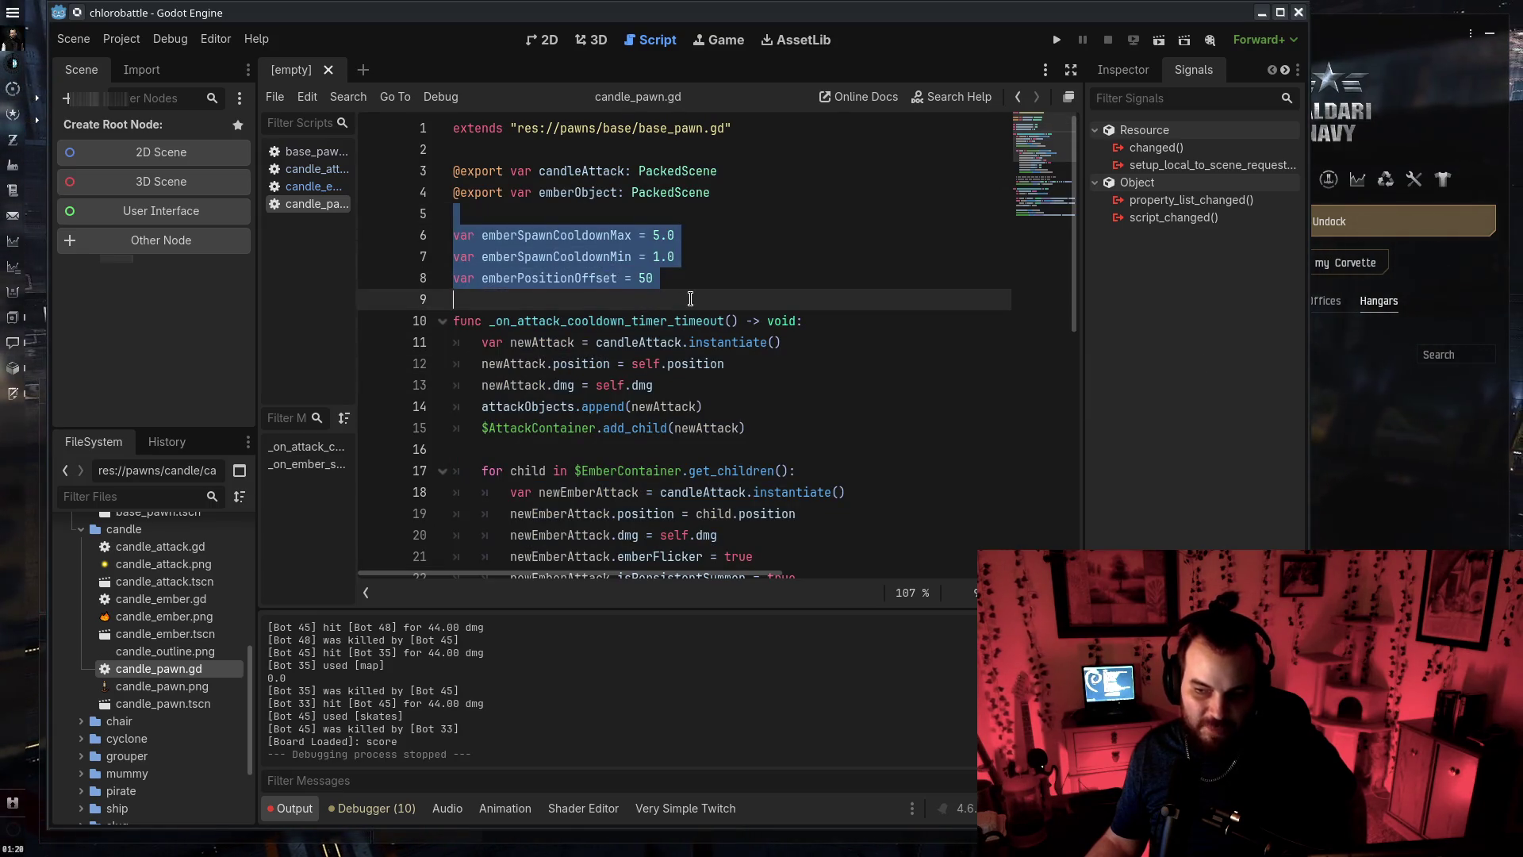
pyautogui.scroll(-8, 614, 250)
pyautogui.moveTo(615, 251); pyautogui.dragTo(456, 556)
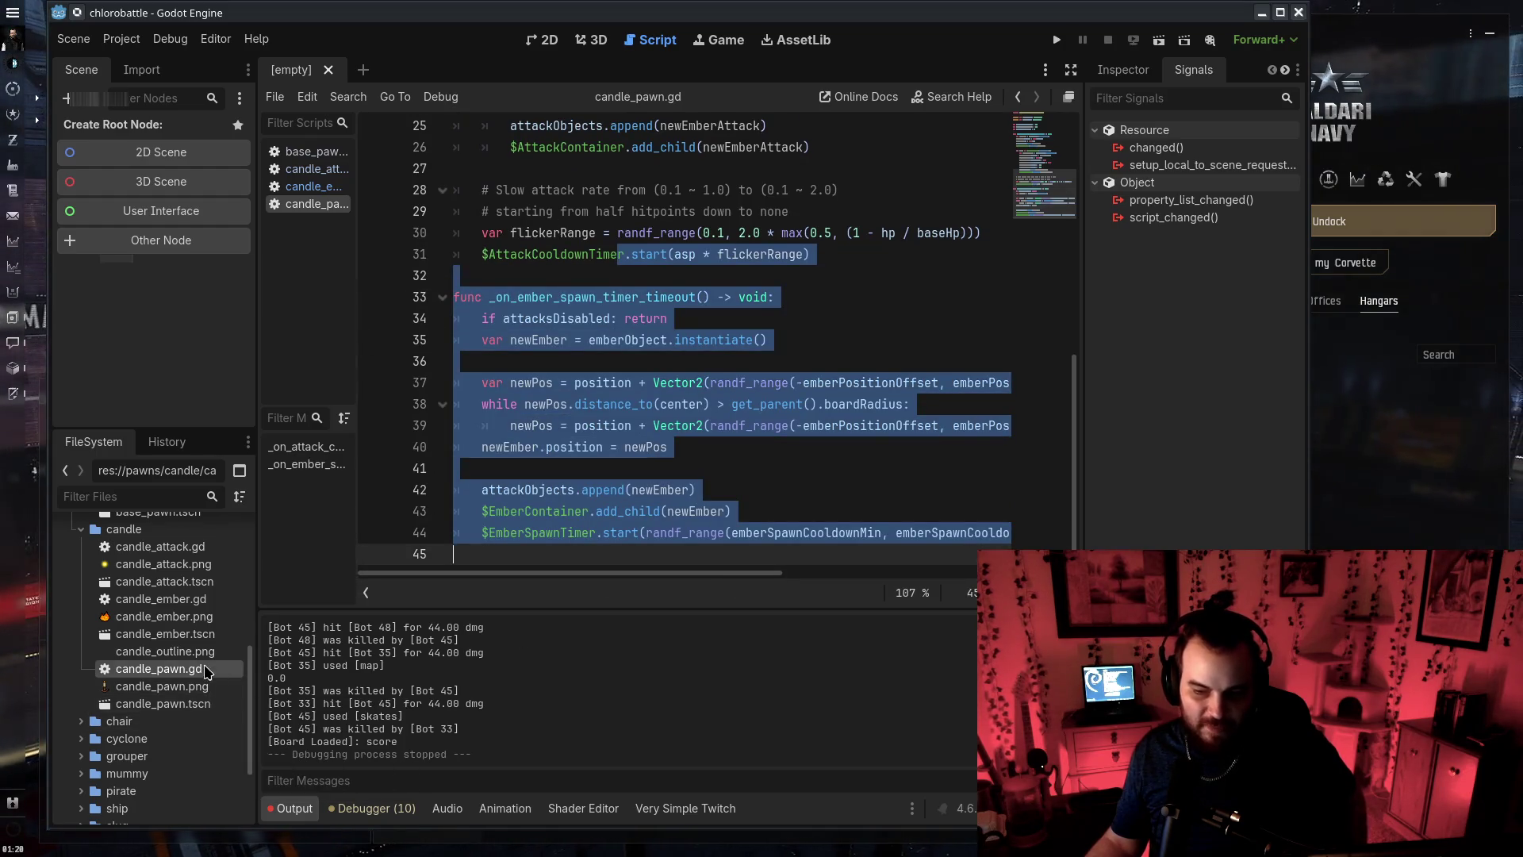
pyautogui.scroll(8, 822, 343)
pyautogui.click(817, 318)
pyautogui.hotkey('shift', 'Down')
pyautogui.hotkey('shift', 'Down')
pyautogui.hotkey('shift', 'Down')
pyautogui.click(822, 342)
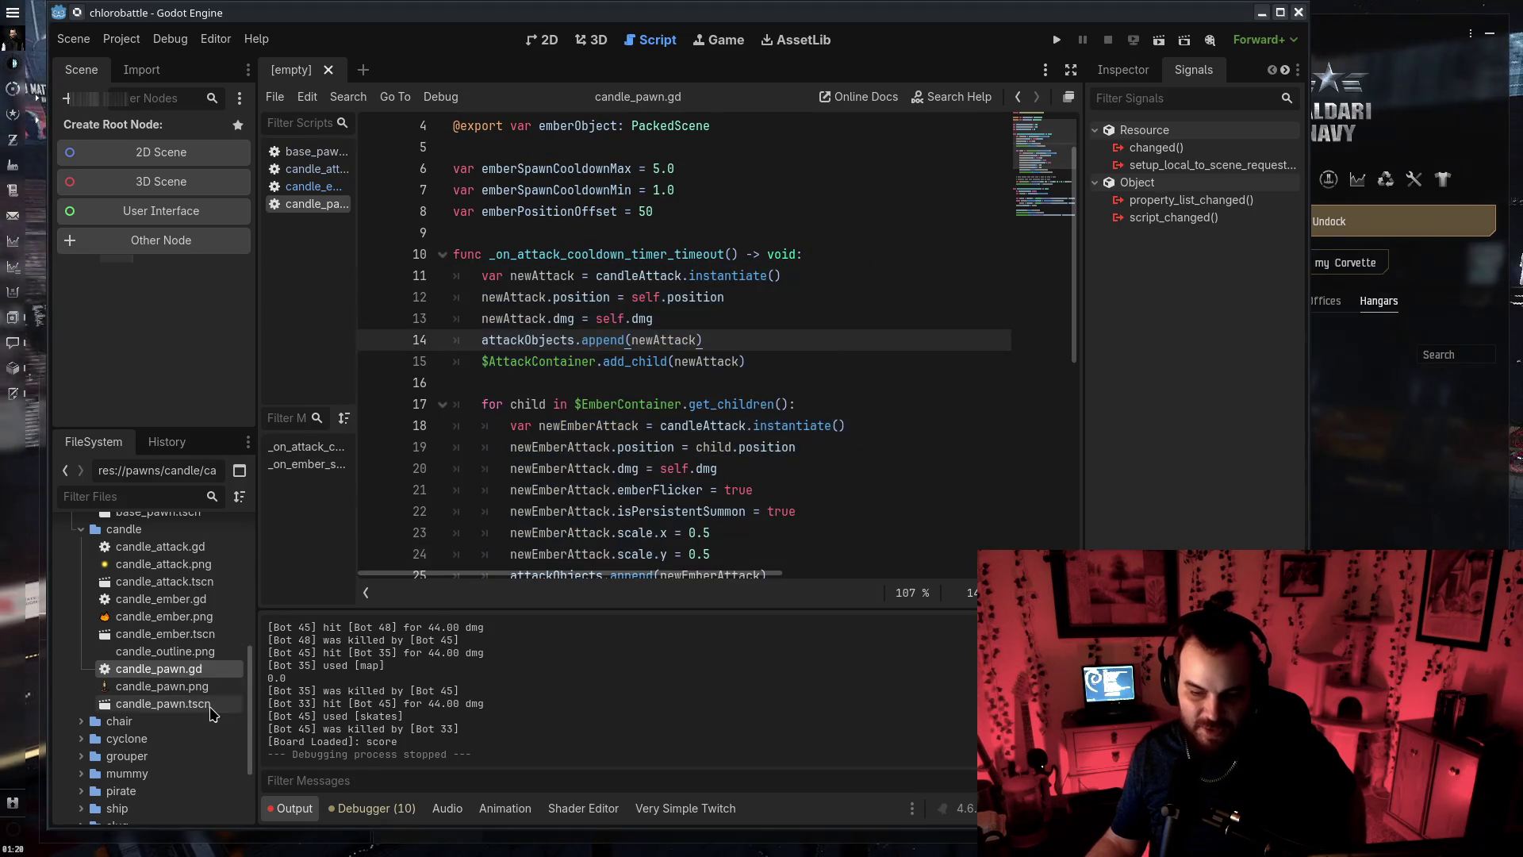
pyautogui.click(170, 704)
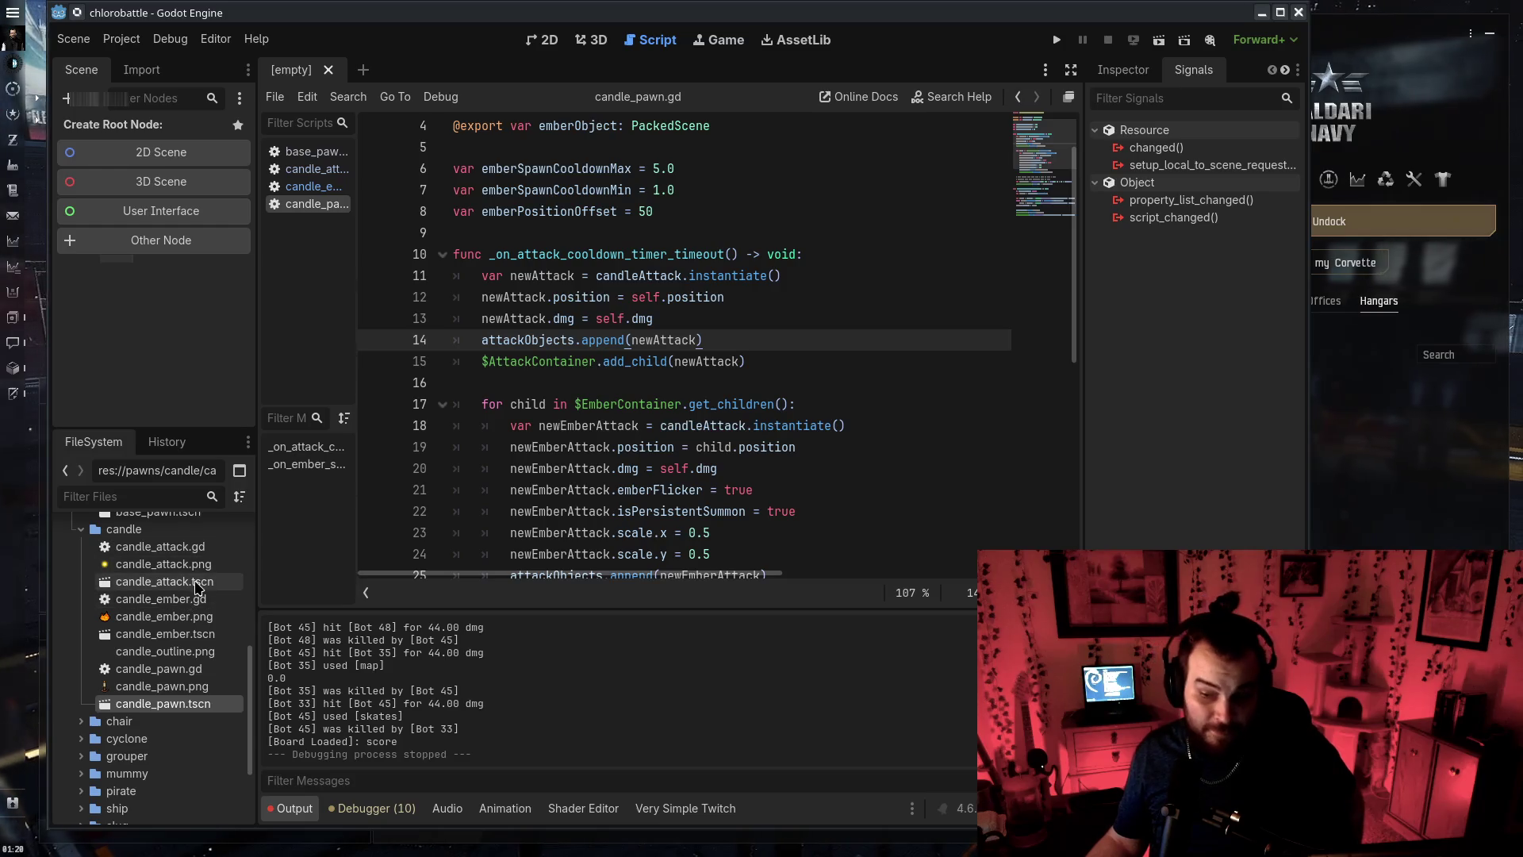
pyautogui.click(318, 152)
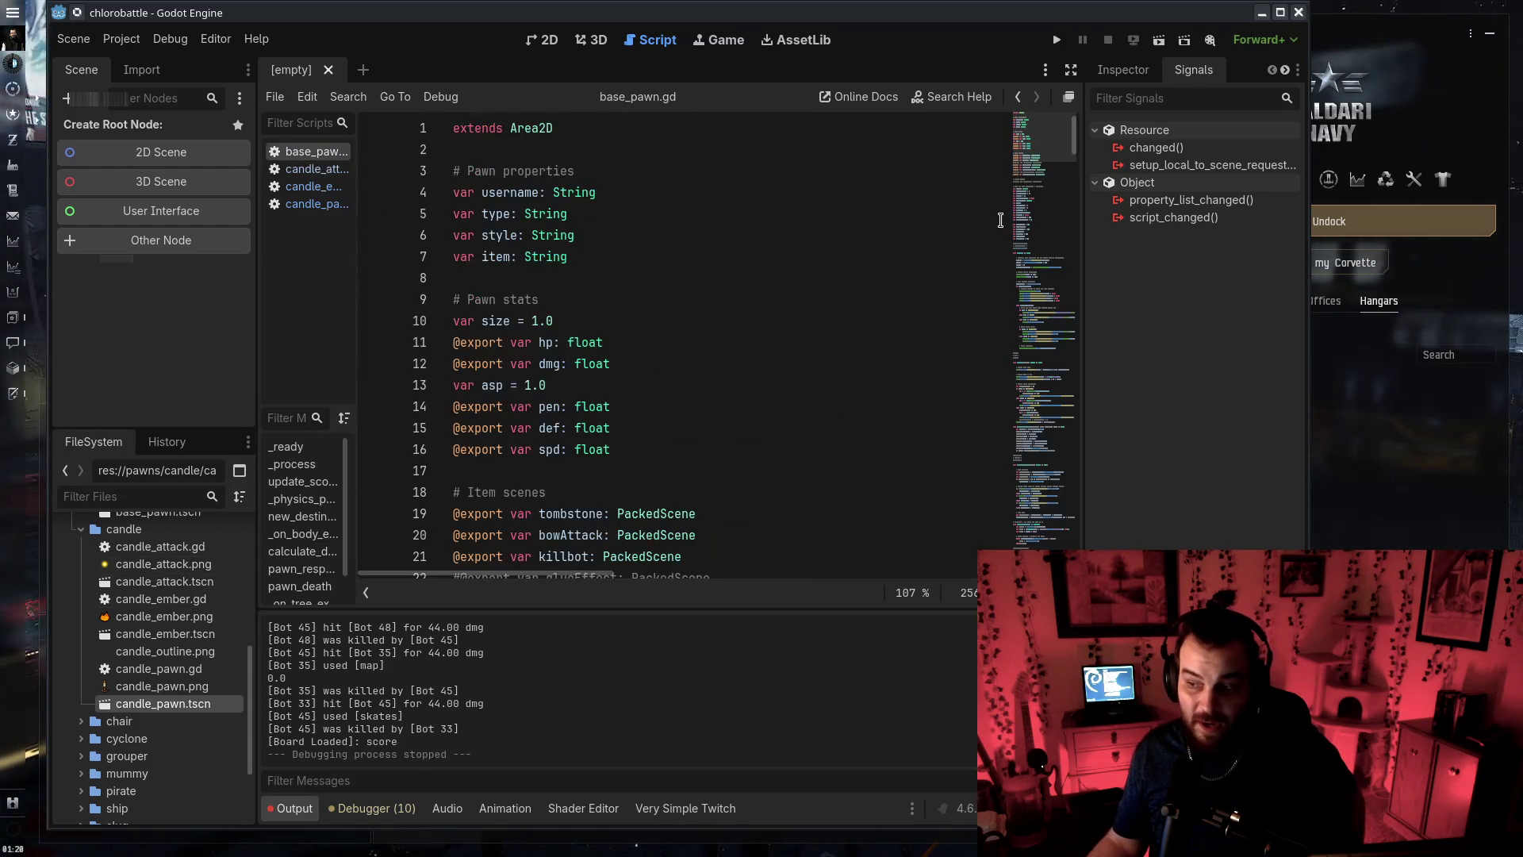
# Maximize the Godot window and scroll to the COMBAT MECHANICS banner
pyautogui.scroll(-4, 986, 238)
pyautogui.click(1283, 14)
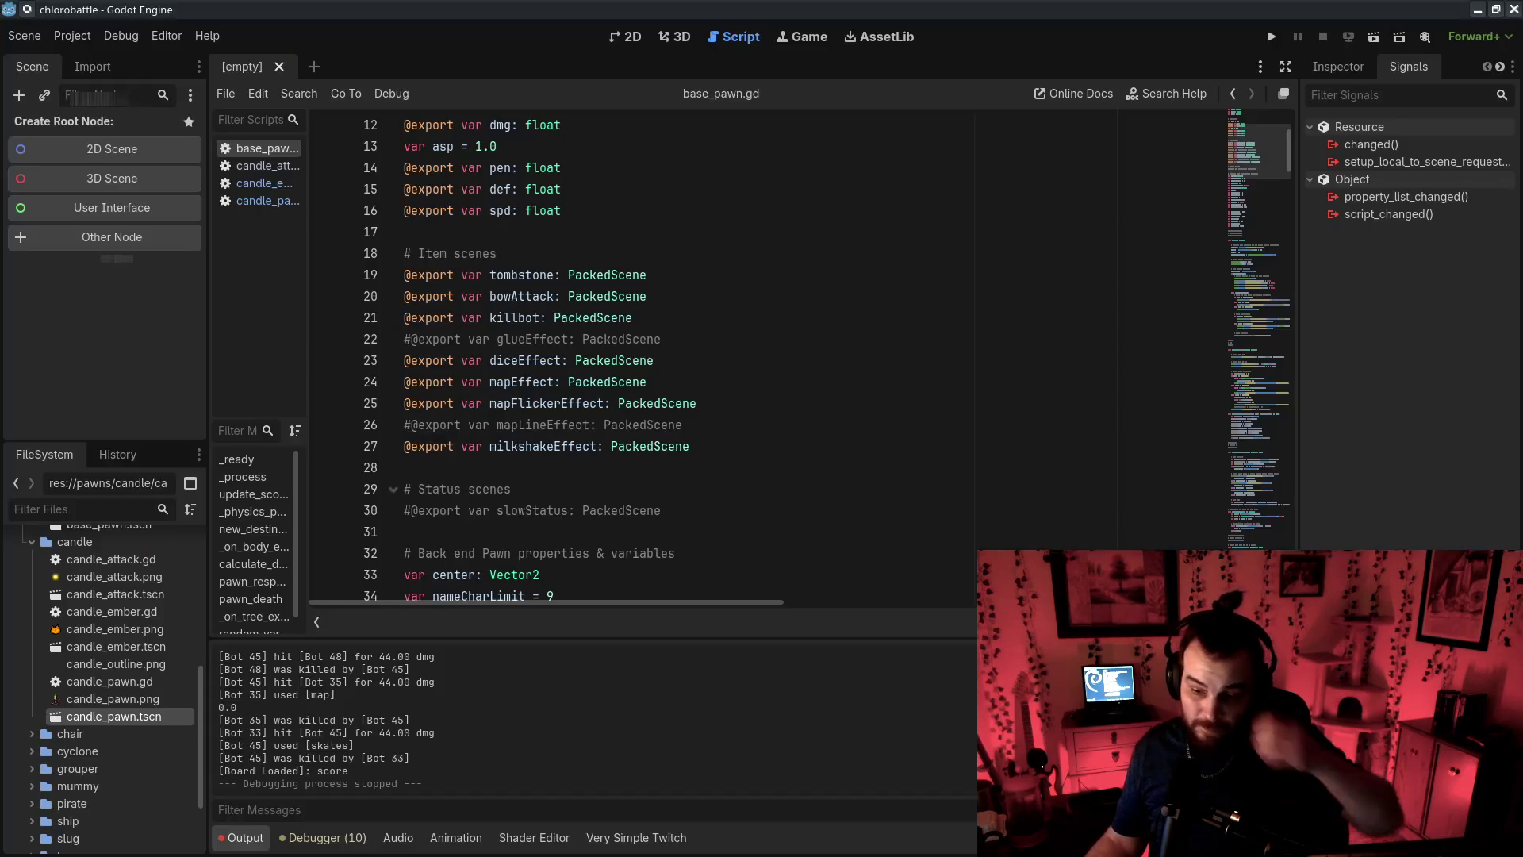
pyautogui.moveTo(1289, 230)
pyautogui.mouseDown()
pyautogui.moveTo(1263, 281)
pyautogui.moveTo(1285, 407)
pyautogui.mouseUp()
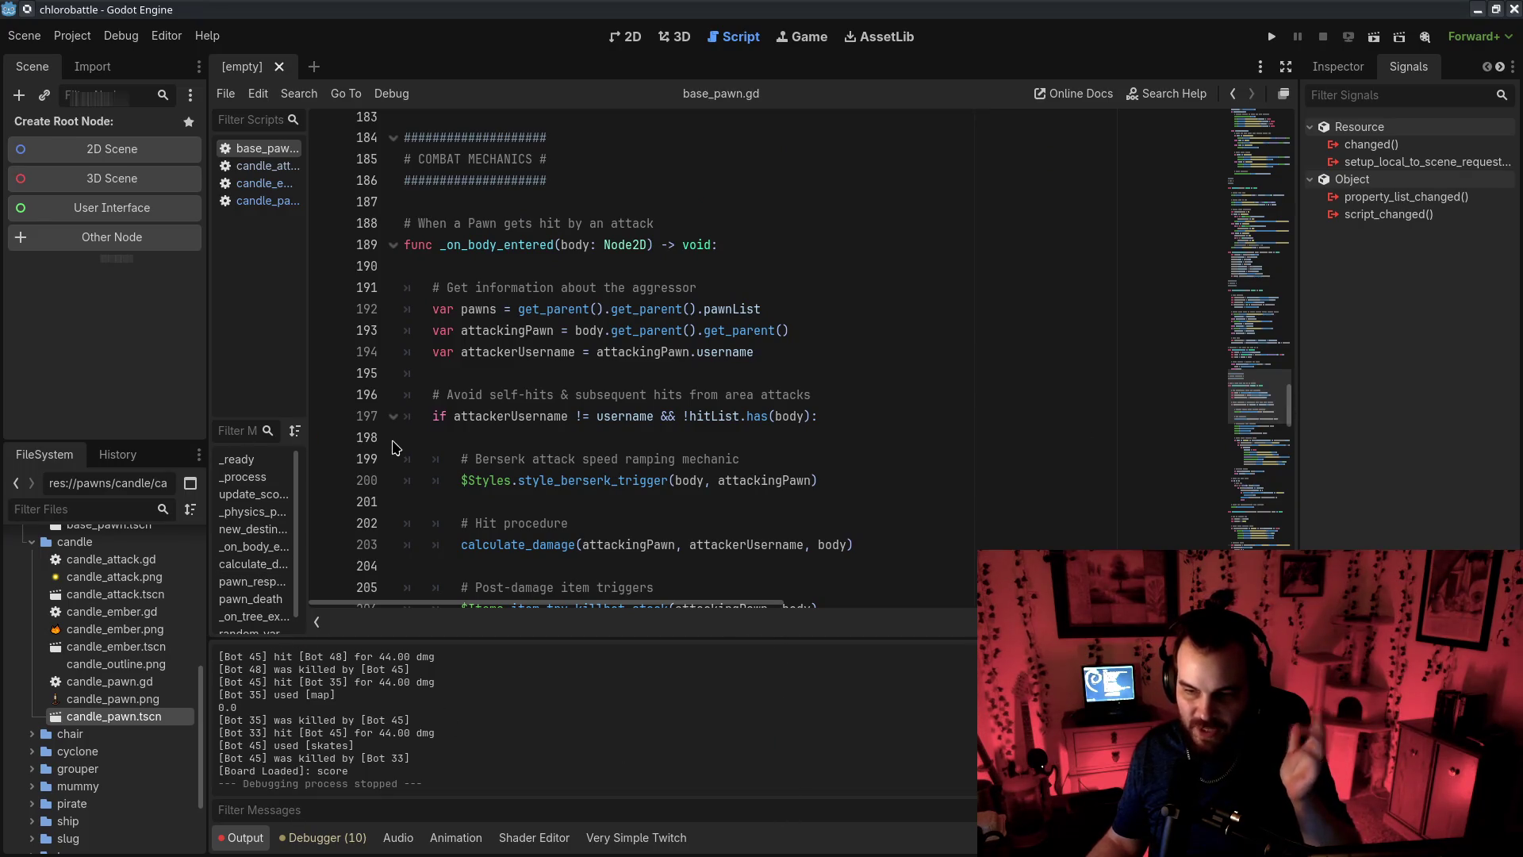
pyautogui.scroll(-1, 603, 433)
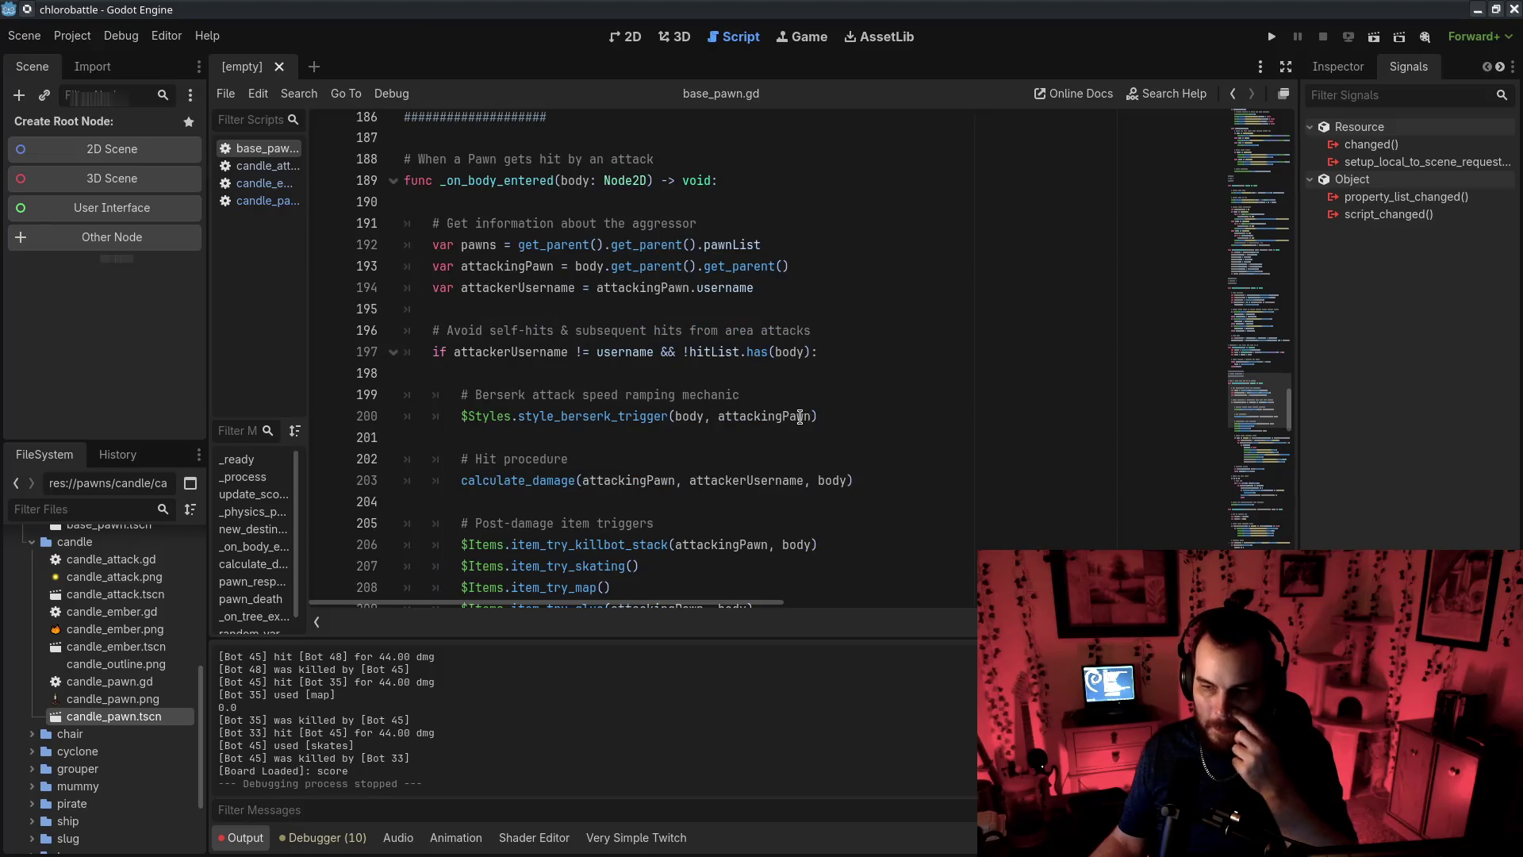
pyautogui.scroll(1, 917, 500)
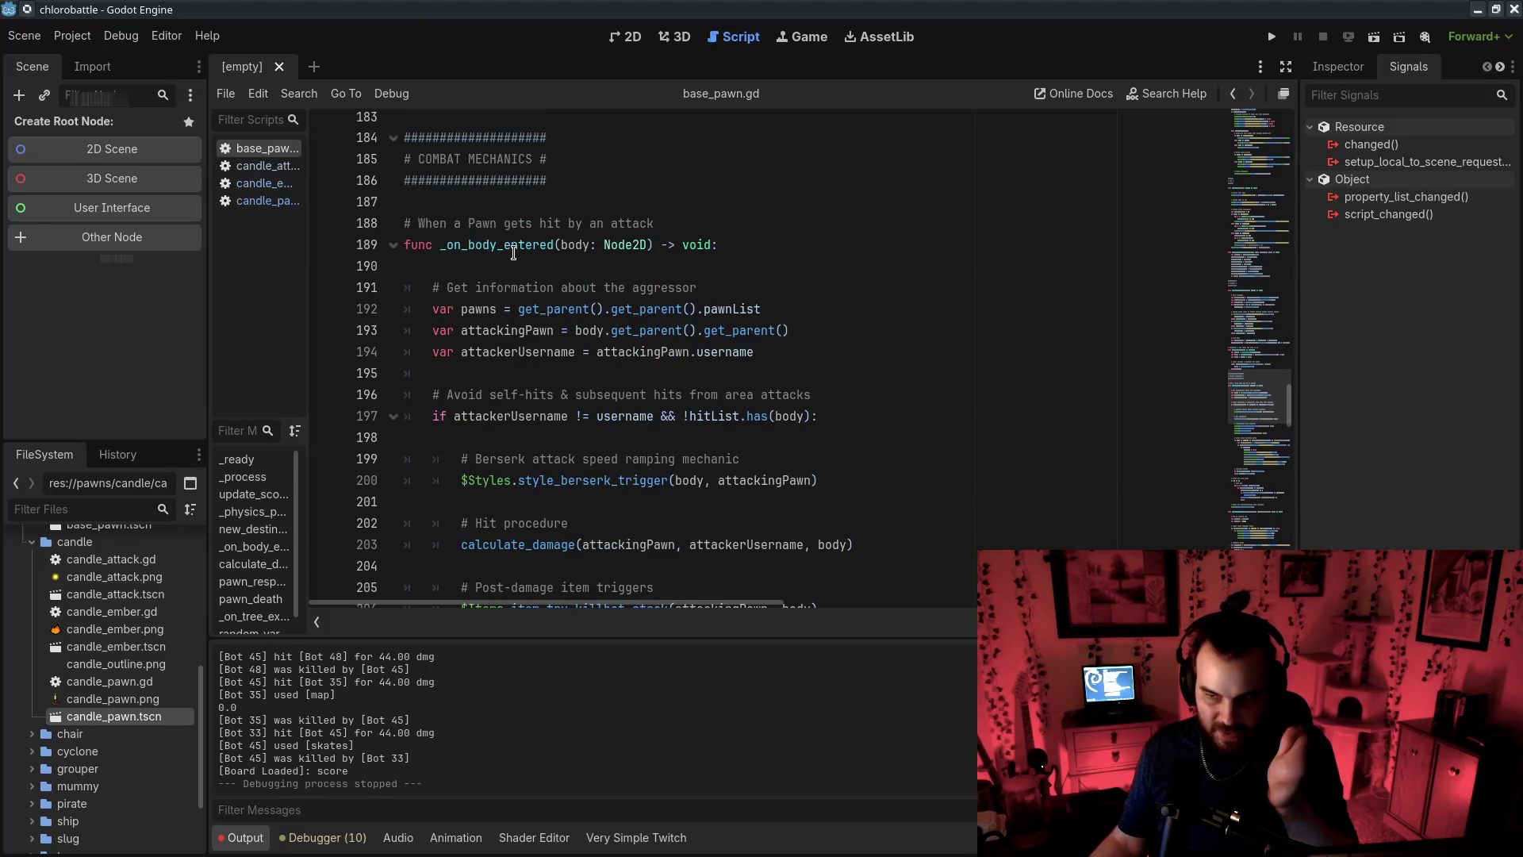
# Try deleting MECHANICS and the banner text, then undo the deletion
pyautogui.doubleClick(490, 162)
pyautogui.press('BackSpace')
pyautogui.press('BackSpace')
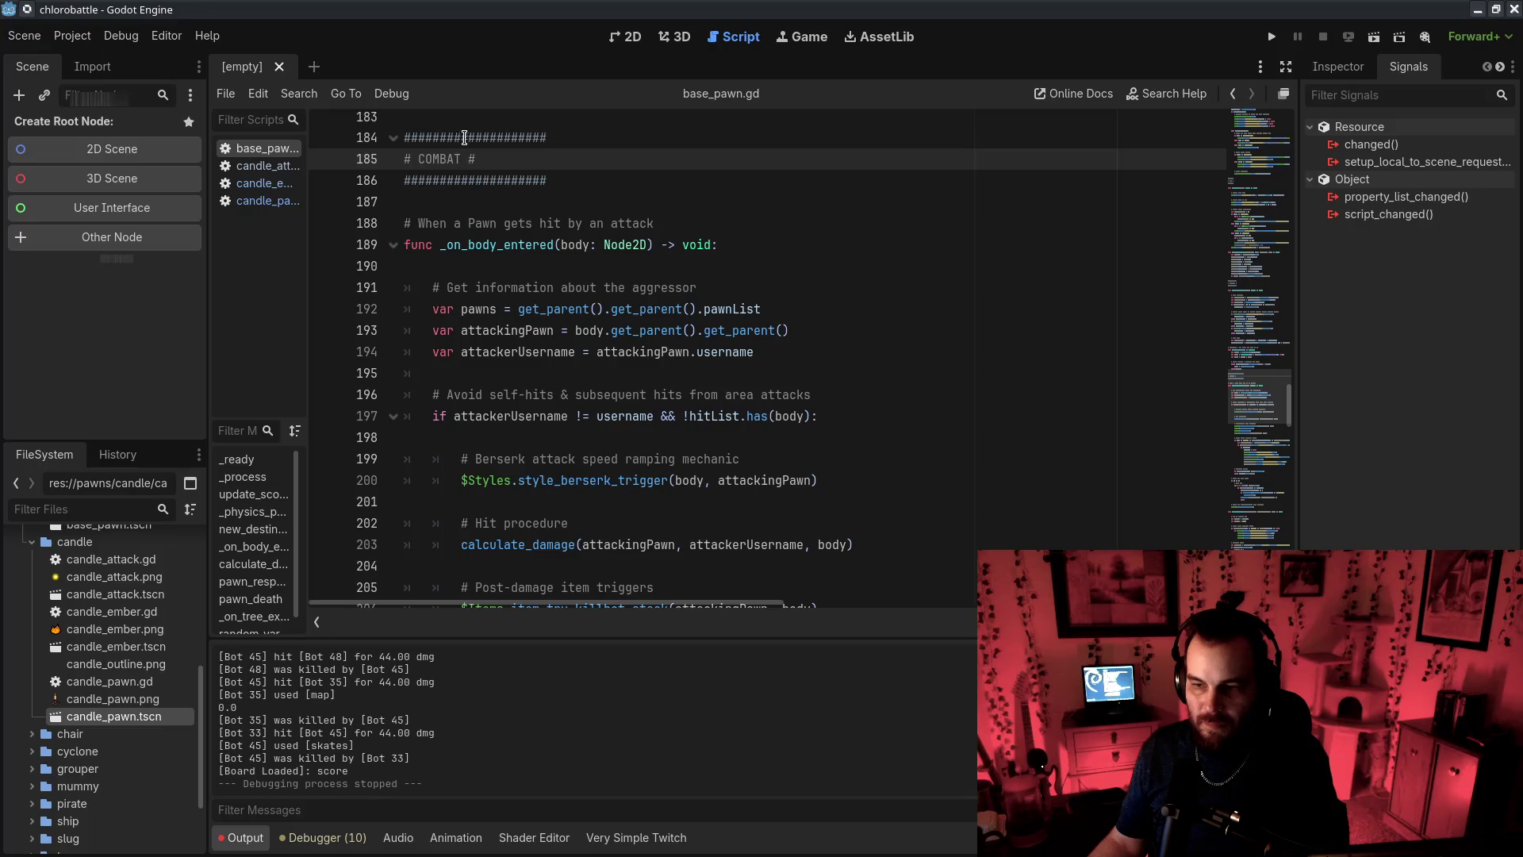
pyautogui.moveTo(475, 137); pyautogui.dragTo(516, 159)
pyautogui.press('BackSpace')
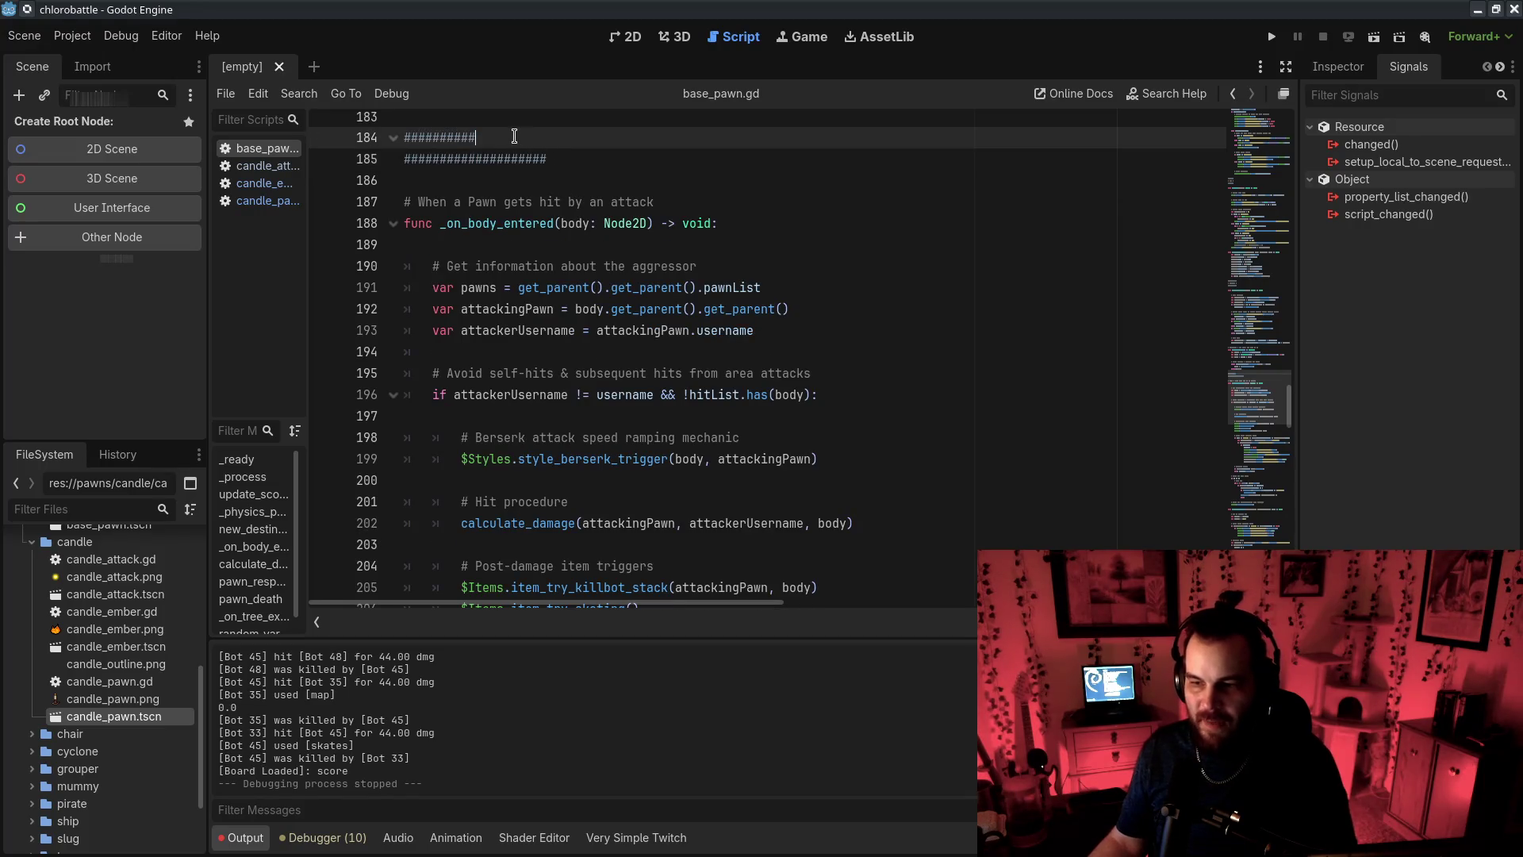
pyautogui.hotkey('ctrl', 'z')
# Remove the surplus trailing hashes from the banner's closing divider on line 186
pyautogui.moveTo(547, 180); pyautogui.dragTo(478, 176)
pyautogui.press('BackSpace')
pyautogui.click(603, 330)
pyautogui.scroll(-2, 825, 365)
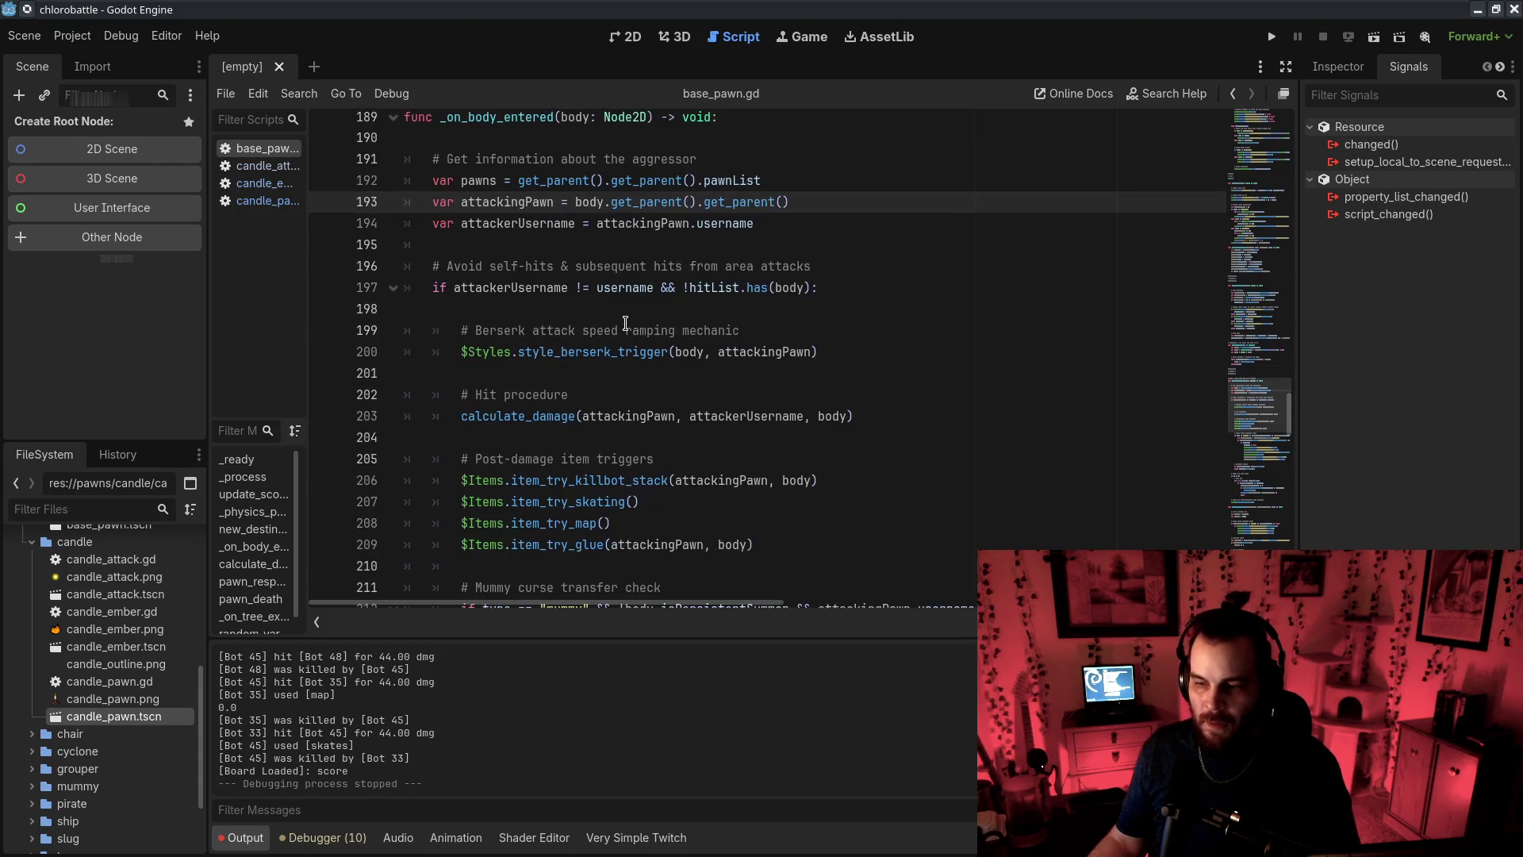
pyautogui.scroll(1, 834, 375)
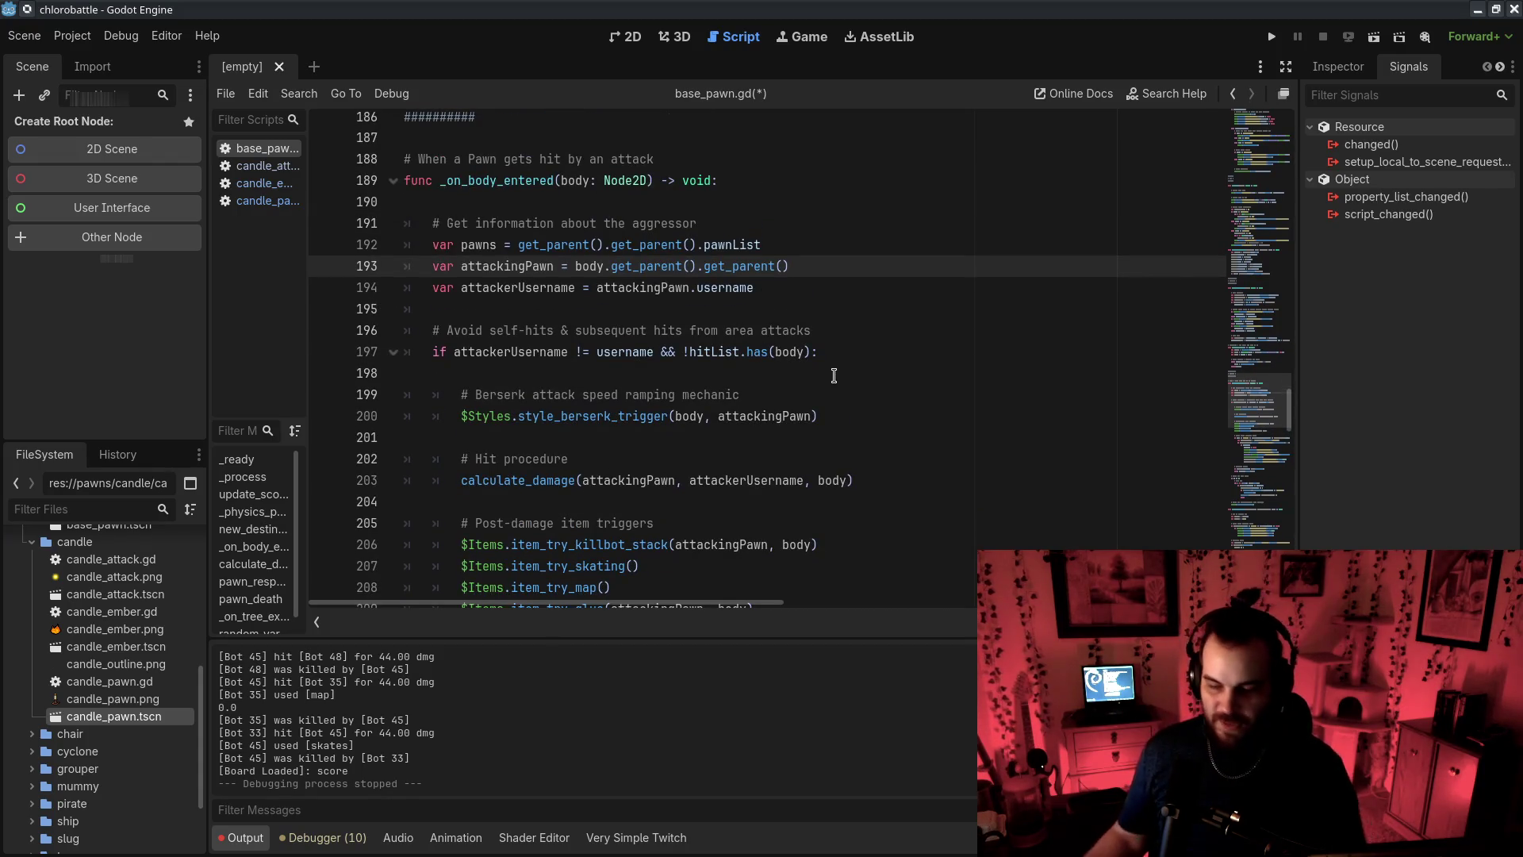
pyautogui.scroll(-18, 647, 361)
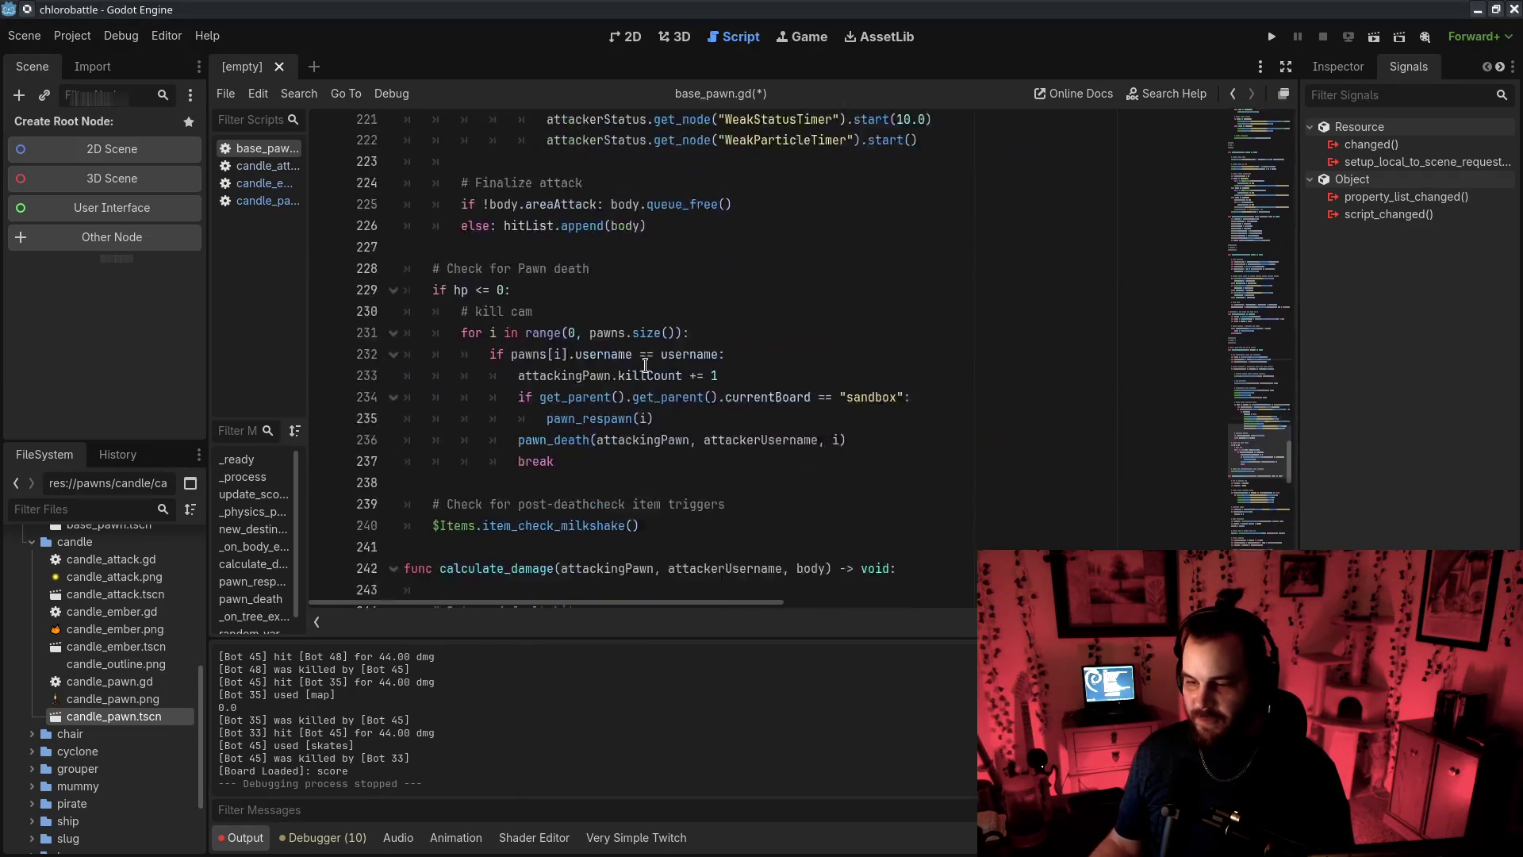
pyautogui.scroll(9, 681, 461)
pyautogui.scroll(9, 681, 461)
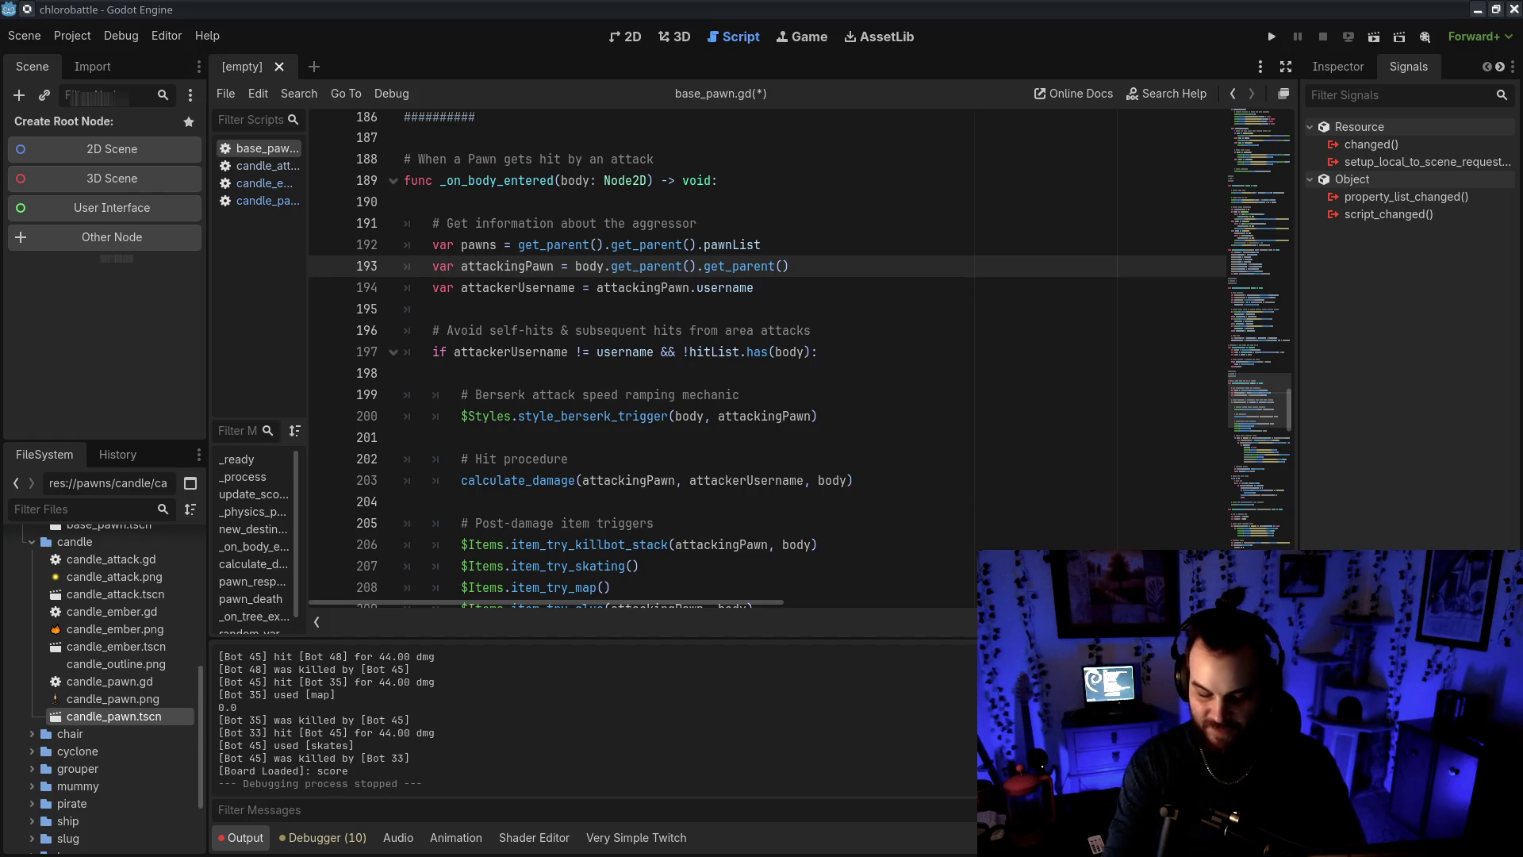
# Highlight the hit handler's opening lines 188–199, then bring up the whiteboard
pyautogui.moveTo(657, 159)
pyautogui.mouseDown()
pyautogui.moveTo(717, 191)
pyautogui.moveTo(912, 391)
pyautogui.mouseUp()
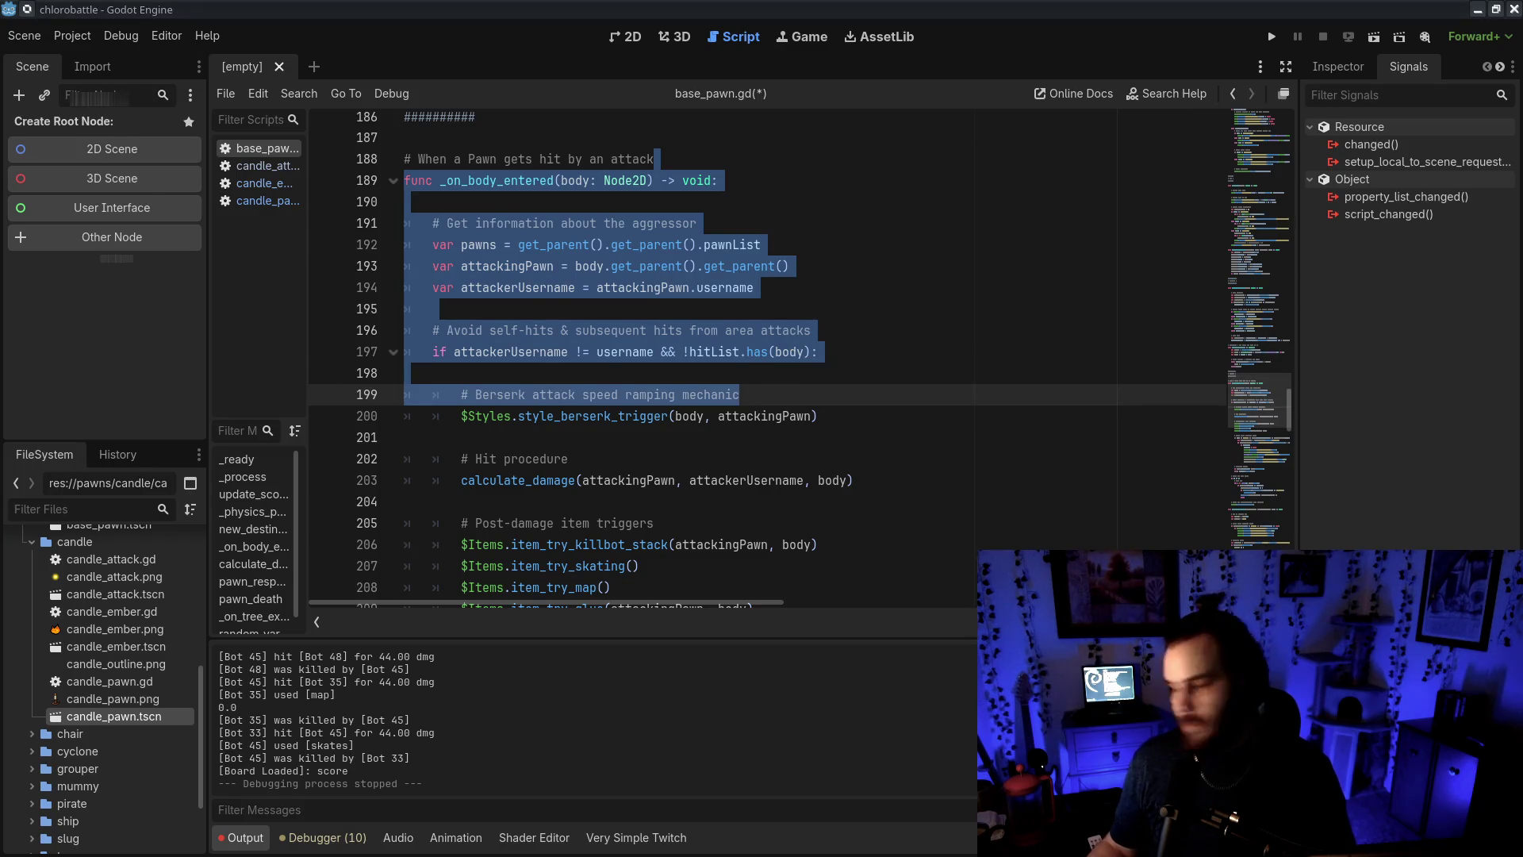
pyautogui.click(853, 438)
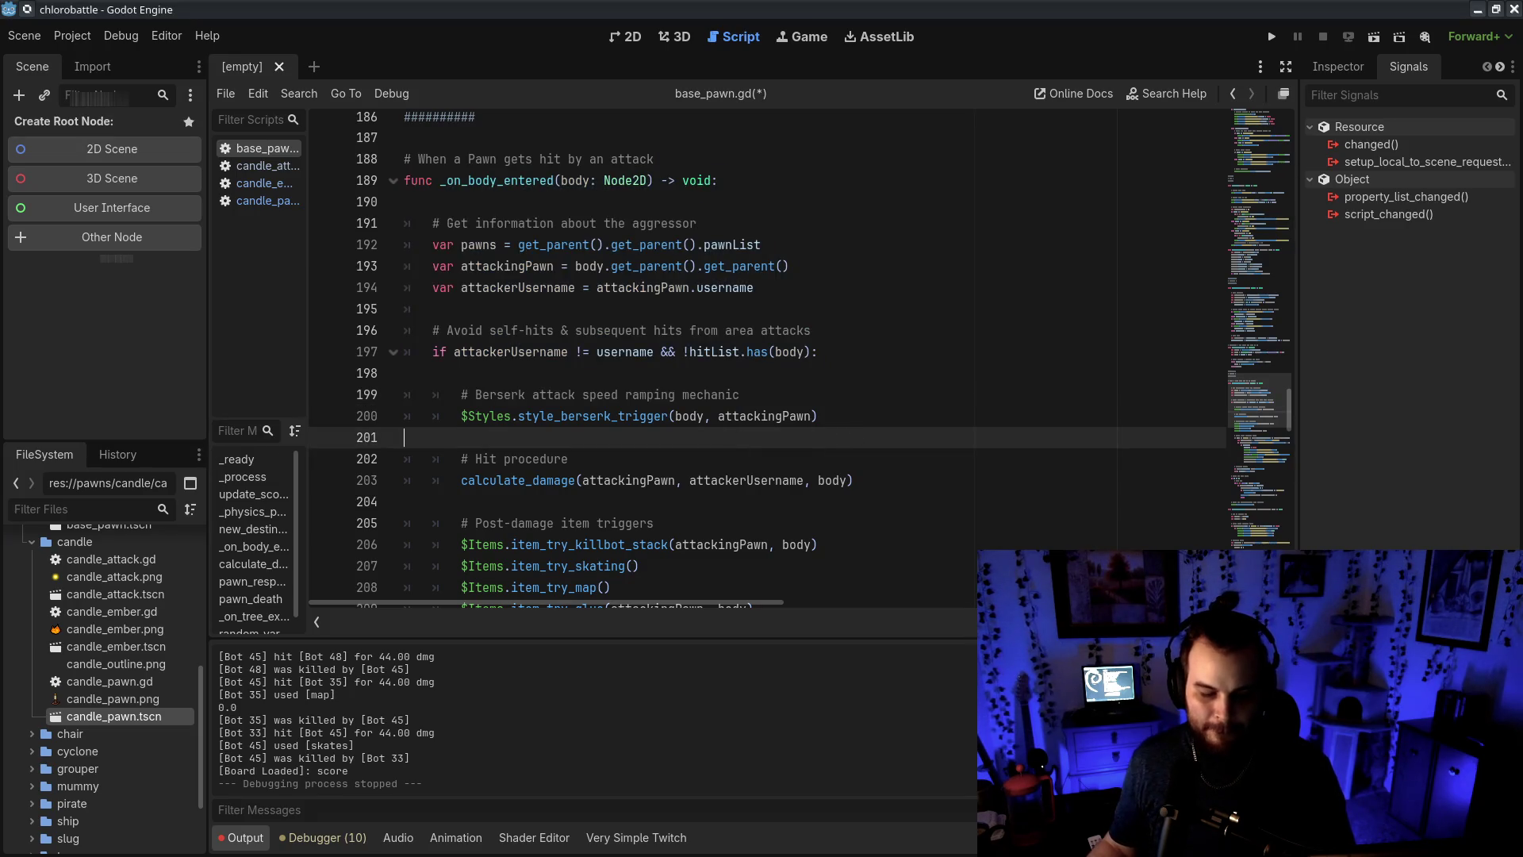
pyautogui.hotkey('alt', 'Tab')
# Circle the winner on the bracket drawing, then undo the circle
pyautogui.scroll(-5, 867, 407)
pyautogui.scroll(5, 867, 408)
pyautogui.scroll(-3, 867, 408)
pyautogui.hscroll(-5, 867, 407)
pyautogui.moveTo(785, 317)
pyautogui.mouseDown()
pyautogui.moveTo(623, 349)
pyautogui.moveTo(878, 389)
pyautogui.mouseUp()
pyautogui.hotkey('ctrl', 'z')
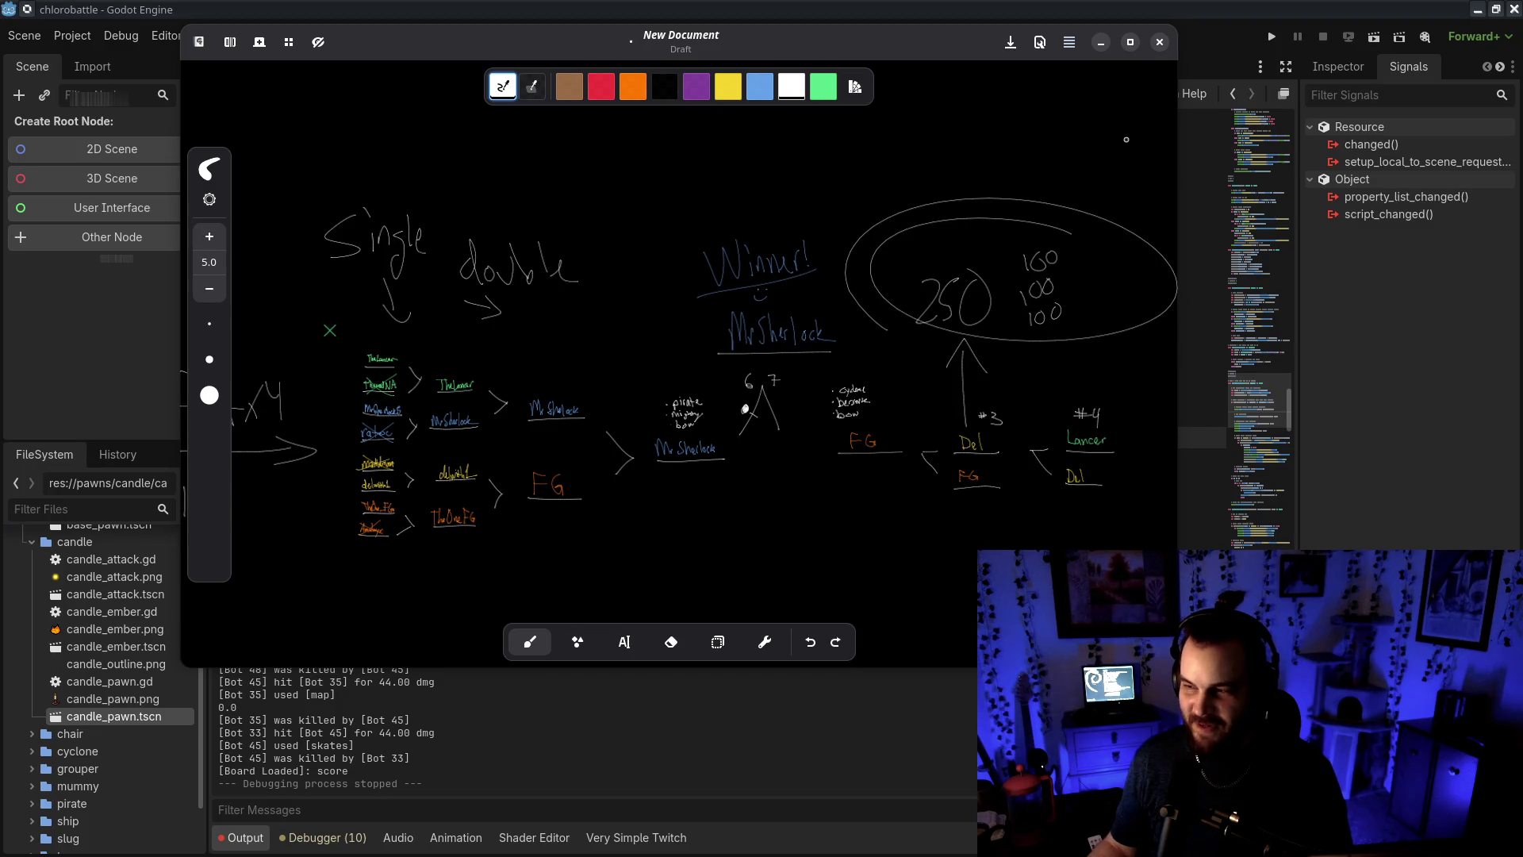
# Close the whiteboard window without saving its drawing
pyautogui.click(1160, 42)
pyautogui.click(689, 442)
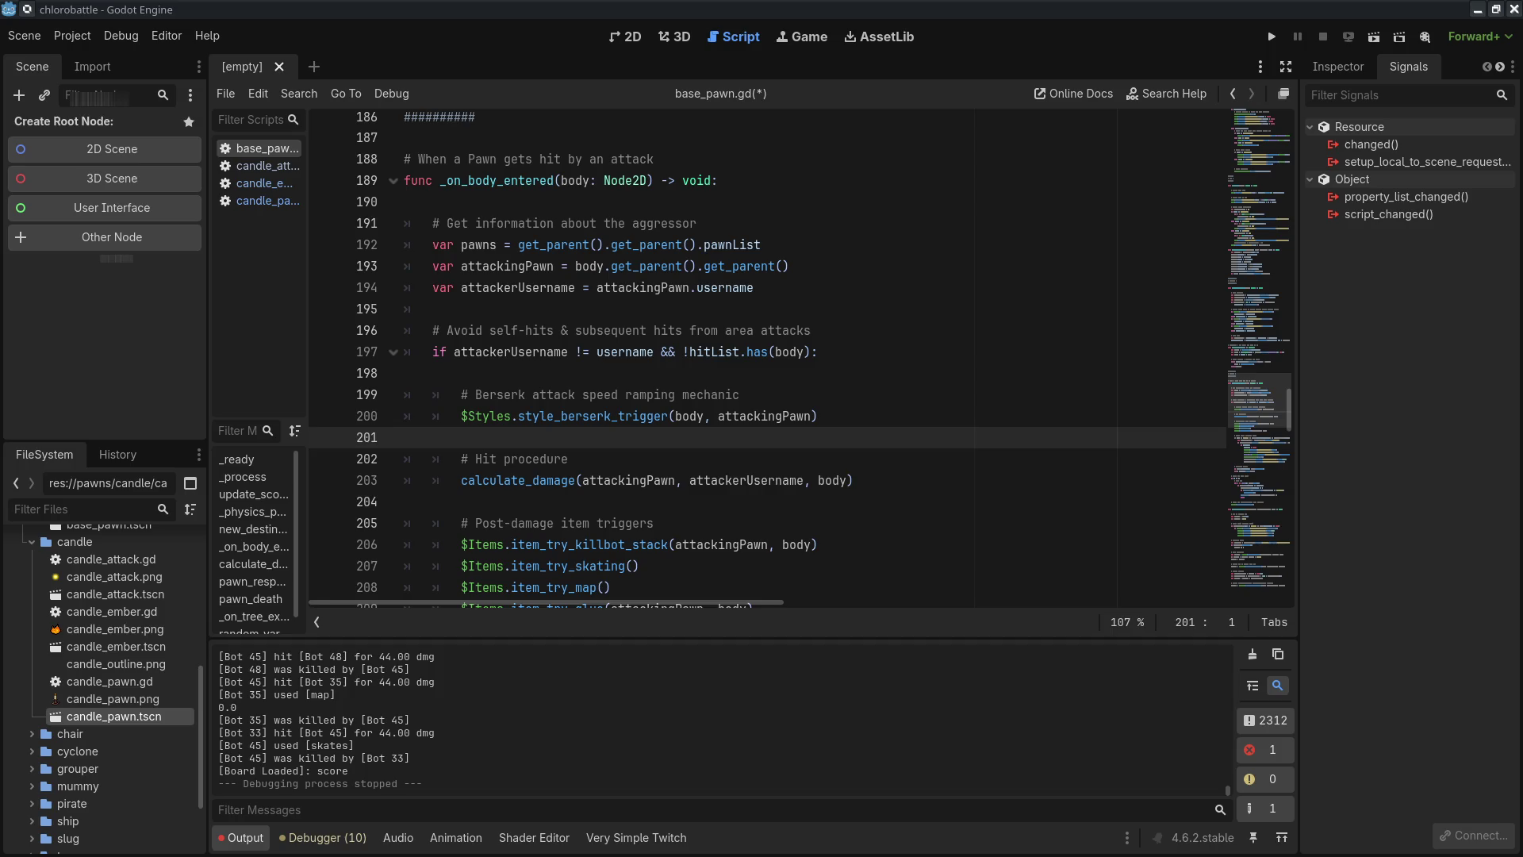
pyautogui.click(811, 377)
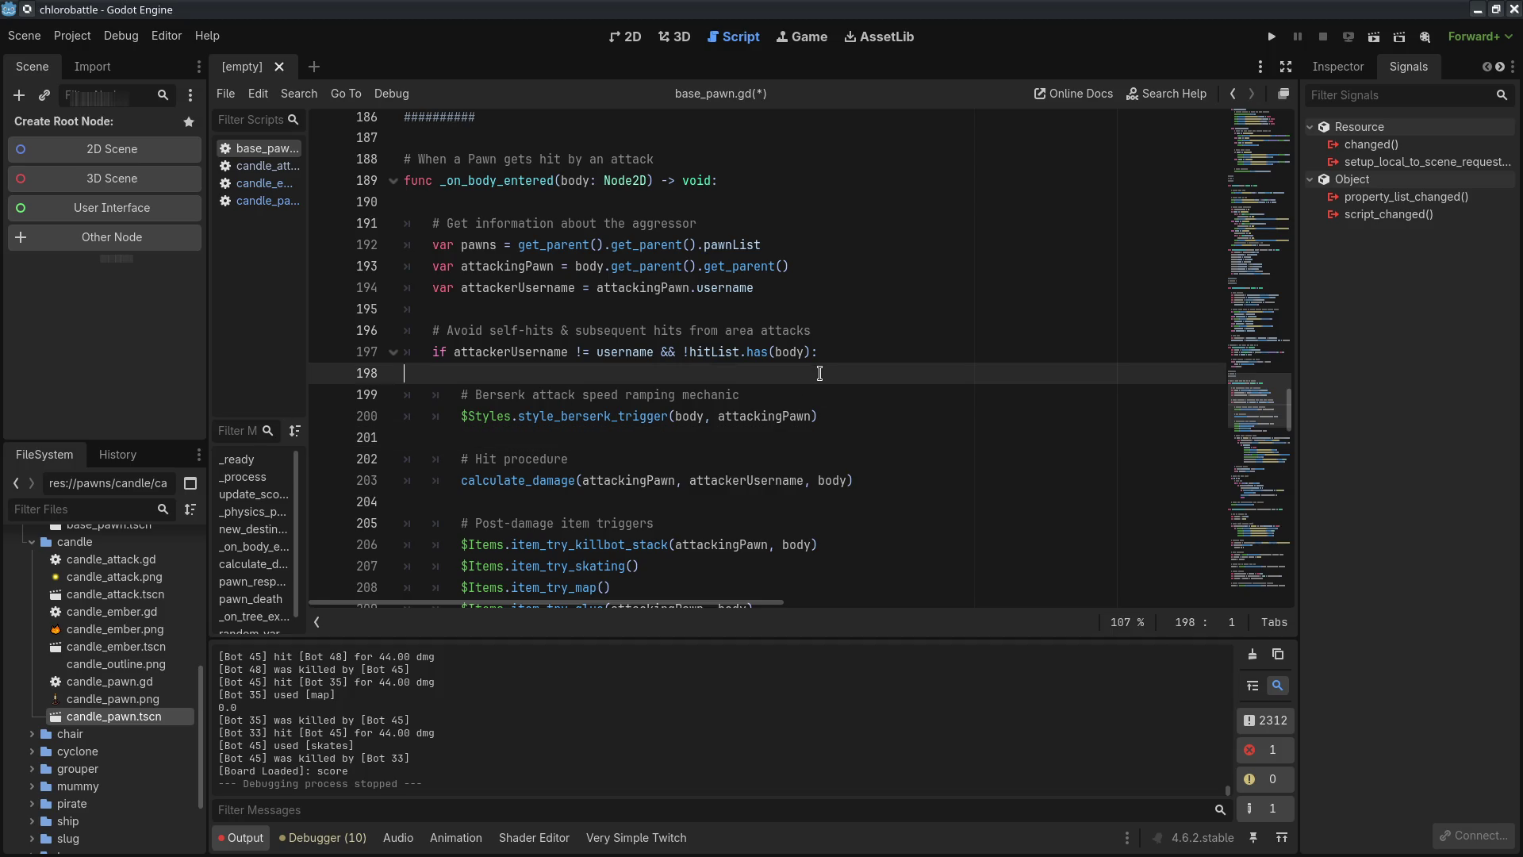
pyautogui.click(793, 444)
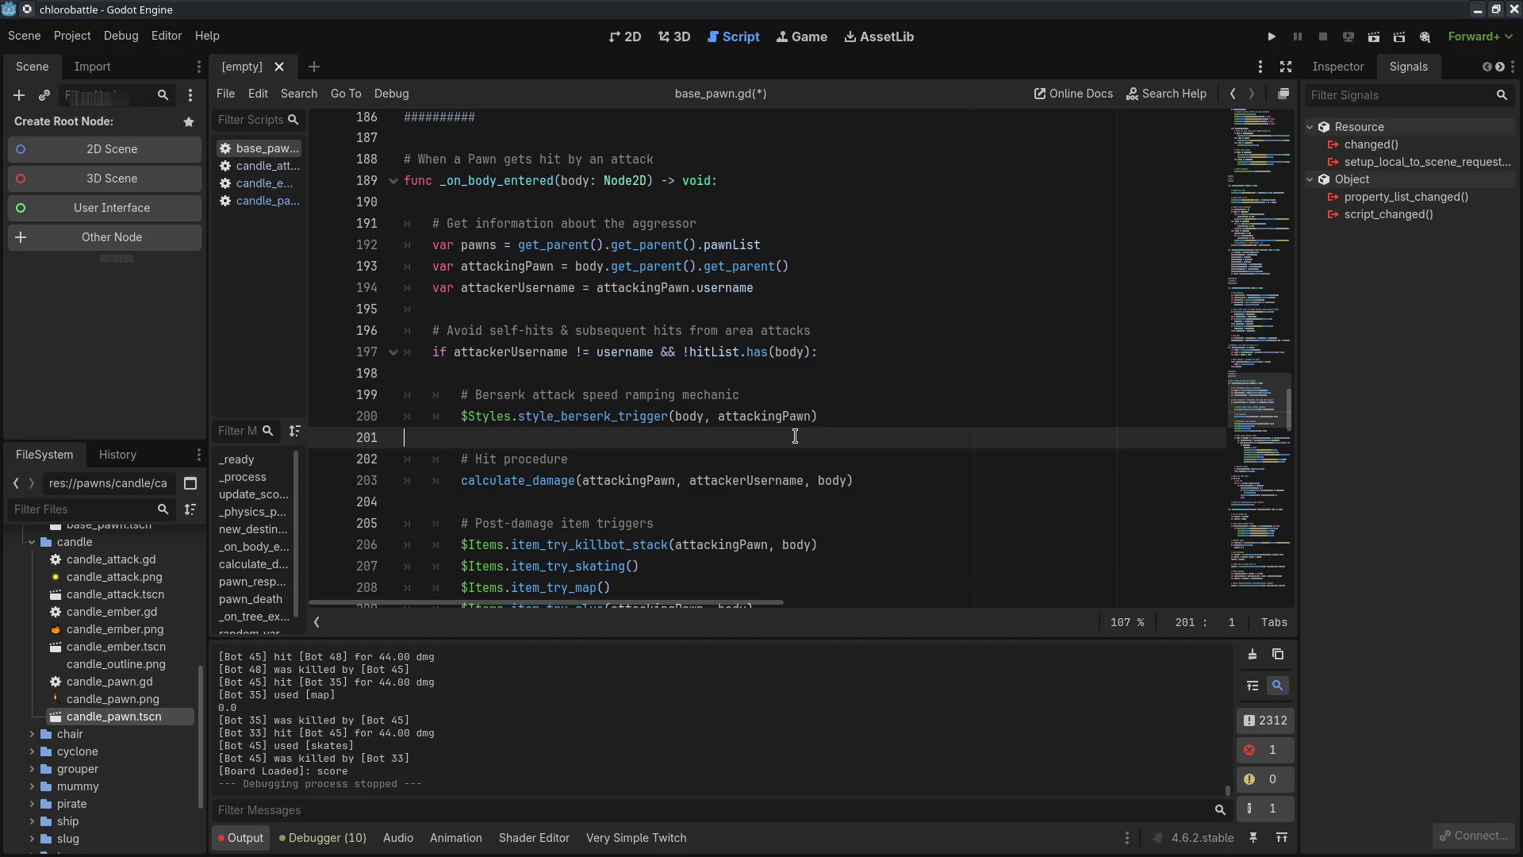
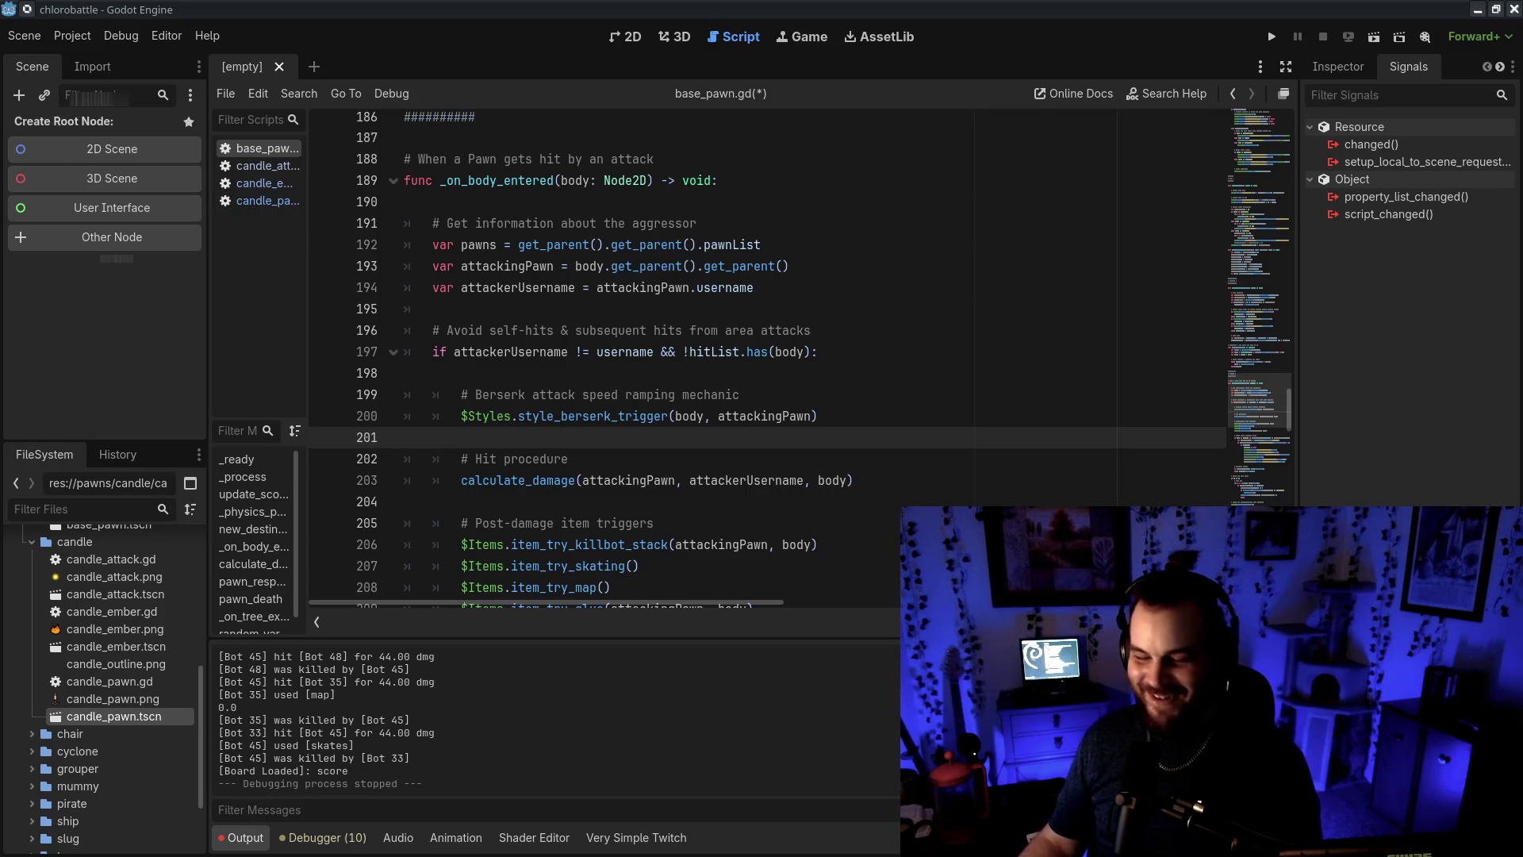
# Click through the Hit procedure code around blank line 204 of base_pawn.gd
pyautogui.click(526, 462)
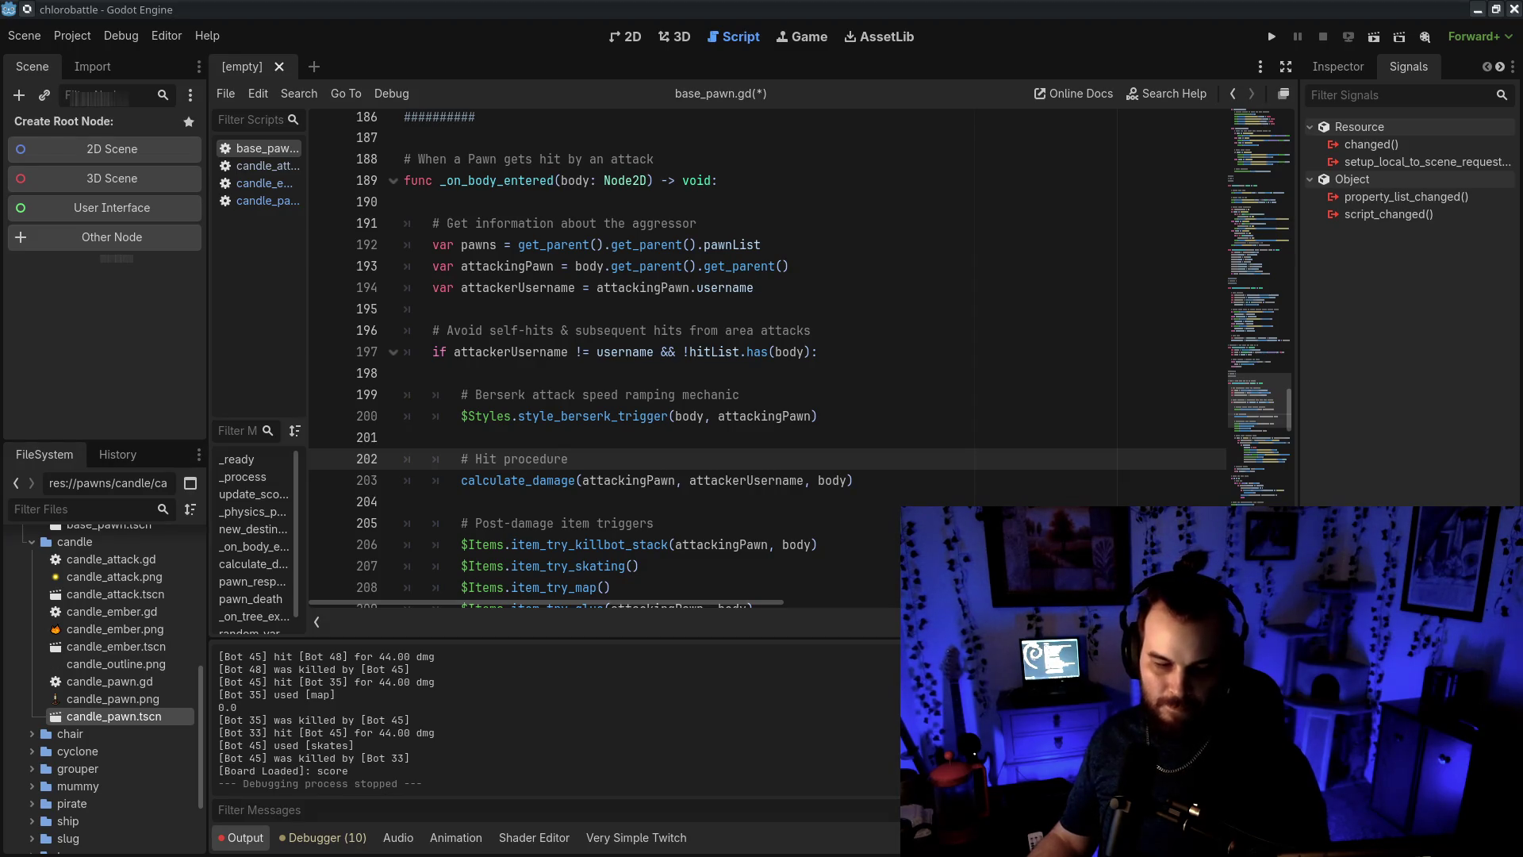
pyautogui.click(323, 287)
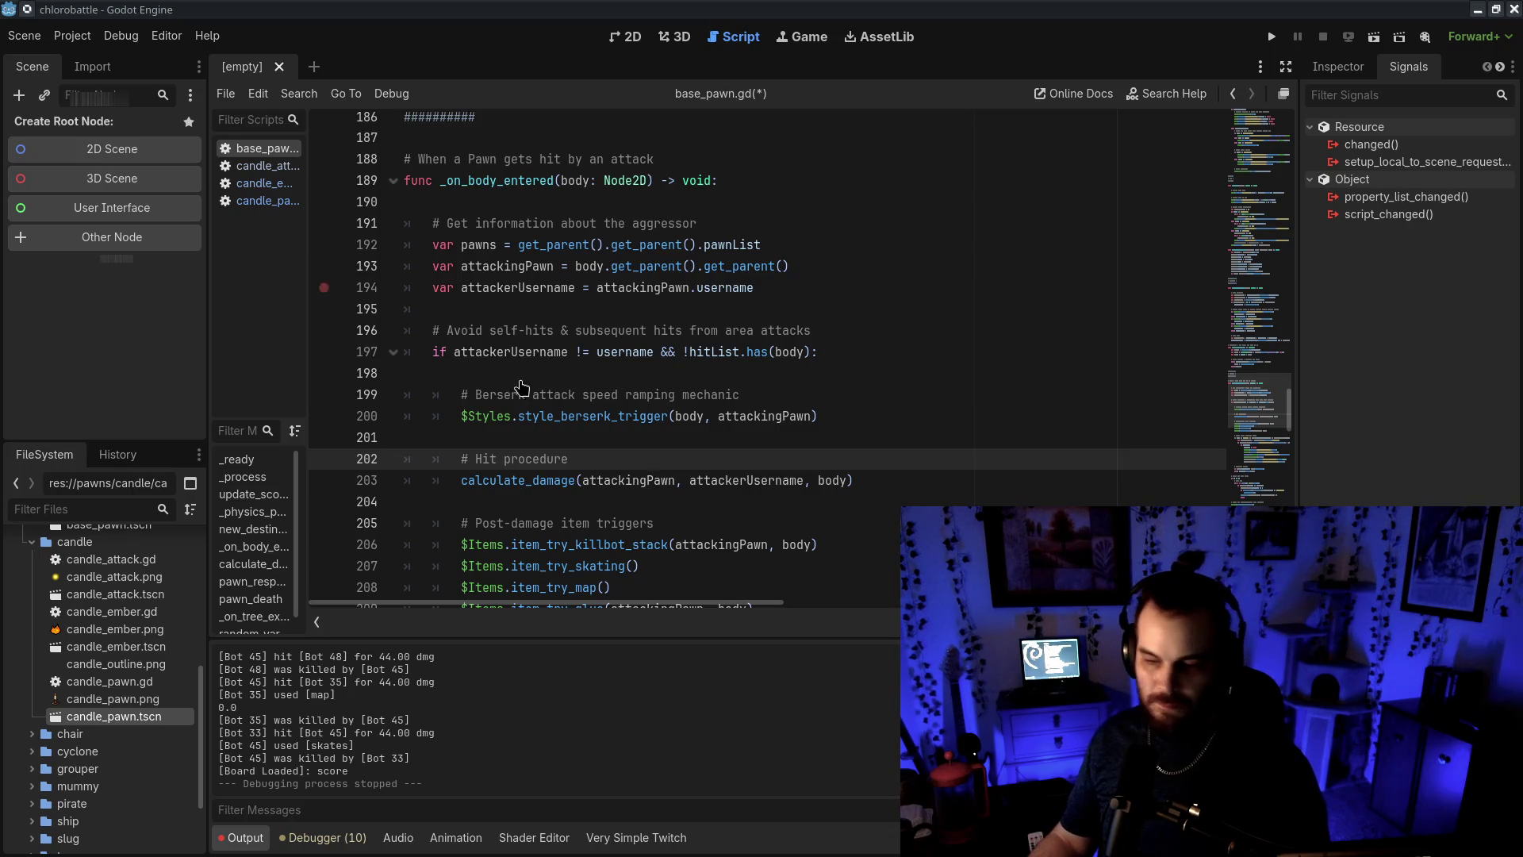
pyautogui.click(813, 504)
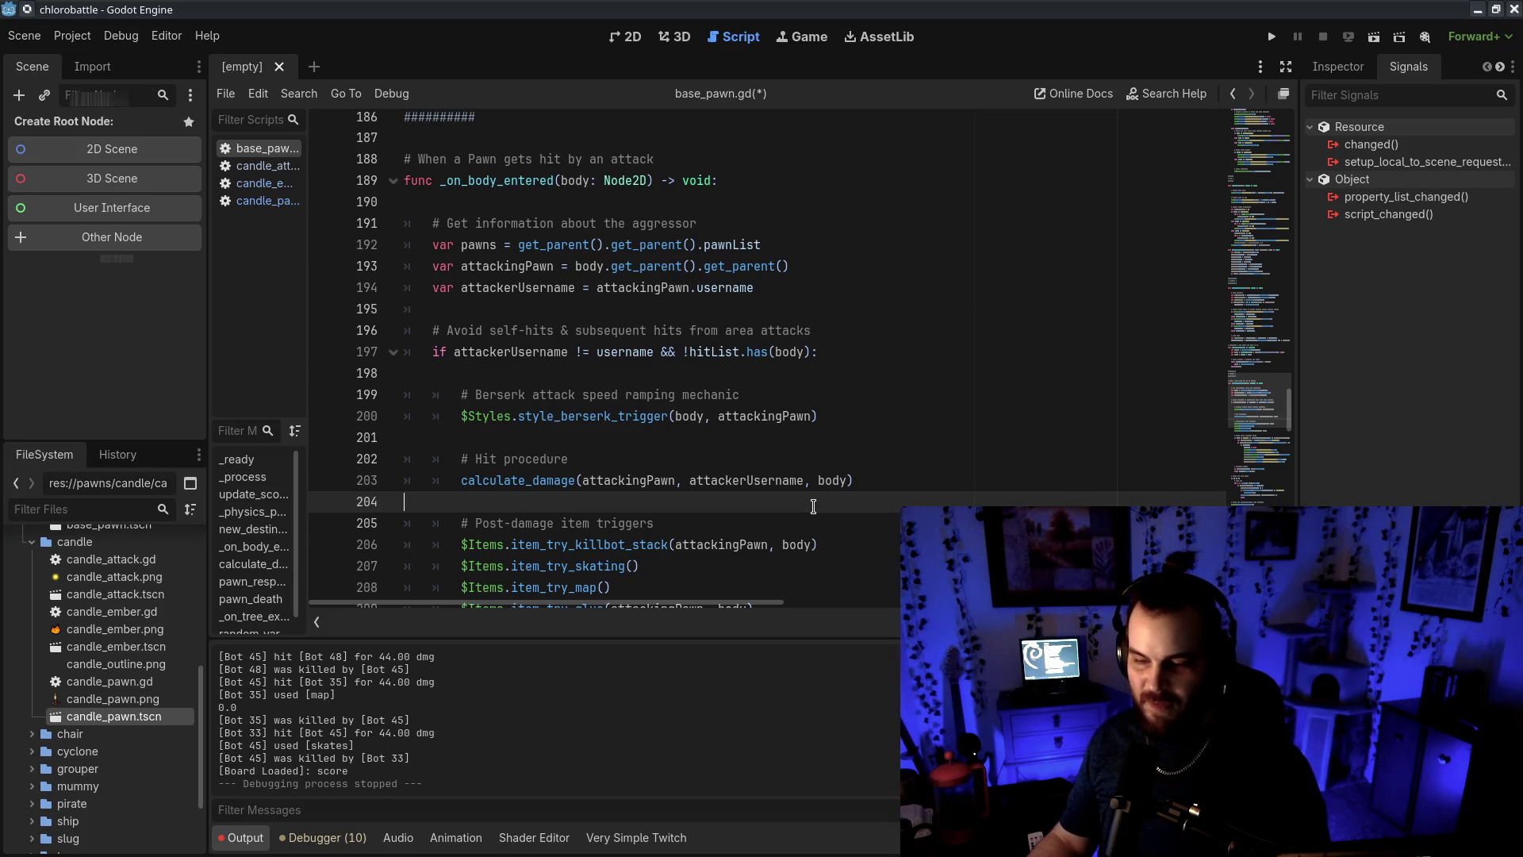
pyautogui.click(924, 435)
pyautogui.click(919, 498)
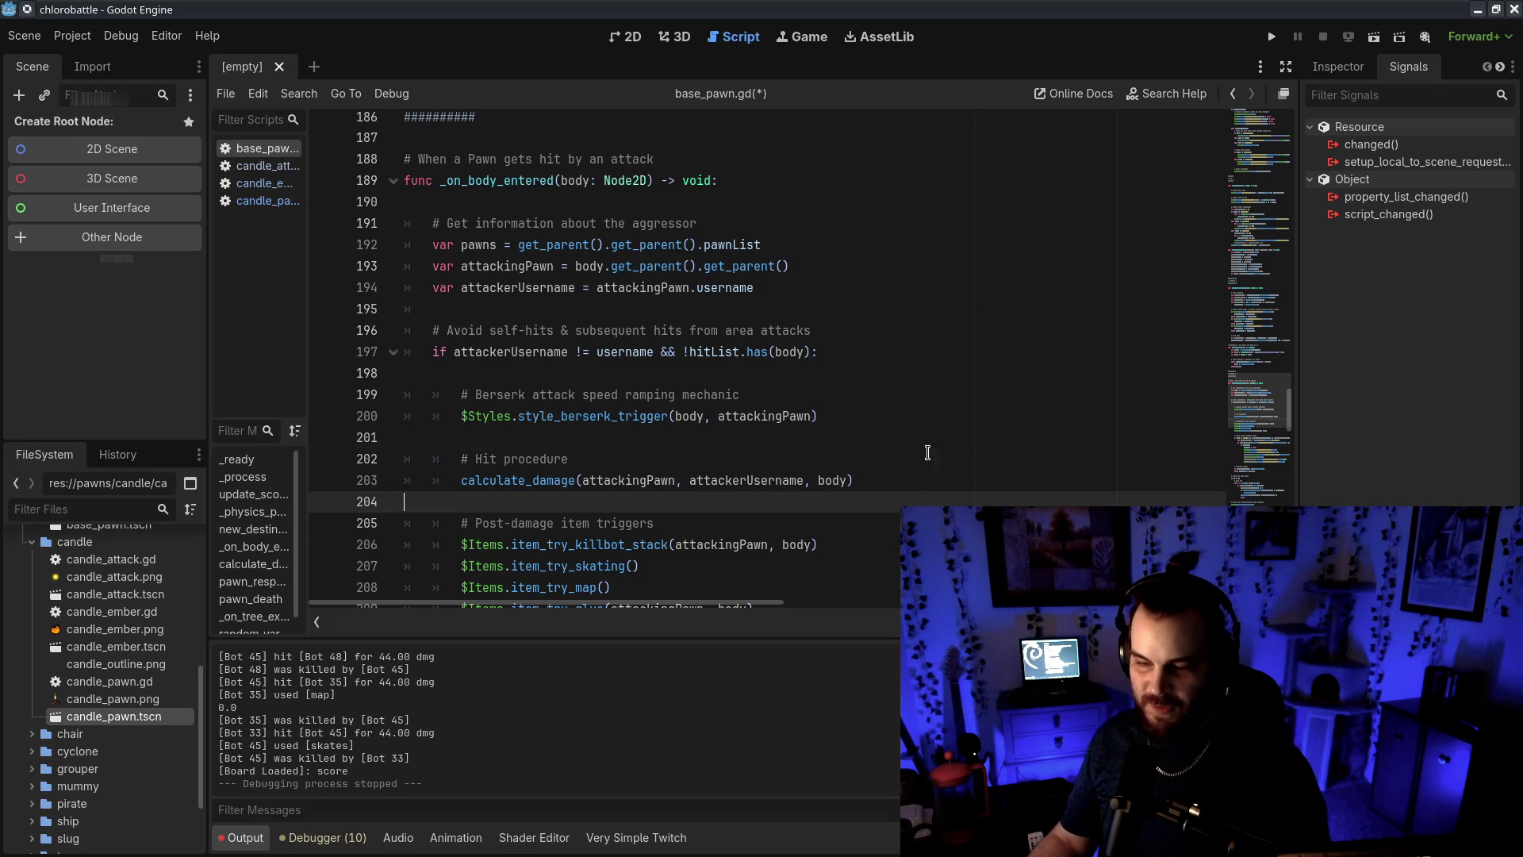
pyautogui.click(944, 418)
pyautogui.click(945, 499)
pyautogui.click(963, 420)
pyautogui.click(956, 544)
pyautogui.click(993, 397)
pyautogui.click(983, 523)
pyautogui.click(1007, 437)
pyautogui.click(1009, 566)
pyautogui.click(1017, 458)
pyautogui.click(1029, 437)
pyautogui.click(1033, 544)
pyautogui.click(1055, 437)
pyautogui.click(1071, 502)
pyautogui.click(1077, 418)
pyautogui.click(1075, 501)
pyautogui.click(1067, 437)
pyautogui.click(1071, 544)
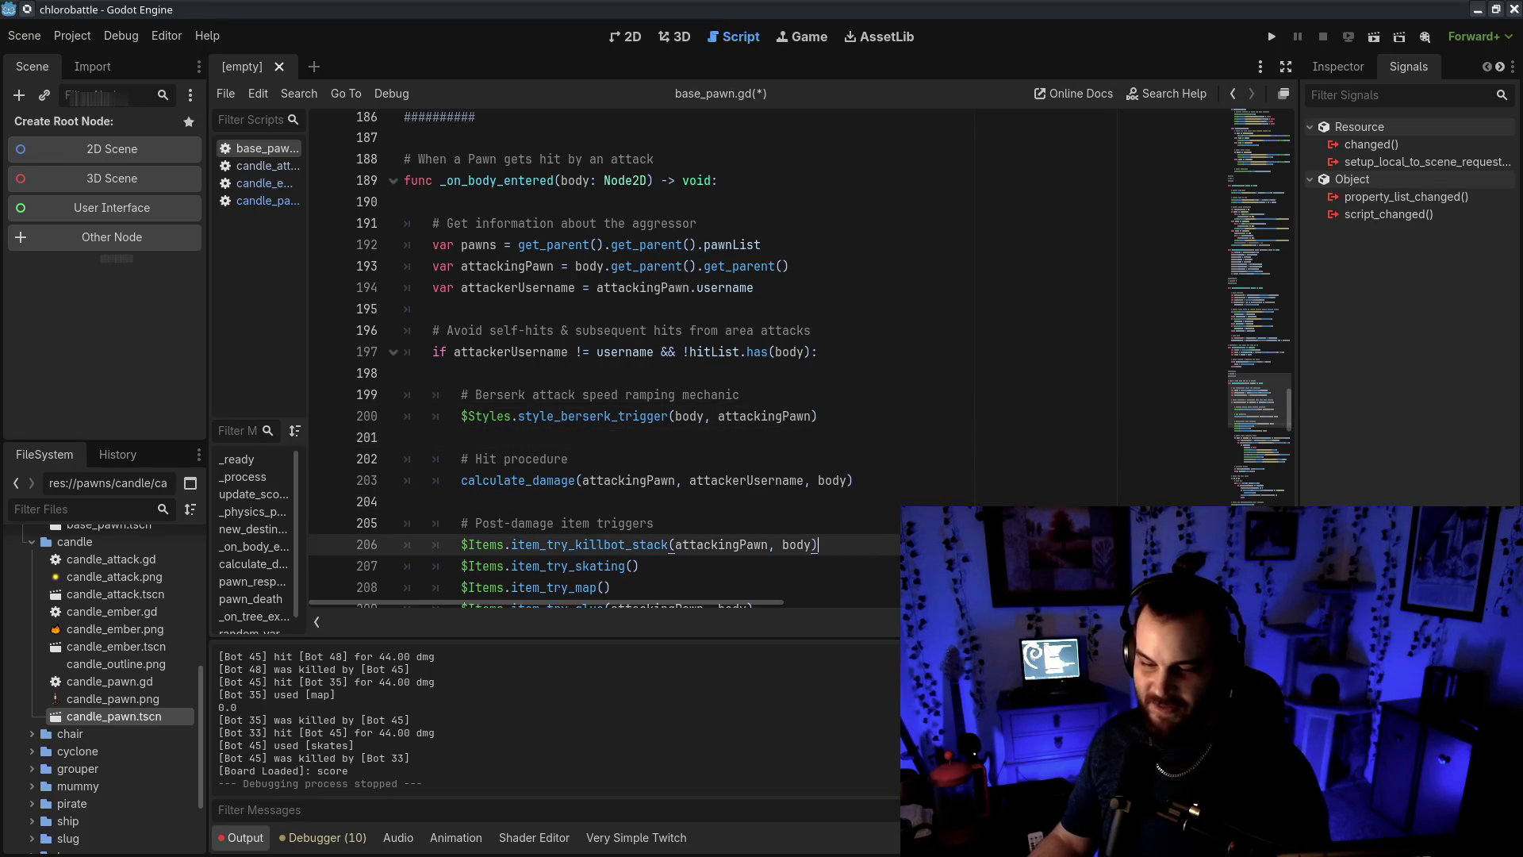
pyautogui.click(1072, 459)
pyautogui.click(1070, 437)
pyautogui.click(1085, 501)
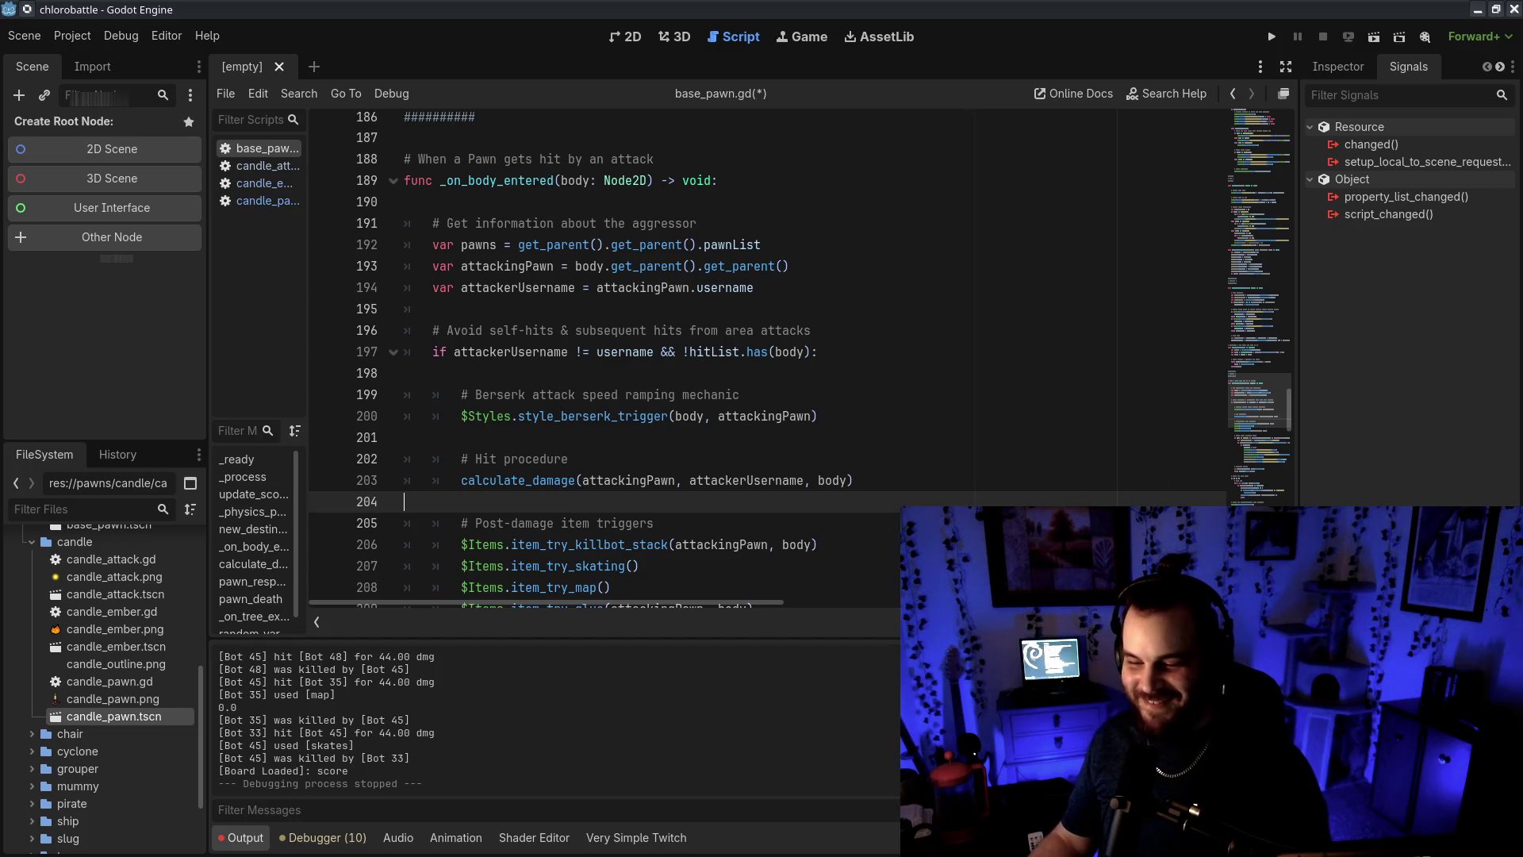
# At the mummy curse transfer check, clear blank line 210 and save base_pawn.gd
pyautogui.scroll(-3, 841, 506)
pyautogui.click(841, 502)
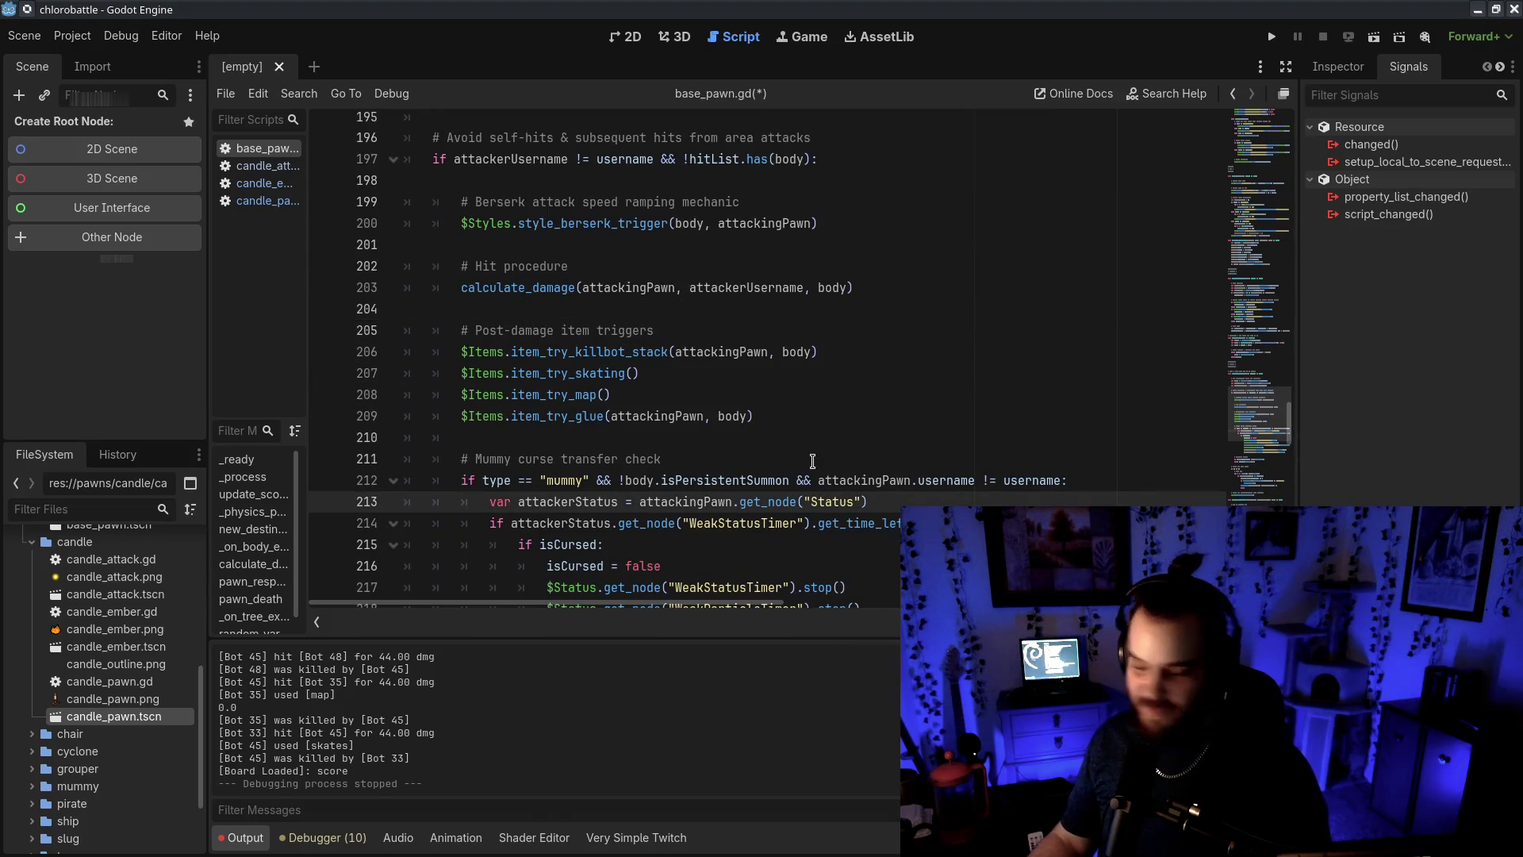
pyautogui.click(817, 352)
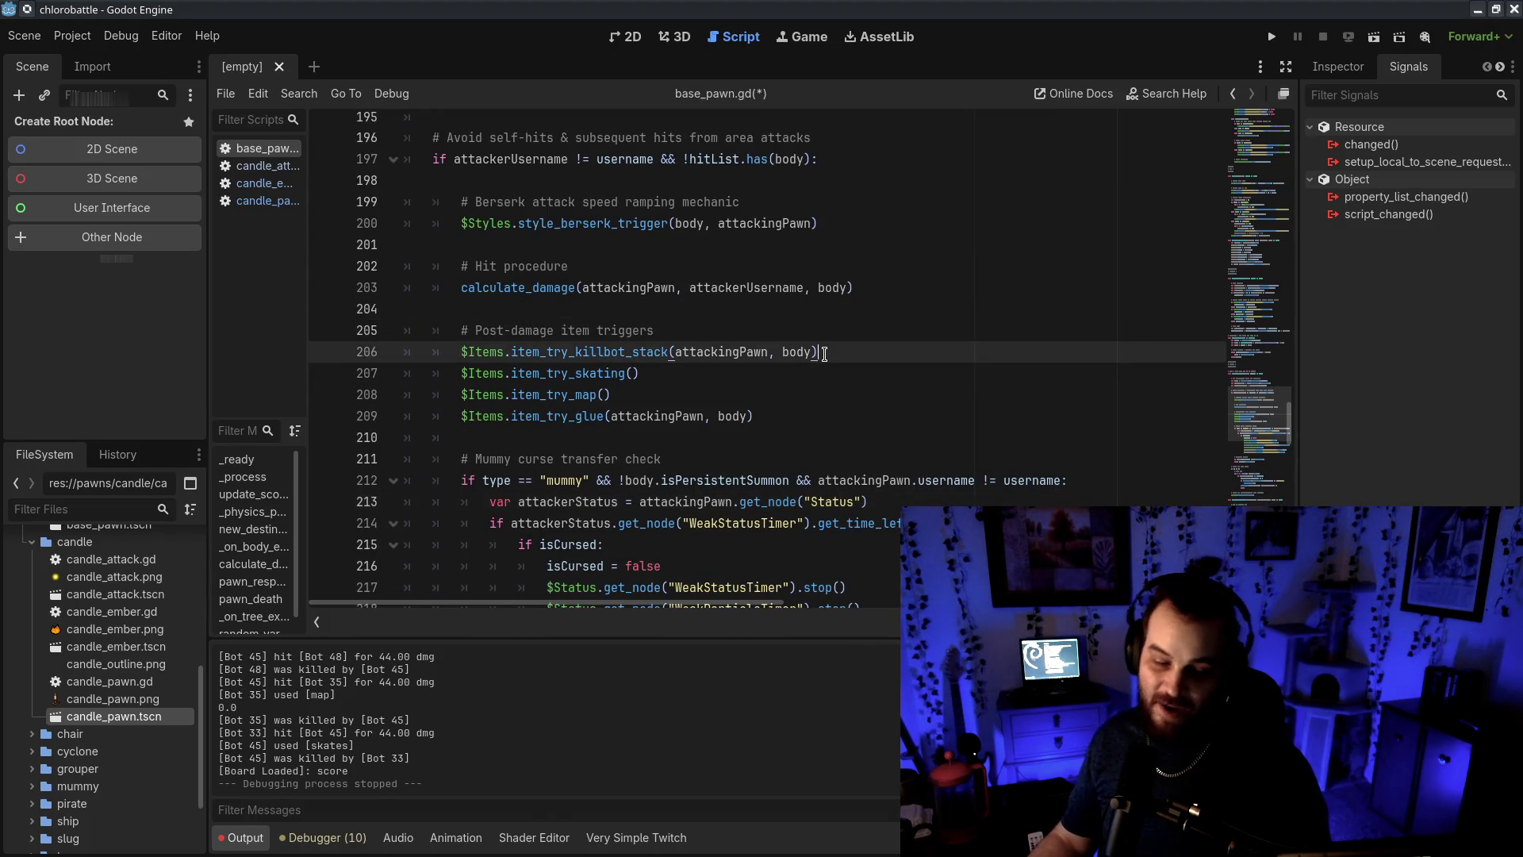
pyautogui.click(801, 438)
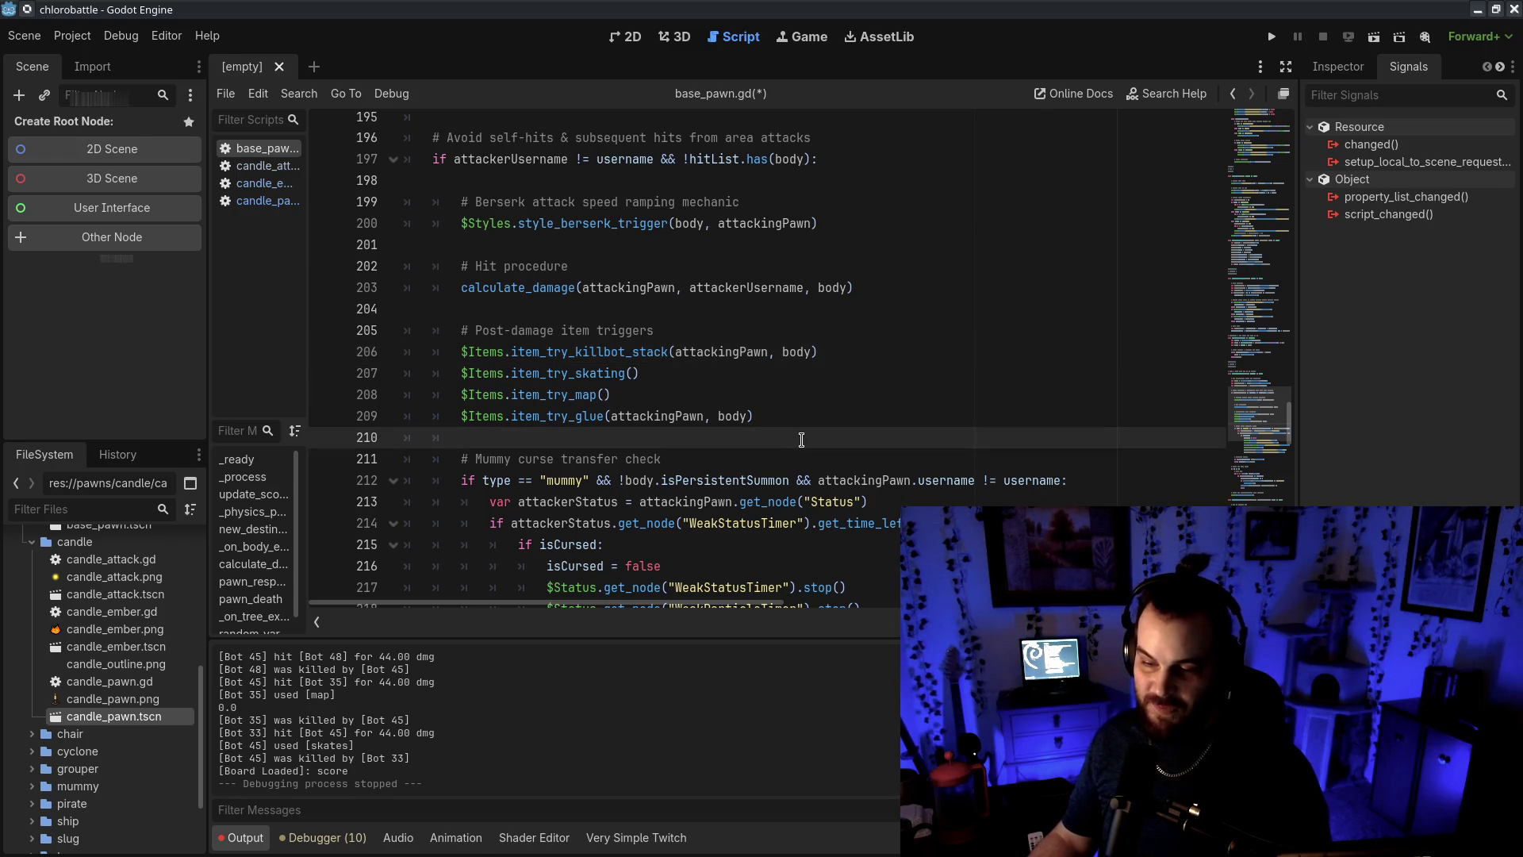
pyautogui.press('BackSpace')
pyautogui.hotkey('ctrl', 's')
pyautogui.click(821, 407)
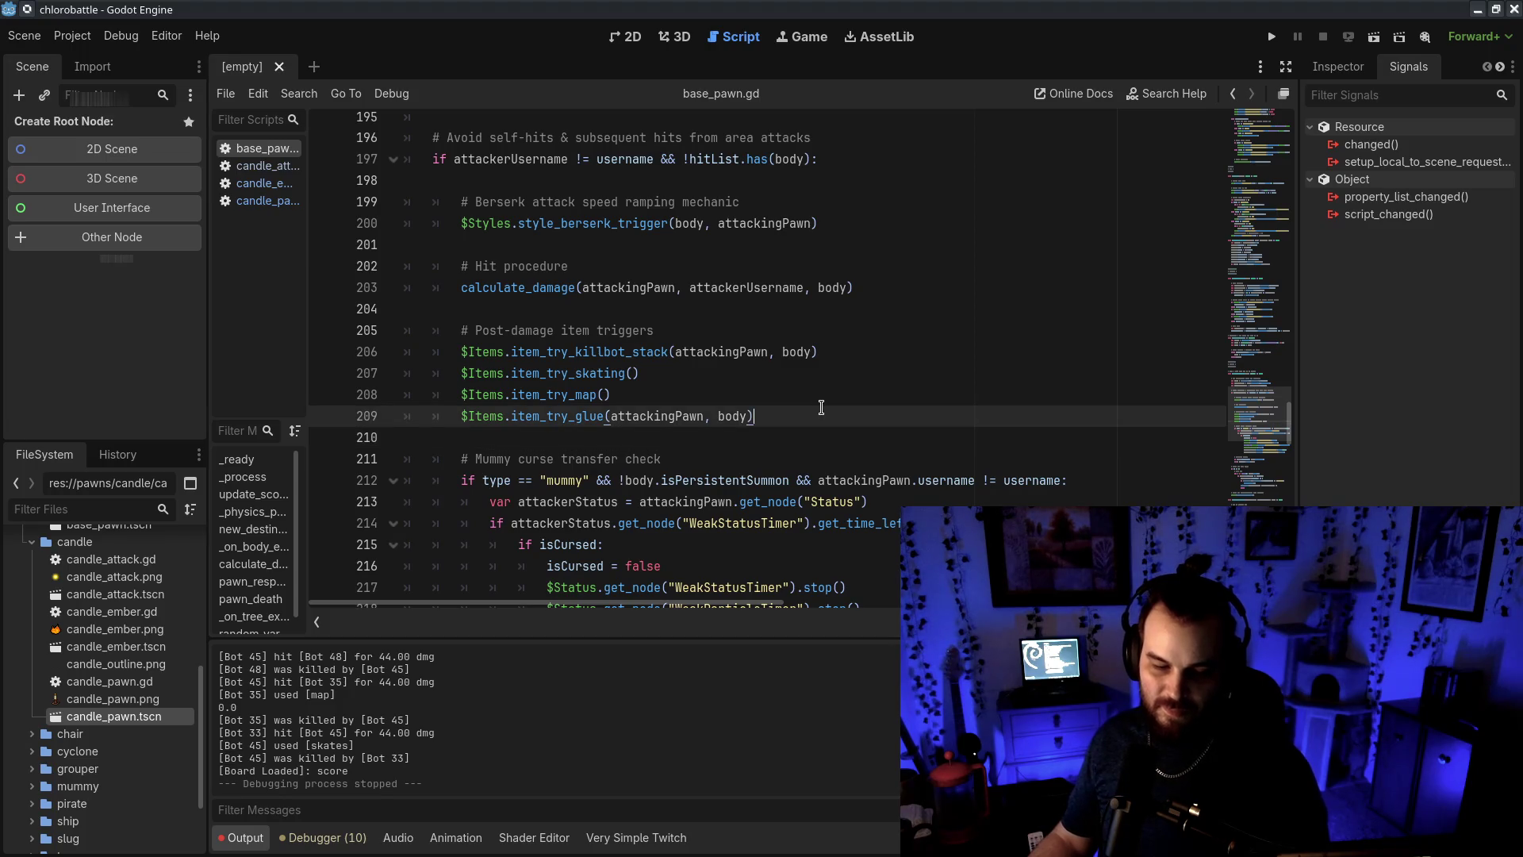
pyautogui.click(827, 441)
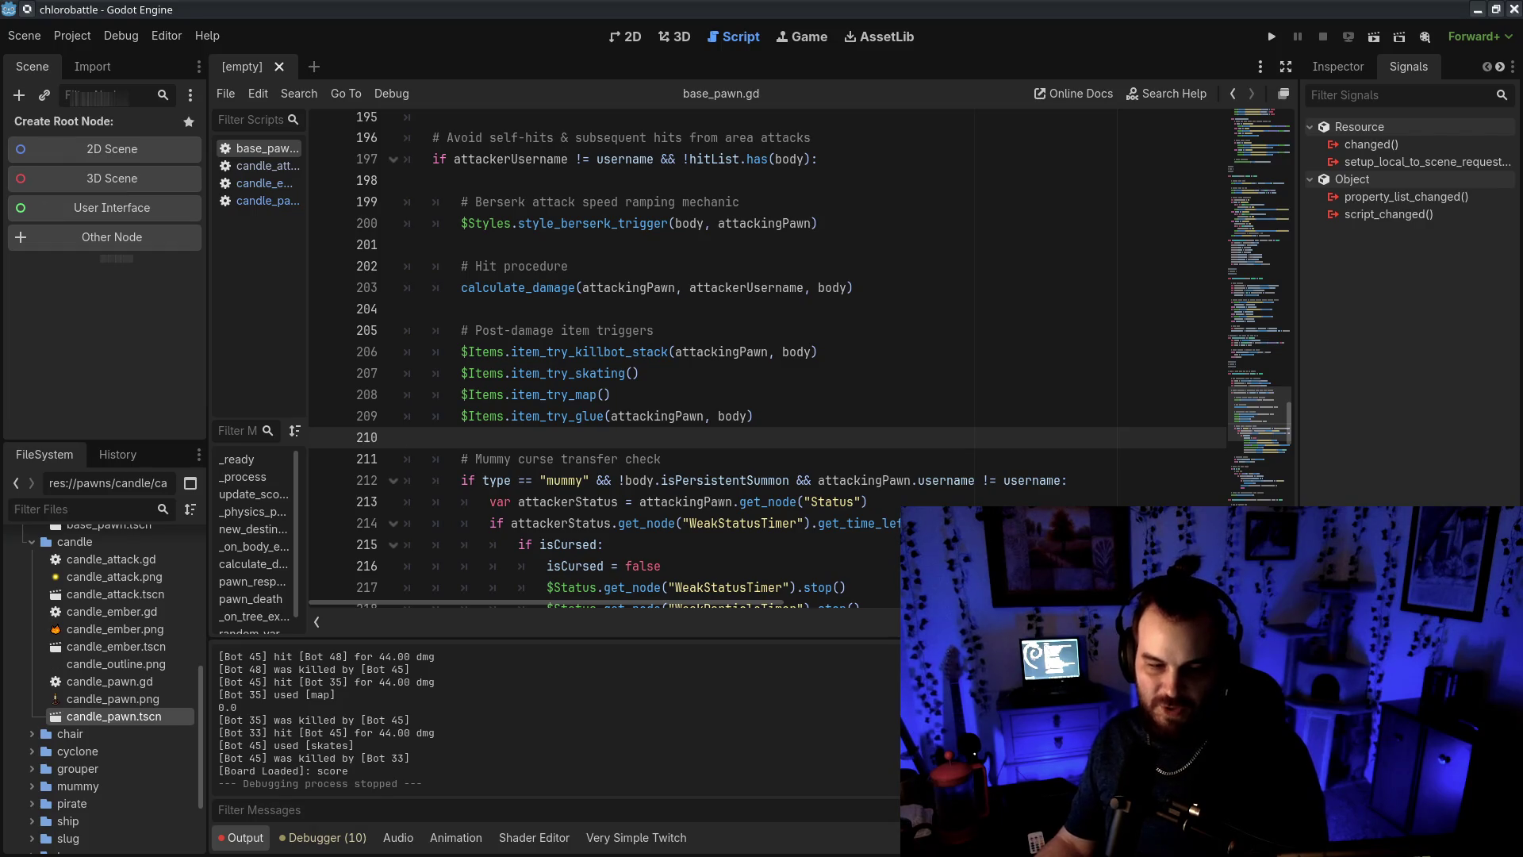
pyautogui.moveTo(397, 115); pyautogui.dragTo(487, 152)
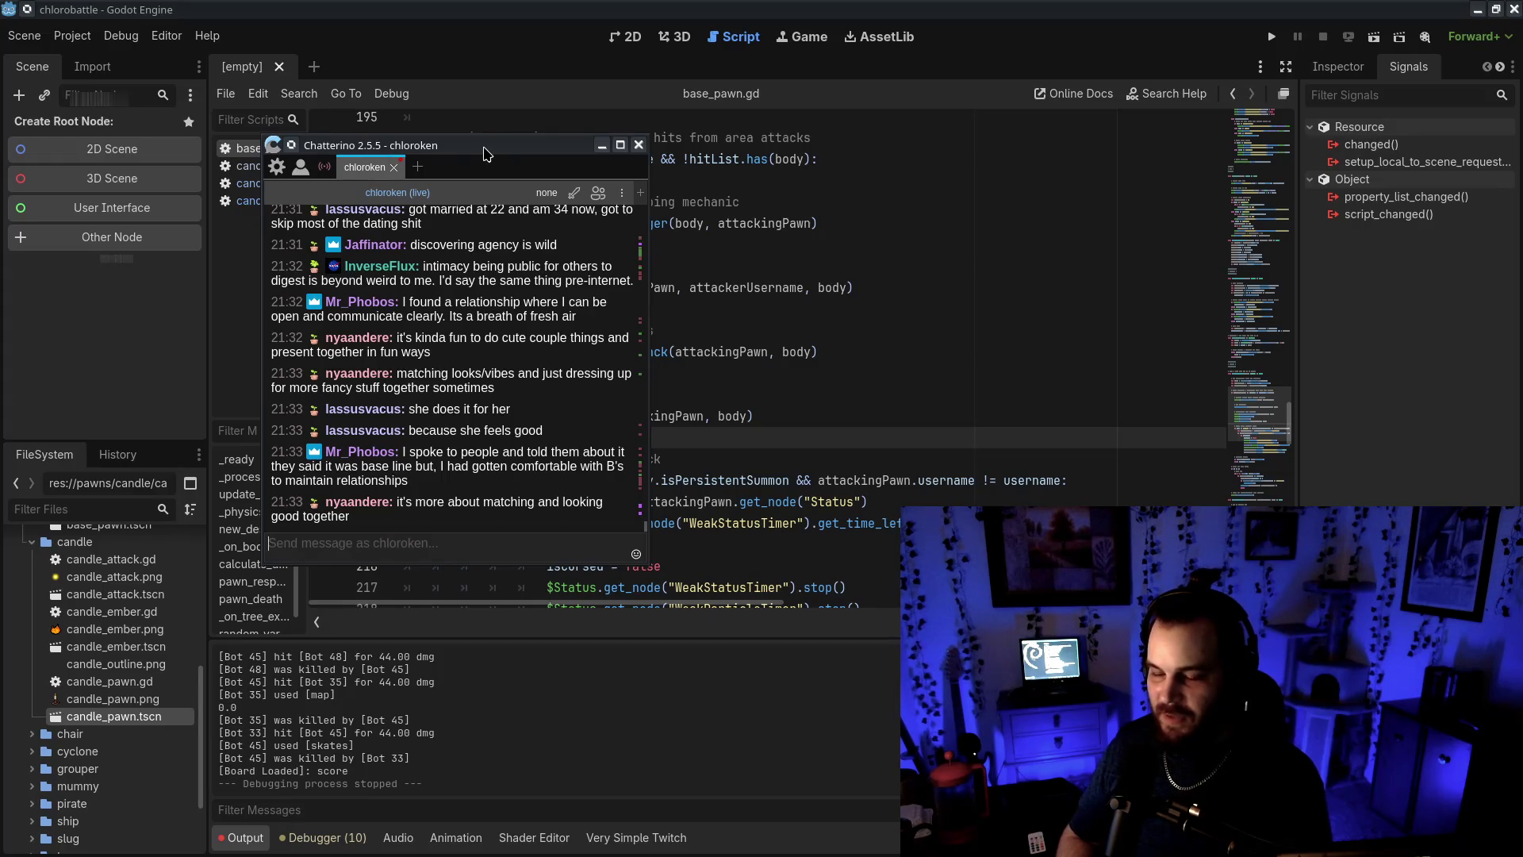
pyautogui.moveTo(491, 265); pyautogui.dragTo(566, 288)
pyautogui.click(566, 287)
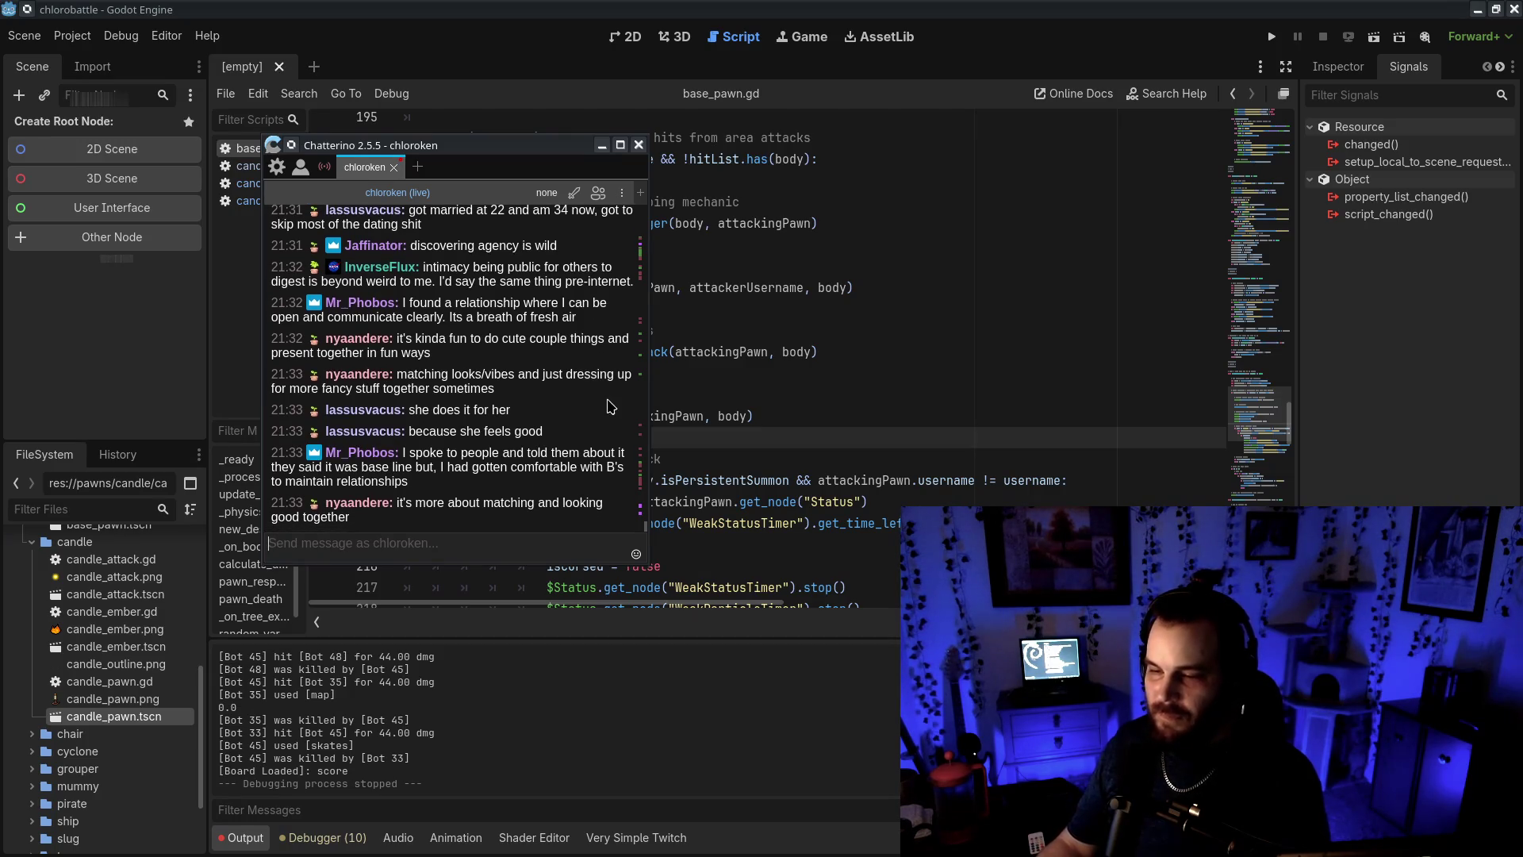
pyautogui.scroll(3, 616, 413)
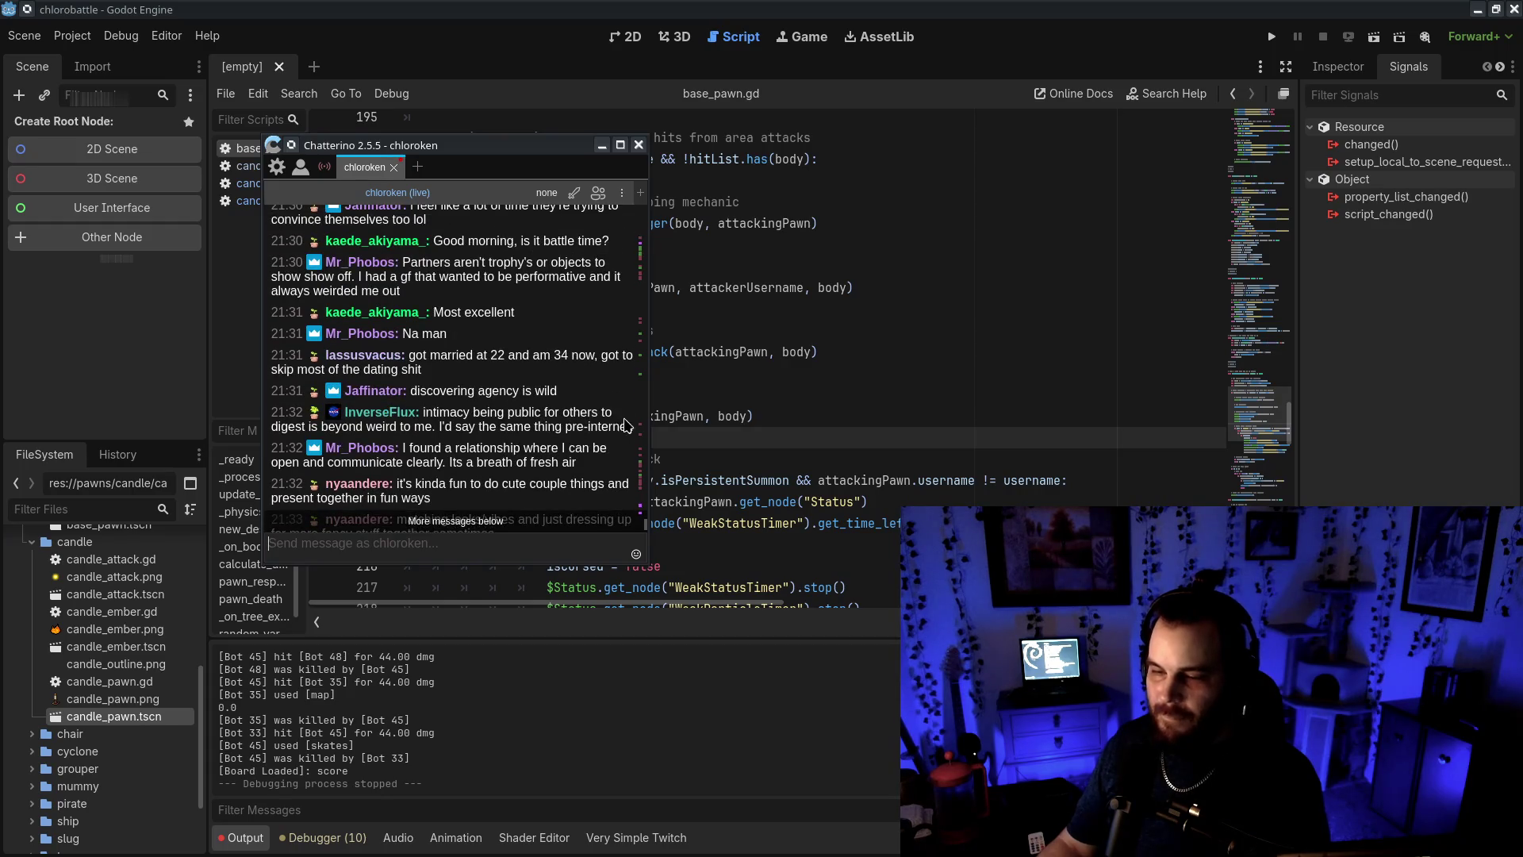
pyautogui.scroll(-3, 626, 418)
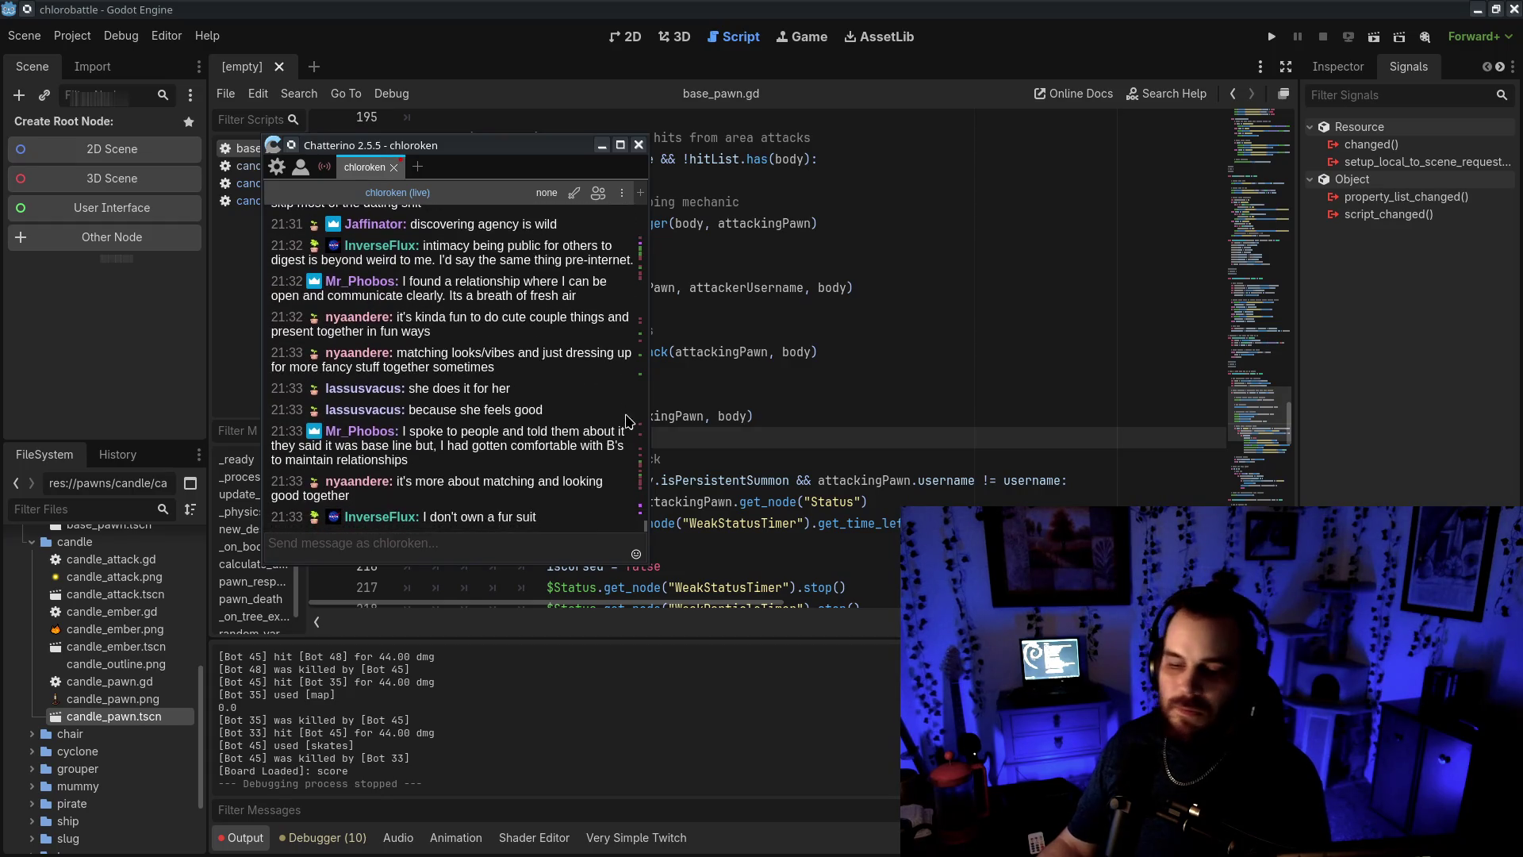
pyautogui.click(591, 542)
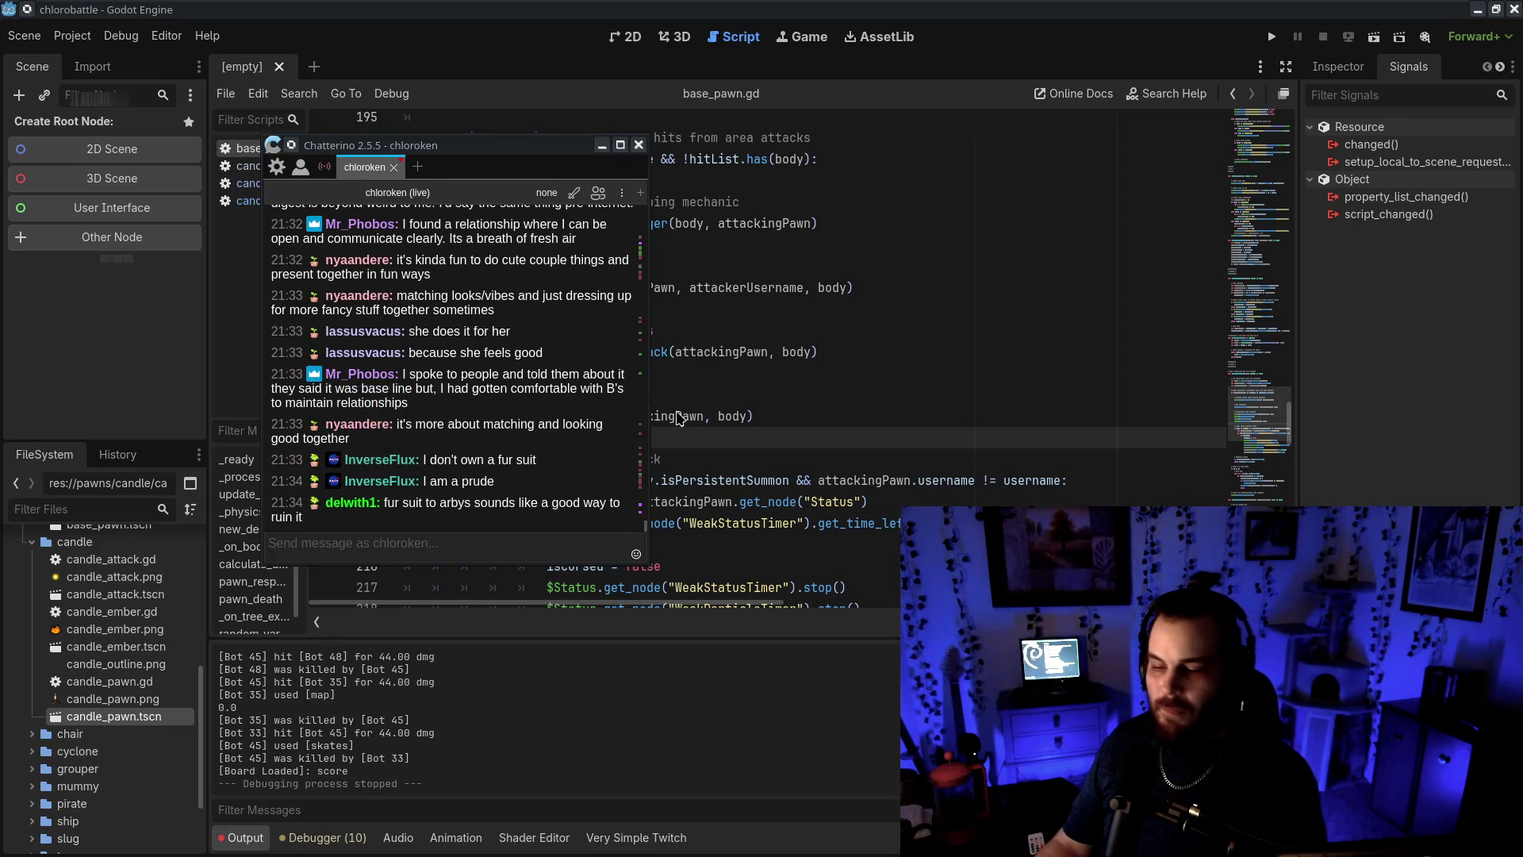
pyautogui.click(602, 144)
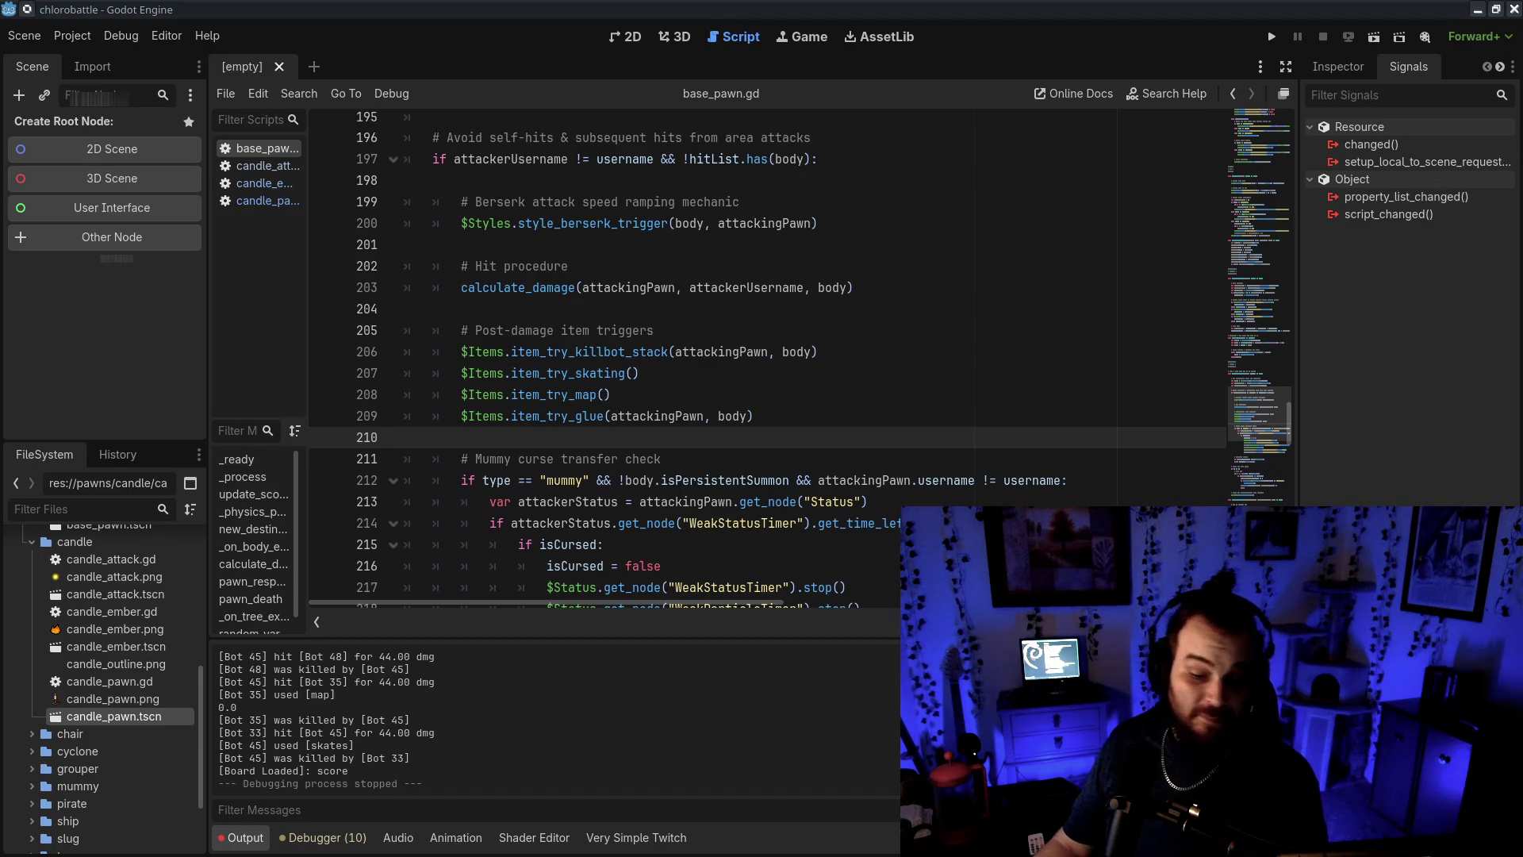
# Put the caret at the end of line 206 and try nearby lines in base_pawn.gd
pyautogui.scroll(4, 904, 456)
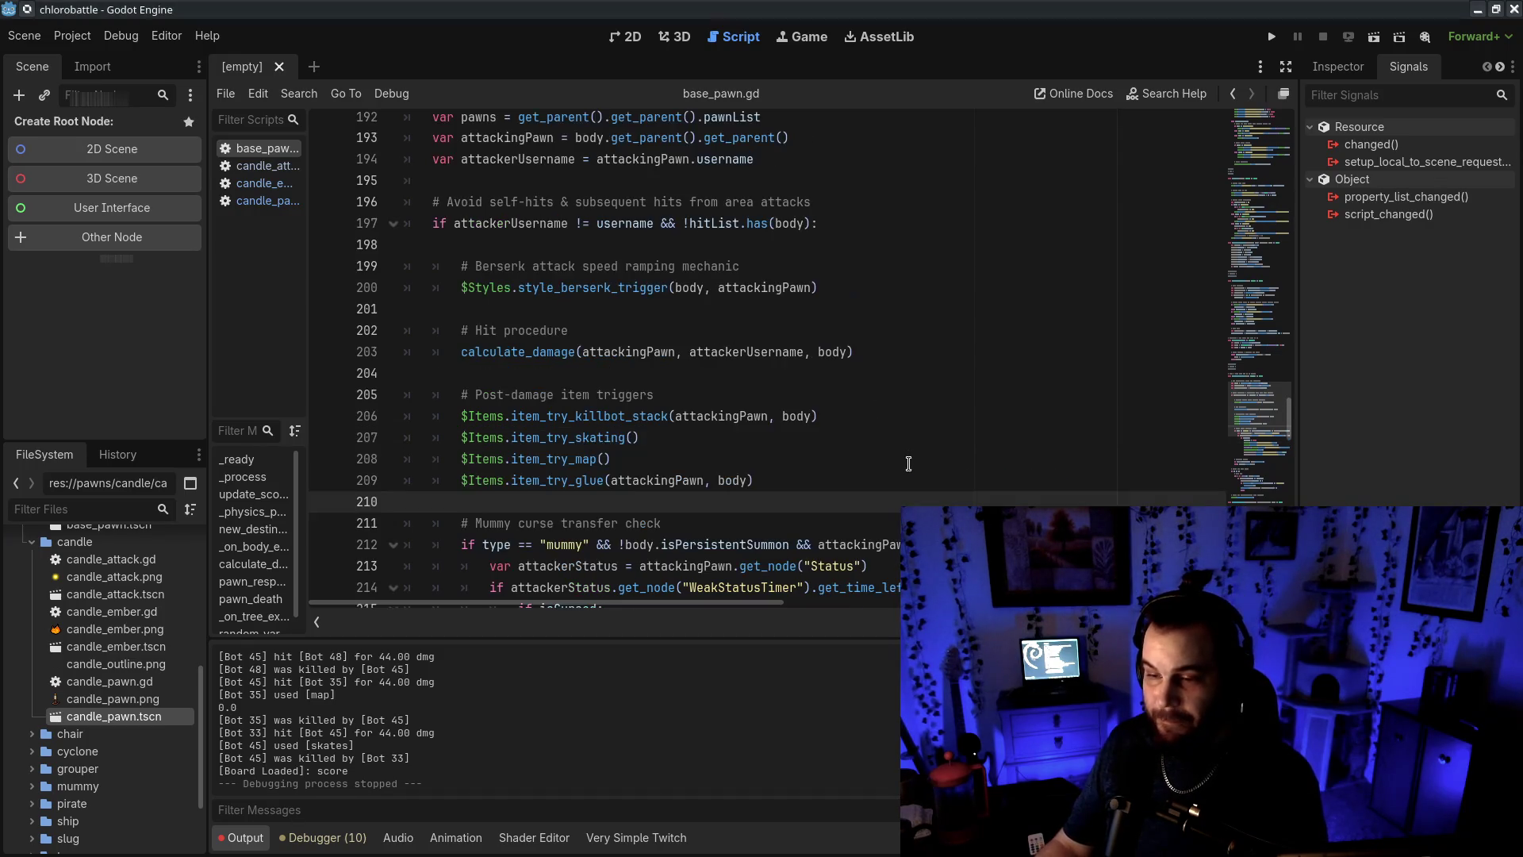
pyautogui.scroll(-2, 908, 460)
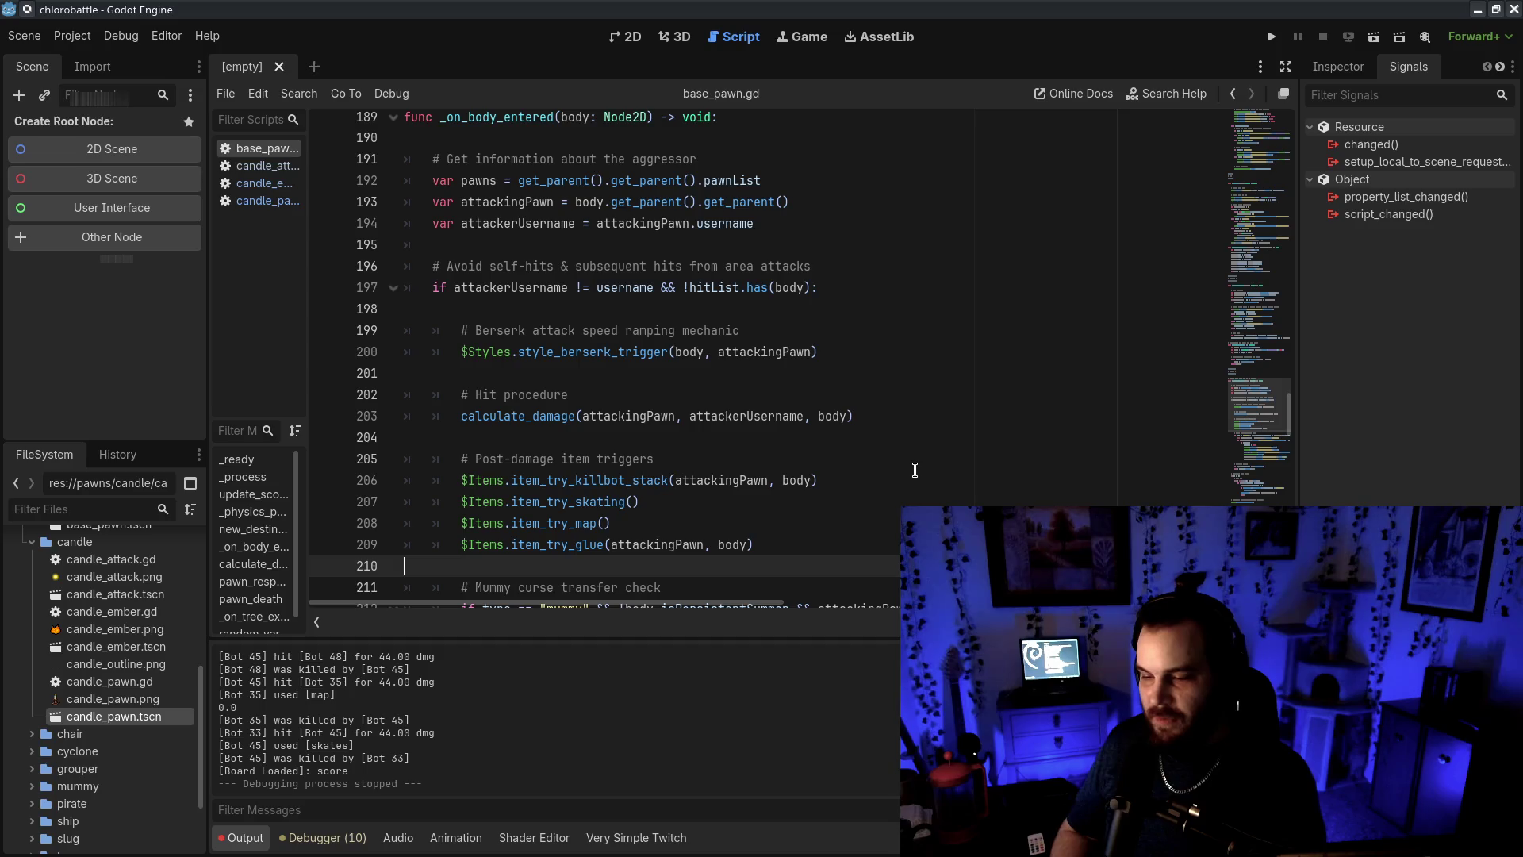
pyautogui.click(923, 477)
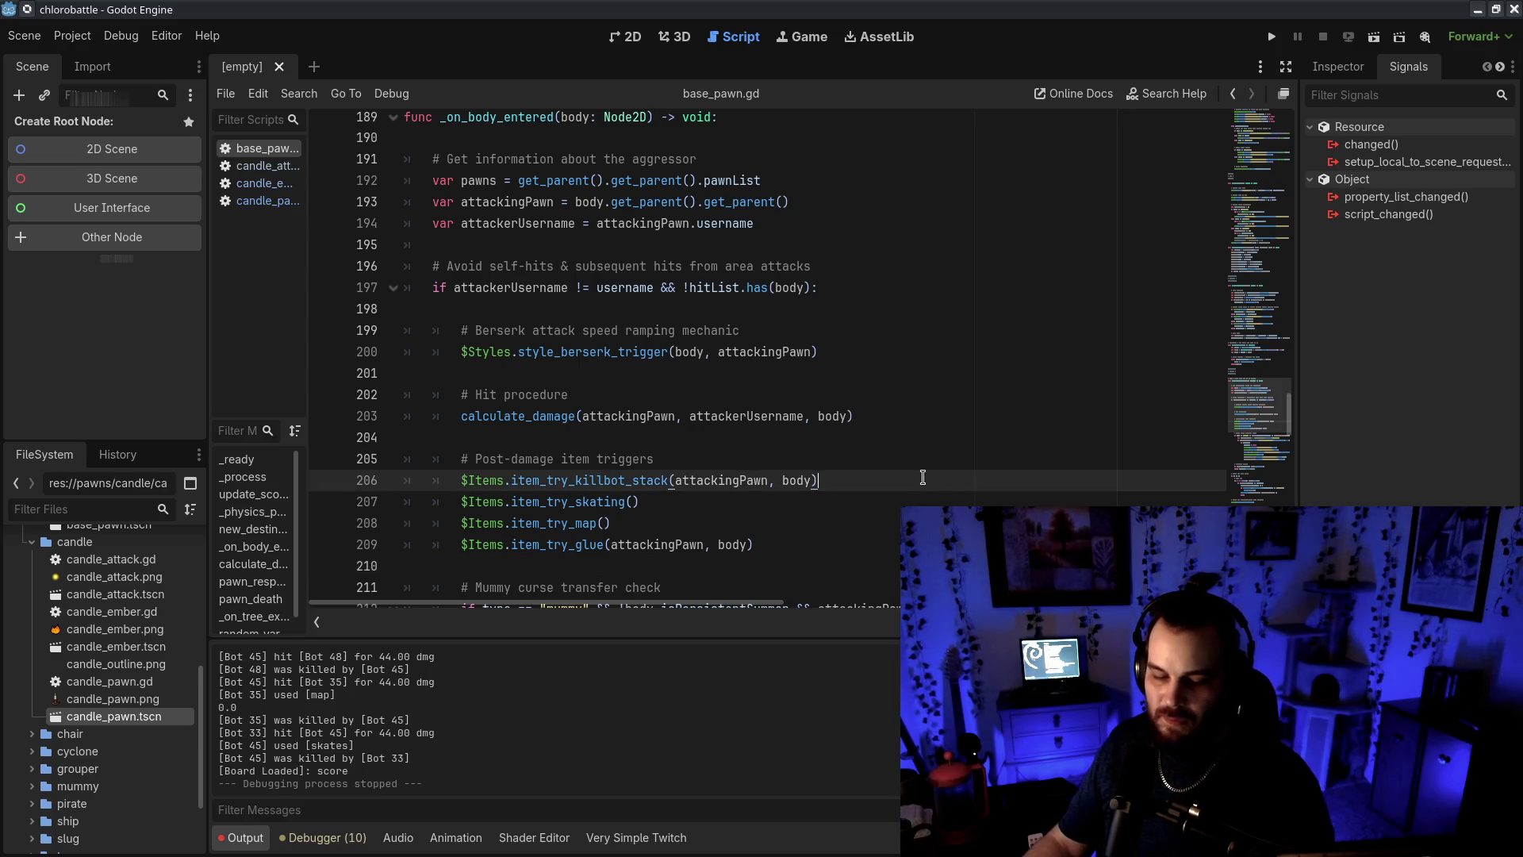
pyautogui.click(978, 438)
pyautogui.click(975, 351)
pyautogui.click(974, 372)
pyautogui.click(1077, 438)
pyautogui.click(1101, 365)
pyautogui.click(1092, 395)
pyautogui.click(1105, 367)
# Check lines 201–202 after the calculate_damage call, then show the Inspector and jump to _ready
pyautogui.click(1107, 374)
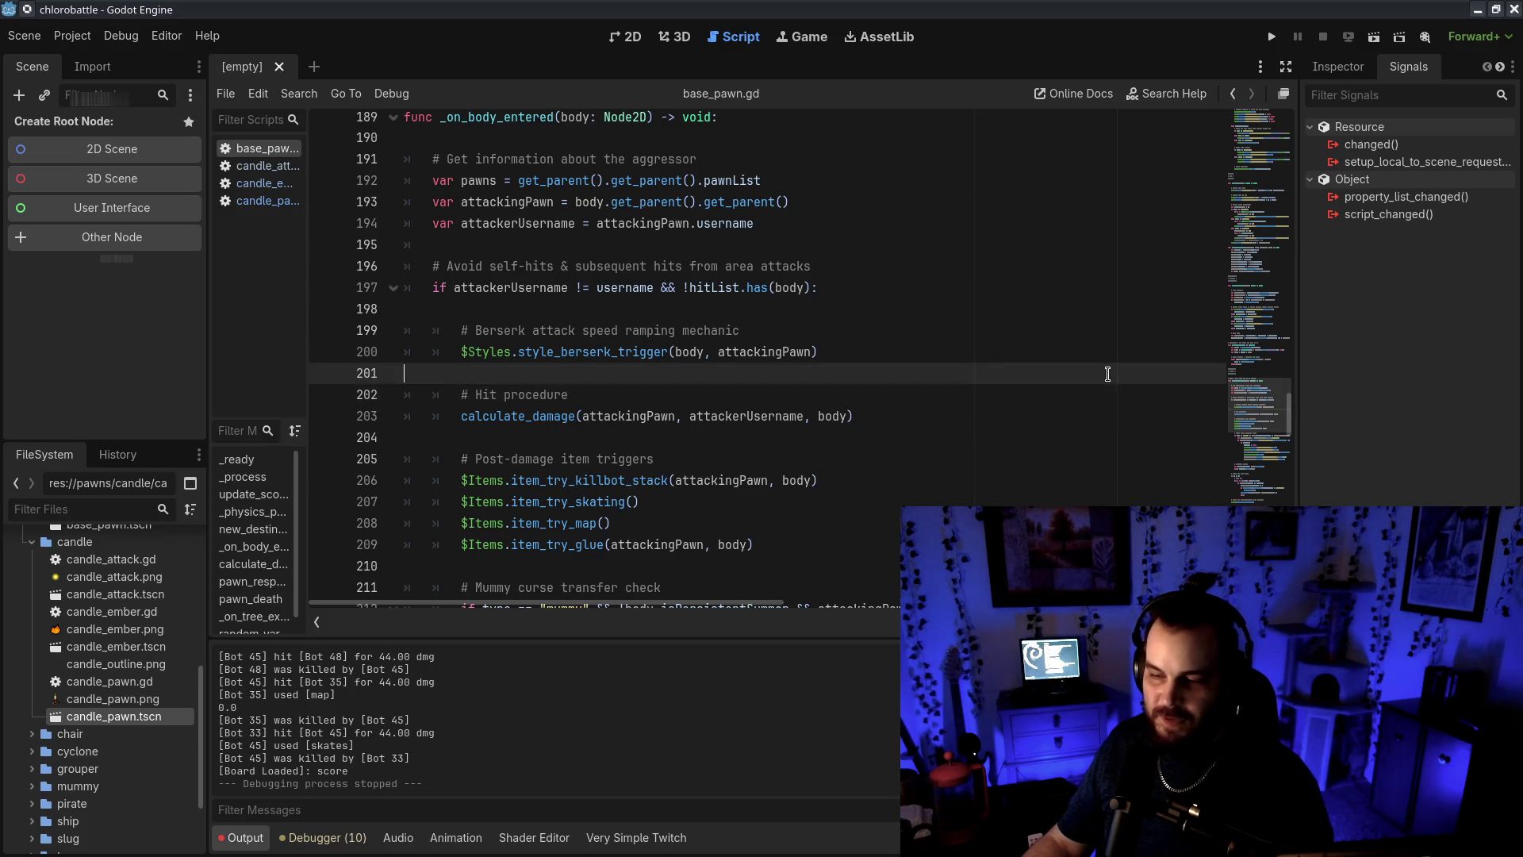
pyautogui.click(1100, 398)
pyautogui.press('Down')
pyautogui.click(1104, 380)
pyautogui.press('Down')
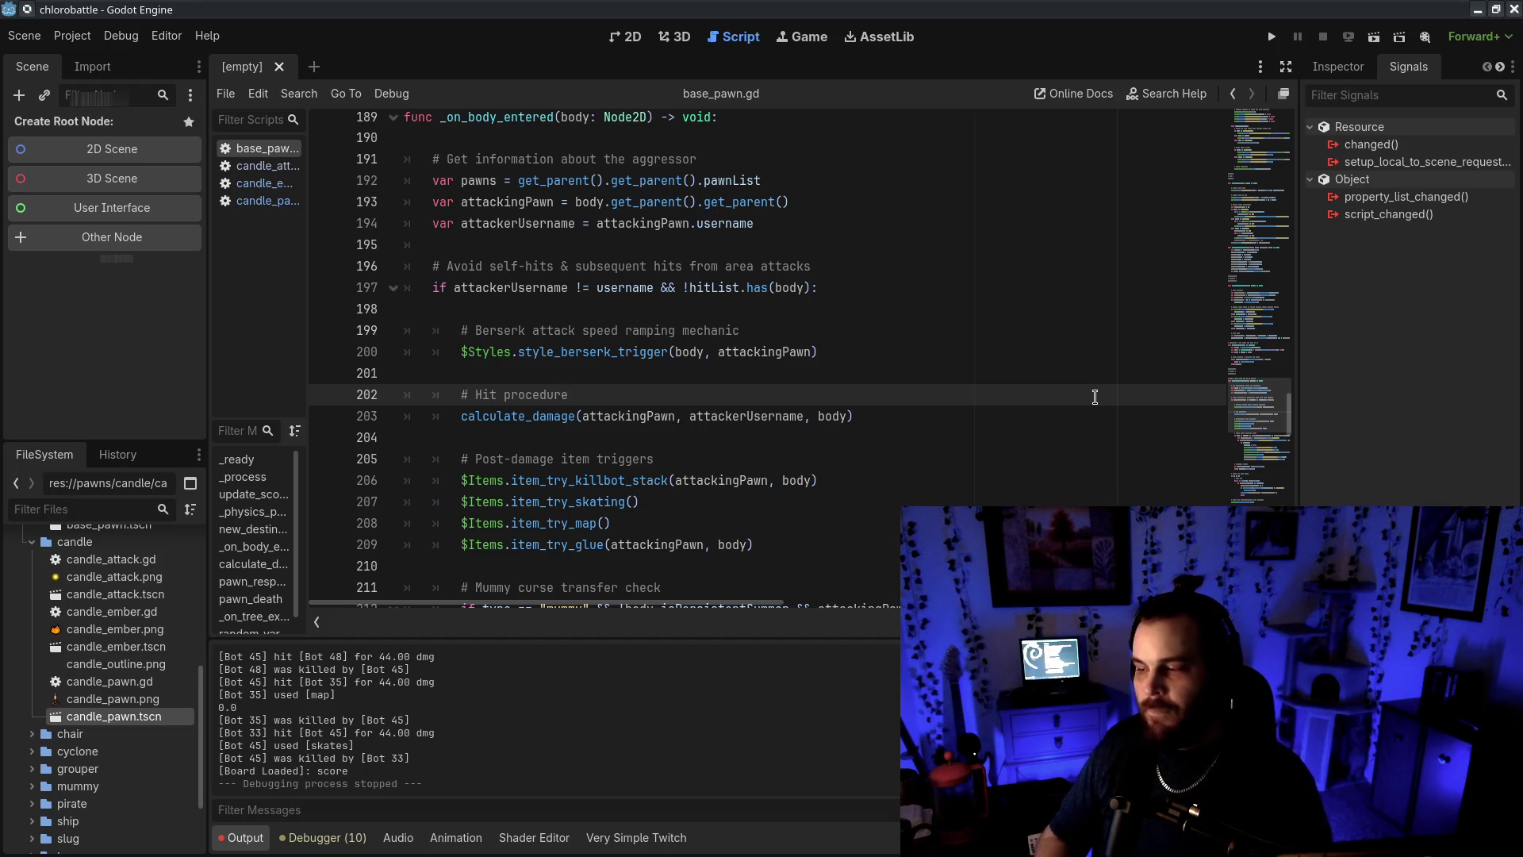
pyautogui.click(1339, 67)
pyautogui.click(1281, 216)
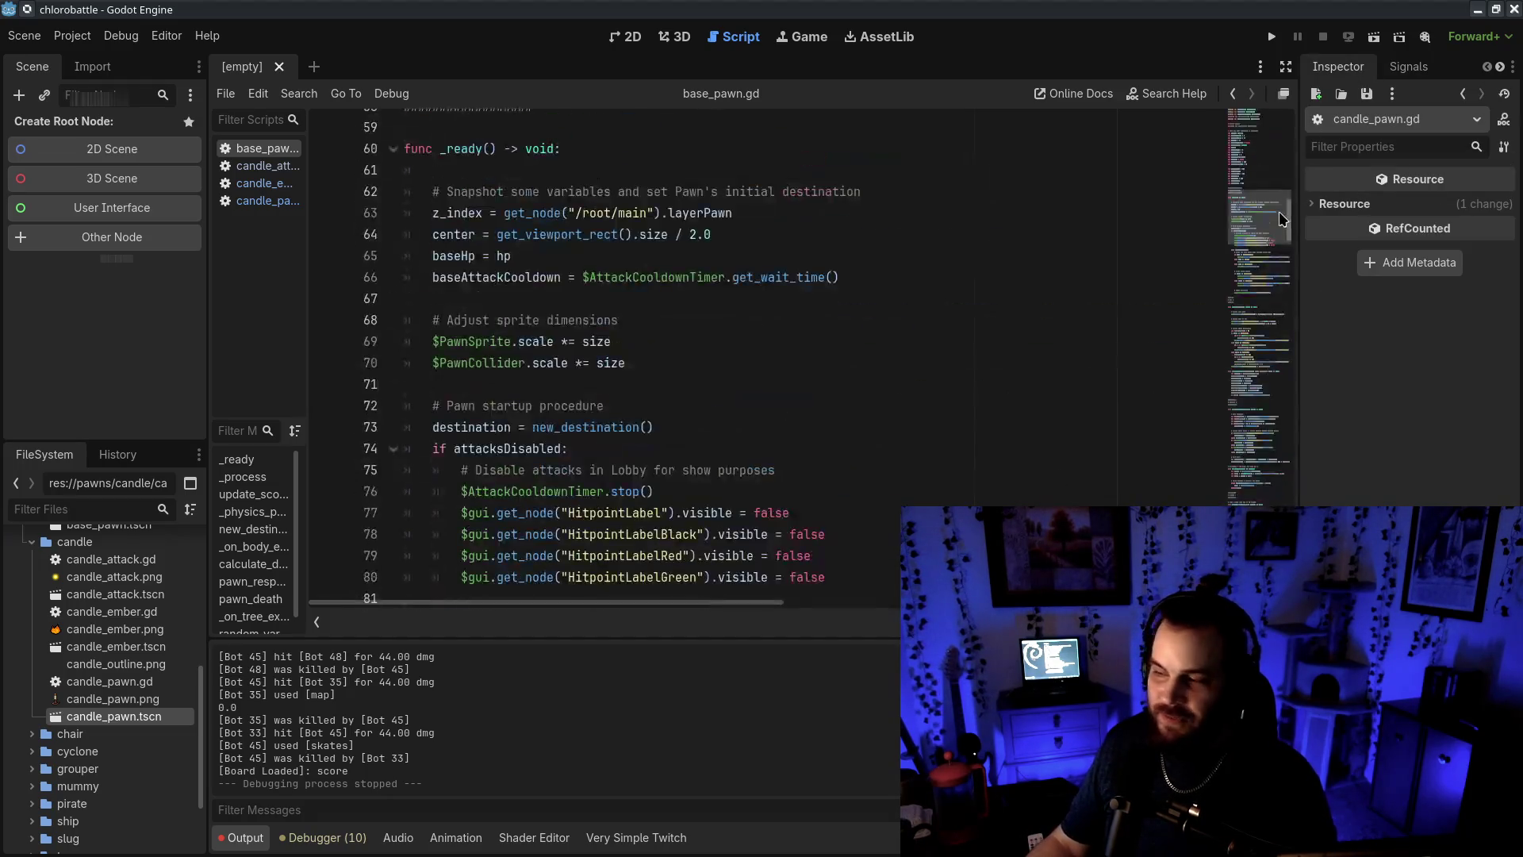
# Bring lines 1–23 of base_pawn.gd, with the pawn property and stat declarations, into view
pyautogui.moveTo(1279, 211); pyautogui.dragTo(1279, 127)
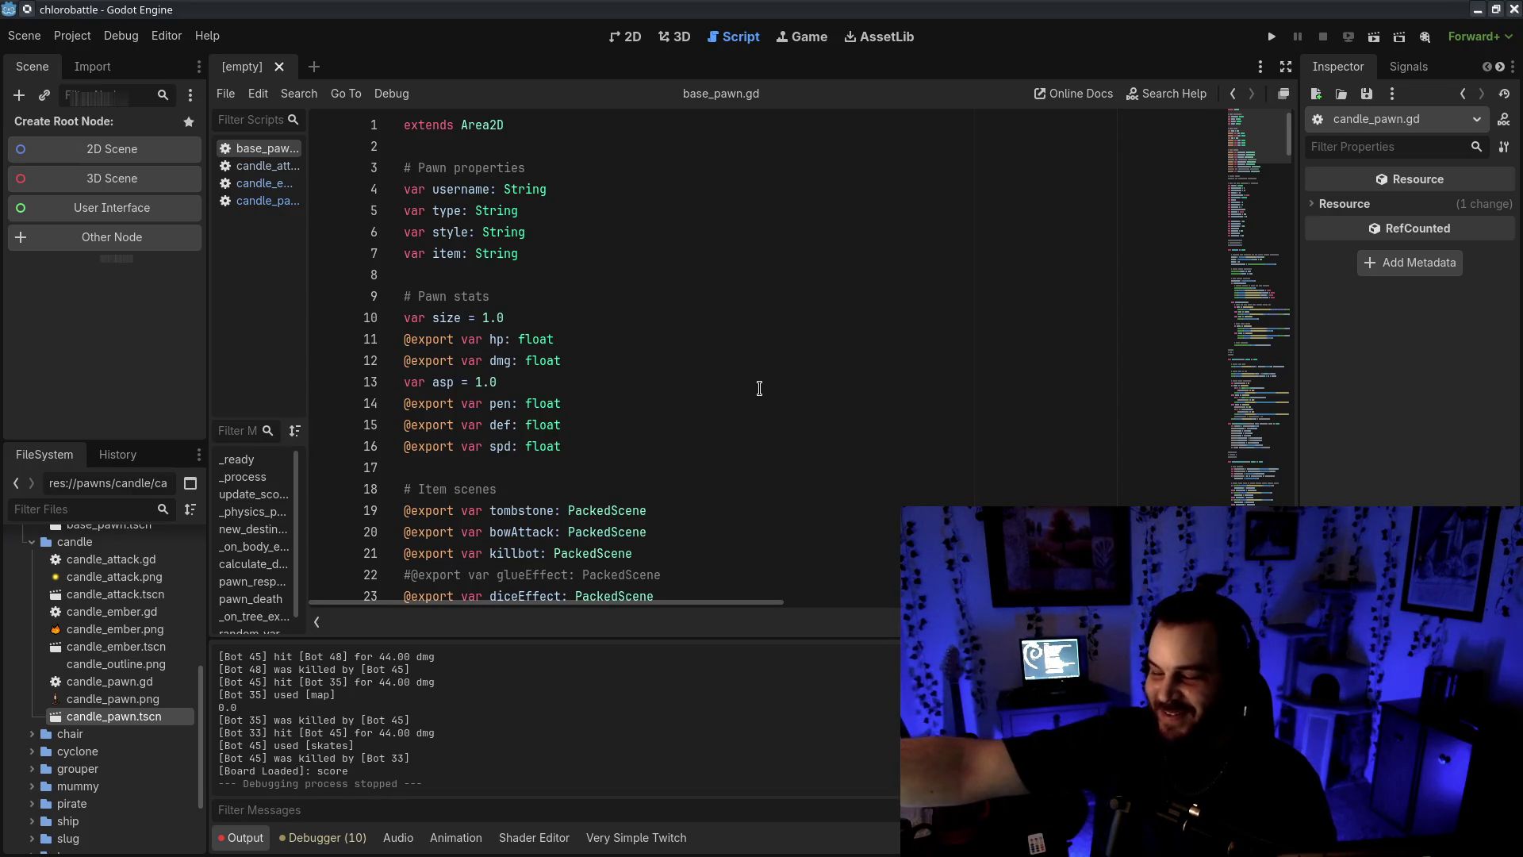
pyautogui.scroll(-3, 762, 389)
# Delete the commented glueEffect and mapLineEffect export lines from base_pawn.gd
pyautogui.click(725, 381)
pyautogui.tripleClick(744, 382)
pyautogui.press('BackSpace')
pyautogui.tripleClick(740, 443)
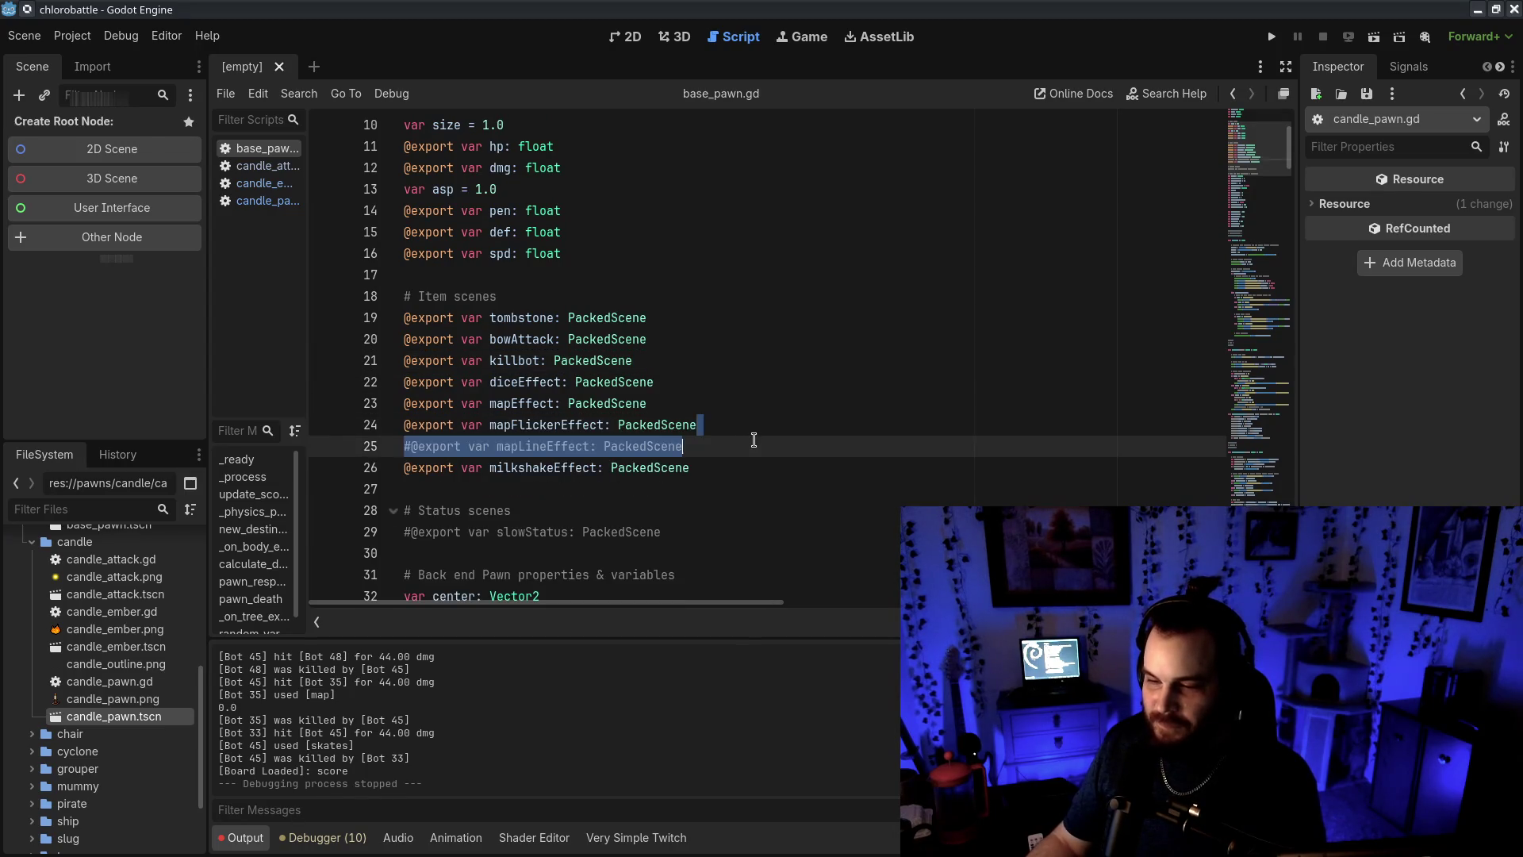
pyautogui.press('BackSpace')
# Remove the '# Status scenes' heading with its slowStatus line, then open base_pawn.tscn
pyautogui.click(872, 337)
pyautogui.moveTo(713, 517); pyautogui.dragTo(749, 458)
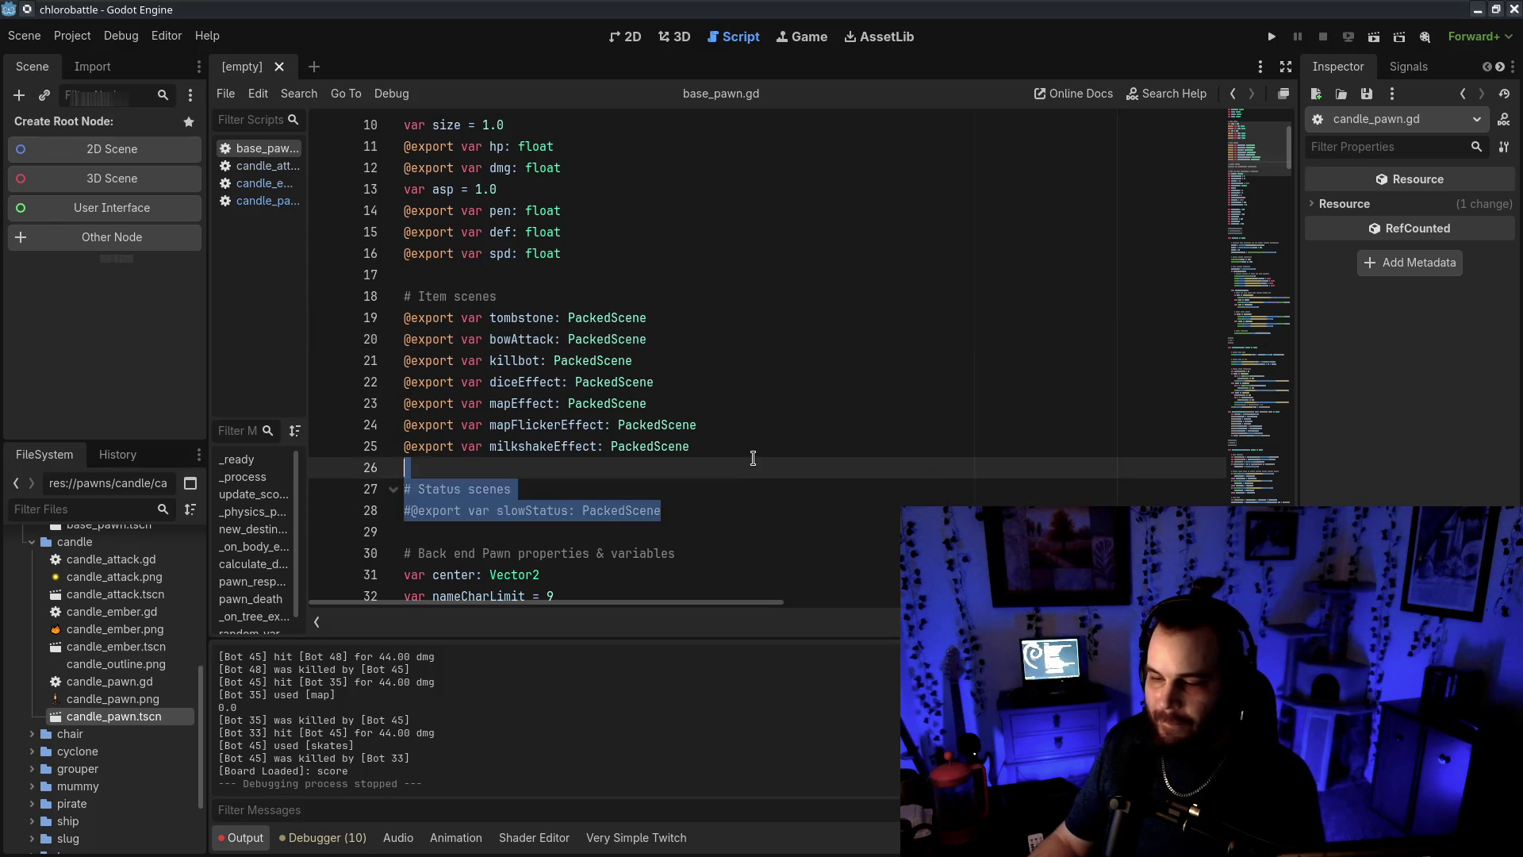
pyautogui.press('BackSpace')
pyautogui.press('BackSpace')
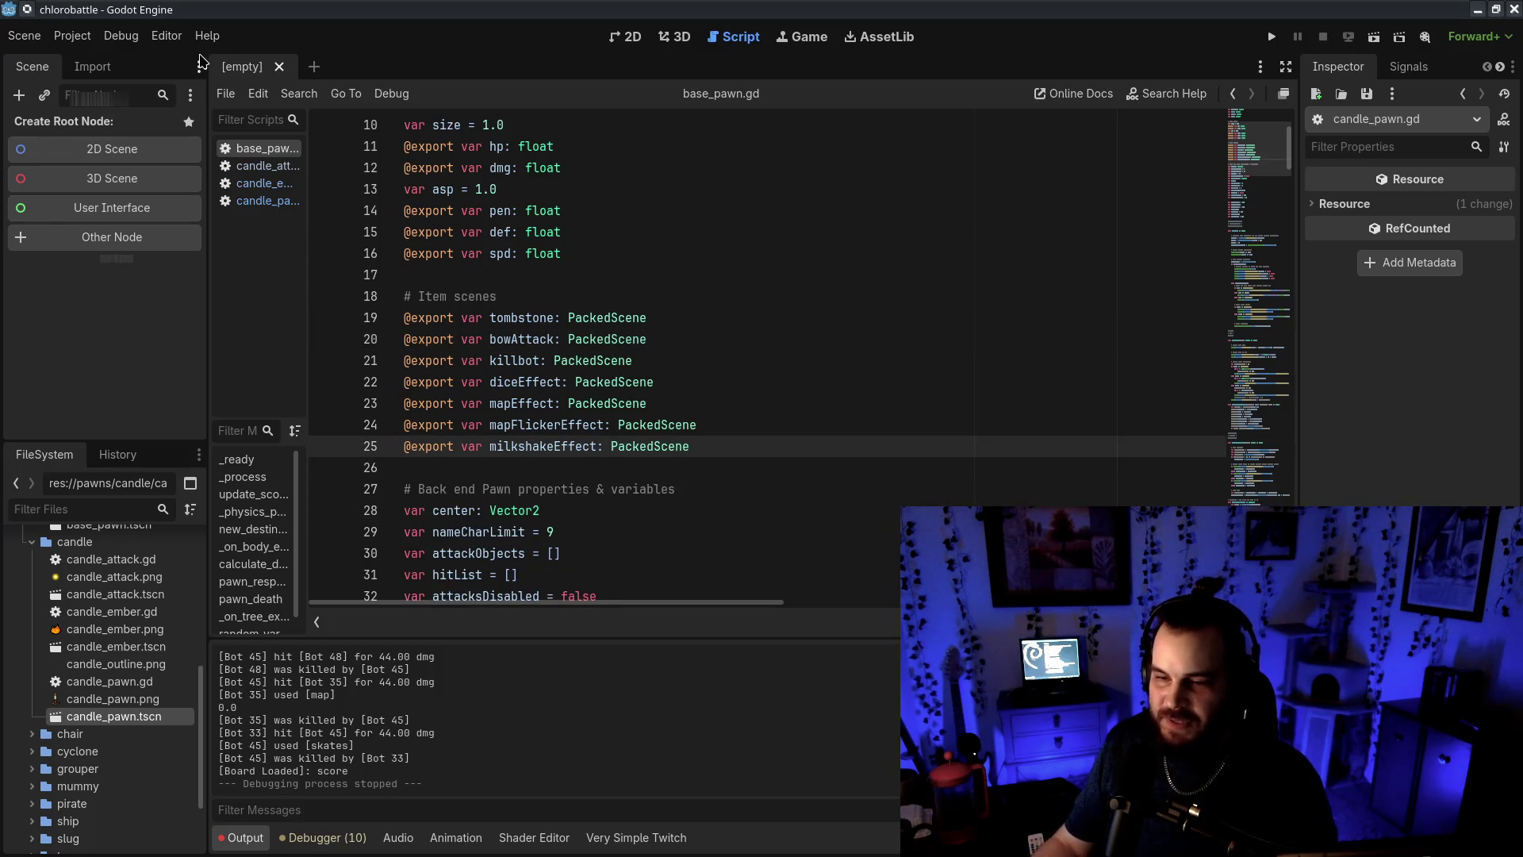
pyautogui.scroll(5, 129, 721)
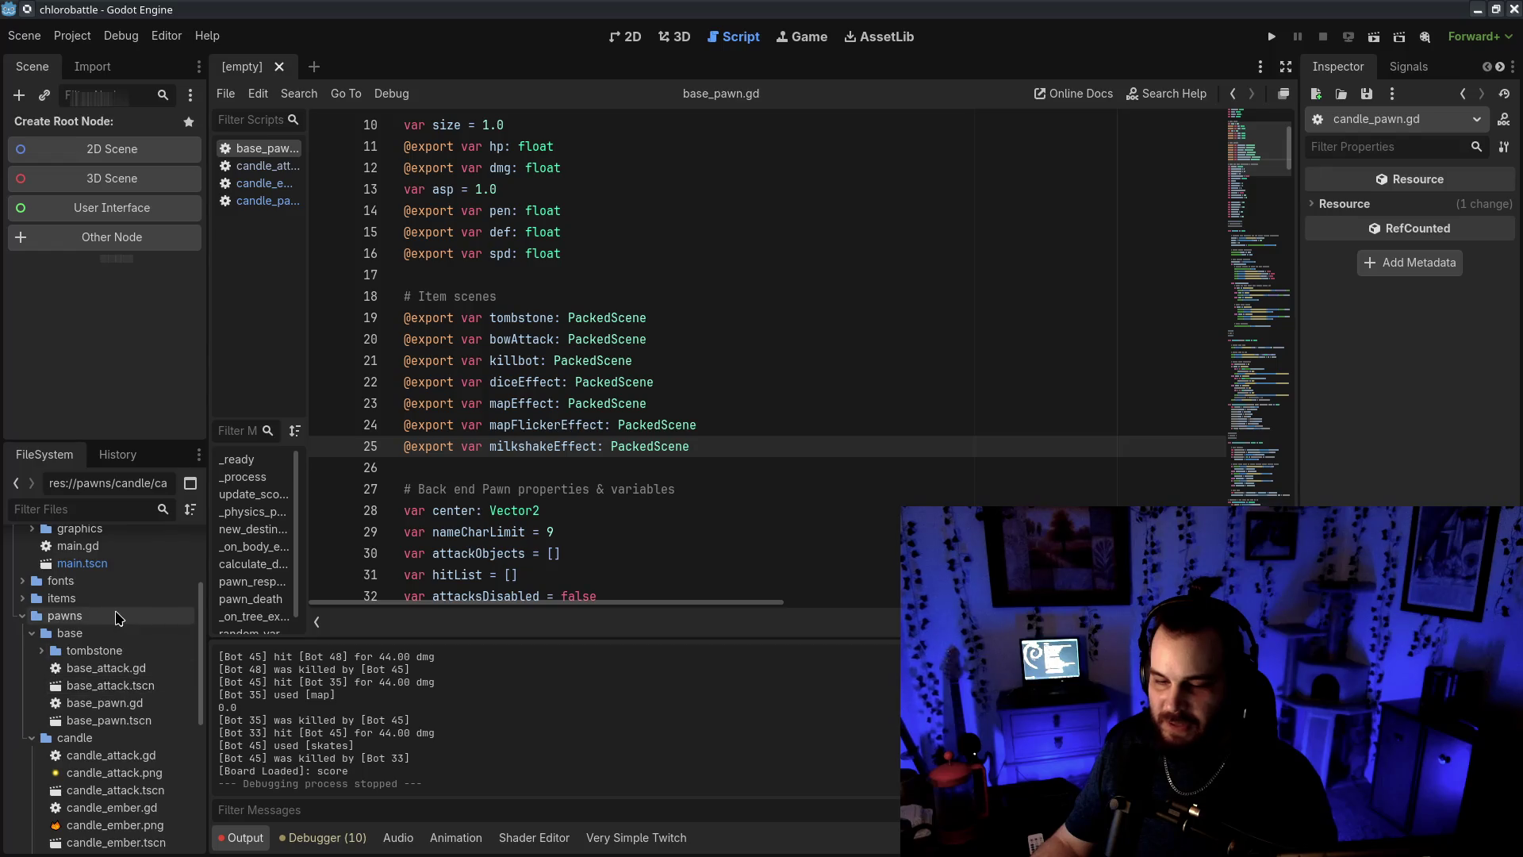
pyautogui.doubleClick(135, 720)
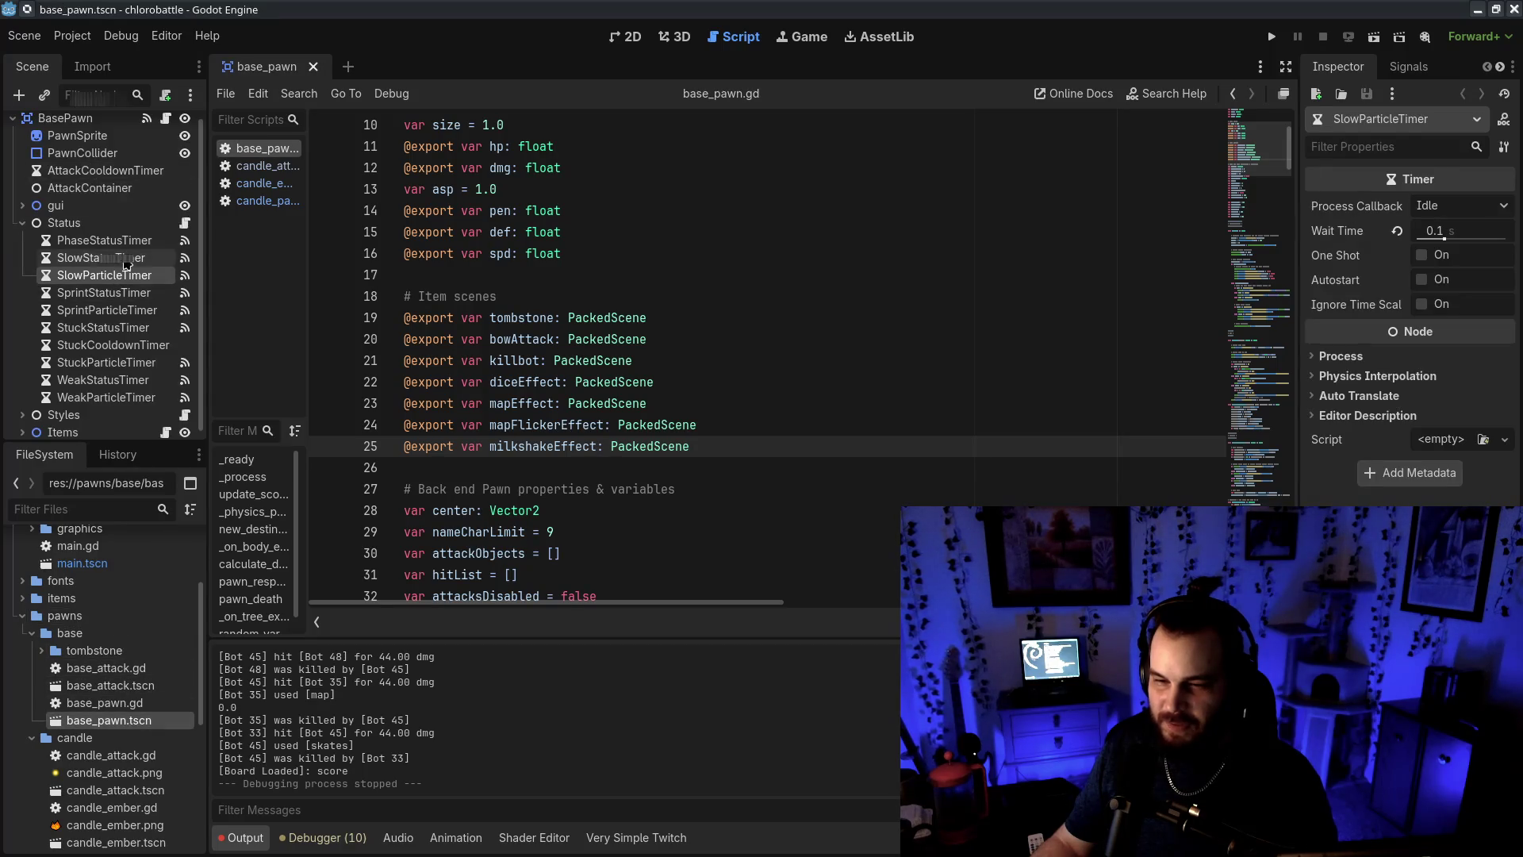
# Select the BasePawn node to show its script properties in the Inspector
pyautogui.click(65, 118)
pyautogui.scroll(-5, 1404, 333)
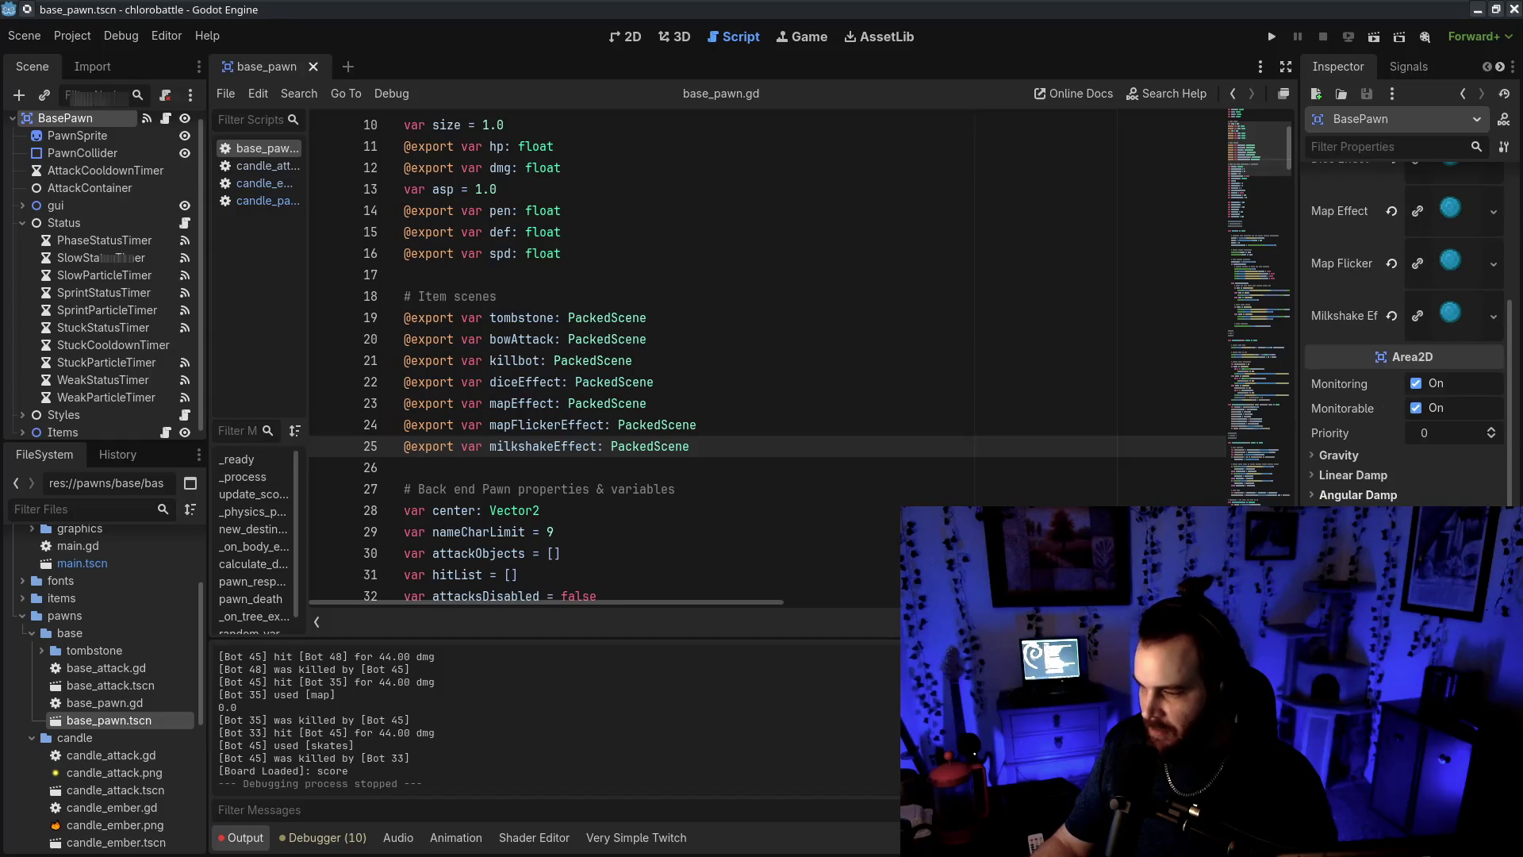
pyautogui.scroll(3, 745, 408)
pyautogui.click(592, 442)
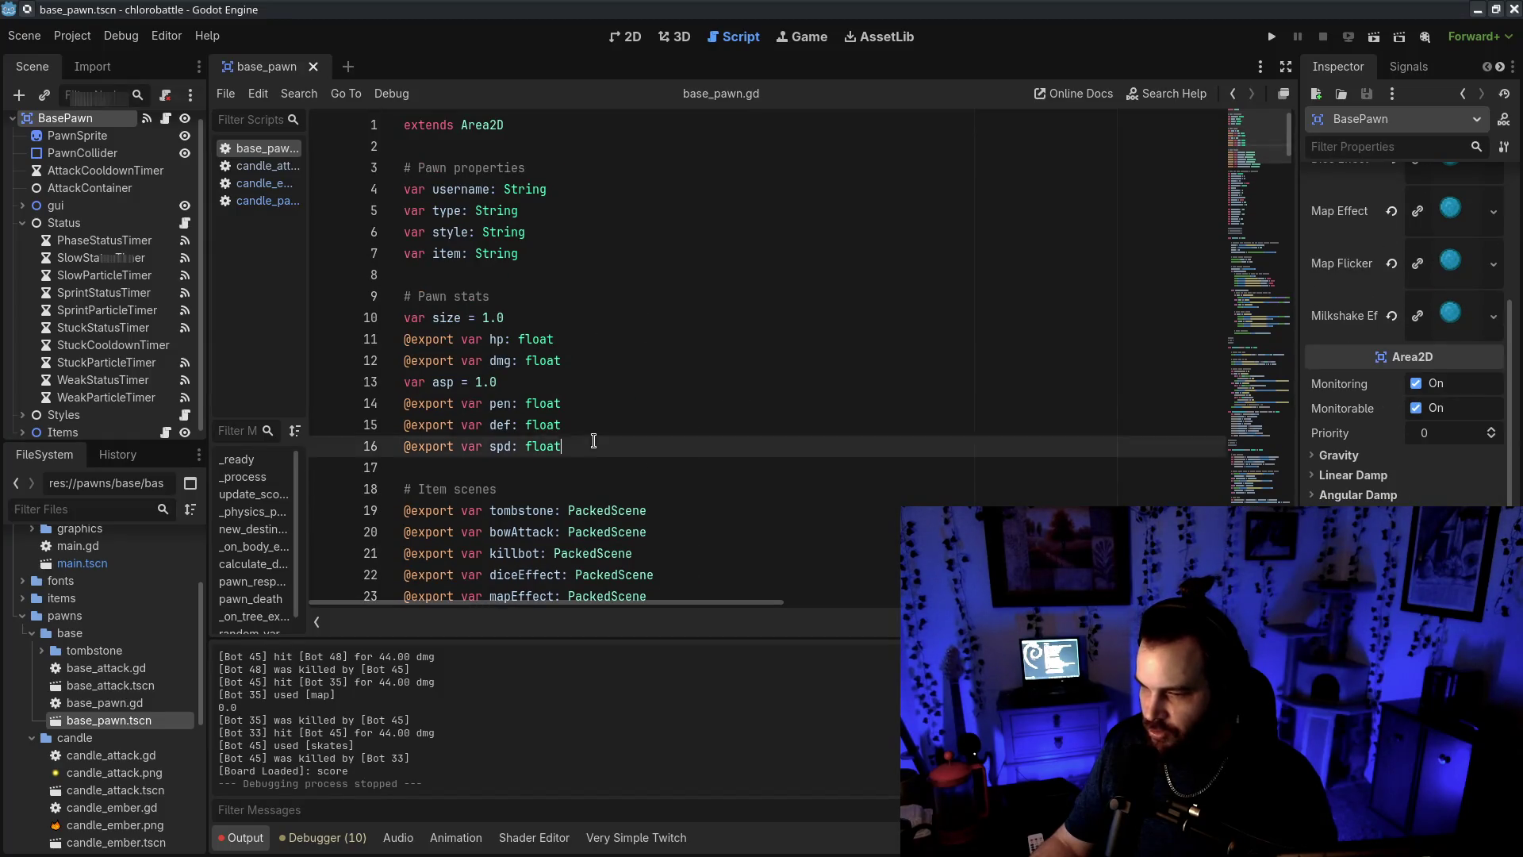
pyautogui.click(592, 403)
pyautogui.scroll(5, 1361, 503)
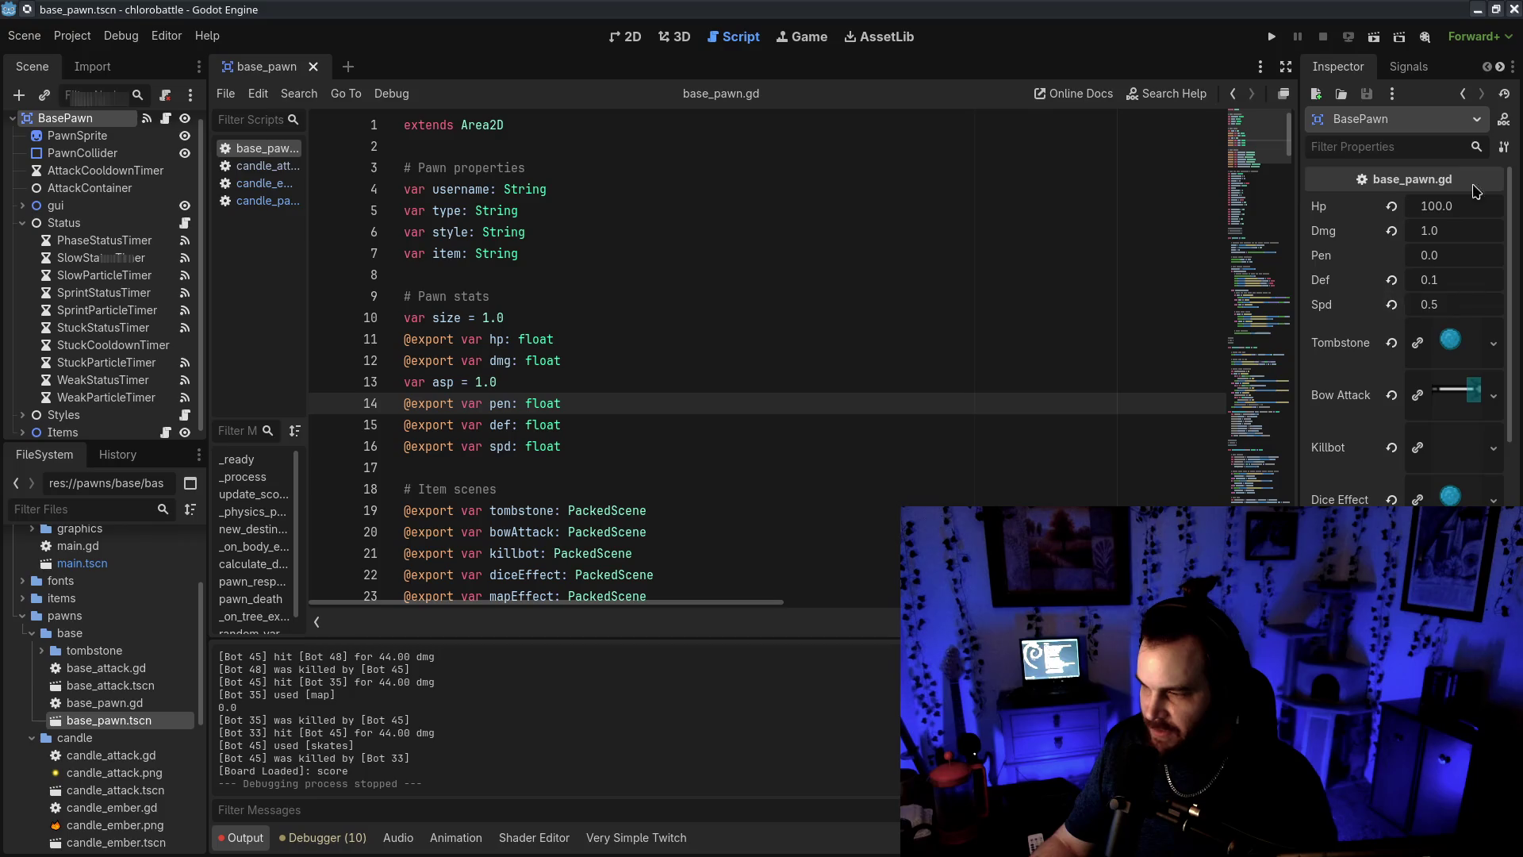
pyautogui.scroll(-3, 542, 316)
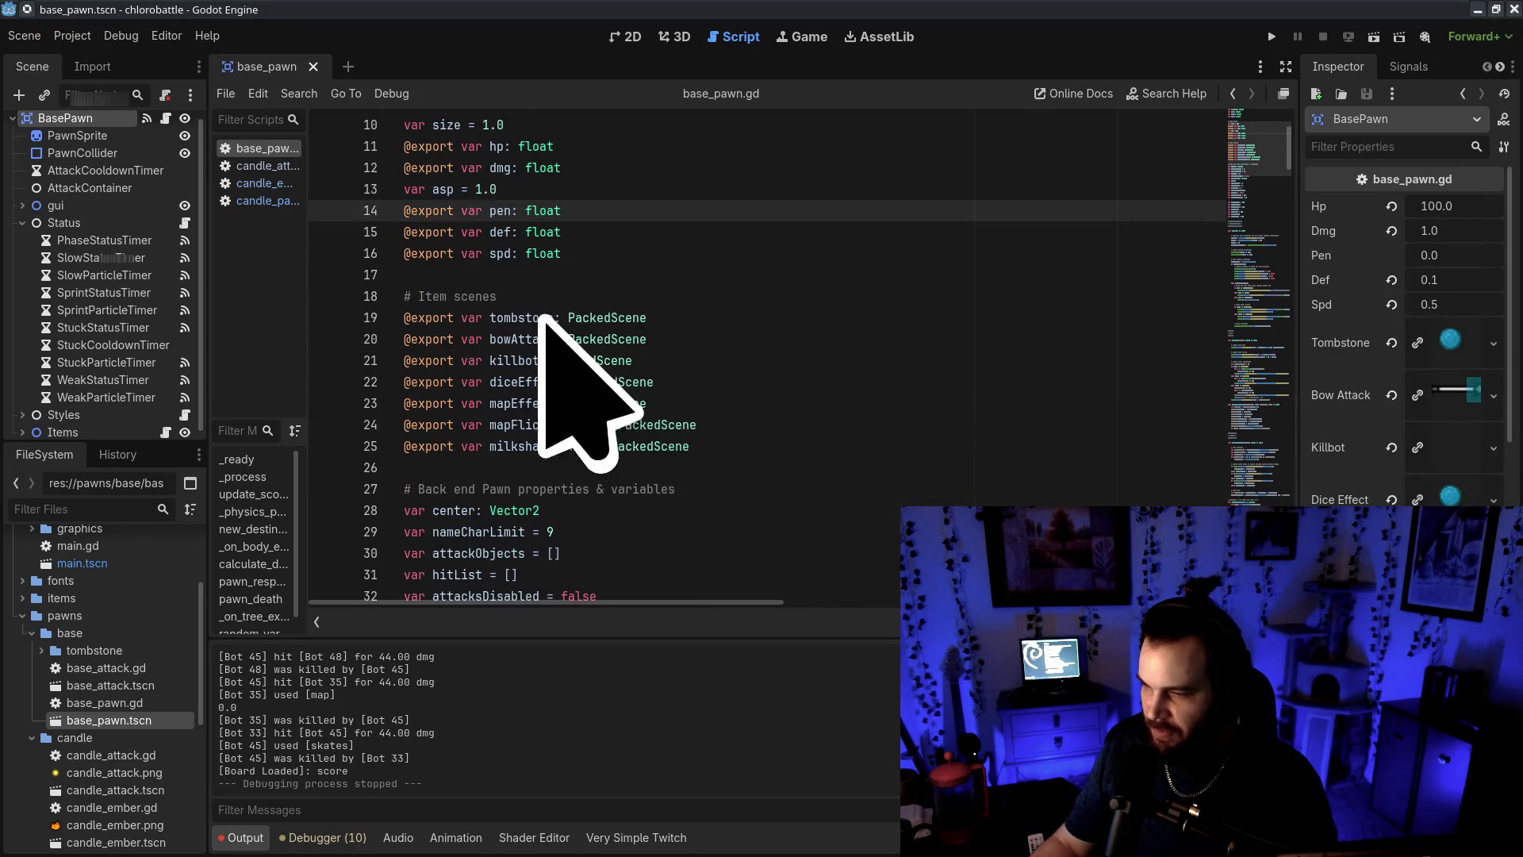
# Select the Item scenes declarations (lines 18–25), then just the bowAttack line 20
pyautogui.moveTo(402, 317); pyautogui.dragTo(667, 339)
pyautogui.click(461, 338)
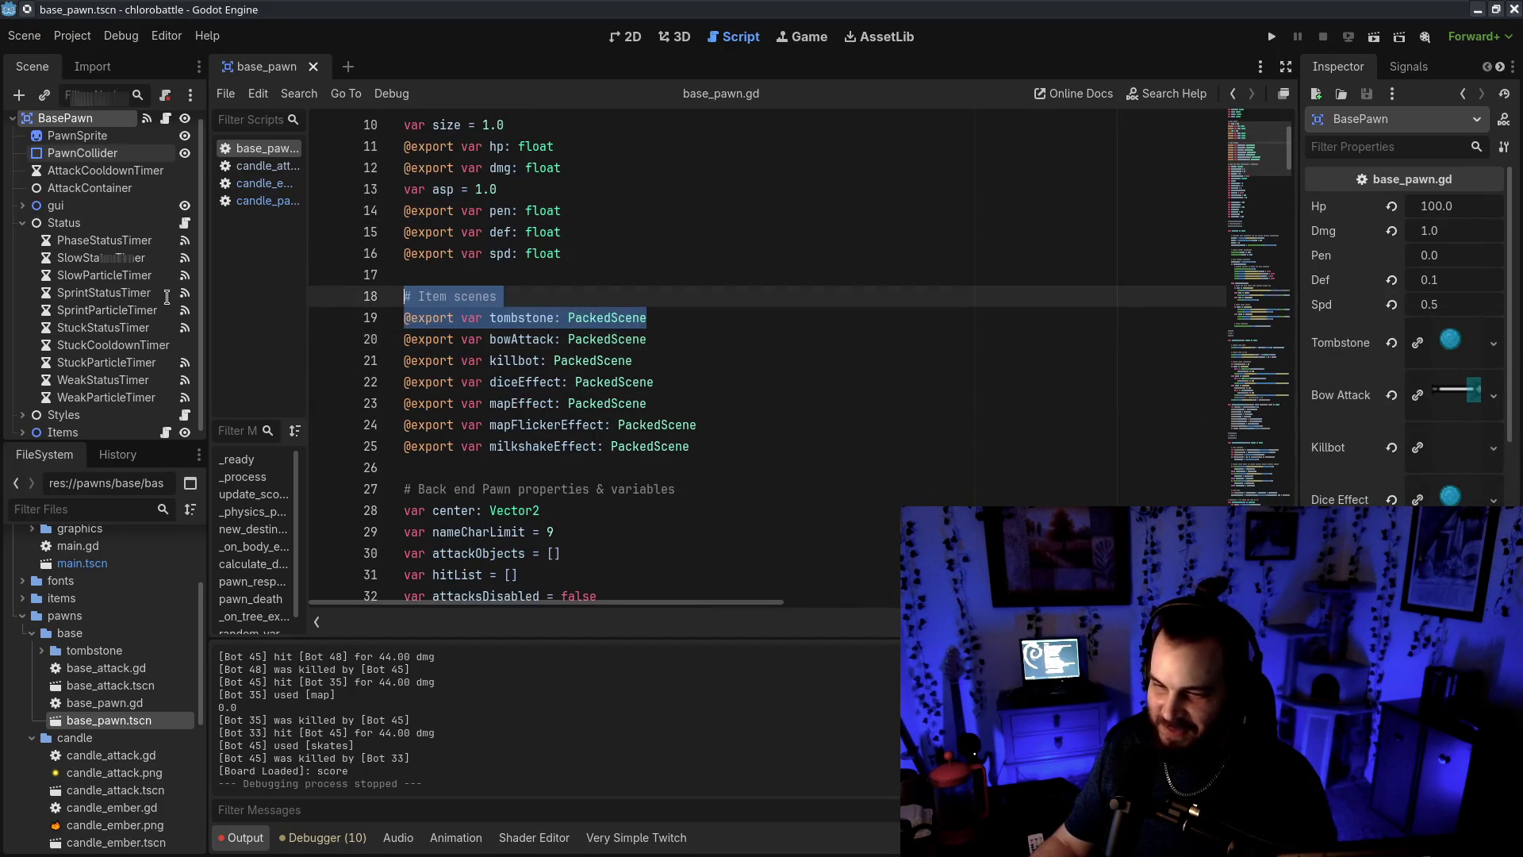
pyautogui.click(696, 360)
pyautogui.moveTo(696, 360); pyautogui.dragTo(616, 249)
pyautogui.click(866, 367)
pyautogui.moveTo(702, 446); pyautogui.dragTo(731, 301)
pyautogui.moveTo(729, 353)
pyautogui.mouseDown()
pyautogui.moveTo(635, 319)
pyautogui.moveTo(714, 322)
pyautogui.mouseUp()
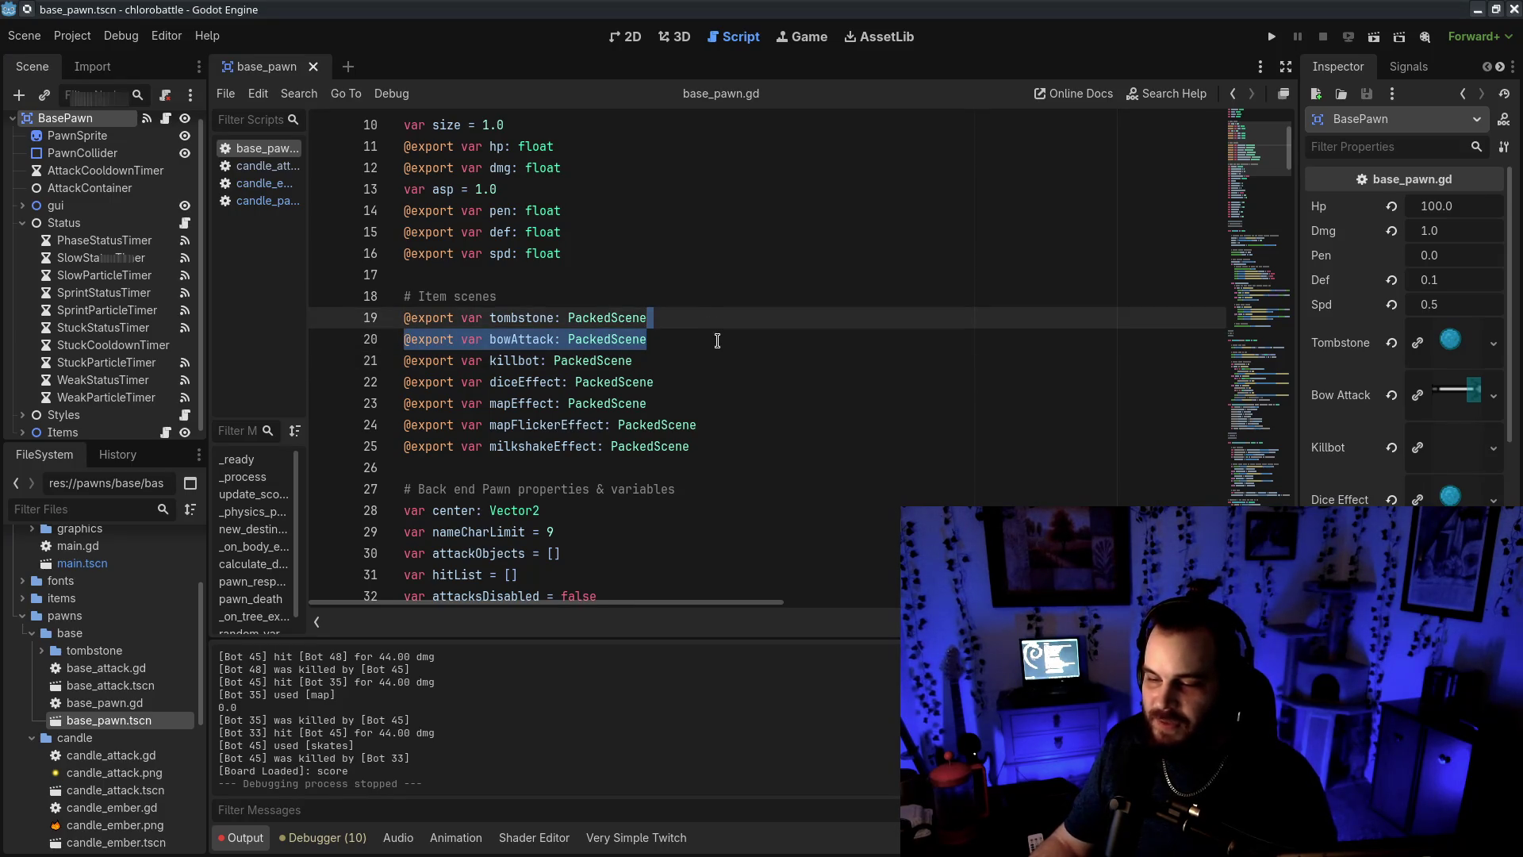
pyautogui.click(796, 446)
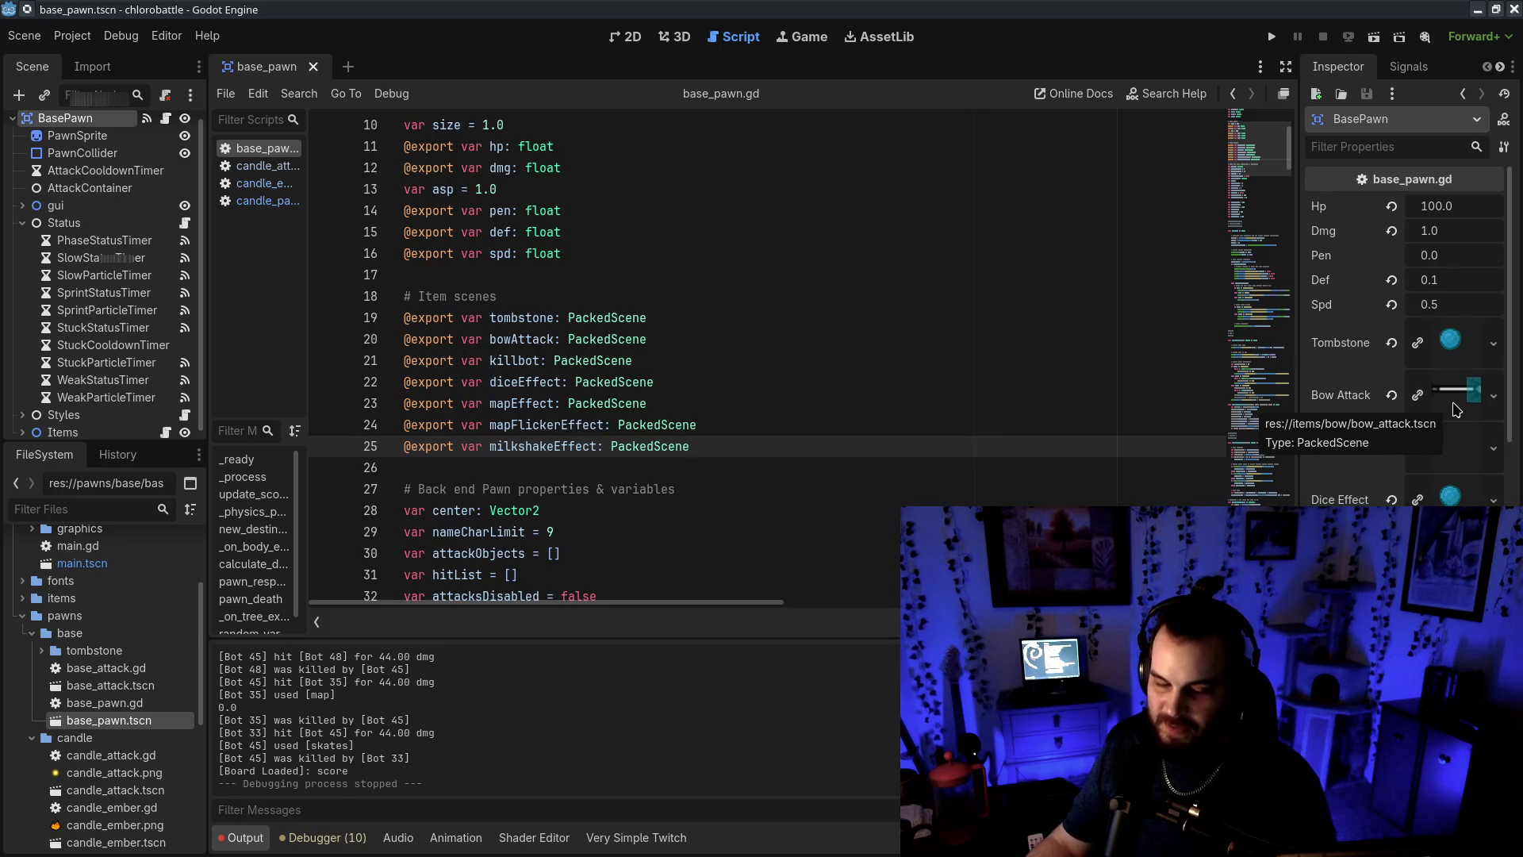
# Check Bow Attack's linked scene, then select curseDuration's 5.0 assignment on line 40
pyautogui.click(1451, 404)
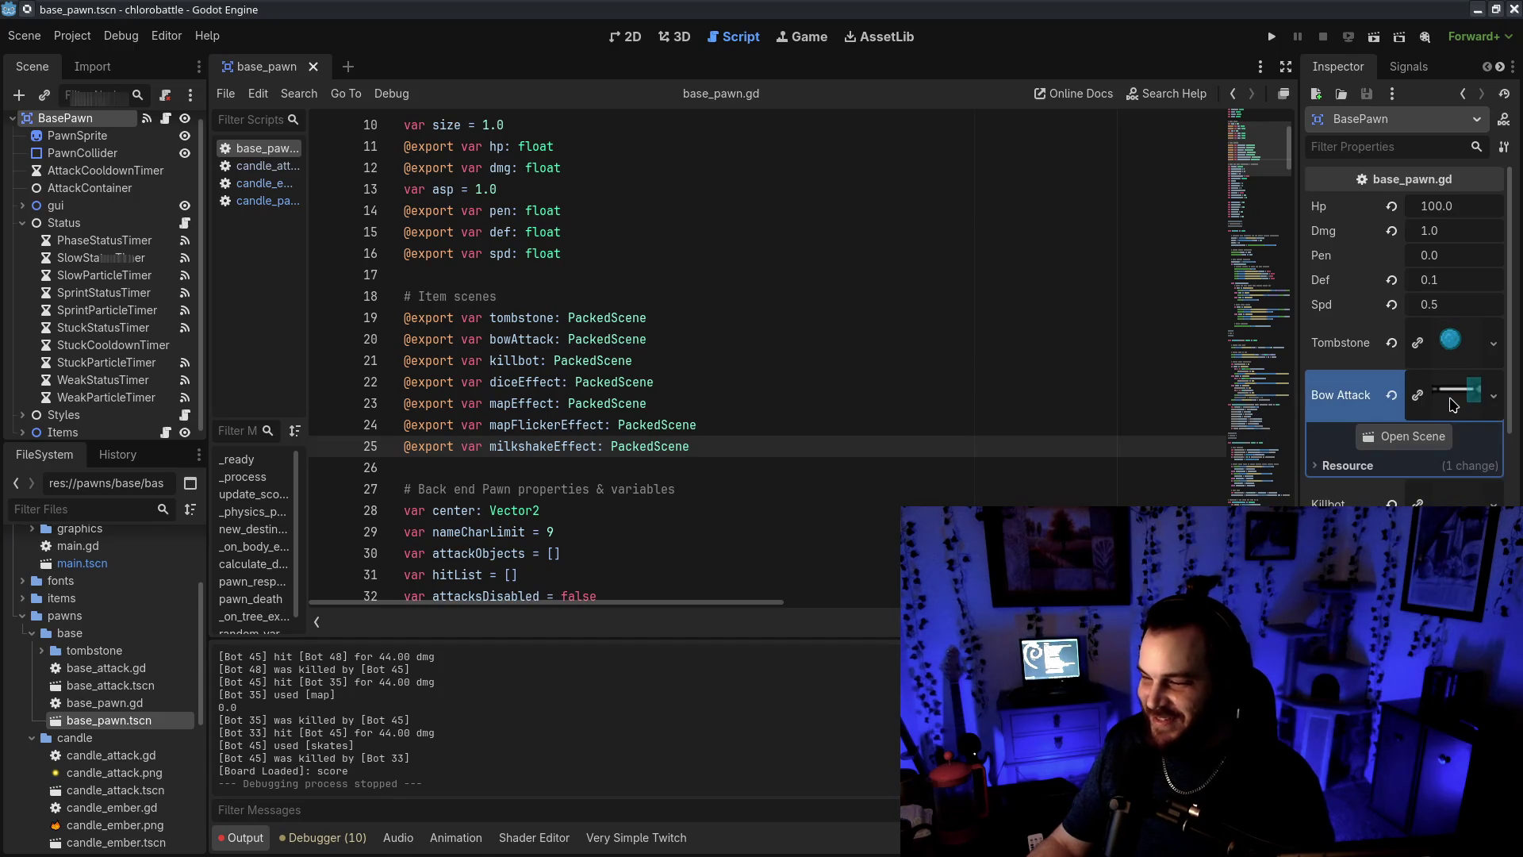
pyautogui.click(1432, 397)
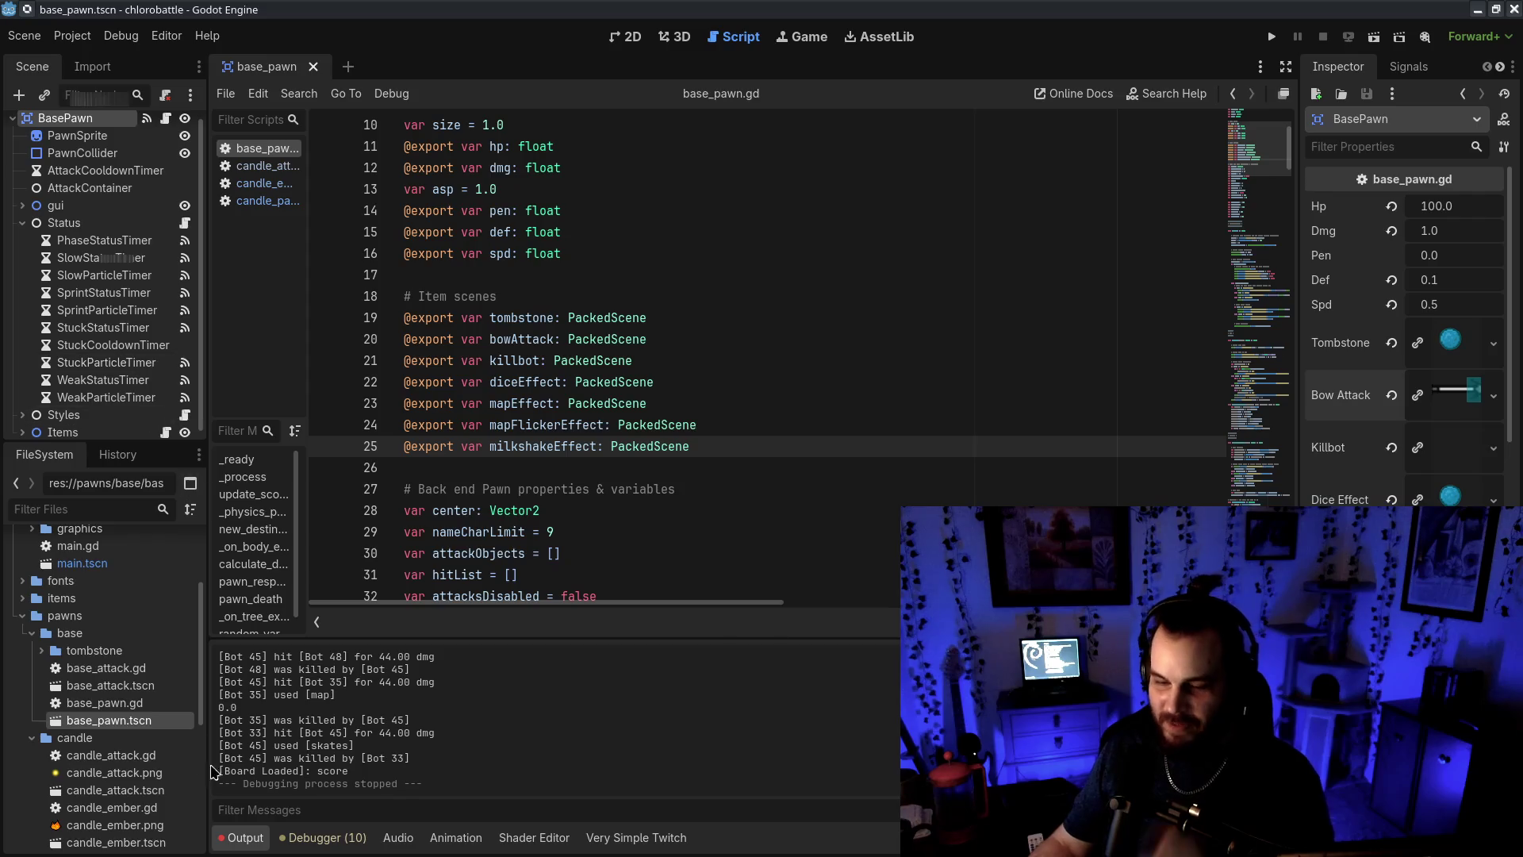
pyautogui.scroll(-5, 119, 703)
pyautogui.scroll(-4, 705, 508)
pyautogui.scroll(-3, 706, 509)
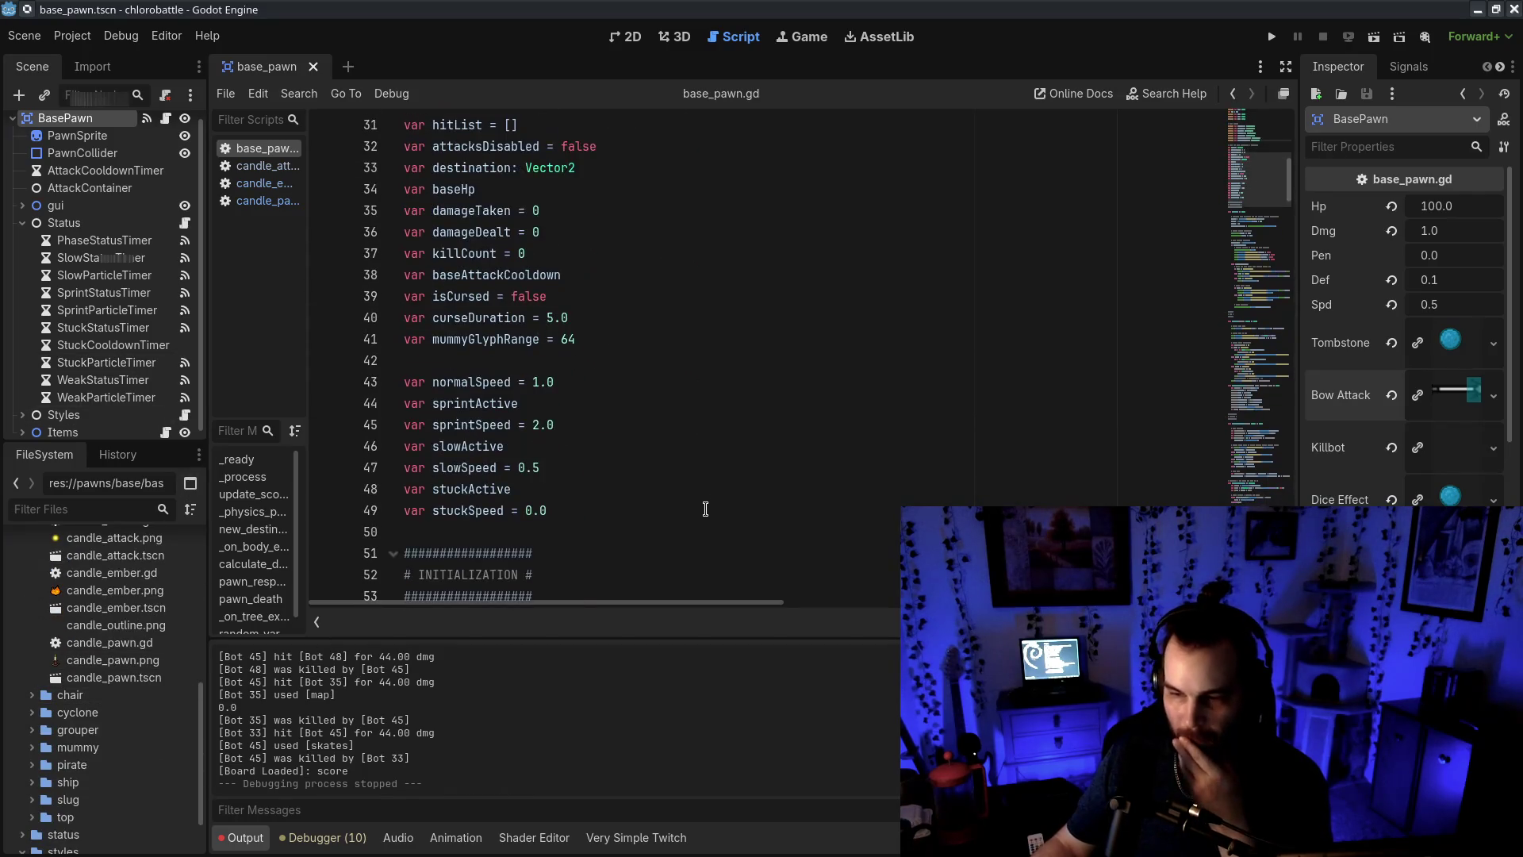
pyautogui.scroll(2, 705, 509)
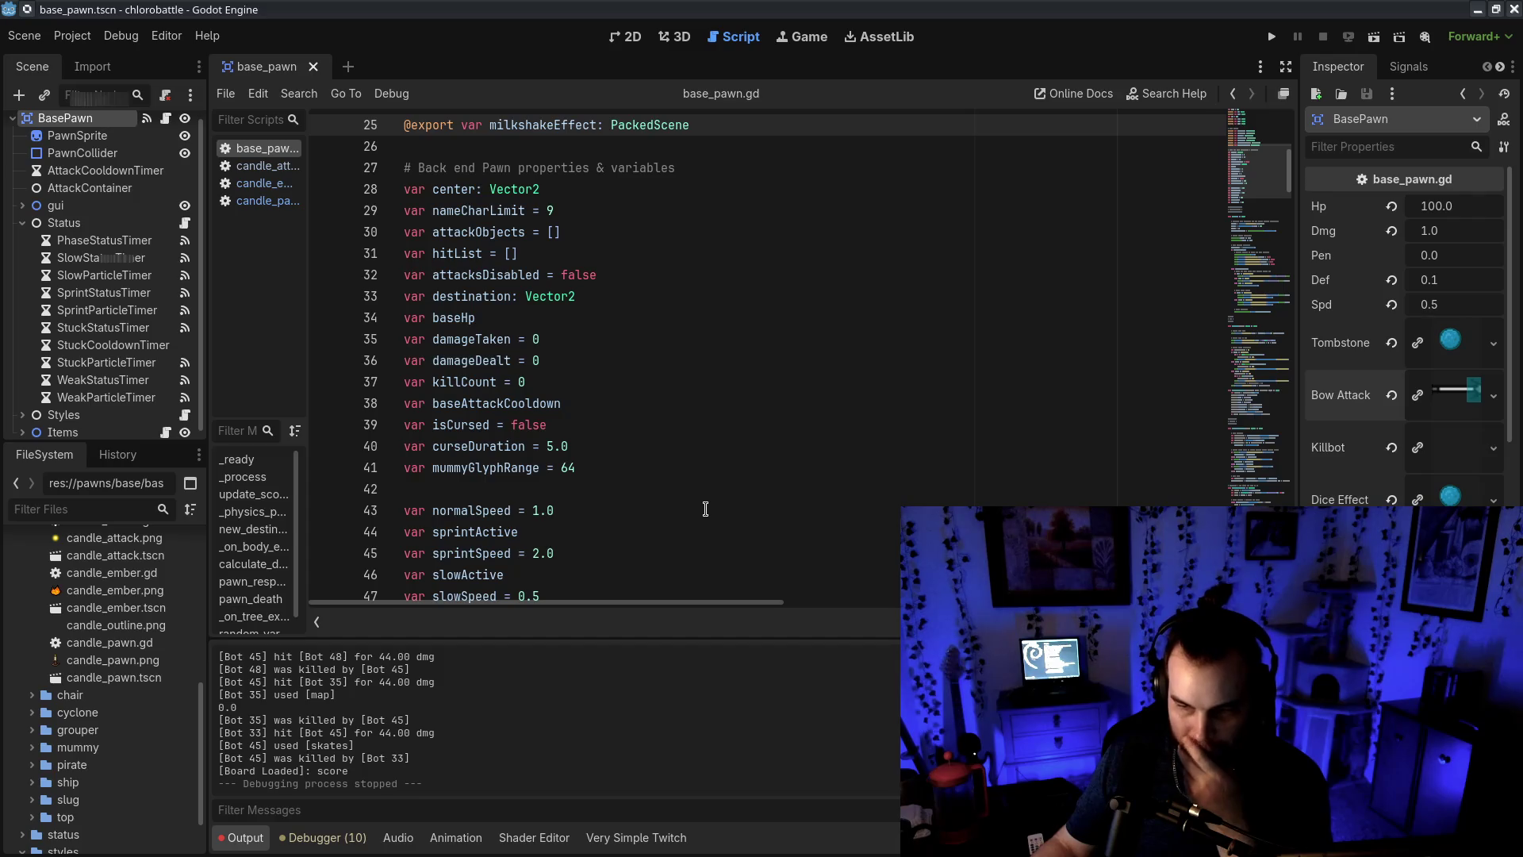
pyautogui.scroll(-1, 700, 513)
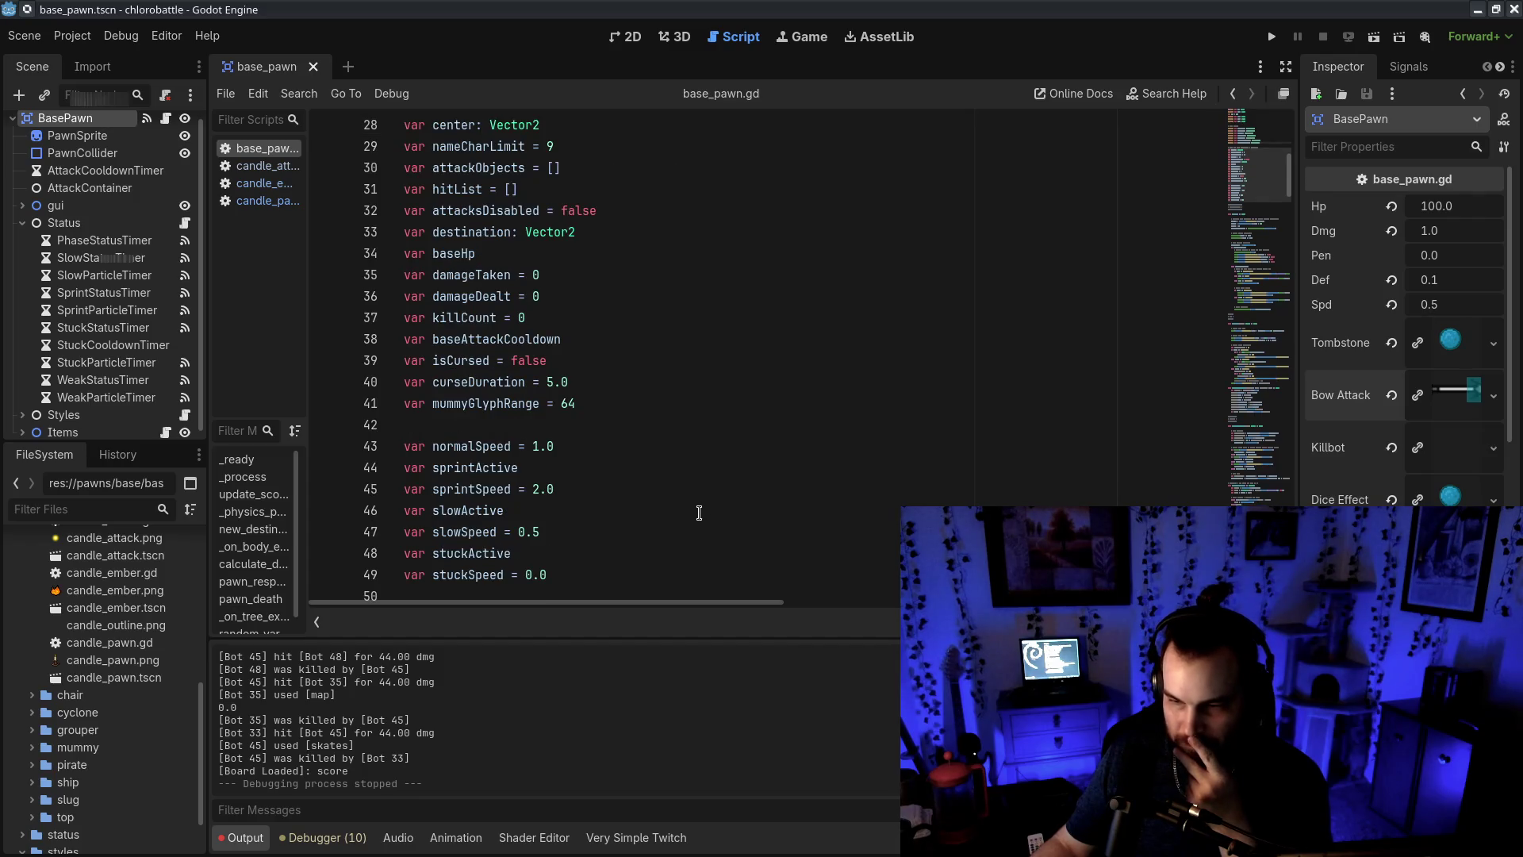
pyautogui.click(452, 380)
pyautogui.moveTo(525, 382); pyautogui.dragTo(600, 380)
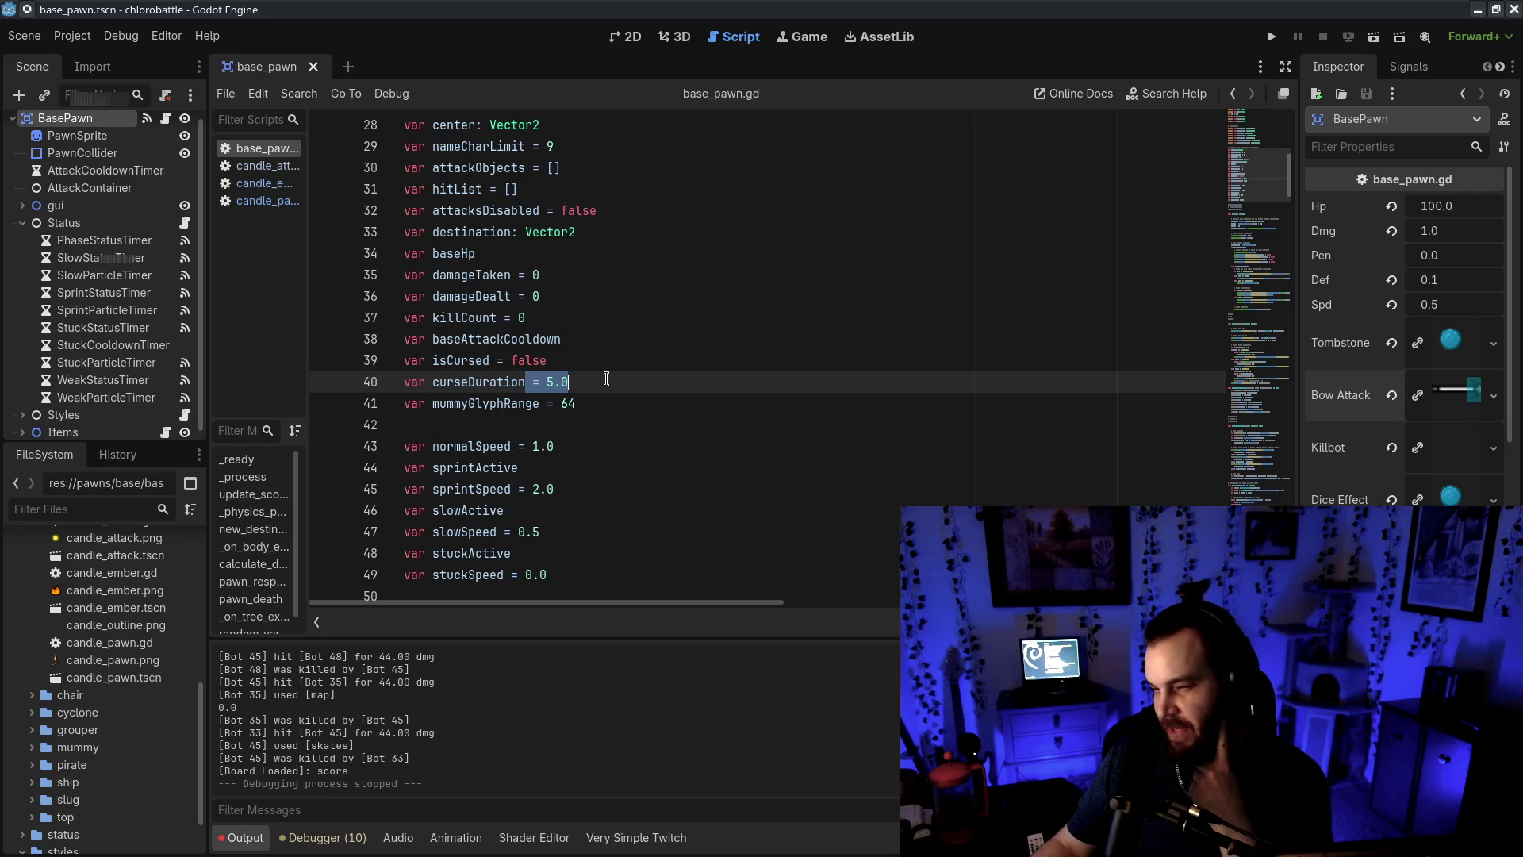
# Select the curseDuration variable name on line 40
pyautogui.moveTo(478, 382); pyautogui.dragTo(620, 386)
pyautogui.click(650, 389)
pyautogui.moveTo(452, 383); pyautogui.dragTo(560, 383)
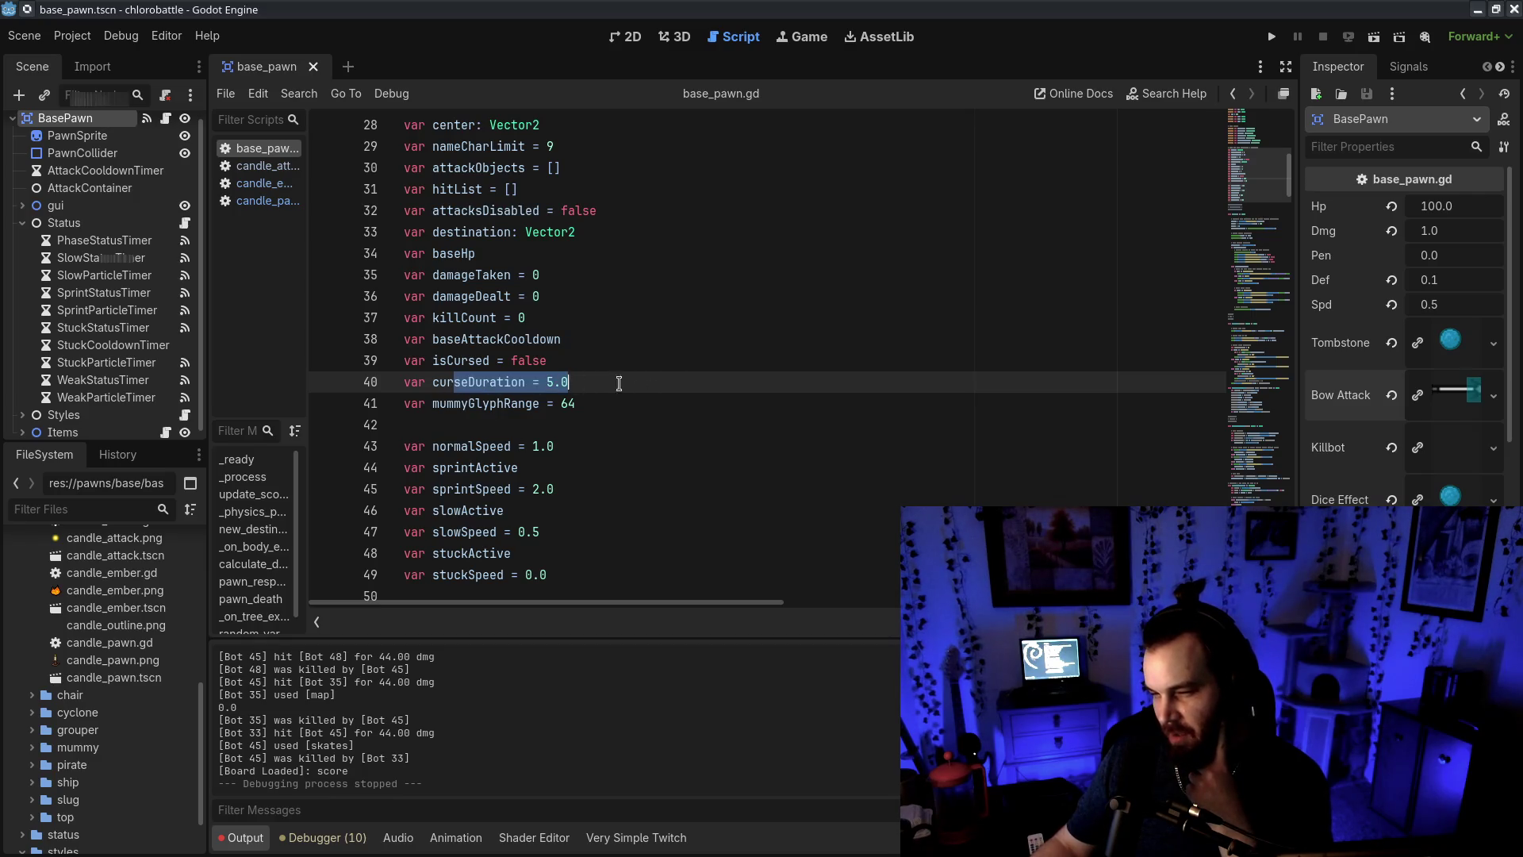
pyautogui.moveTo(1249, 185)
pyautogui.mouseDown()
pyautogui.moveTo(1275, 318)
pyautogui.moveTo(1272, 444)
pyautogui.mouseUp()
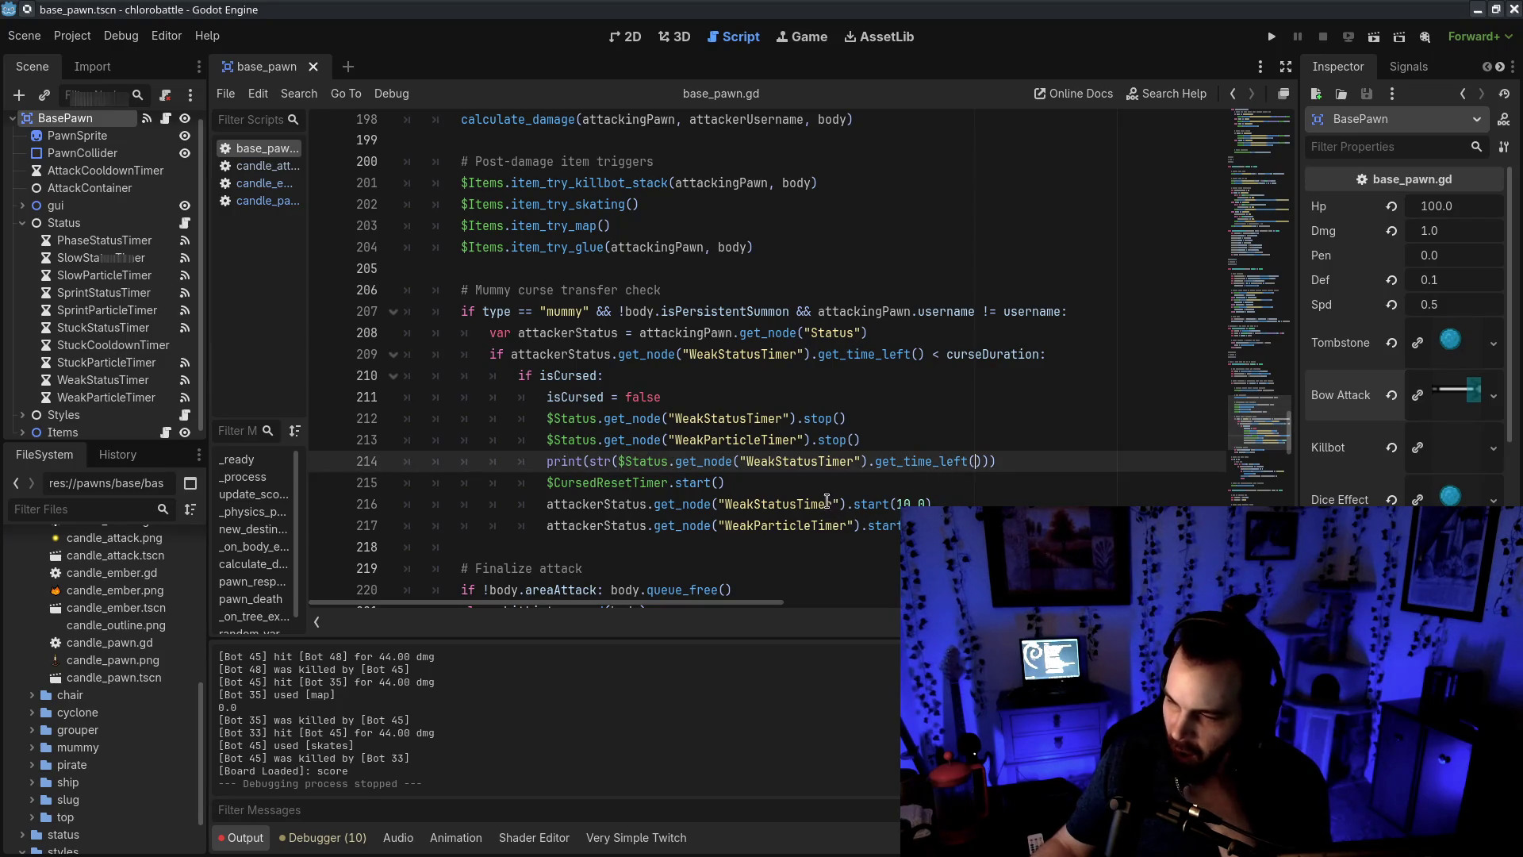
# Replace 10.0 in line 216's WeakStatusTimer.start() with curseDuration, save, and switch to the wiki
pyautogui.click(763, 502)
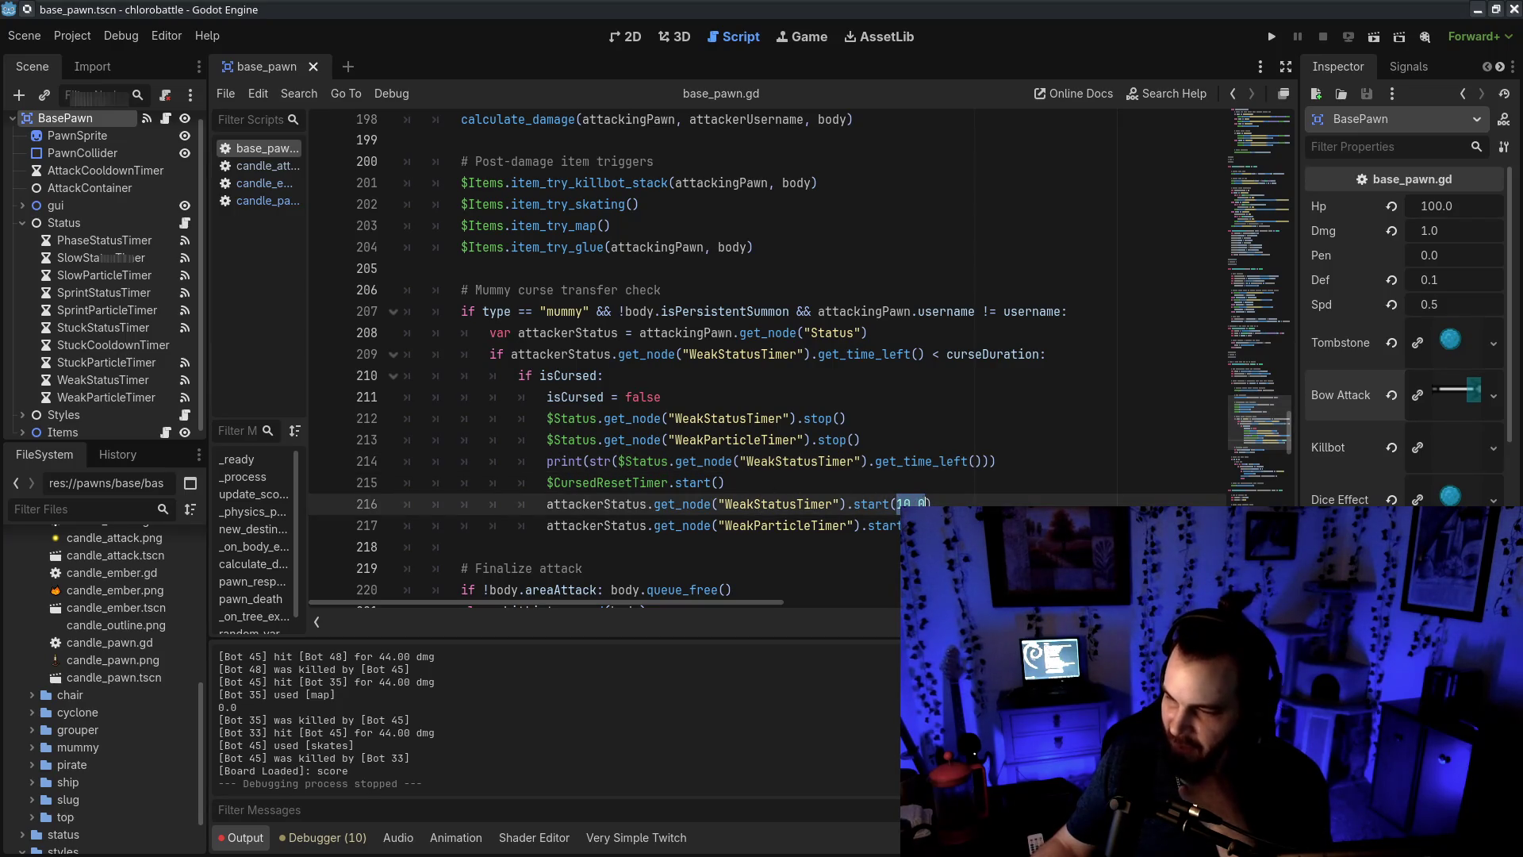
pyautogui.write('curseDuration')
pyautogui.hotkey('ctrl', 's')
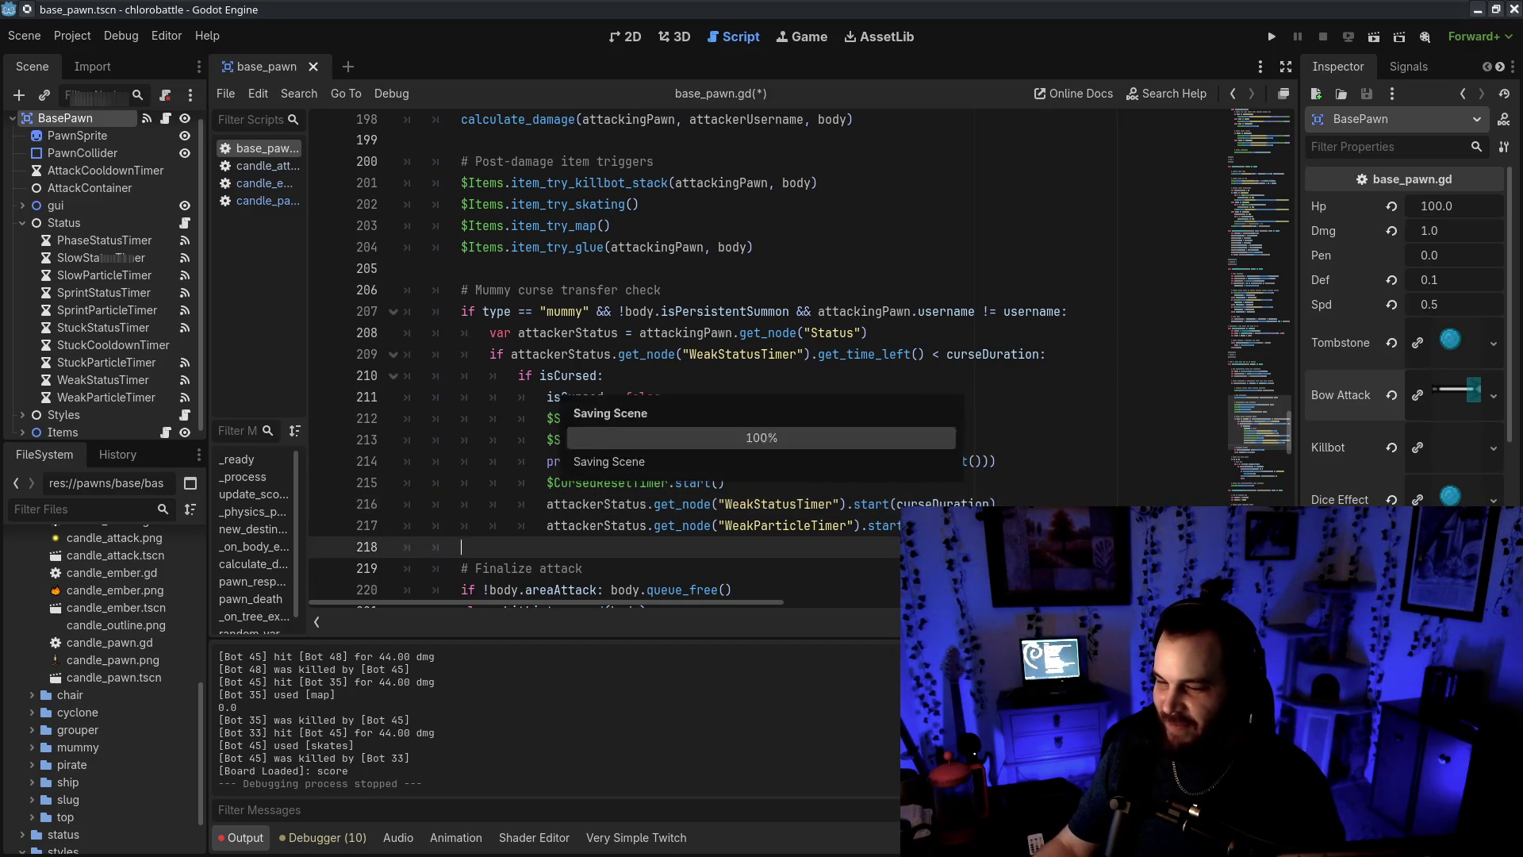
pyautogui.moveTo(895, 504)
pyautogui.mouseDown()
pyautogui.moveTo(900, 525)
pyautogui.moveTo(1001, 504)
pyautogui.mouseUp()
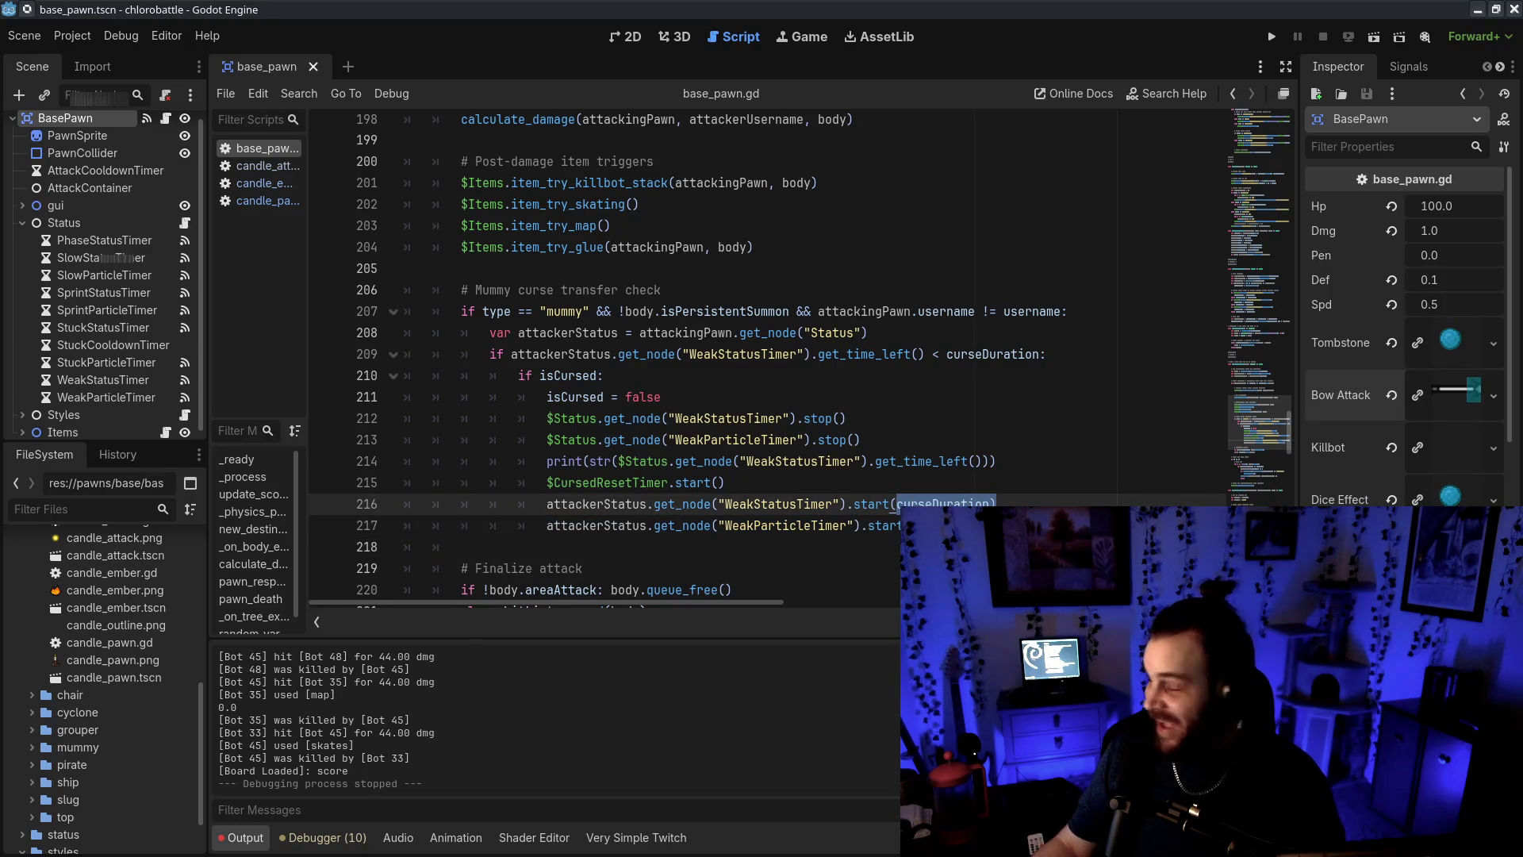
pyautogui.scroll(-1, 998, 505)
pyautogui.hotkey('alt', 'Tab')
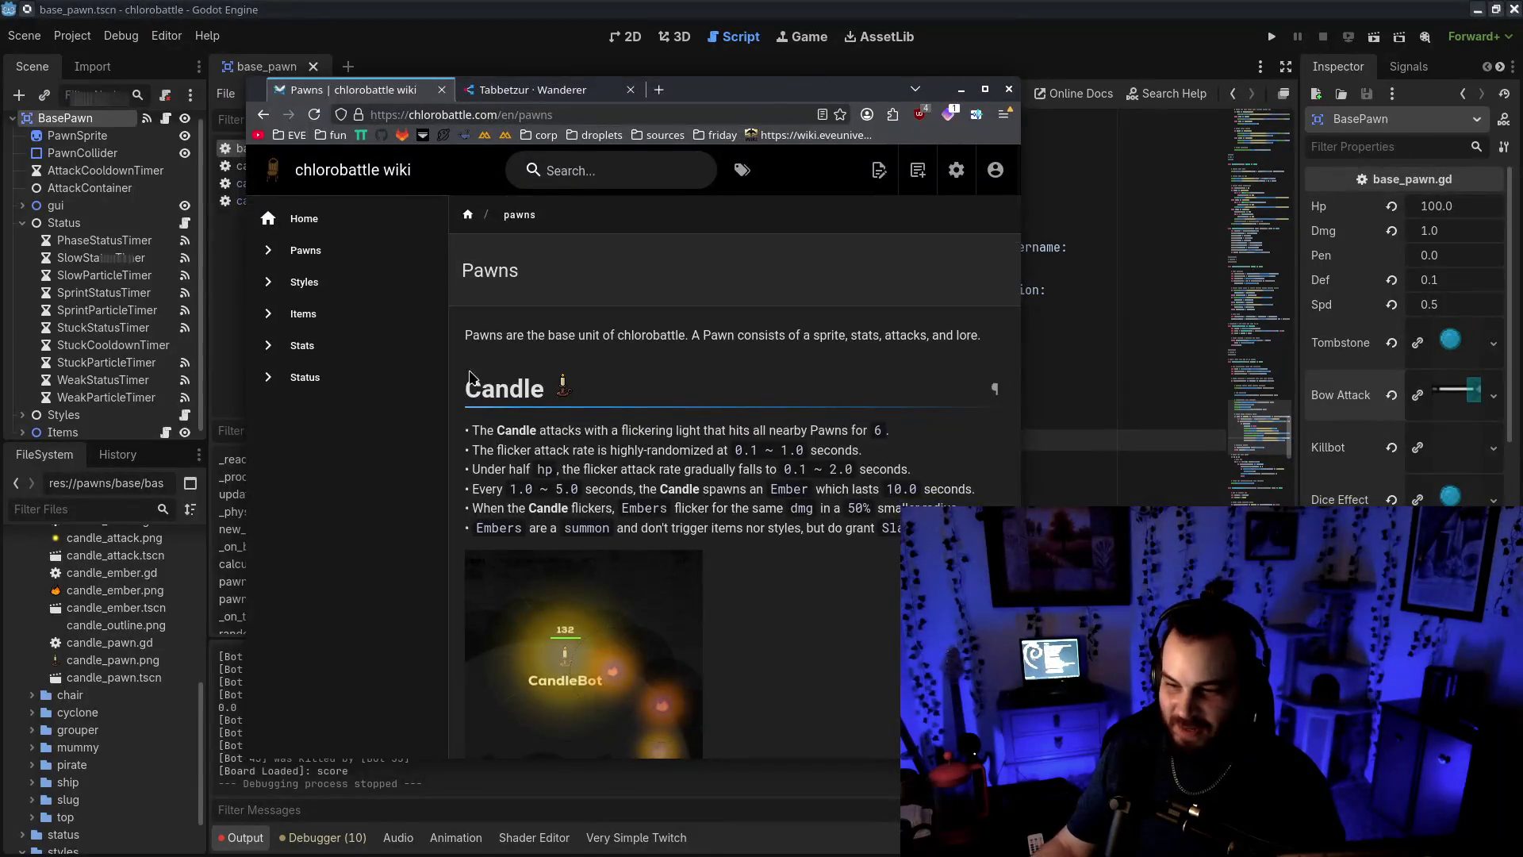
# Reload the wiki Pawns page and open it in the markdown editor
pyautogui.click(397, 254)
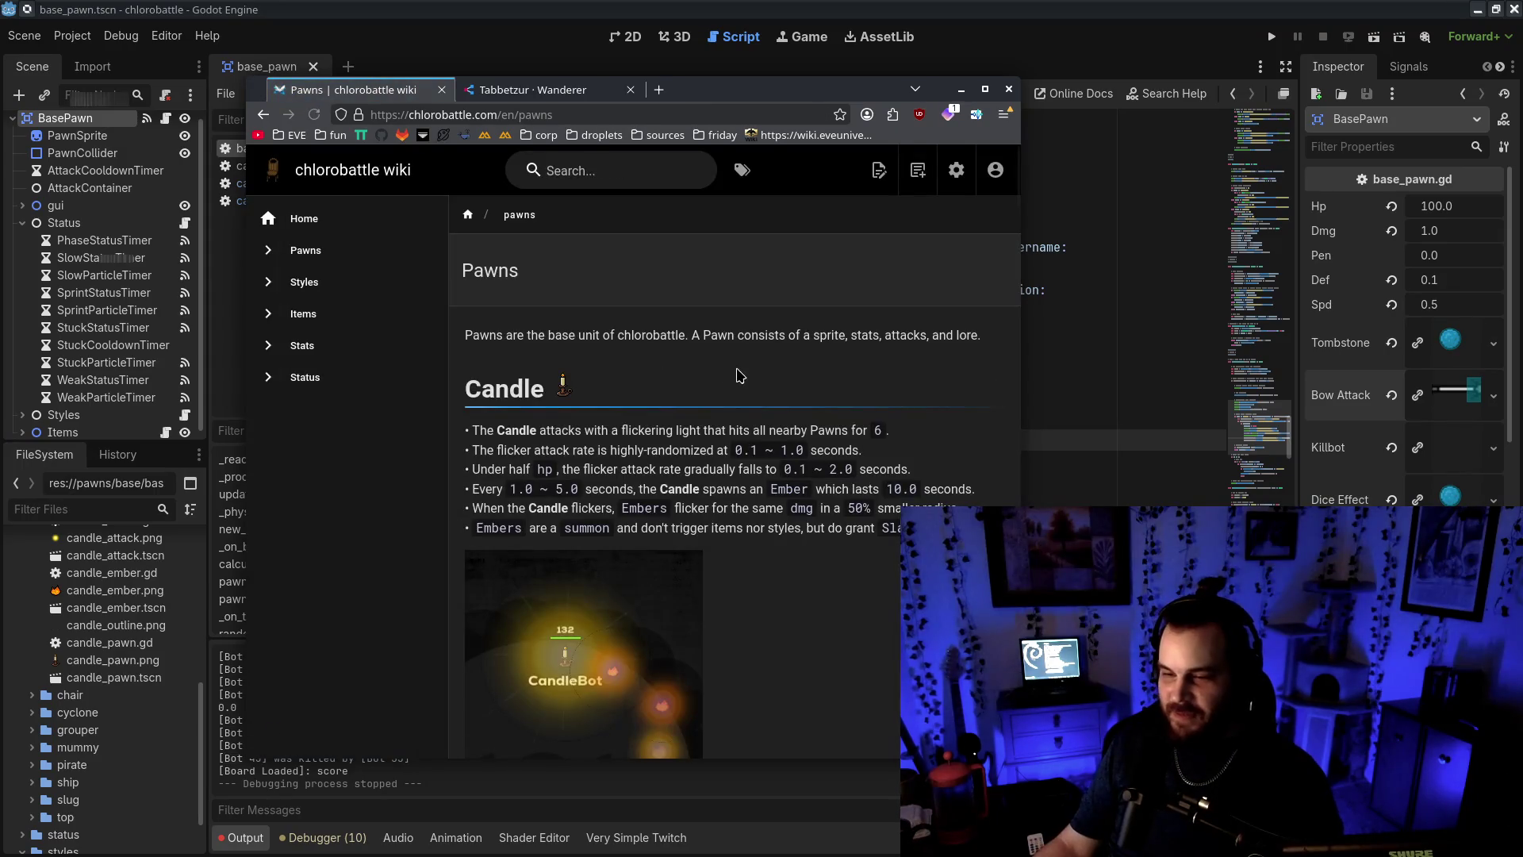
pyautogui.click(918, 170)
pyautogui.click(874, 259)
pyautogui.scroll(-15, 340, 497)
pyautogui.scroll(-5, 413, 461)
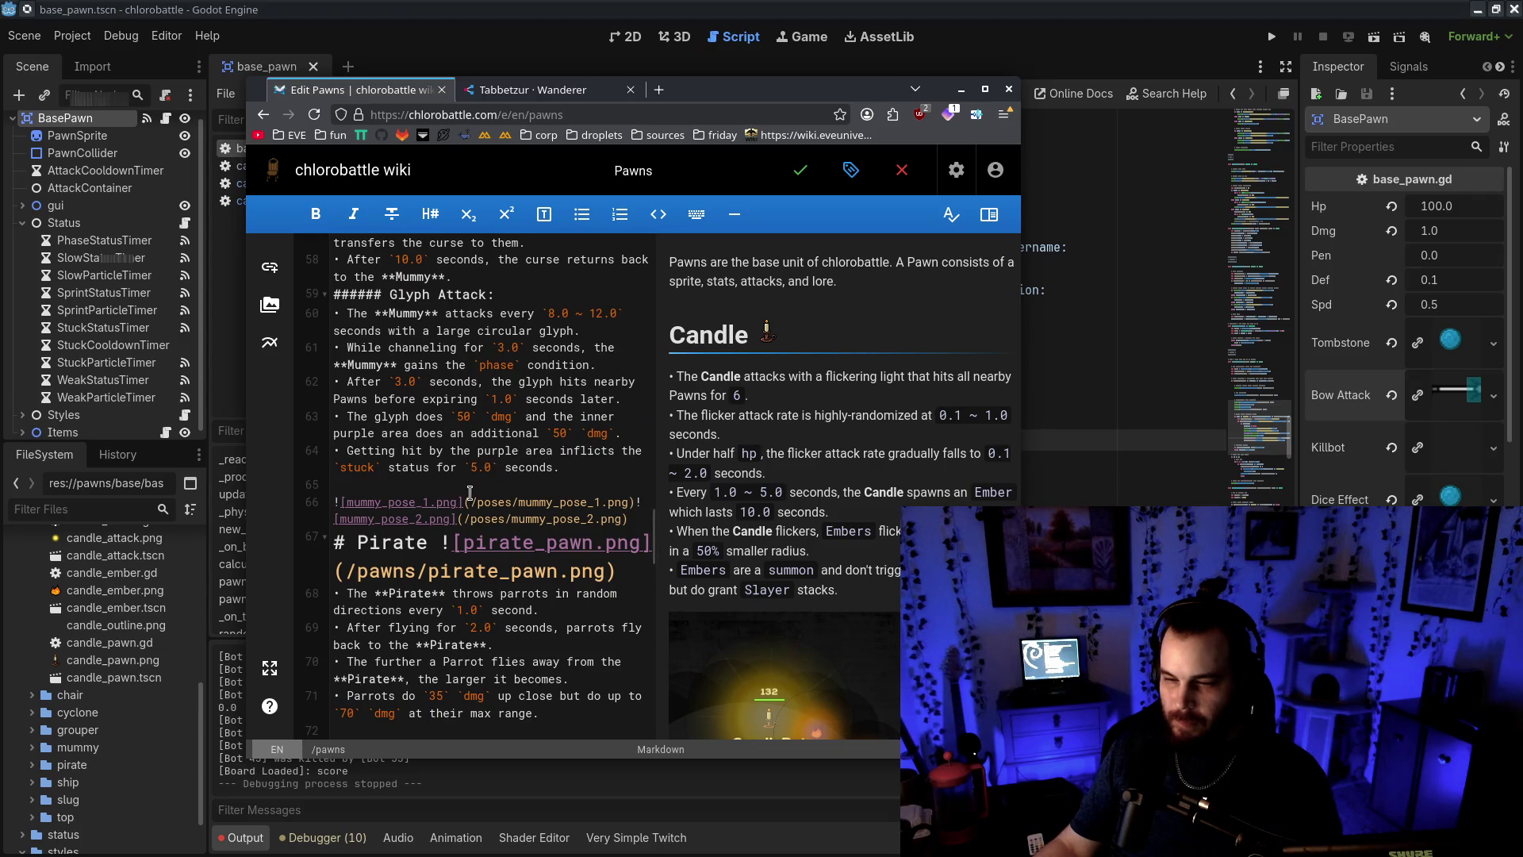
pyautogui.scroll(3, 424, 333)
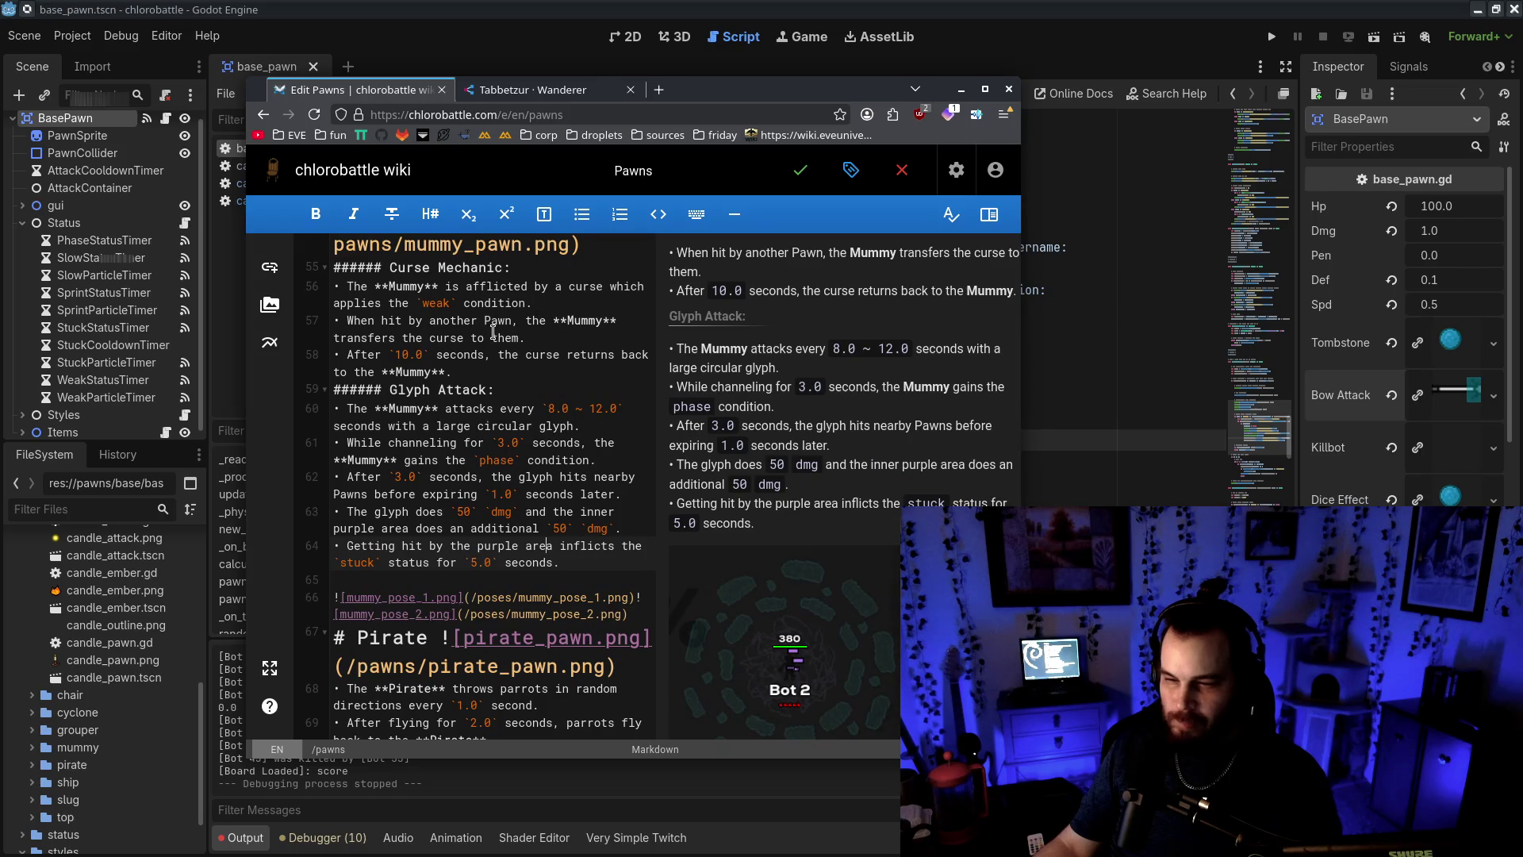
# Reword line 57 so that when the **Mummy** is hit, the curse transfers to the attacking Pawn
pyautogui.click(521, 337)
pyautogui.write('for `5.0`')
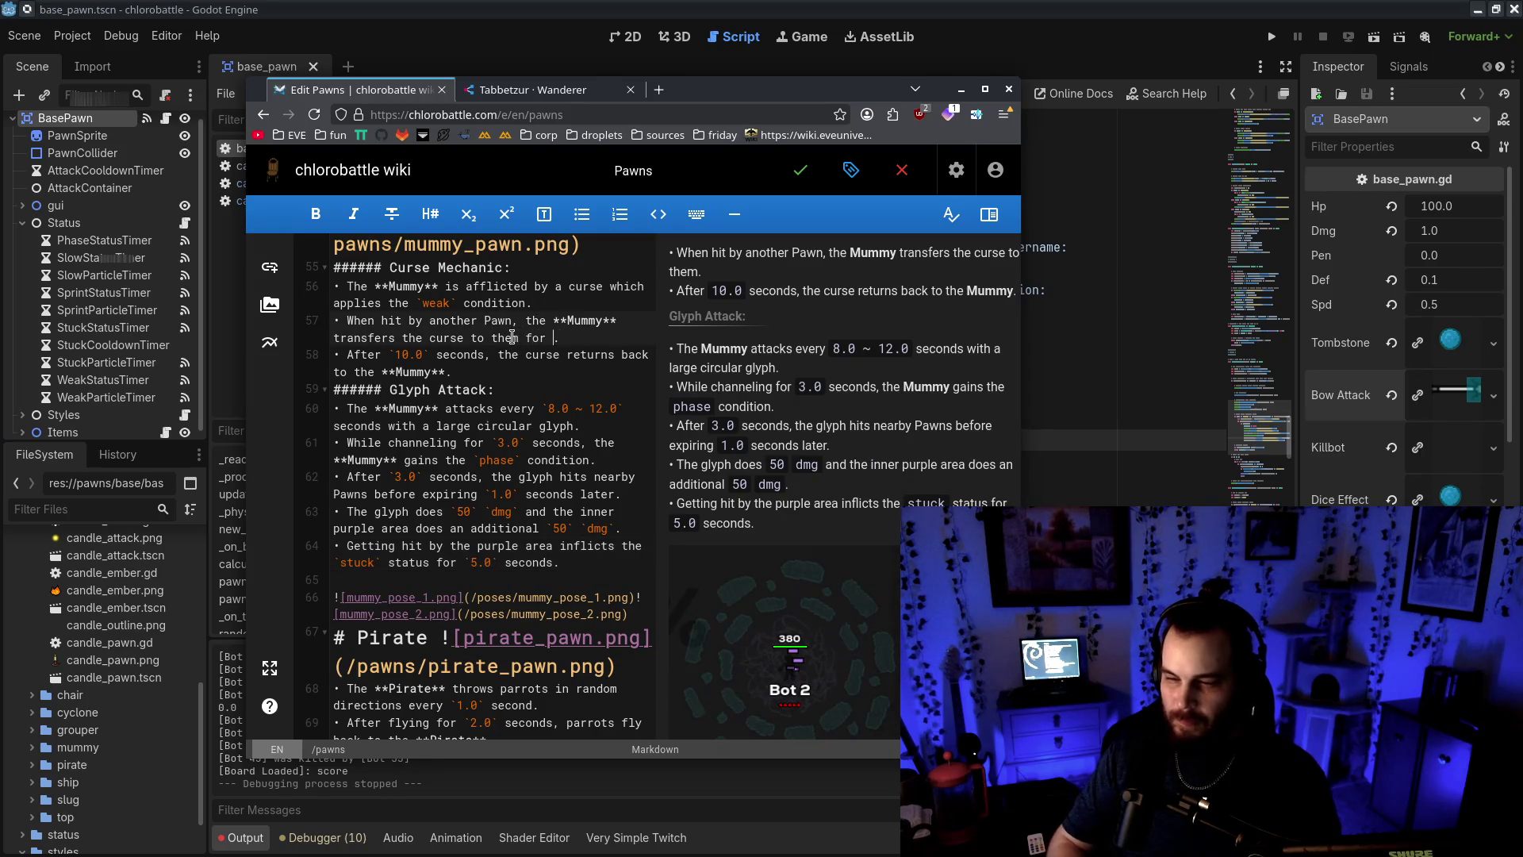
pyautogui.write(' seocnds.')
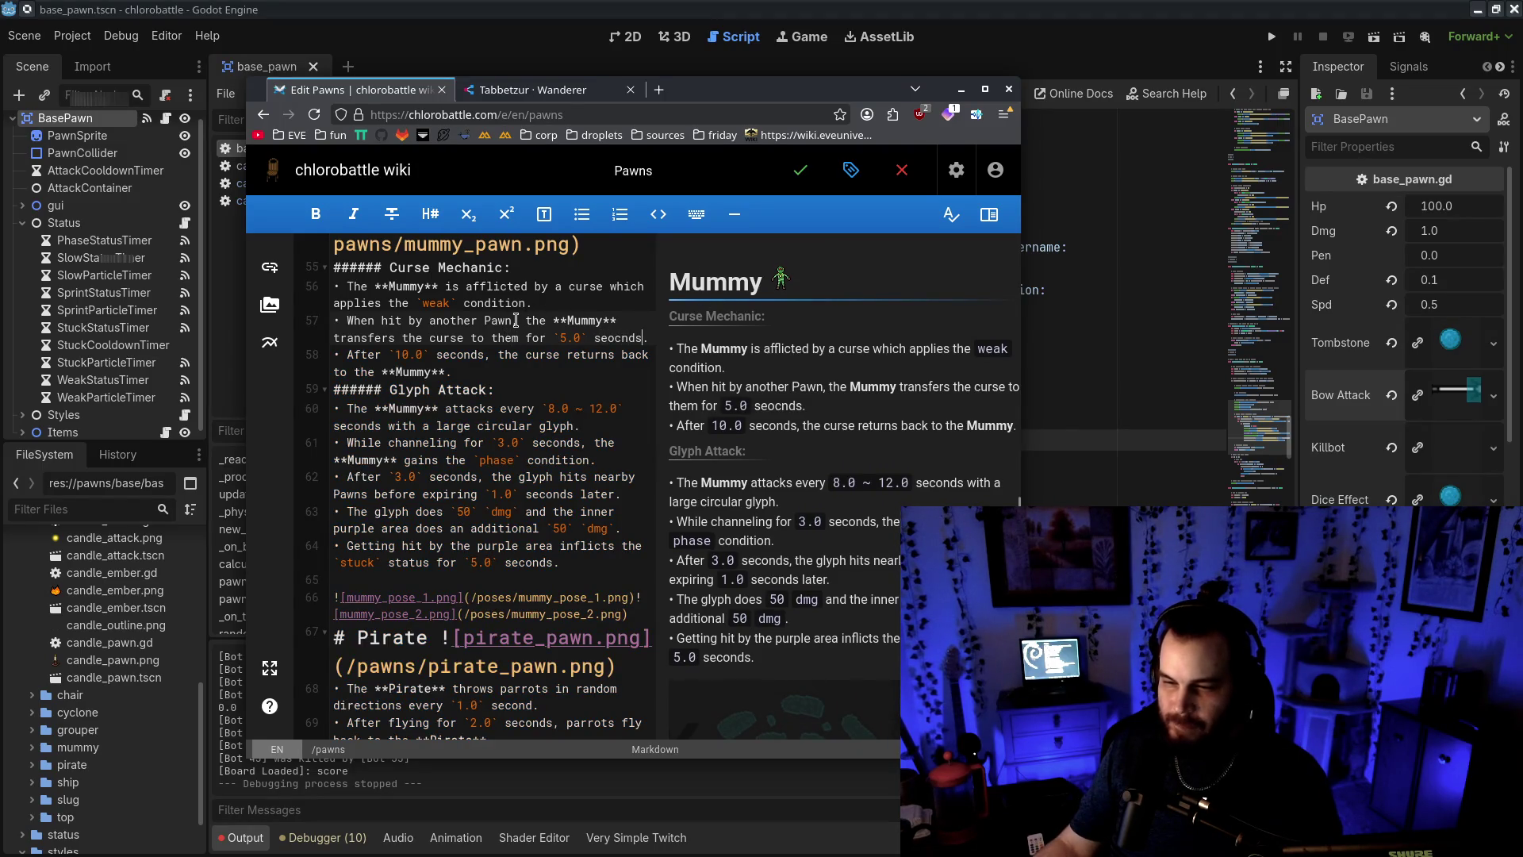
pyautogui.moveTo(512, 321); pyautogui.dragTo(404, 320)
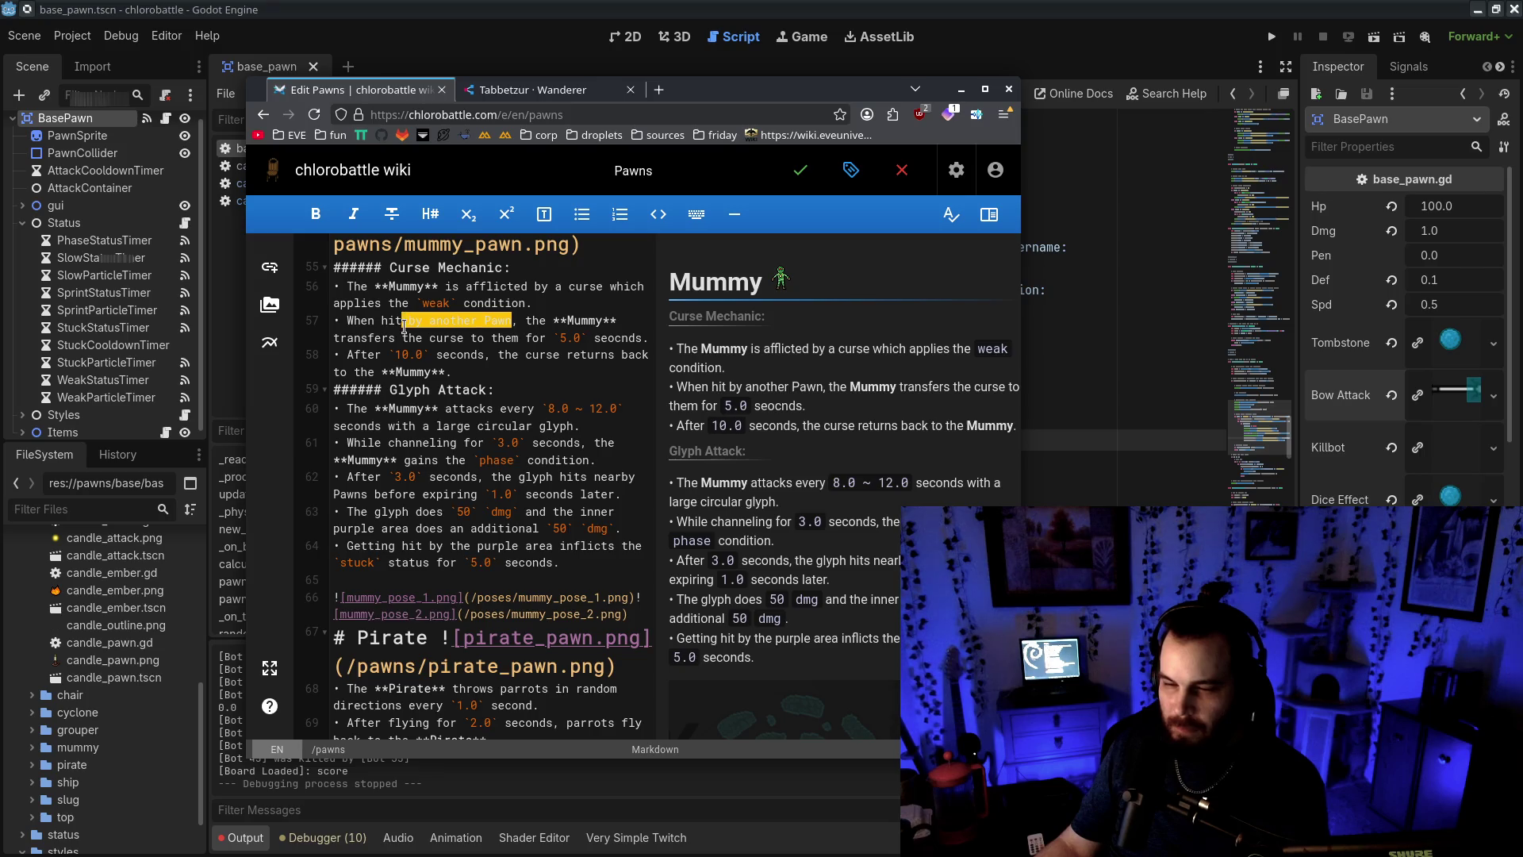
pyautogui.press('BackSpace')
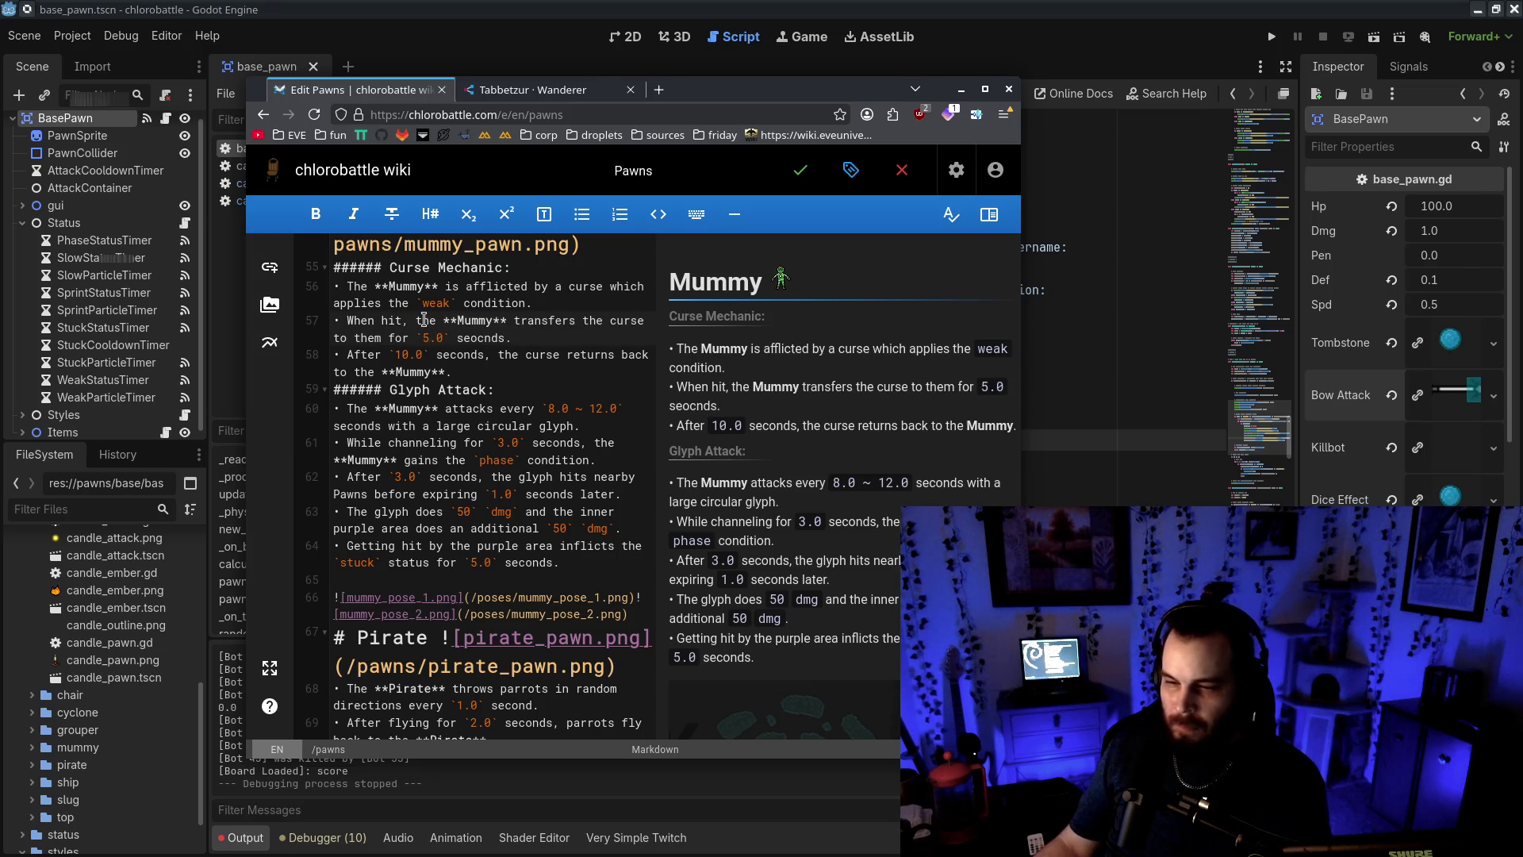
pyautogui.moveTo(443, 321); pyautogui.dragTo(645, 320)
pyautogui.press('BackSpace')
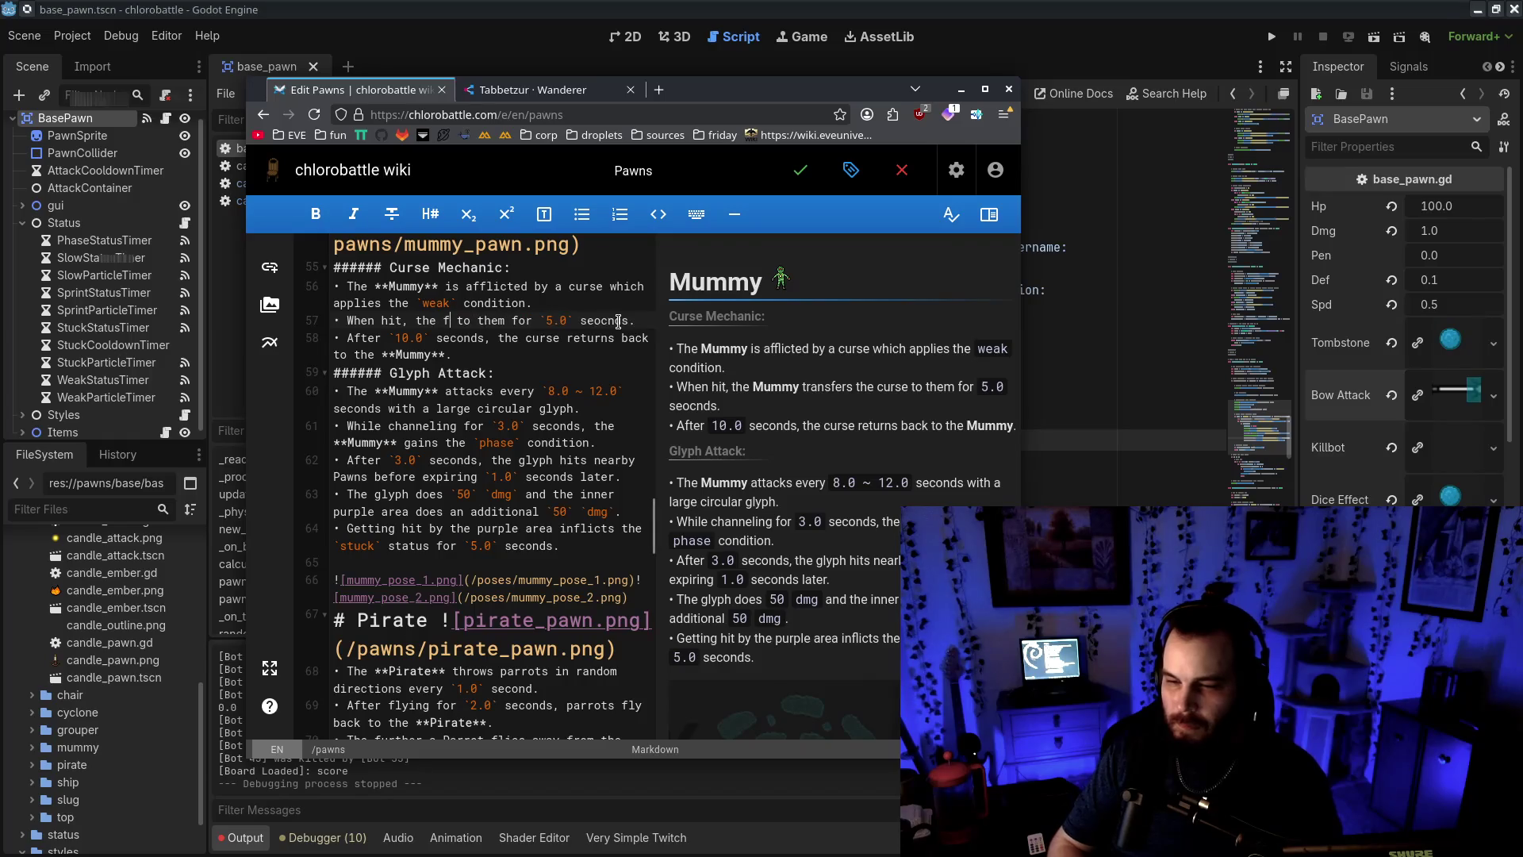
pyautogui.write('curse is transfere')
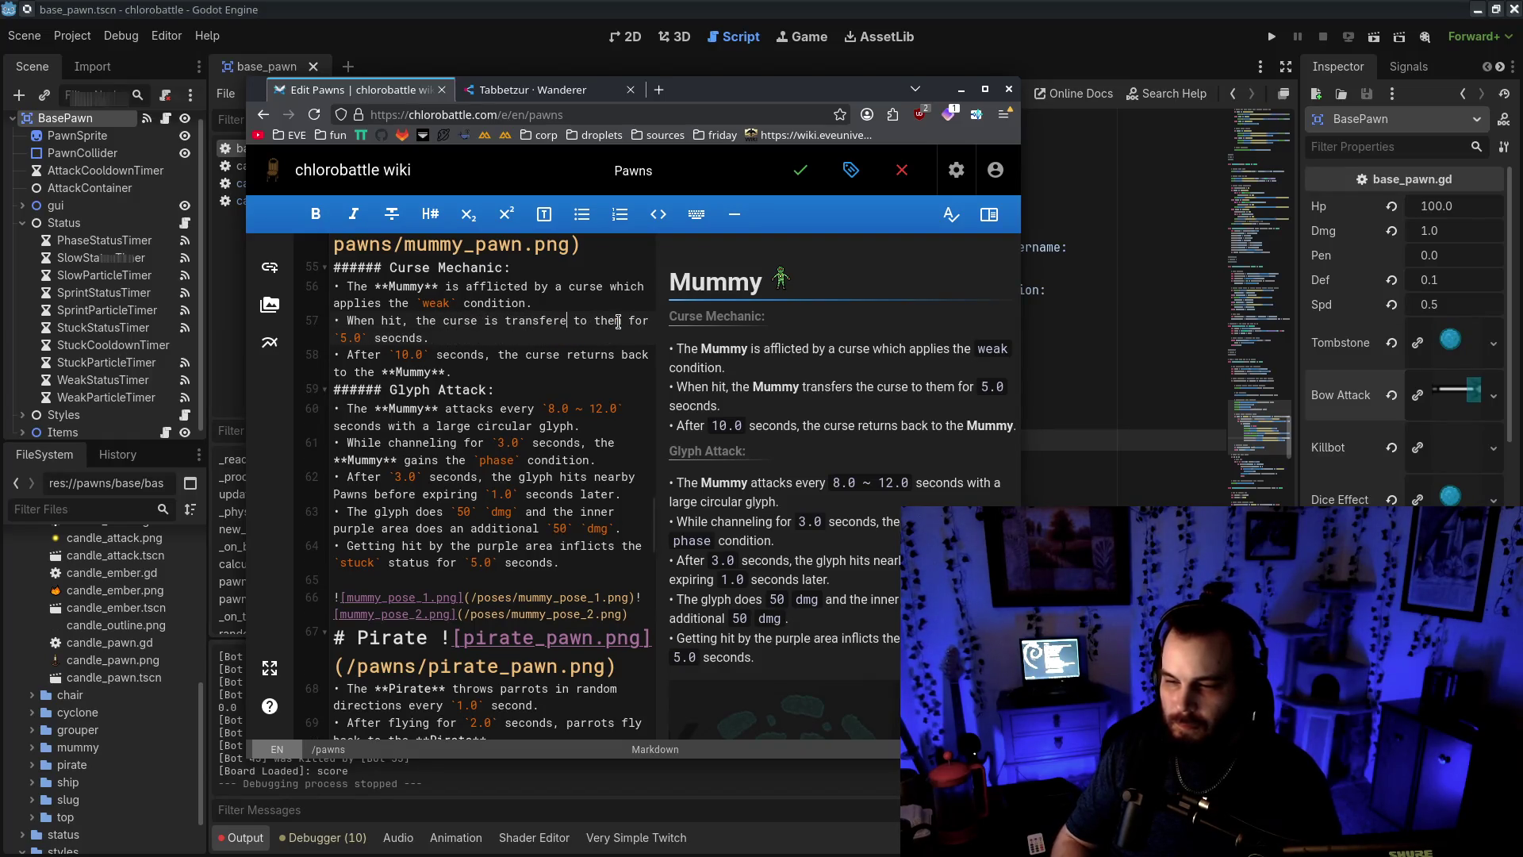
pyautogui.write('d')
pyautogui.write('d')
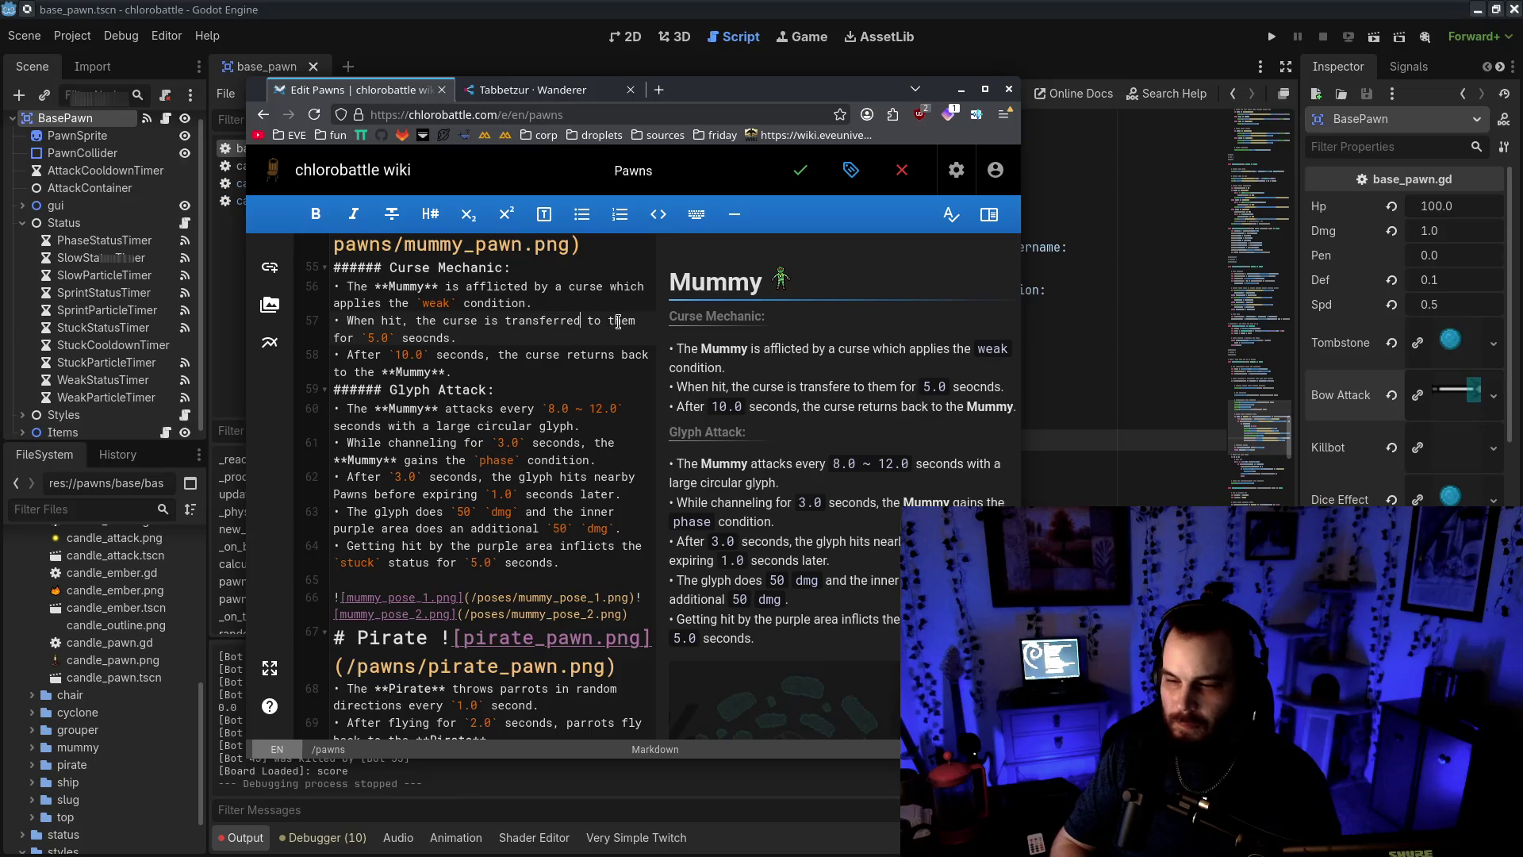
pyautogui.hotkey('ctrl', 'BackSpace')
pyautogui.hotkey('ctrl', 'BackSpace')
pyautogui.hotkey('ctrl', 'BackSpace')
pyautogui.hotkey('ctrl', 'BackSpace')
pyautogui.hotkey('ctrl', 'BackSpace')
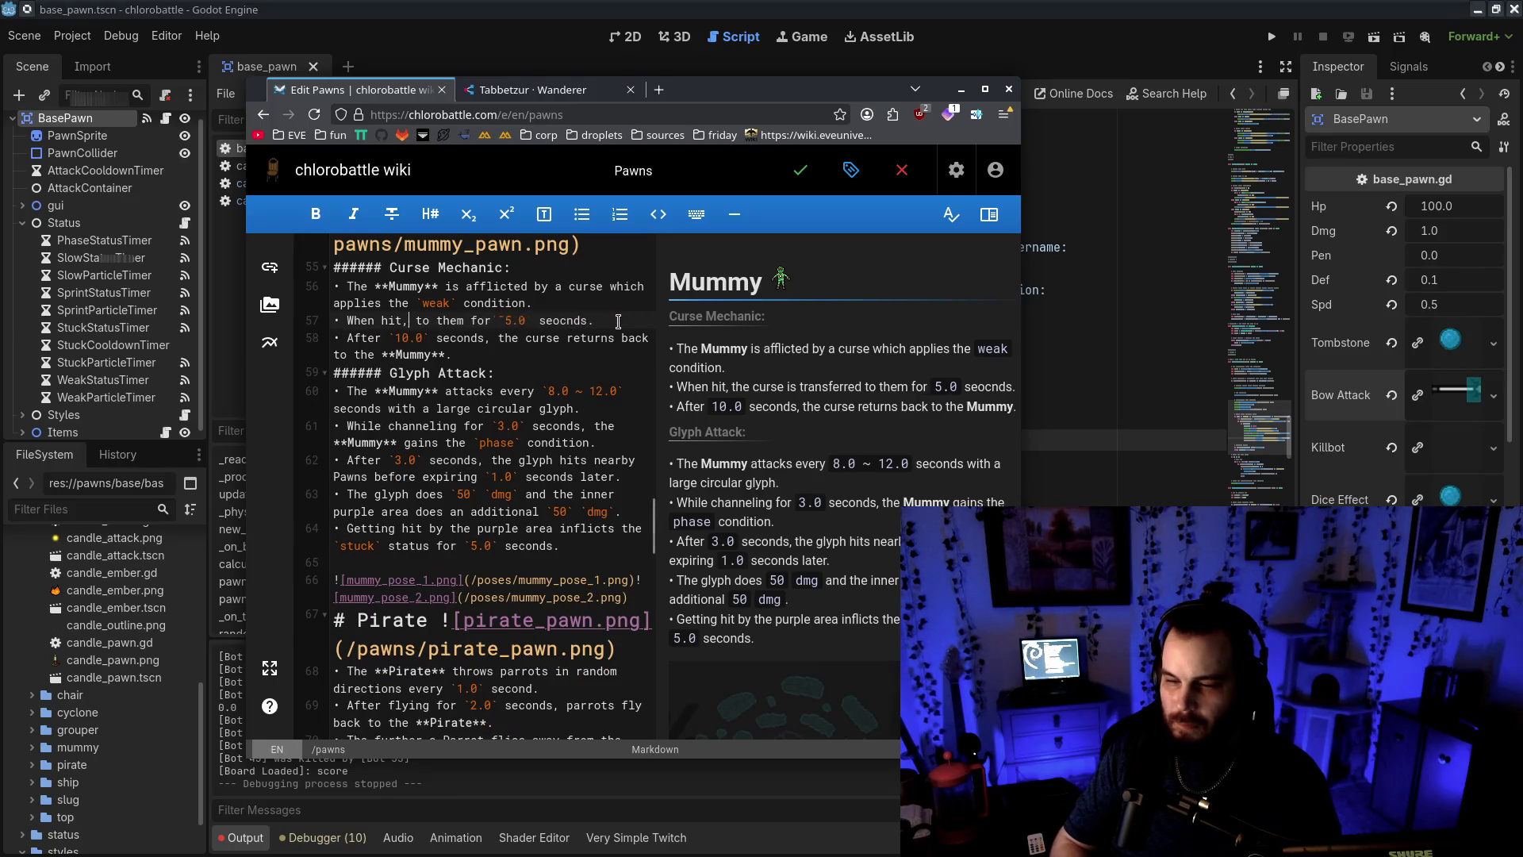
pyautogui.write('the *')
pyautogui.write('*')
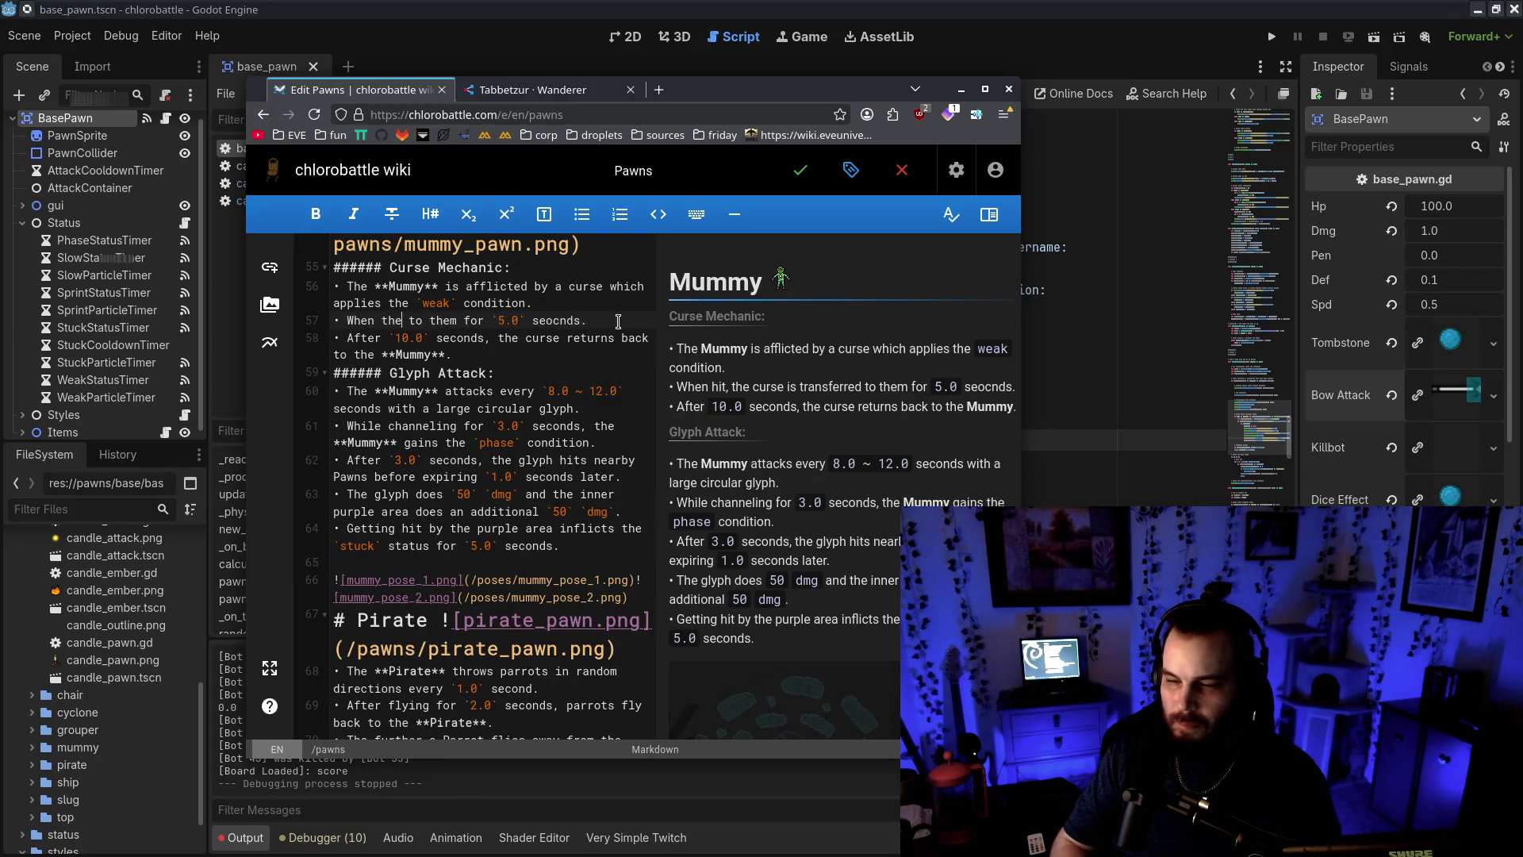
pyautogui.write('Mumm')
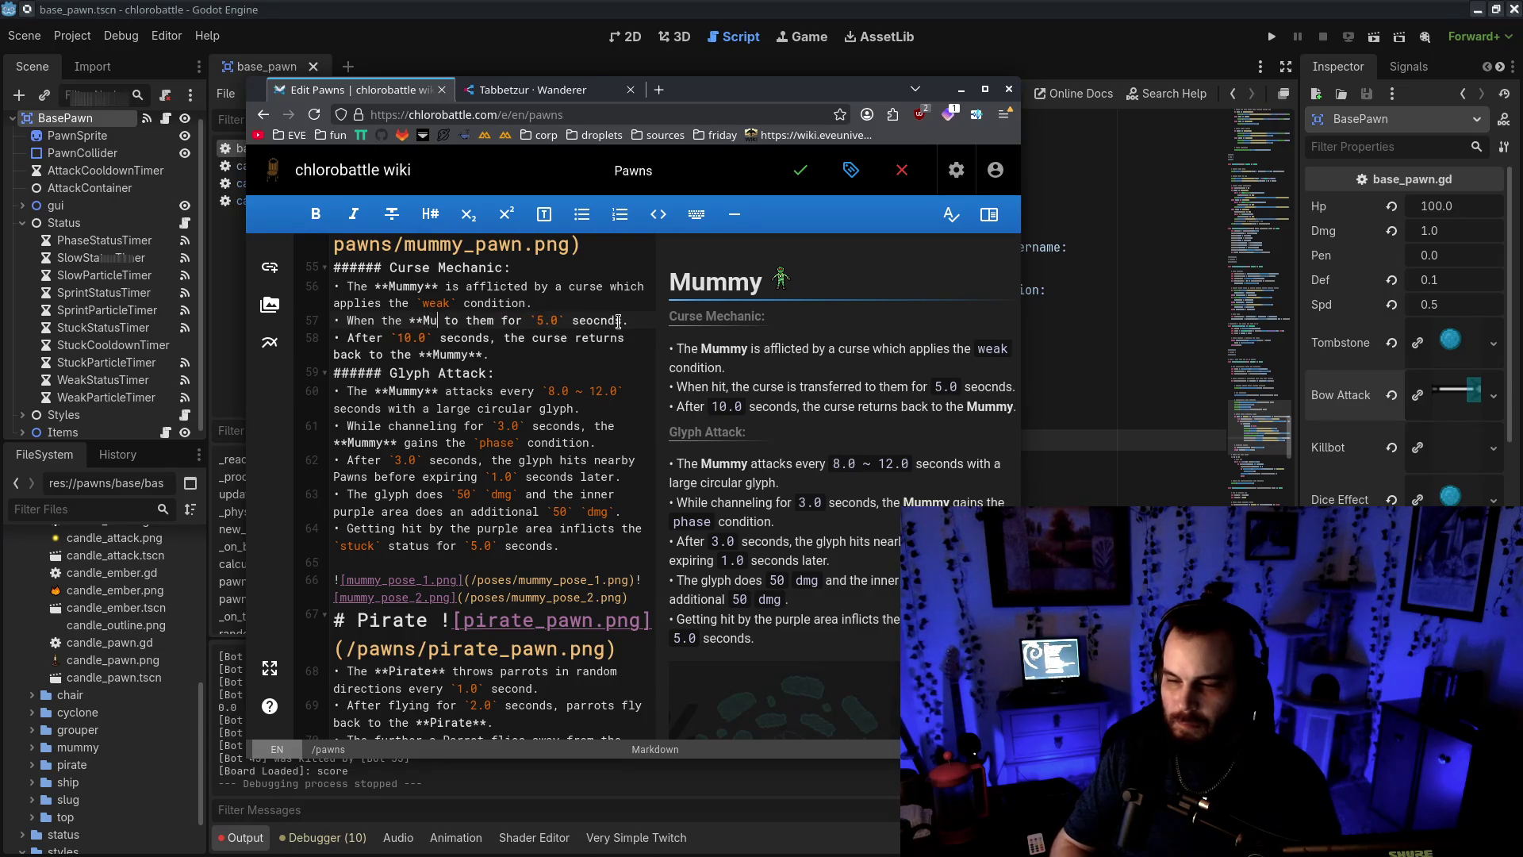
pyautogui.write('y** is hit, it tran')
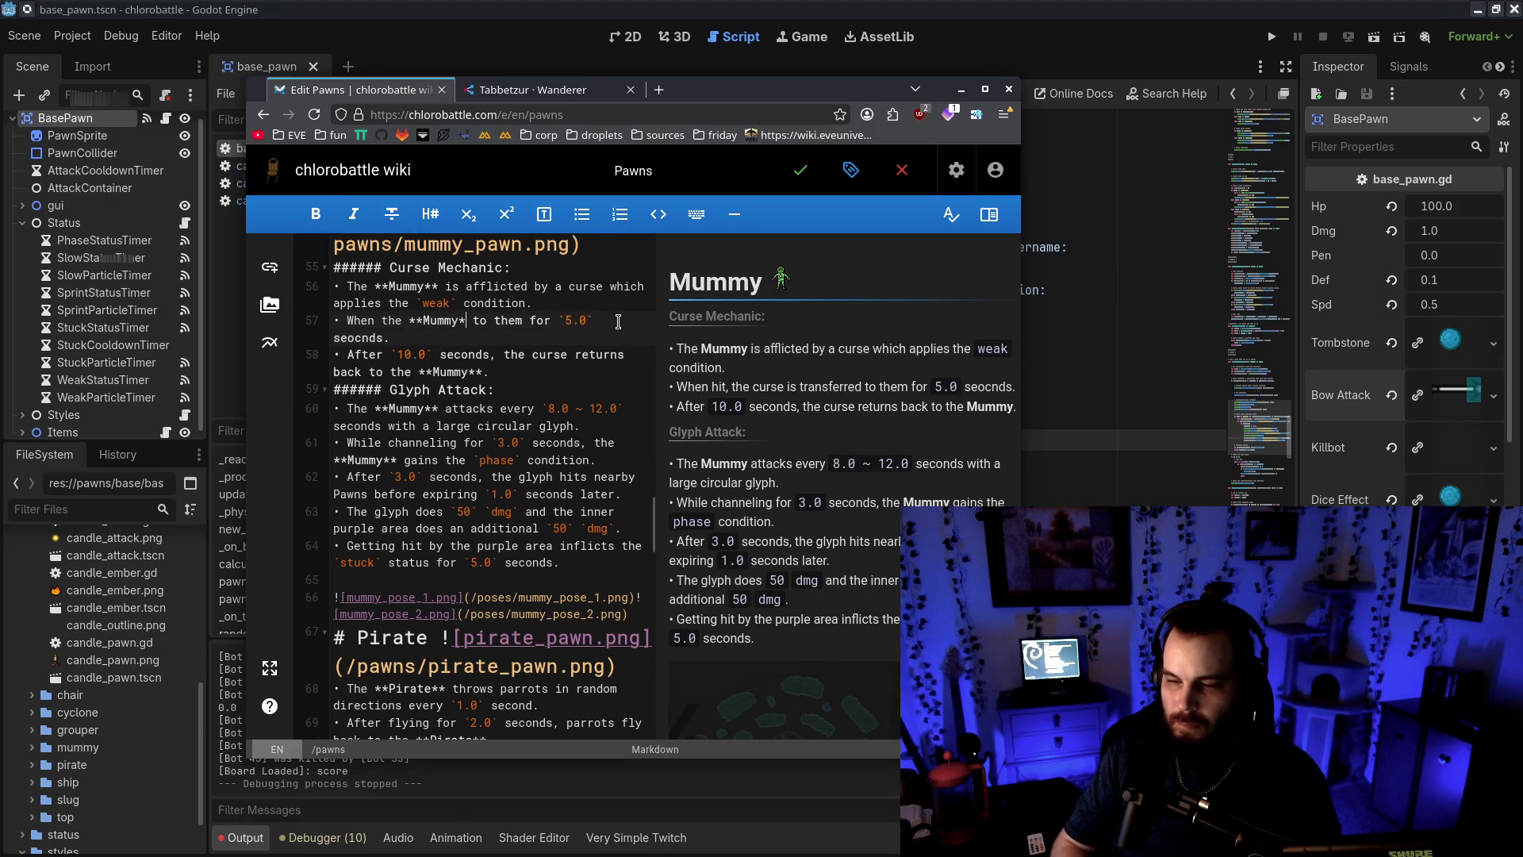
pyautogui.write('sfers to the attacking p')
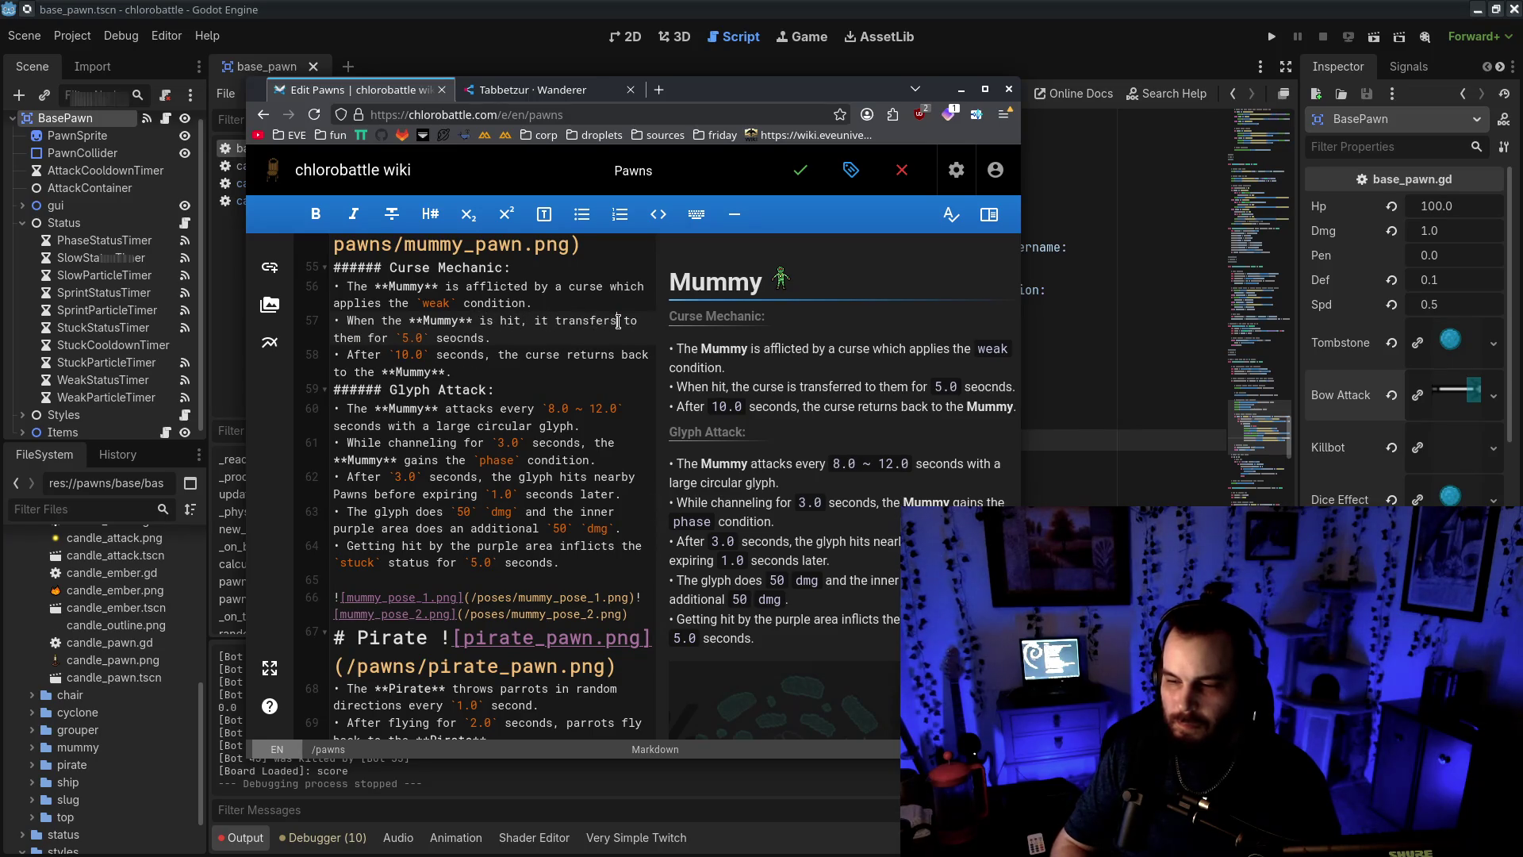
pyautogui.press('BackSpace')
pyautogui.write('Pawn')
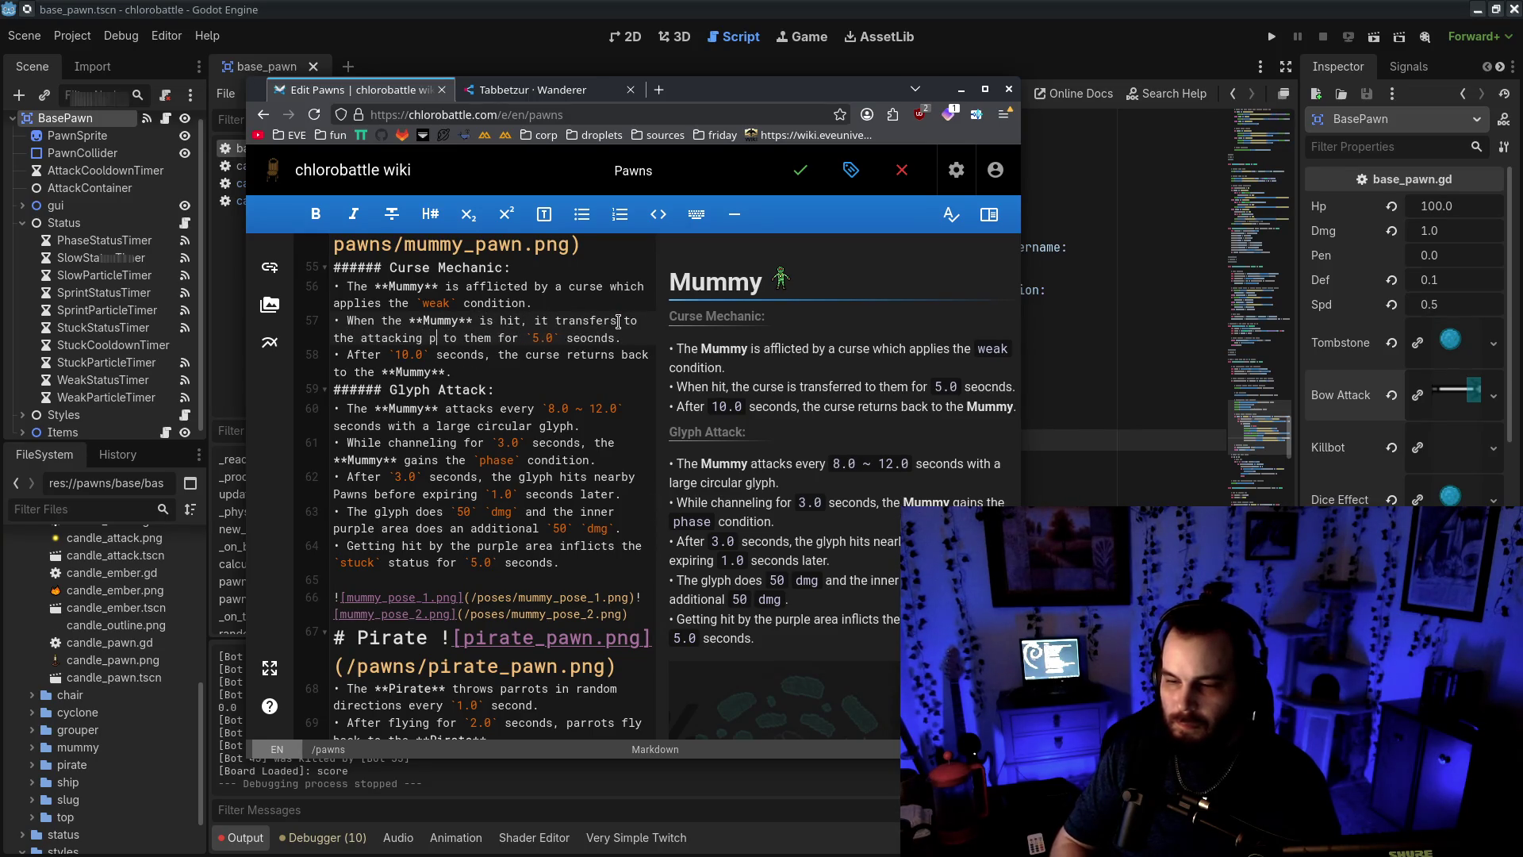
pyautogui.press('Delete')
pyautogui.press('Delete')
pyautogui.press('Delete')
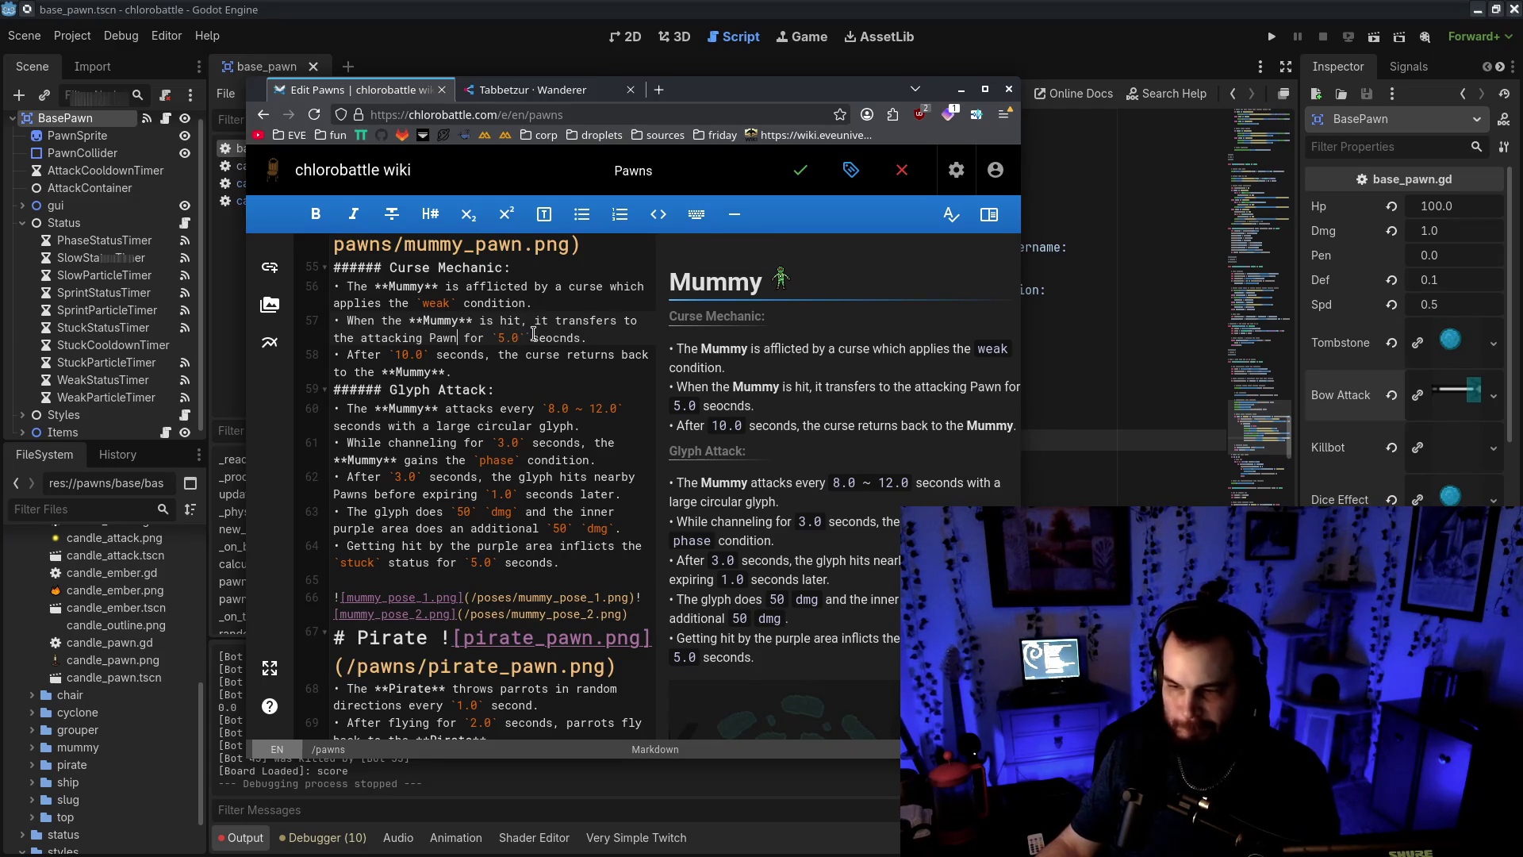
# End the sentence with the `weak` status for `5.0` seconds and save the Pawns page
pyautogui.moveTo(464, 337)
pyautogui.mouseDown()
pyautogui.moveTo(646, 338)
pyautogui.moveTo(515, 337)
pyautogui.moveTo(499, 319)
pyautogui.moveTo(540, 323)
pyautogui.mouseUp()
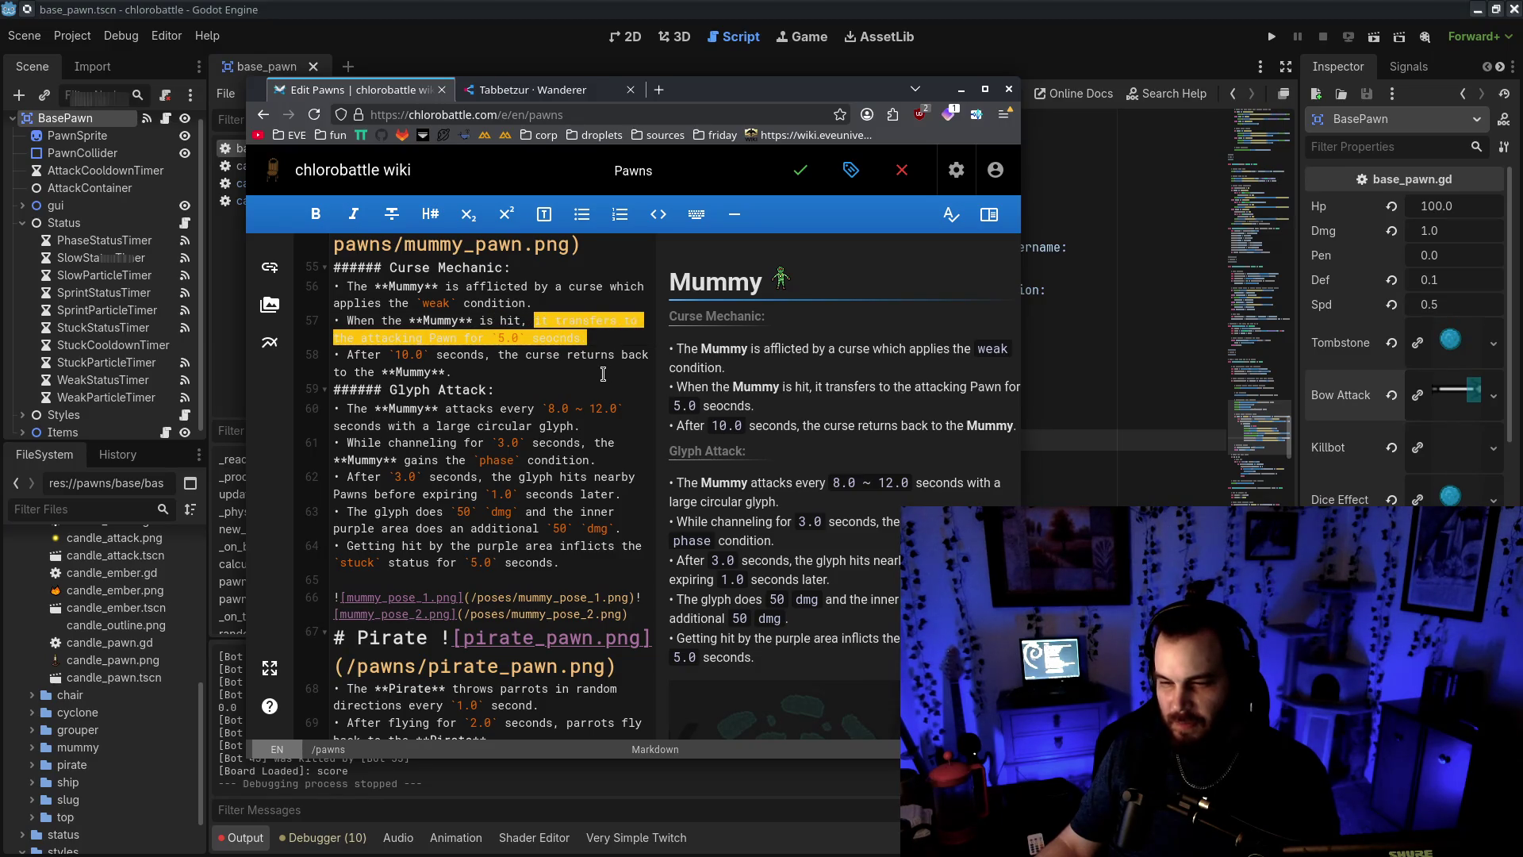
pyautogui.write('the curse')
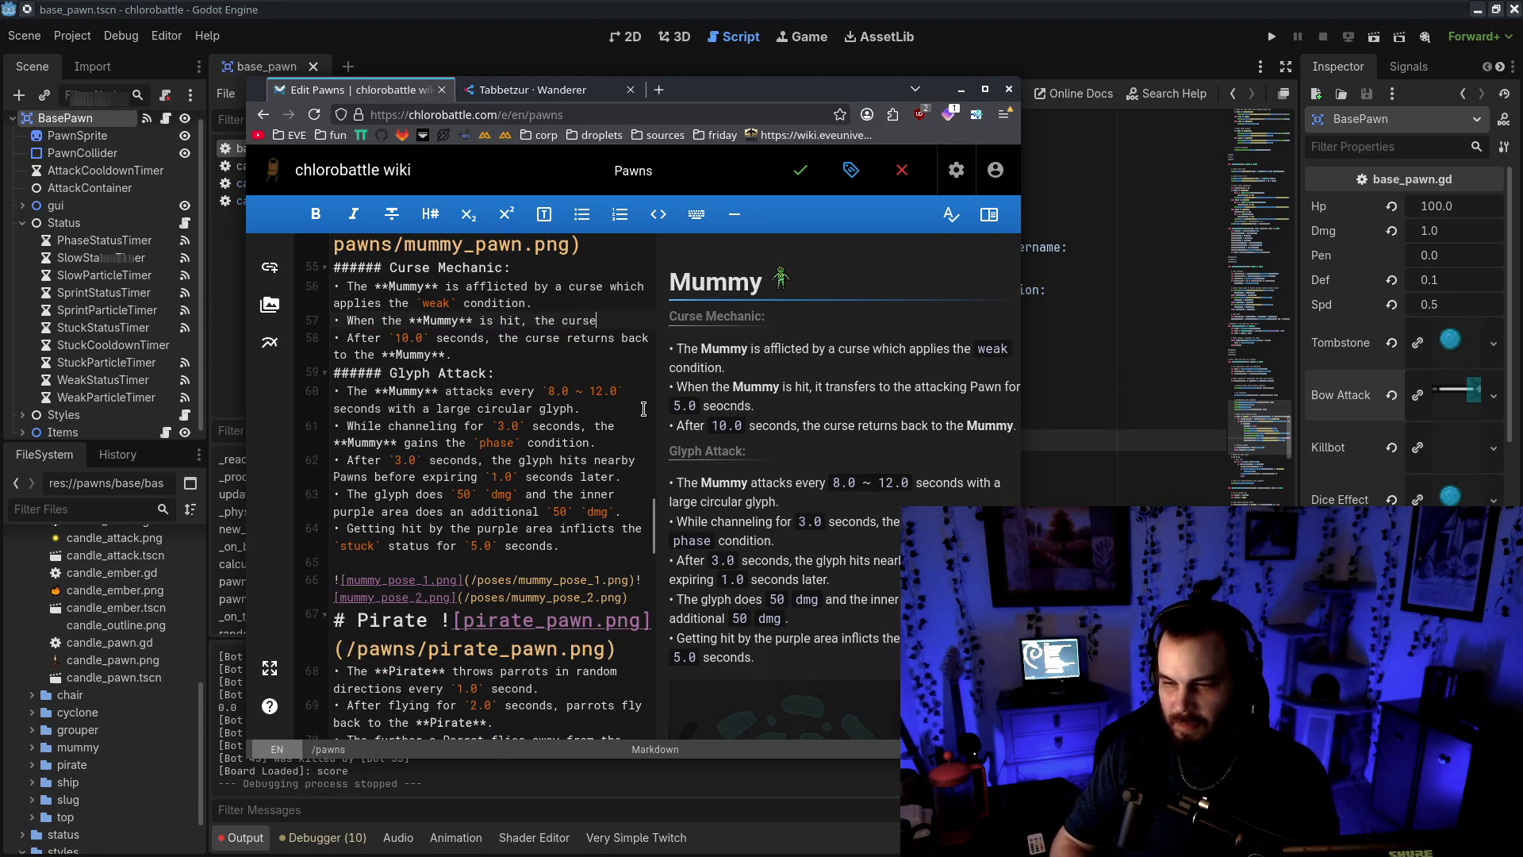
pyautogui.write(' is lifted and the attacking Pawn e')
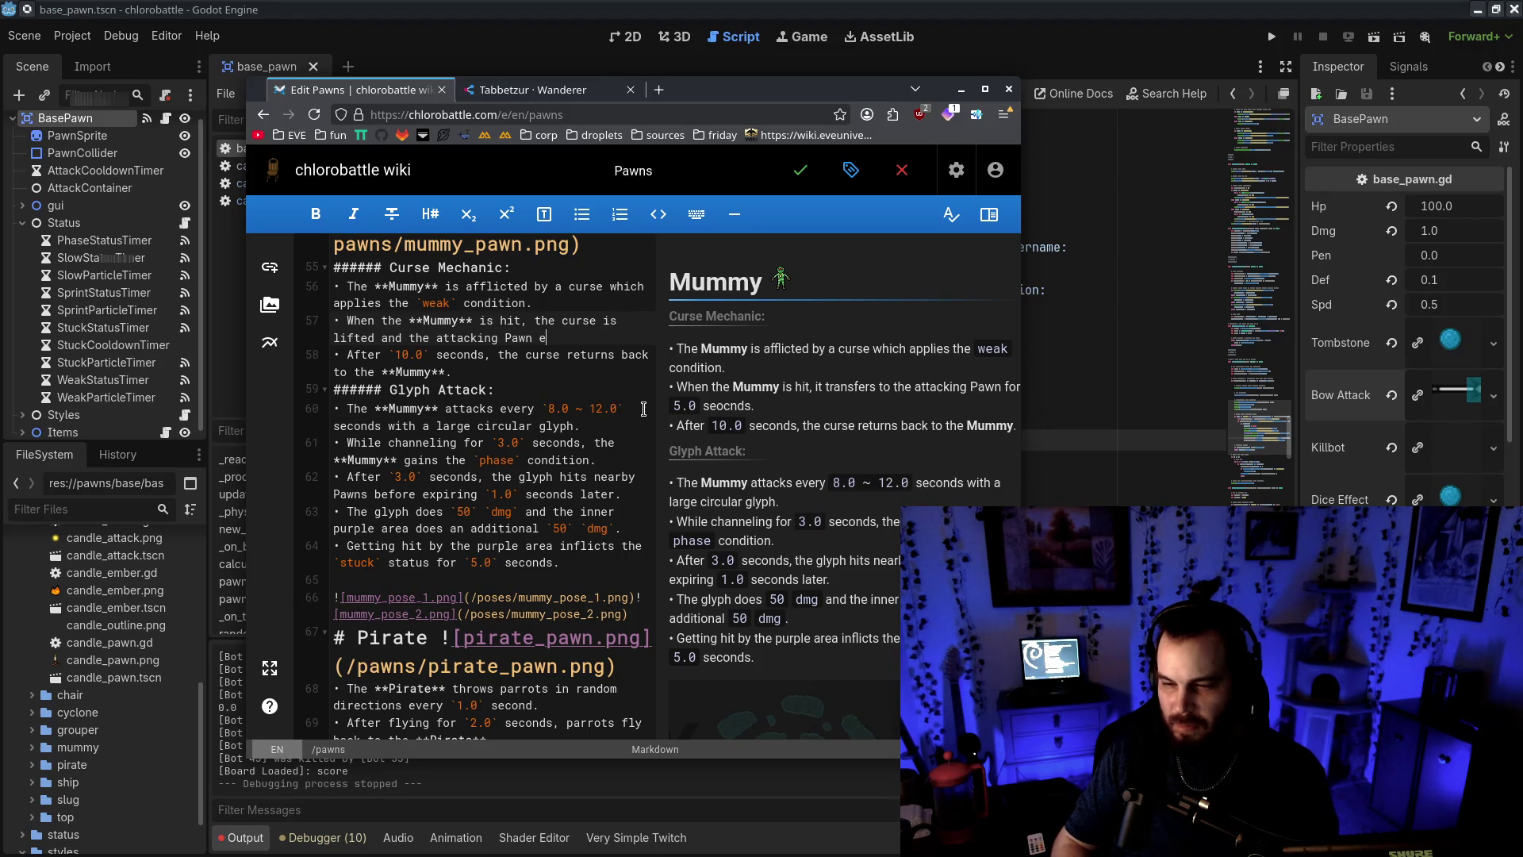
pyautogui.write('`weak')
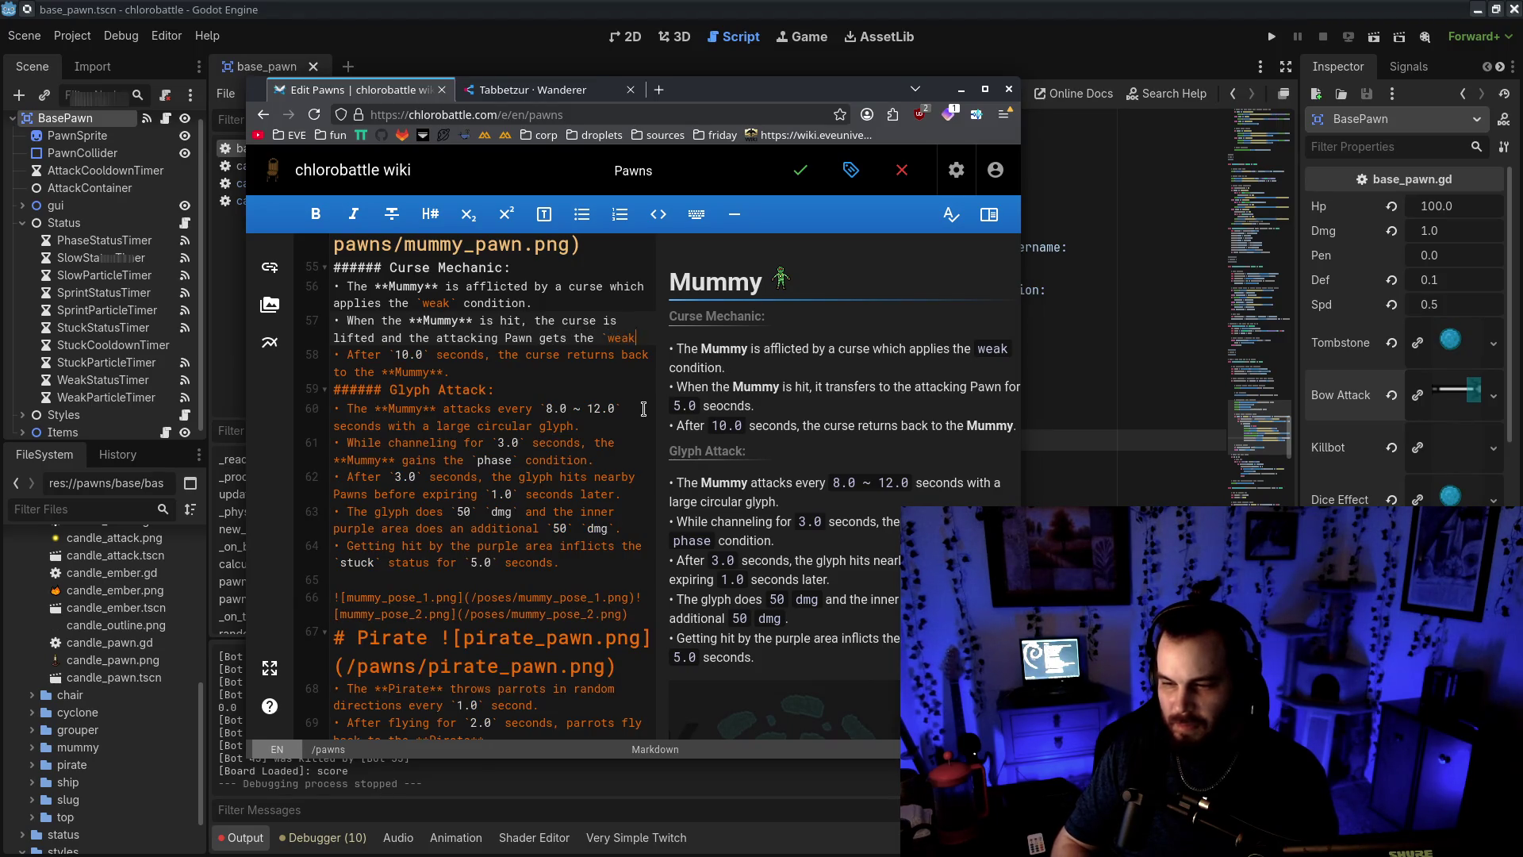
pyautogui.write('` status f5.0` seconds.')
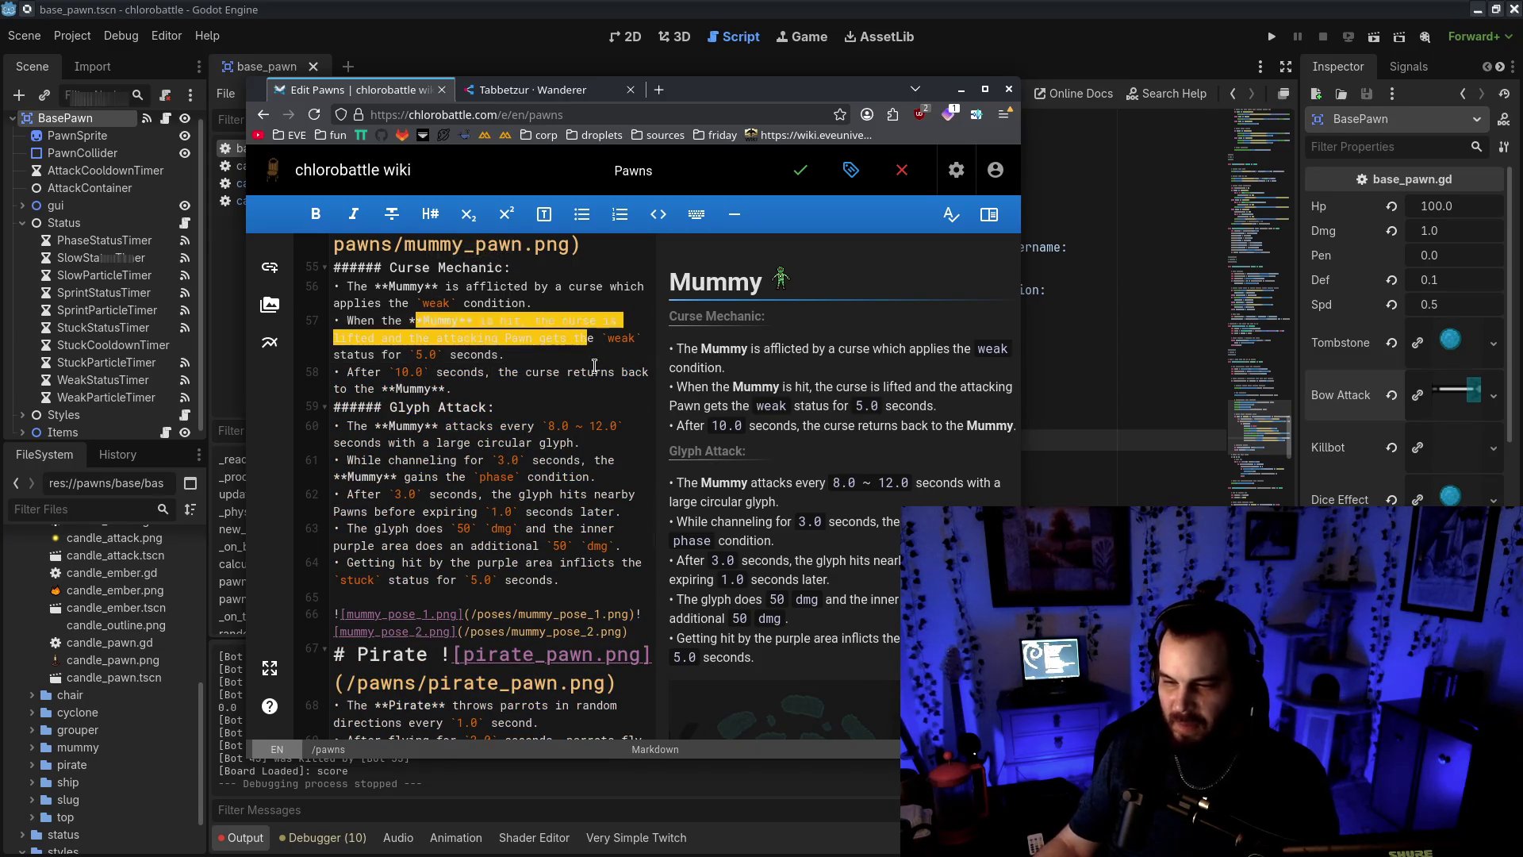
pyautogui.click(551, 371)
pyautogui.moveTo(555, 394); pyautogui.dragTo(333, 354)
pyautogui.click(369, 360)
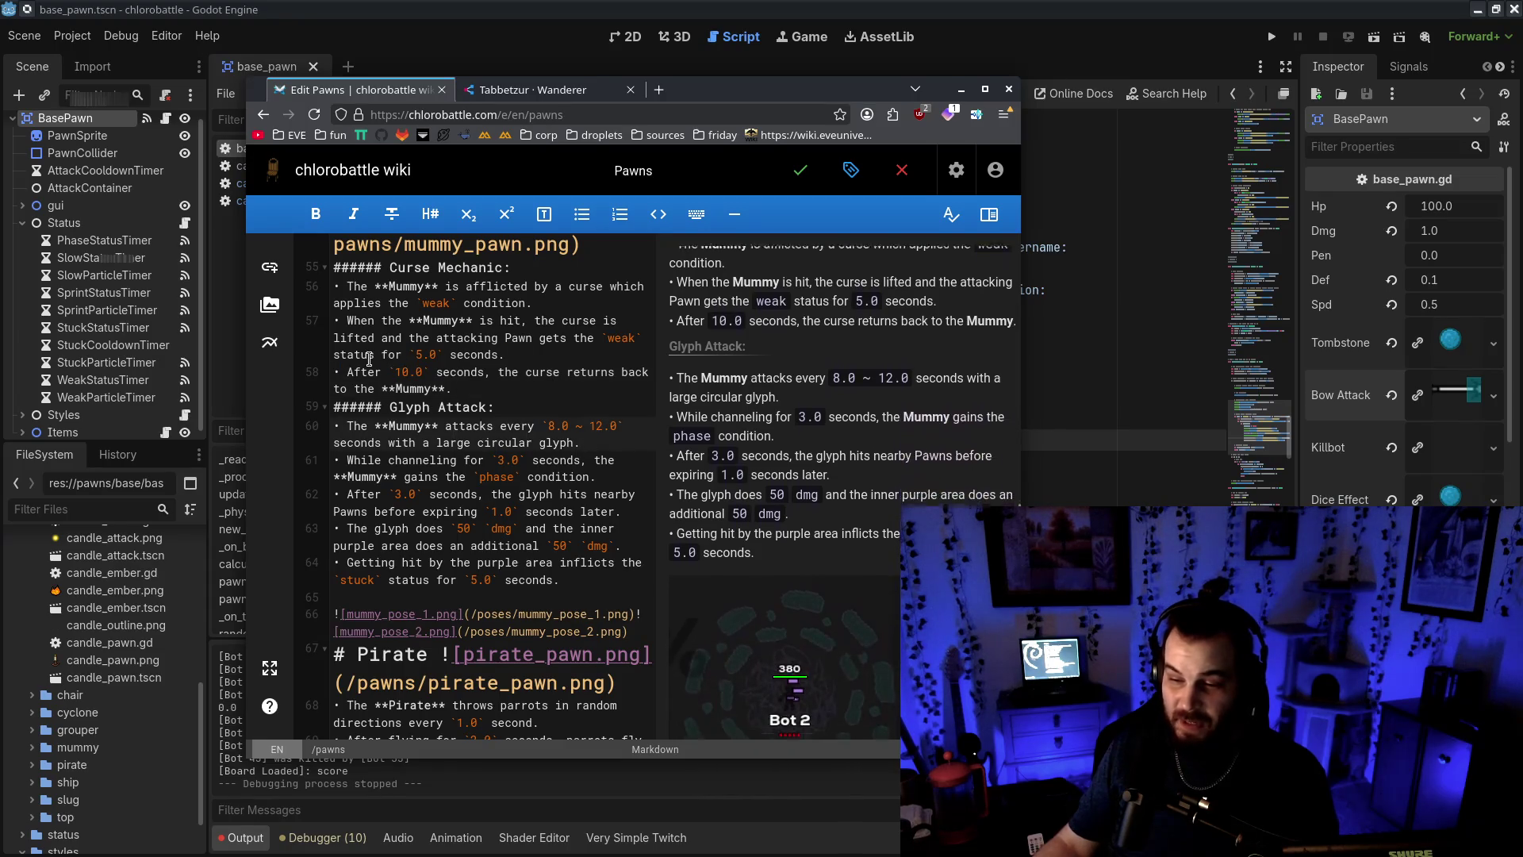
pyautogui.click(800, 176)
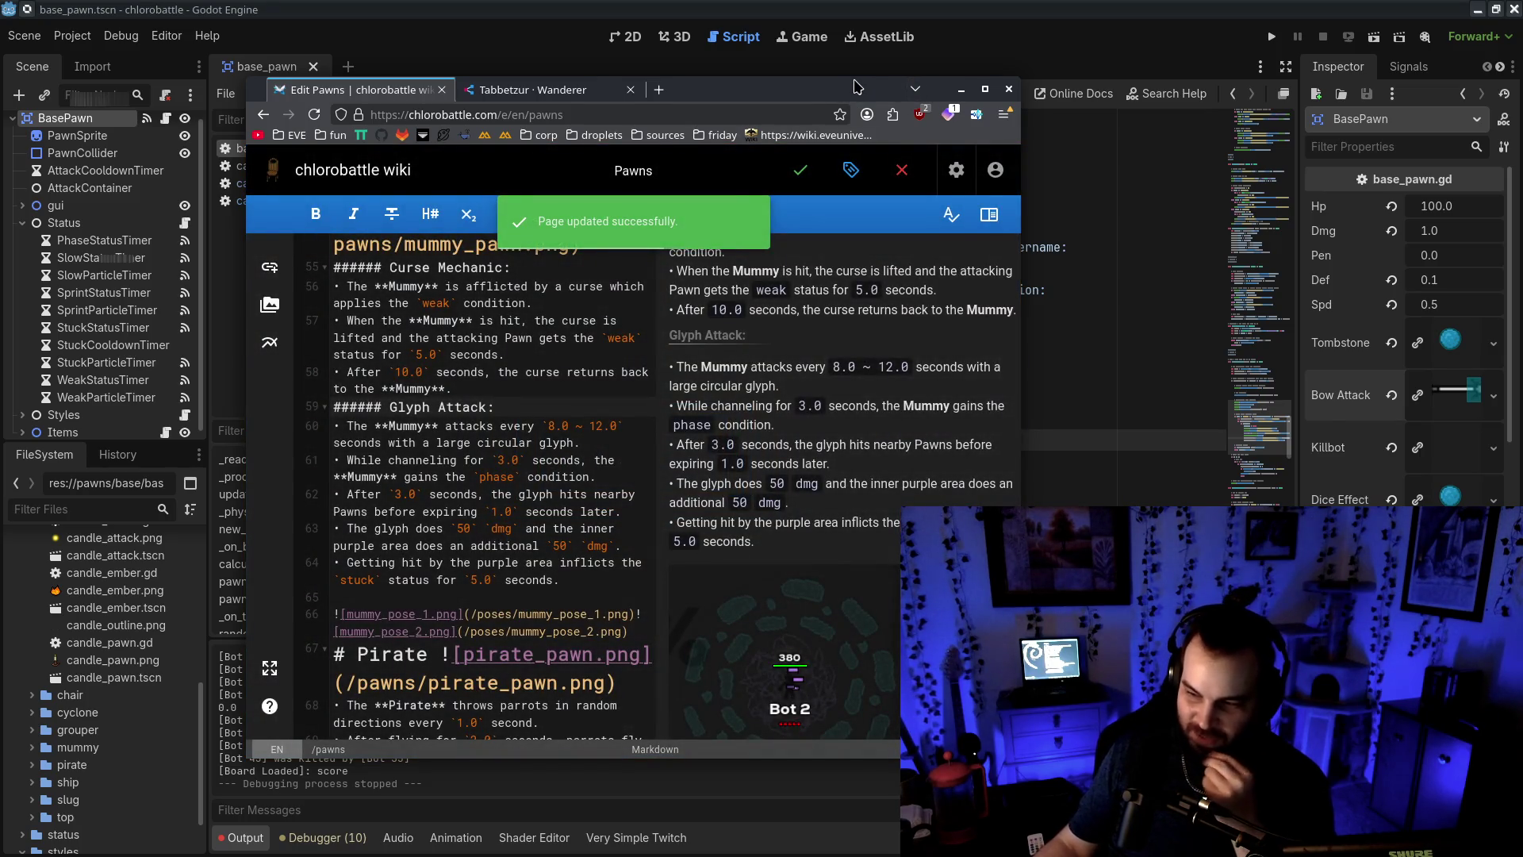
pyautogui.hotkey('alt', 'Tab')
# Confirm curseDuration on line 216 and save base_pawn.gd
pyautogui.click(820, 440)
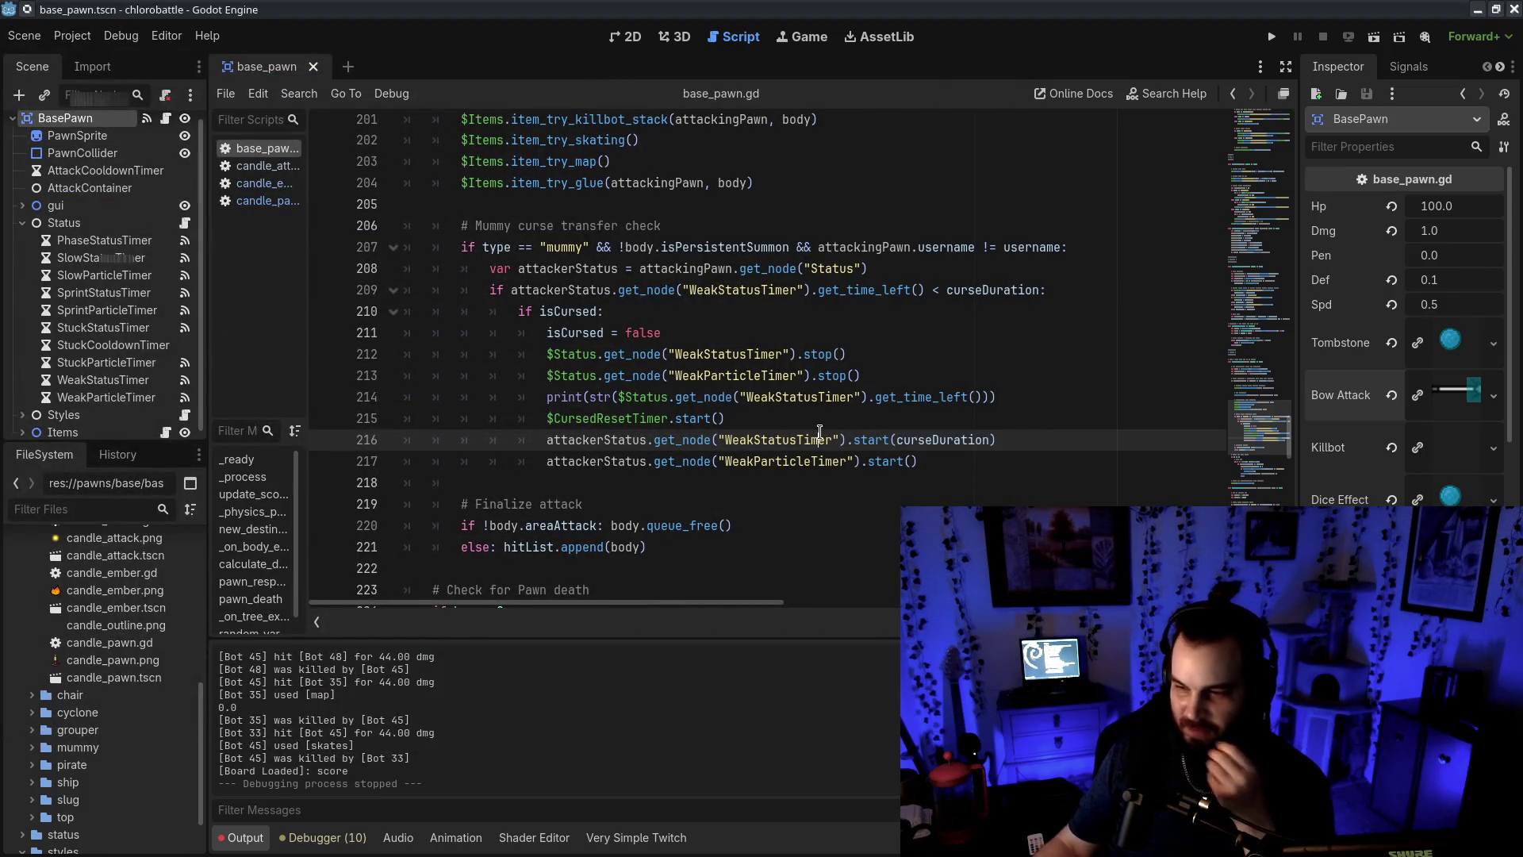
pyautogui.doubleClick(925, 449)
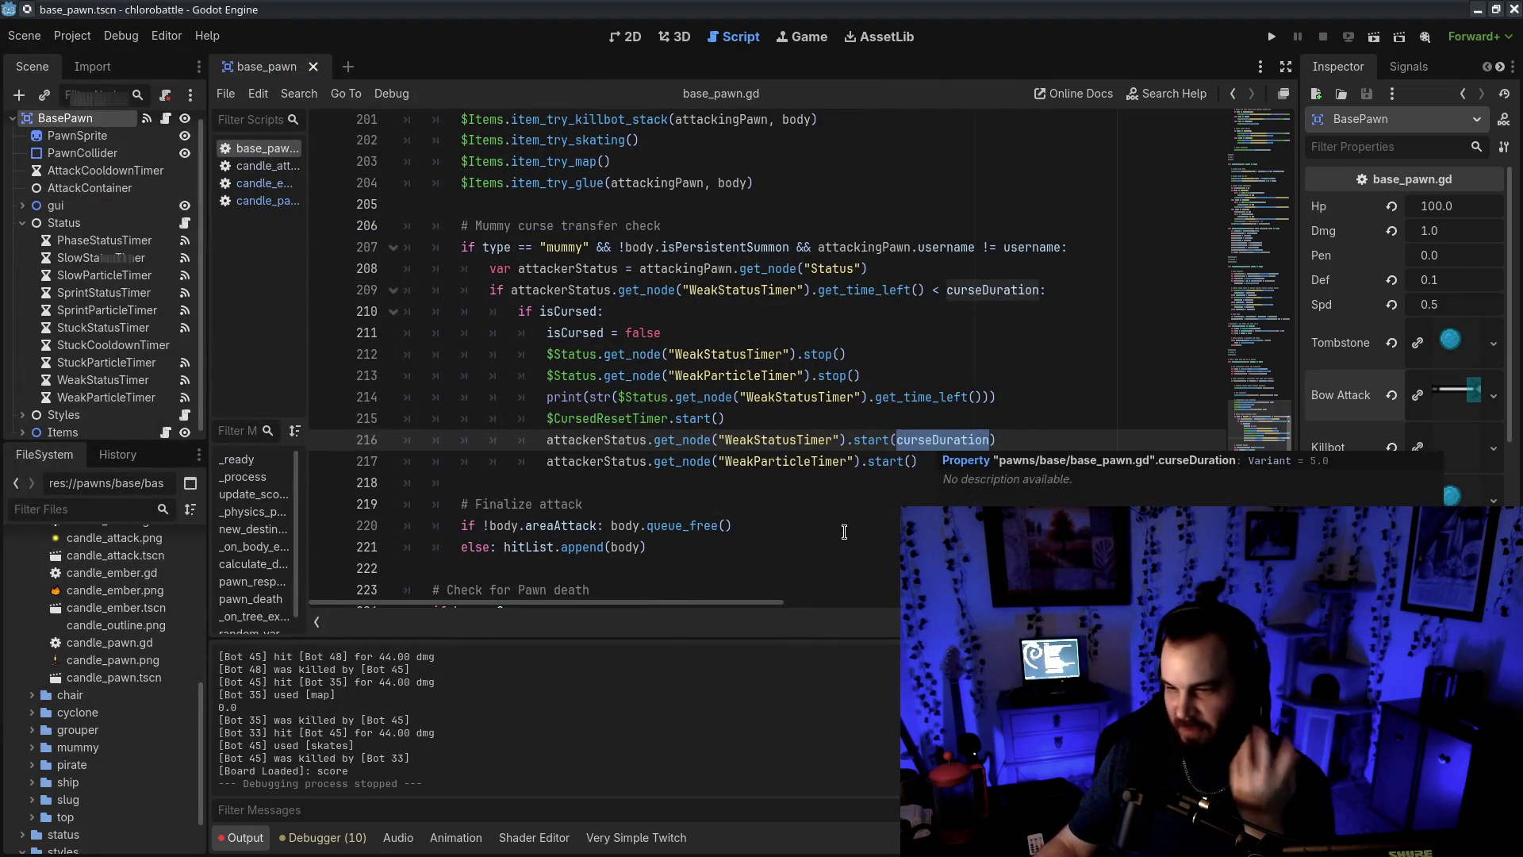
pyautogui.click(733, 525)
pyautogui.click(992, 439)
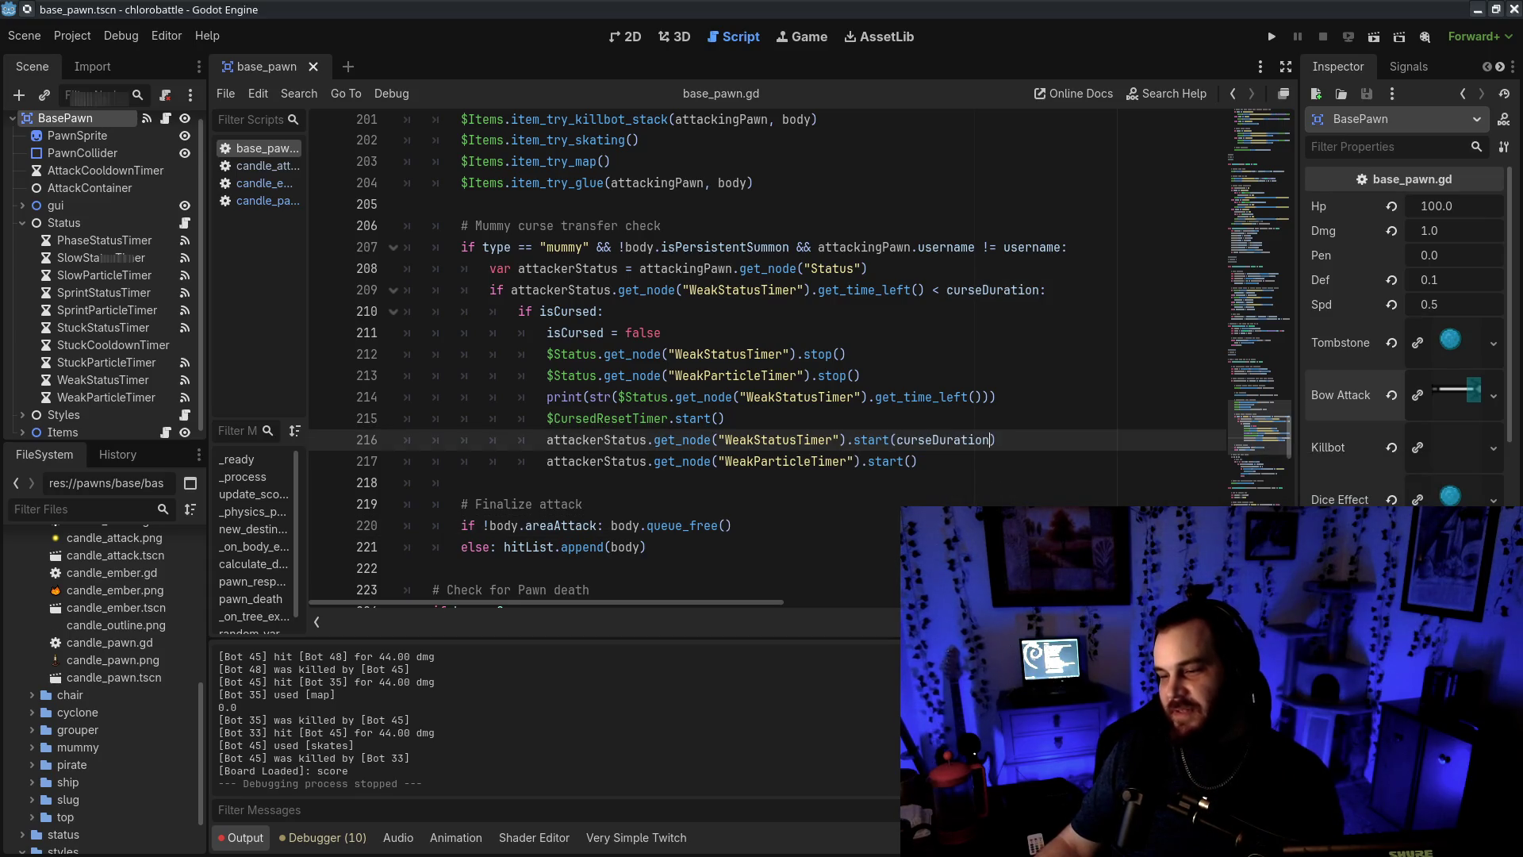
pyautogui.hotkey('ctrl', 's')
# Highlight the hit comment and _on_body_entered function header around line 184
pyautogui.scroll(6, 901, 439)
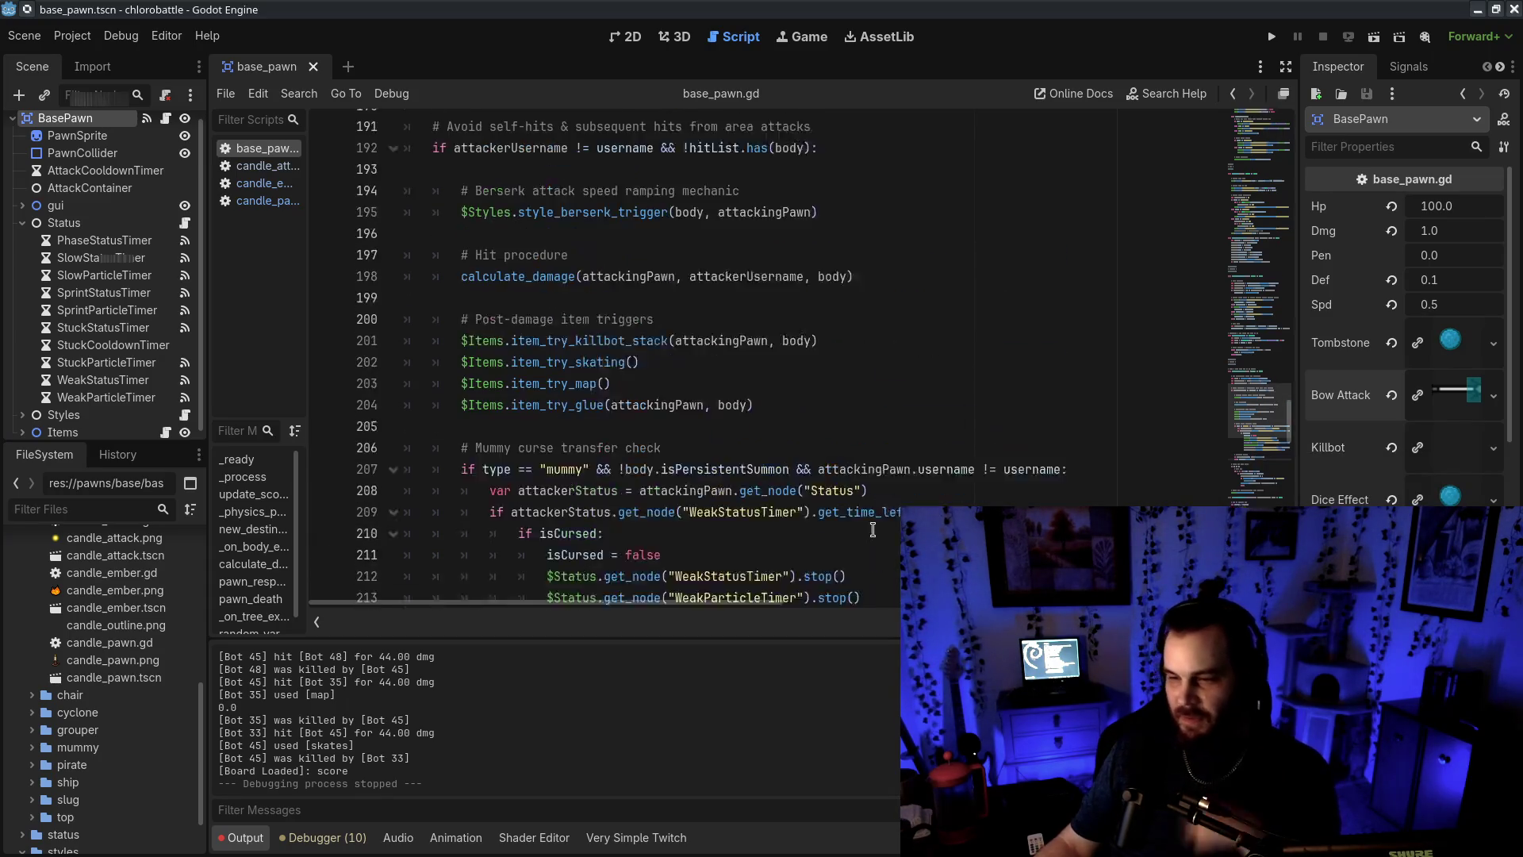
pyautogui.scroll(-20, 901, 438)
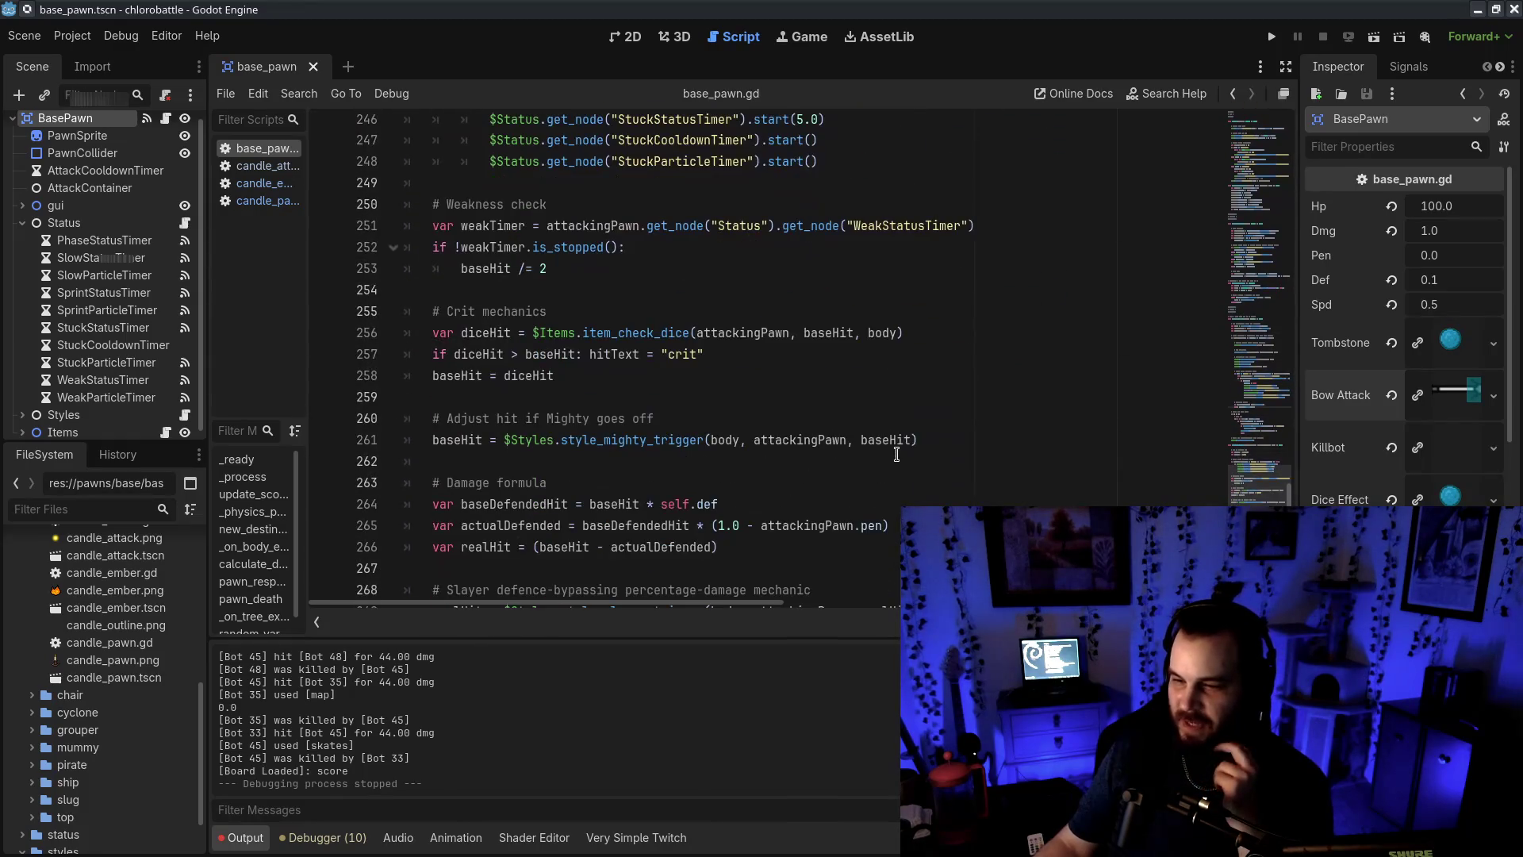
pyautogui.scroll(20, 1243, 428)
pyautogui.scroll(-3, 1259, 373)
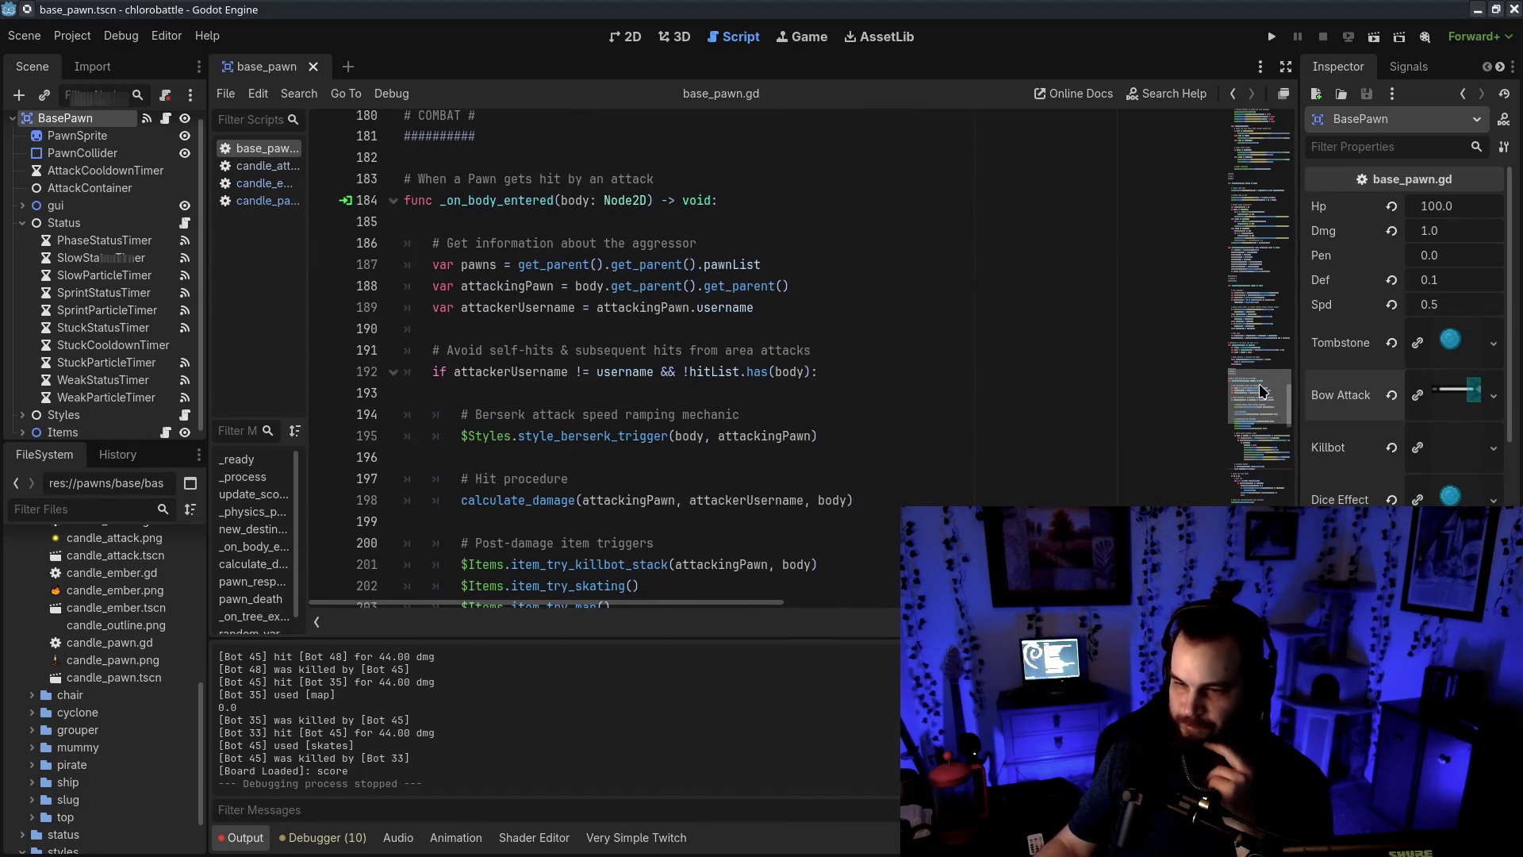
pyautogui.click(667, 244)
pyautogui.moveTo(435, 207); pyautogui.dragTo(718, 205)
pyautogui.click(732, 206)
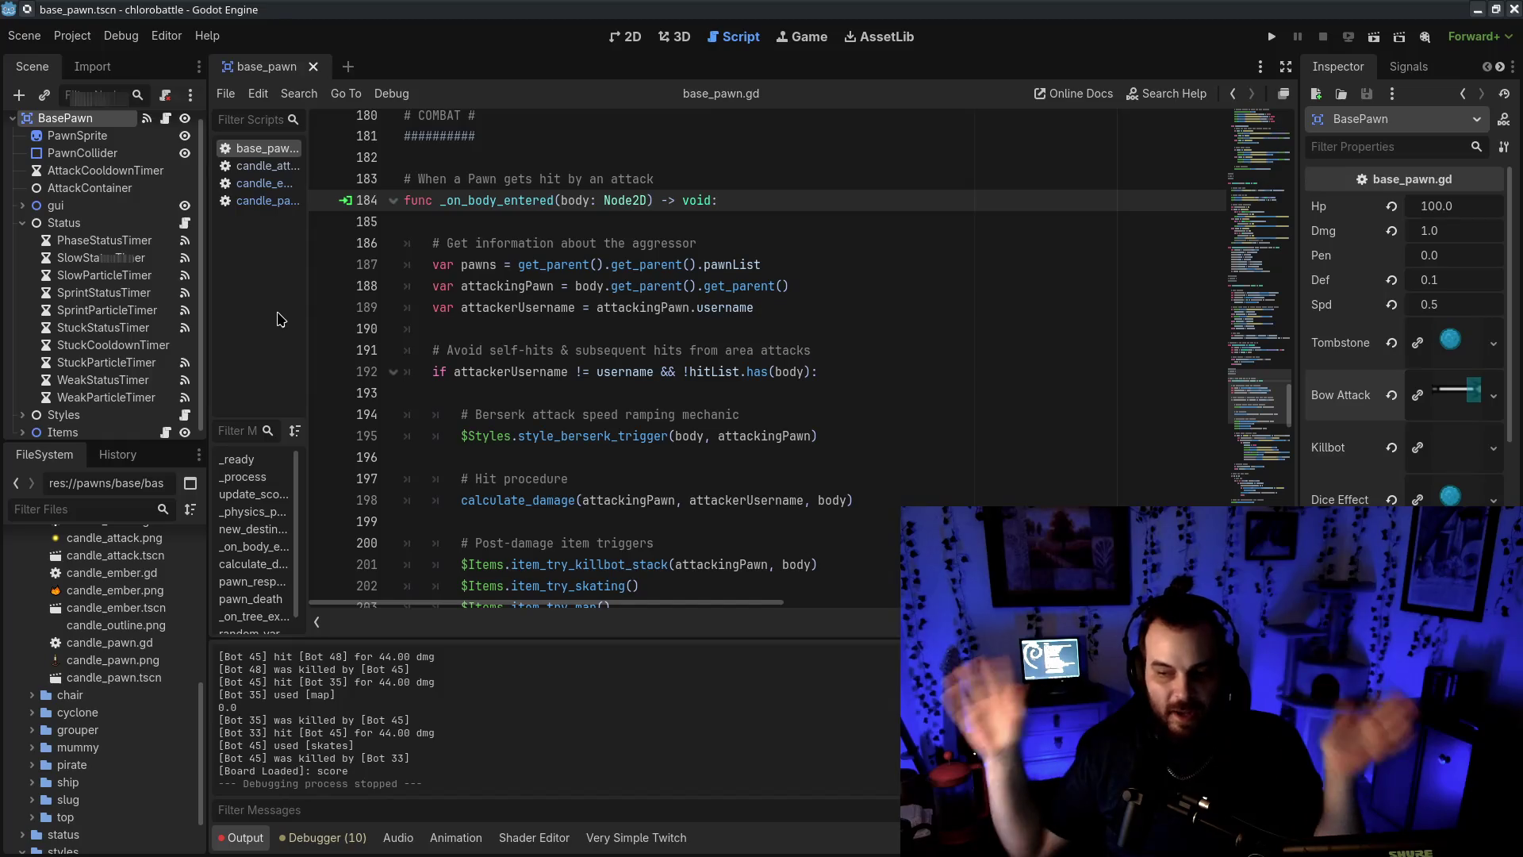
pyautogui.moveTo(446, 200); pyautogui.dragTo(838, 205)
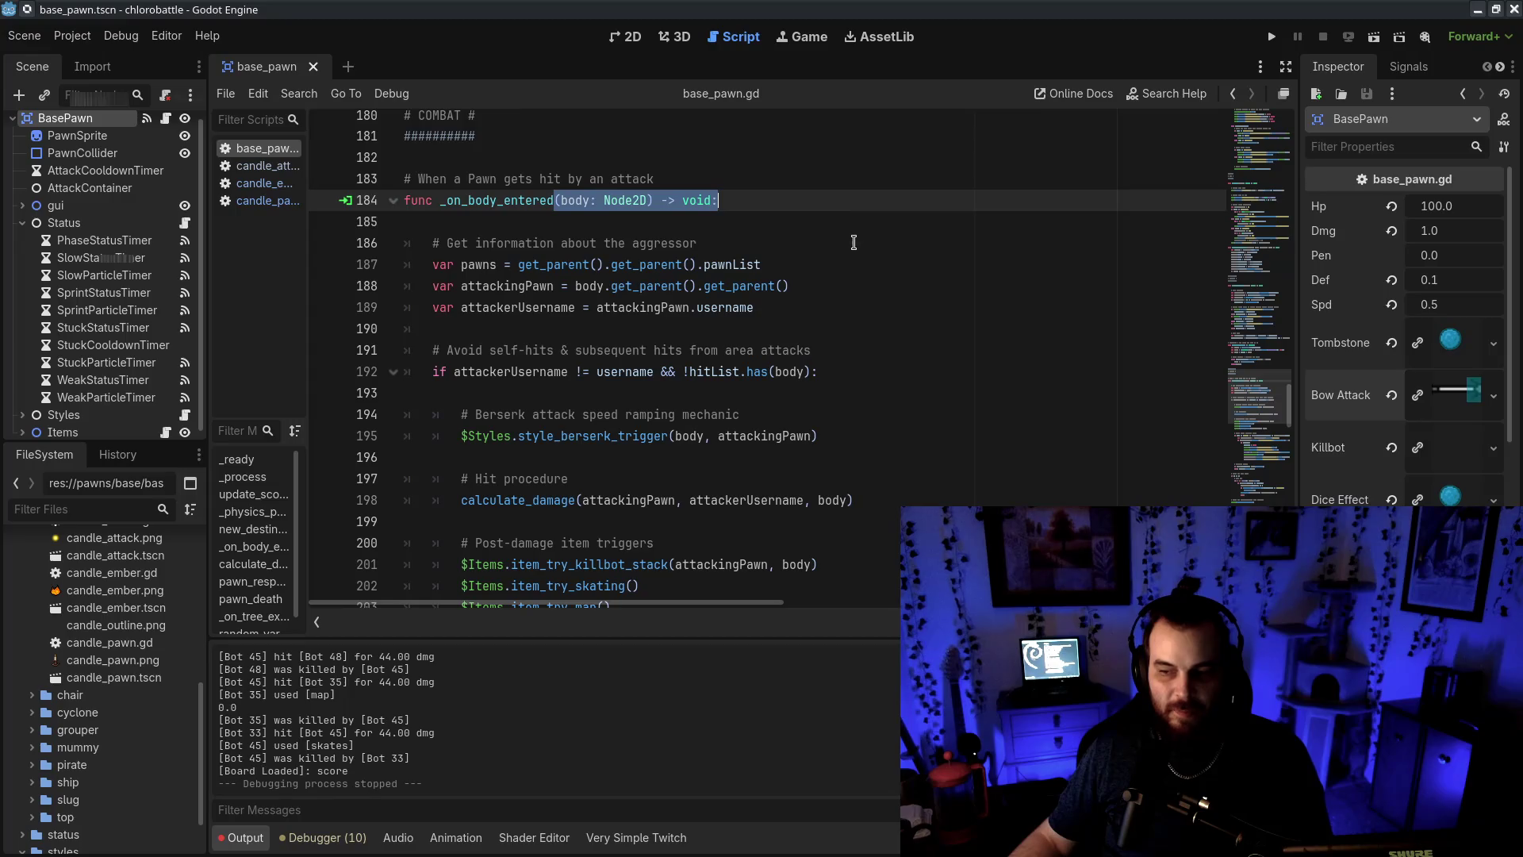
pyautogui.click(852, 245)
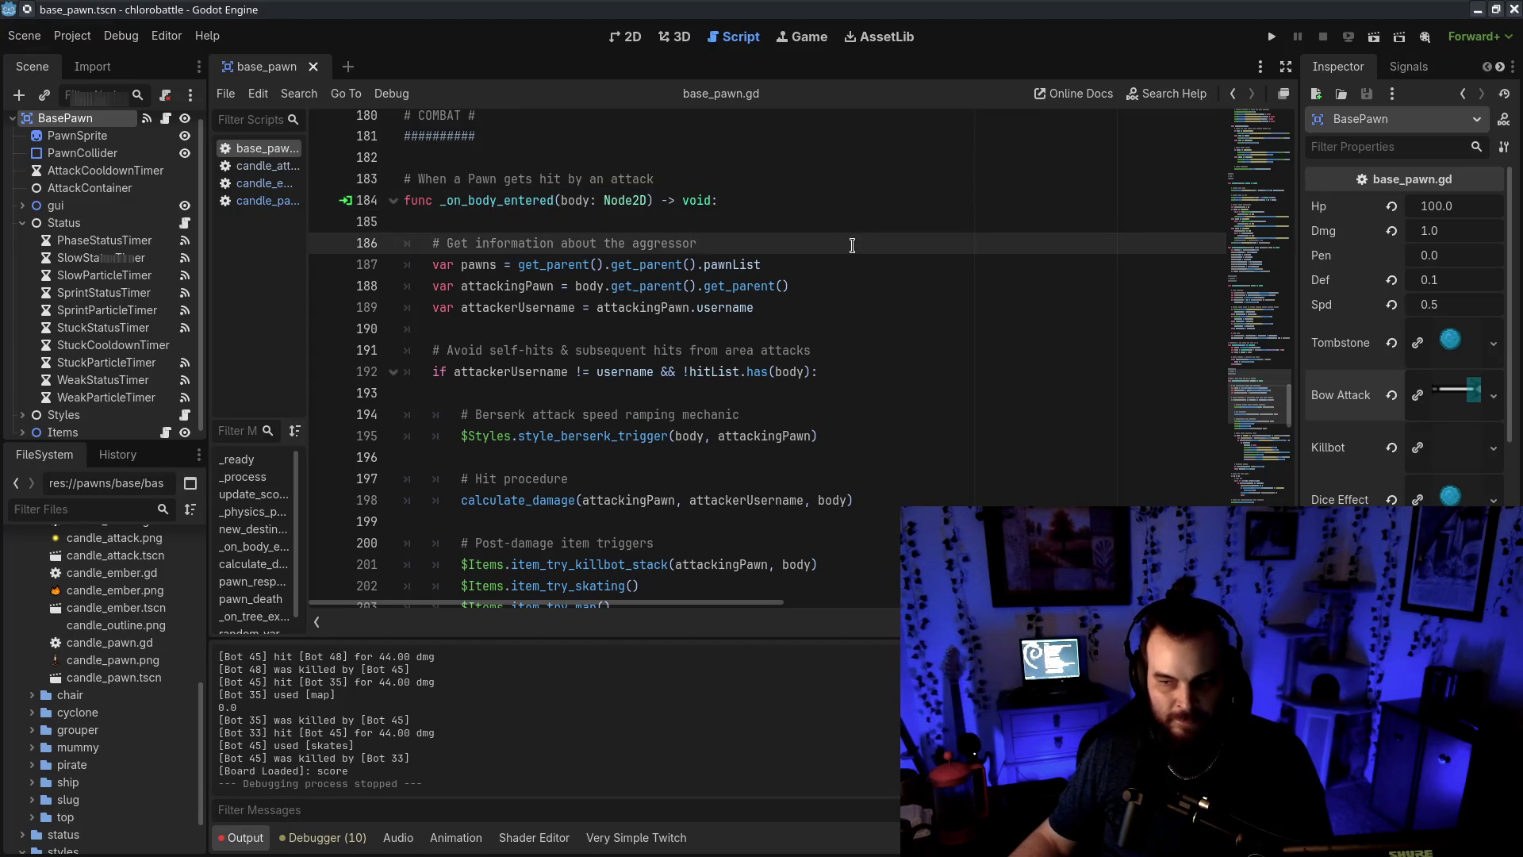
pyautogui.moveTo(718, 200); pyautogui.dragTo(406, 157)
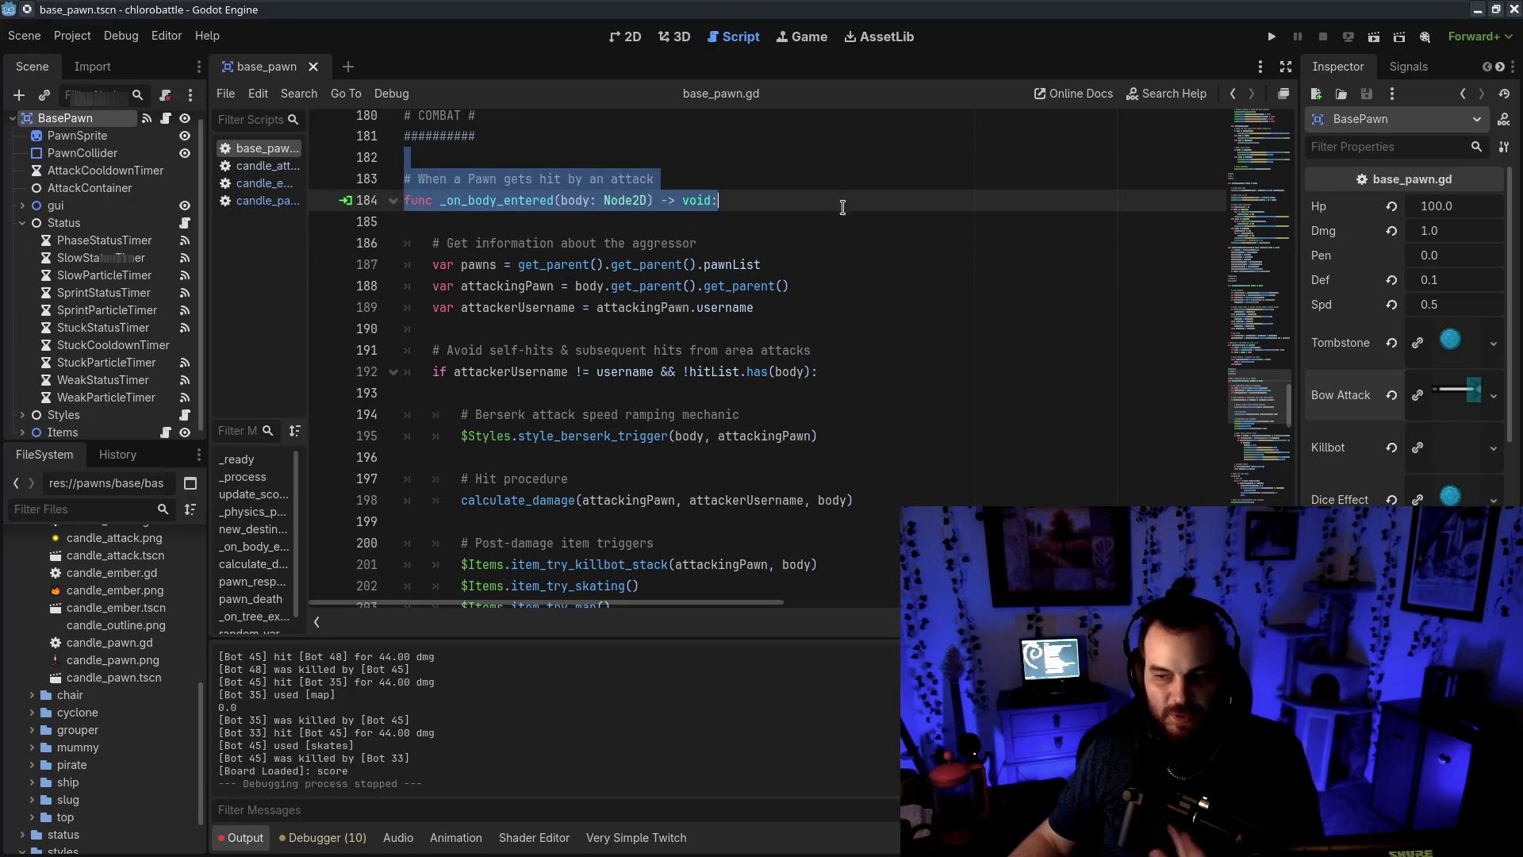
# Show BasePawn's Signals list, widened to confirm body_entered connects to _on_body_entered
pyautogui.click(1409, 67)
pyautogui.moveTo(1305, 237); pyautogui.dragTo(1032, 230)
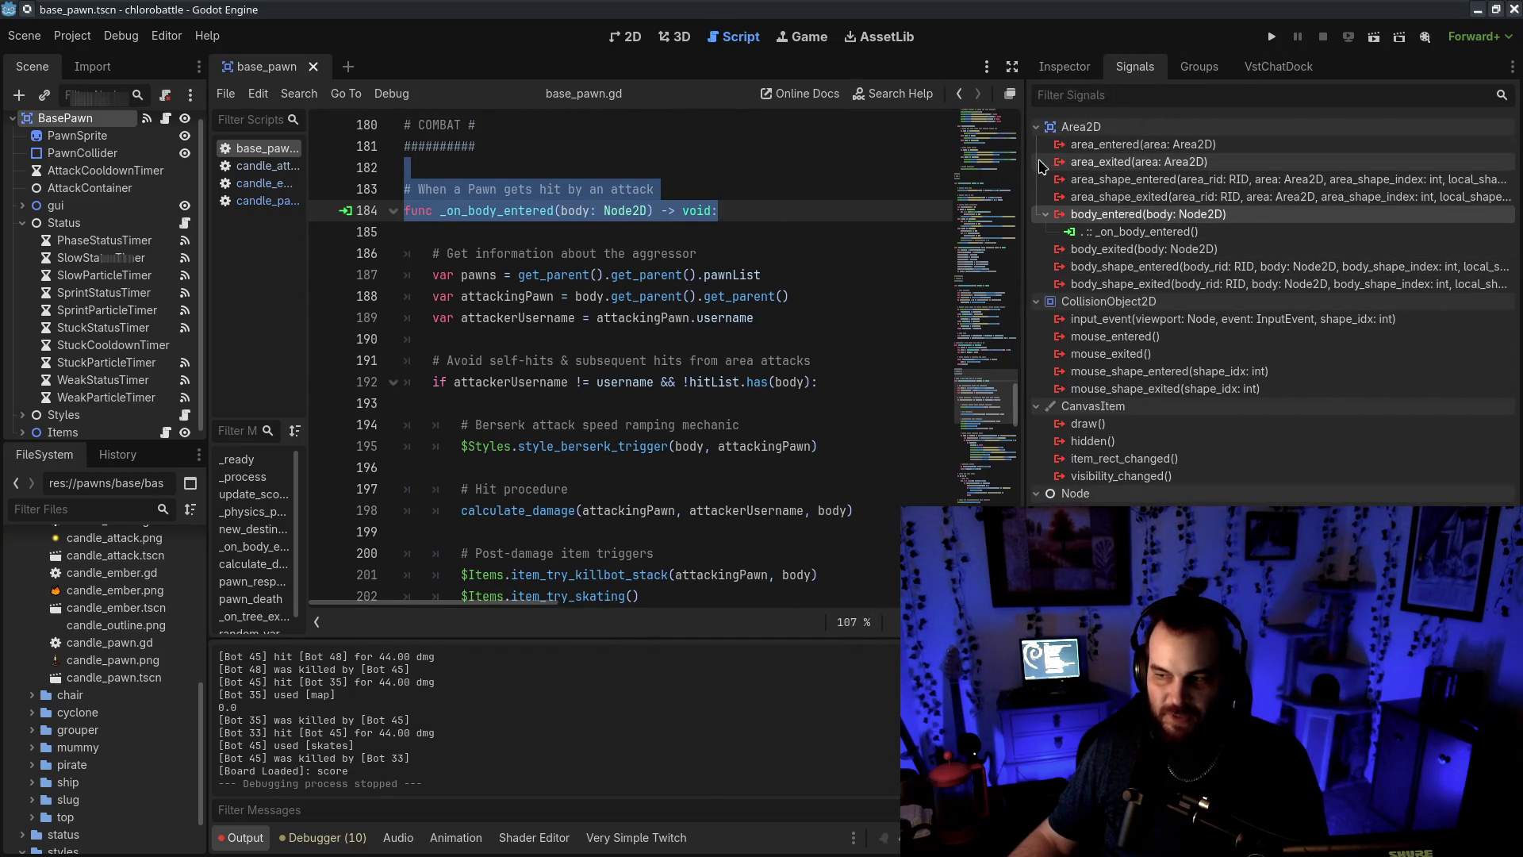
pyautogui.click(70, 123)
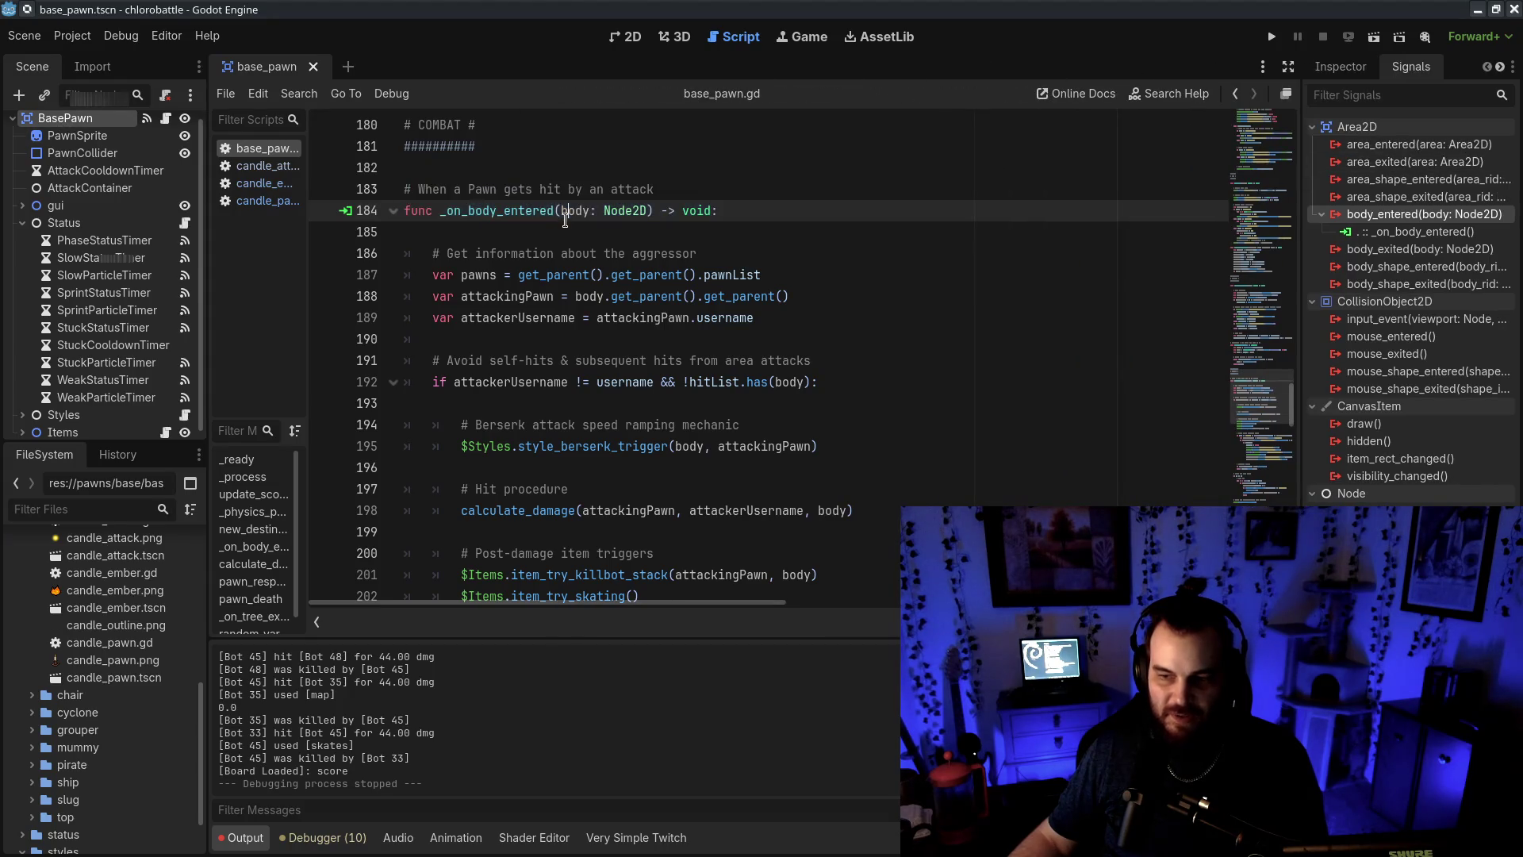
pyautogui.doubleClick(627, 210)
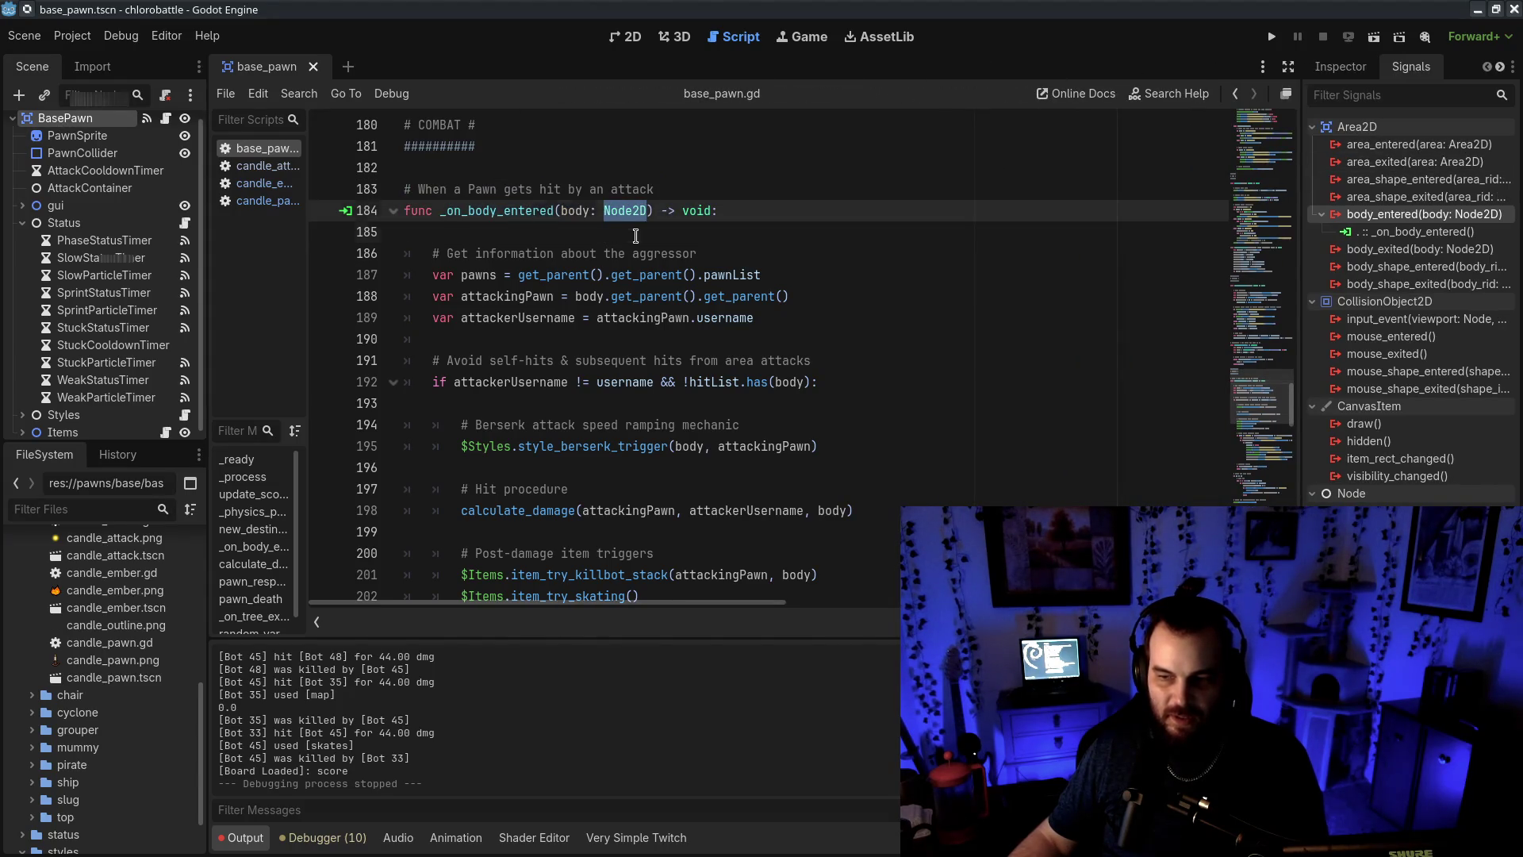
pyautogui.moveTo(636, 235); pyautogui.dragTo(677, 225)
pyautogui.click(689, 274)
pyautogui.moveTo(561, 170); pyautogui.dragTo(476, 231)
pyautogui.click(769, 253)
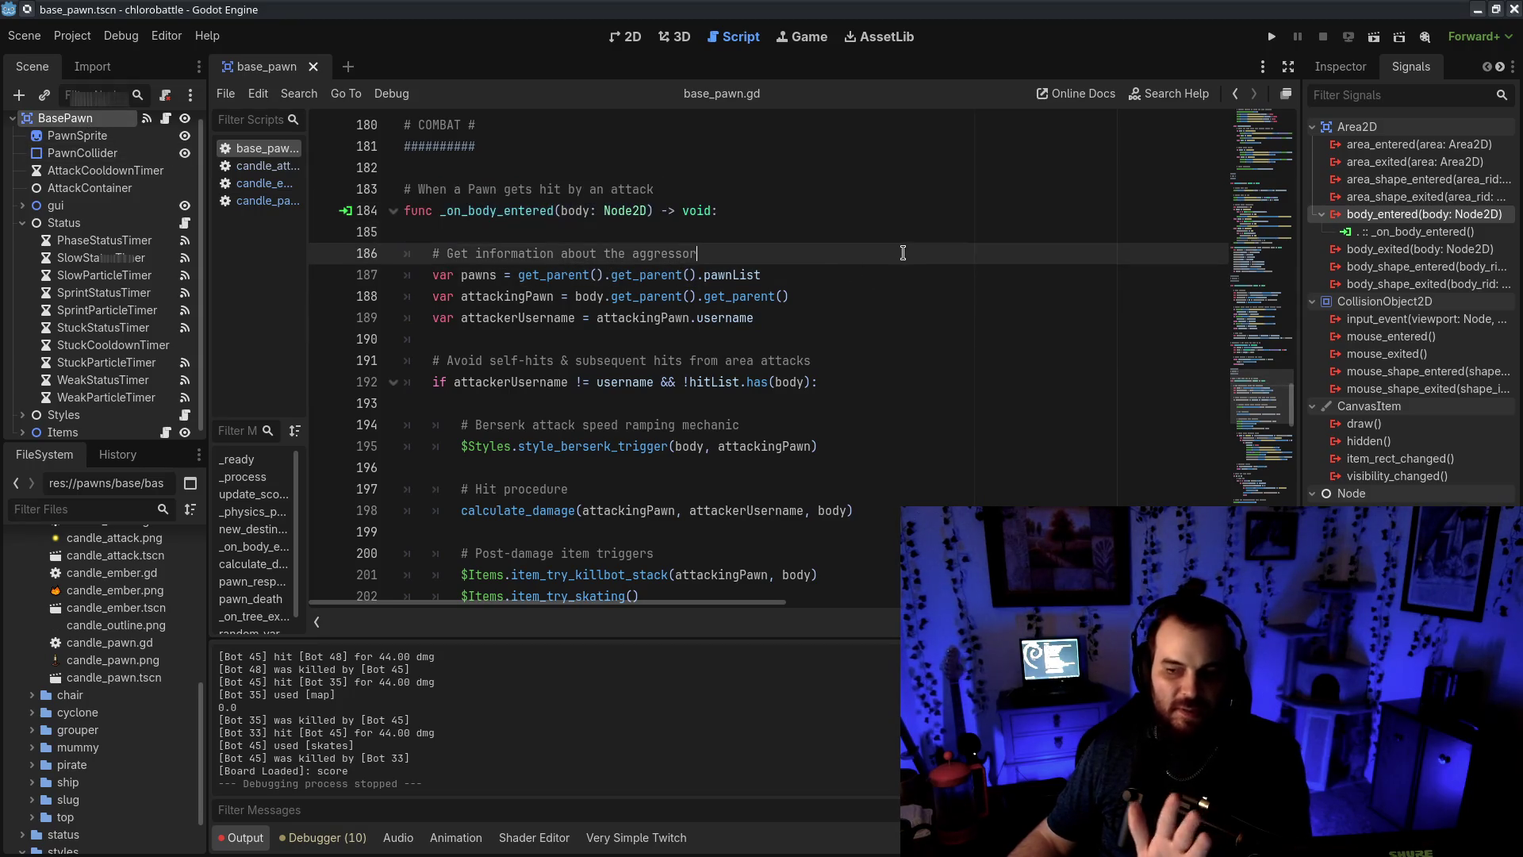
pyautogui.click(566, 211)
pyautogui.doubleClick(567, 211)
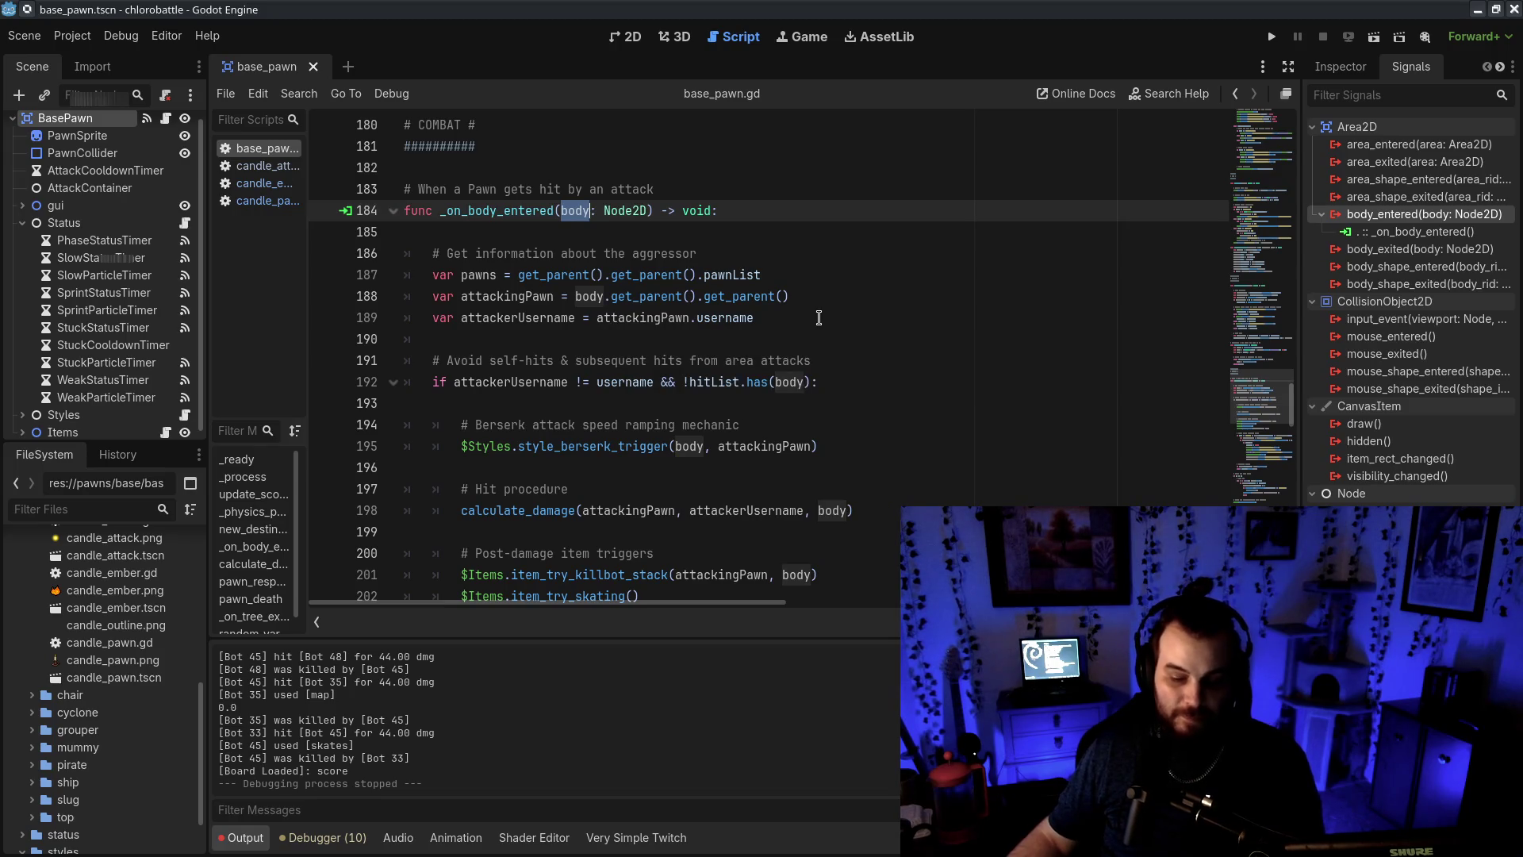
pyautogui.click(908, 275)
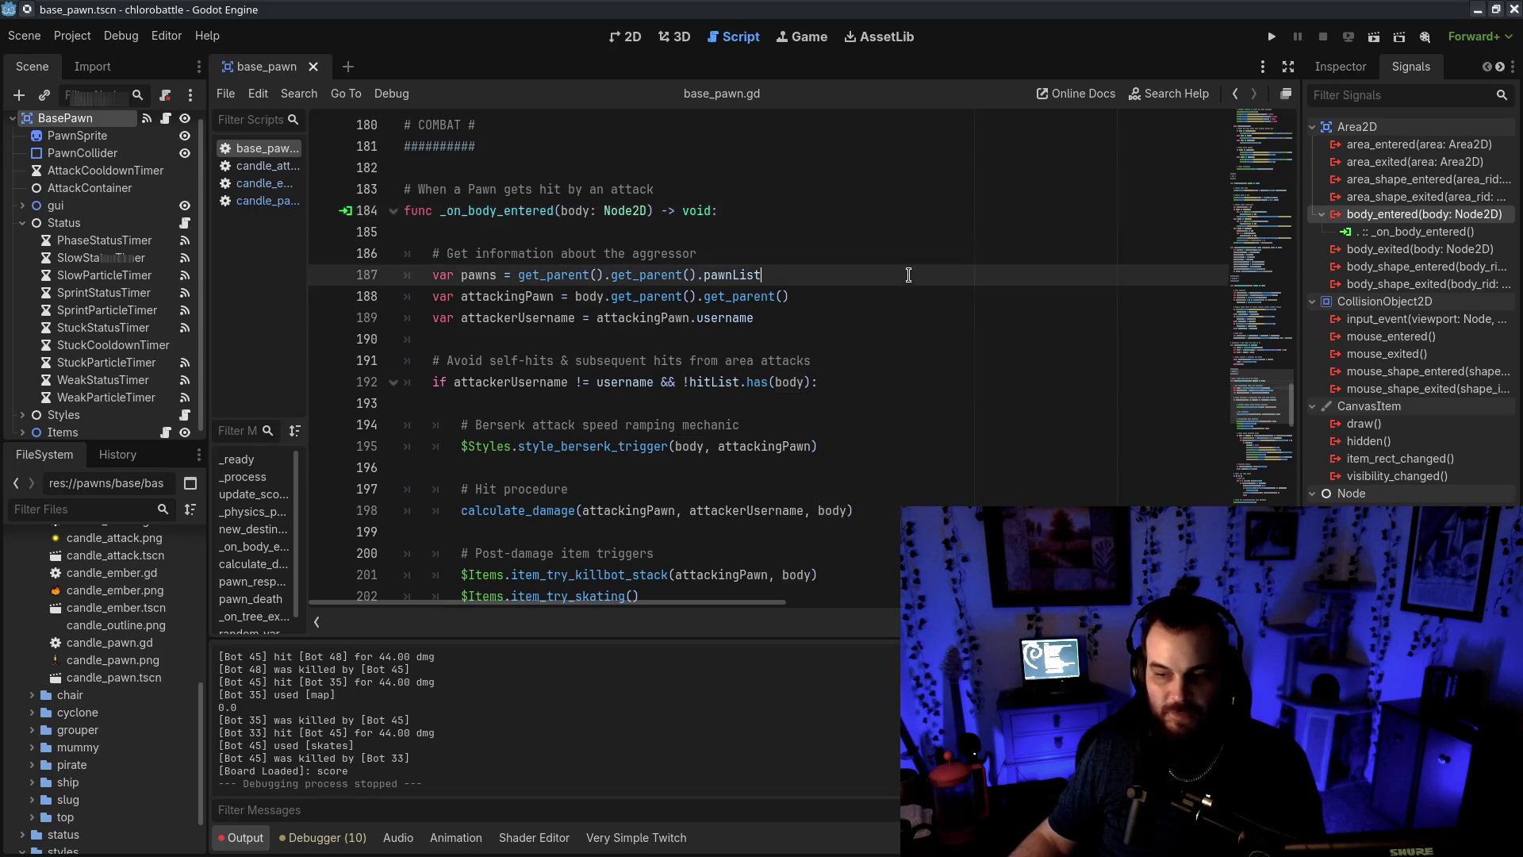
pyautogui.moveTo(556, 209); pyautogui.dragTo(592, 210)
pyautogui.click(632, 211)
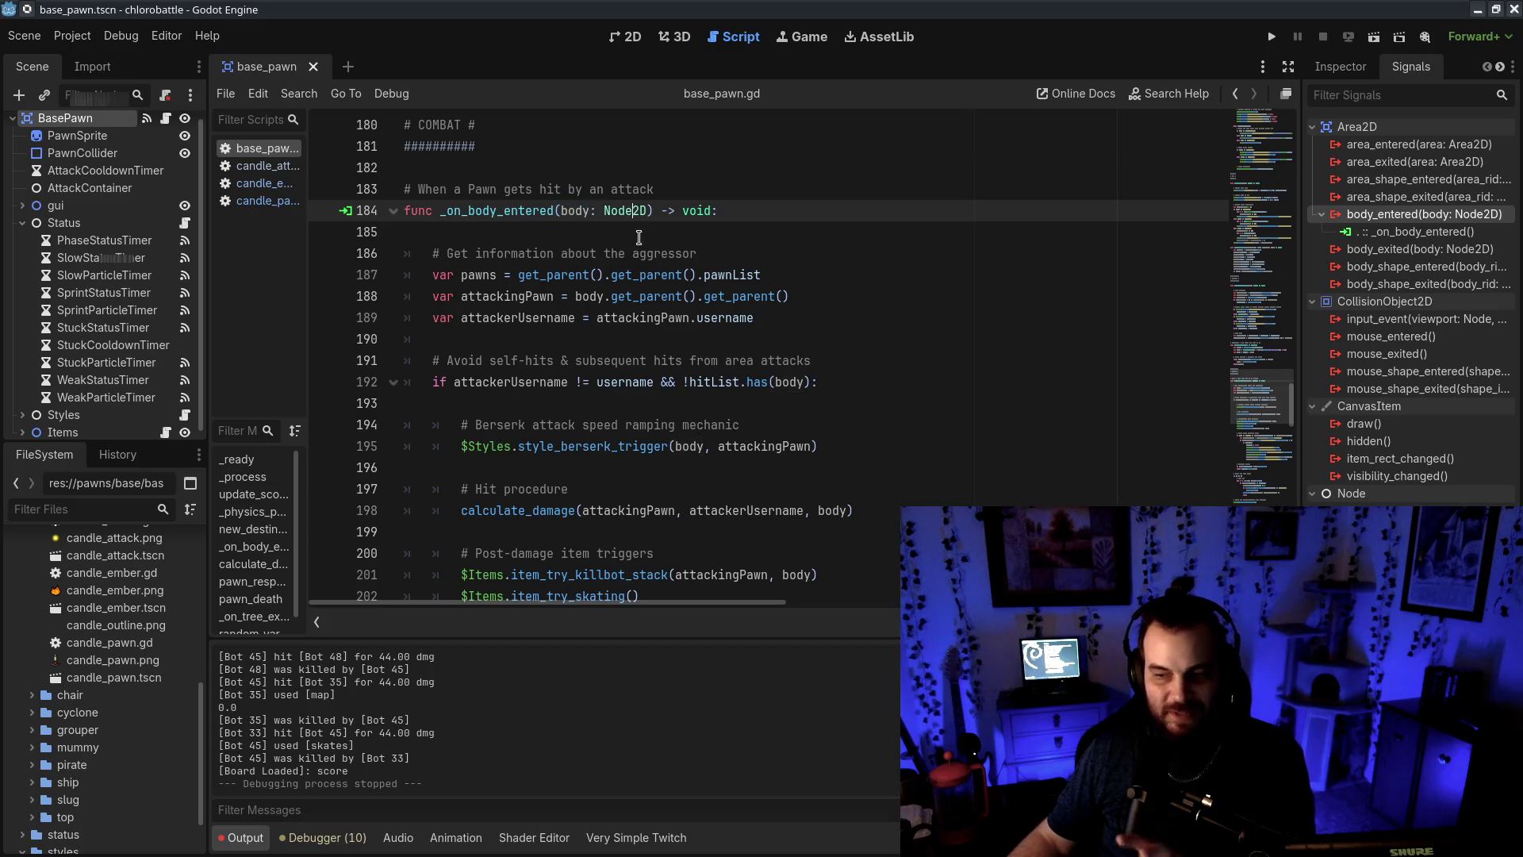
pyautogui.click(610, 235)
pyautogui.scroll(-1, 771, 252)
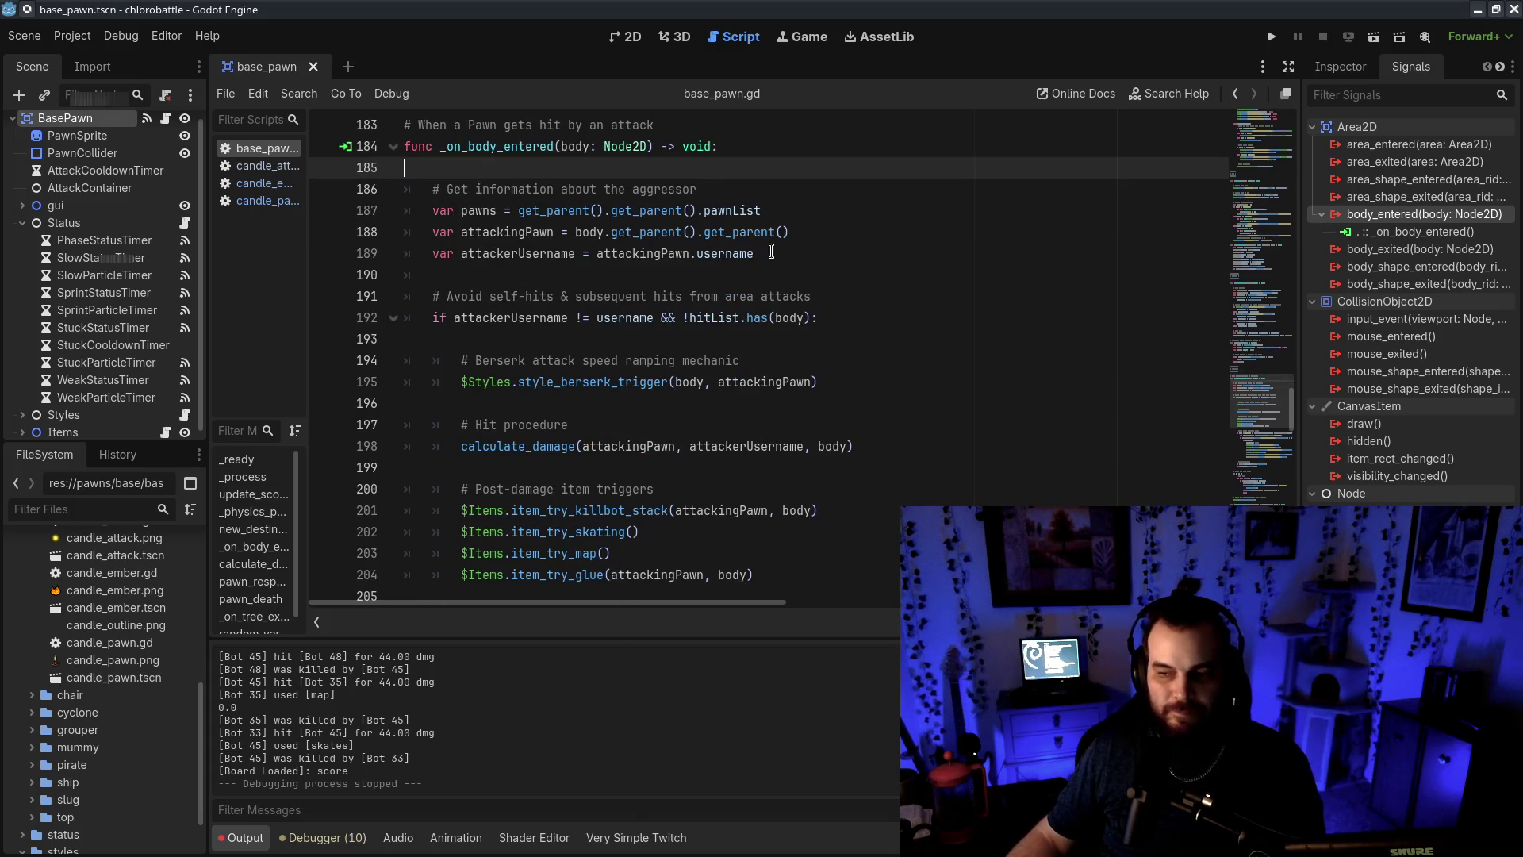
pyautogui.moveTo(753, 198); pyautogui.dragTo(800, 215)
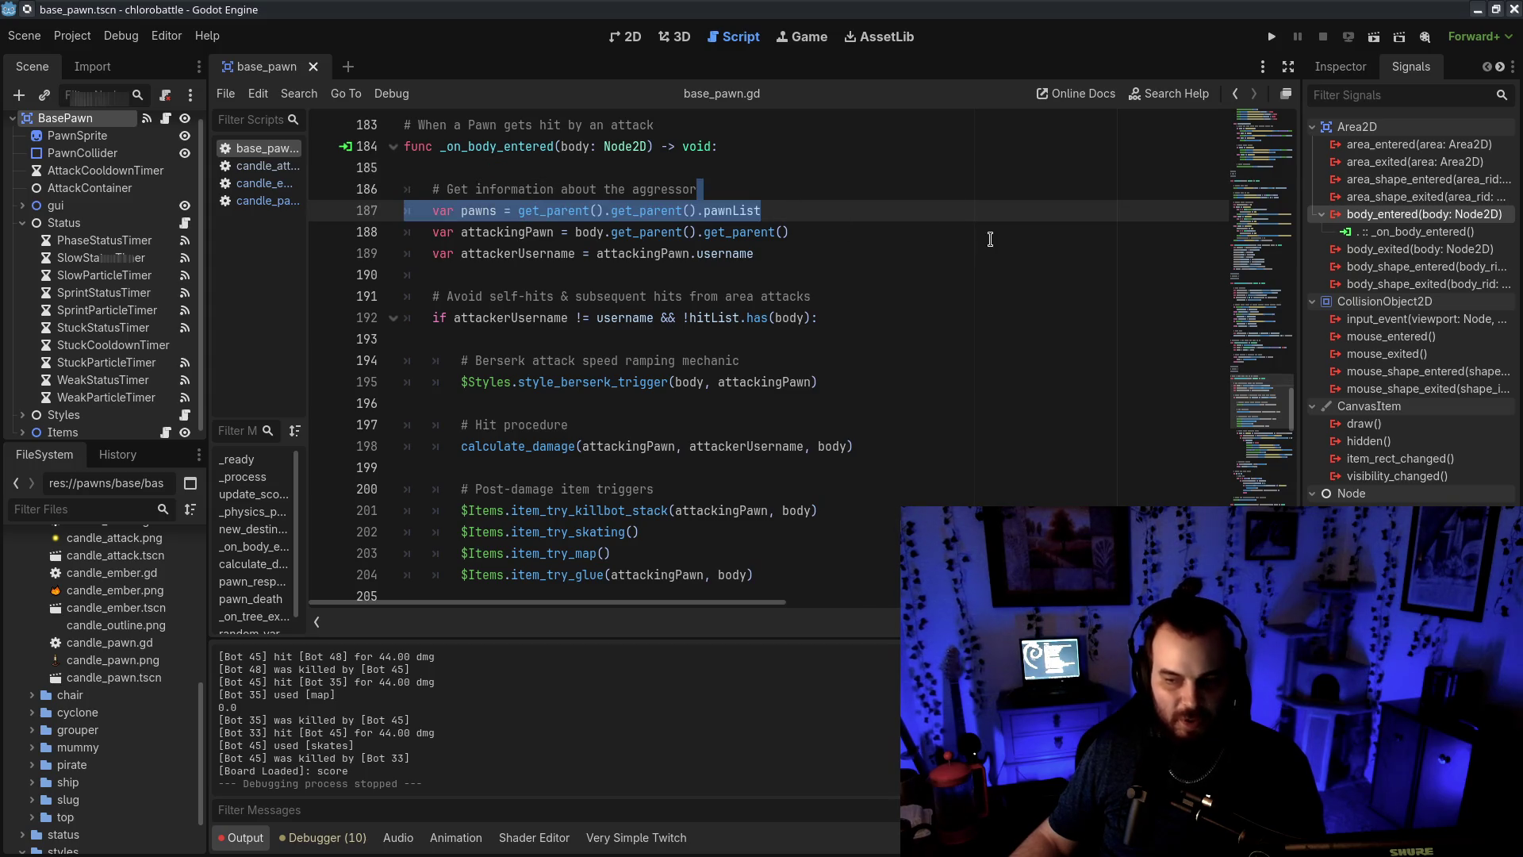
pyautogui.click(827, 236)
pyautogui.doubleClick(598, 231)
pyautogui.click(657, 237)
pyautogui.moveTo(704, 232); pyautogui.dragTo(790, 231)
pyautogui.click(610, 232)
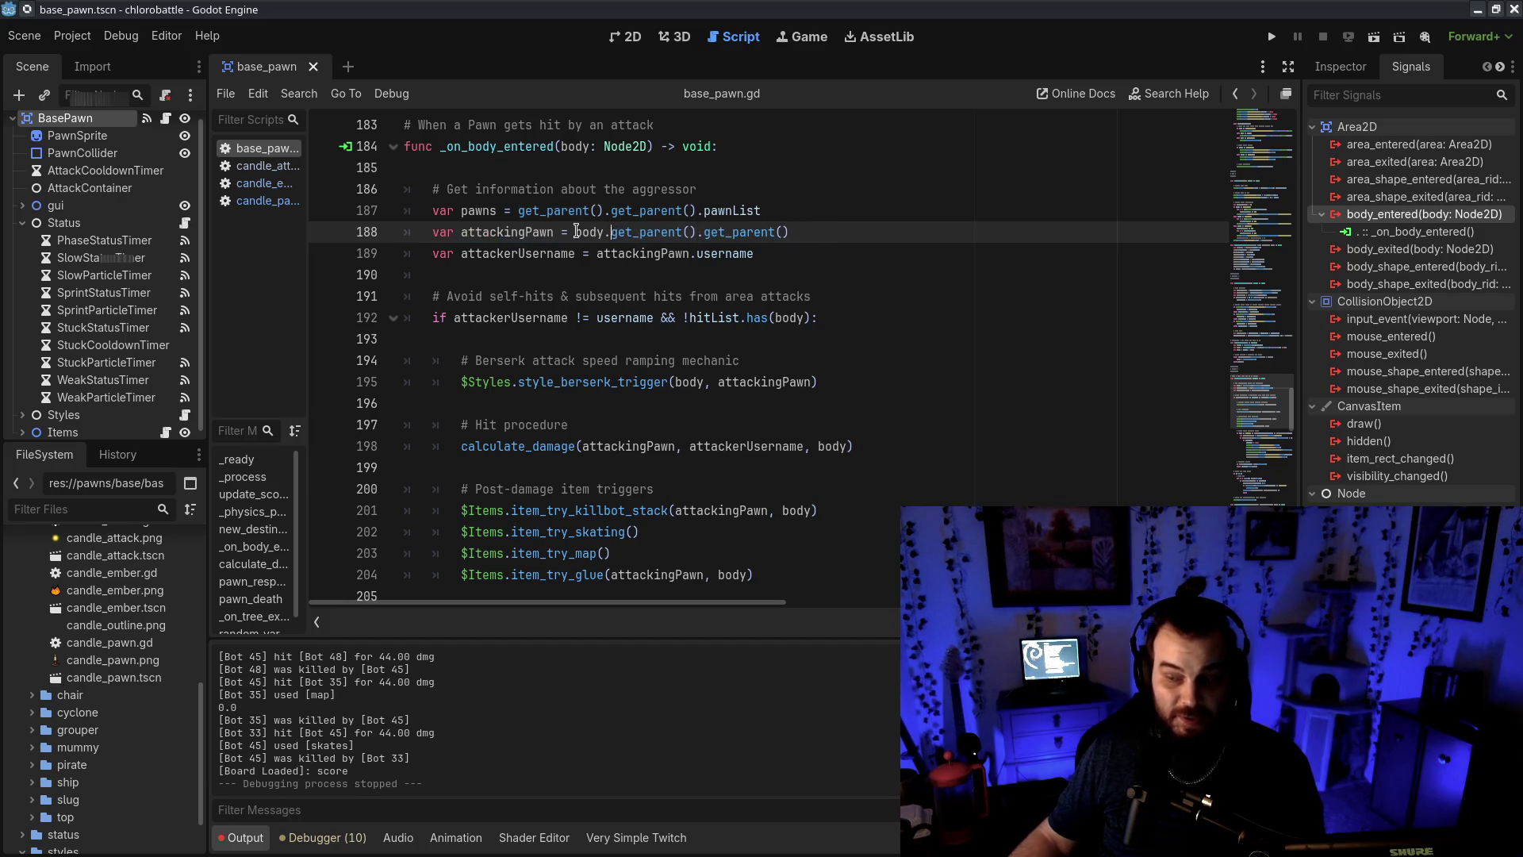
pyautogui.moveTo(645, 227); pyautogui.dragTo(882, 232)
pyautogui.click(722, 232)
pyautogui.click(856, 238)
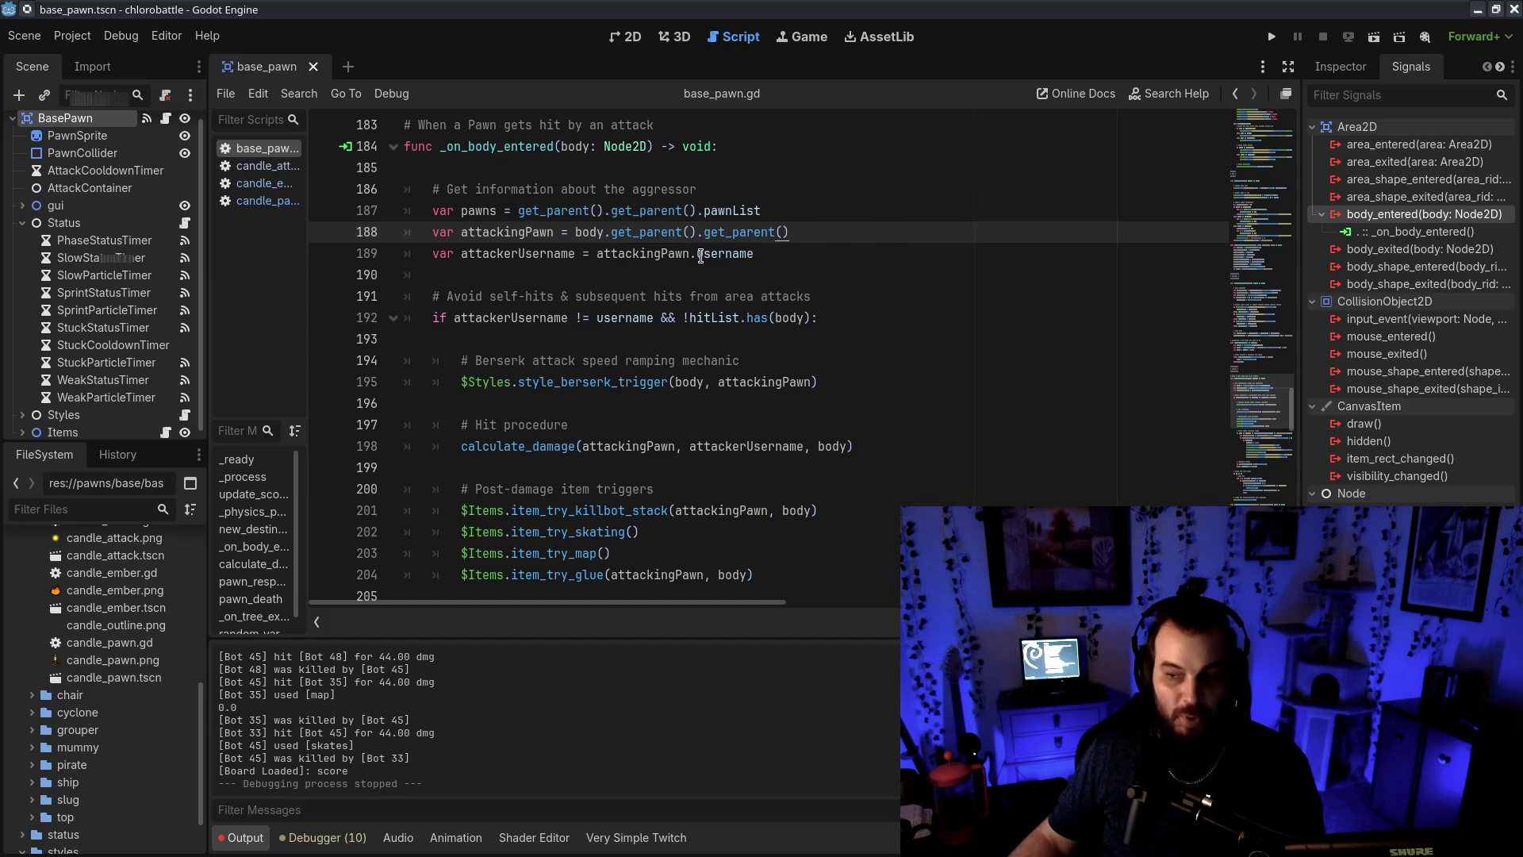
pyautogui.moveTo(699, 255); pyautogui.dragTo(841, 249)
pyautogui.moveTo(479, 253); pyautogui.dragTo(631, 254)
pyautogui.click(630, 254)
pyautogui.scroll(-1, 724, 277)
pyautogui.moveTo(578, 173); pyautogui.dragTo(900, 231)
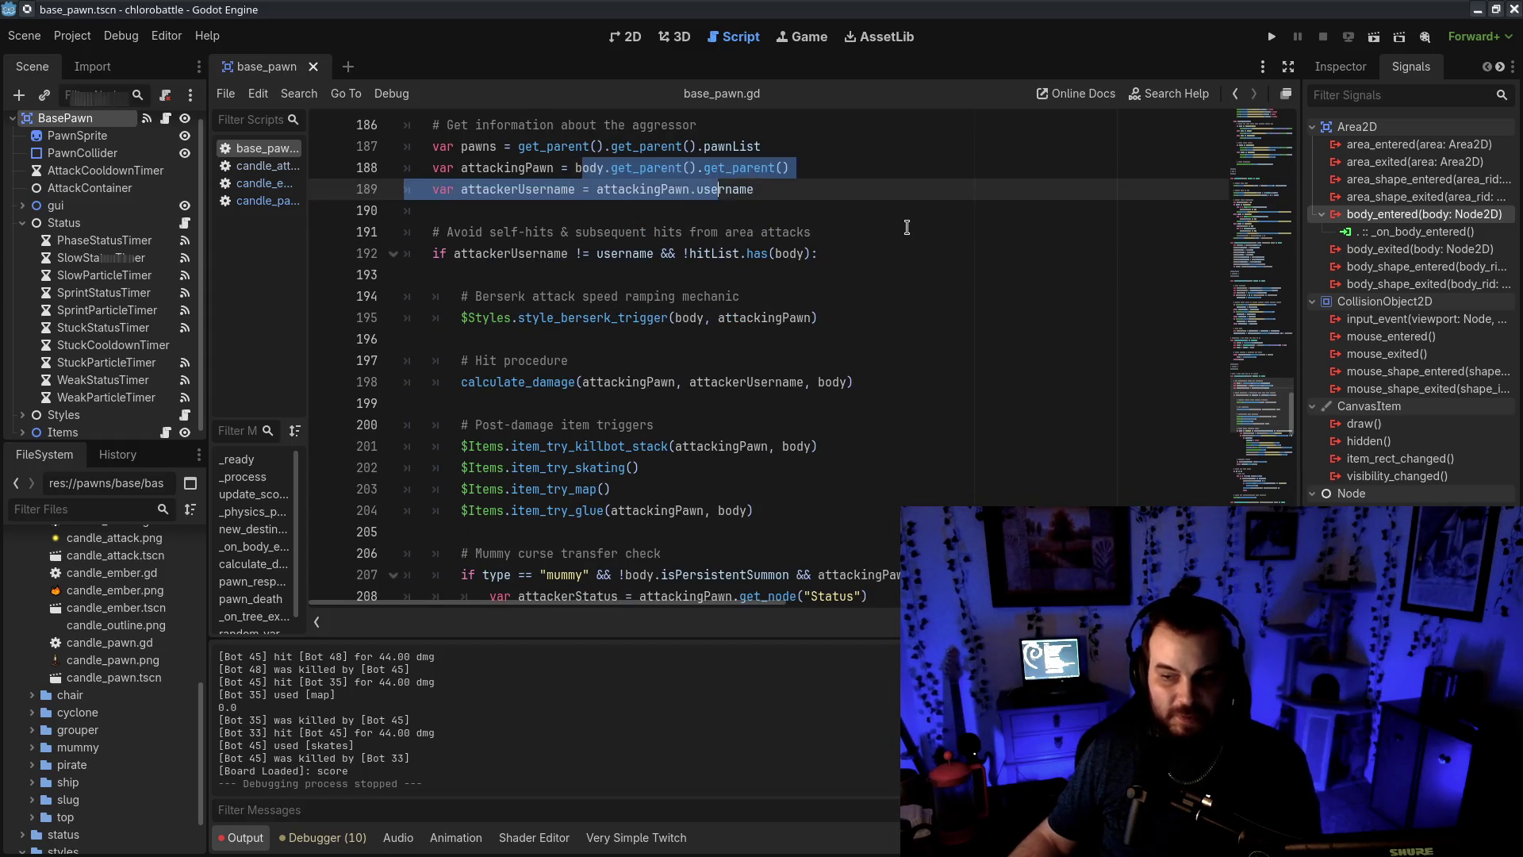
pyautogui.click(908, 230)
pyautogui.scroll(1, 928, 261)
pyautogui.moveTo(480, 314); pyautogui.dragTo(593, 321)
pyautogui.click(540, 298)
pyautogui.click(543, 332)
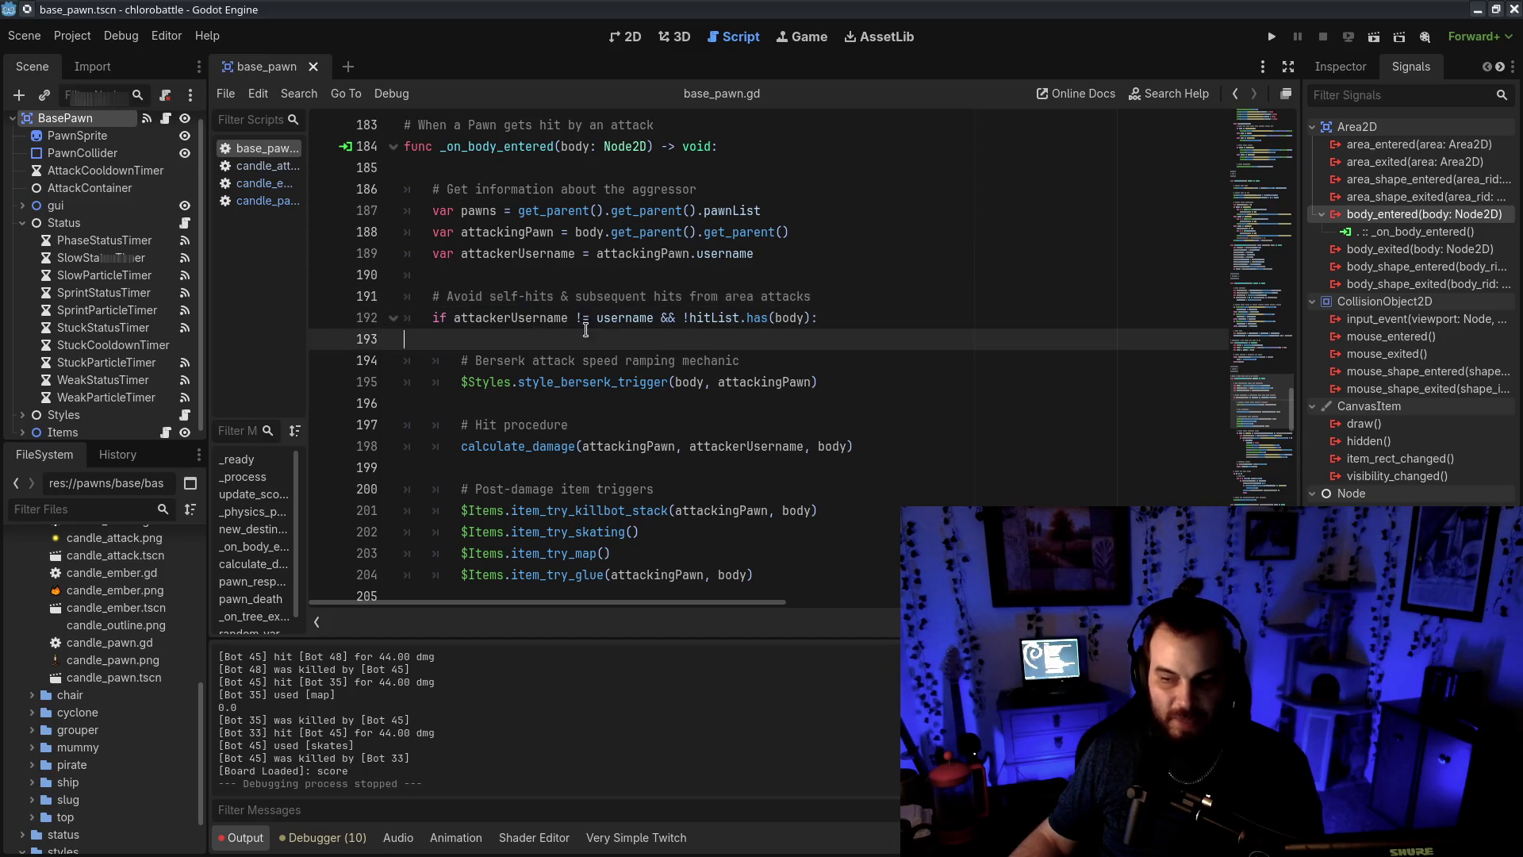
pyautogui.click(636, 309)
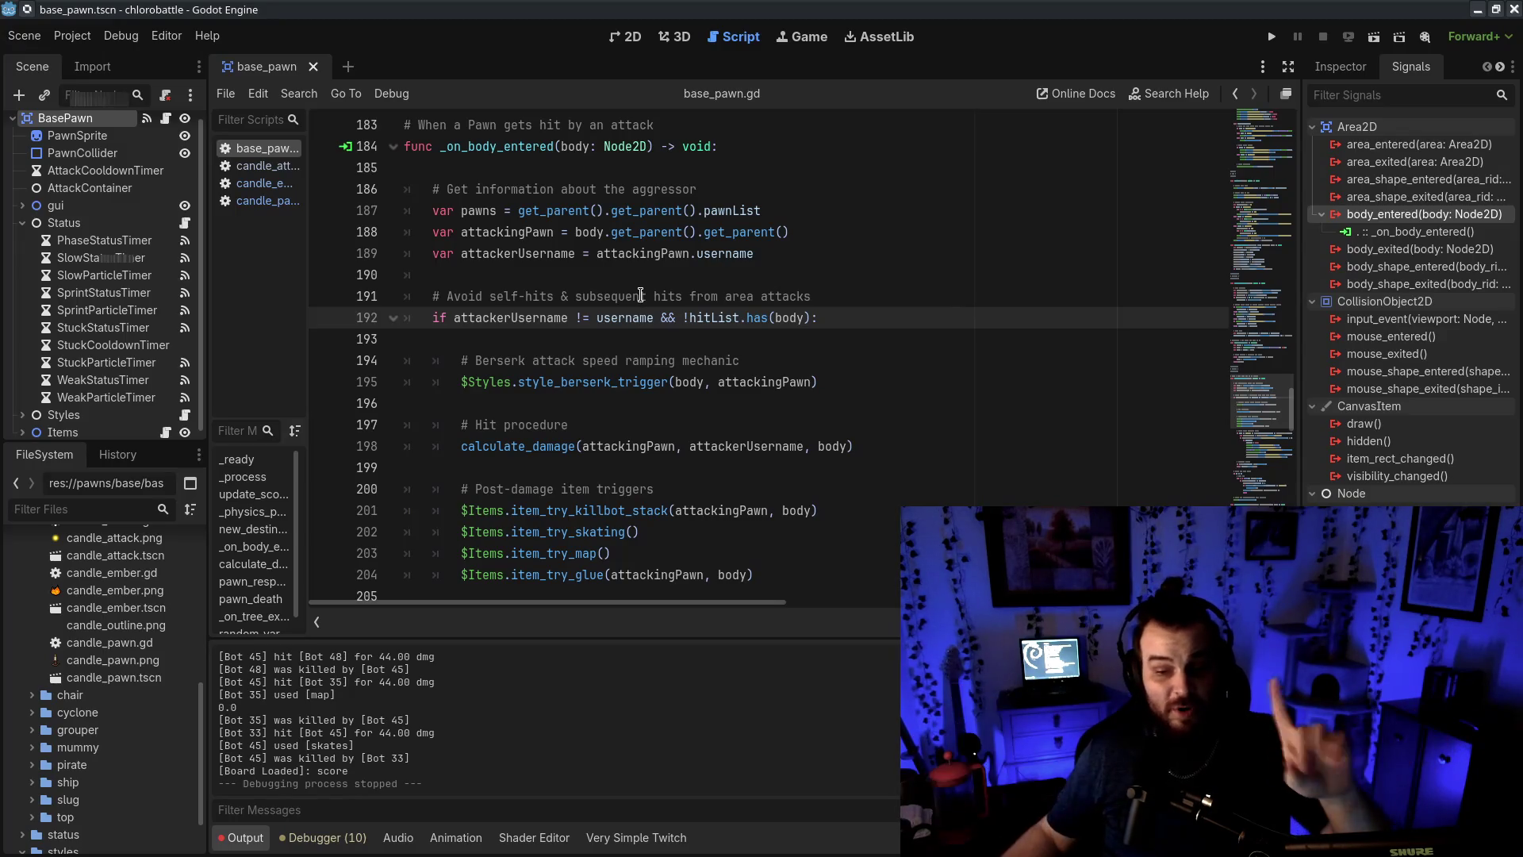
pyautogui.moveTo(768, 317); pyautogui.dragTo(813, 317)
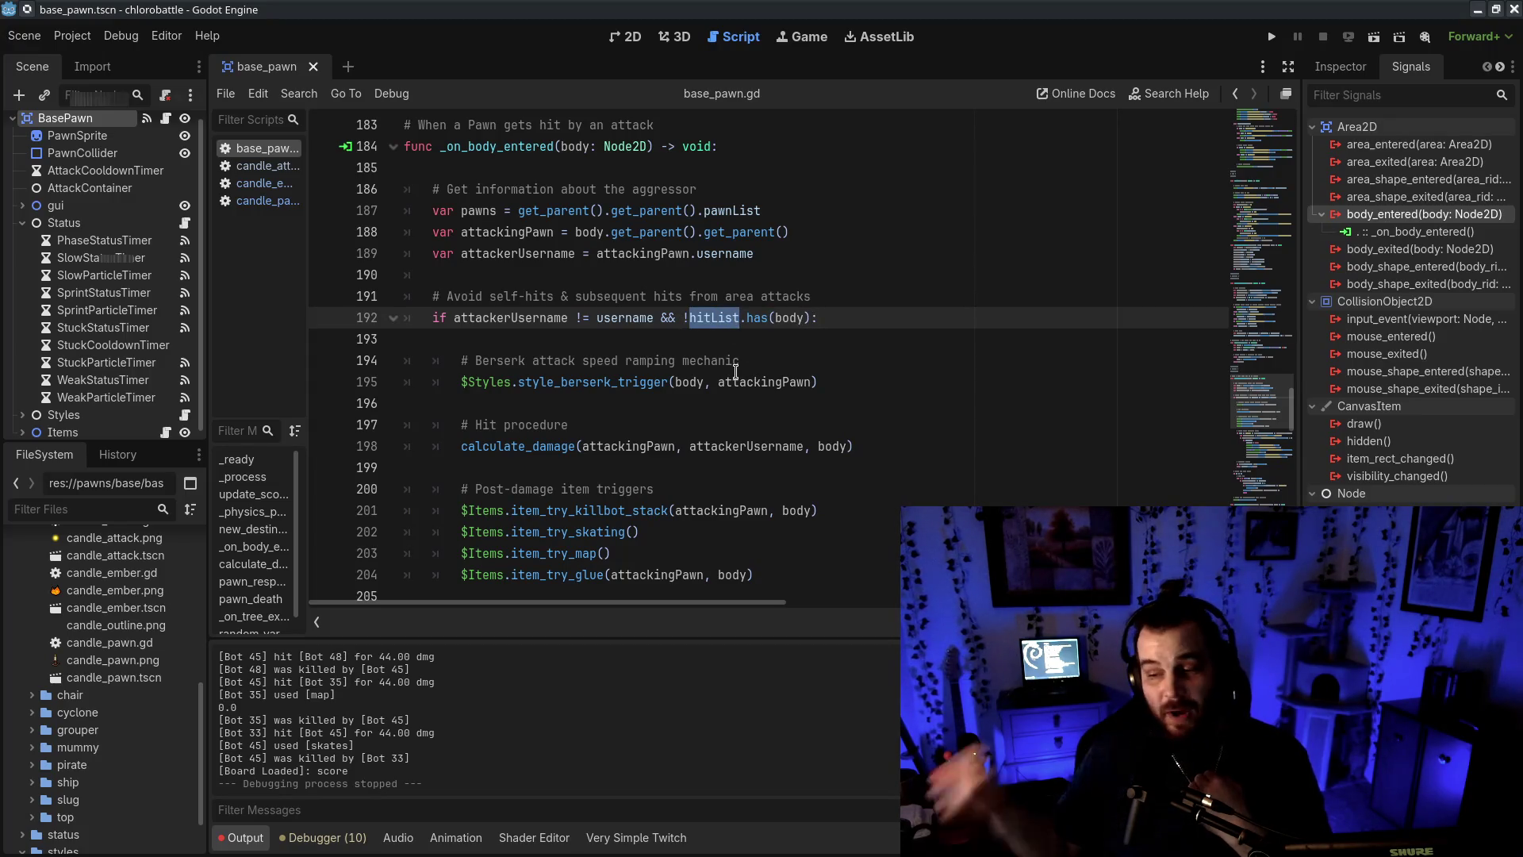
pyautogui.moveTo(736, 373)
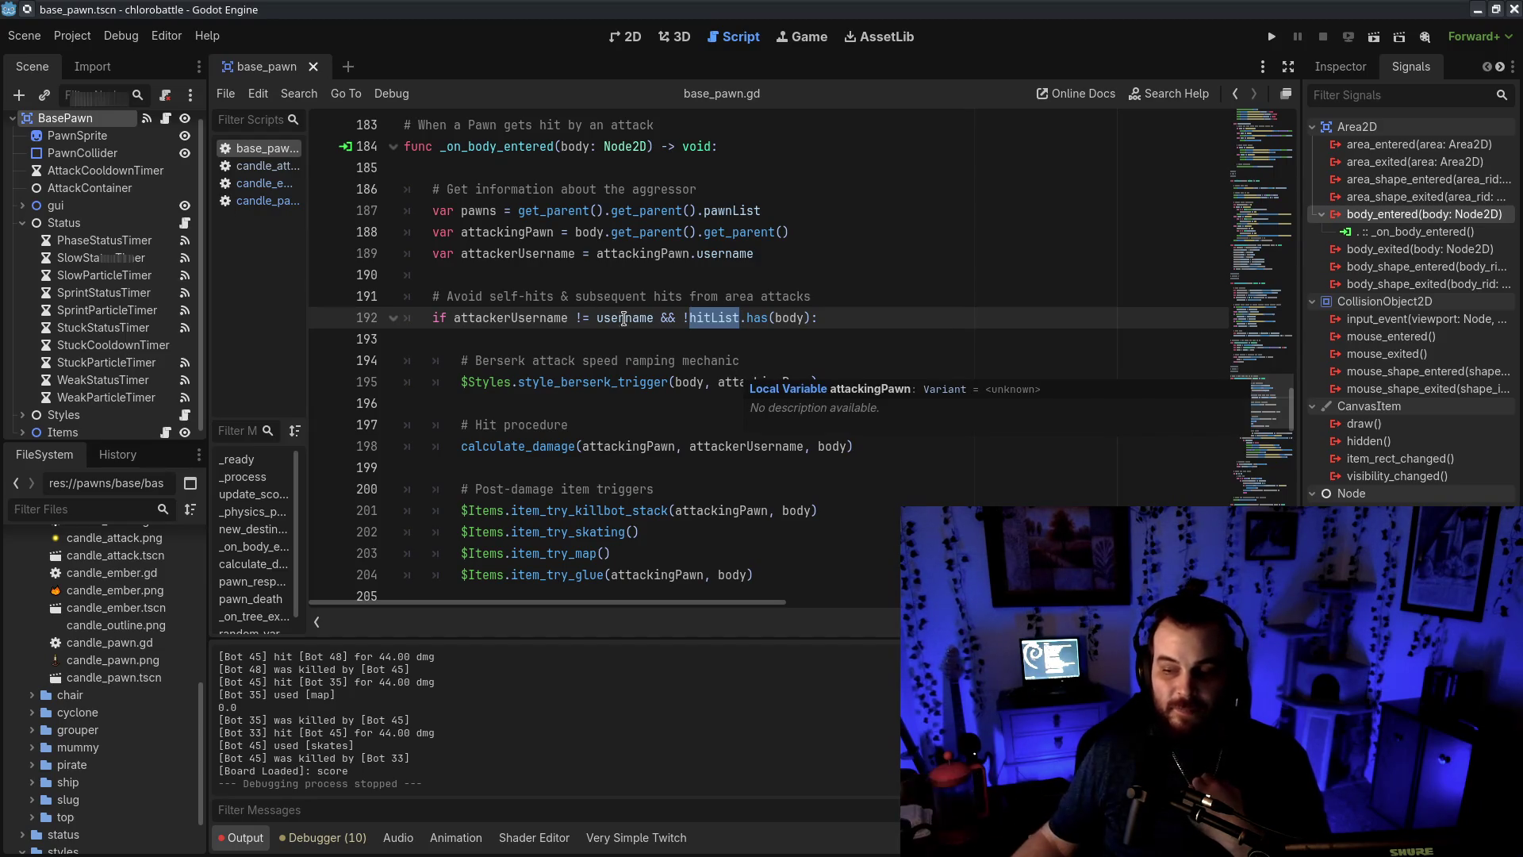
pyautogui.moveTo(482, 303); pyautogui.dragTo(989, 305)
pyautogui.click(552, 327)
pyautogui.moveTo(447, 318); pyautogui.dragTo(797, 314)
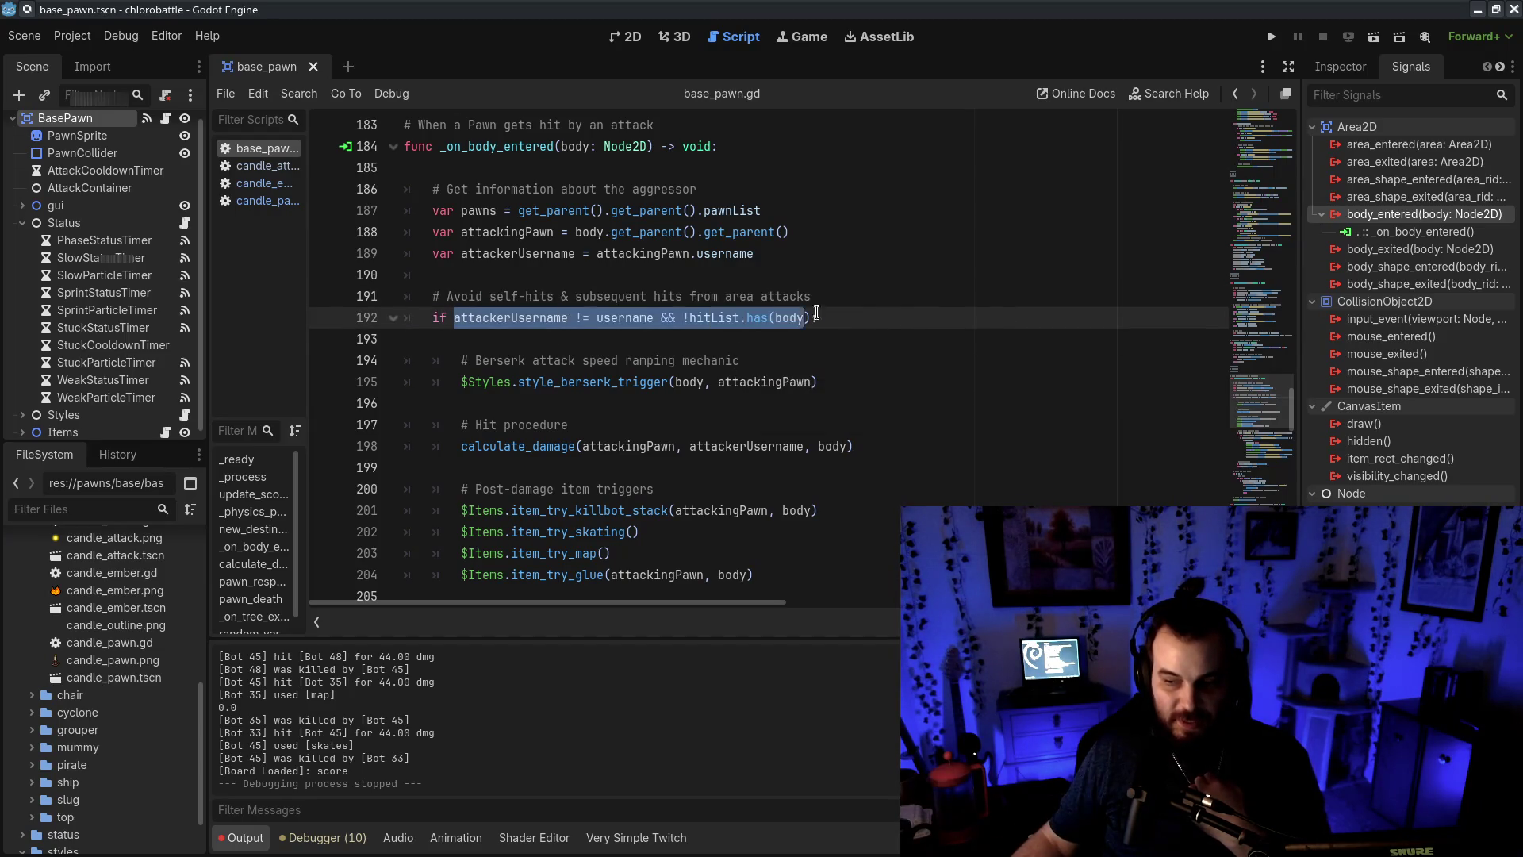
pyautogui.click(895, 313)
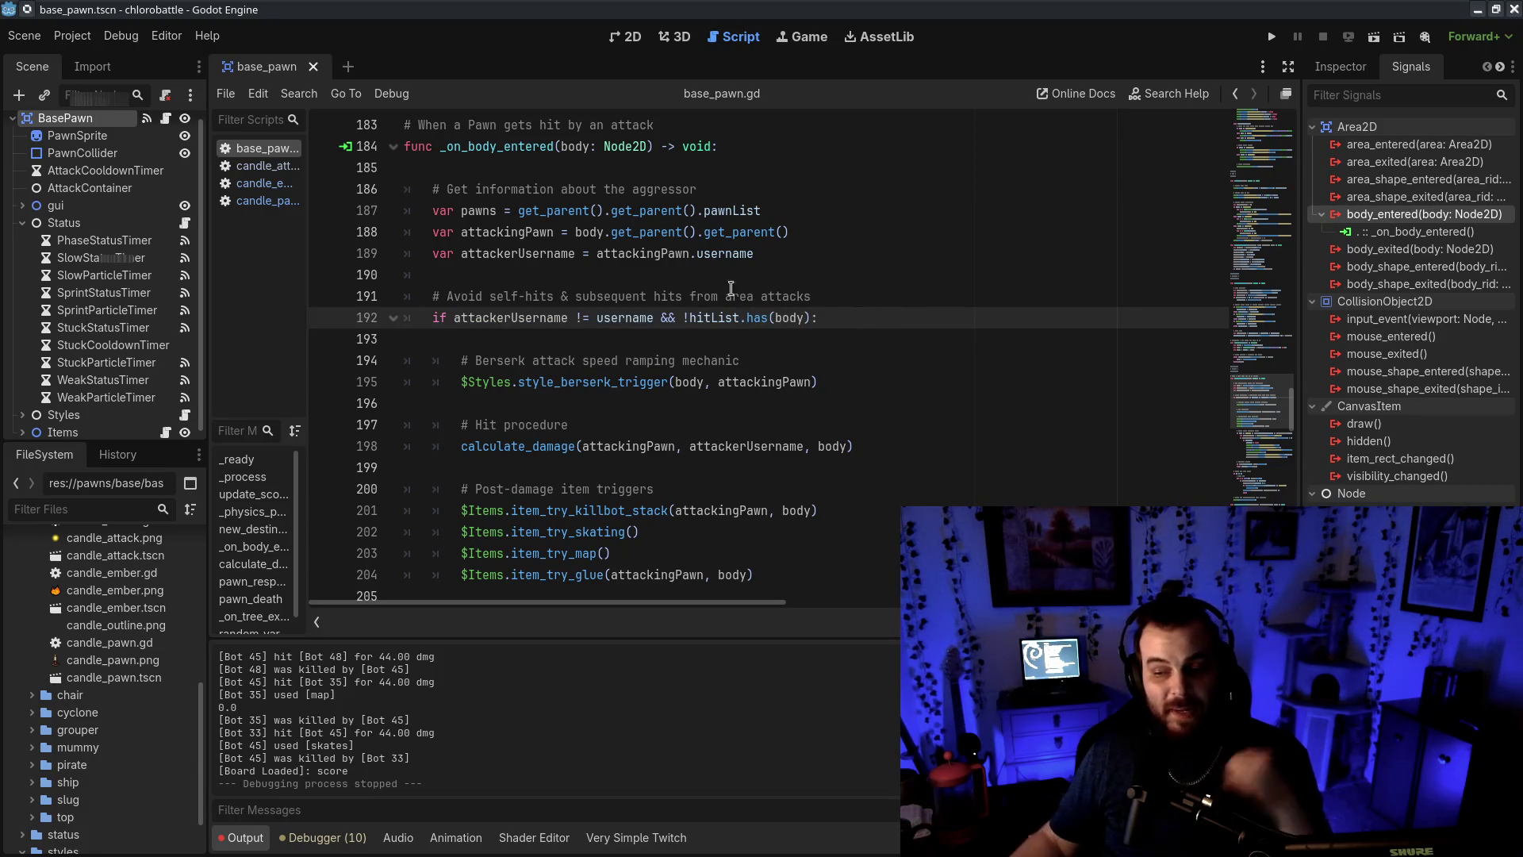
pyautogui.scroll(-4, 742, 316)
pyautogui.scroll(-6, 603, 238)
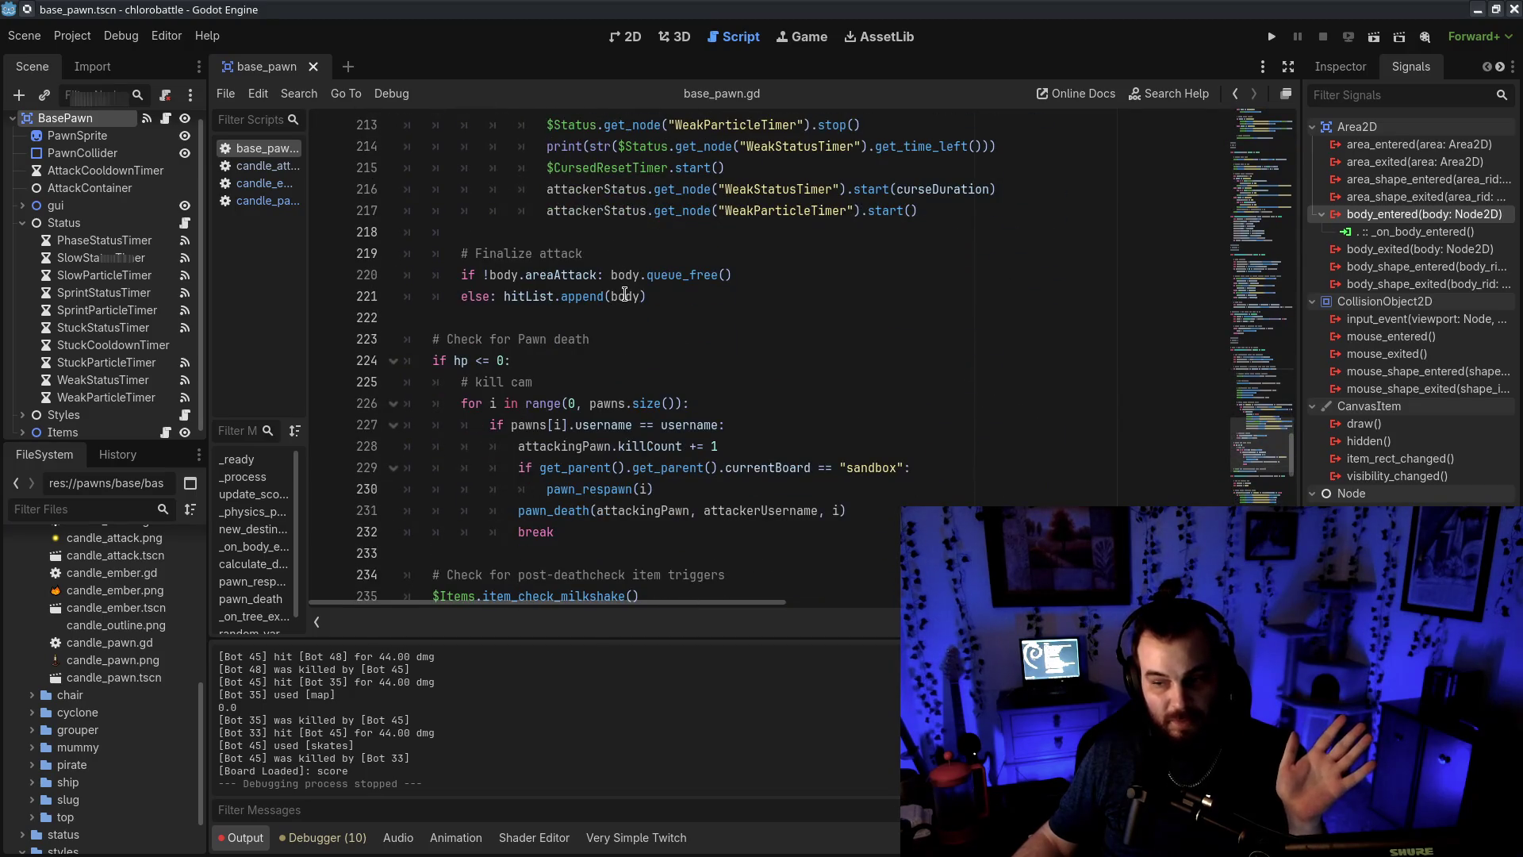
pyautogui.scroll(-3, 626, 294)
pyautogui.scroll(14, 607, 387)
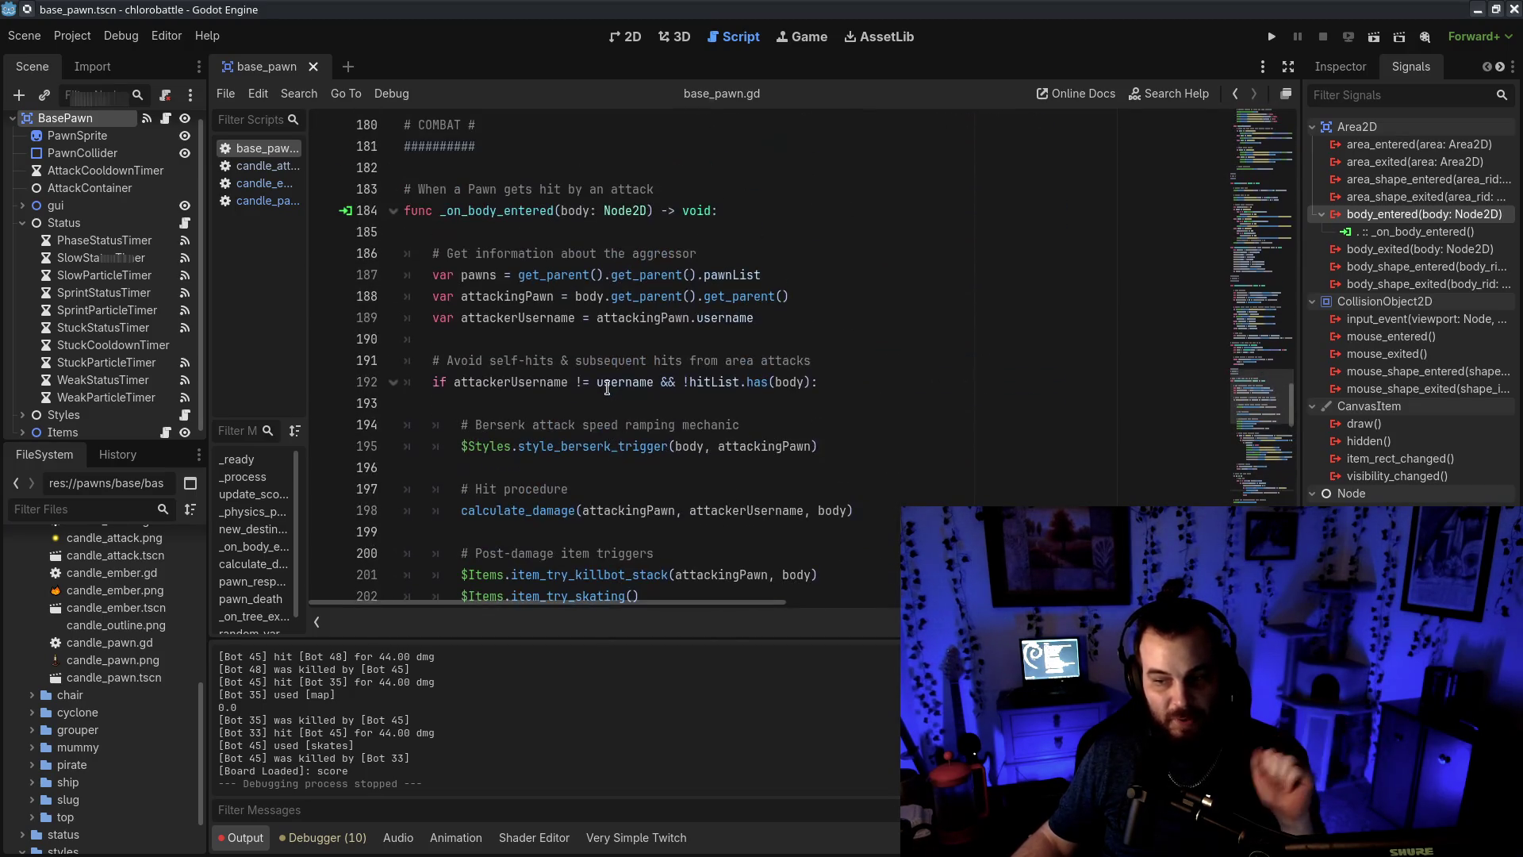
pyautogui.click(927, 360)
pyautogui.scroll(-1, 927, 360)
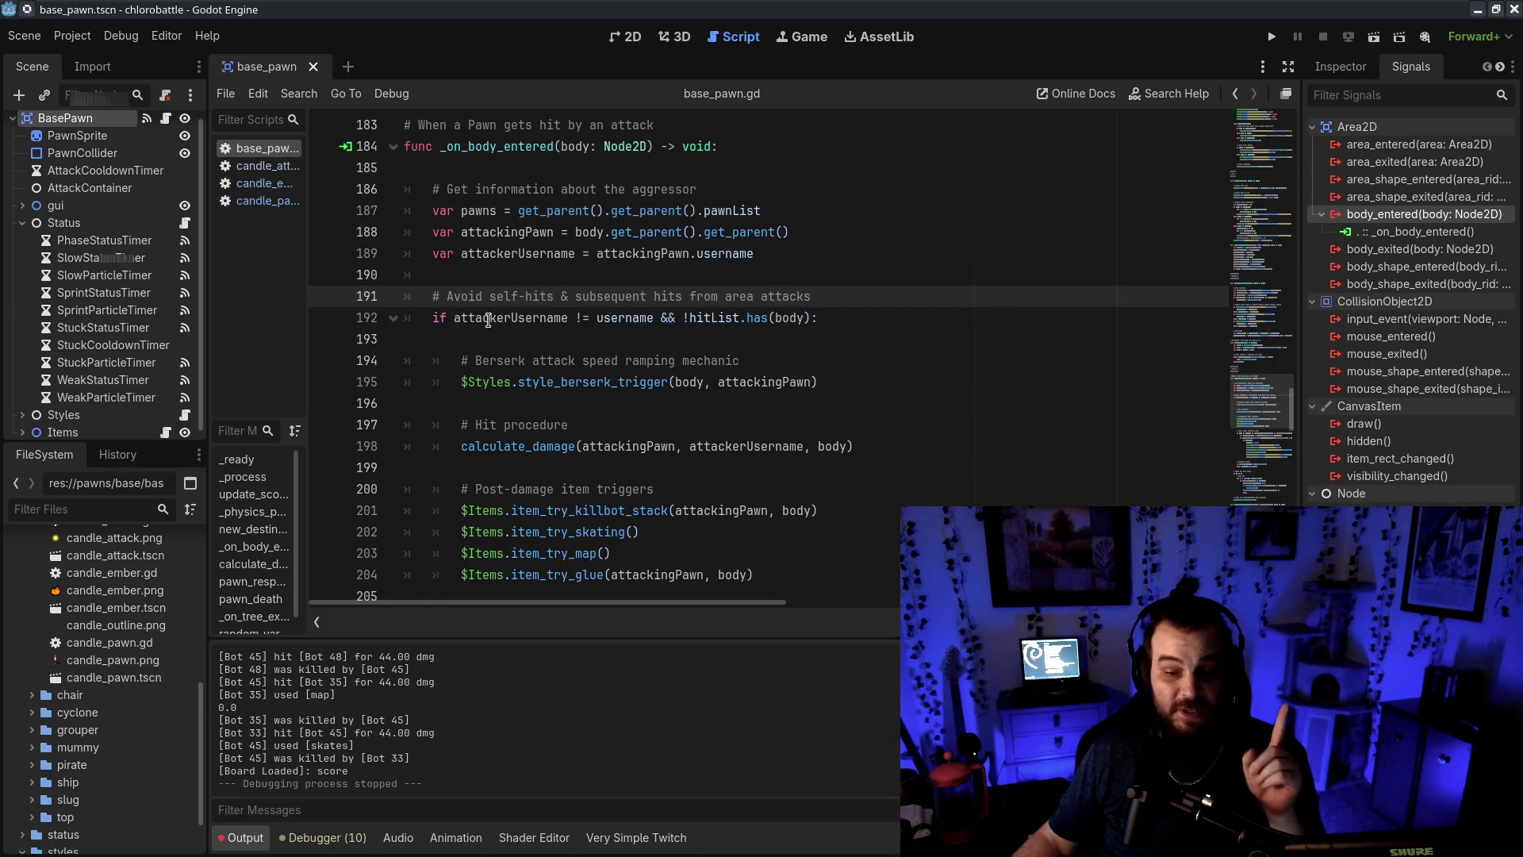
pyautogui.moveTo(696, 317); pyautogui.dragTo(890, 323)
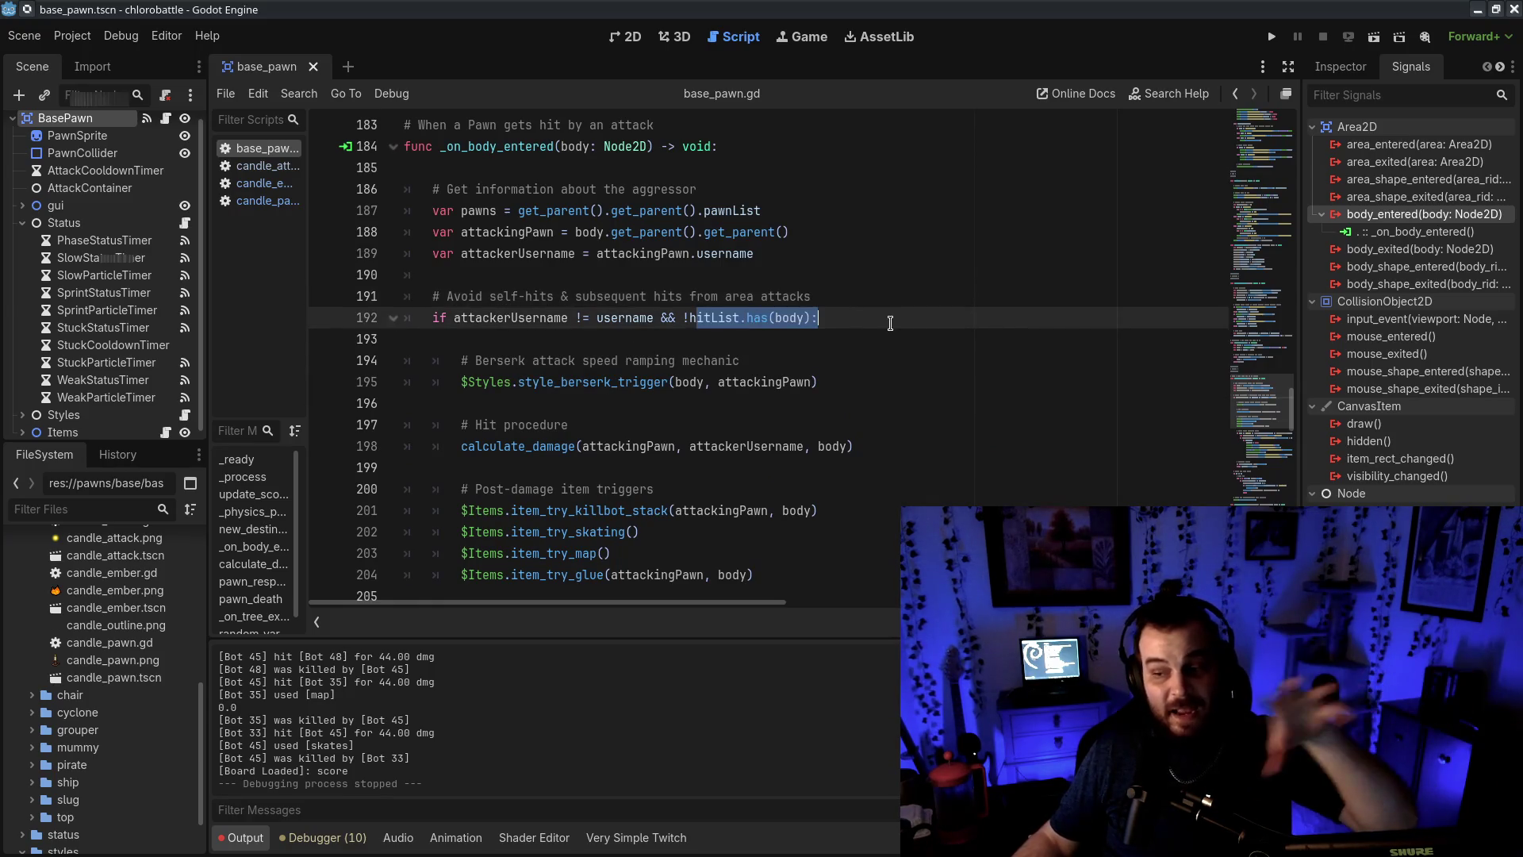
pyautogui.click(887, 321)
pyautogui.scroll(-1, 882, 331)
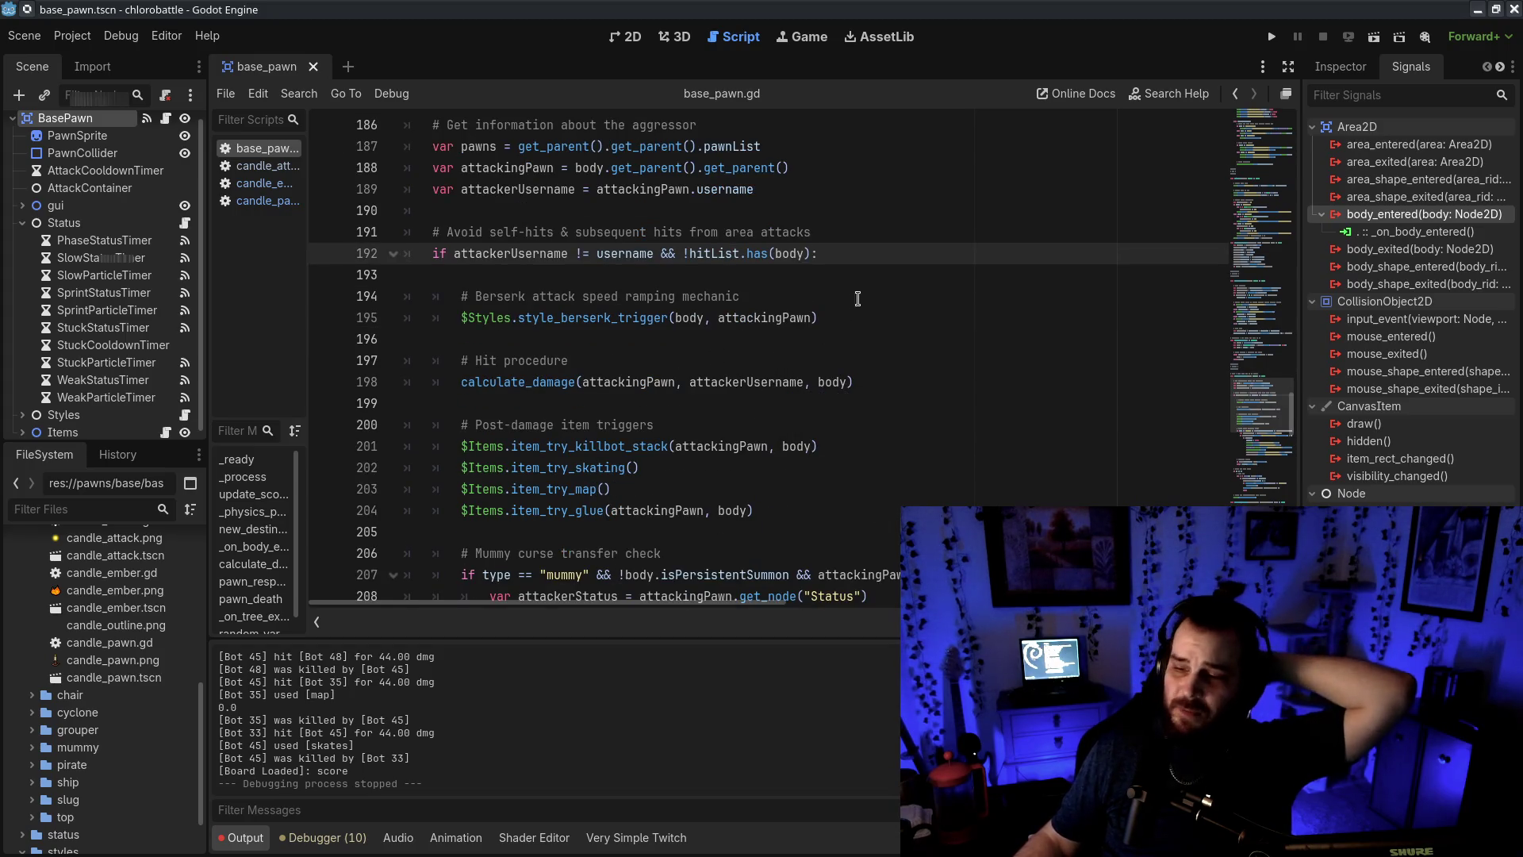
pyautogui.moveTo(854, 301); pyautogui.dragTo(860, 319)
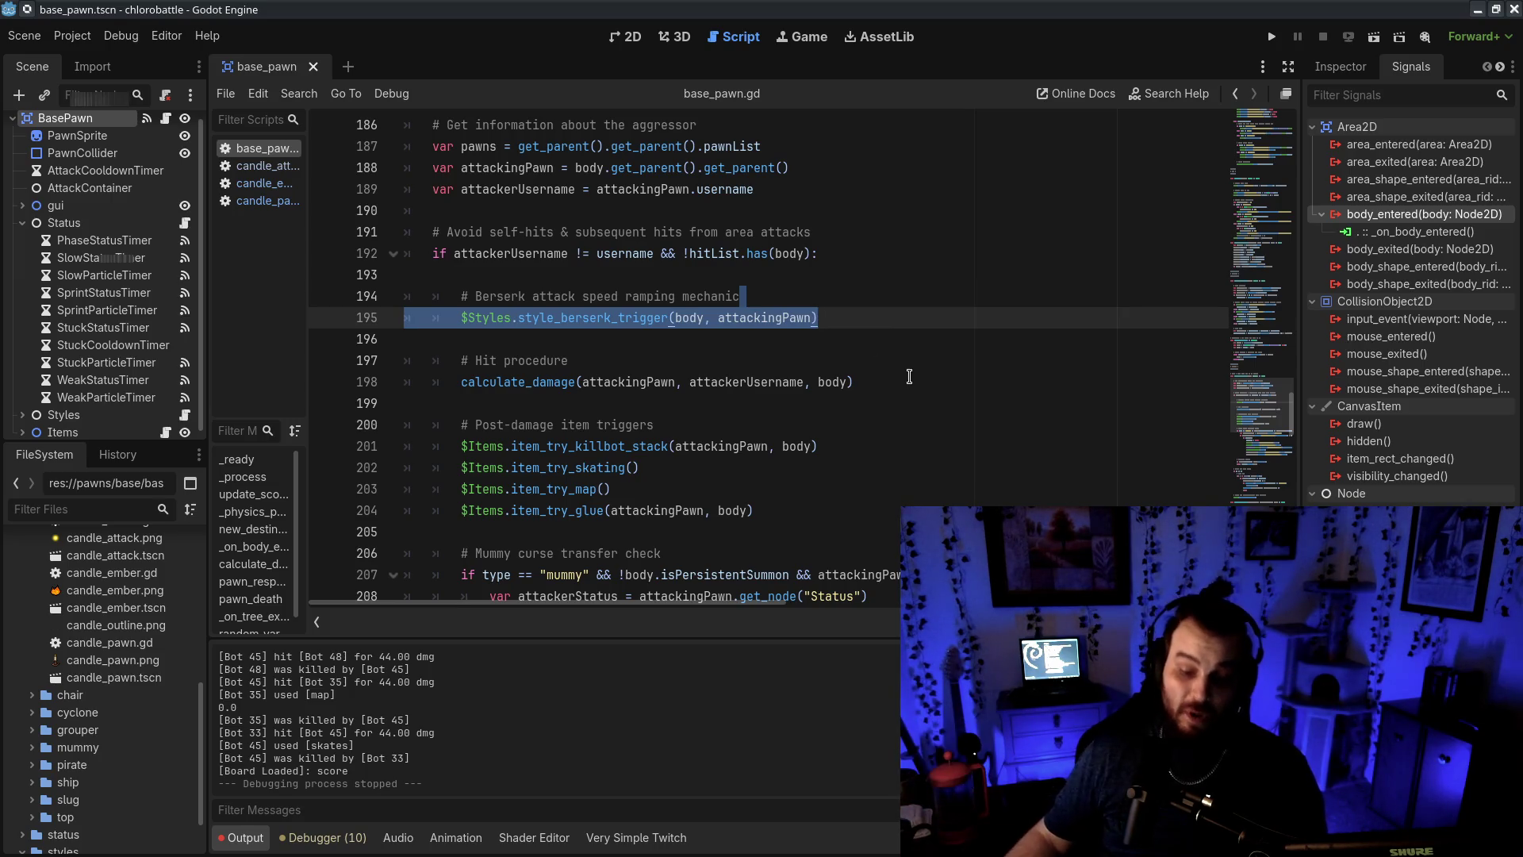
pyautogui.click(877, 446)
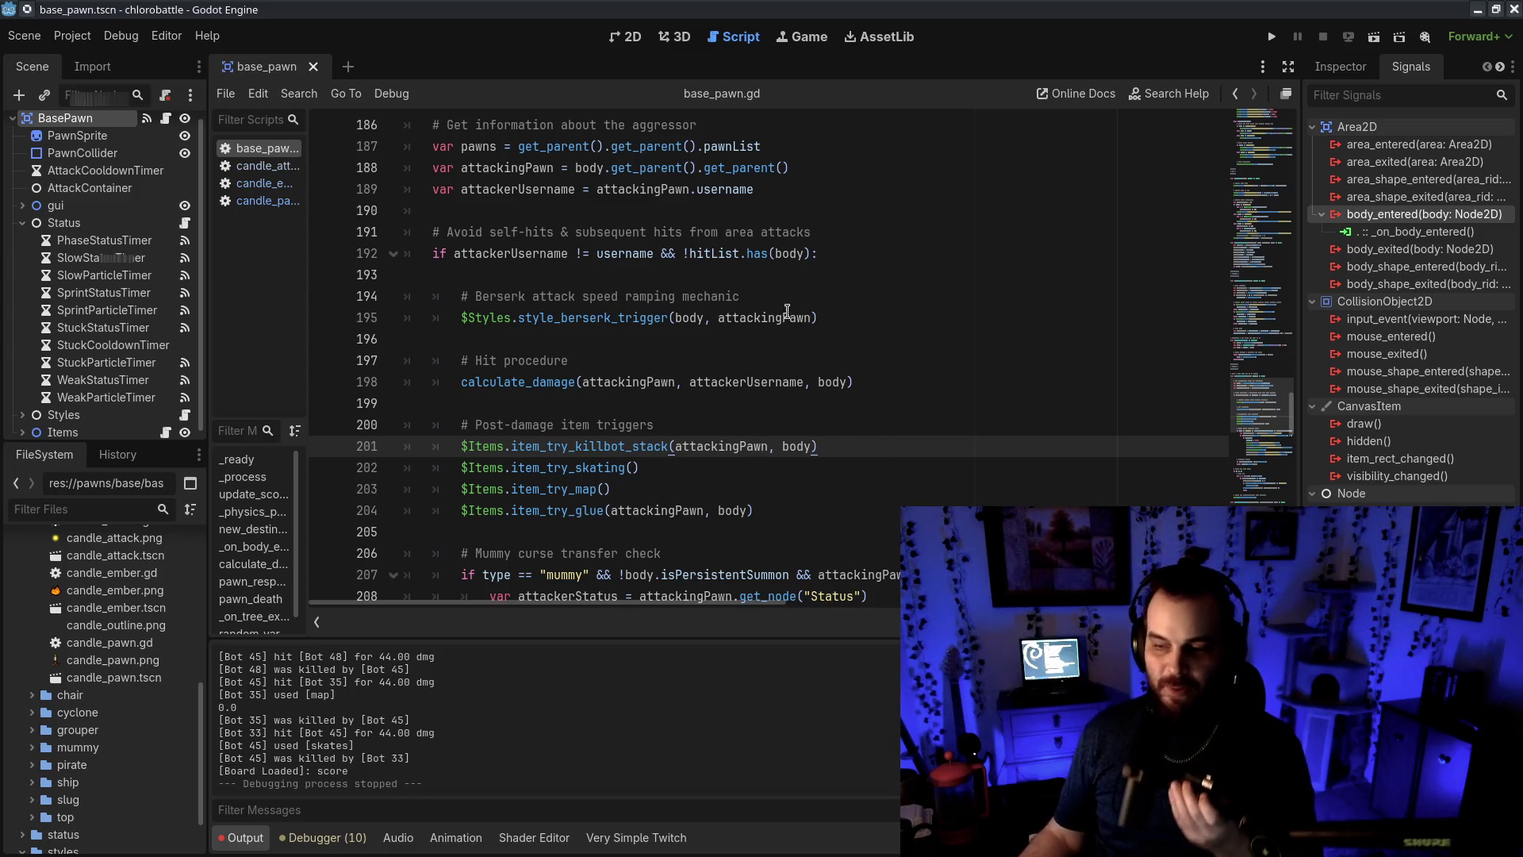
pyautogui.moveTo(741, 298); pyautogui.dragTo(821, 312)
pyautogui.click(821, 313)
pyautogui.moveTo(720, 317); pyautogui.dragTo(826, 312)
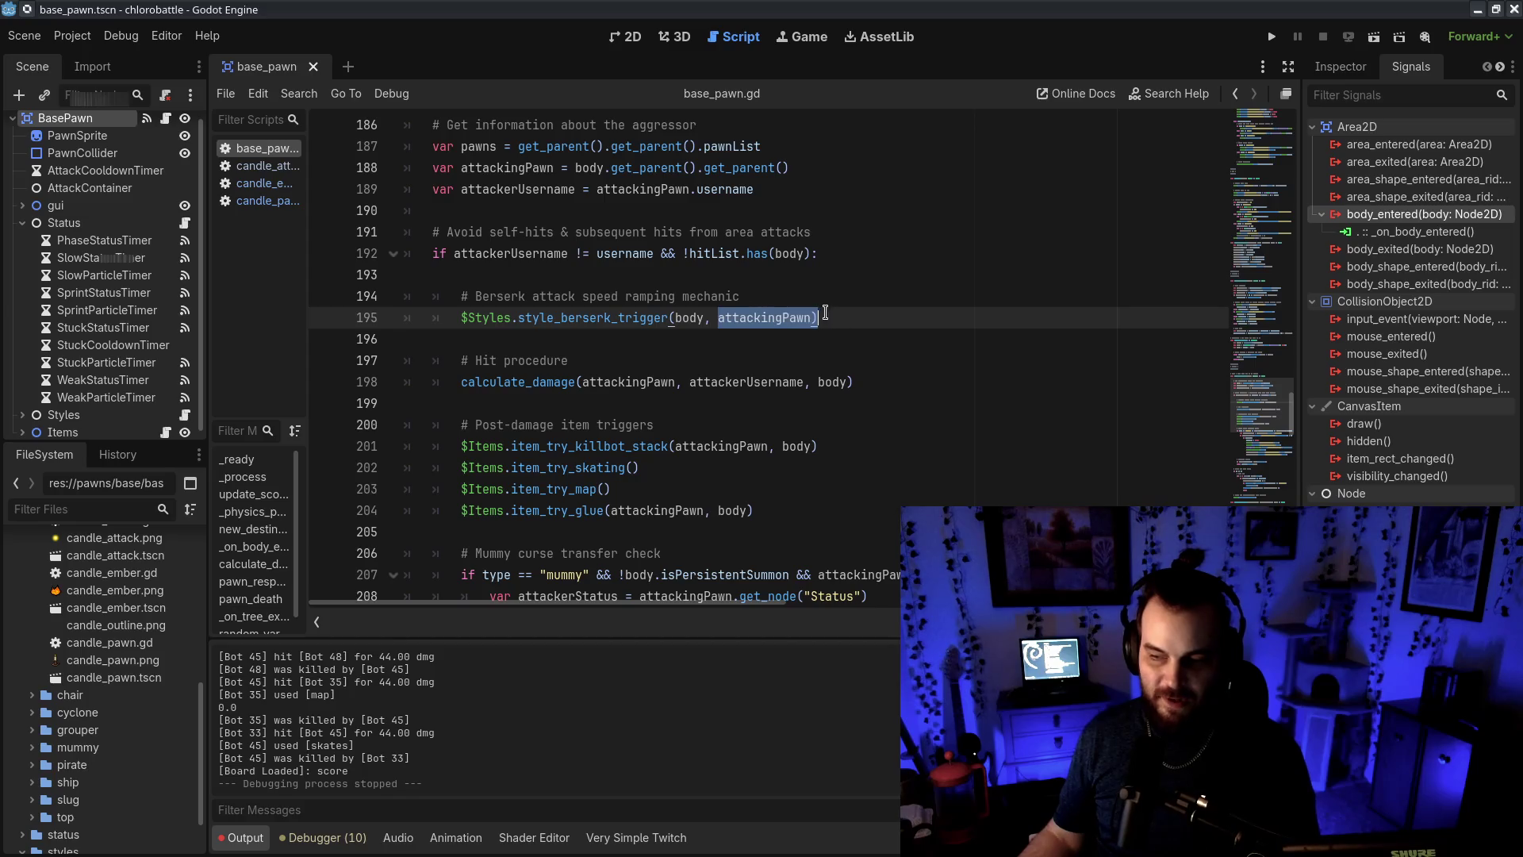
pyautogui.click(844, 313)
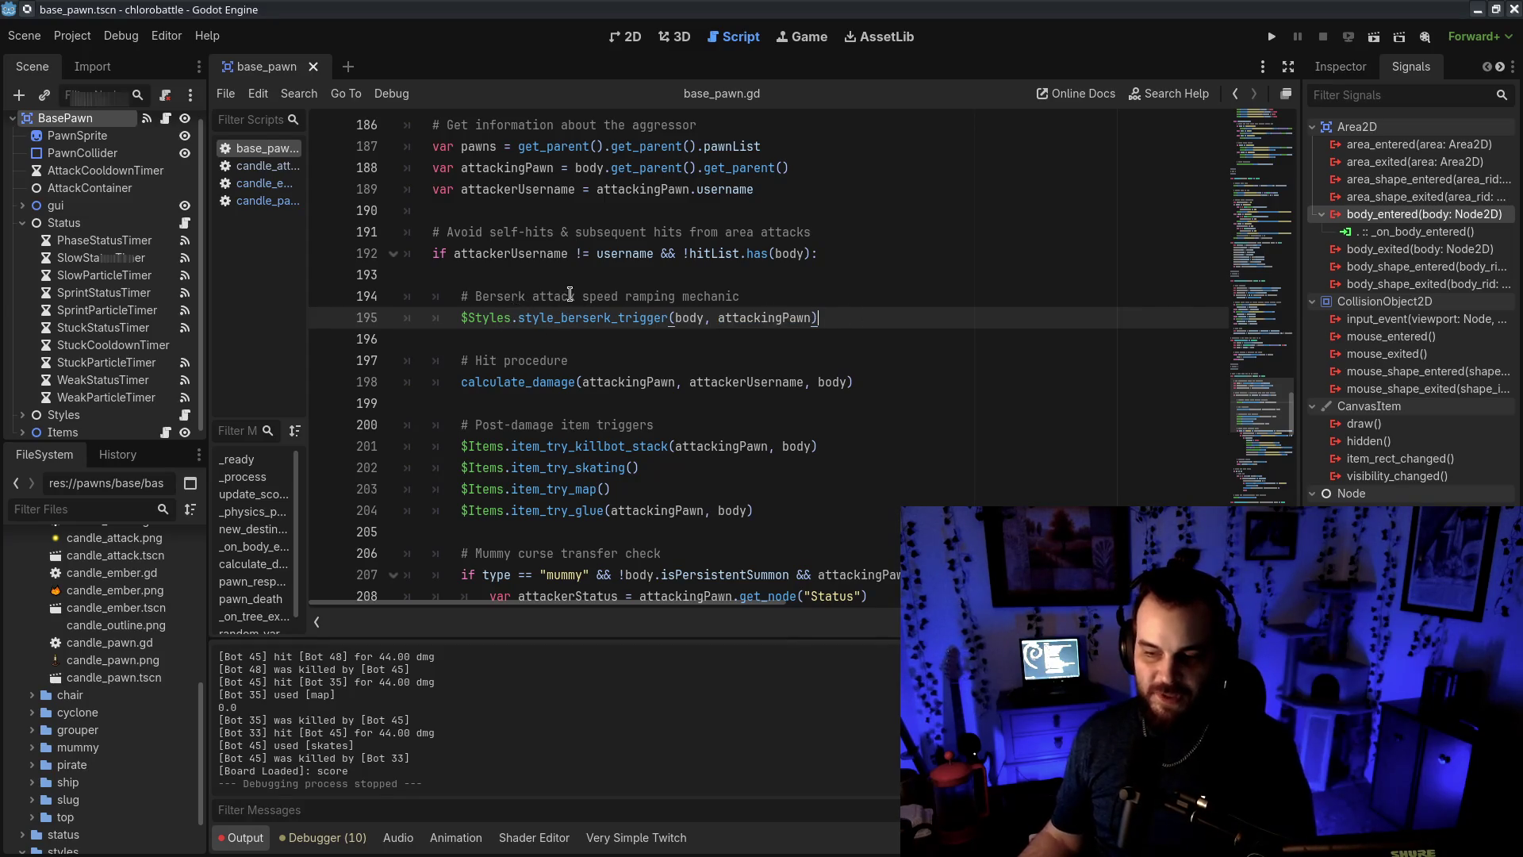
pyautogui.click(1031, 384)
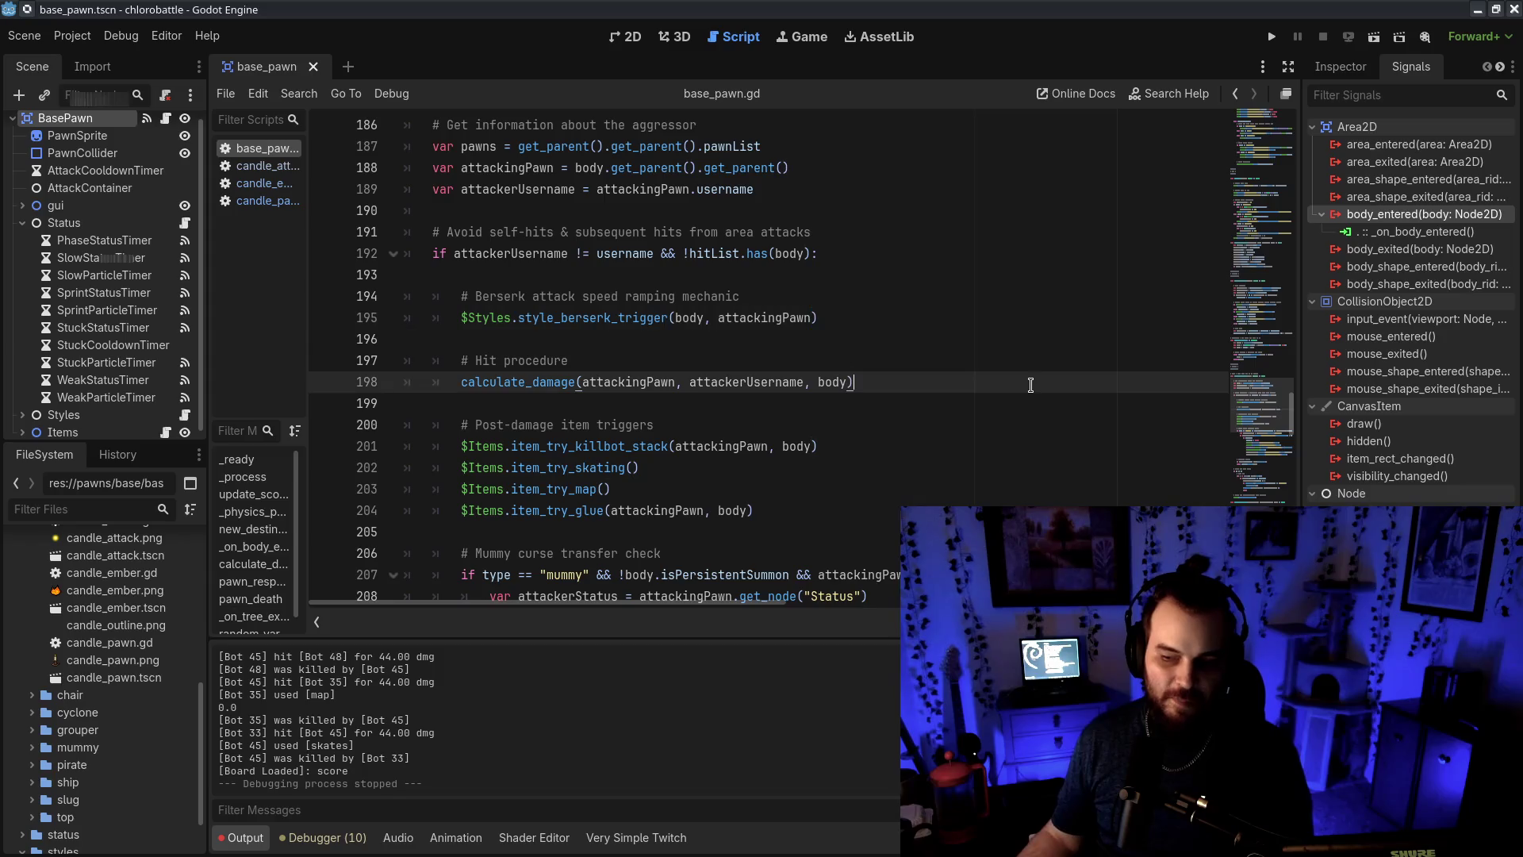
pyautogui.doubleClick(497, 387)
# Review calculate_damage's attackingPawn and body parameters and the default baseHit setup on line 240
pyautogui.scroll(-15, 634, 405)
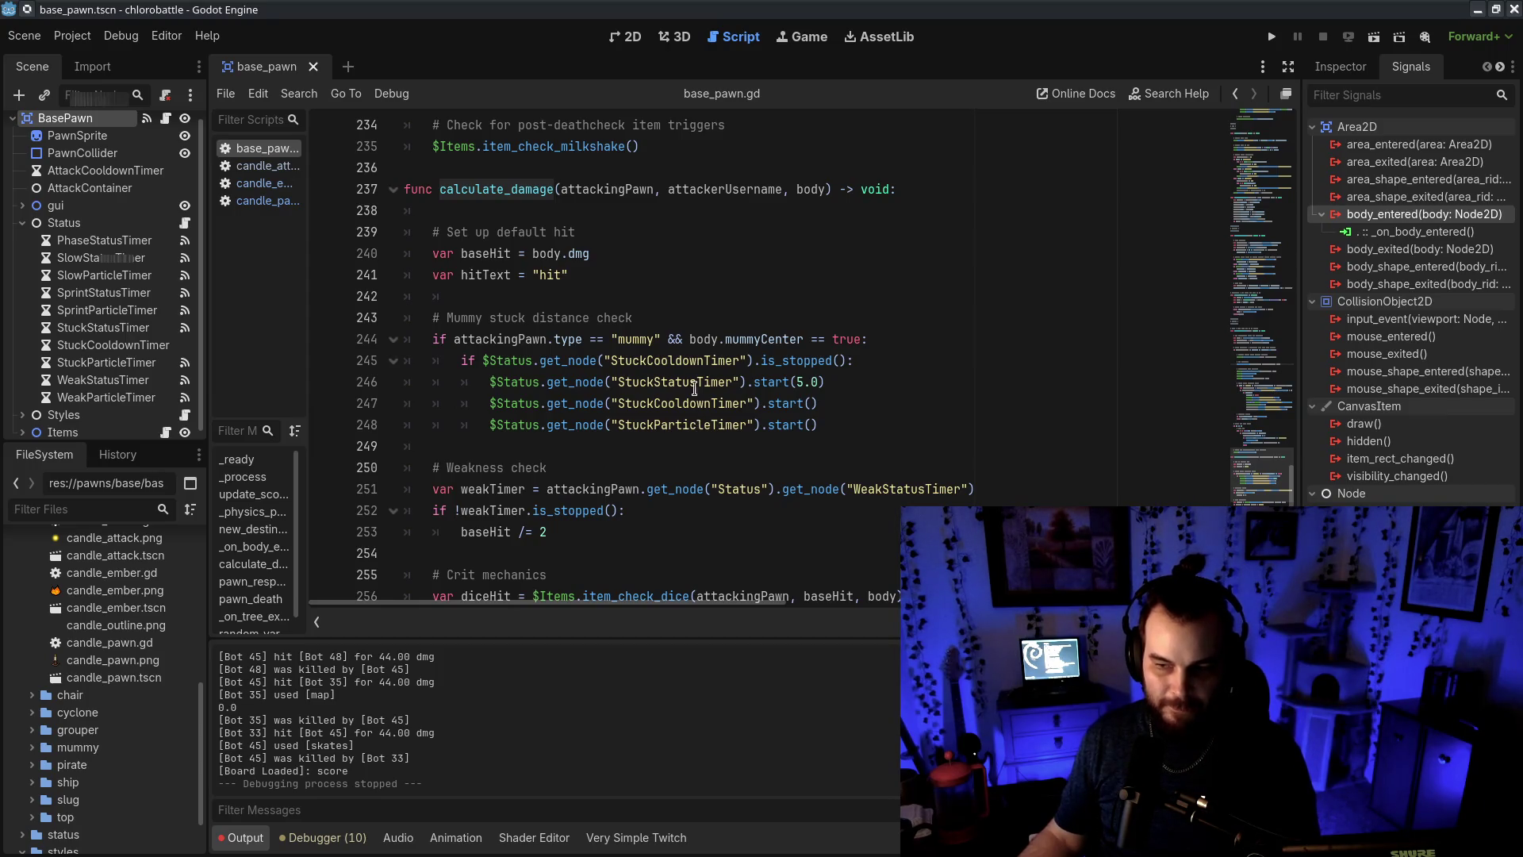
pyautogui.moveTo(435, 225); pyautogui.dragTo(568, 274)
pyautogui.click(765, 295)
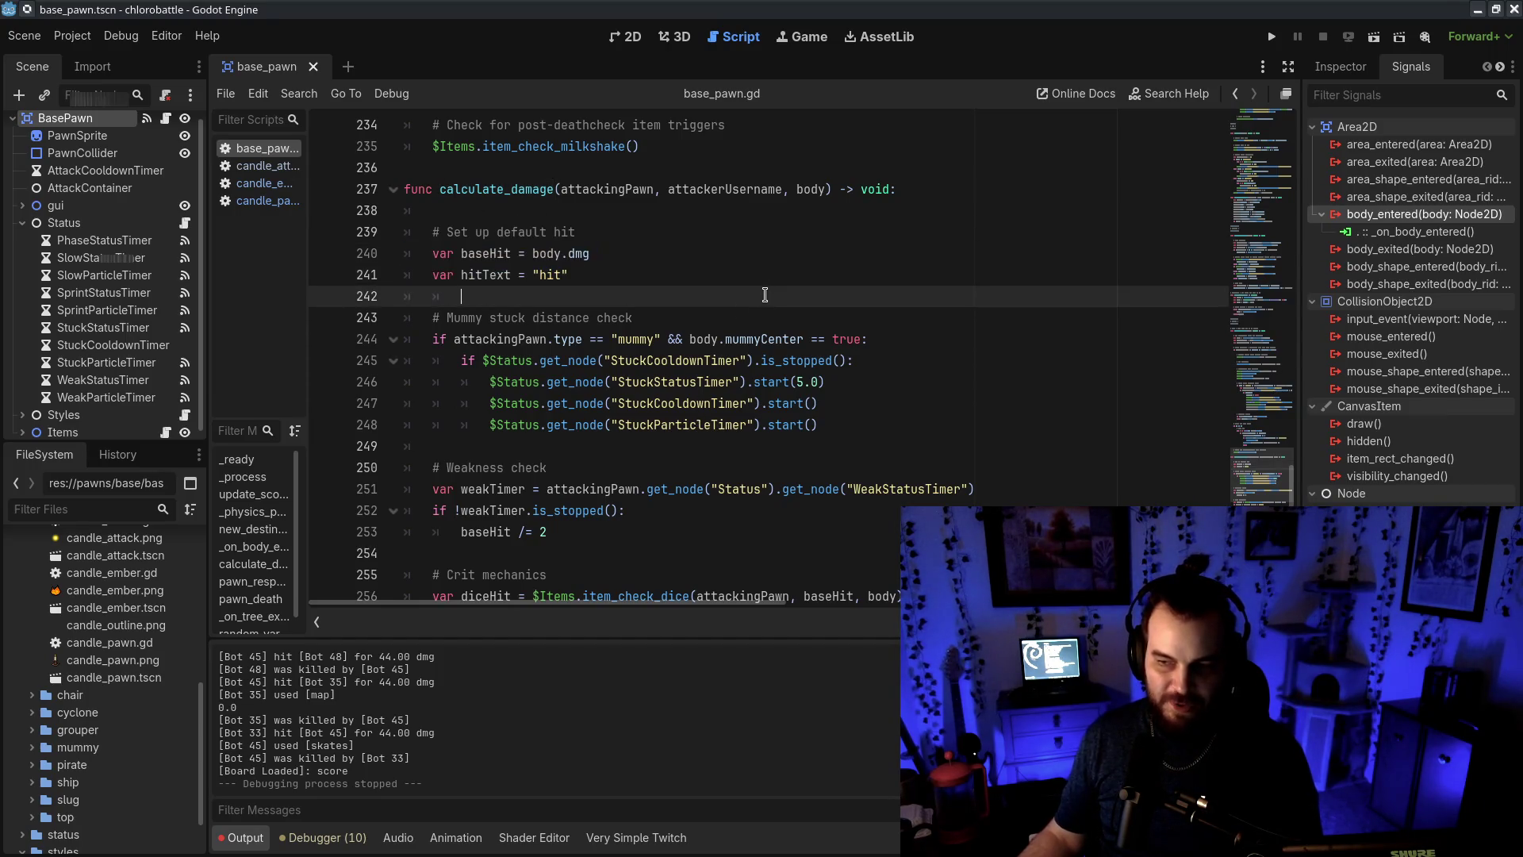
pyautogui.moveTo(566, 189)
pyautogui.mouseDown()
pyautogui.moveTo(740, 190)
pyautogui.moveTo(843, 218)
pyautogui.mouseUp()
pyautogui.doubleClick(811, 189)
pyautogui.doubleClick(554, 187)
pyautogui.moveTo(601, 234); pyautogui.dragTo(608, 253)
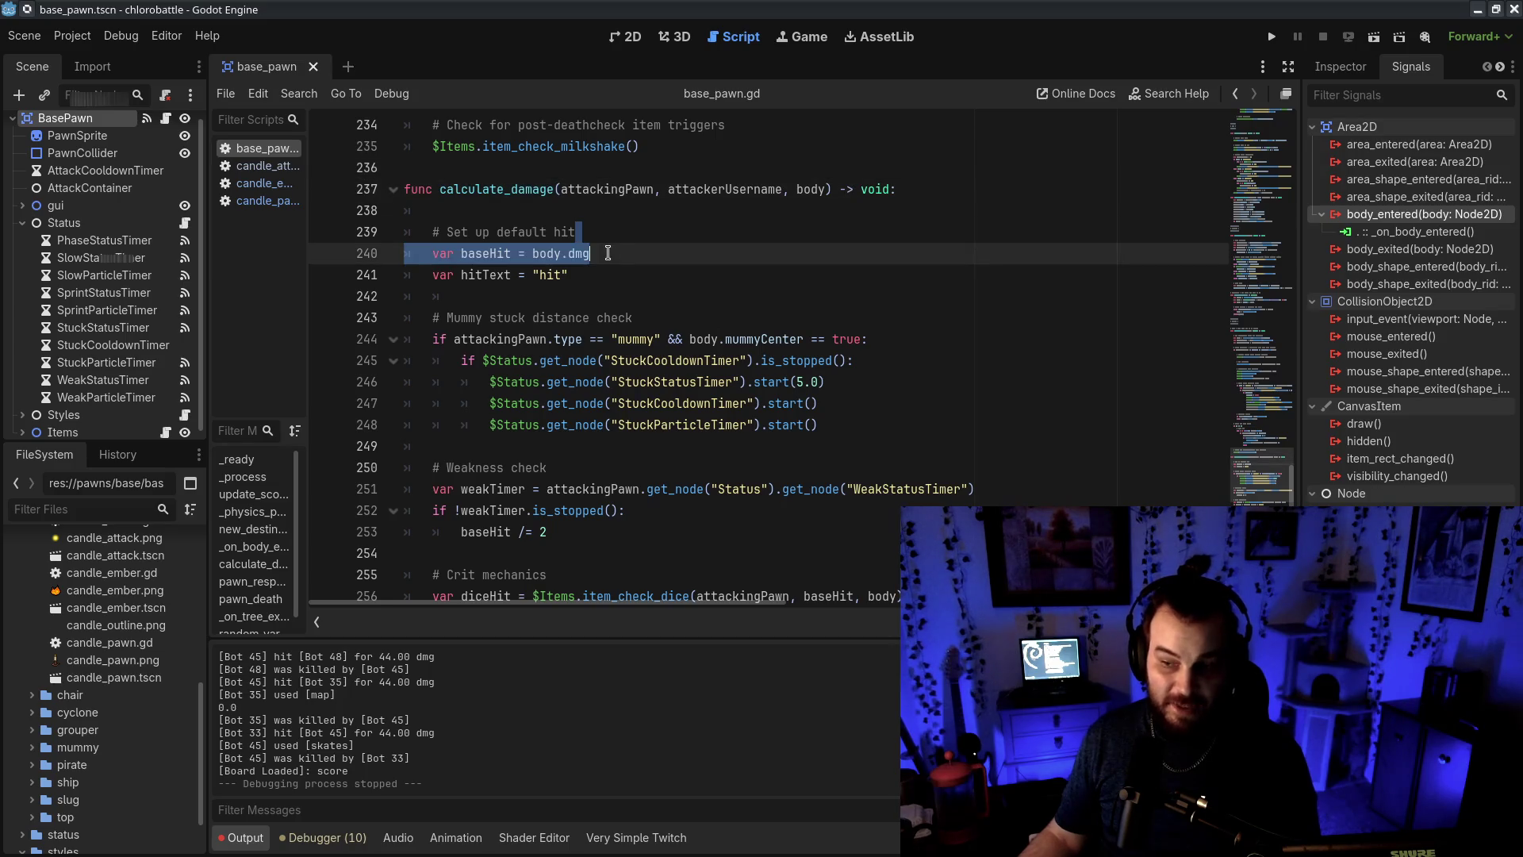
pyautogui.click(574, 253)
# Inspect the mummy stuck condition and distance check on lines 243–248, then scroll on toward the crit code
pyautogui.scroll(-1, 572, 248)
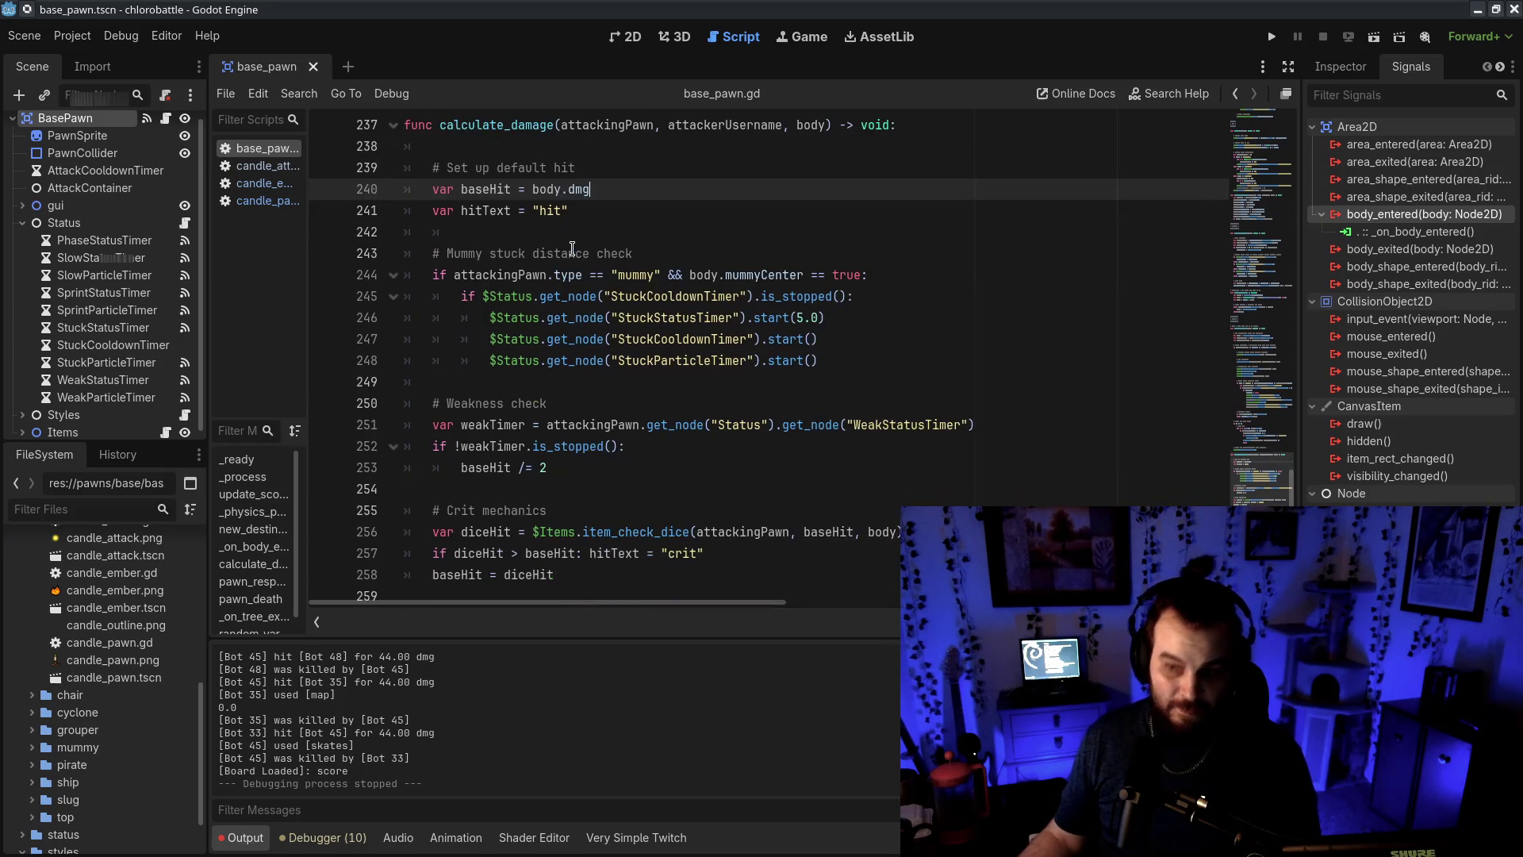
pyautogui.moveTo(462, 275); pyautogui.dragTo(883, 272)
pyautogui.click(883, 272)
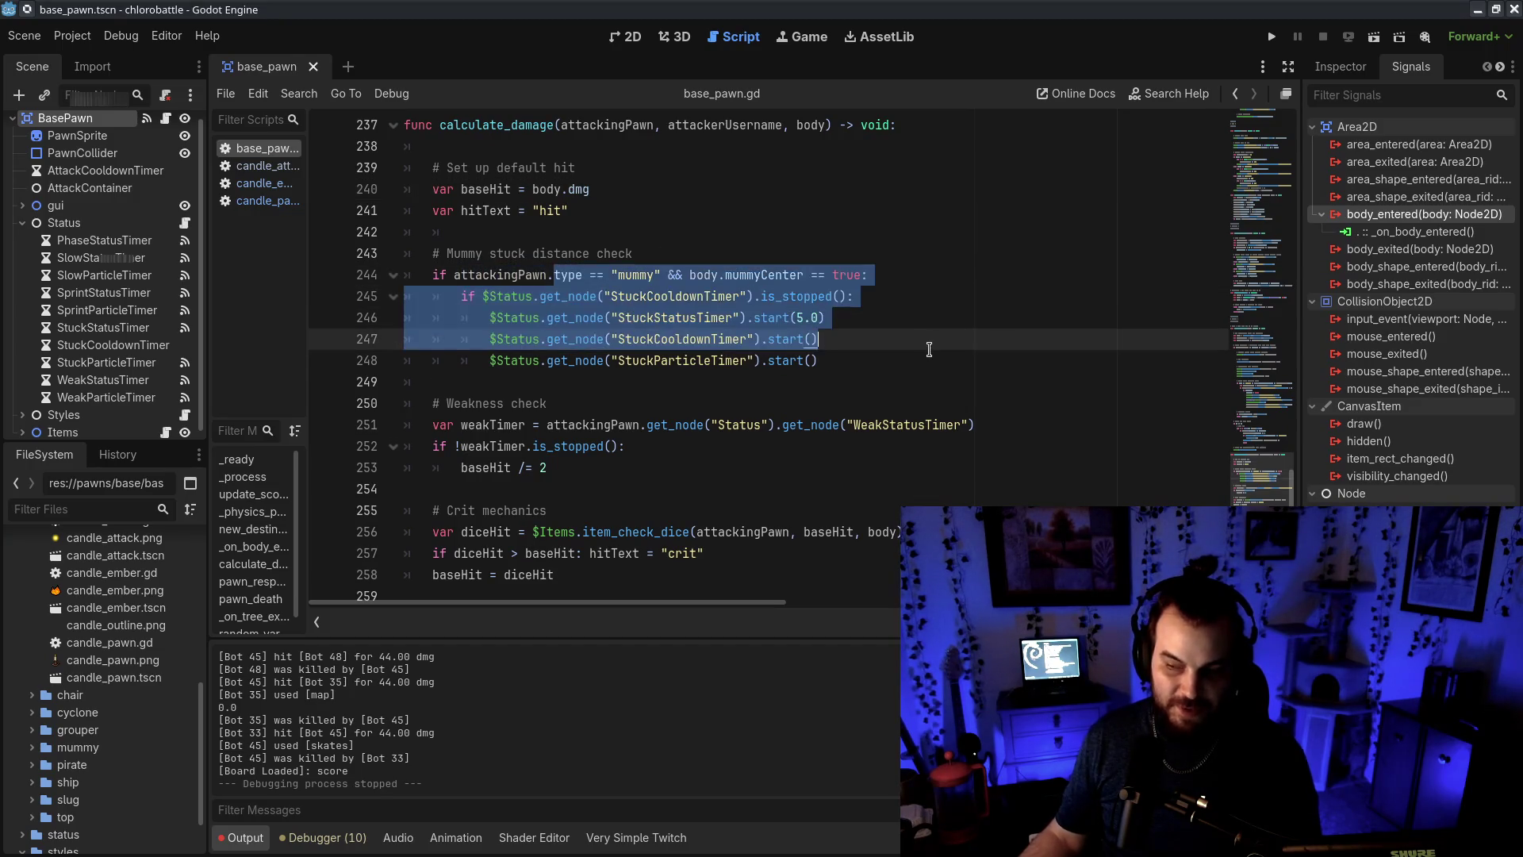
pyautogui.click(889, 356)
pyautogui.moveTo(504, 255); pyautogui.dragTo(933, 365)
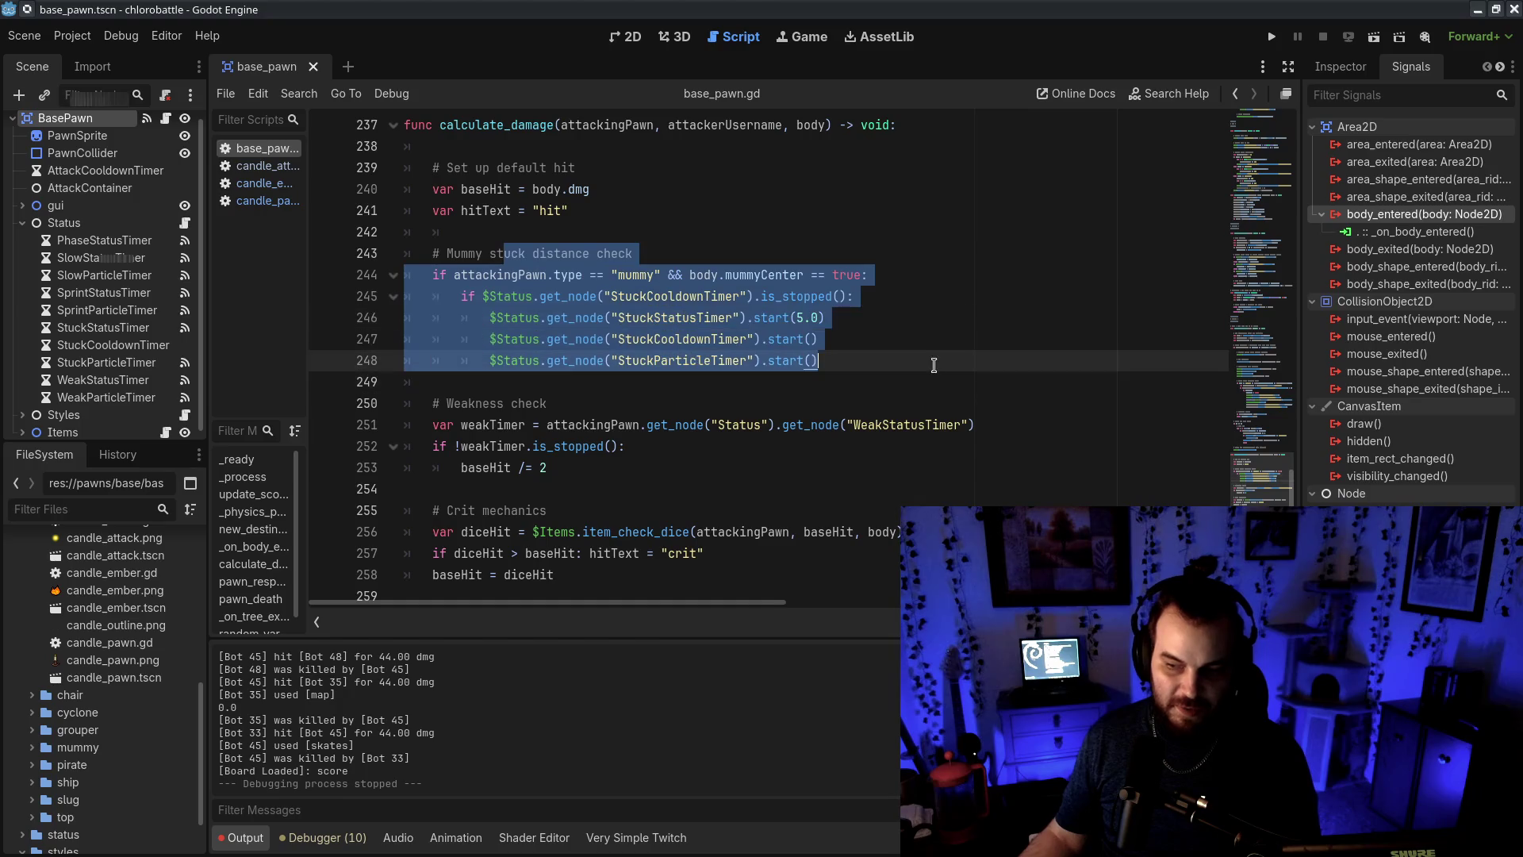
pyautogui.click(869, 372)
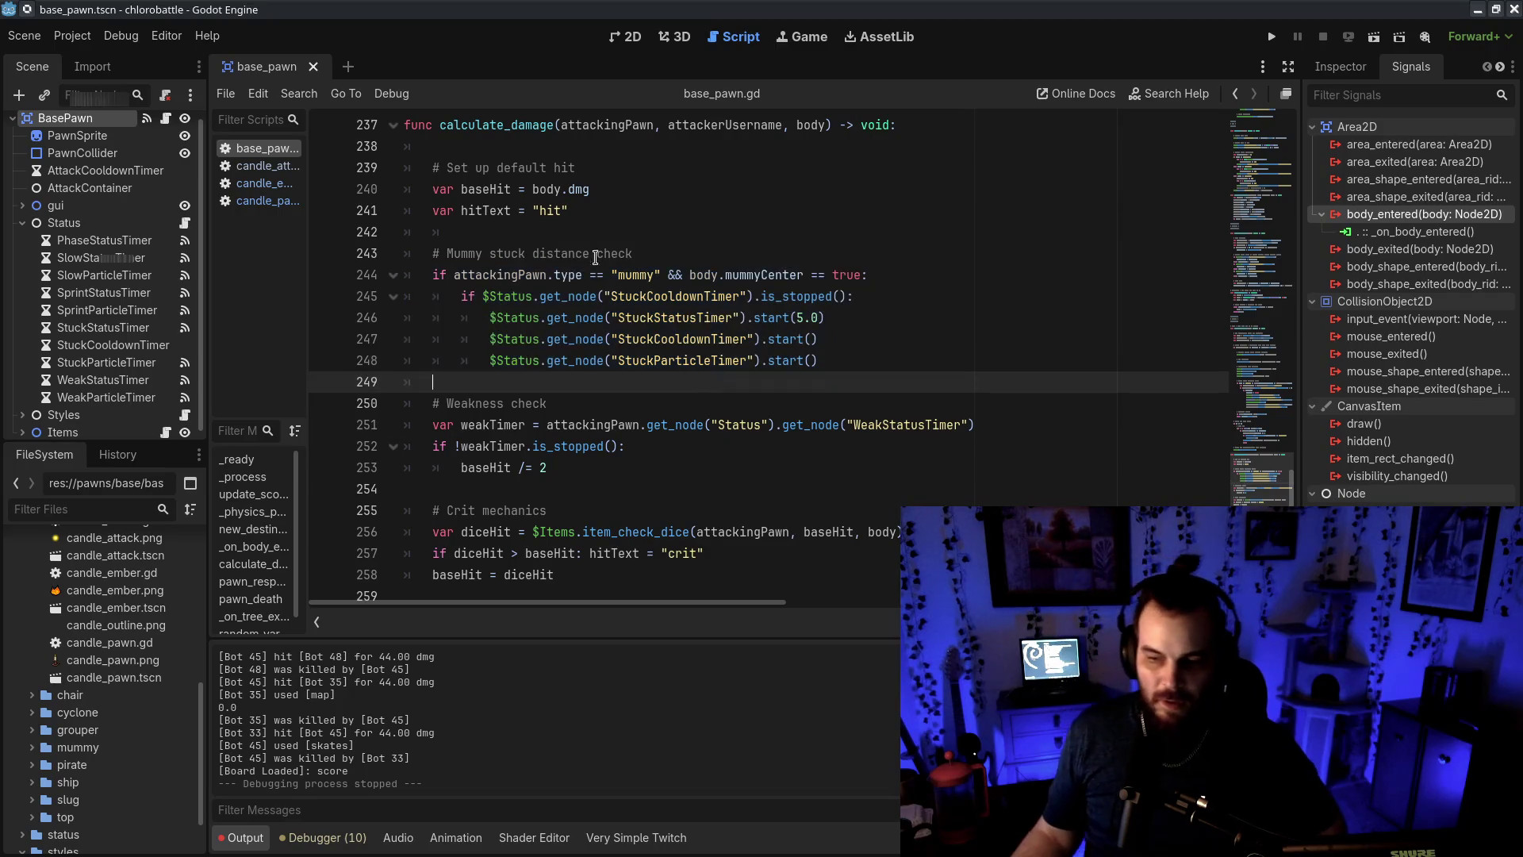
pyautogui.moveTo(587, 167); pyautogui.dragTo(461, 231)
pyautogui.scroll(-1, 722, 254)
pyautogui.scroll(-2, 722, 285)
pyautogui.scroll(-2, 568, 279)
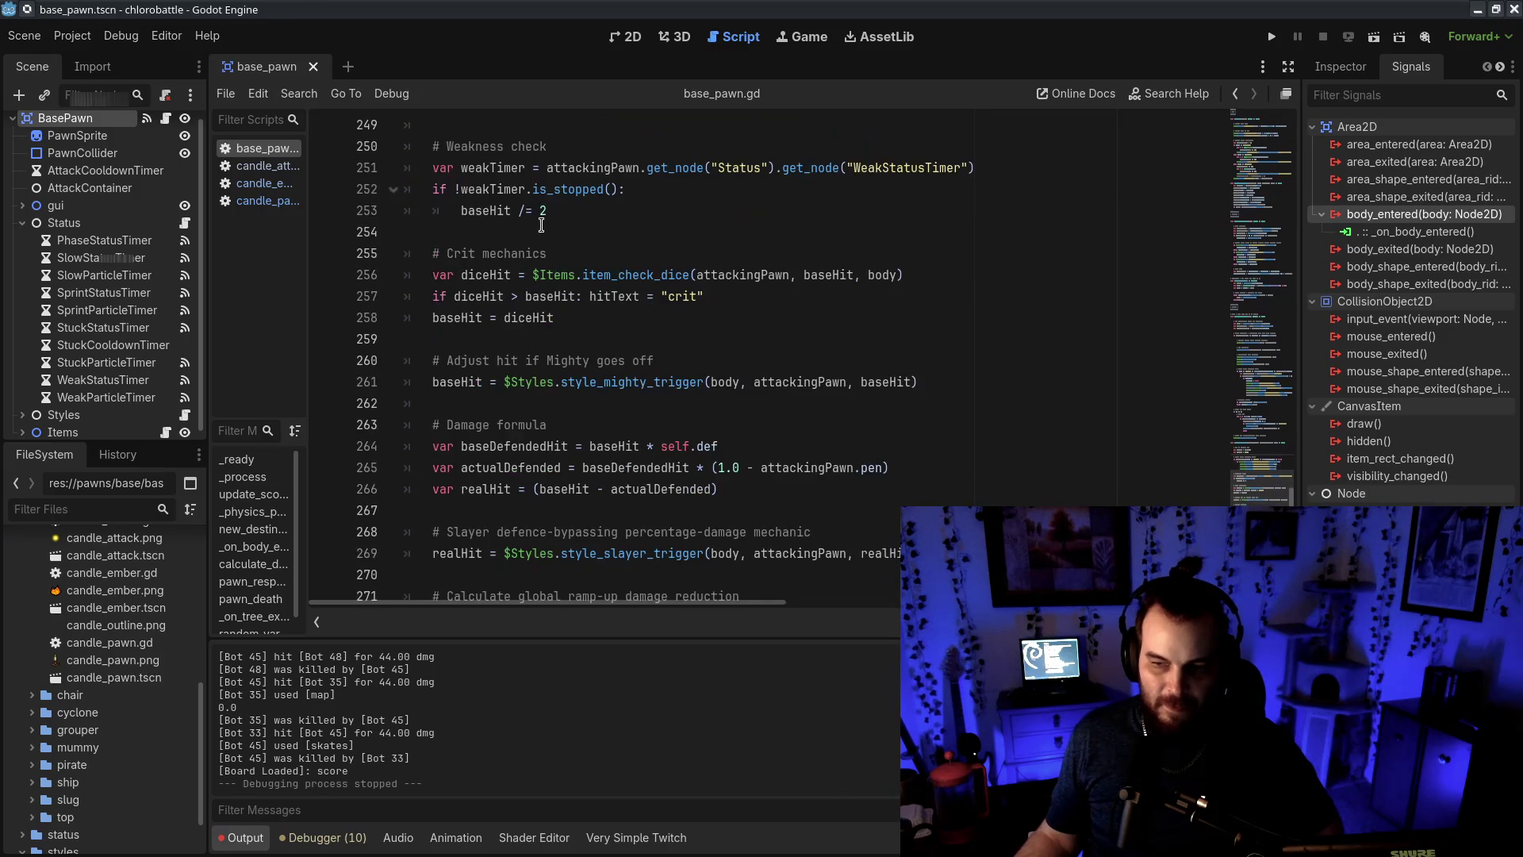
pyautogui.moveTo(555, 146); pyautogui.dragTo(623, 220)
pyautogui.moveTo(529, 232); pyautogui.dragTo(597, 319)
pyautogui.click(595, 319)
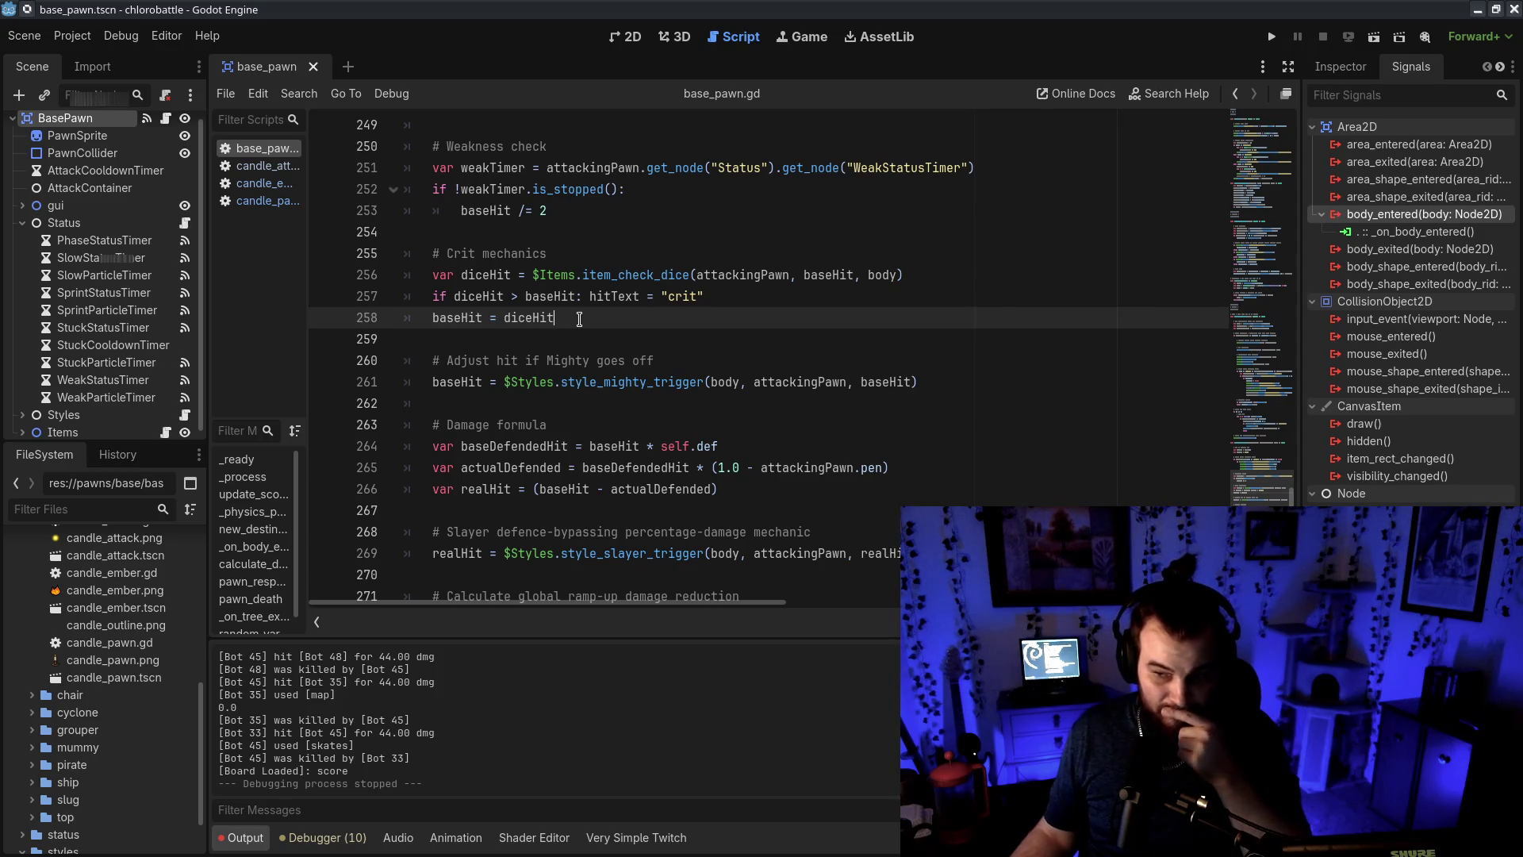
pyautogui.moveTo(725, 352); pyautogui.dragTo(763, 404)
pyautogui.click(757, 407)
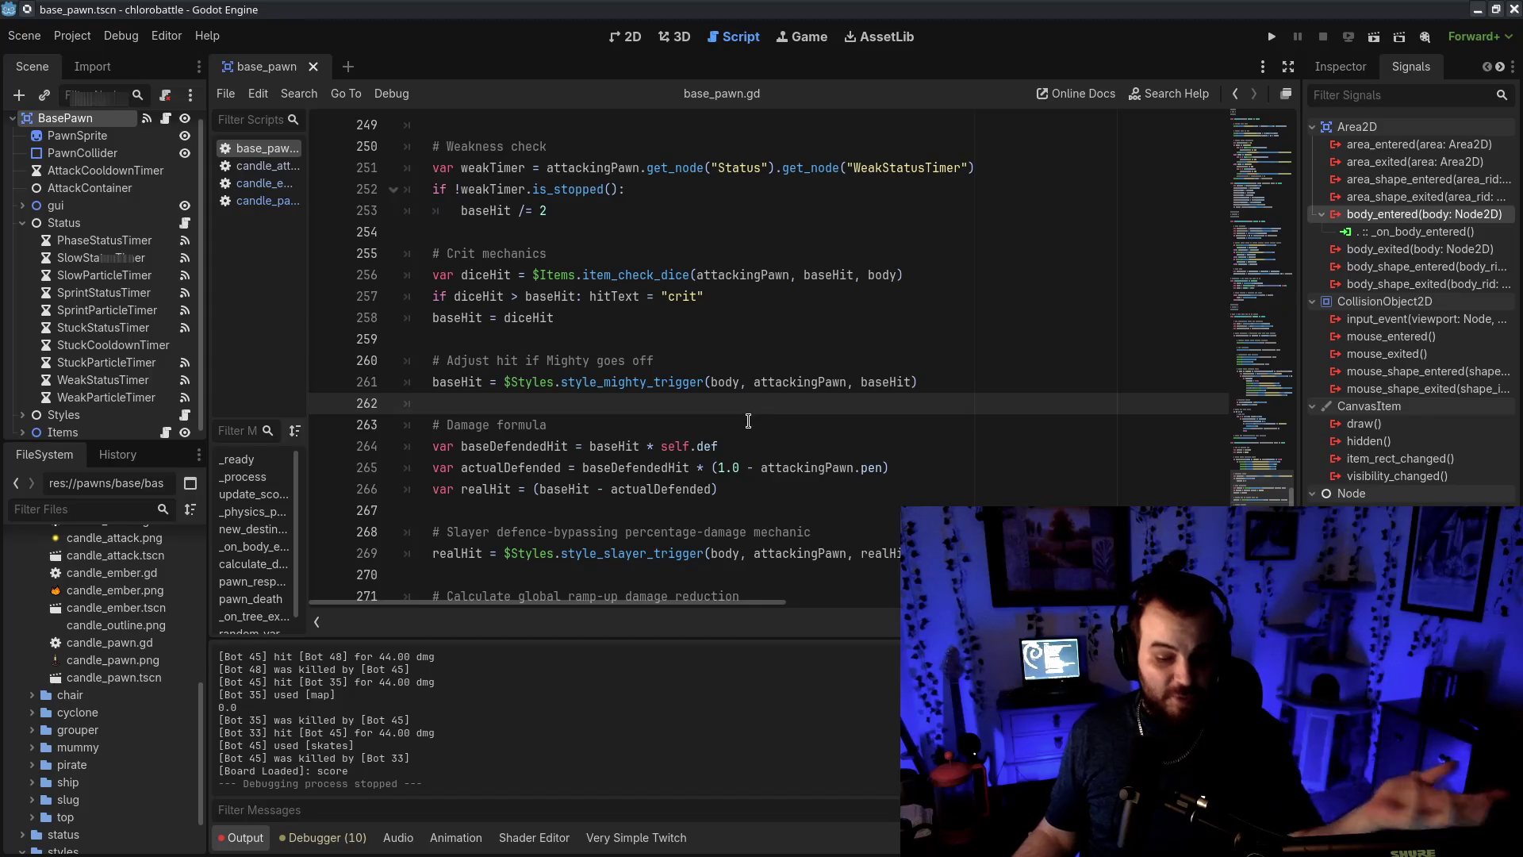
pyautogui.scroll(-3, 748, 421)
pyautogui.moveTo(476, 232); pyautogui.dragTo(689, 256)
pyautogui.press('Down')
pyautogui.press('Down')
pyautogui.doubleClick(537, 272)
pyautogui.click(998, 315)
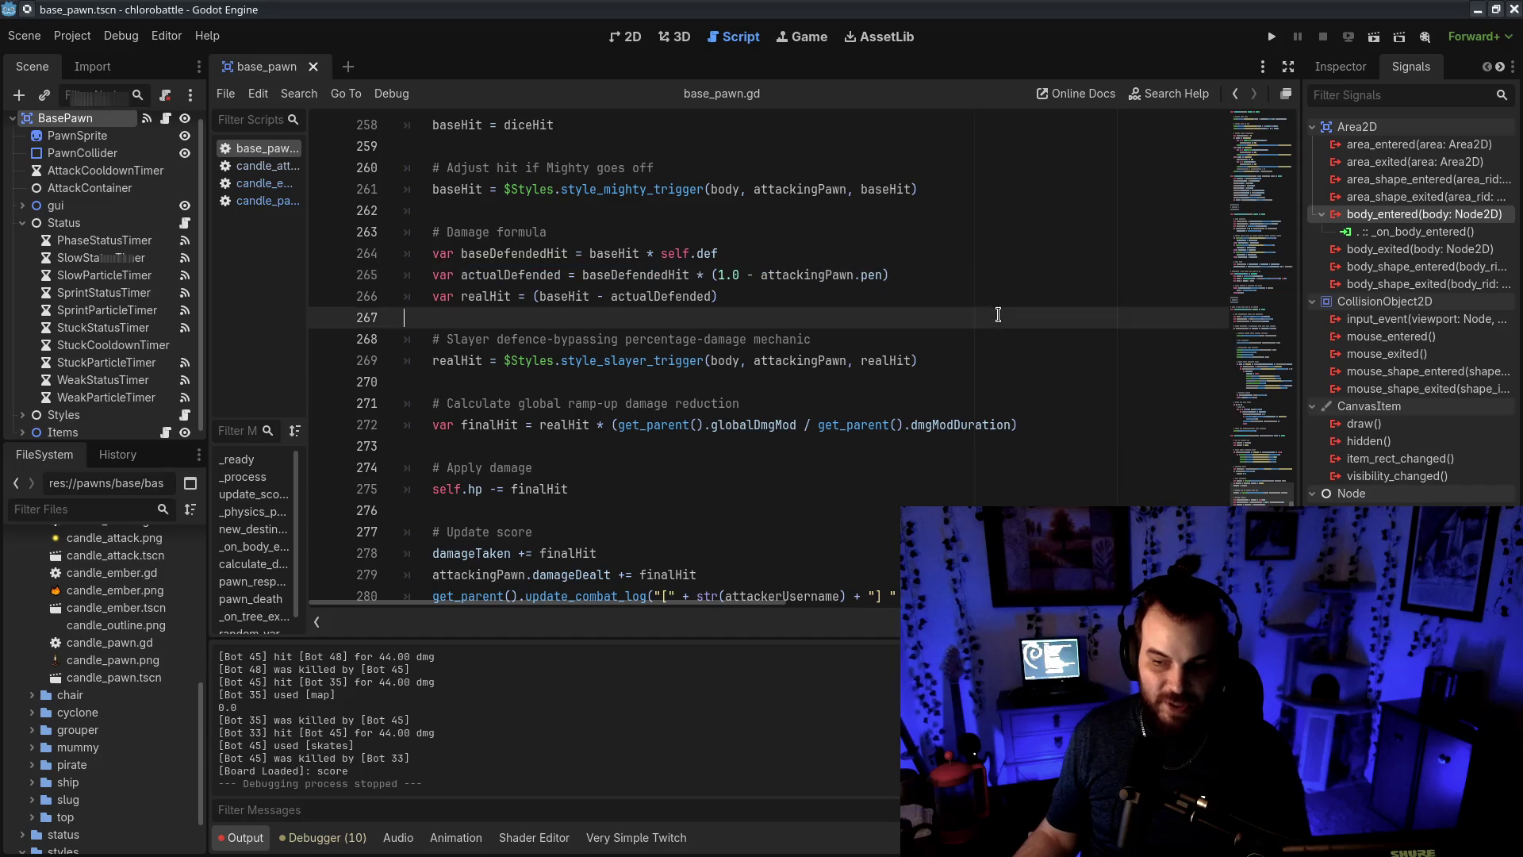
pyautogui.moveTo(409, 293); pyautogui.dragTo(824, 318)
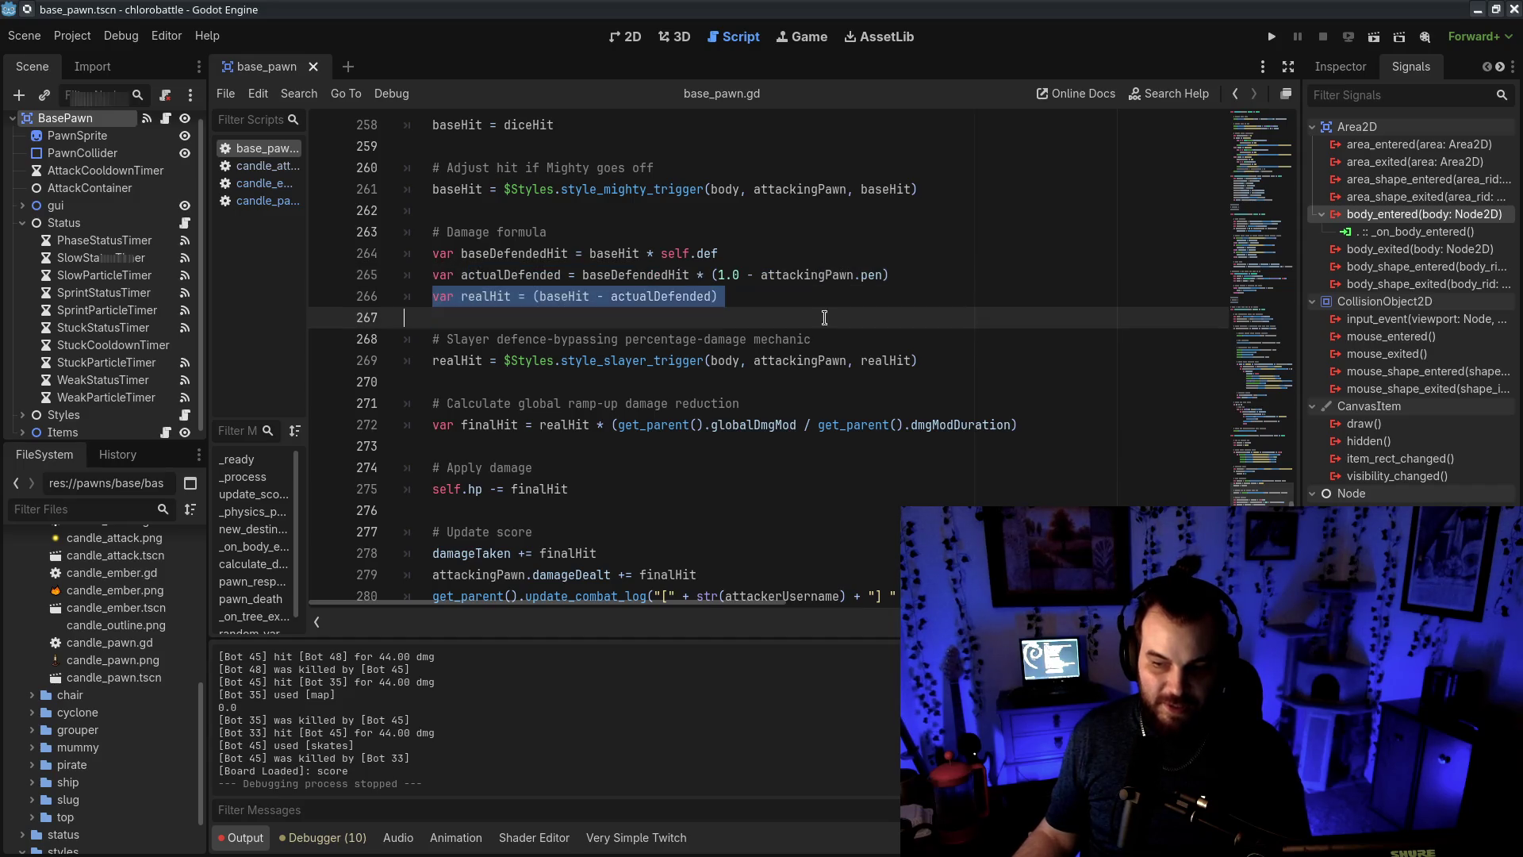
pyautogui.click(962, 294)
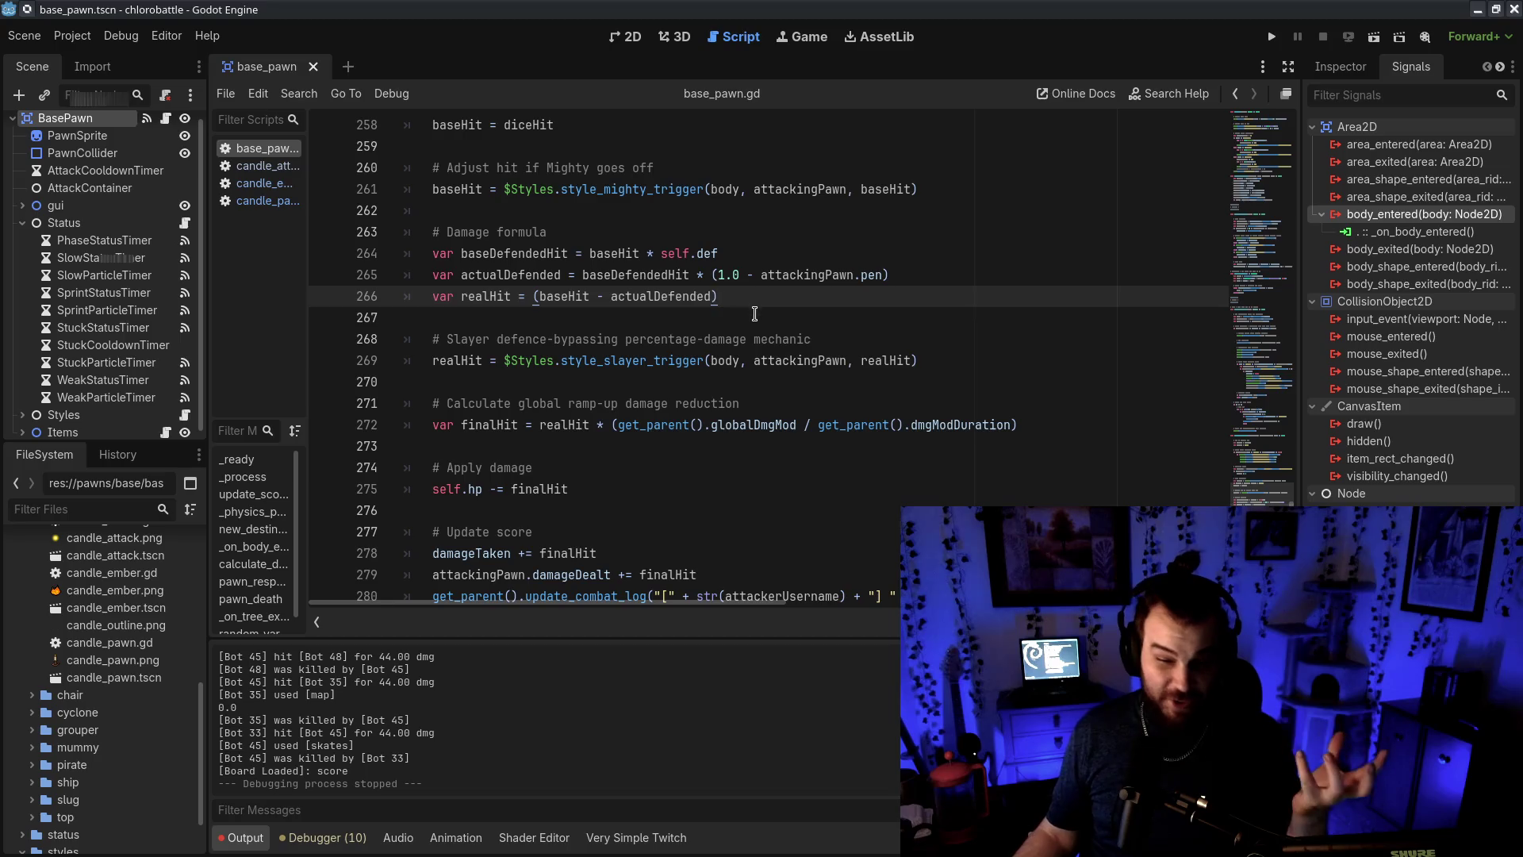
pyautogui.moveTo(711, 275); pyautogui.dragTo(889, 274)
pyautogui.moveTo(446, 361); pyautogui.dragTo(660, 363)
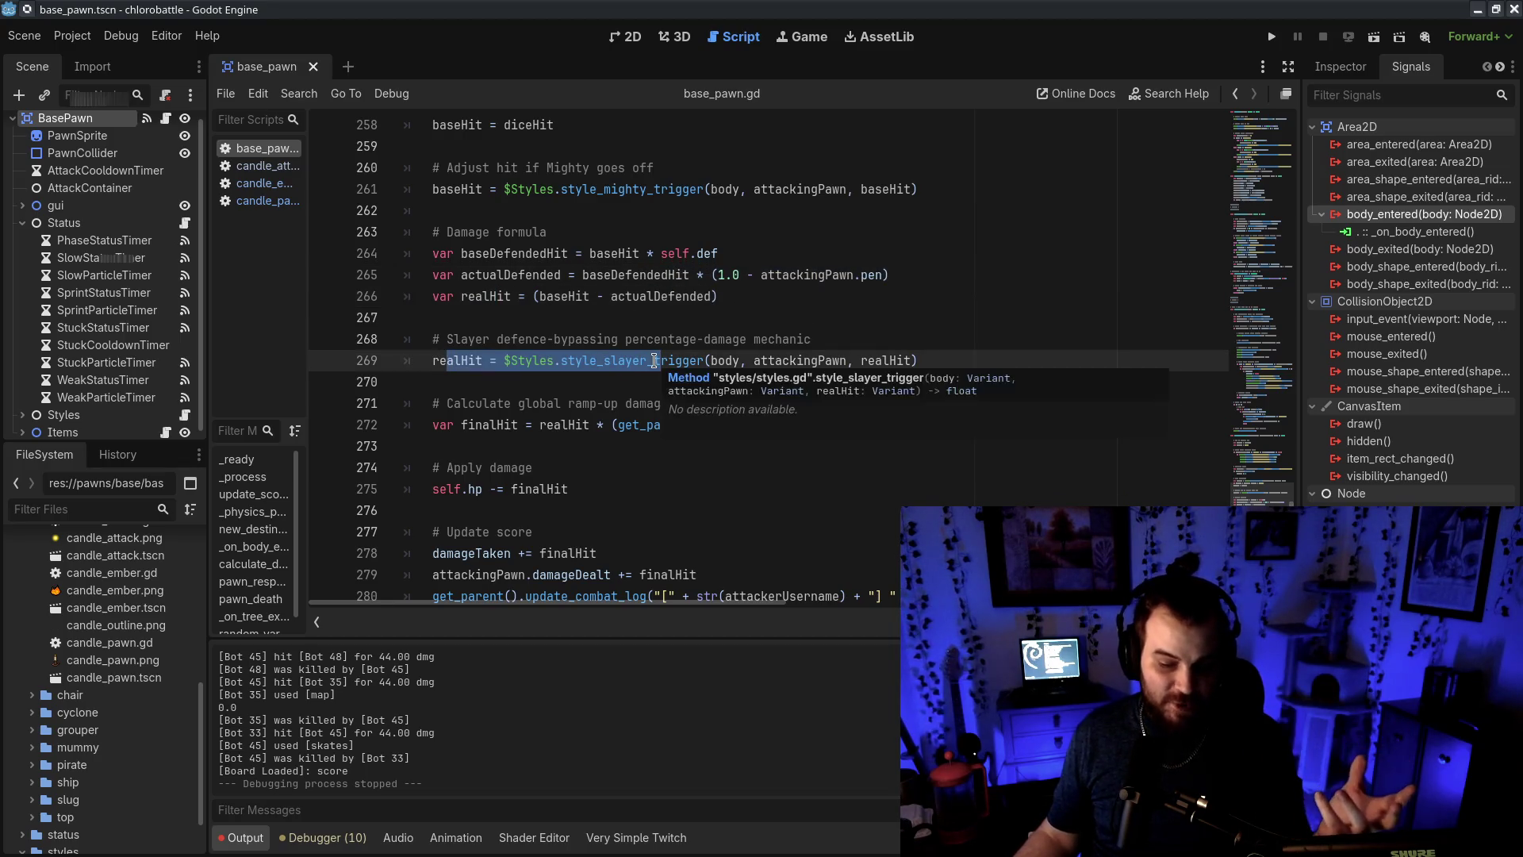
pyautogui.scroll(-2, 654, 357)
pyautogui.moveTo(457, 296); pyautogui.dragTo(615, 294)
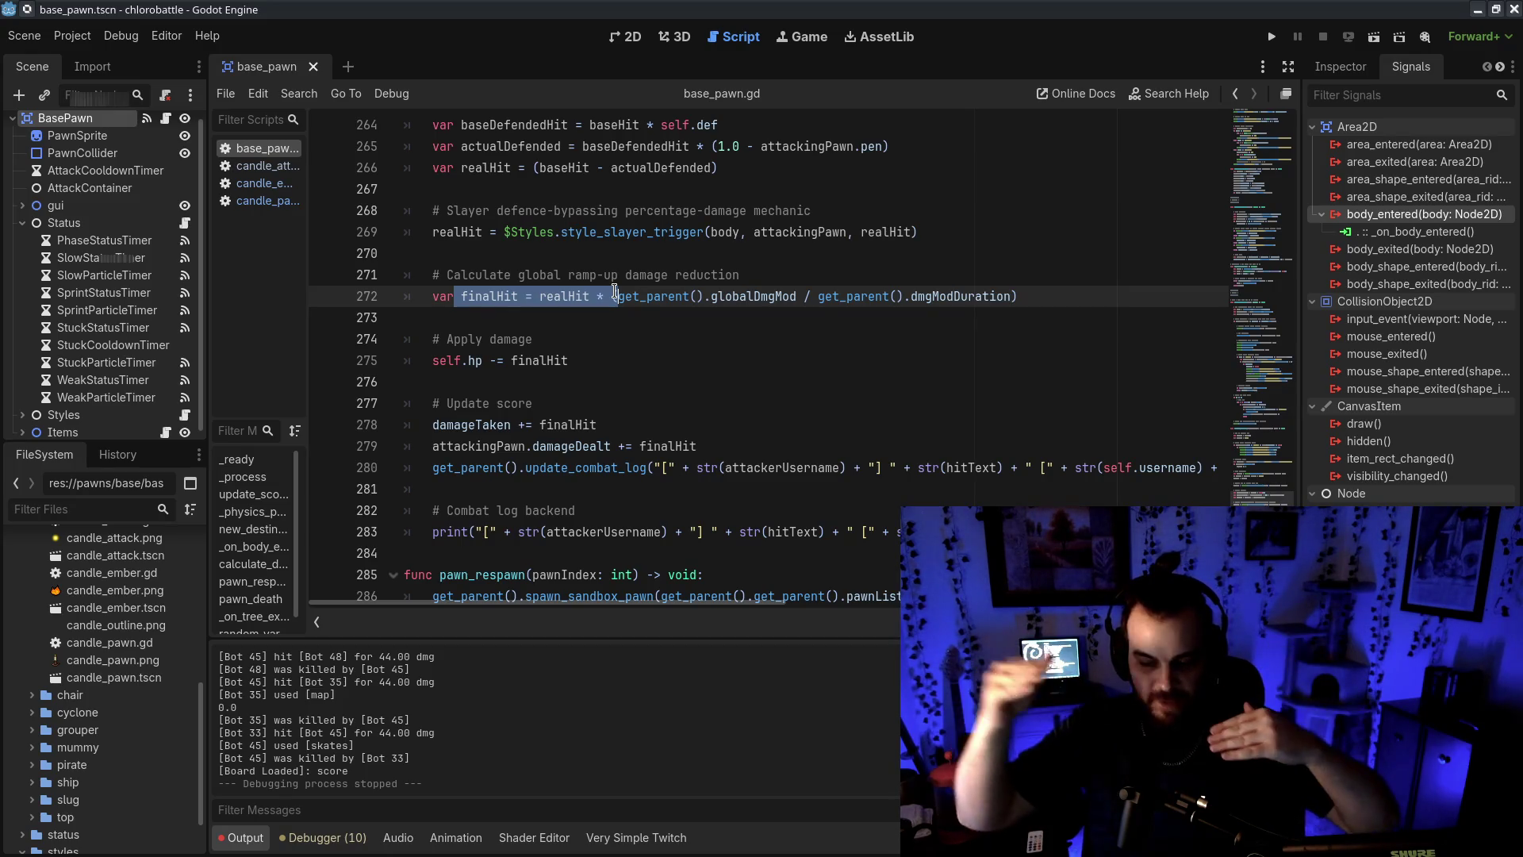
pyautogui.write('(')
pyautogui.click(587, 381)
pyautogui.moveTo(433, 296); pyautogui.dragTo(854, 296)
pyautogui.tripleClick(860, 361)
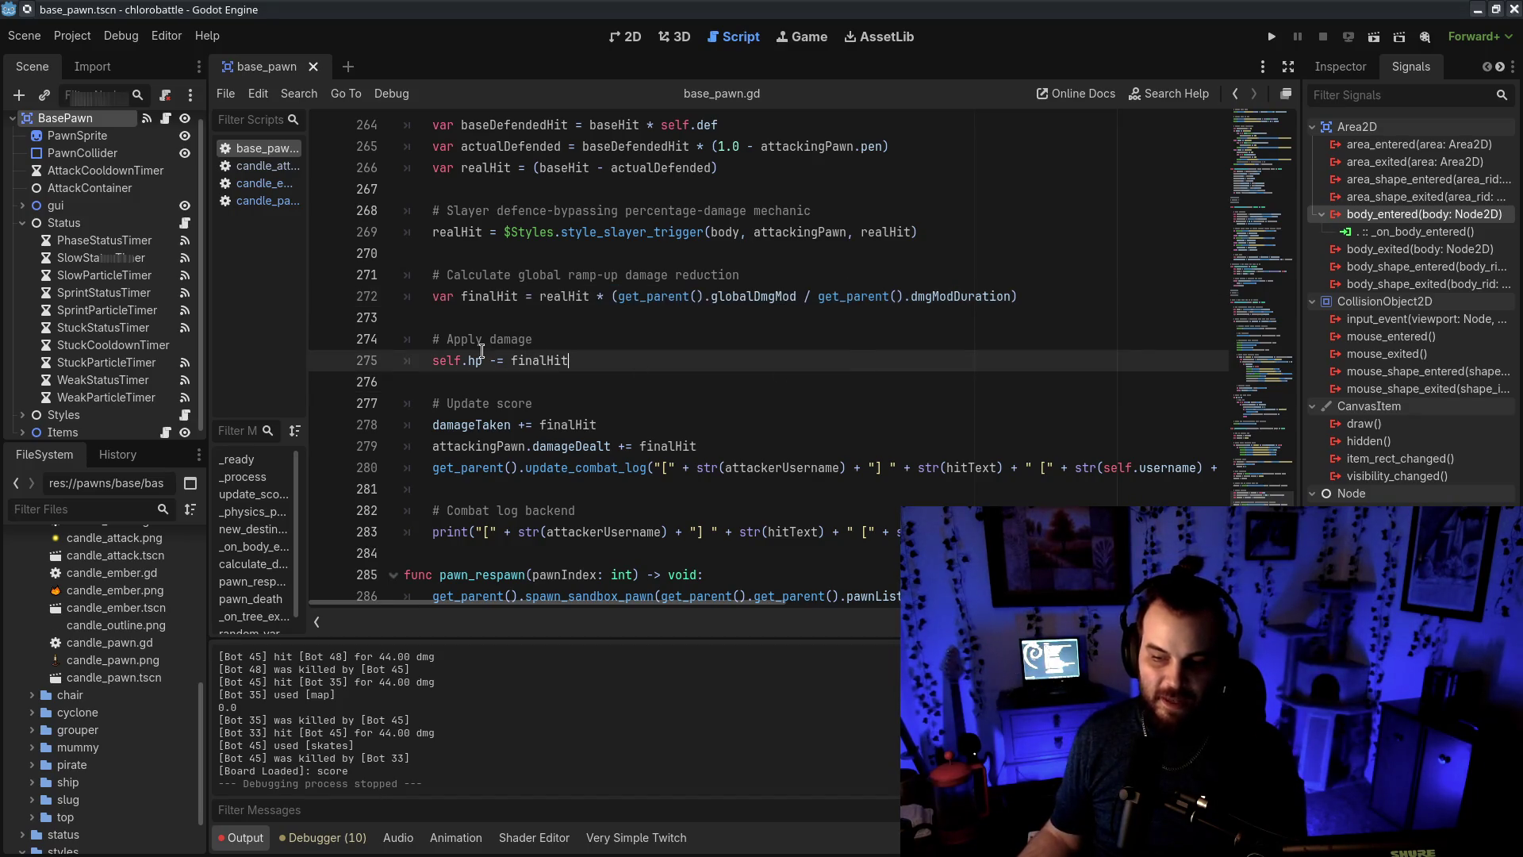
pyautogui.click(880, 415)
pyautogui.scroll(7, 875, 485)
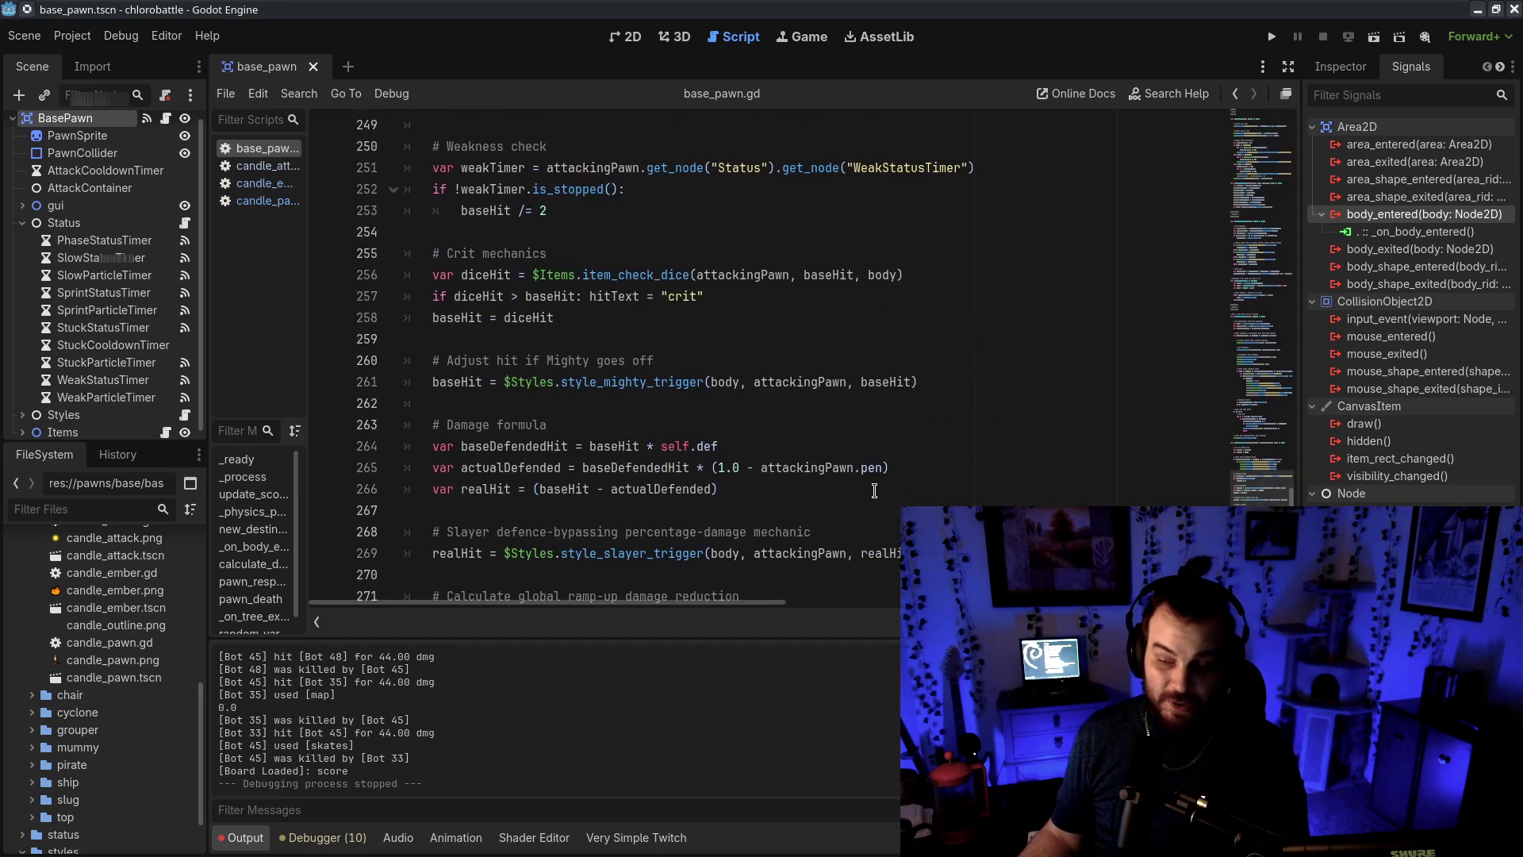
pyautogui.scroll(-5, 874, 490)
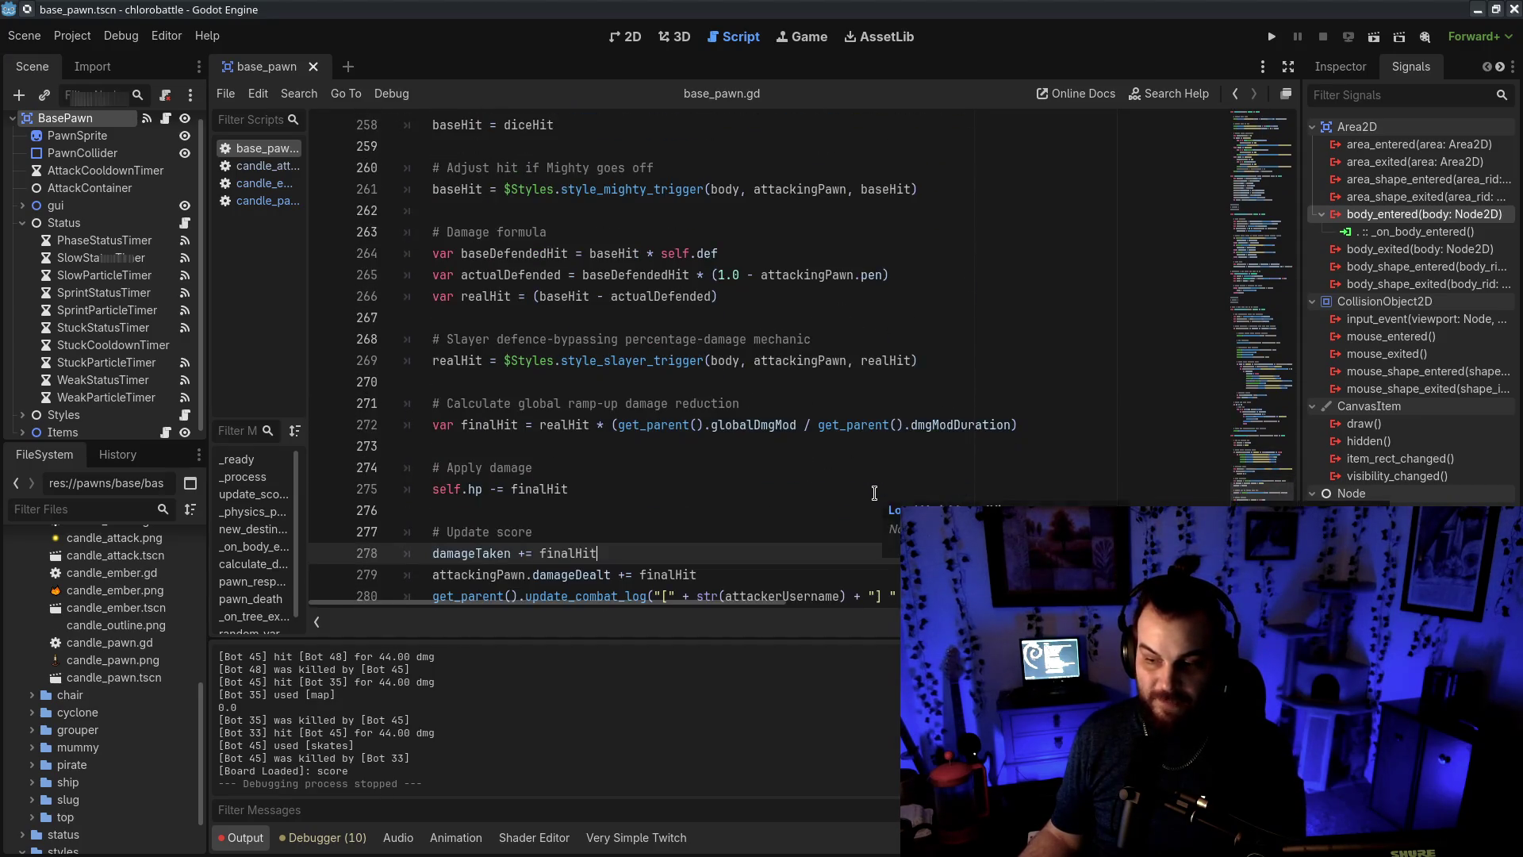
pyautogui.scroll(5, 877, 494)
pyautogui.scroll(-8, 877, 494)
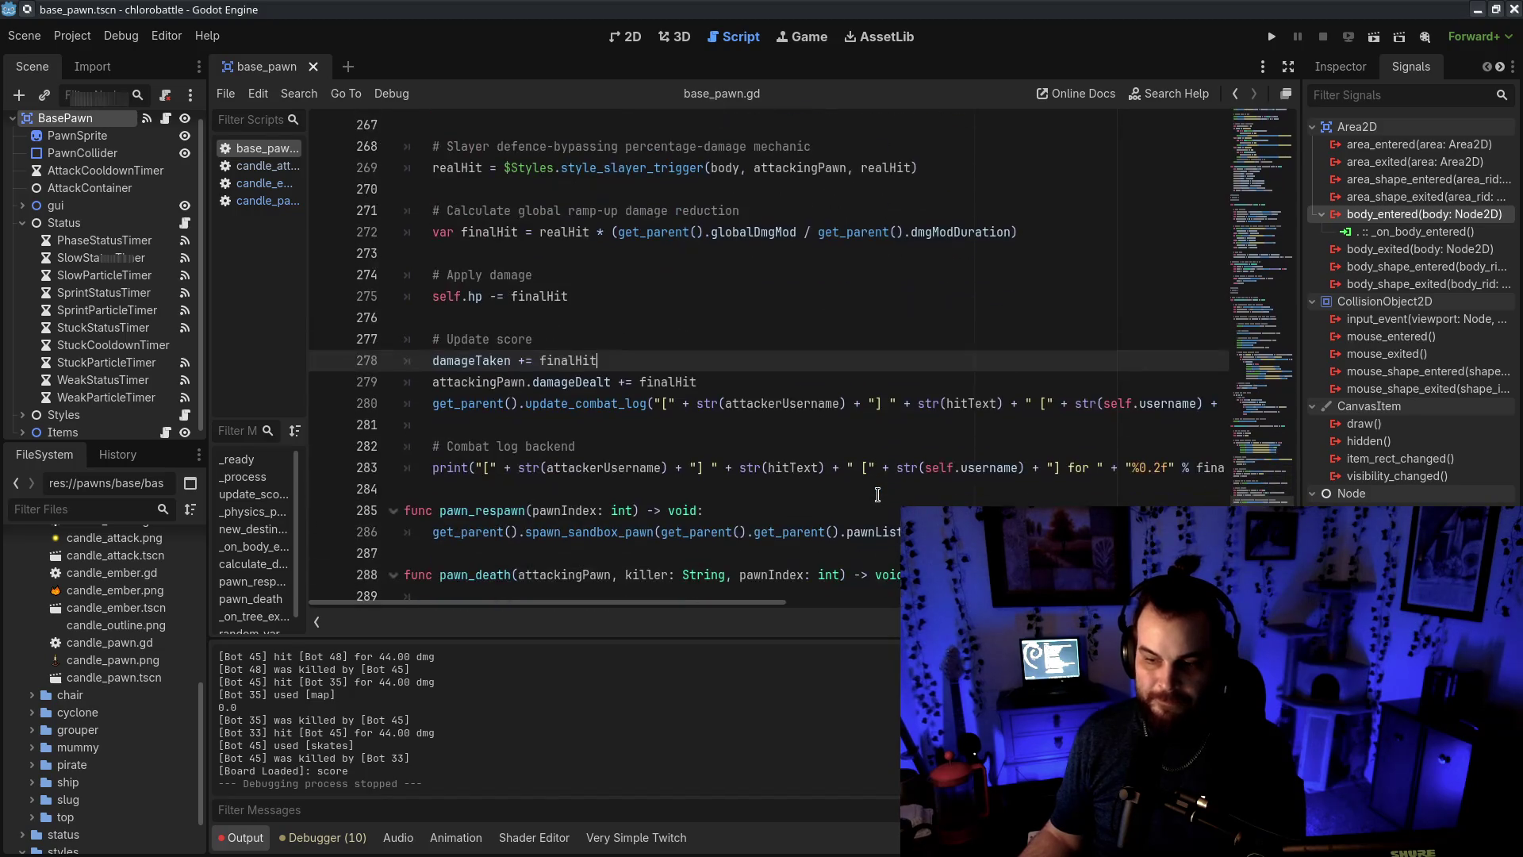
pyautogui.moveTo(704, 362)
pyautogui.mouseDown()
pyautogui.moveTo(704, 349)
pyautogui.moveTo(703, 378)
pyautogui.moveTo(716, 373)
pyautogui.mouseUp()
pyautogui.press('Home')
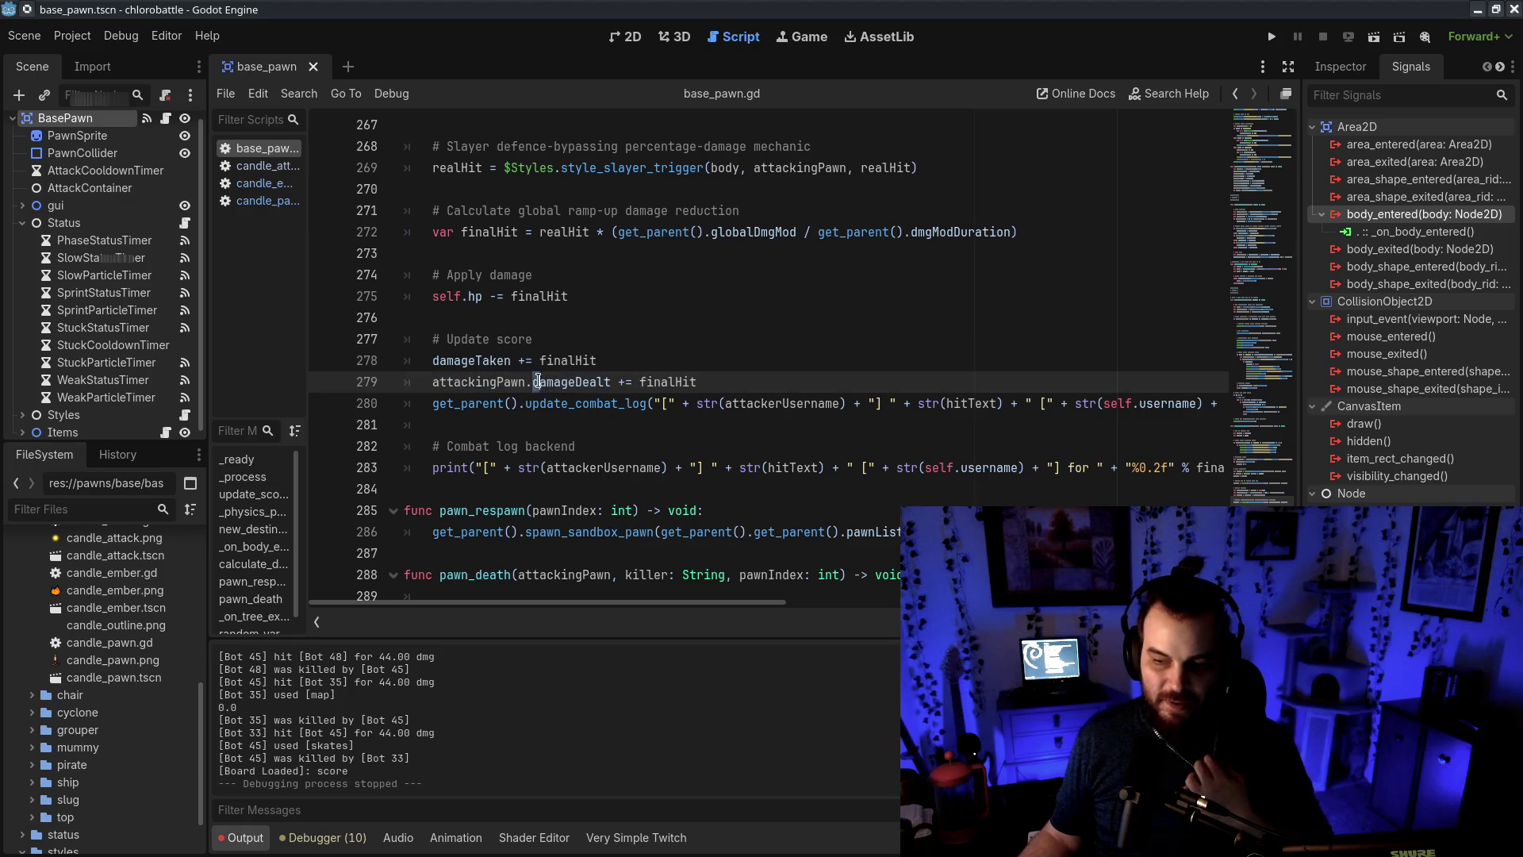
pyautogui.doubleClick(574, 383)
pyautogui.click(675, 382)
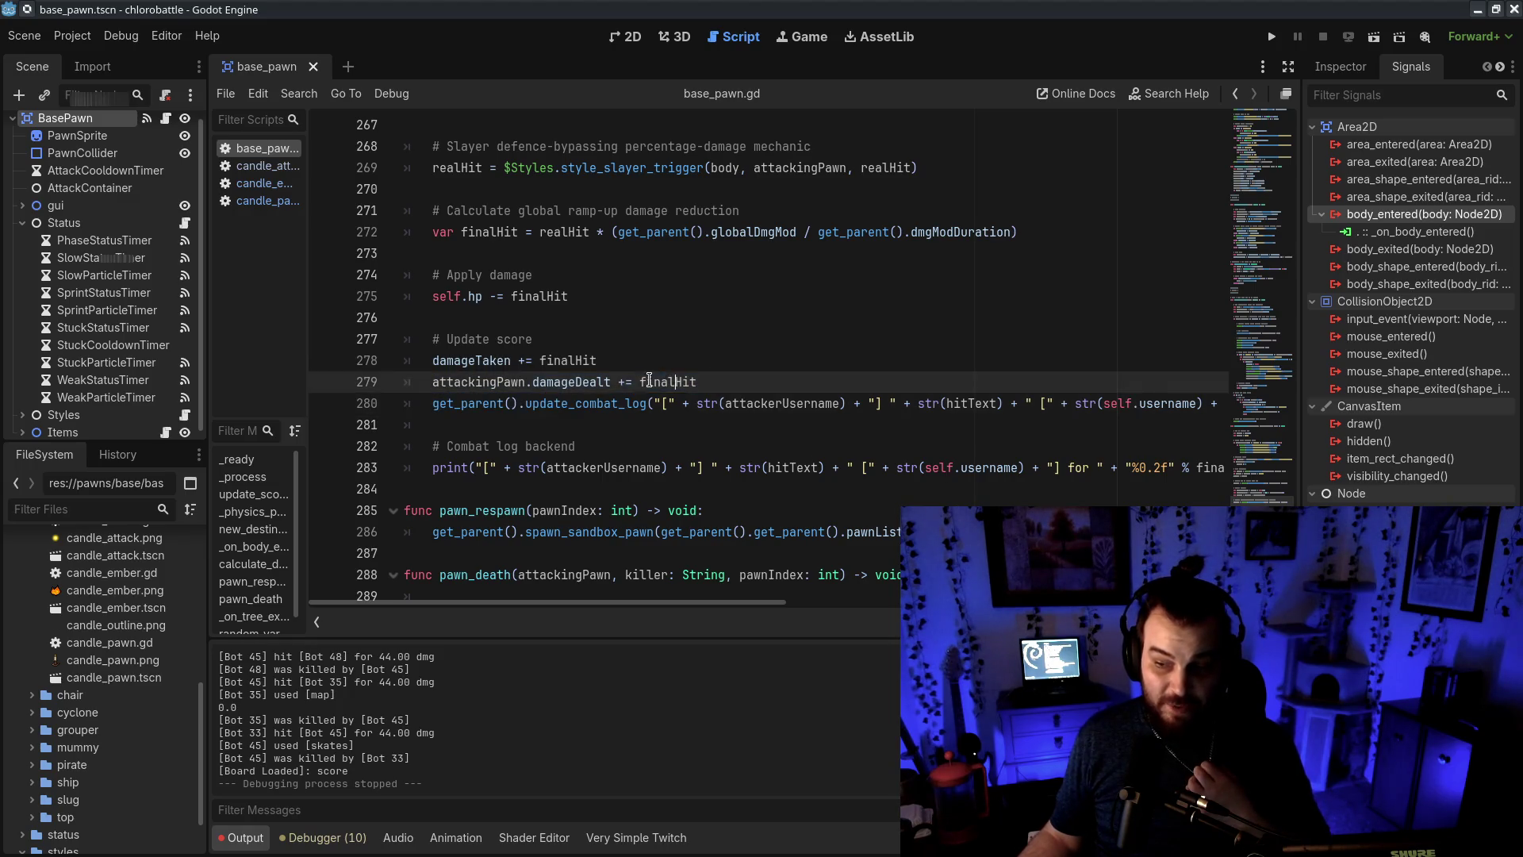
pyautogui.press('Down')
pyautogui.press('Down')
pyautogui.press('Down')
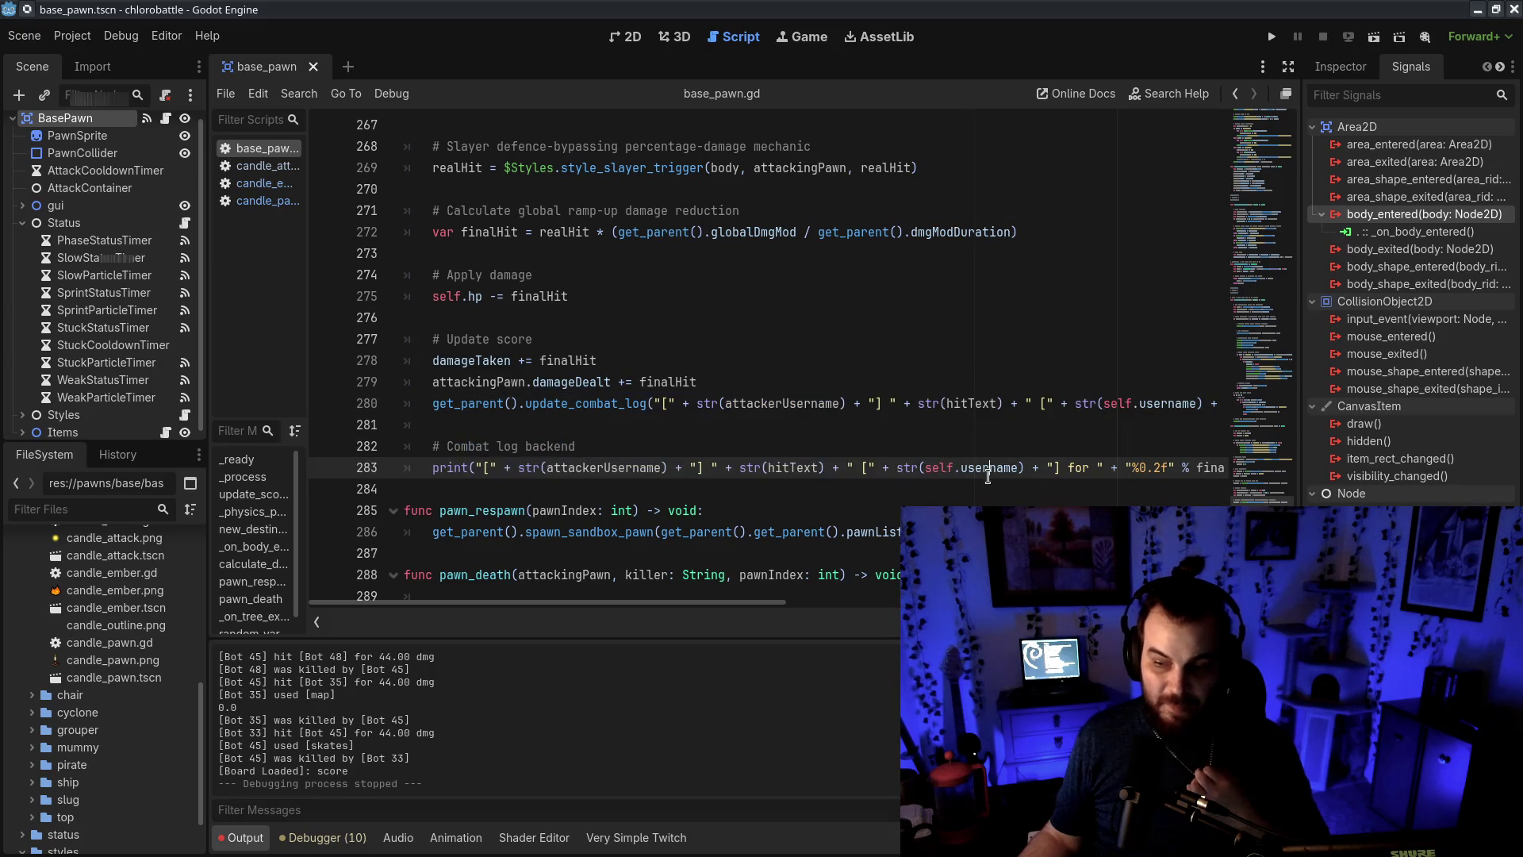
pyautogui.scroll(2, 560, 426)
pyautogui.scroll(20, 559, 426)
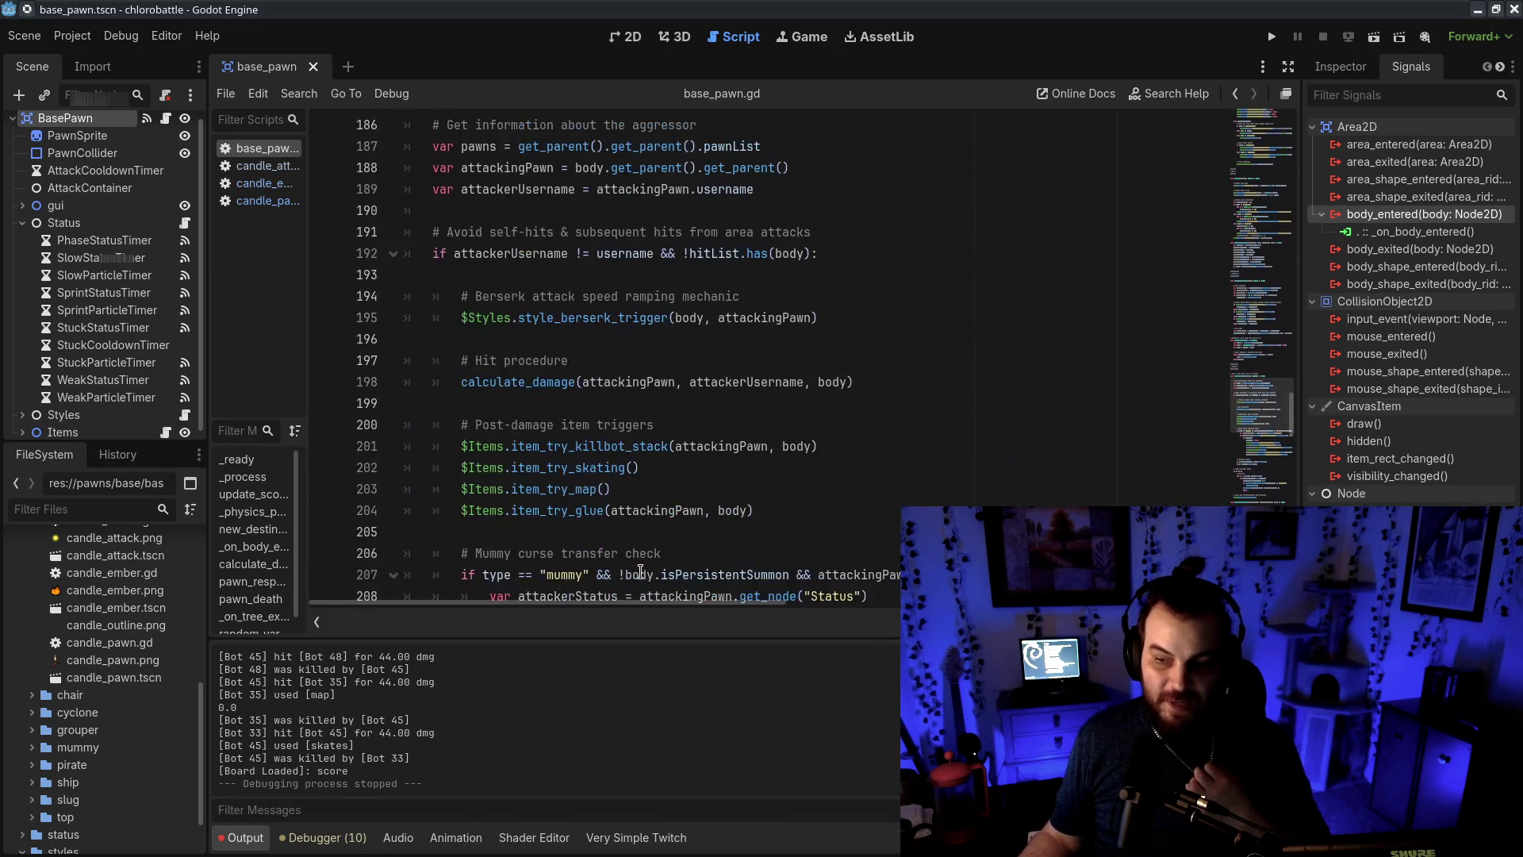
pyautogui.click(486, 381)
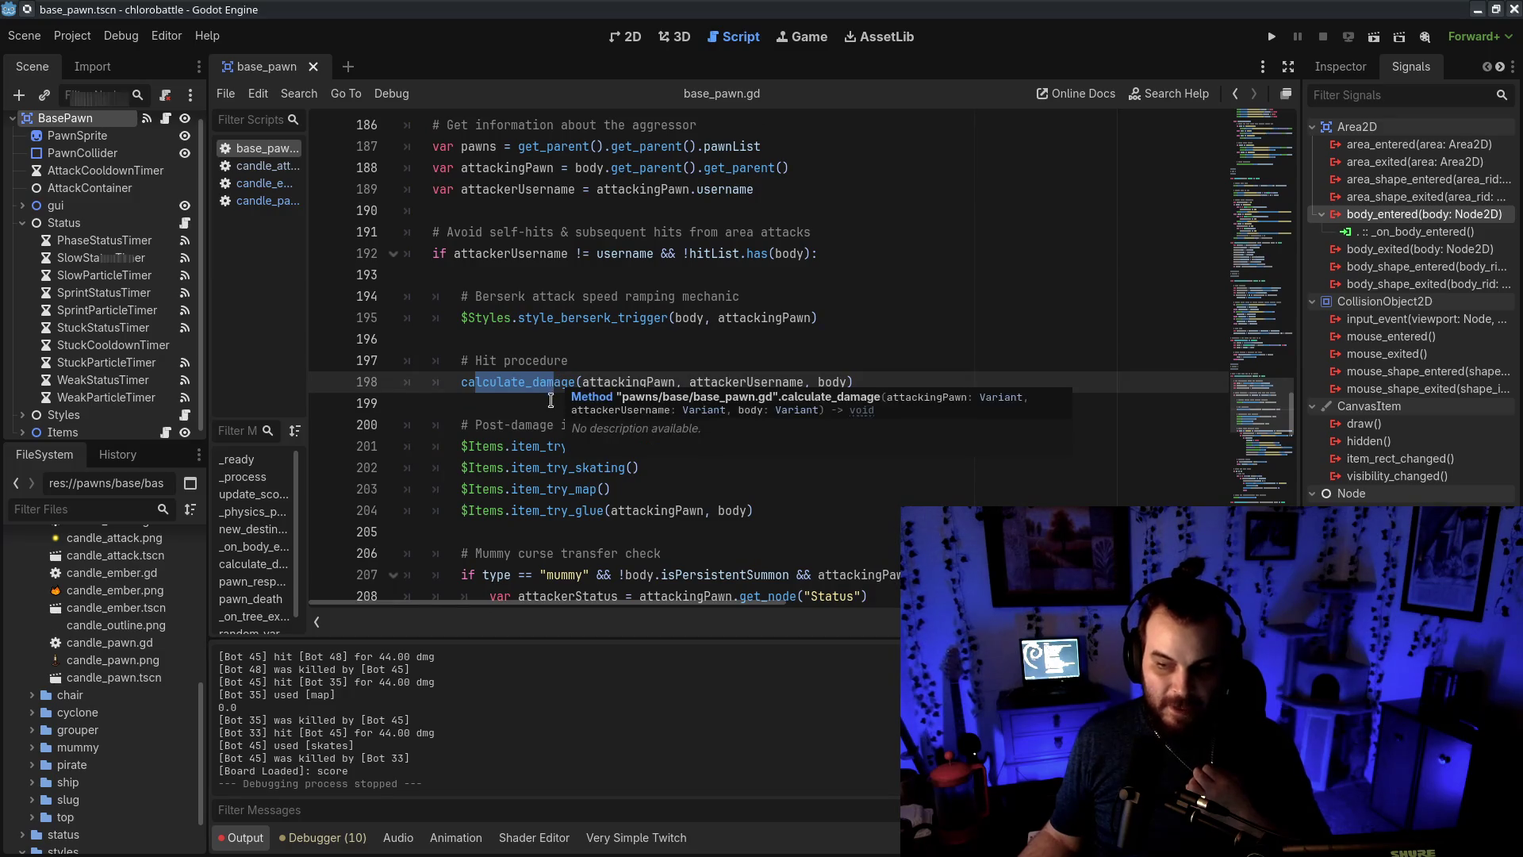
pyautogui.click(507, 403)
pyautogui.scroll(-2, 502, 397)
pyautogui.doubleClick(565, 249)
pyautogui.click(801, 239)
pyautogui.moveTo(674, 299); pyautogui.dragTo(718, 318)
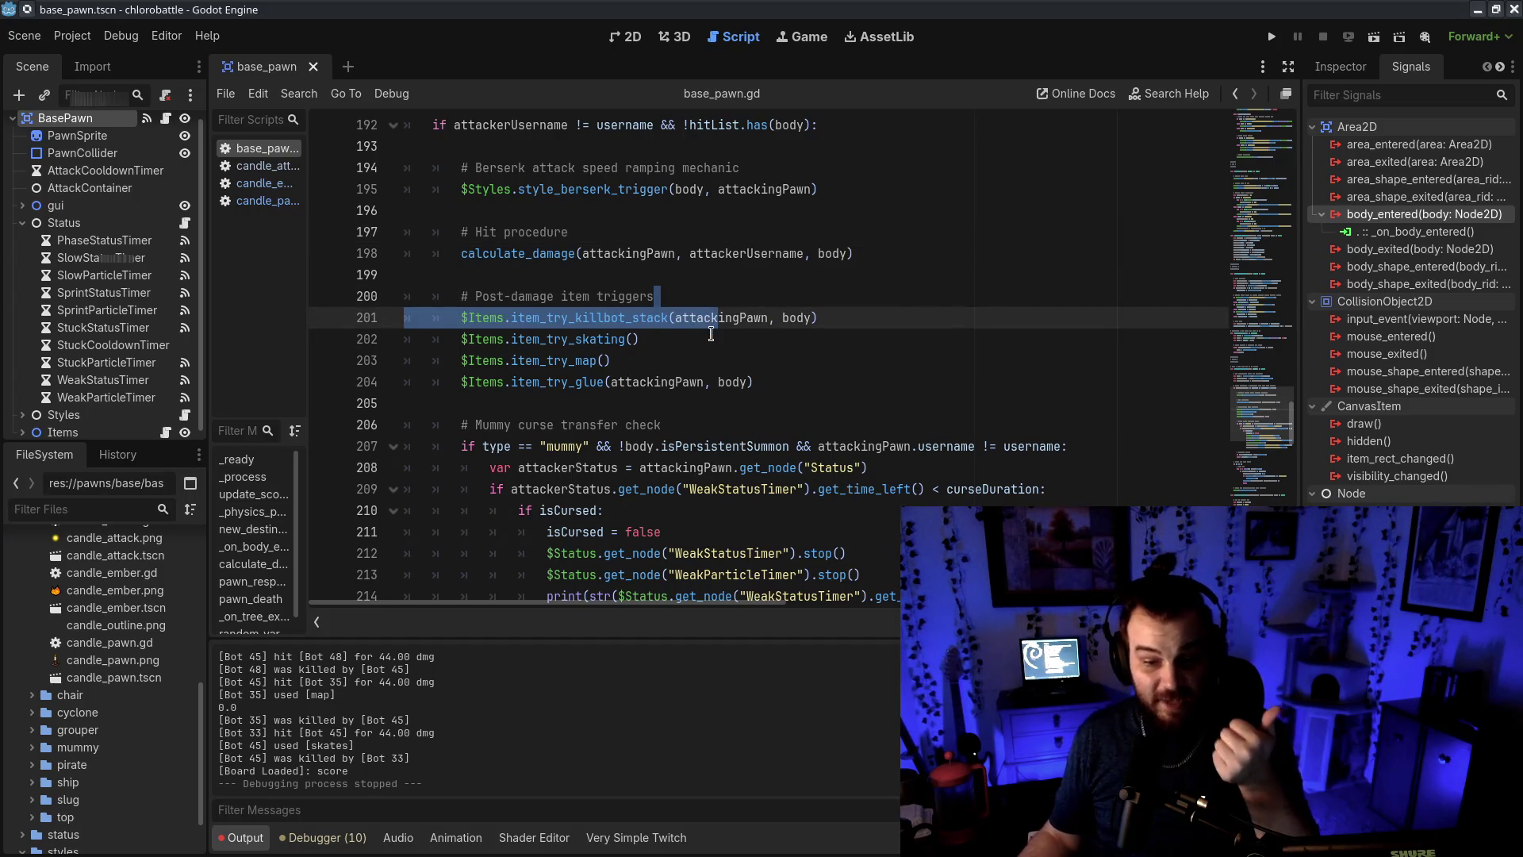
pyautogui.moveTo(543, 339); pyautogui.dragTo(473, 339)
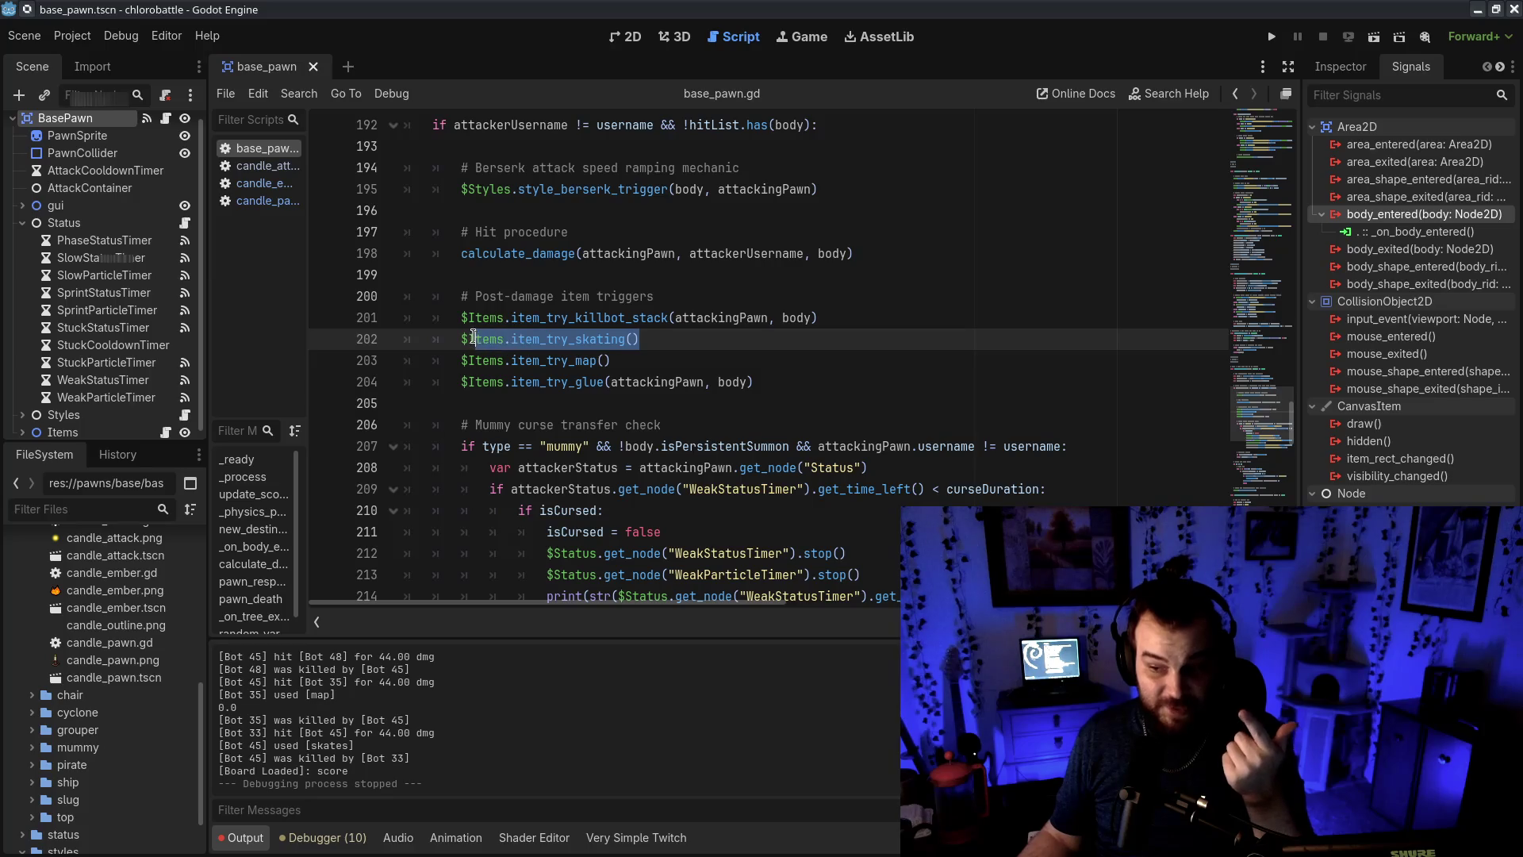
pyautogui.moveTo(611, 360)
pyautogui.mouseDown()
pyautogui.moveTo(468, 341)
pyautogui.moveTo(461, 360)
pyautogui.mouseUp()
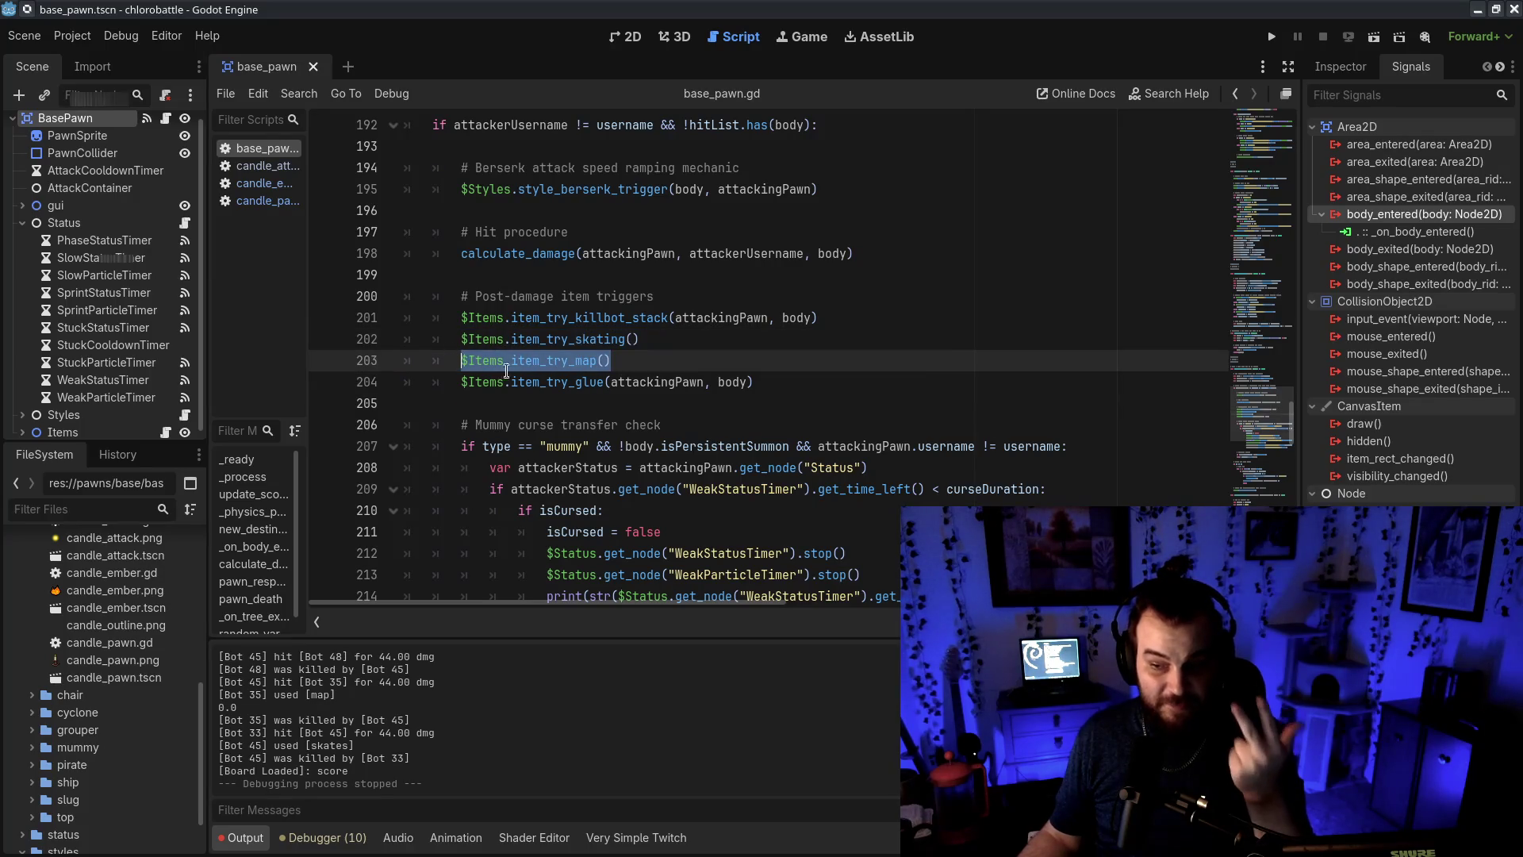
pyautogui.moveTo(661, 382); pyautogui.dragTo(446, 373)
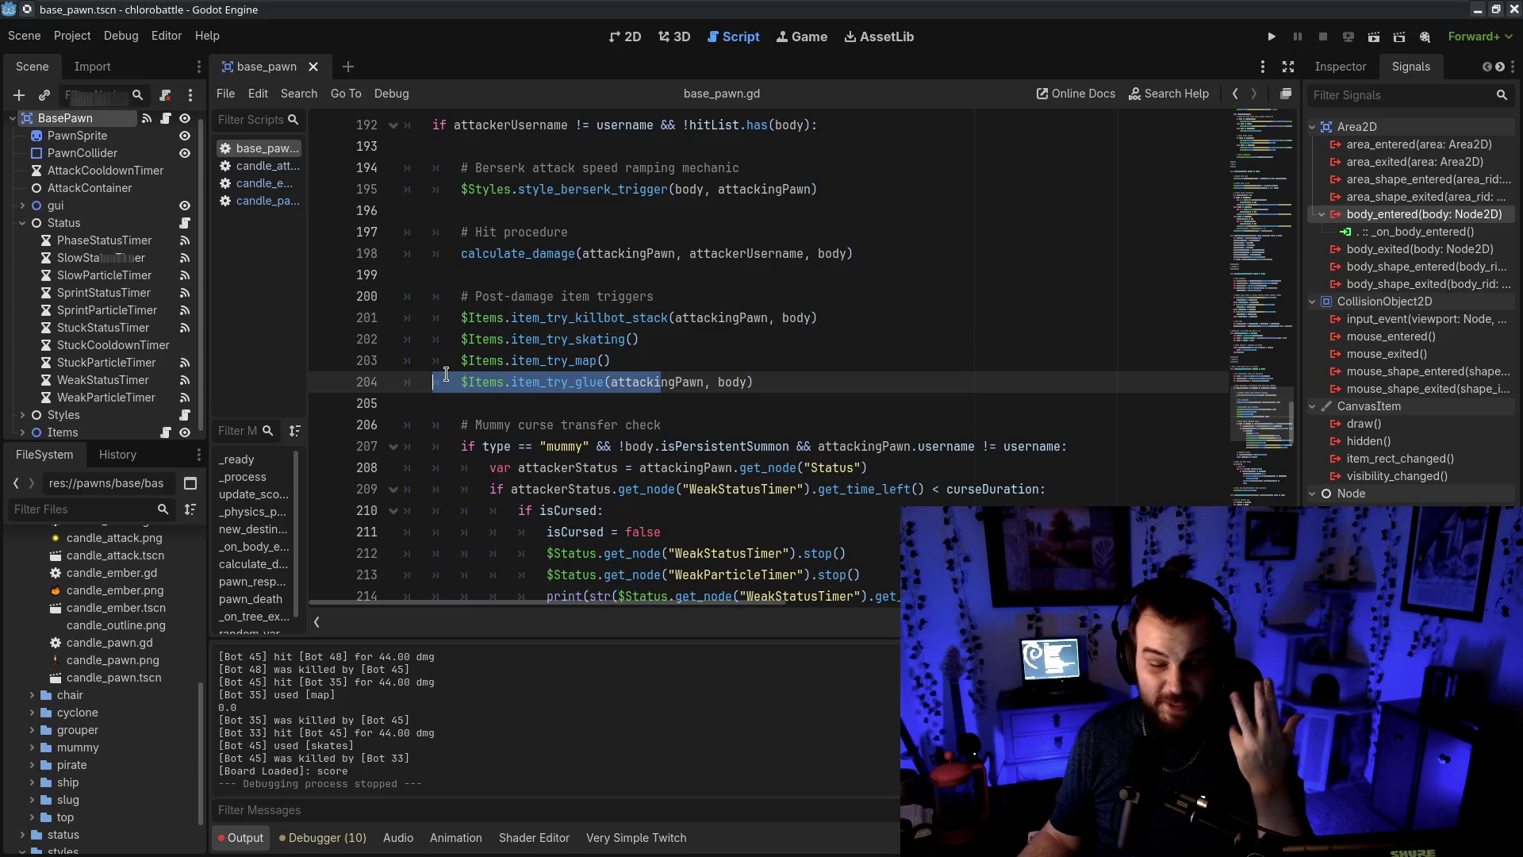
pyautogui.click(619, 379)
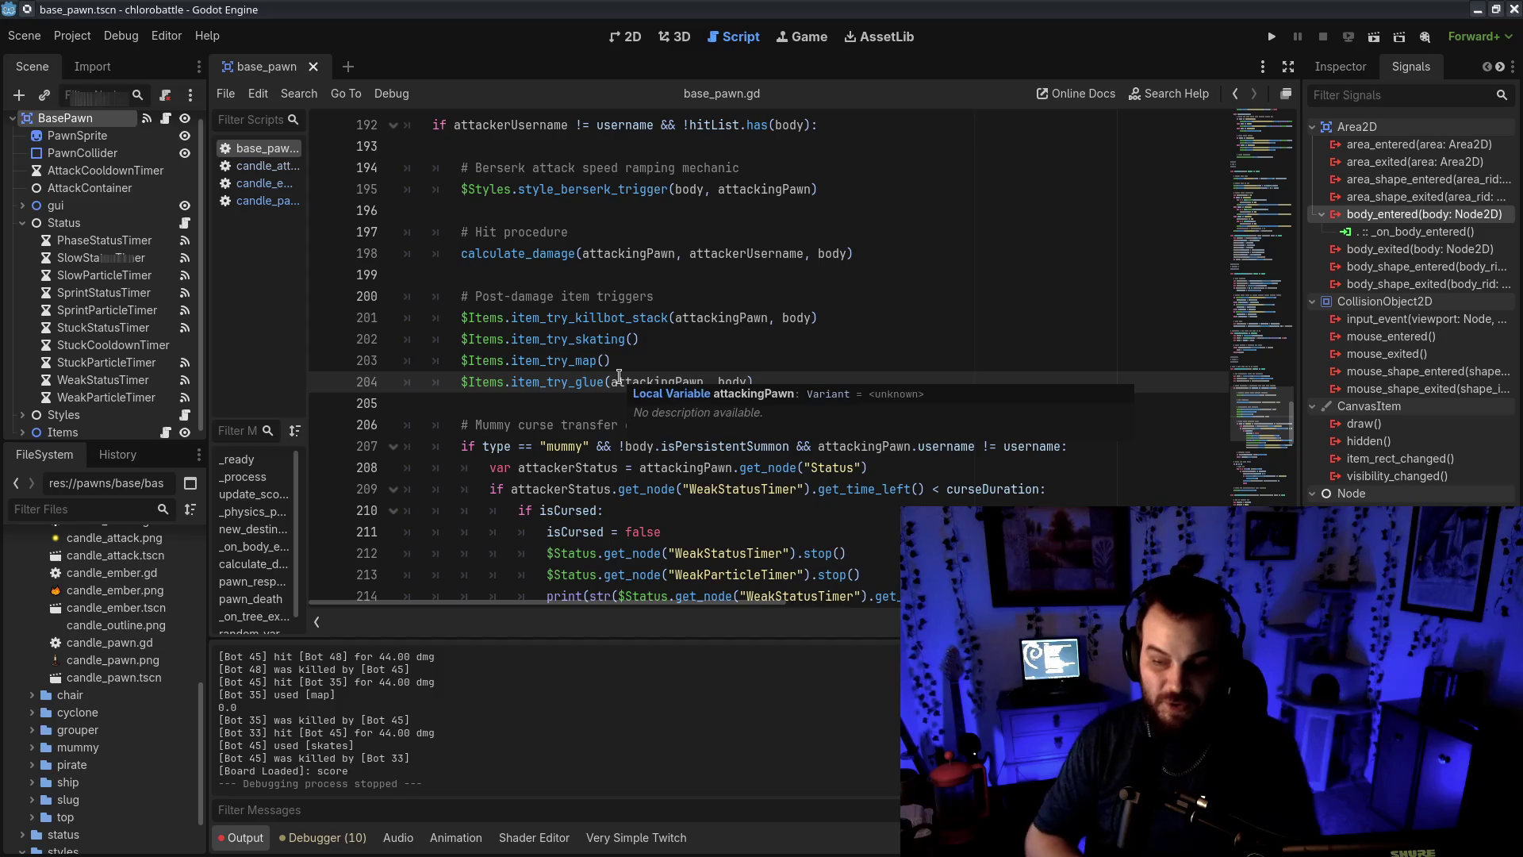
pyautogui.scroll(-3, 699, 350)
pyautogui.moveTo(449, 212)
pyautogui.mouseDown()
pyautogui.moveTo(730, 426)
pyautogui.moveTo(1076, 465)
pyautogui.mouseUp()
pyautogui.click(969, 482)
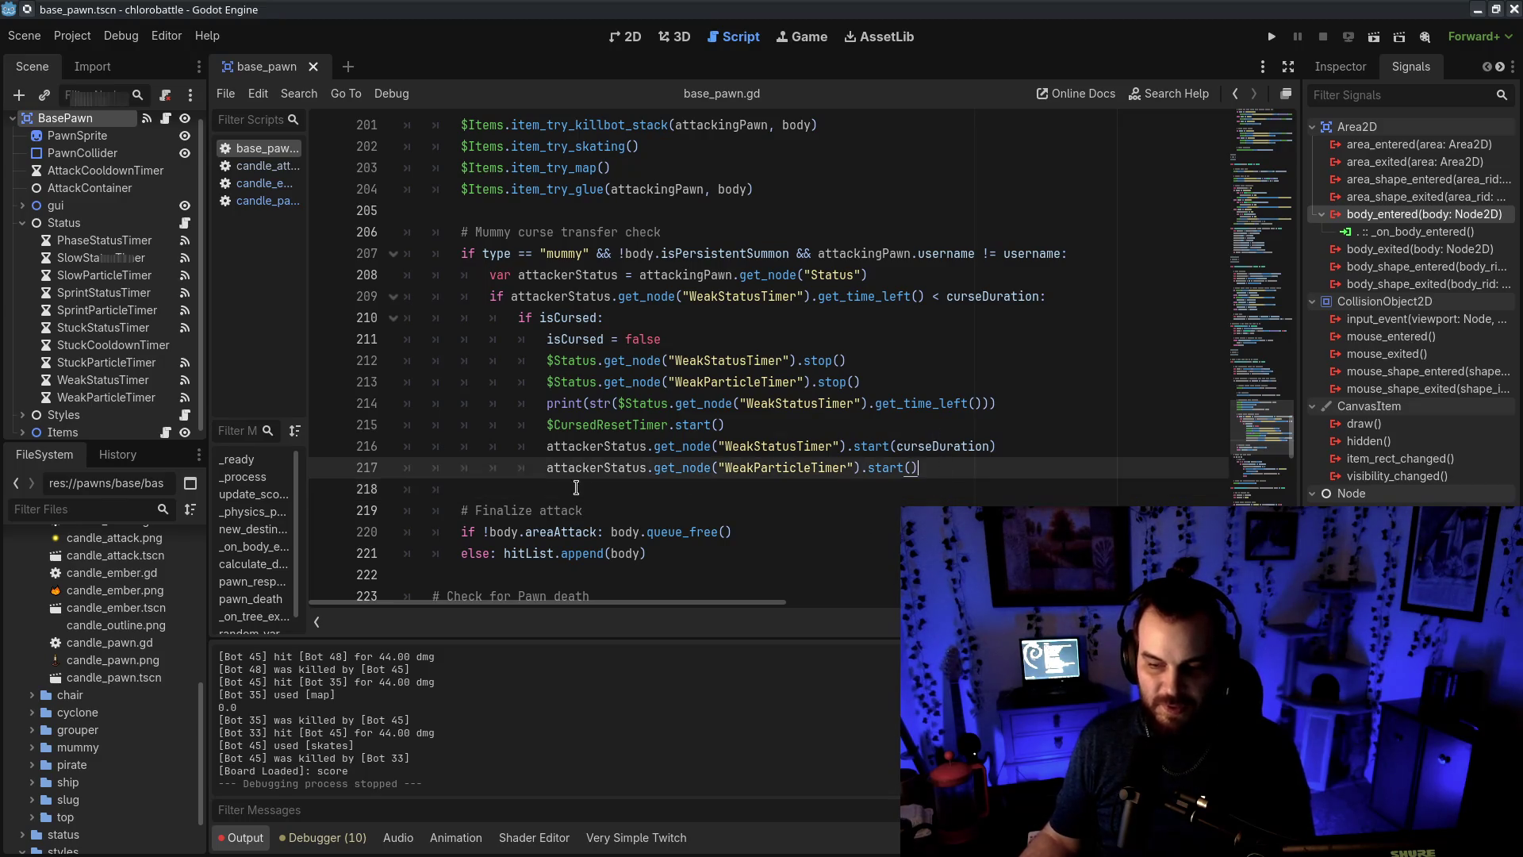
pyautogui.hotkey('ctrl', 'z')
pyautogui.click(970, 454)
pyautogui.scroll(-1, 973, 459)
pyautogui.scroll(-1, 972, 459)
pyautogui.moveTo(504, 403)
pyautogui.mouseDown()
pyautogui.moveTo(714, 441)
pyautogui.moveTo(512, 403)
pyautogui.moveTo(569, 403)
pyautogui.mouseUp()
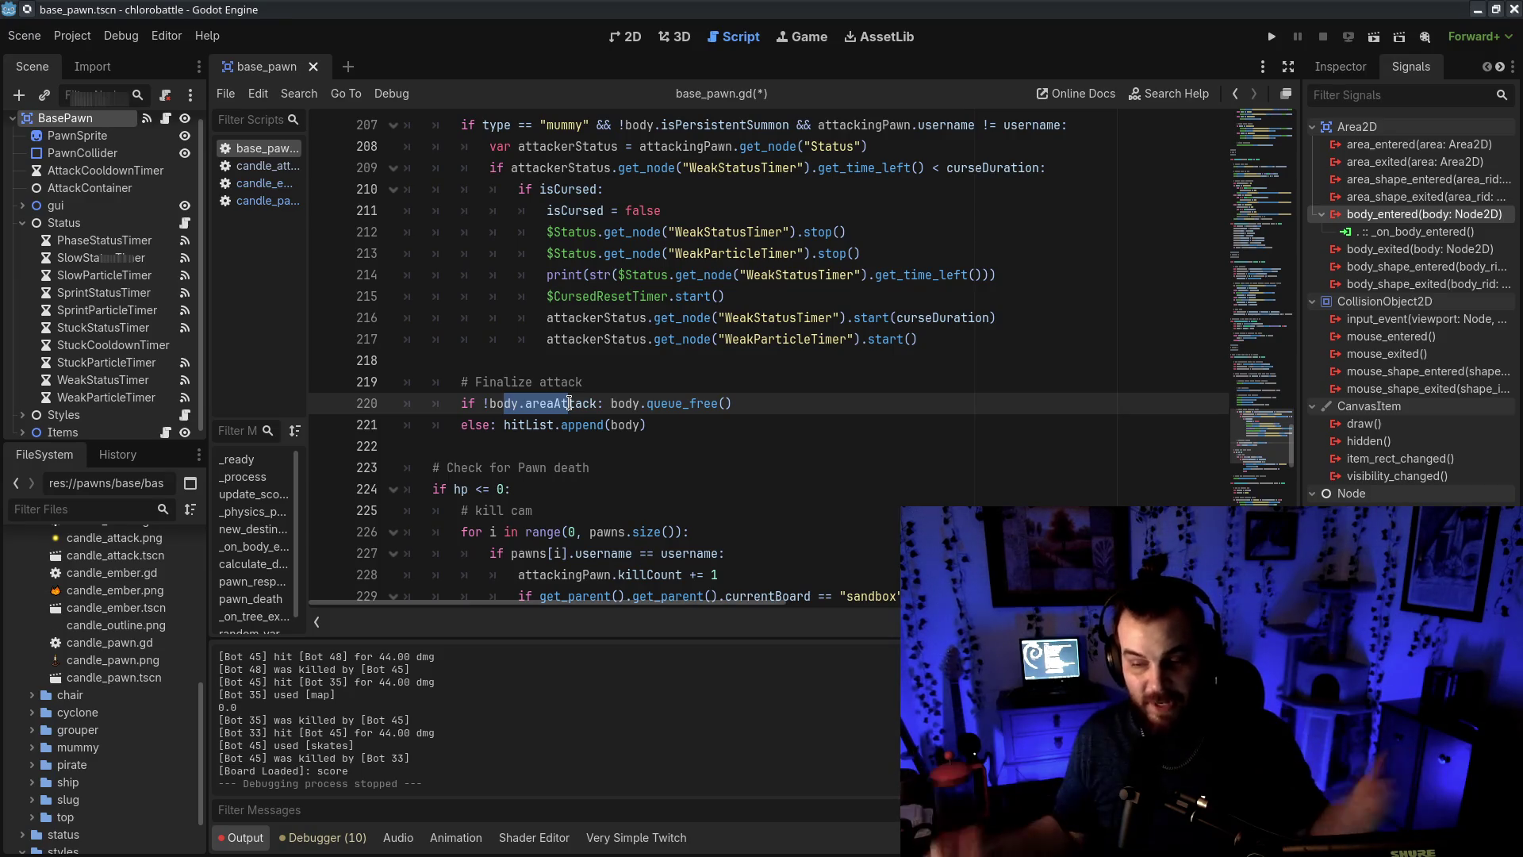
pyautogui.doubleClick(542, 430)
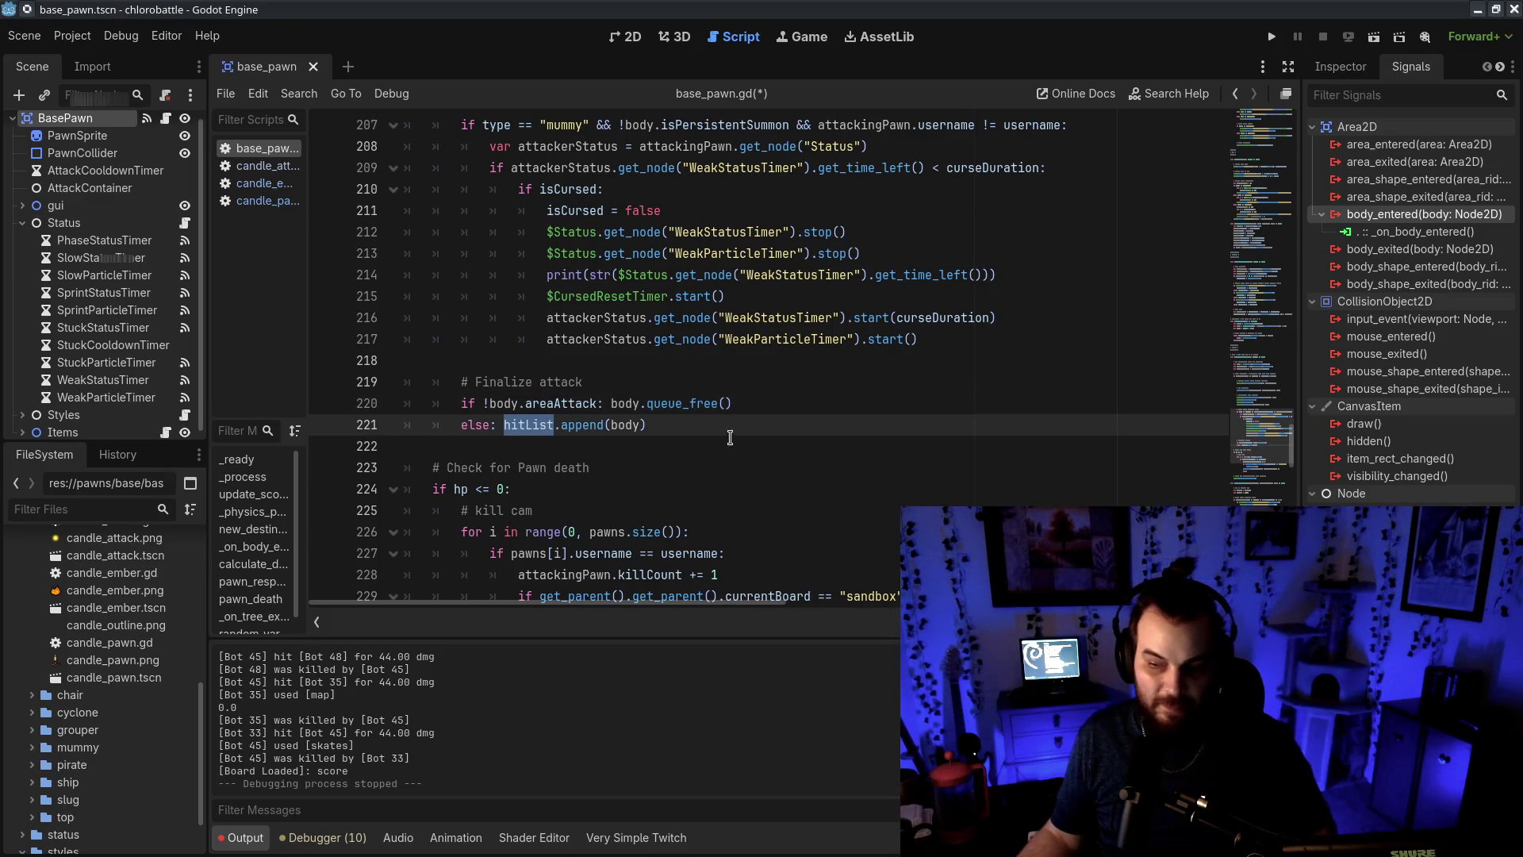
pyautogui.moveTo(613, 403); pyautogui.dragTo(820, 400)
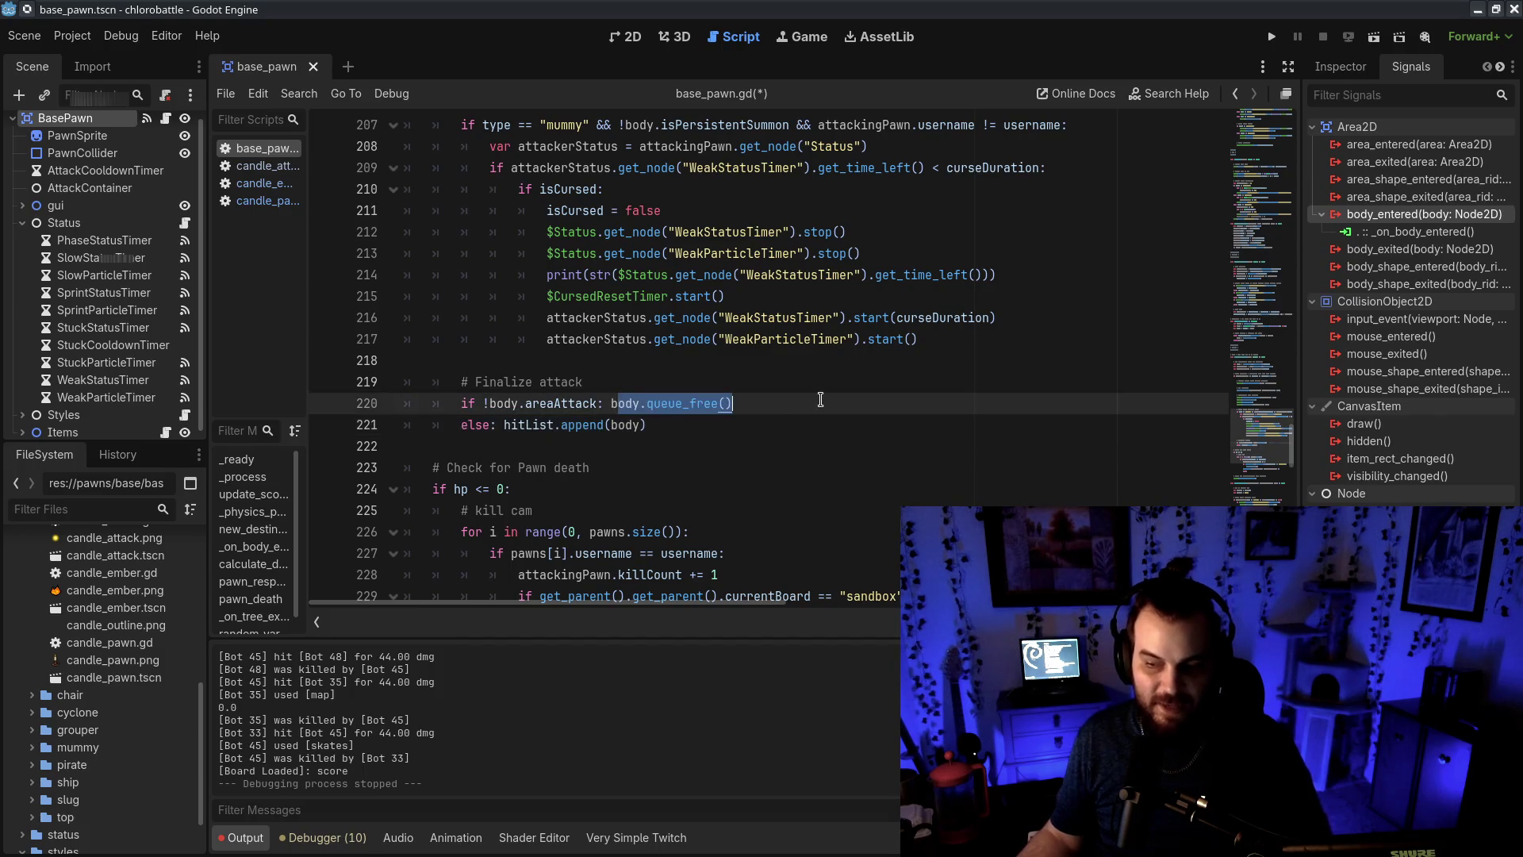
pyautogui.scroll(-4, 809, 476)
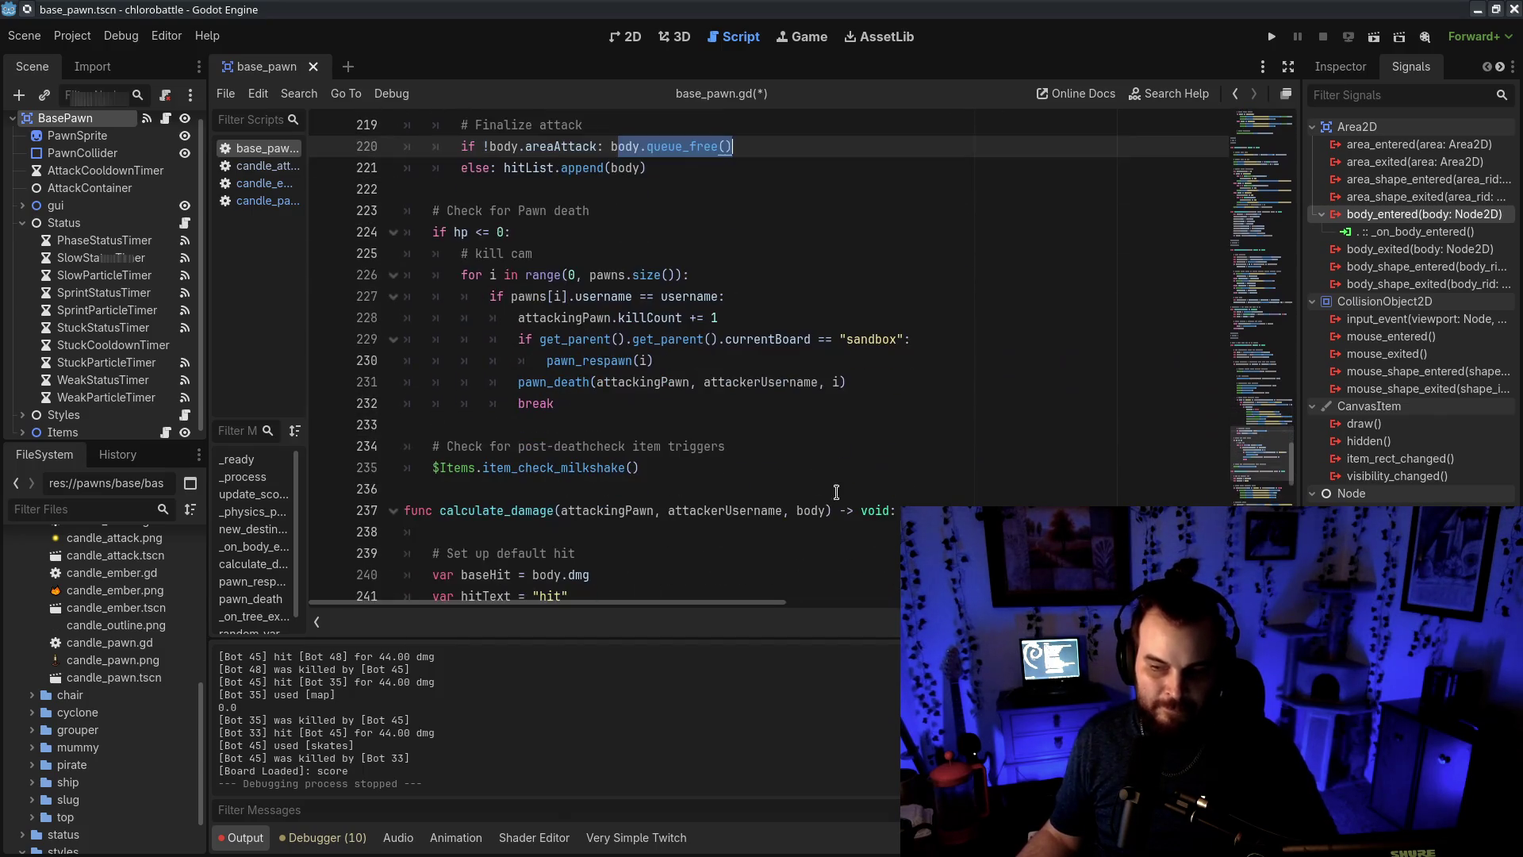
# Review the pawn death check, the kill cam loop and the kill count and respawn lines
pyautogui.moveTo(406, 189)
pyautogui.mouseDown()
pyautogui.moveTo(428, 223)
pyautogui.moveTo(688, 411)
pyautogui.mouseUp()
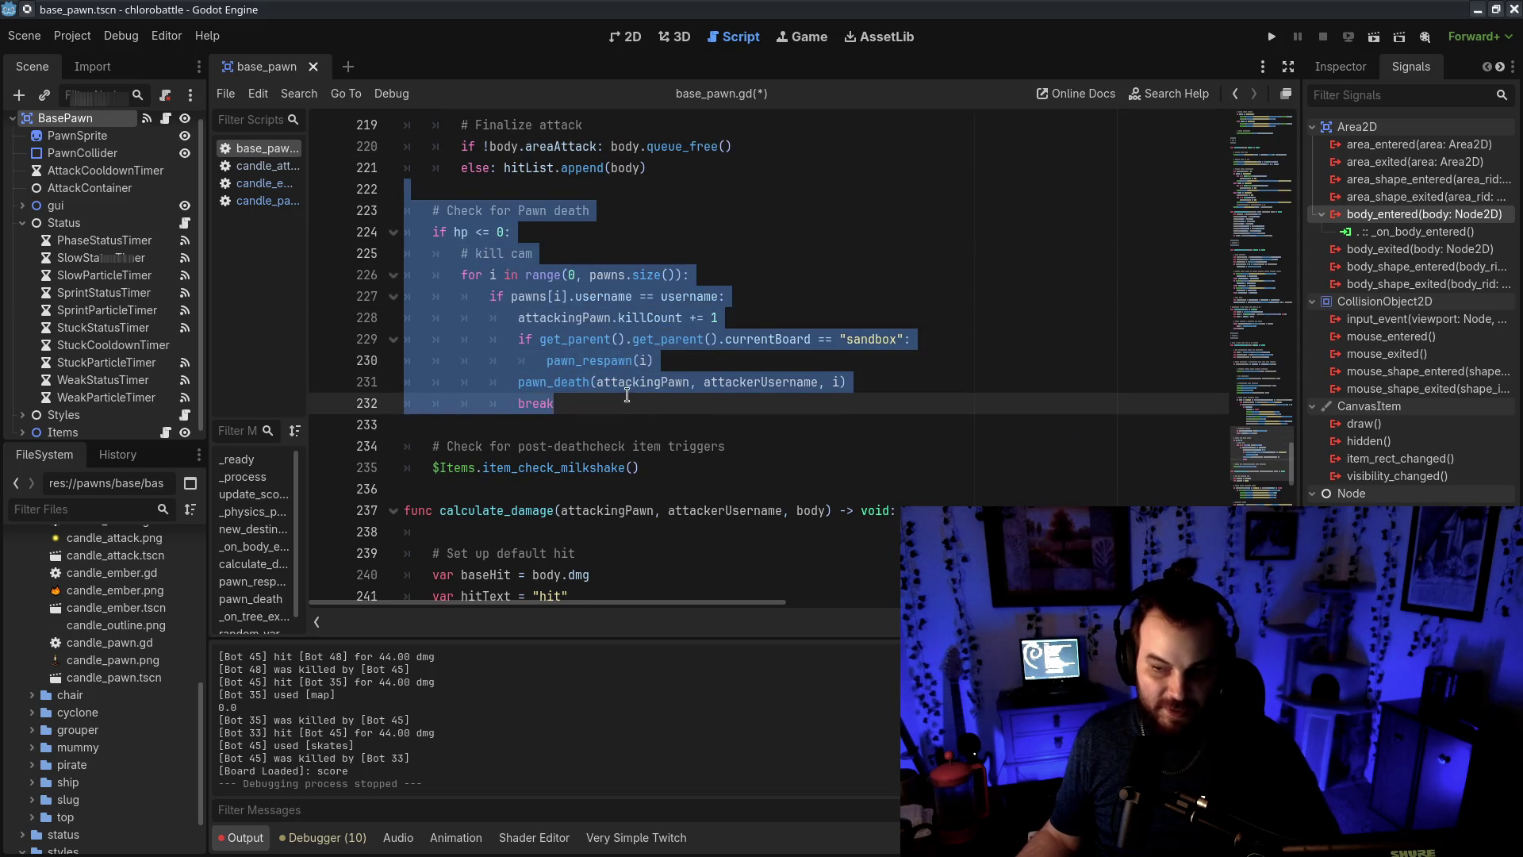
pyautogui.click(626, 394)
pyautogui.moveTo(451, 262)
pyautogui.mouseDown()
pyautogui.moveTo(762, 341)
pyautogui.moveTo(772, 365)
pyautogui.moveTo(855, 404)
pyautogui.mouseUp()
pyautogui.click(855, 425)
pyautogui.moveTo(712, 290)
pyautogui.mouseDown()
pyautogui.moveTo(754, 369)
pyautogui.moveTo(820, 393)
pyautogui.mouseUp()
pyautogui.click(819, 397)
# Delete the 'if currentBoard == "sandbox": pawn_respawn(i)' lines and save base_pawn.gd
pyautogui.moveTo(707, 352); pyautogui.dragTo(770, 319)
pyautogui.press('BackSpace')
pyautogui.hotkey('ctrl', 's')
# Check the trimmed death check, the post-death milkshake item trigger and the global damage reduction lines
pyautogui.click(782, 360)
pyautogui.moveTo(533, 207); pyautogui.dragTo(846, 340)
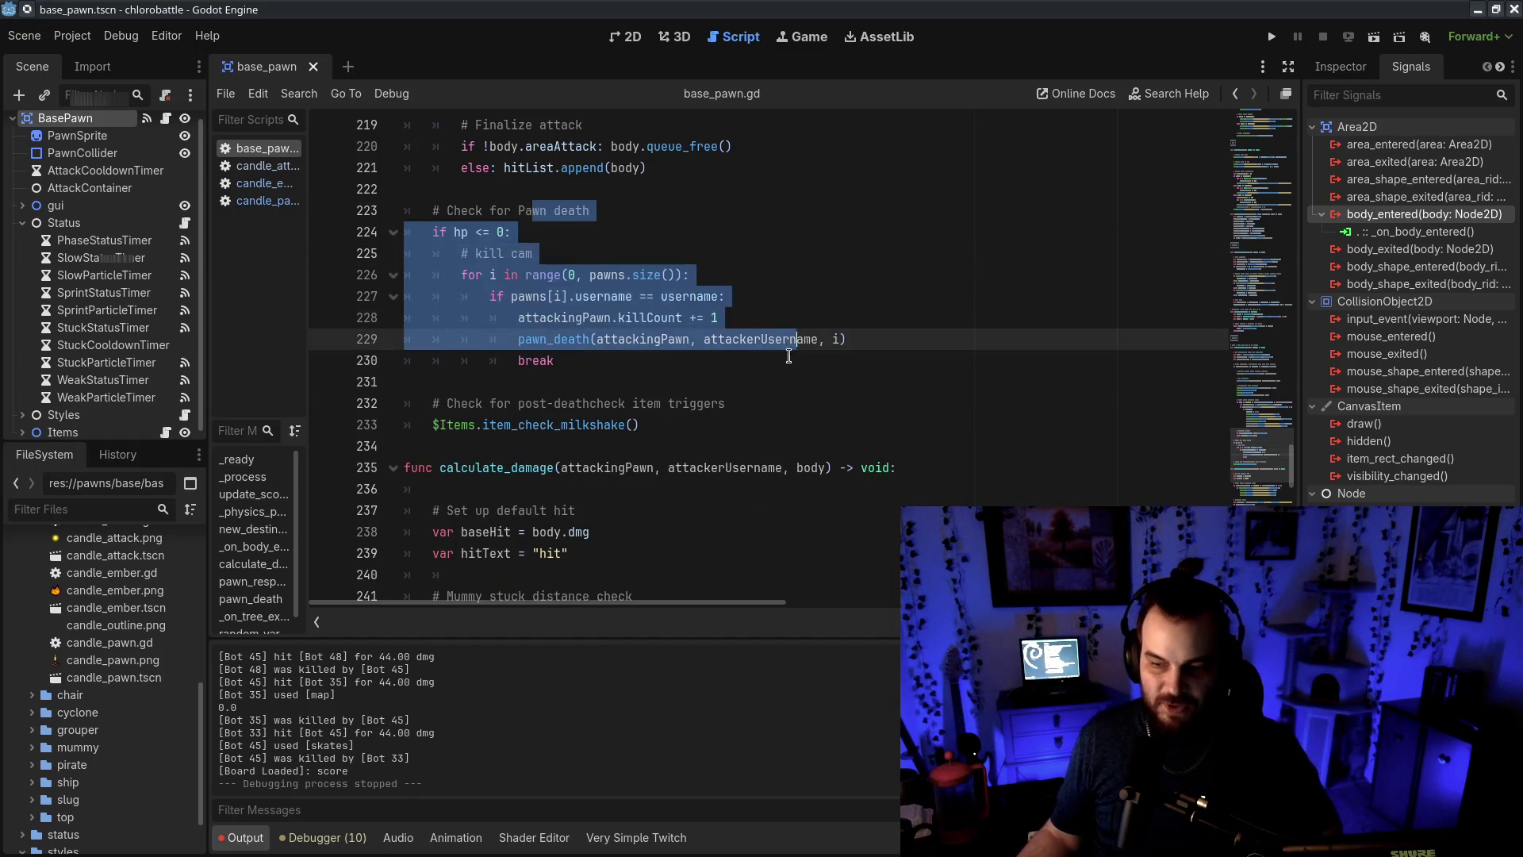
pyautogui.click(793, 381)
pyautogui.click(713, 421)
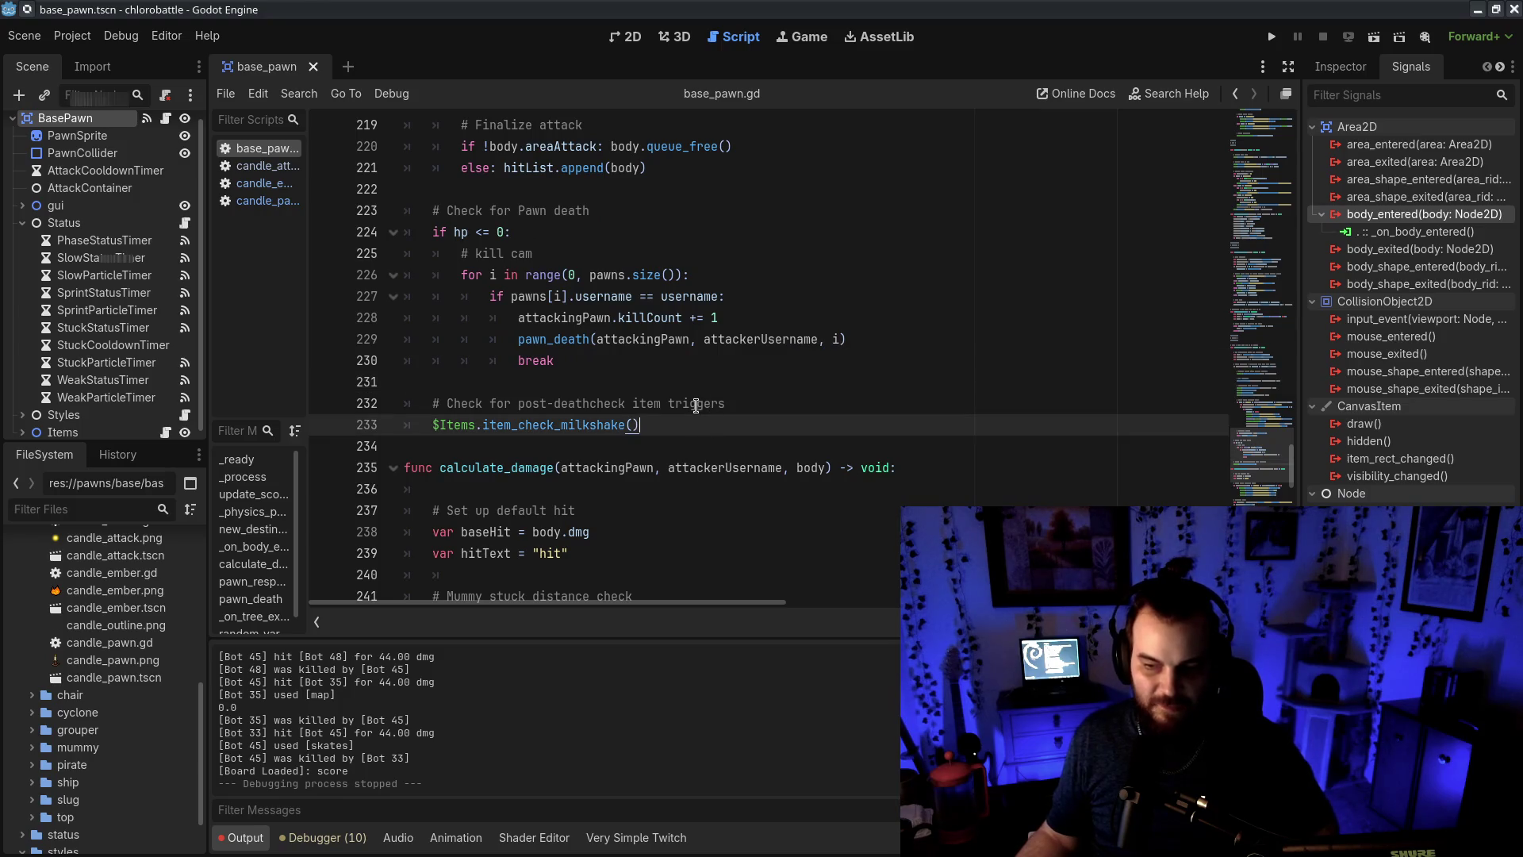
pyautogui.hotkey('shift', 'Up')
pyautogui.hotkey('shift', 'Up')
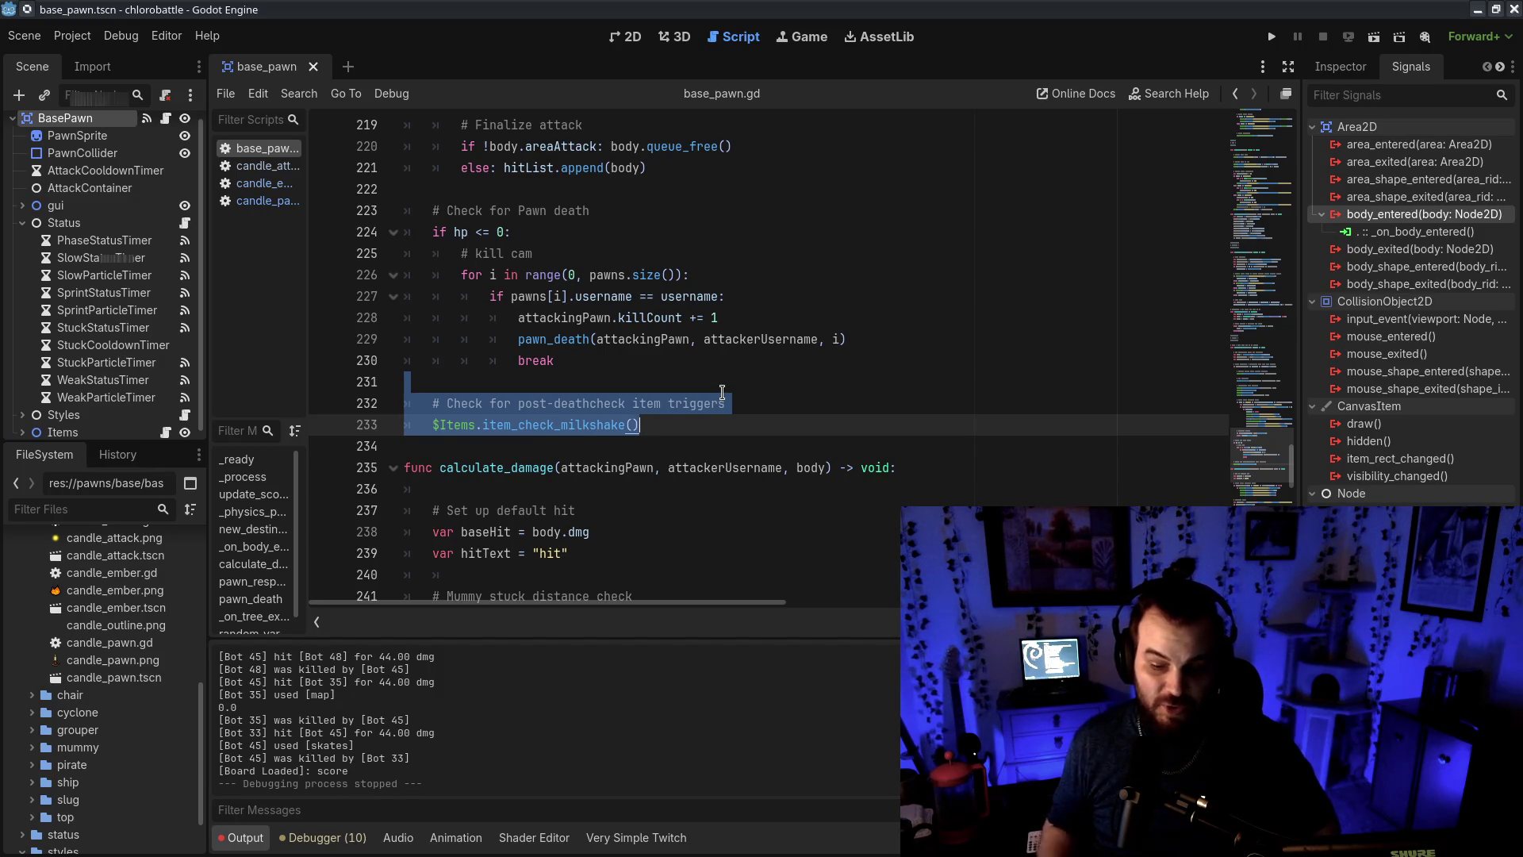
pyautogui.scroll(-14, 722, 392)
pyautogui.moveTo(1012, 318); pyautogui.dragTo(413, 274)
pyautogui.click(1095, 317)
pyautogui.hotkey('shift', 'Up')
pyautogui.scroll(1, 429, 201)
pyautogui.moveTo(429, 197); pyautogui.dragTo(749, 263)
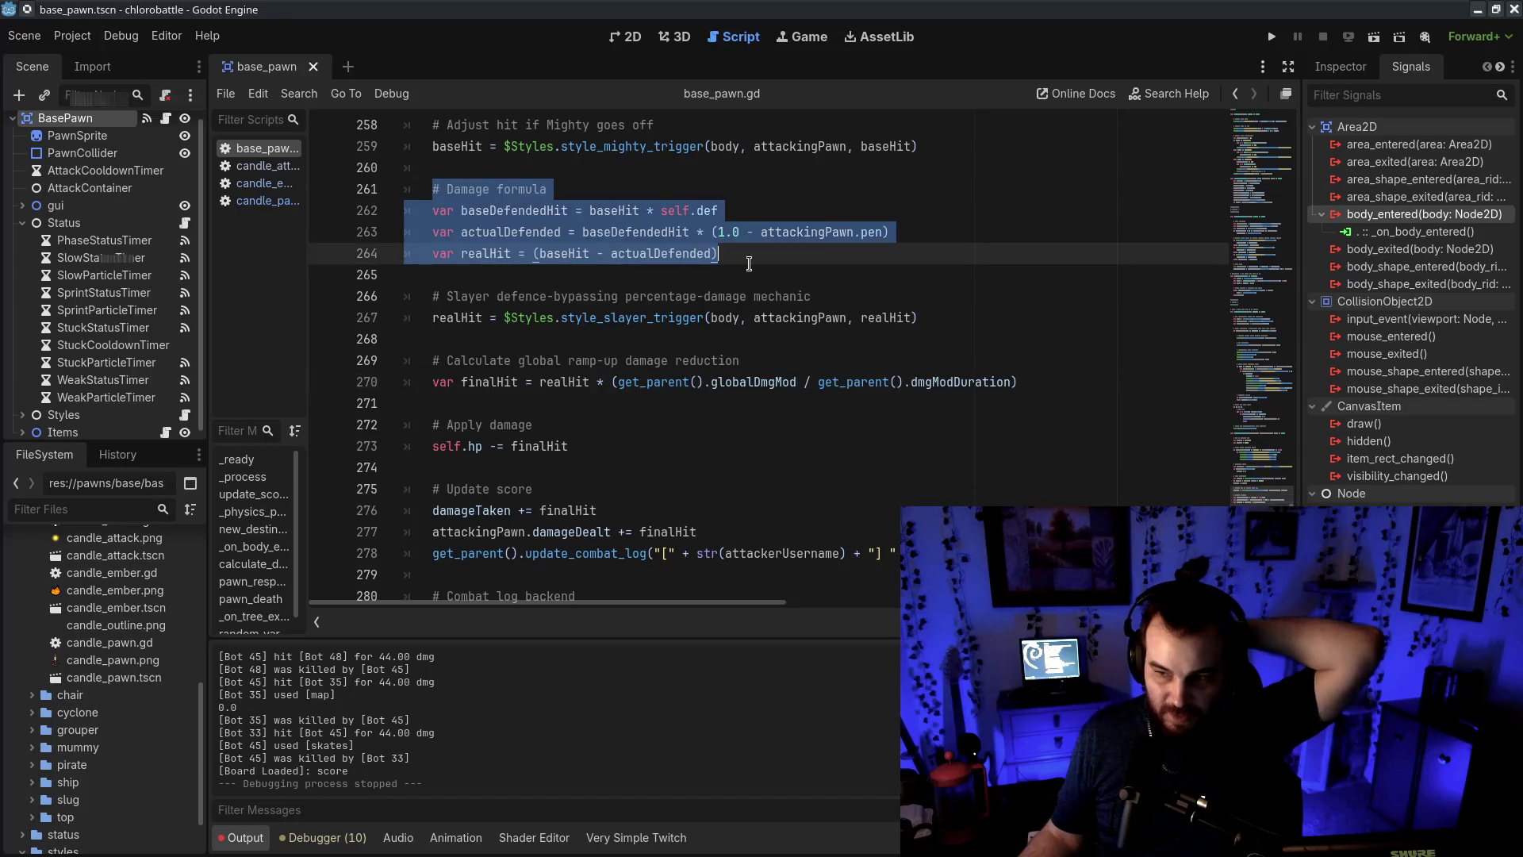
pyautogui.click(647, 416)
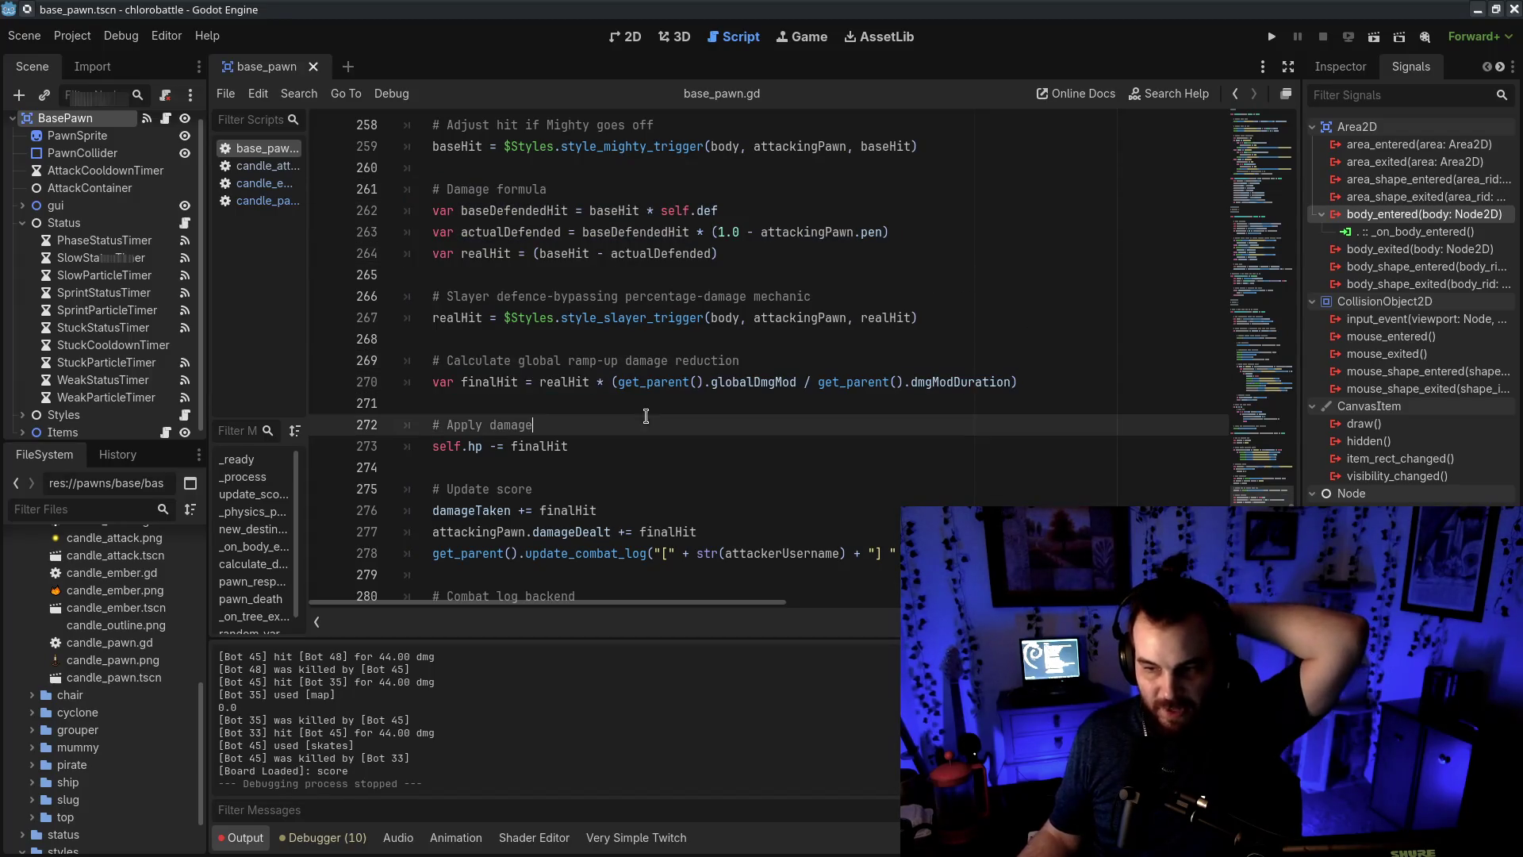
pyautogui.moveTo(618, 382); pyautogui.dragTo(904, 383)
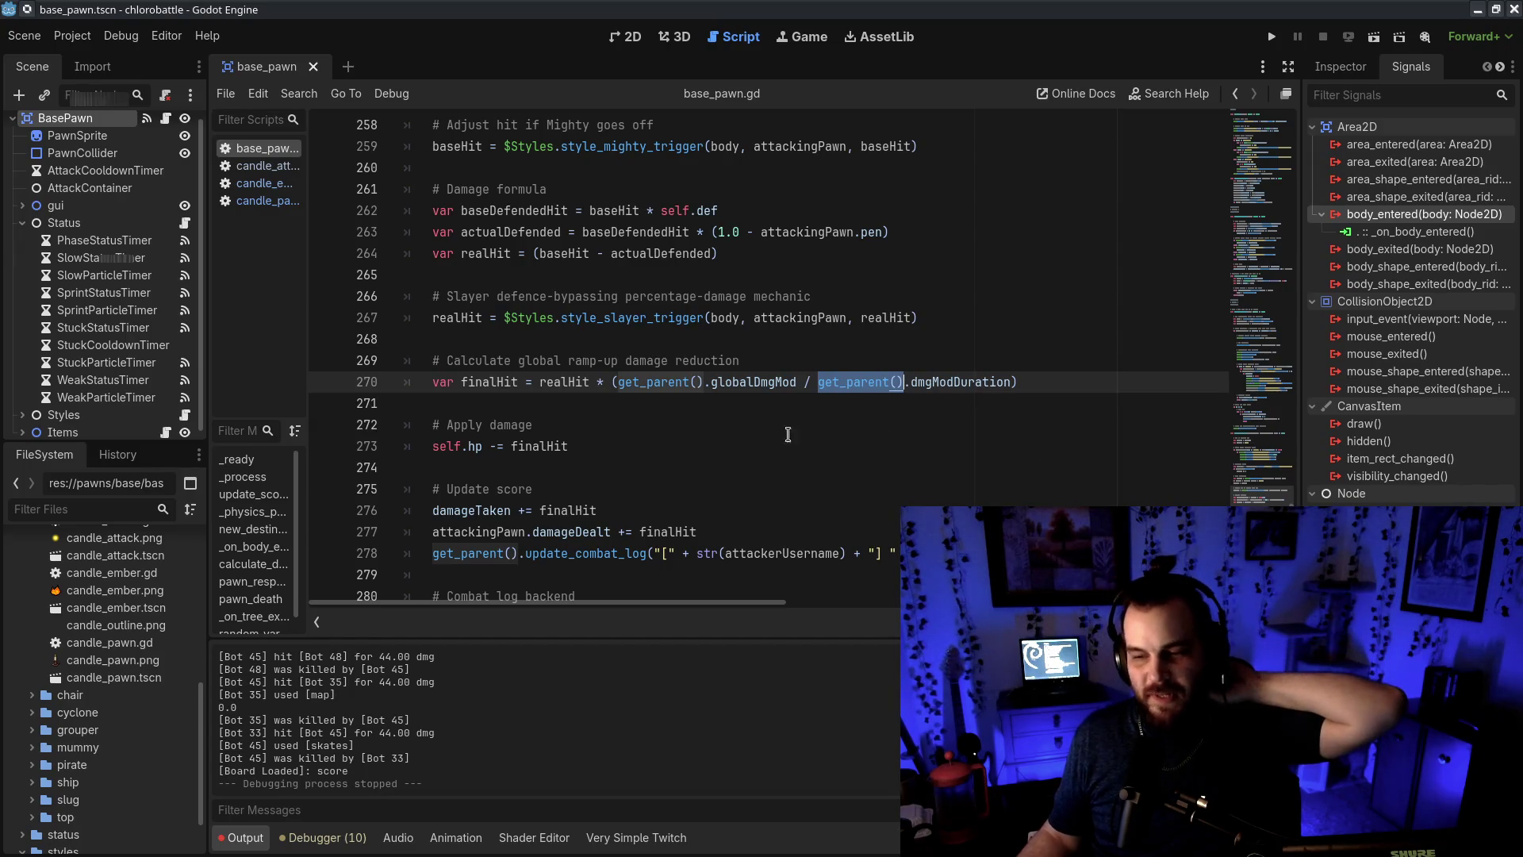
pyautogui.moveTo(539, 318); pyautogui.dragTo(718, 329)
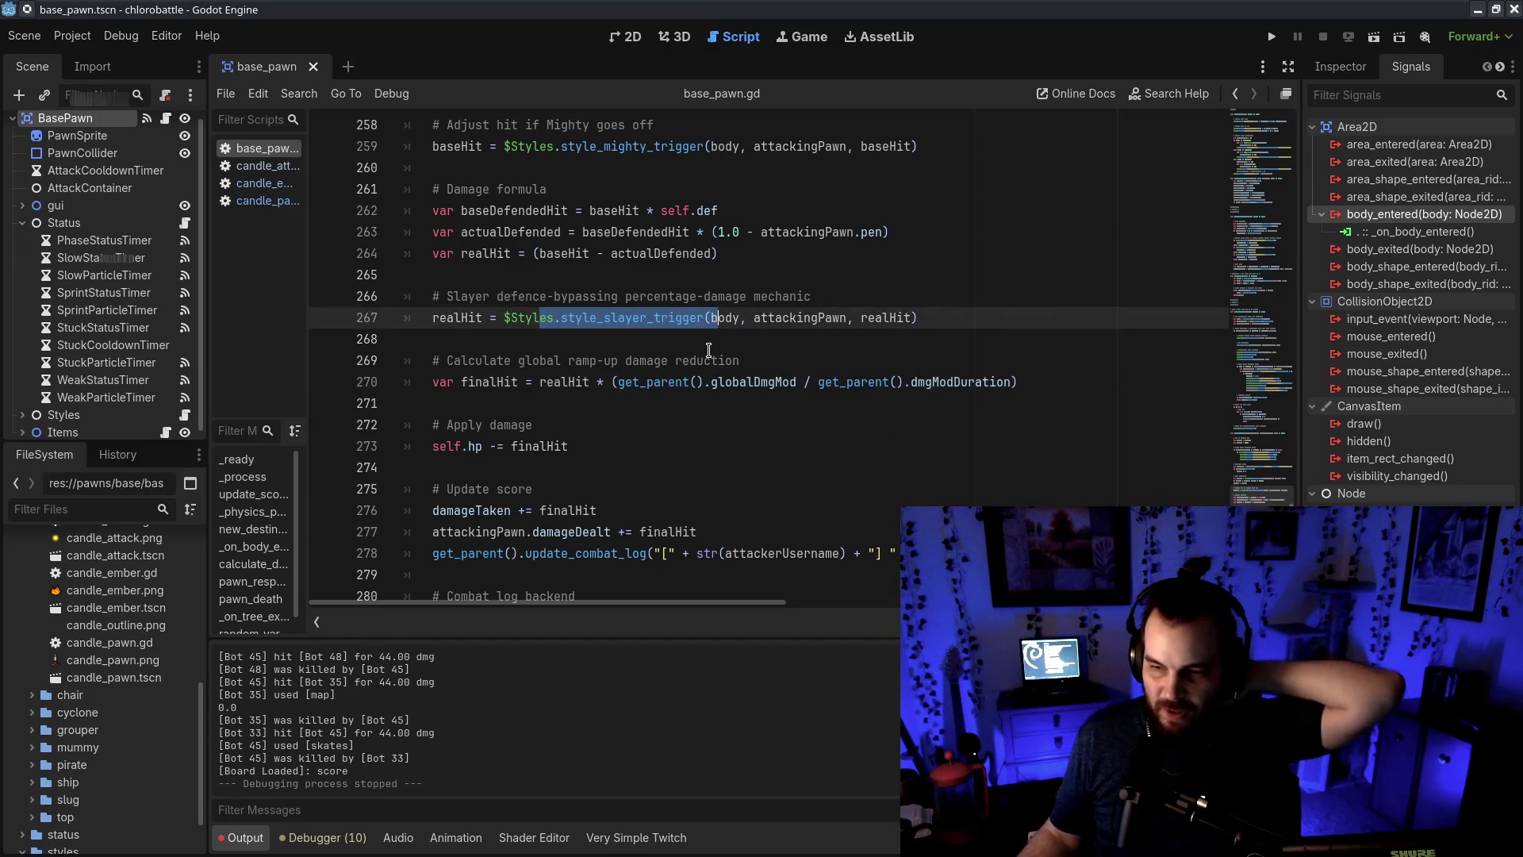
pyautogui.click(765, 320)
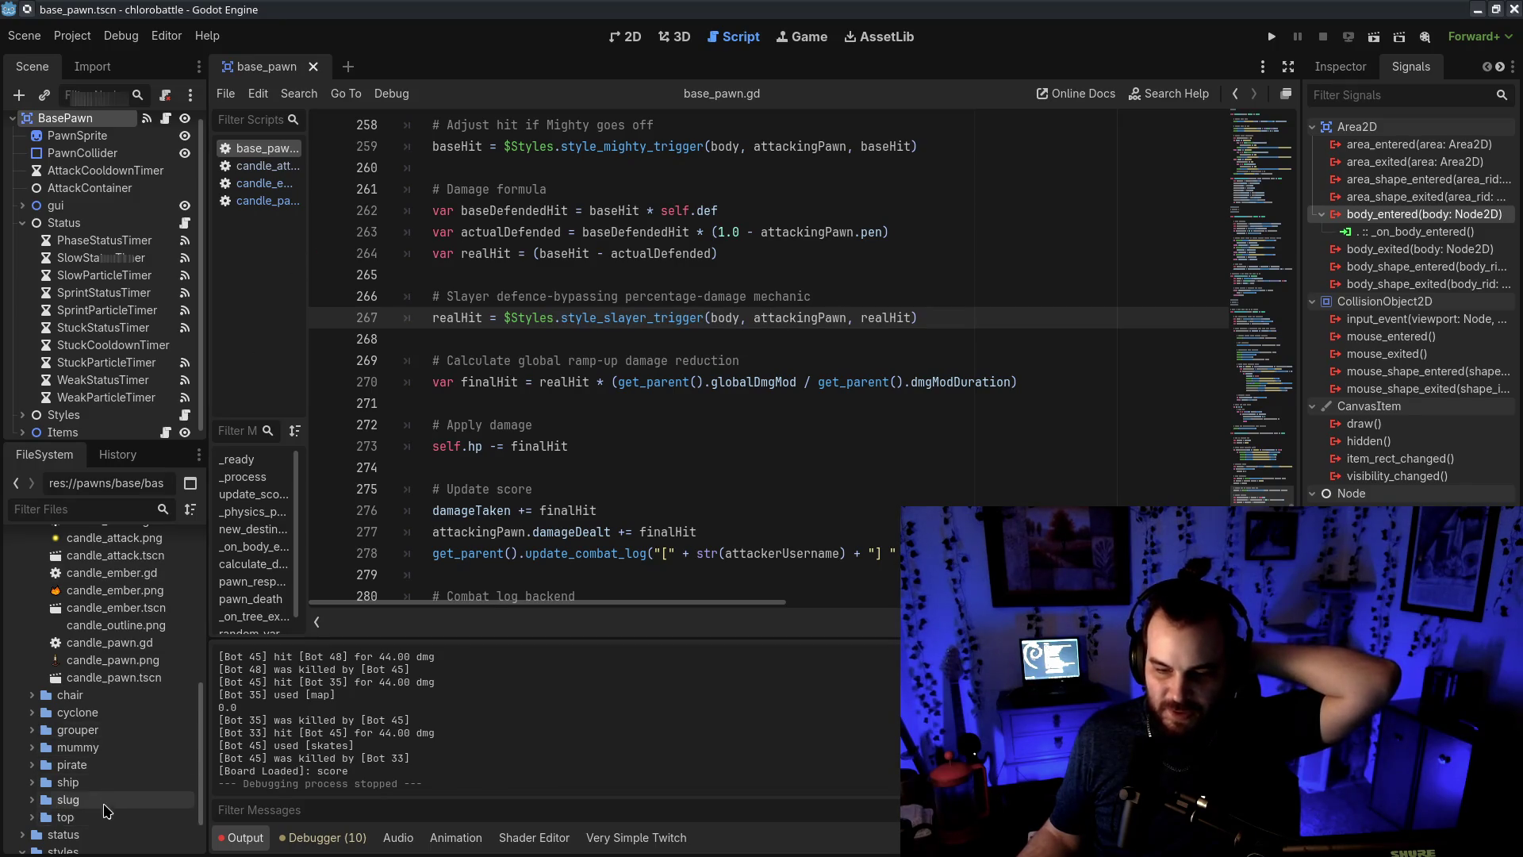
# Expand the status folder in the FileSystem dock and open status.gd, then styles.gd
pyautogui.scroll(5, 72, 781)
pyautogui.scroll(-8, 61, 659)
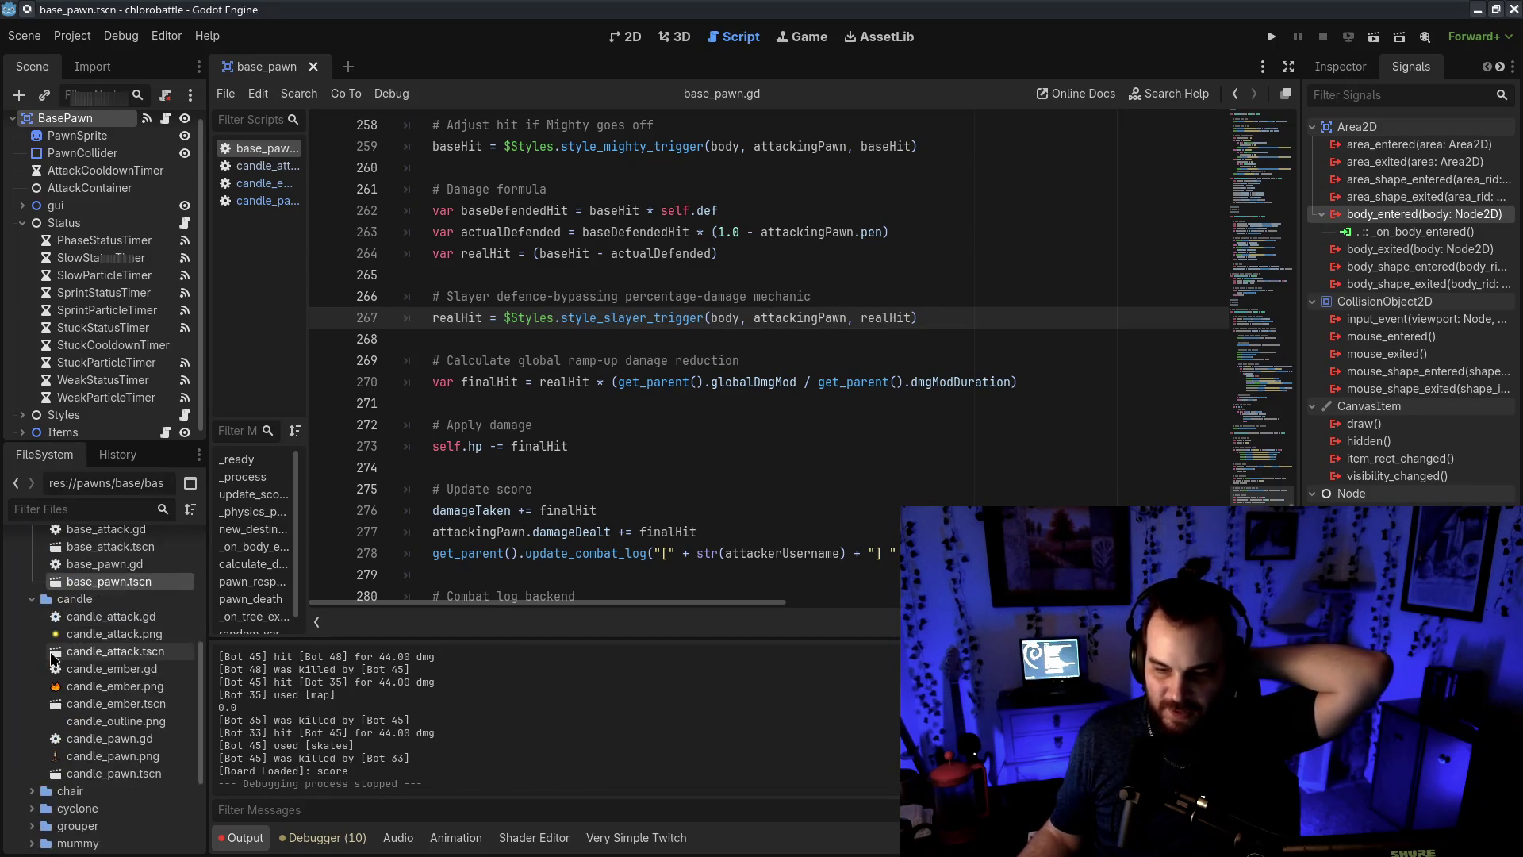
pyautogui.click(49, 769)
pyautogui.doubleClick(49, 768)
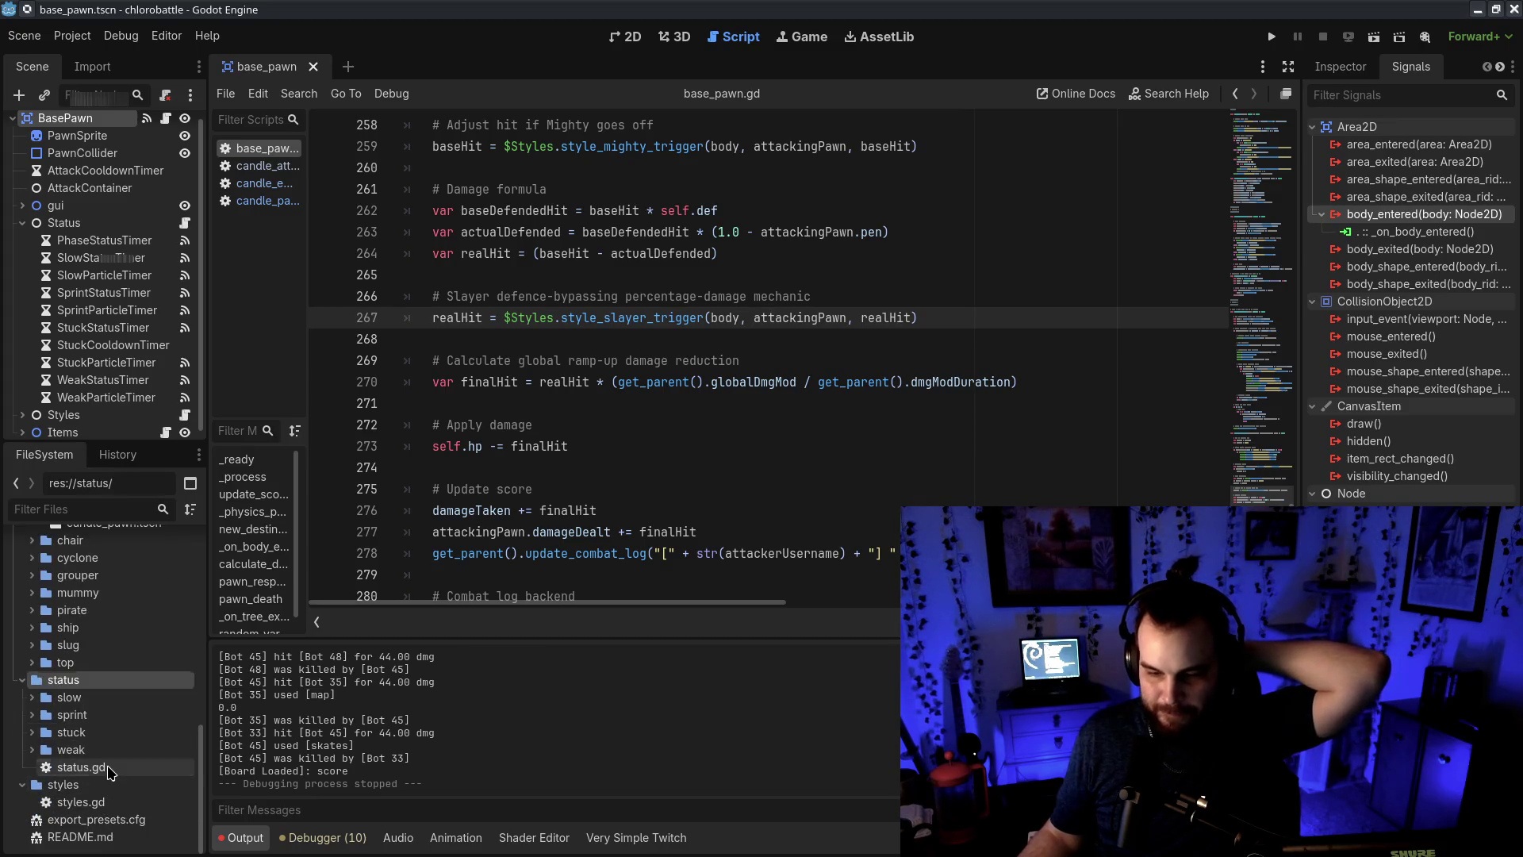
pyautogui.doubleClick(80, 768)
pyautogui.doubleClick(80, 802)
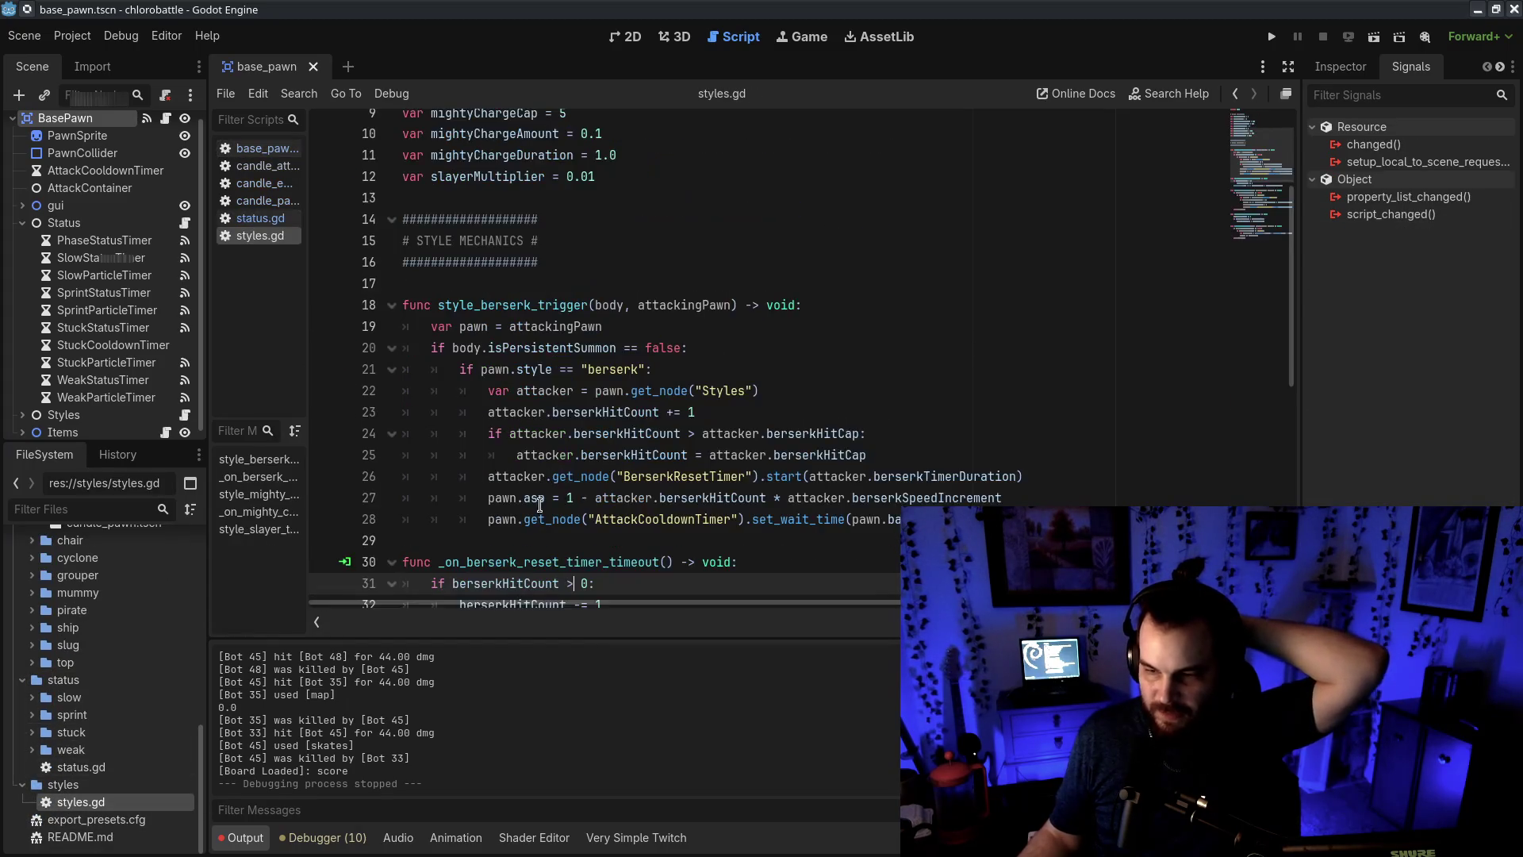
# Examine the style_slayer_trigger body, including the baseHp term on line 53 and the realHit += slayerAmount line
pyautogui.scroll(-10, 613, 468)
pyautogui.moveTo(461, 484); pyautogui.dragTo(539, 561)
pyautogui.click(540, 561)
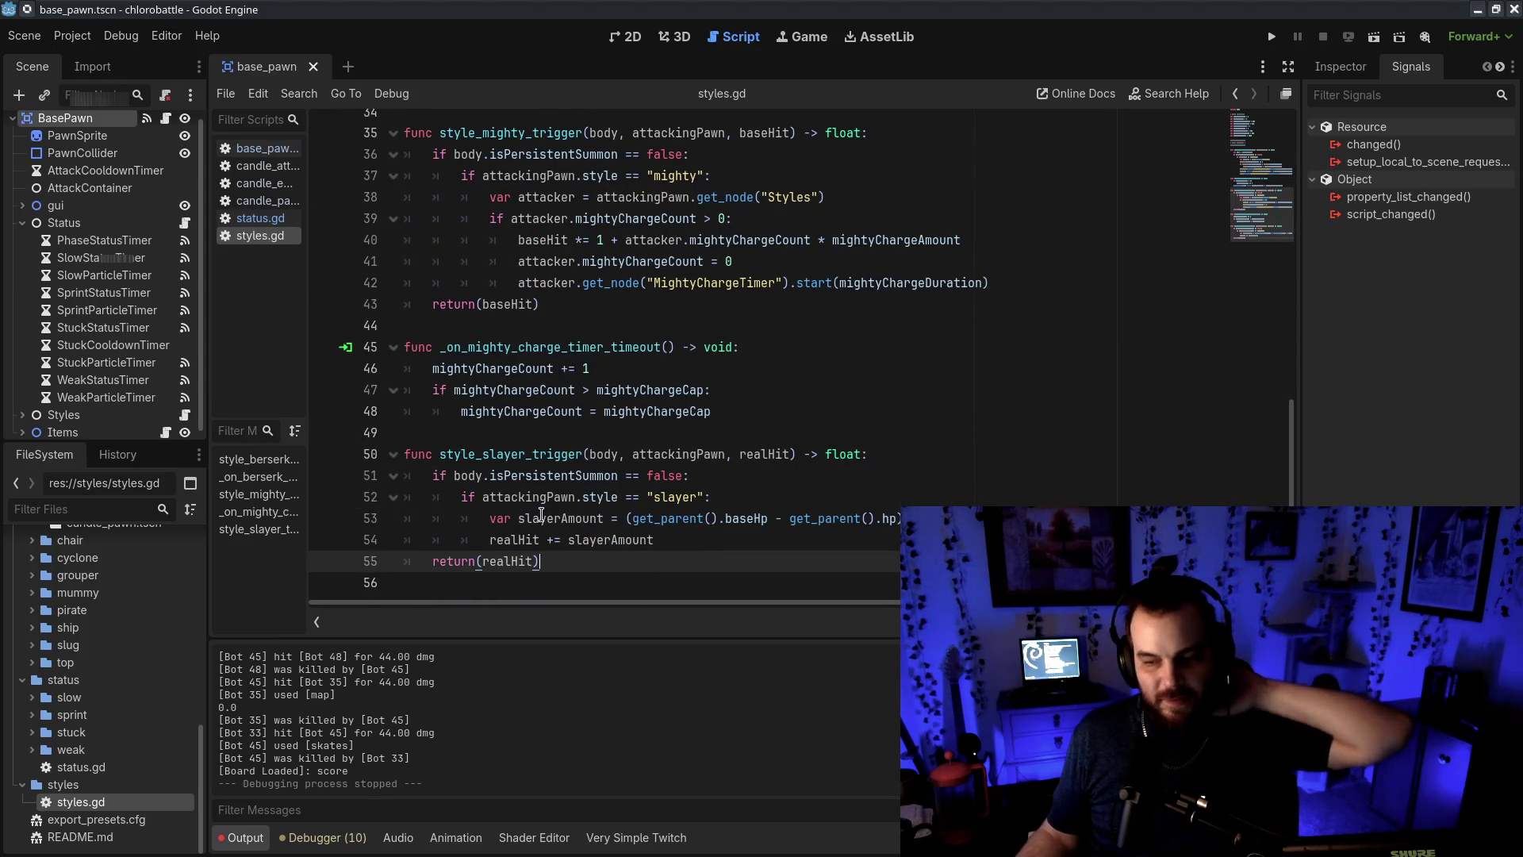
pyautogui.moveTo(476, 496); pyautogui.dragTo(445, 529)
pyautogui.click(589, 529)
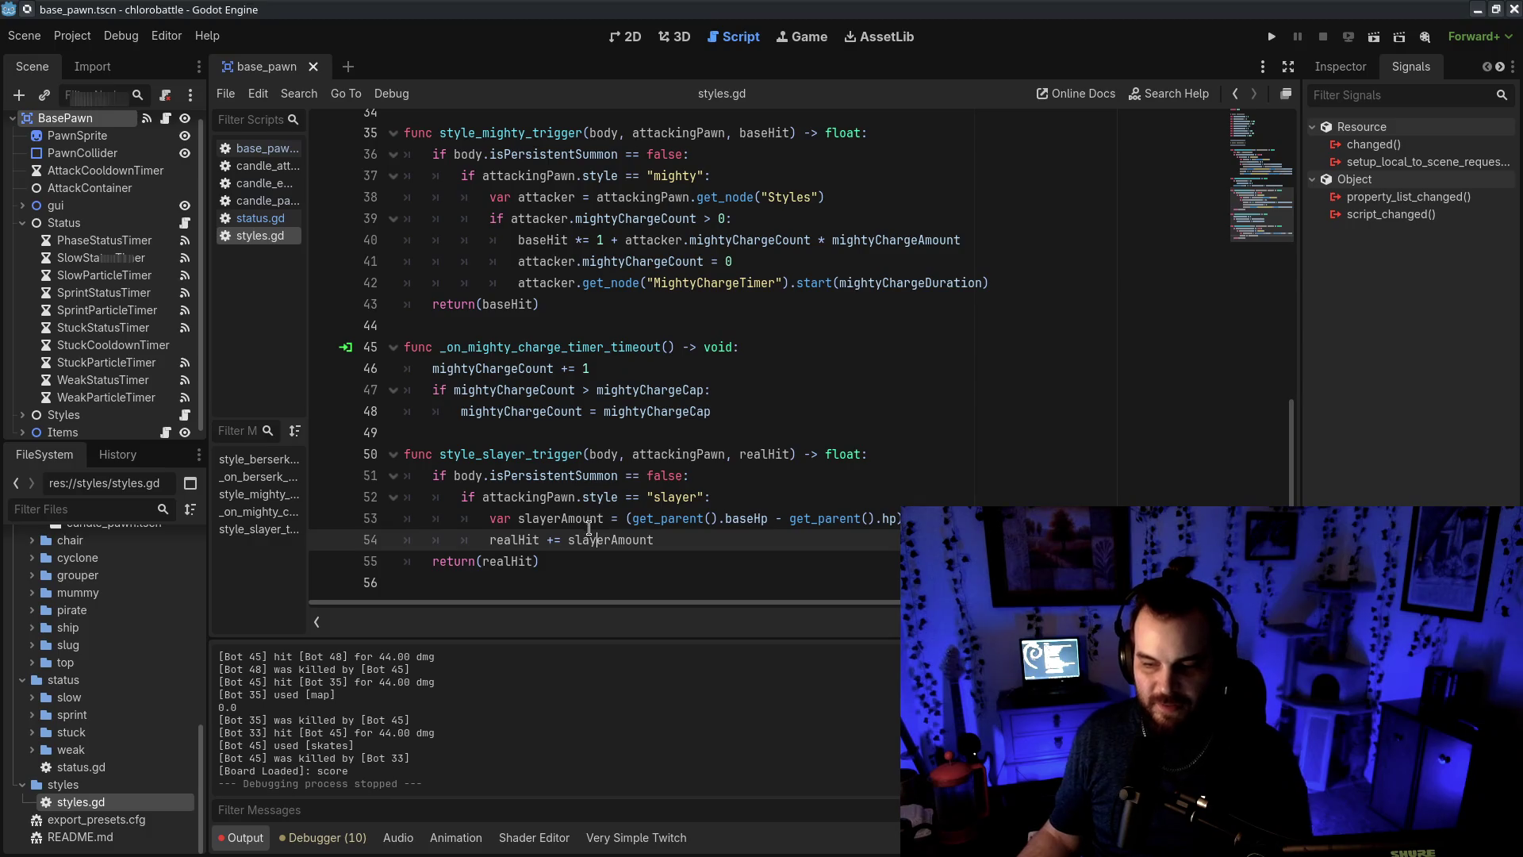
pyautogui.doubleClick(742, 519)
pyautogui.moveTo(861, 519); pyautogui.dragTo(879, 519)
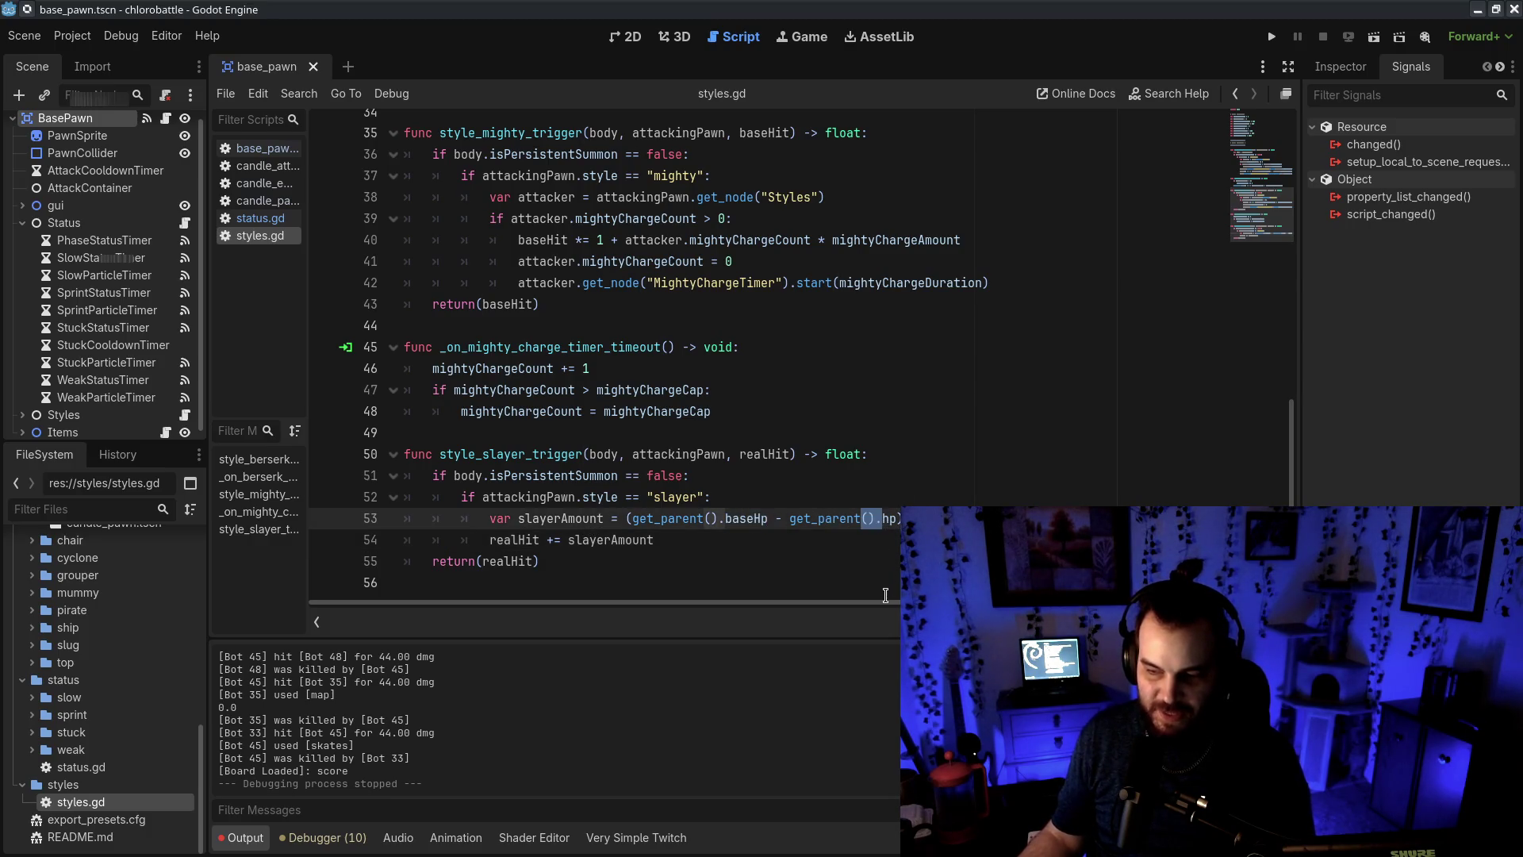
pyautogui.hscroll(2, 886, 595)
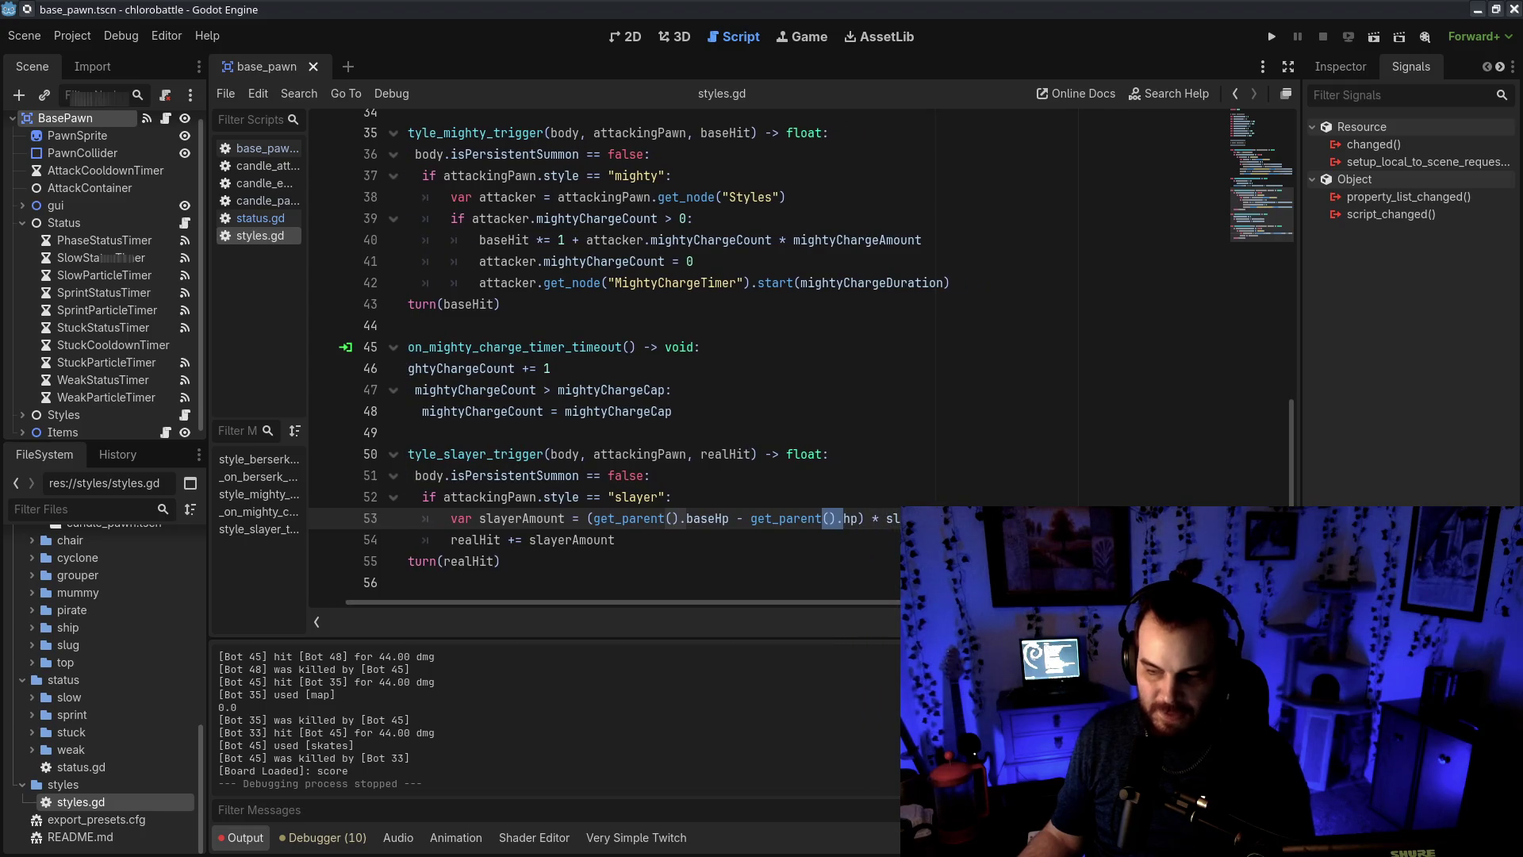
pyautogui.doubleClick(893, 519)
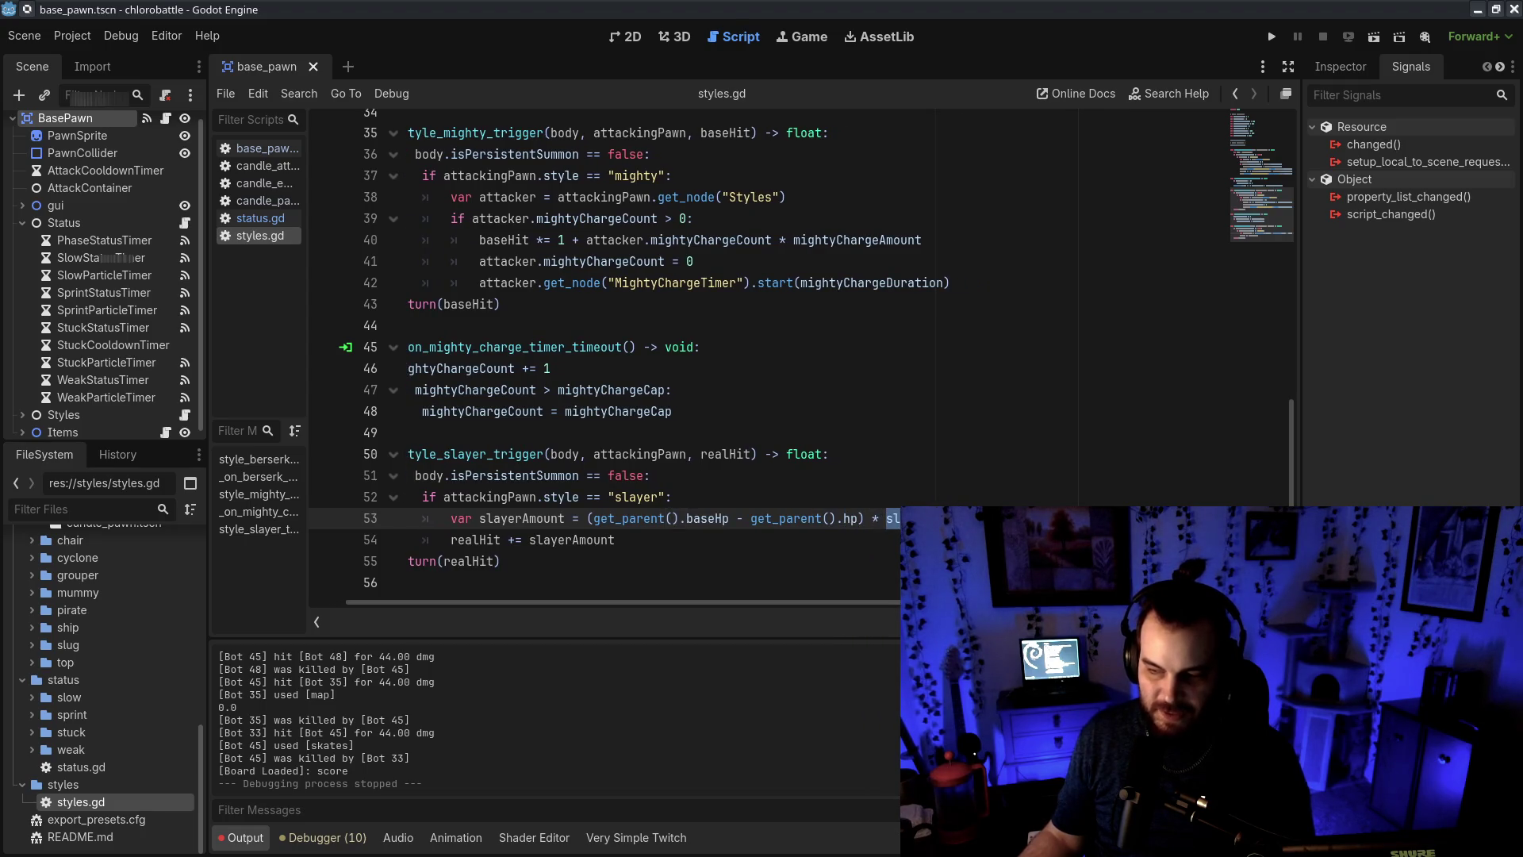
pyautogui.tripleClick(532, 540)
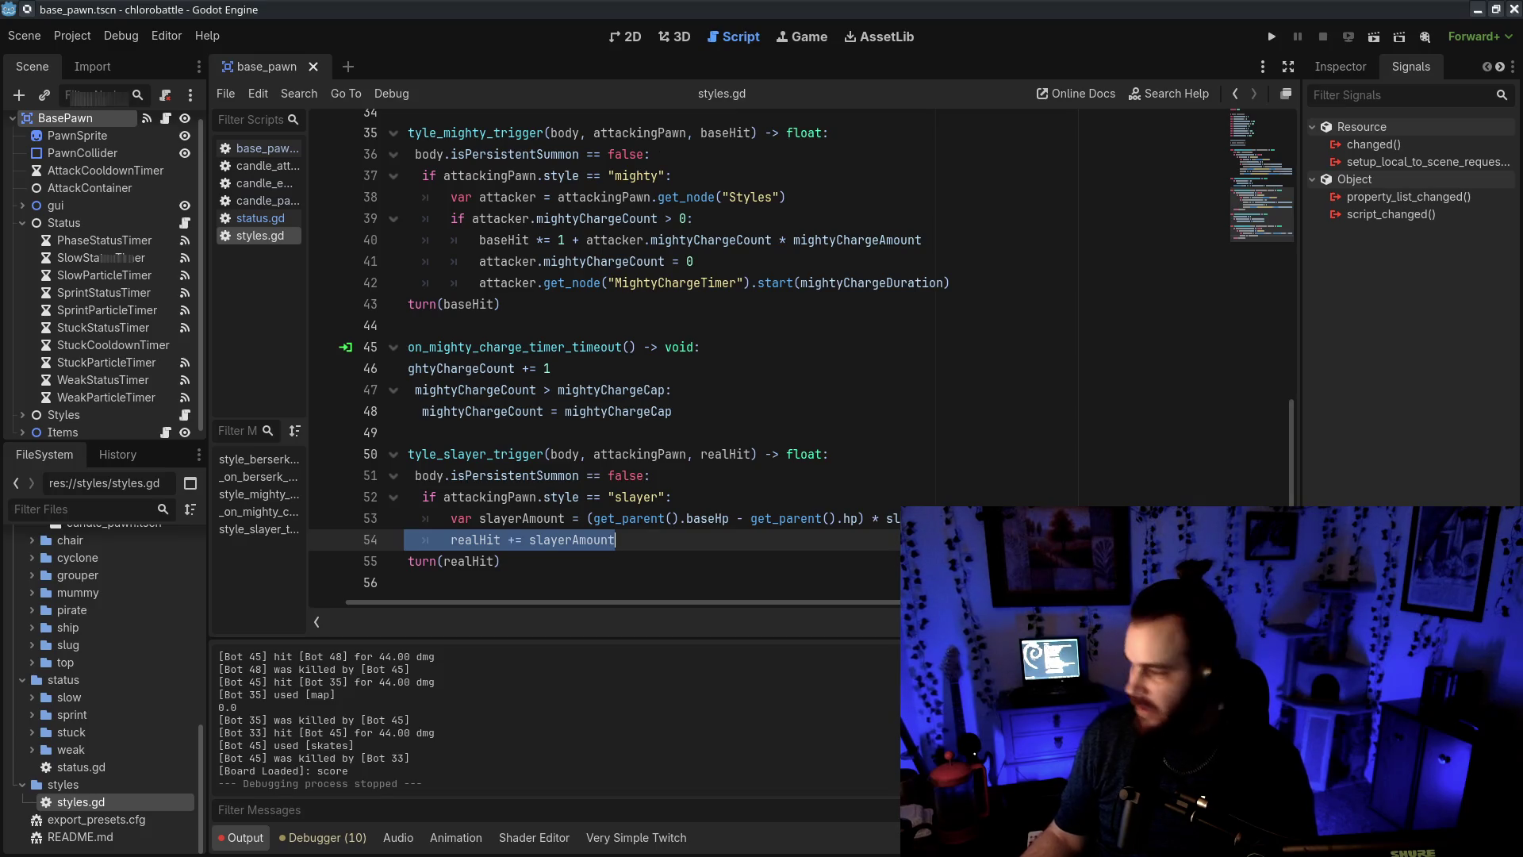
pyautogui.click(1037, 538)
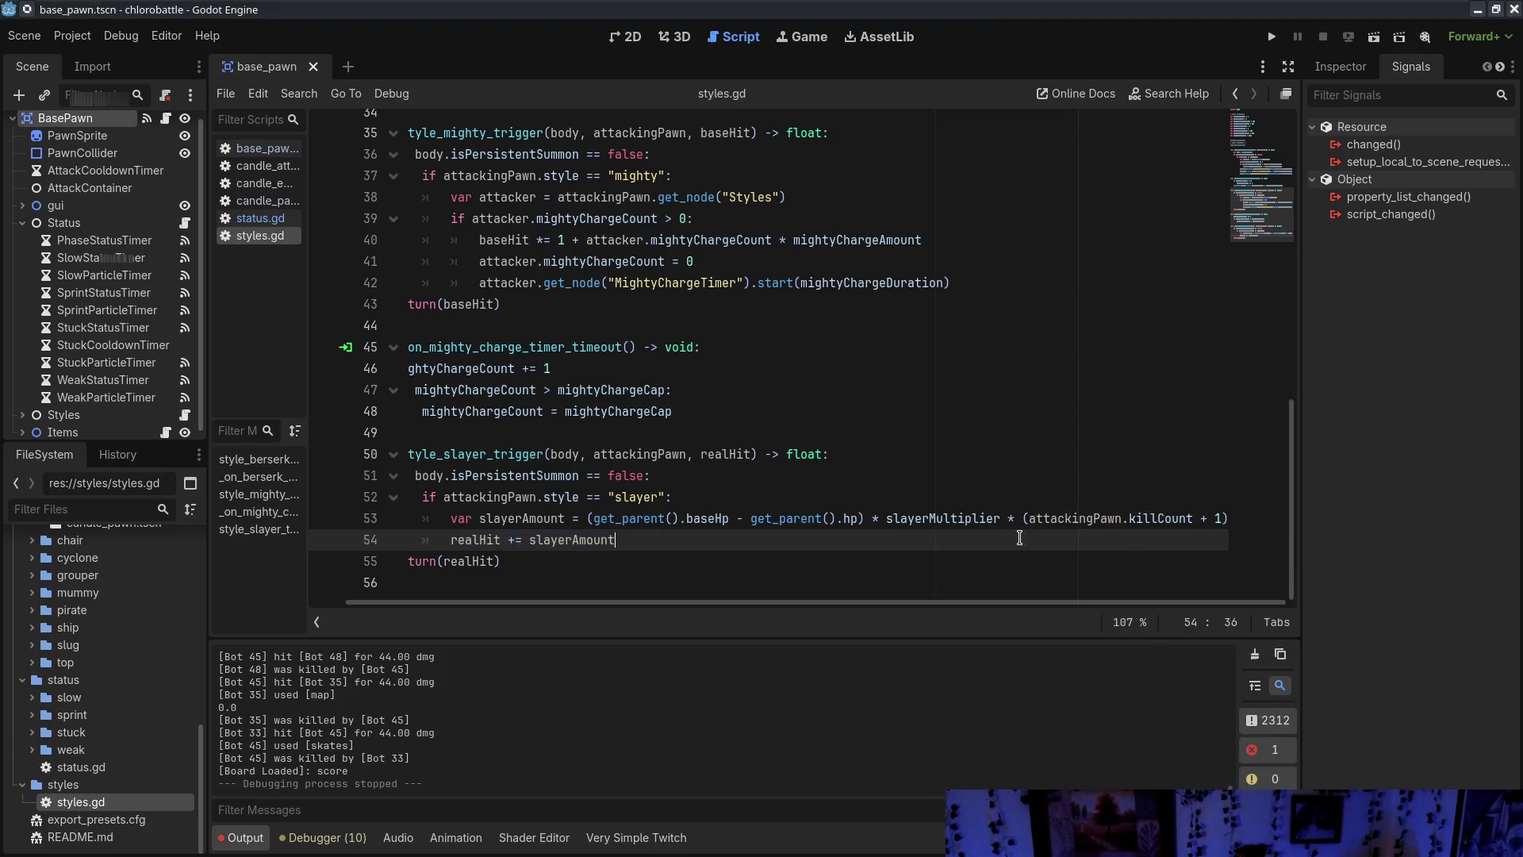
# Trace the slayer formula's kill-count + 1 term, slayerMultiplier 0.01 and baseHp minus hp, then return to base_pawn.gd
pyautogui.moveTo(1031, 518)
pyautogui.mouseDown()
pyautogui.moveTo(1229, 518)
pyautogui.moveTo(1028, 518)
pyautogui.mouseUp()
pyautogui.click(1182, 541)
pyautogui.doubleClick(1218, 518)
pyautogui.click(1205, 518)
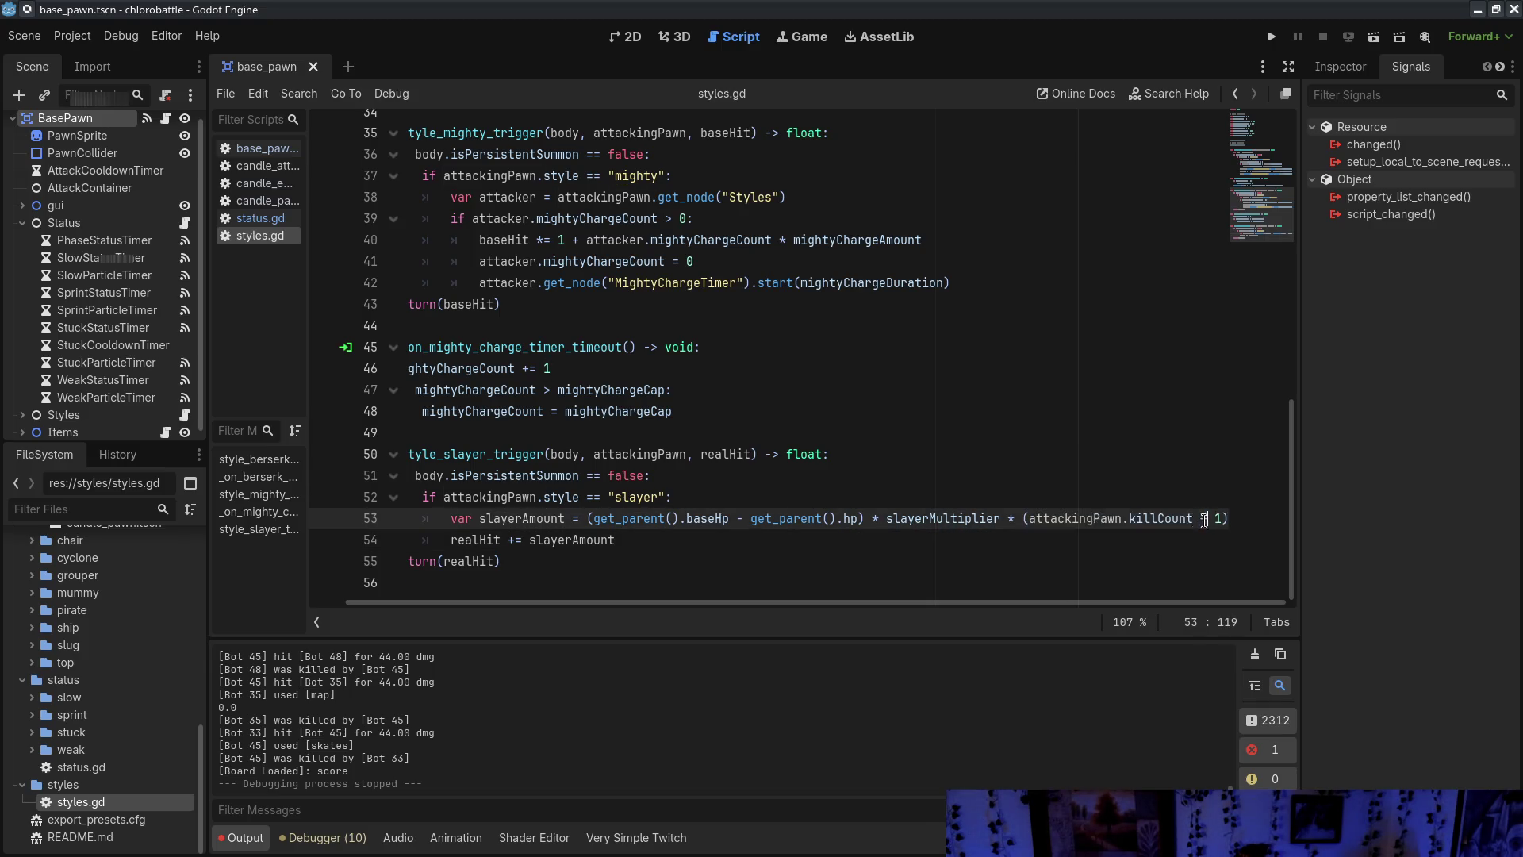
pyautogui.moveTo(885, 518); pyautogui.dragTo(1003, 518)
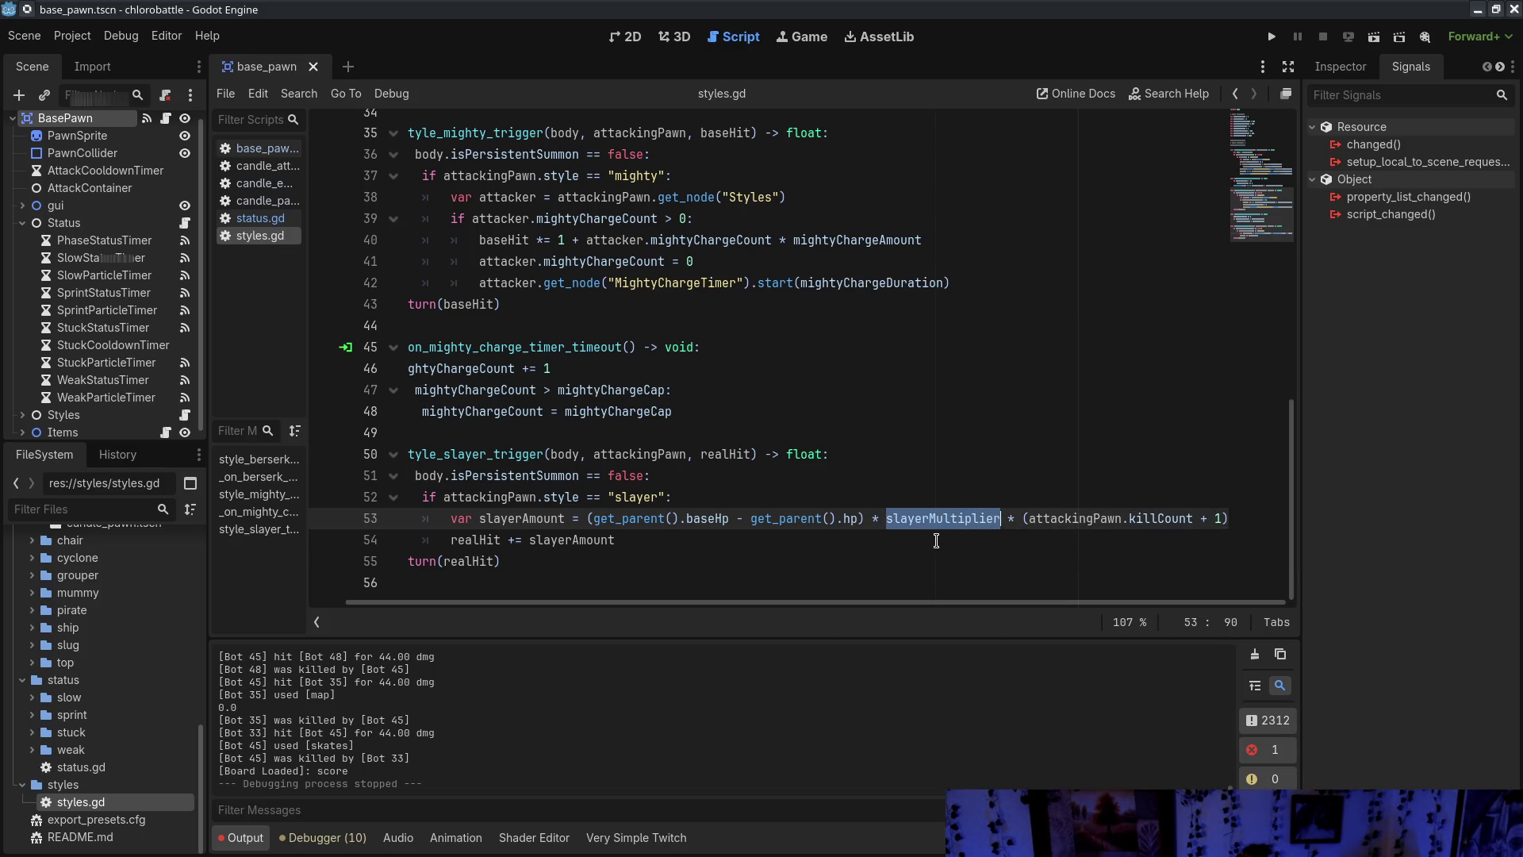
pyautogui.scroll(10, 643, 514)
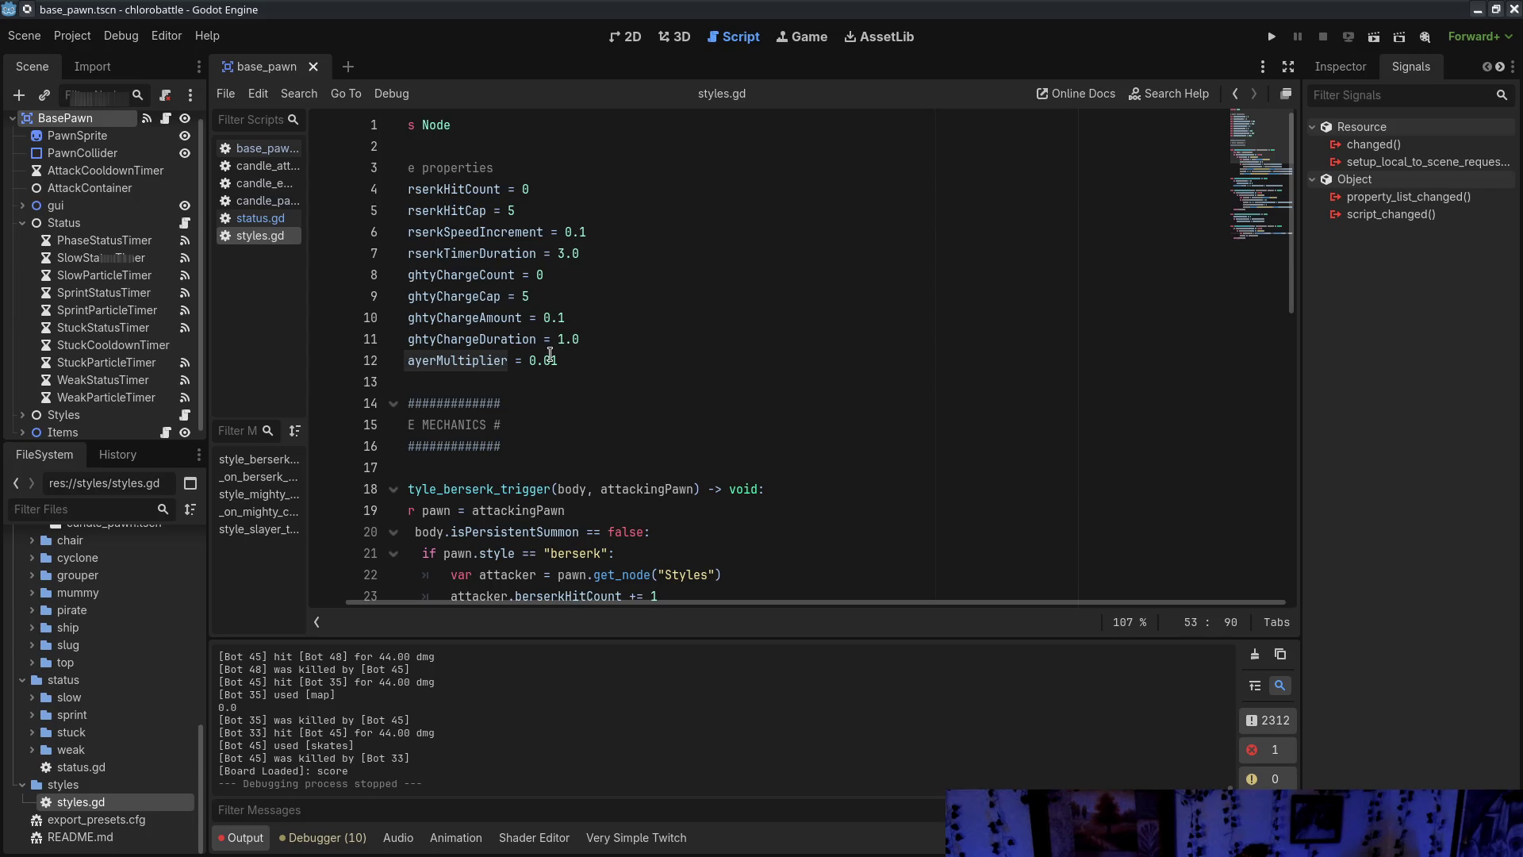
pyautogui.moveTo(540, 363); pyautogui.dragTo(568, 363)
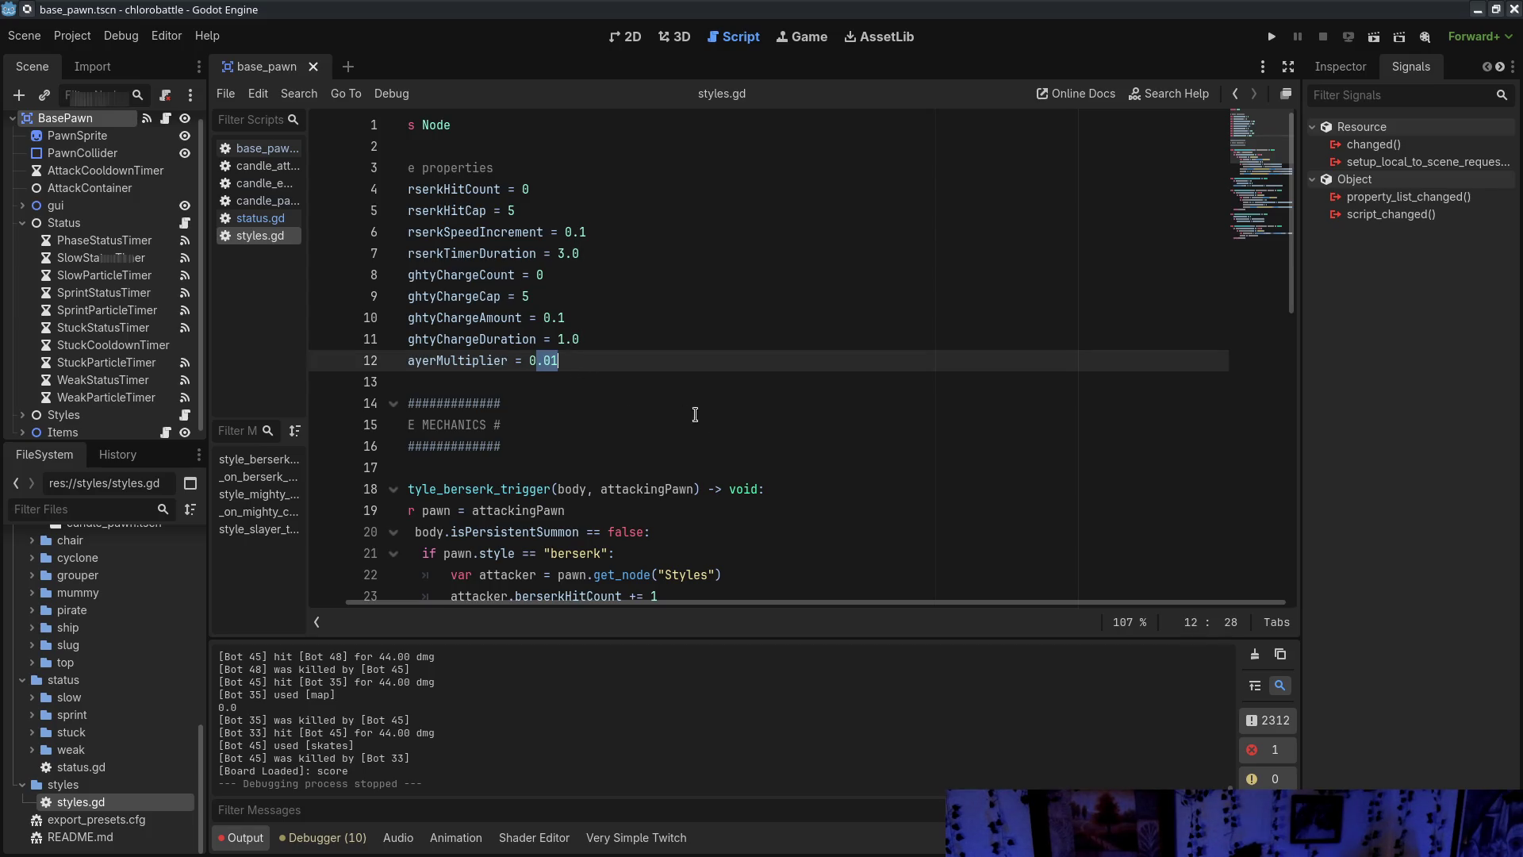
pyautogui.scroll(-10, 692, 414)
pyautogui.moveTo(865, 519); pyautogui.dragTo(588, 518)
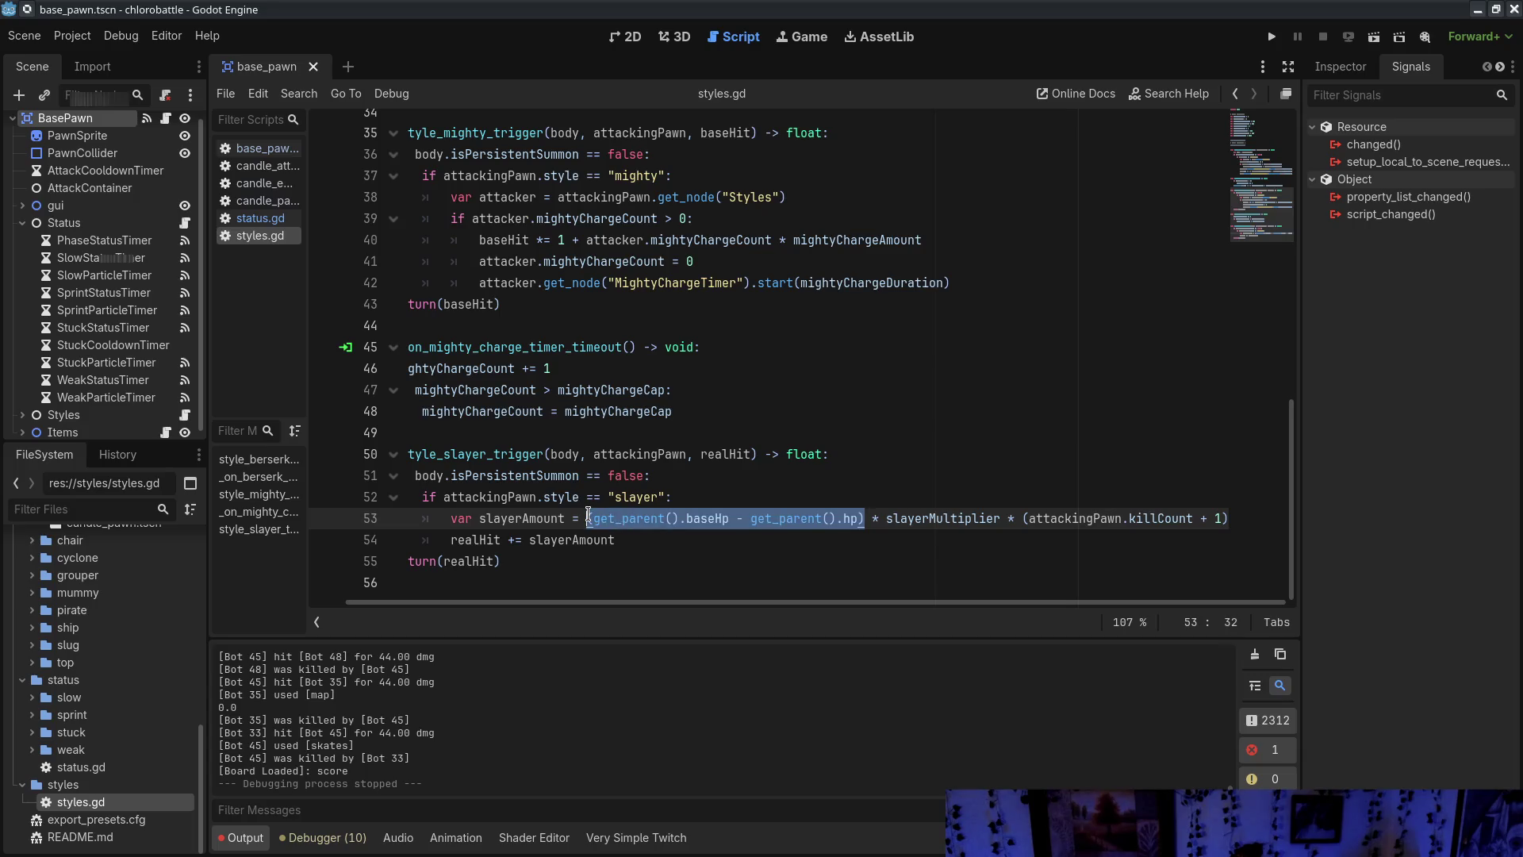
pyautogui.click(642, 576)
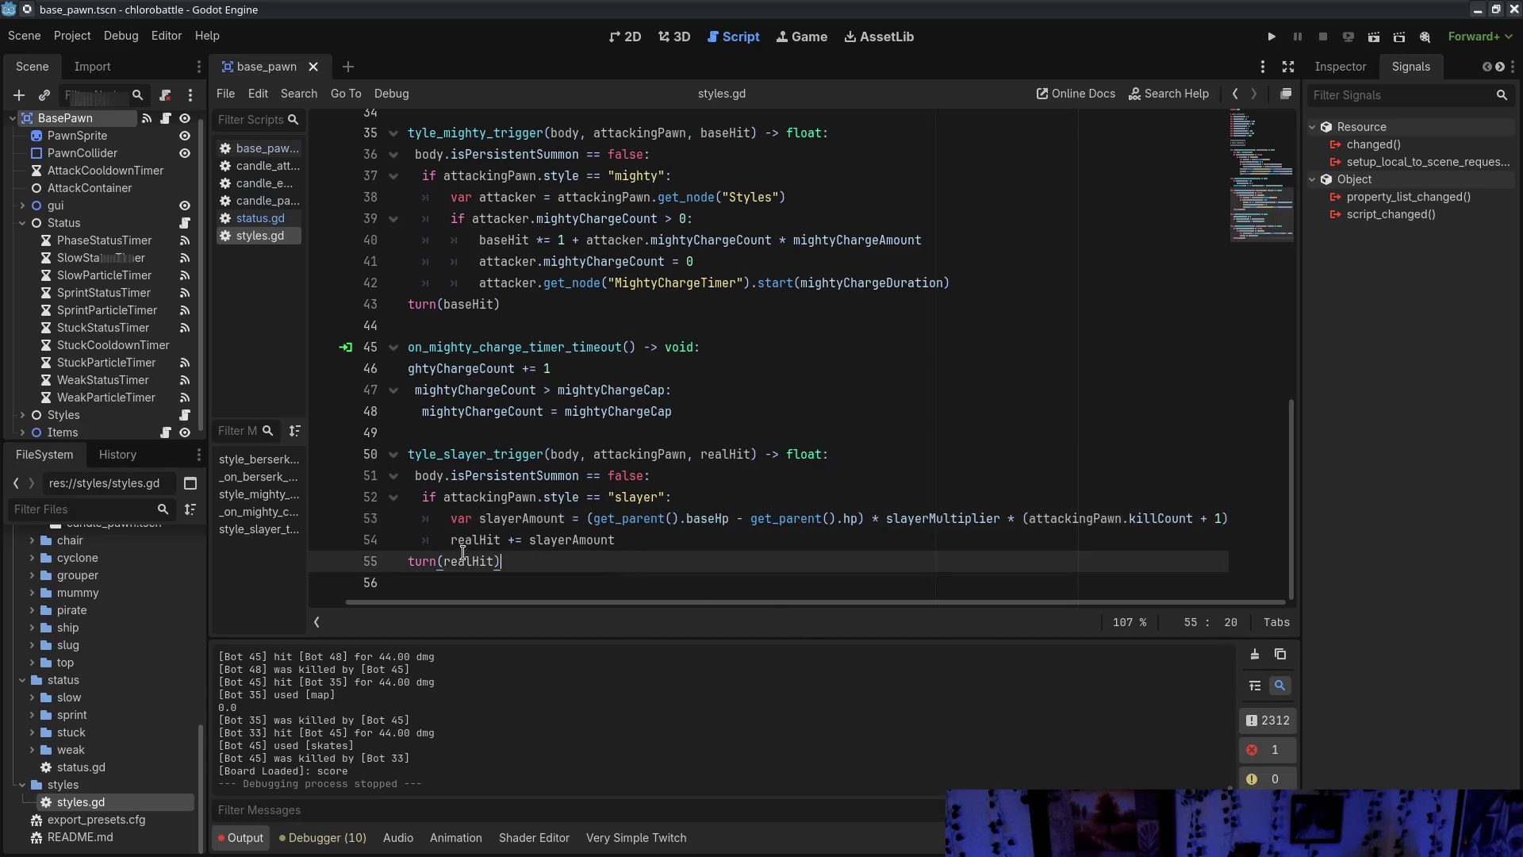
pyautogui.moveTo(452, 539); pyautogui.dragTo(621, 538)
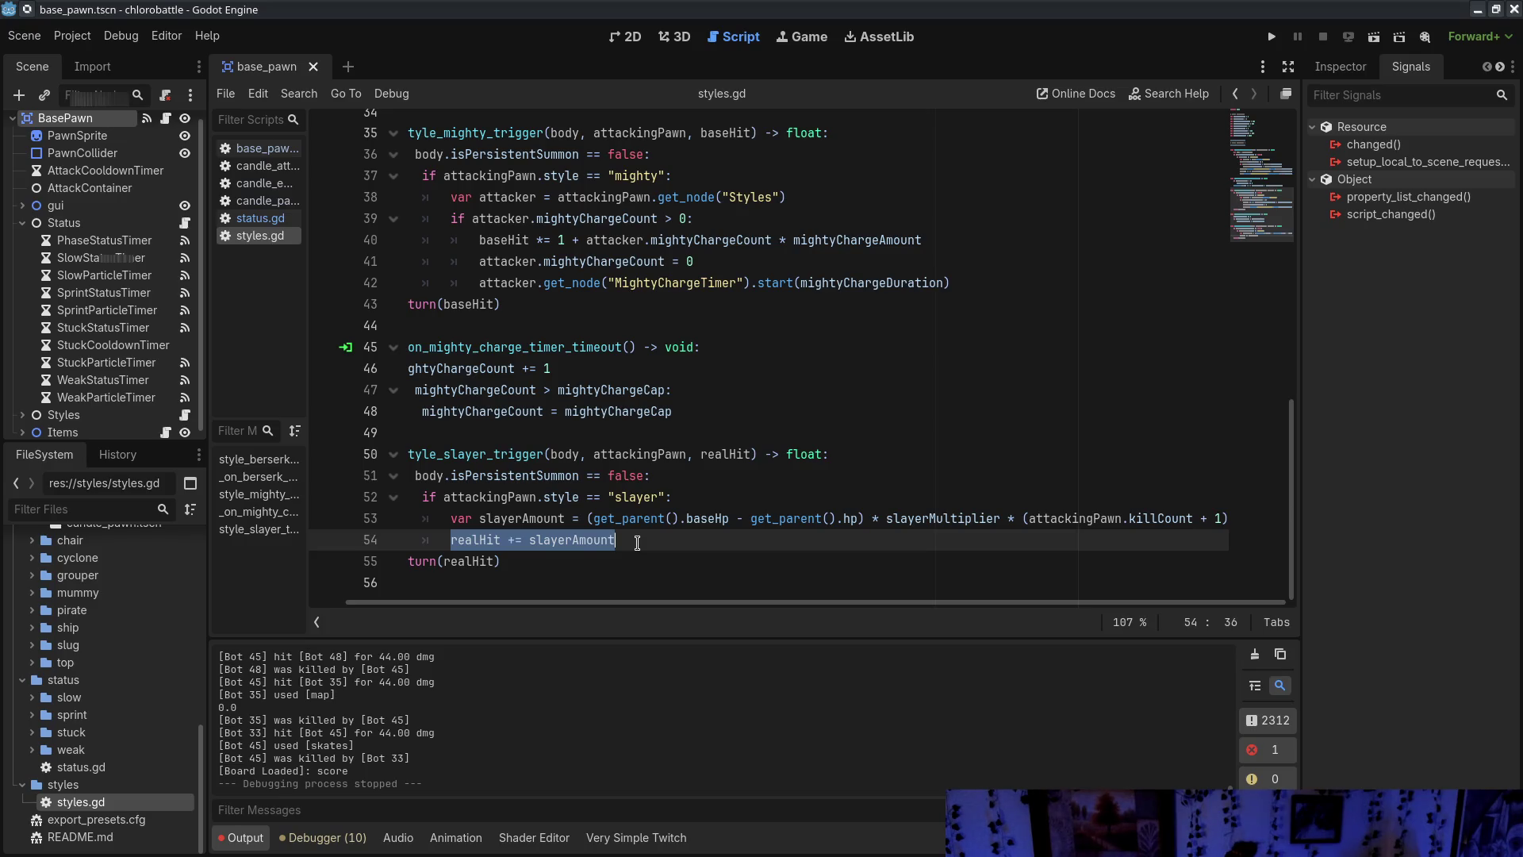
pyautogui.hscroll(-2, 476, 601)
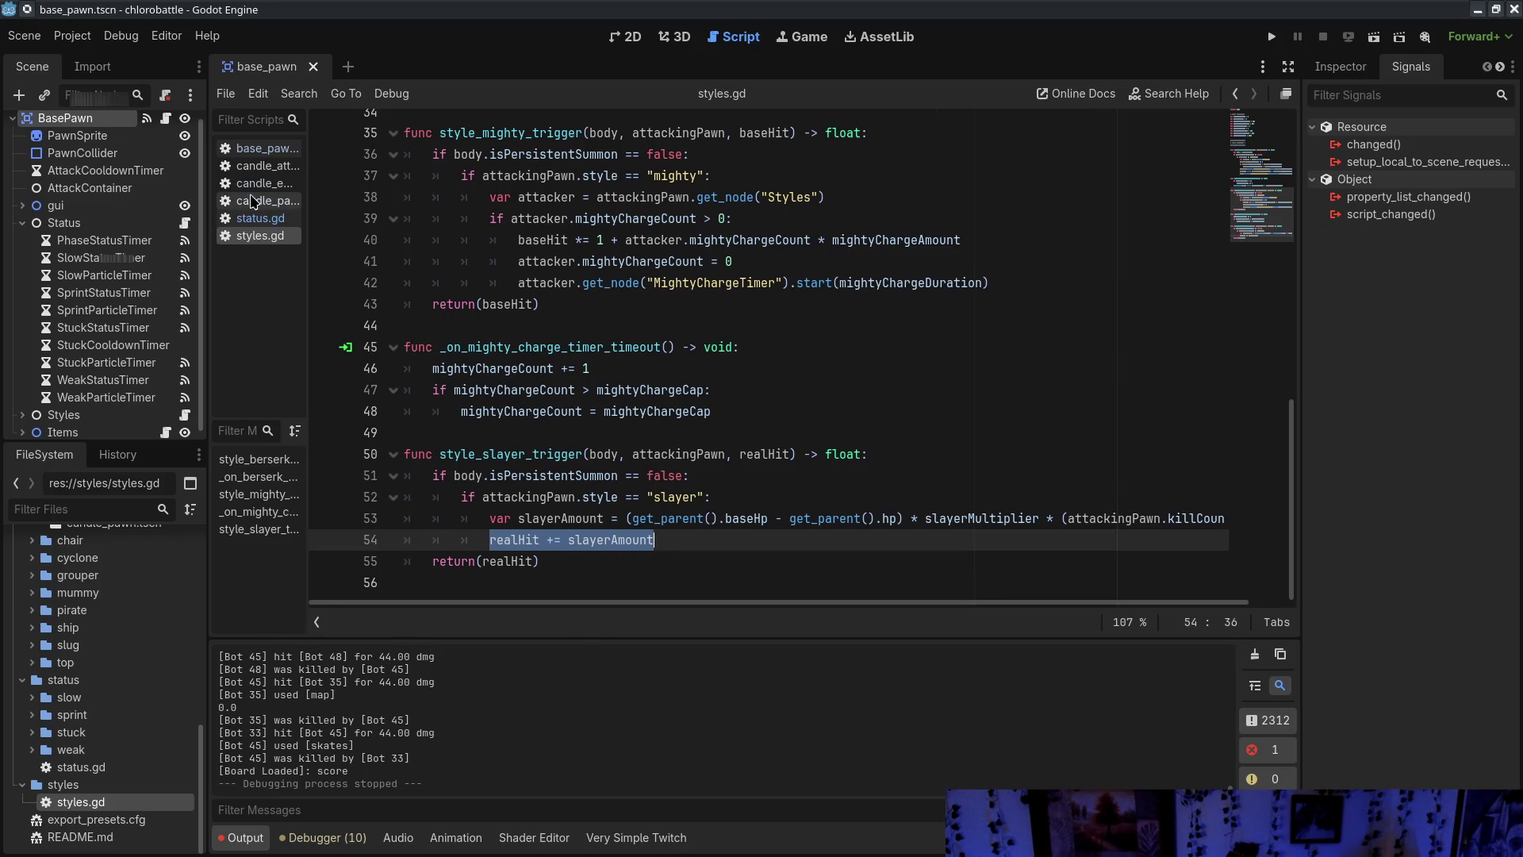
pyautogui.click(262, 148)
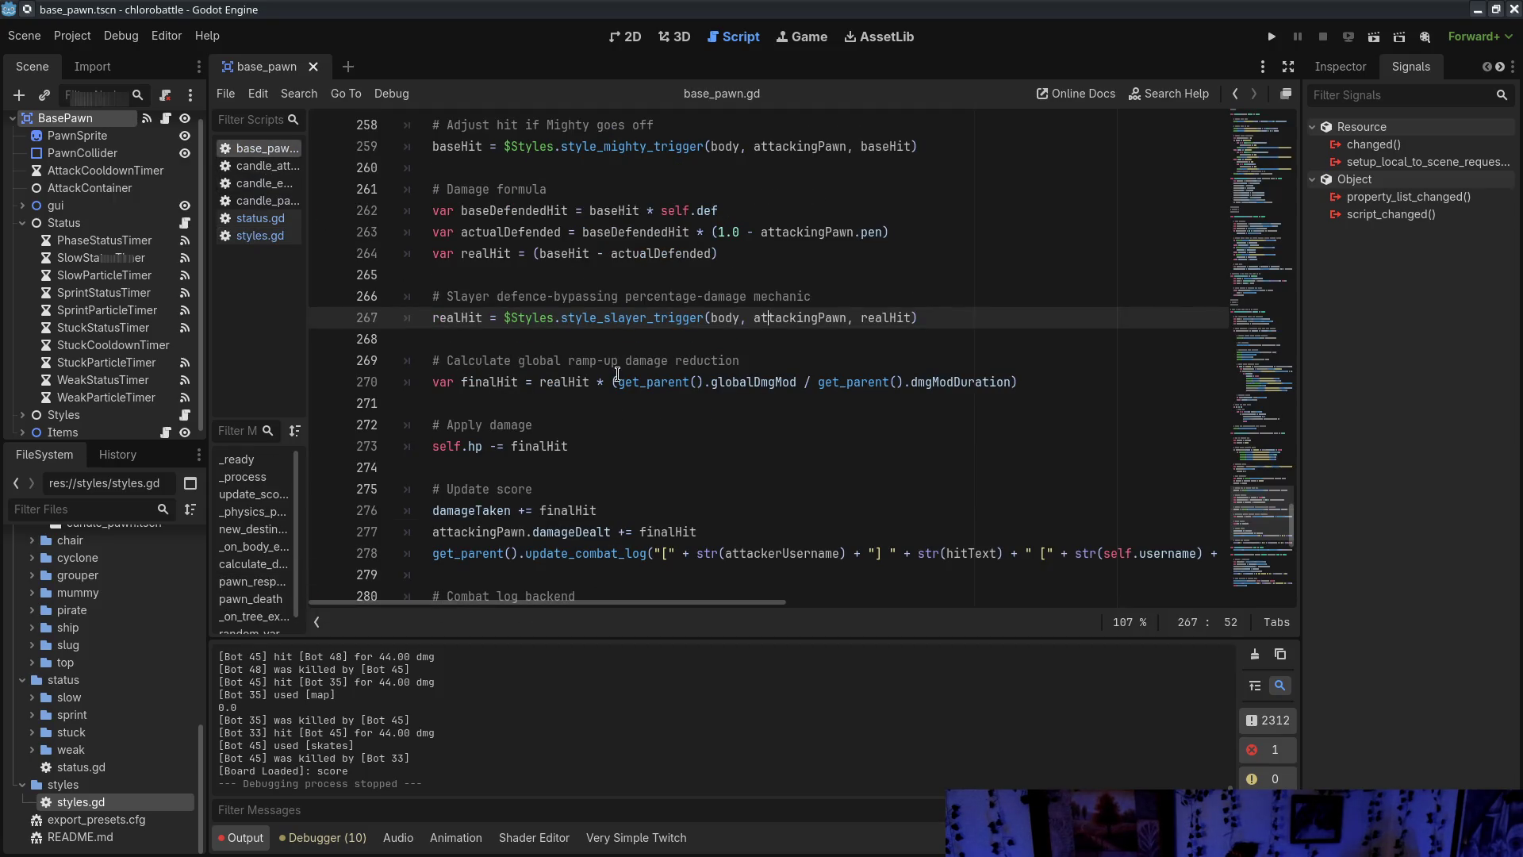
# Look over the Crit mechanics block in base_pawn.gd's calculate_damage
pyautogui.scroll(6, 584, 419)
pyautogui.scroll(4, 583, 418)
pyautogui.scroll(-4, 576, 434)
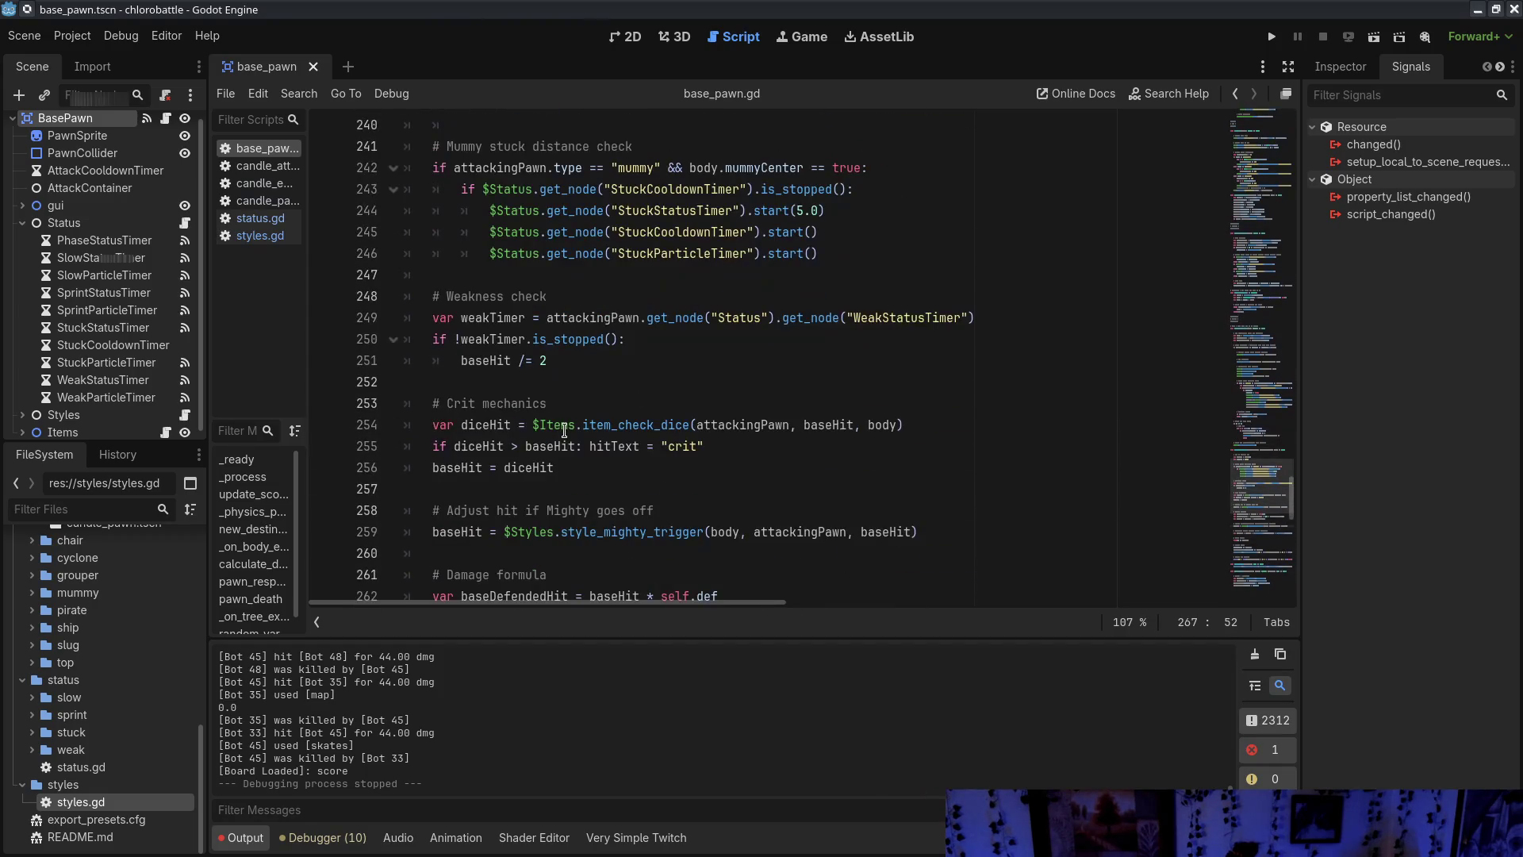
pyautogui.click(717, 489)
pyautogui.scroll(-6, 699, 460)
pyautogui.scroll(4, 678, 437)
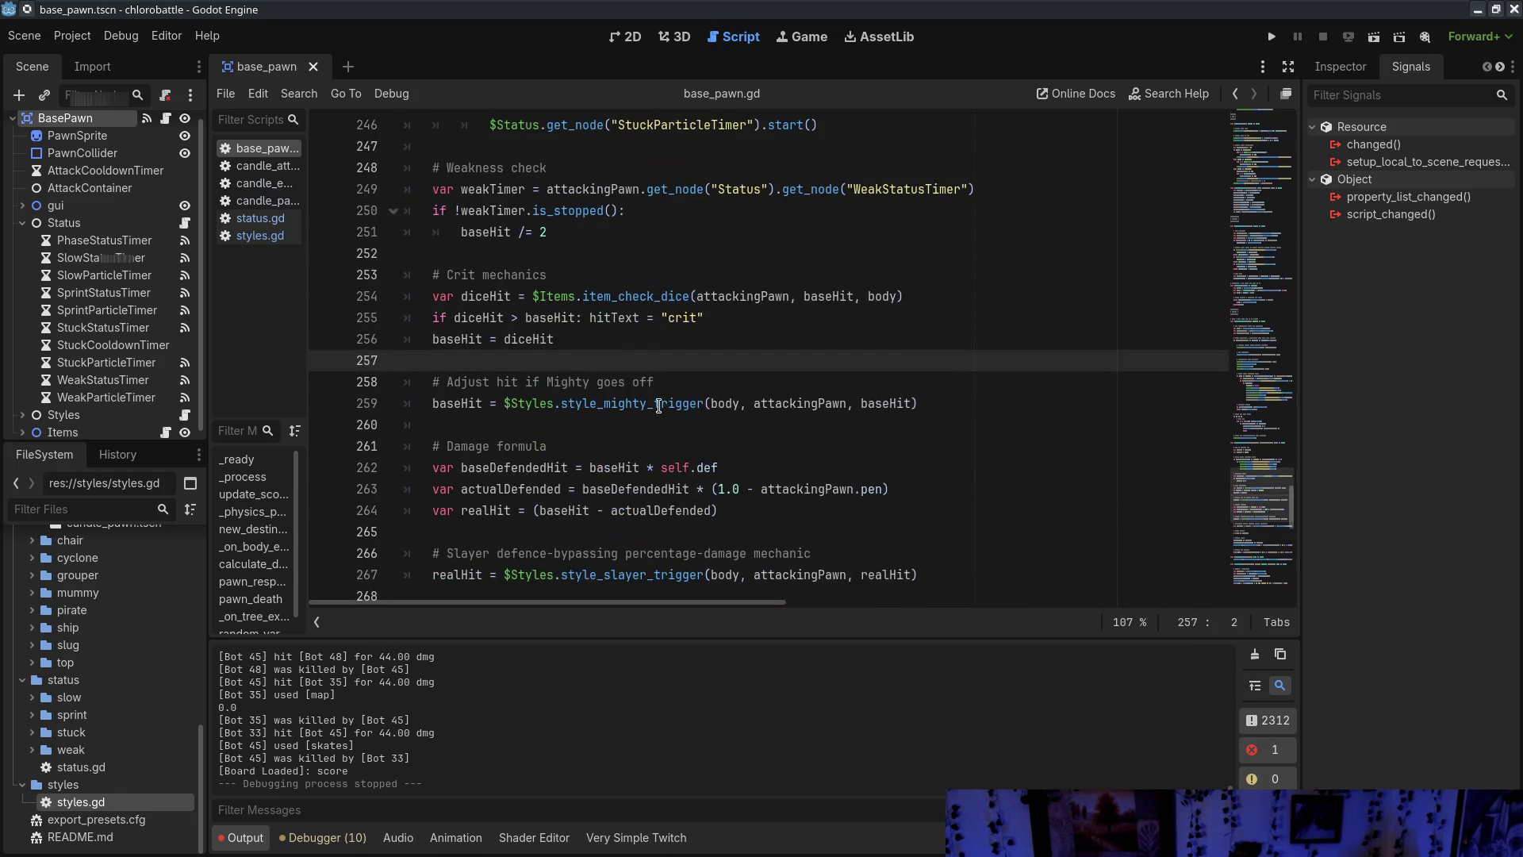
pyautogui.moveTo(582, 253); pyautogui.dragTo(627, 334)
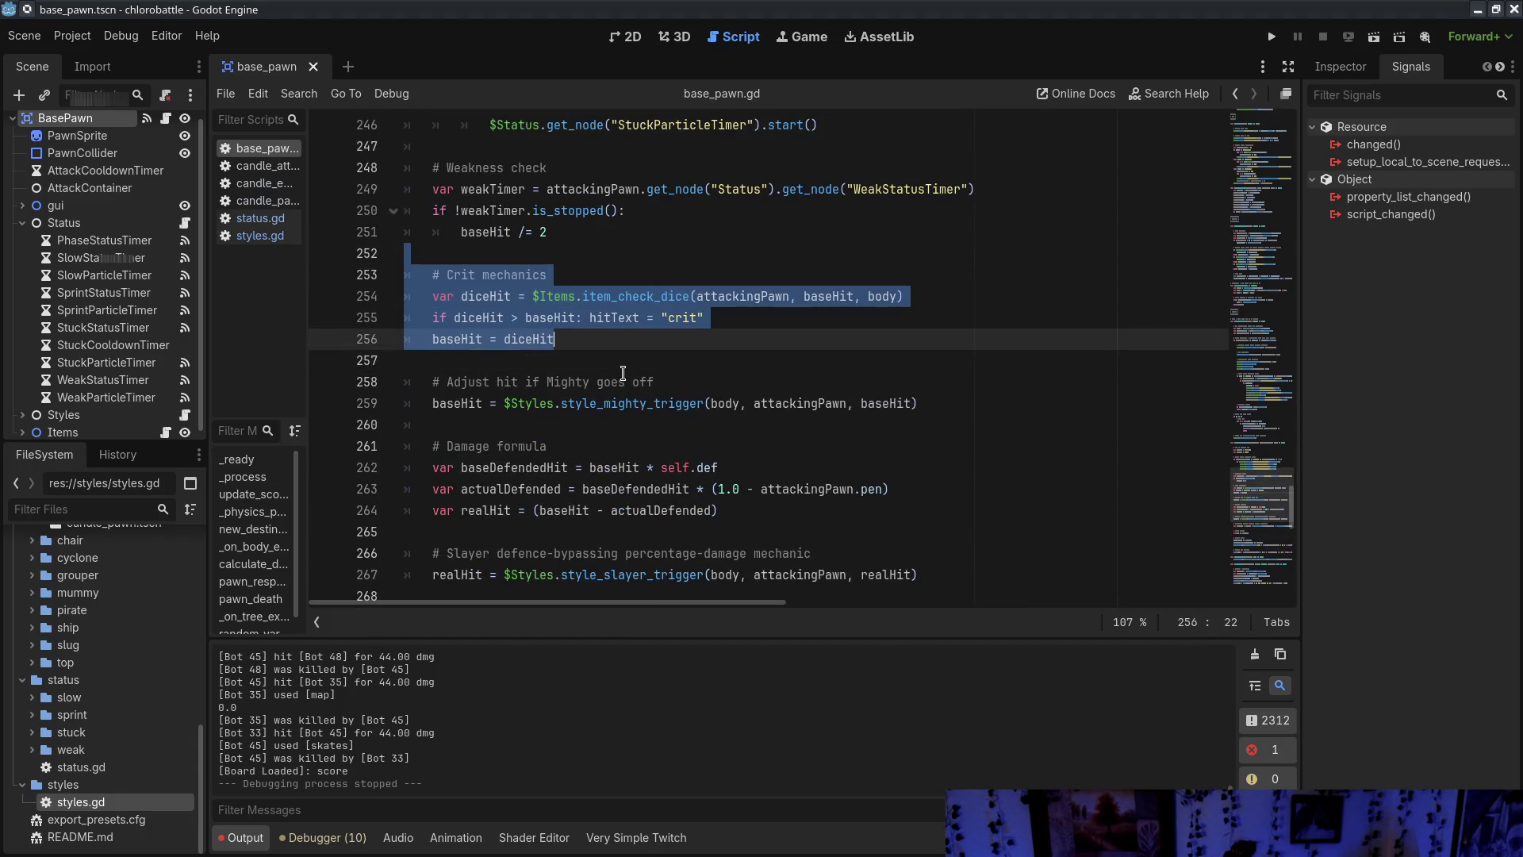
pyautogui.scroll(1, 833, 317)
pyautogui.scroll(-8, 921, 492)
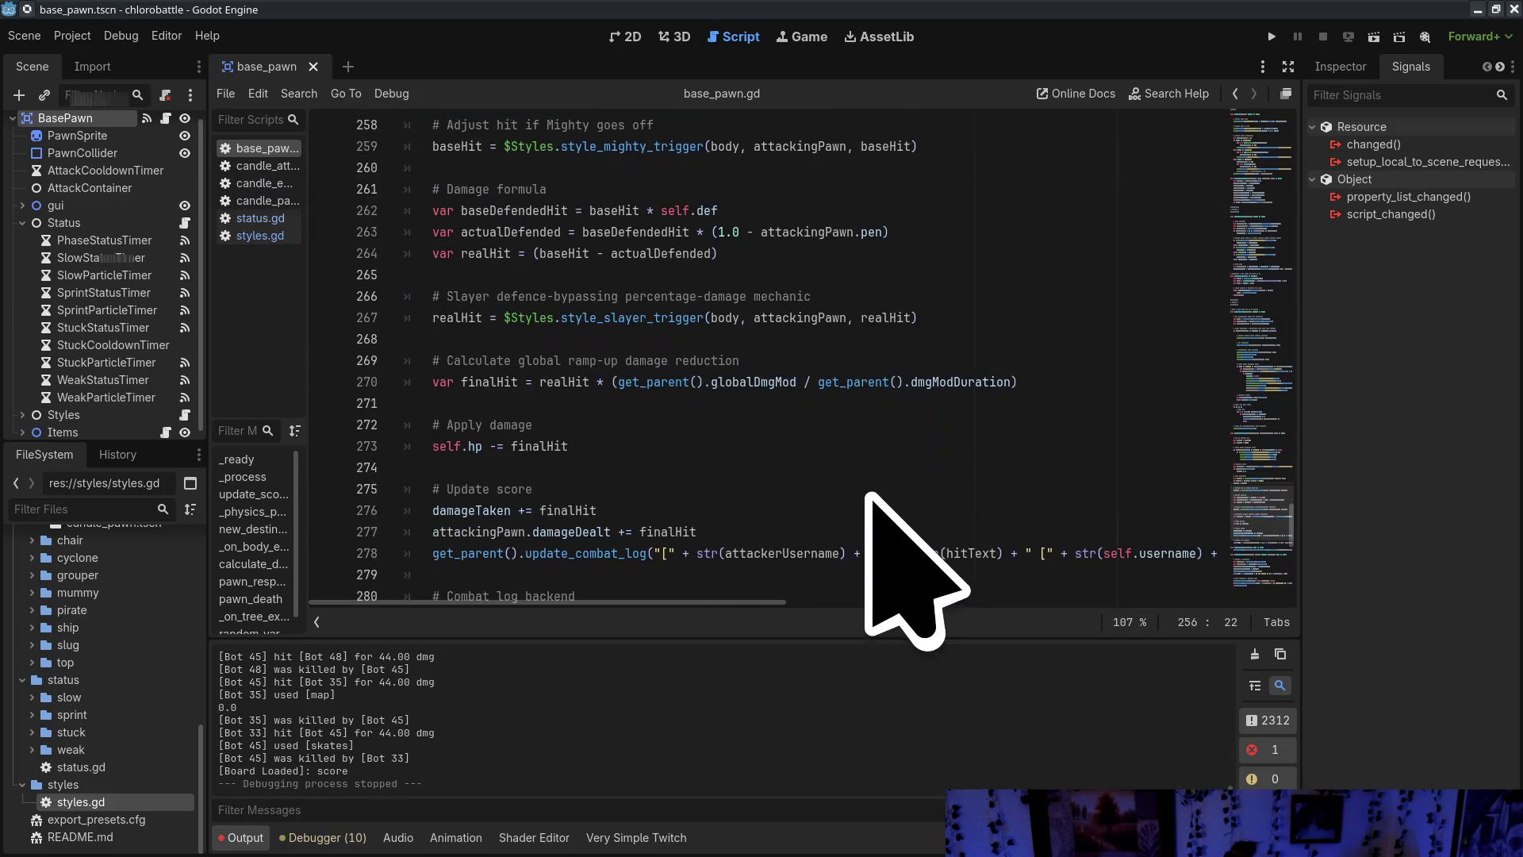
pyautogui.moveTo(940, 492)
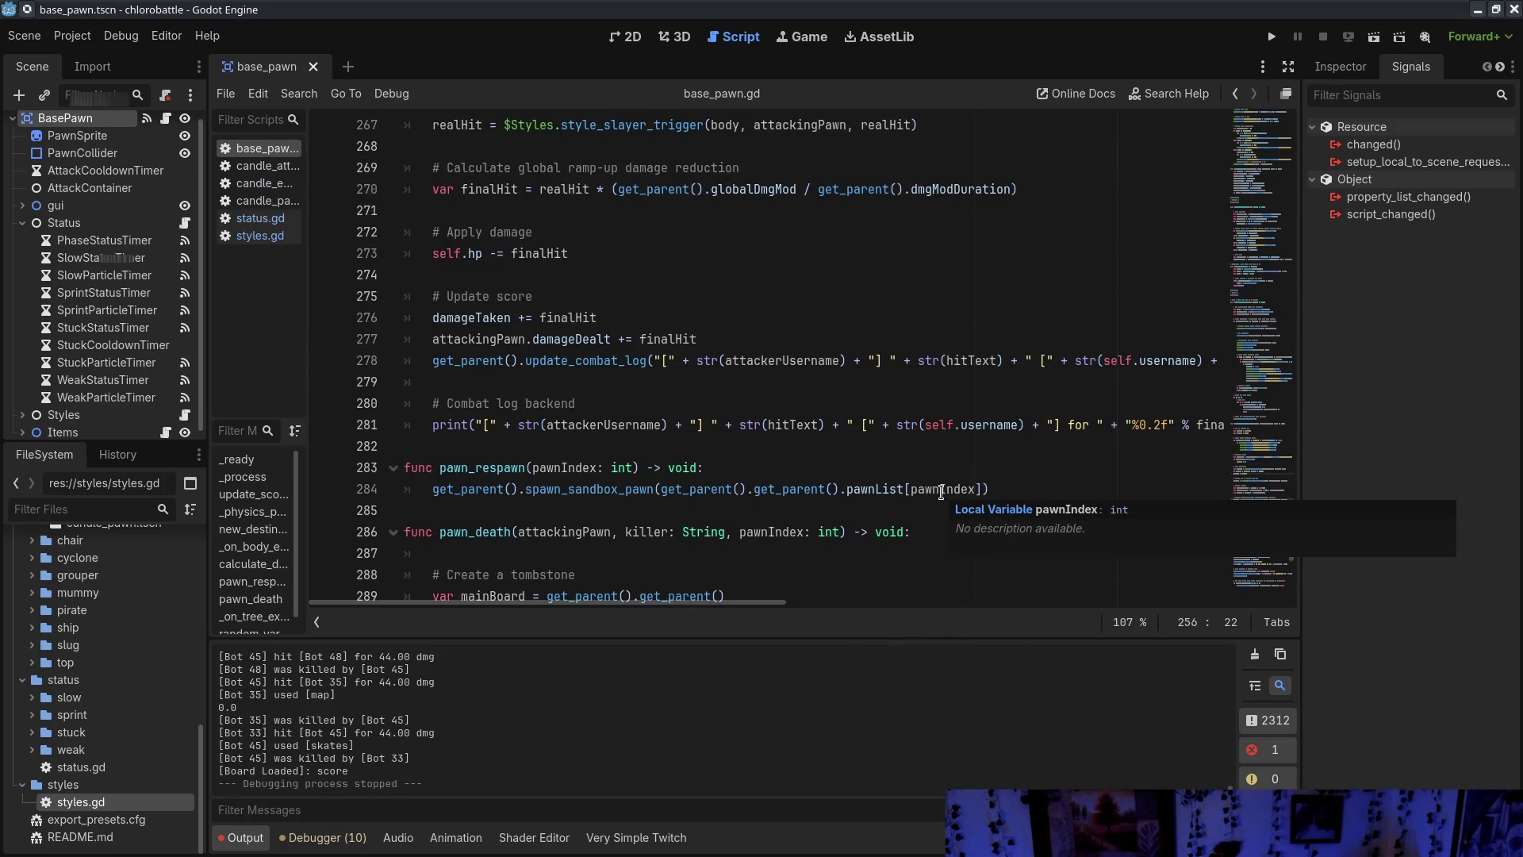
pyautogui.scroll(4, 941, 491)
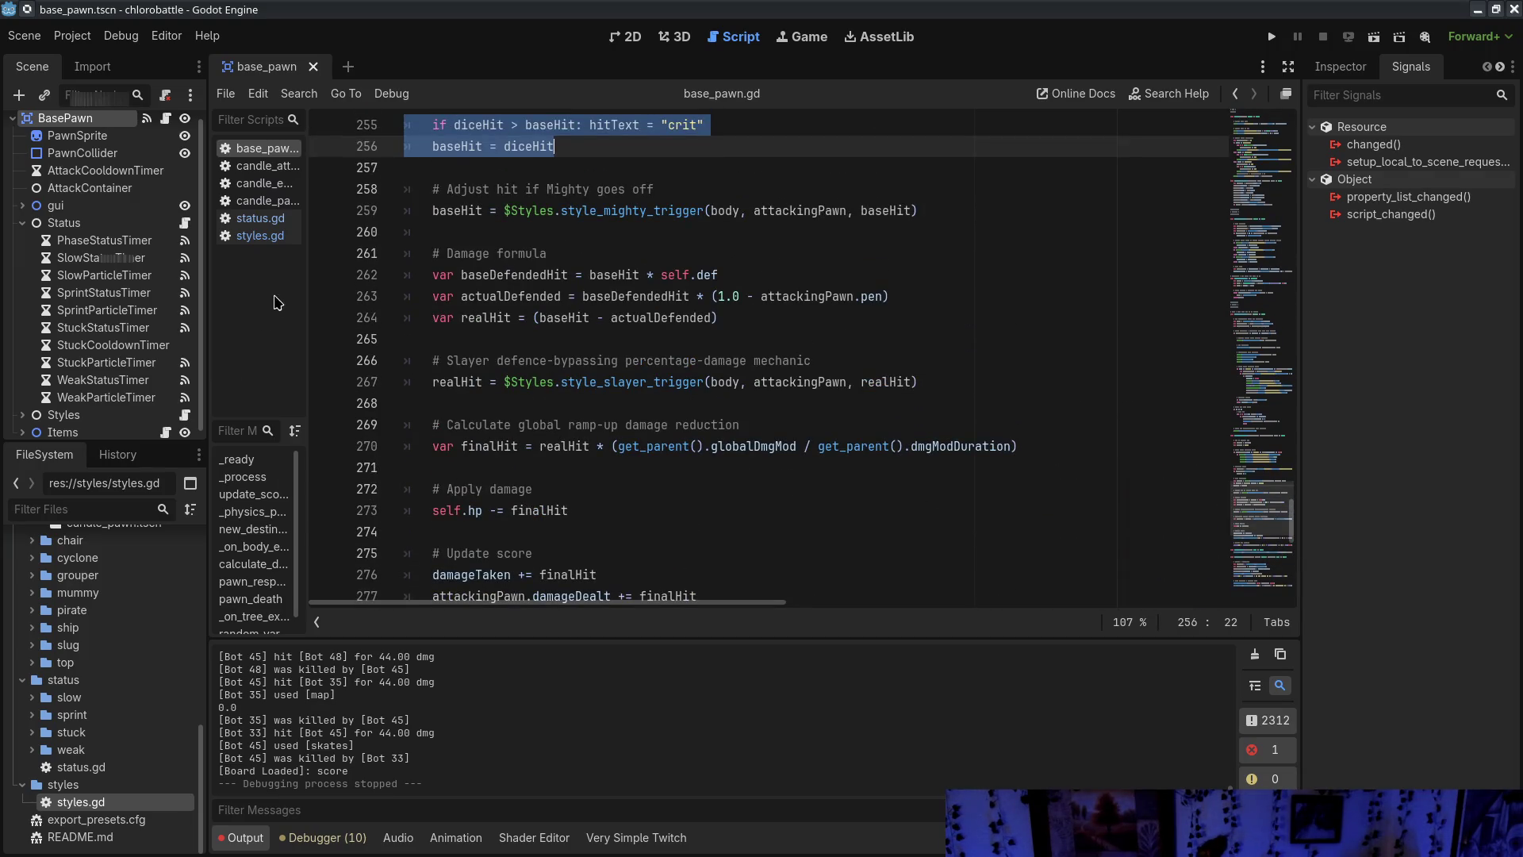
# Compare the $Styles.style_slayer_trigger call on line 267 with the slayer trigger lines in styles.gd
pyautogui.click(260, 235)
pyautogui.click(264, 150)
pyautogui.click(564, 381)
pyautogui.moveTo(567, 381); pyautogui.dragTo(712, 382)
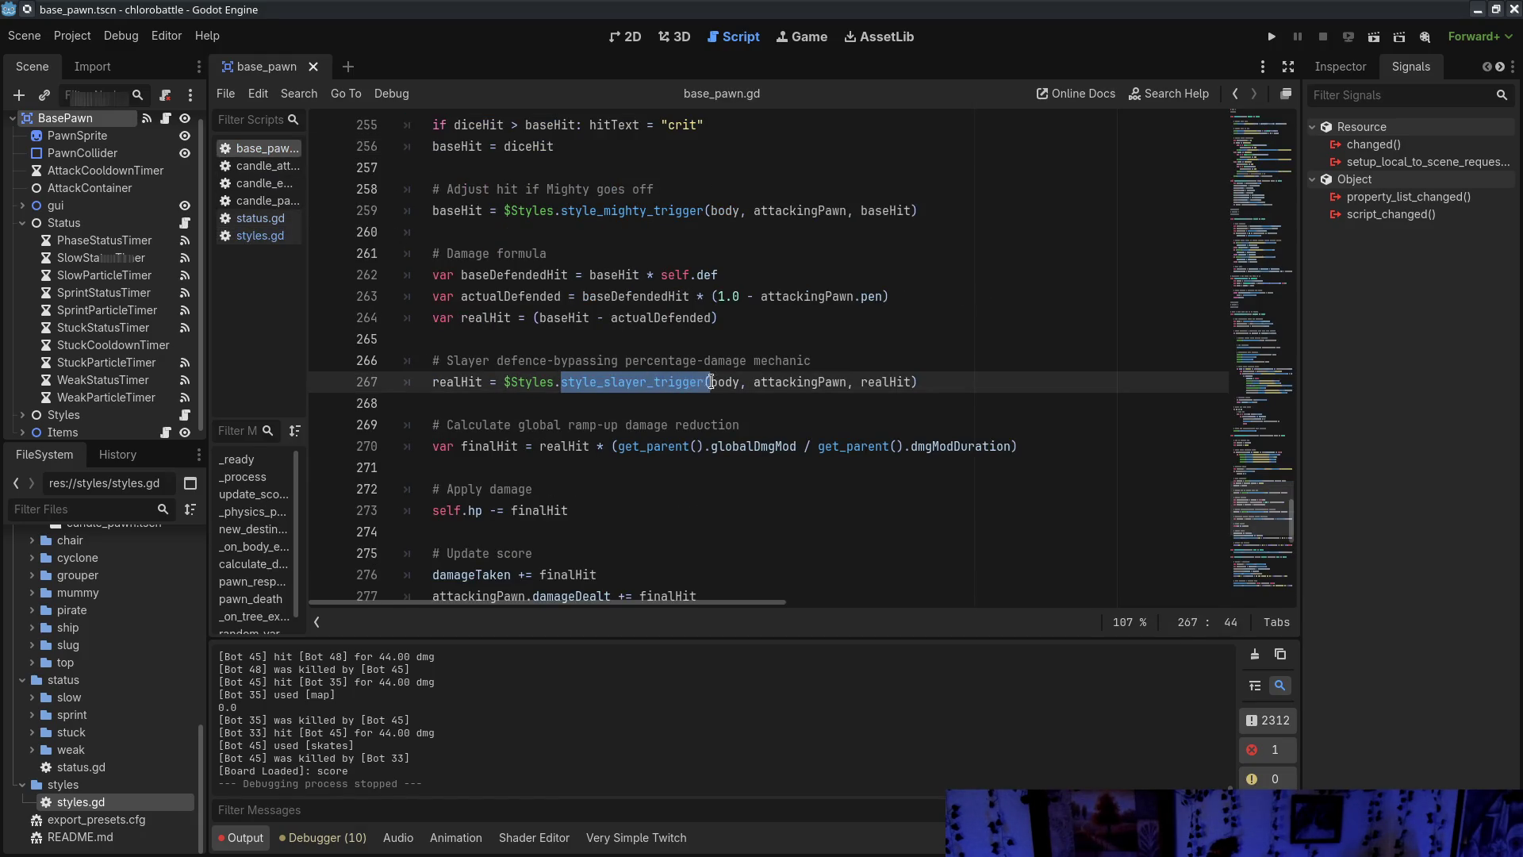
pyautogui.click(260, 235)
pyautogui.moveTo(462, 448); pyautogui.dragTo(644, 553)
pyautogui.click(260, 148)
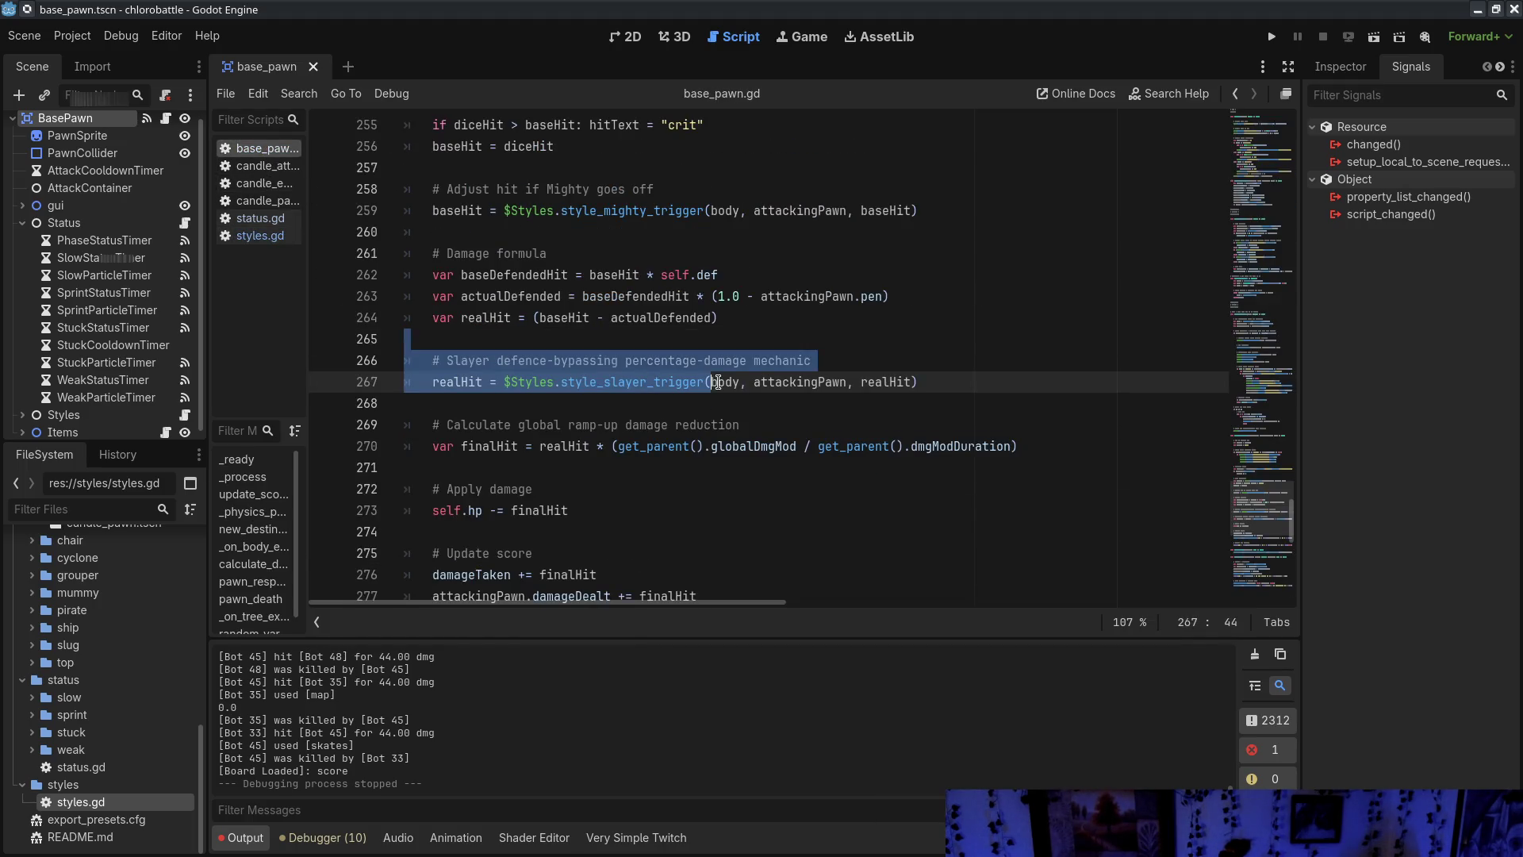
pyautogui.click(506, 381)
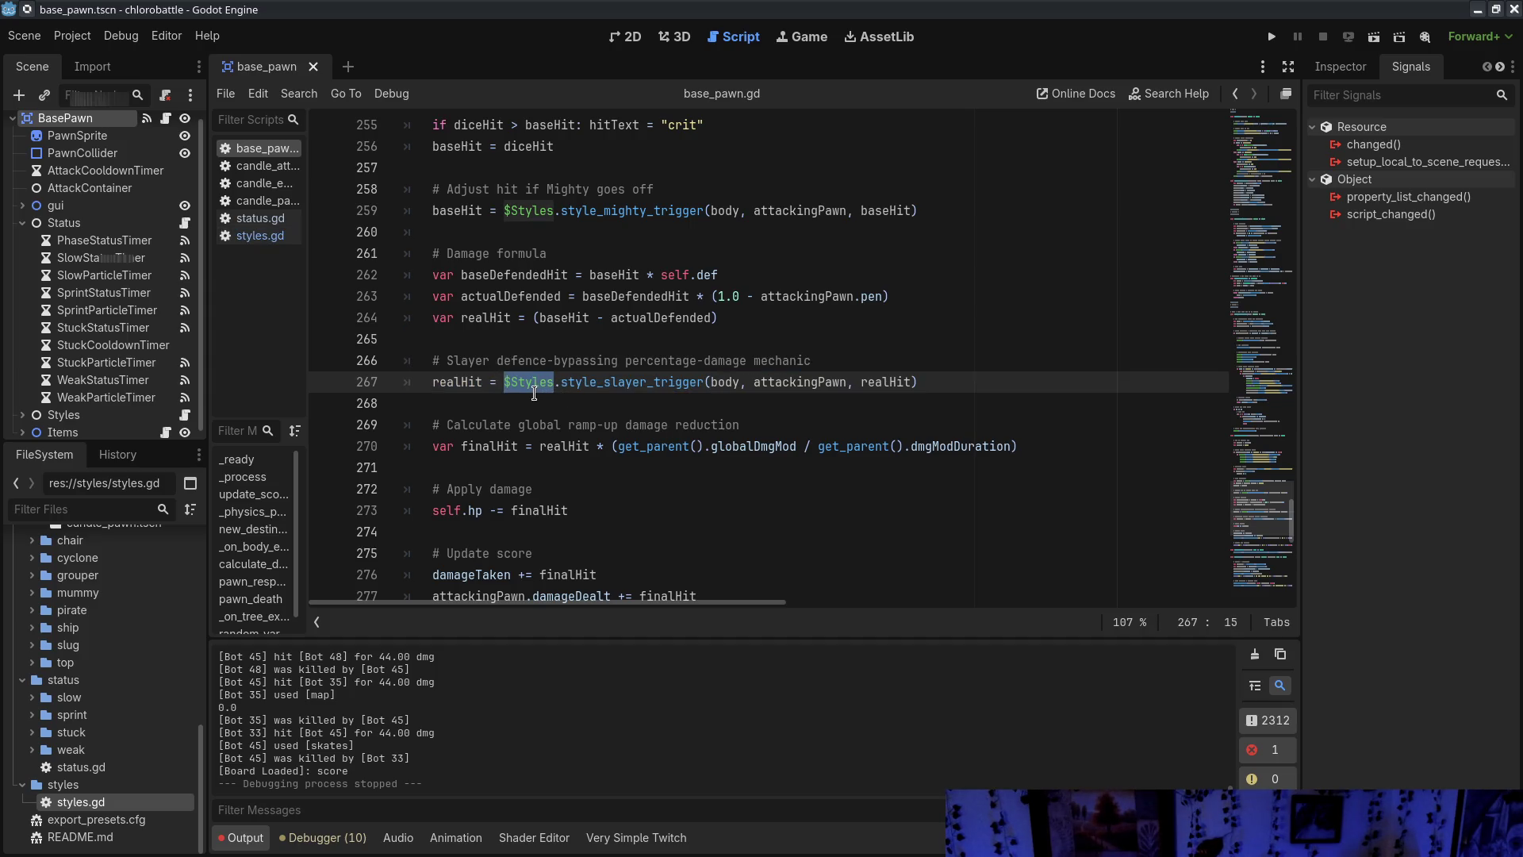
# Select the Styles node in the Scene dock and expand it to show its timers
pyautogui.click(568, 408)
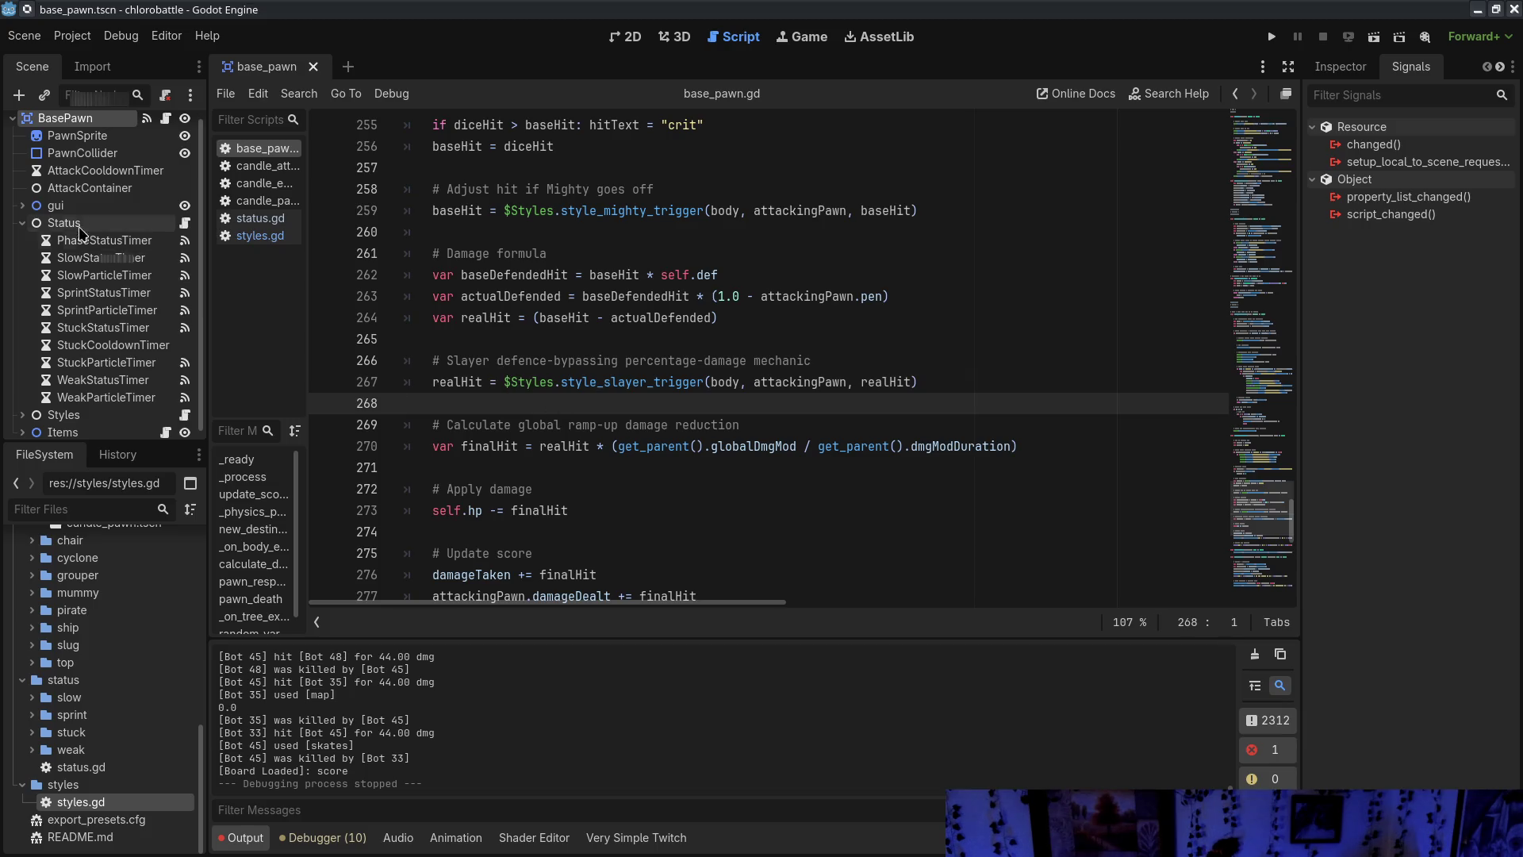
pyautogui.click(92, 408)
pyautogui.press('Right')
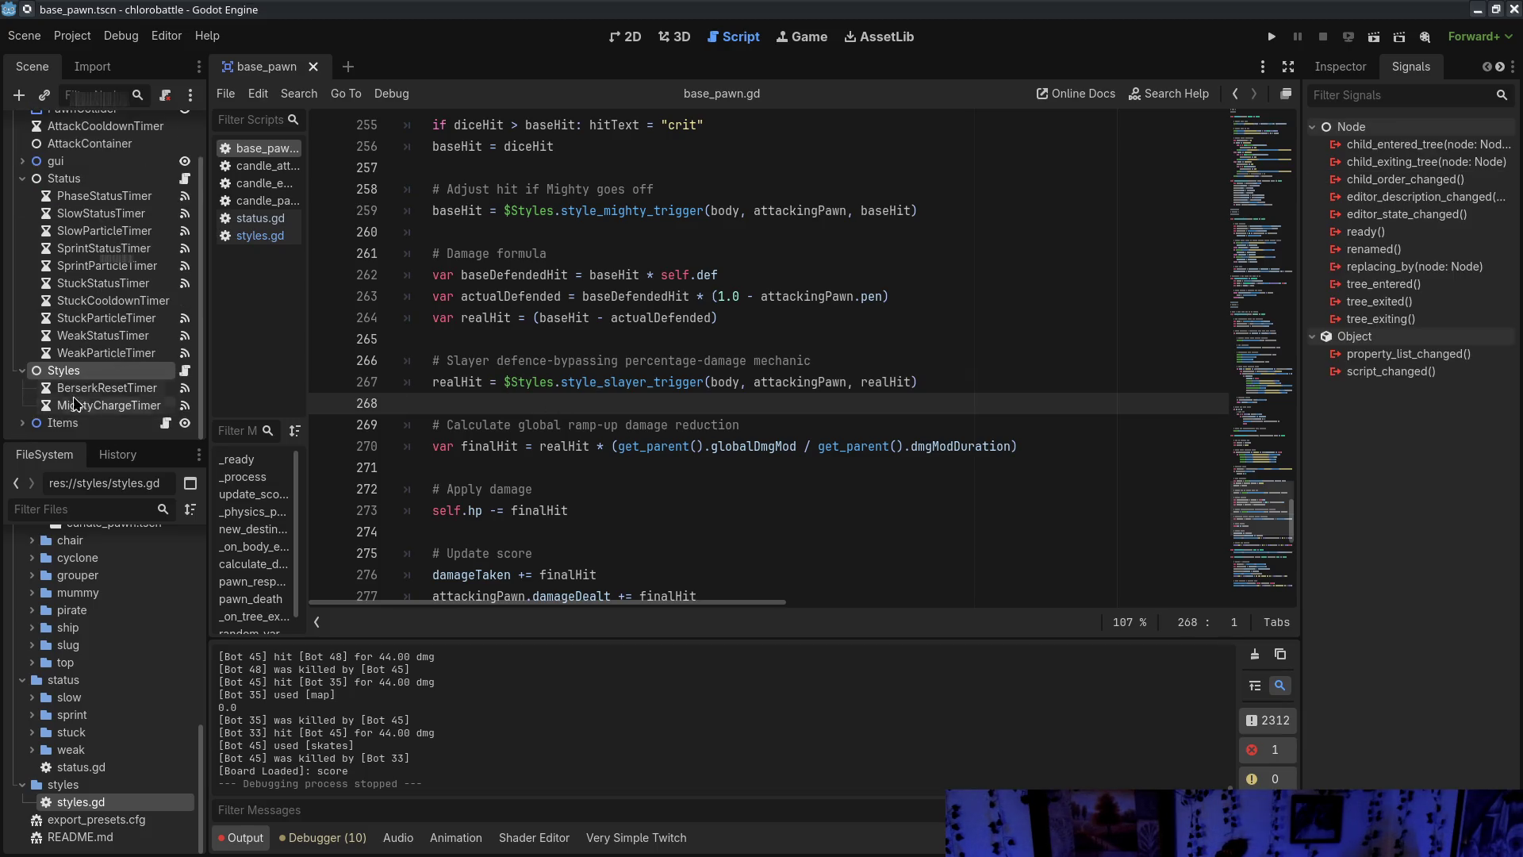
# Review the styles.gd code leading into style_slayer_trigger, then scroll through base_pawn.gd's pawn_death function
pyautogui.click(260, 235)
pyautogui.moveTo(593, 382); pyautogui.dragTo(867, 514)
pyautogui.click(917, 461)
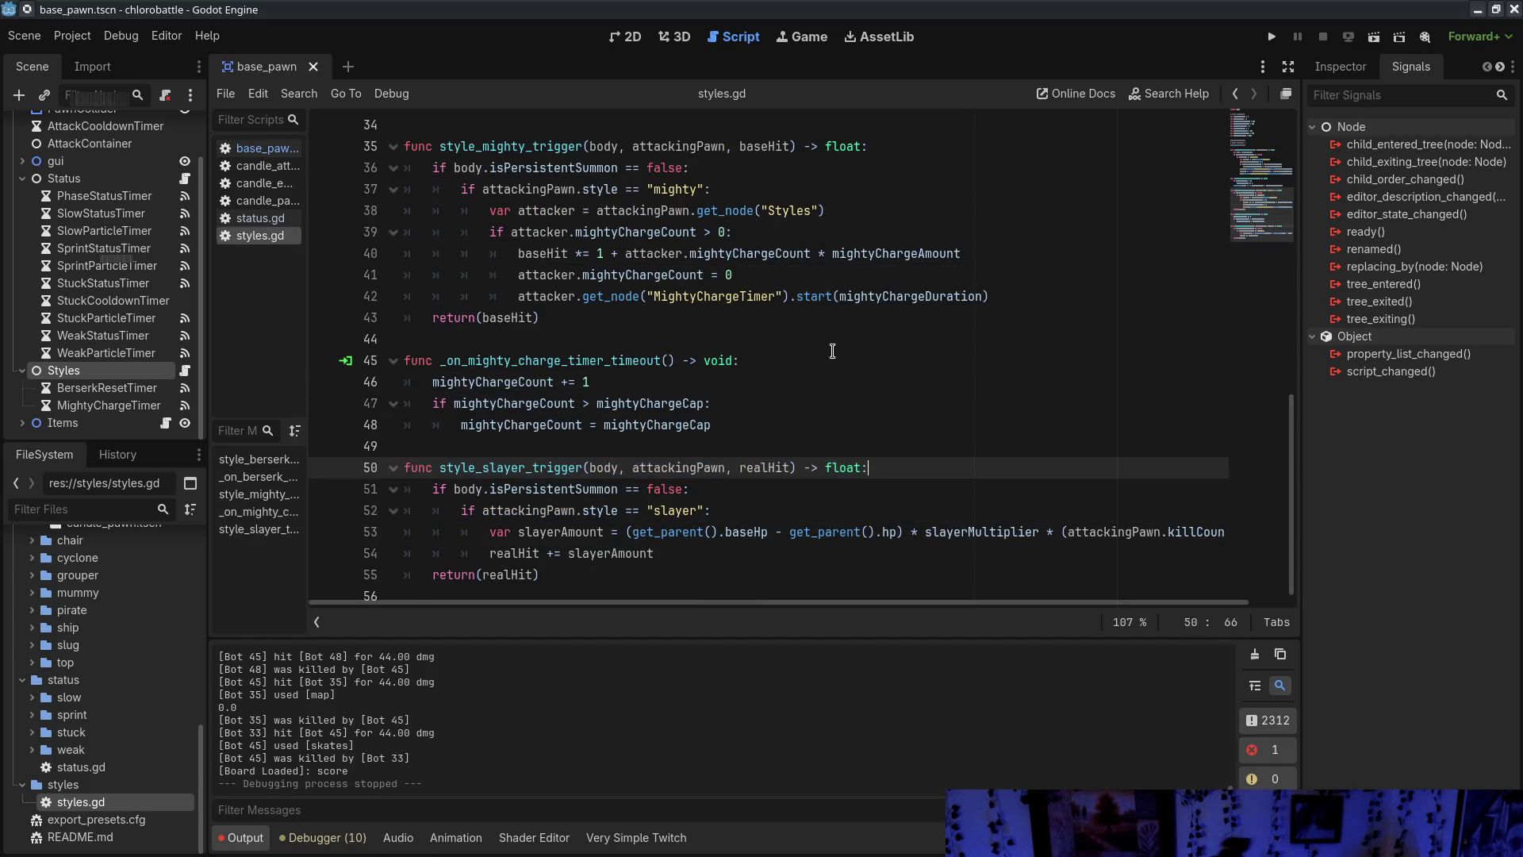
pyautogui.click(706, 437)
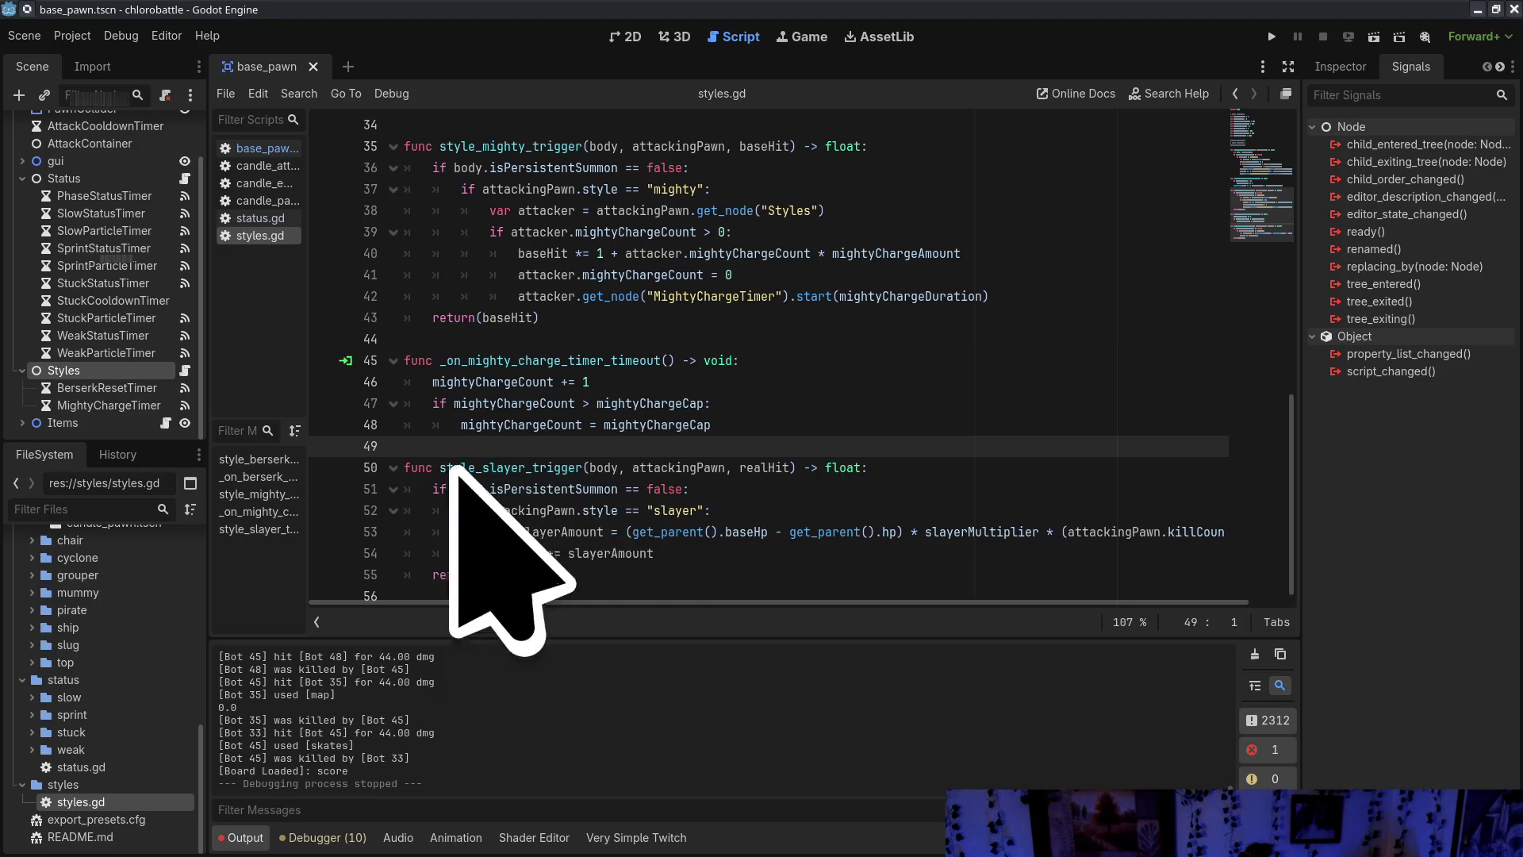
pyautogui.click(255, 151)
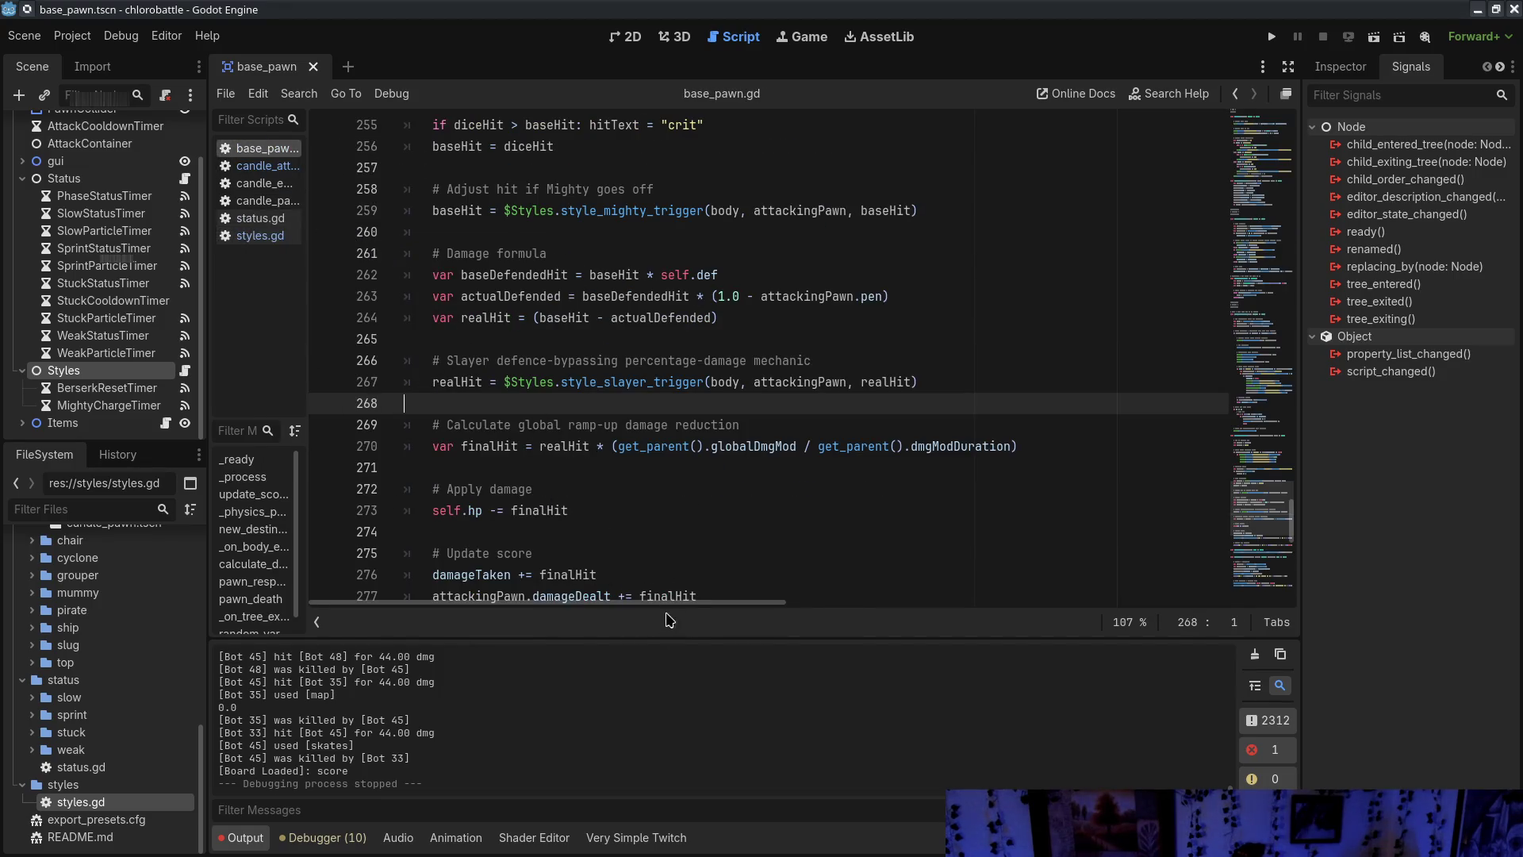
pyautogui.scroll(-7, 591, 456)
pyautogui.scroll(-3, 600, 460)
pyautogui.moveTo(408, 189); pyautogui.dragTo(865, 319)
pyautogui.click(865, 319)
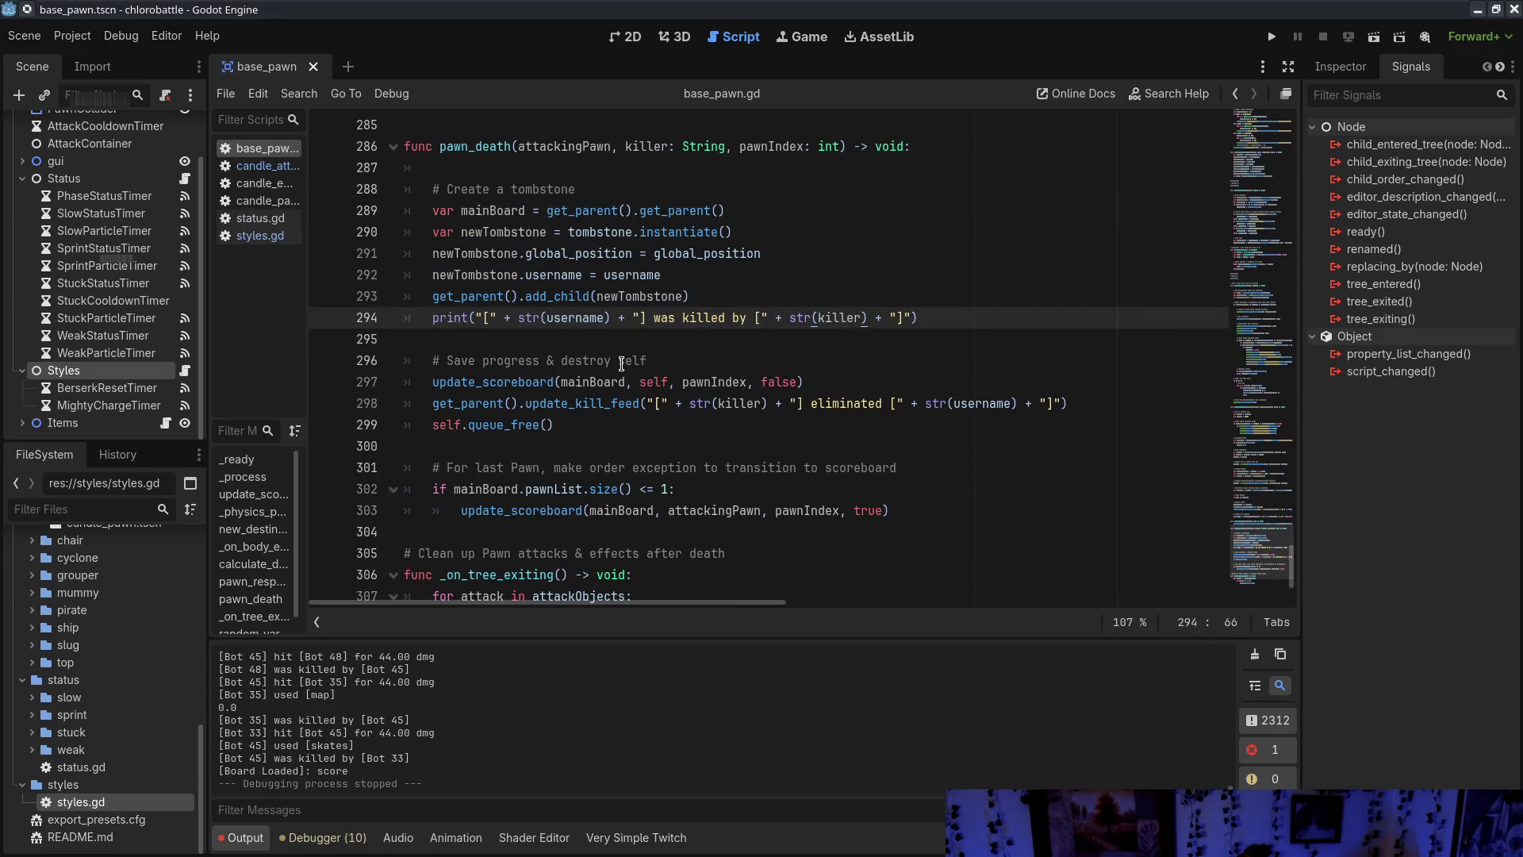
pyautogui.moveTo(478, 342); pyautogui.dragTo(633, 438)
pyautogui.click(633, 434)
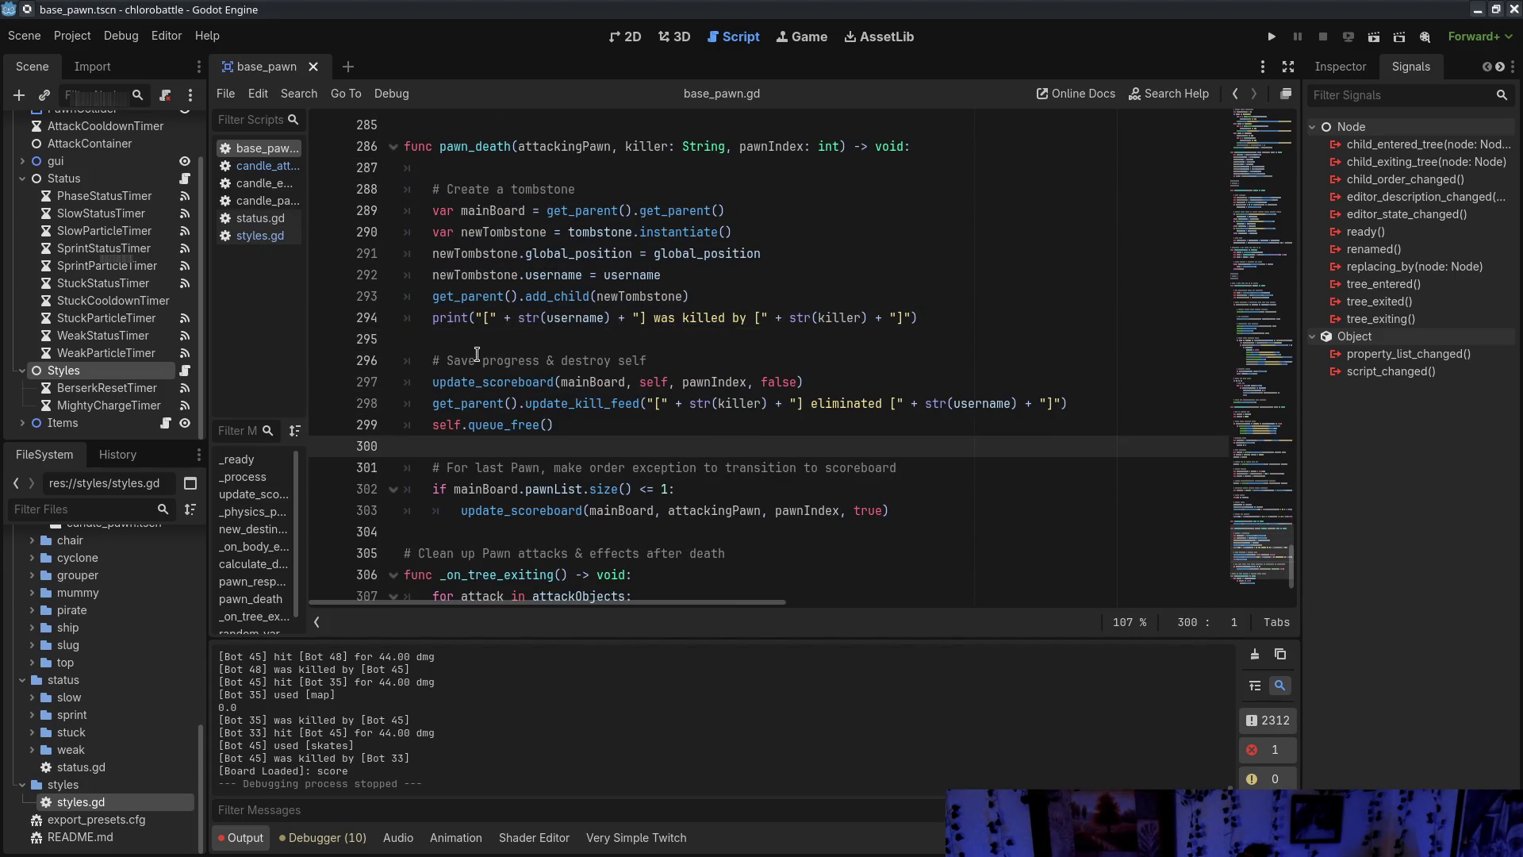
pyautogui.click(655, 489)
pyautogui.moveTo(433, 468)
pyautogui.mouseDown()
pyautogui.moveTo(980, 511)
pyautogui.moveTo(341, 472)
pyautogui.mouseUp()
pyautogui.click(980, 512)
pyautogui.click(912, 553)
pyautogui.scroll(-3, 901, 560)
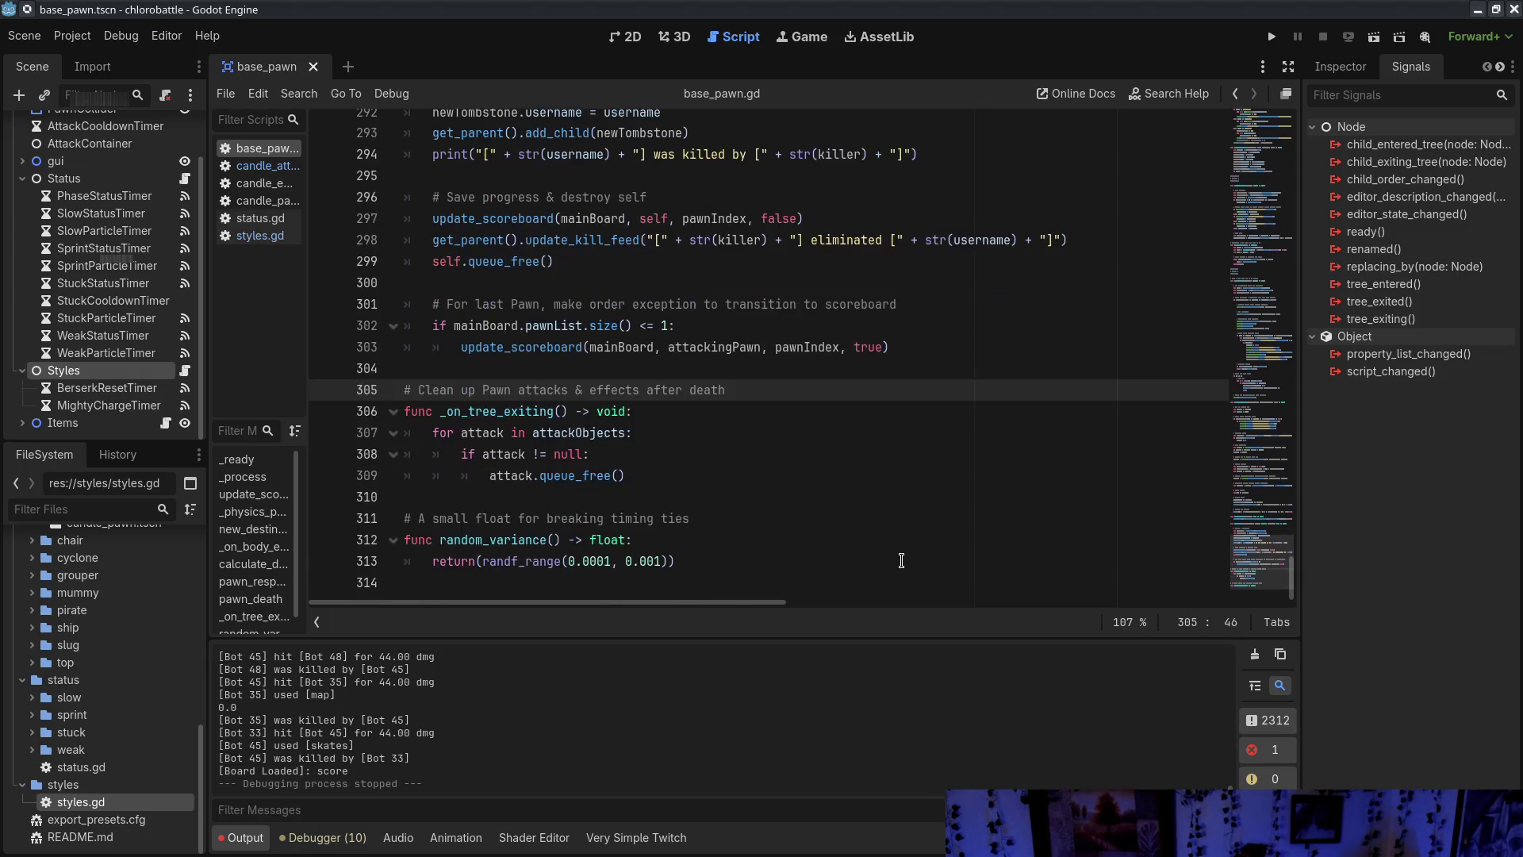
pyautogui.scroll(10, 904, 561)
pyautogui.scroll(-10, 431, 489)
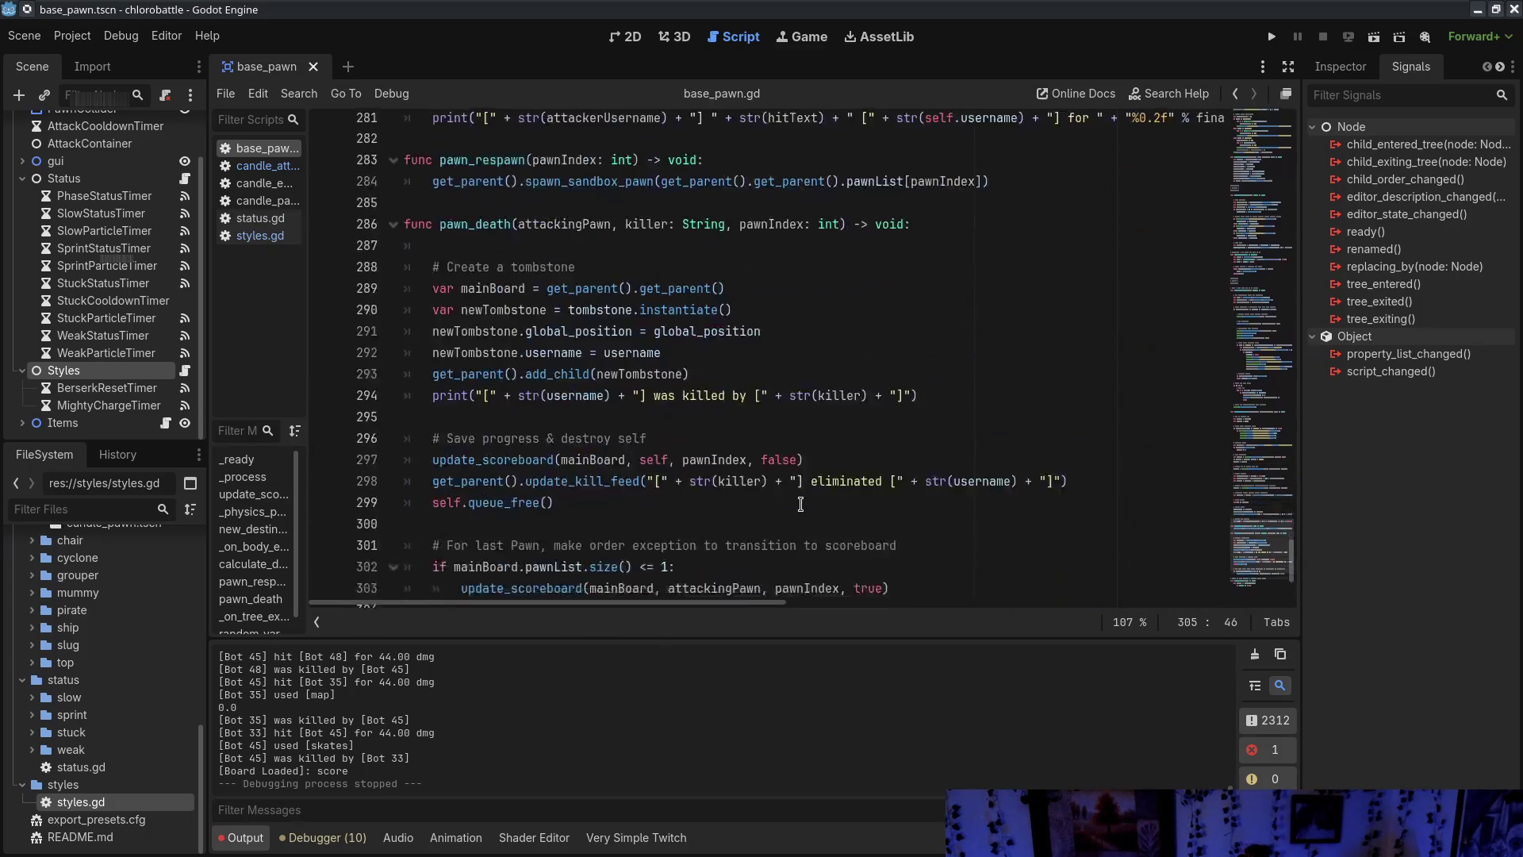
pyautogui.moveTo(421, 411)
pyautogui.mouseDown()
pyautogui.moveTo(444, 434)
pyautogui.moveTo(686, 479)
pyautogui.moveTo(407, 418)
pyautogui.moveTo(796, 411)
pyautogui.moveTo(691, 479)
pyautogui.moveTo(814, 430)
pyautogui.mouseUp()
pyautogui.moveTo(626, 466); pyautogui.dragTo(293, 428)
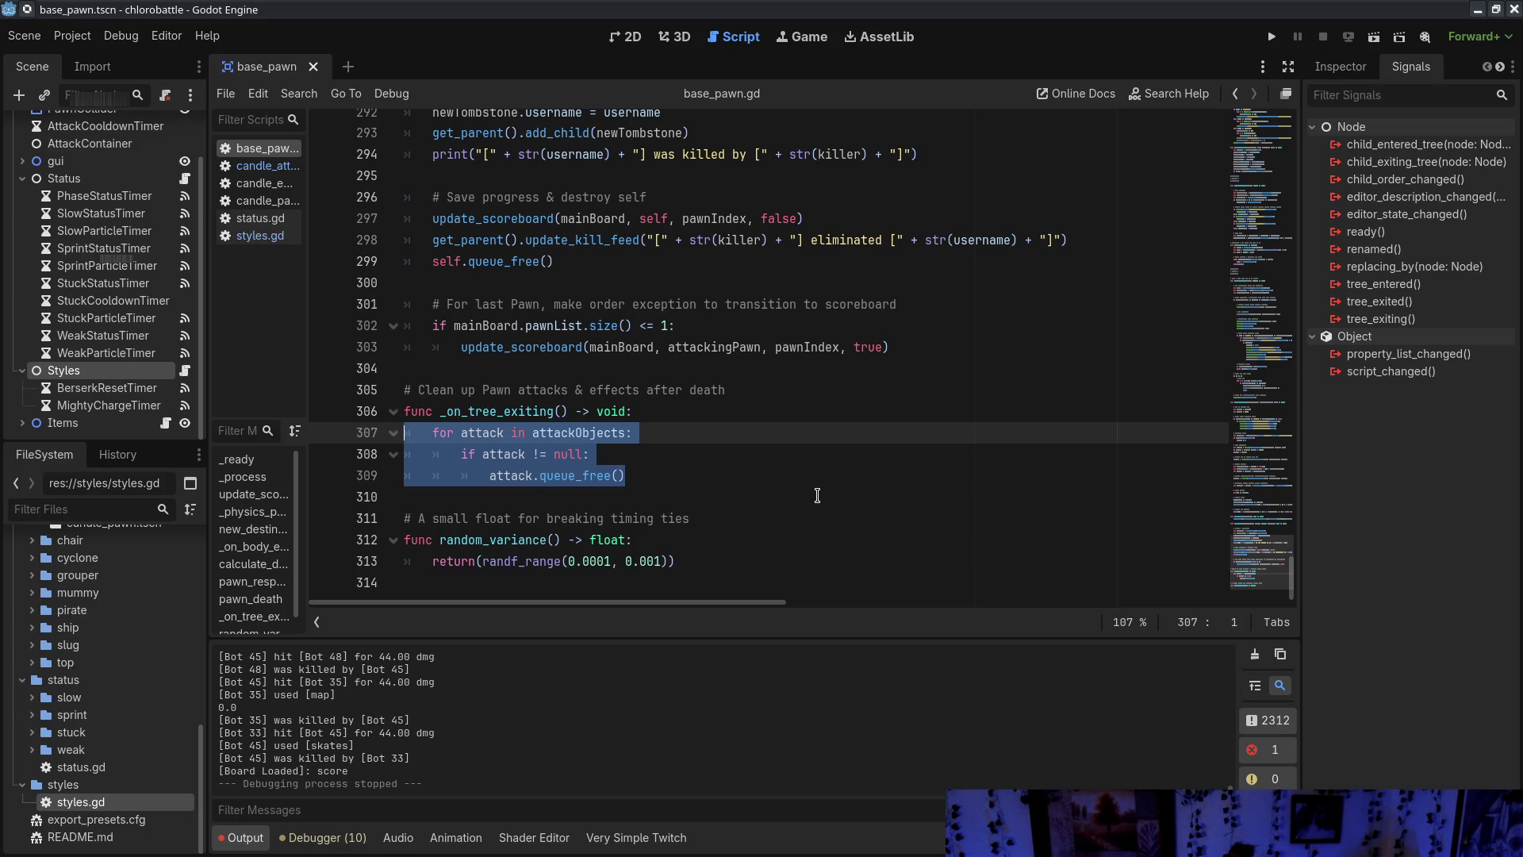
pyautogui.moveTo(818, 494); pyautogui.dragTo(293, 386)
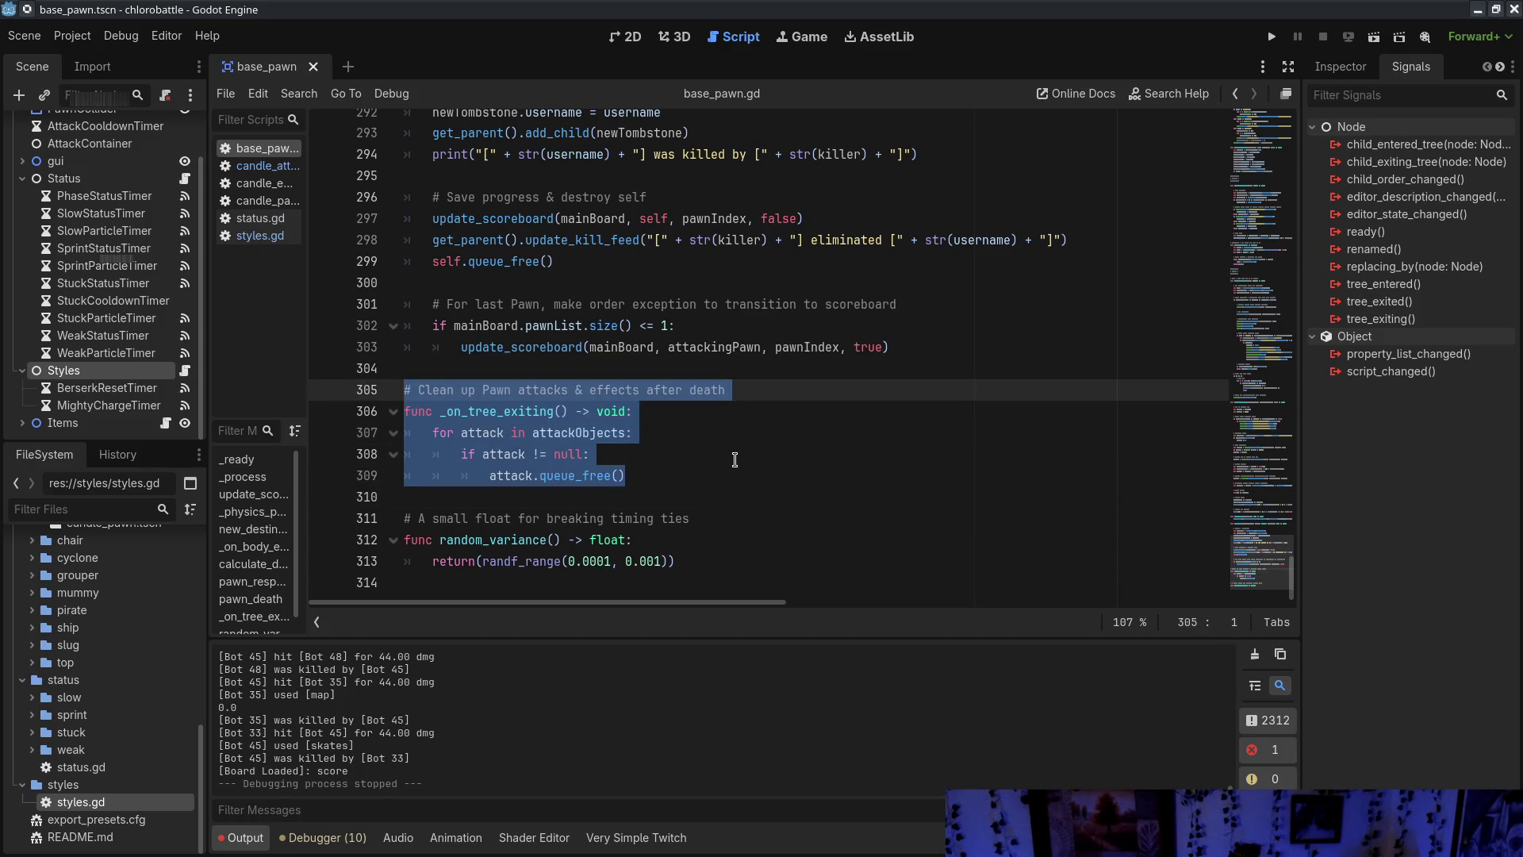
# Study the distFromCenter destination check on line 150 and the destination line 151
pyautogui.scroll(20, 735, 461)
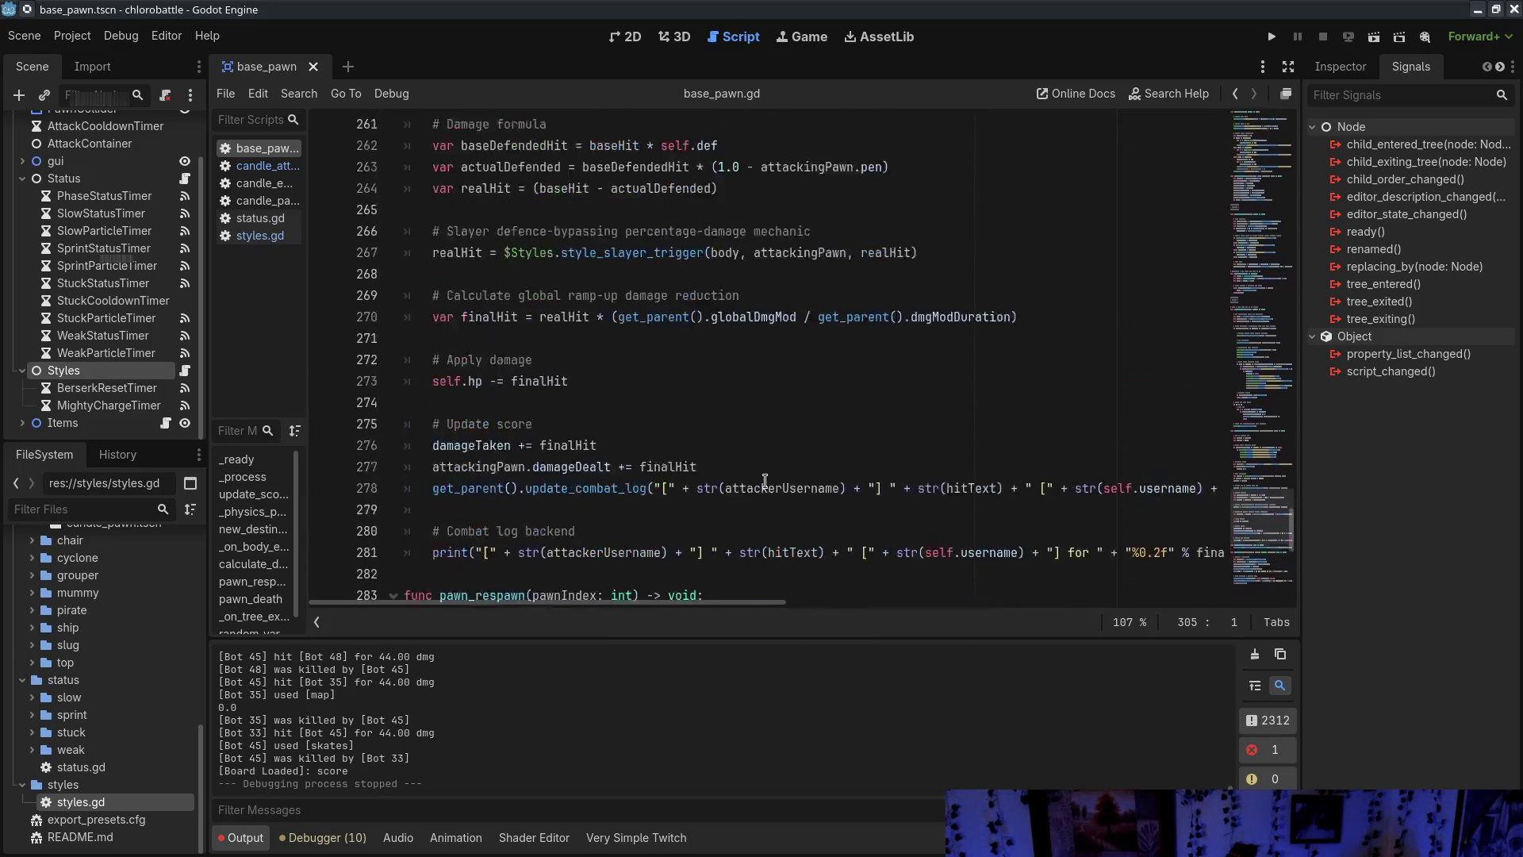
pyautogui.scroll(15, 763, 485)
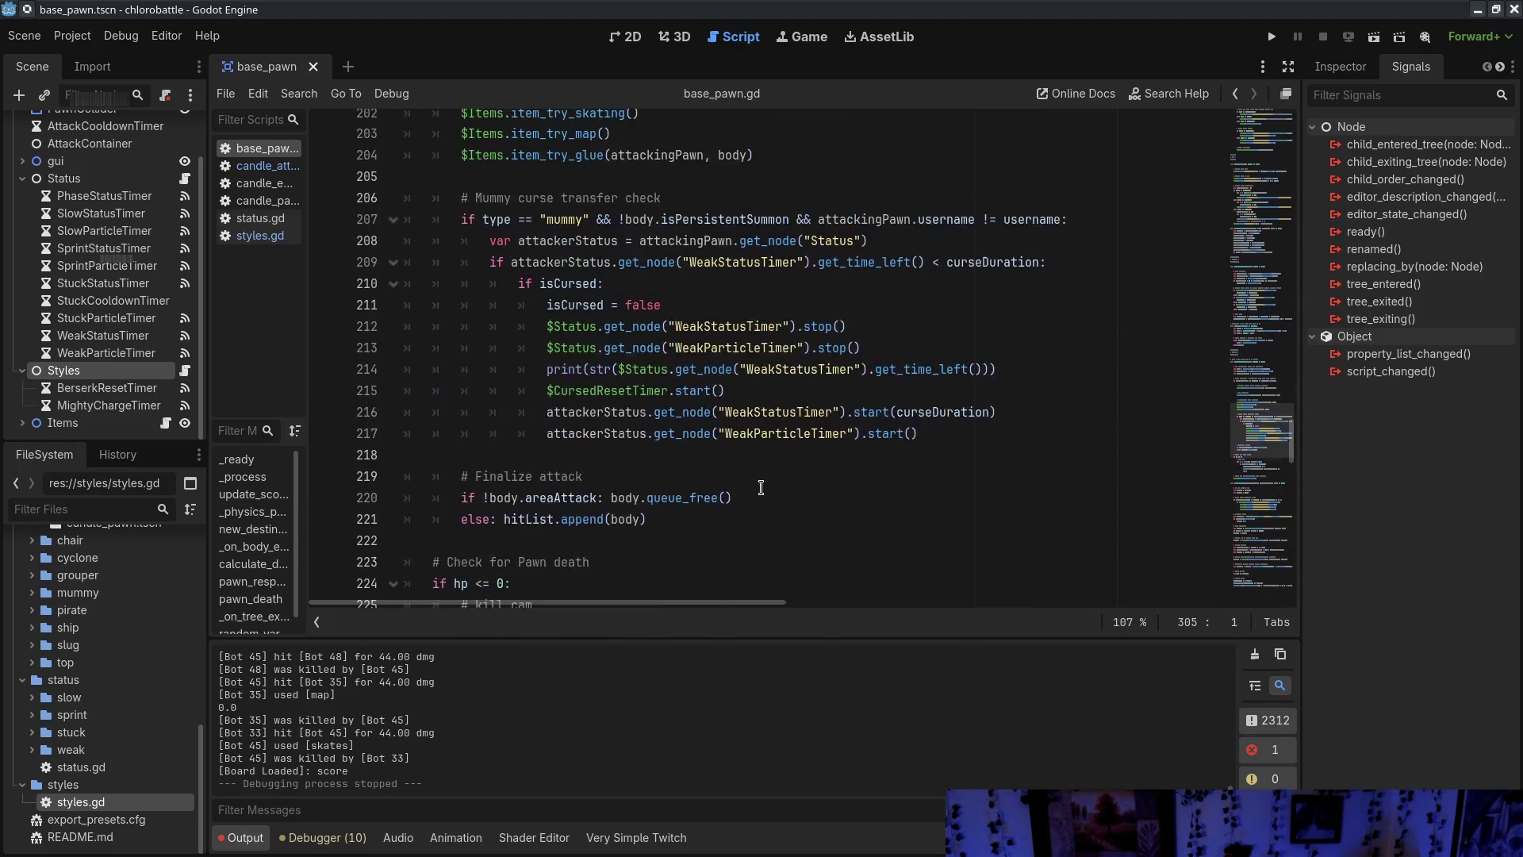
pyautogui.scroll(-5, 761, 487)
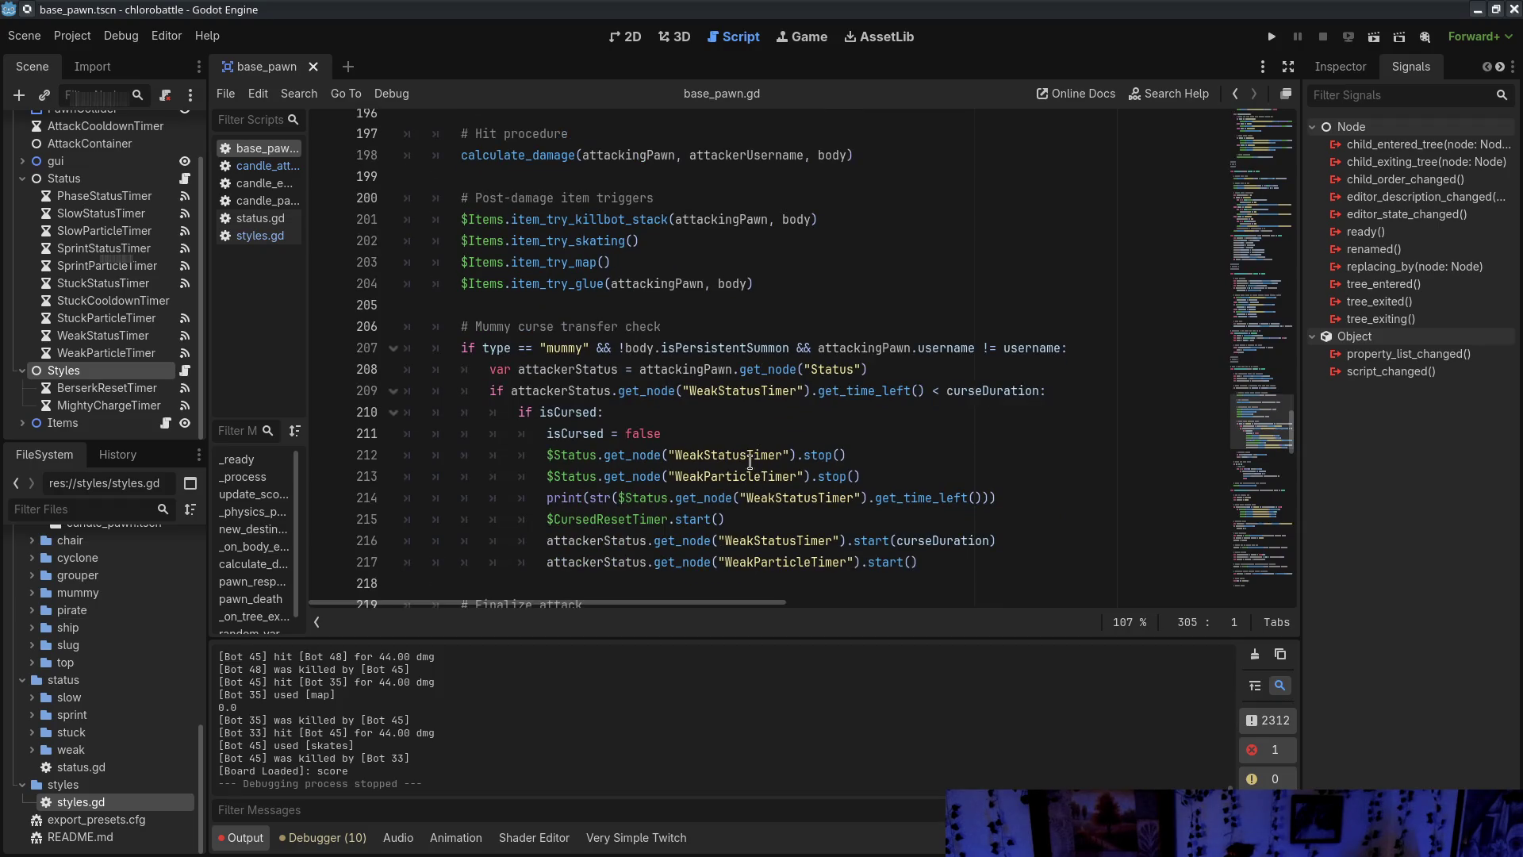
pyautogui.scroll(-7, 636, 349)
pyautogui.scroll(14, 629, 479)
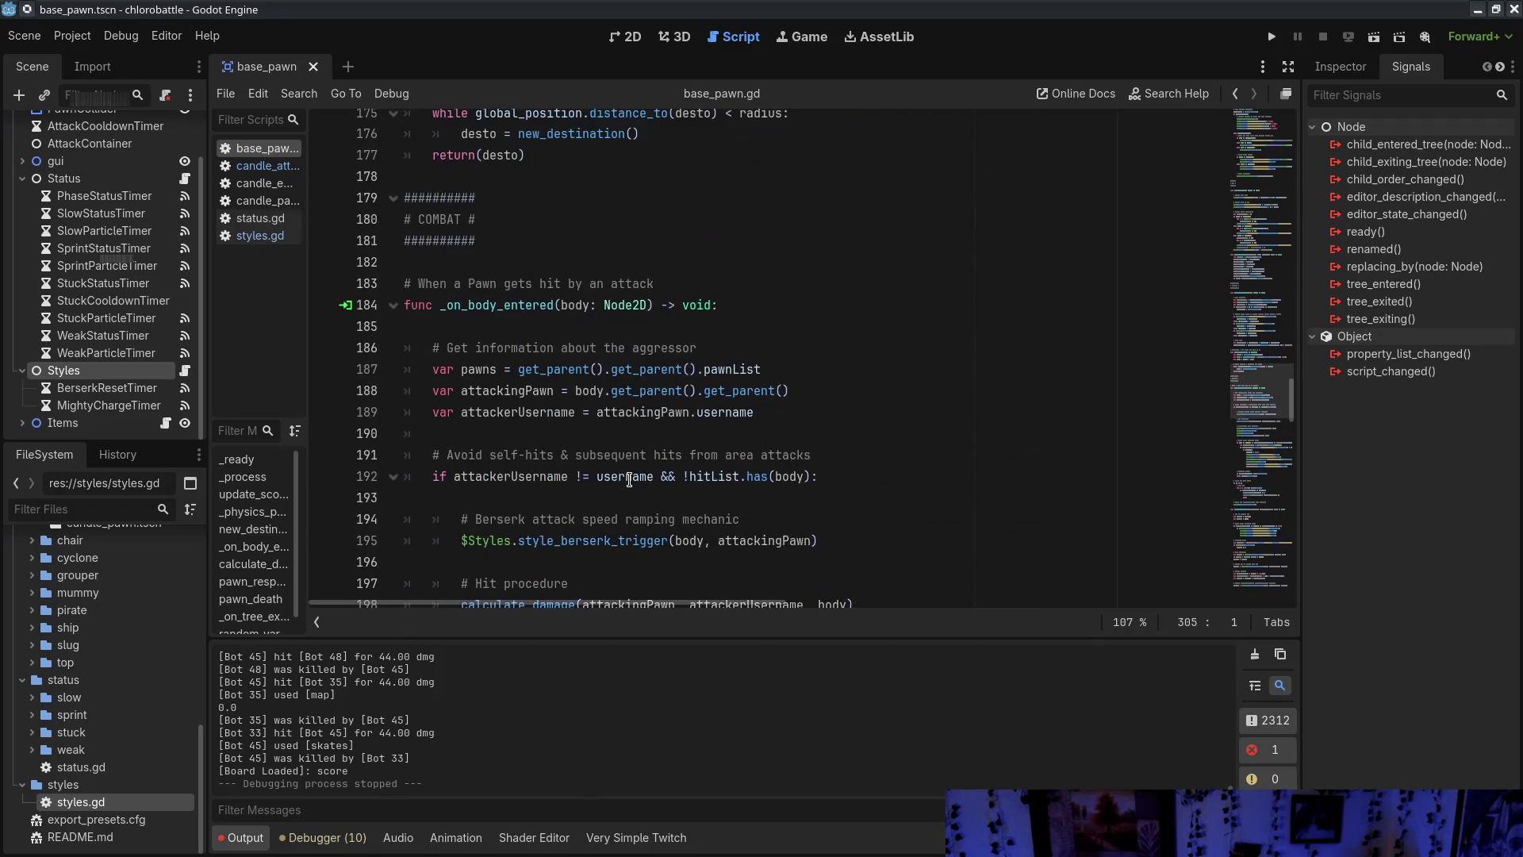
pyautogui.scroll(-1, 629, 479)
pyautogui.scroll(5, 630, 479)
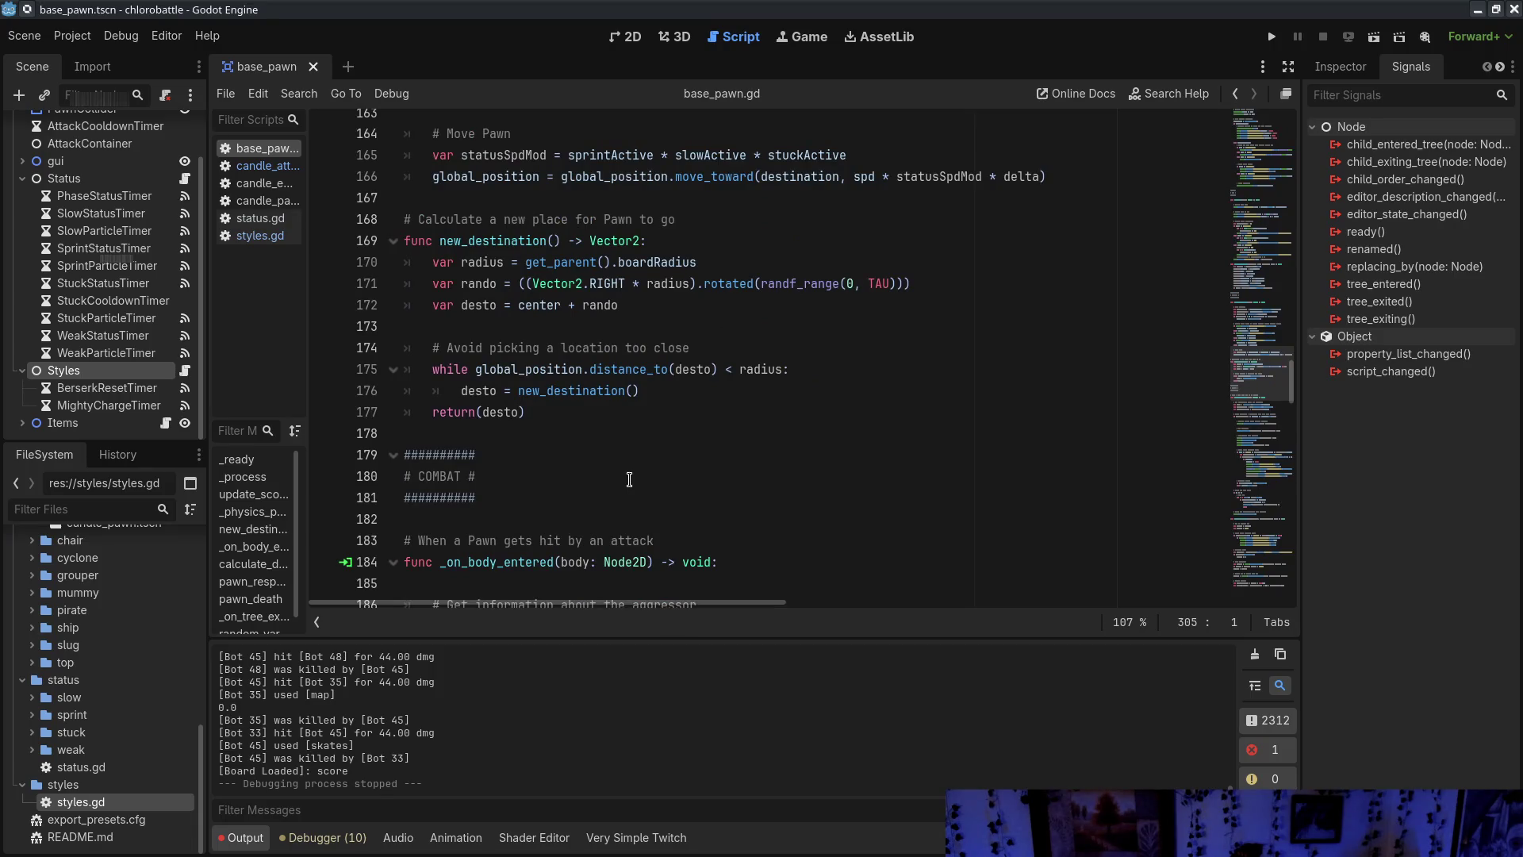
pyautogui.scroll(9, 629, 479)
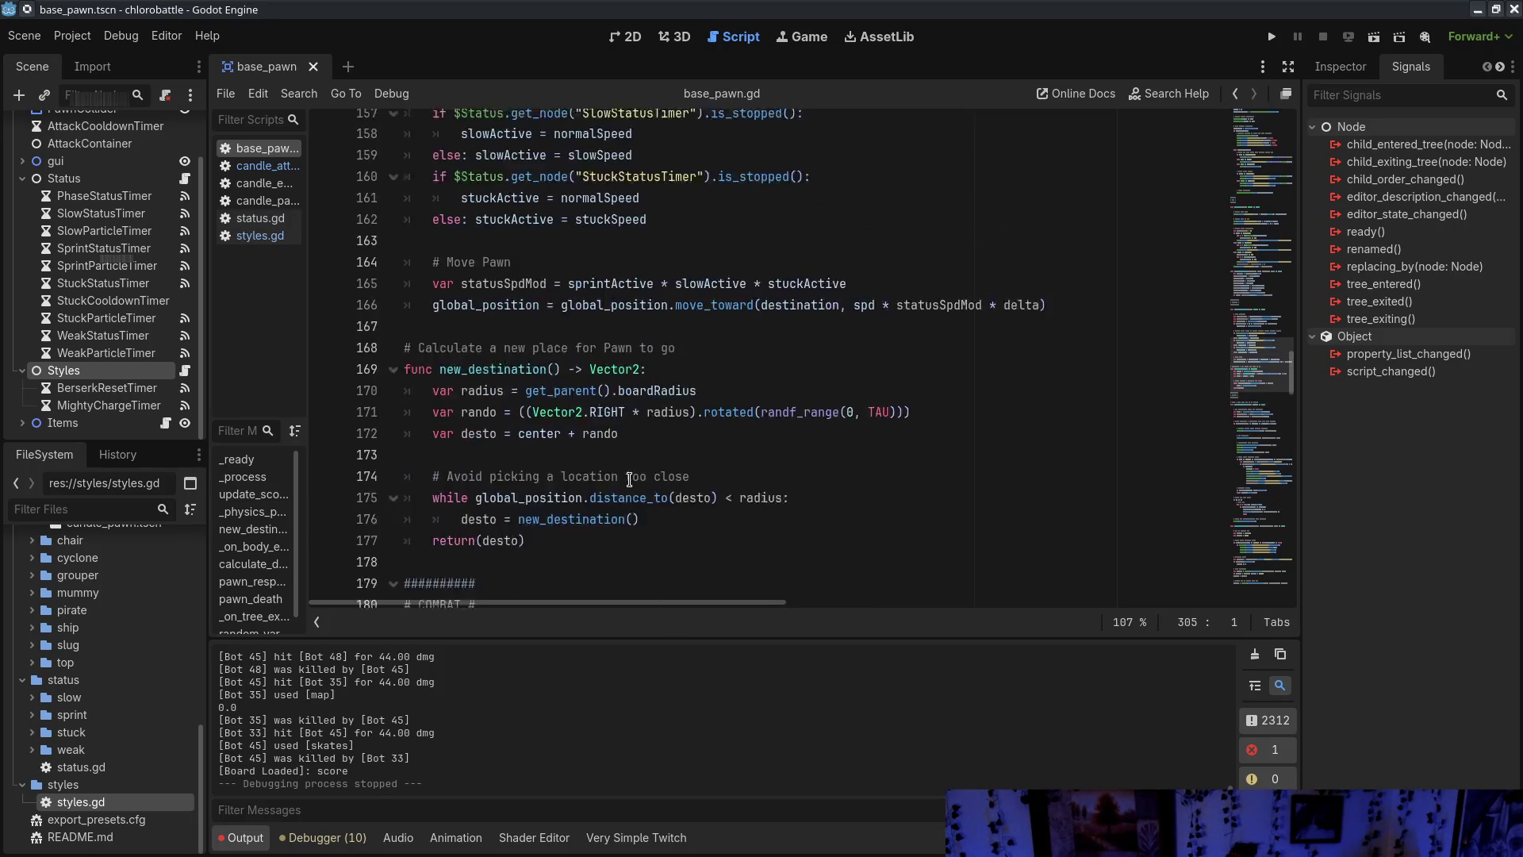
pyautogui.scroll(-3, 629, 480)
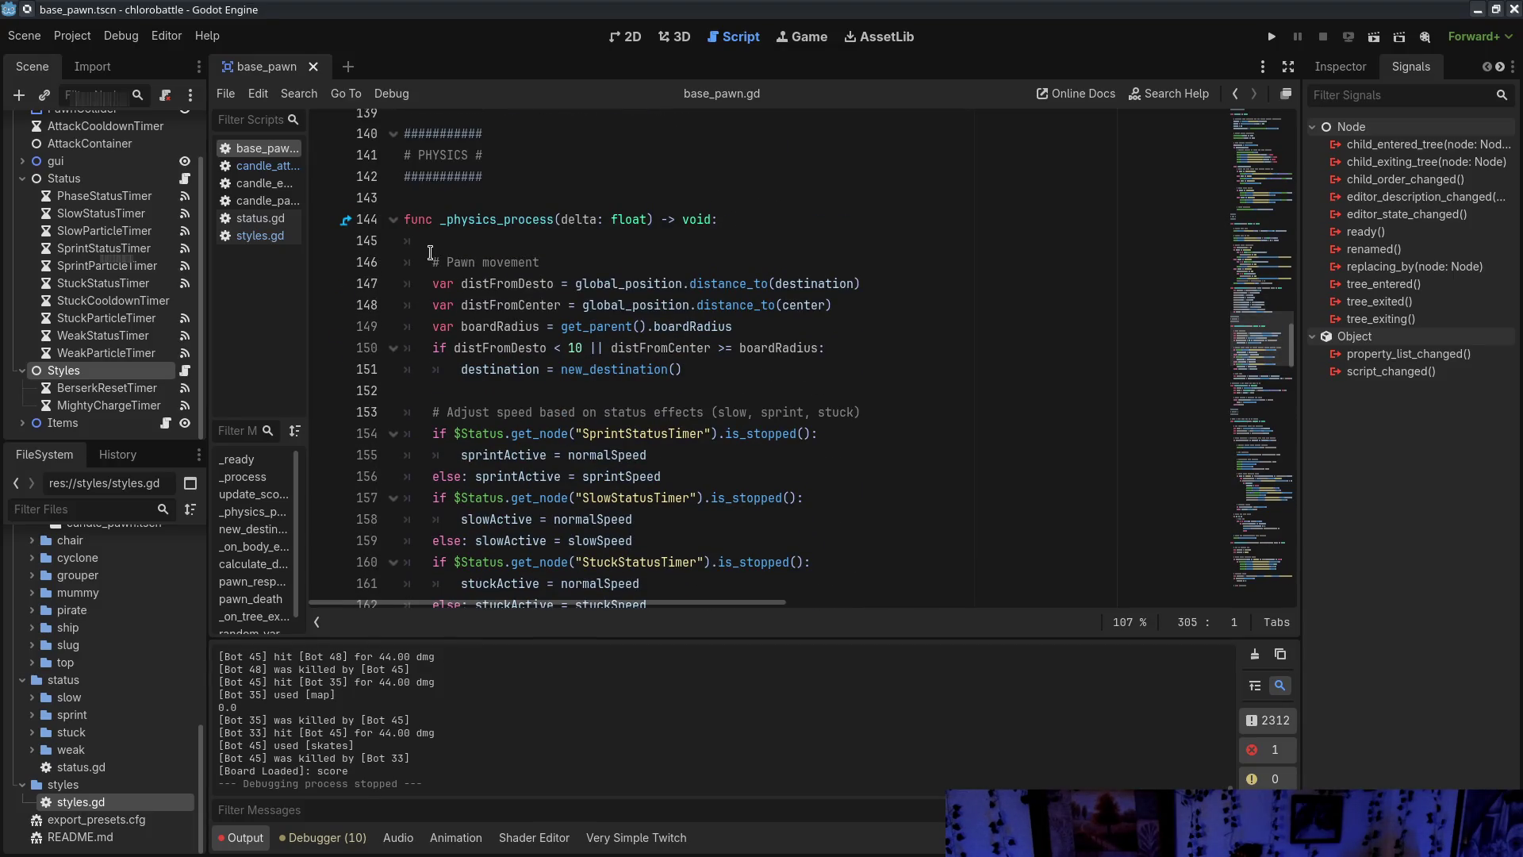
pyautogui.doubleClick(468, 369)
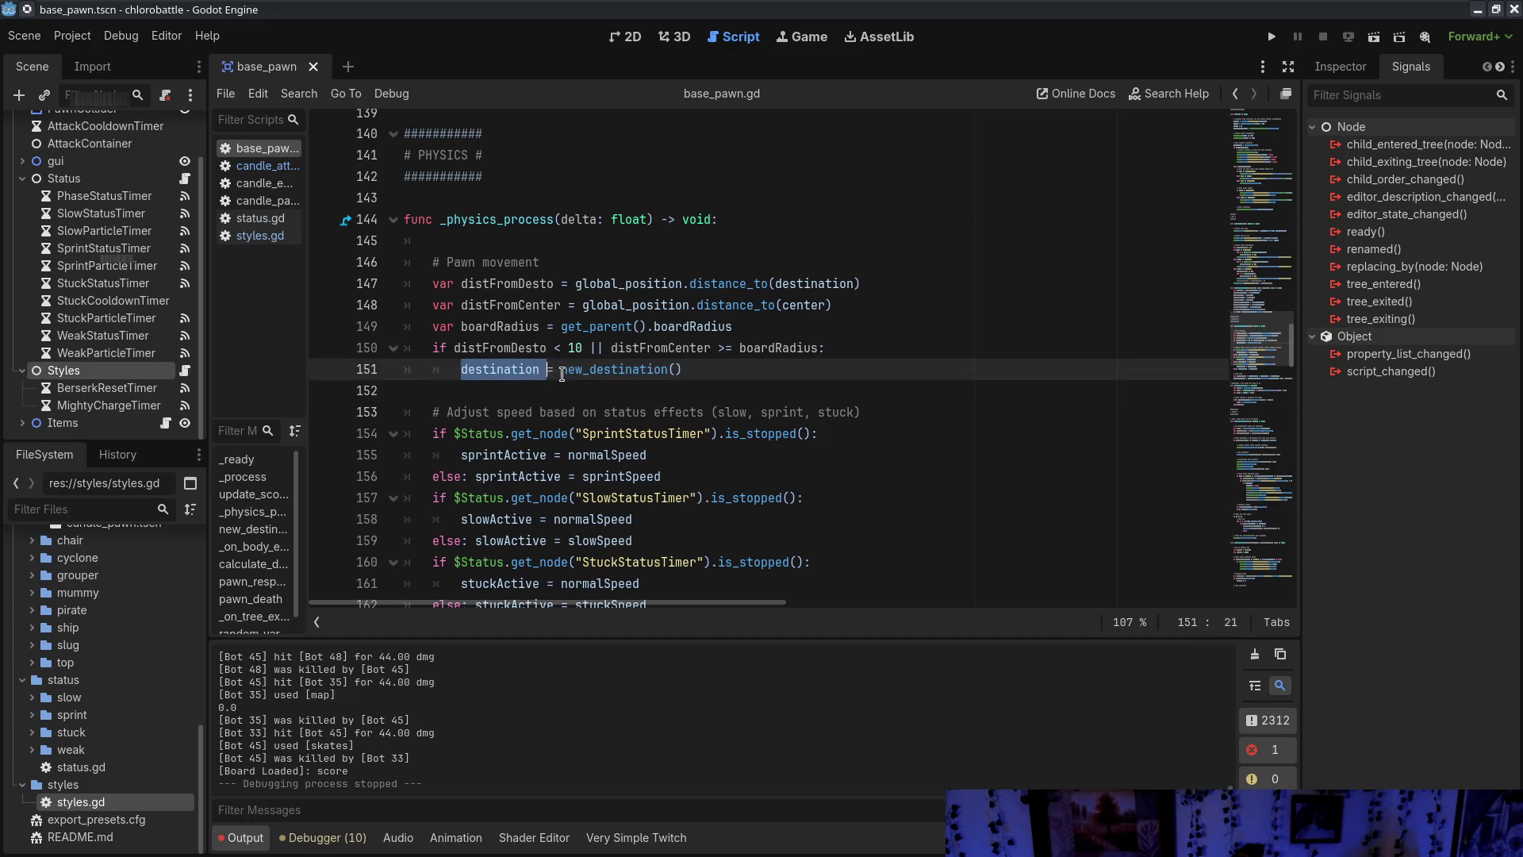
pyautogui.moveTo(542, 348); pyautogui.dragTo(887, 358)
pyautogui.click(596, 352)
pyautogui.moveTo(497, 350); pyautogui.dragTo(921, 350)
pyautogui.click(920, 350)
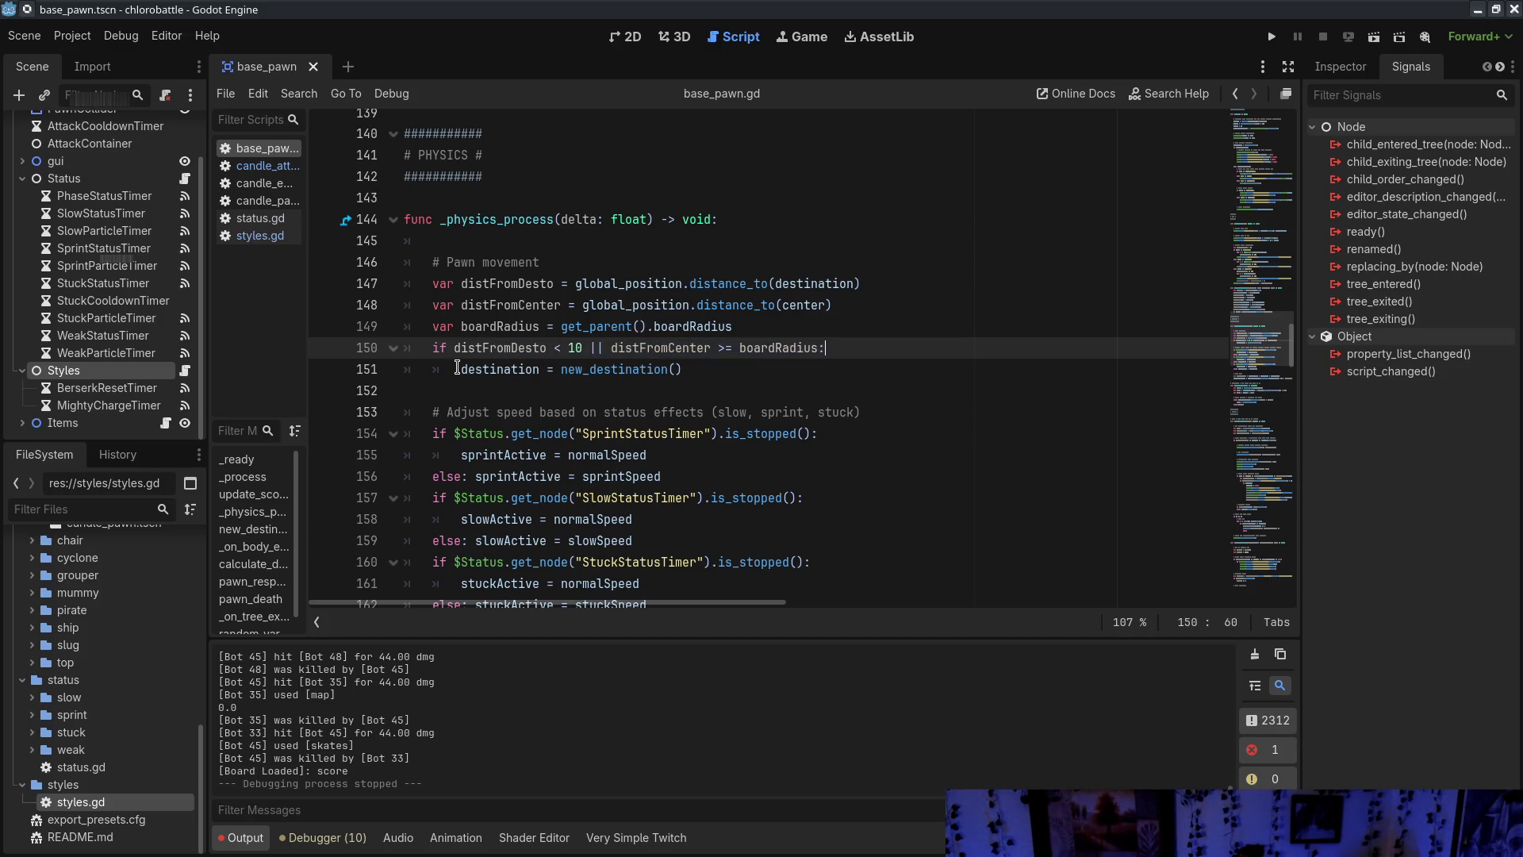
pyautogui.moveTo(457, 368); pyautogui.dragTo(687, 370)
# Look over the new_destination function (lines 170–175) and the Move Pawn code on lines 165–166
pyautogui.scroll(-6, 768, 377)
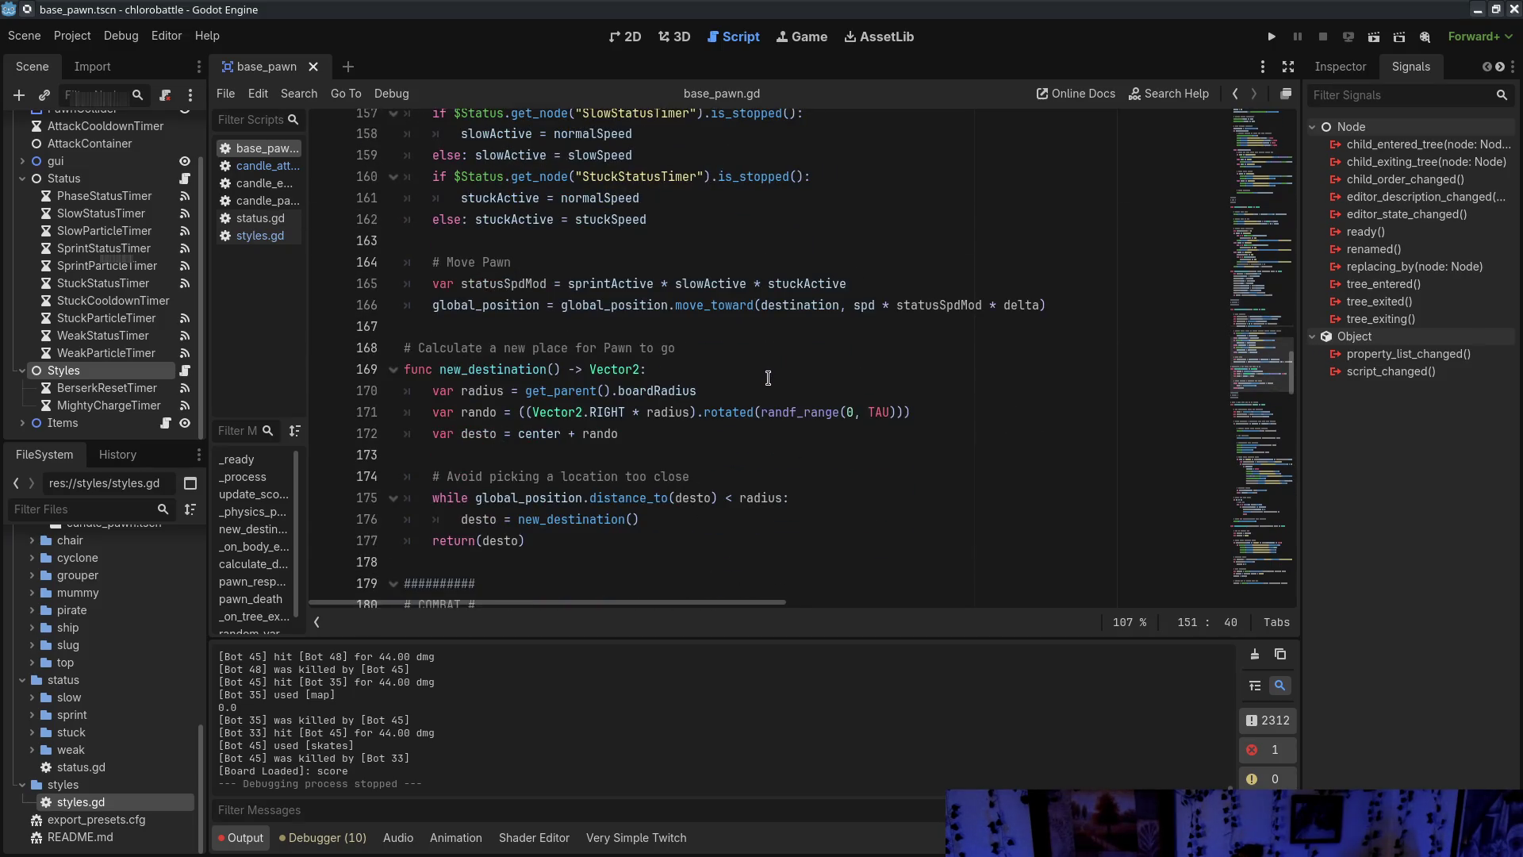
pyautogui.moveTo(468, 390); pyautogui.dragTo(652, 498)
pyautogui.click(711, 557)
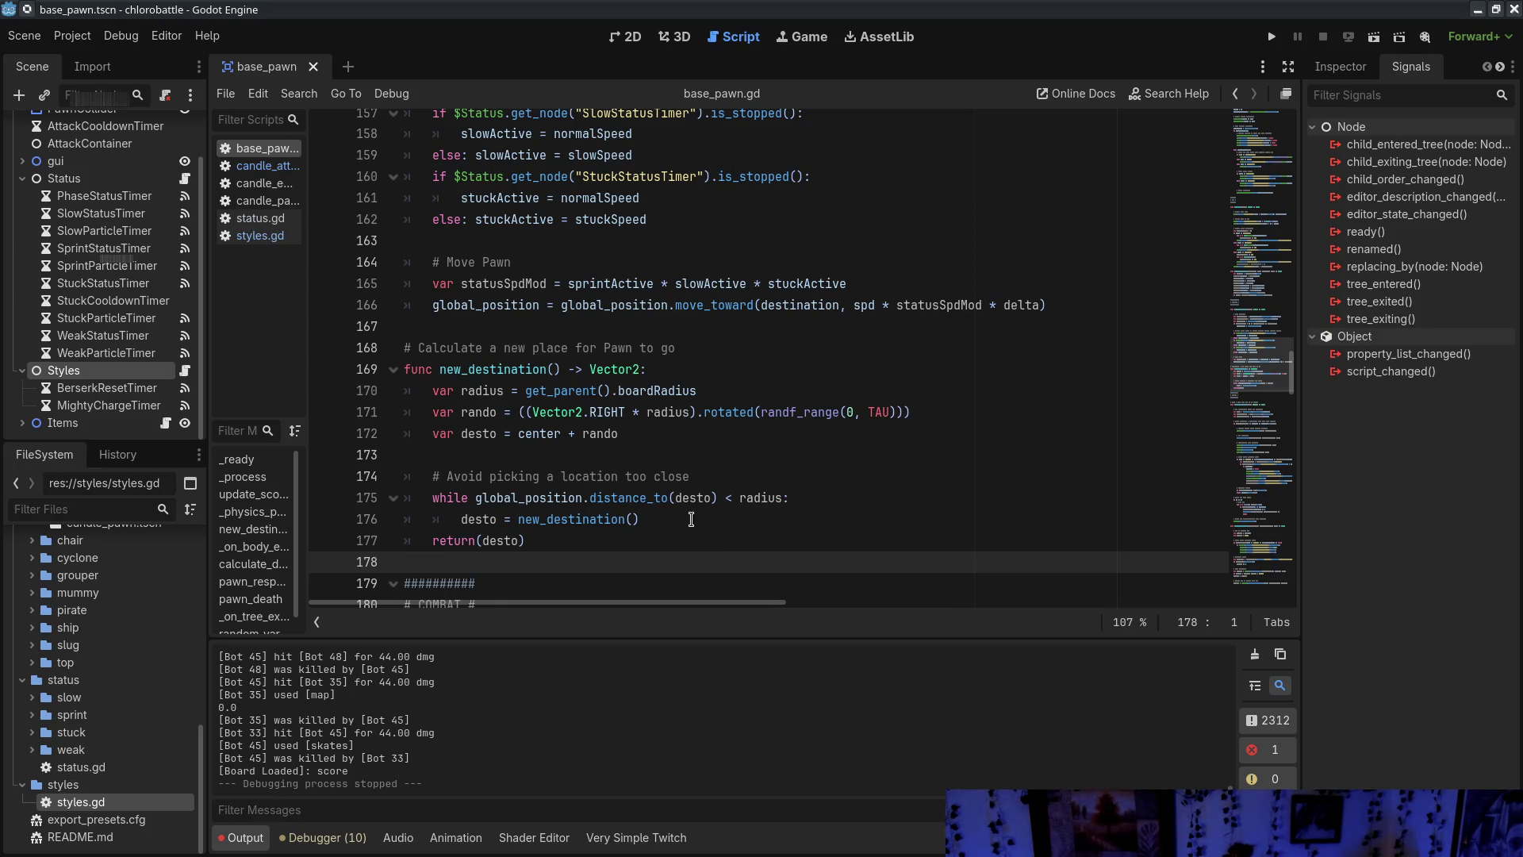
pyautogui.moveTo(531, 283)
pyautogui.mouseDown()
pyautogui.moveTo(1086, 306)
pyautogui.moveTo(589, 318)
pyautogui.mouseUp()
pyautogui.click(575, 304)
pyautogui.click(576, 284)
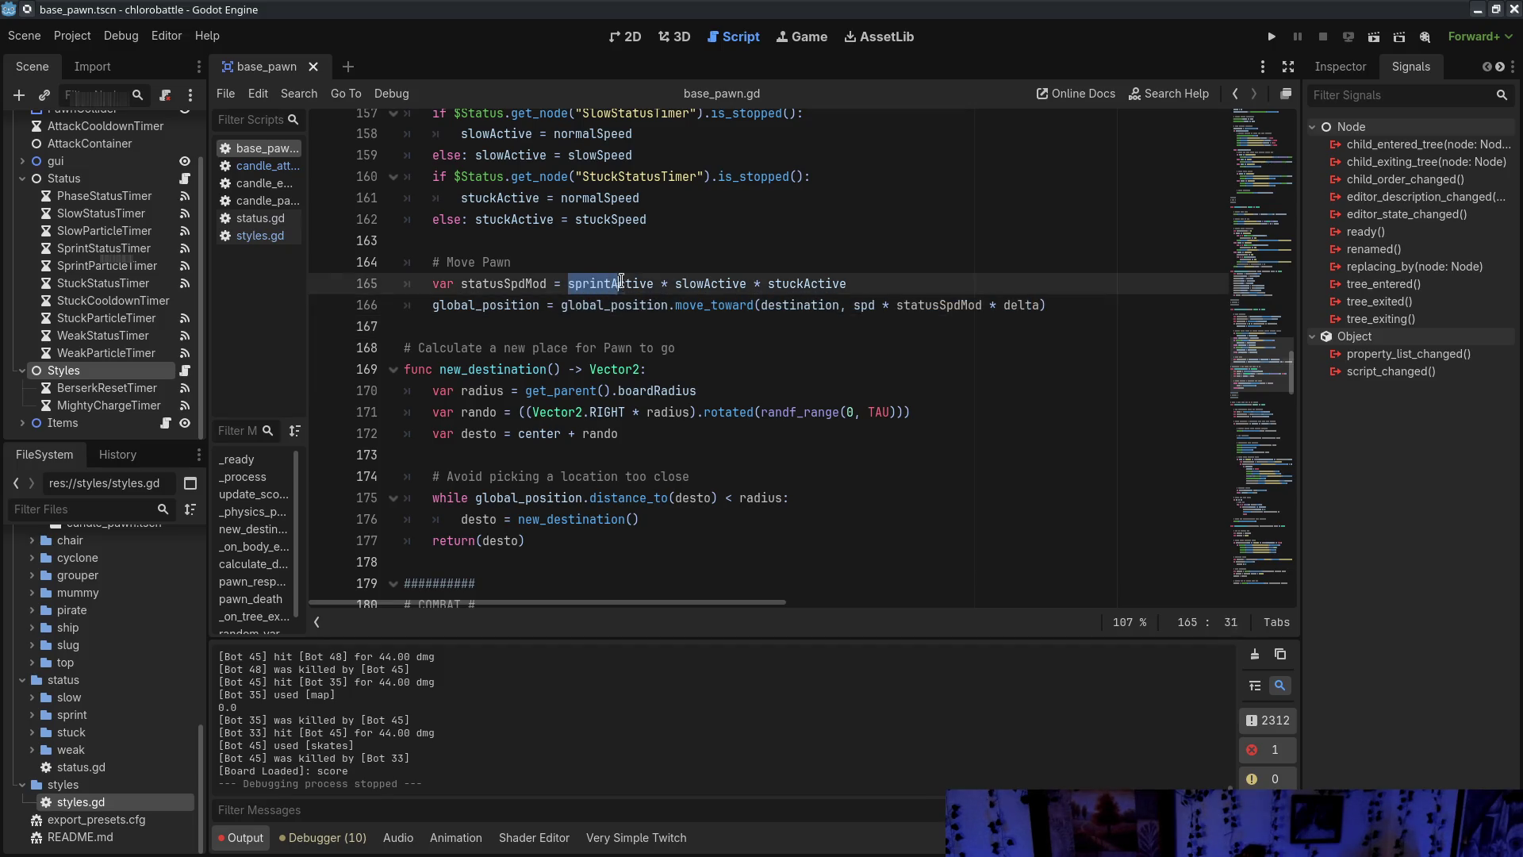
pyautogui.moveTo(810, 283); pyautogui.dragTo(975, 275)
# Examine line 165's sprintActive speed multiplier and the status speed checks on lines 154–162
pyautogui.scroll(3, 796, 403)
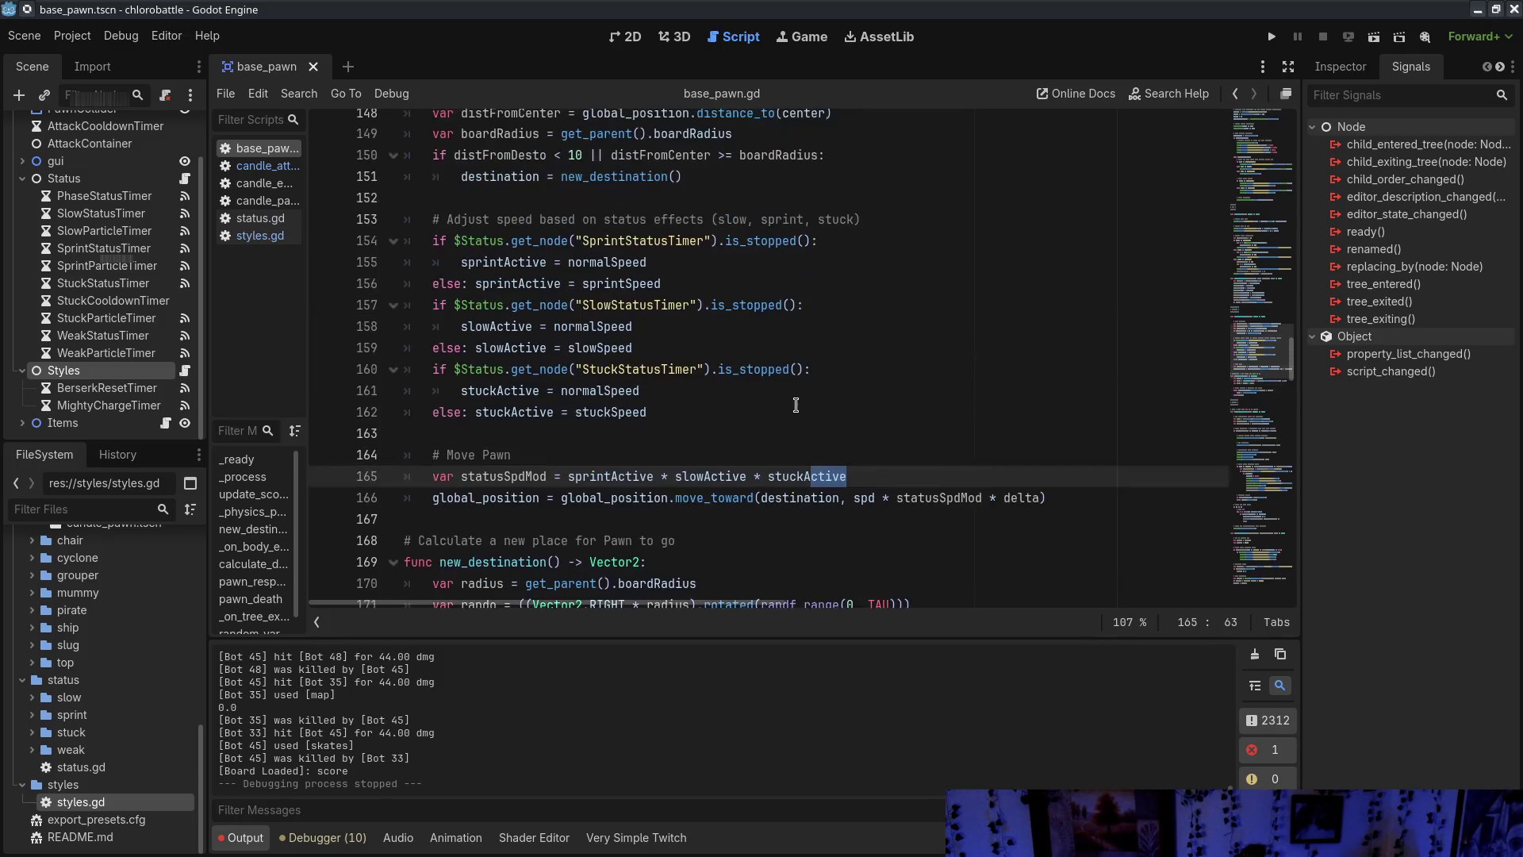
pyautogui.moveTo(569, 476); pyautogui.dragTo(936, 475)
pyautogui.click(929, 479)
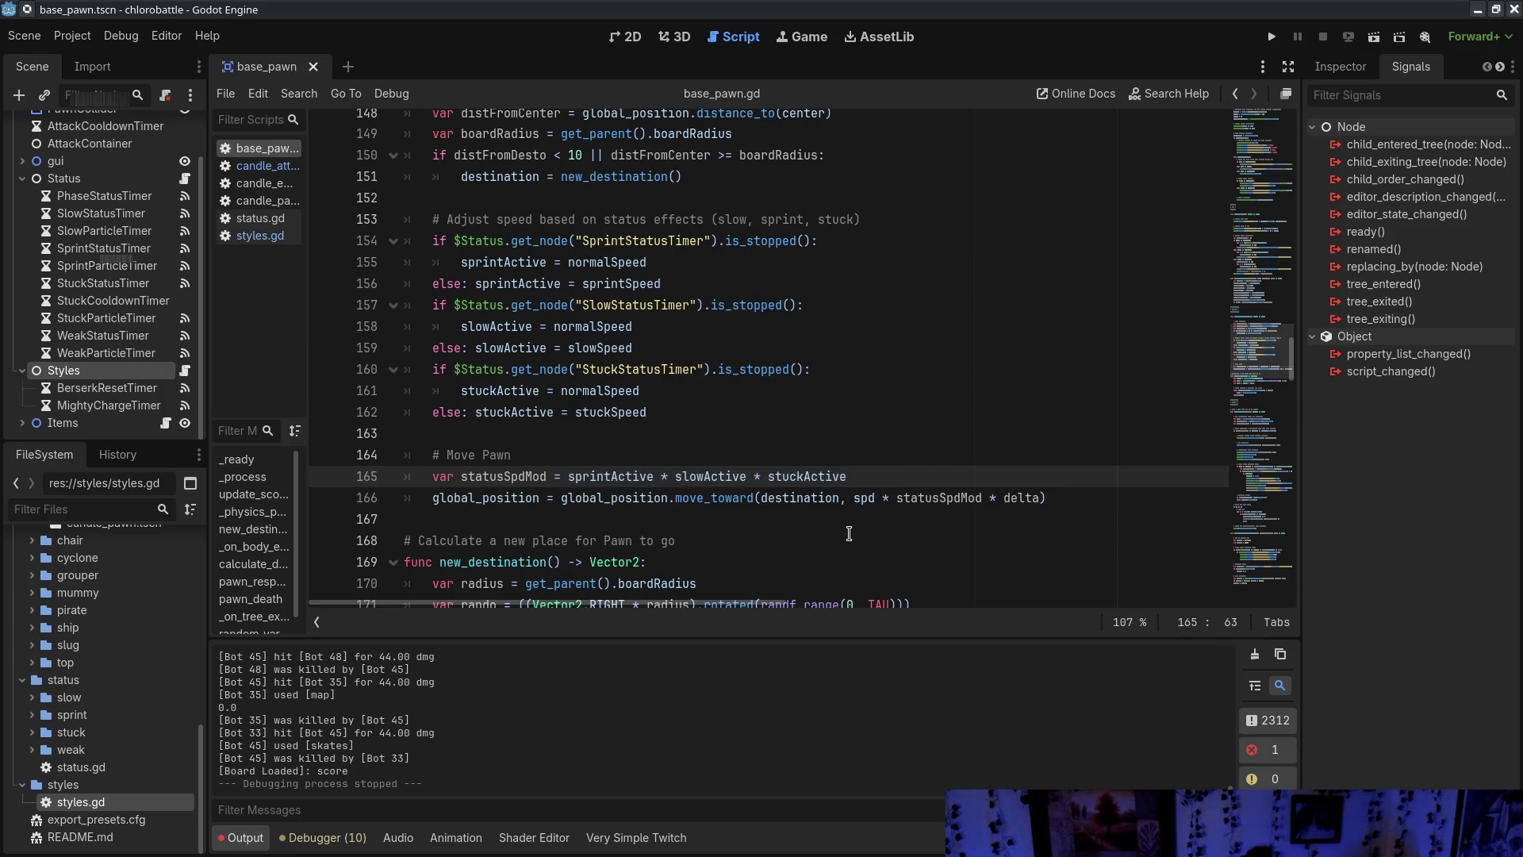
pyautogui.moveTo(724, 461); pyautogui.dragTo(925, 467)
pyautogui.click(713, 476)
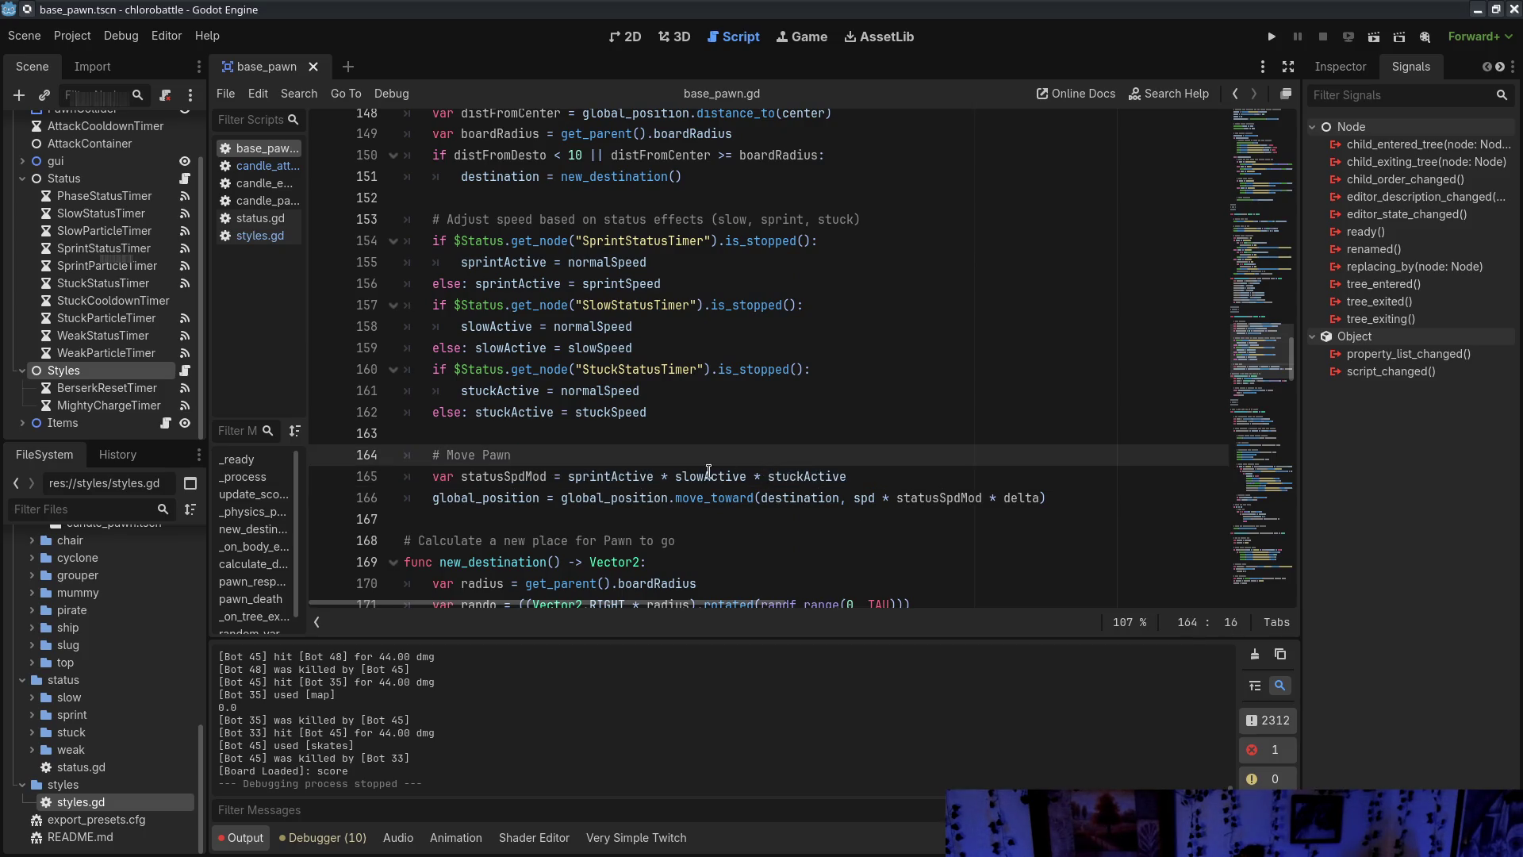
pyautogui.moveTo(568, 476); pyautogui.dragTo(719, 476)
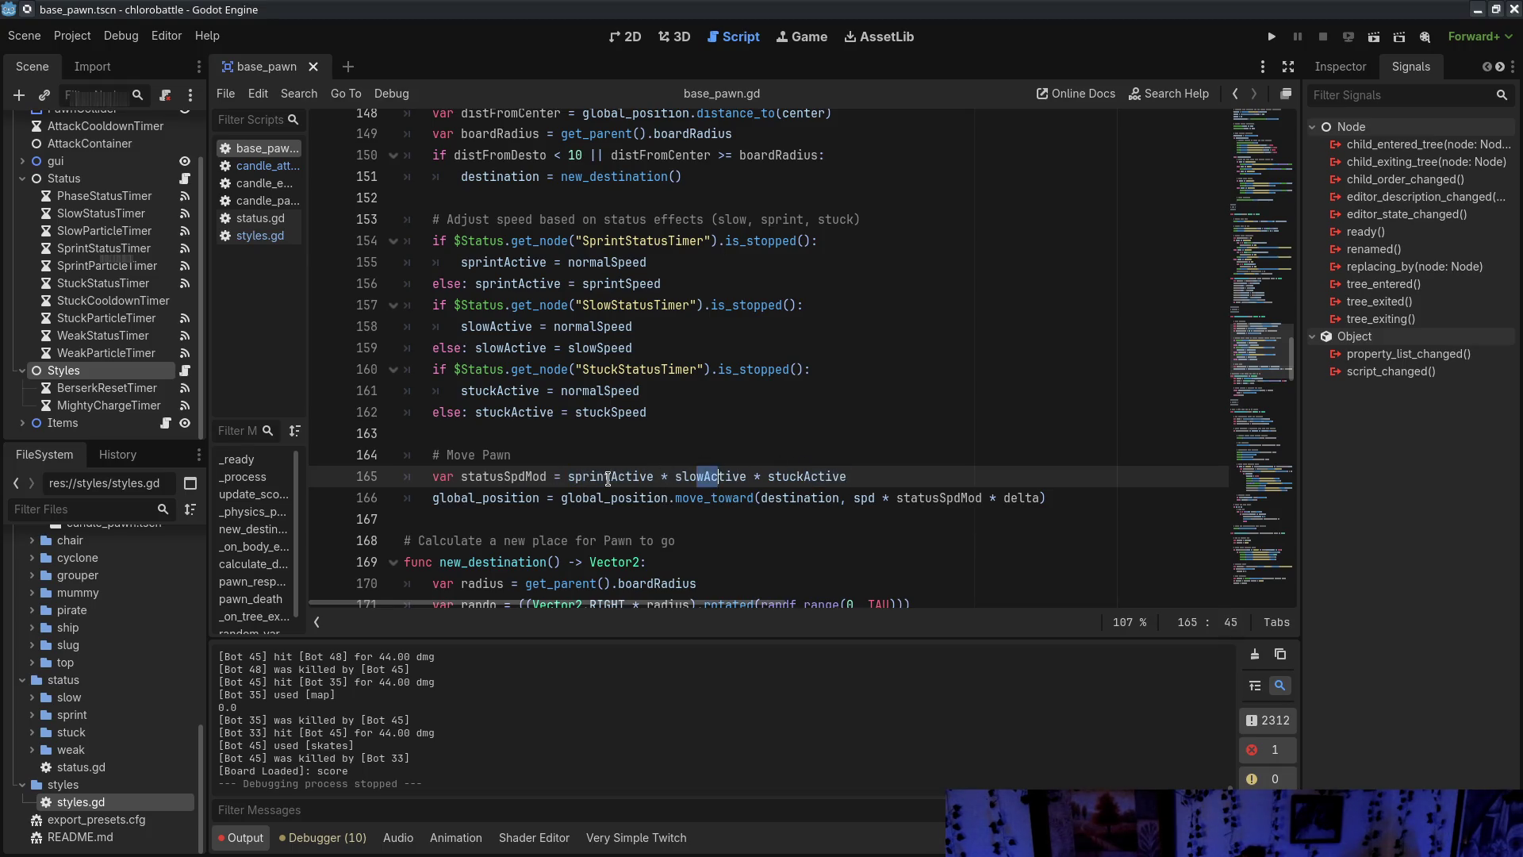
pyautogui.moveTo(632, 240)
pyautogui.mouseDown()
pyautogui.moveTo(714, 454)
pyautogui.moveTo(711, 410)
pyautogui.mouseUp()
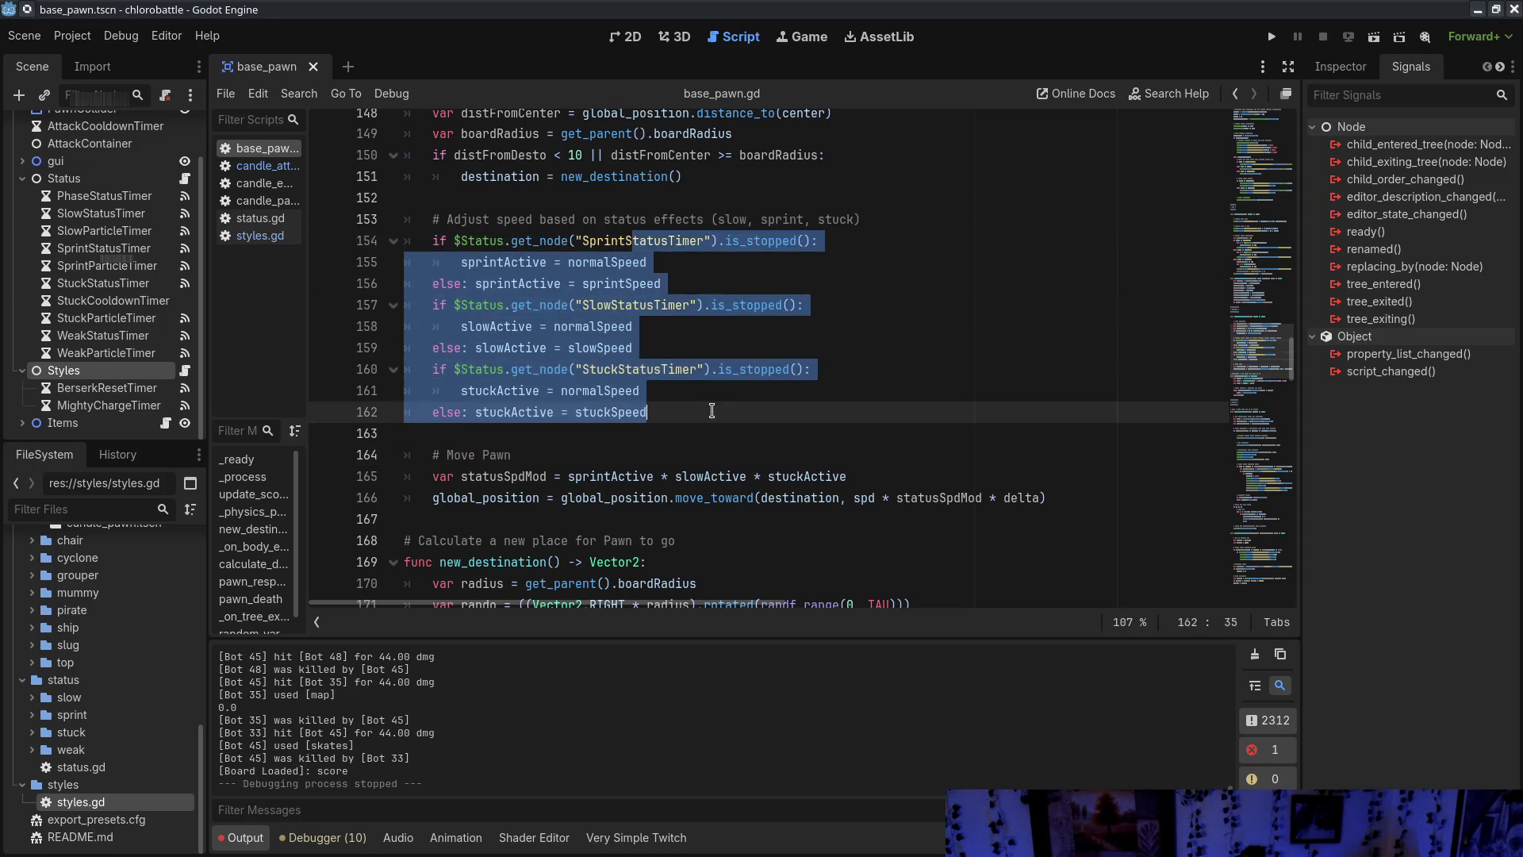
pyautogui.click(756, 403)
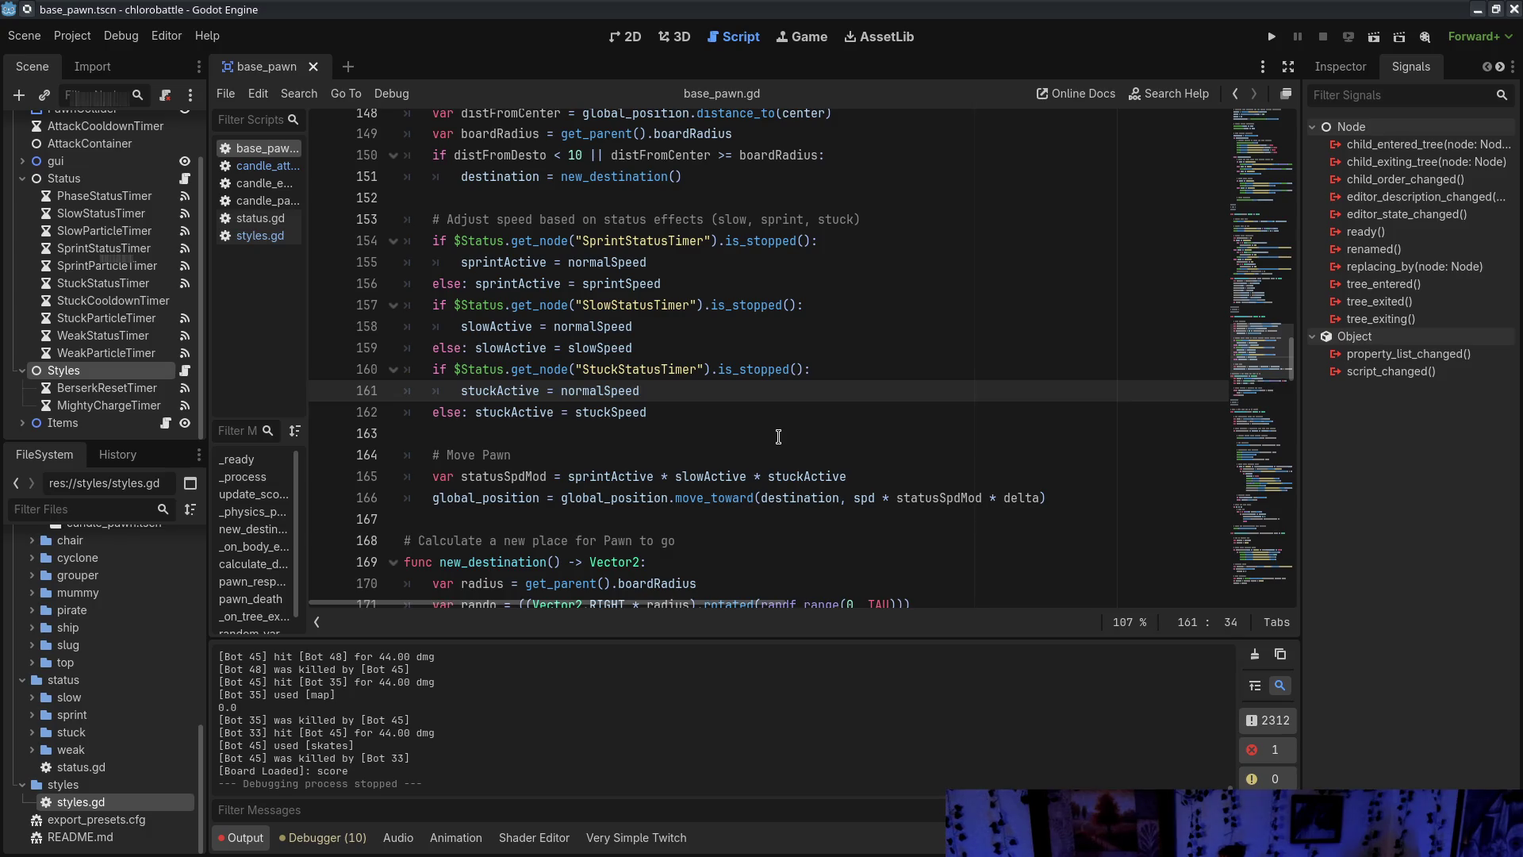
pyautogui.click(763, 407)
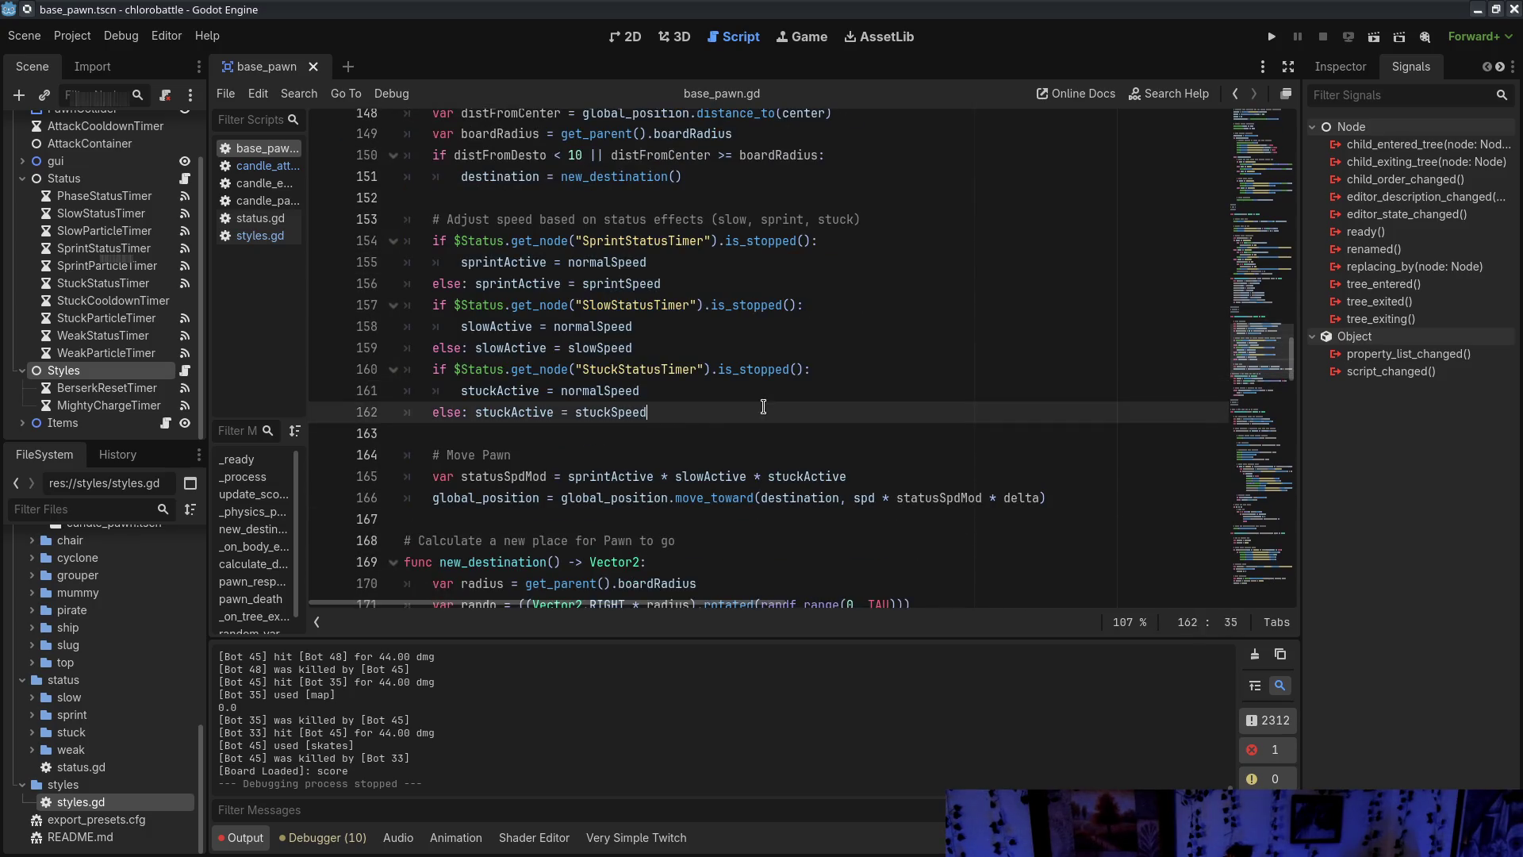
pyautogui.moveTo(529, 226); pyautogui.dragTo(793, 491)
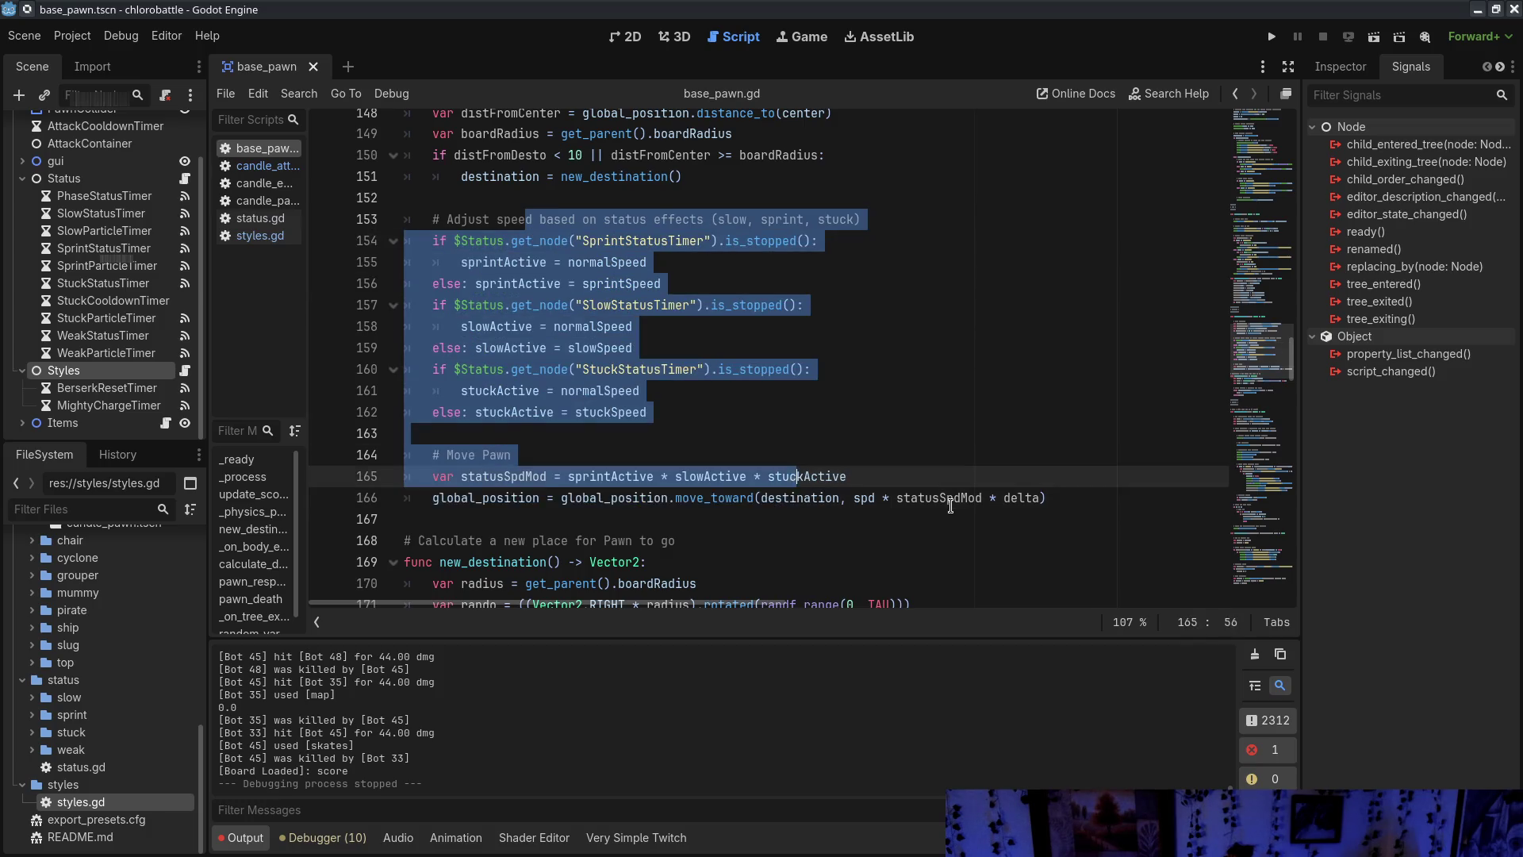
pyautogui.click(956, 500)
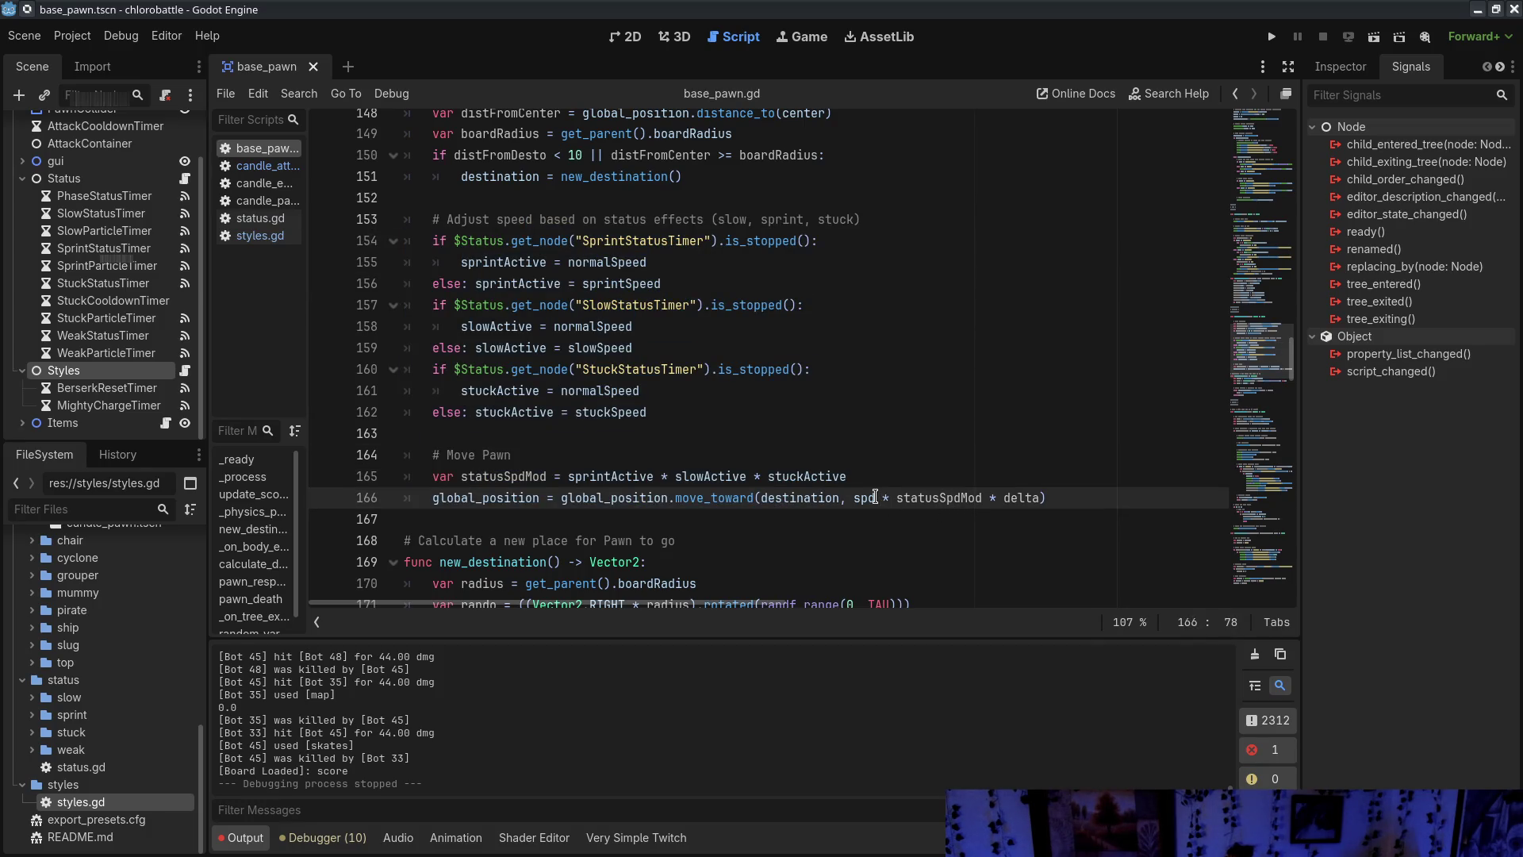
# Skim the HP-bar code around line 120, then show the base_pawn scene in the 2D workspace
pyautogui.scroll(3, 875, 497)
pyautogui.scroll(17, 703, 468)
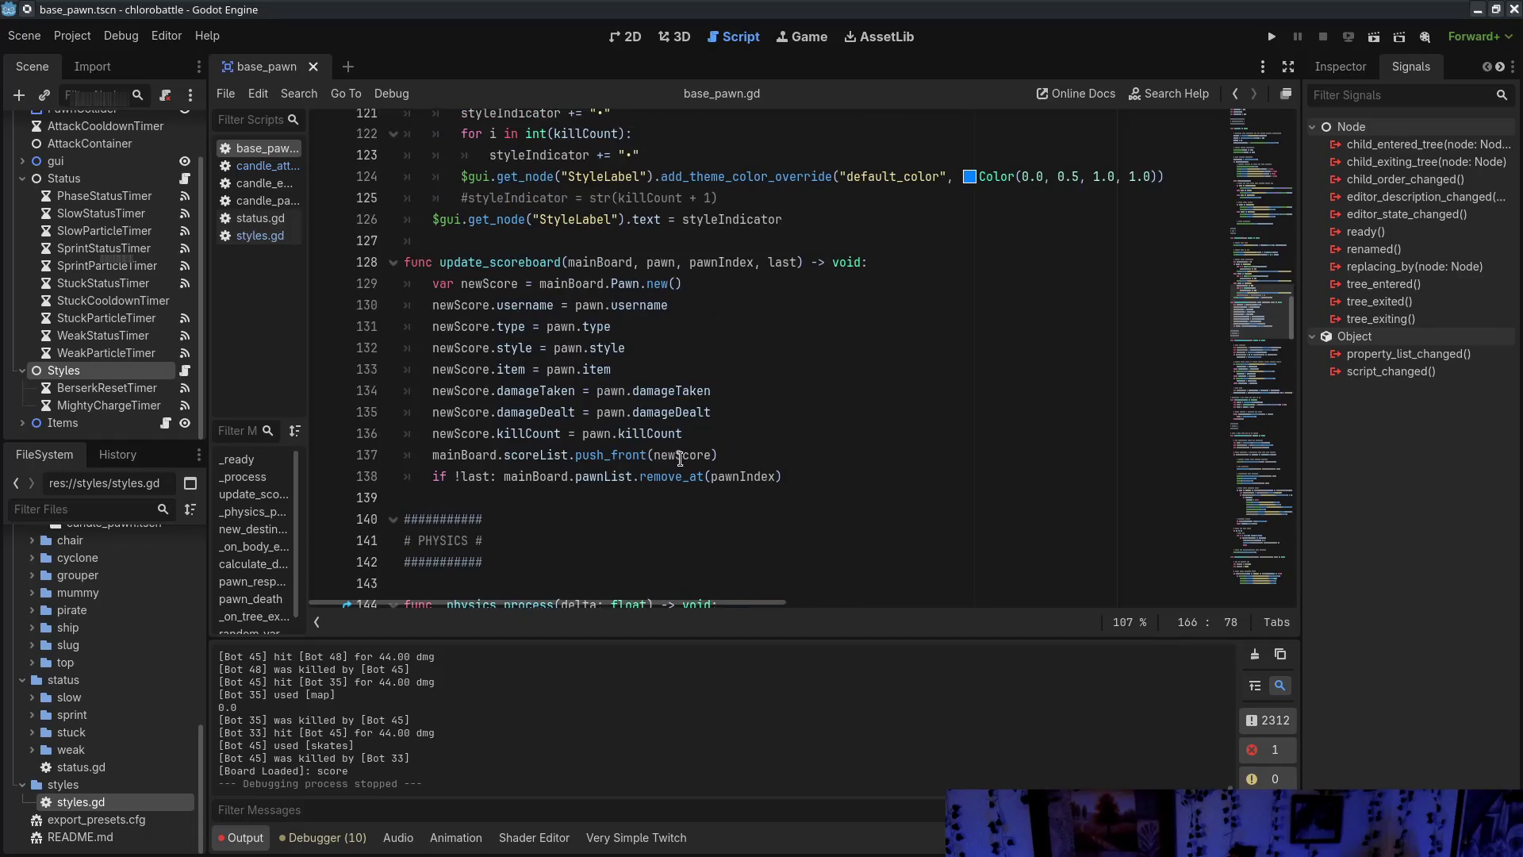
pyautogui.scroll(-3, 600, 304)
pyautogui.moveTo(859, 347)
pyautogui.mouseDown()
pyautogui.moveTo(555, 304)
pyautogui.moveTo(859, 347)
pyautogui.mouseUp()
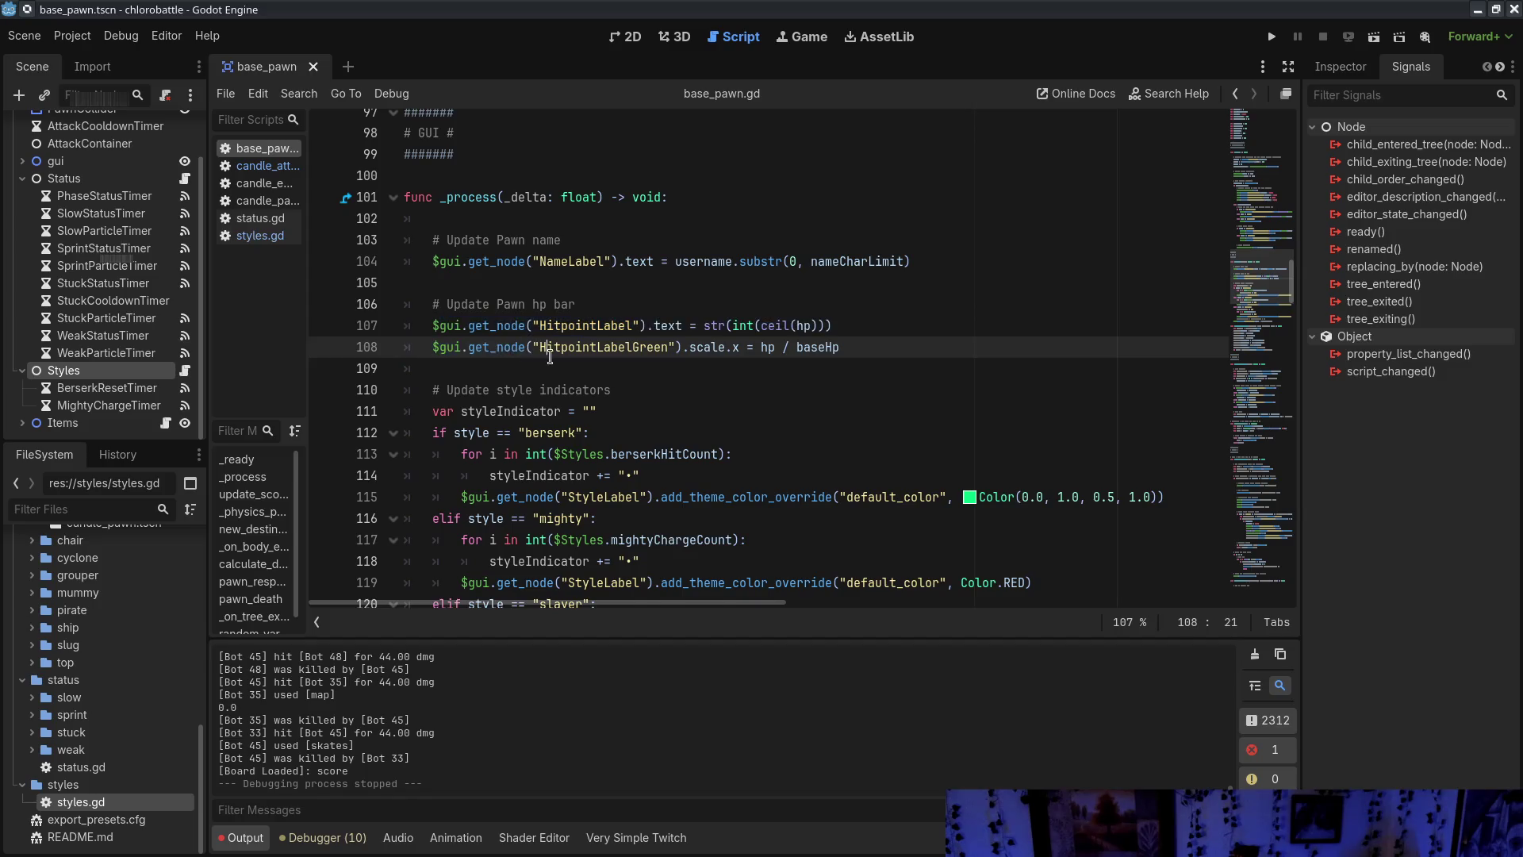
pyautogui.scroll(-2, 696, 396)
pyautogui.click(696, 476)
pyautogui.scroll(7, 680, 553)
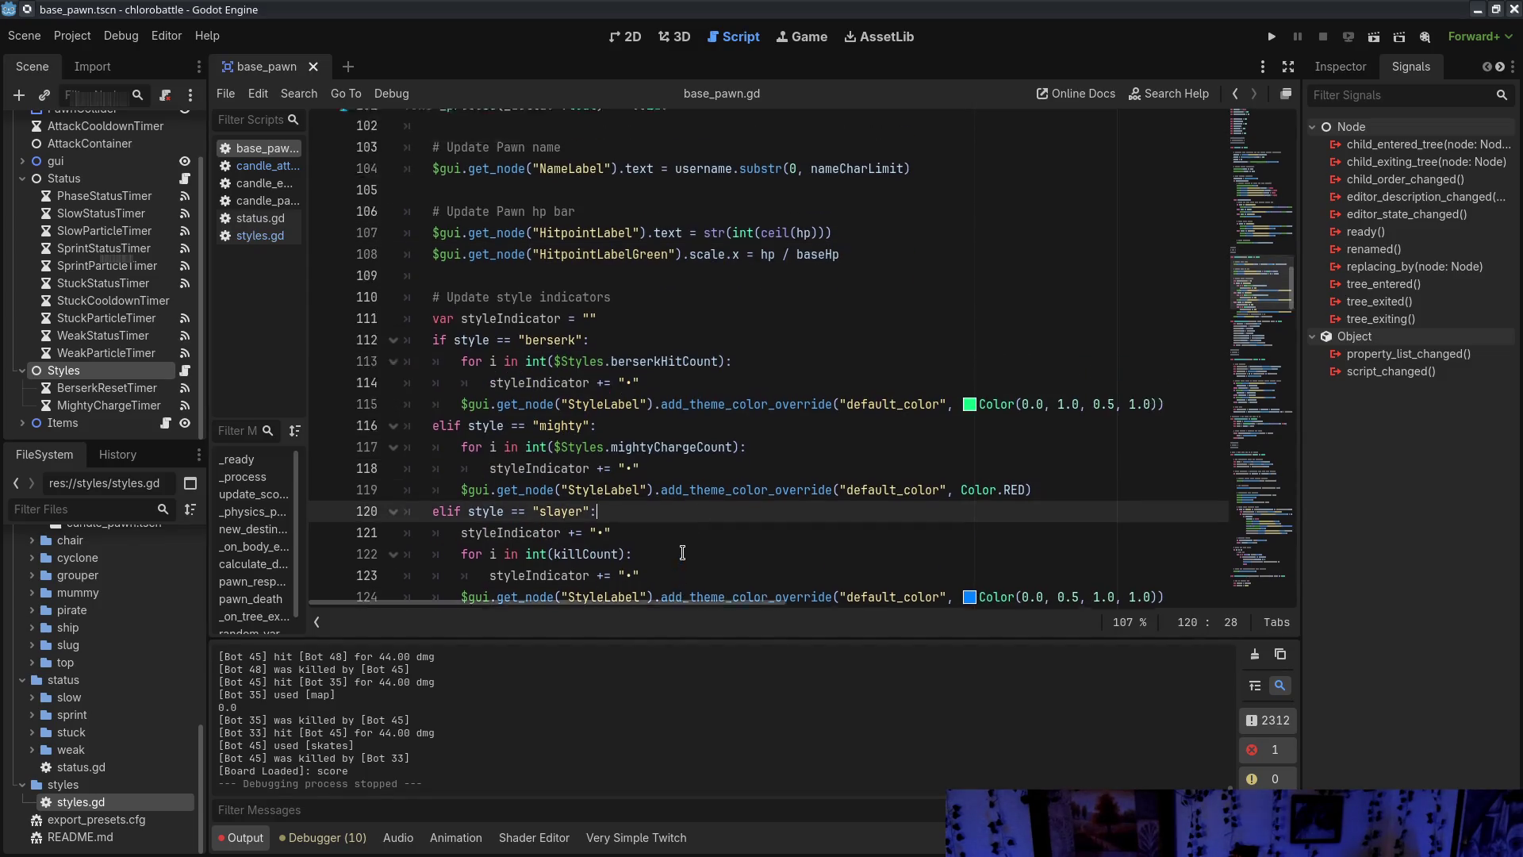
pyautogui.scroll(-4, 483, 277)
pyautogui.moveTo(482, 277); pyautogui.dragTo(650, 326)
pyautogui.moveTo(575, 369); pyautogui.dragTo(555, 433)
pyautogui.scroll(-3, 555, 242)
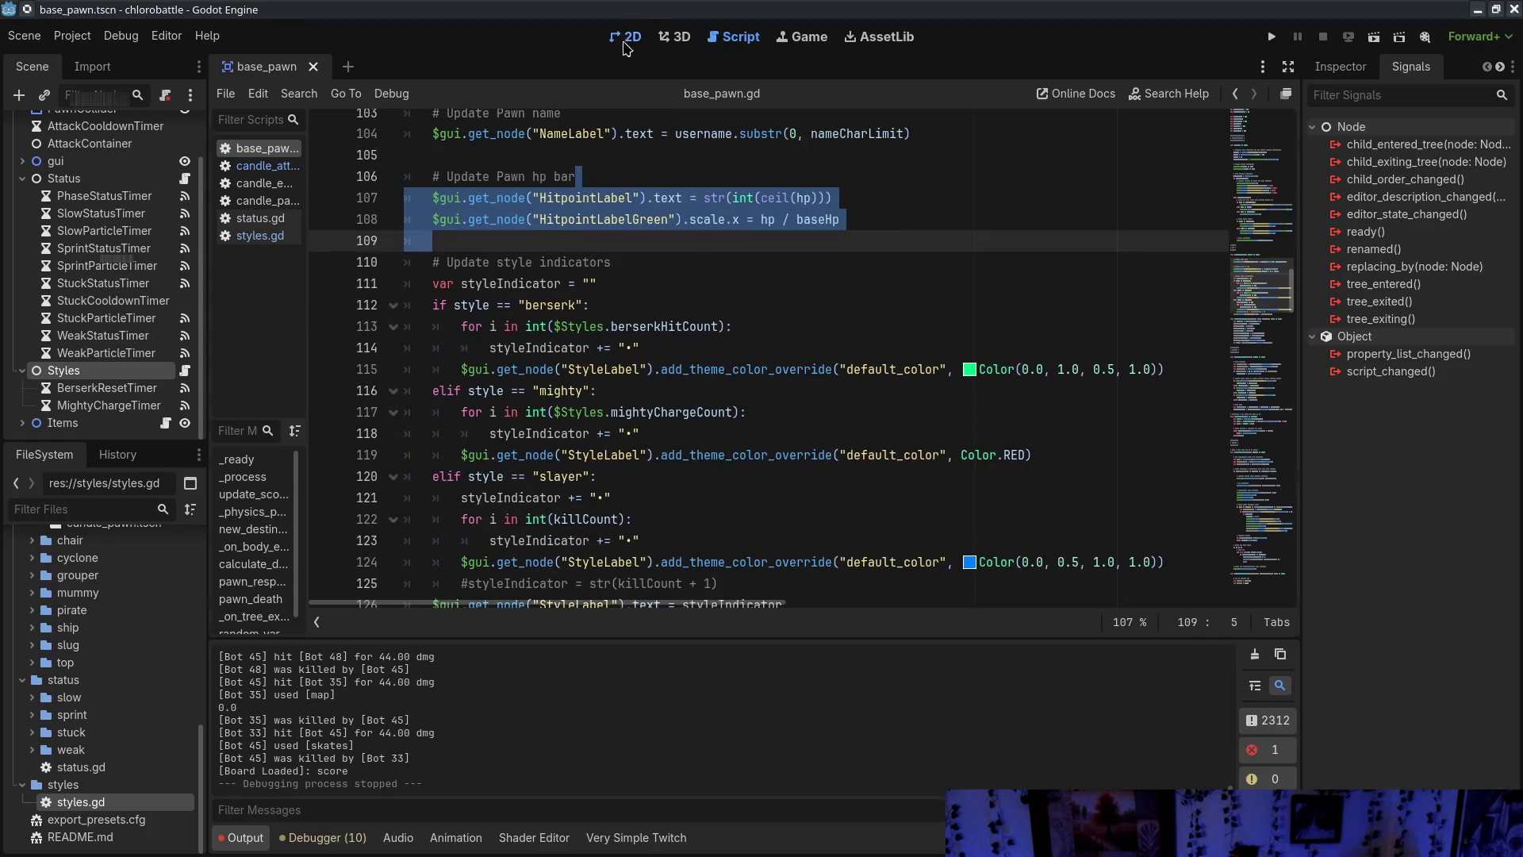
pyautogui.click(629, 37)
pyautogui.scroll(-2, 467, 403)
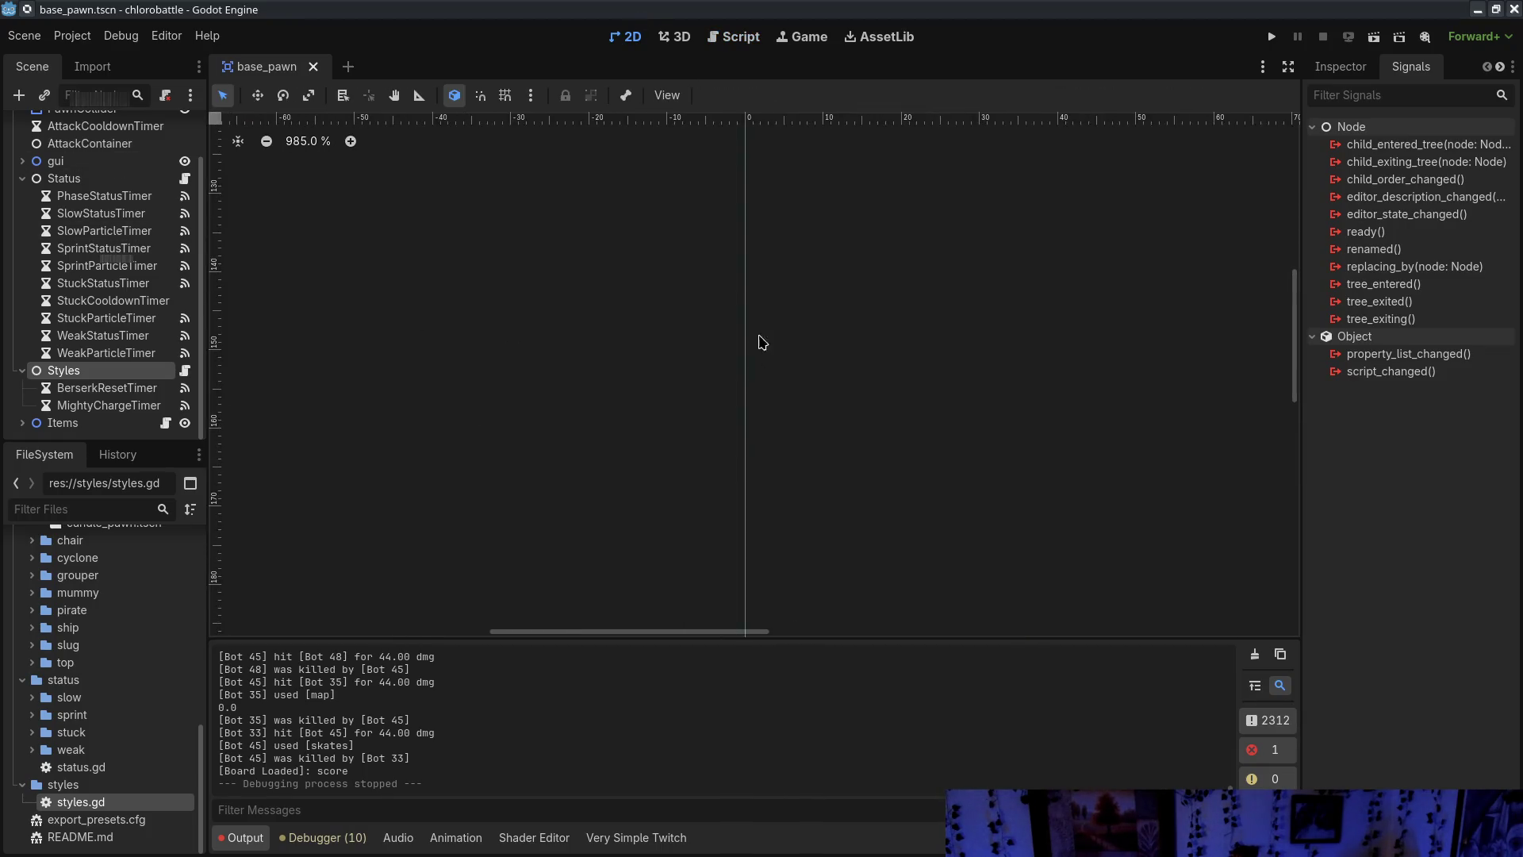
pyautogui.scroll(2, 773, 524)
pyautogui.scroll(-3, 773, 524)
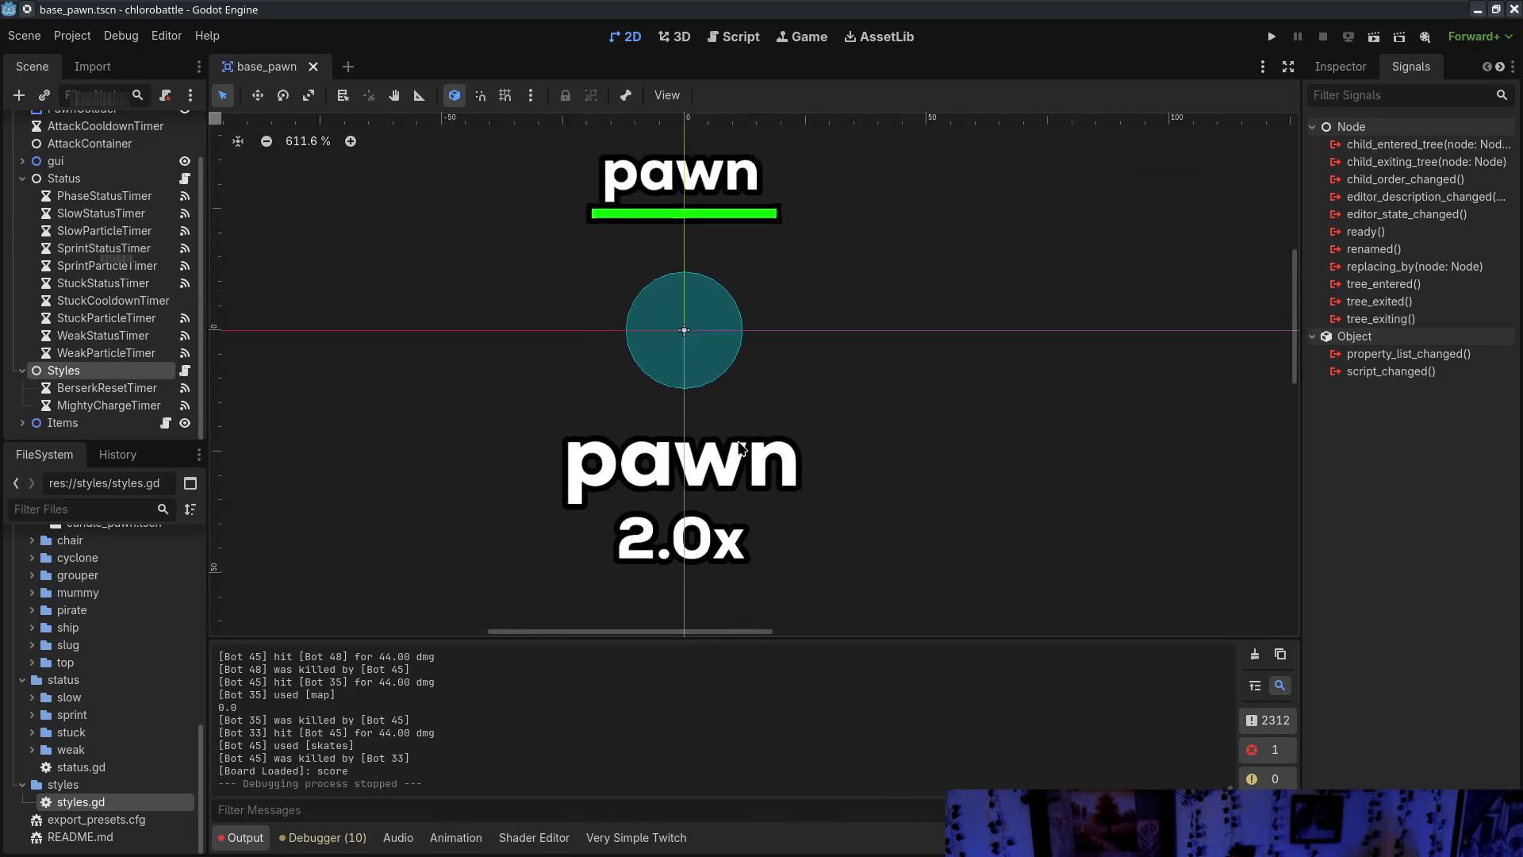
pyautogui.click(739, 495)
pyautogui.moveTo(739, 495)
pyautogui.mouseDown()
pyautogui.moveTo(867, 387)
pyautogui.moveTo(901, 491)
pyautogui.moveTo(808, 456)
pyautogui.mouseUp()
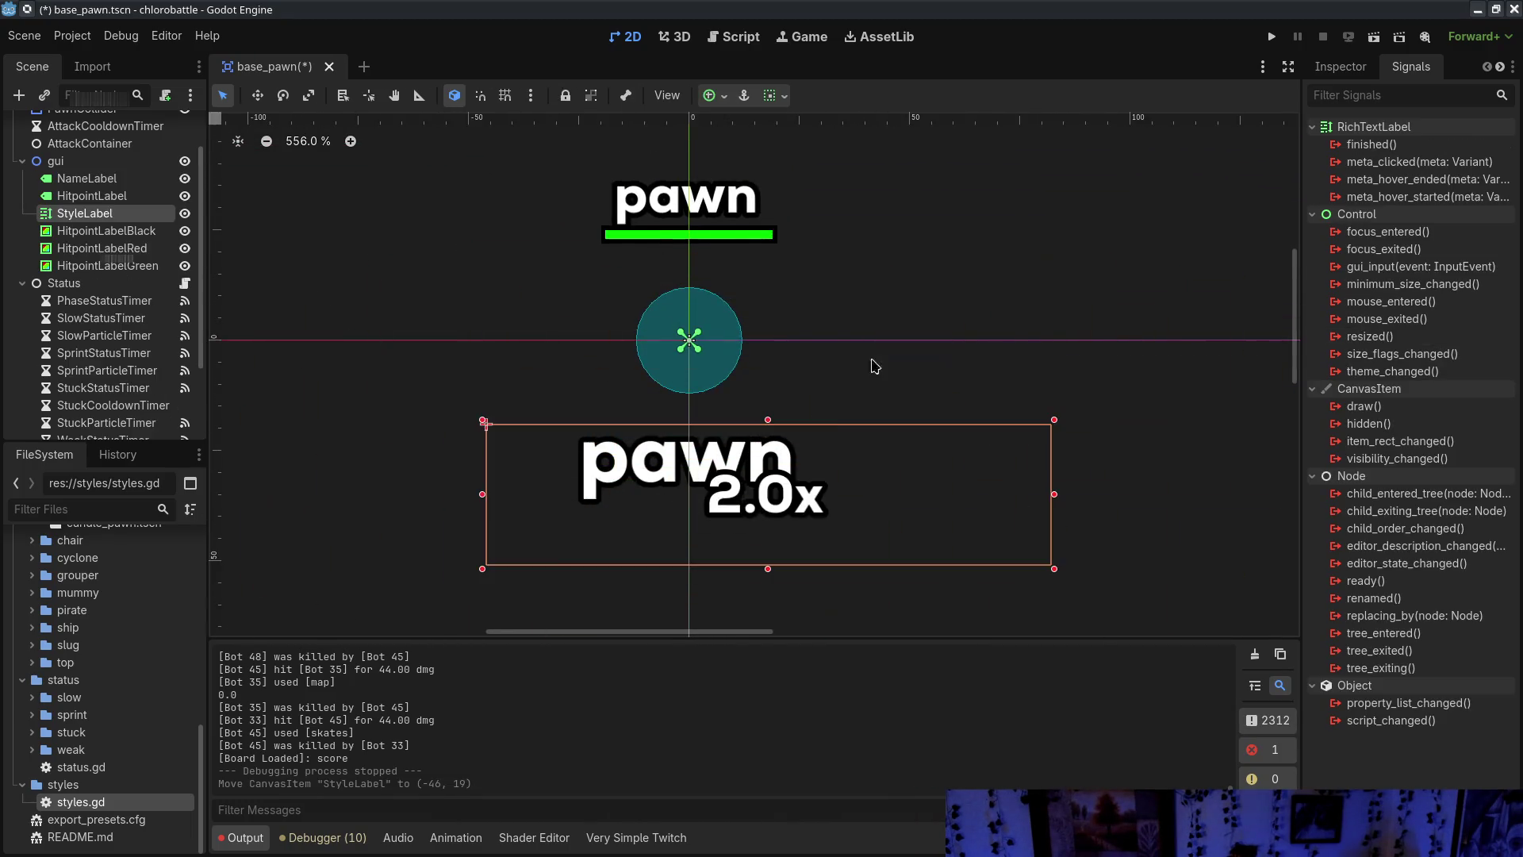
pyautogui.moveTo(1012, 525); pyautogui.dragTo(1232, 336)
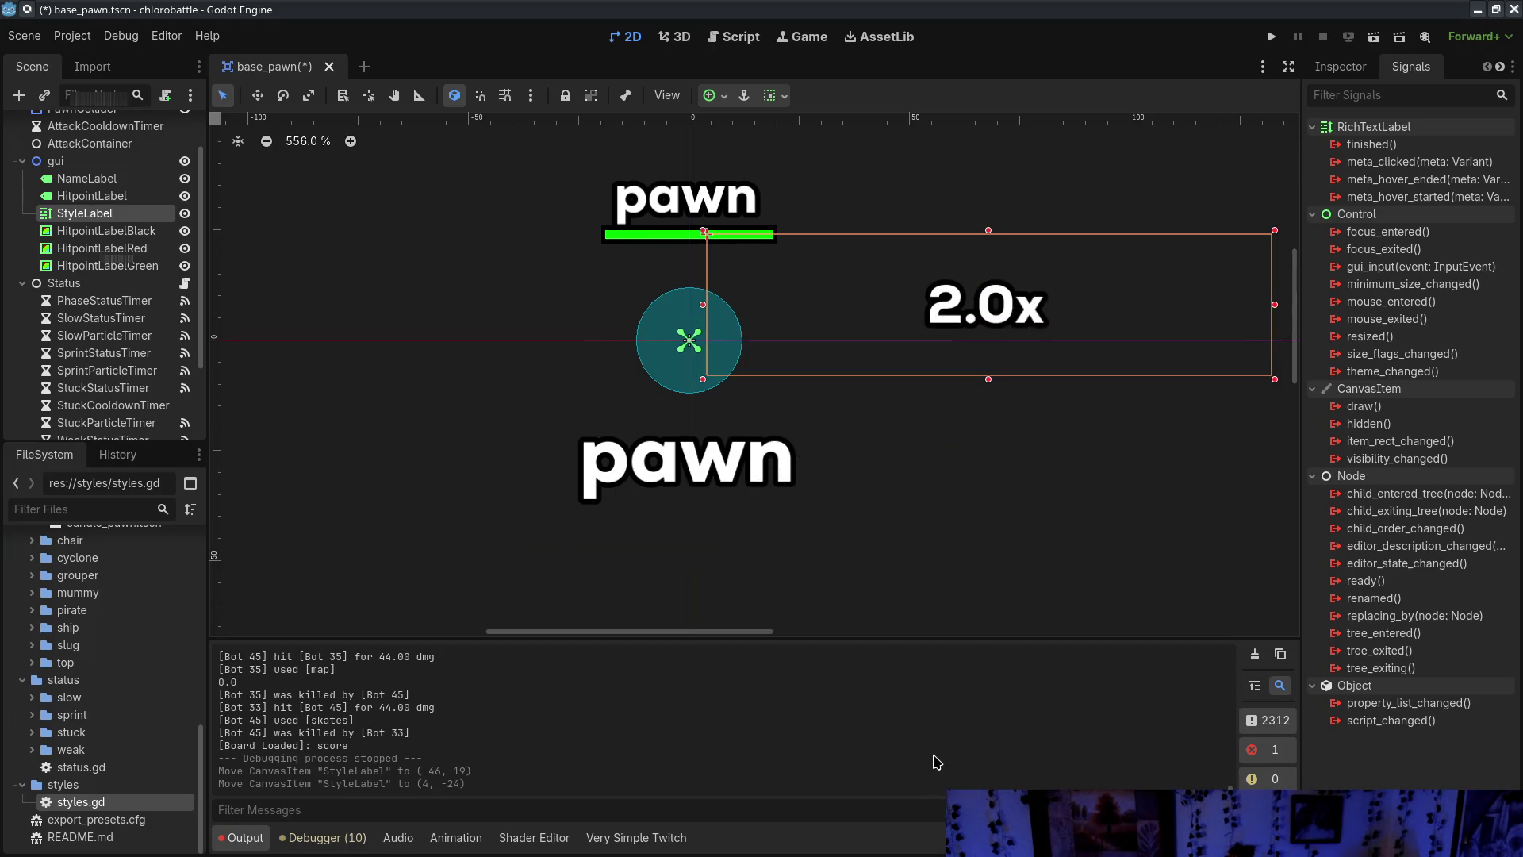
pyautogui.hotkey('ctrl', 'z')
pyautogui.hotkey('ctrl', 'z')
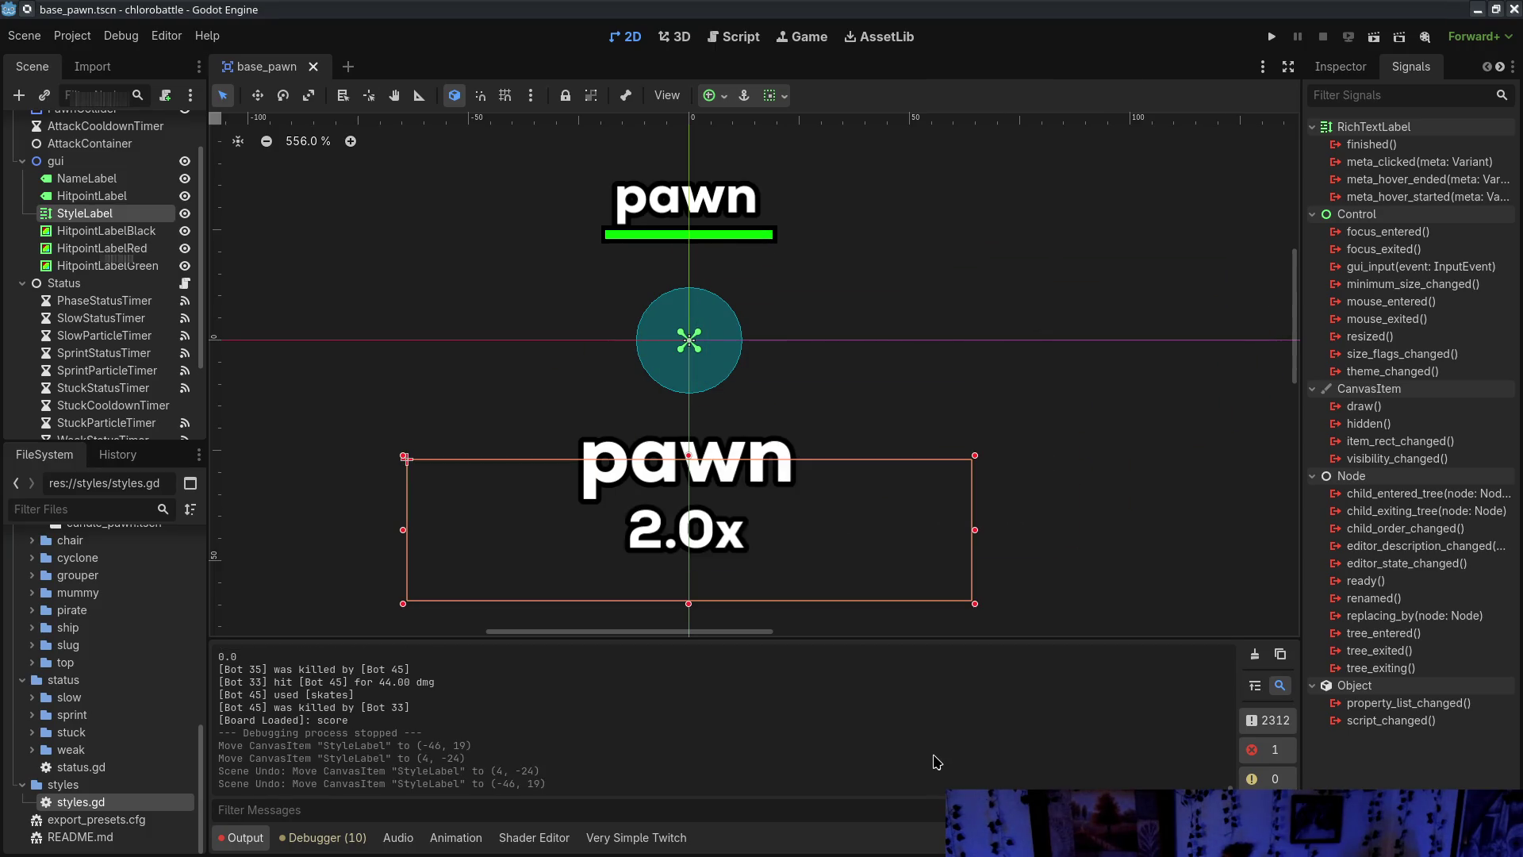
pyautogui.click(651, 216)
pyautogui.click(691, 444)
pyautogui.click(105, 230)
pyautogui.click(119, 247)
pyautogui.click(121, 266)
pyautogui.scroll(8, 686, 212)
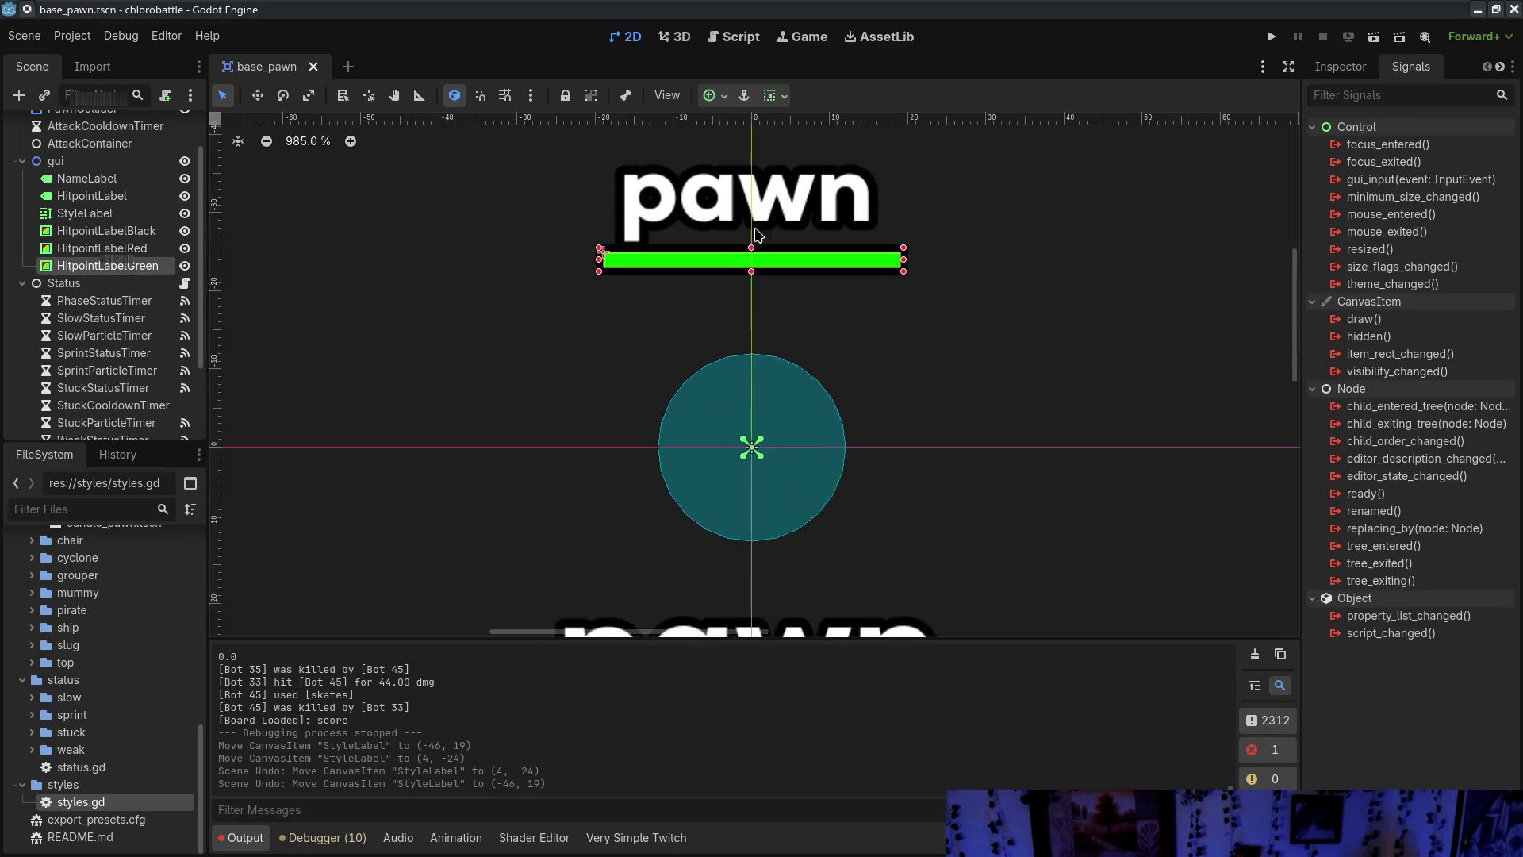
pyautogui.scroll(2, 778, 254)
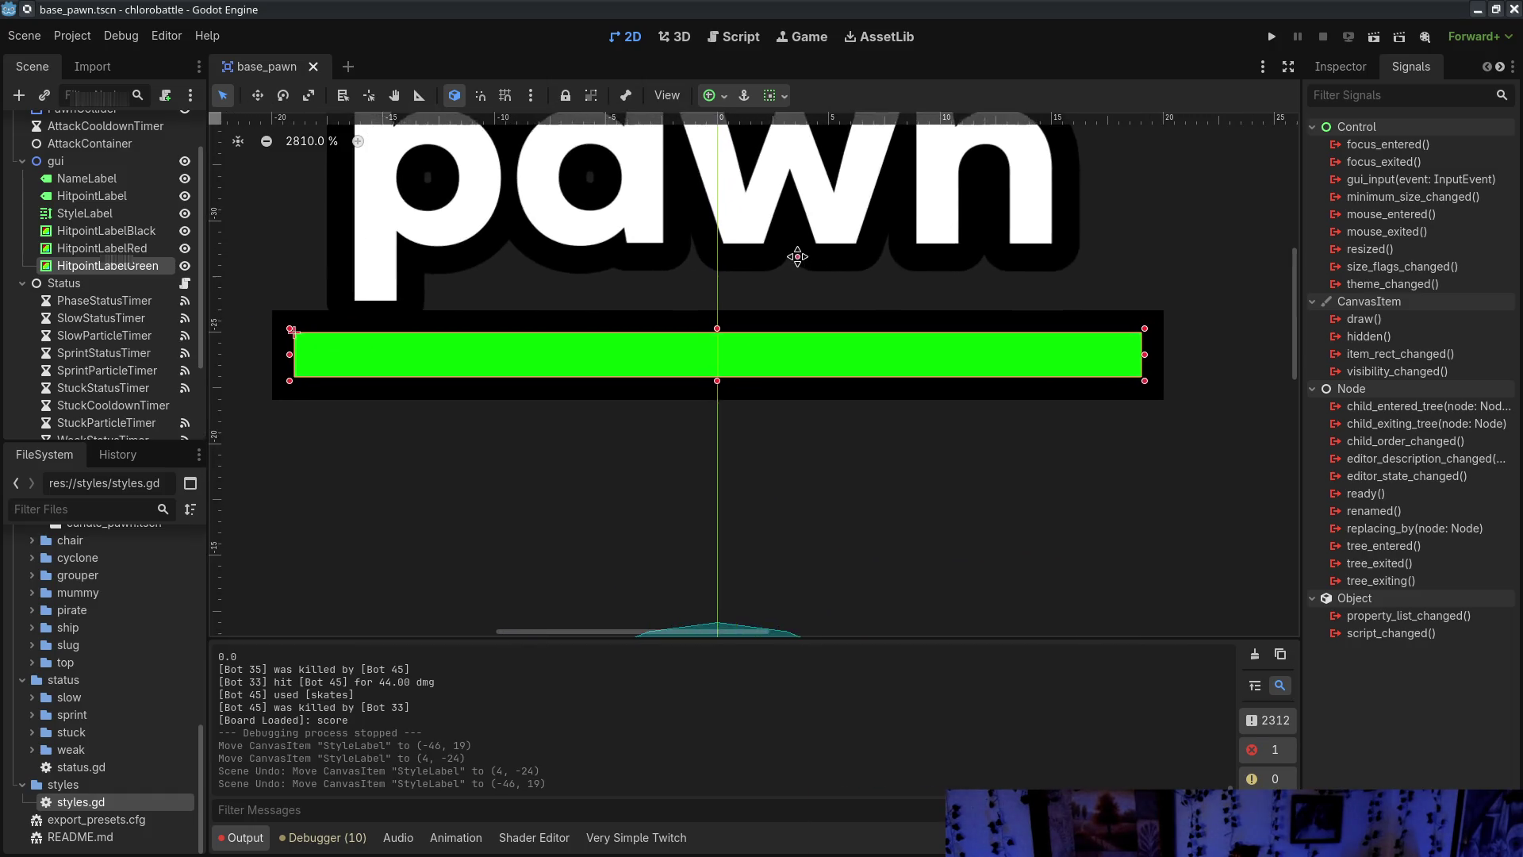
pyautogui.click(185, 265)
pyautogui.click(185, 248)
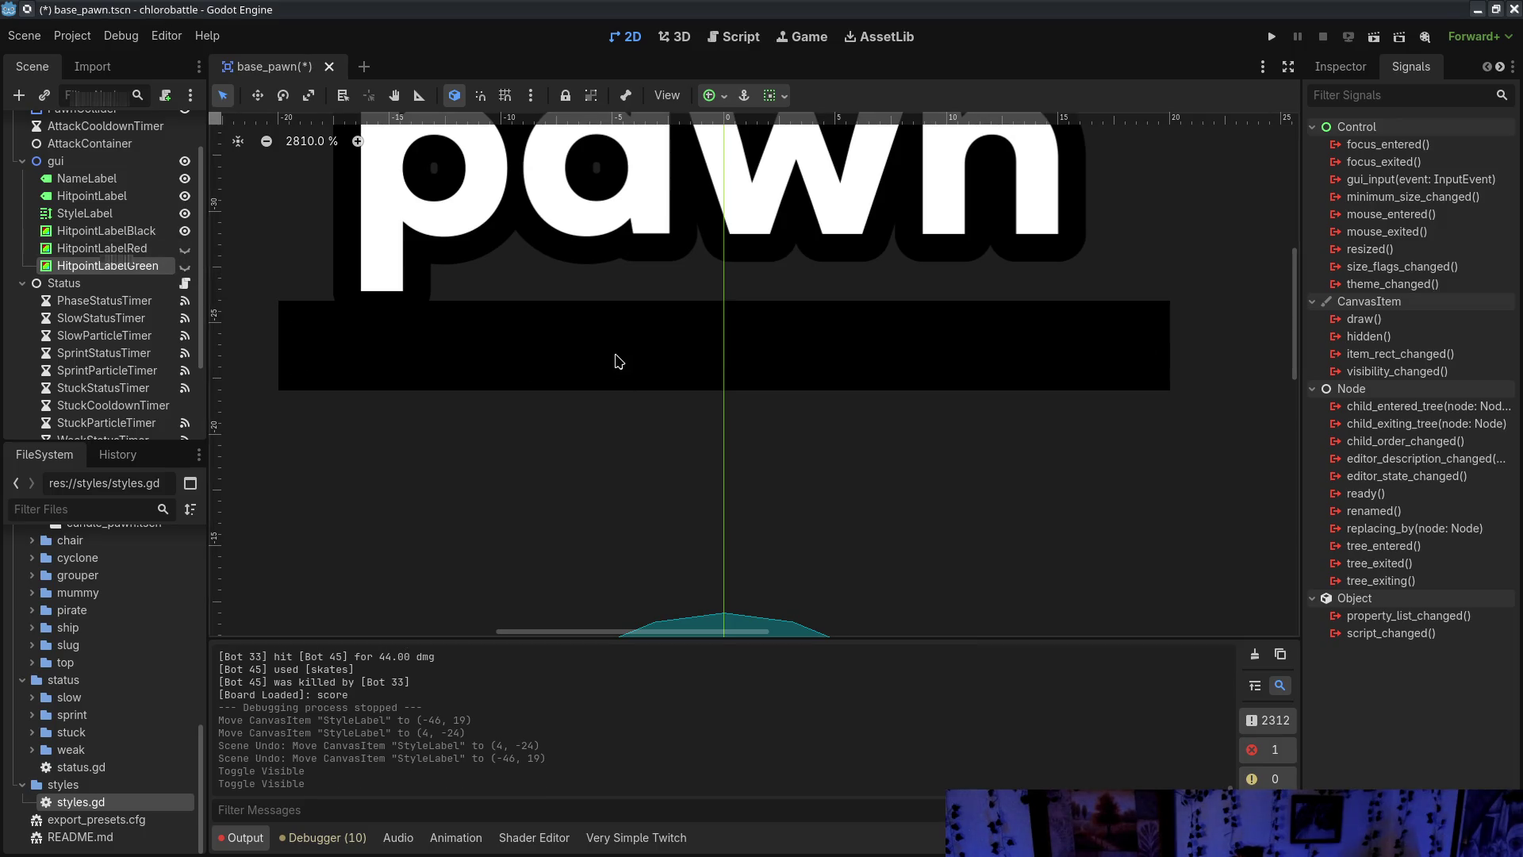
pyautogui.click(185, 249)
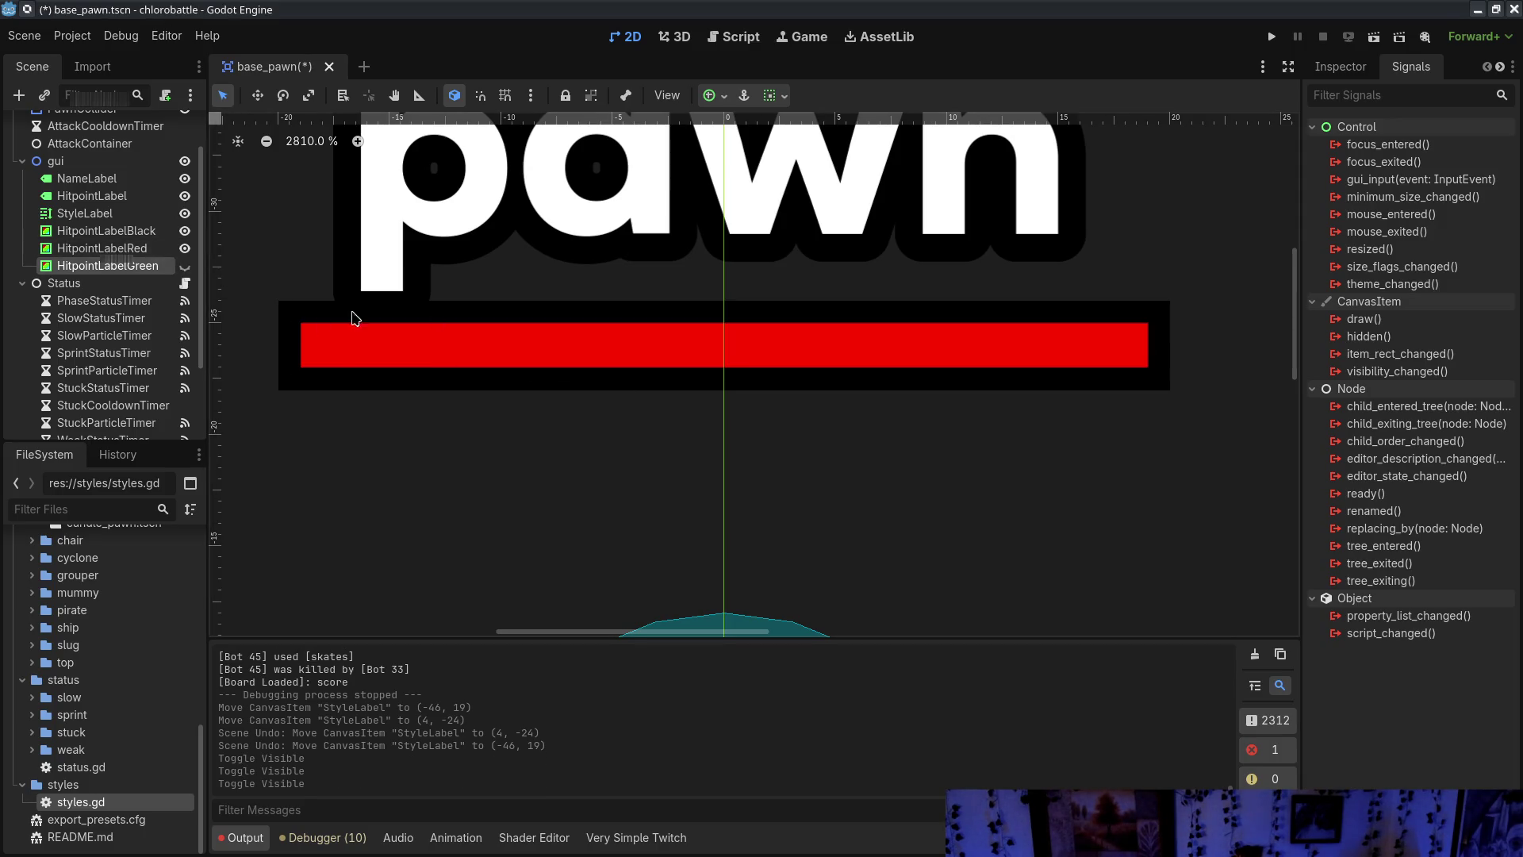
pyautogui.click(185, 266)
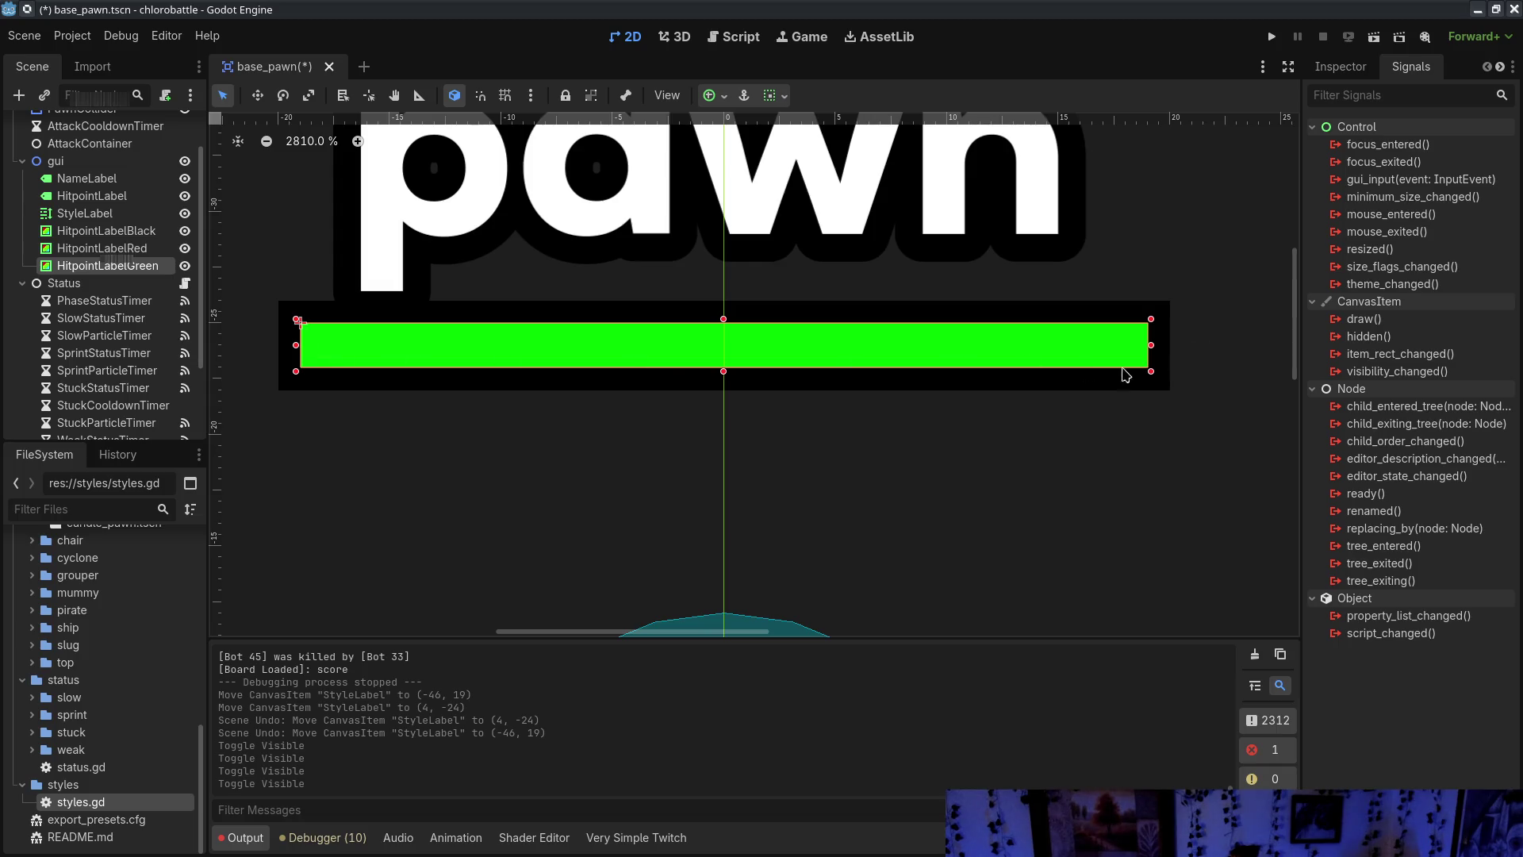
pyautogui.moveTo(1146, 345)
pyautogui.mouseDown()
pyautogui.moveTo(369, 349)
pyautogui.moveTo(1152, 341)
pyautogui.mouseUp()
pyautogui.scroll(-7, 862, 456)
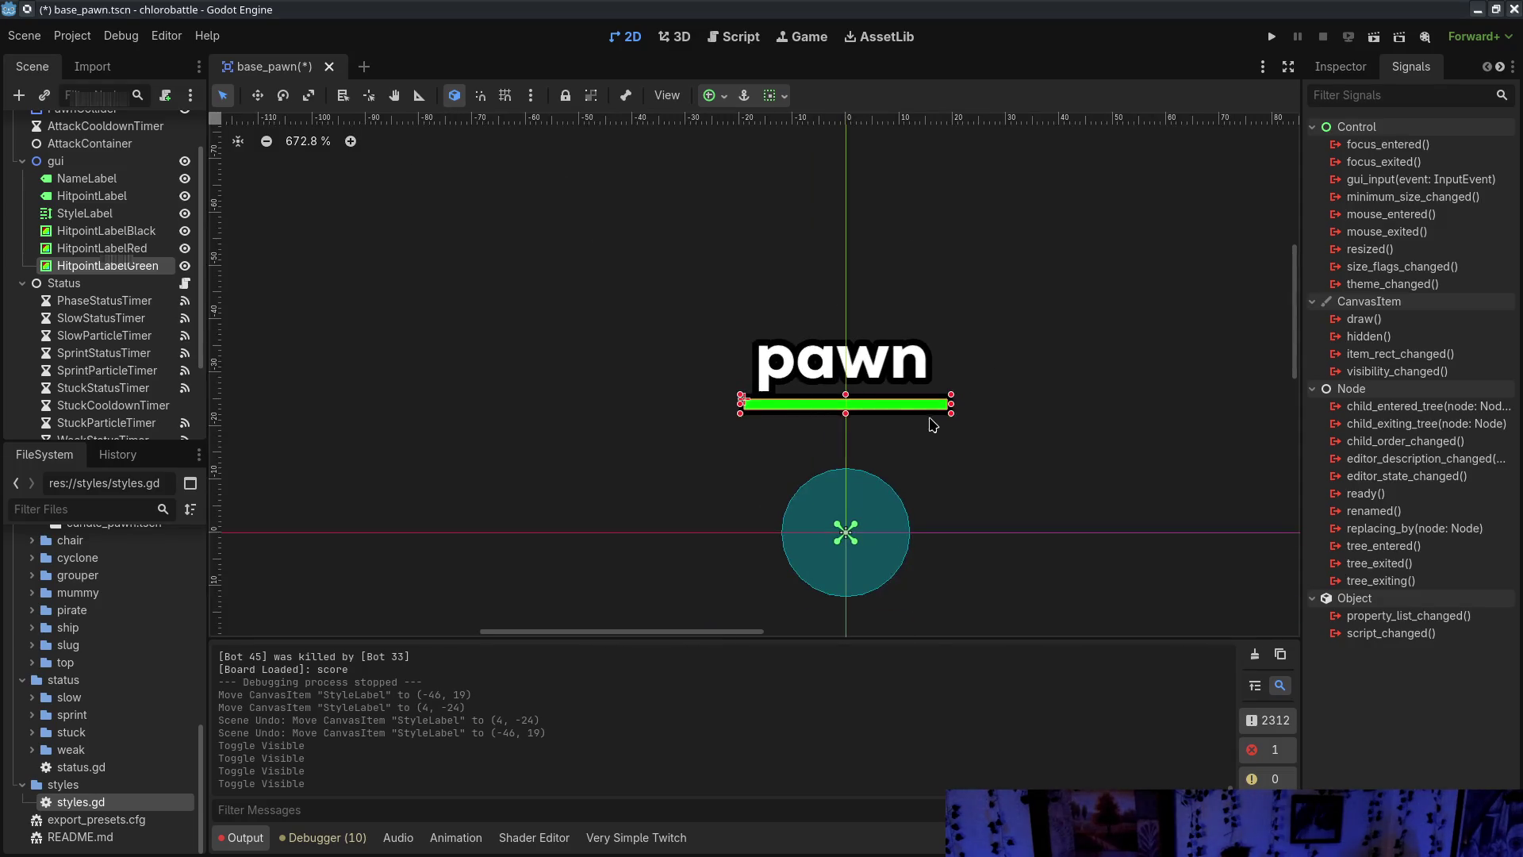
pyautogui.click(930, 380)
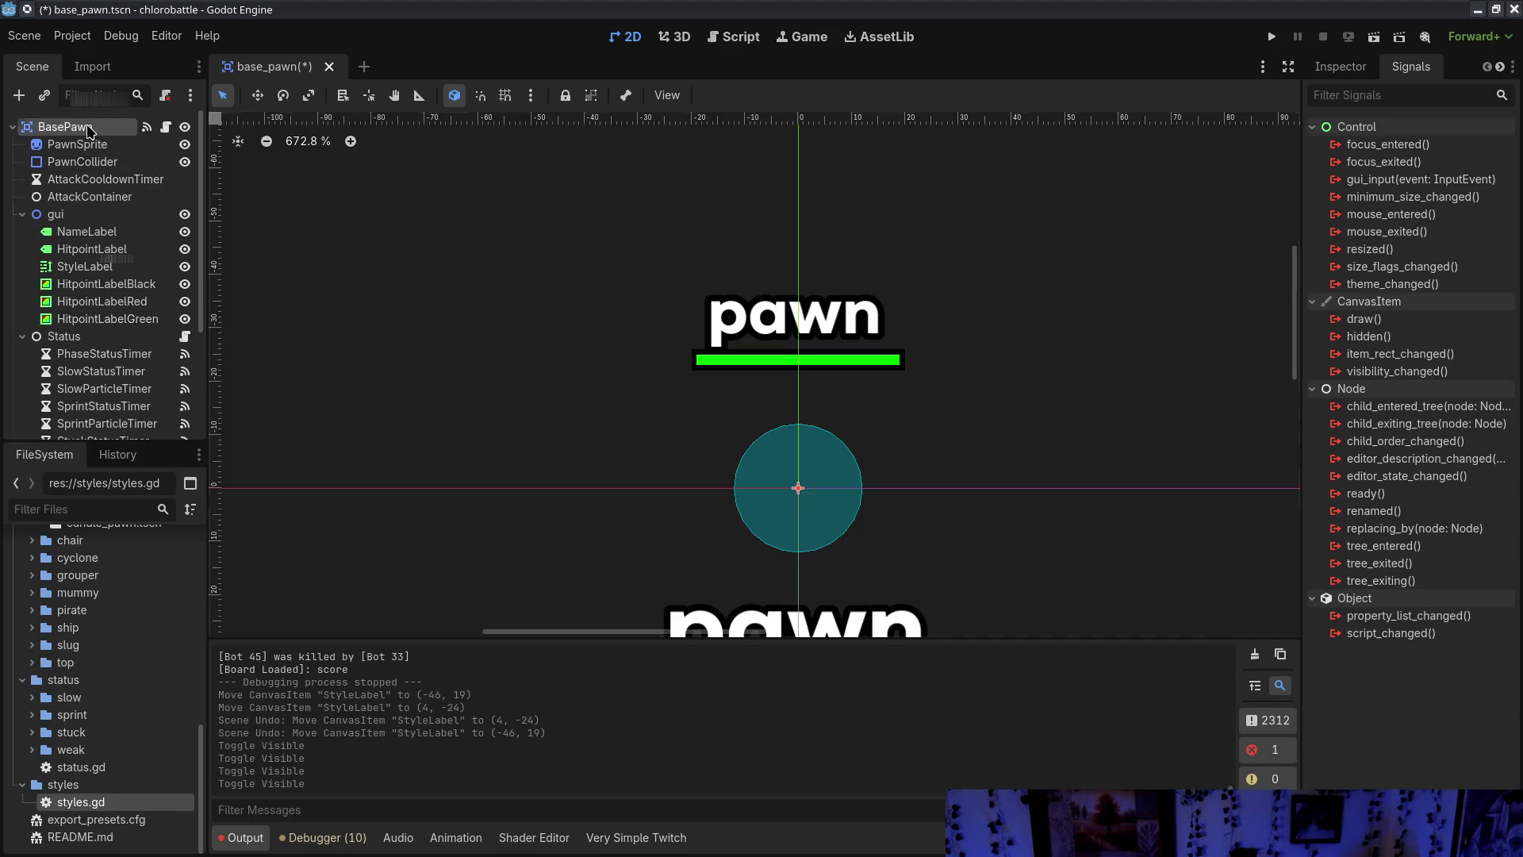
pyautogui.click(1333, 65)
pyautogui.click(995, 407)
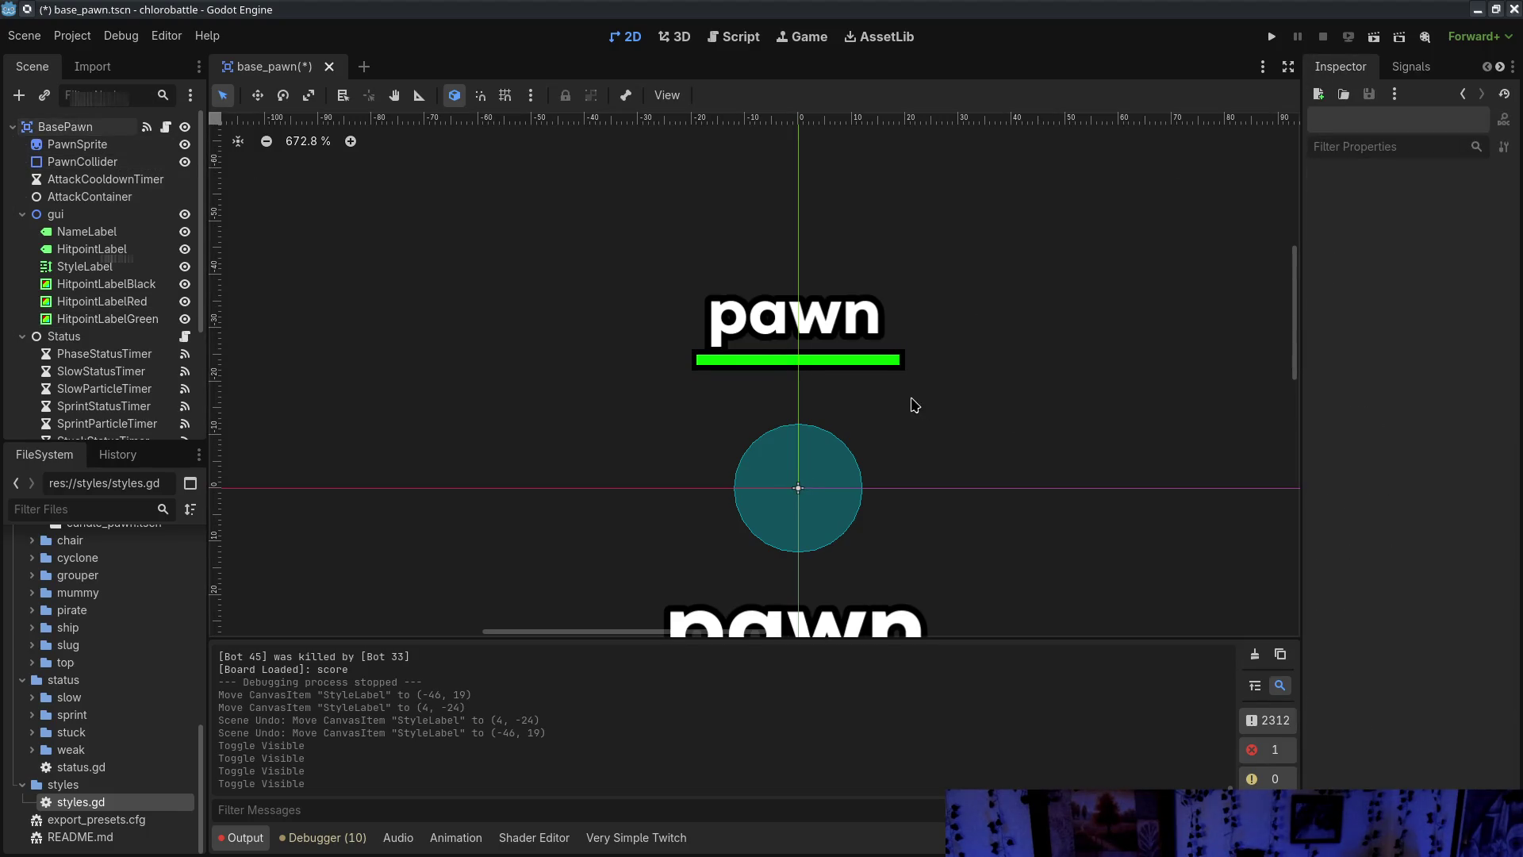
pyautogui.moveTo(910, 404); pyautogui.dragTo(839, 313)
pyautogui.scroll(-5, 841, 349)
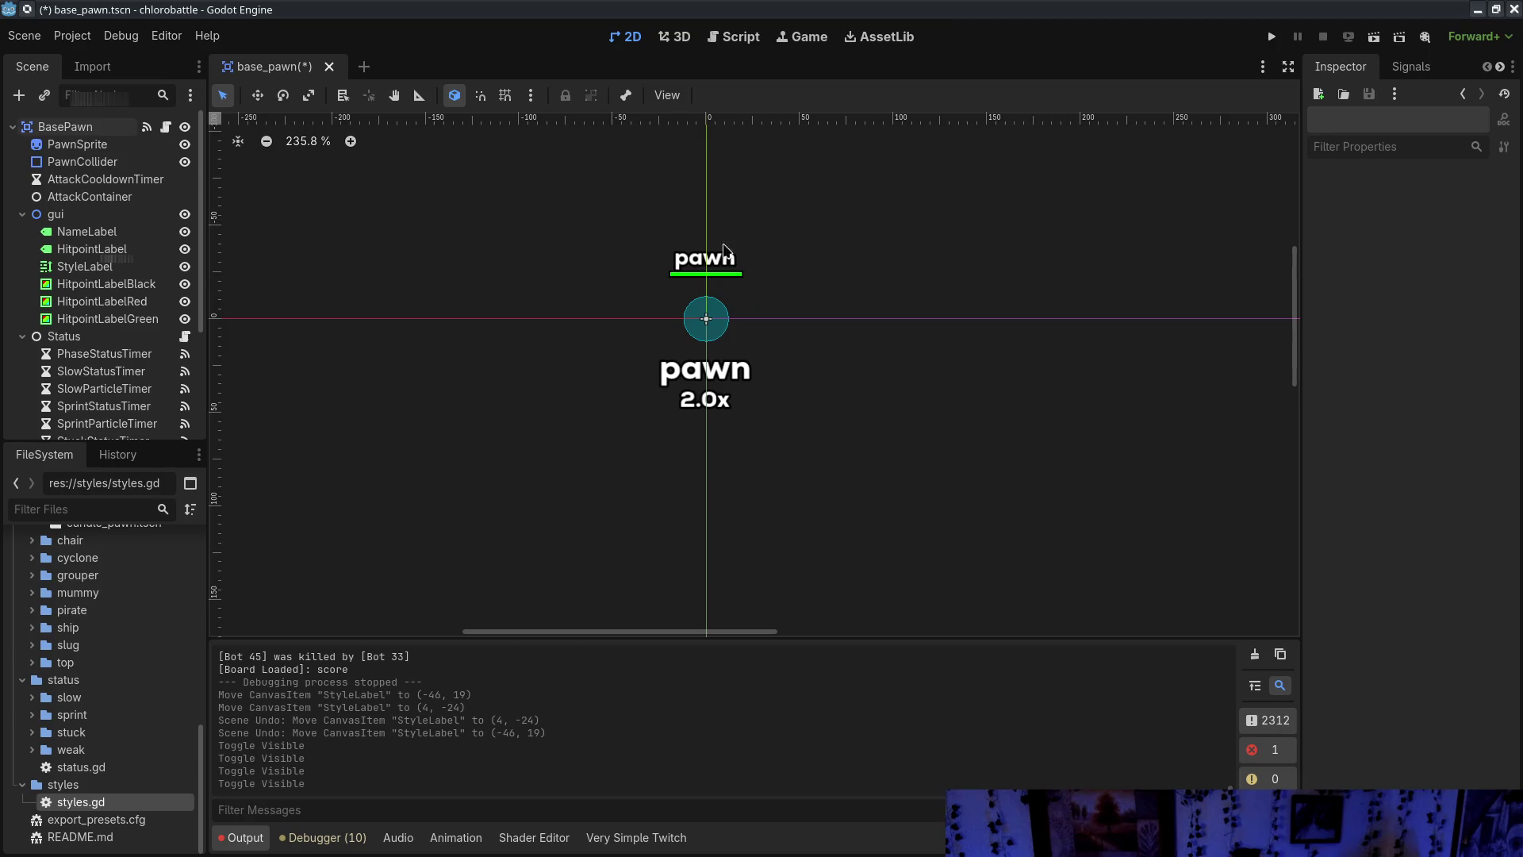
pyautogui.hotkey('ctrl', 's')
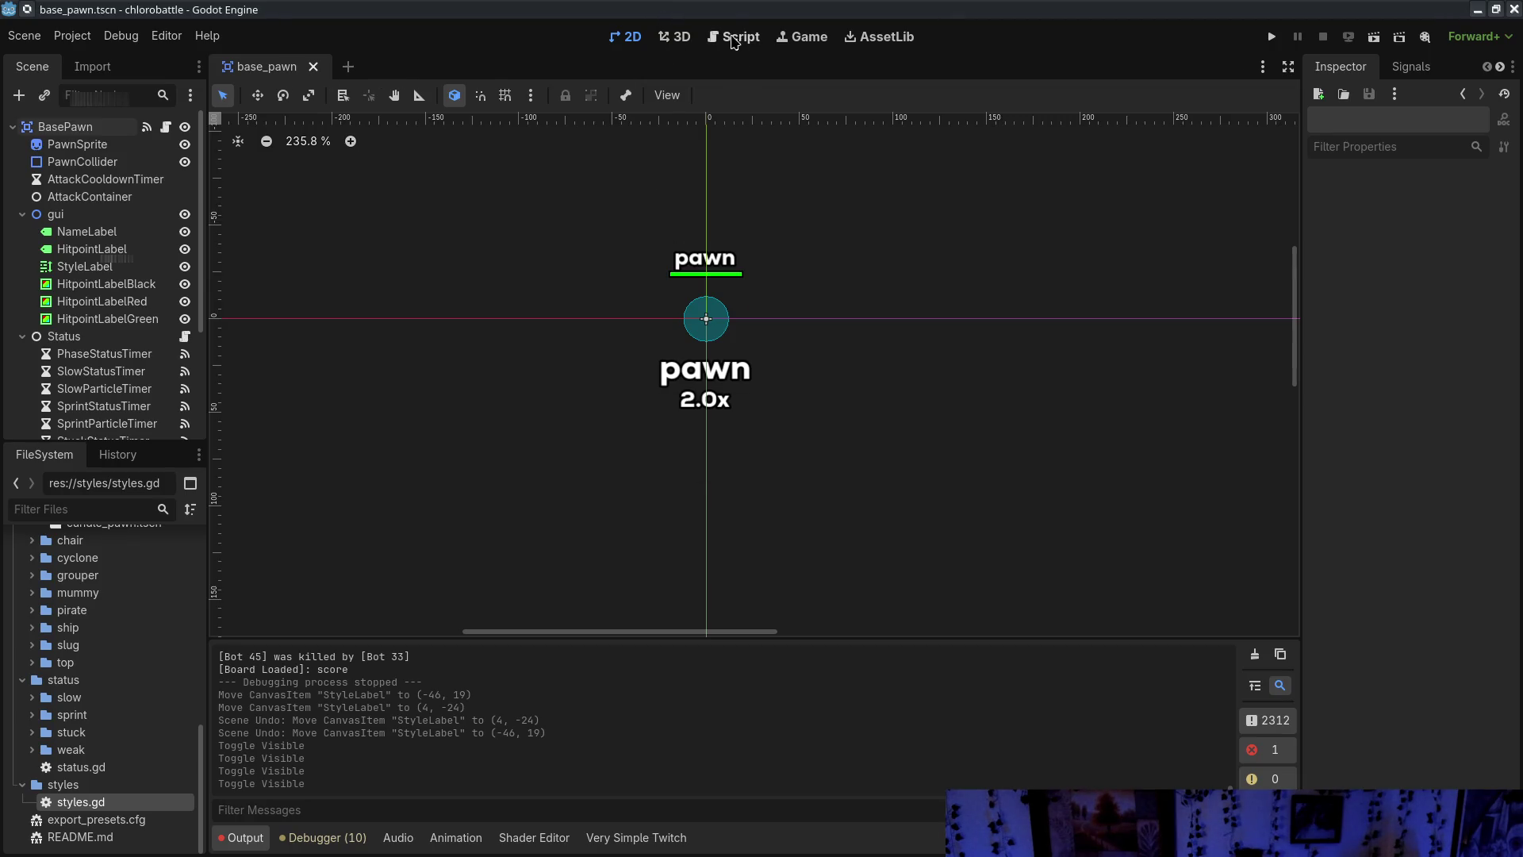
# Look over the back-end variable block, lines 27–41, in base_pawn.gd
pyautogui.click(735, 39)
pyautogui.click(734, 340)
pyautogui.scroll(20, 719, 397)
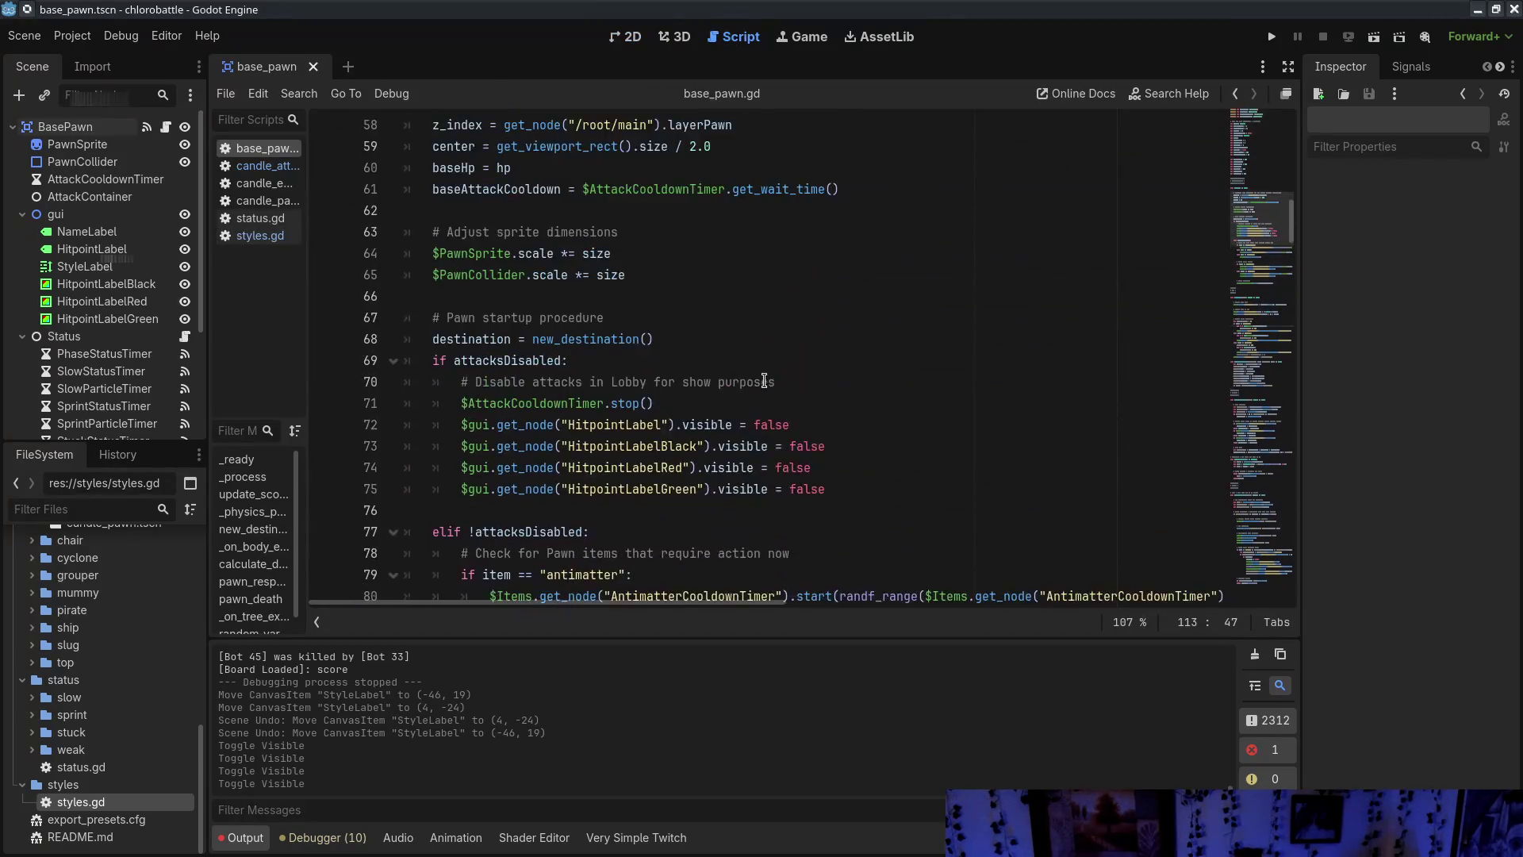
pyautogui.scroll(10, 719, 397)
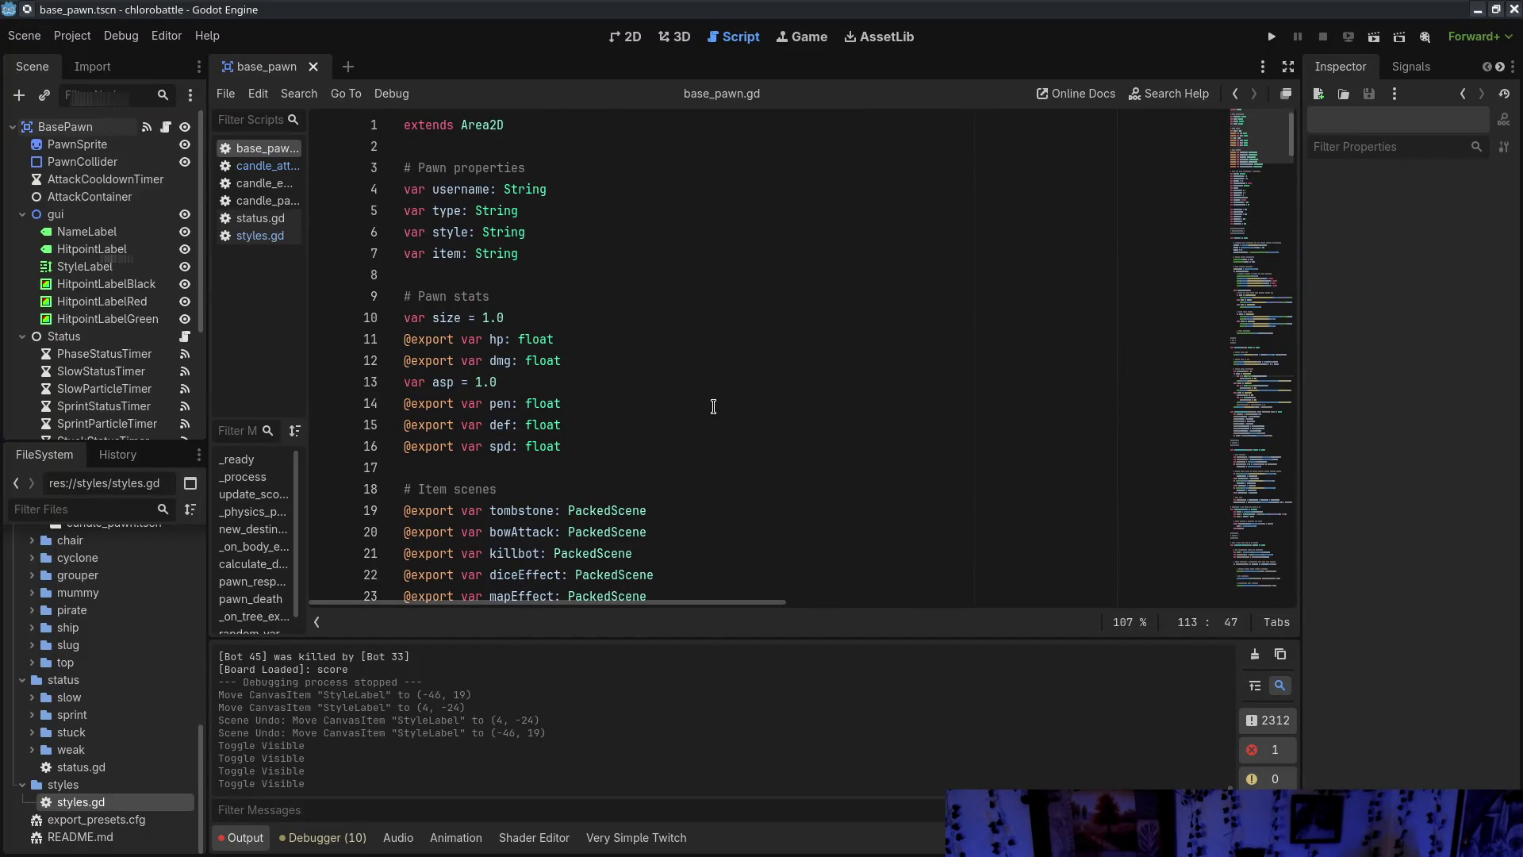
pyautogui.scroll(-8, 713, 406)
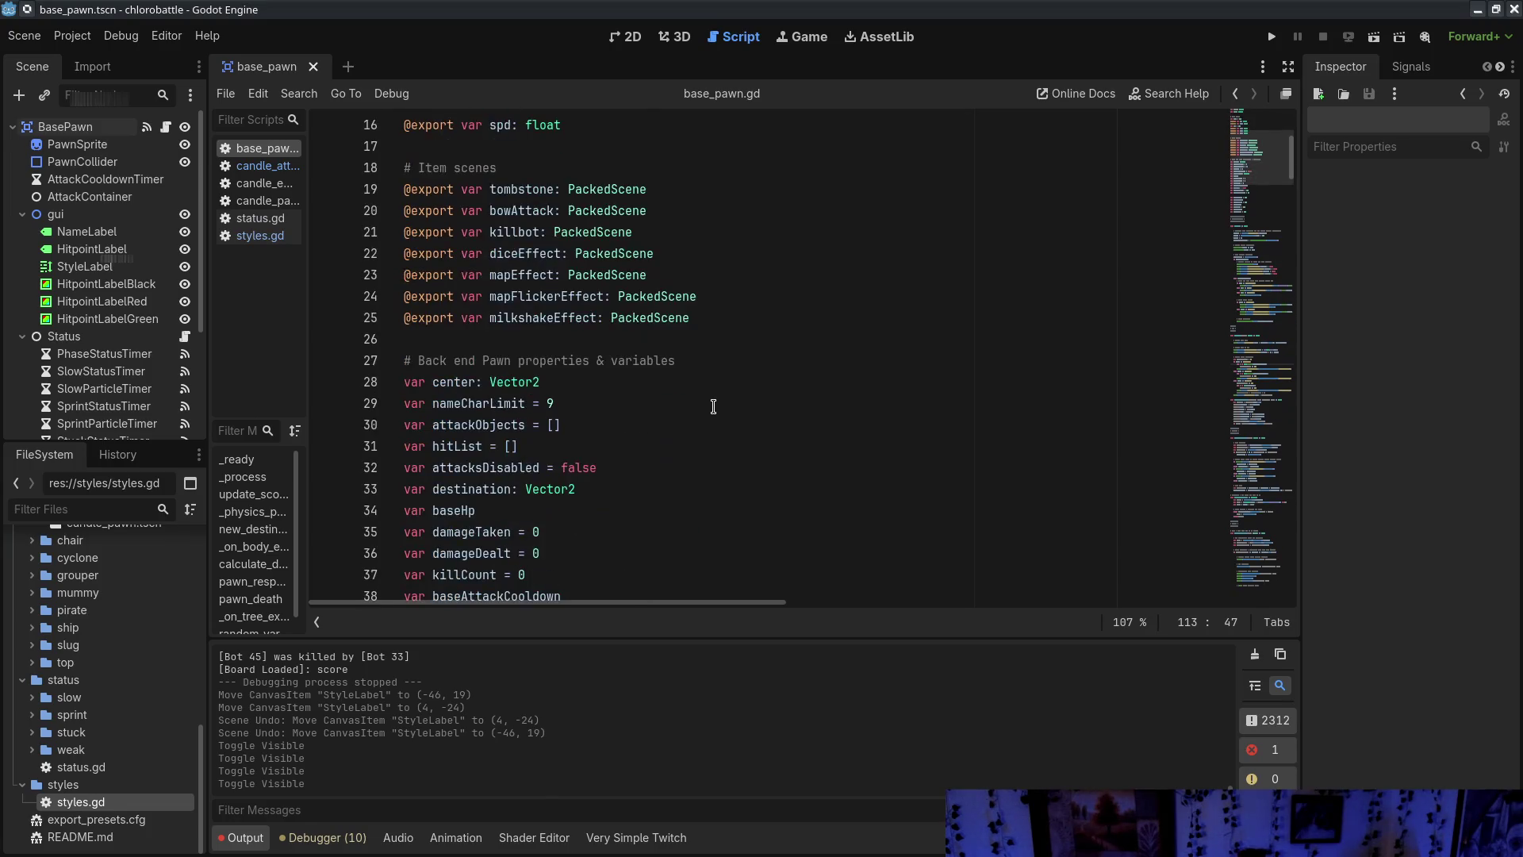
pyautogui.moveTo(503, 185)
pyautogui.mouseDown()
pyautogui.moveTo(602, 444)
pyautogui.moveTo(662, 494)
pyautogui.moveTo(612, 472)
pyautogui.moveTo(600, 174)
pyautogui.mouseUp()
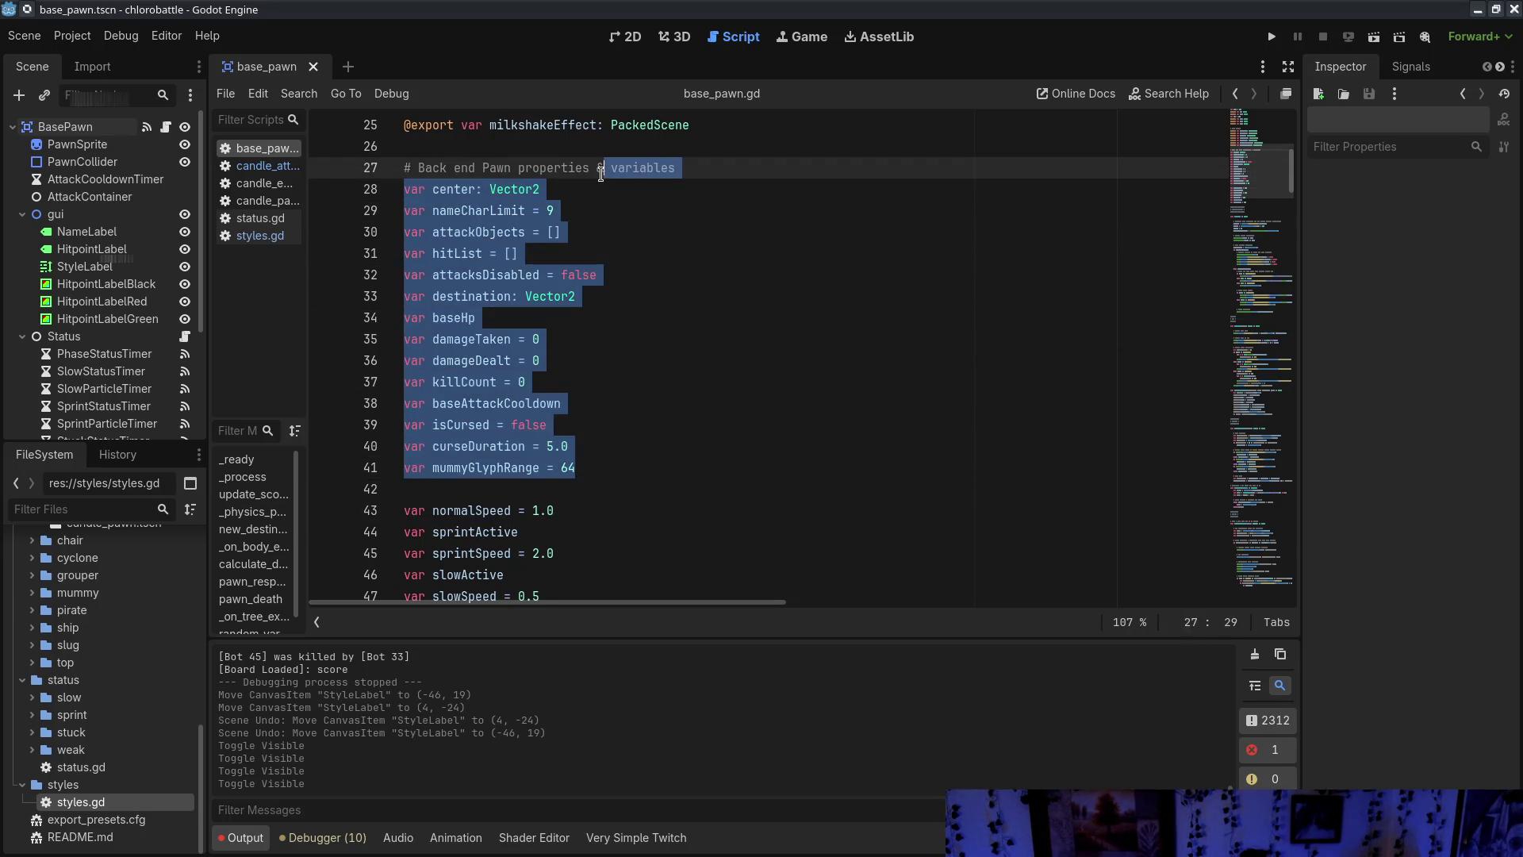
pyautogui.moveTo(636, 469); pyautogui.dragTo(717, 204)
pyautogui.click(775, 363)
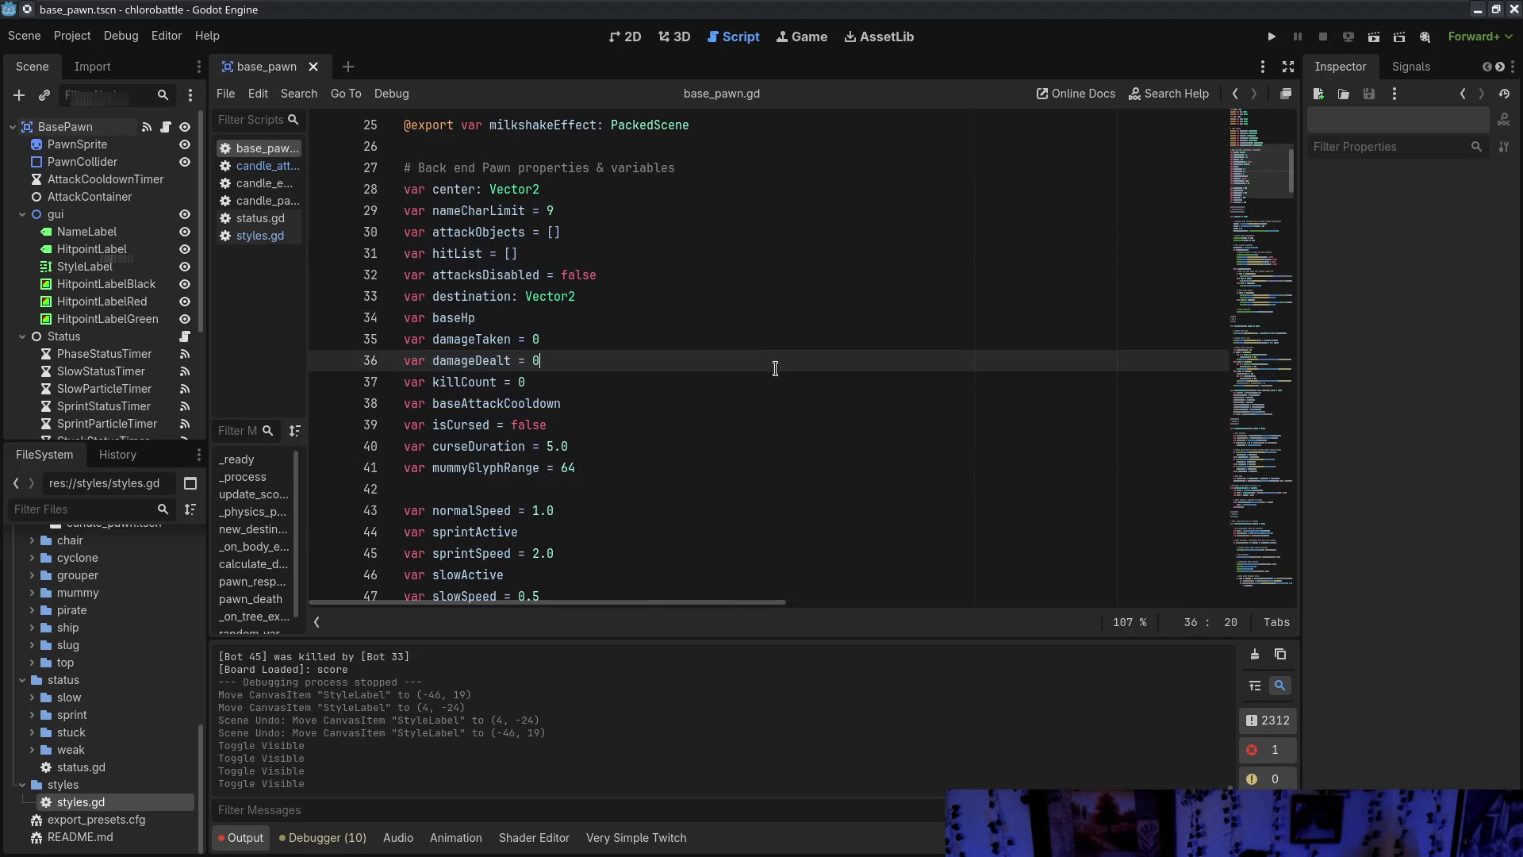
# Move the damageTaken, damageDealt and killCount lines under a new '# Score variables' comment
pyautogui.moveTo(572, 320); pyautogui.dragTo(593, 355)
pyautogui.click(620, 316)
pyautogui.click(665, 468)
pyautogui.press('Return')
pyautogui.press('Return')
pyautogui.write('# Scor')
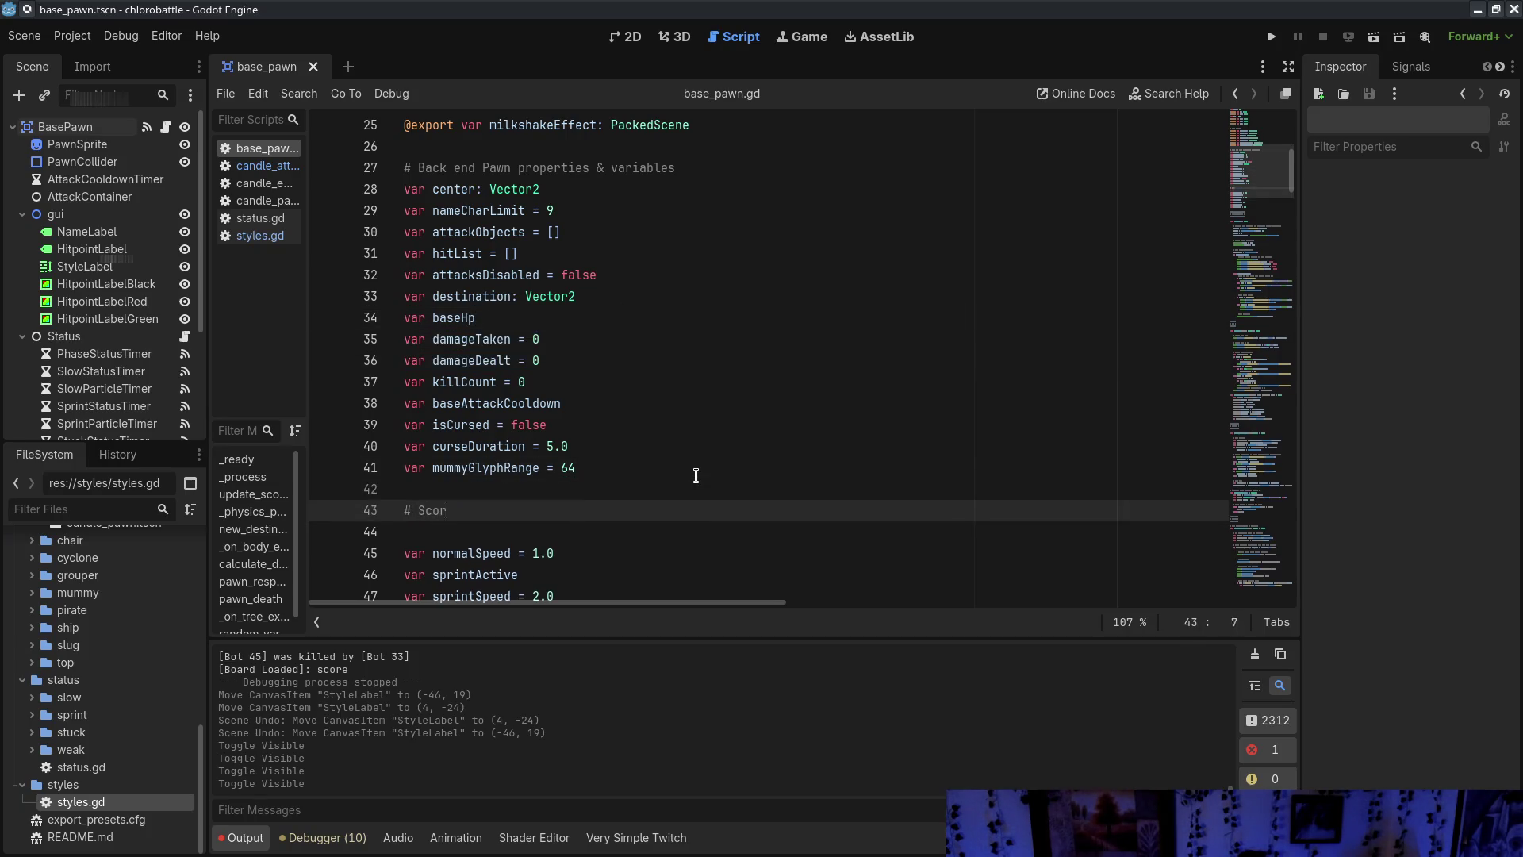
pyautogui.moveTo(584, 320)
pyautogui.mouseDown()
pyautogui.moveTo(581, 361)
pyautogui.moveTo(587, 320)
pyautogui.mouseUp()
pyautogui.hotkey('ctrl', 'c')
pyautogui.press('Delete')
pyautogui.click(558, 458)
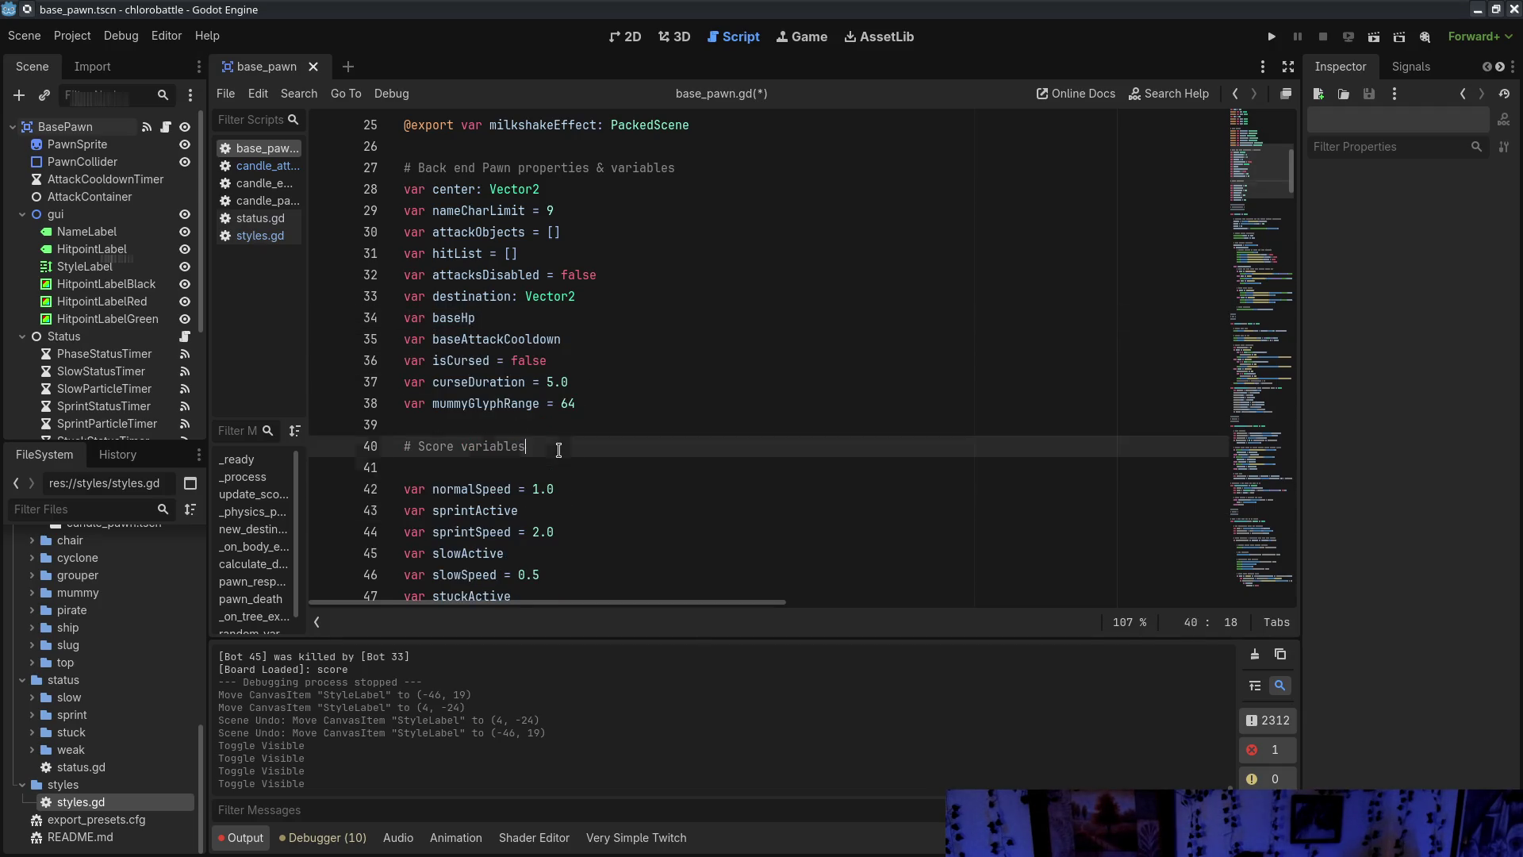
pyautogui.hotkey('ctrl', 'v')
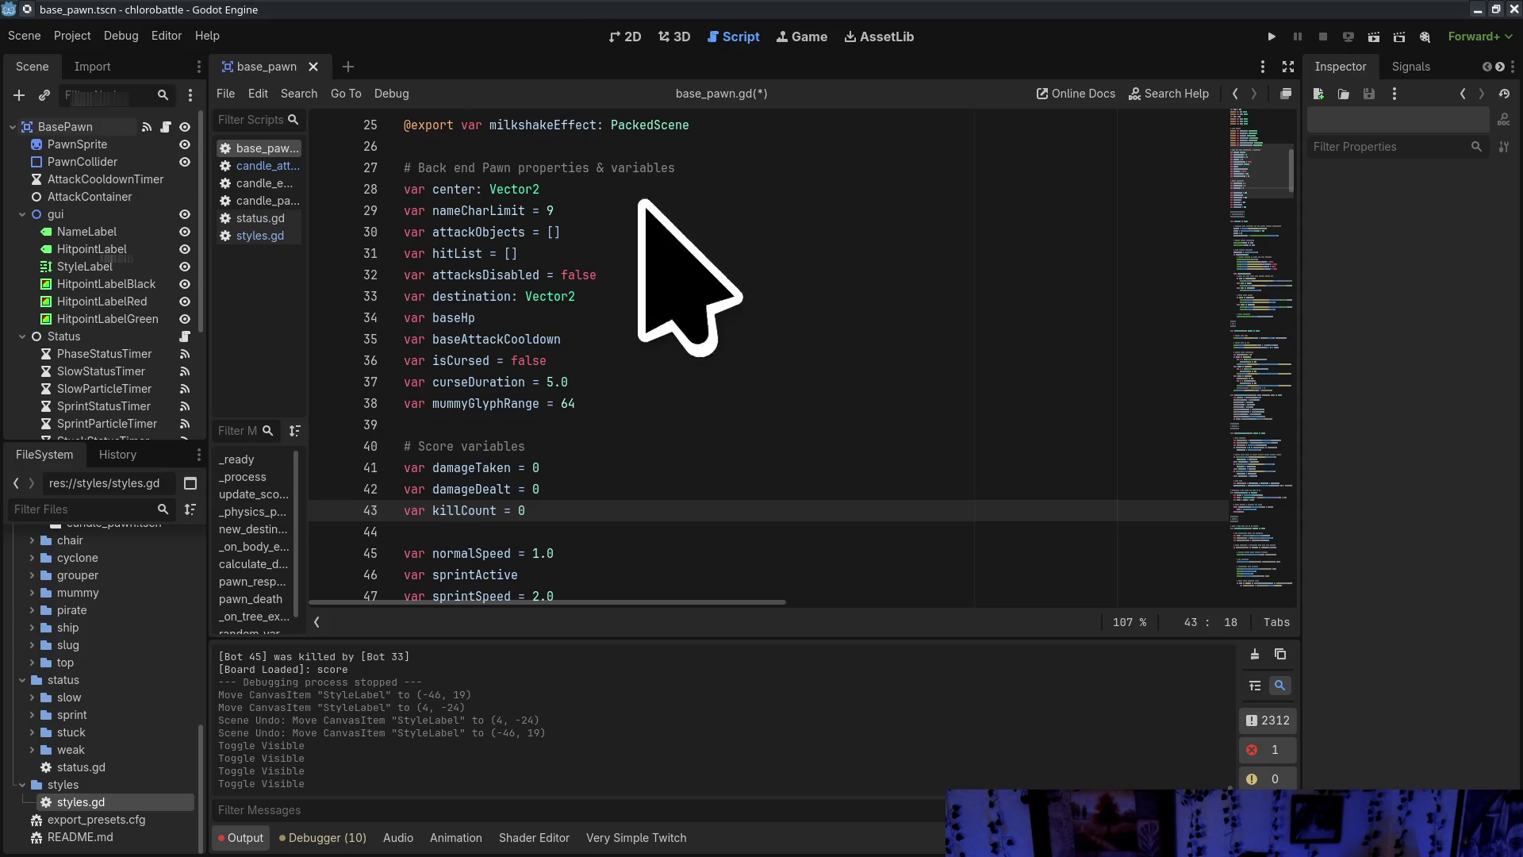
# Review the attackObjects, attacksDisabled, curse-related and baseHp variables on lines 30–38
pyautogui.click(595, 237)
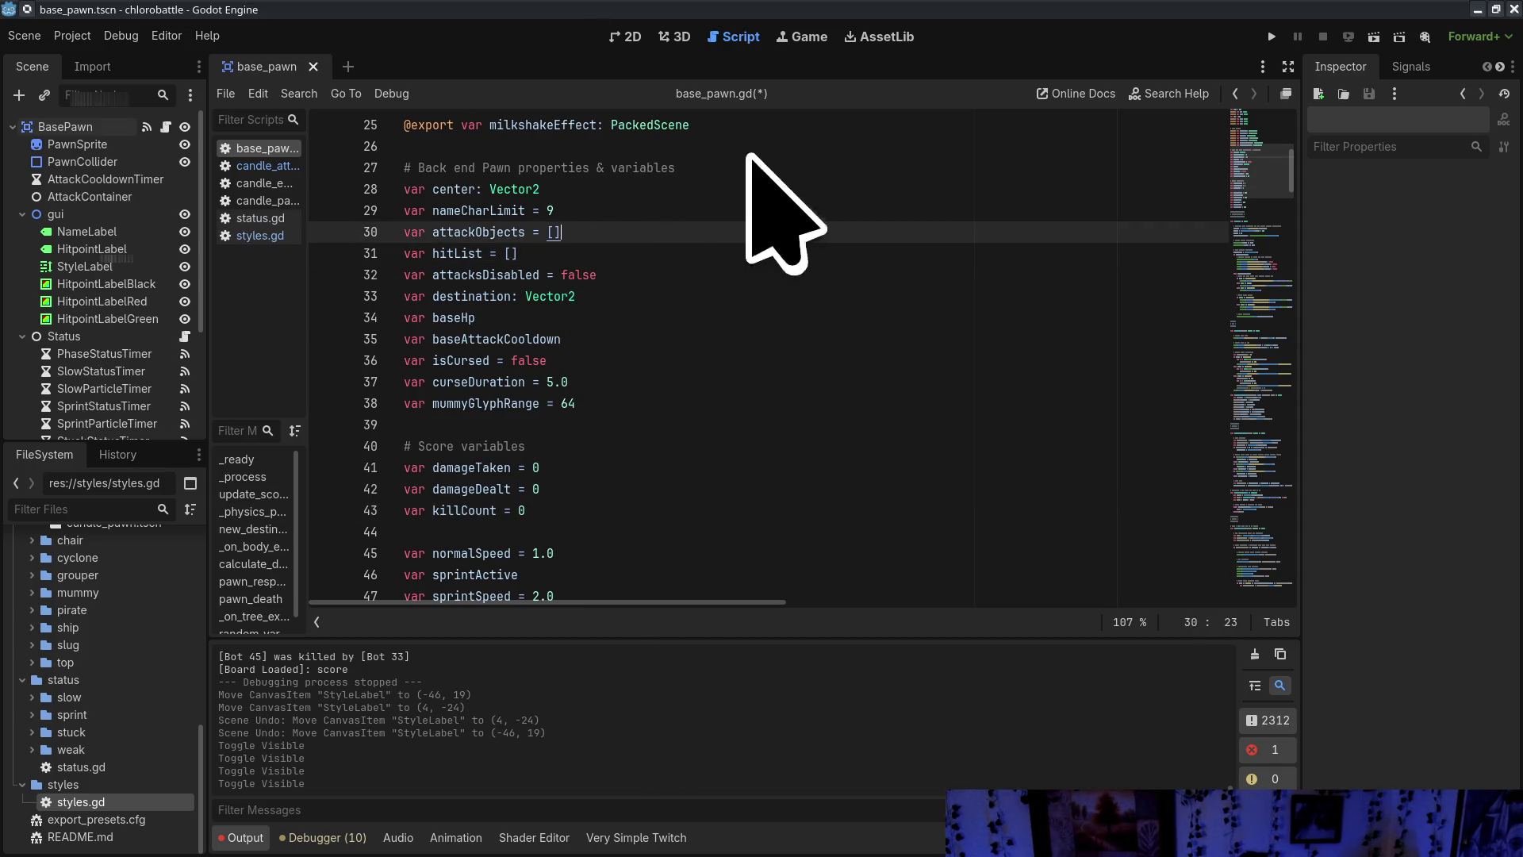
pyautogui.click(648, 274)
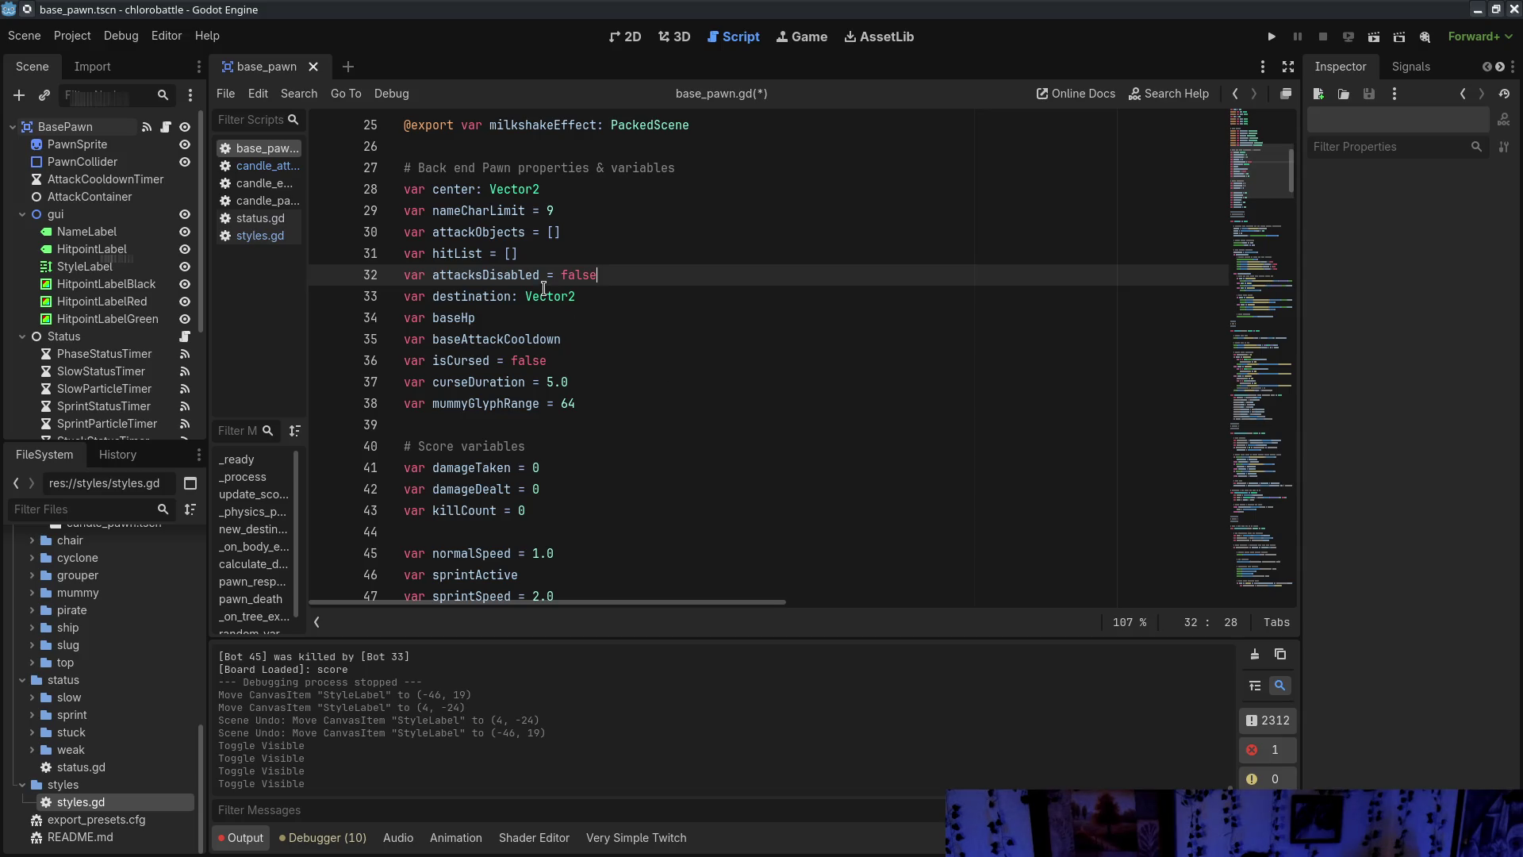
pyautogui.moveTo(405, 273); pyautogui.dragTo(651, 270)
pyautogui.click(651, 271)
pyautogui.scroll(3, 857, 242)
pyautogui.scroll(-4, 794, 270)
pyautogui.scroll(2, 732, 289)
pyautogui.click(639, 382)
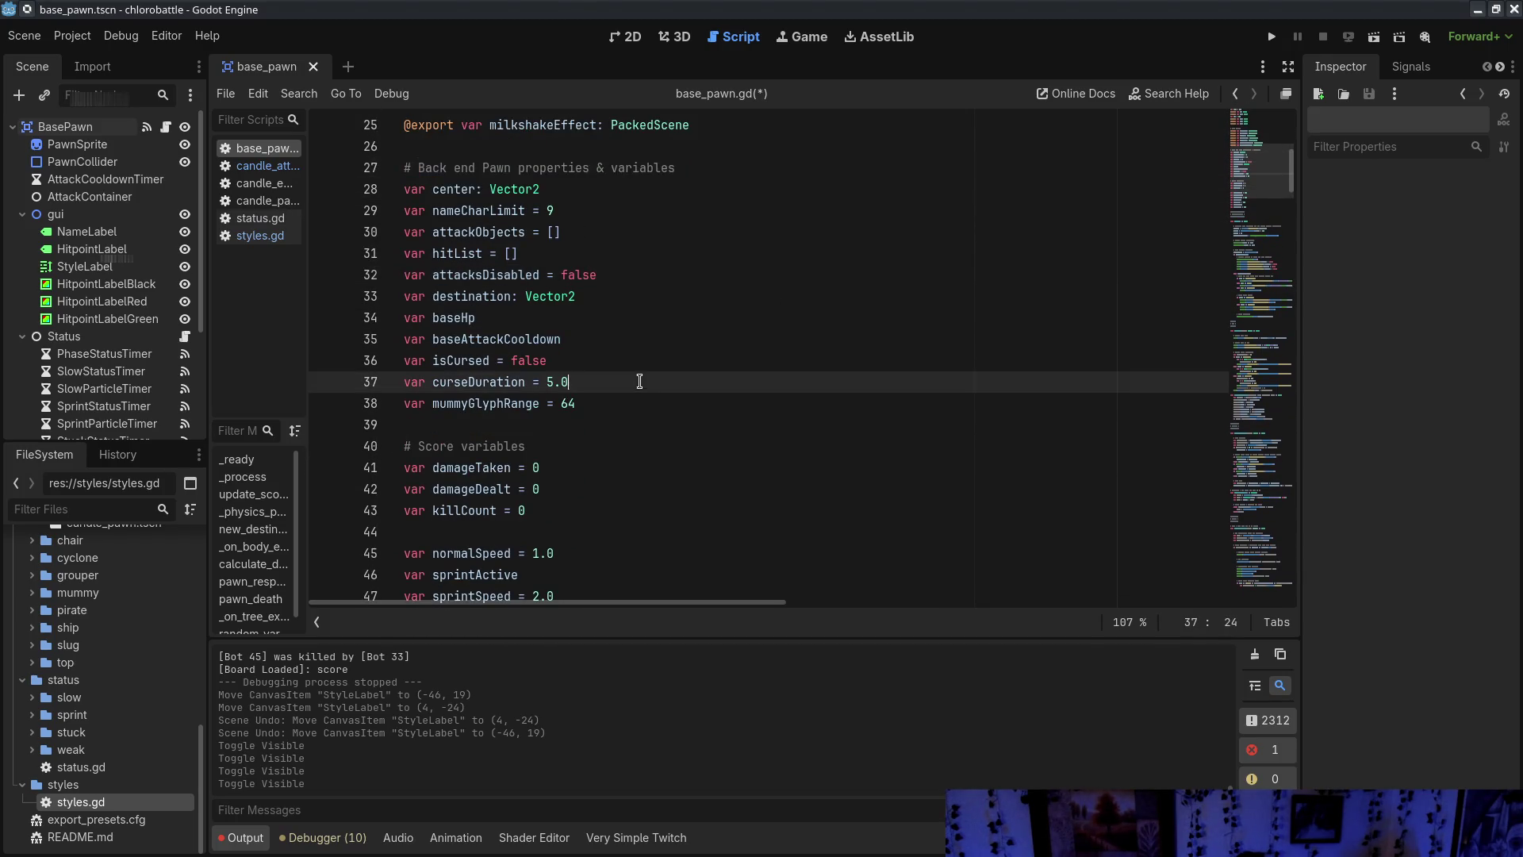
pyautogui.moveTo(666, 405)
pyautogui.mouseDown()
pyautogui.moveTo(665, 365)
pyautogui.moveTo(659, 400)
pyautogui.moveTo(604, 352)
pyautogui.moveTo(617, 325)
pyautogui.mouseUp()
pyautogui.click(601, 320)
pyautogui.click(666, 291)
pyautogui.click(660, 322)
pyautogui.scroll(-4, 625, 300)
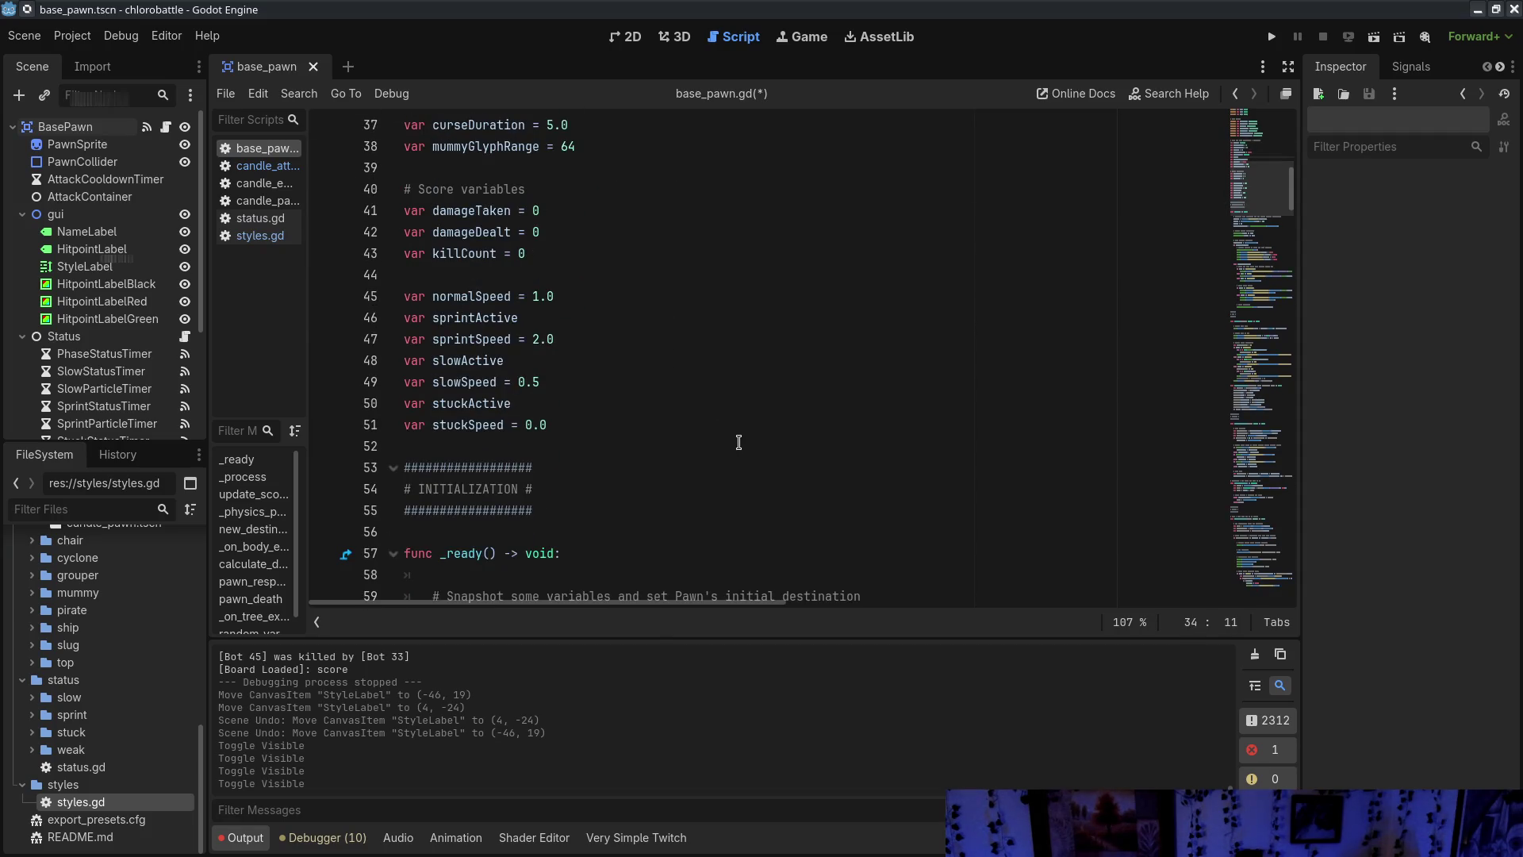
# Insert a '# Movement variables' comment above the speed variables and save base_pawn.gd
pyautogui.click(601, 278)
pyautogui.press('Return')
pyautogui.write('ovemenbles')
pyautogui.hotkey('ctrl', 's')
pyautogui.scroll(12, 611, 282)
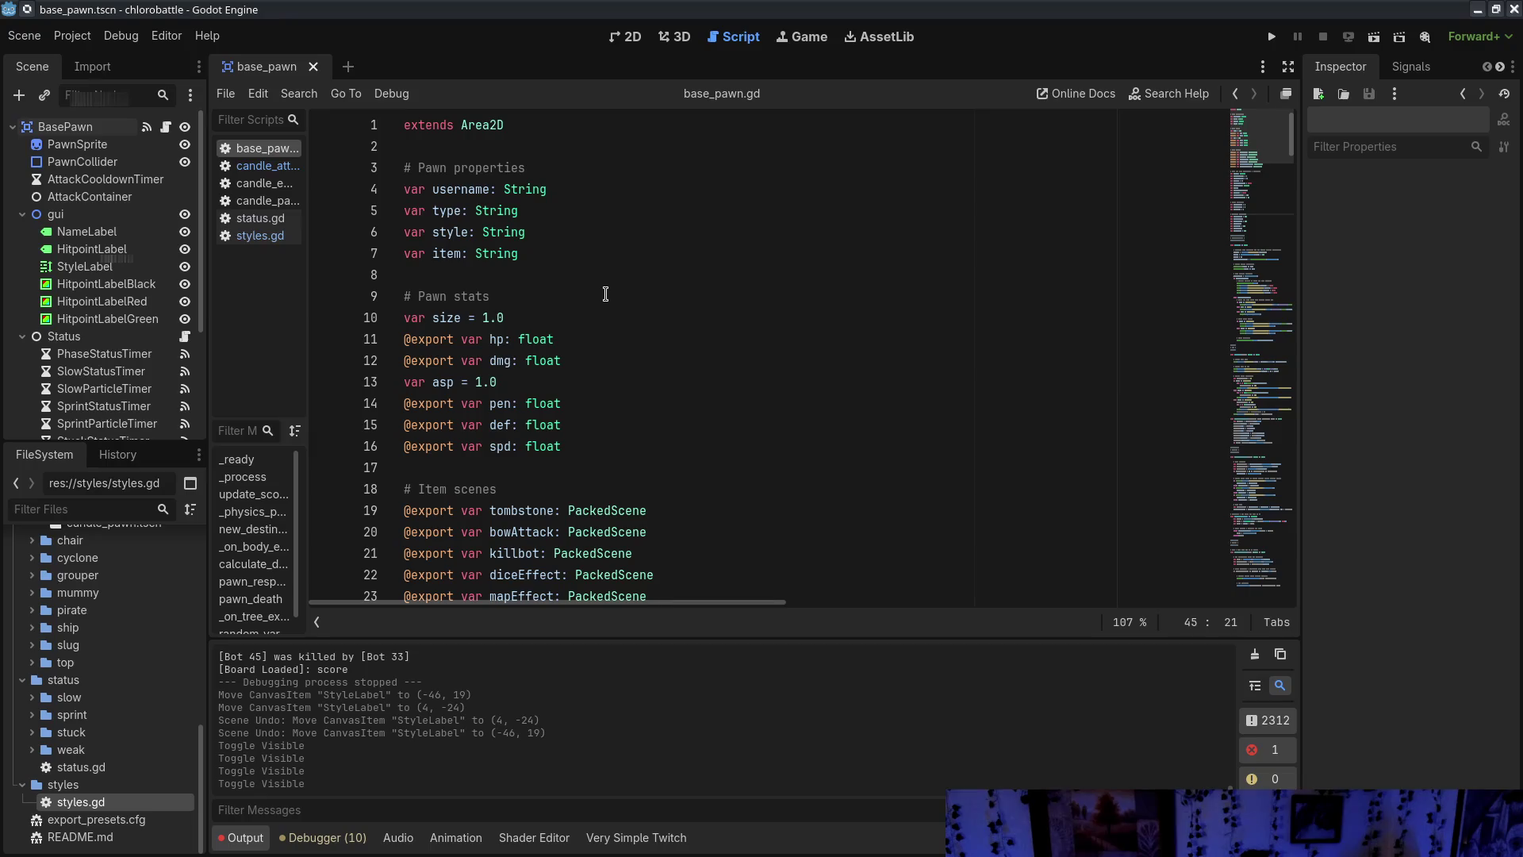
# Expand the mummy folder in the FileSystem dock and open mummy_pawn.gd
pyautogui.click(262, 166)
pyautogui.scroll(-1, 586, 246)
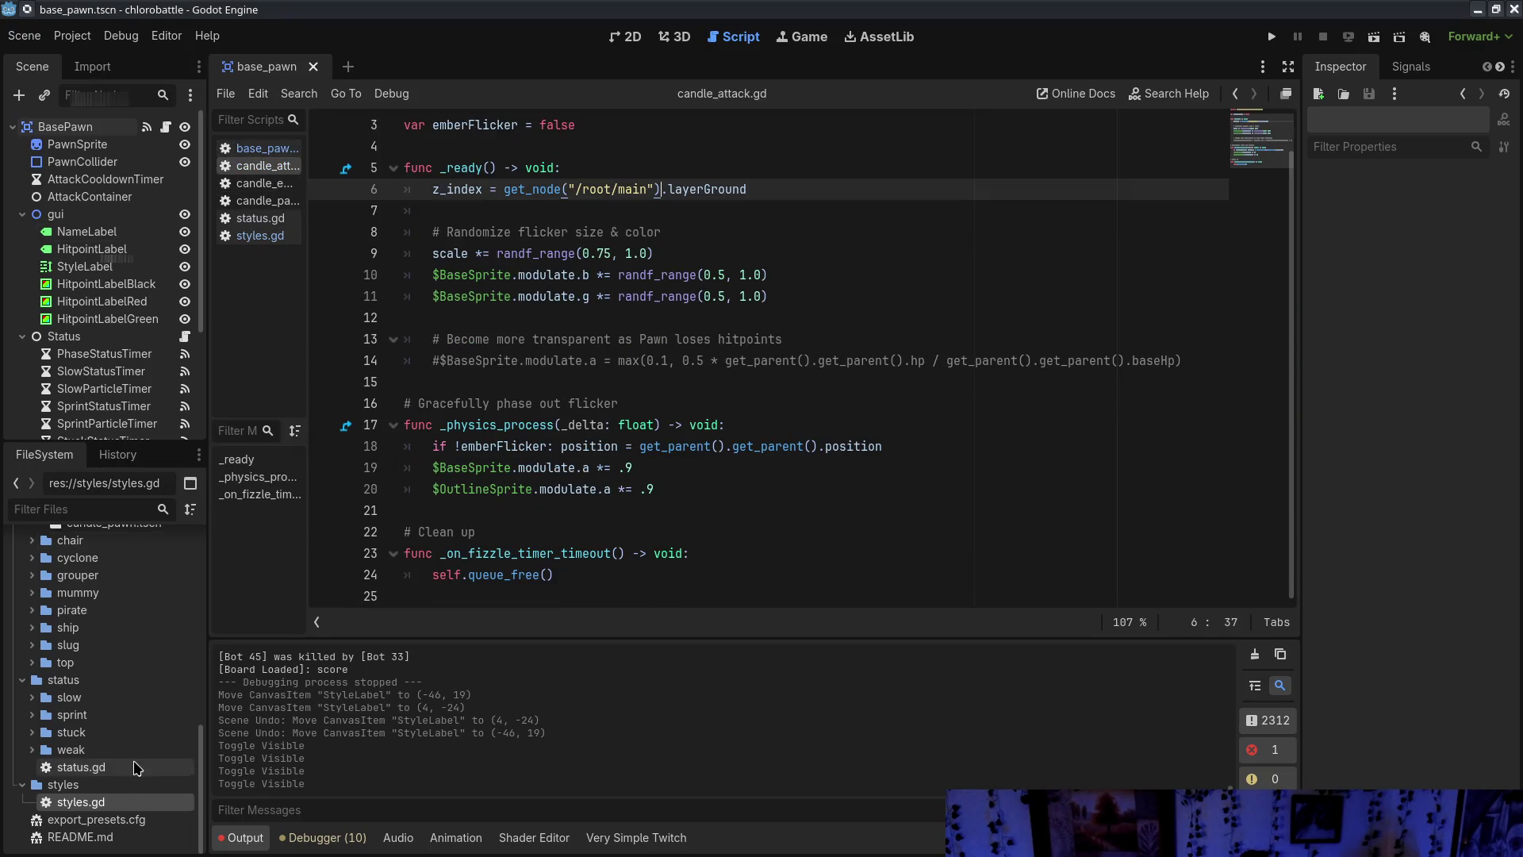
pyautogui.doubleClick(127, 591)
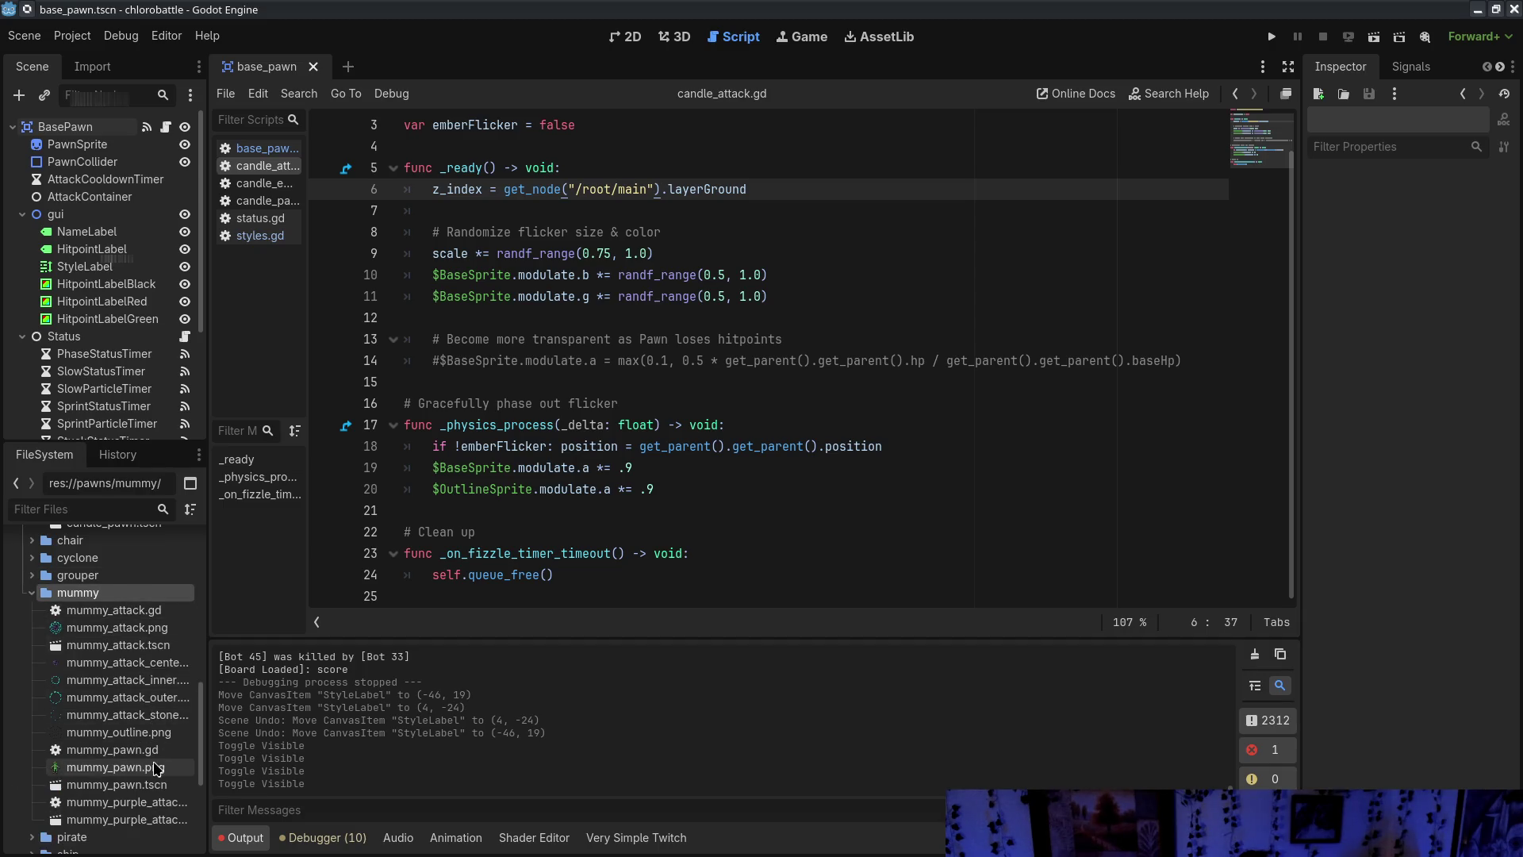
pyautogui.doubleClick(119, 750)
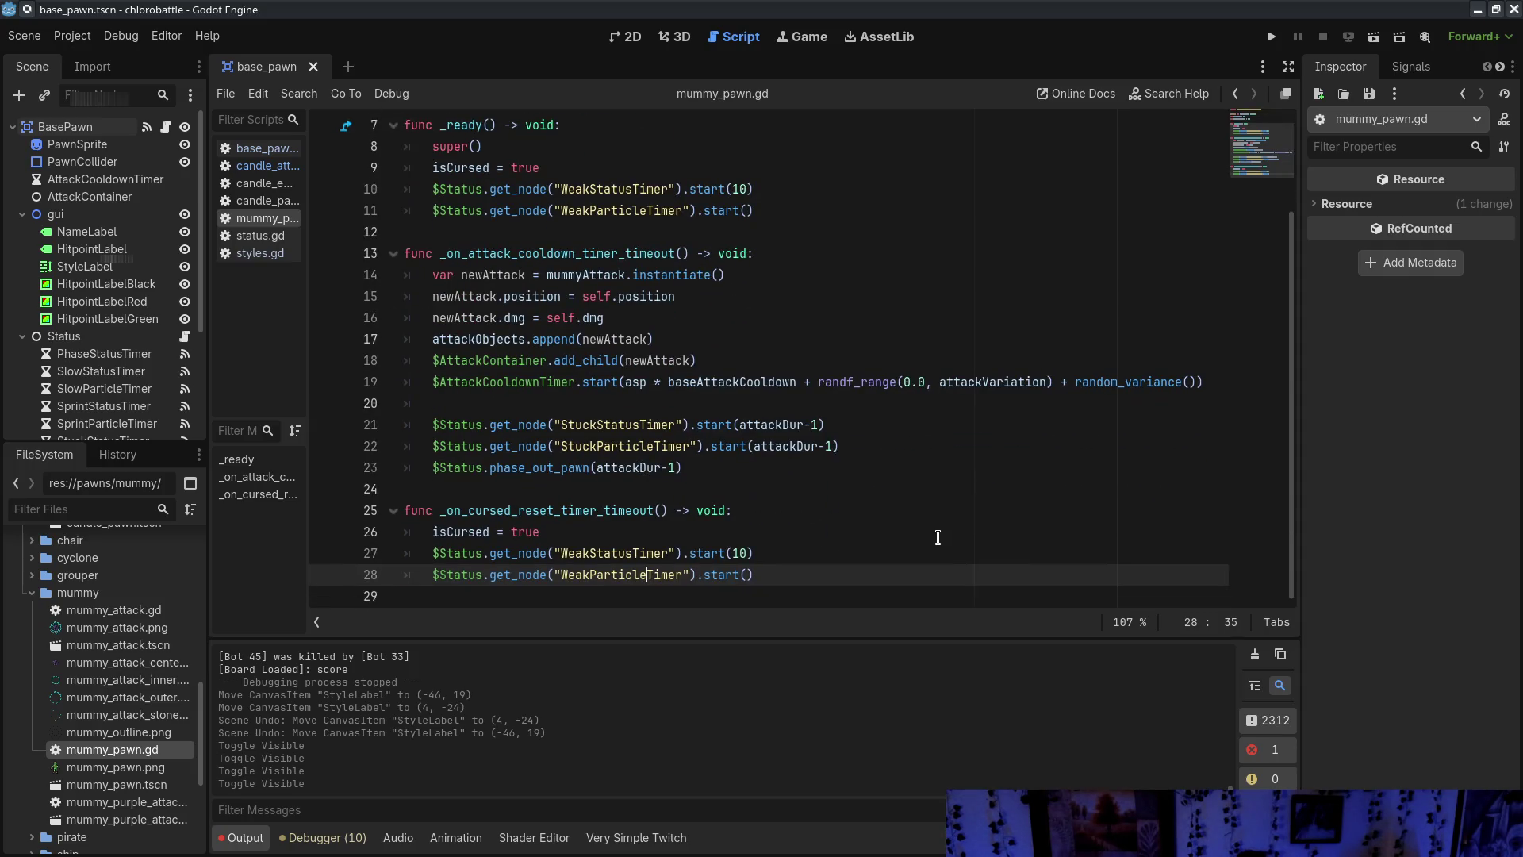
# Examine the attackDur-1 stuck-timer code and highlight every use of attackDur
pyautogui.scroll(2, 938, 537)
pyautogui.hotkey('ctrl', 'a')
pyautogui.click(941, 339)
pyautogui.scroll(1, 918, 415)
pyautogui.scroll(1, 919, 415)
pyautogui.scroll(-2, 714, 452)
pyautogui.click(670, 468)
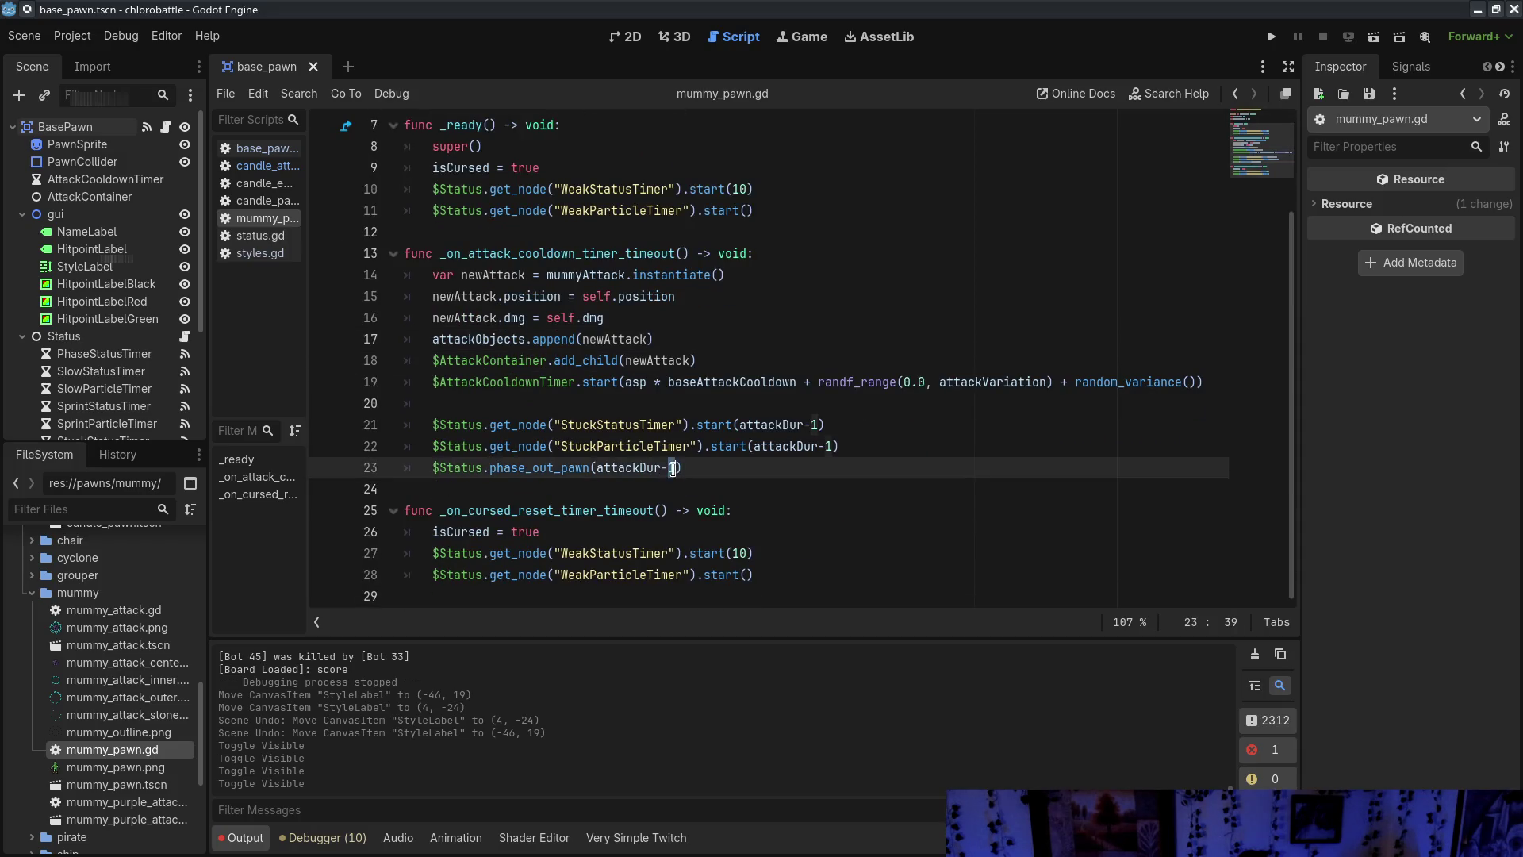
pyautogui.click(825, 445)
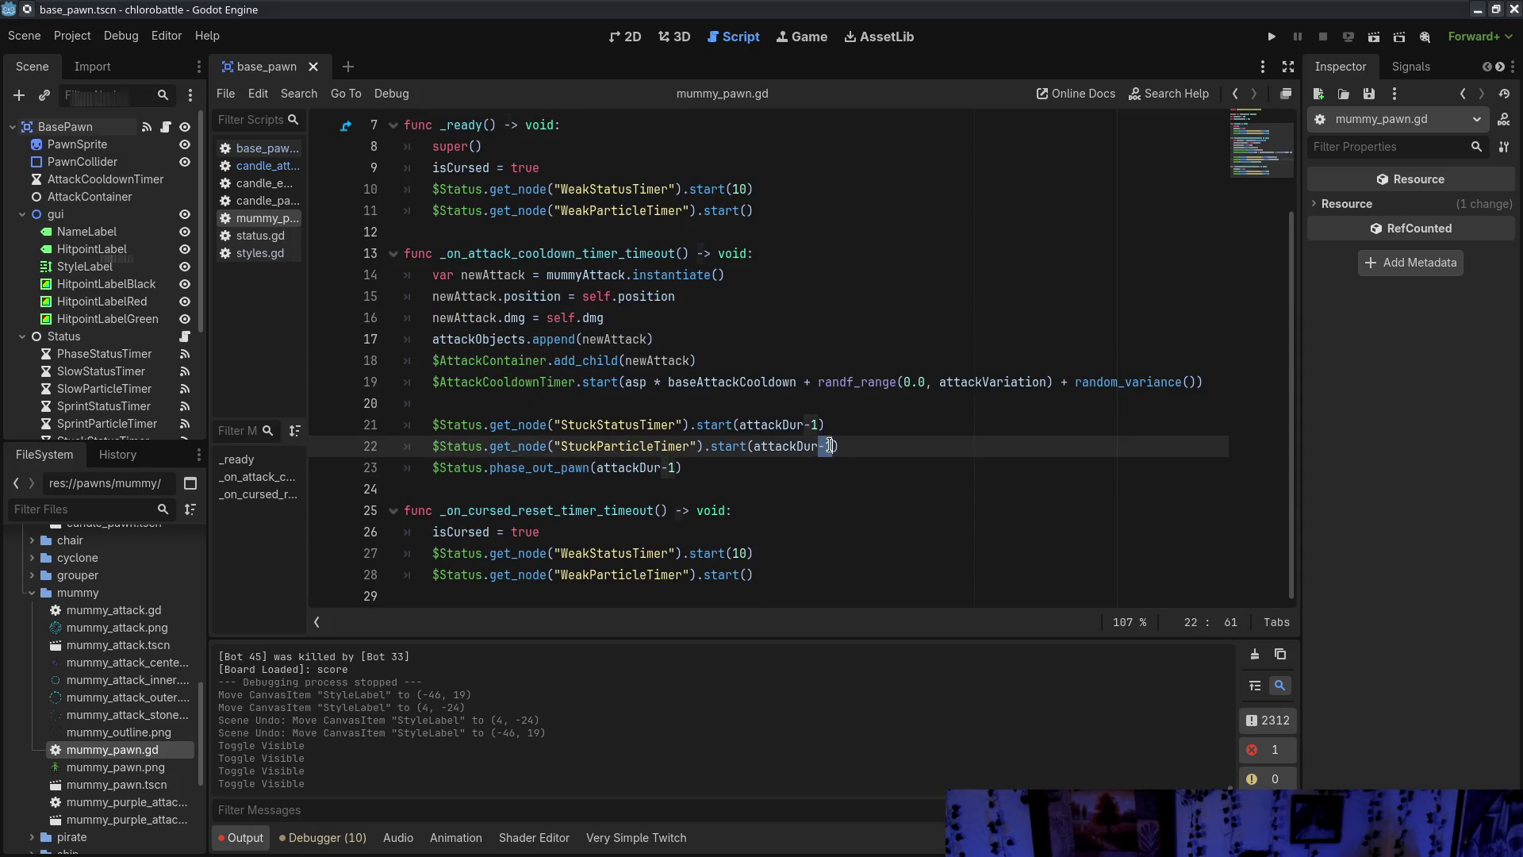
pyautogui.click(840, 487)
pyautogui.moveTo(818, 446)
pyautogui.mouseDown()
pyautogui.moveTo(840, 490)
pyautogui.moveTo(833, 446)
pyautogui.mouseUp()
pyautogui.click(834, 485)
pyautogui.click(841, 485)
pyautogui.click(833, 446)
pyautogui.click(856, 534)
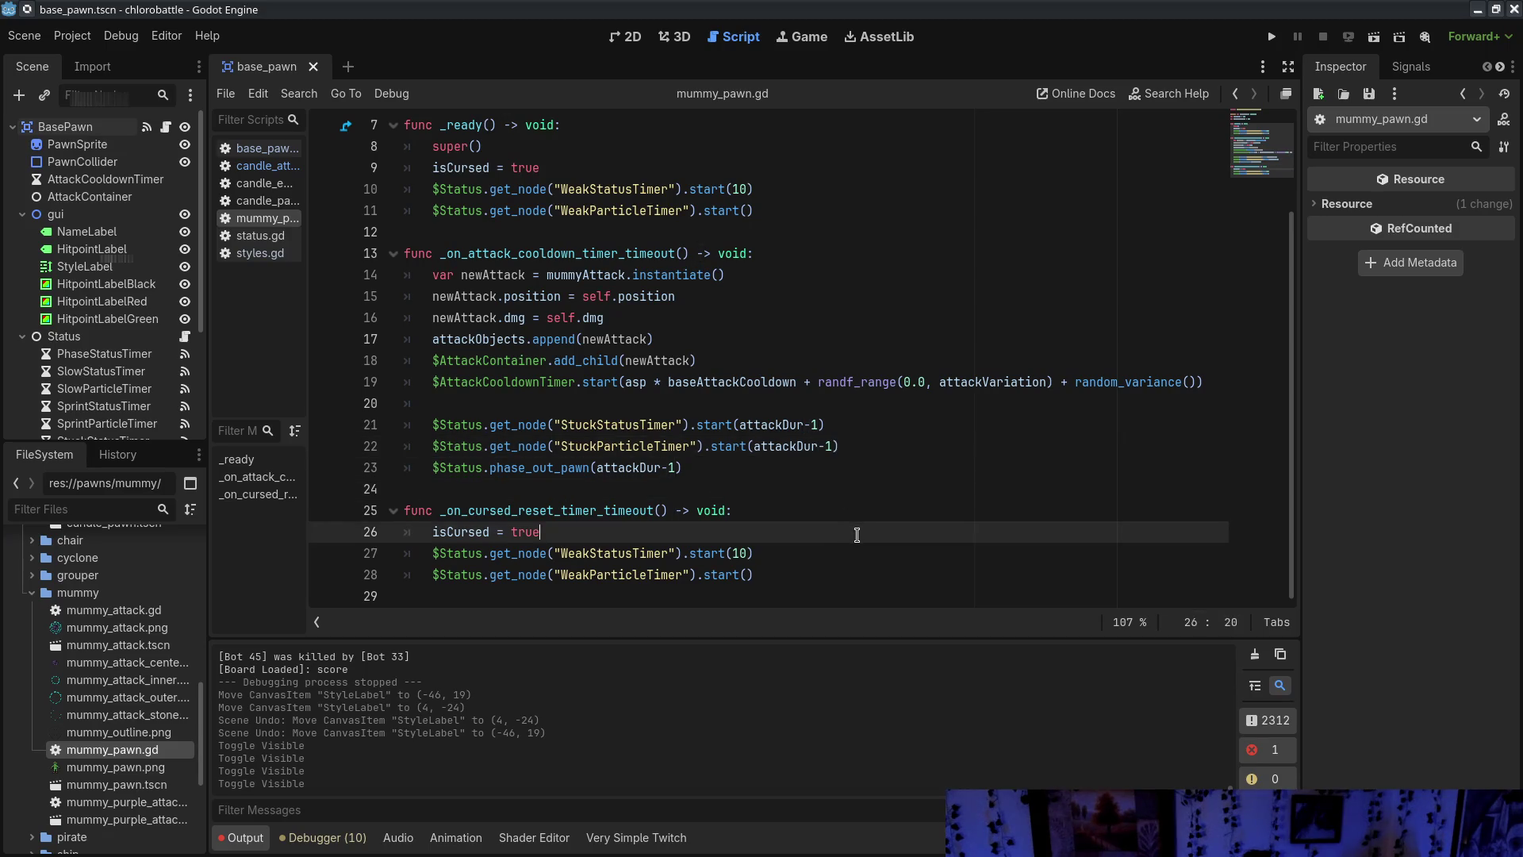
pyautogui.doubleClick(793, 446)
pyautogui.scroll(2, 864, 520)
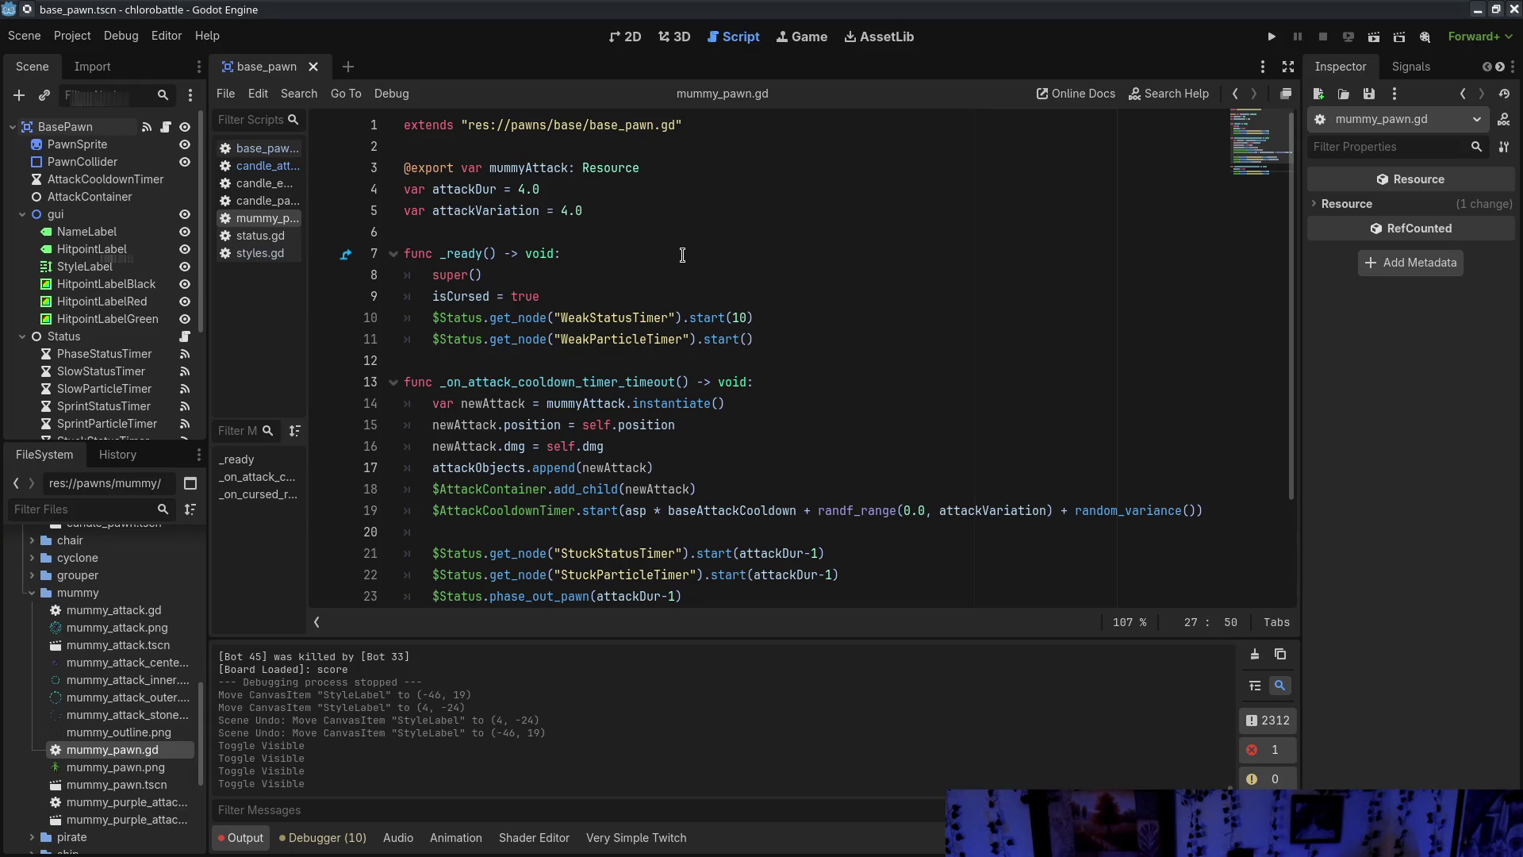
# Inspect the AttackCooldownTimer node settings and the newAttack code on line 16
pyautogui.click(65, 127)
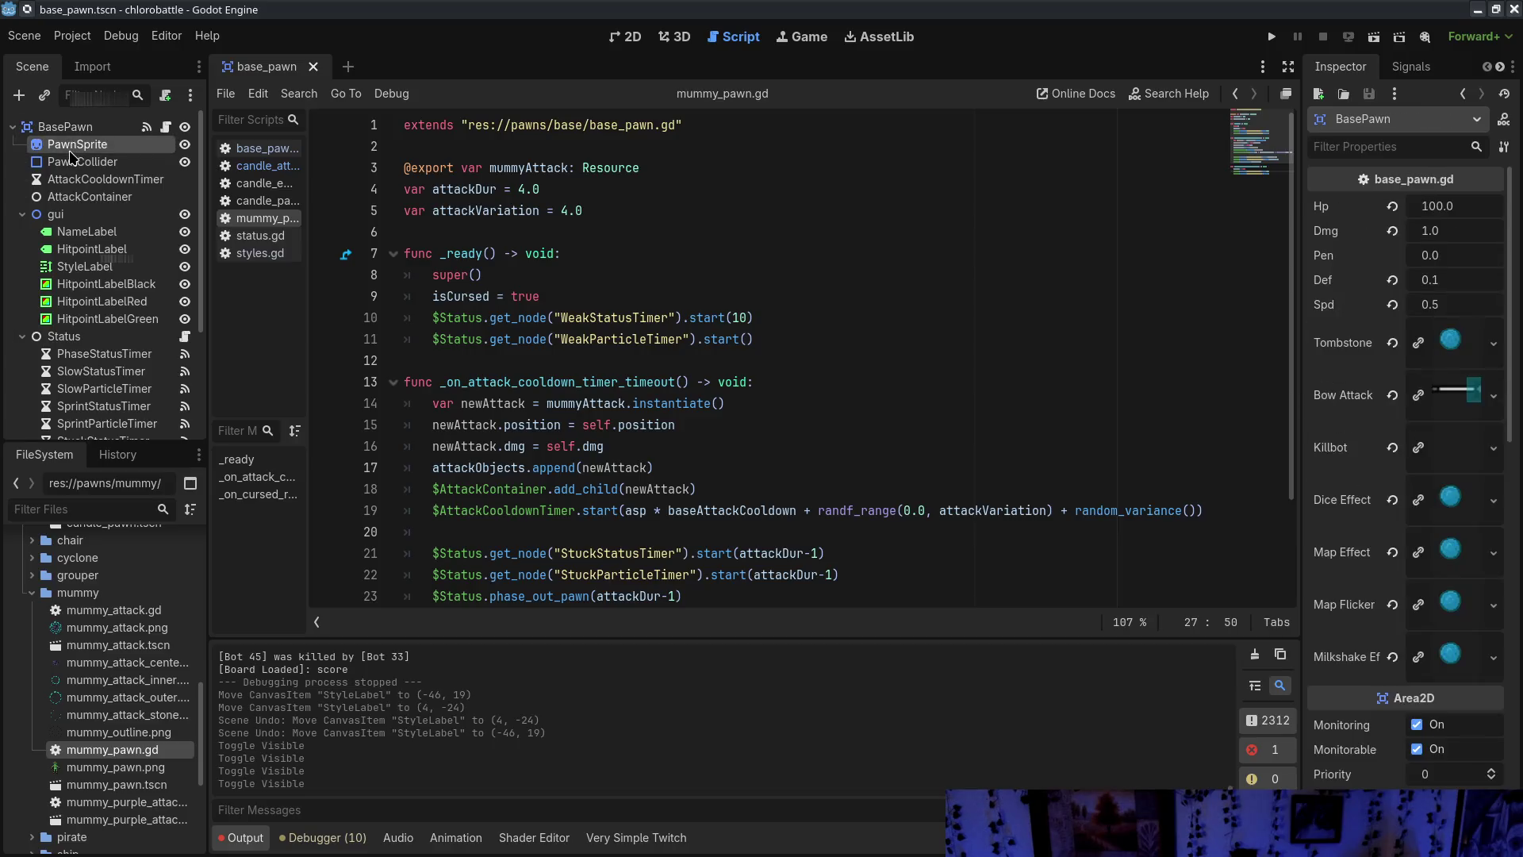
pyautogui.click(74, 181)
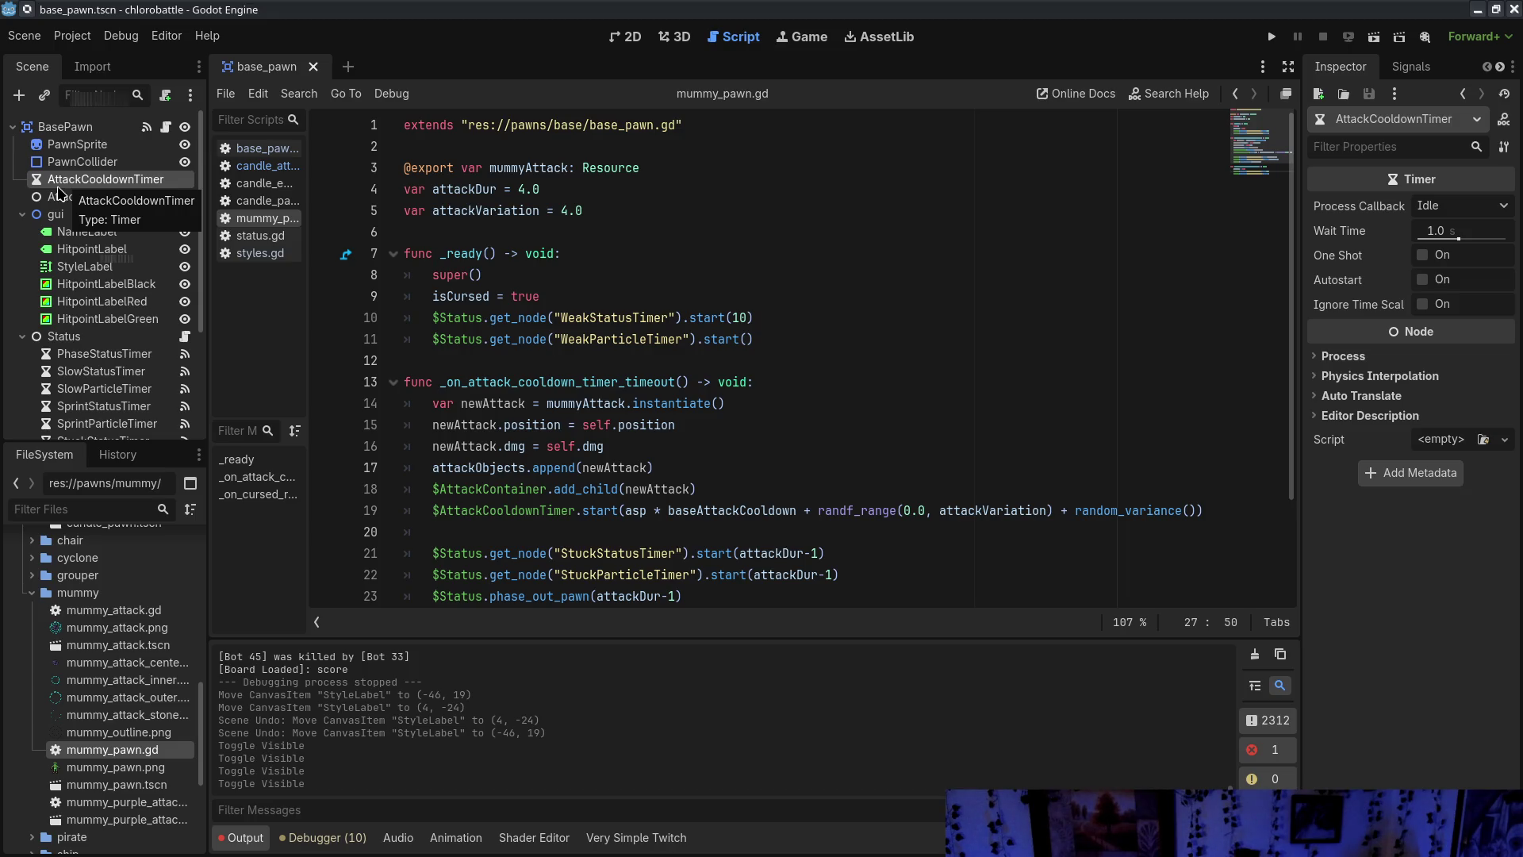
pyautogui.moveTo(434, 446); pyautogui.dragTo(499, 449)
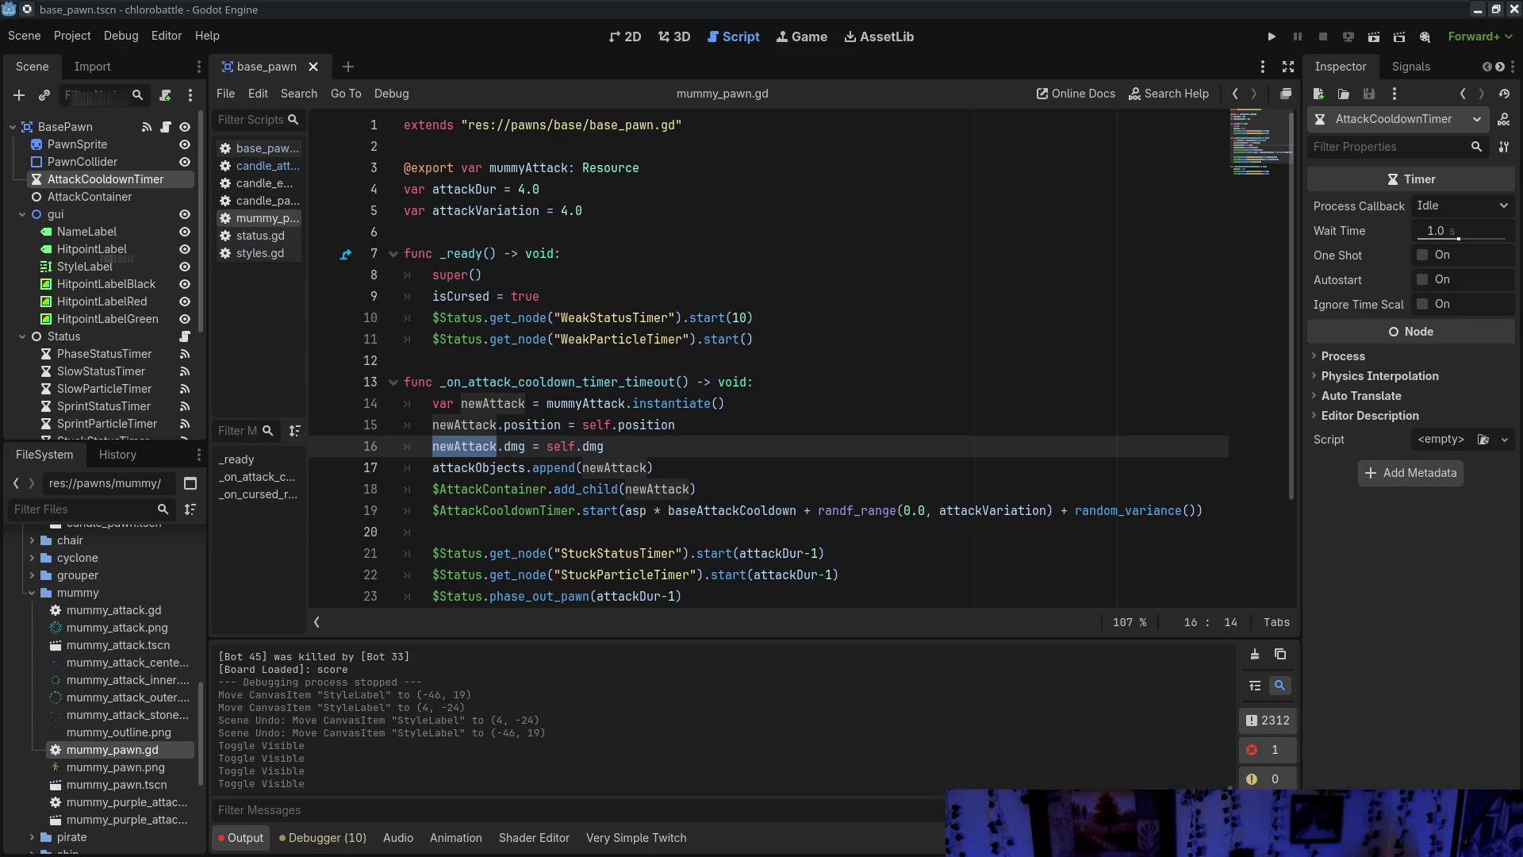
pyautogui.hotkey('shift', 'Left')
pyautogui.hotkey('shift', 'Left')
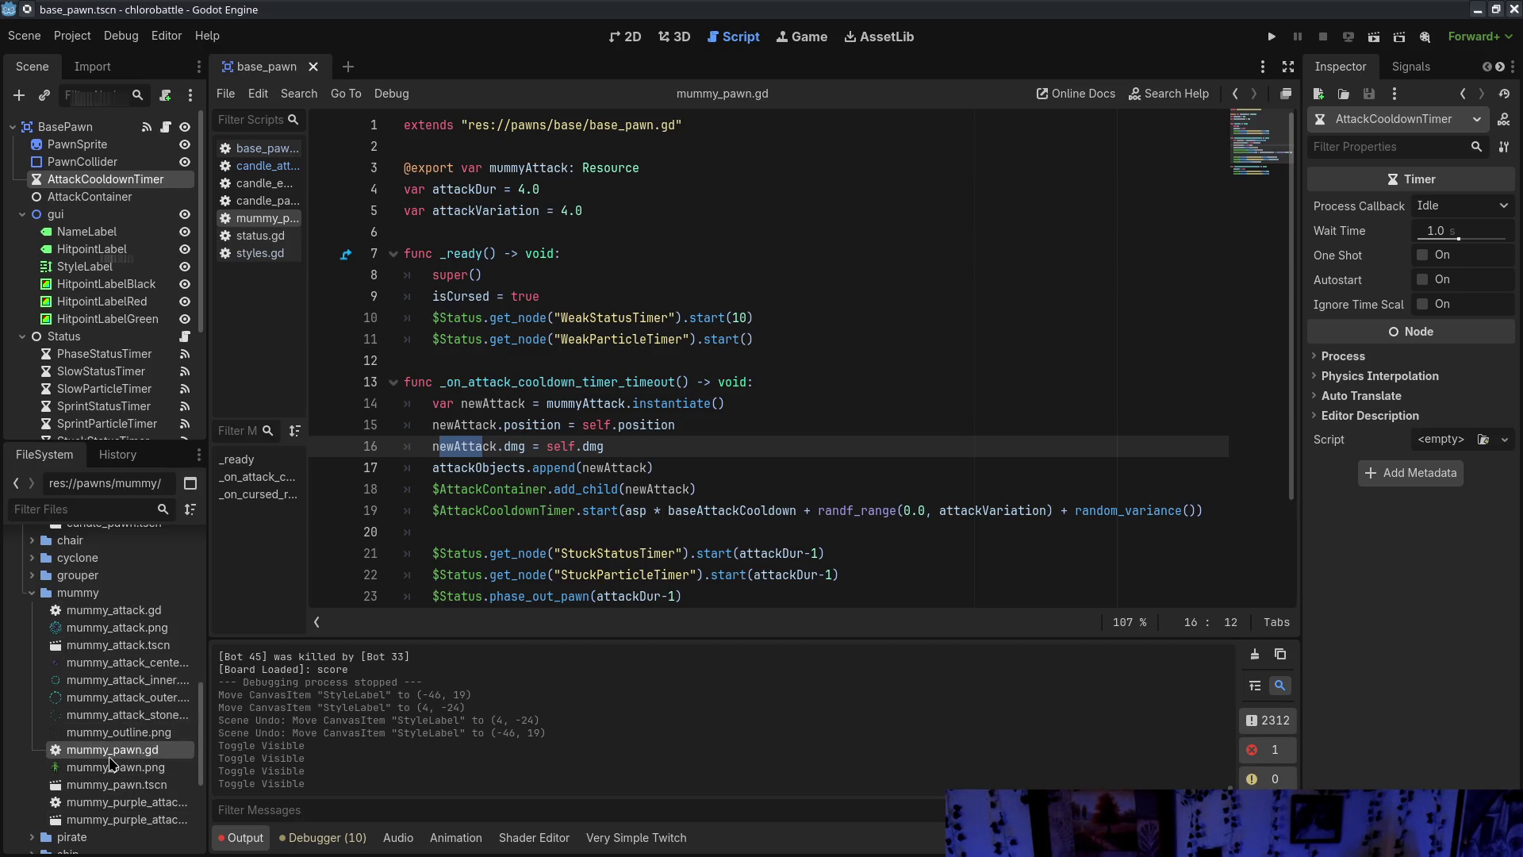
pyautogui.click(123, 821)
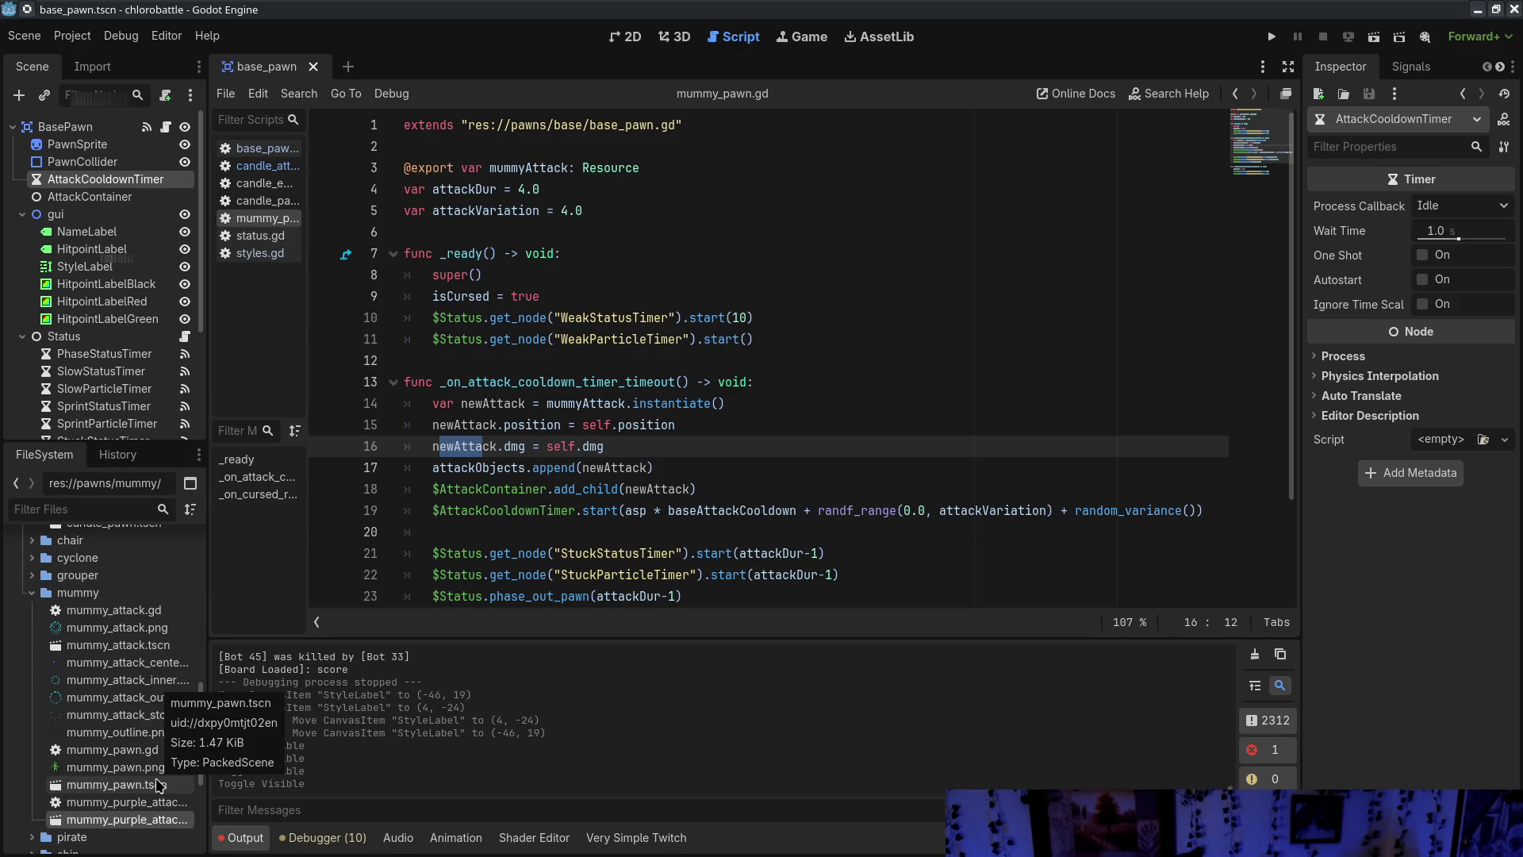
pyautogui.click(759, 446)
pyautogui.scroll(-2, 783, 413)
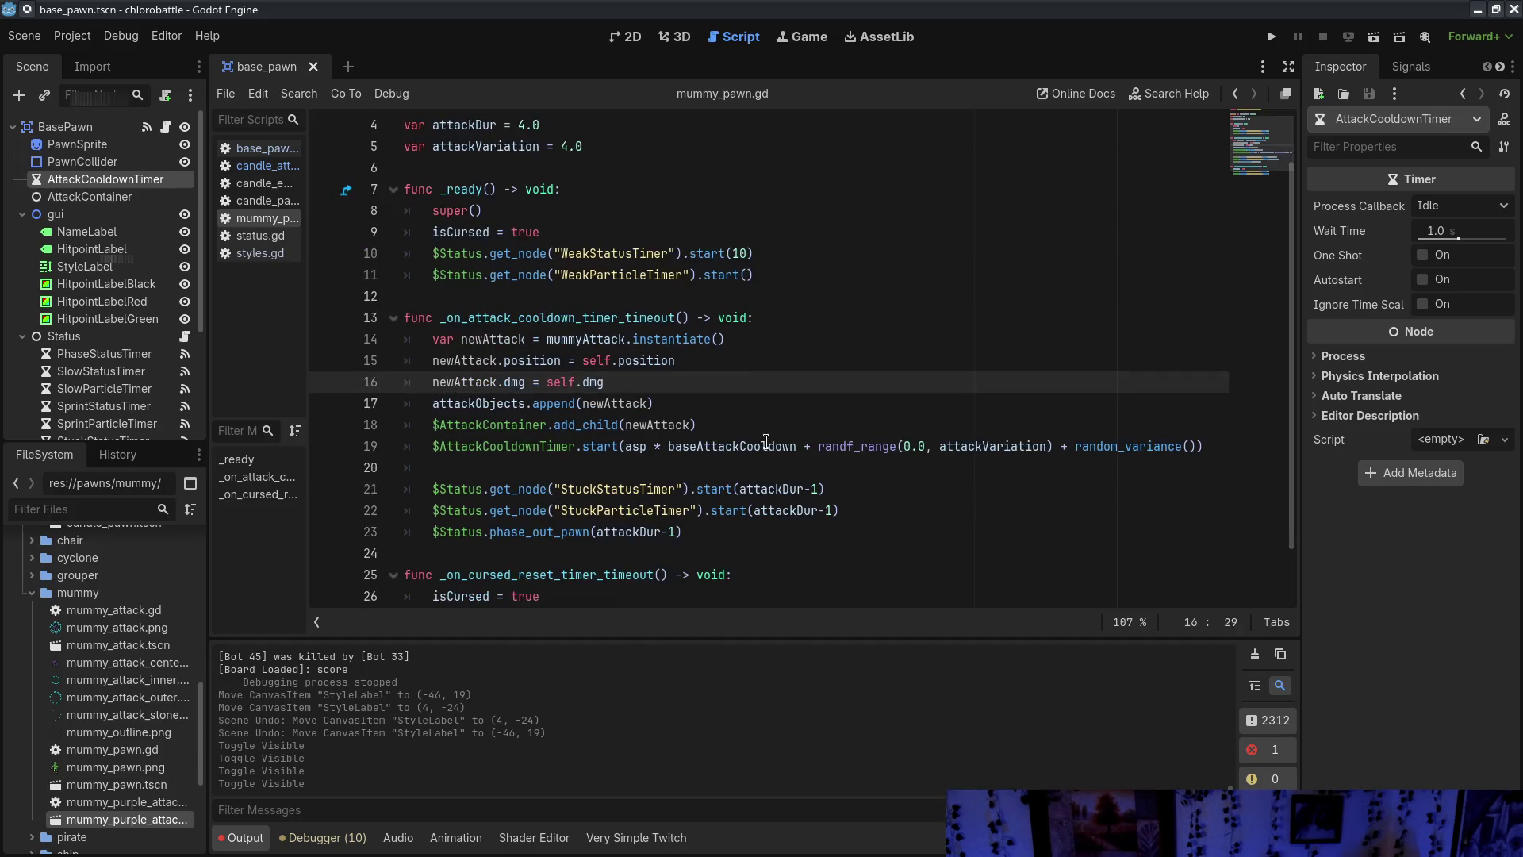
pyautogui.scroll(-3, 87, 674)
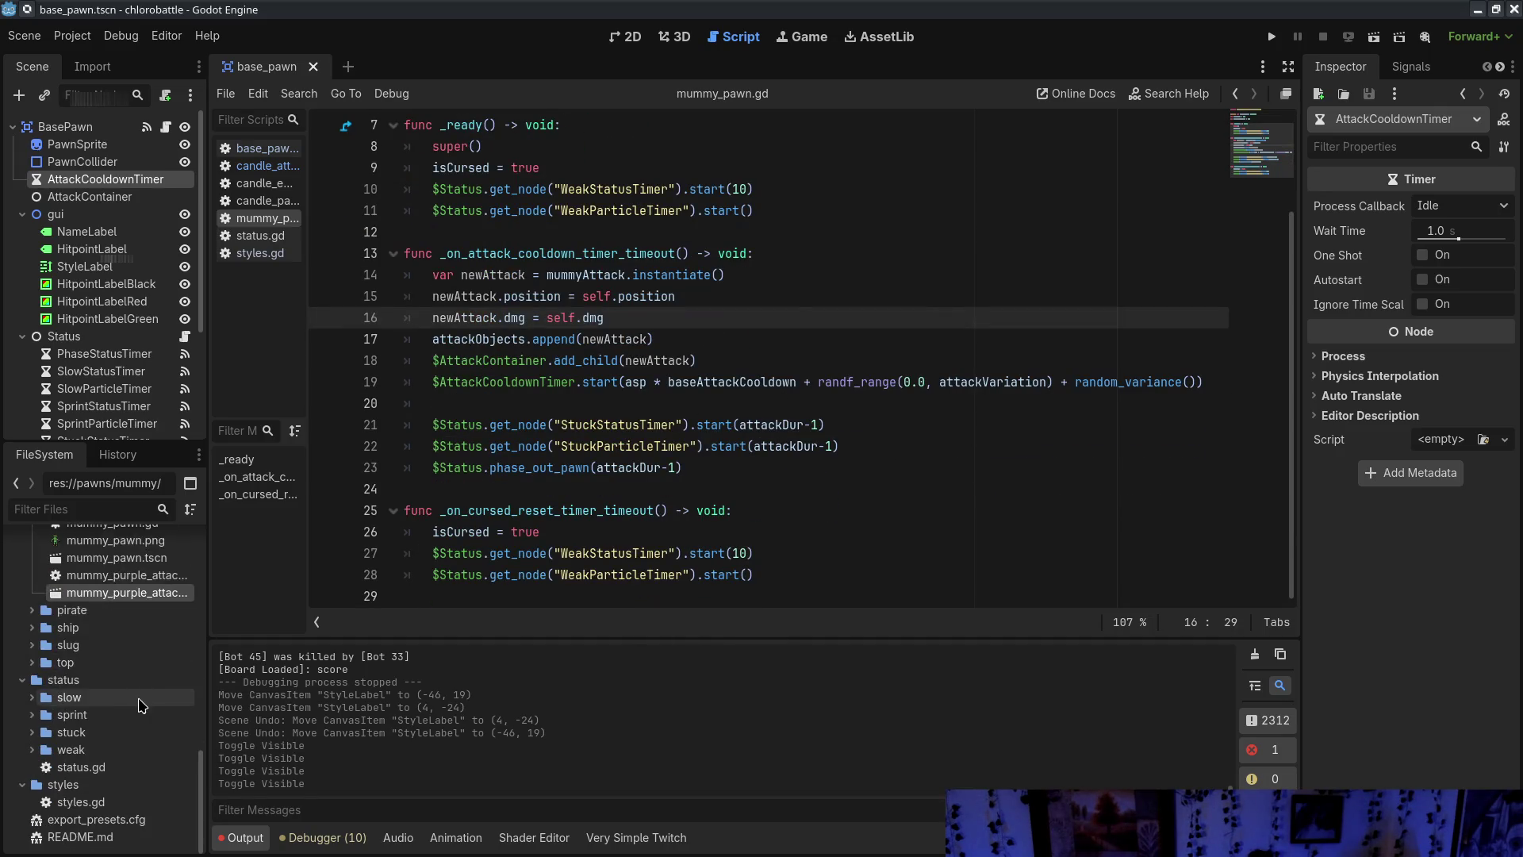
pyautogui.scroll(5, 84, 640)
pyautogui.doubleClick(82, 639)
# Review the StuckStatusTimer line 21, attackVariation and the phase_out_pawn call
pyautogui.moveTo(561, 426); pyautogui.dragTo(676, 427)
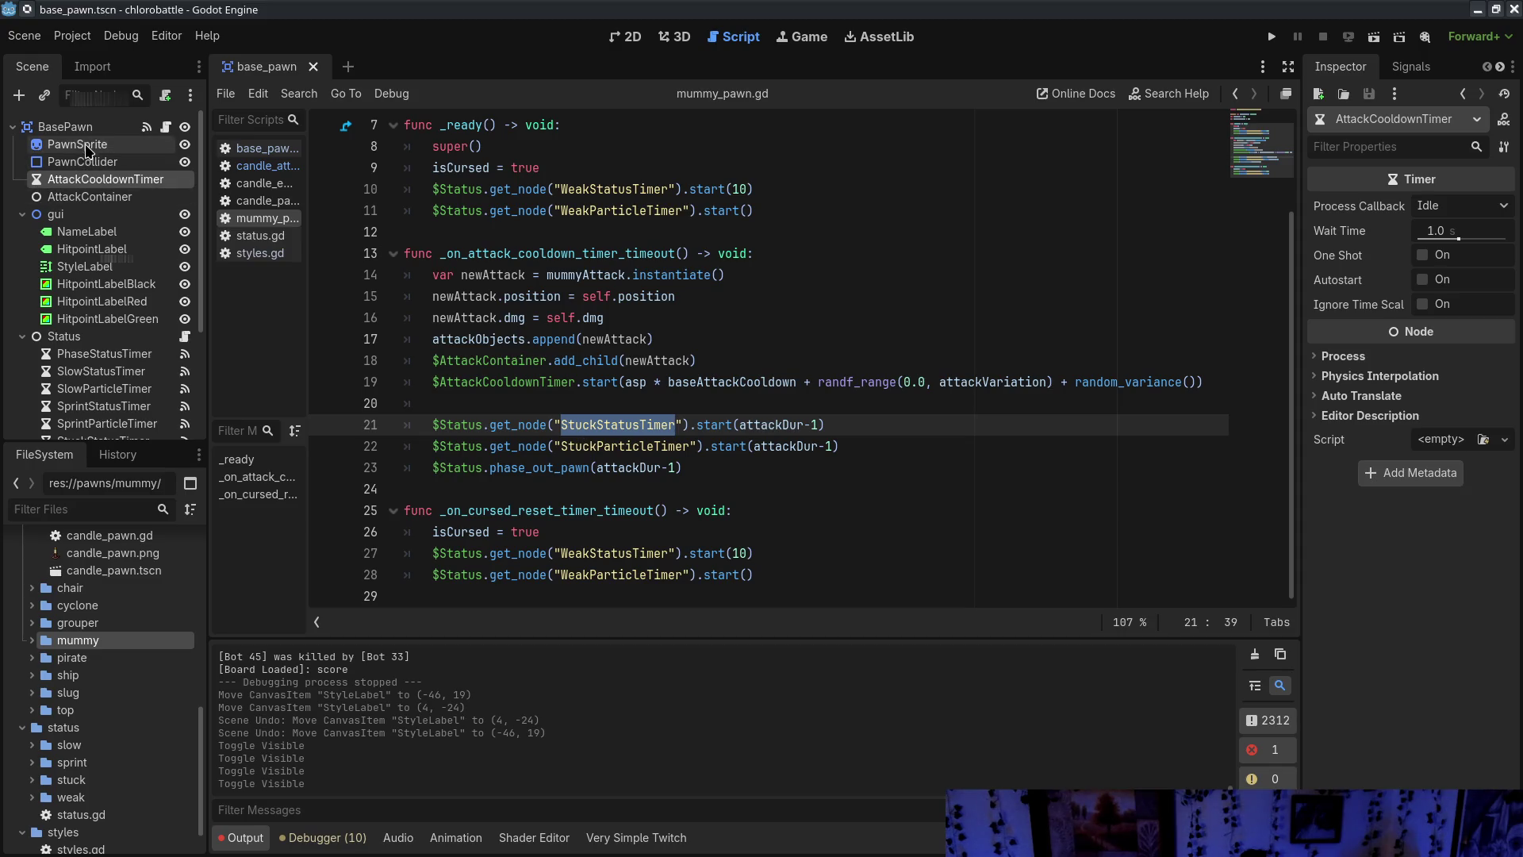
pyautogui.press('End')
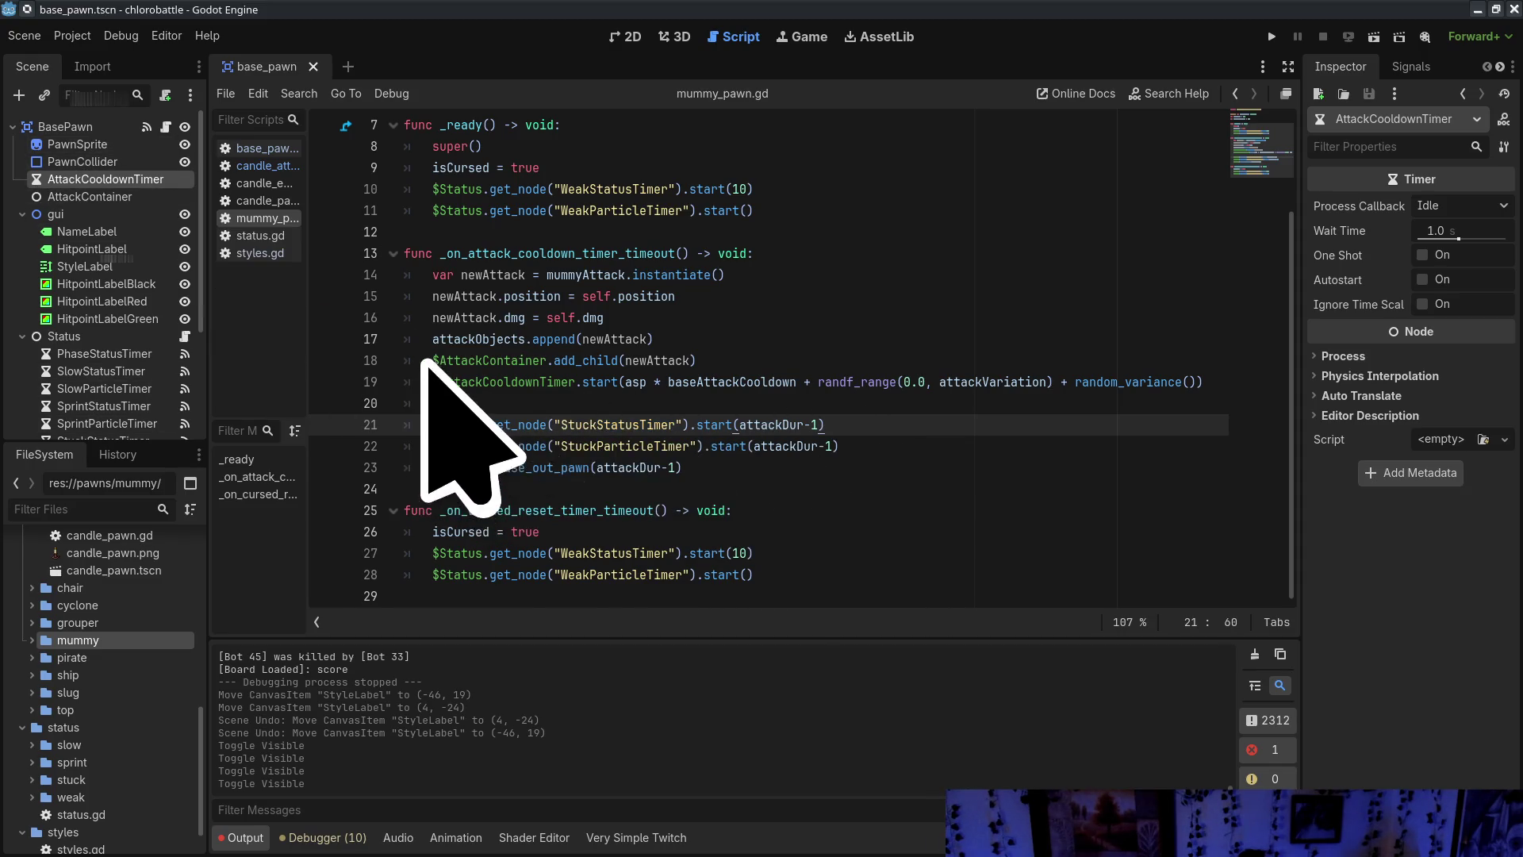
pyautogui.scroll(1, 777, 500)
pyautogui.moveTo(668, 445)
pyautogui.mouseDown()
pyautogui.moveTo(690, 458)
pyautogui.moveTo(797, 449)
pyautogui.mouseUp()
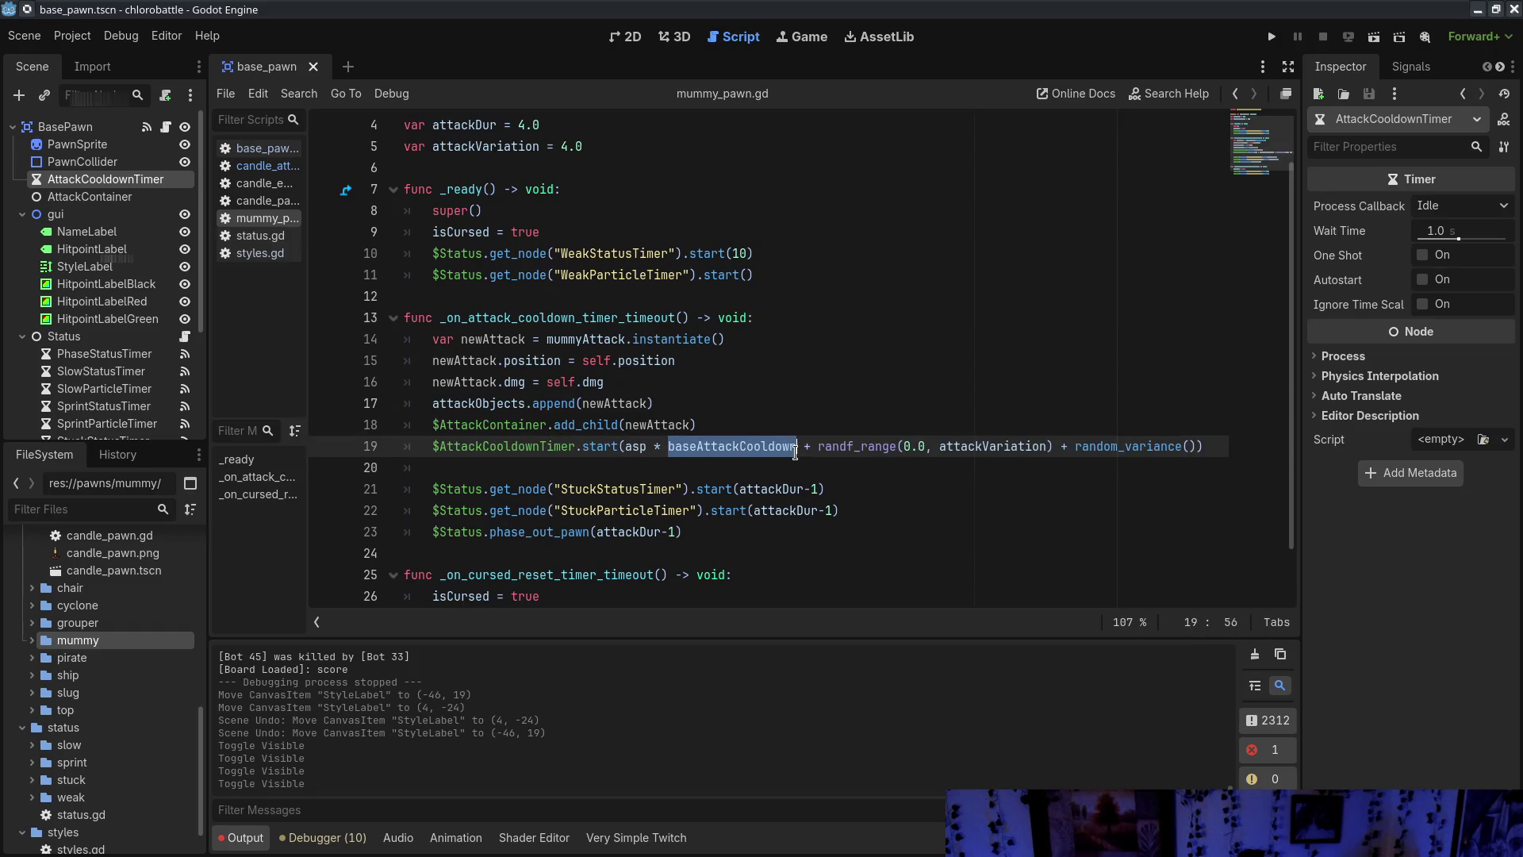
pyautogui.doubleClick(988, 447)
pyautogui.click(921, 533)
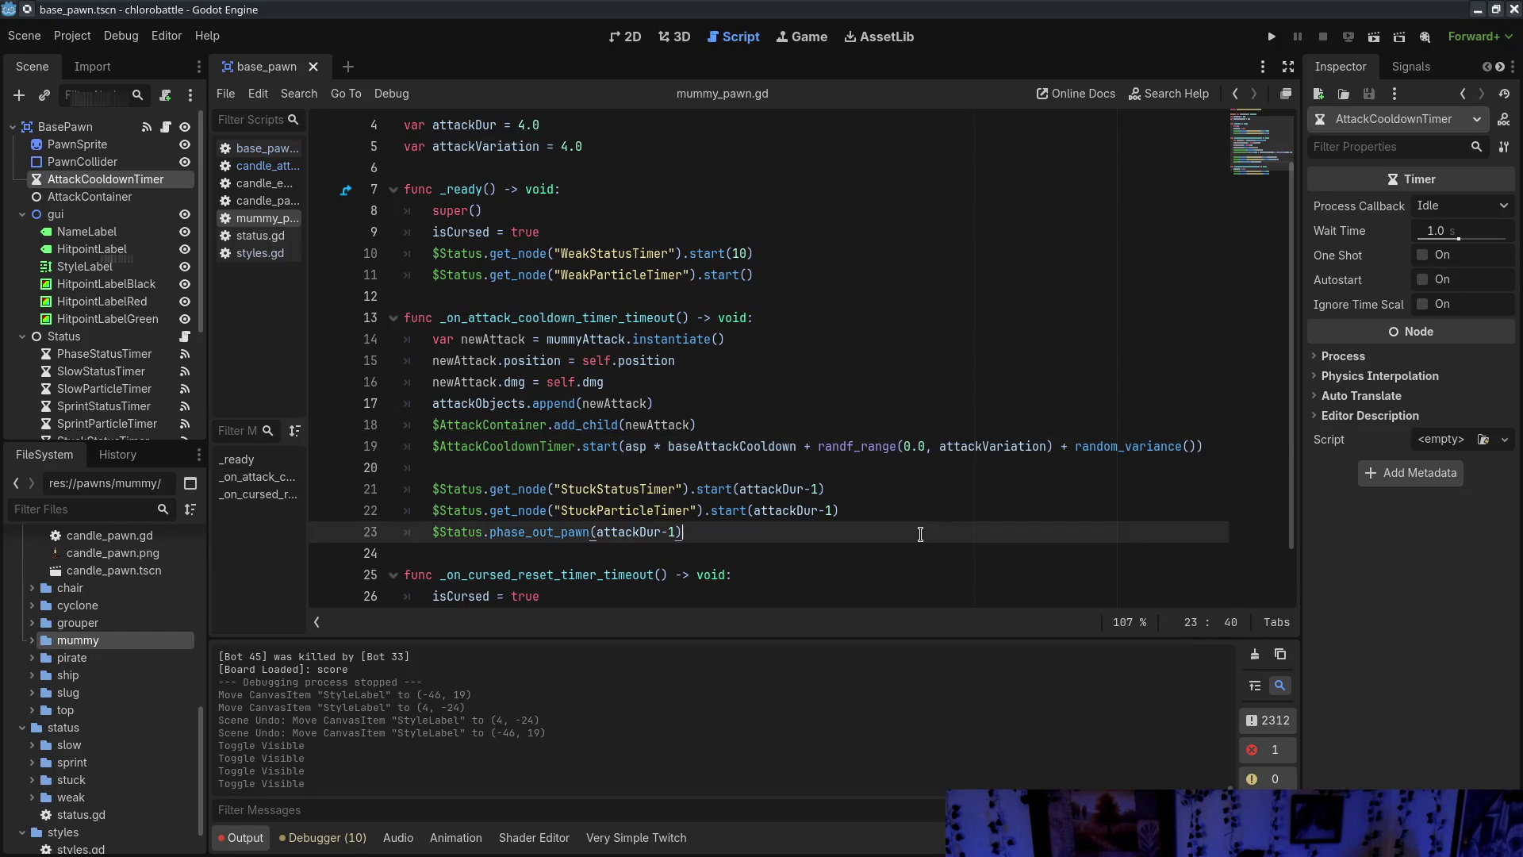
pyautogui.scroll(-1, 920, 534)
pyautogui.scroll(2, 919, 542)
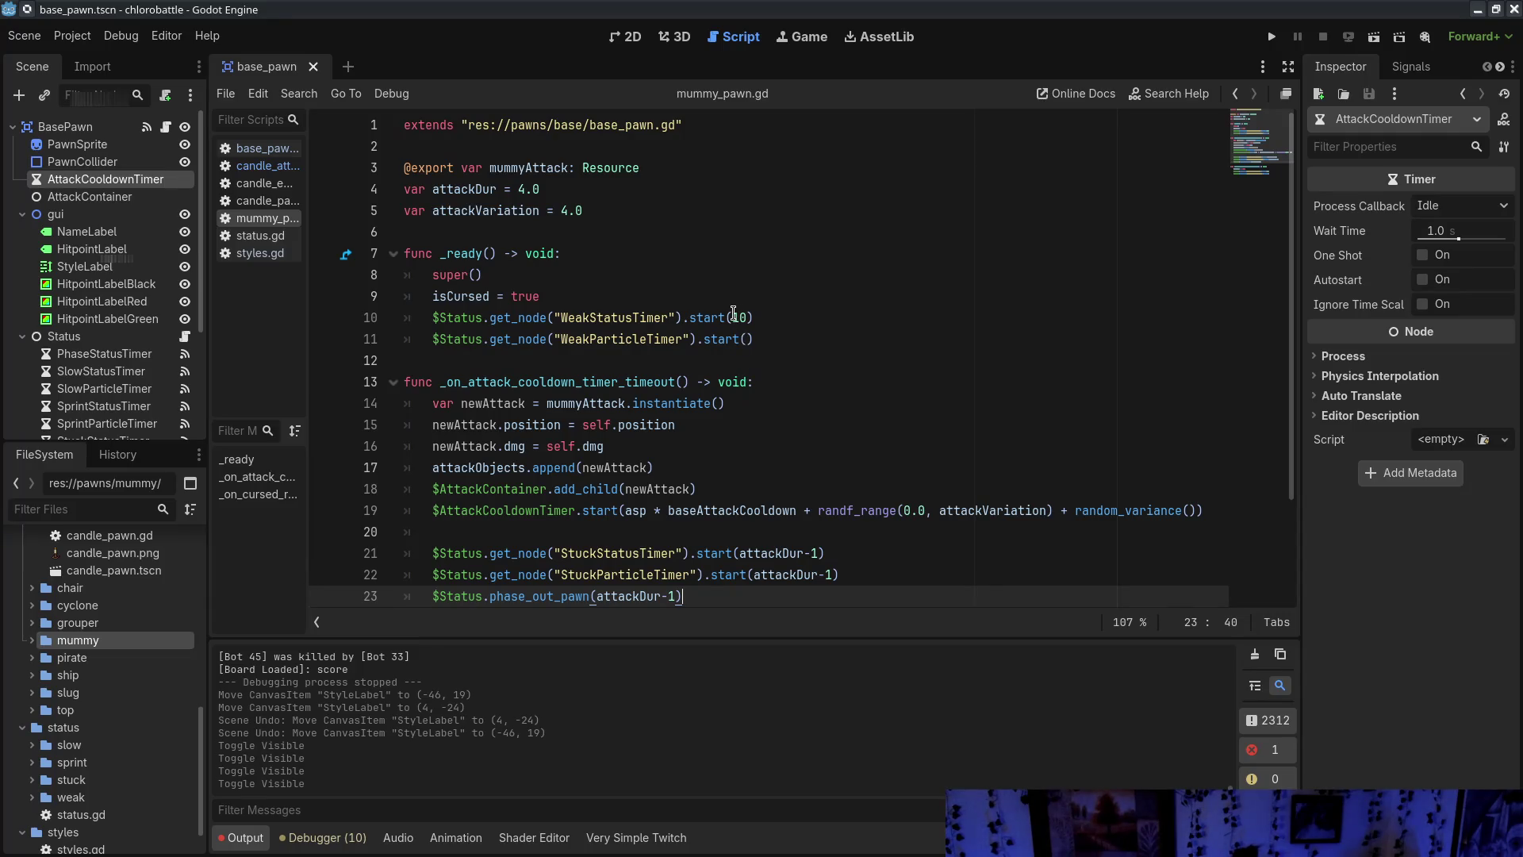
pyautogui.scroll(-2, 732, 317)
pyautogui.scroll(2, 727, 324)
pyautogui.scroll(-2, 770, 416)
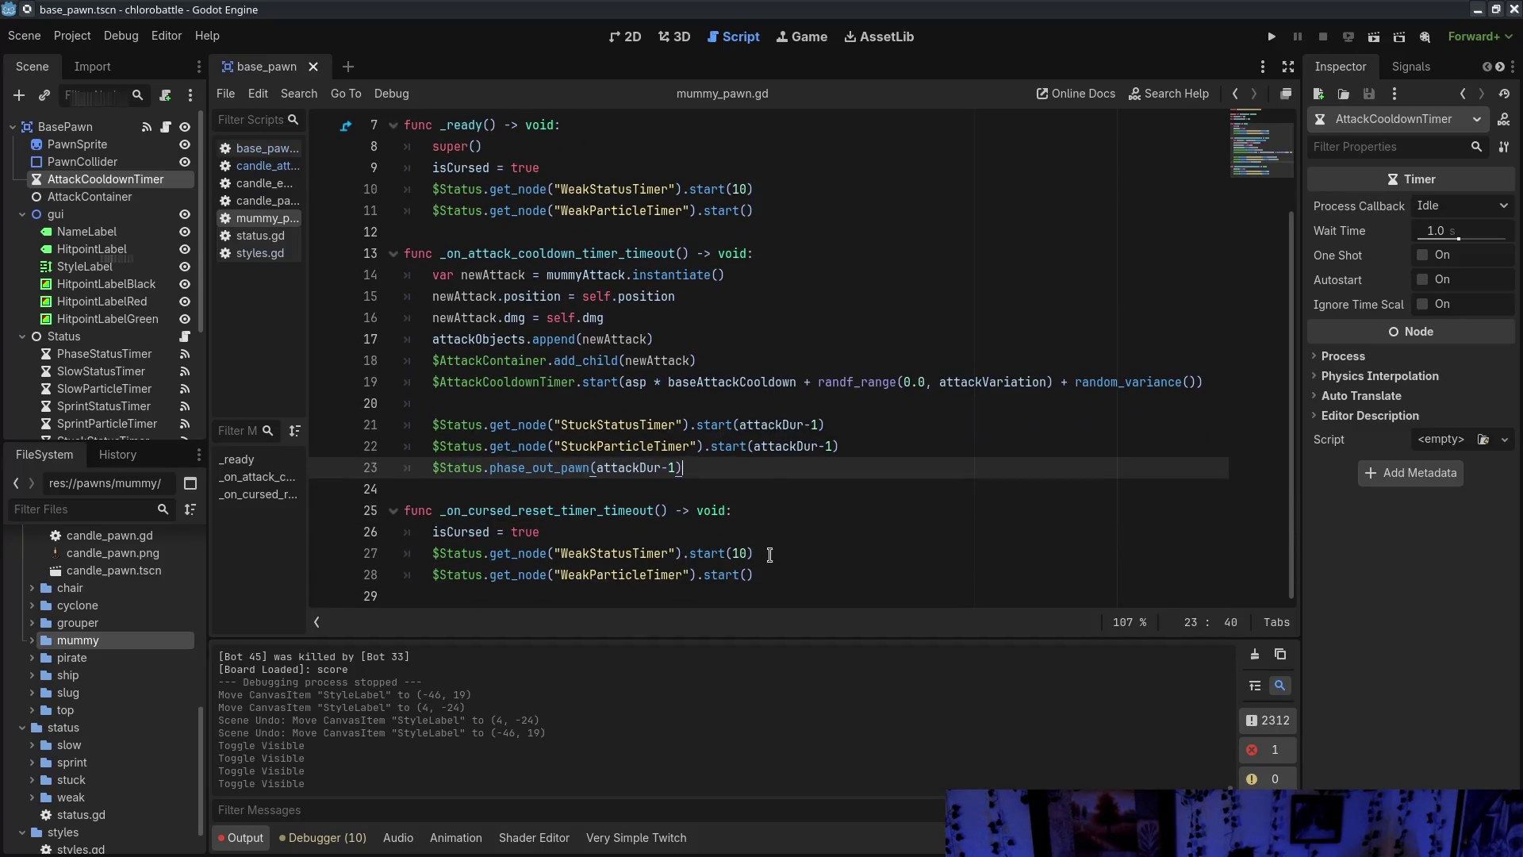
pyautogui.scroll(2, 769, 553)
# Use curseDuration in place of the 10 in the weak-status timer and delete the duplicate declaration
pyautogui.click(745, 208)
pyautogui.press('Return')
pyautogui.write('var curse')
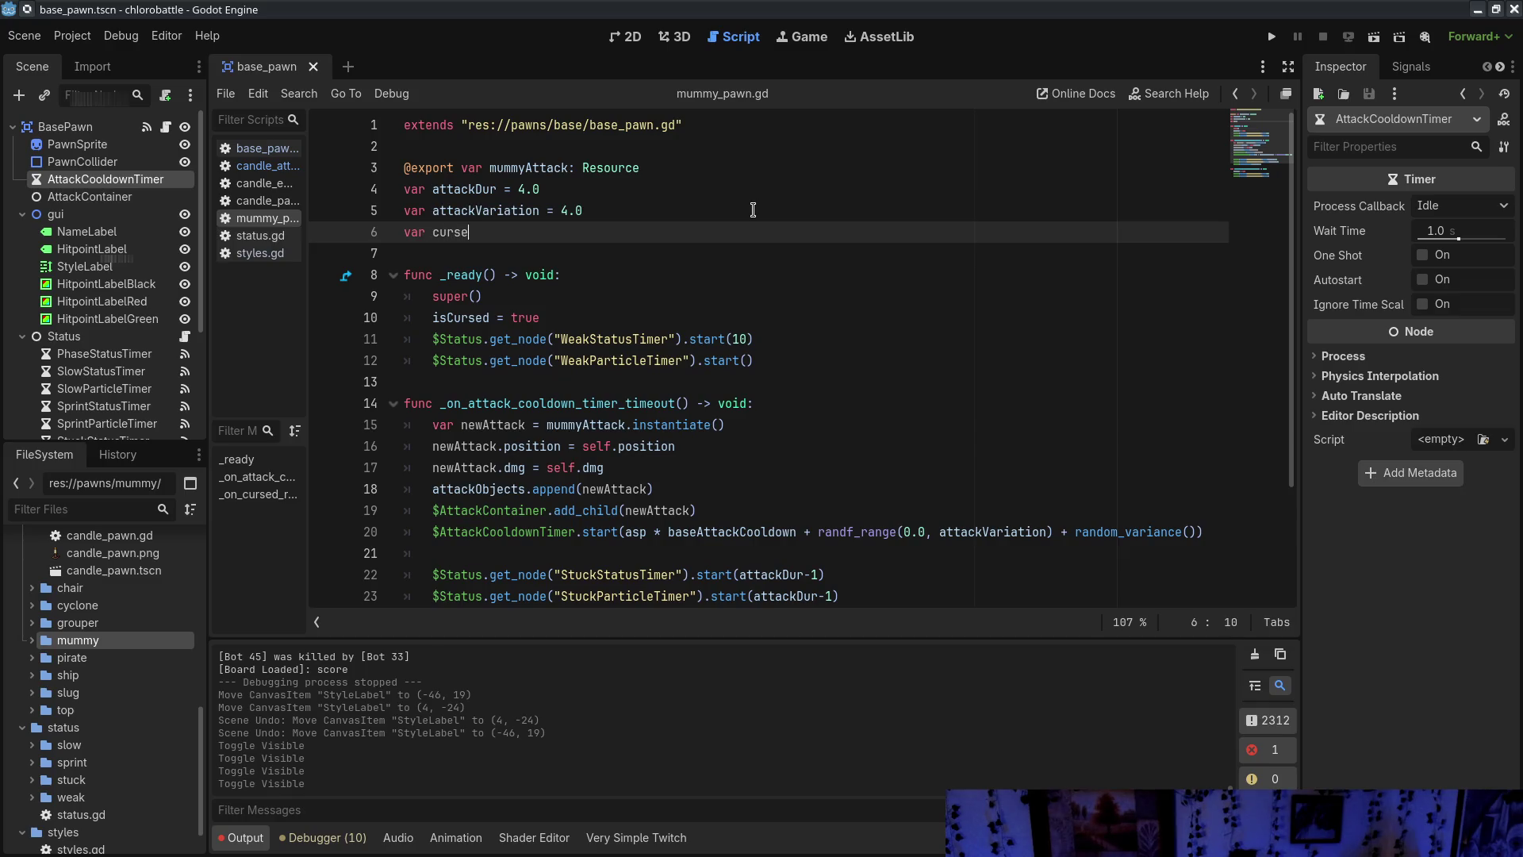
pyautogui.press('BackSpace')
pyautogui.write('curseDuration = 10.0')
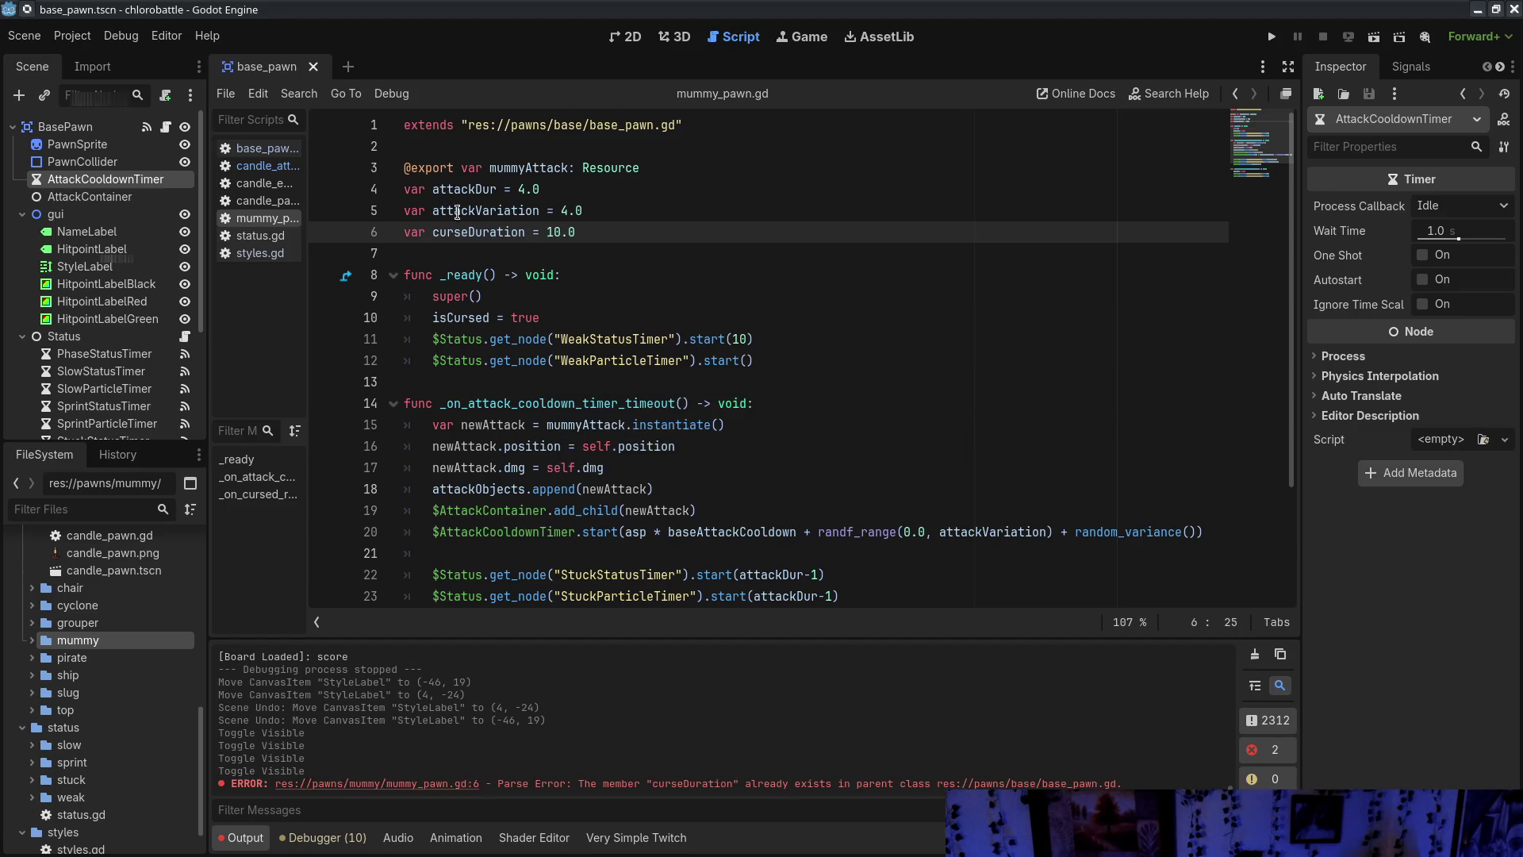
pyautogui.doubleClick(739, 339)
pyautogui.write('curseDuration')
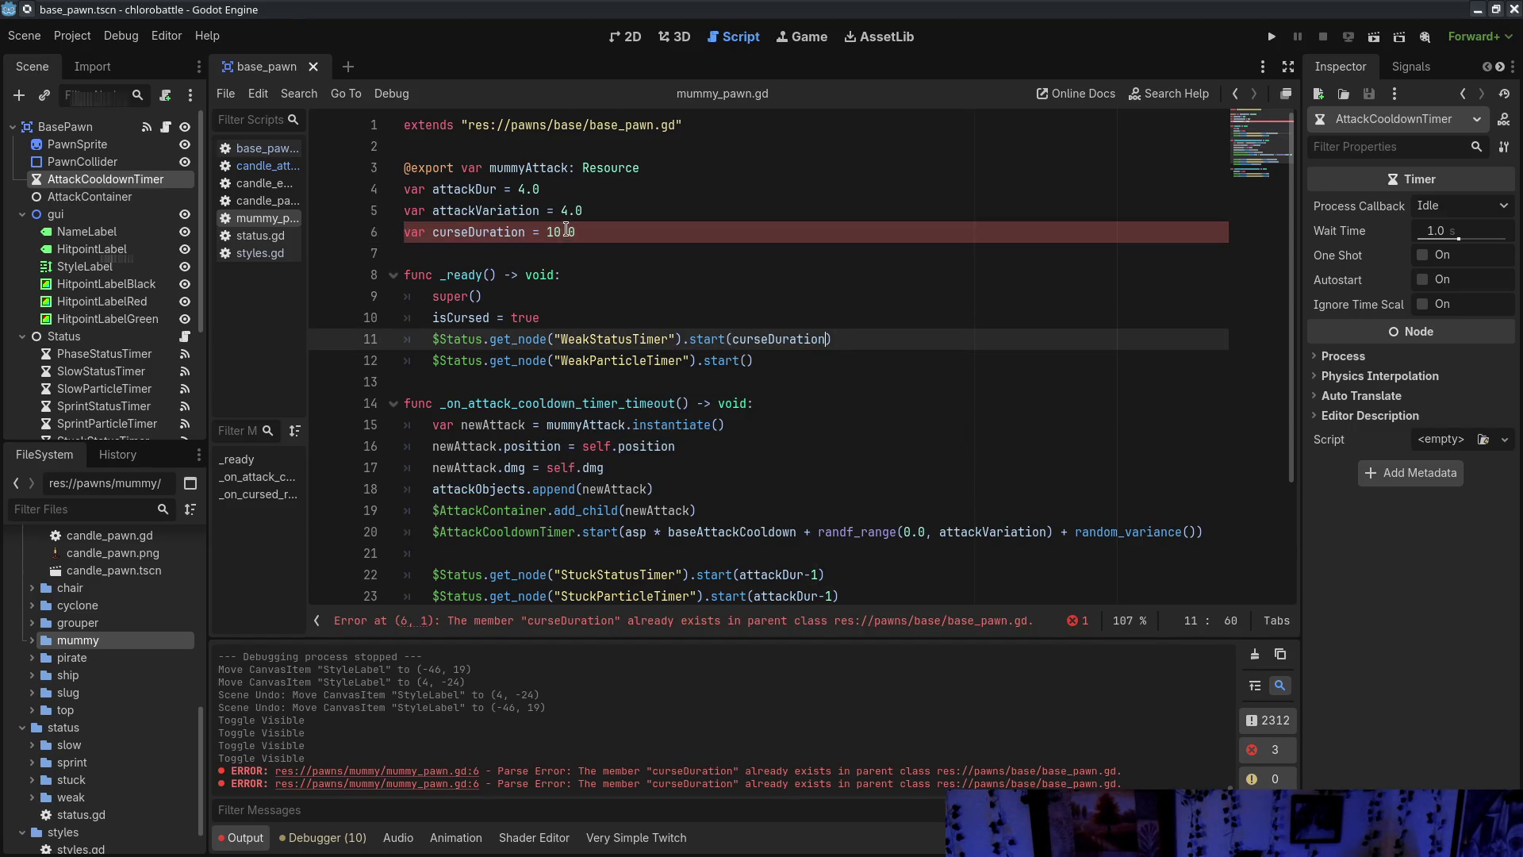
pyautogui.click(455, 233)
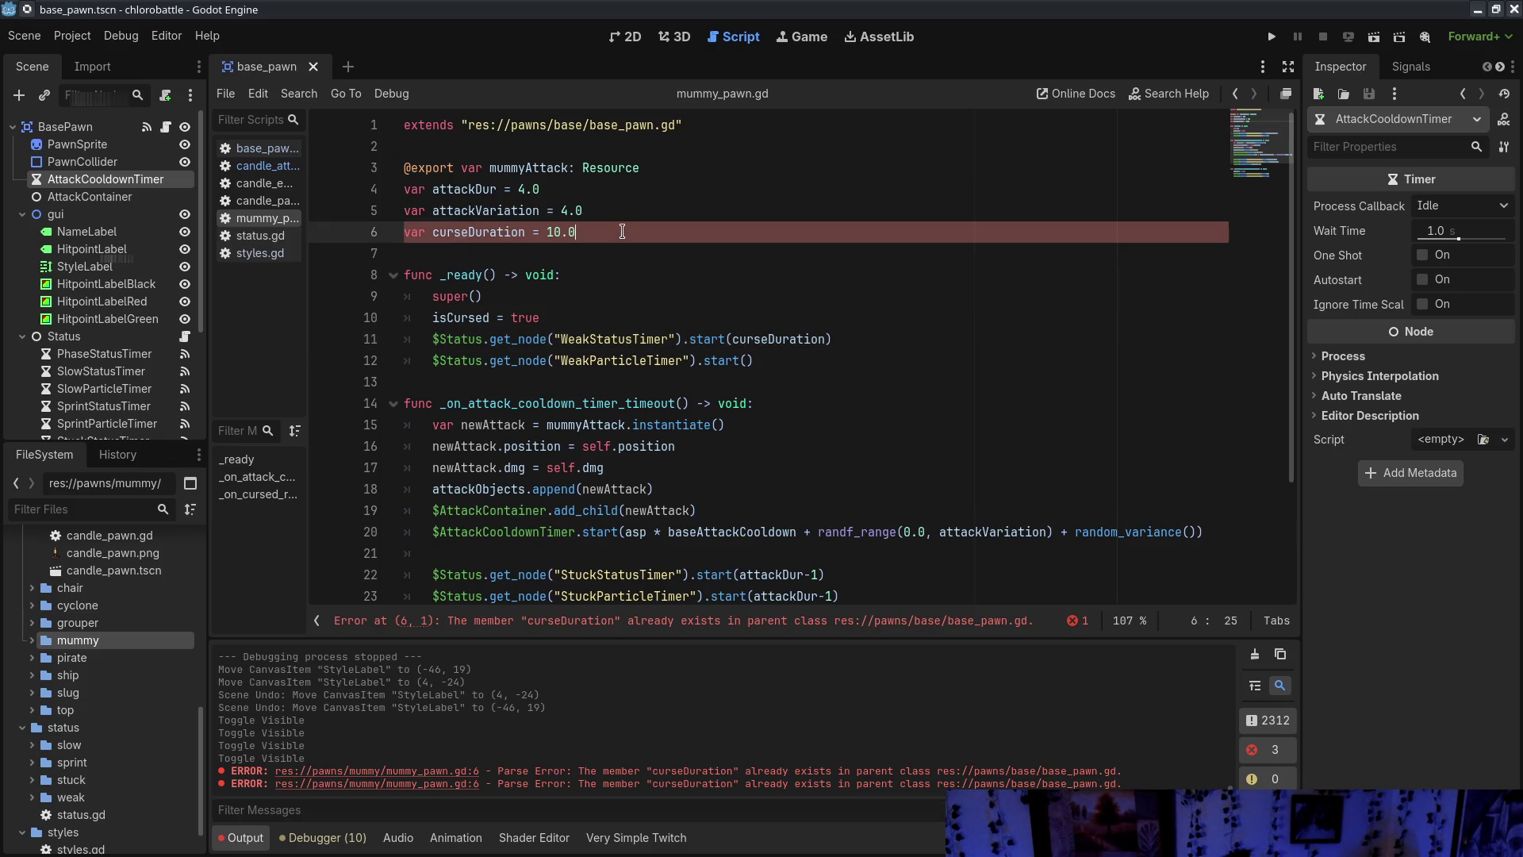
pyautogui.moveTo(622, 232); pyautogui.dragTo(622, 220)
pyautogui.press('BackSpace')
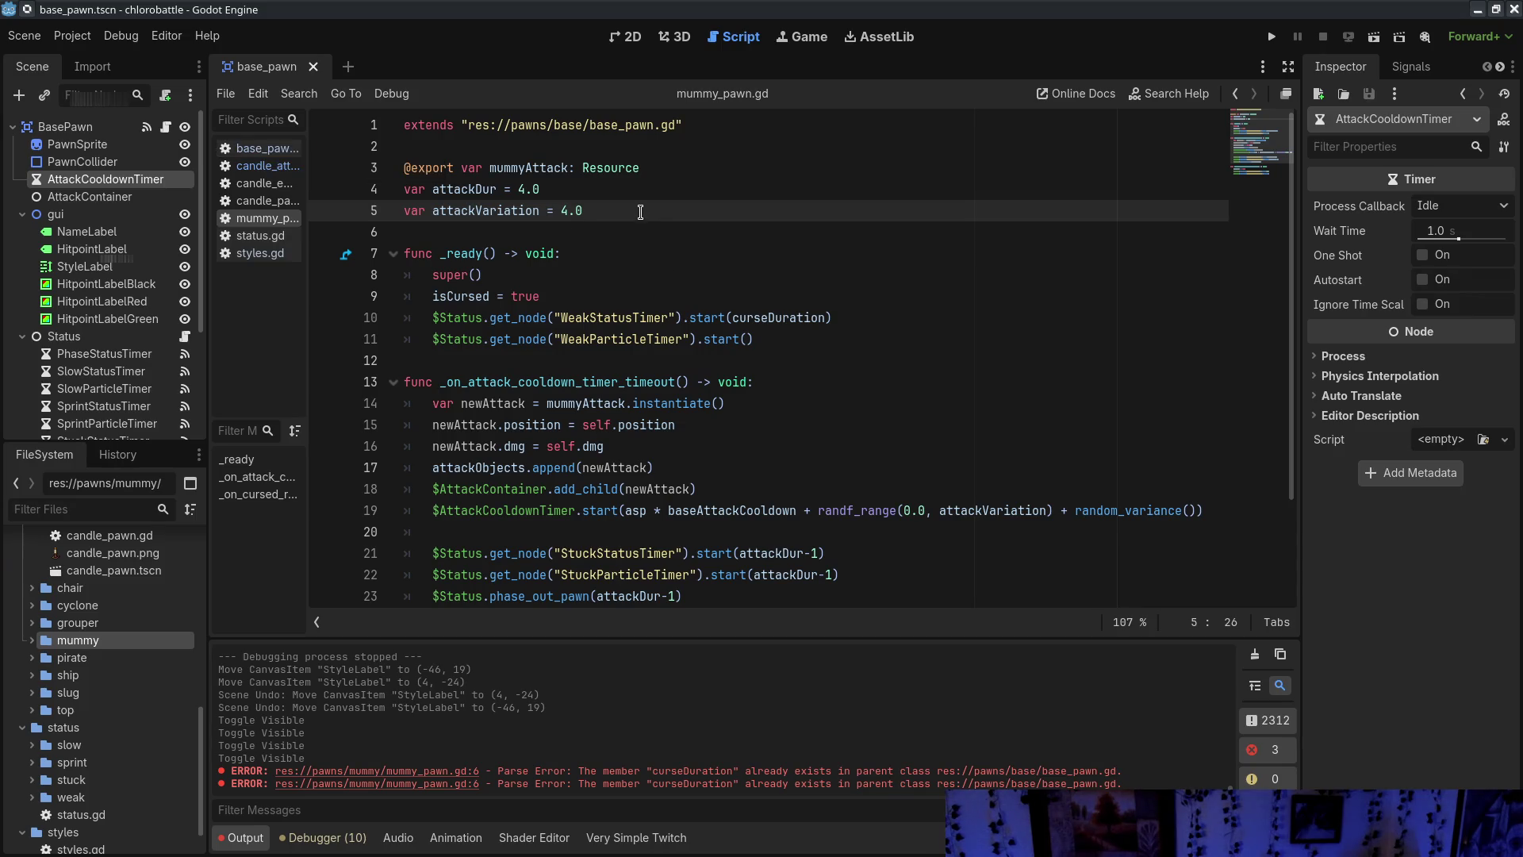
# Declare 'var curseReturnDuration = 10.0' and save mummy_pawn.gd
pyautogui.press('Return')
pyautogui.write('var curse')
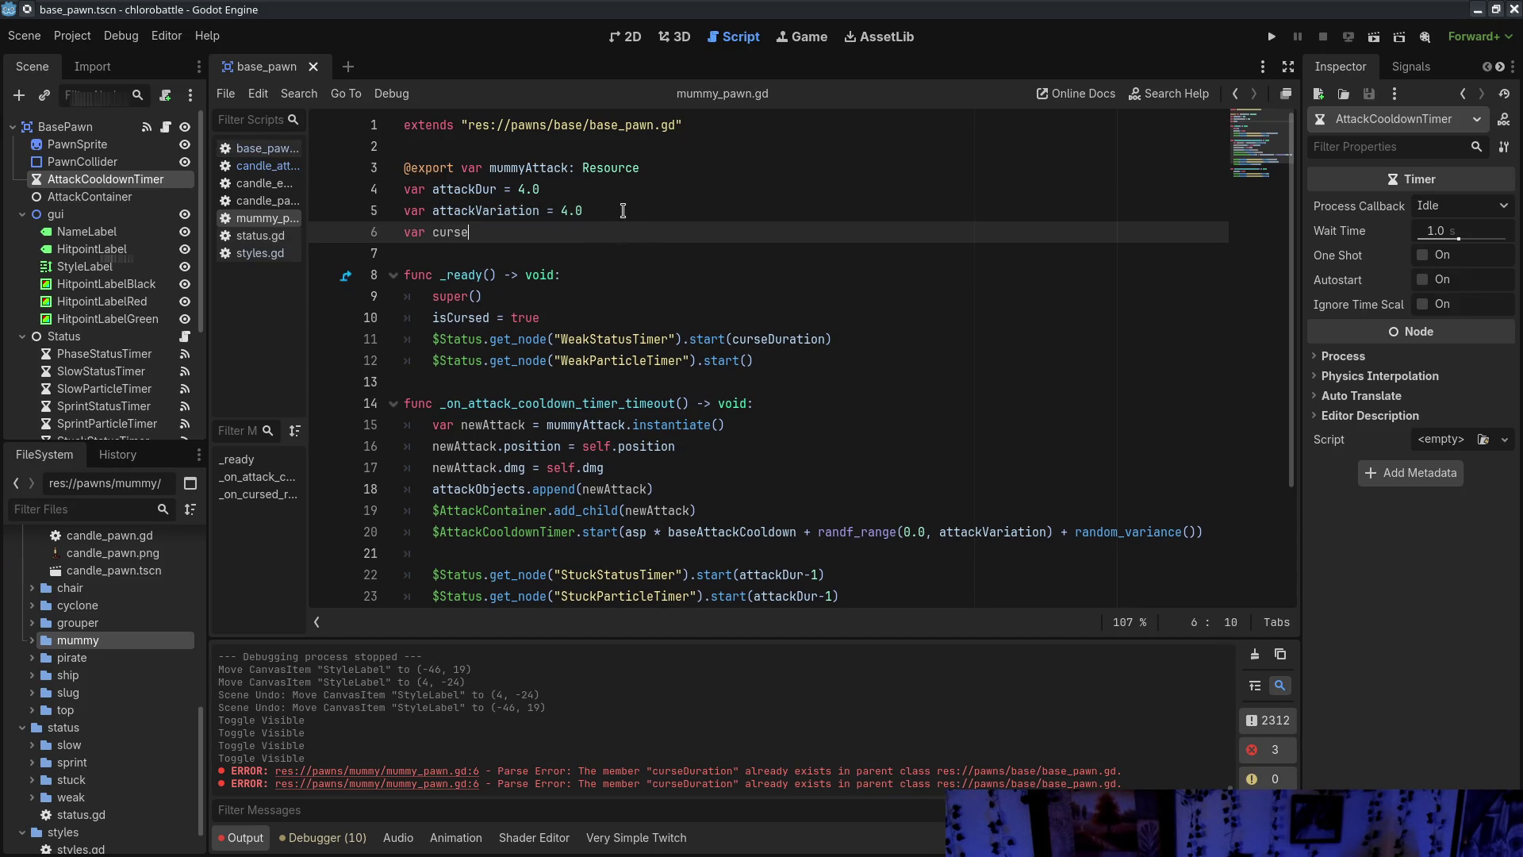
pyautogui.write('urnC')
pyautogui.write('rau')
pyautogui.write('atrion')
pyautogui.write('io')
pyautogui.write('0.0')
pyautogui.hotkey('ctrl', 's')
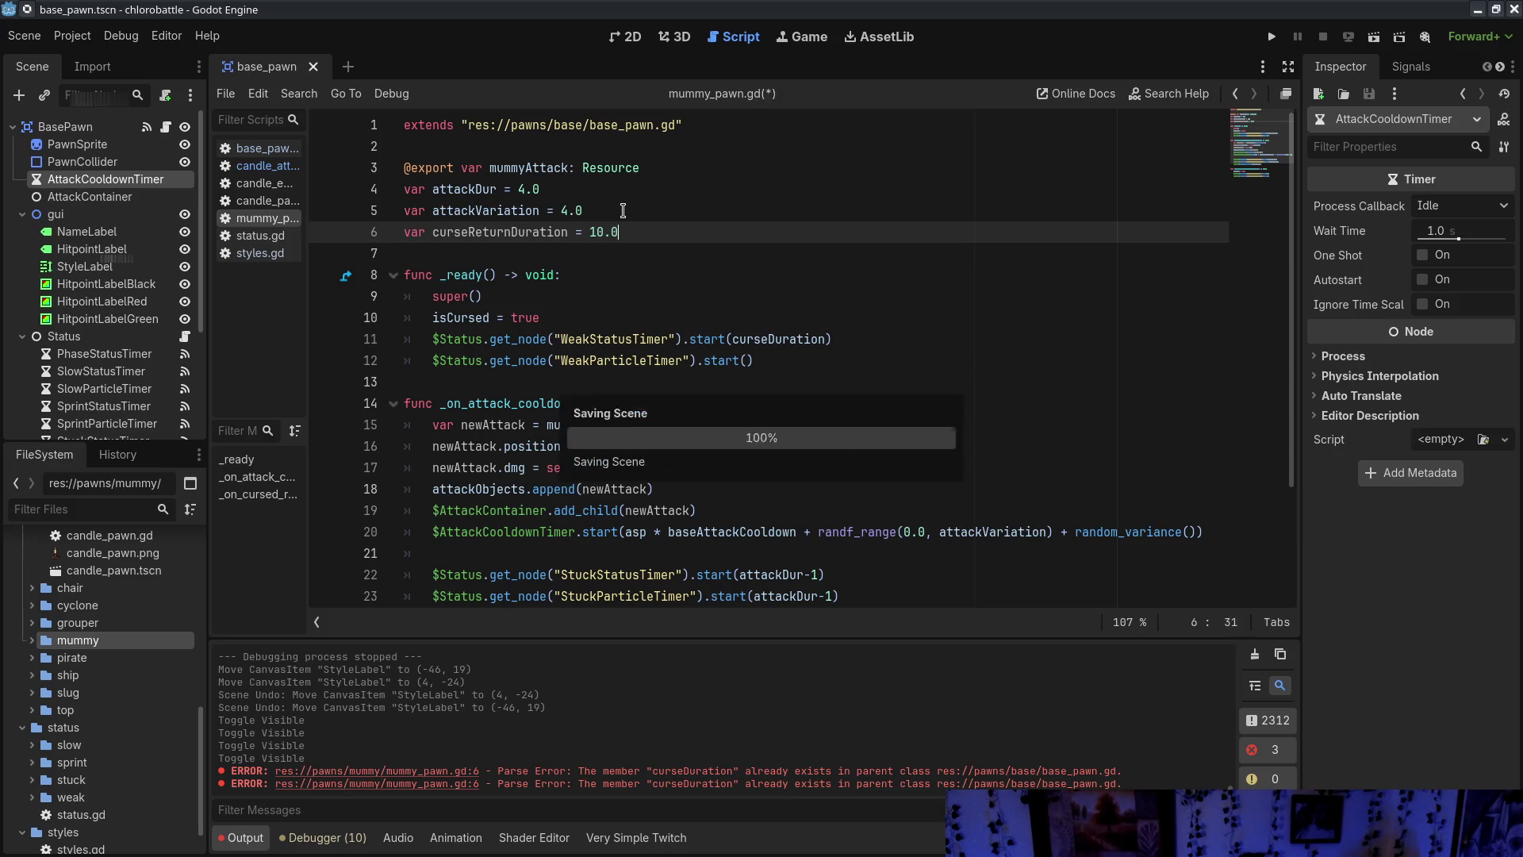
# Swap curseReturnDuration into both WeakStatusTimer starts, then switch to base_pawn.gd
pyautogui.doubleClick(493, 232)
pyautogui.hotkey('ctrl', 'c')
pyautogui.scroll(-3, 749, 431)
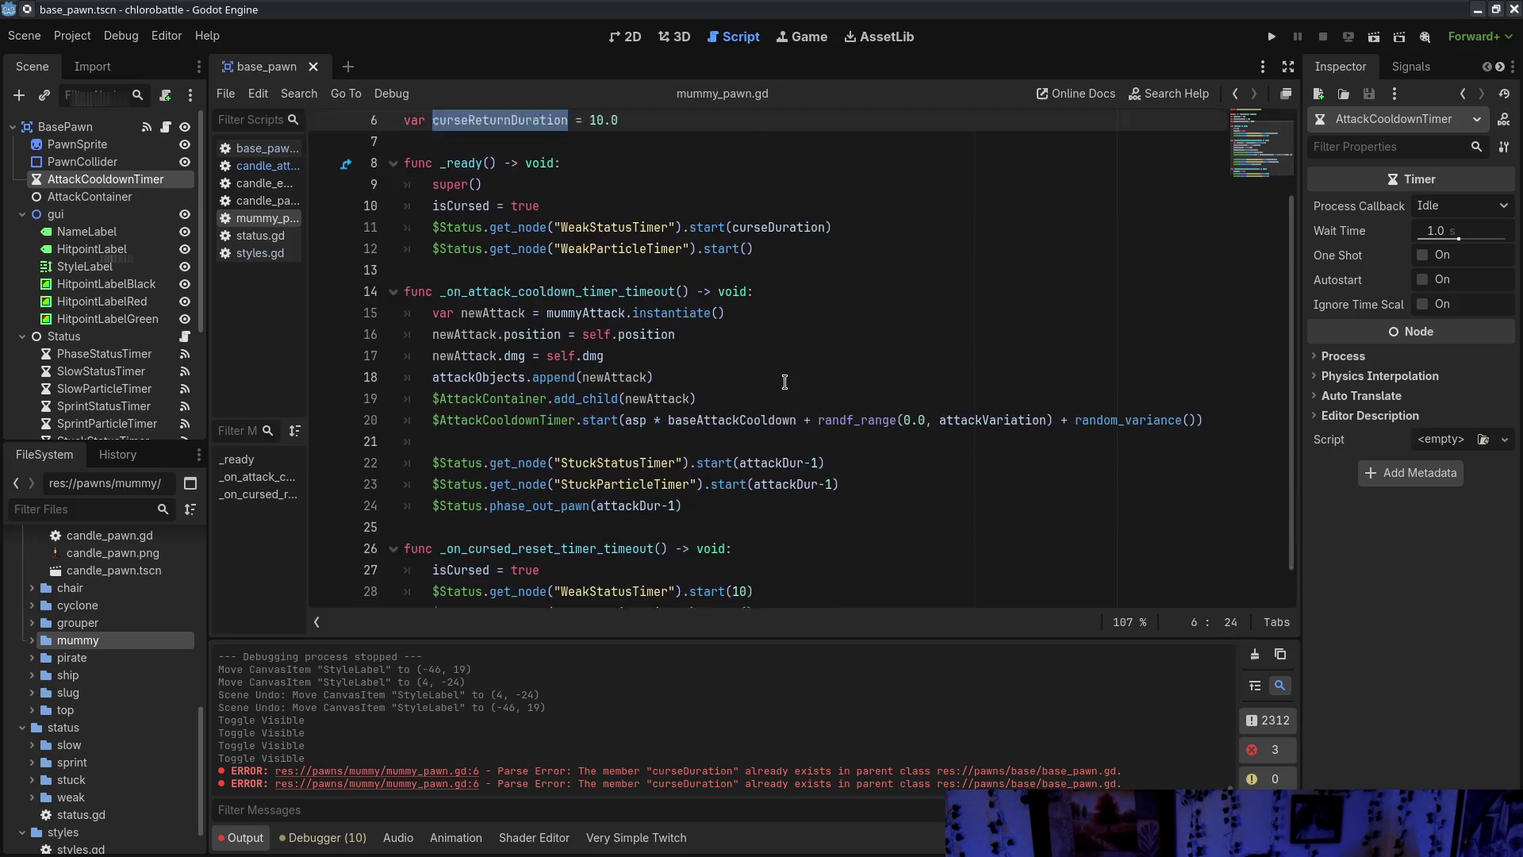
pyautogui.doubleClick(743, 553)
pyautogui.hotkey('ctrl', 'v')
pyautogui.doubleClick(774, 191)
pyautogui.hotkey('ctrl', 'v')
pyautogui.click(991, 318)
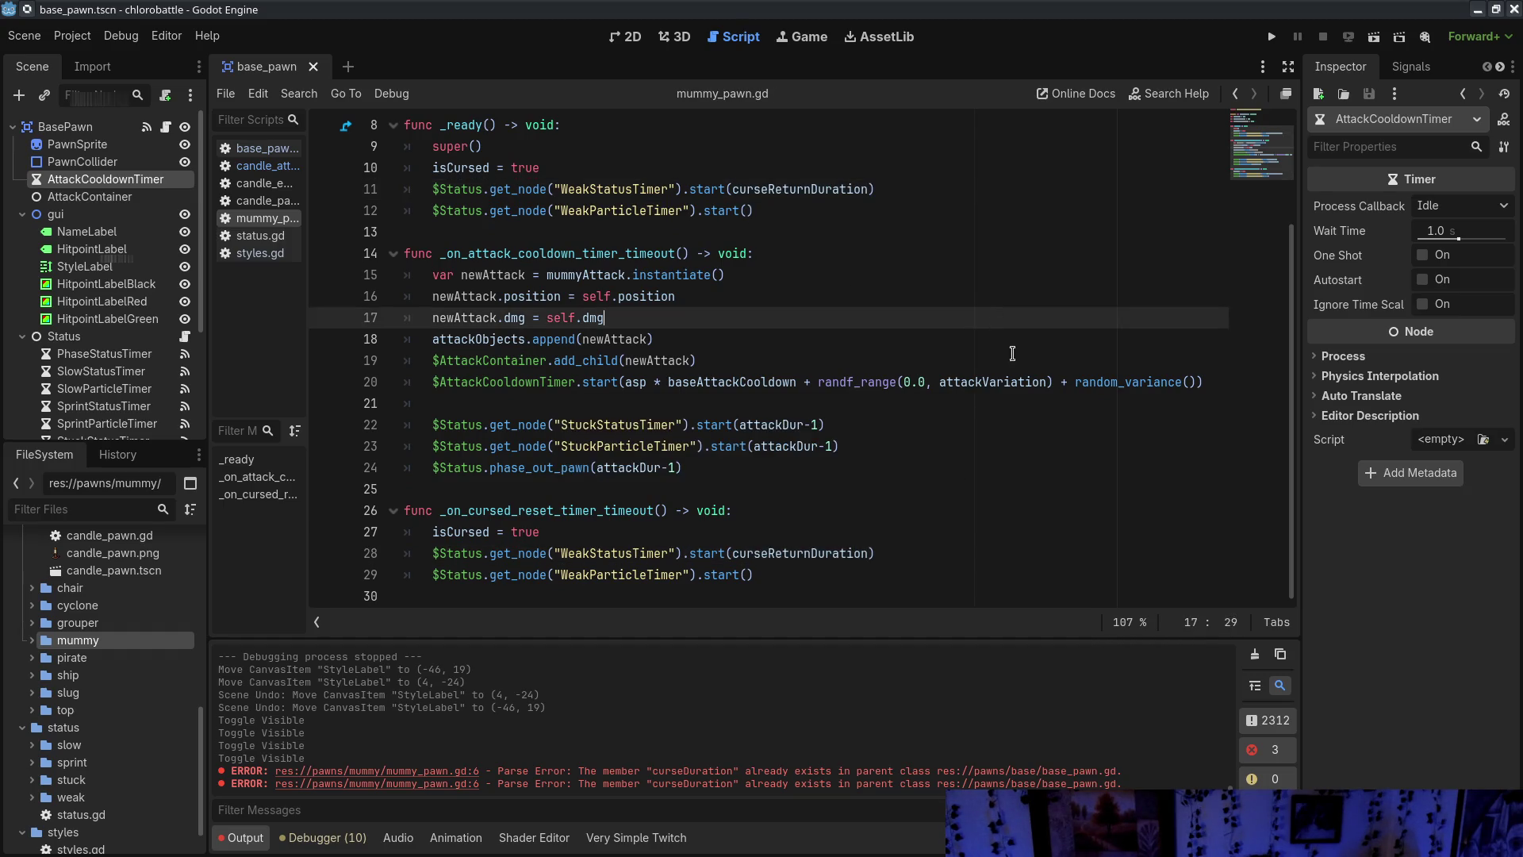
pyautogui.click(267, 149)
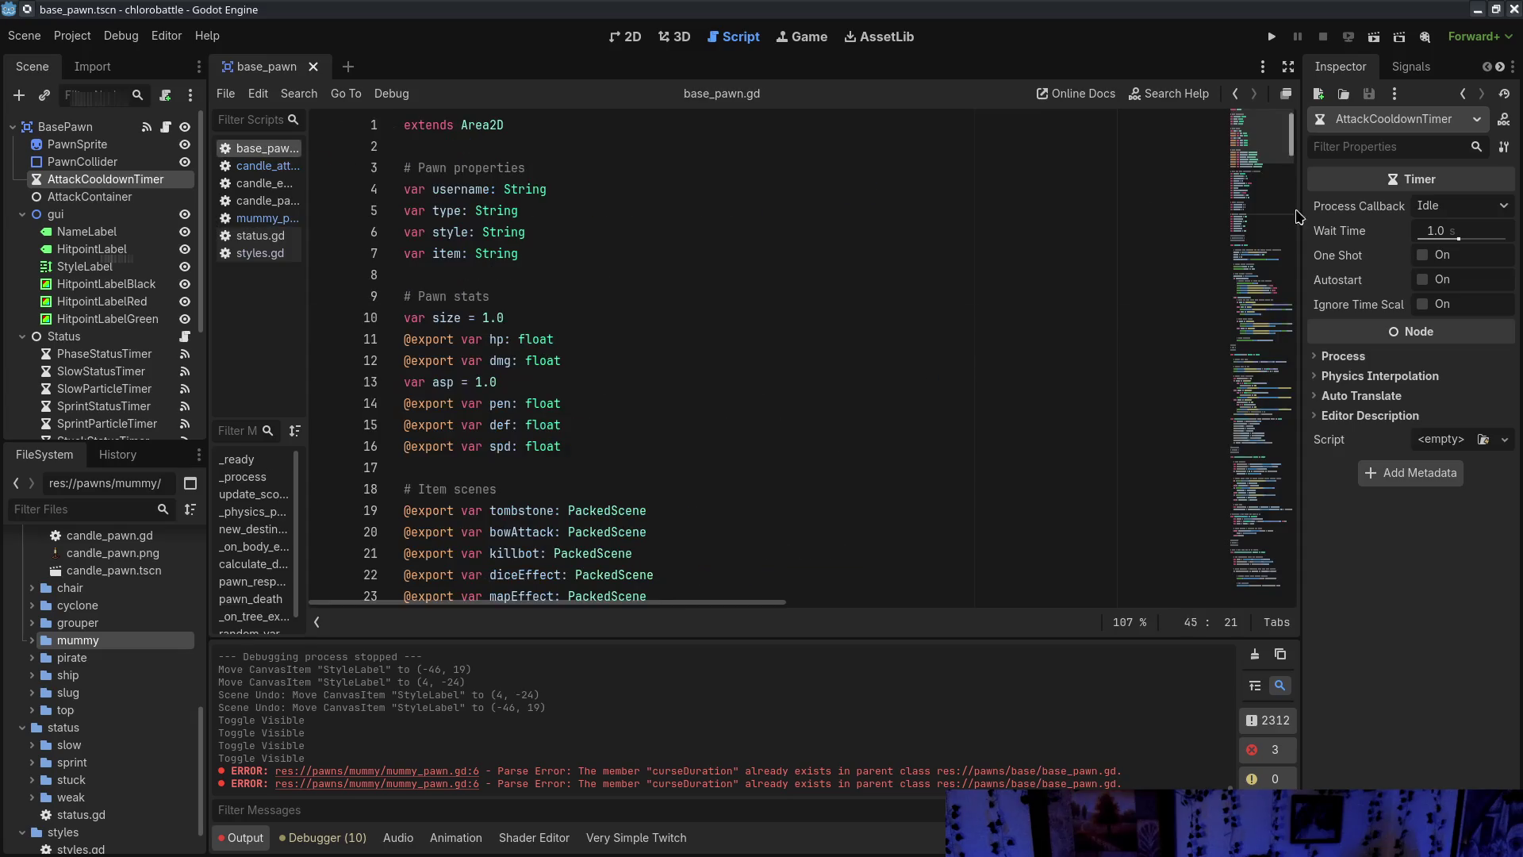
# Rename curseDuration to cursePassDuration on line 37 and update its reference on line 212
pyautogui.scroll(5, 1243, 167)
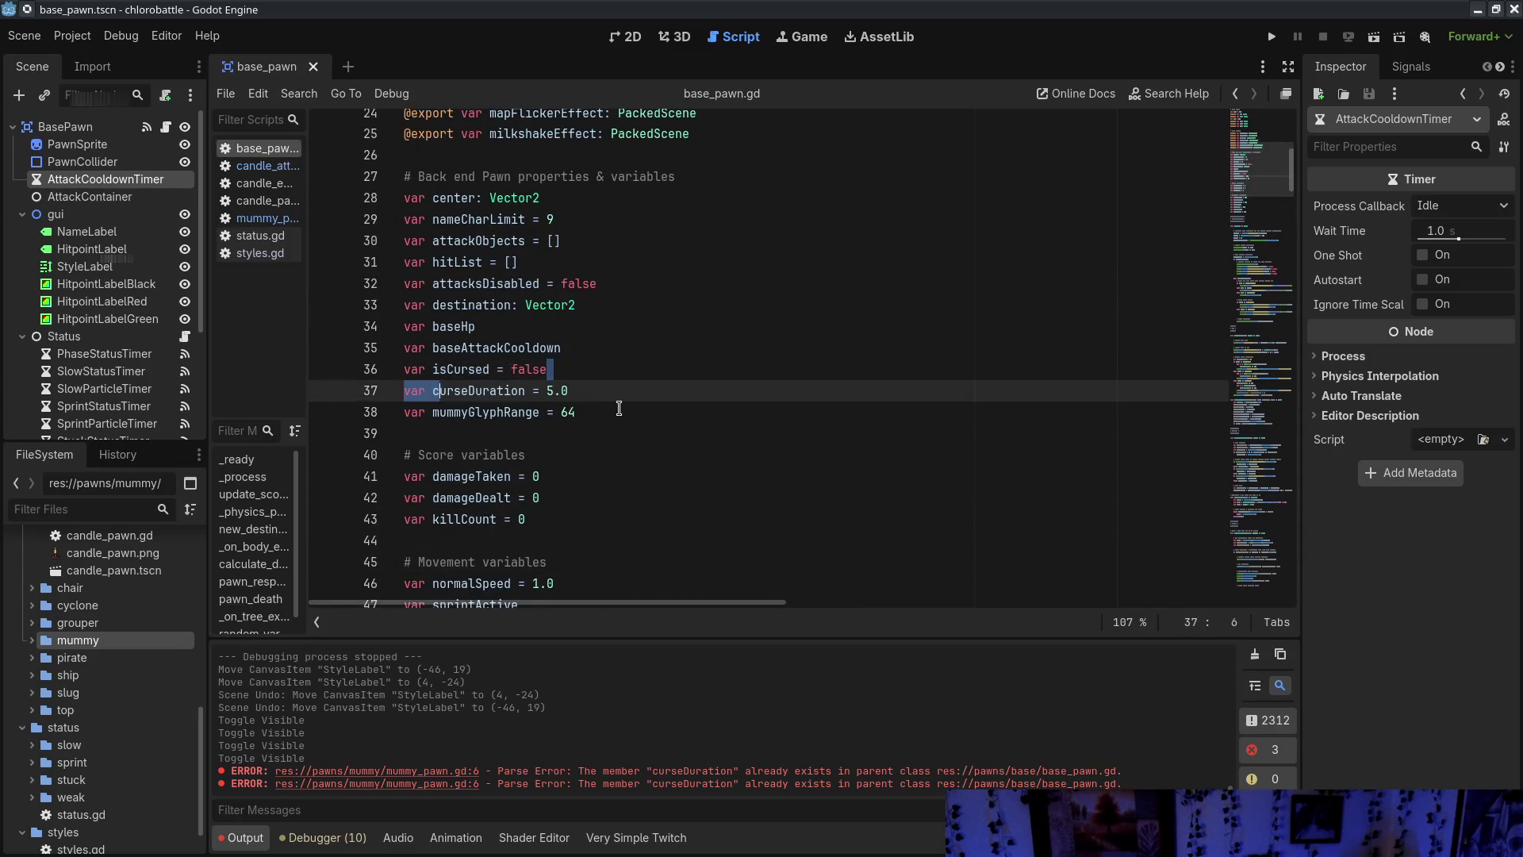
pyautogui.doubleClick(476, 390)
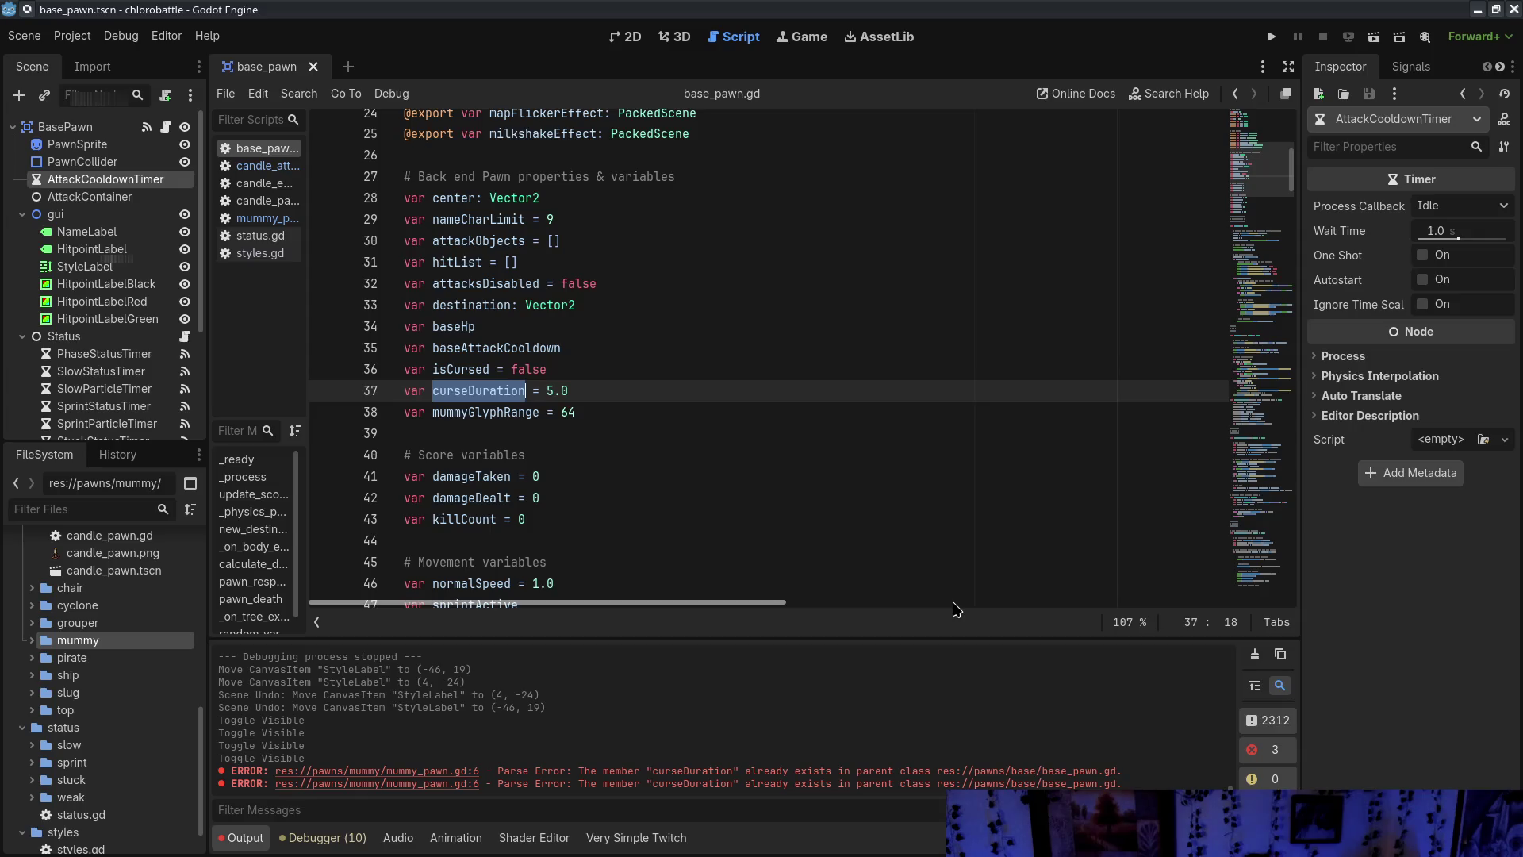
pyautogui.write('curse')
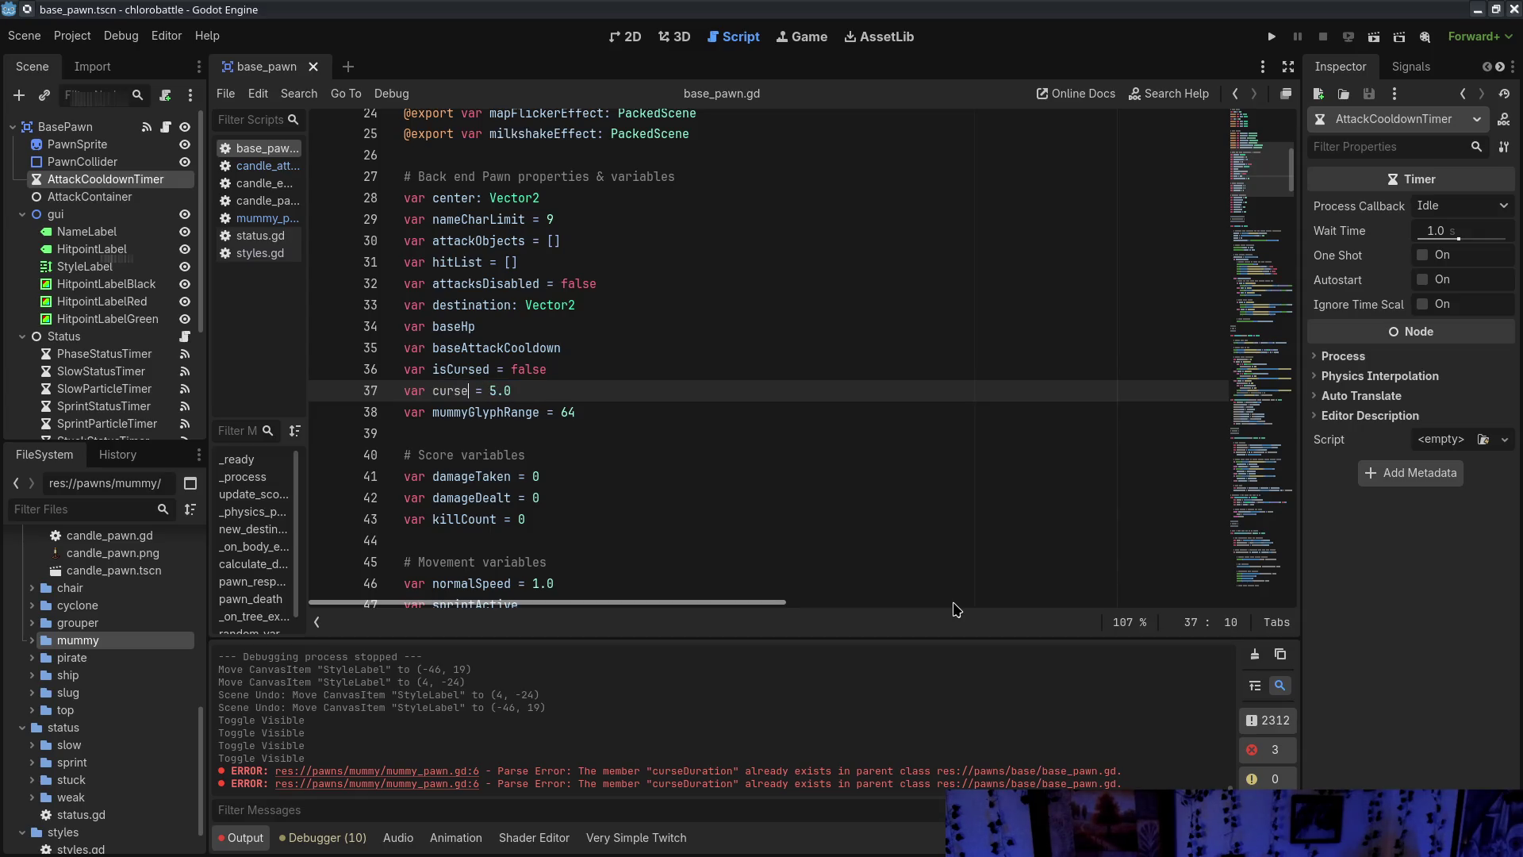
pyautogui.write('PassDuration')
pyautogui.click(1272, 390)
pyautogui.moveTo(1272, 388); pyautogui.dragTo(1273, 416)
pyautogui.scroll(-3, 924, 375)
pyautogui.doubleClick(992, 276)
pyautogui.hotkey('ctrl', 'd')
pyautogui.write('cursePassDuration')
# Scroll back up base_pawn.gd and return to mummy_pawn.gd from the script list
pyautogui.click(714, 533)
pyautogui.click(1263, 390)
pyautogui.moveTo(1264, 391); pyautogui.dragTo(1278, 150)
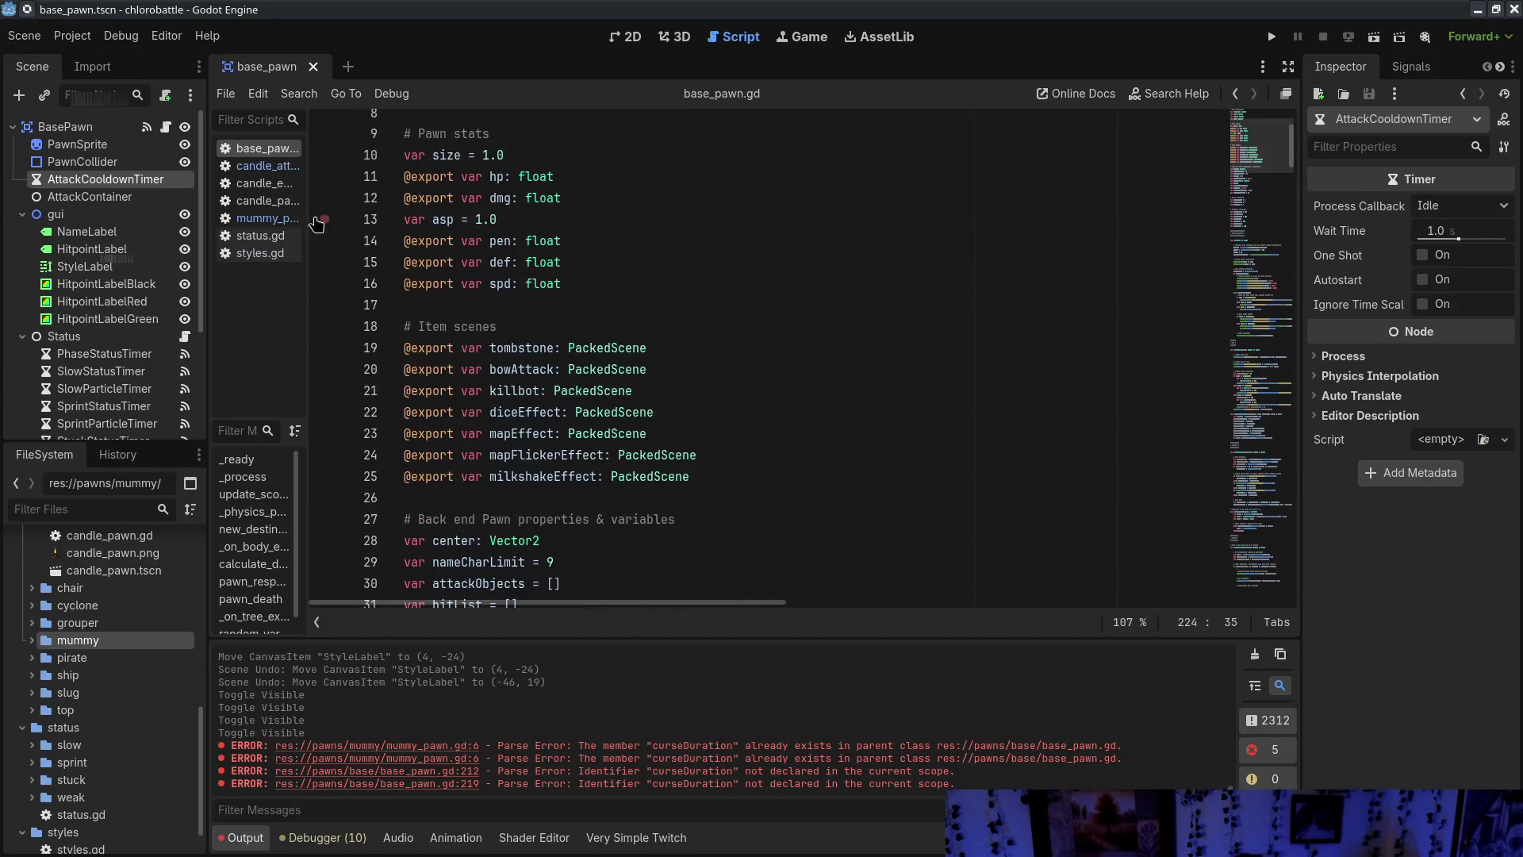
pyautogui.click(246, 165)
pyautogui.click(252, 182)
pyautogui.click(254, 217)
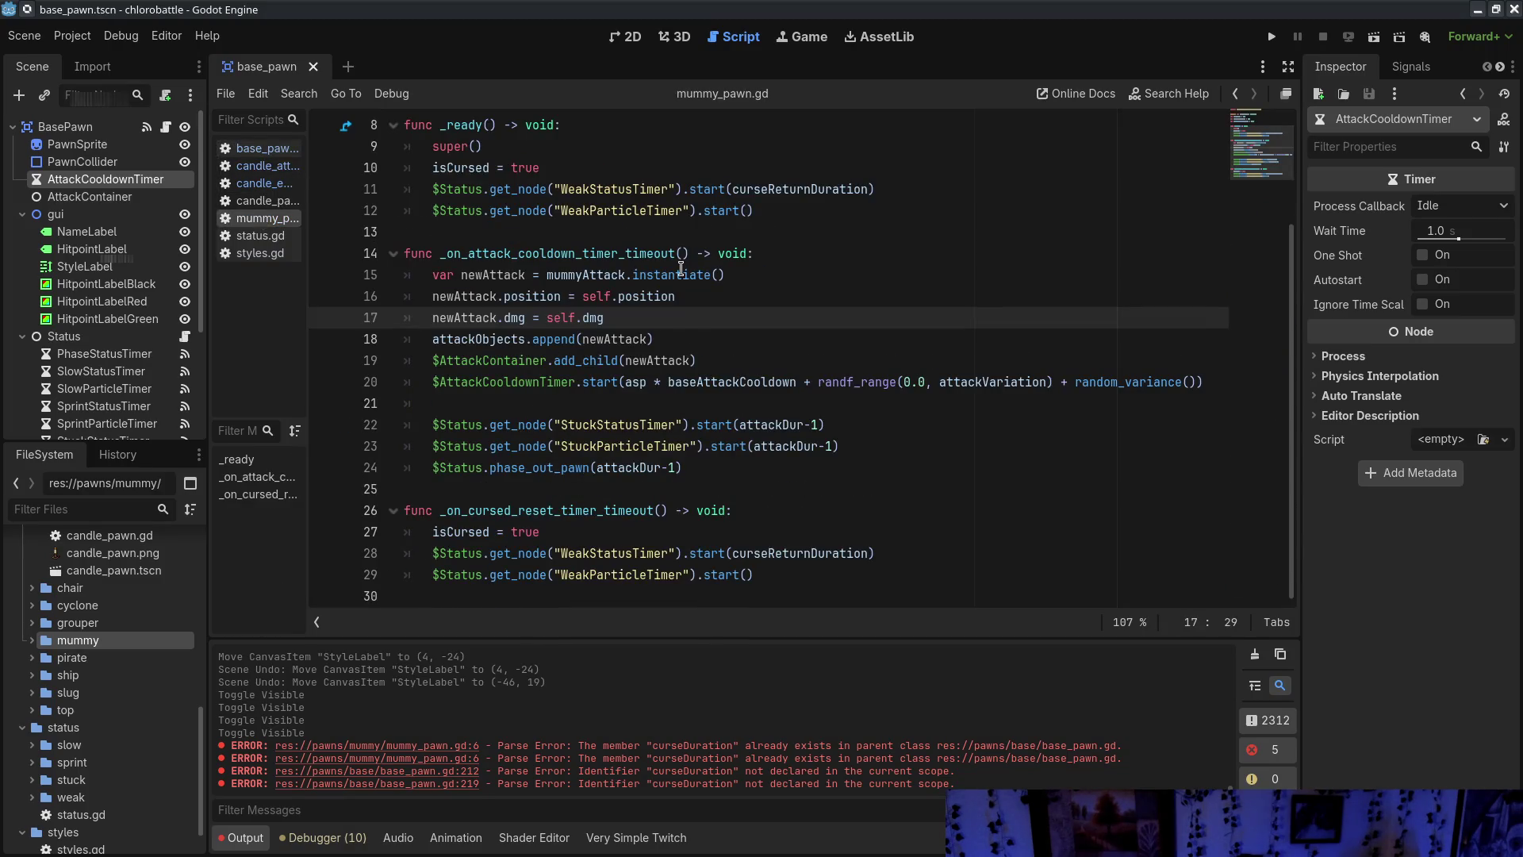
pyautogui.scroll(3, 691, 318)
pyautogui.click(450, 238)
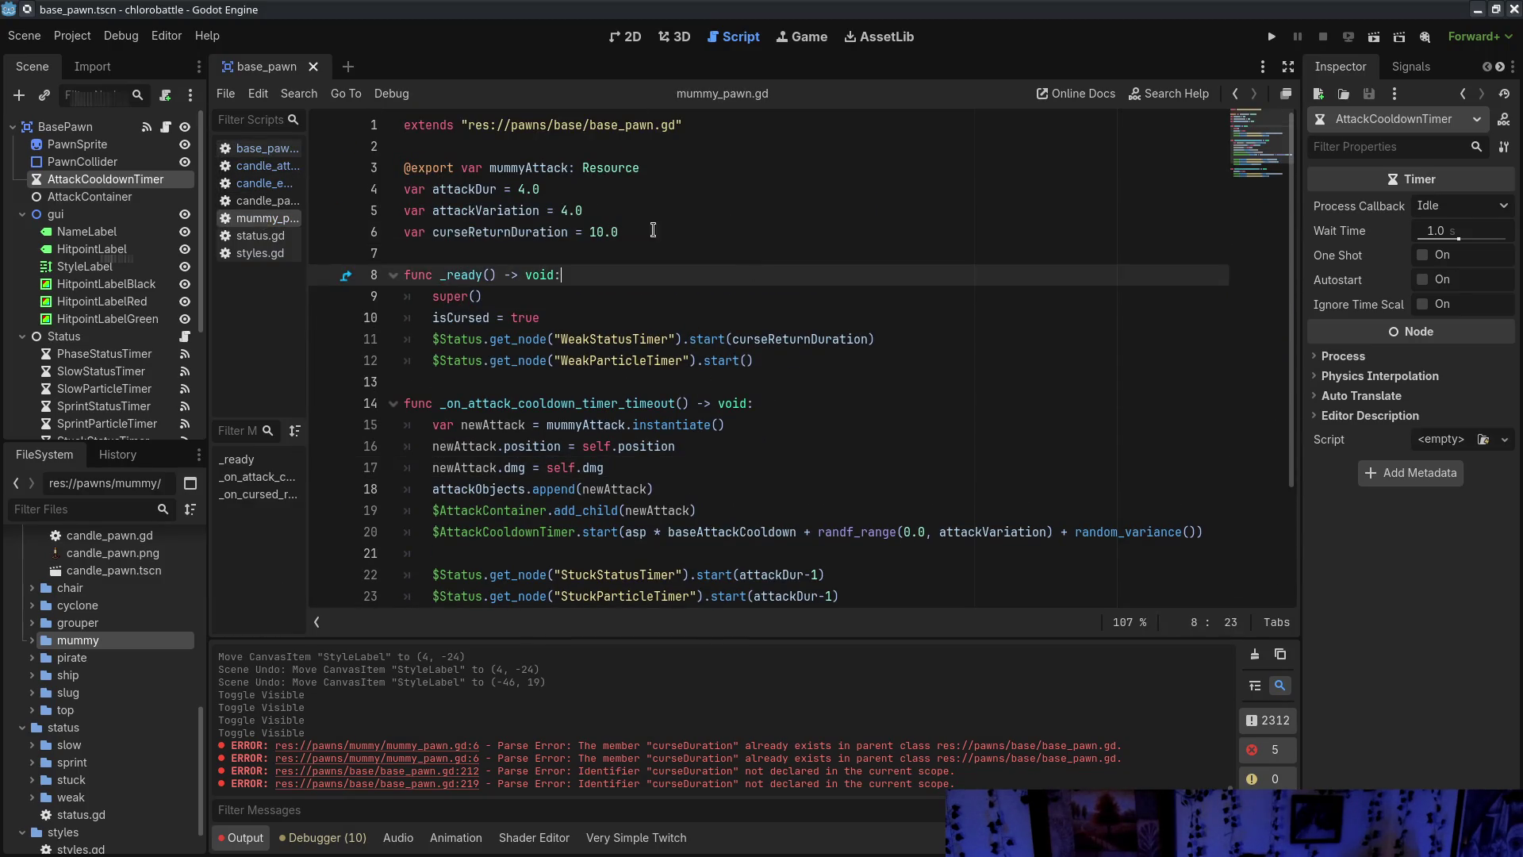
pyautogui.click(718, 244)
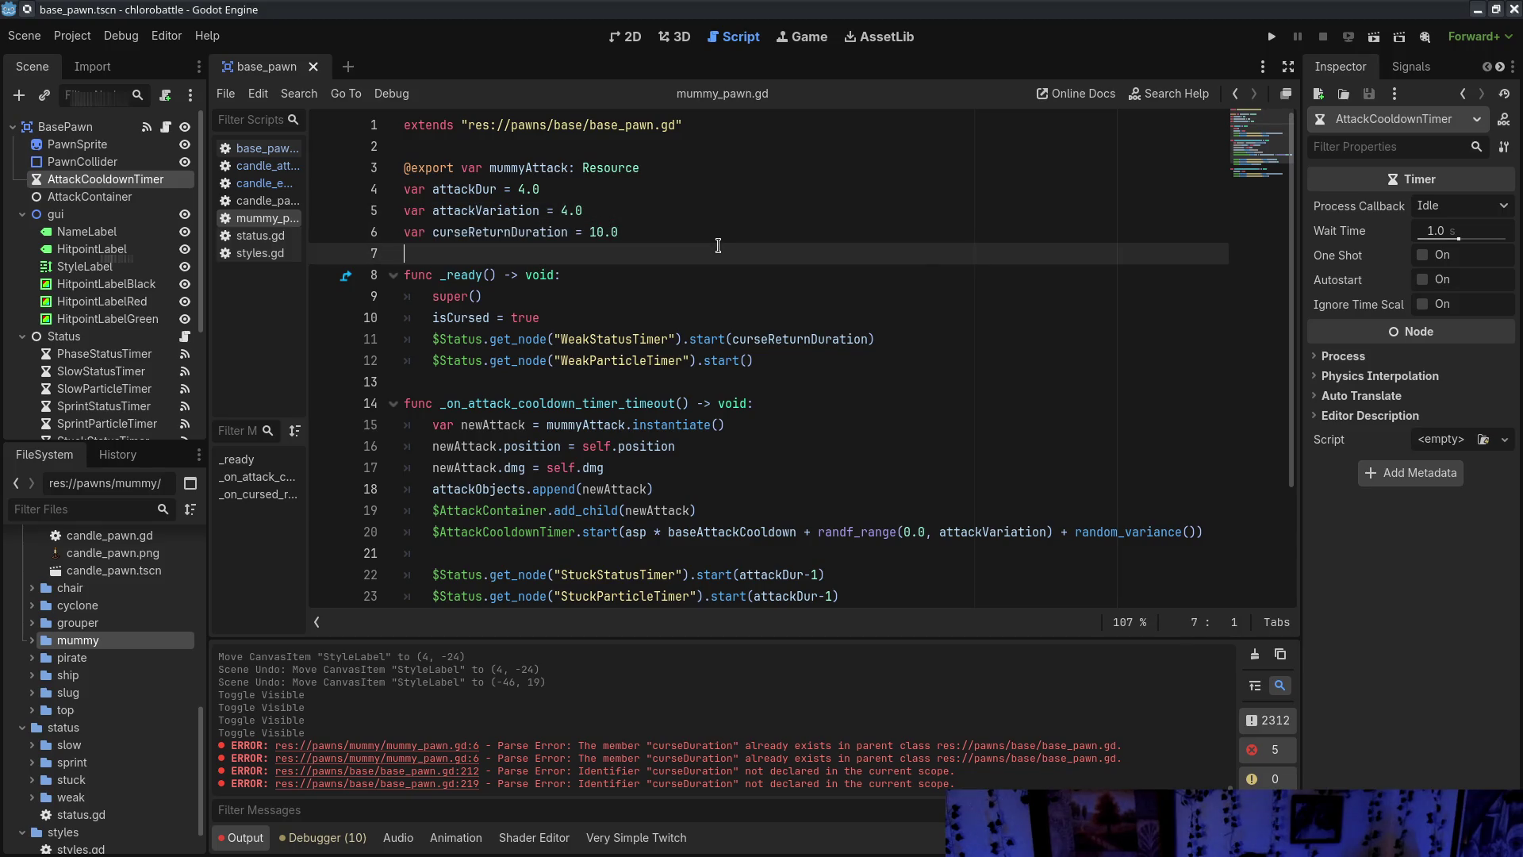
pyautogui.scroll(-1, 718, 245)
pyautogui.doubleClick(791, 274)
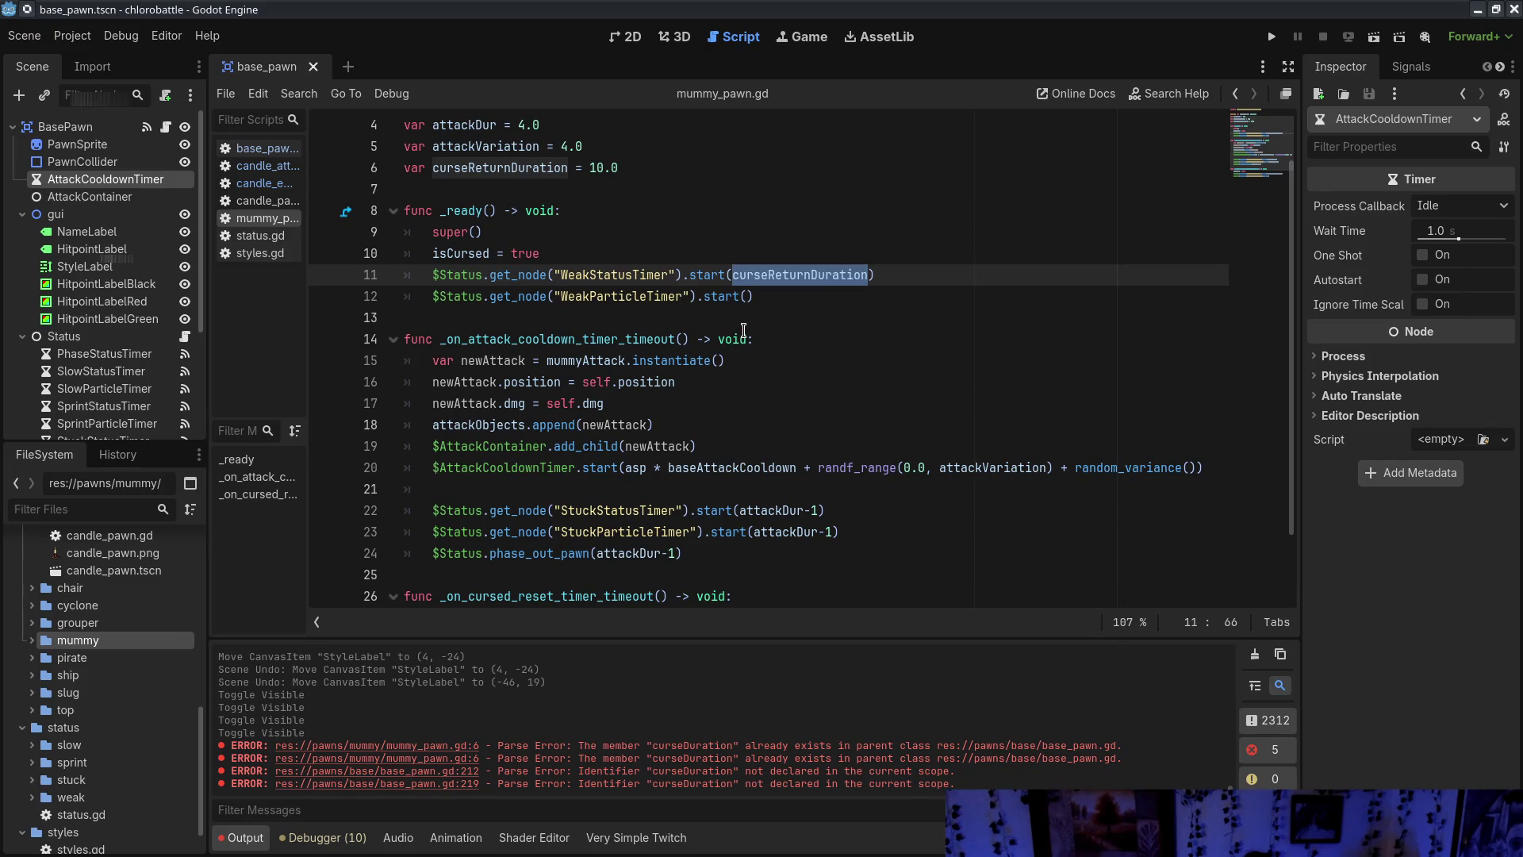
pyautogui.click(871, 290)
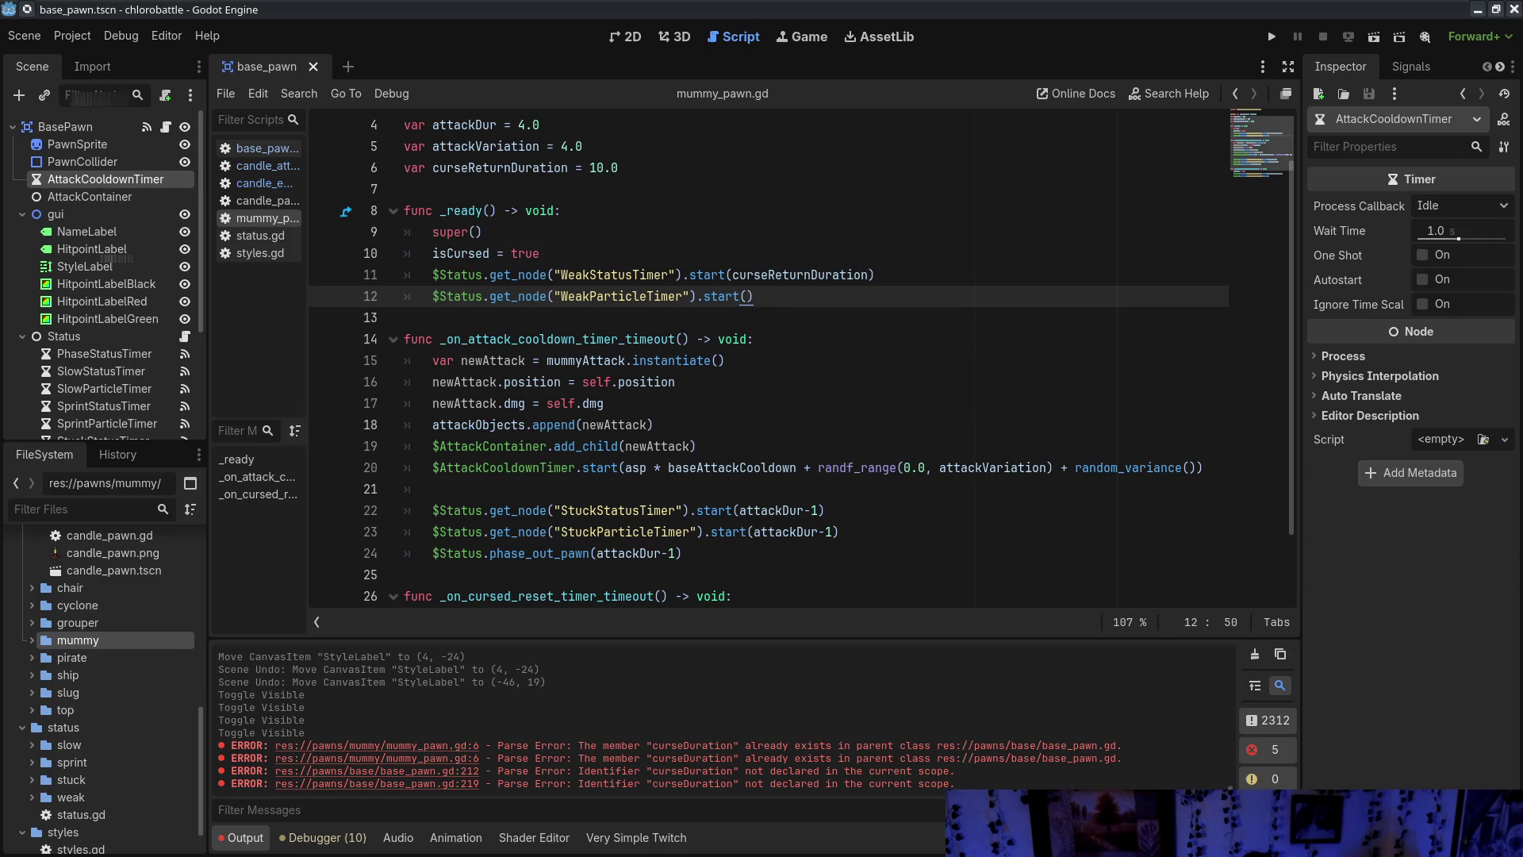
pyautogui.scroll(-2, 918, 386)
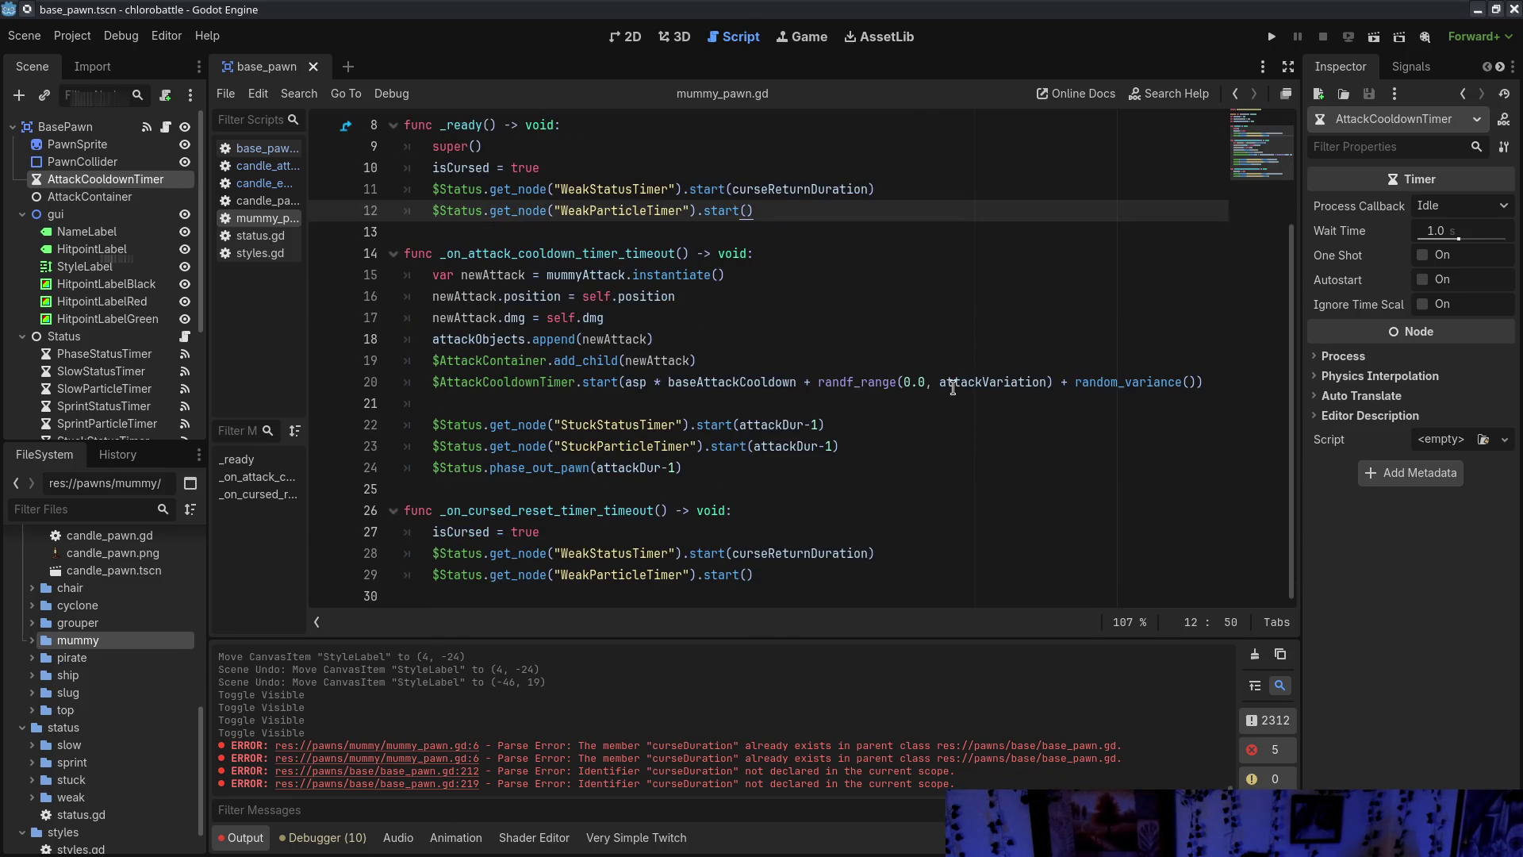
pyautogui.moveTo(952, 387)
pyautogui.click(910, 509)
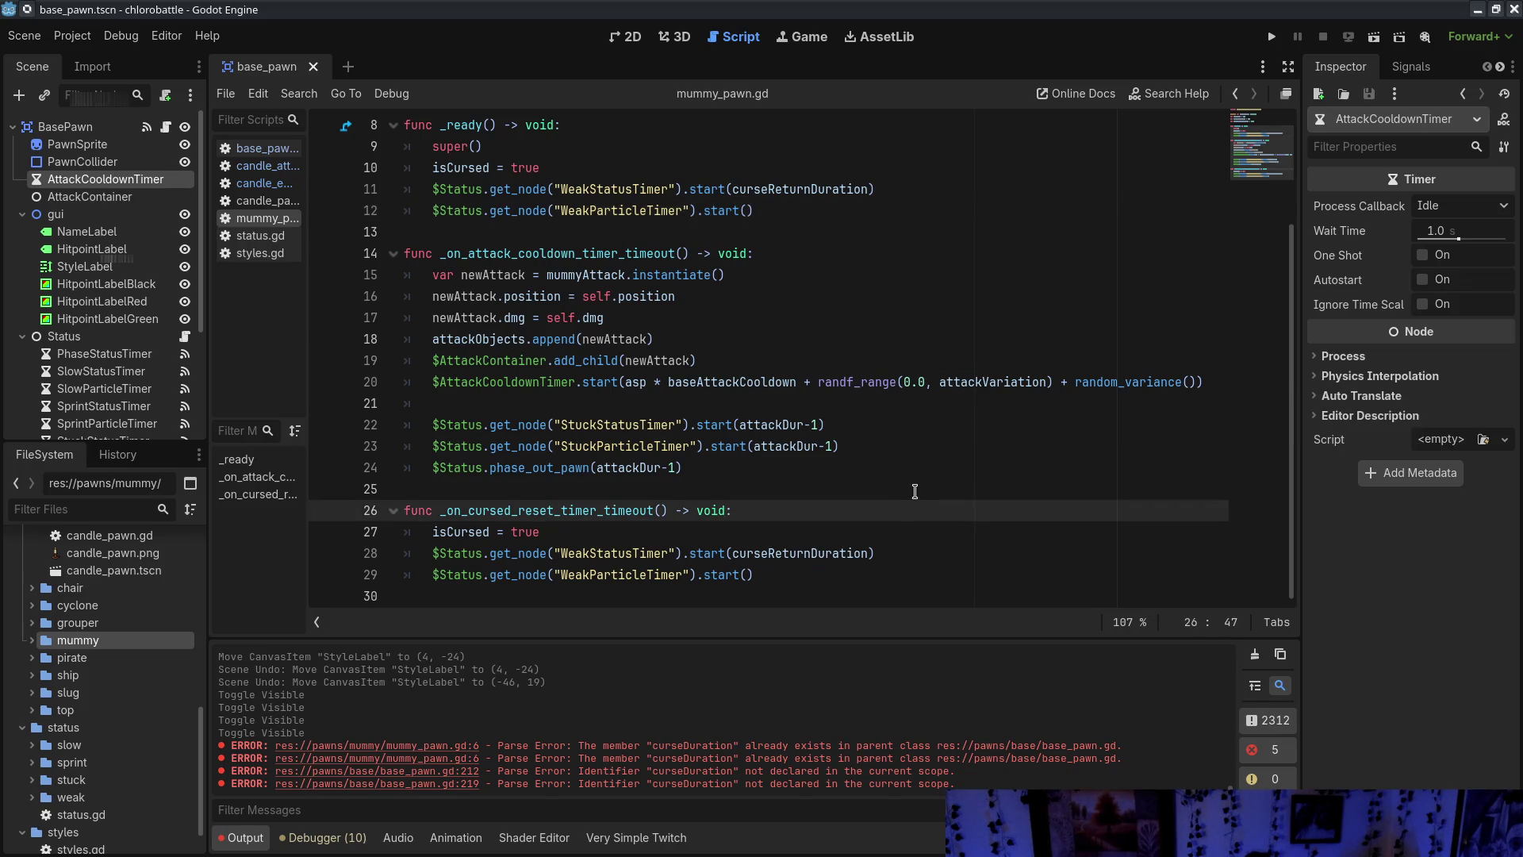
pyautogui.click(761, 211)
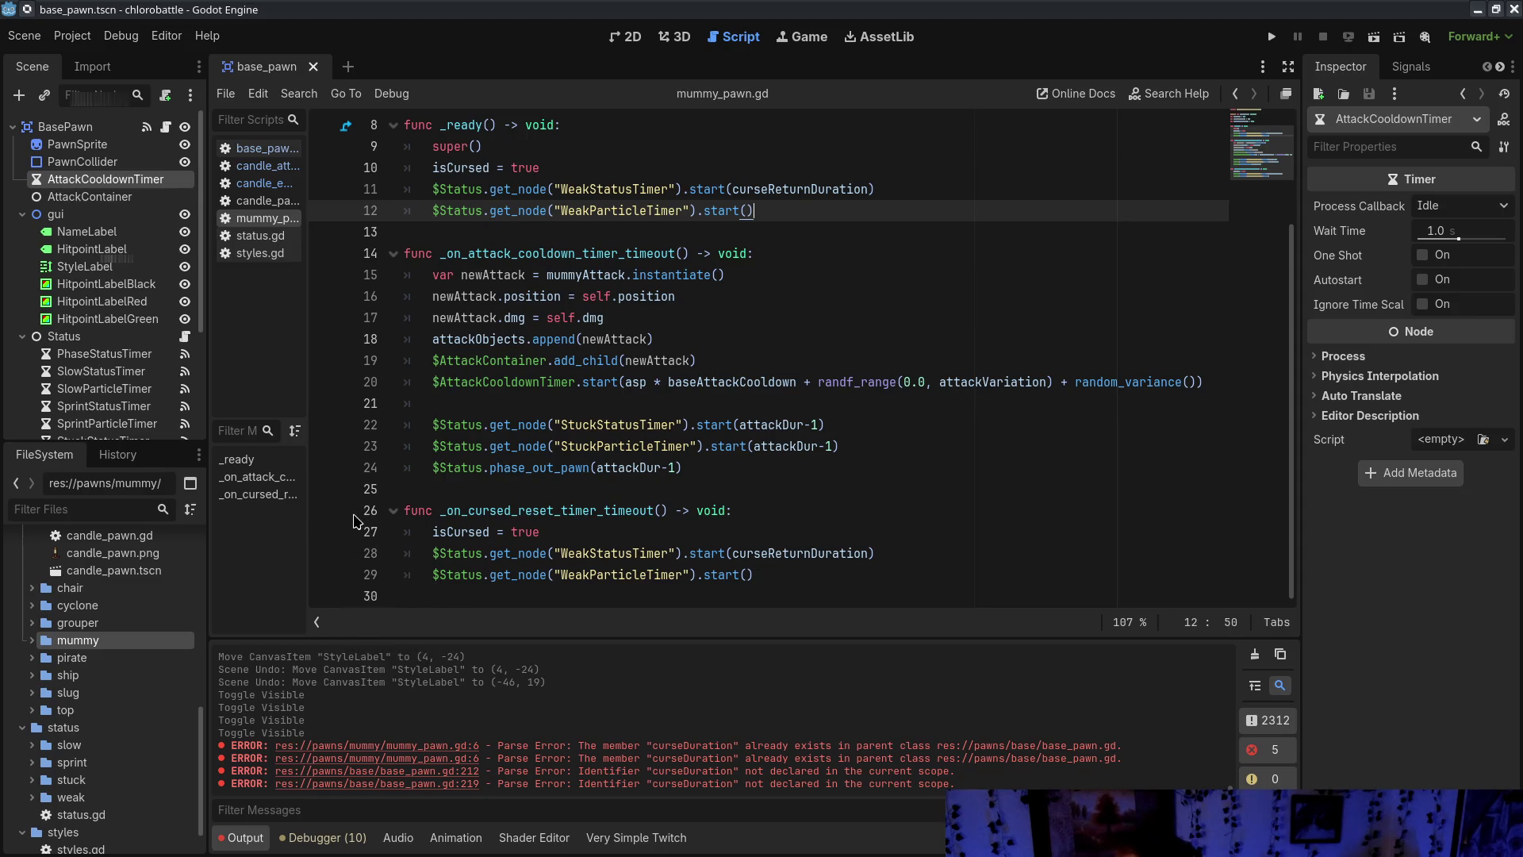
pyautogui.scroll(5, 115, 627)
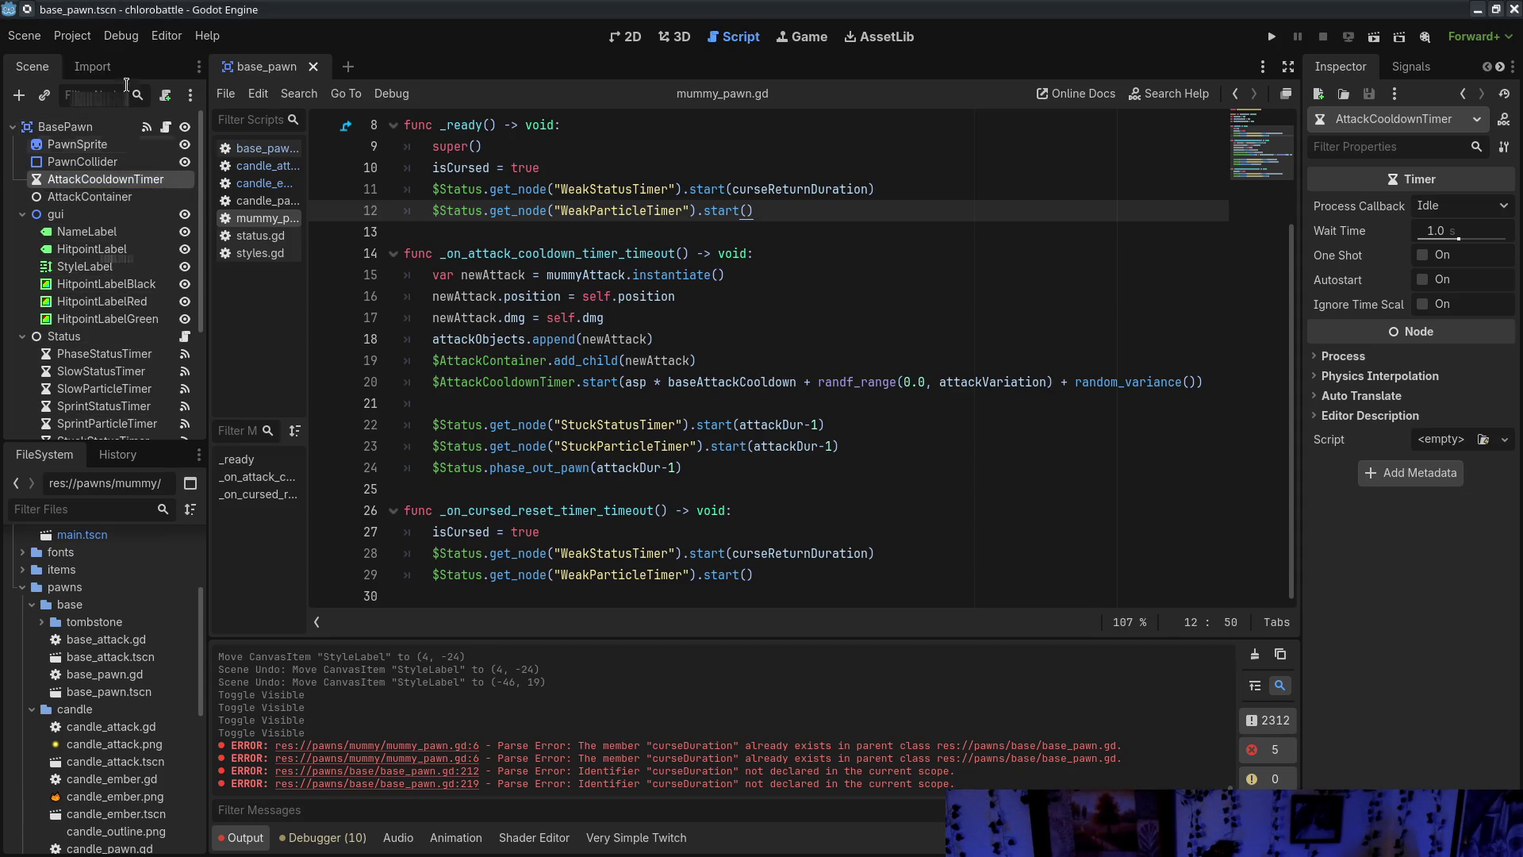
pyautogui.click(89, 216)
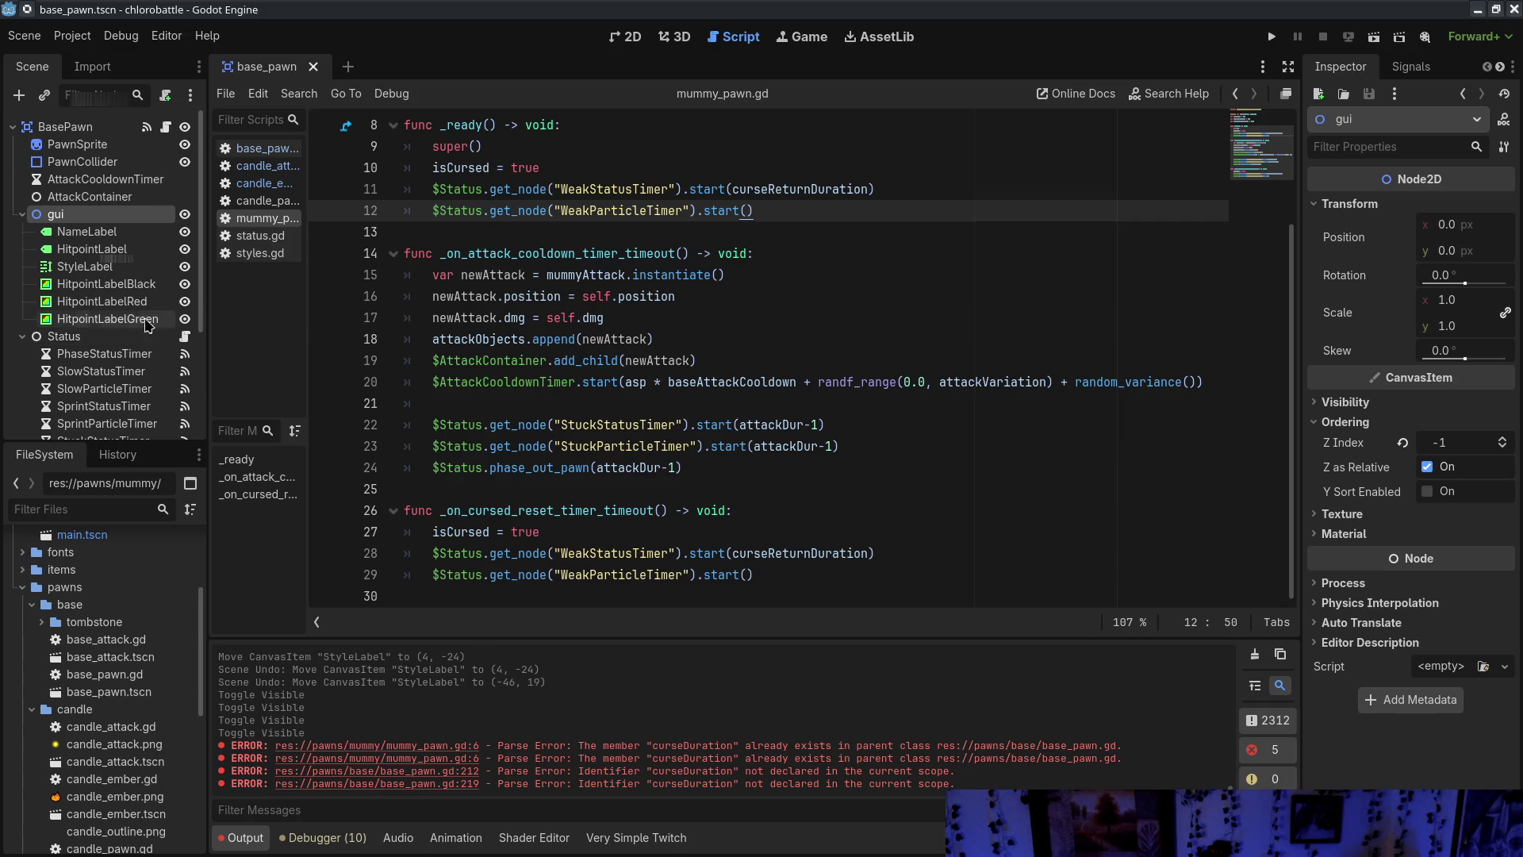
pyautogui.doubleClick(472, 317)
pyautogui.click(627, 467)
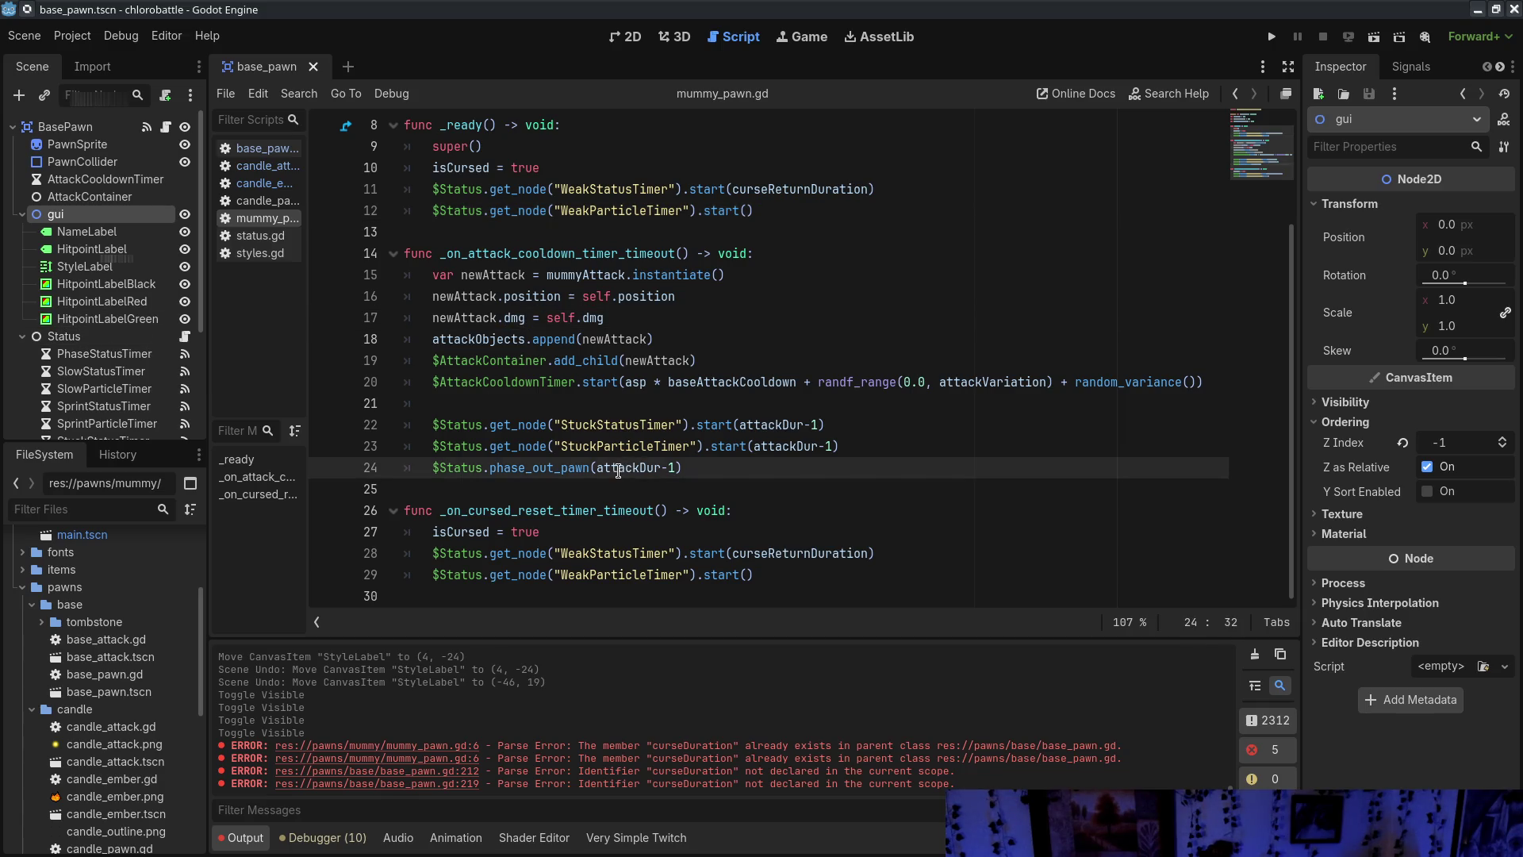
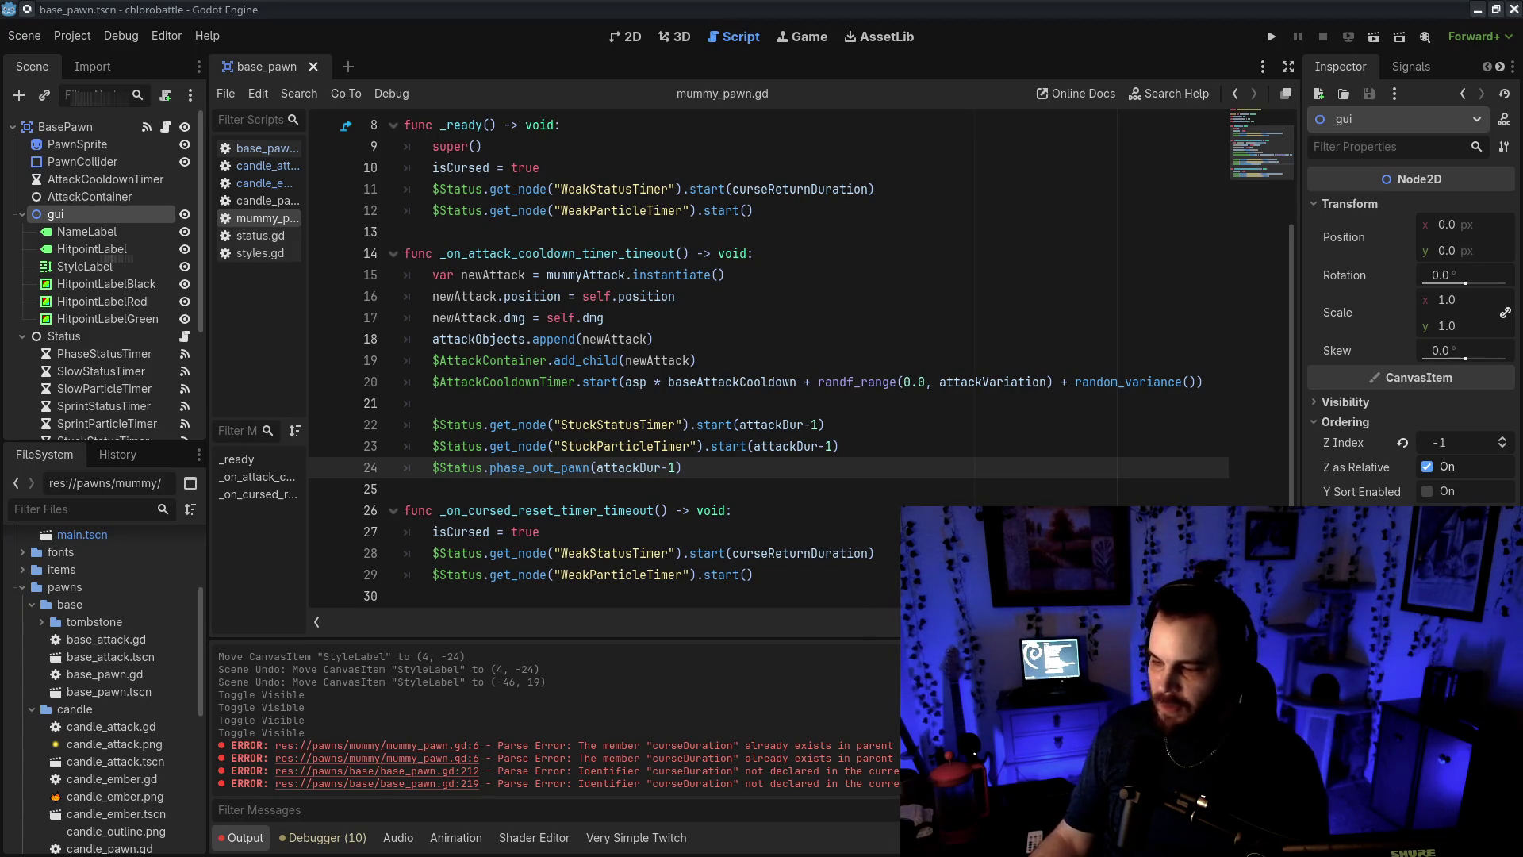
# Browse the ship, pirate, grouper and candle pawn folders, previewing the pirate attack sprite
pyautogui.scroll(-5, 74, 663)
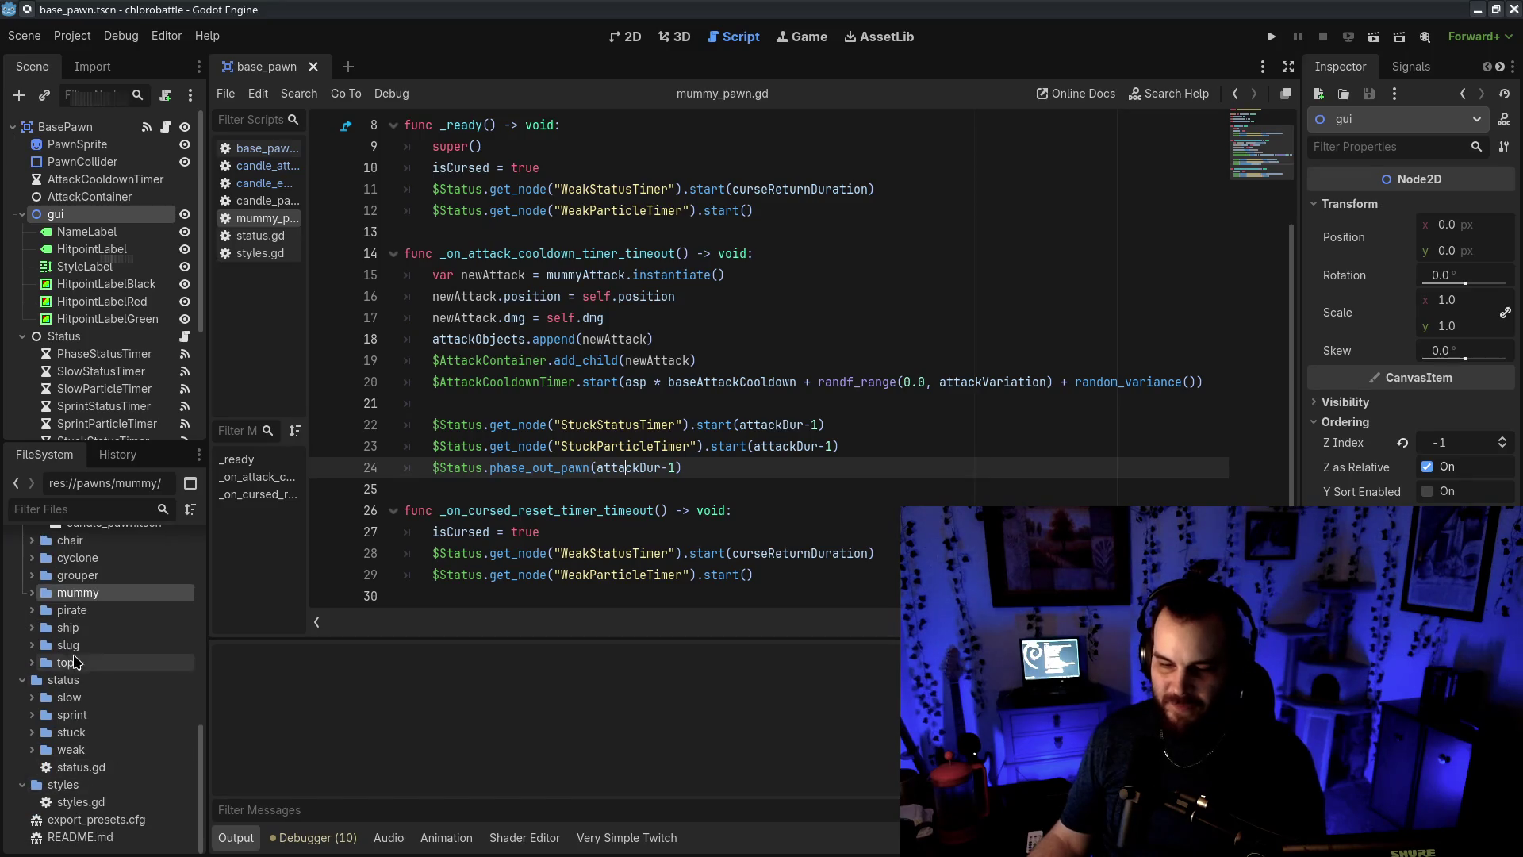
pyautogui.doubleClick(101, 628)
pyautogui.doubleClick(102, 628)
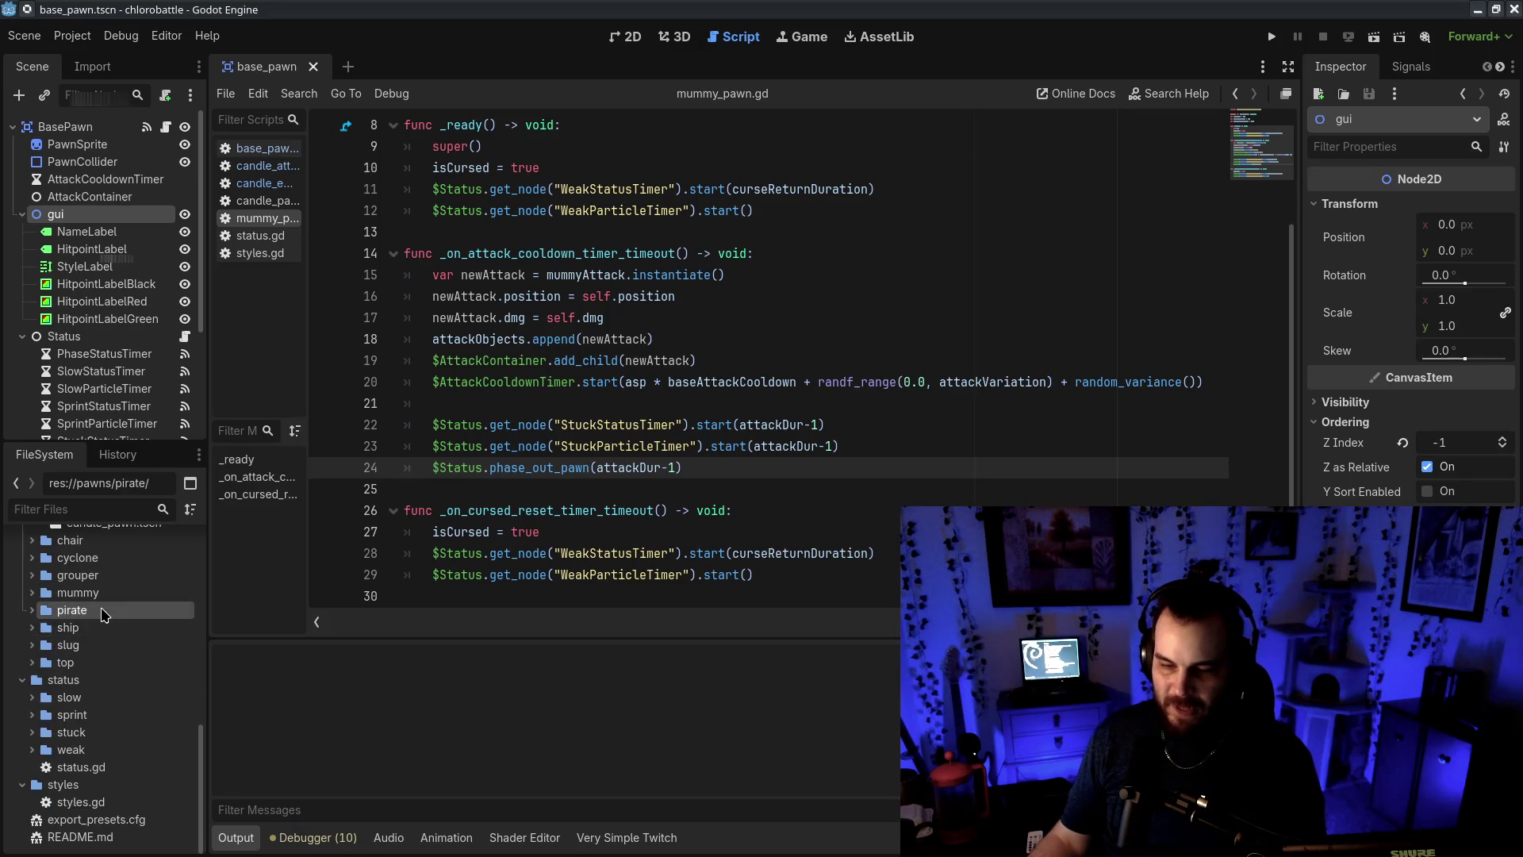
pyautogui.doubleClick(103, 610)
pyautogui.click(107, 628)
pyautogui.doubleClick(105, 607)
pyautogui.doubleClick(103, 575)
pyautogui.doubleClick(103, 575)
pyautogui.scroll(5, 111, 619)
pyautogui.doubleClick(110, 783)
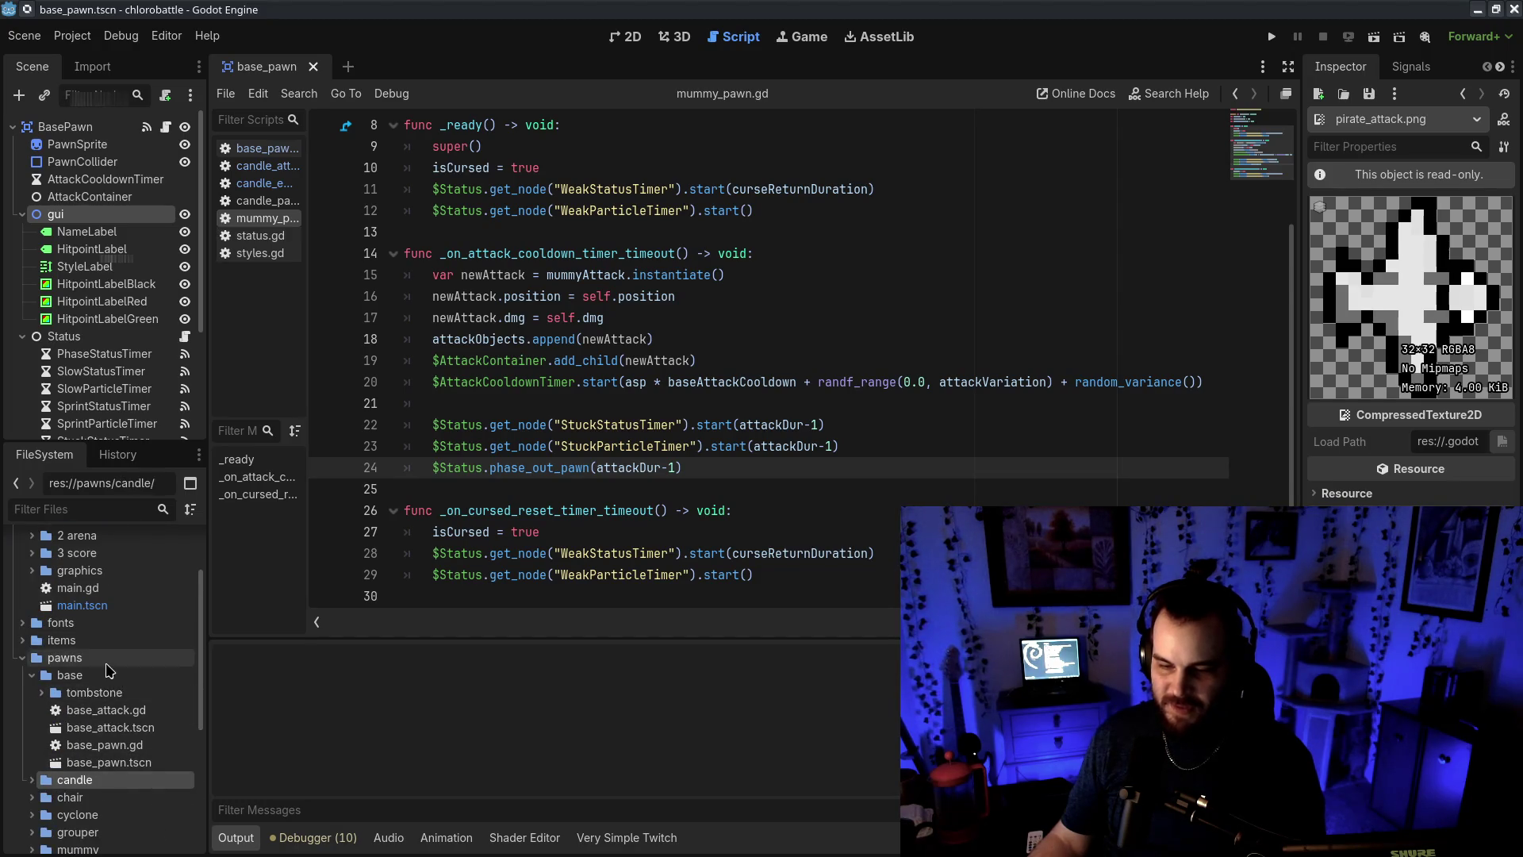
# Close every script except base_pawn.gd and expand the Items node in the Scene dock
pyautogui.click(529, 187)
pyautogui.middleClick(276, 175)
pyautogui.middleClick(275, 175)
pyautogui.middleClick(275, 176)
pyautogui.middleClick(276, 175)
pyautogui.middleClick(275, 175)
pyautogui.middleClick(276, 166)
pyautogui.scroll(-4, 63, 323)
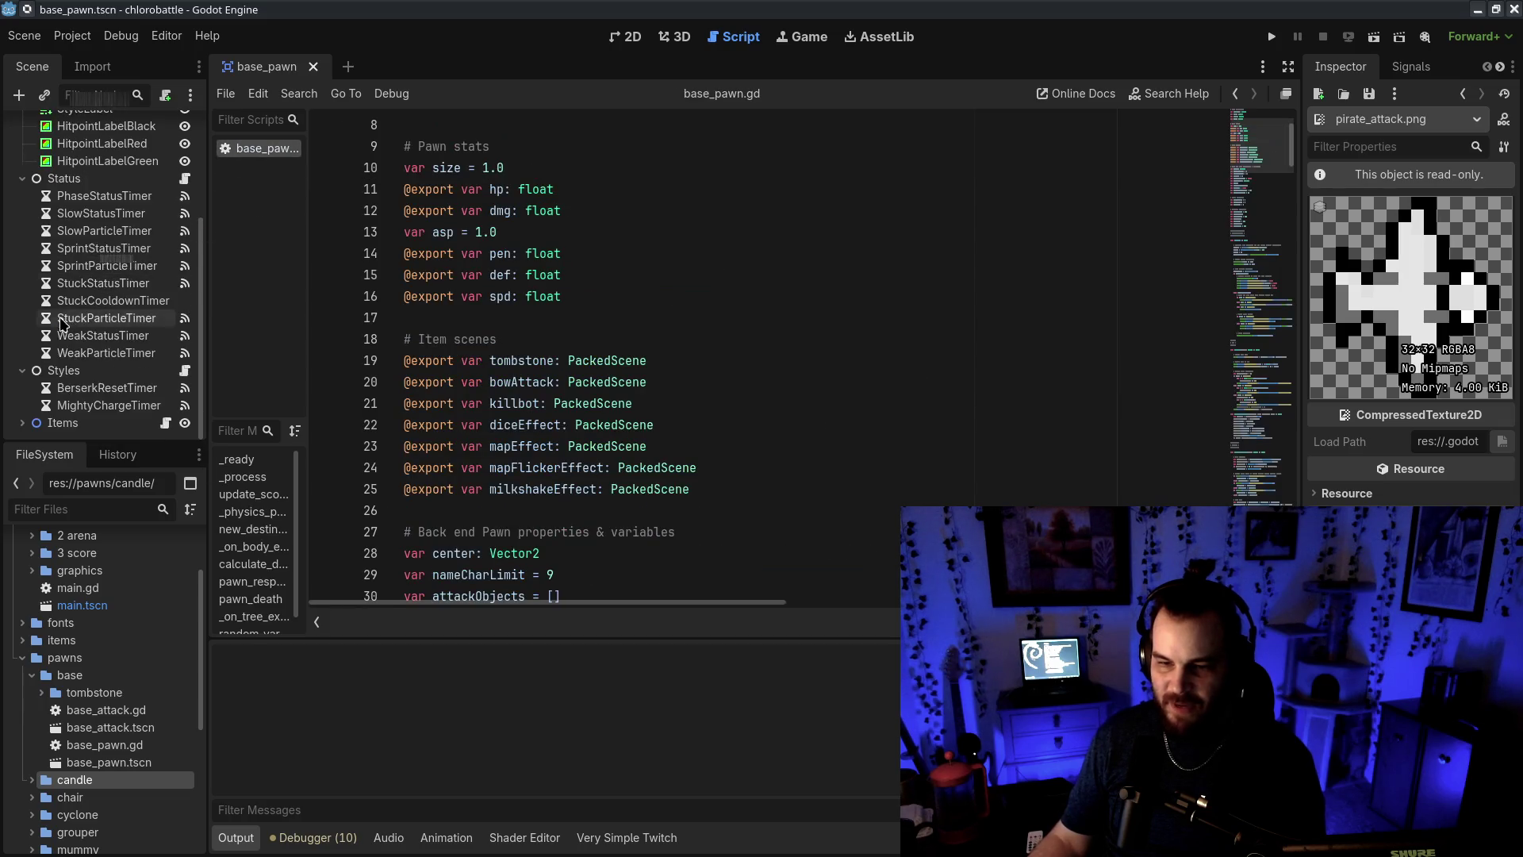
pyautogui.click(23, 423)
pyautogui.scroll(-3, 87, 397)
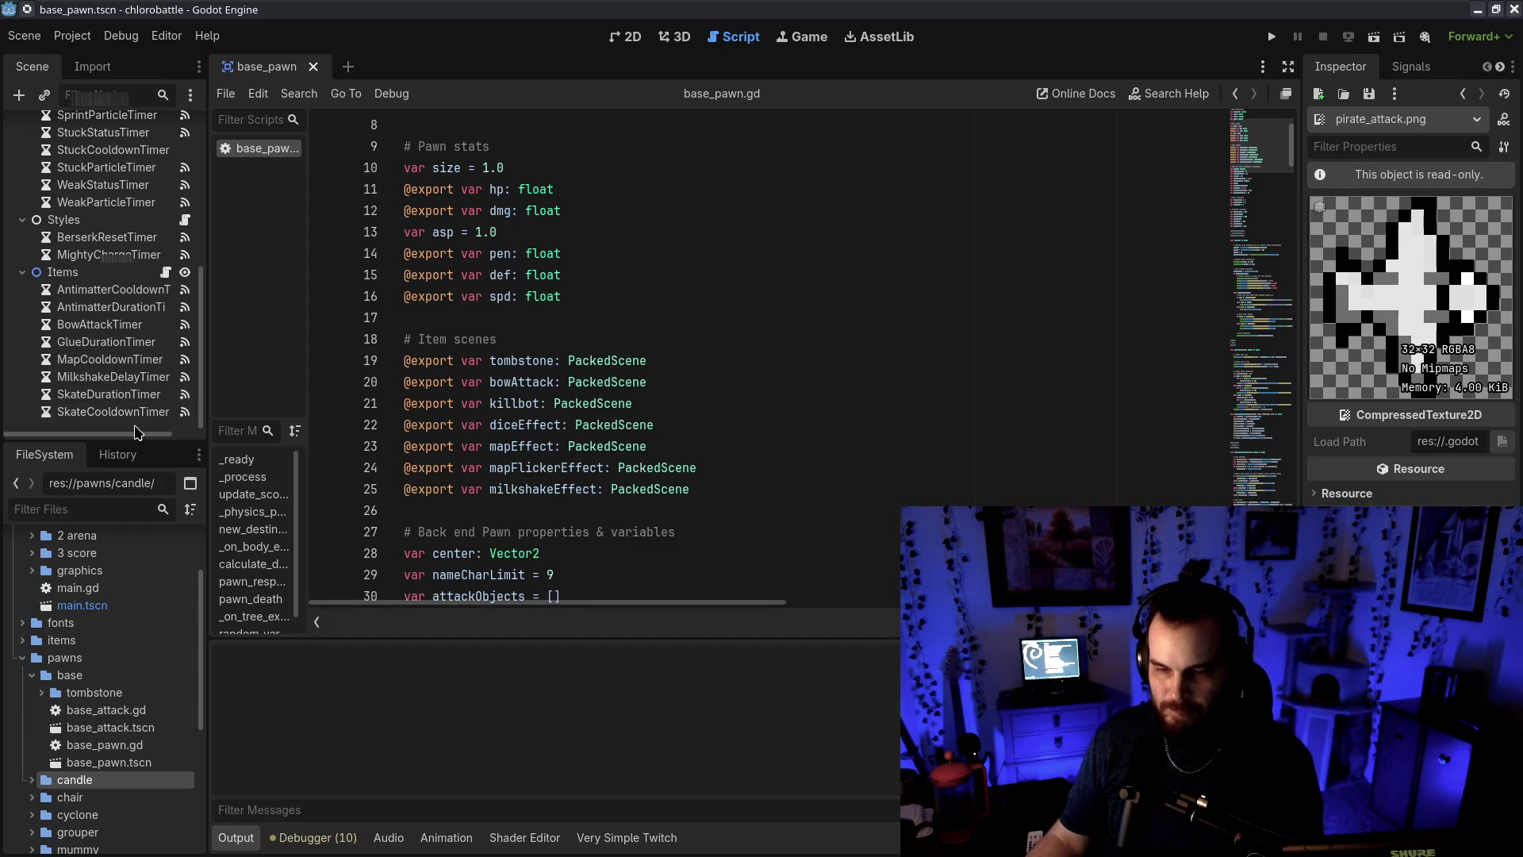
# Compare the SkateDuration, GlueDuration and AntimatterDuration timers' settings in the Inspector
pyautogui.click(154, 396)
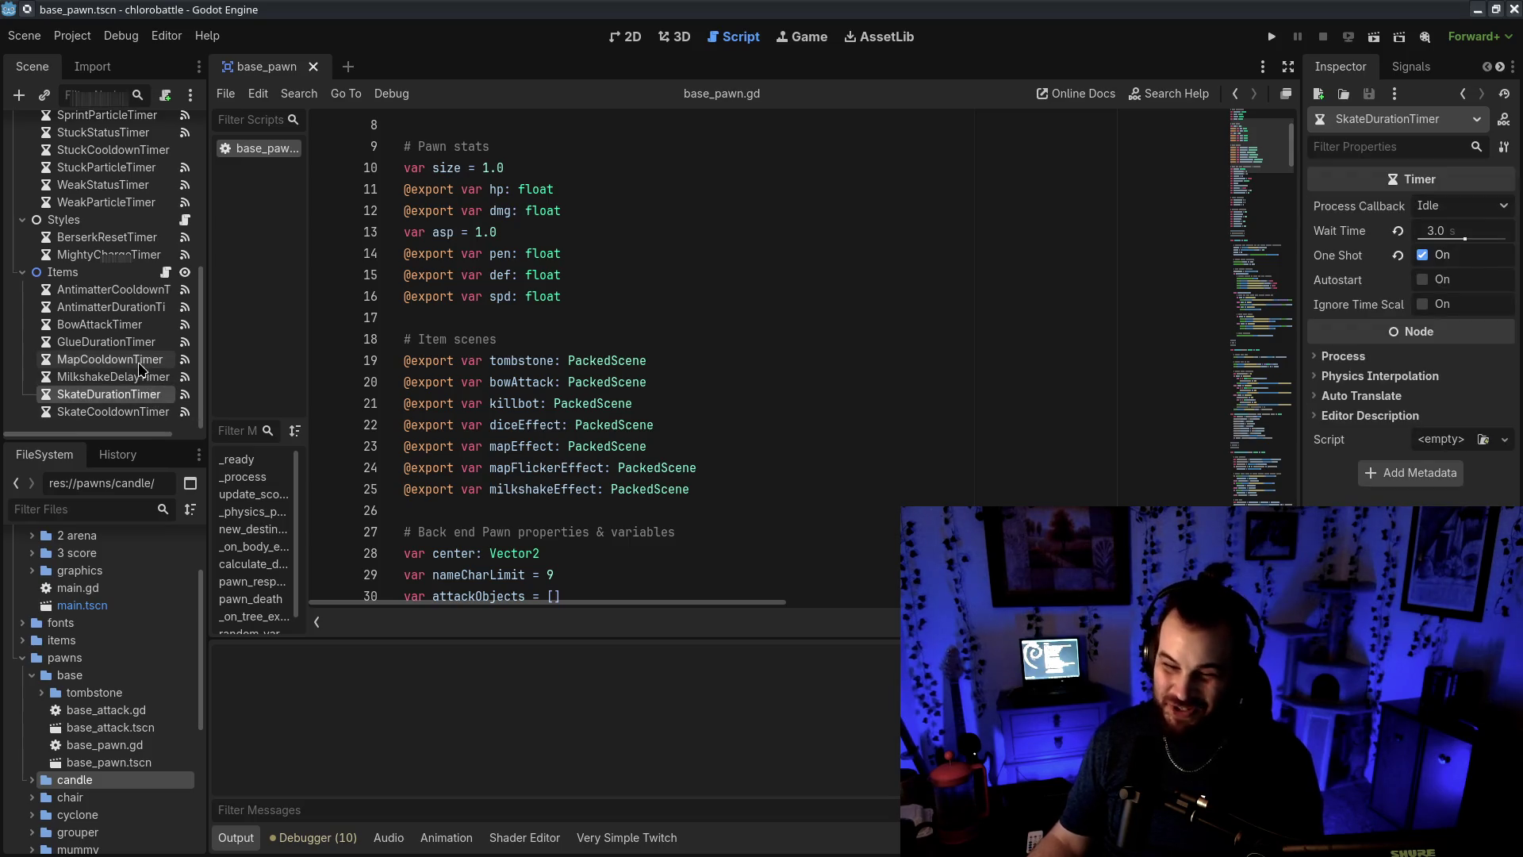
pyautogui.click(136, 346)
pyautogui.click(115, 310)
pyautogui.click(132, 396)
pyautogui.click(115, 311)
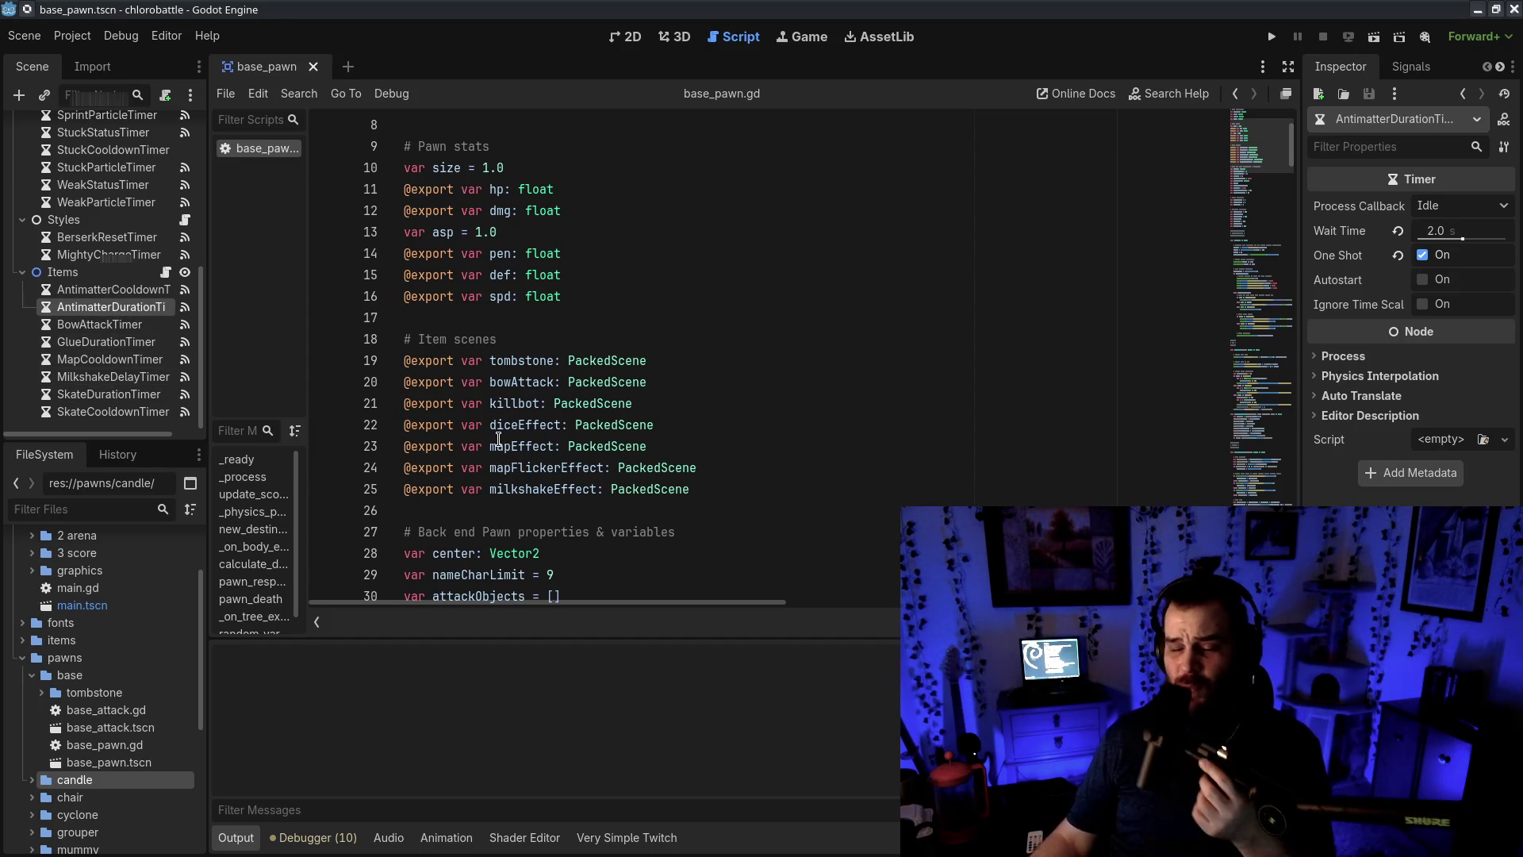
# Read the INITIALIZATION header and _ready section of base_pawn.gd
pyautogui.click(873, 340)
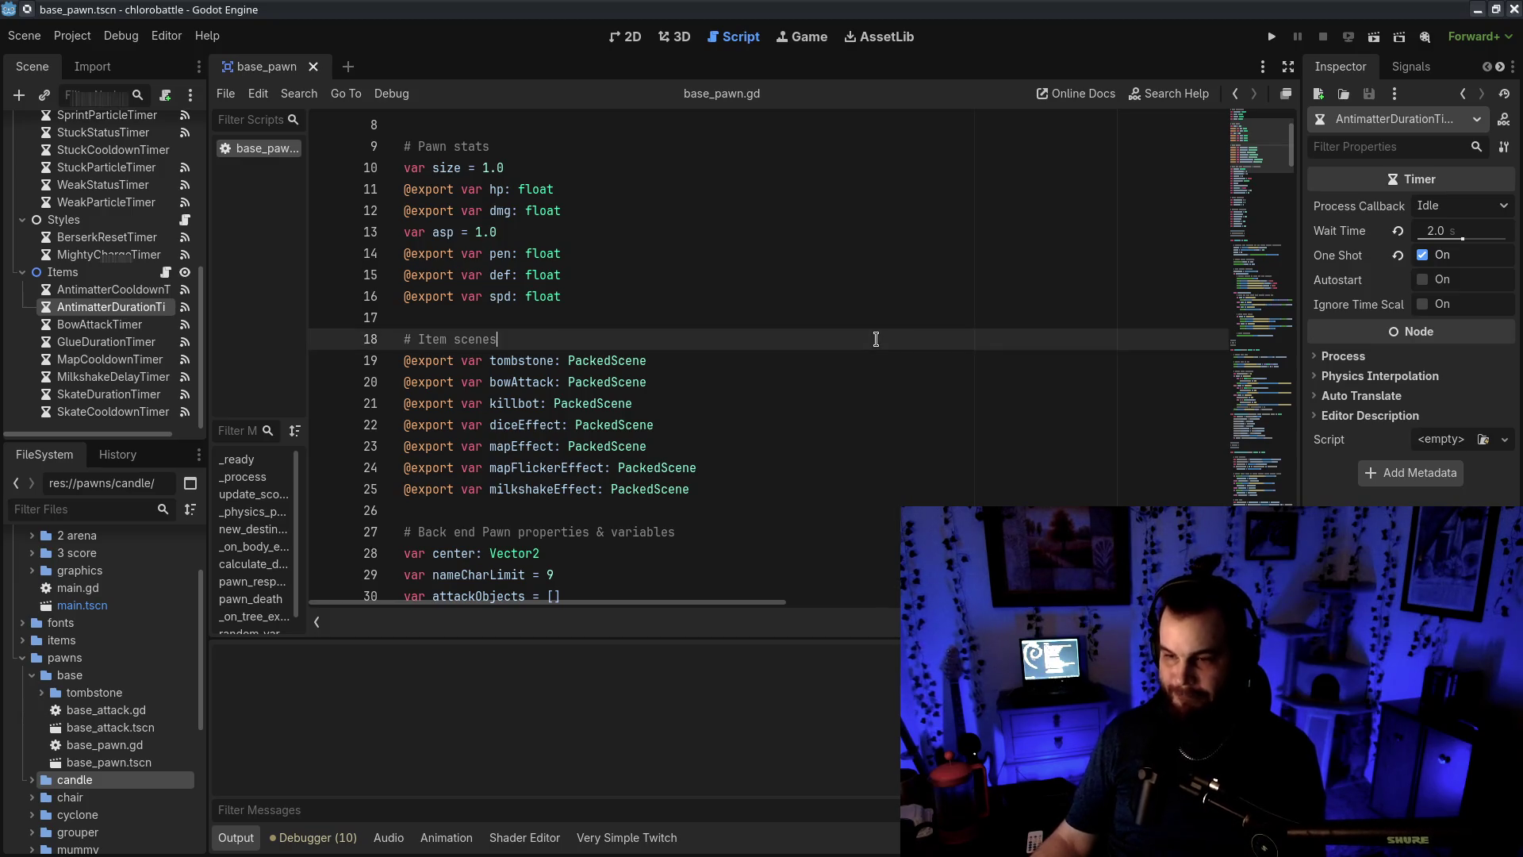
pyautogui.scroll(-8, 860, 365)
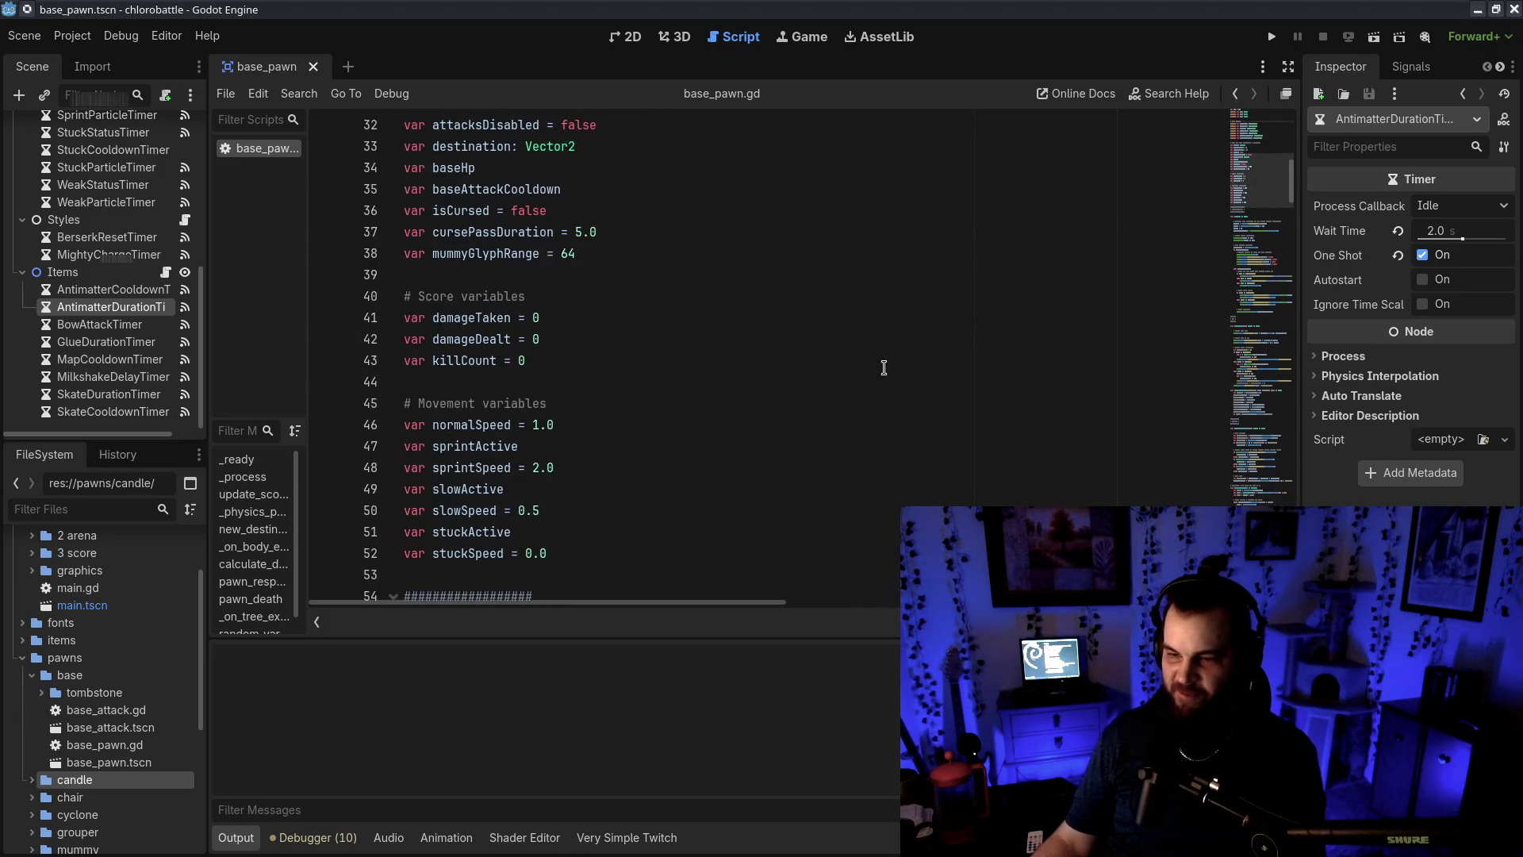
pyautogui.moveTo(1258, 235)
pyautogui.mouseDown()
pyautogui.moveTo(1257, 333)
pyautogui.moveTo(1256, 215)
pyautogui.mouseUp()
pyautogui.moveTo(492, 321); pyautogui.dragTo(386, 238)
pyautogui.click(620, 346)
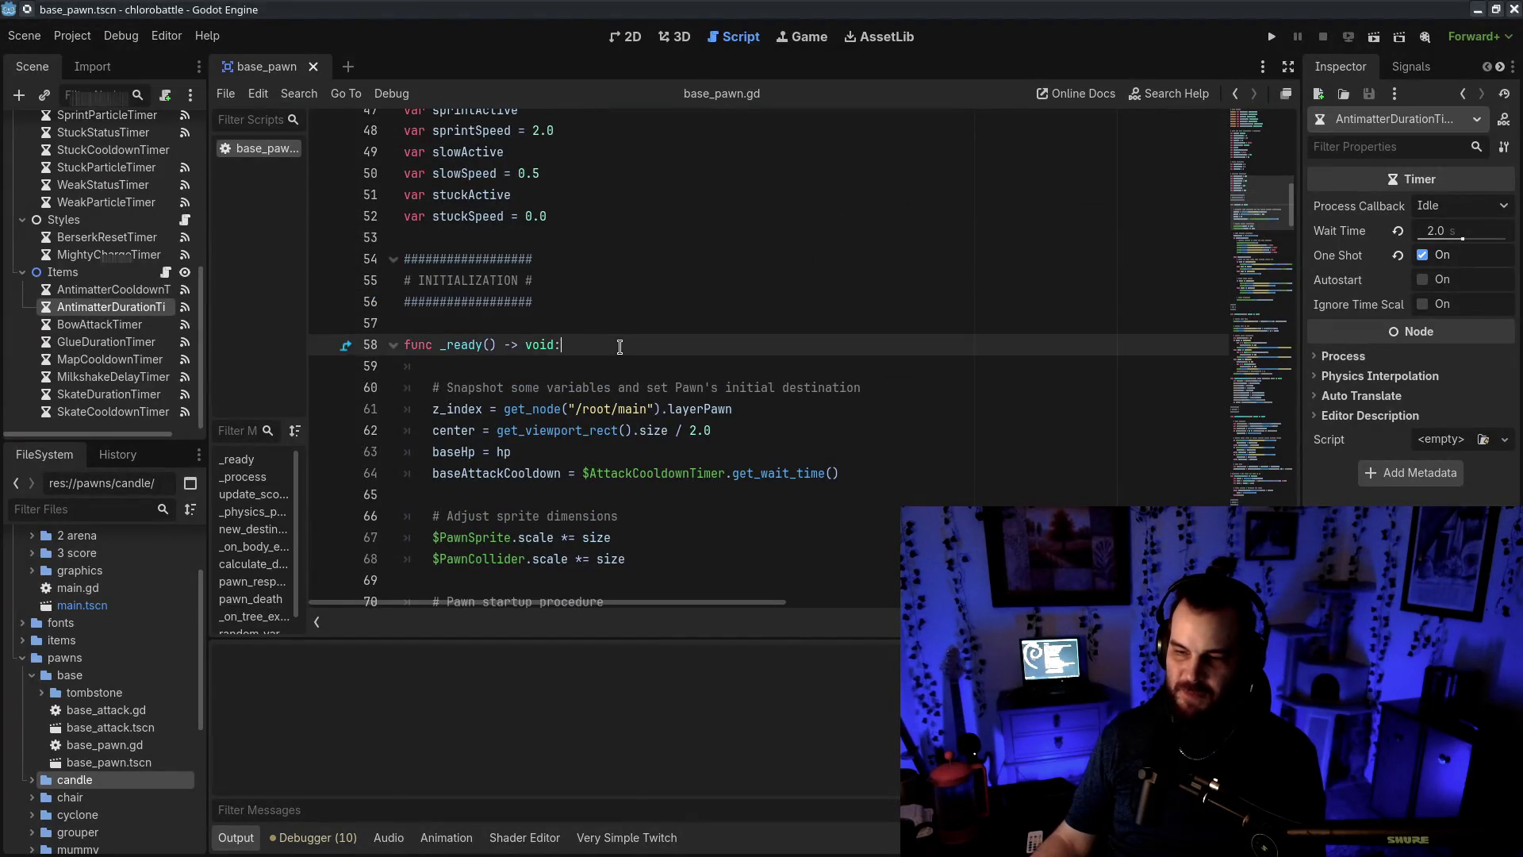
pyautogui.moveTo(547, 302)
pyautogui.mouseDown()
pyautogui.moveTo(444, 280)
pyautogui.moveTo(407, 237)
pyautogui.mouseUp()
pyautogui.click(782, 363)
# Skim down base_pawn.gd, return to its top, and unmaximize the editor window
pyautogui.scroll(-15, 783, 368)
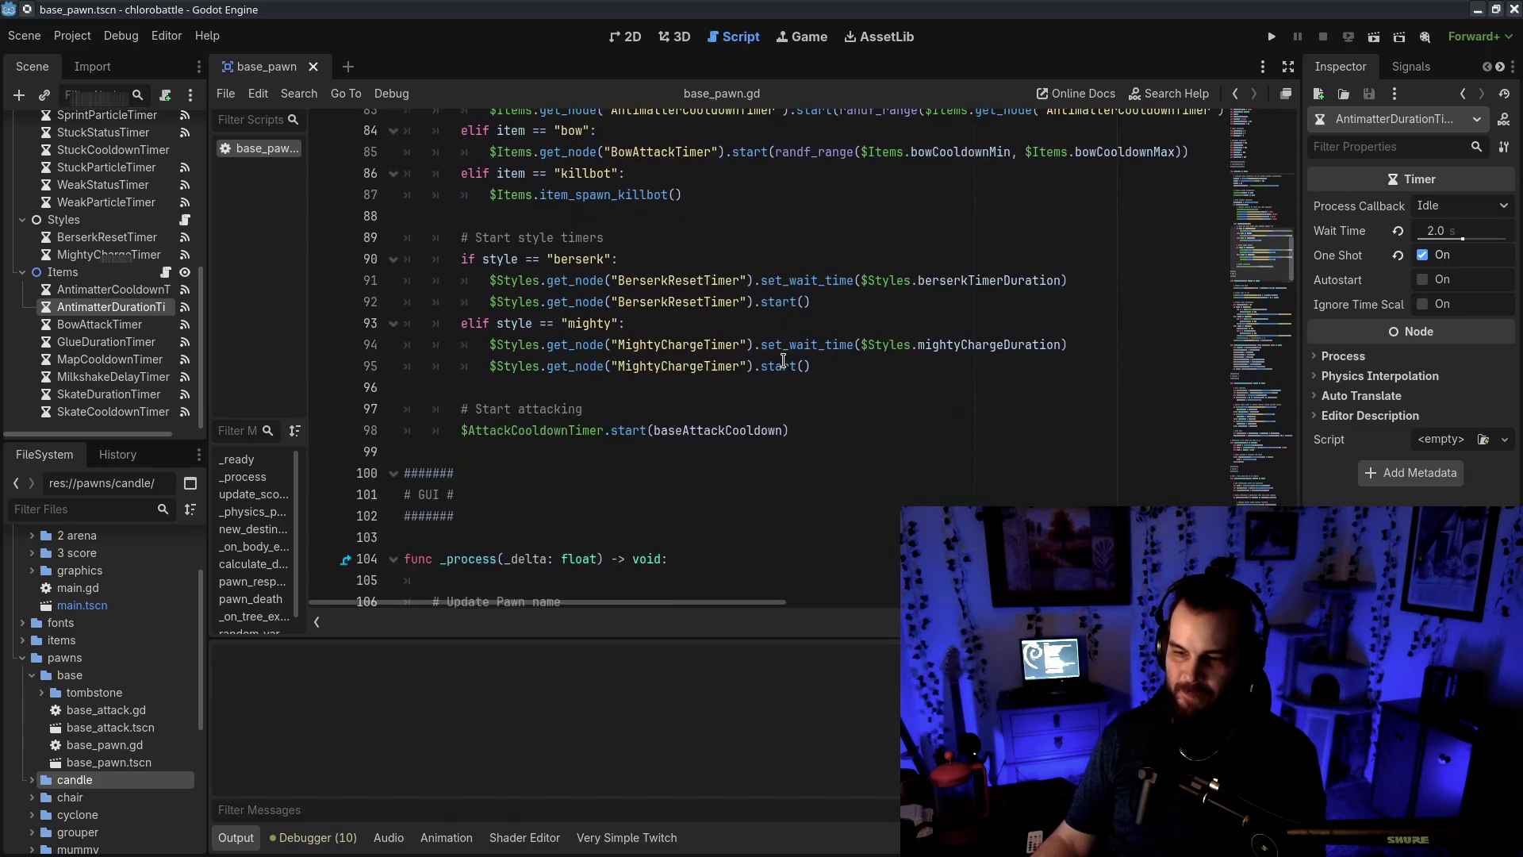
pyautogui.scroll(-20, 783, 380)
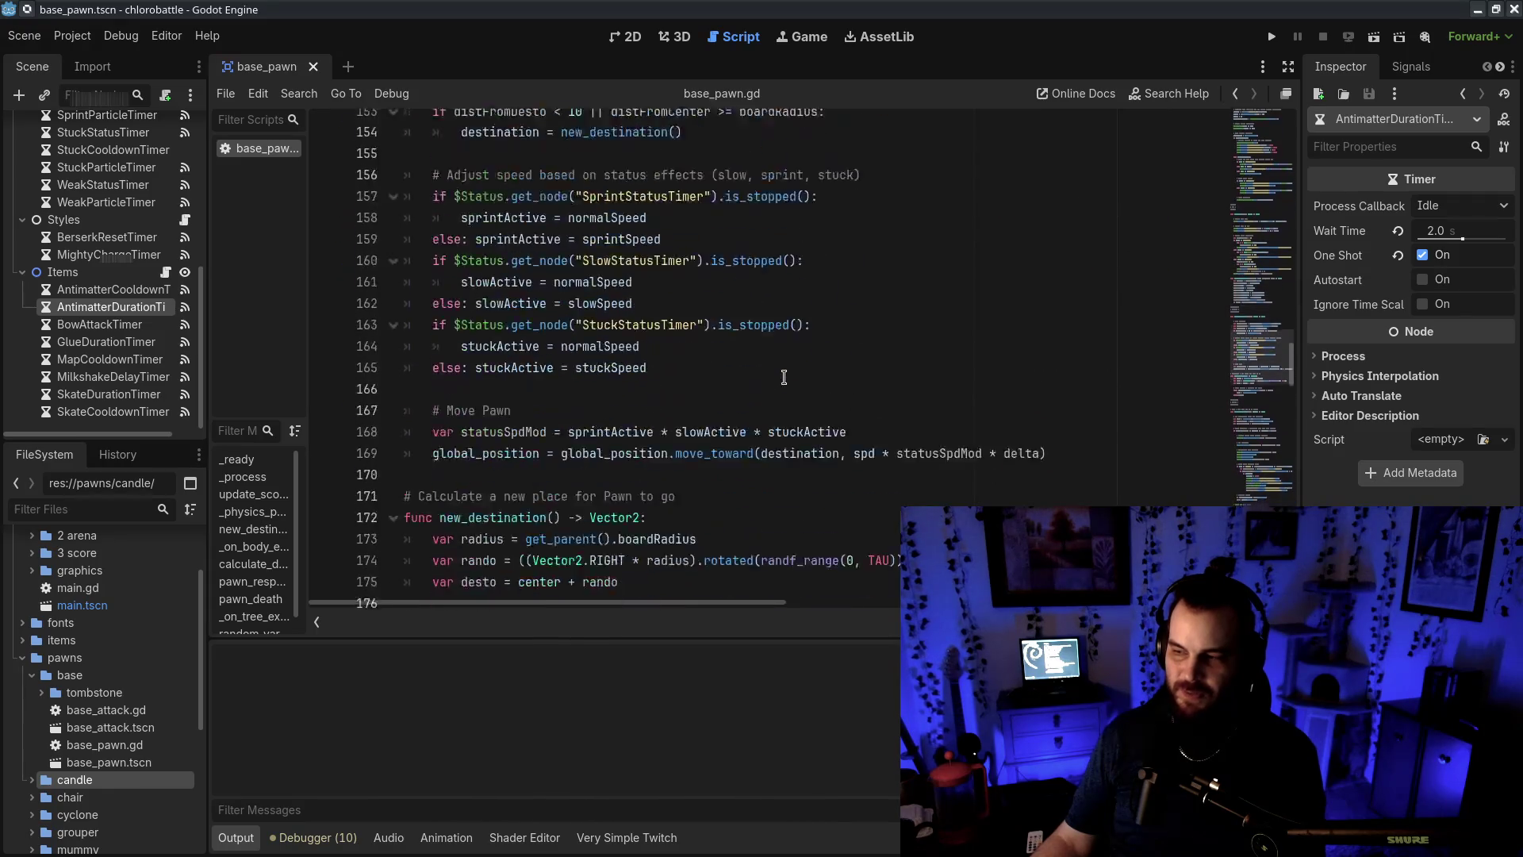
pyautogui.scroll(-20, 784, 380)
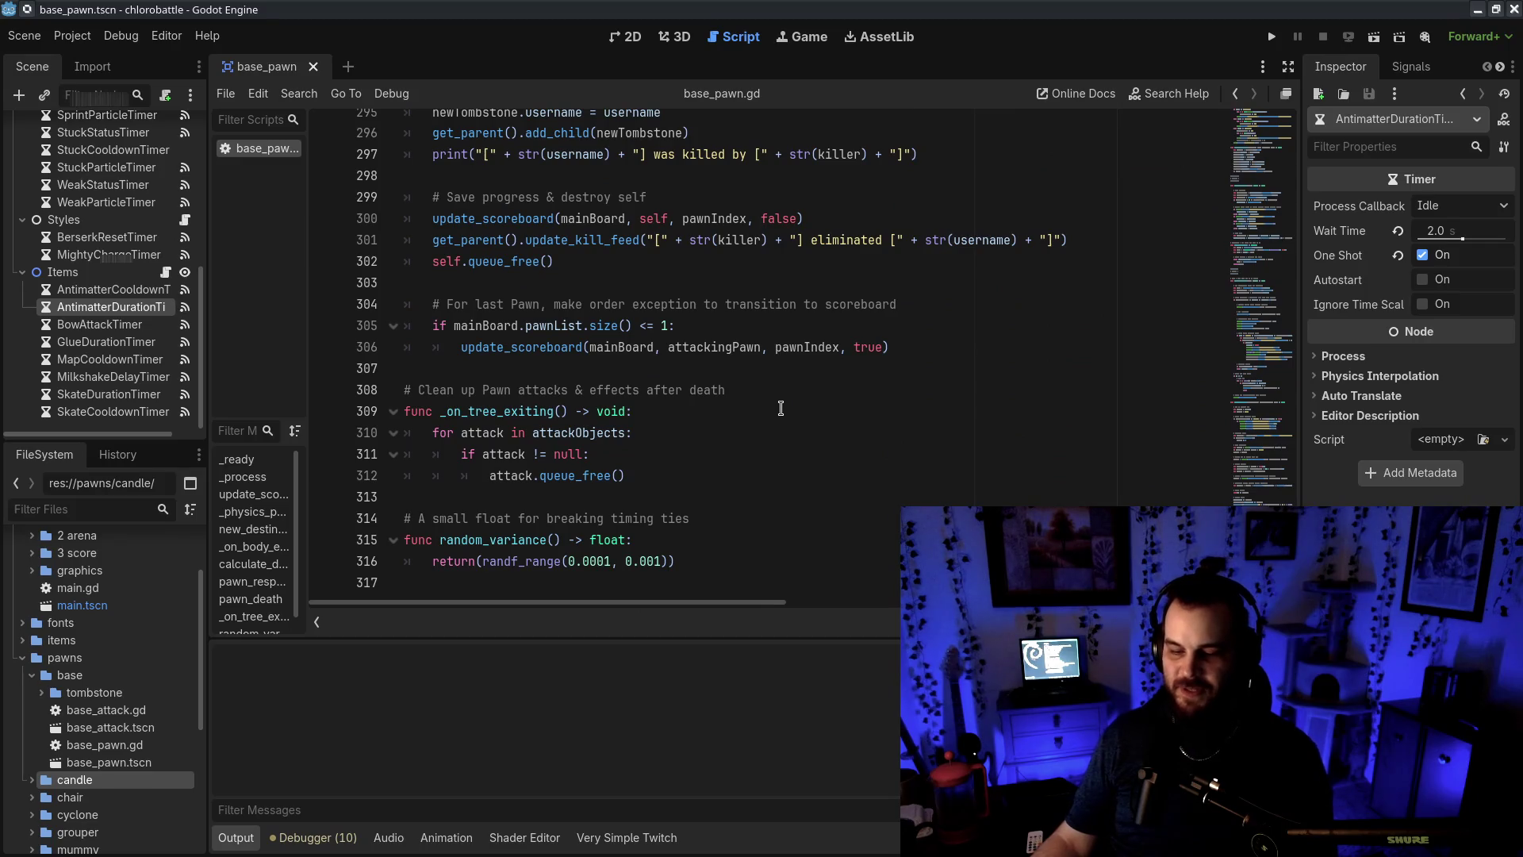
pyautogui.scroll(-5, 132, 684)
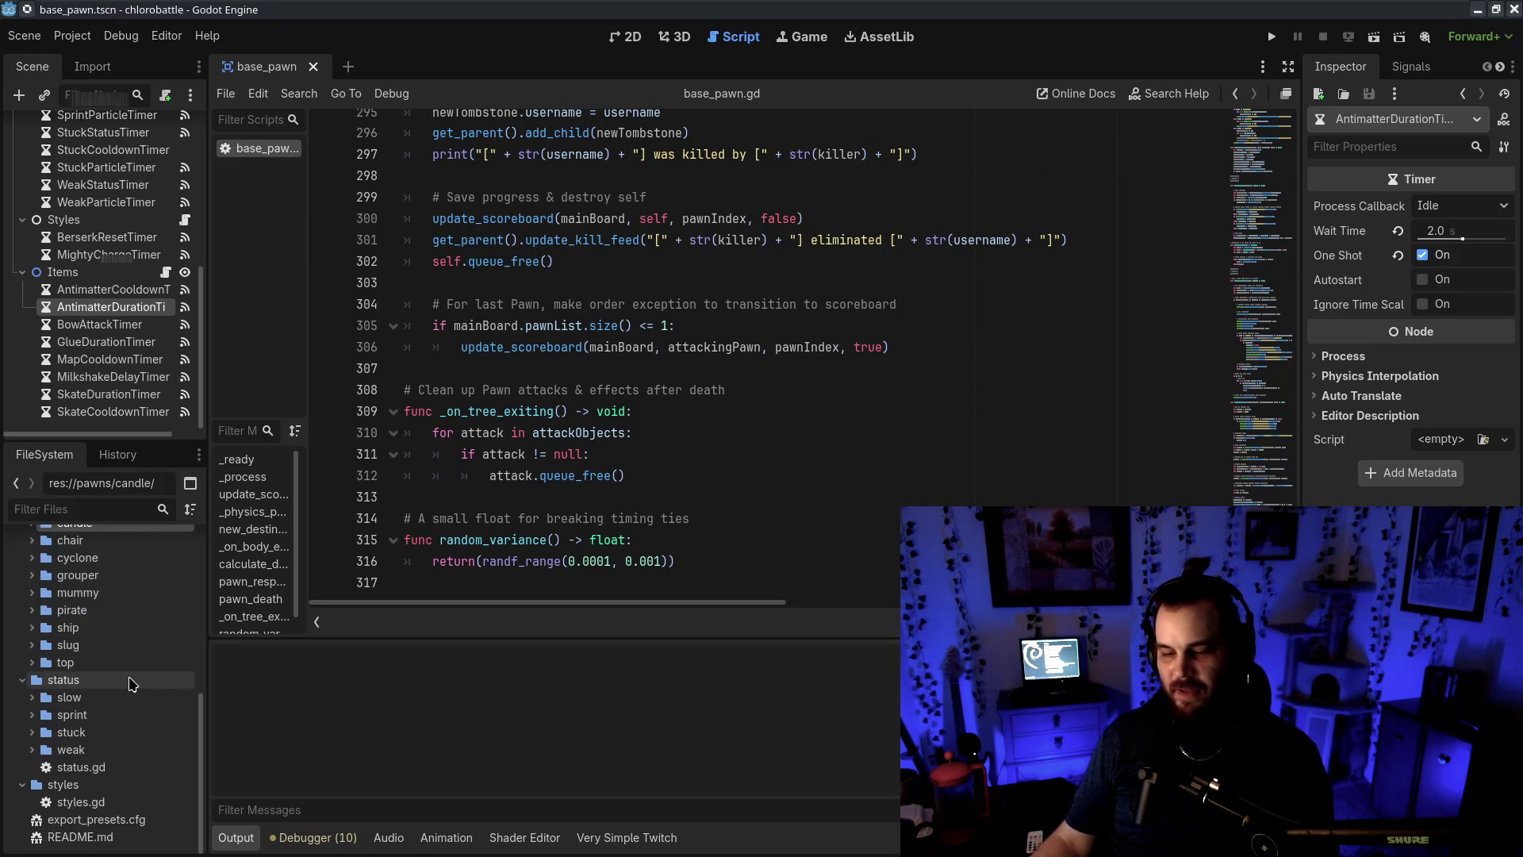
pyautogui.scroll(5, 132, 684)
pyautogui.click(1261, 177)
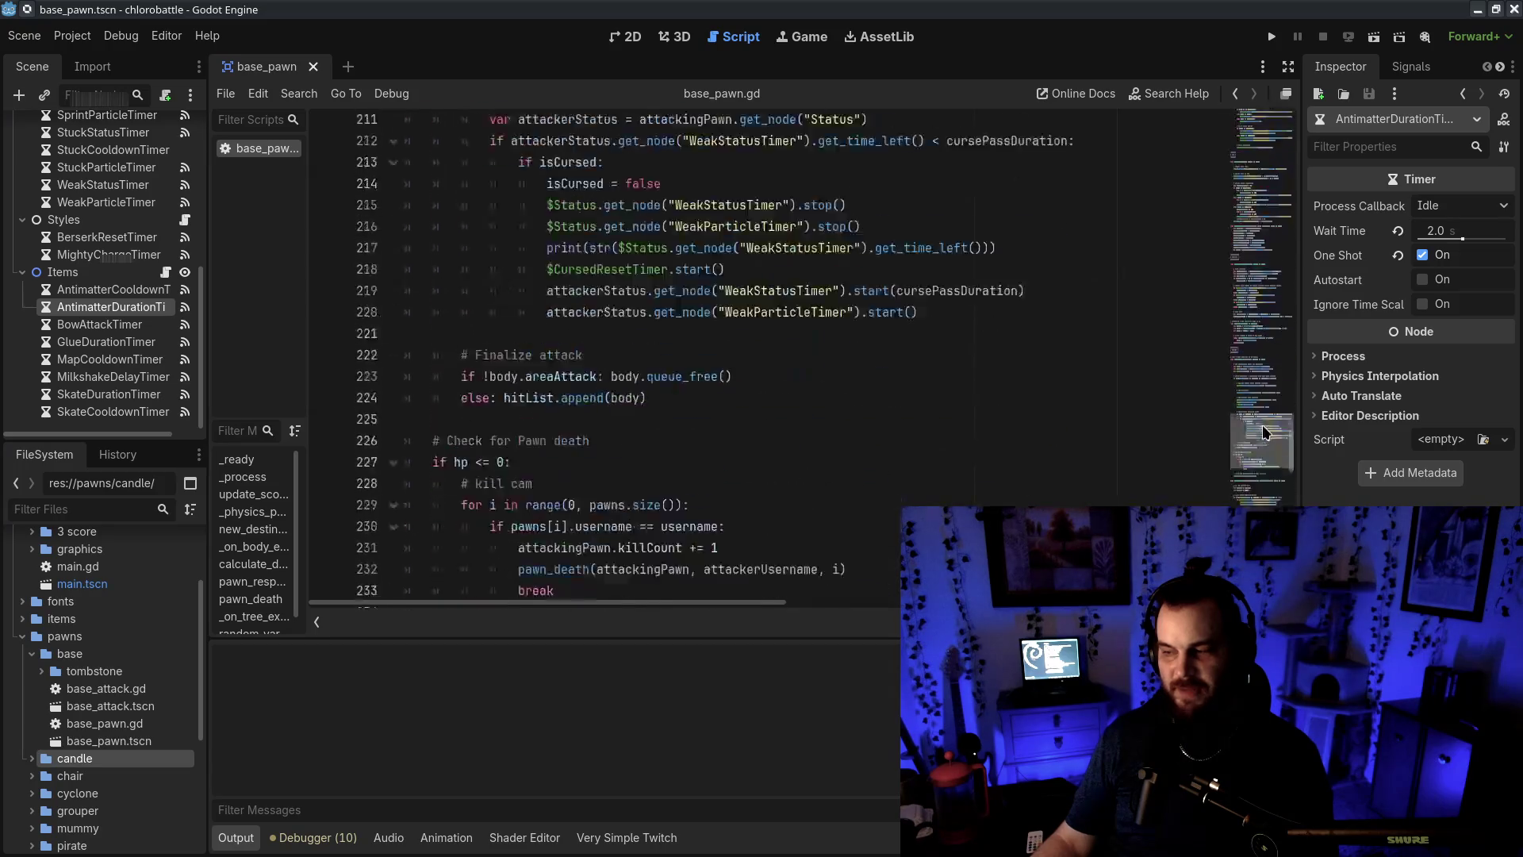
pyautogui.moveTo(1261, 176)
pyautogui.mouseDown()
pyautogui.moveTo(1258, 254)
pyautogui.moveTo(1249, 155)
pyautogui.moveTo(1254, 520)
pyautogui.moveTo(1263, 52)
pyautogui.mouseUp()
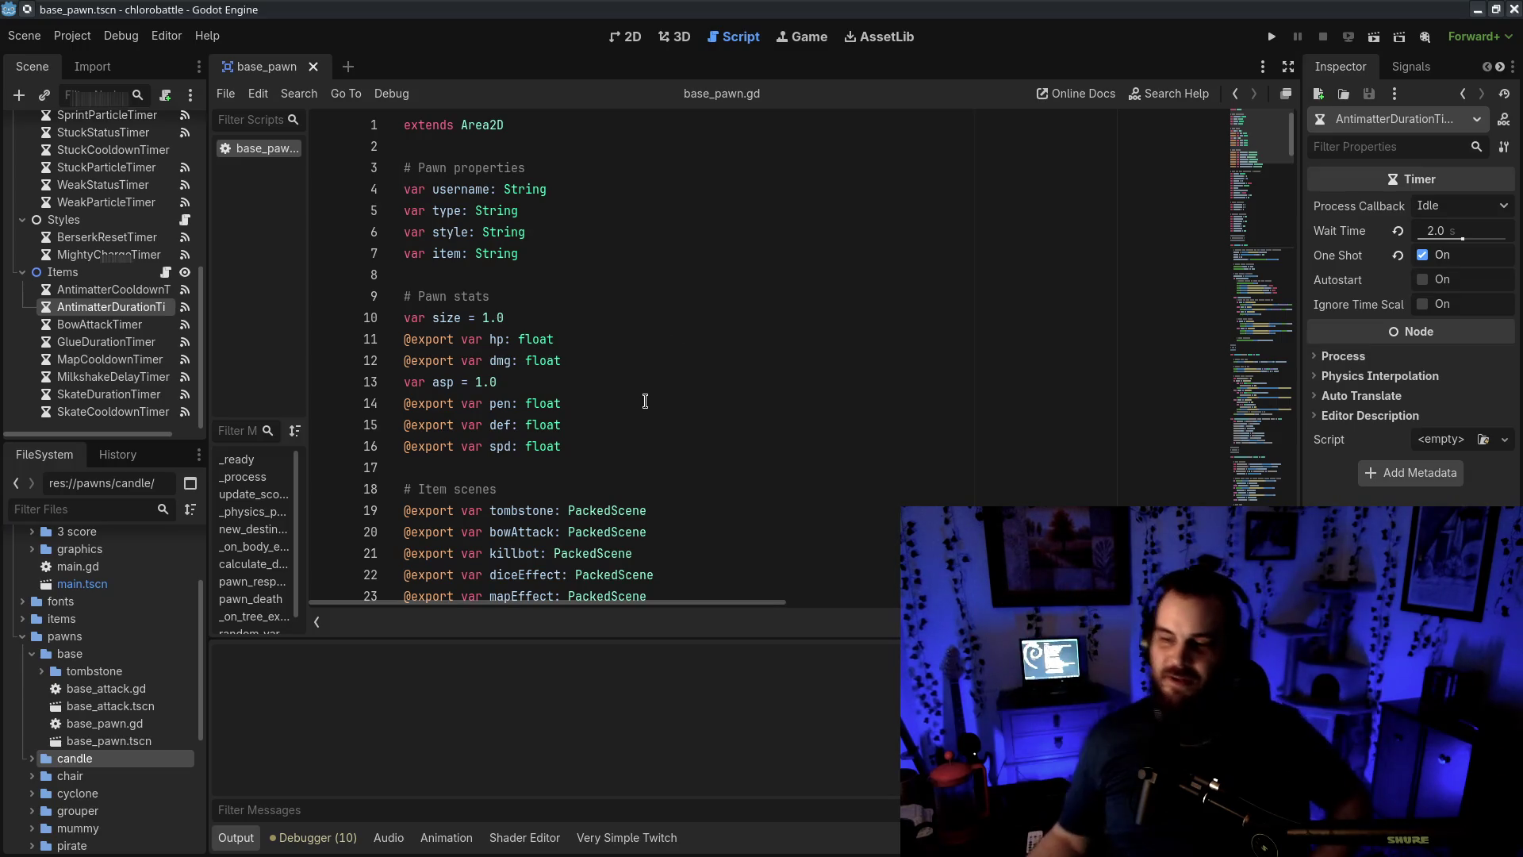
pyautogui.moveTo(665, 52); pyautogui.dragTo(691, 46)
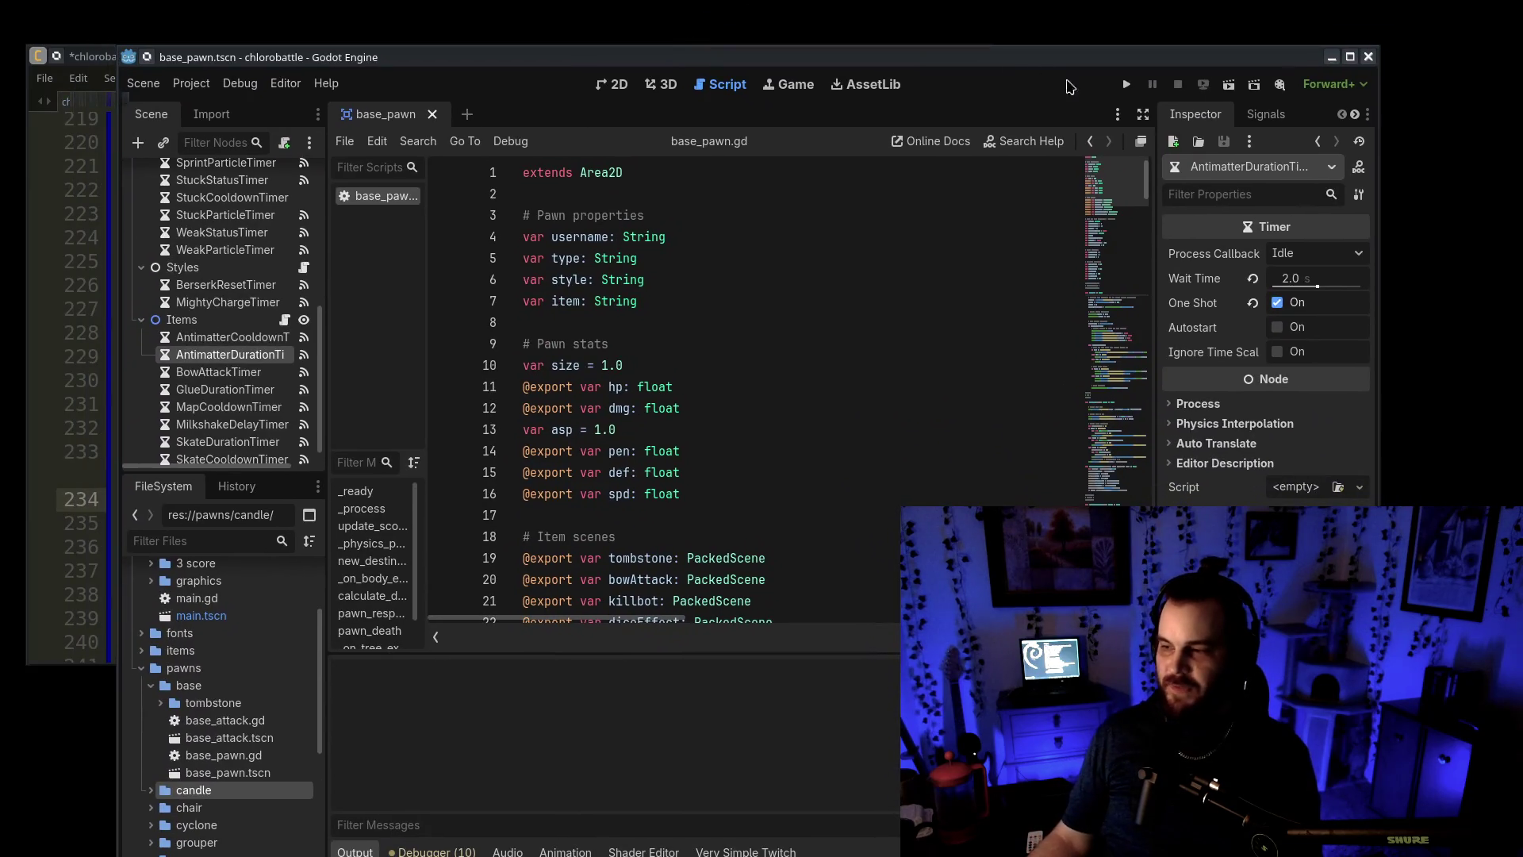
# In board_lobby.gd, comment out the bot loop, enable Twitch login and chat hookup, and run
pyautogui.scroll(6, 254, 296)
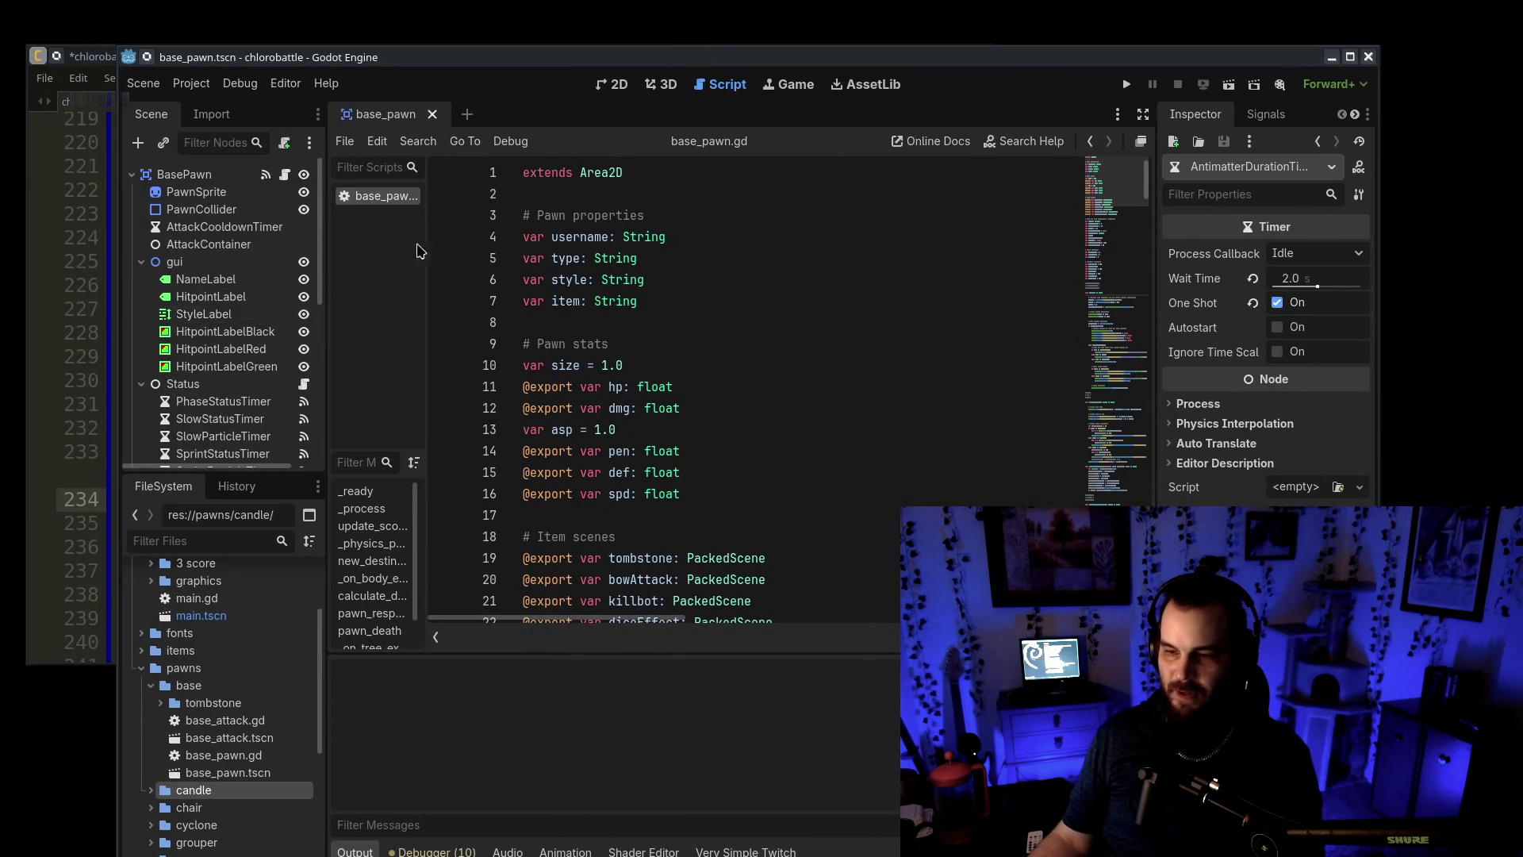
pyautogui.scroll(3, 262, 636)
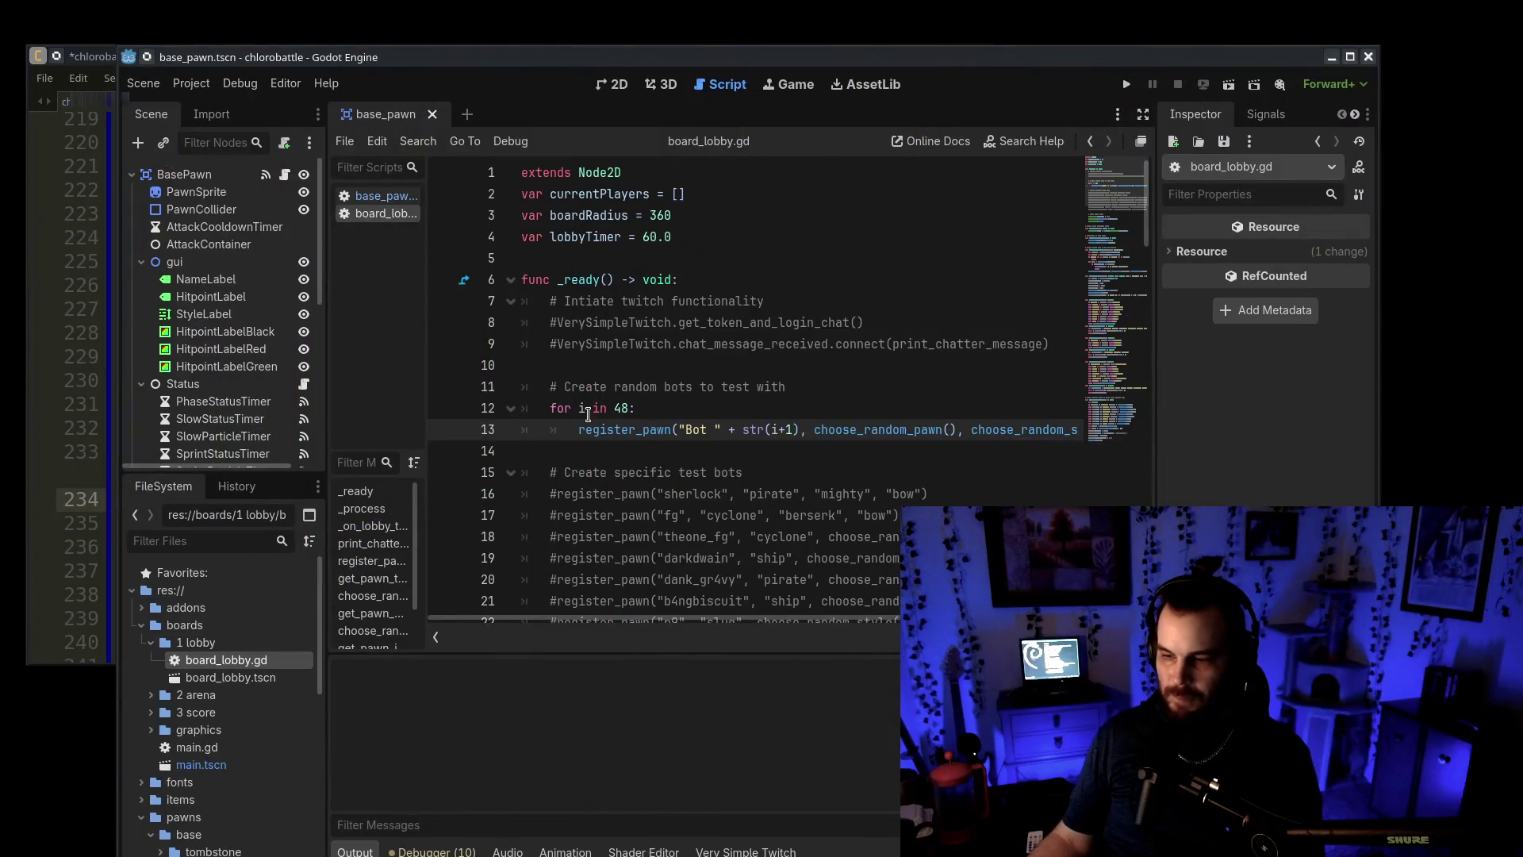
pyautogui.keyDown('shift'); pyautogui.click(588, 414); pyautogui.keyUp('shift')
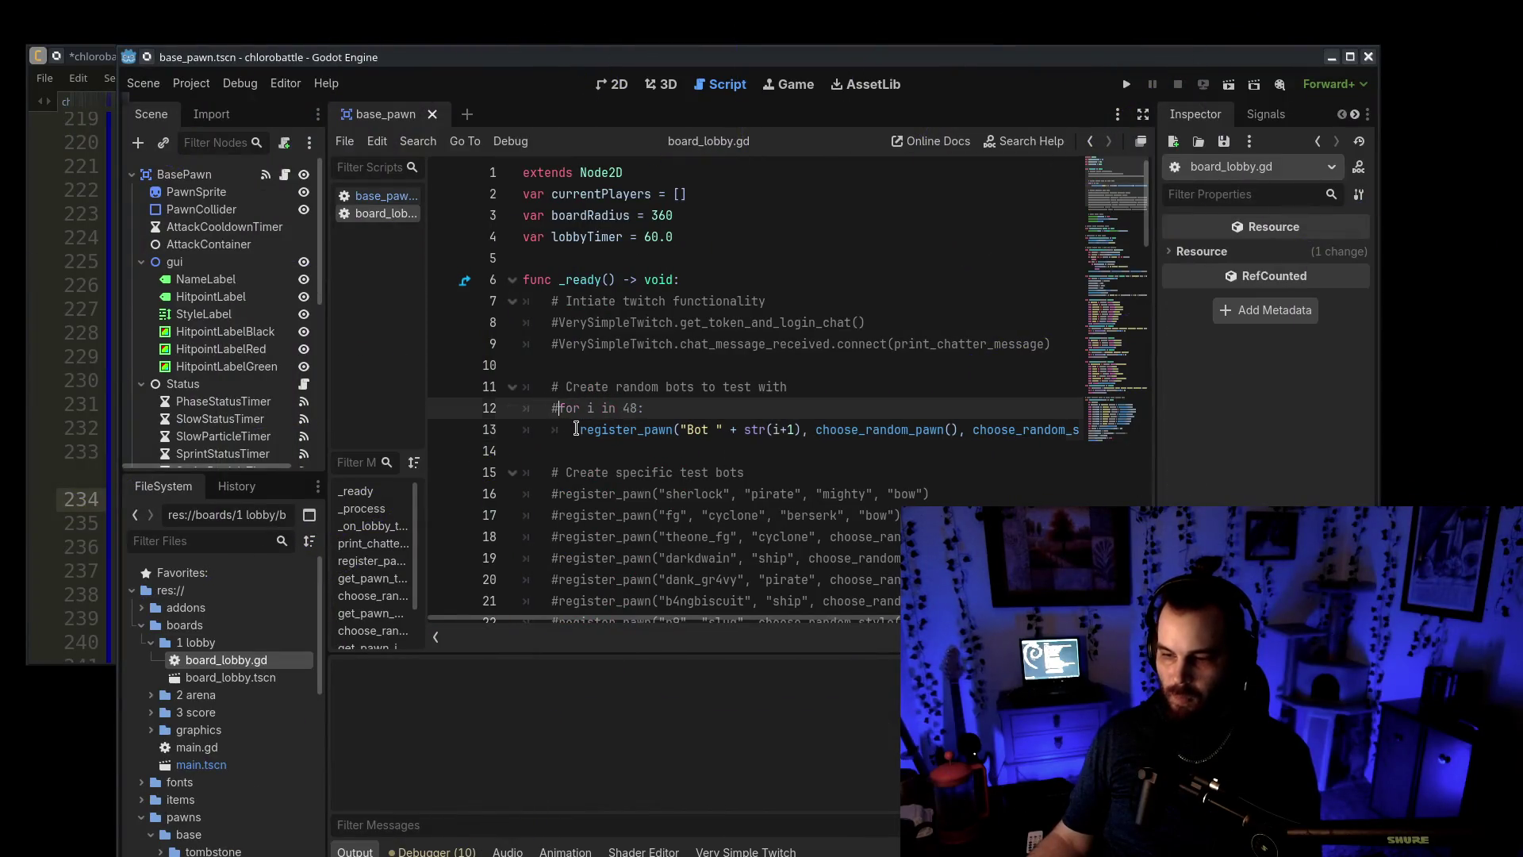
pyautogui.hotkey('ctrl', 'k')
pyautogui.click(553, 322)
pyautogui.hotkey('ctrl', 'k')
pyautogui.click(560, 338)
pyautogui.hotkey('ctrl', 'k')
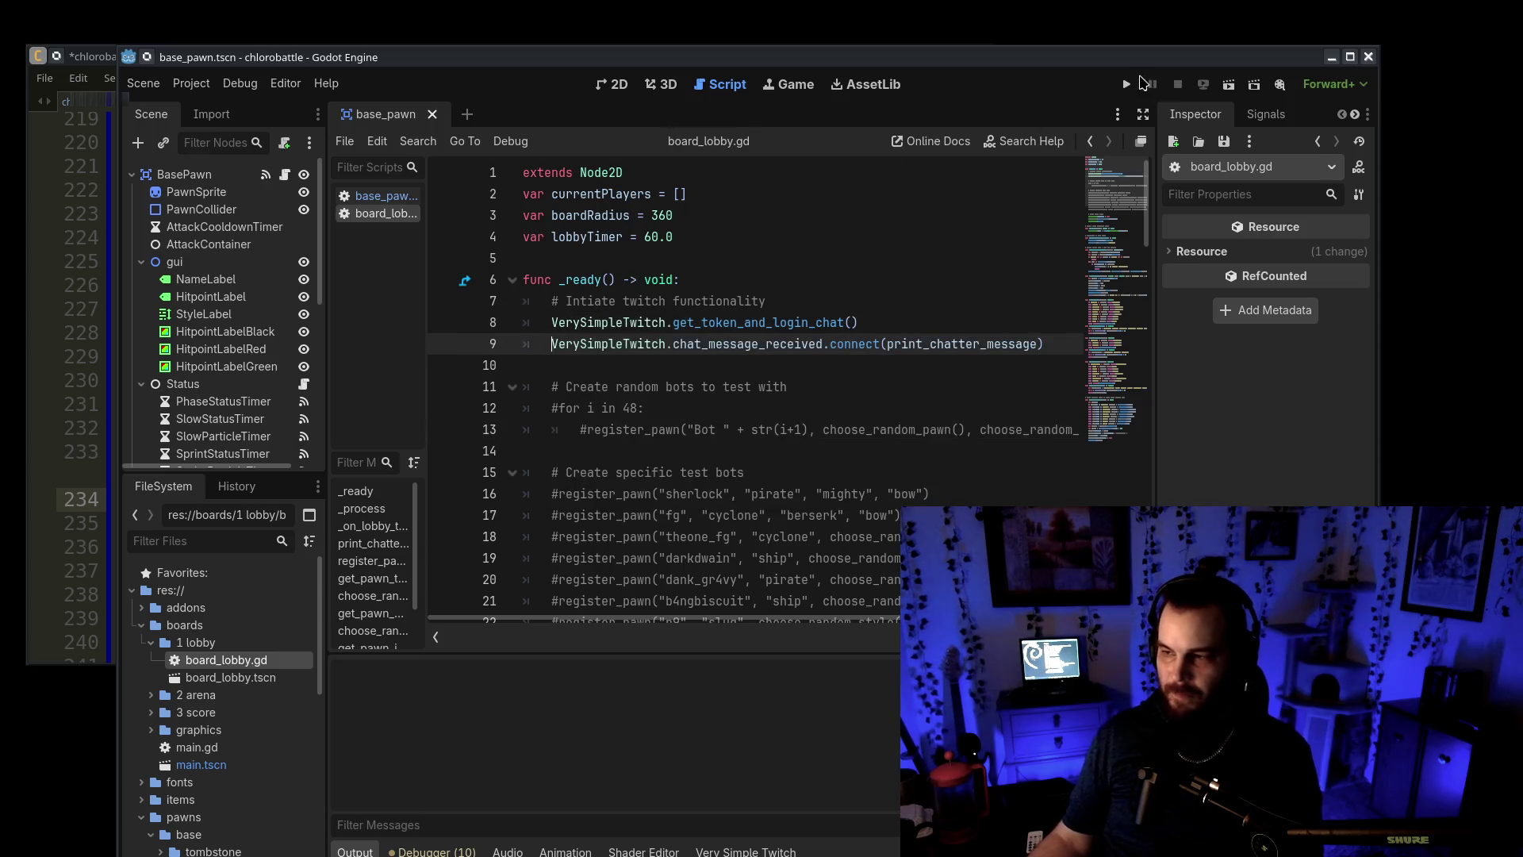
pyautogui.click(1127, 84)
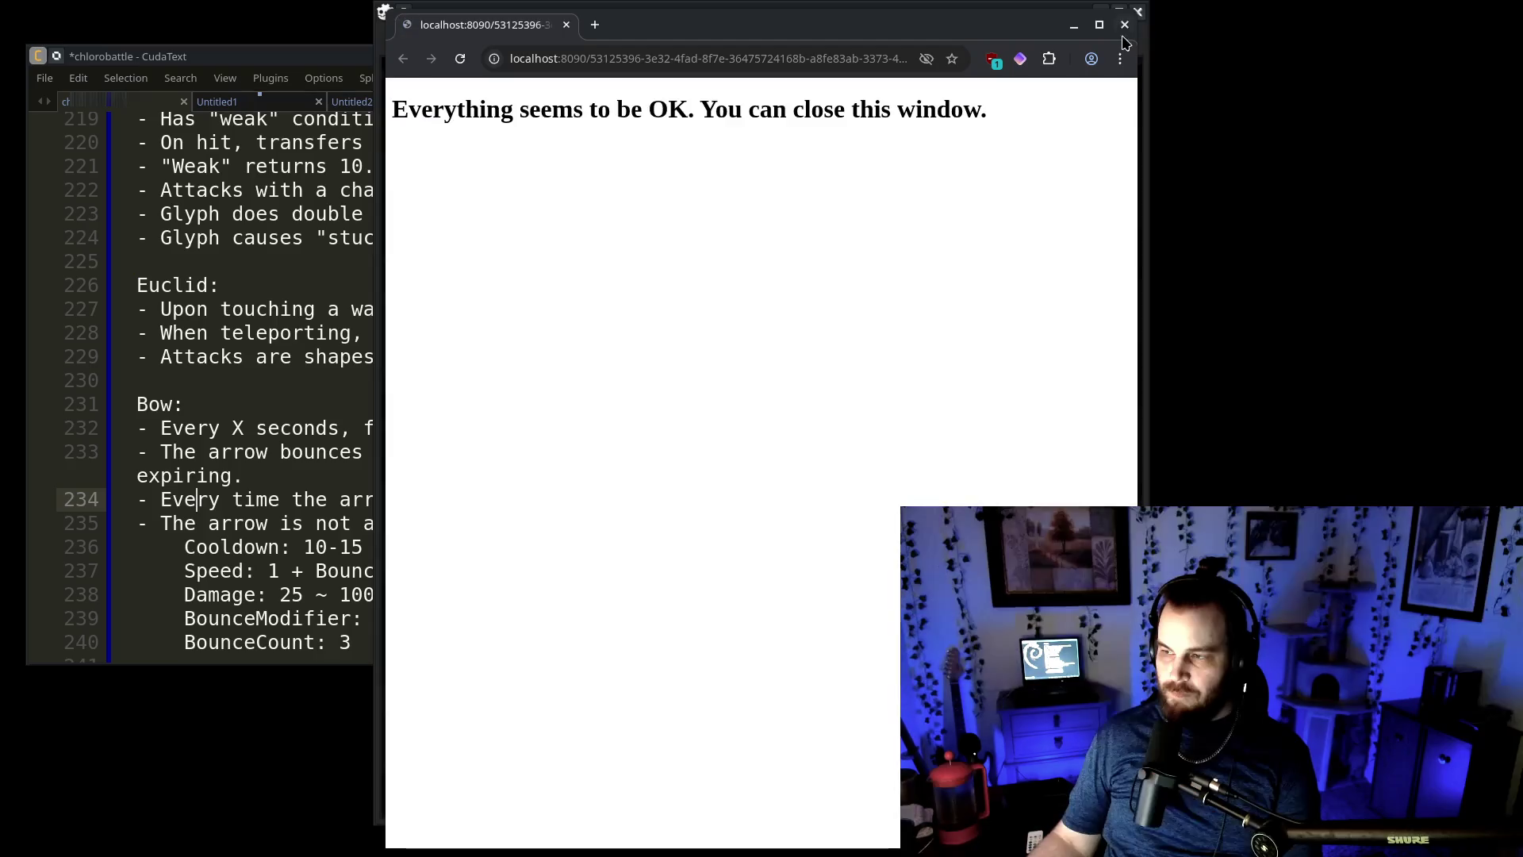
pyautogui.click(1124, 25)
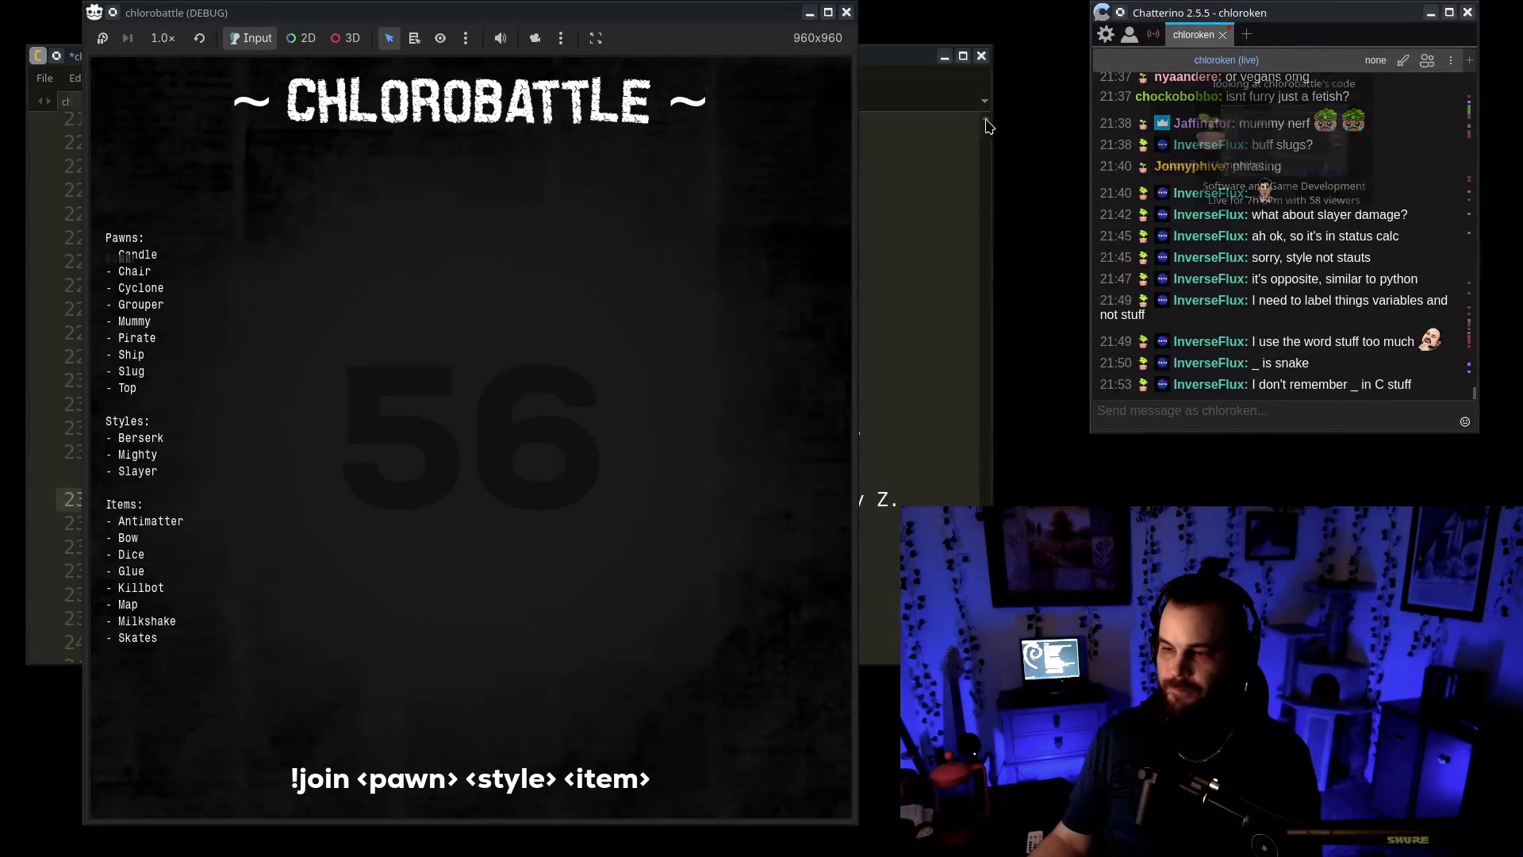
# Recall and send '!join candle berserk glue' in the chat to join the battle
pyautogui.press('Return')
pyautogui.write('<3')
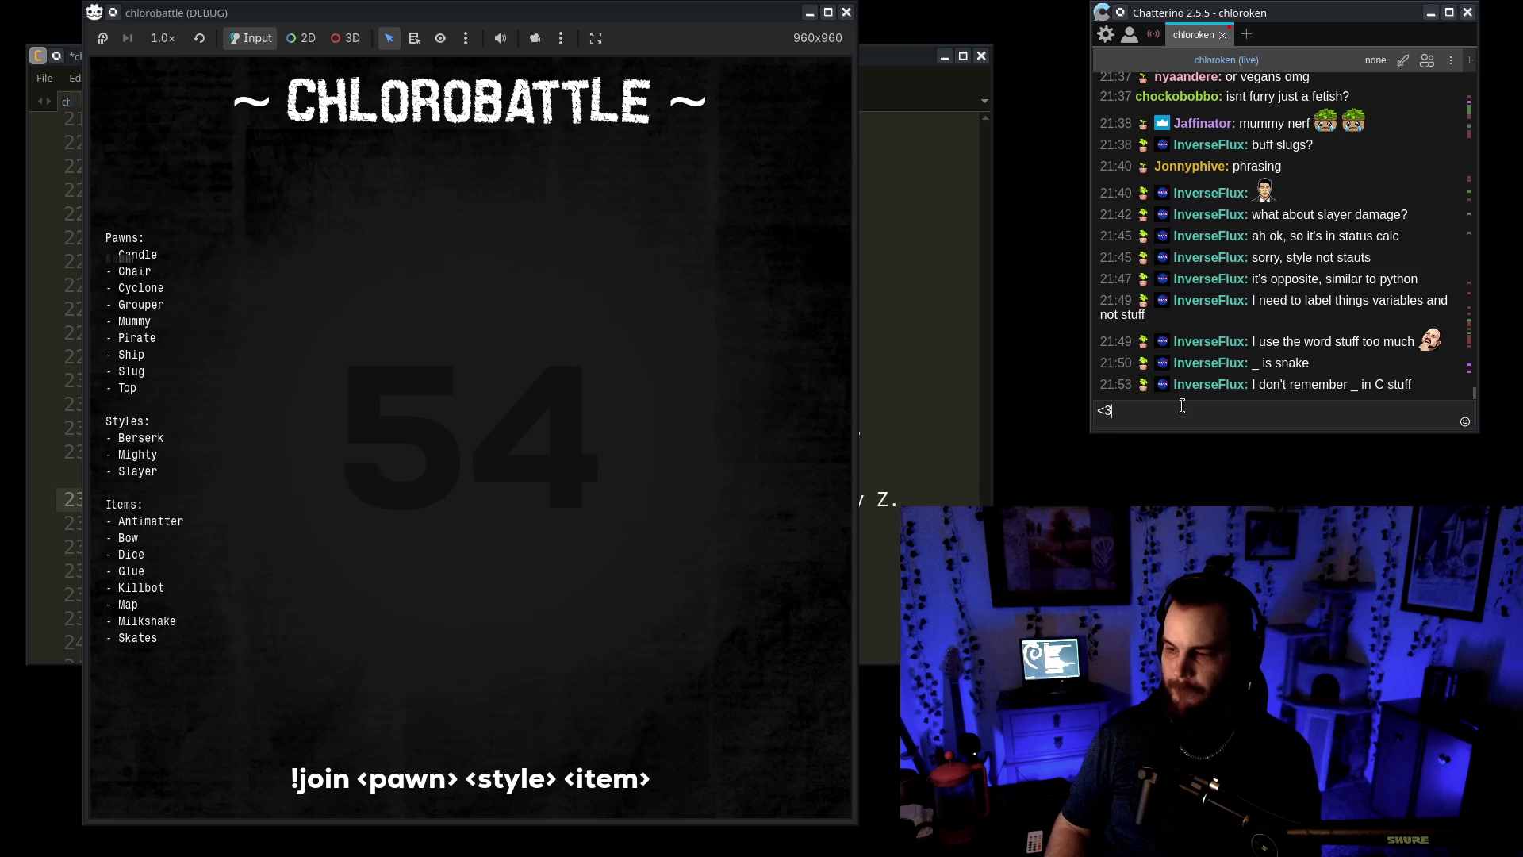
pyautogui.press('Up')
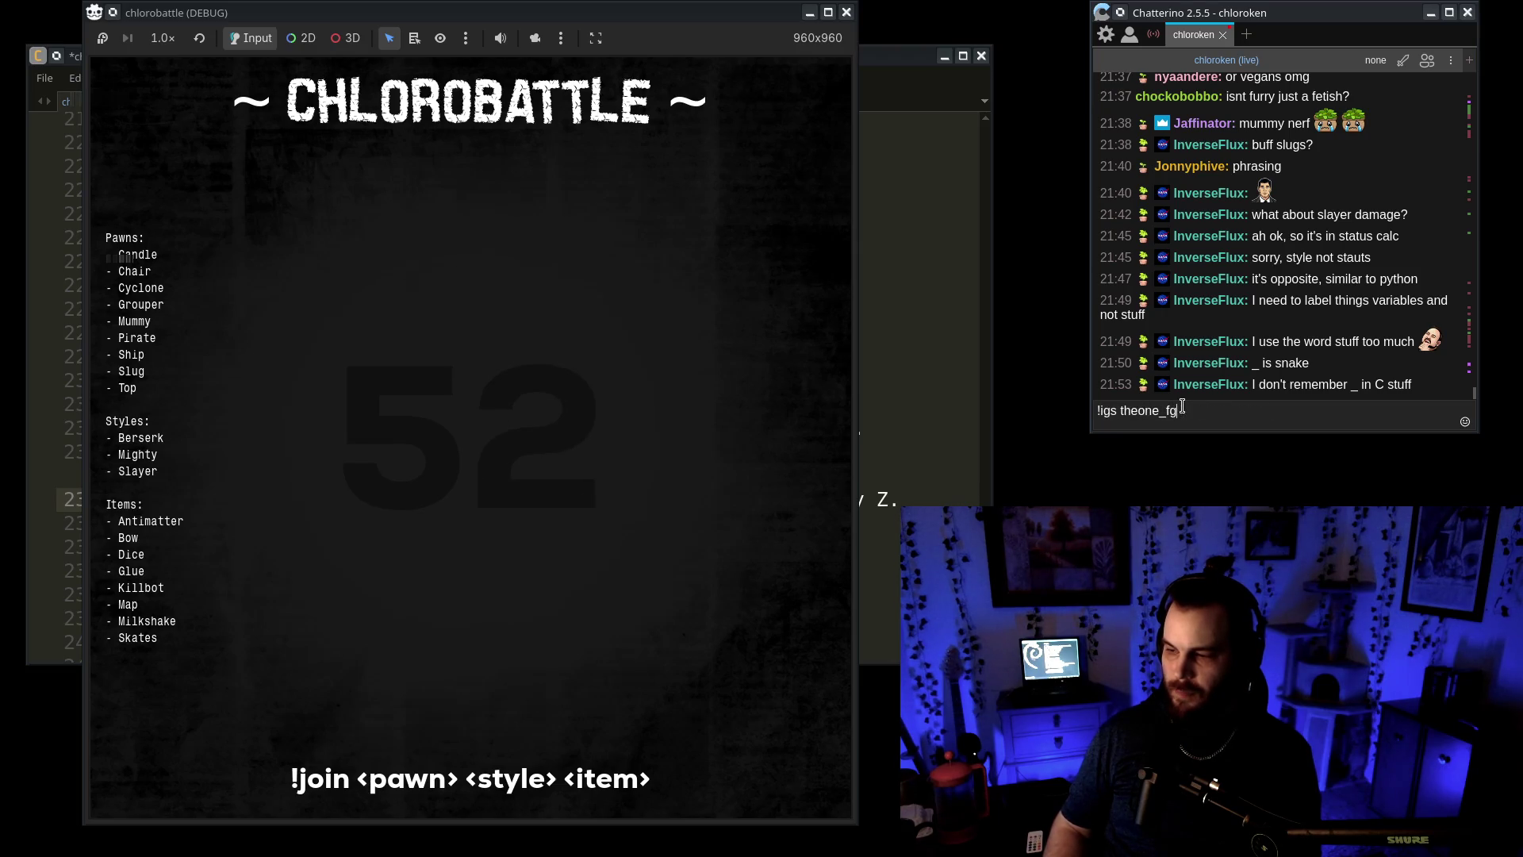
pyautogui.press('Up')
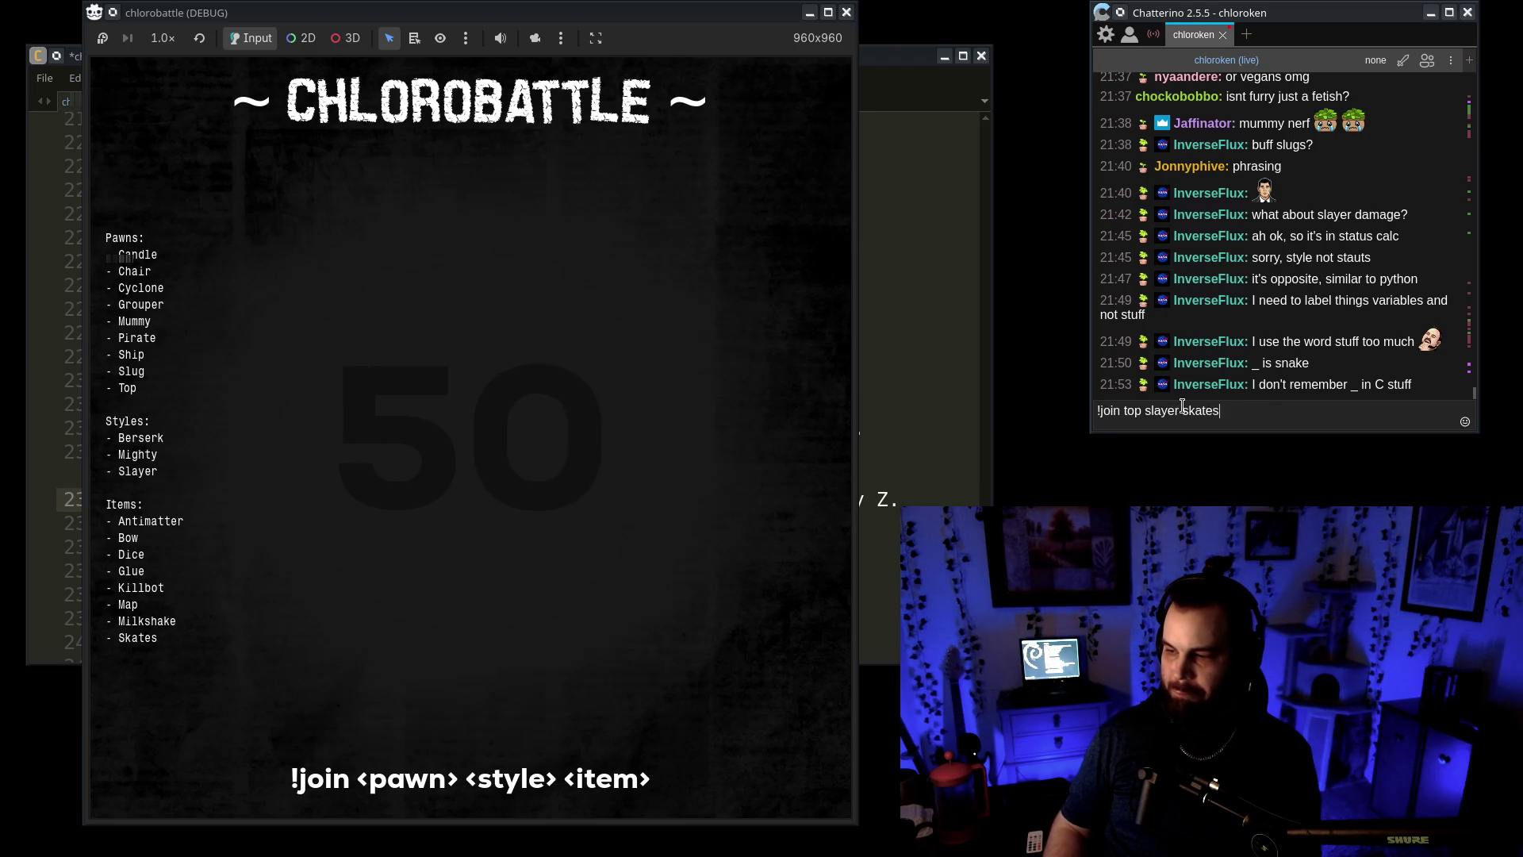
pyautogui.press('Up')
pyautogui.press('Up')
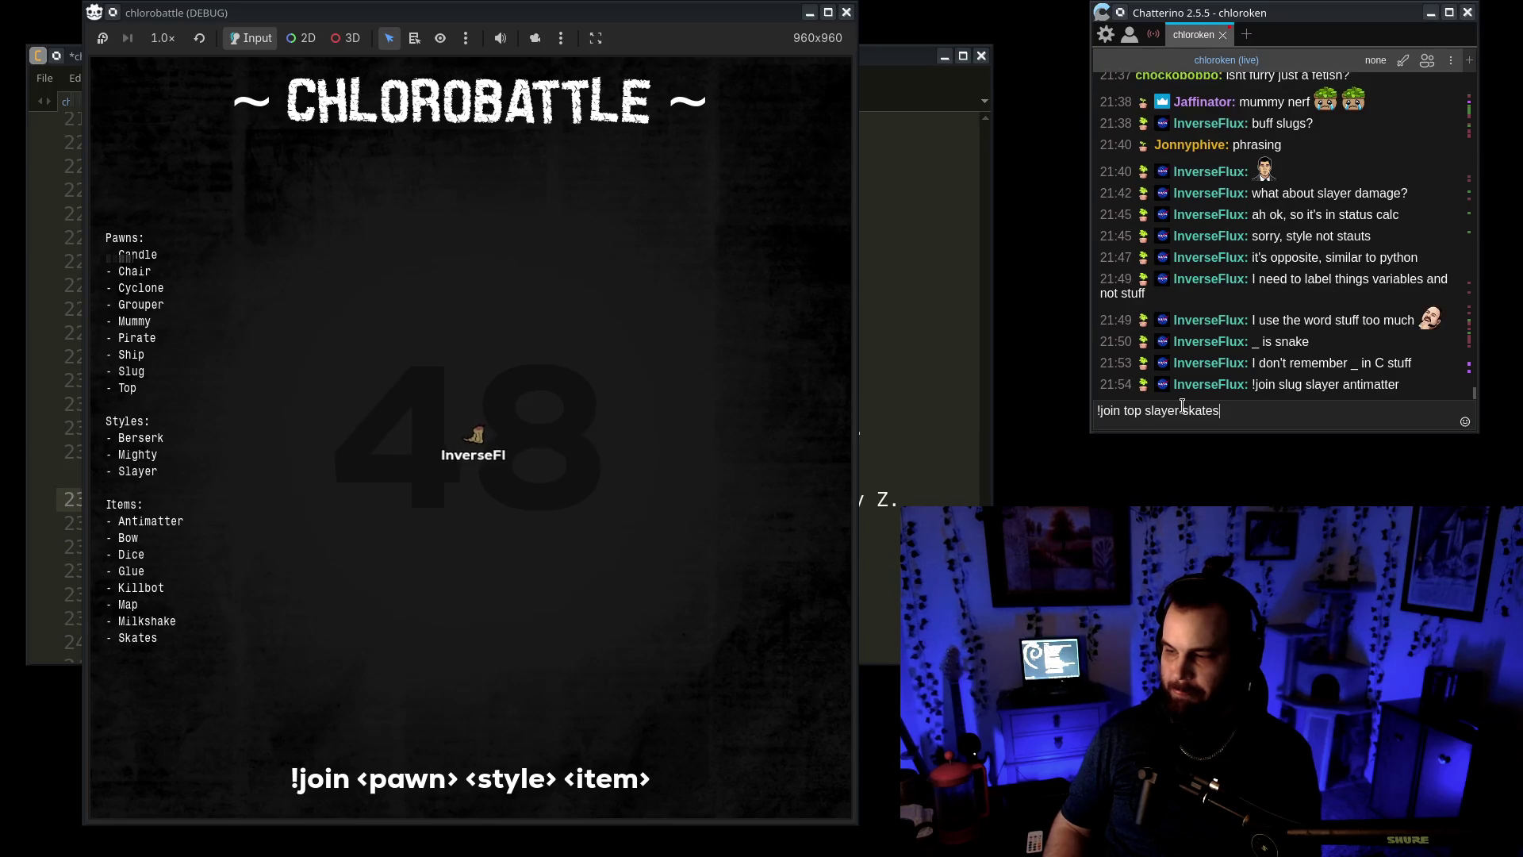
pyautogui.press('Up')
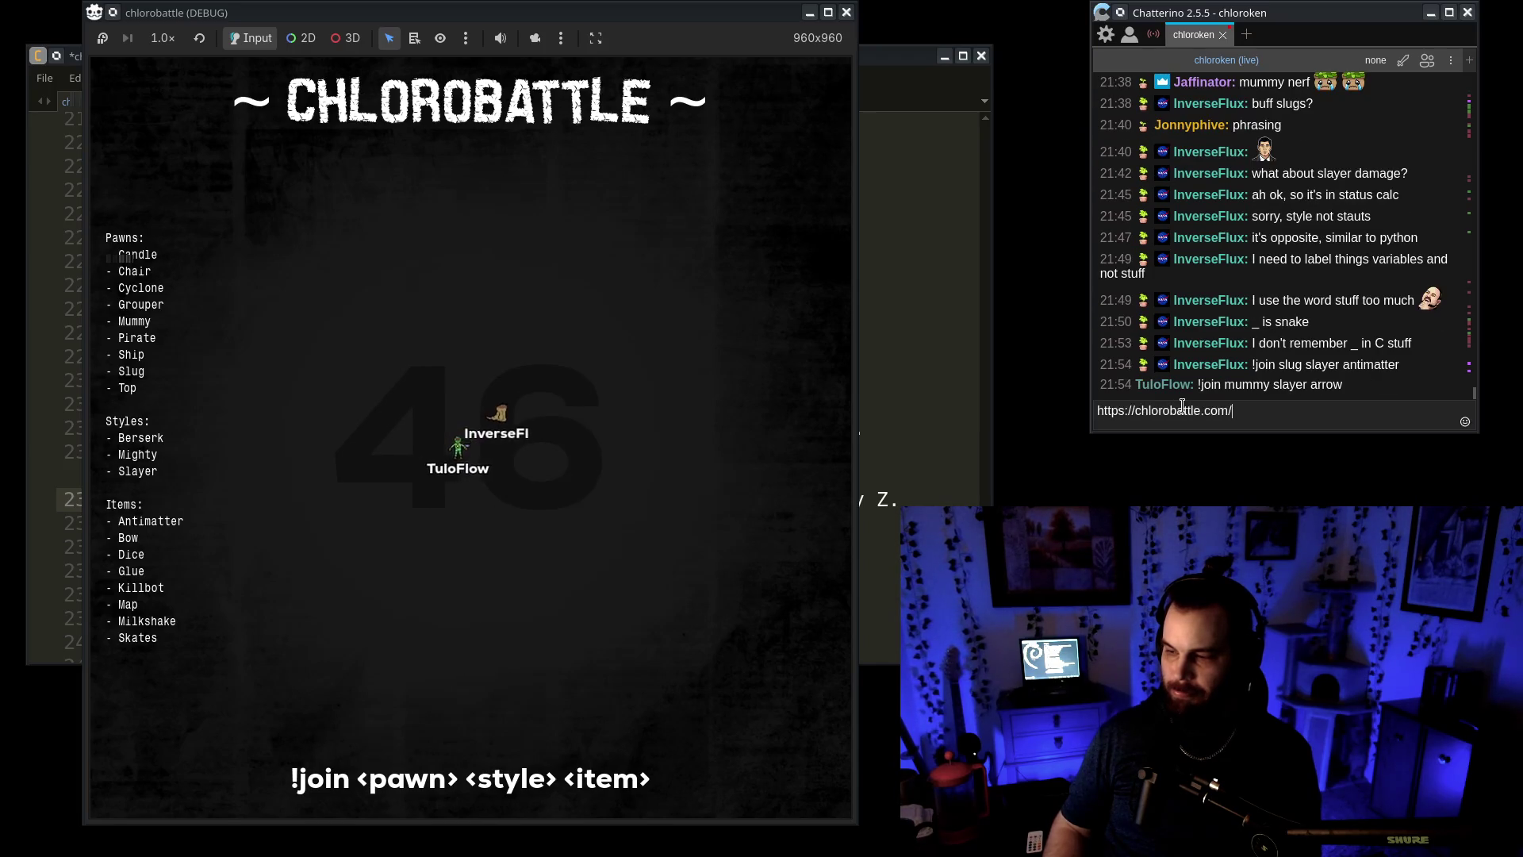
pyautogui.press('Return')
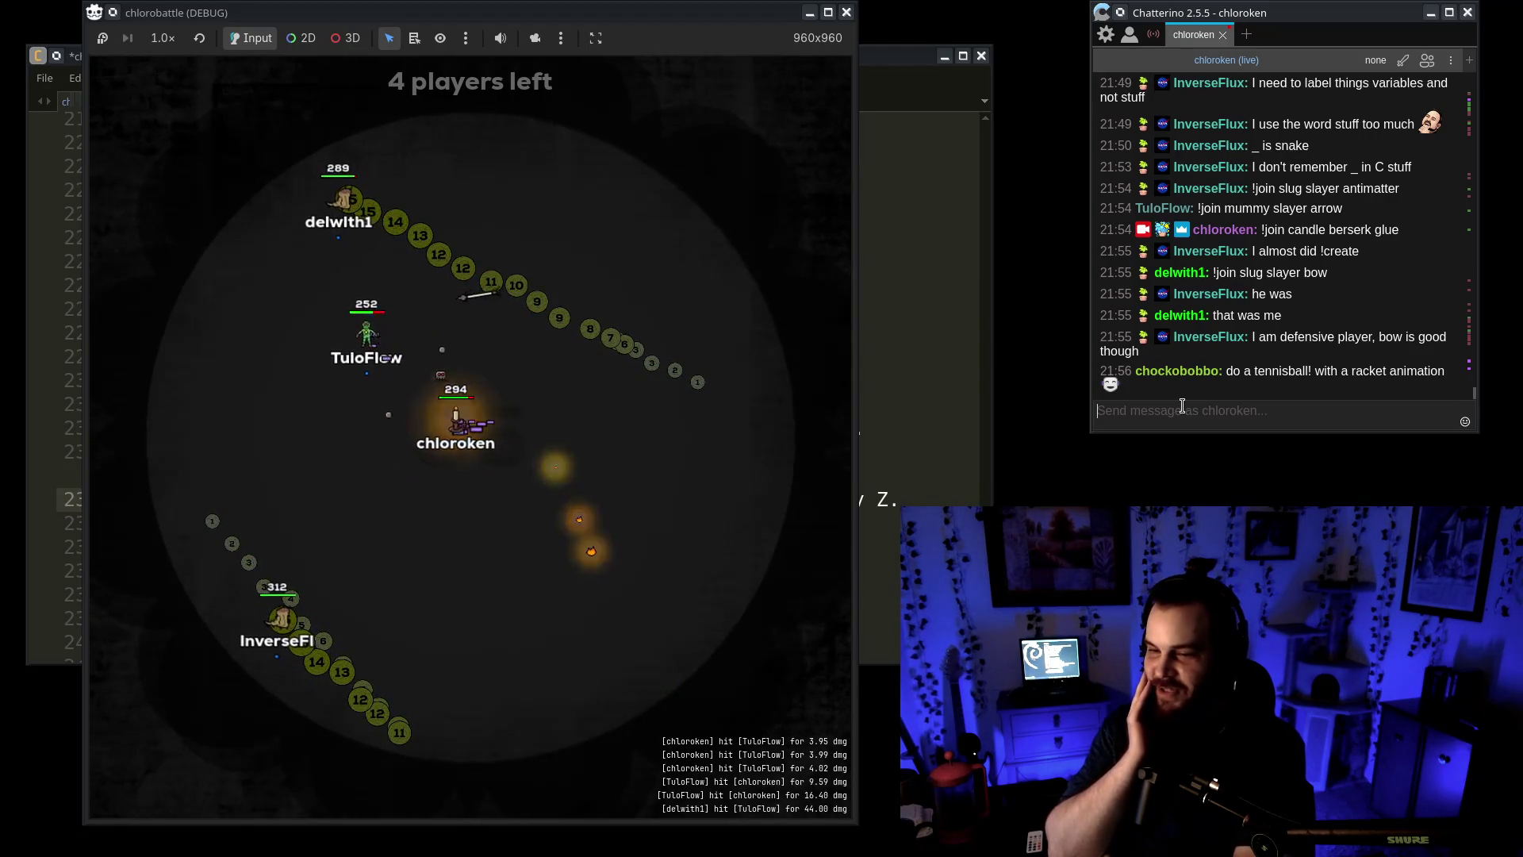
# Watch the debug battle run to the scoreboard, then bring the editor back
pyautogui.click(485, 359)
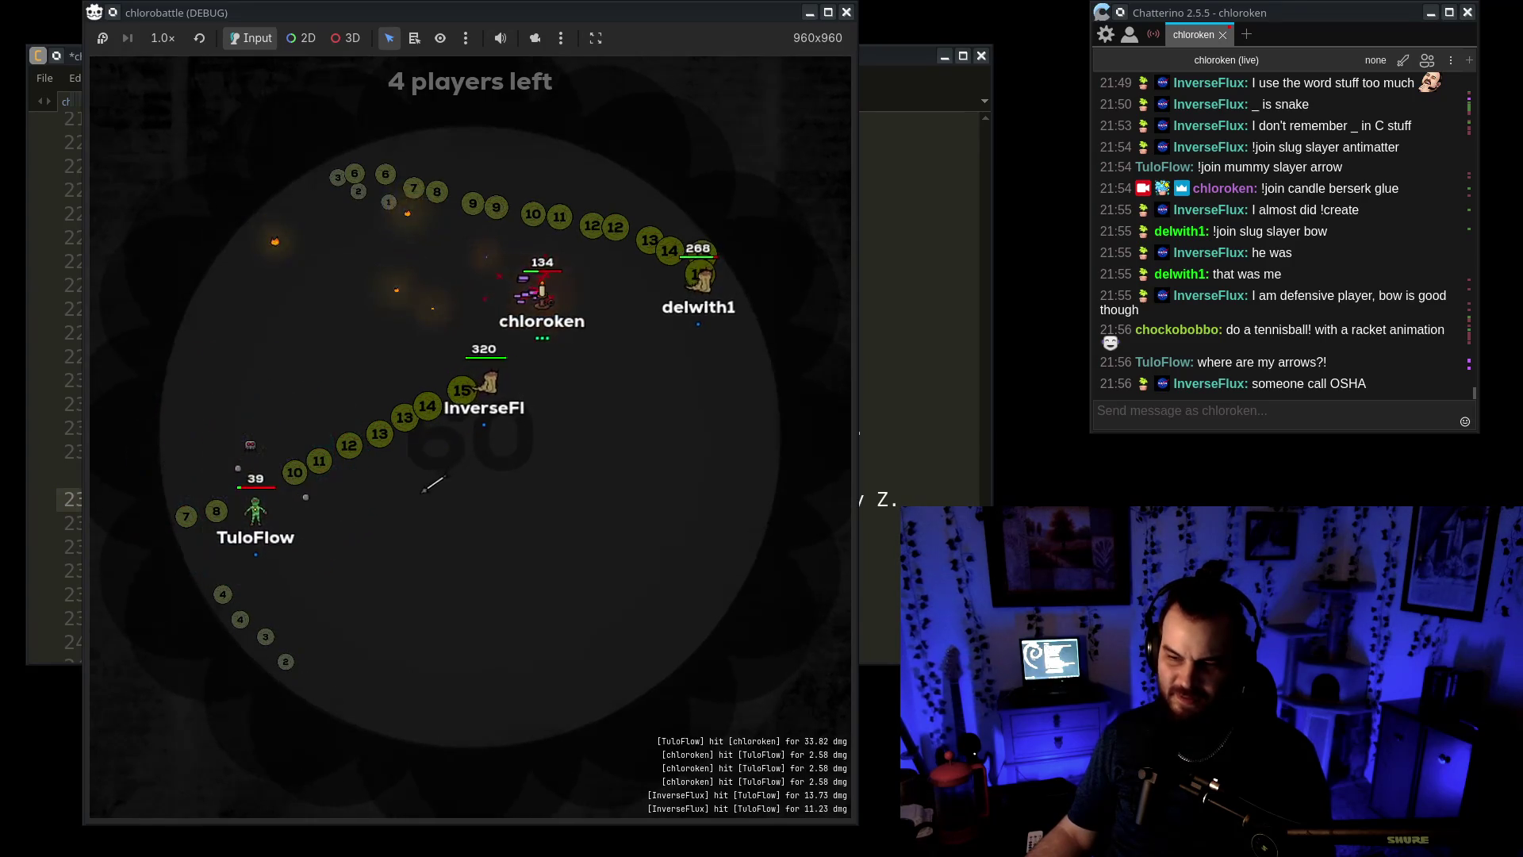
pyautogui.hotkey('alt', 'Tab')
pyautogui.hotkey('alt', 'Tab')
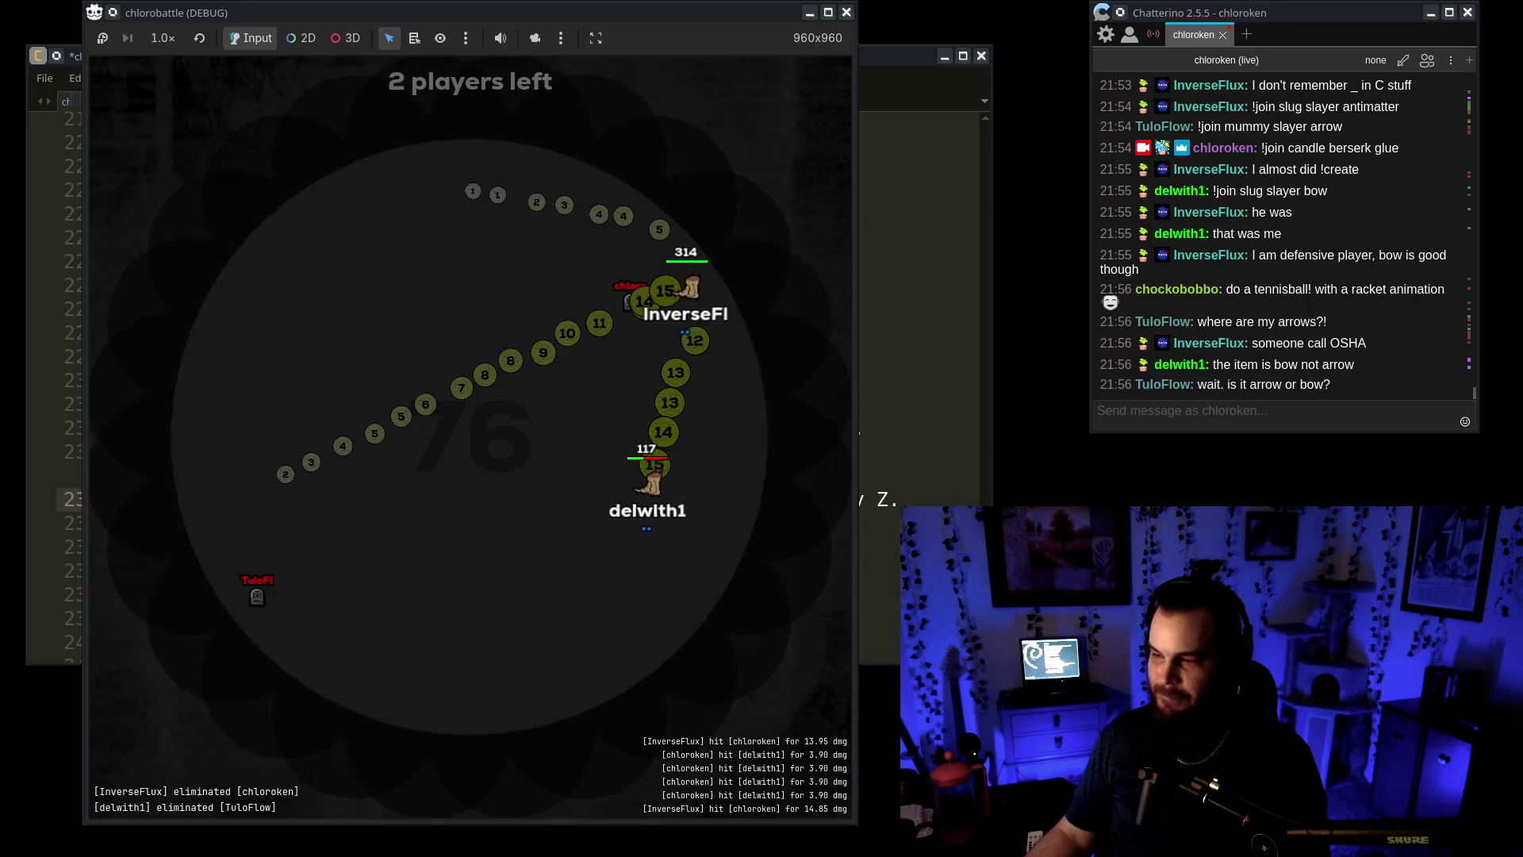
pyautogui.scroll(5, 1323, 352)
pyautogui.scroll(-5, 1323, 351)
pyautogui.scroll(1, 1304, 367)
pyautogui.scroll(-1, 1303, 367)
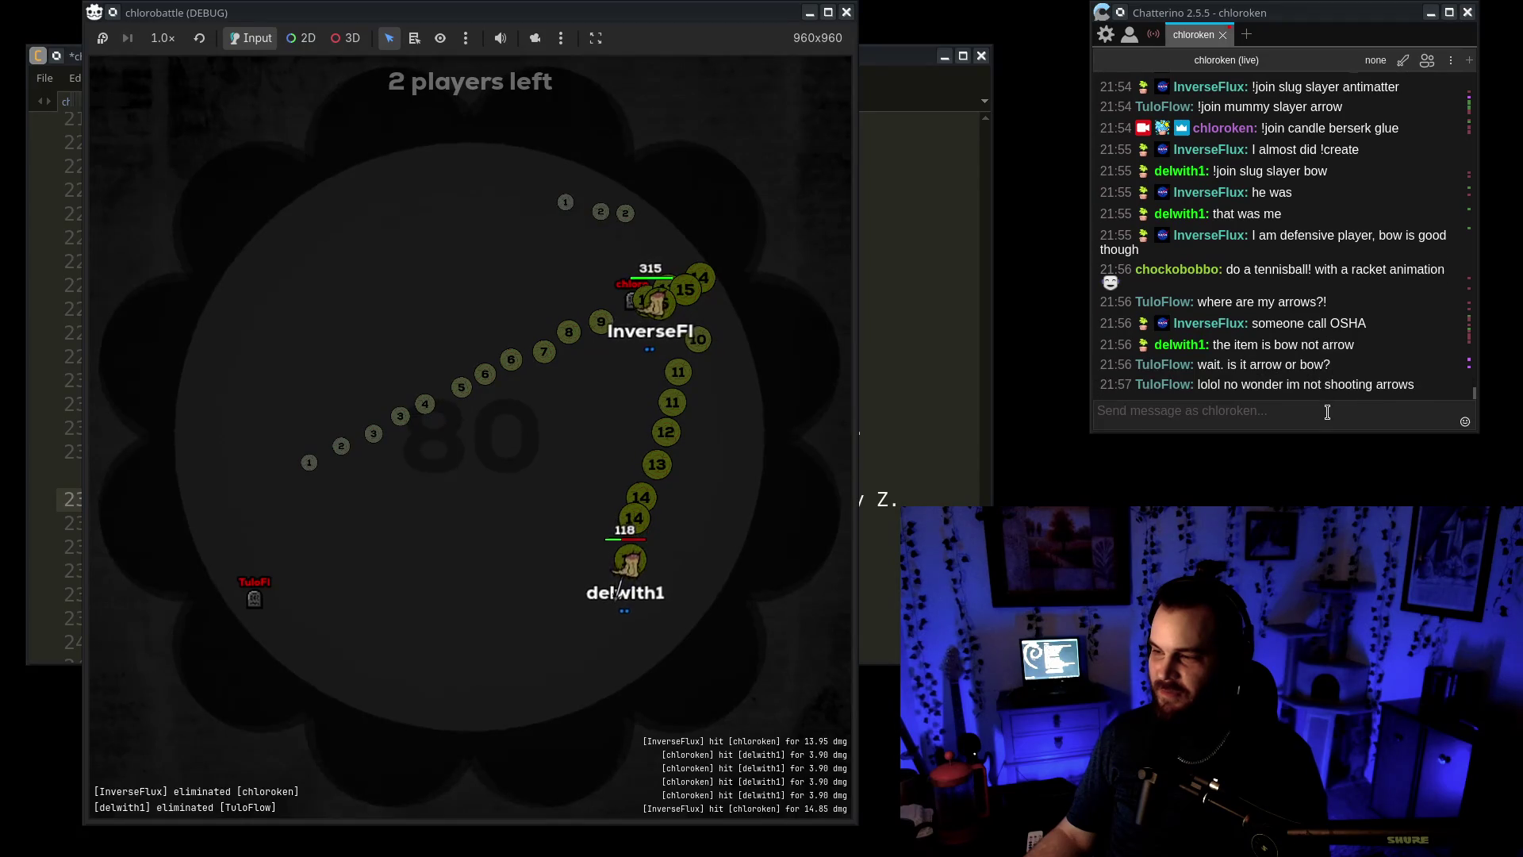
# Send the chat replies 'bow bow bow' and 'srry'
pyautogui.write('bow bow bow')
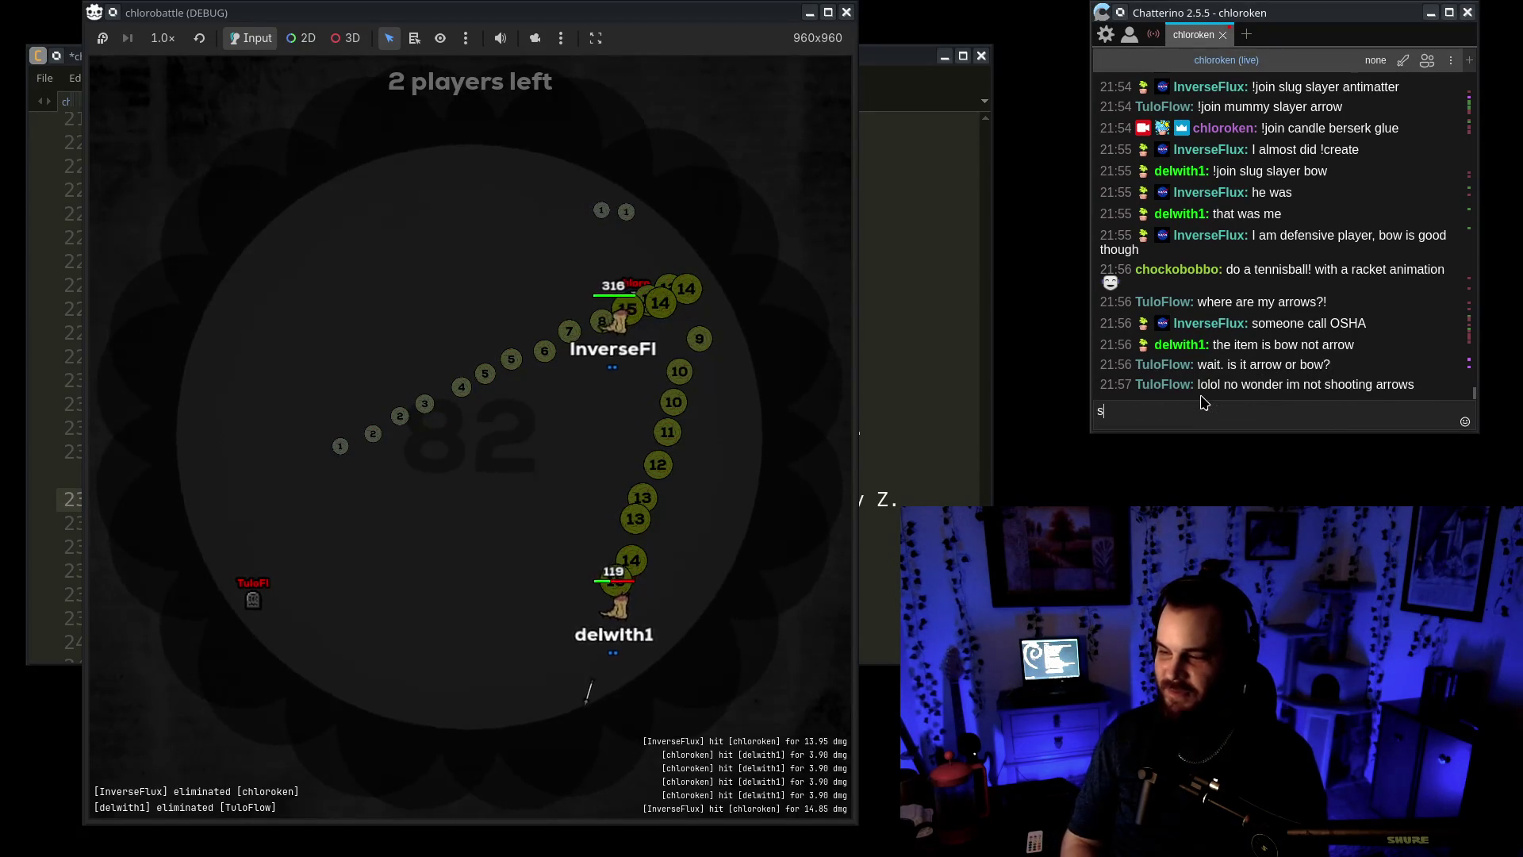
pyautogui.press('Return')
pyautogui.write('srry')
pyautogui.press('Return')
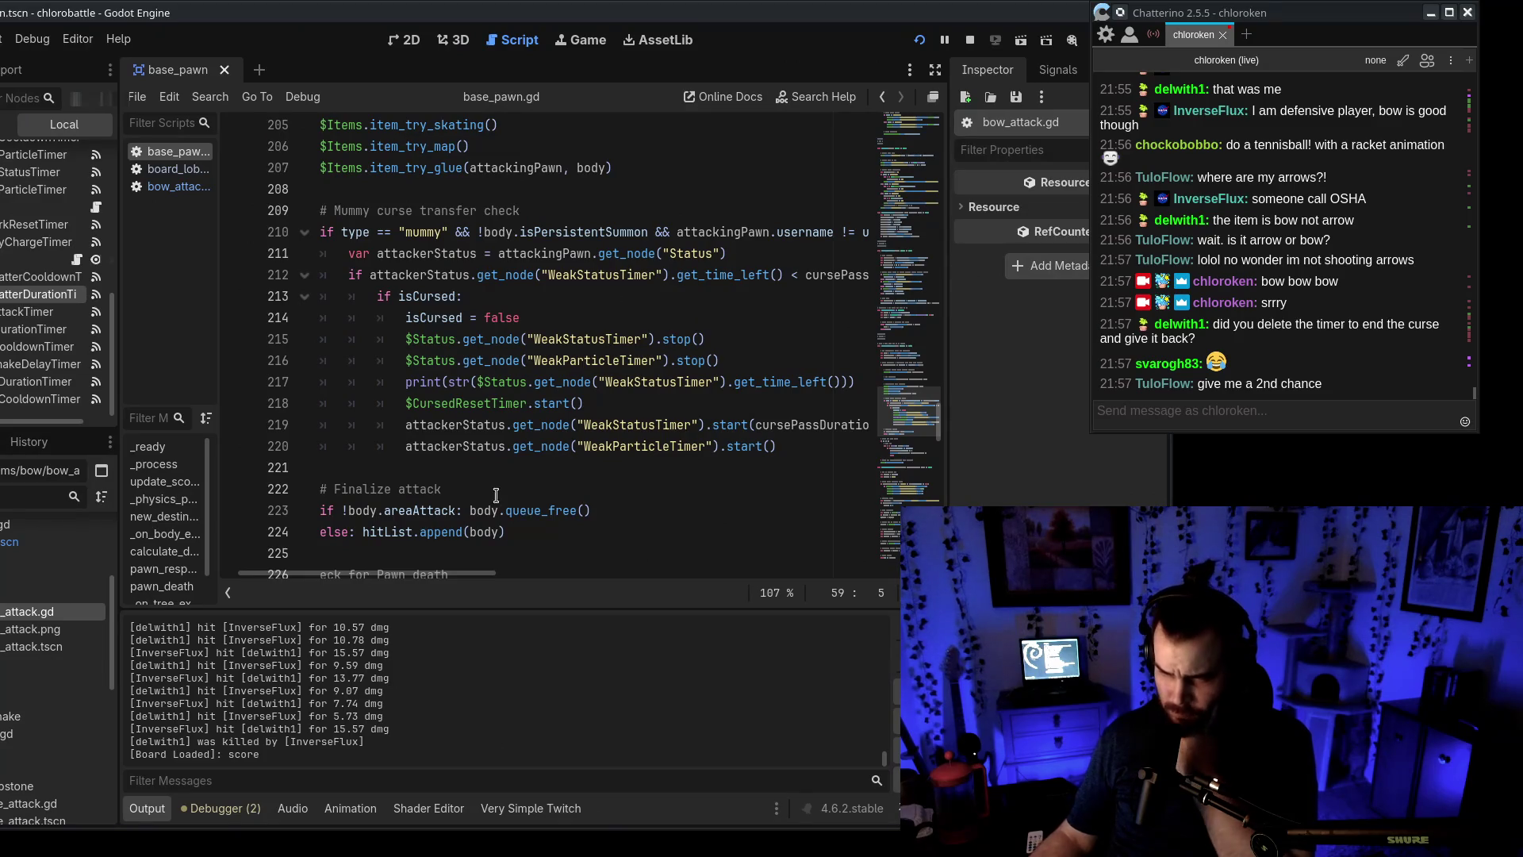
pyautogui.moveTo(435, 576)
pyautogui.mouseDown()
pyautogui.moveTo(470, 588)
pyautogui.moveTo(406, 594)
pyautogui.moveTo(473, 600)
pyautogui.moveTo(449, 603)
pyautogui.moveTo(432, 579)
pyautogui.mouseUp()
pyautogui.scroll(-8, 932, 429)
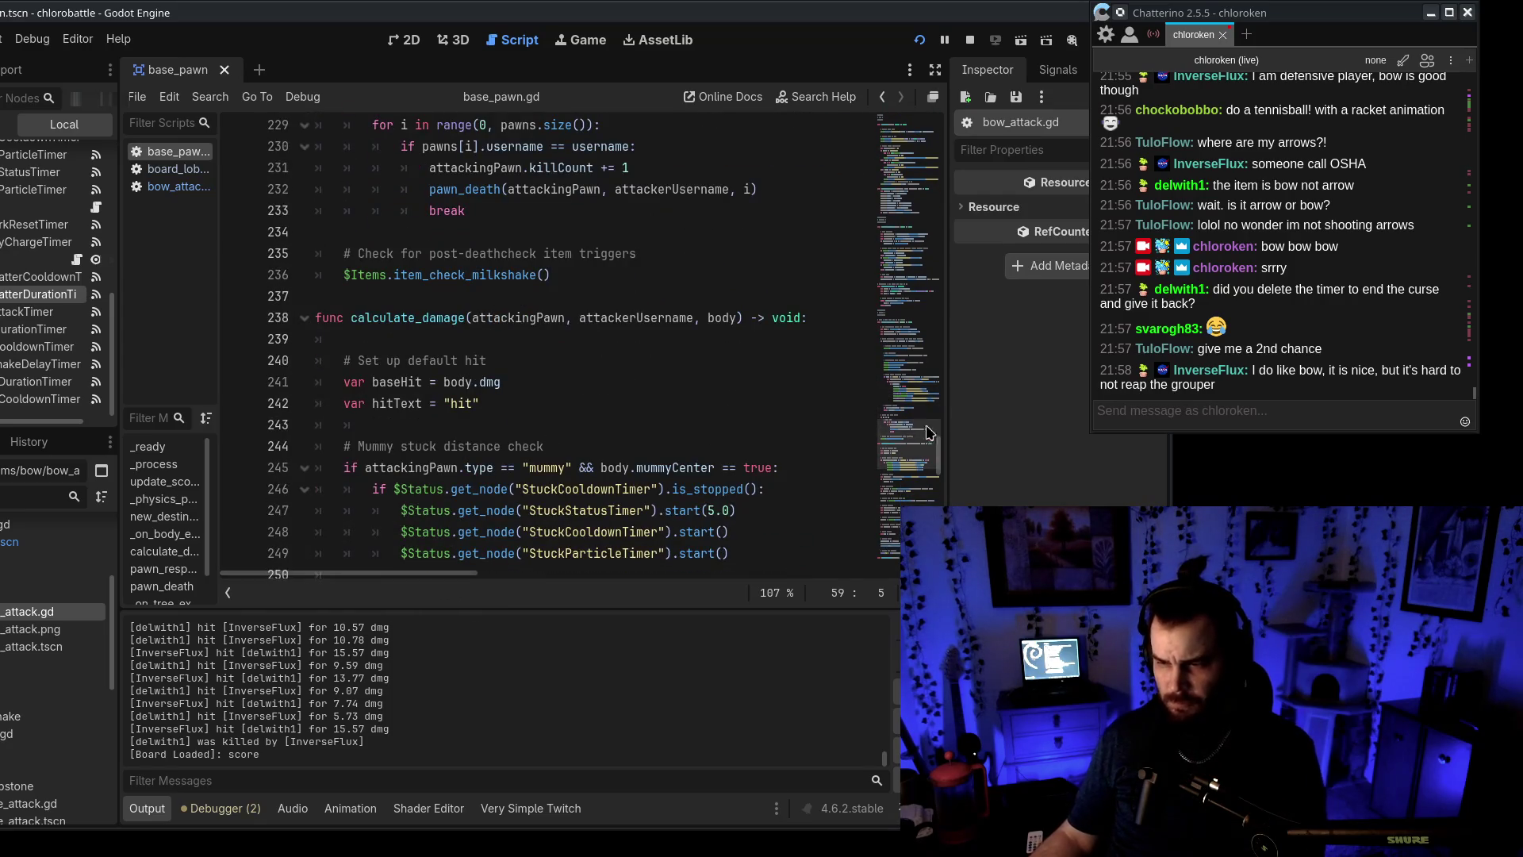
pyautogui.scroll(-20, 932, 429)
pyautogui.scroll(15, 555, 341)
pyautogui.scroll(-15, 556, 341)
pyautogui.moveTo(421, 10)
pyautogui.mouseDown()
pyautogui.moveTo(643, 10)
pyautogui.moveTo(617, 10)
pyautogui.mouseUp()
pyautogui.scroll(3, 256, 371)
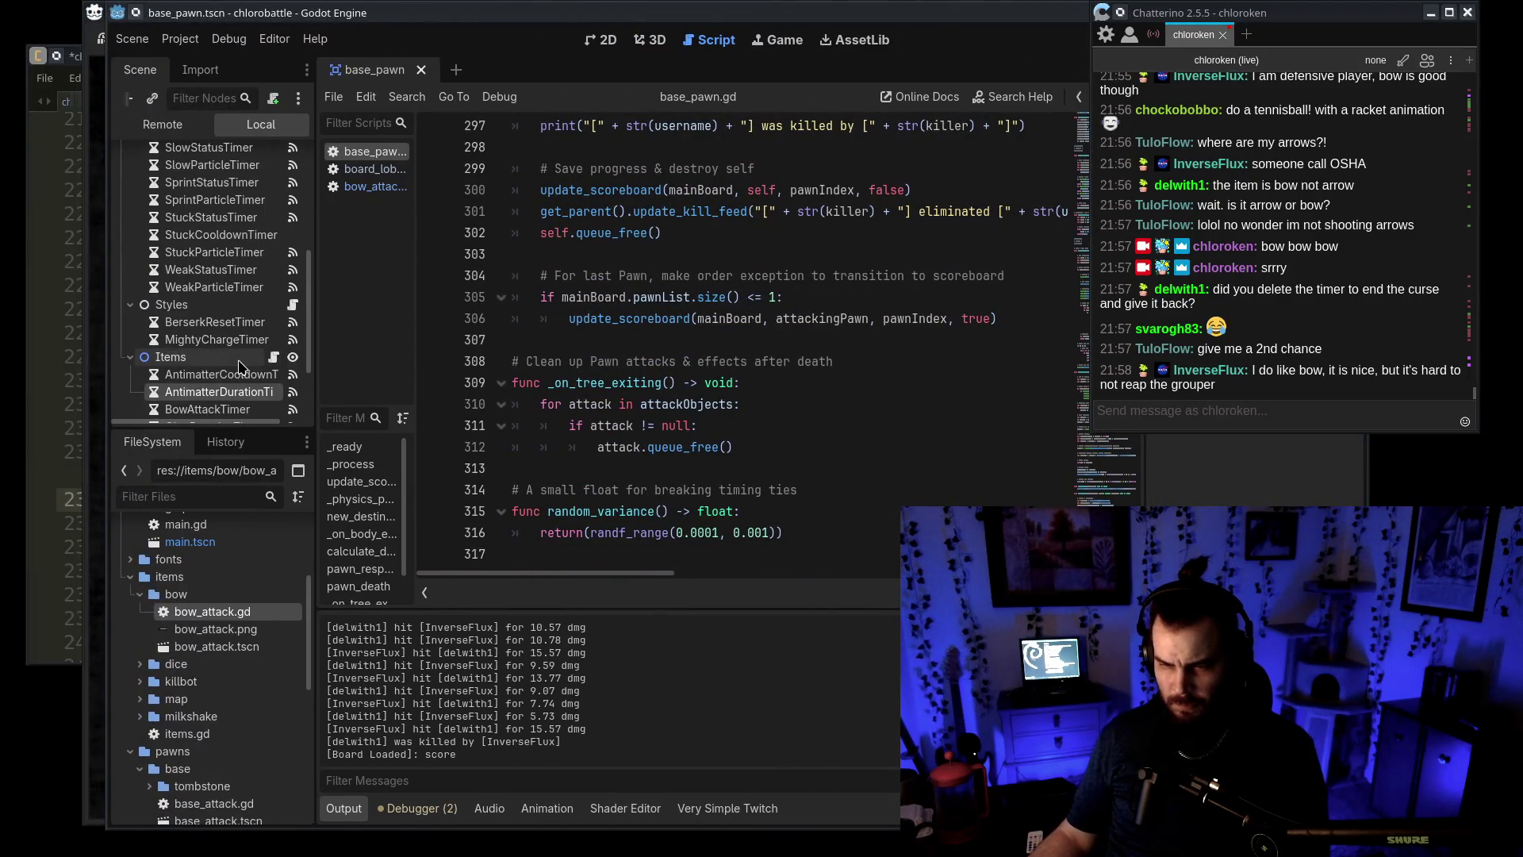
pyautogui.click(224, 274)
pyautogui.moveTo(609, 14); pyautogui.dragTo(438, 14)
pyautogui.moveTo(934, 305); pyautogui.dragTo(949, 405)
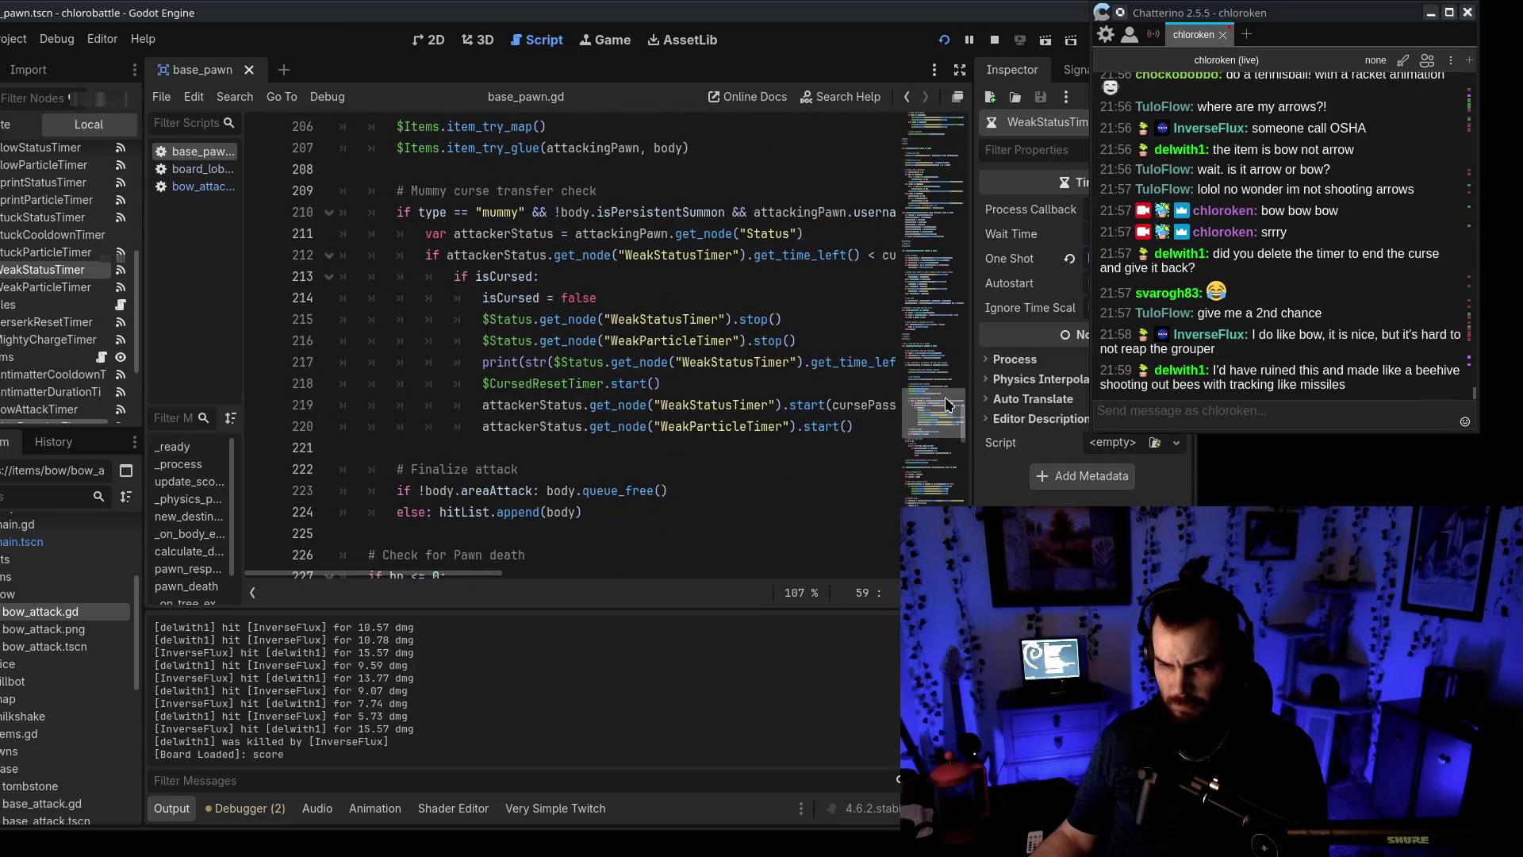
pyautogui.moveTo(557, 12)
pyautogui.mouseDown()
pyautogui.moveTo(420, 4)
pyautogui.moveTo(678, 4)
pyautogui.mouseUp()
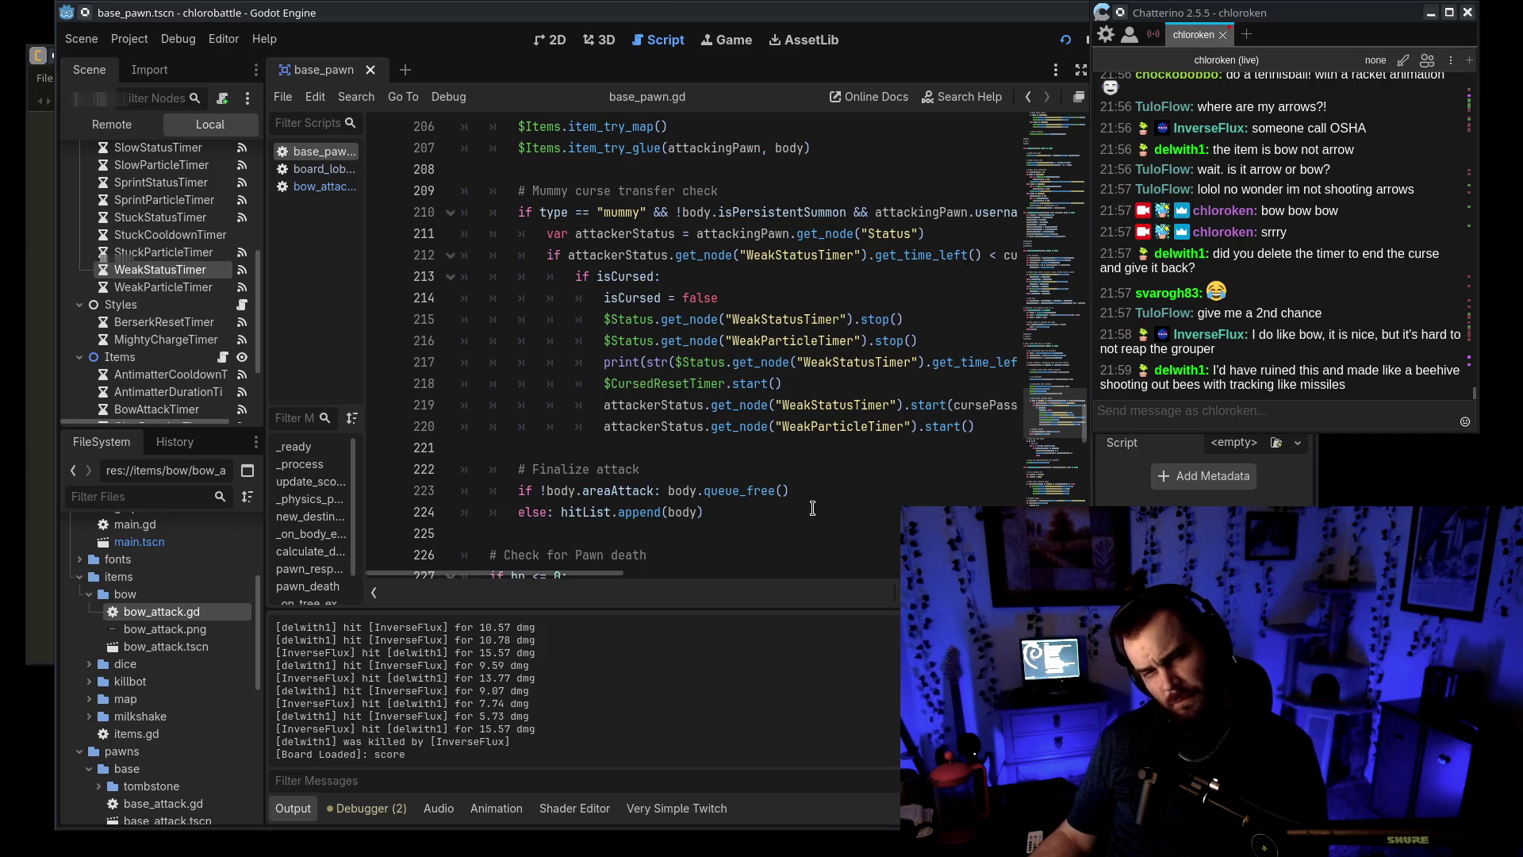
pyautogui.click(687, 386)
pyautogui.scroll(5, 208, 376)
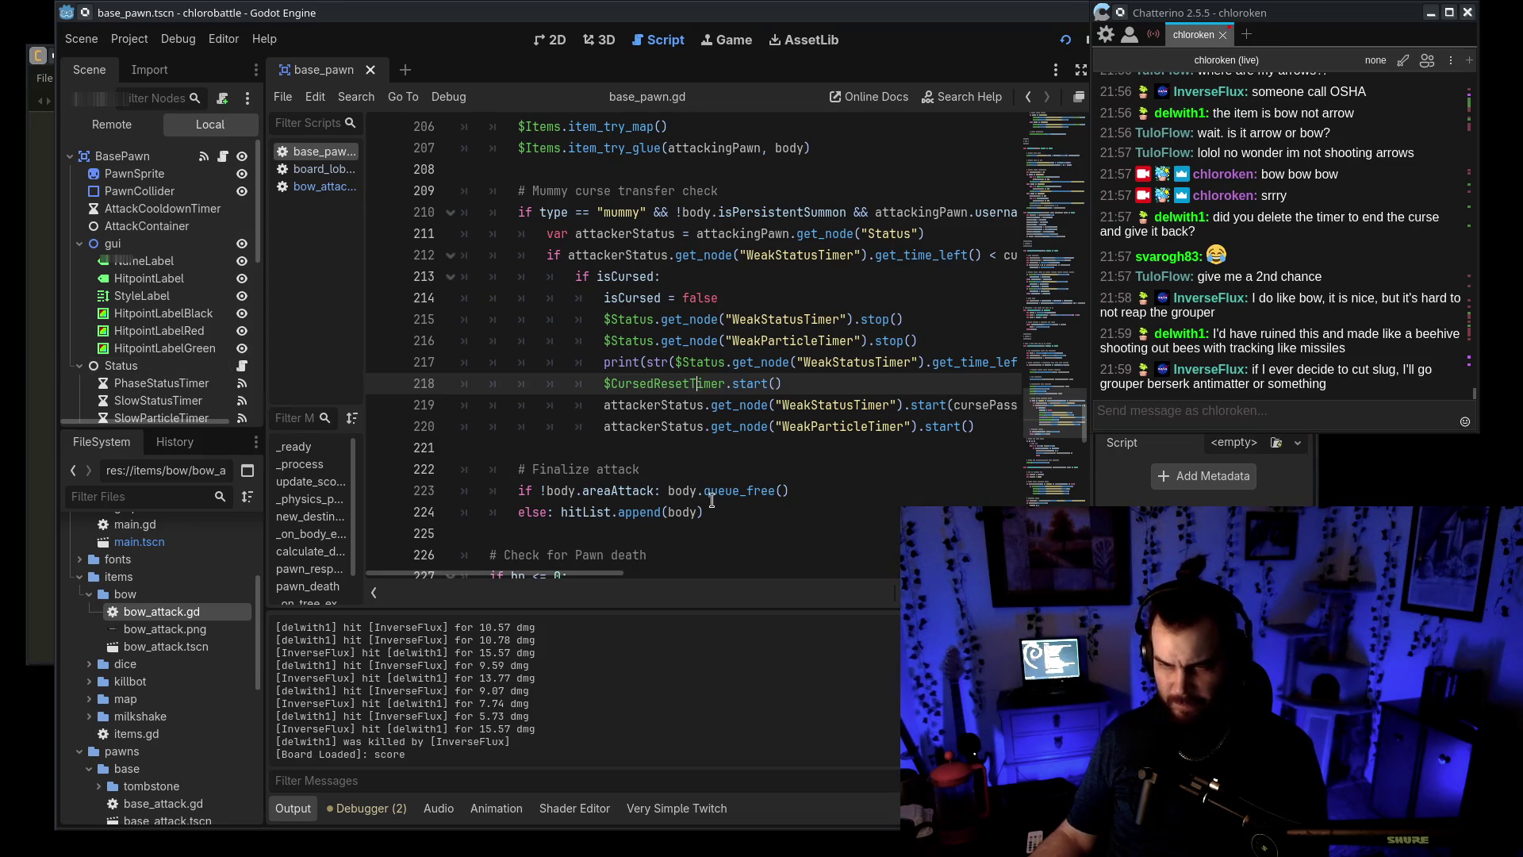
# Open mummy_pawn.tscn and mummy_pawn.gd from pawns/mummy and select CursedResetTimer
pyautogui.scroll(-5, 199, 655)
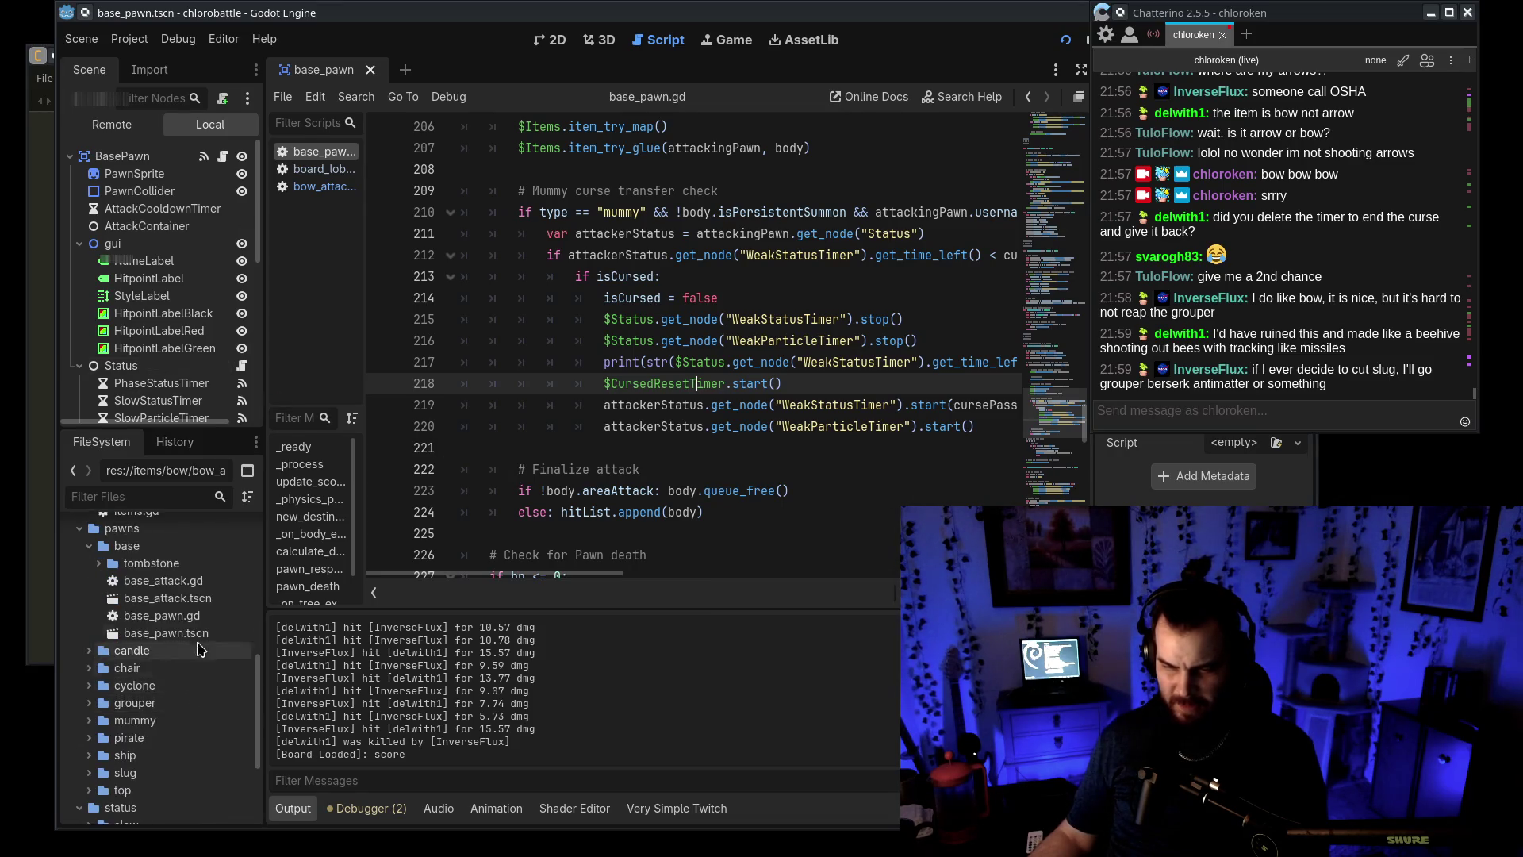
pyautogui.doubleClick(171, 721)
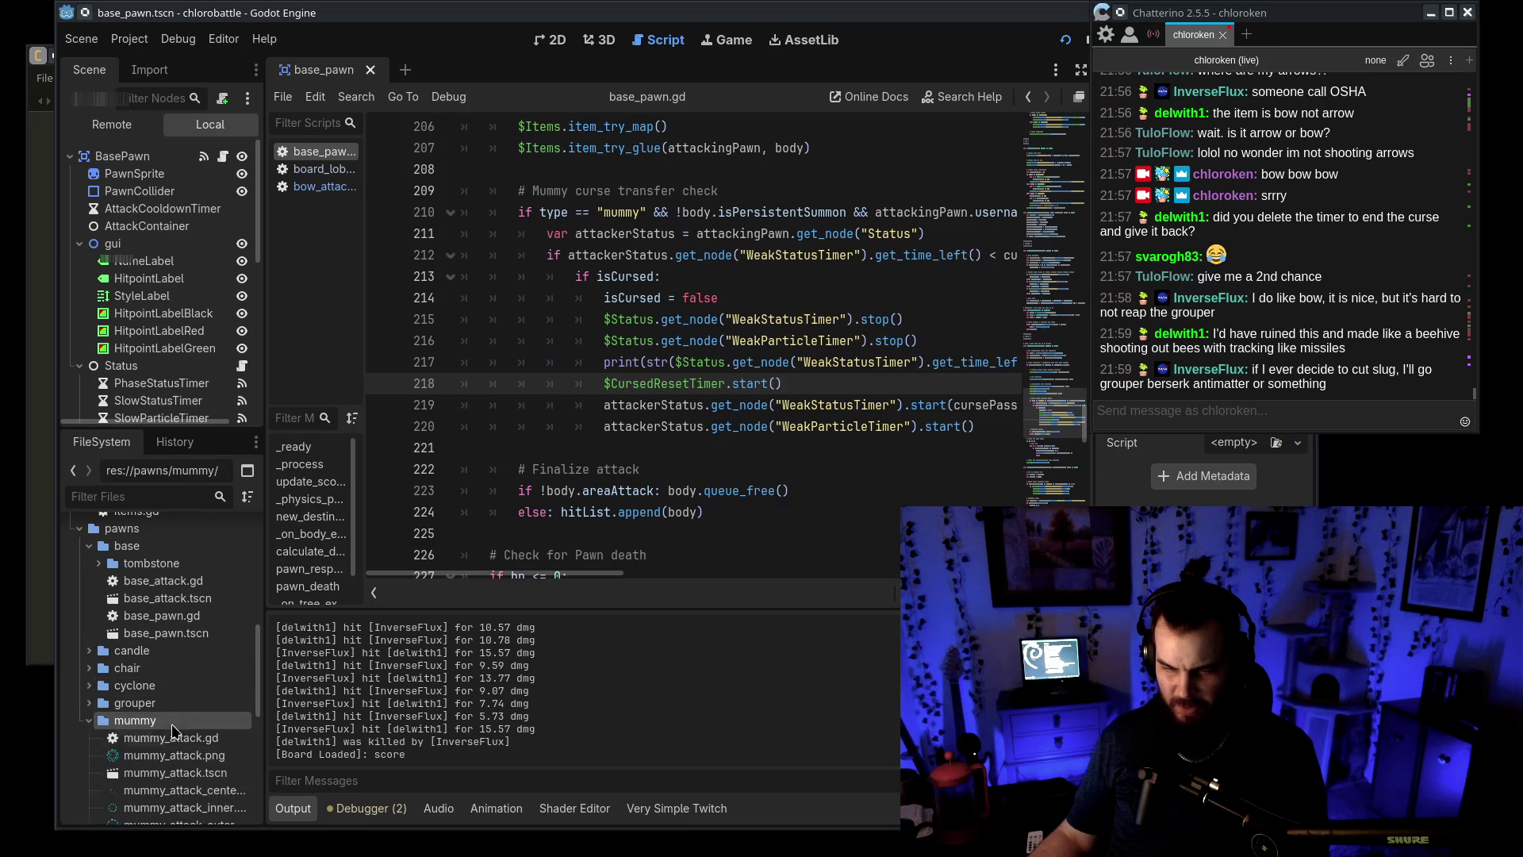
pyautogui.scroll(-3, 222, 769)
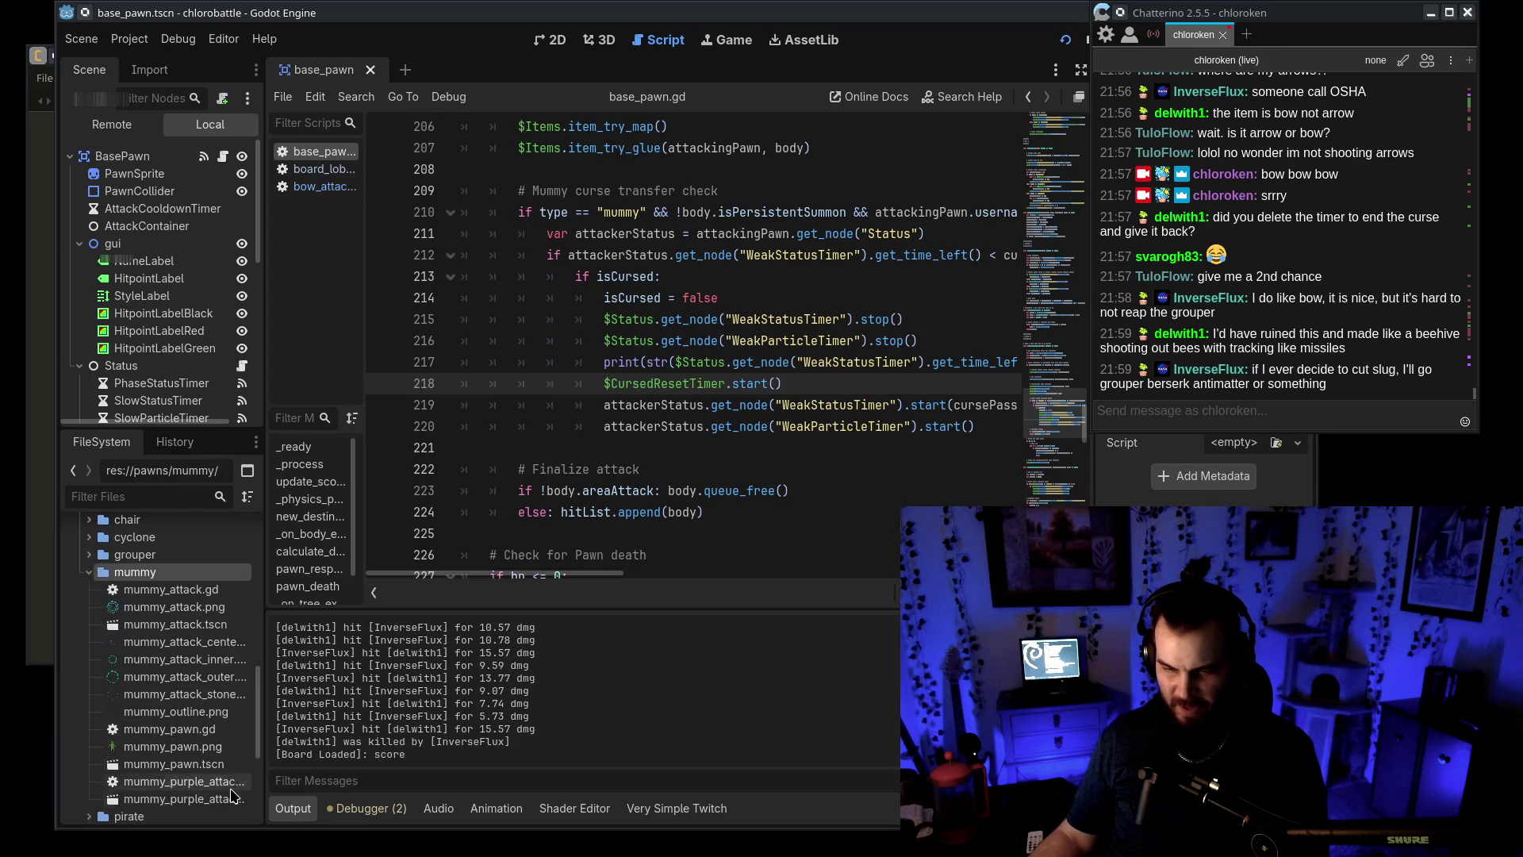
pyautogui.doubleClick(235, 770)
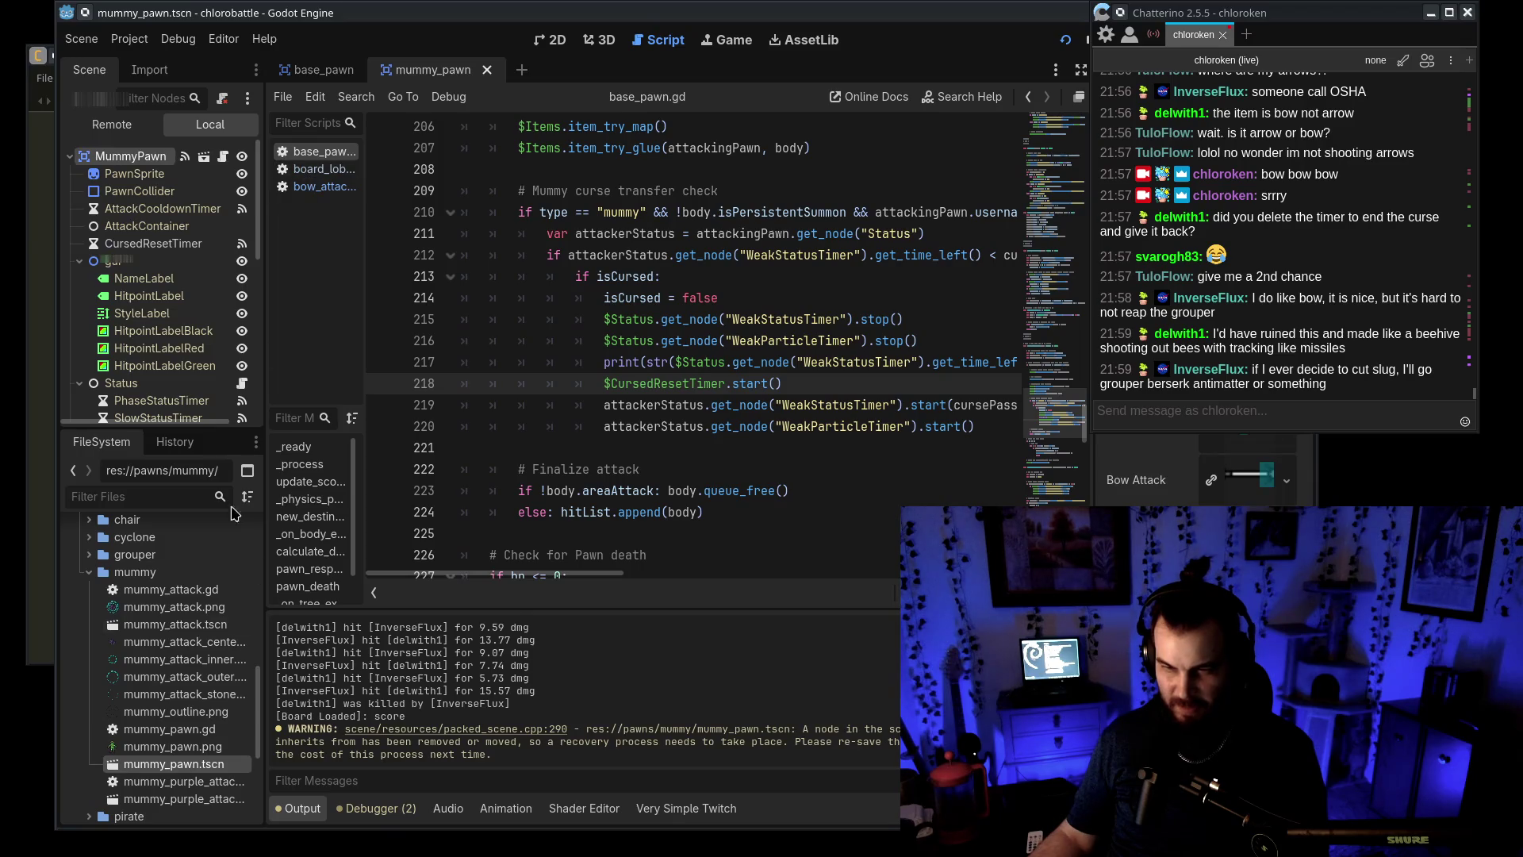
pyautogui.doubleClick(221, 733)
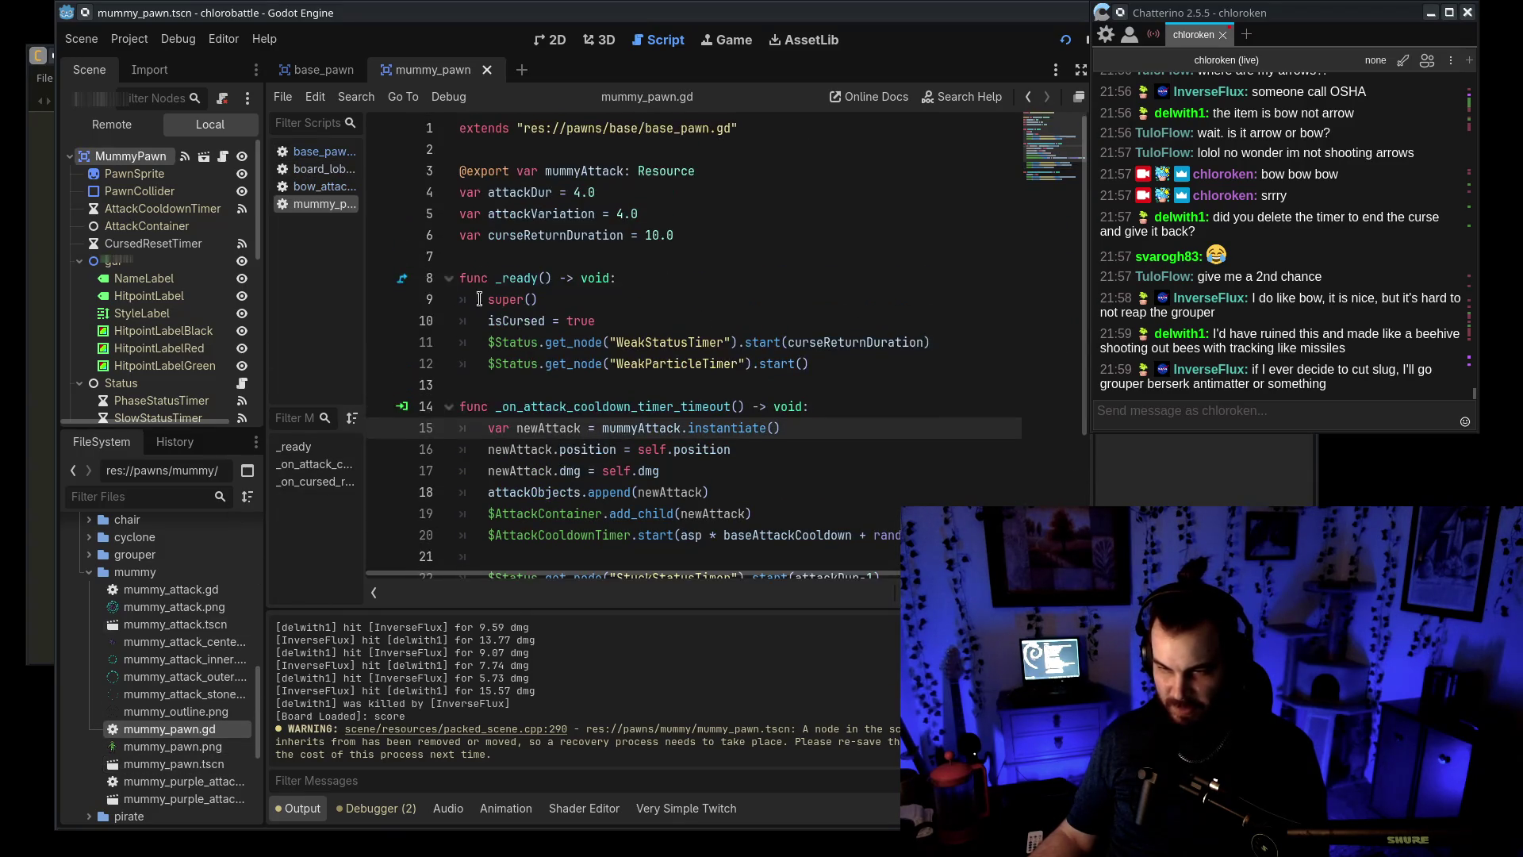
pyautogui.click(153, 243)
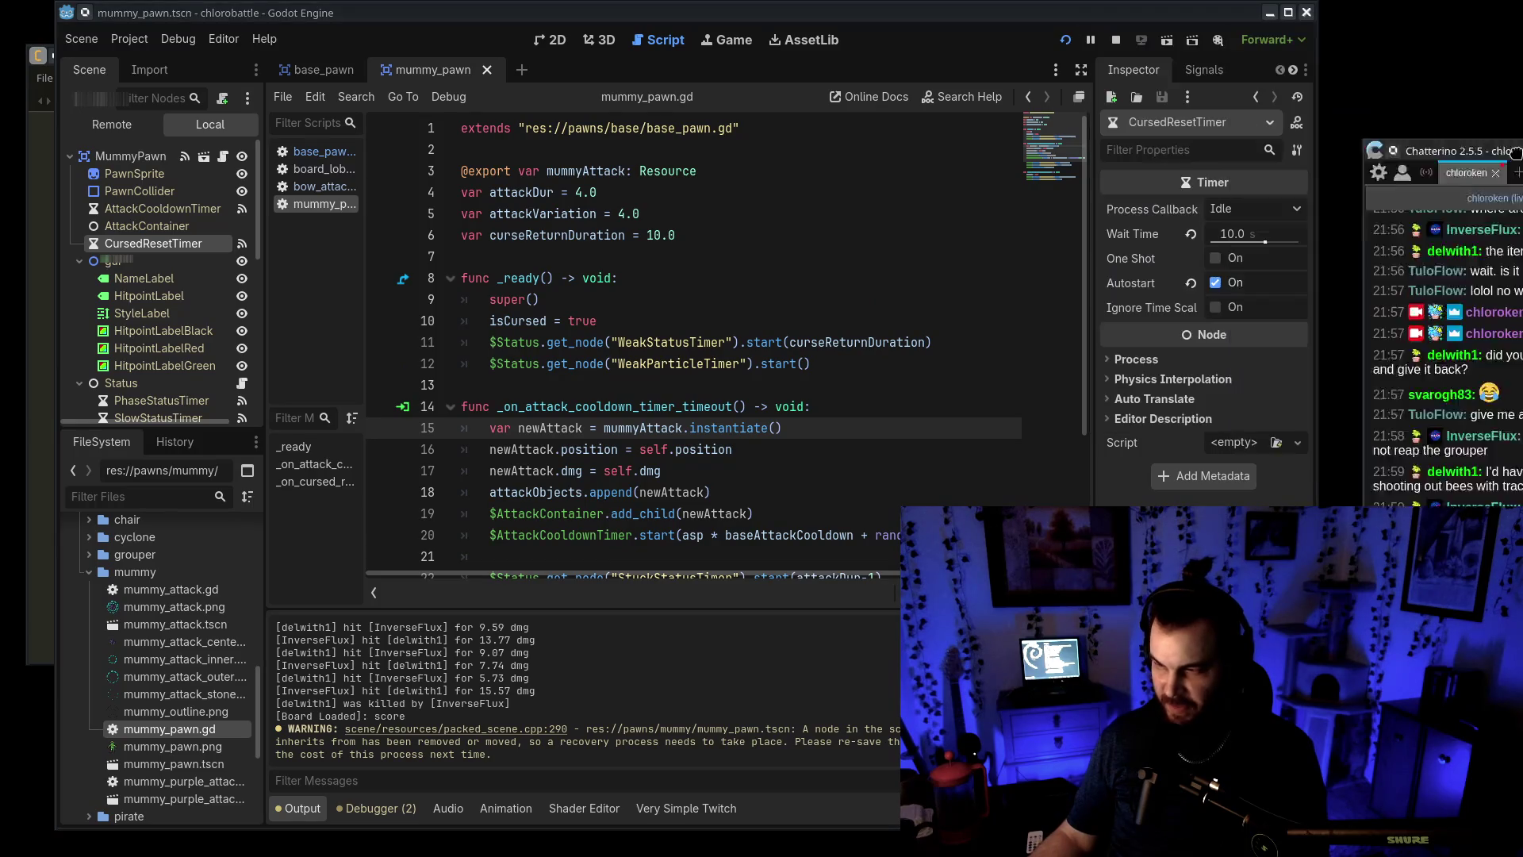
pyautogui.moveTo(1522, 203); pyautogui.dragTo(1459, 70)
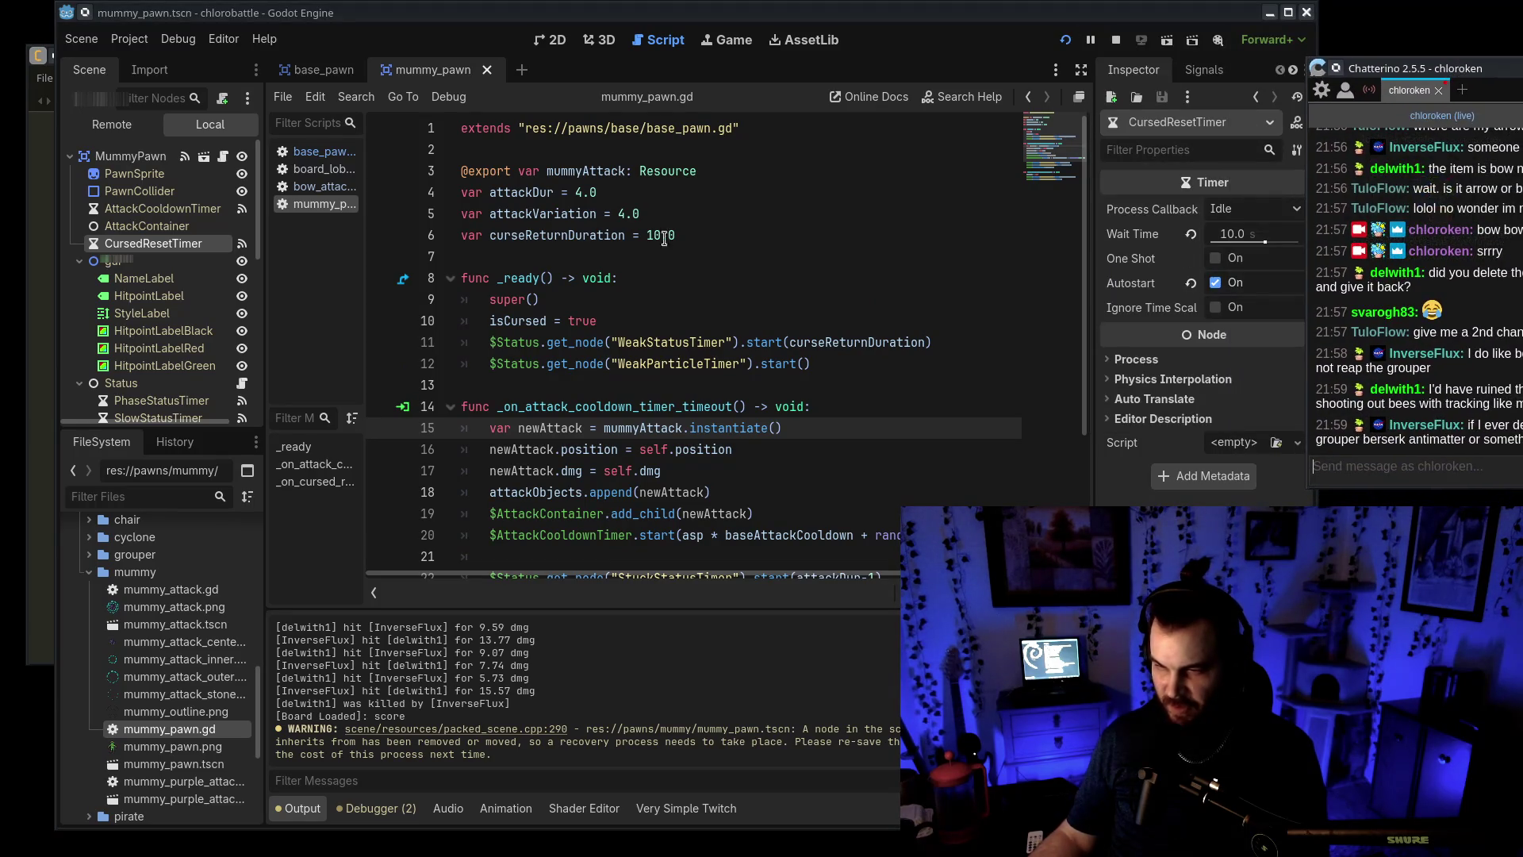
# Review curseReturnDuration uses and the cursed reset timeout function, then return to base_pawn.gd
pyautogui.doubleClick(595, 236)
pyautogui.click(861, 438)
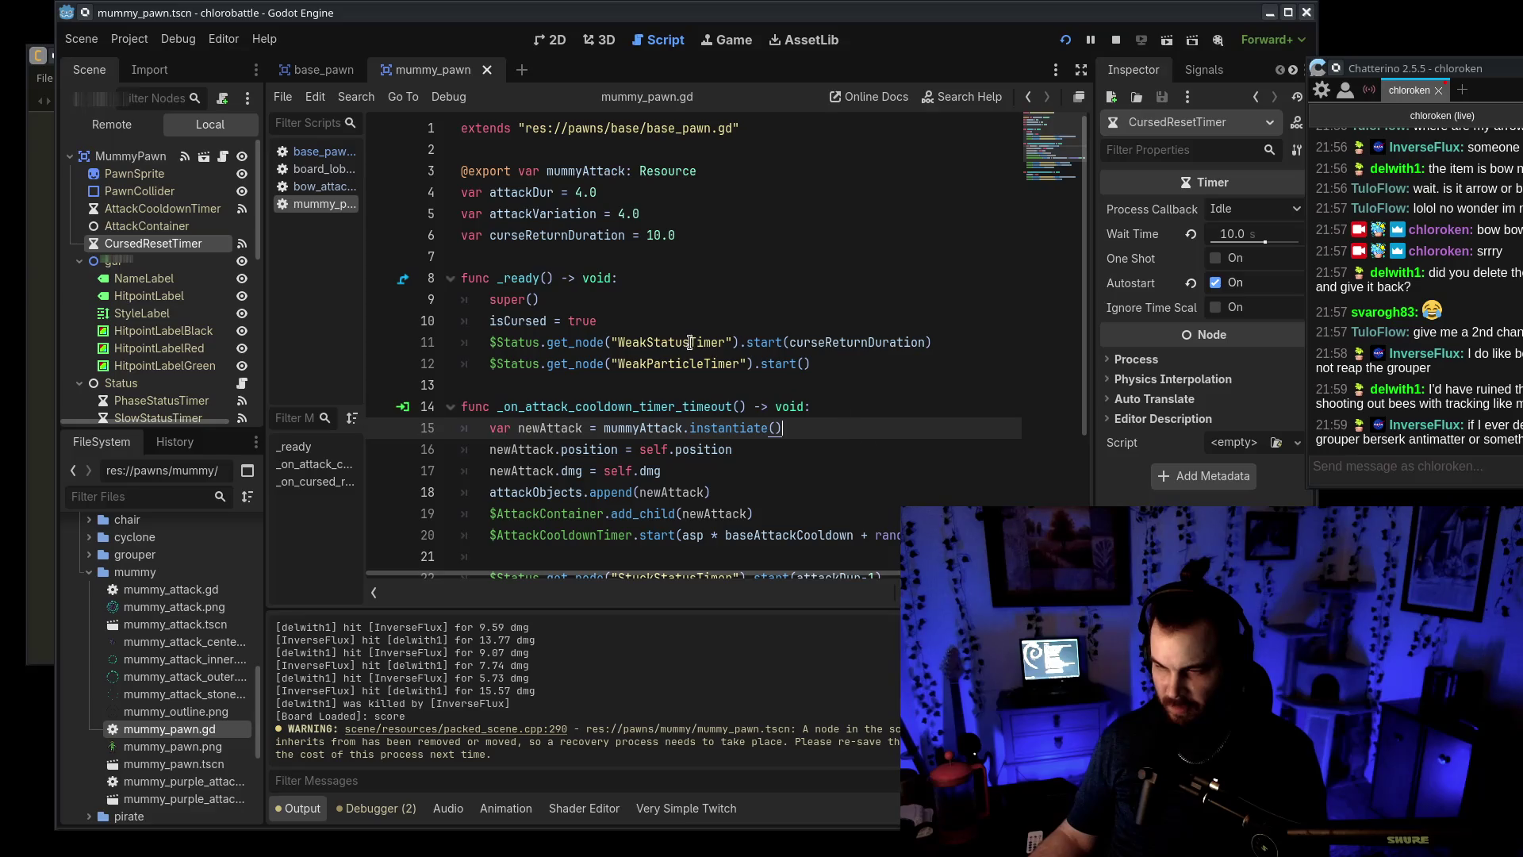
pyautogui.click(606, 342)
pyautogui.scroll(-3, 799, 394)
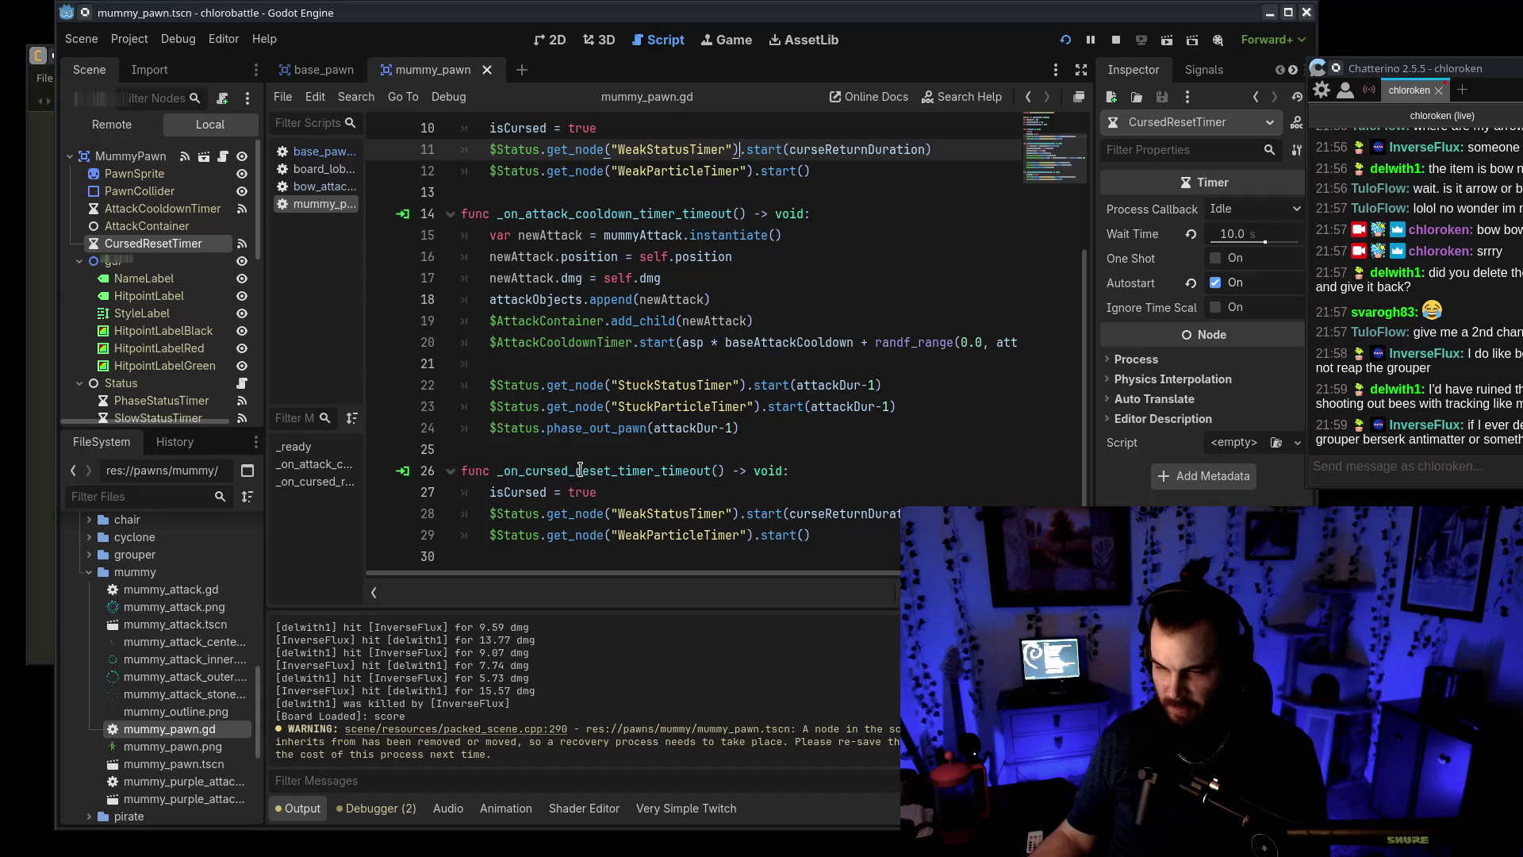
pyautogui.moveTo(586, 463); pyautogui.dragTo(783, 534)
pyautogui.click(783, 535)
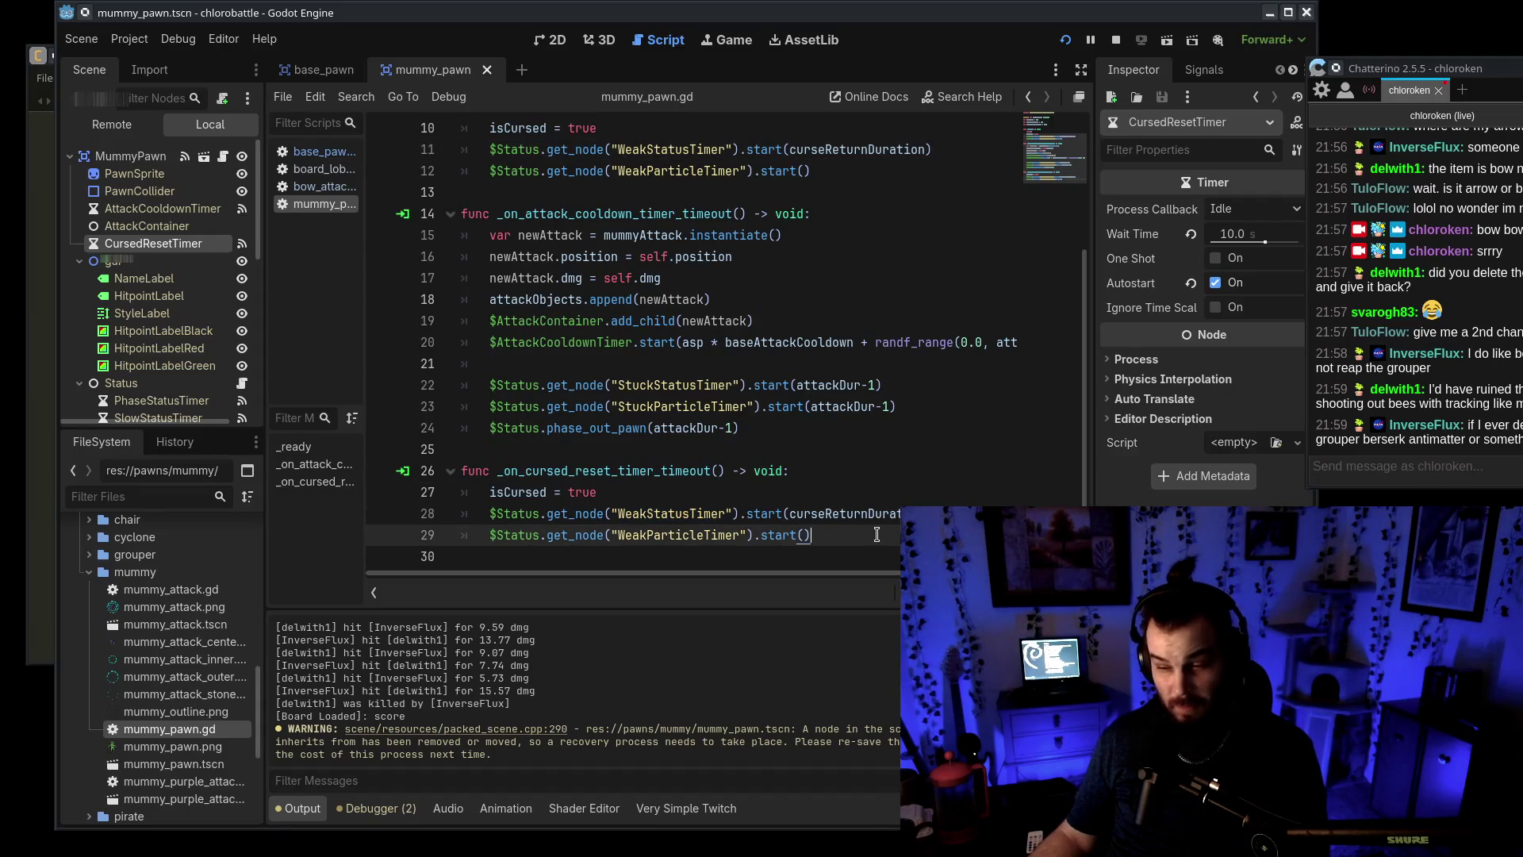
pyautogui.click(823, 513)
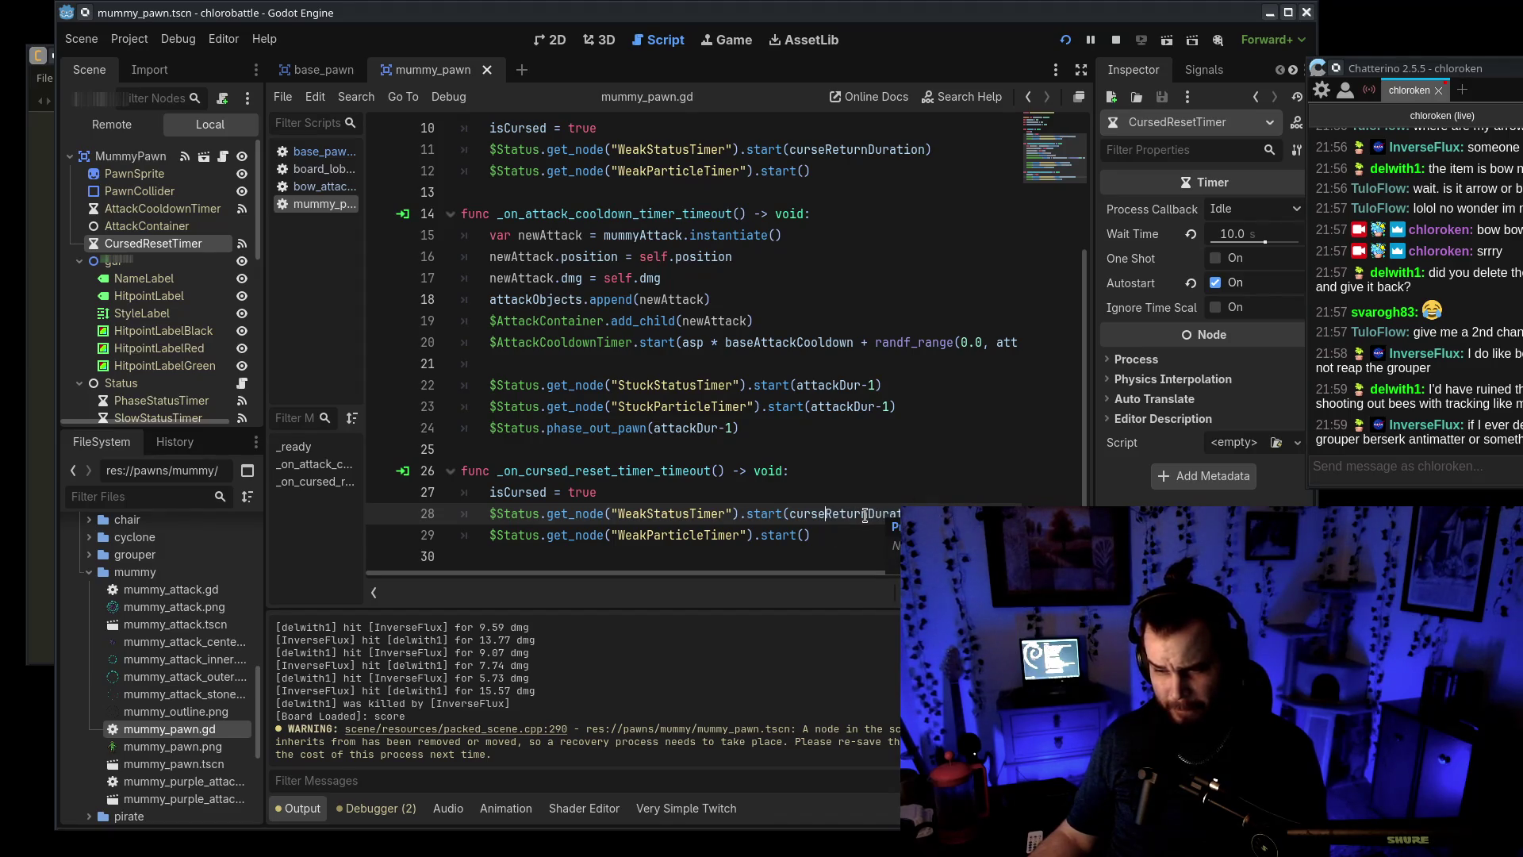
pyautogui.doubleClick(864, 516)
pyautogui.scroll(3, 865, 515)
pyautogui.scroll(-3, 865, 517)
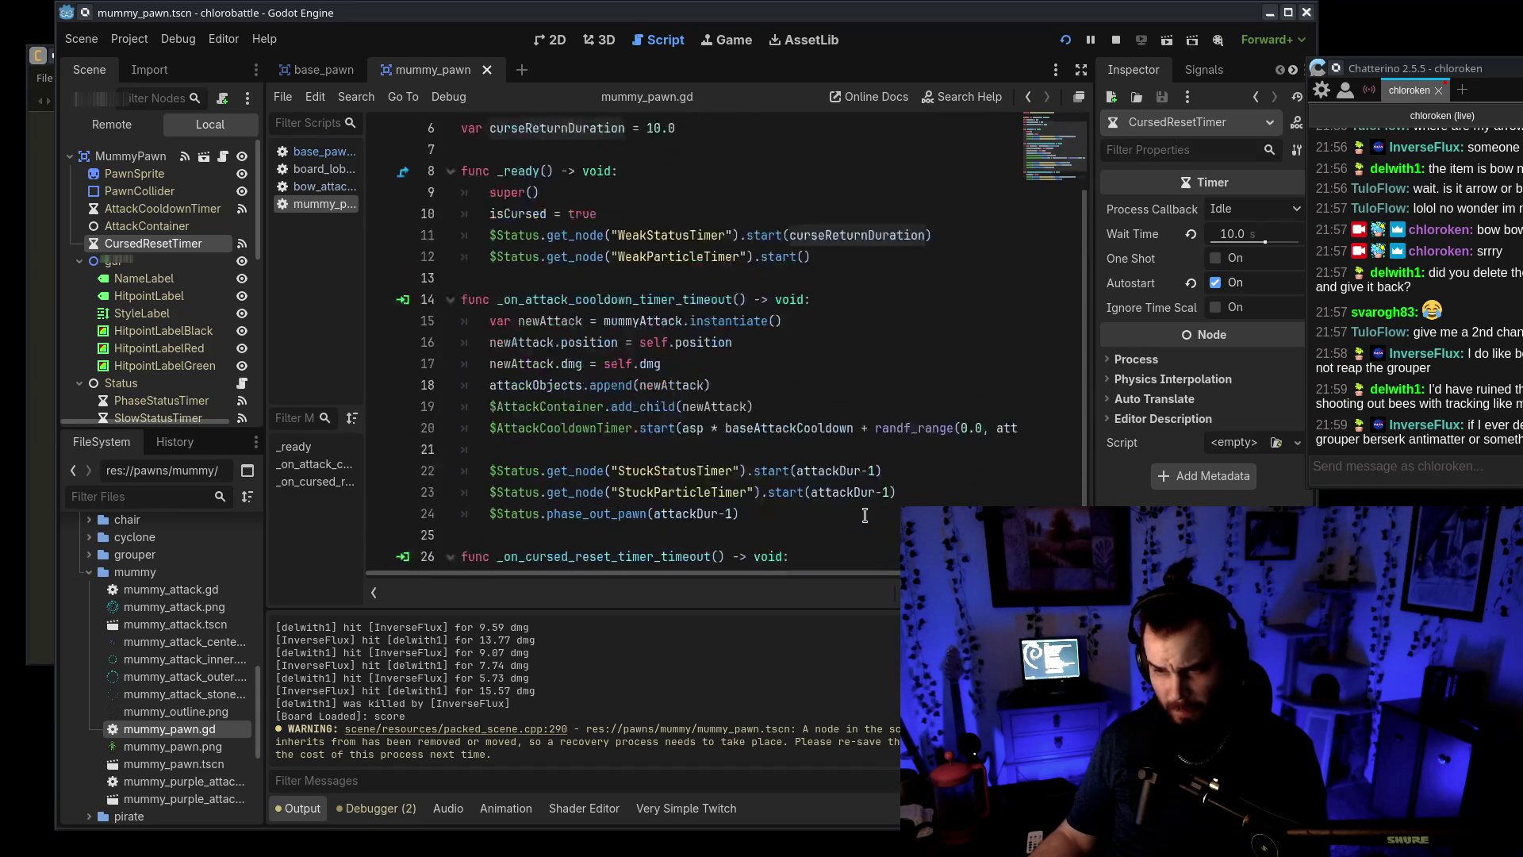
pyautogui.click(865, 488)
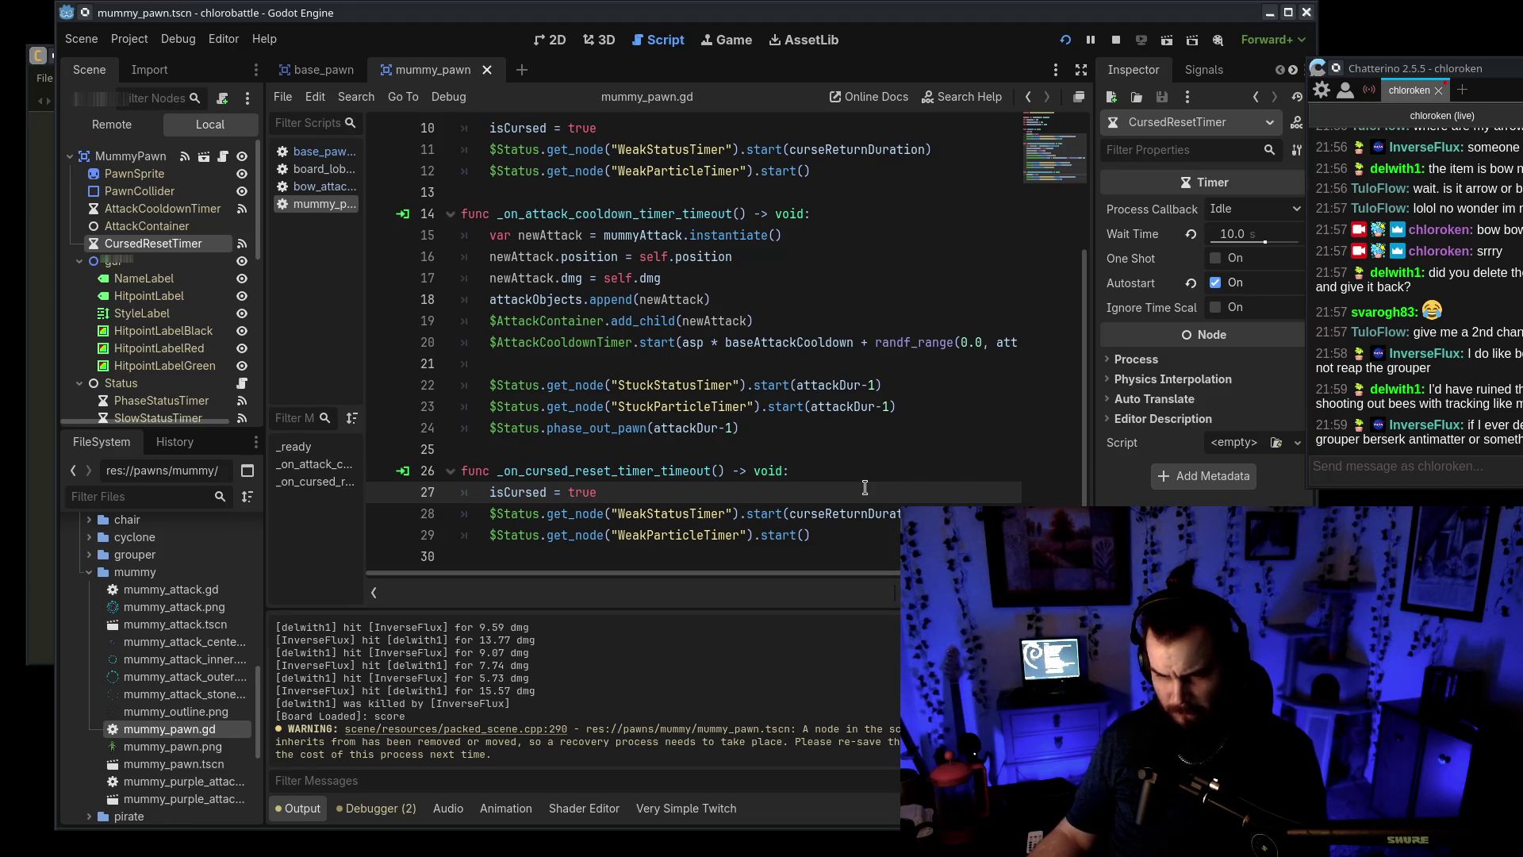
pyautogui.click(317, 151)
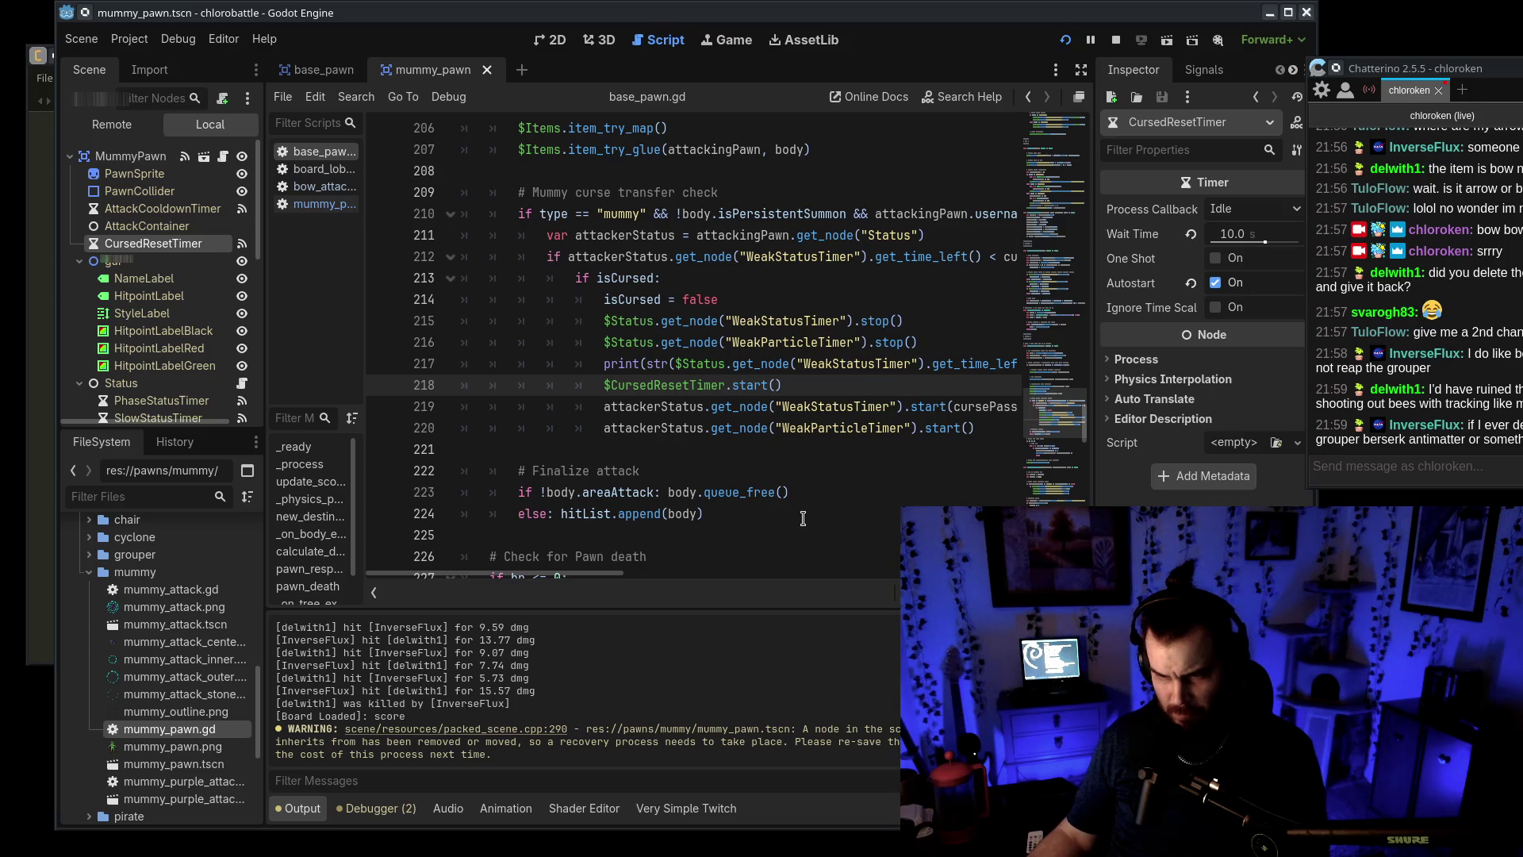
# Review base_pawn.gd's attacker weak-timer restarts and CursedResetTimer start, then switch to mummy_pawn.gd
pyautogui.scroll(-20, 1024, 391)
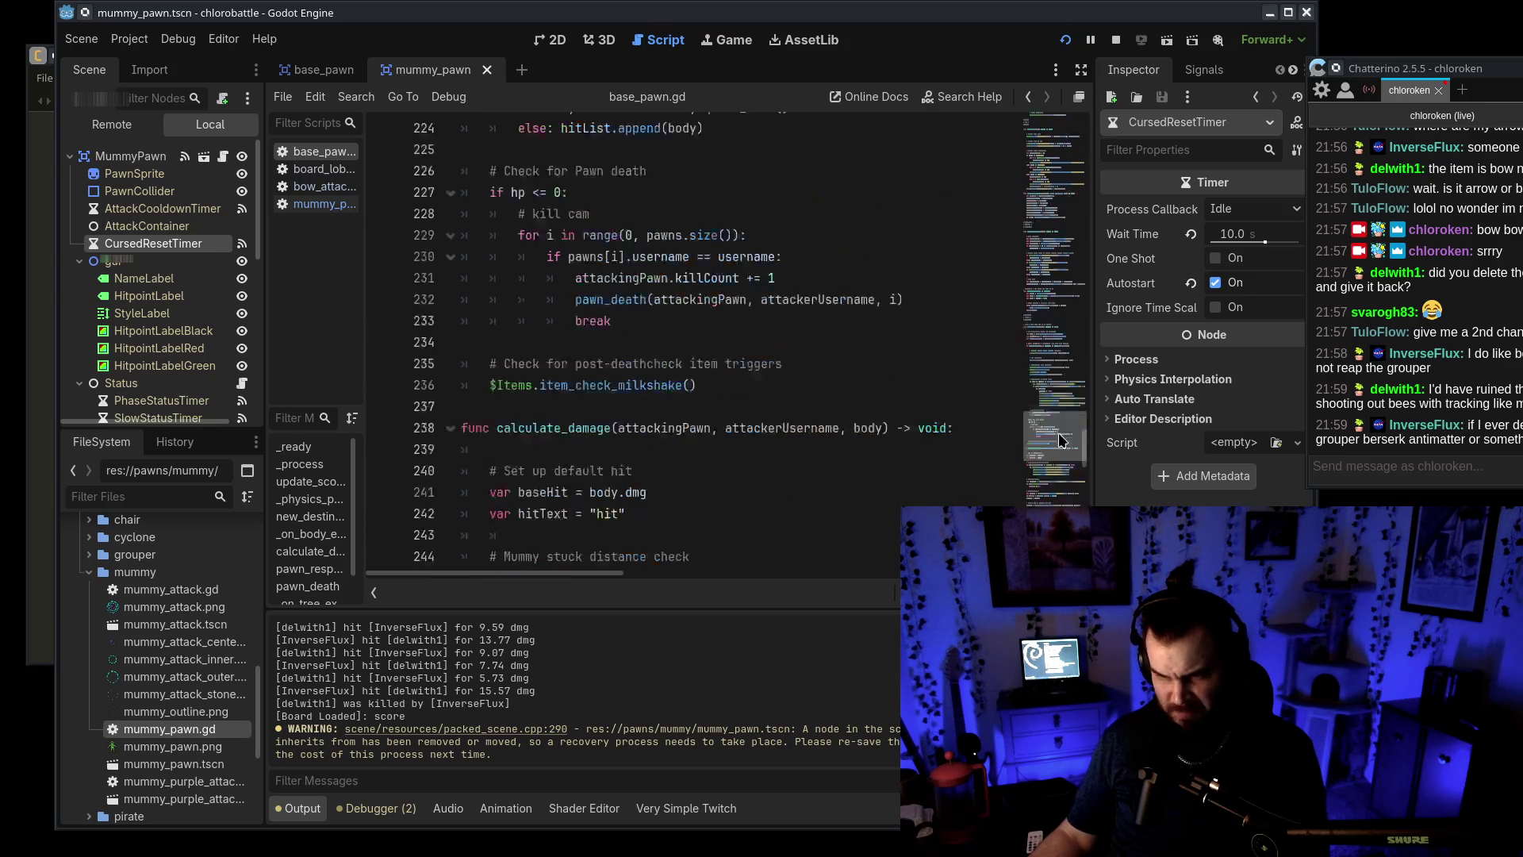
pyautogui.scroll(20, 535, 389)
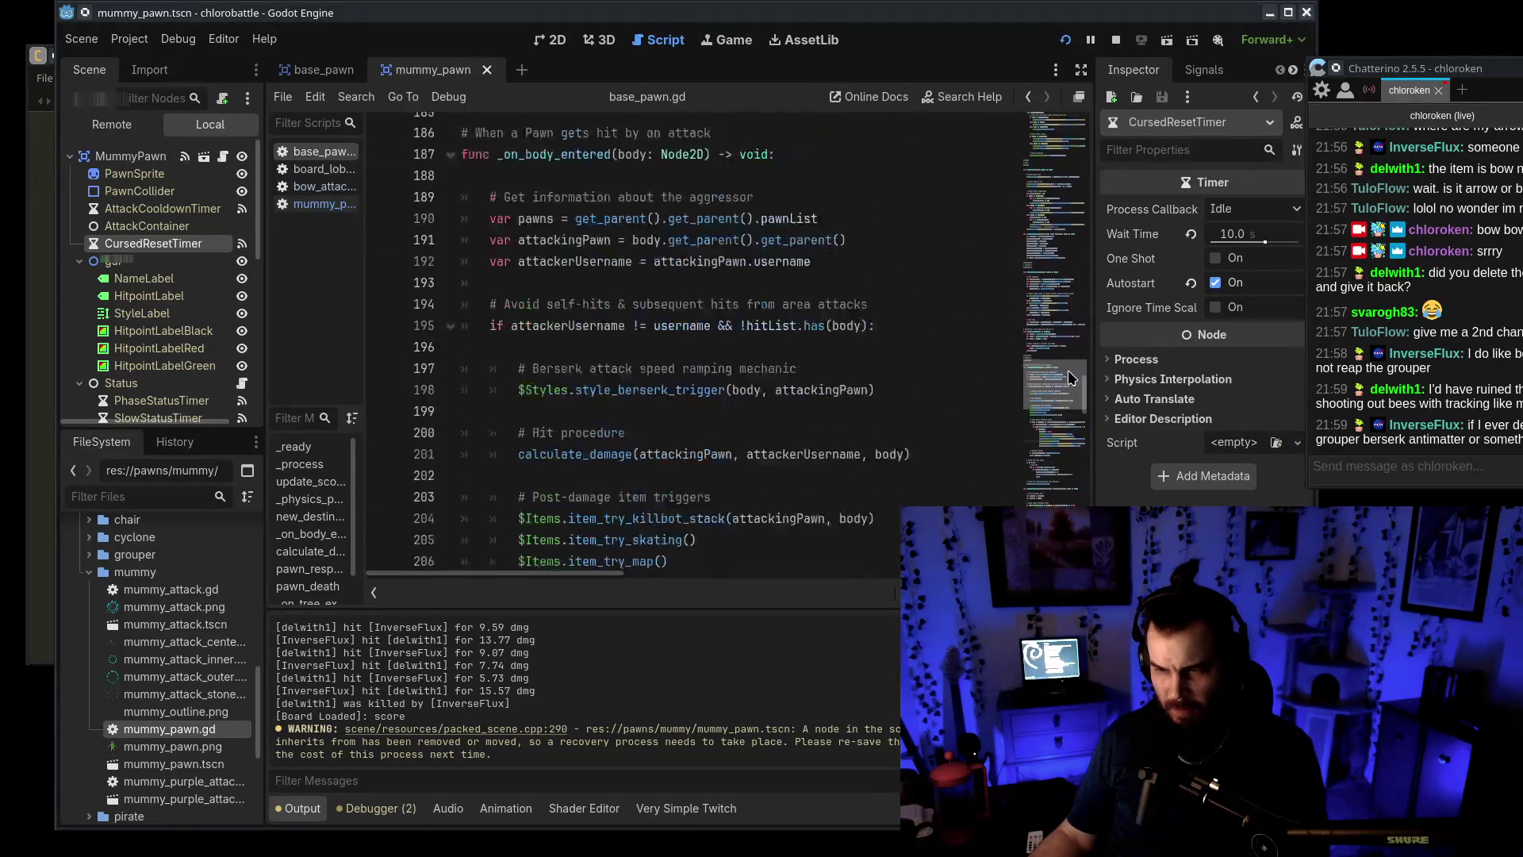
pyautogui.moveTo(569, 572); pyautogui.dragTo(599, 582)
pyautogui.click(899, 526)
pyautogui.scroll(-1, 899, 526)
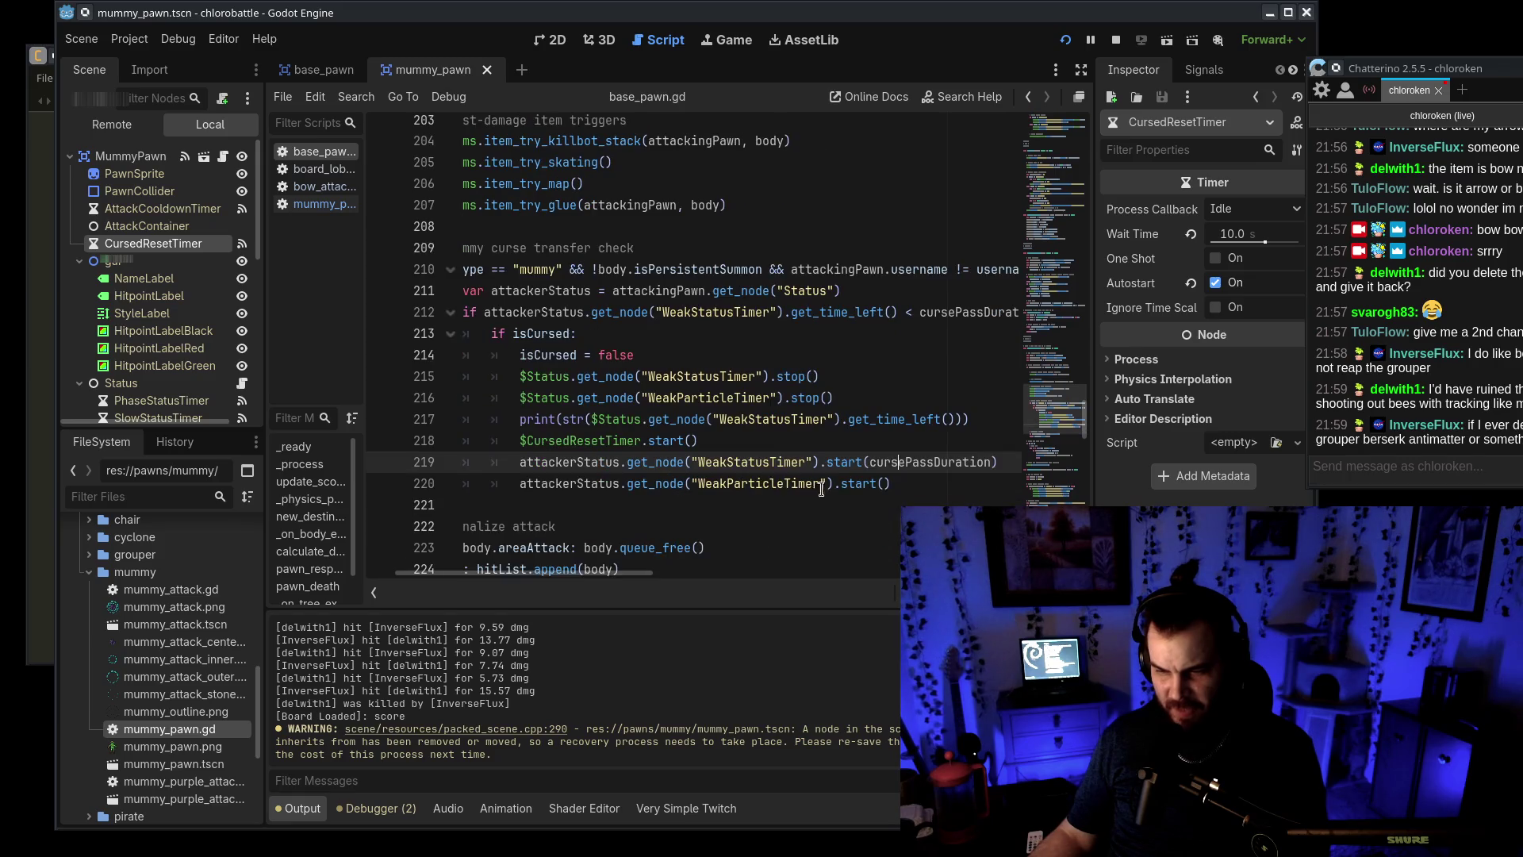
pyautogui.click(735, 486)
pyautogui.moveTo(912, 484); pyautogui.dragTo(512, 473)
pyautogui.moveTo(755, 442); pyautogui.dragTo(378, 443)
pyautogui.click(832, 444)
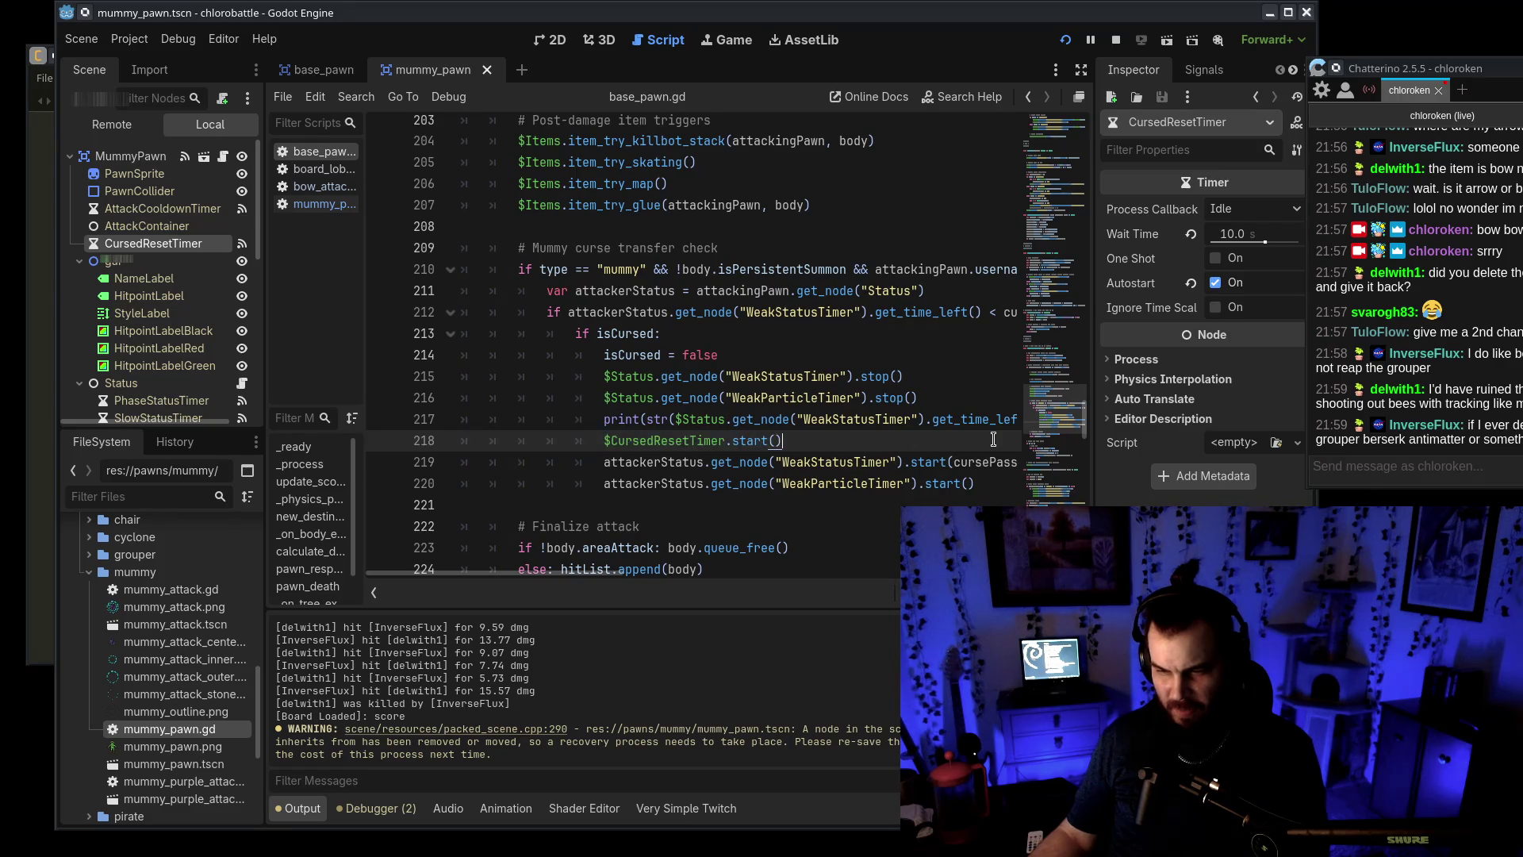
pyautogui.click(321, 206)
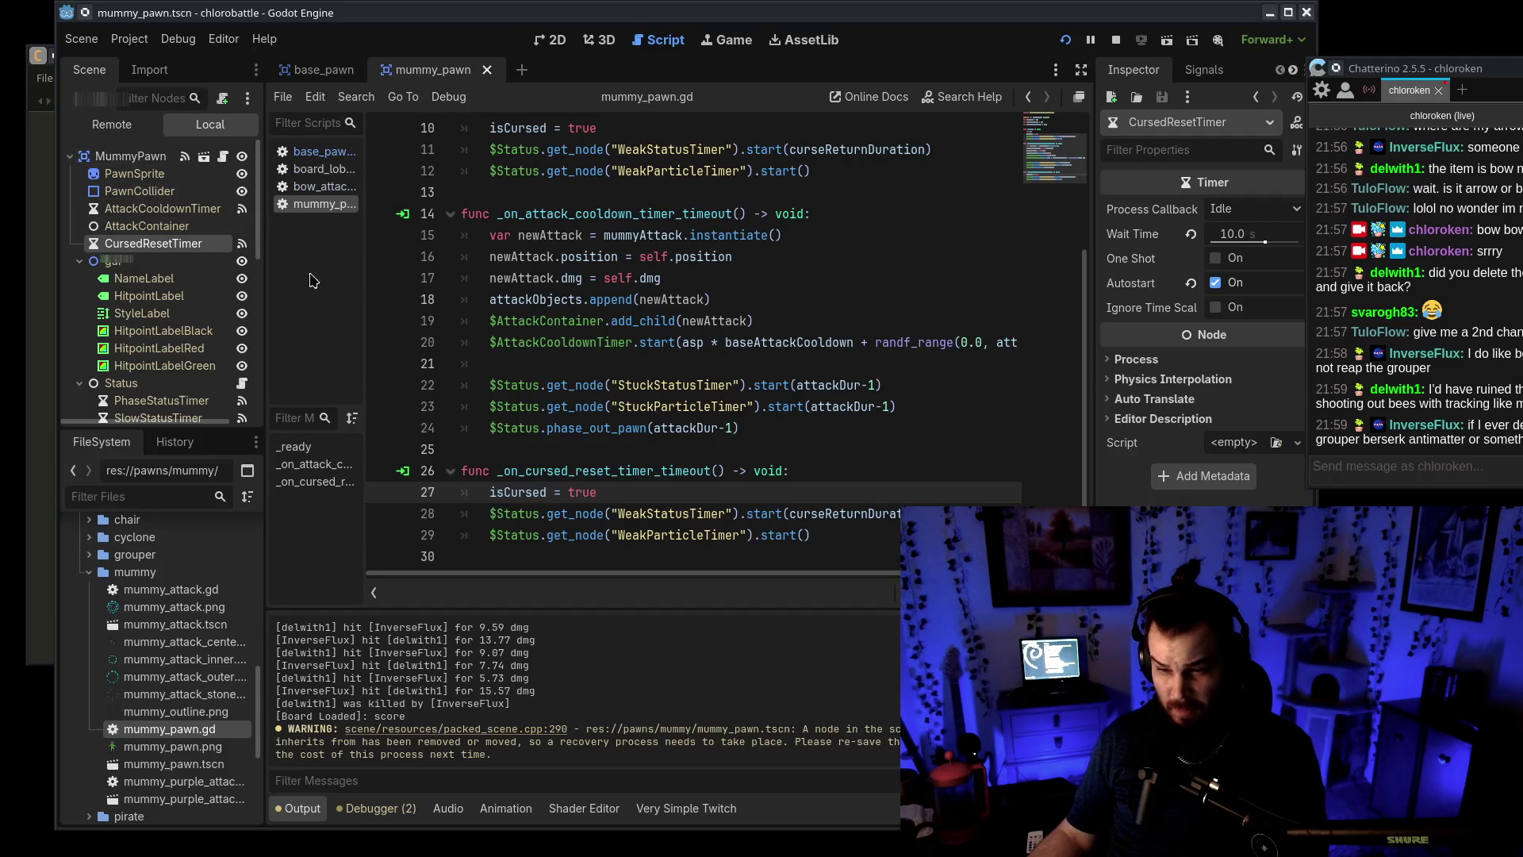
# Enter 5 as CursedResetTimer's wait time, then compare with base_pawn's WeakStatusTimer
pyautogui.click(1233, 234)
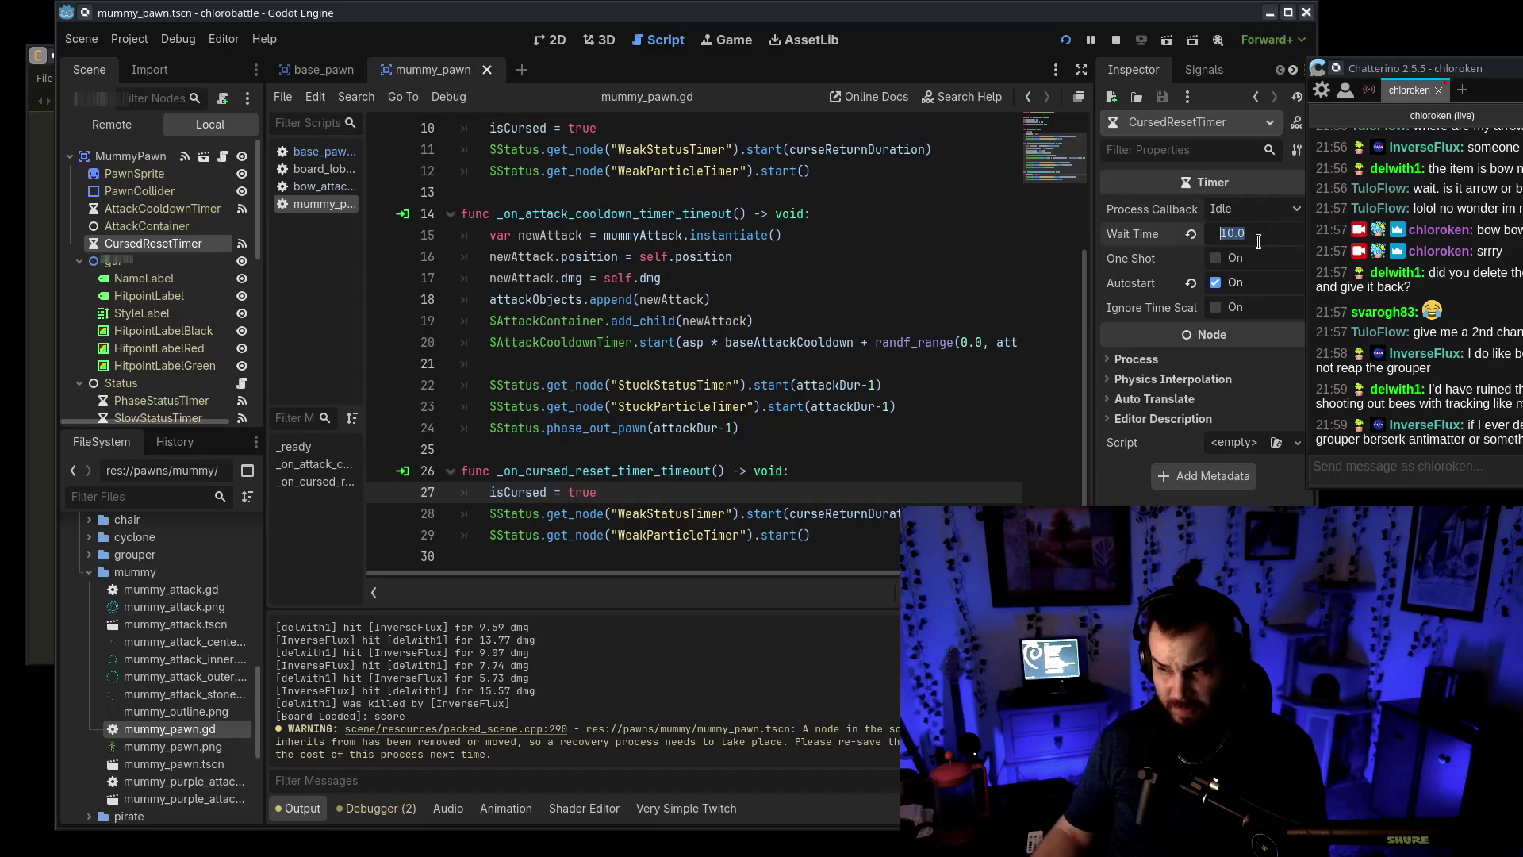
pyautogui.write('5')
pyautogui.press('Return')
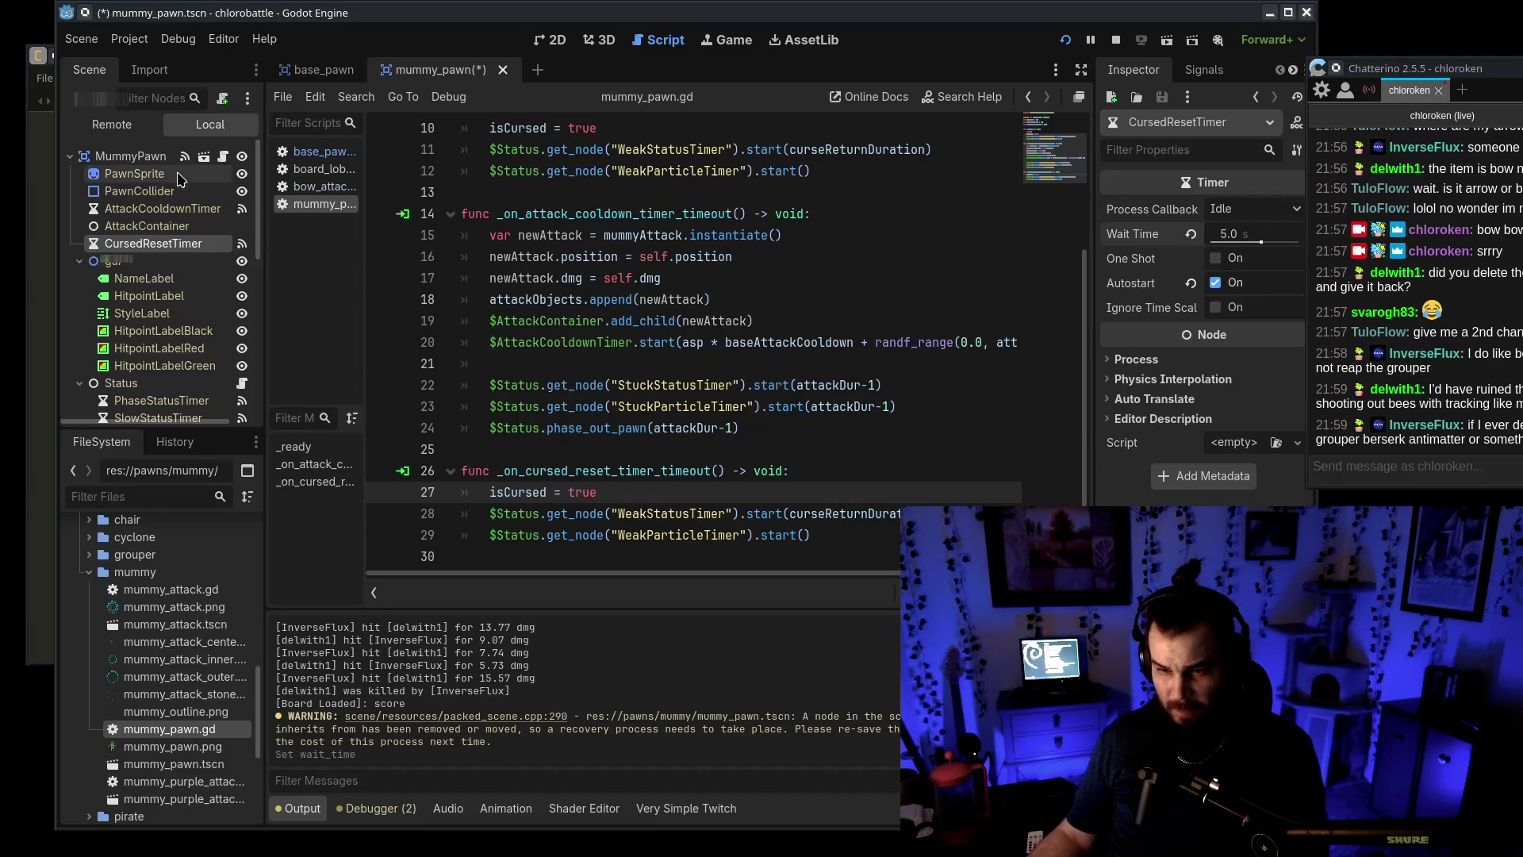
pyautogui.click(323, 70)
pyautogui.click(434, 70)
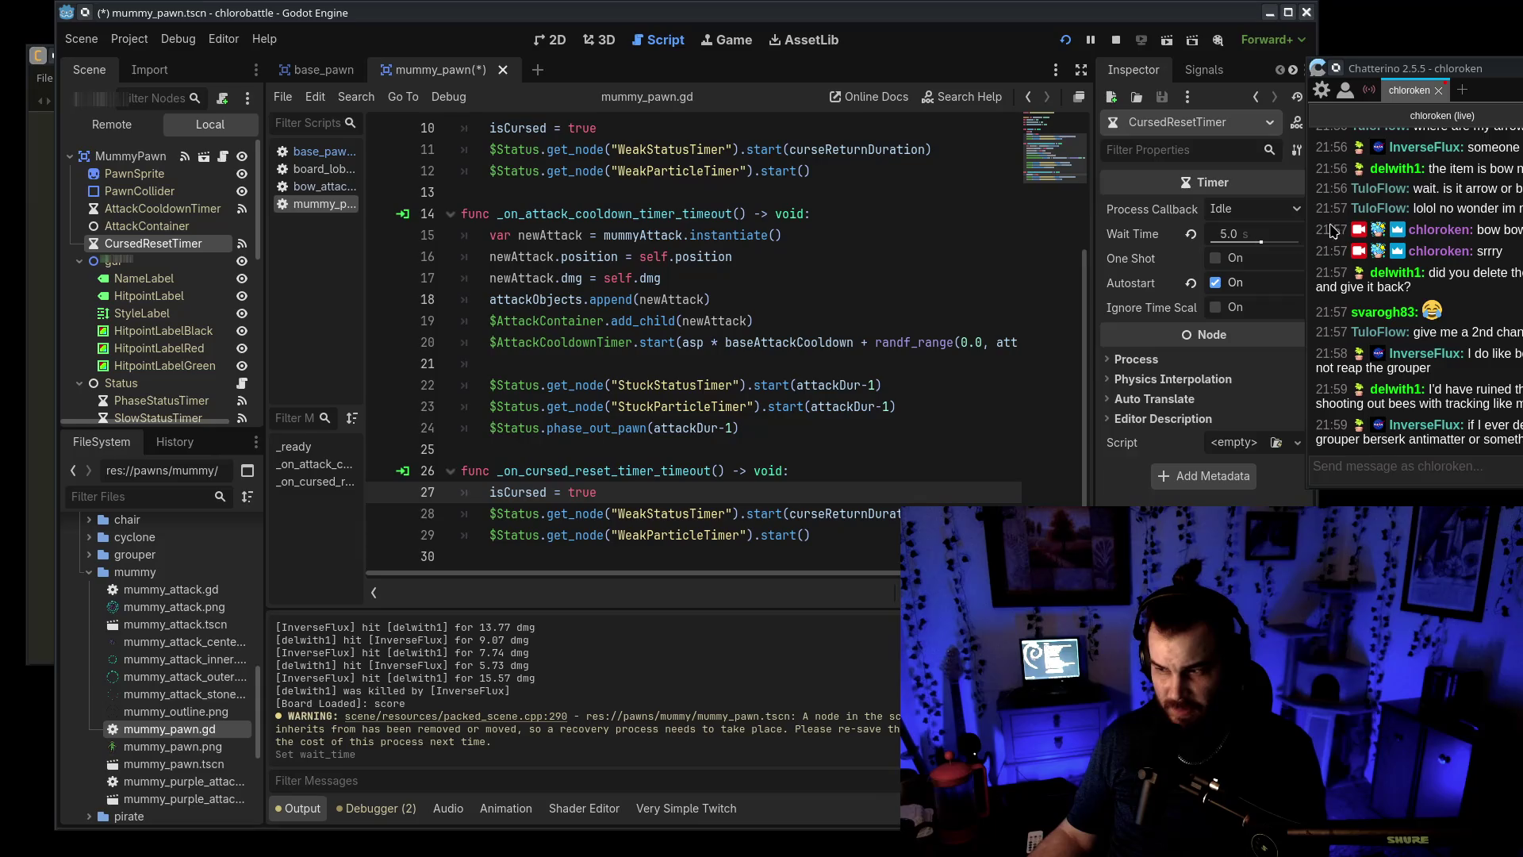
pyautogui.click(320, 72)
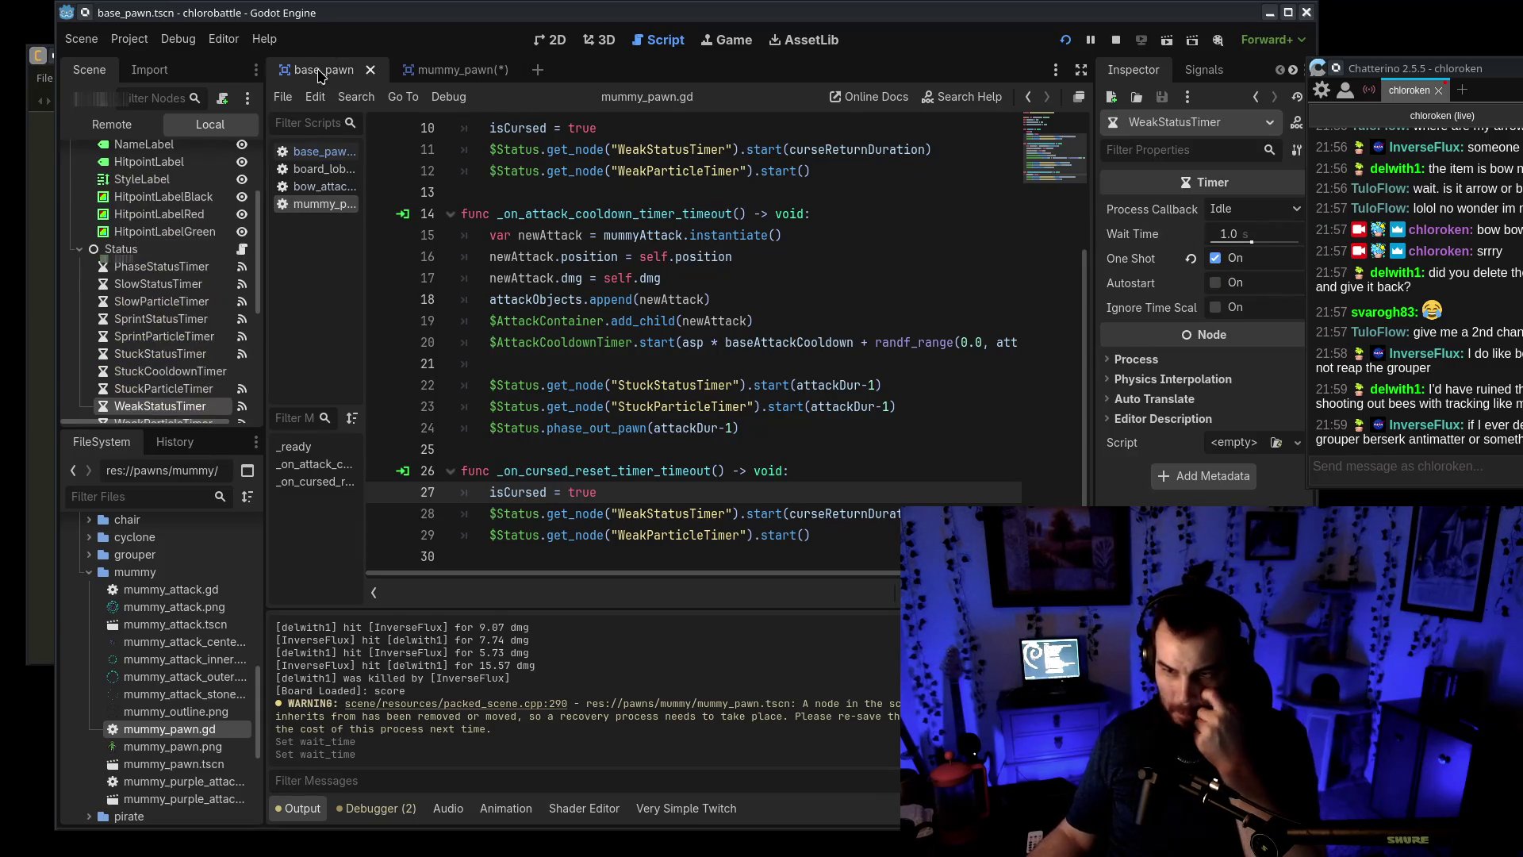
pyautogui.click(322, 152)
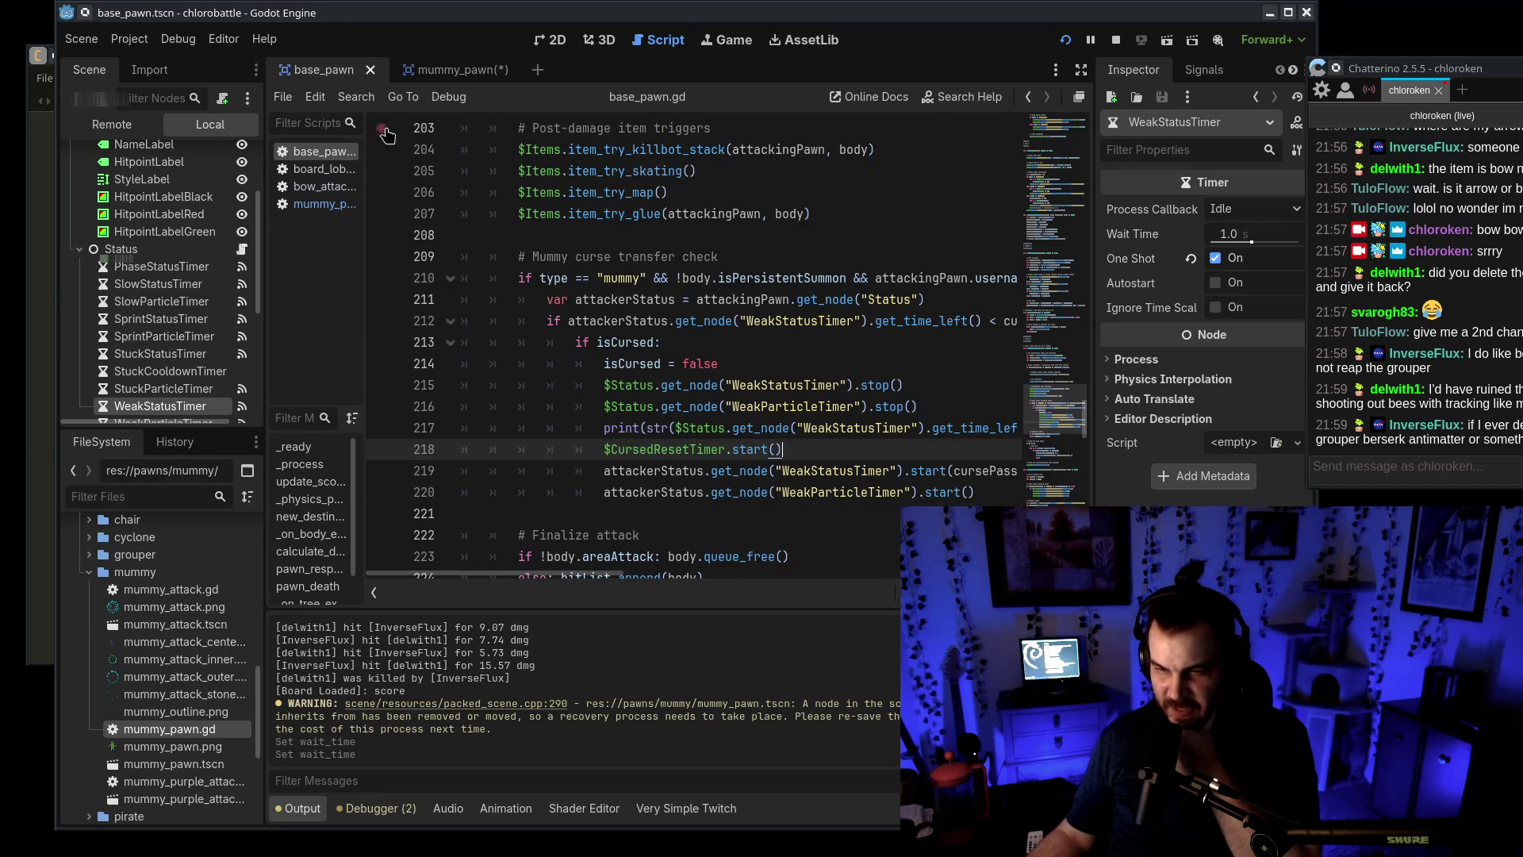
pyautogui.click(461, 73)
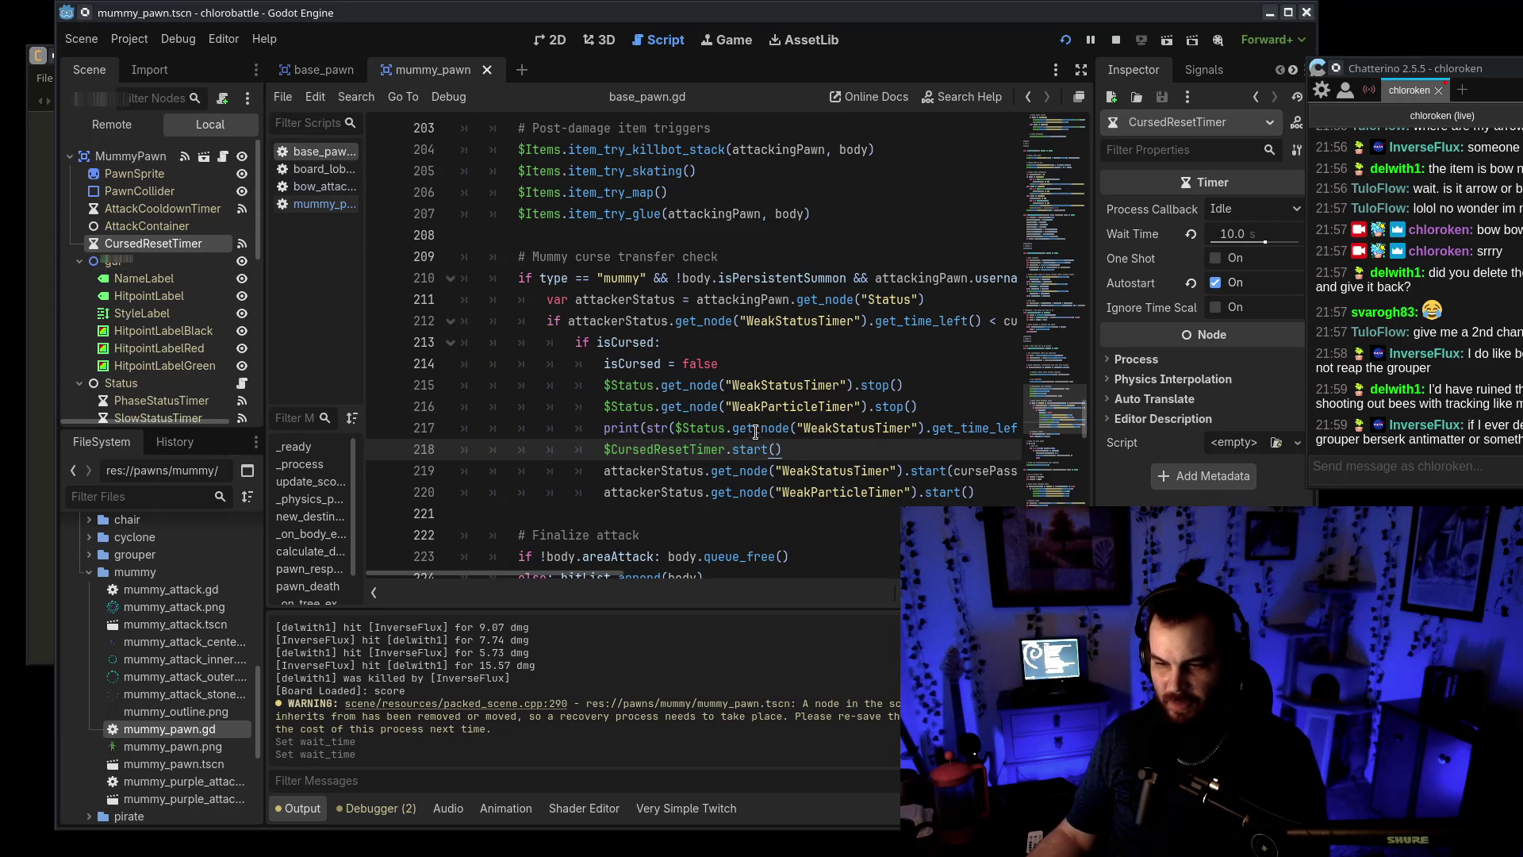
# Review mummy_pawn.gd's timeout handler and turn on One Shot for CursedResetTimer
pyautogui.scroll(-10, 736, 473)
pyautogui.scroll(-3, 736, 474)
pyautogui.scroll(9, 736, 474)
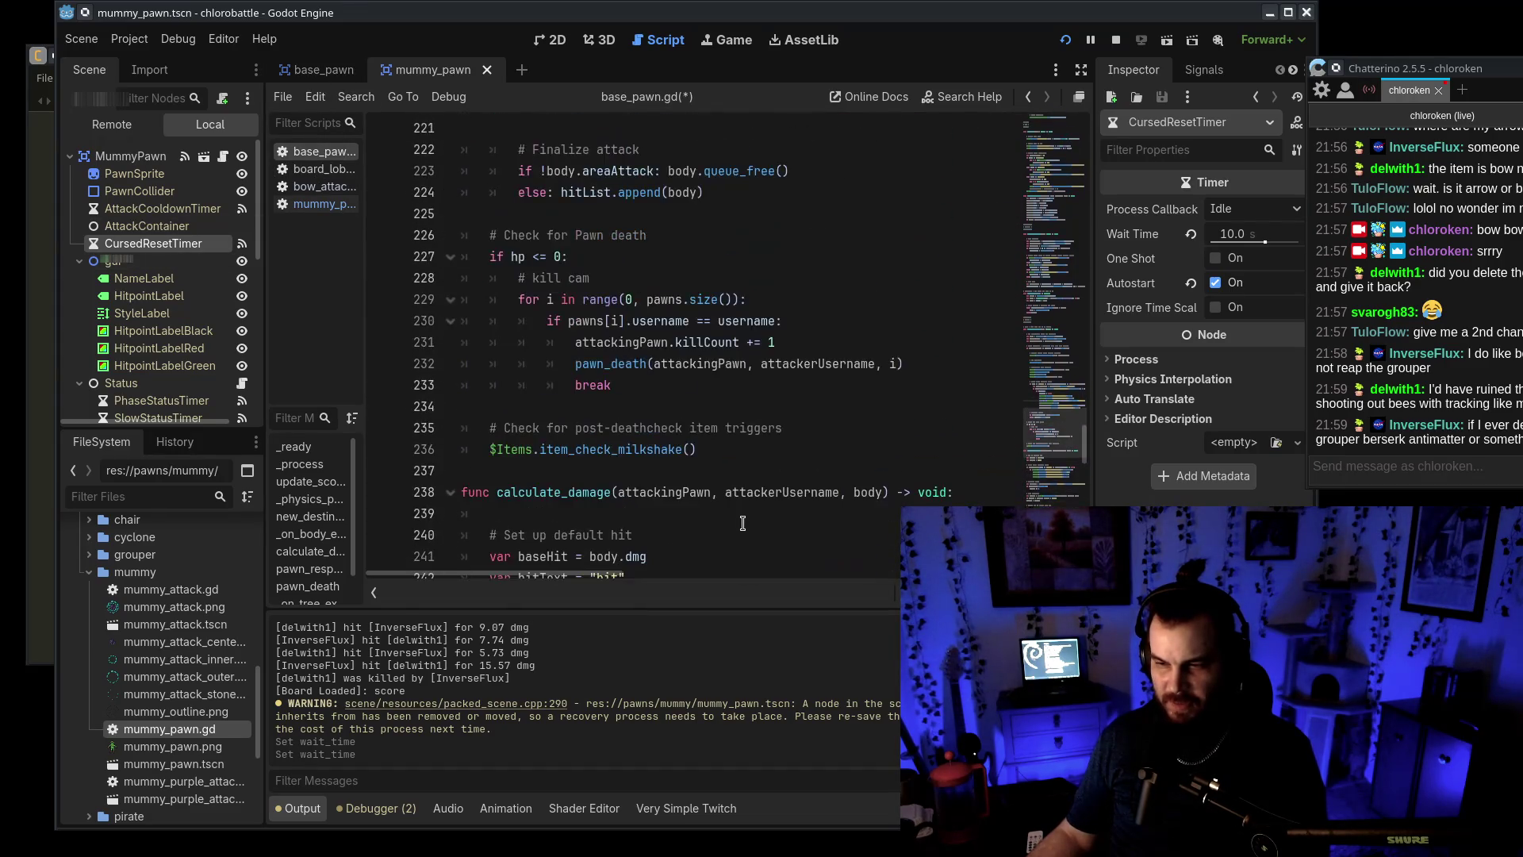
pyautogui.scroll(-7, 737, 474)
pyautogui.hotkey('alt', 'Left')
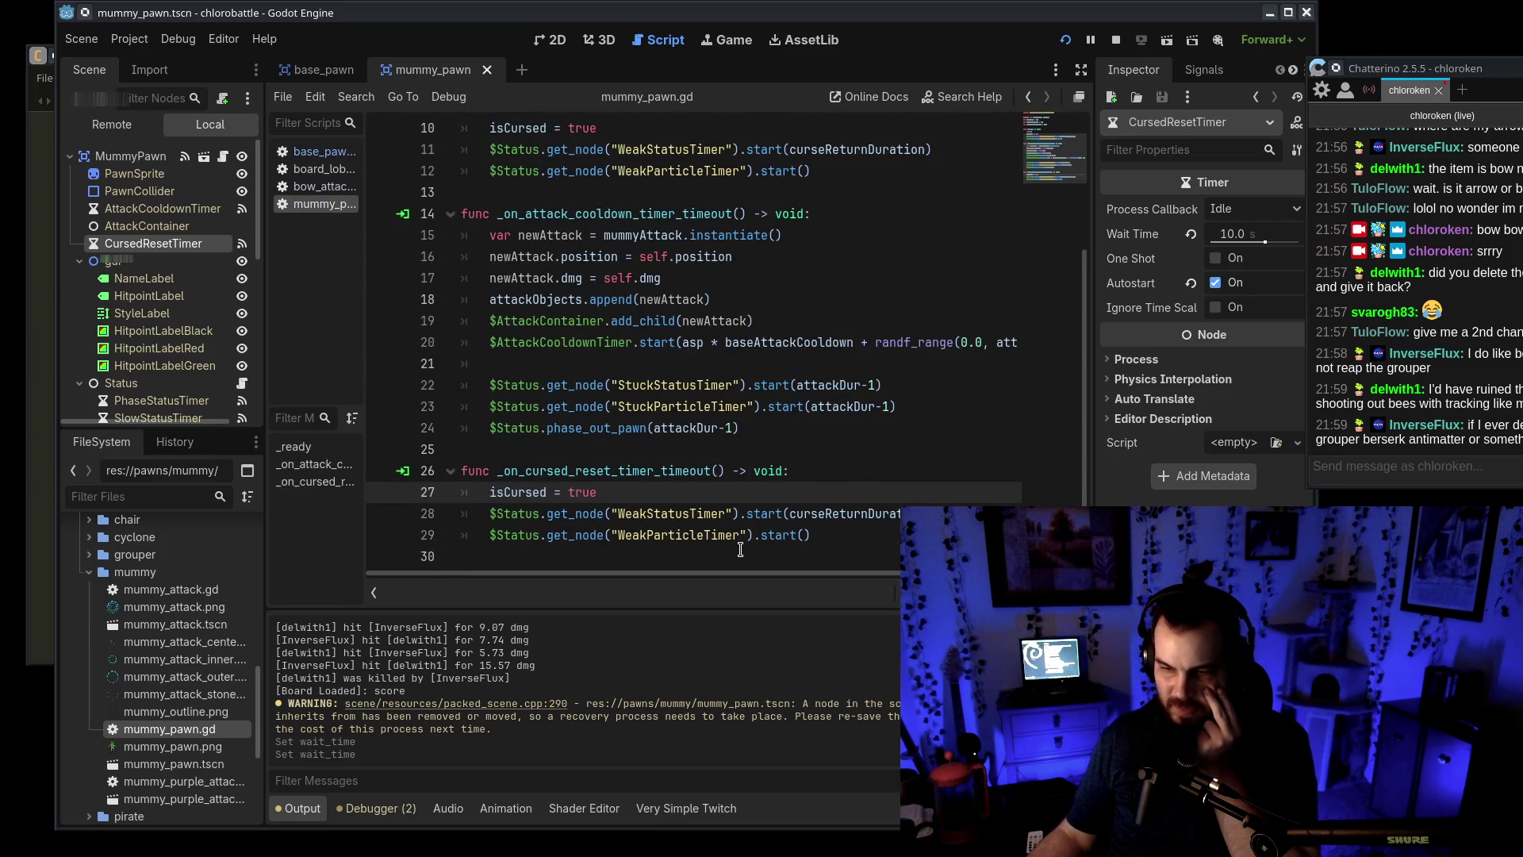
pyautogui.click(870, 539)
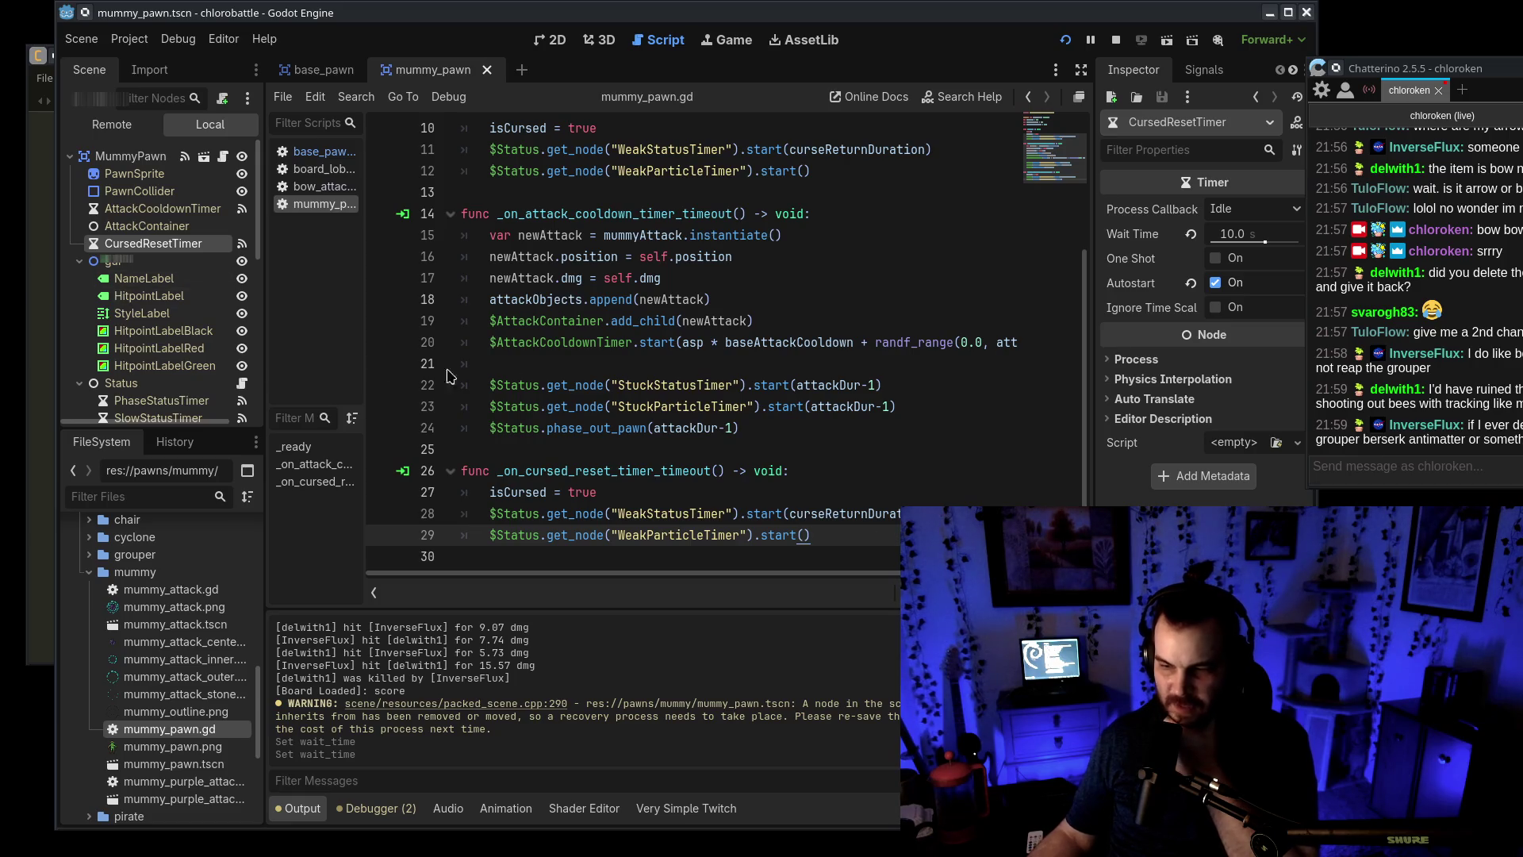
pyautogui.scroll(-5, 108, 353)
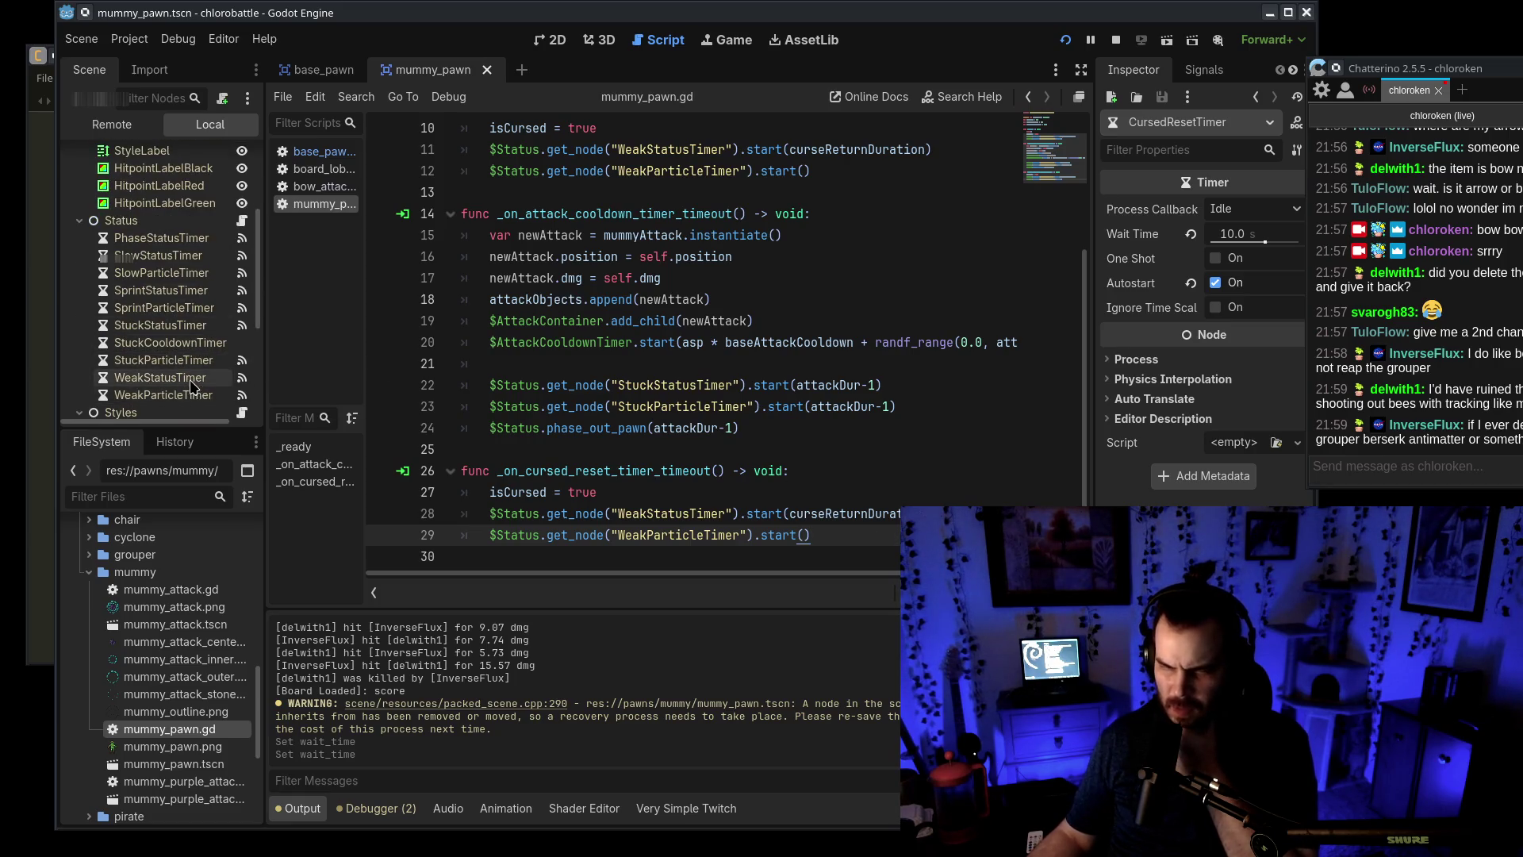
pyautogui.scroll(3, 690, 342)
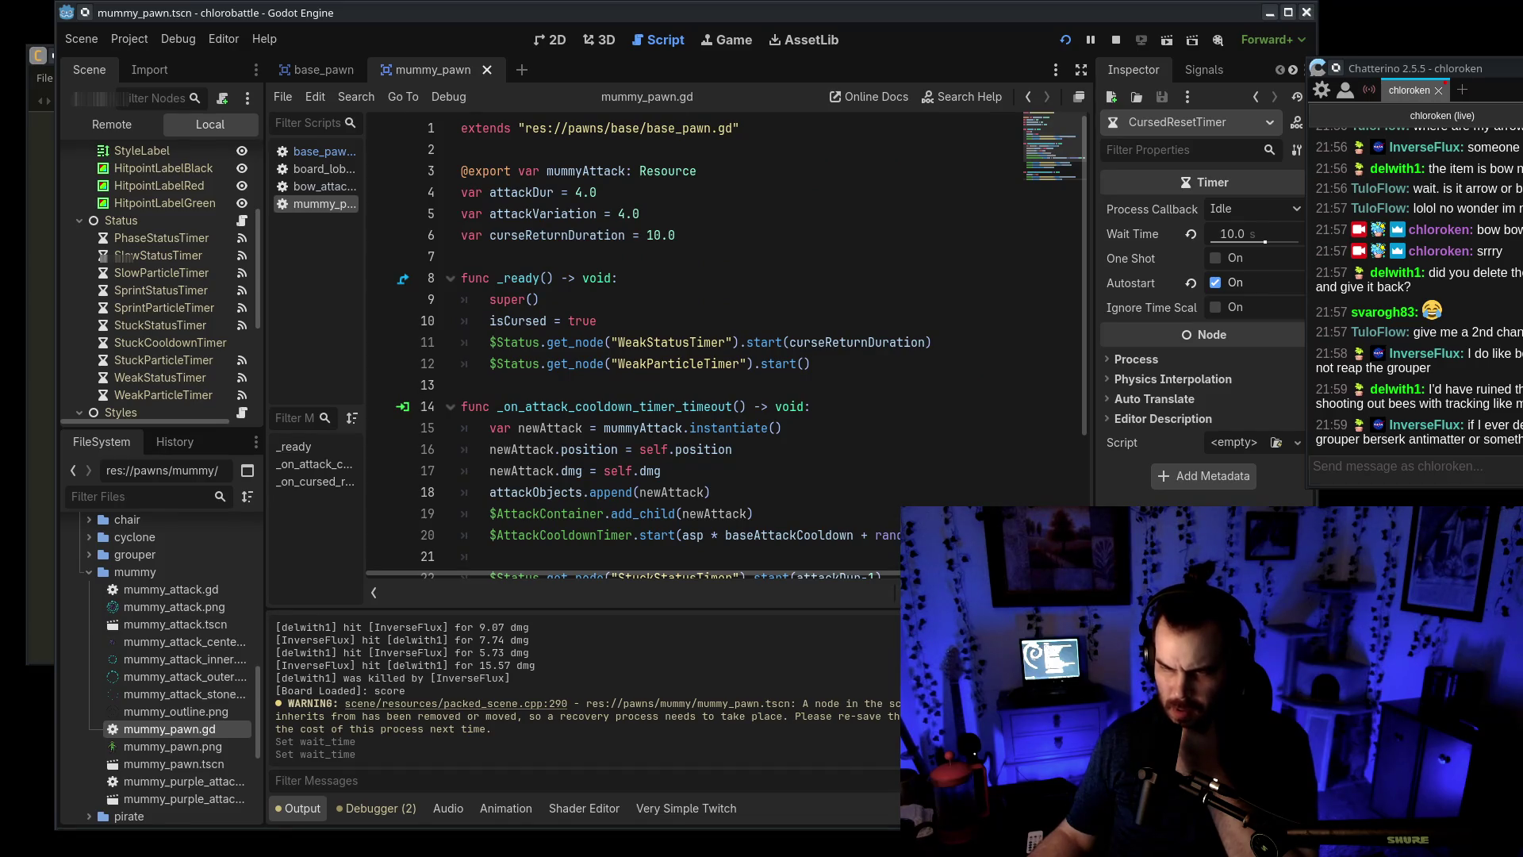
pyautogui.scroll(-3, 690, 341)
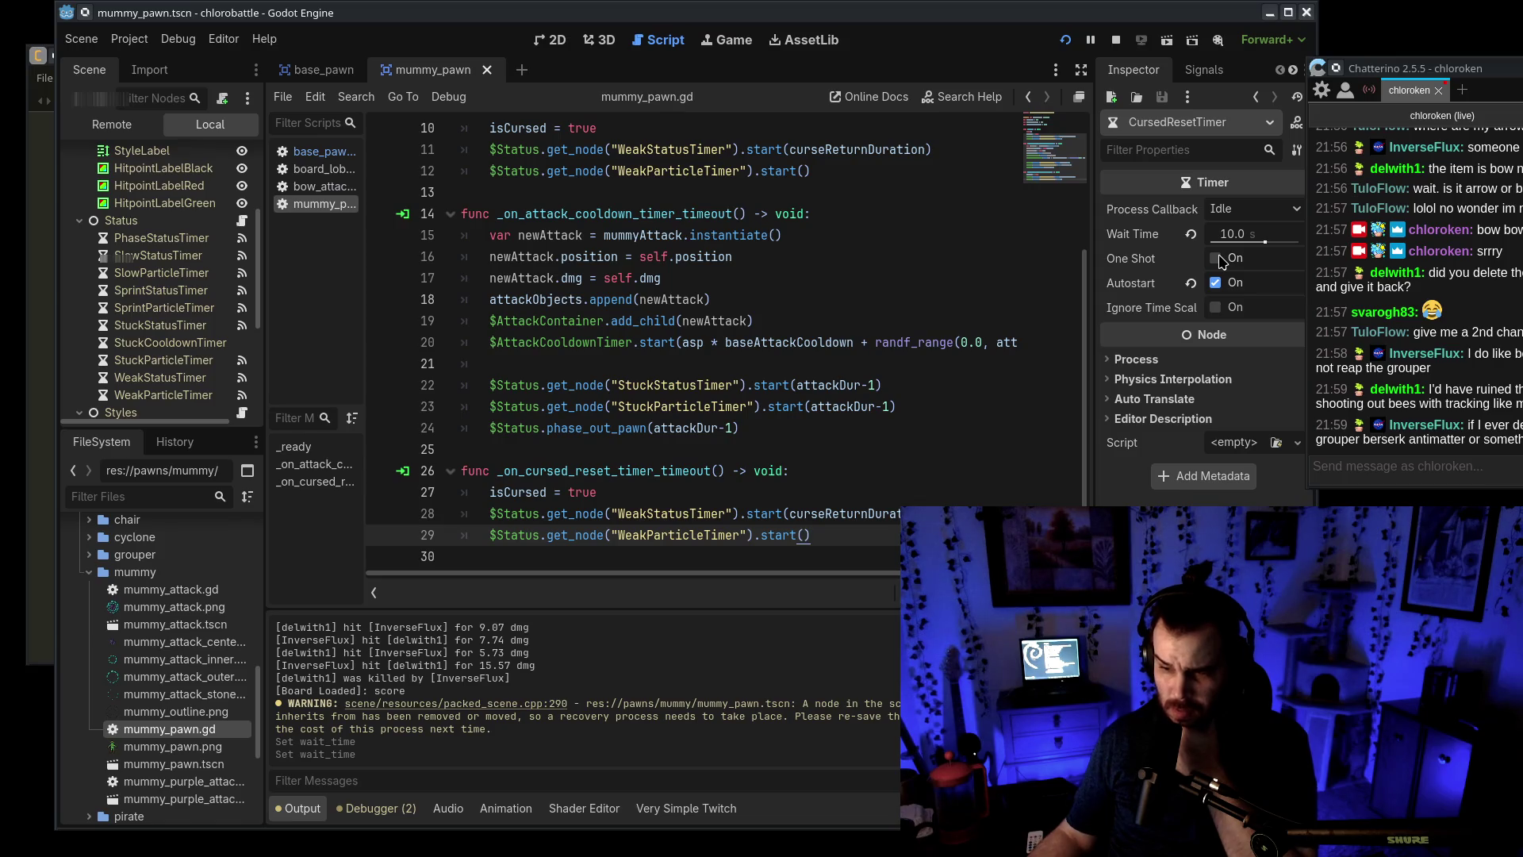
pyautogui.click(1216, 259)
# Save the mummy pawn scene and turn off CursedResetTimer's Autostart
pyautogui.hotkey('ctrl', 's')
pyautogui.click(1215, 283)
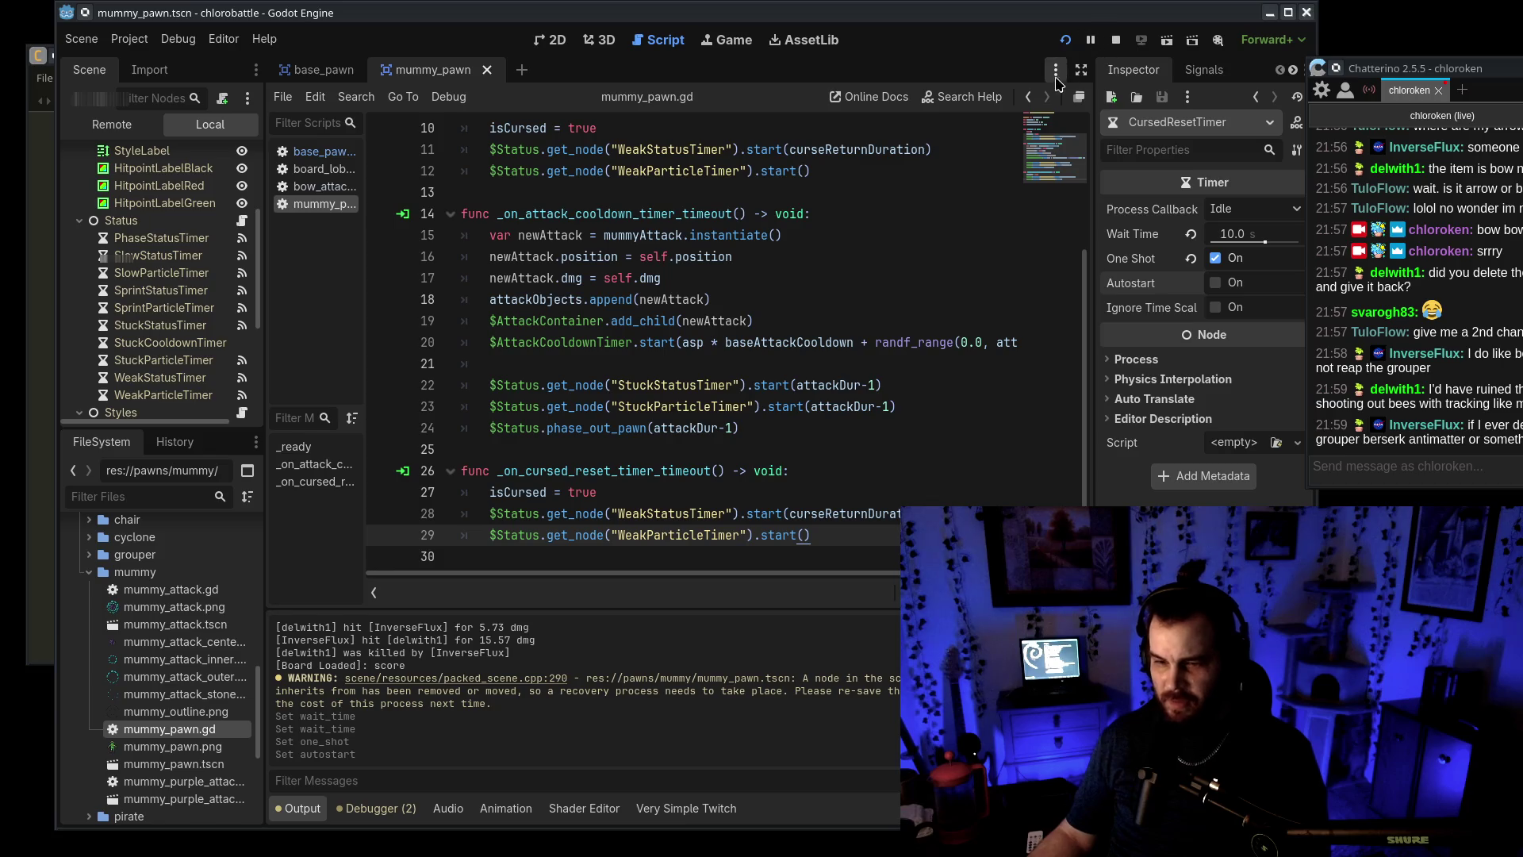
pyautogui.scroll(4, 158, 315)
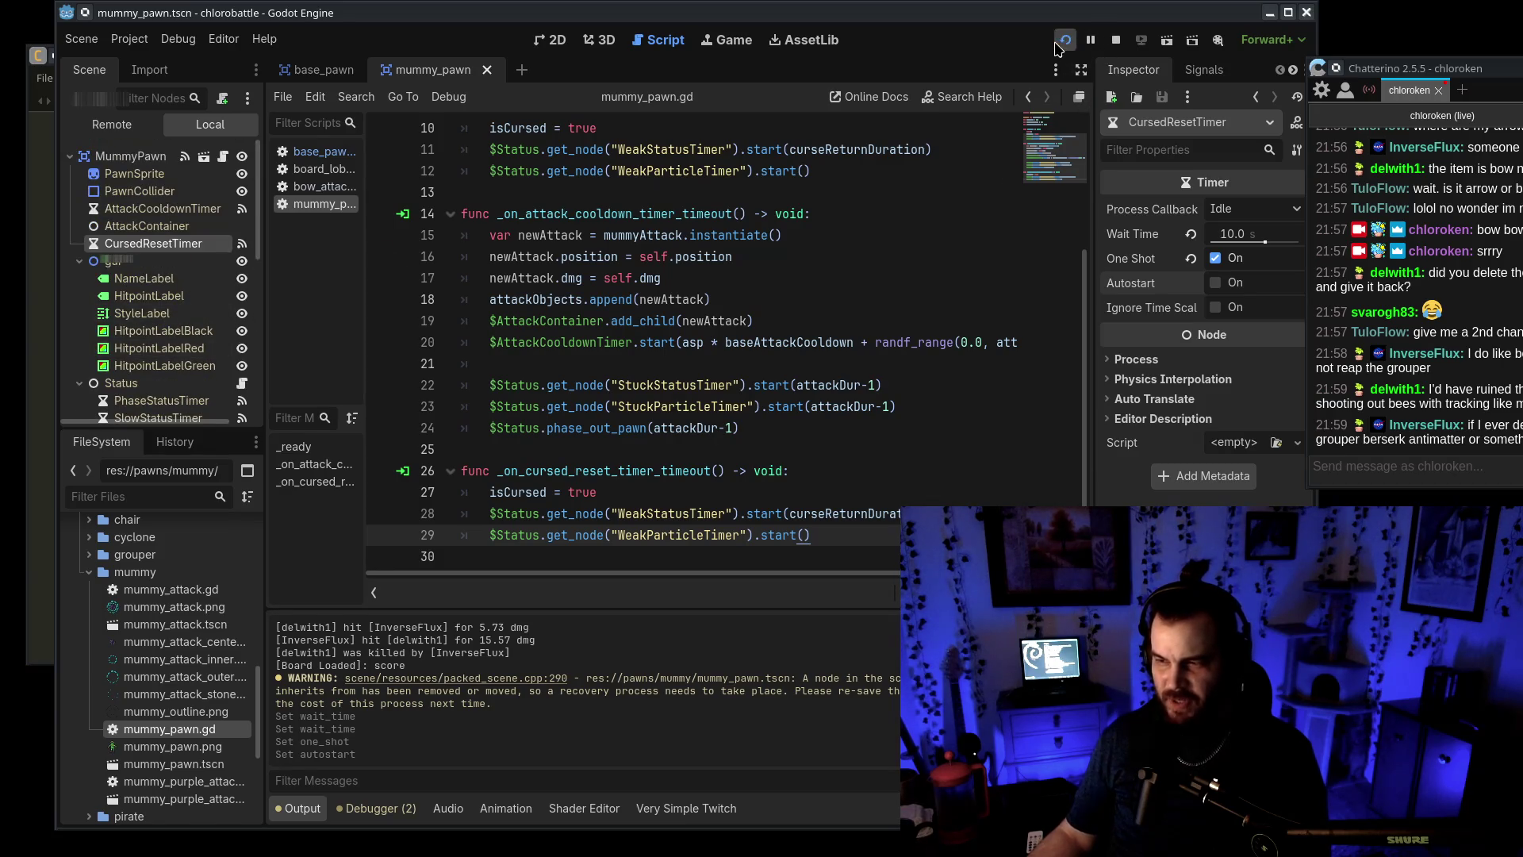
# In board_lobby.gd, re-enable the random bot loop and comment out the Twitch chat setup
pyautogui.click(317, 169)
pyautogui.scroll(5, 492, 244)
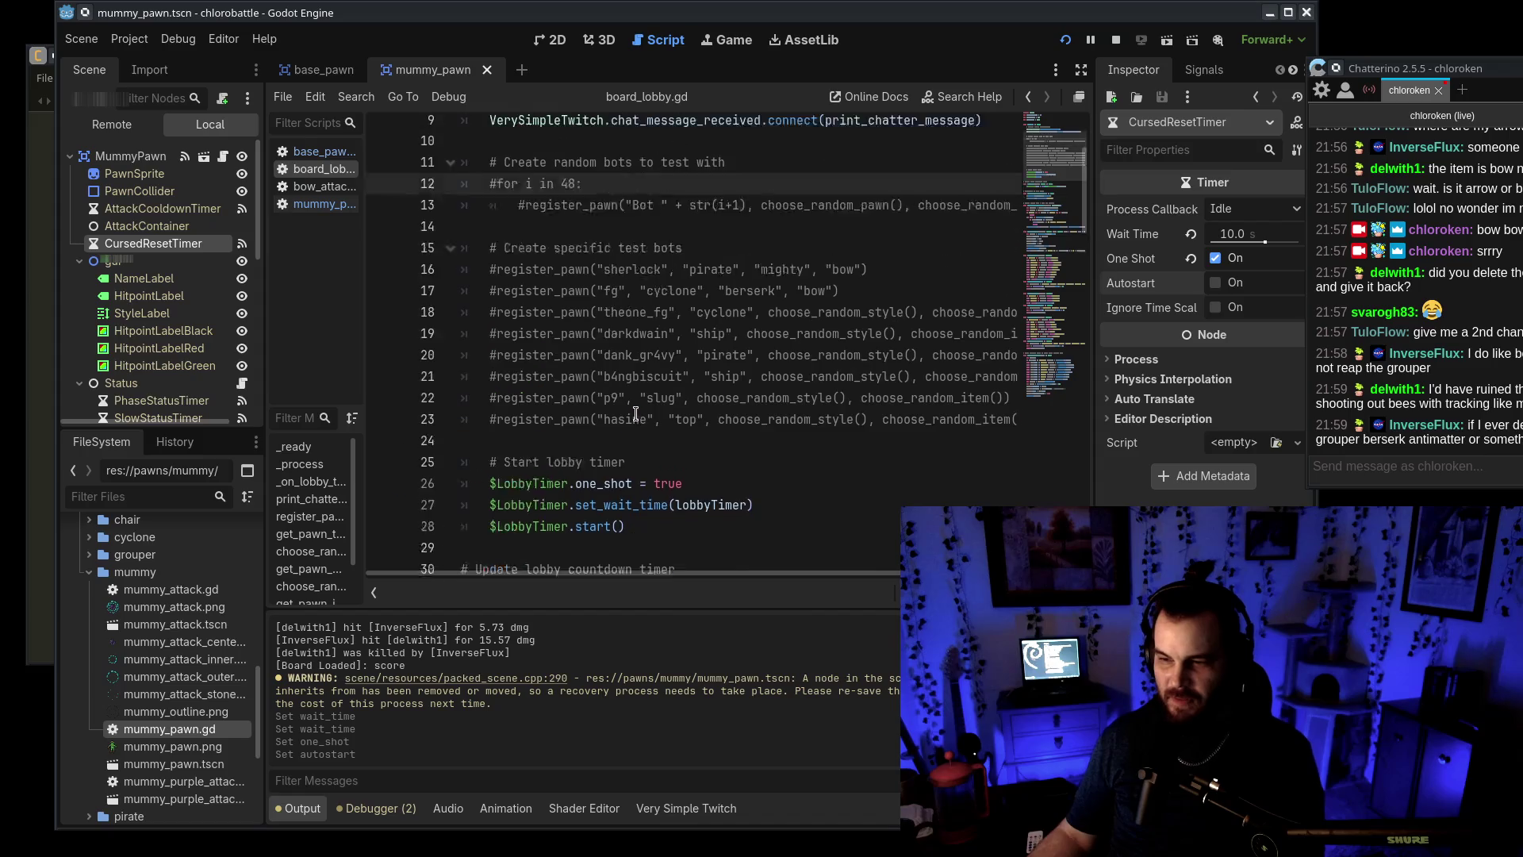
pyautogui.hotkey('shift', 'Down')
pyautogui.hotkey('ctrl', 'k')
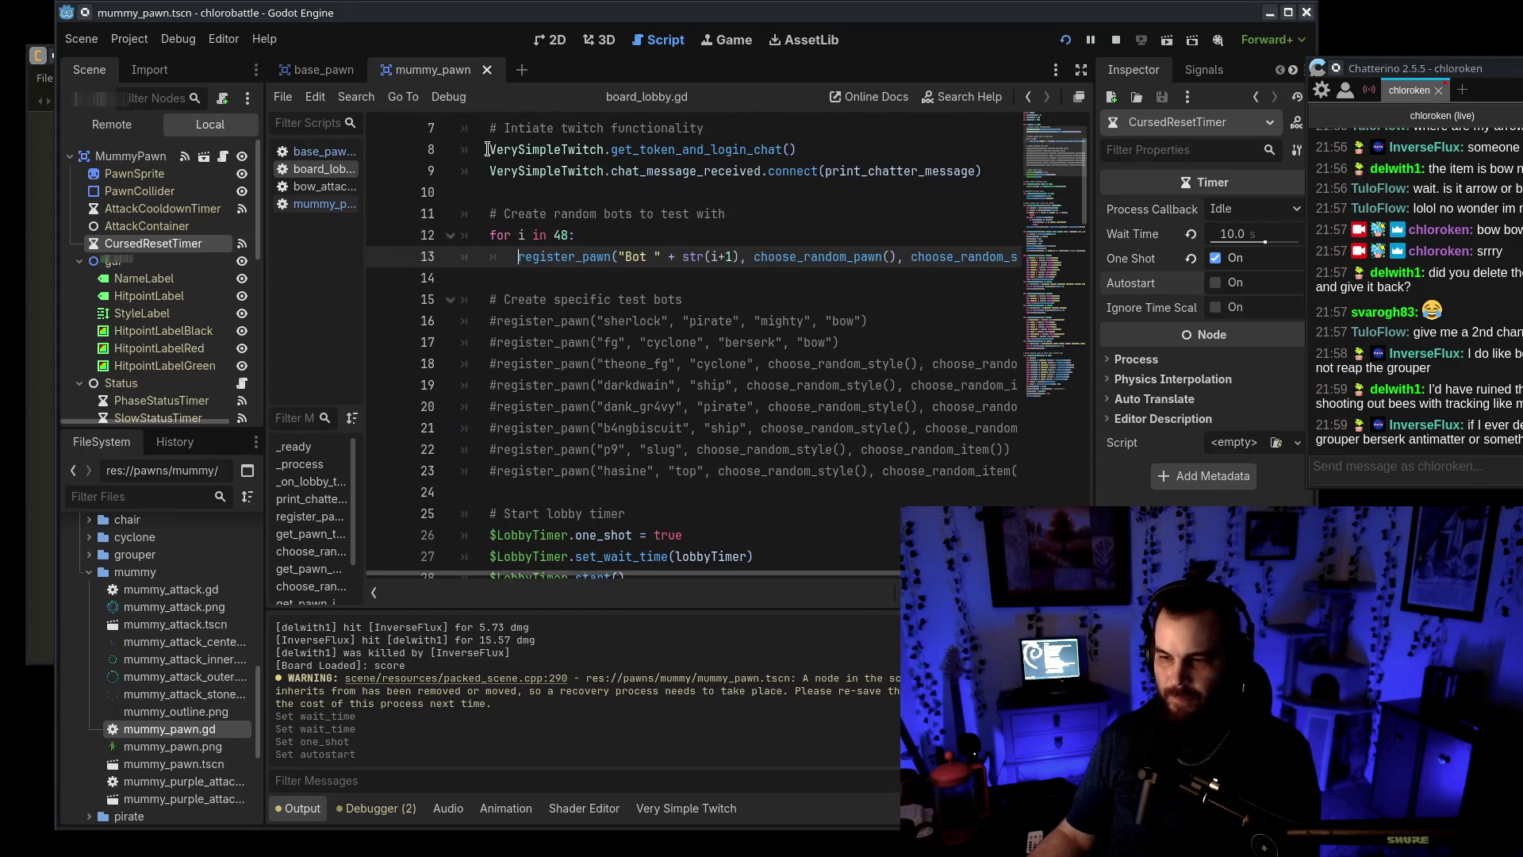
pyautogui.press('Up')
pyautogui.press('Up')
pyautogui.press('Up')
pyautogui.hotkey('ctrl', 'k')
pyautogui.press('Down')
pyautogui.hotkey('ctrl', 'k')
# Set the bot count to 5 with 'mummy' as the pawn type and save
pyautogui.doubleClick(560, 233)
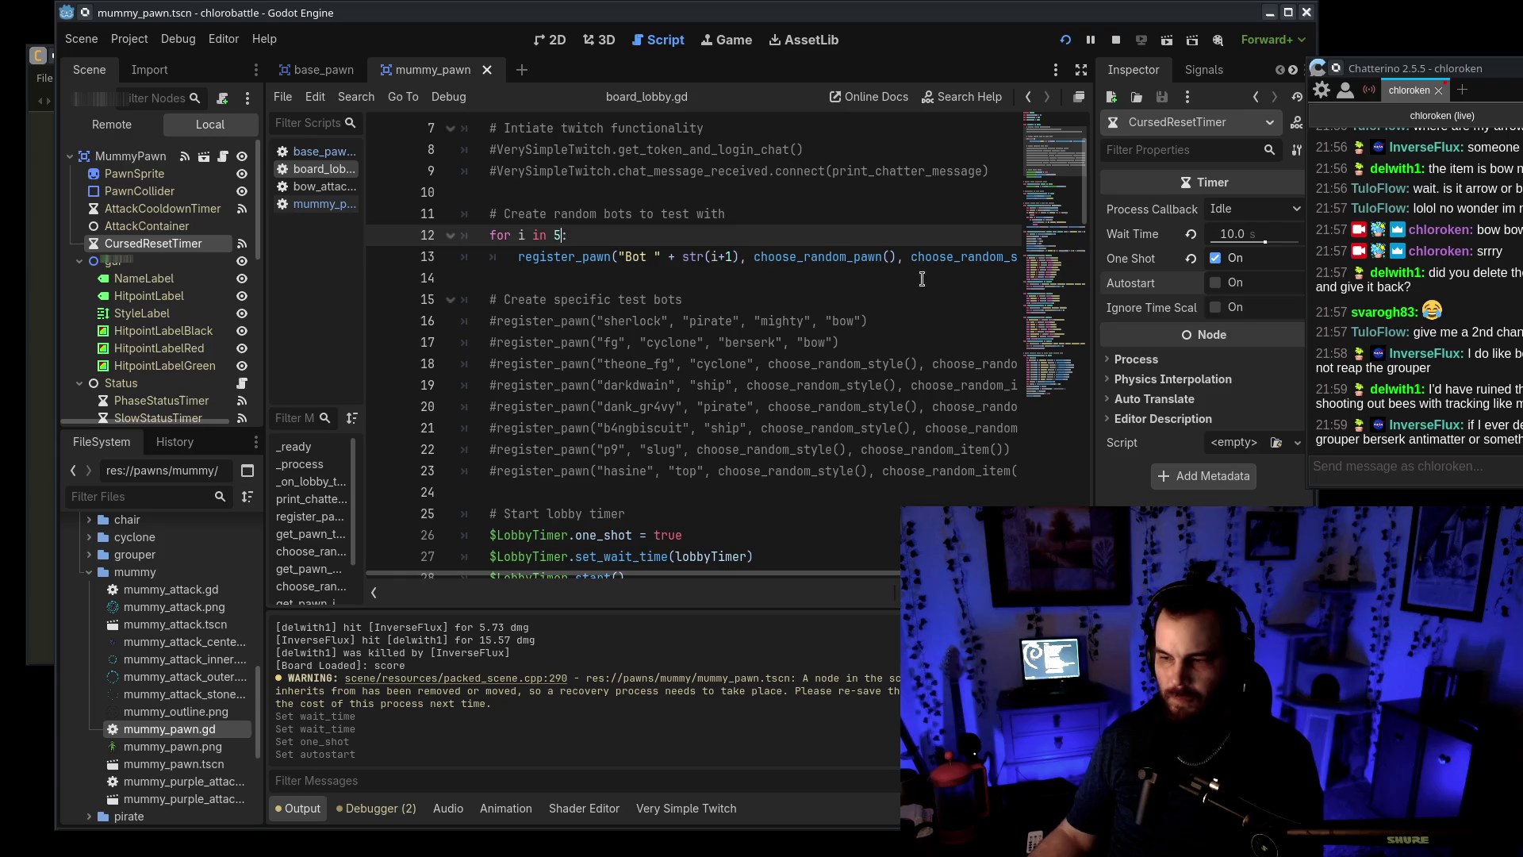
pyautogui.doubleClick(819, 256)
pyautogui.hotkey('ctrl', 'c')
pyautogui.press('BackSpace')
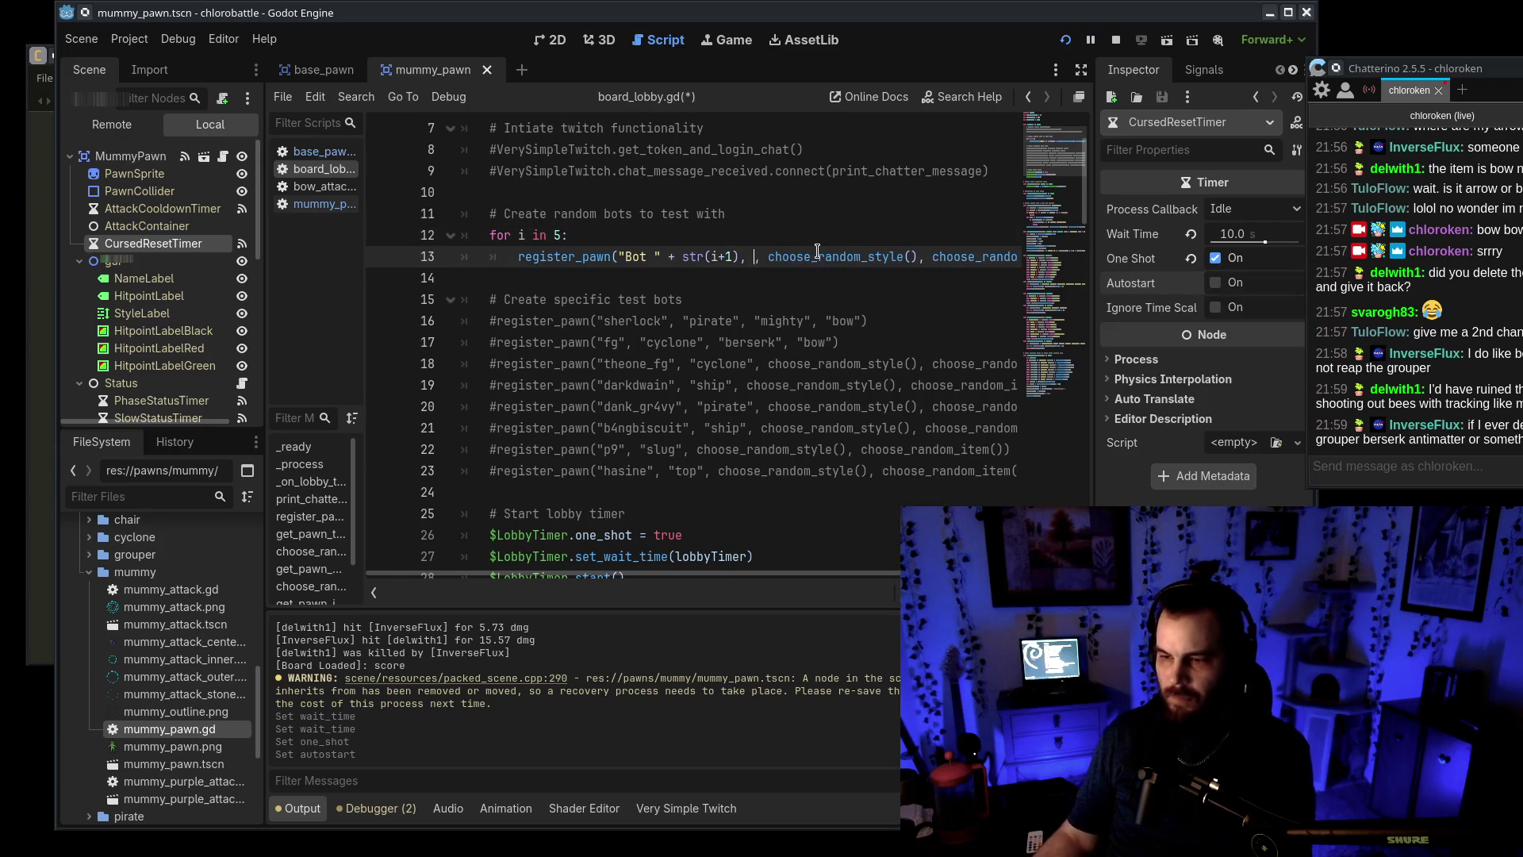
pyautogui.press('BackSpace')
pyautogui.write('y')
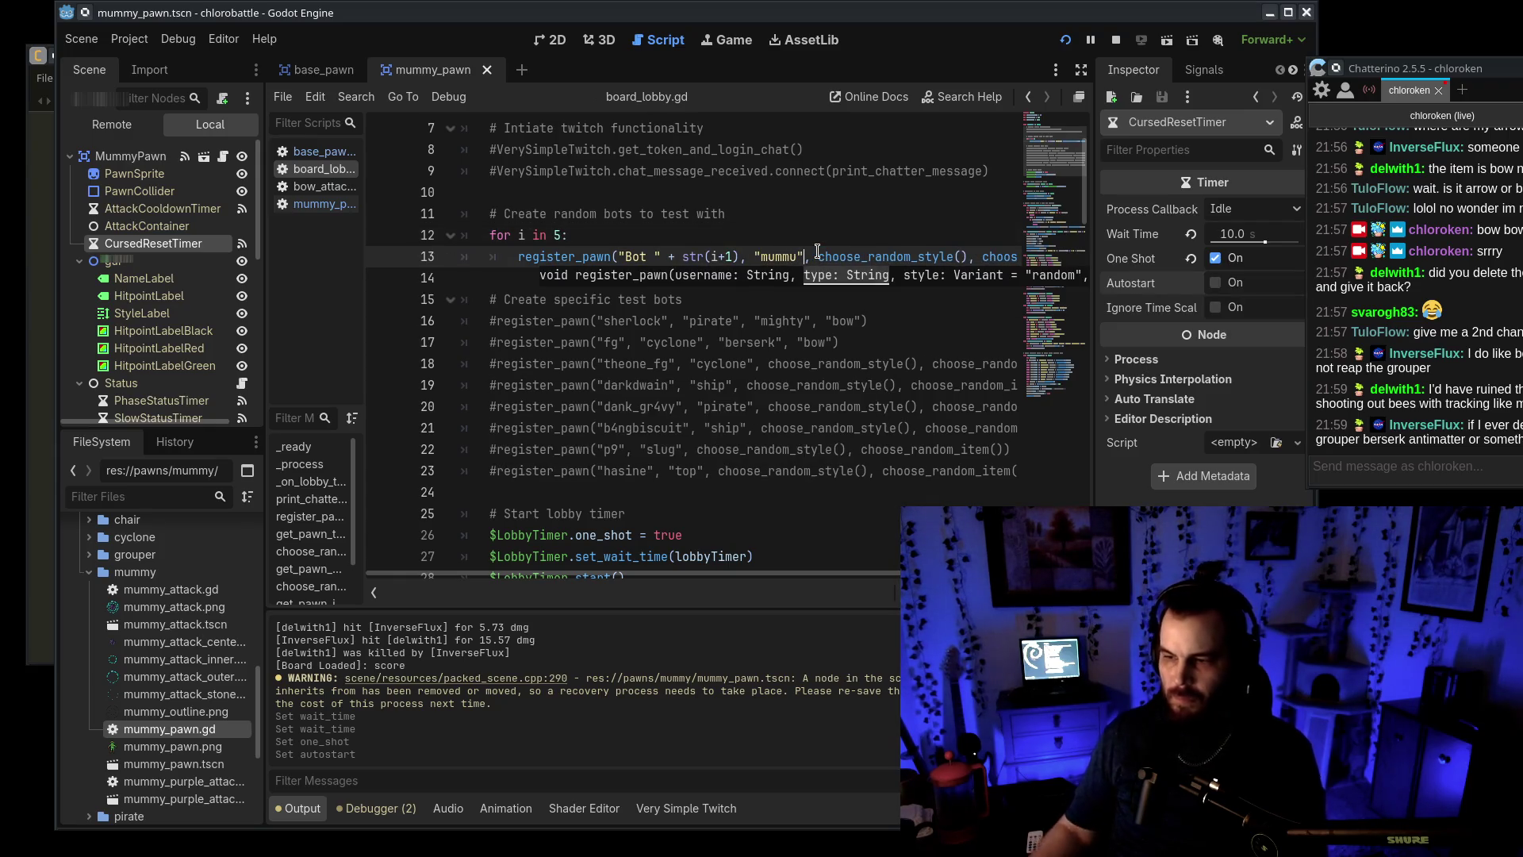
pyautogui.hotkey('ctrl', 's')
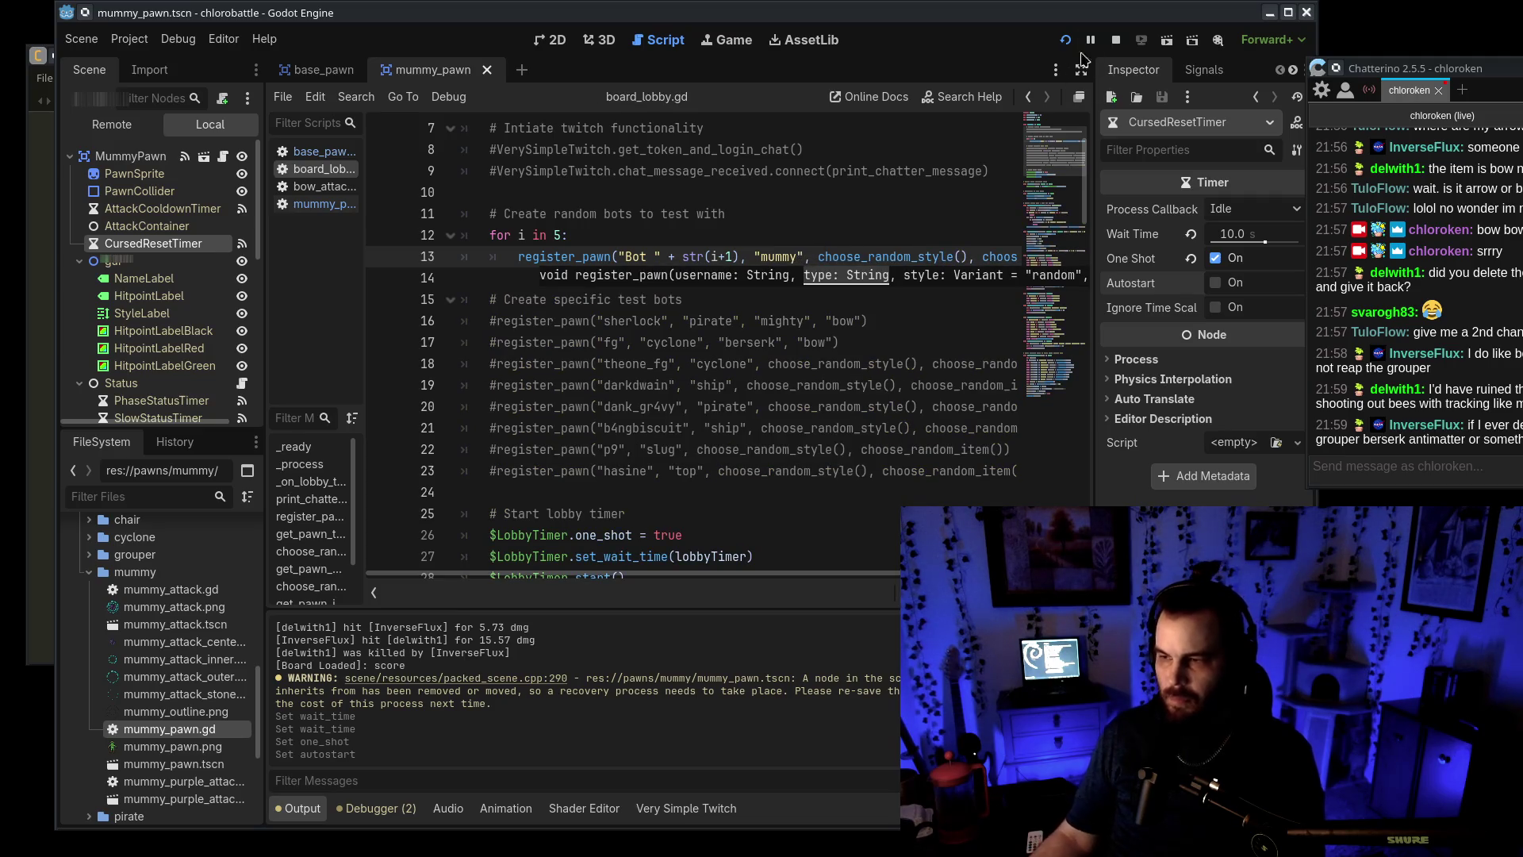
# Run a quick test with the five mummy bots, then stop the game
pyautogui.click(1066, 39)
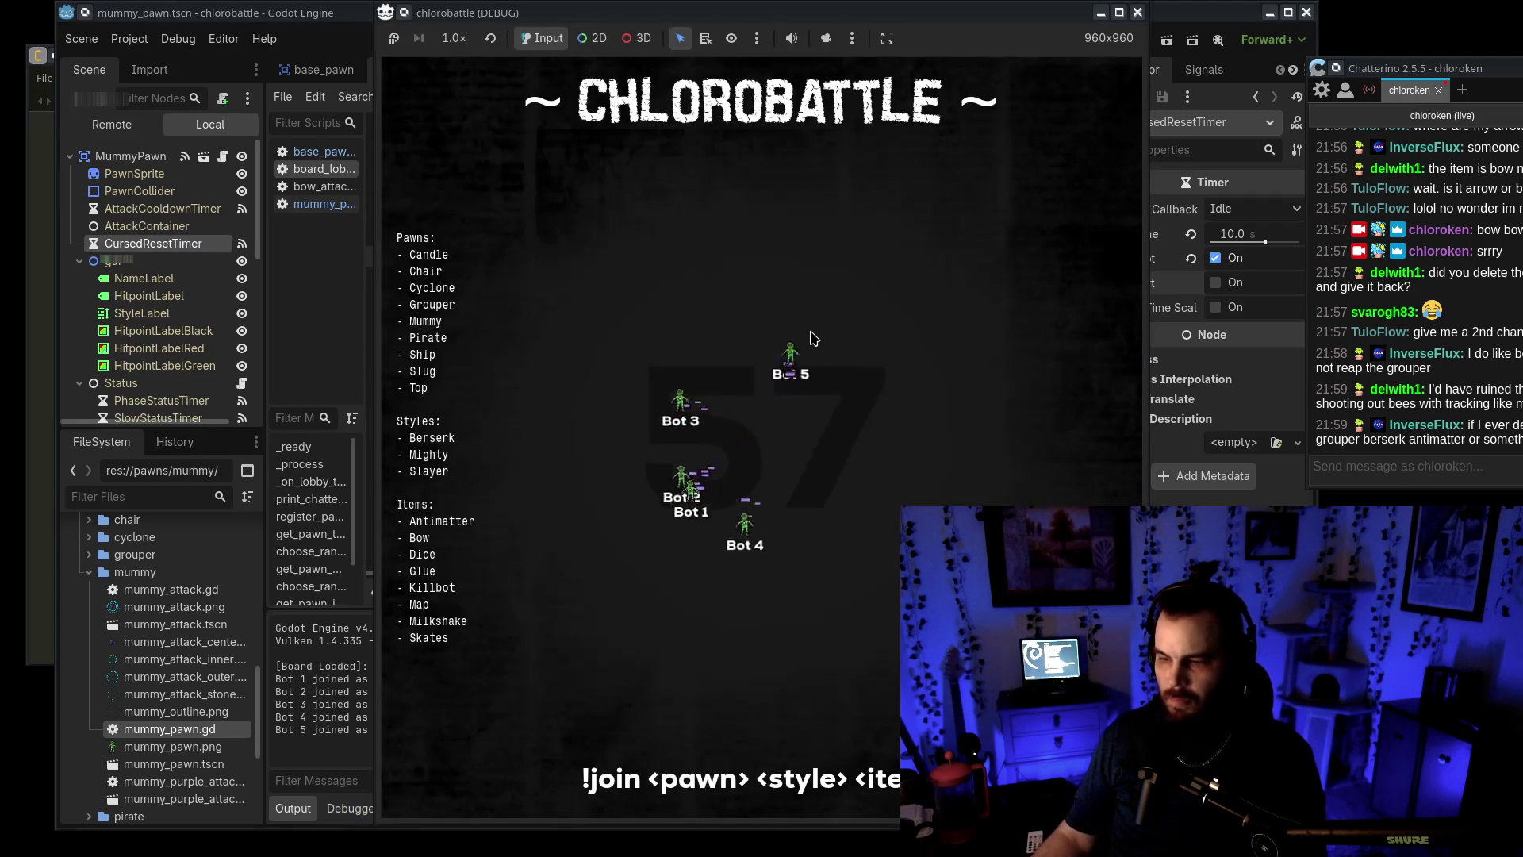
pyautogui.click(1138, 13)
pyautogui.click(1117, 39)
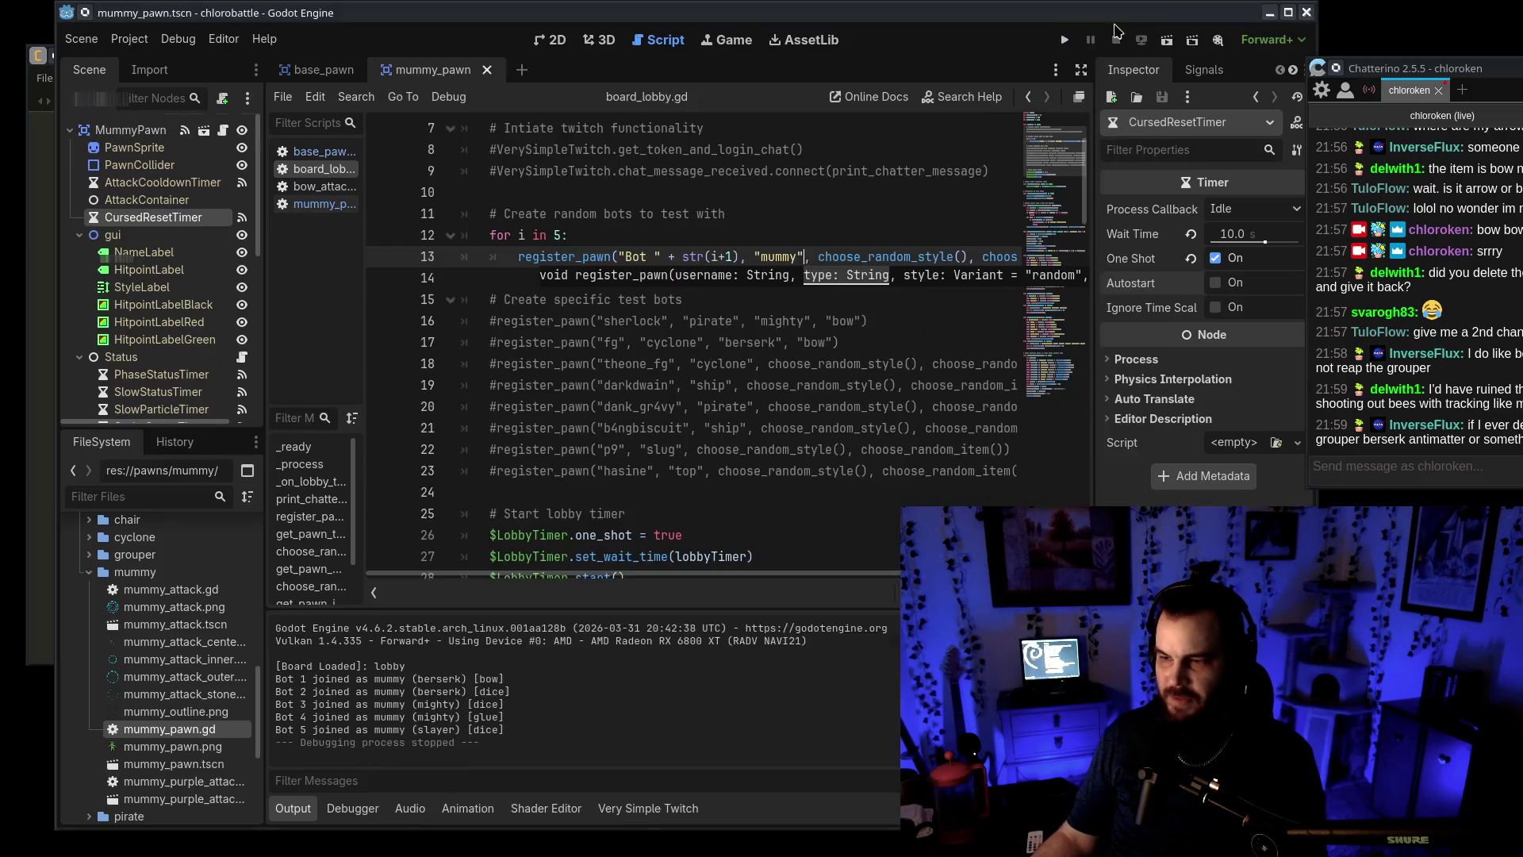
# Restore choose_random_pawn(), set the bot count to 12, save, and play a test battle
pyautogui.press('BackSpace')
pyautogui.press('BackSpace')
pyautogui.press('BackSpace')
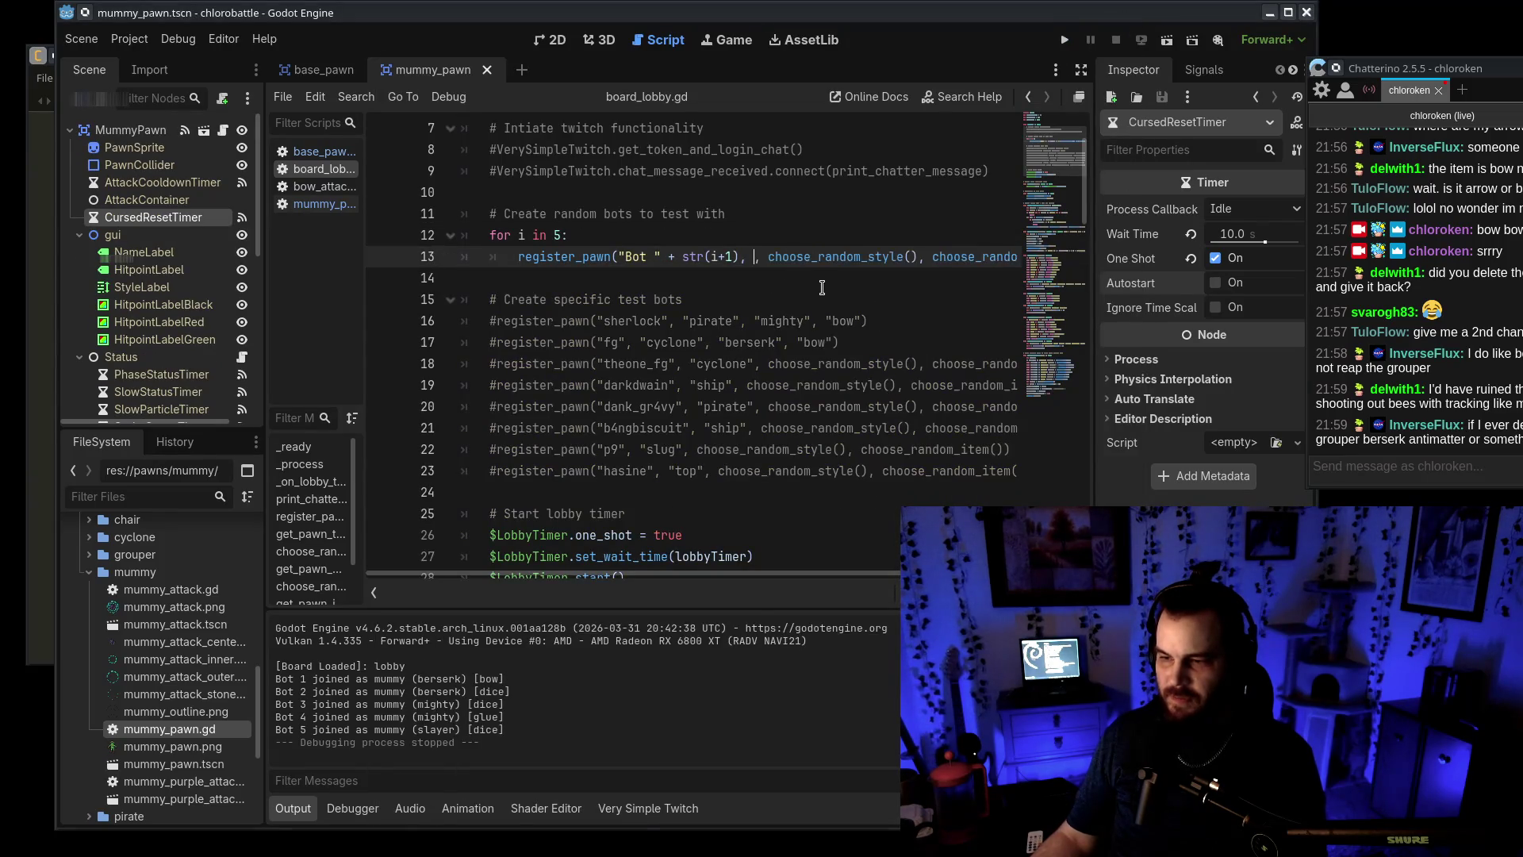
pyautogui.hotkey('ctrl', 'v')
pyautogui.doubleClick(556, 236)
pyautogui.write('12')
pyautogui.hotkey('ctrl', 's')
pyautogui.click(1064, 40)
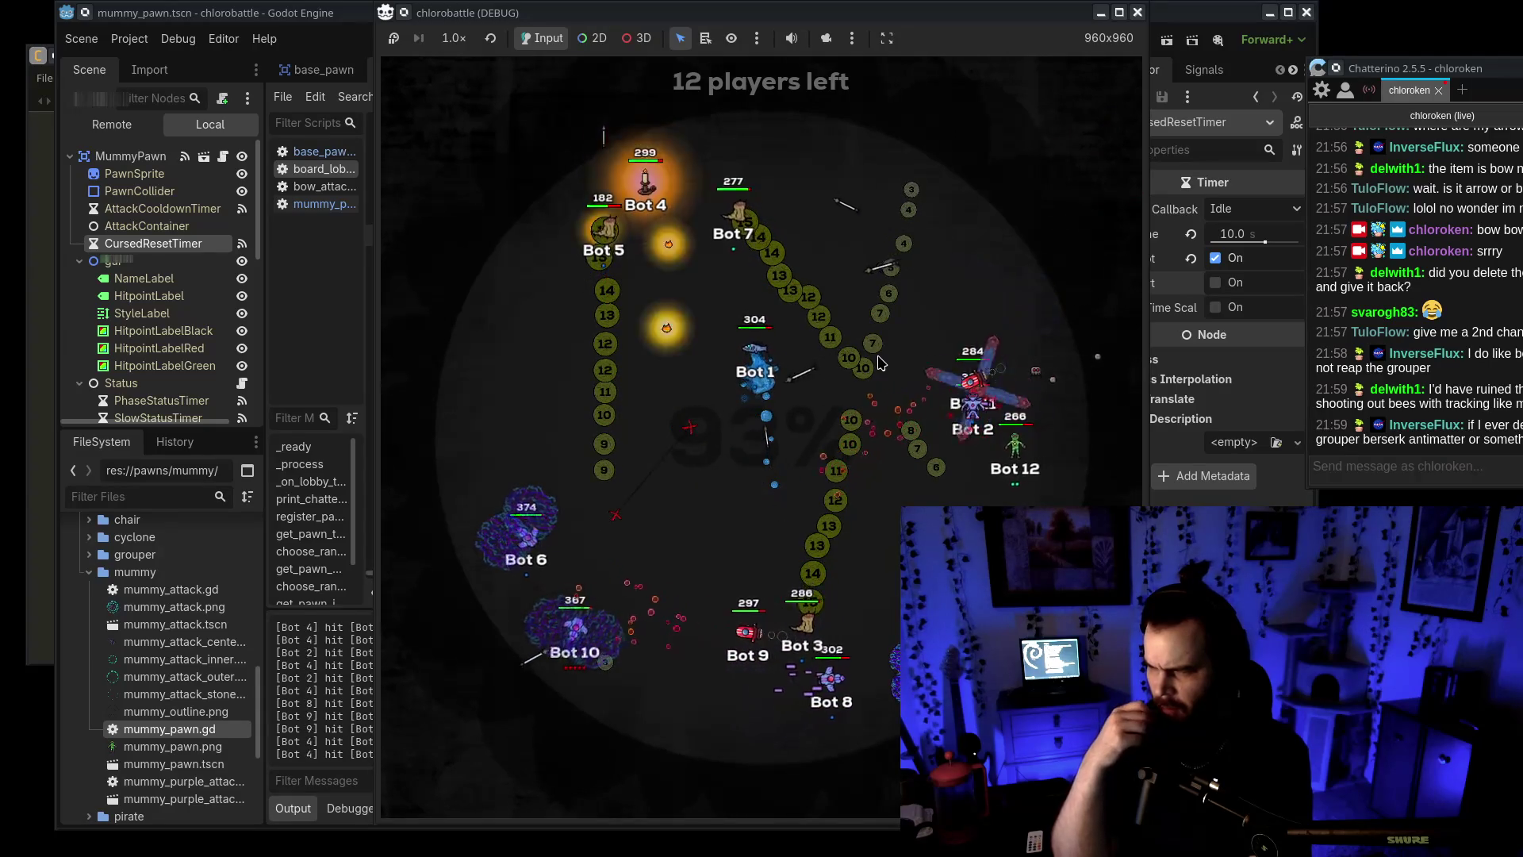
pyautogui.click(1137, 13)
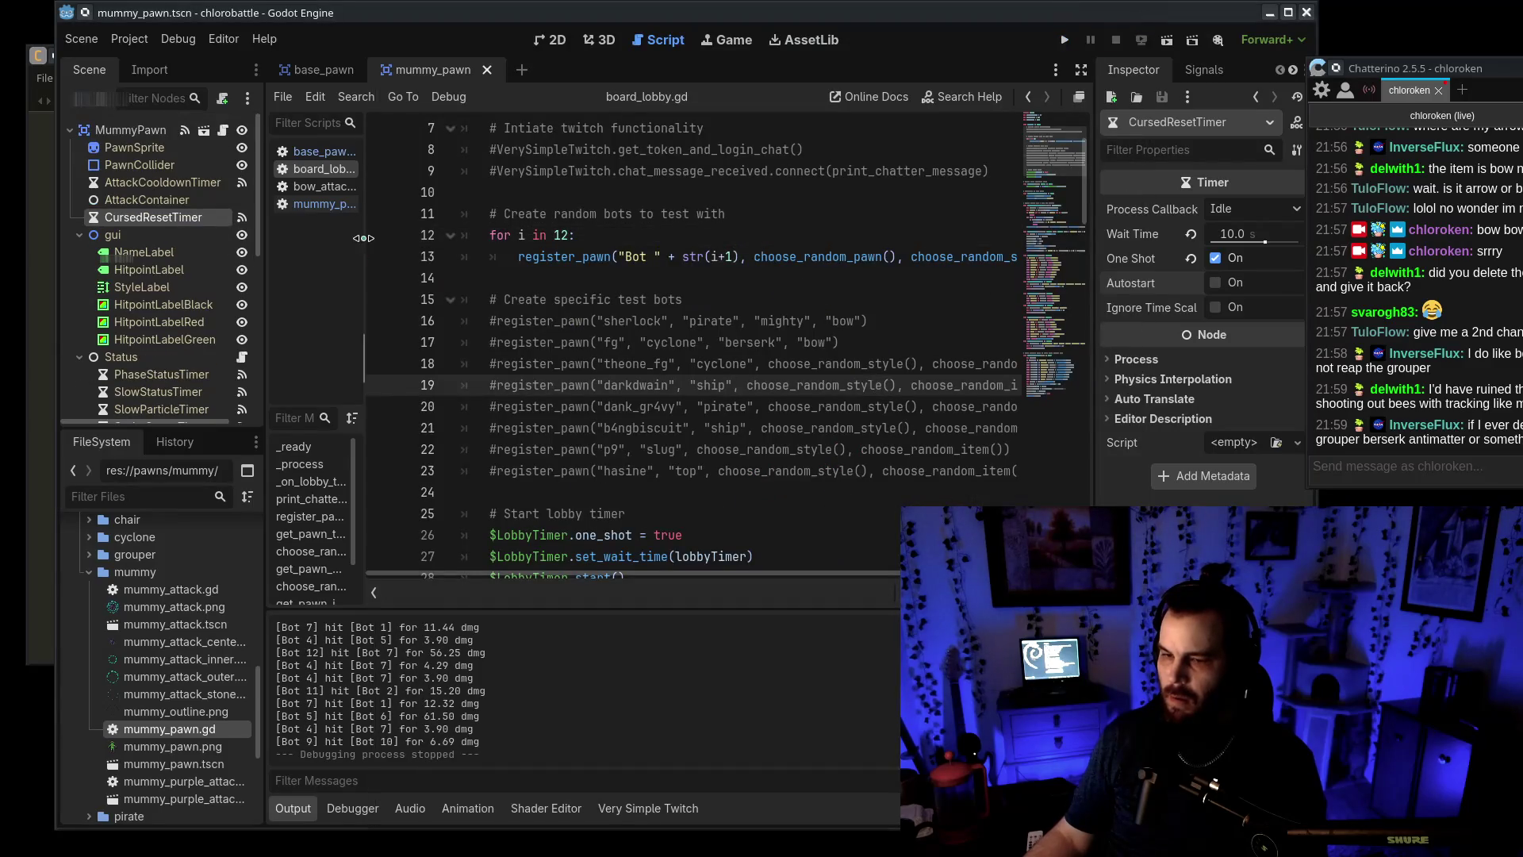
# Open base_pawn.gd and look up the value of cursePassDuration
pyautogui.click(334, 157)
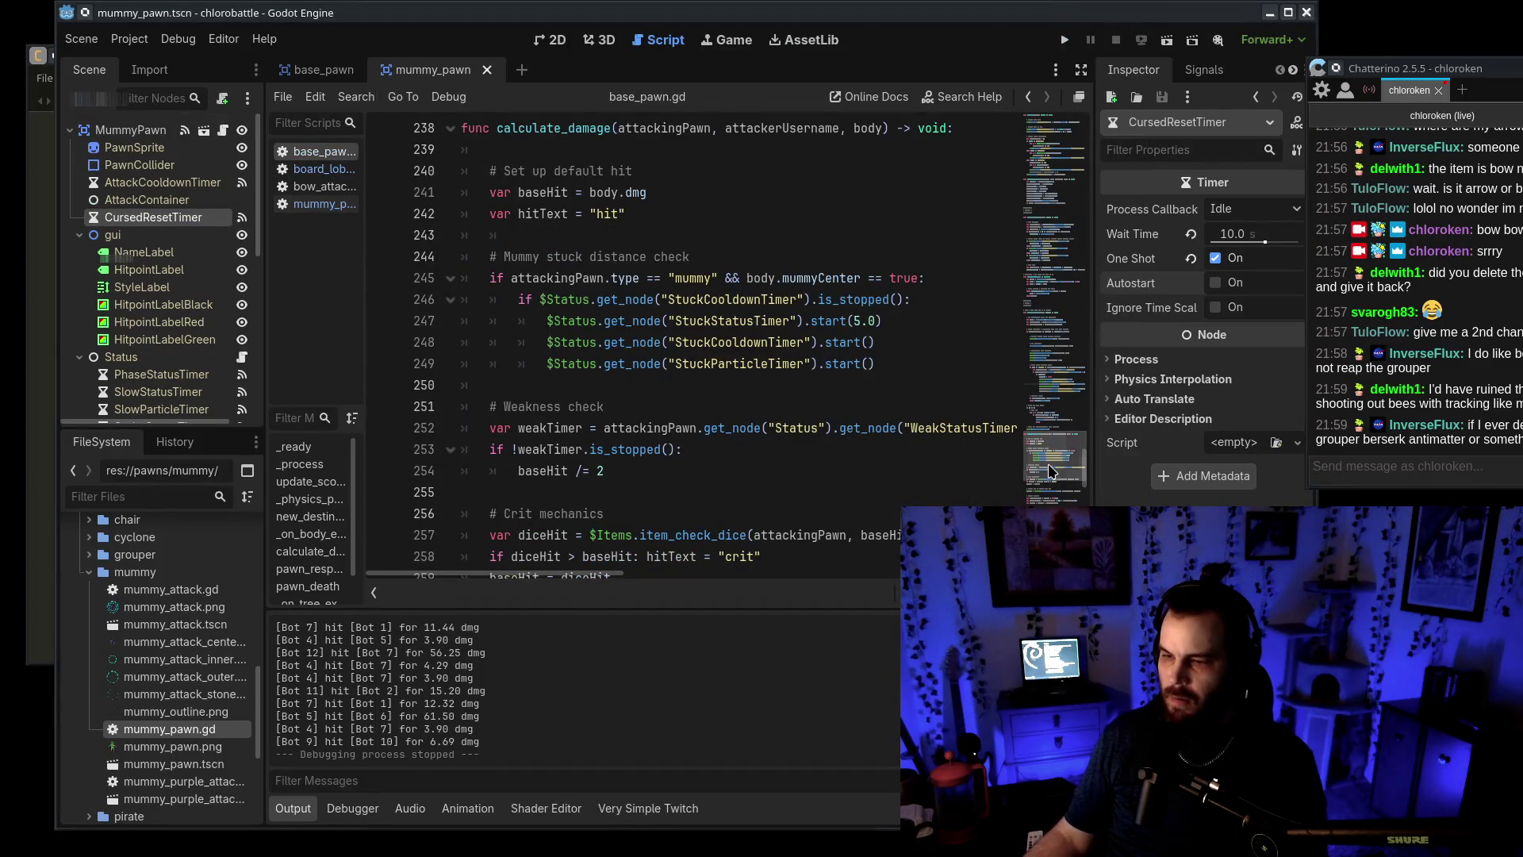
pyautogui.scroll(10, 1050, 469)
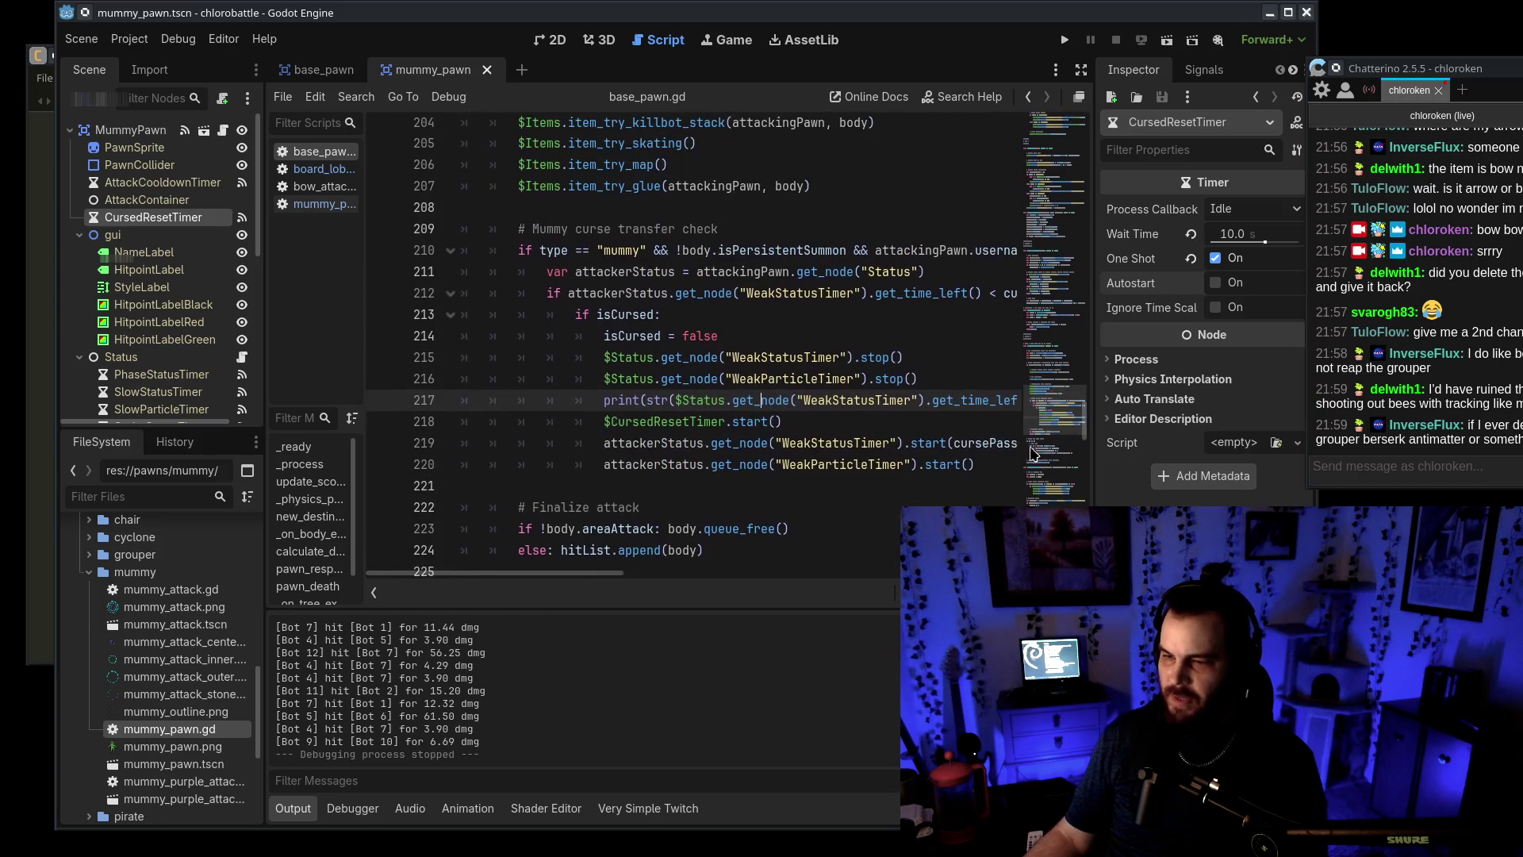
pyautogui.moveTo(509, 574); pyautogui.dragTo(538, 581)
pyautogui.doubleClick(956, 456)
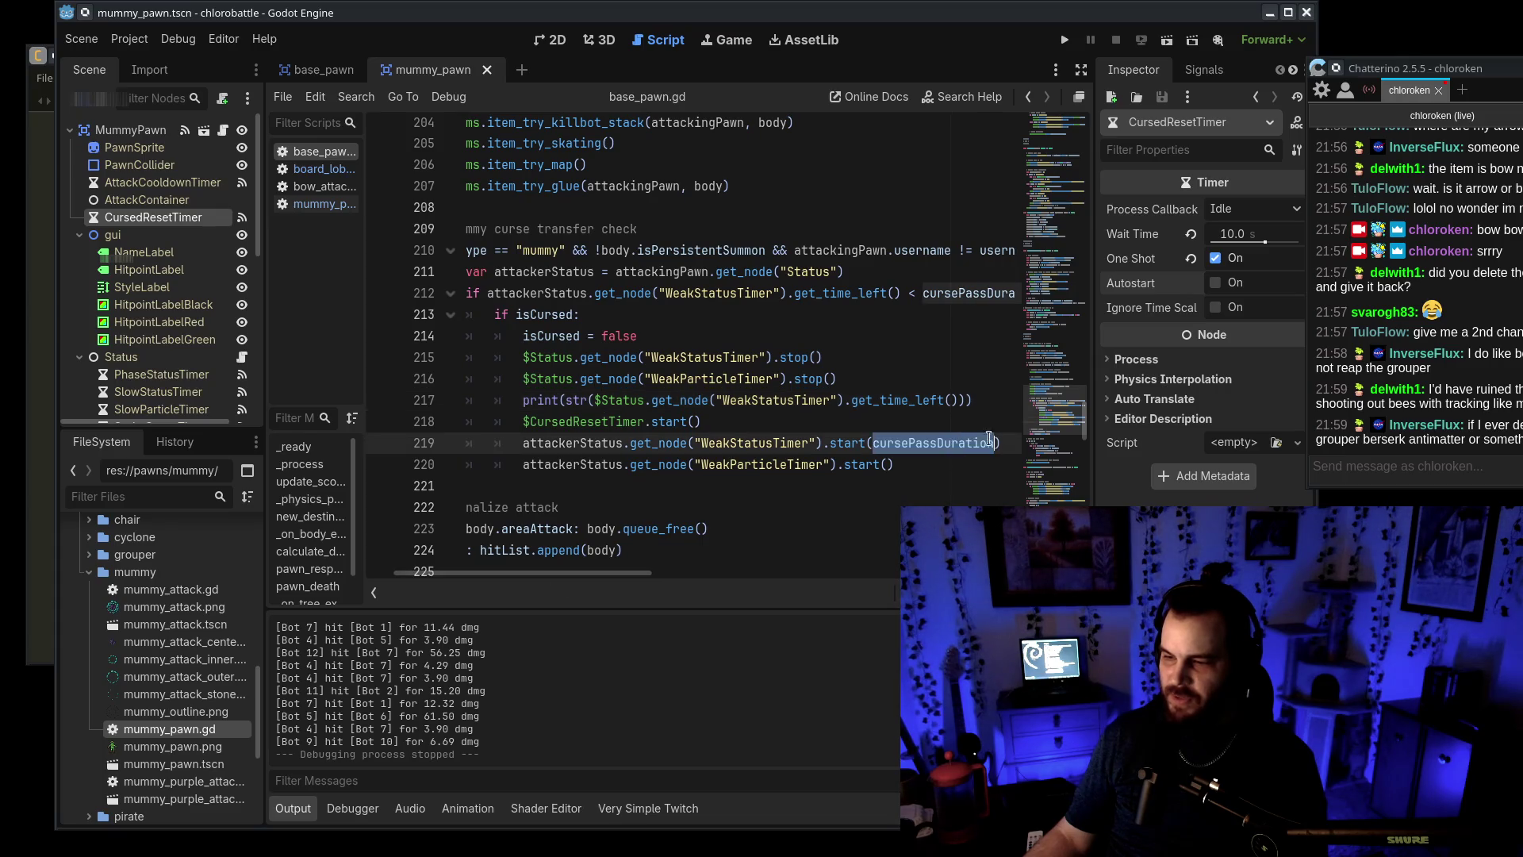
pyautogui.scroll(20, 703, 476)
pyautogui.click(659, 574)
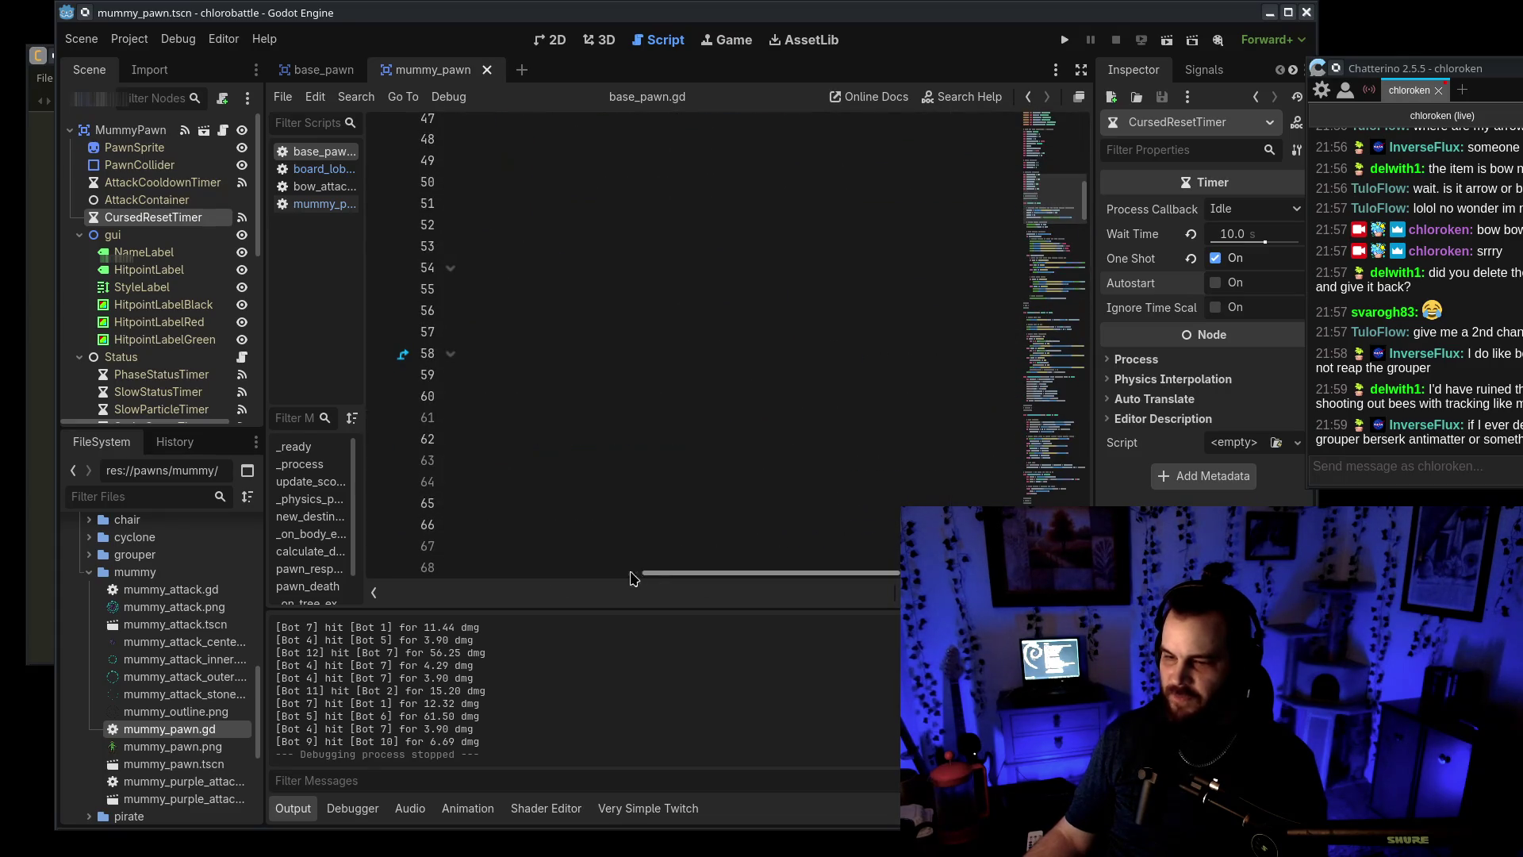
pyautogui.moveTo(670, 585); pyautogui.dragTo(321, 565)
pyautogui.scroll(10, 639, 474)
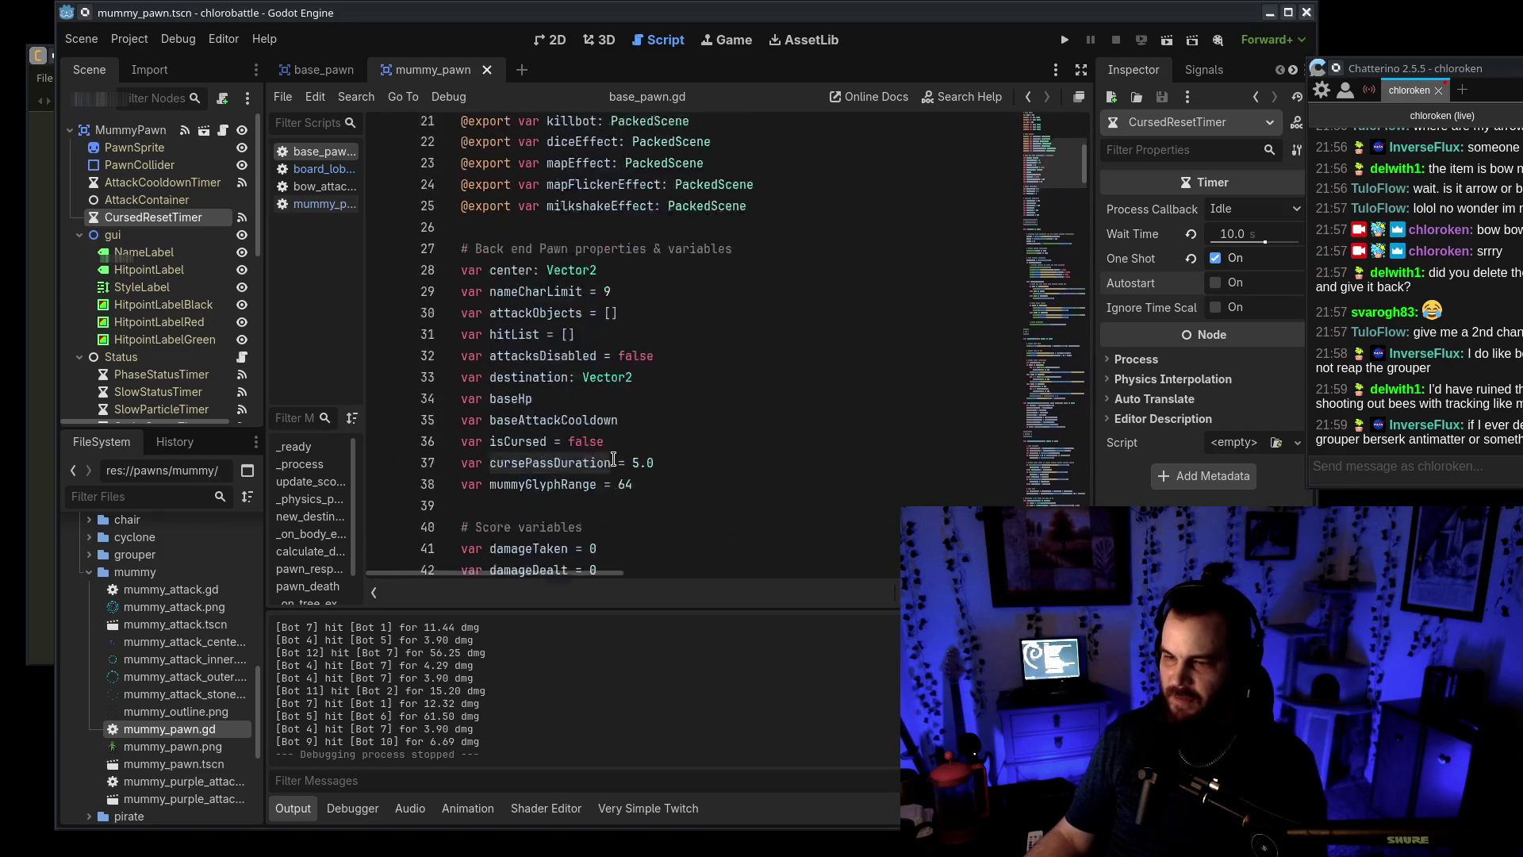
pyautogui.scroll(-3, 639, 474)
# Review the curse transfer block, including the two stop calls on lines 215–216
pyautogui.moveTo(1060, 217)
pyautogui.mouseDown()
pyautogui.moveTo(1067, 429)
pyautogui.moveTo(1086, 499)
pyautogui.moveTo(1084, 428)
pyautogui.mouseUp()
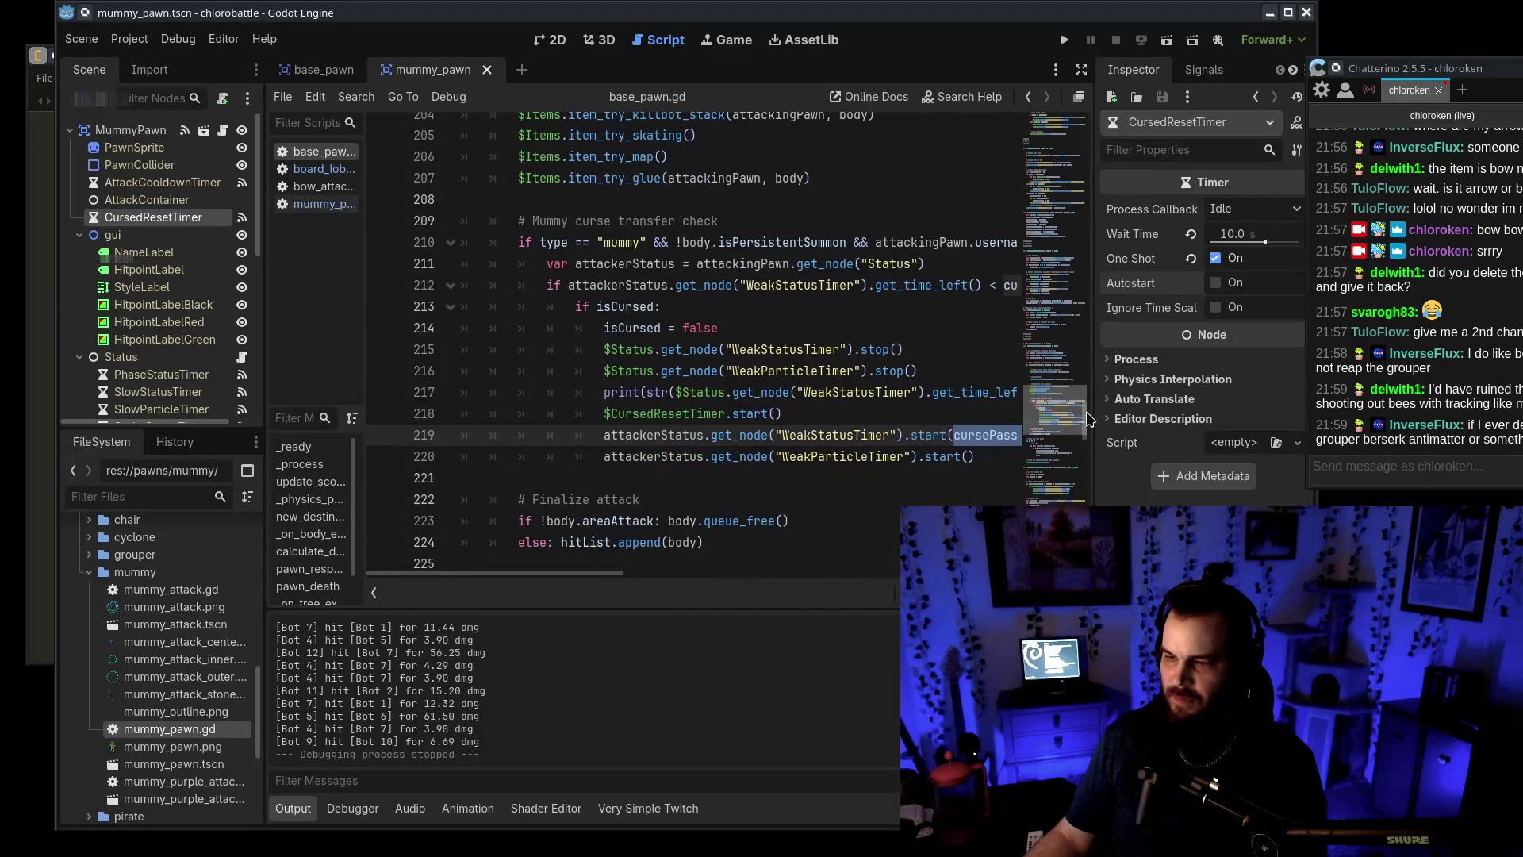
pyautogui.moveTo(595, 577); pyautogui.dragTo(609, 576)
pyautogui.click(781, 325)
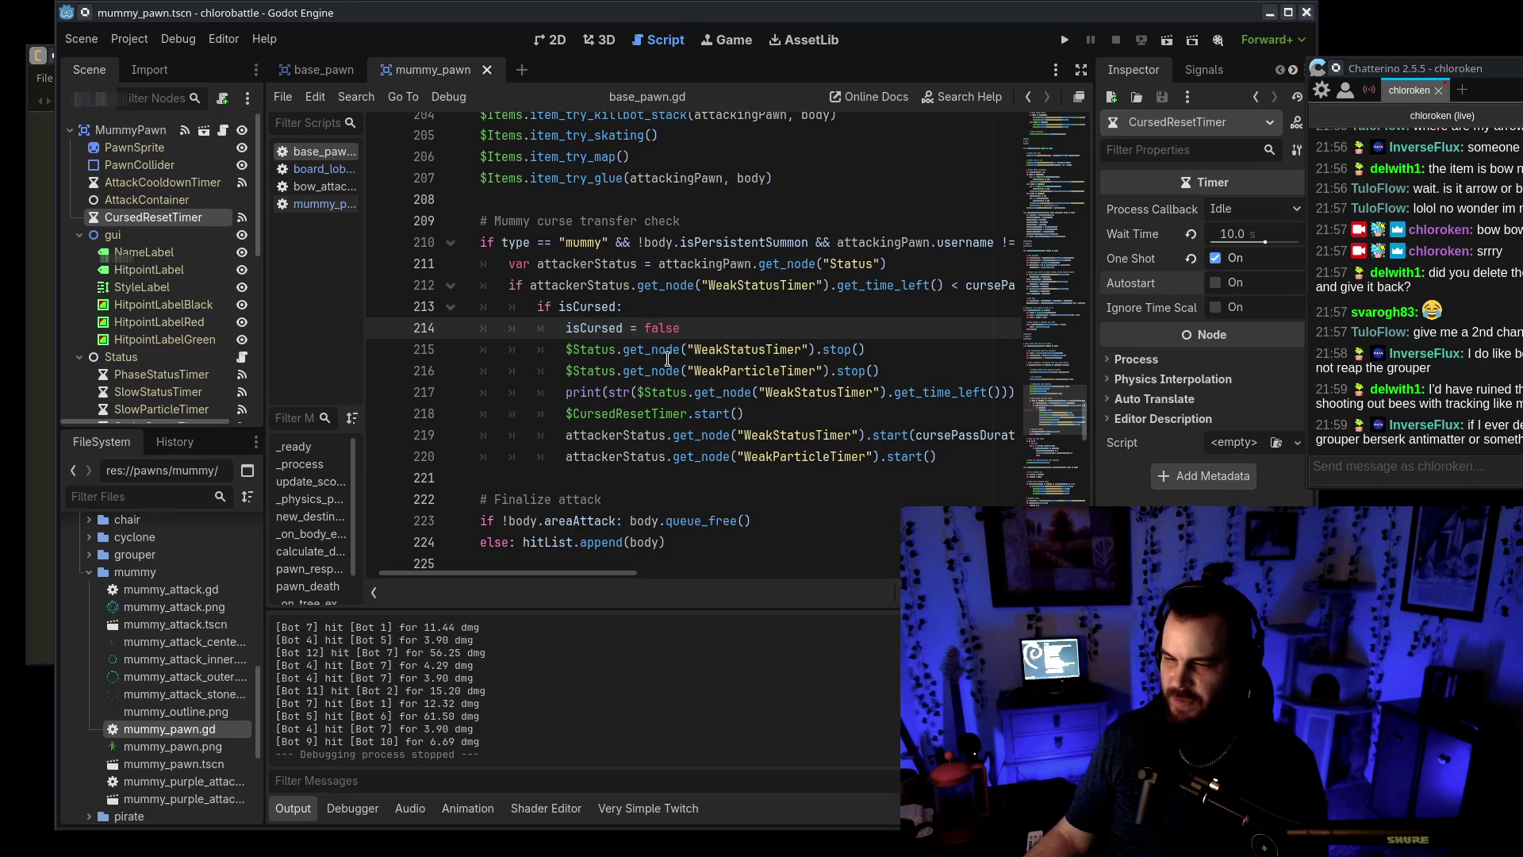
pyautogui.moveTo(669, 359); pyautogui.dragTo(904, 375)
pyautogui.click(912, 375)
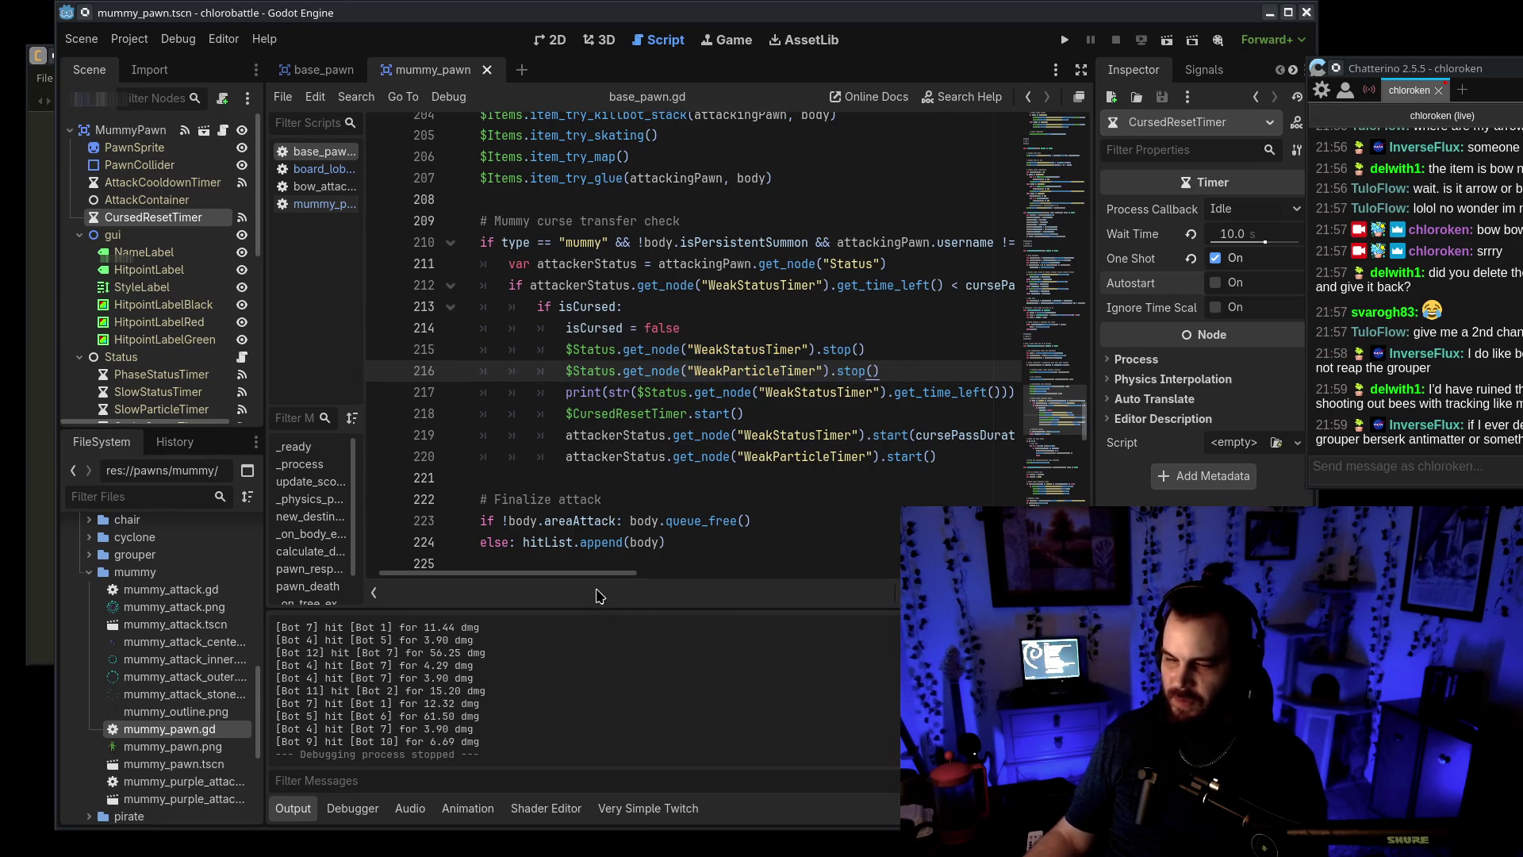
pyautogui.moveTo(603, 573); pyautogui.dragTo(634, 573)
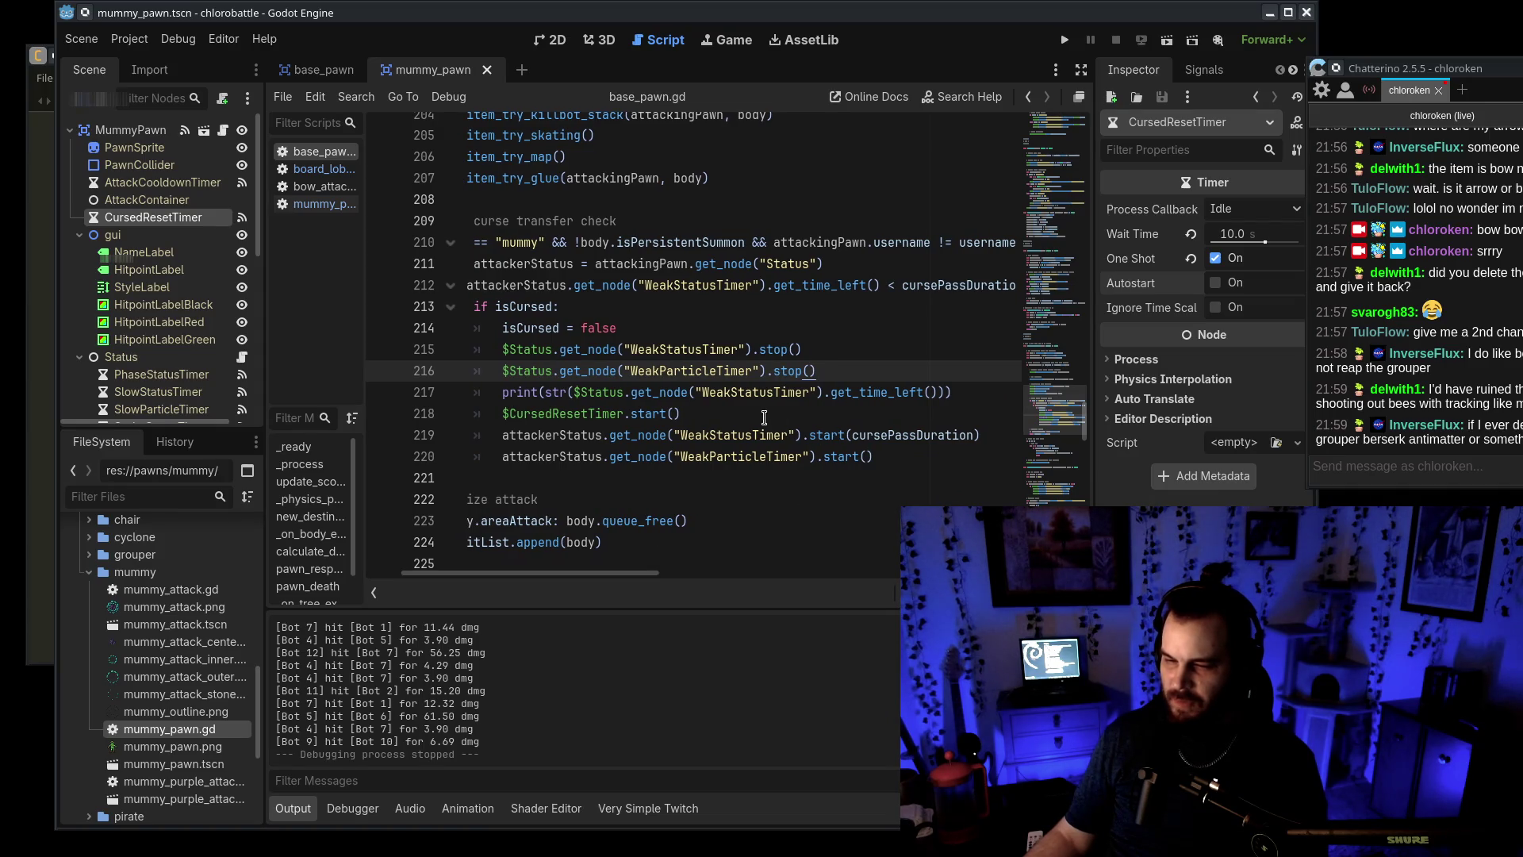
# Comment out the debug print on line 217 with Ctrl+K and save
pyautogui.click(517, 397)
pyautogui.hotkey('ctrl', 'k')
pyautogui.hotkey('ctrl', 's')
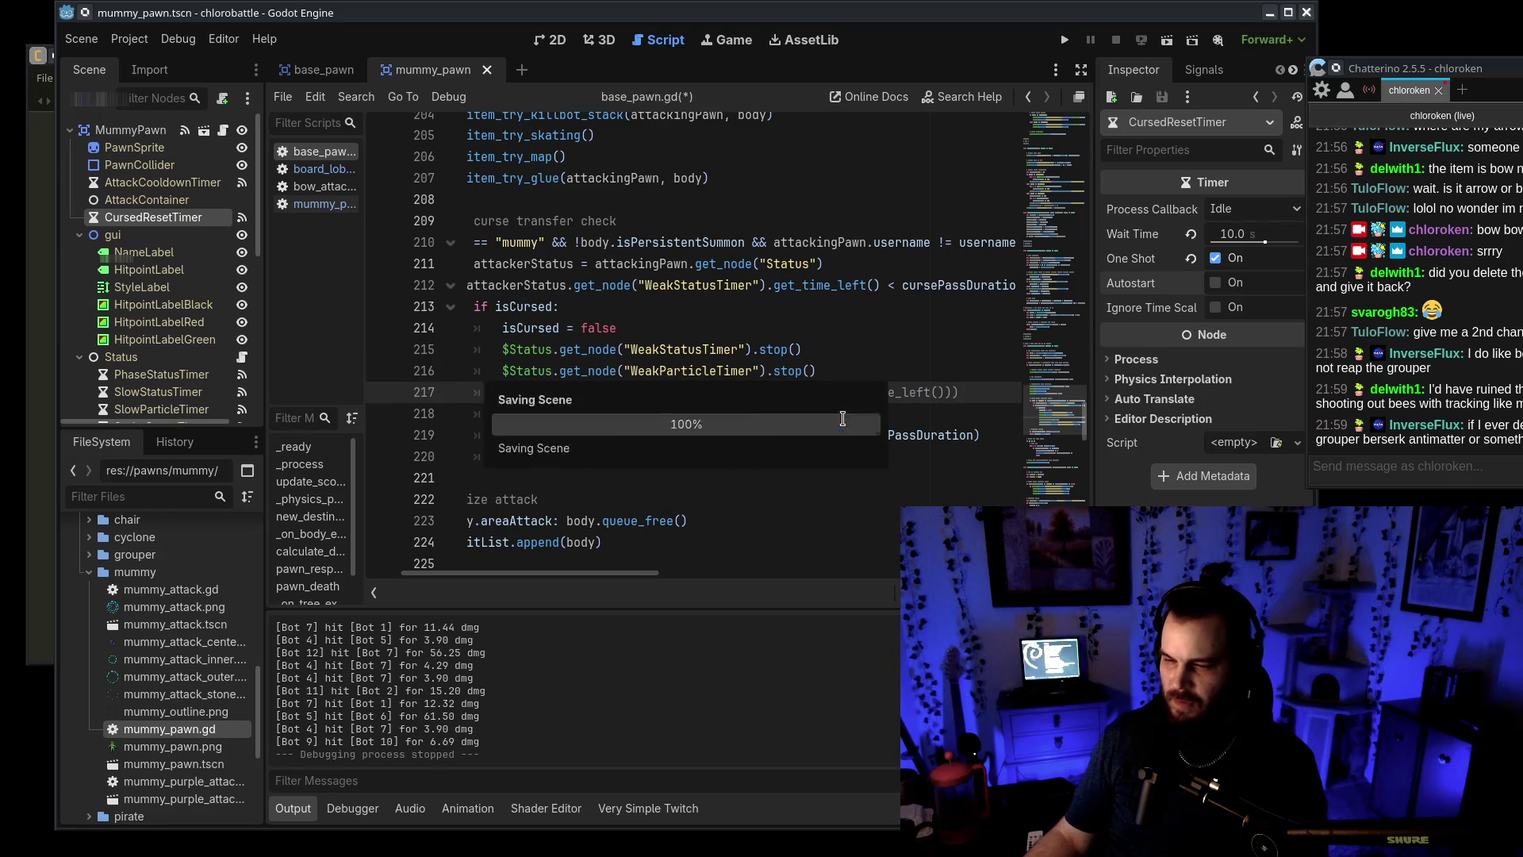